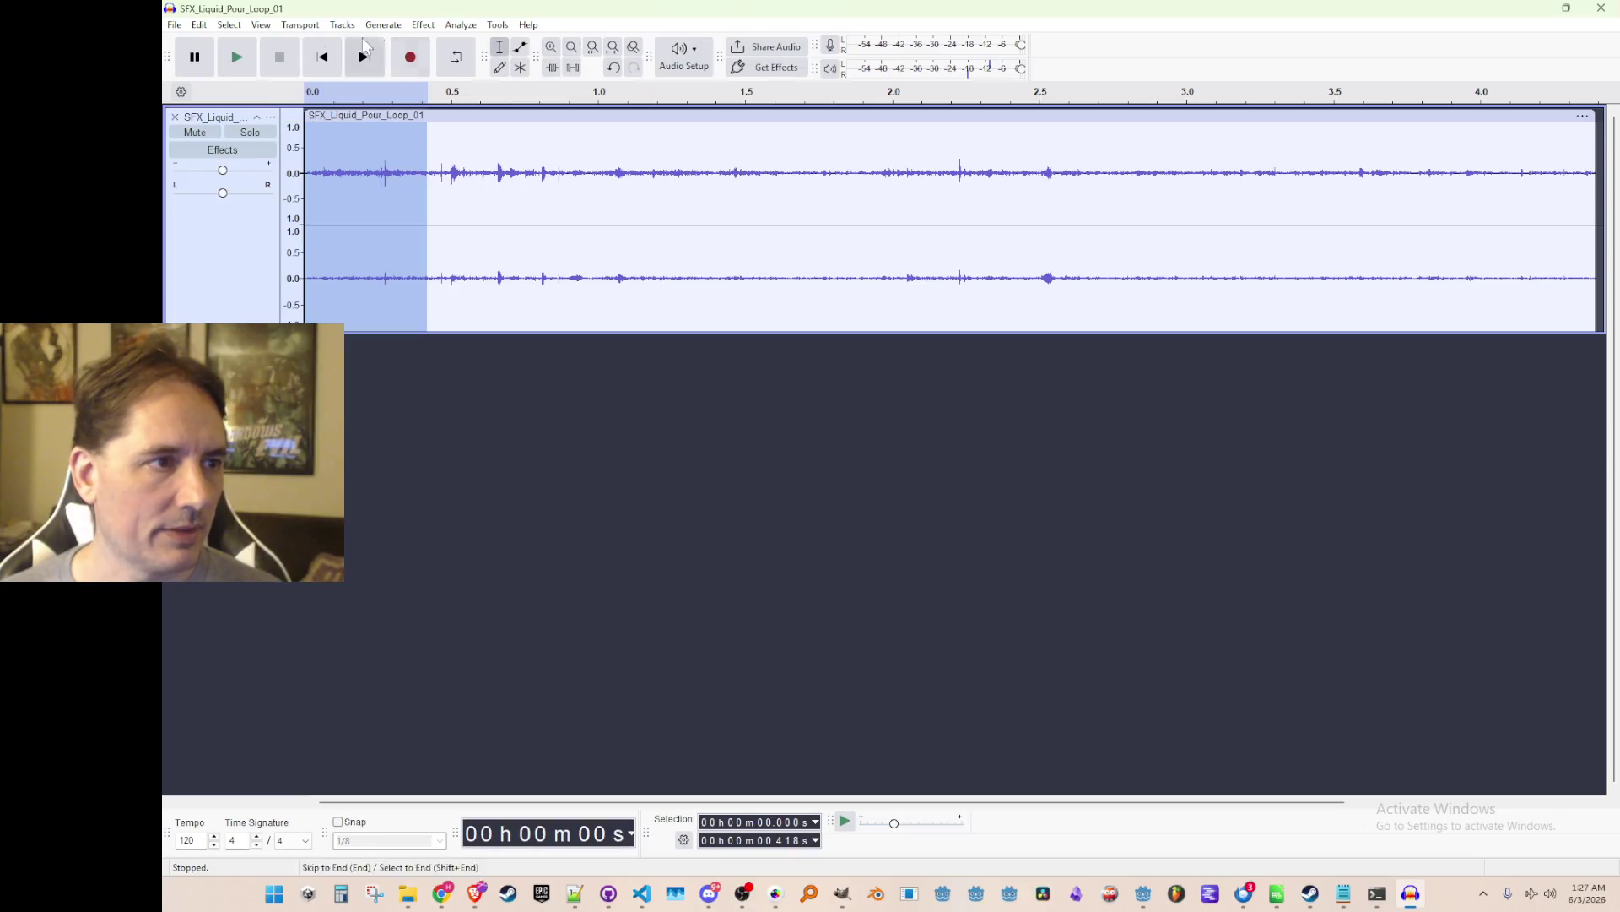
Trim the liquid pour recording down to its first 0.418 seconds.
{"action": "mouse_move", "coordinate": [229, 25]}
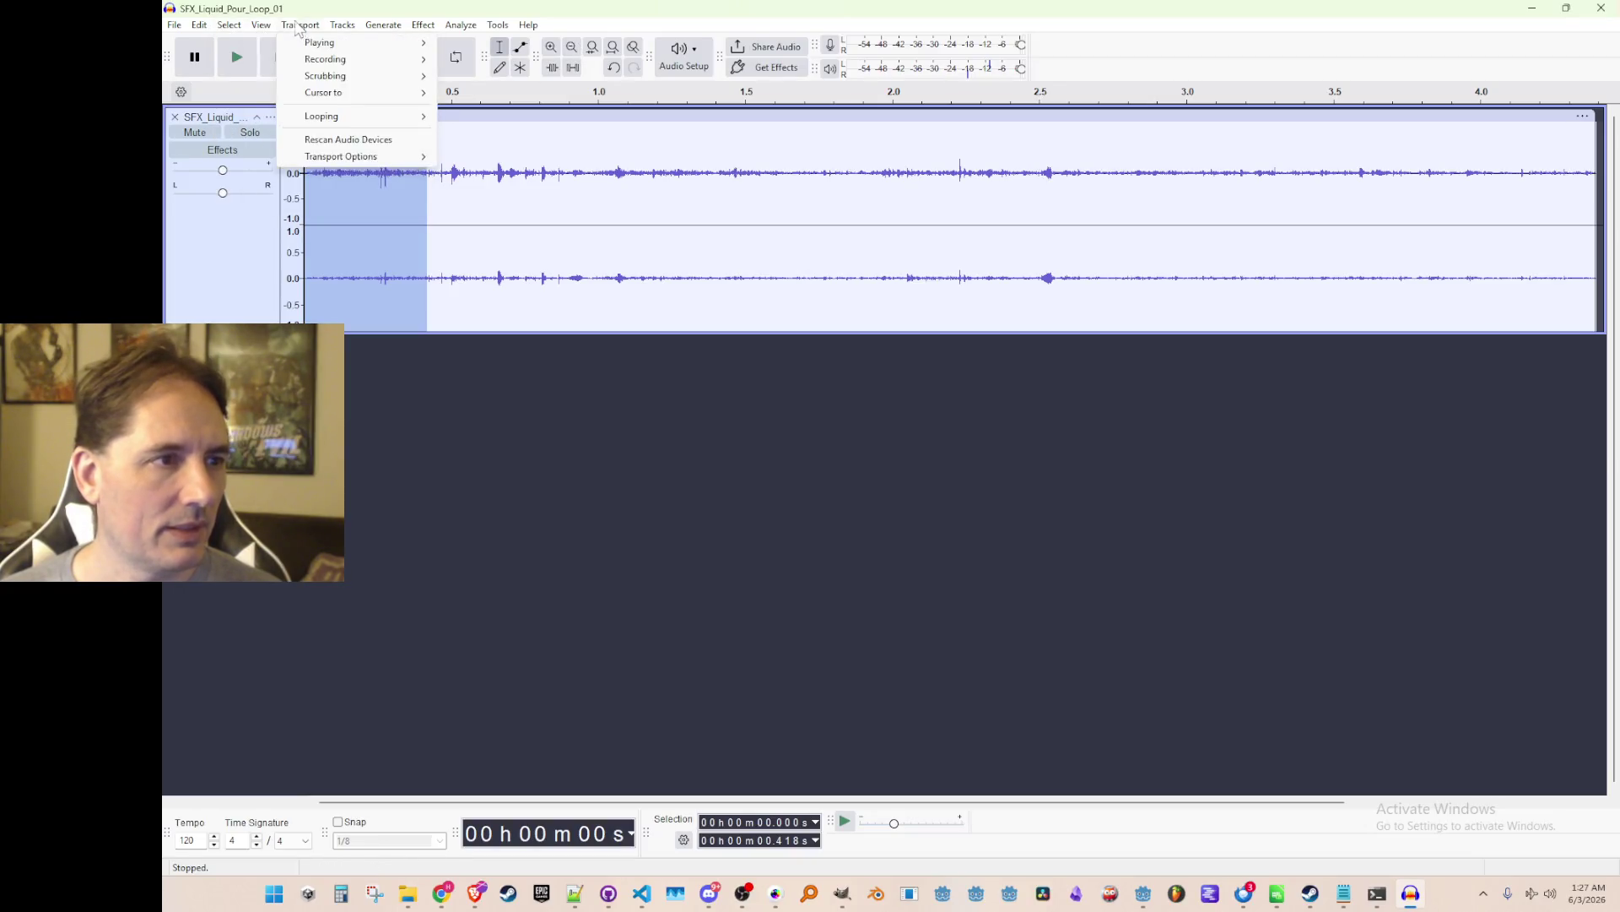
{"action": "left_click", "coordinate": [260, 25]}
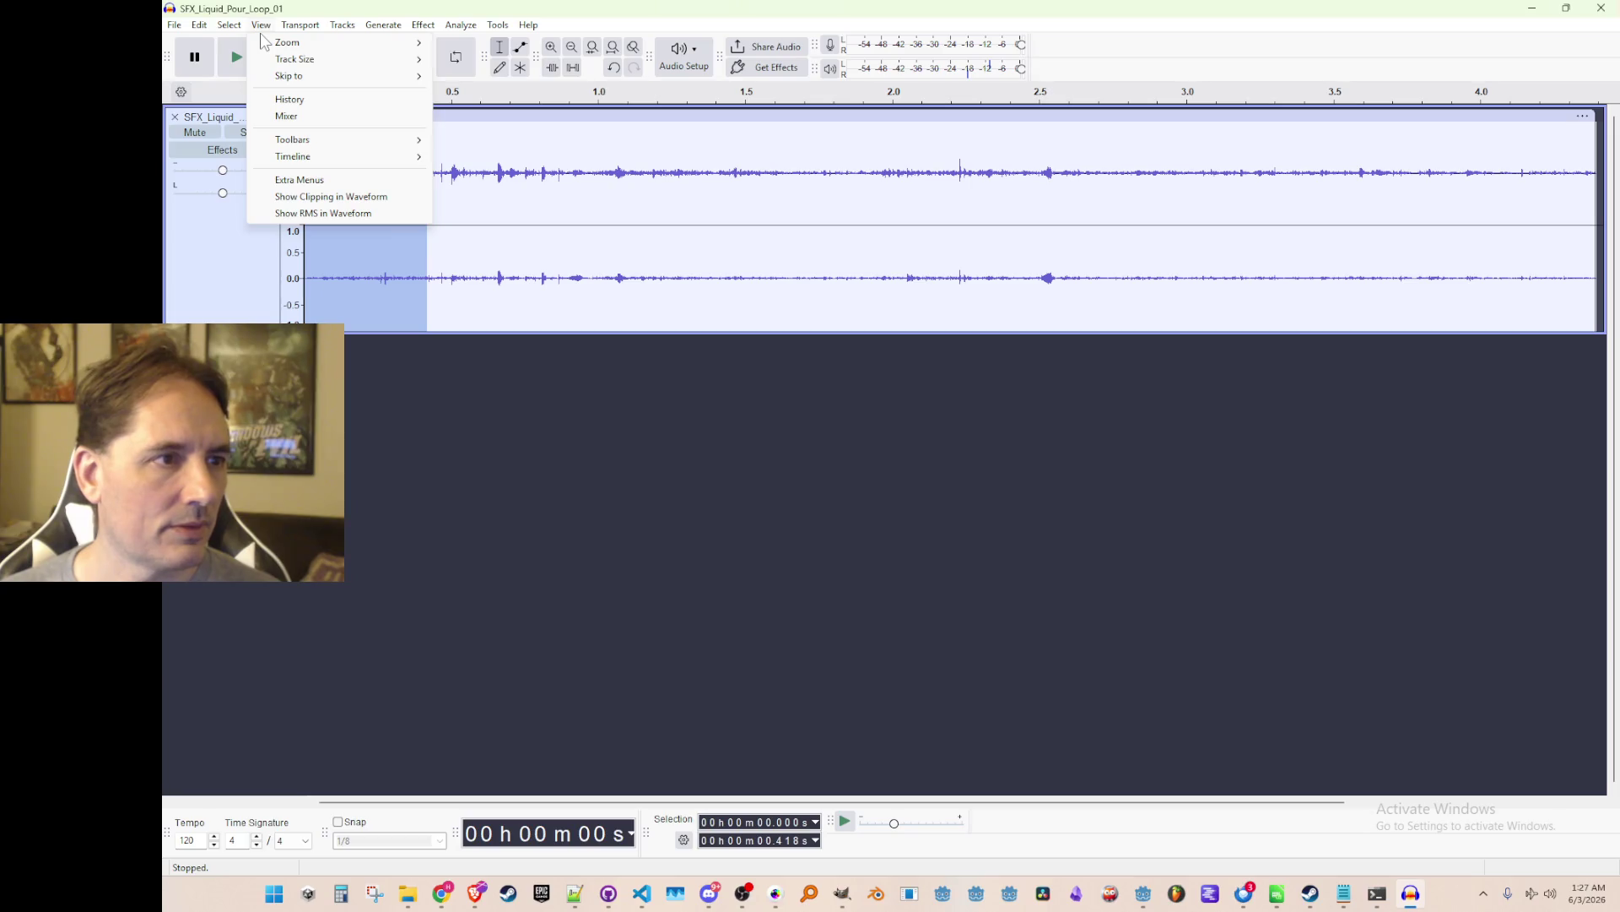
{"action": "mouse_move", "coordinate": [196, 27]}
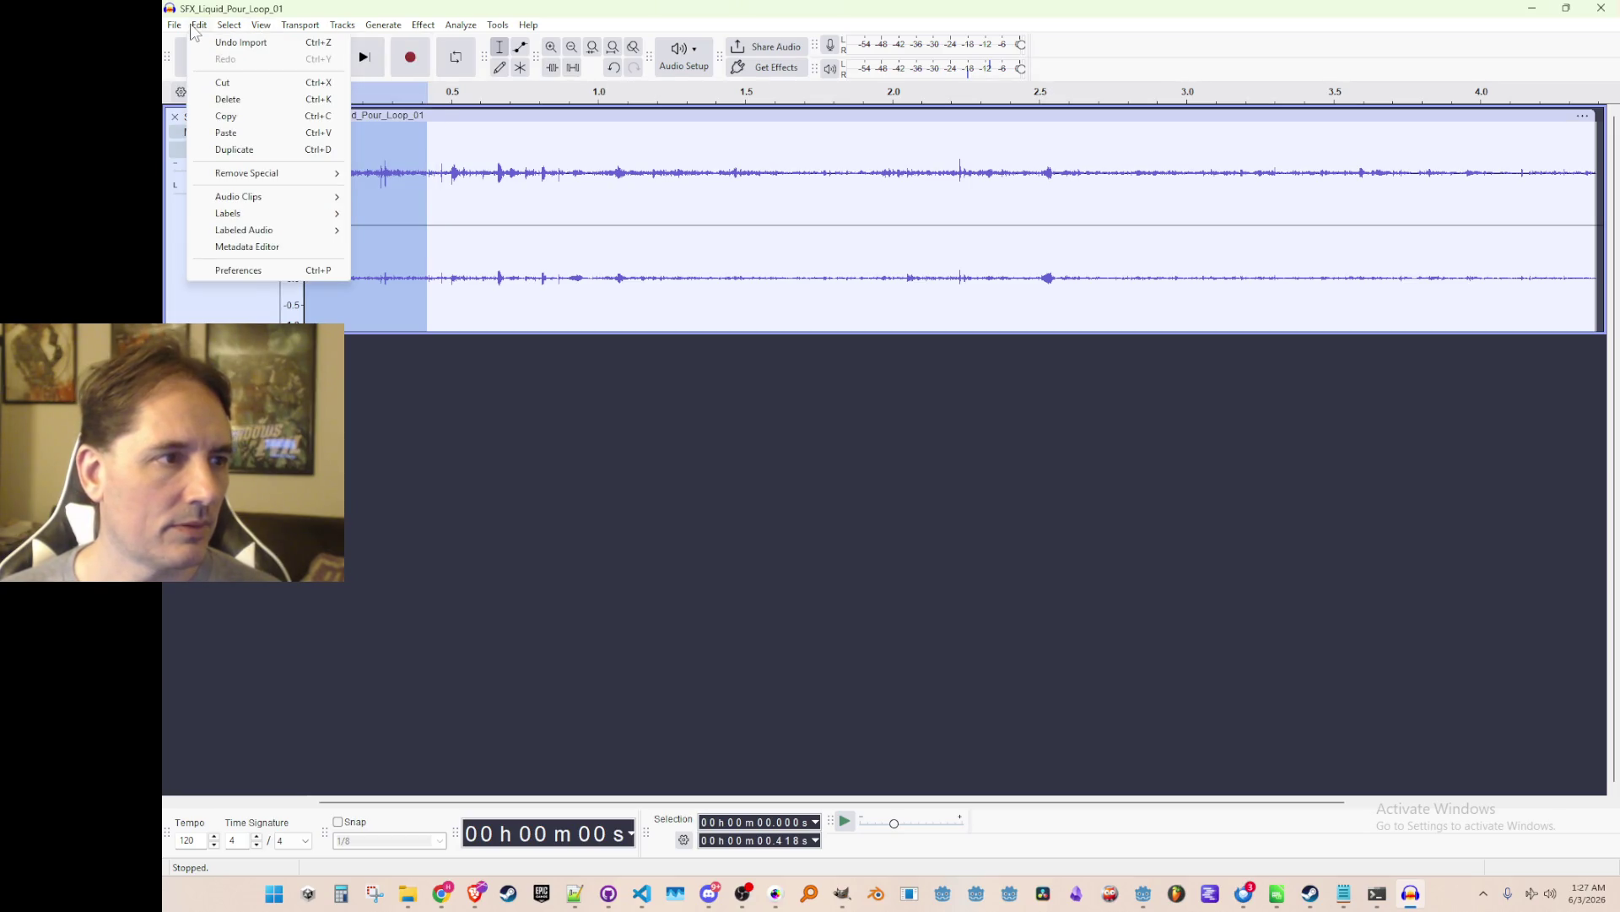
{"action": "left_click", "coordinate": [587, 52]}
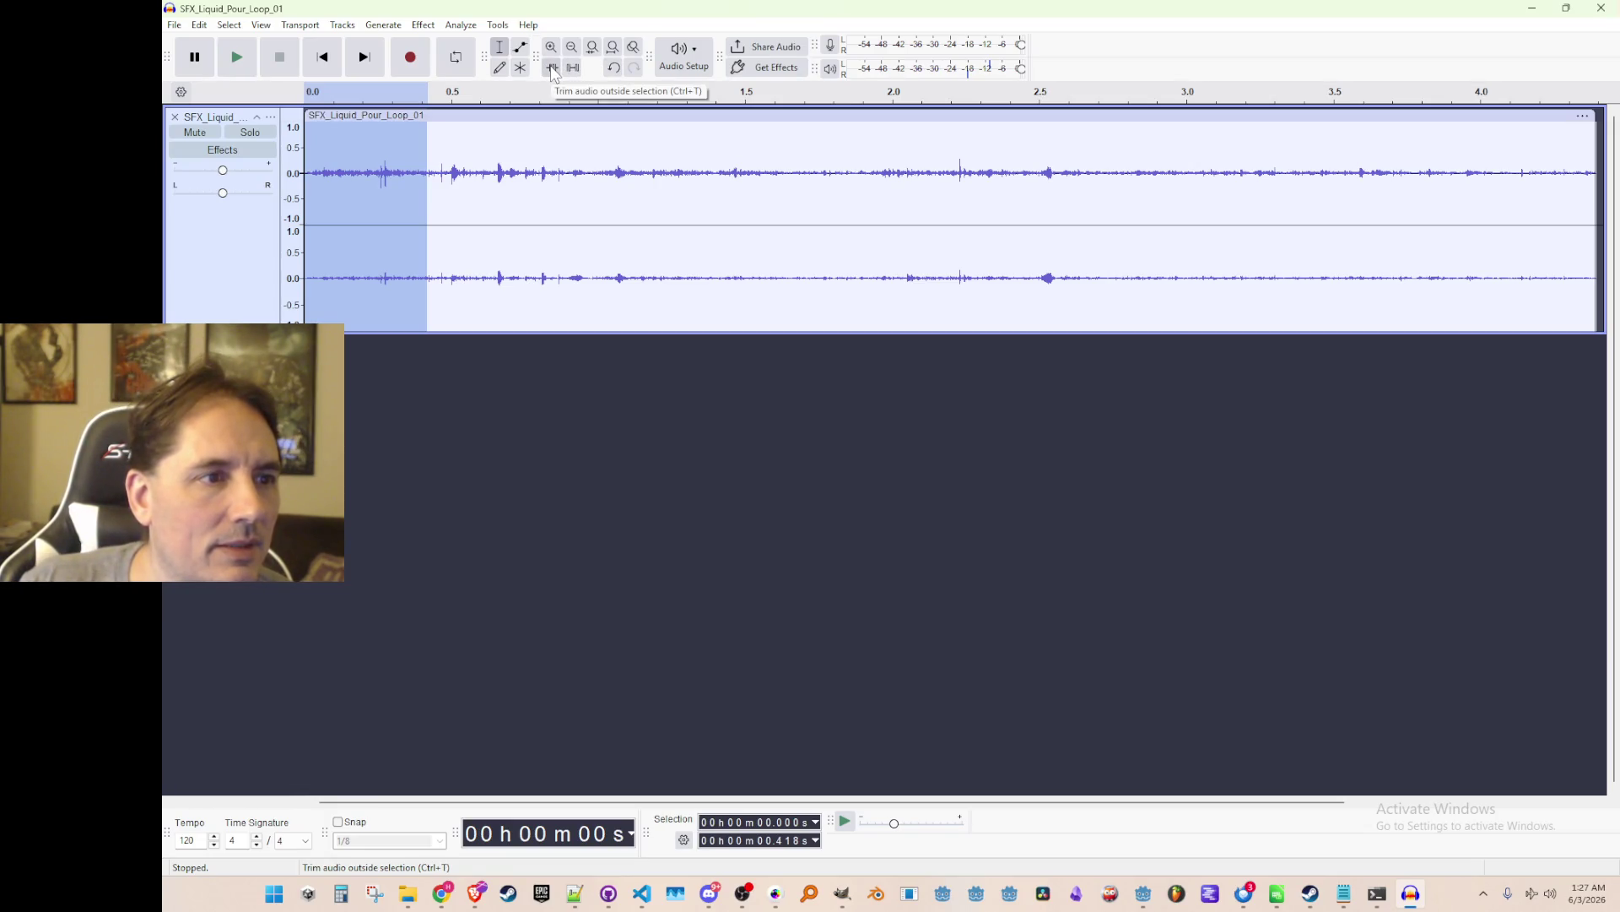
{"action": "left_click", "coordinate": [553, 69]}
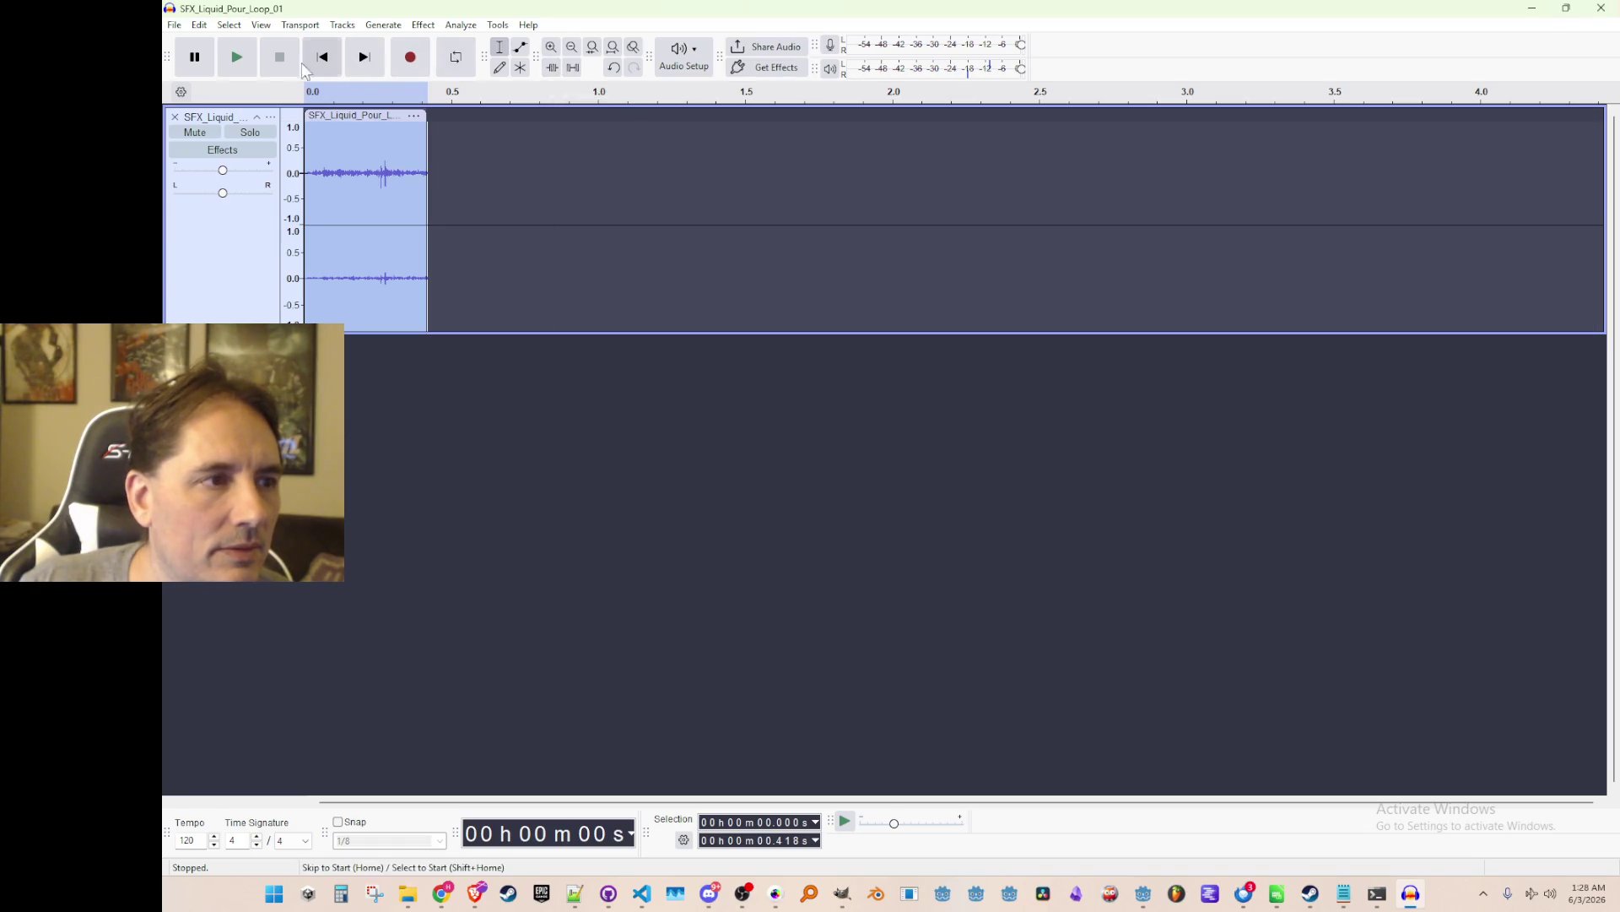
Play the trimmed clip from the start, then select its last stretch, 0.346–0.431 s.
{"action": "left_click", "coordinate": [323, 64]}
{"action": "left_click", "coordinate": [230, 69]}
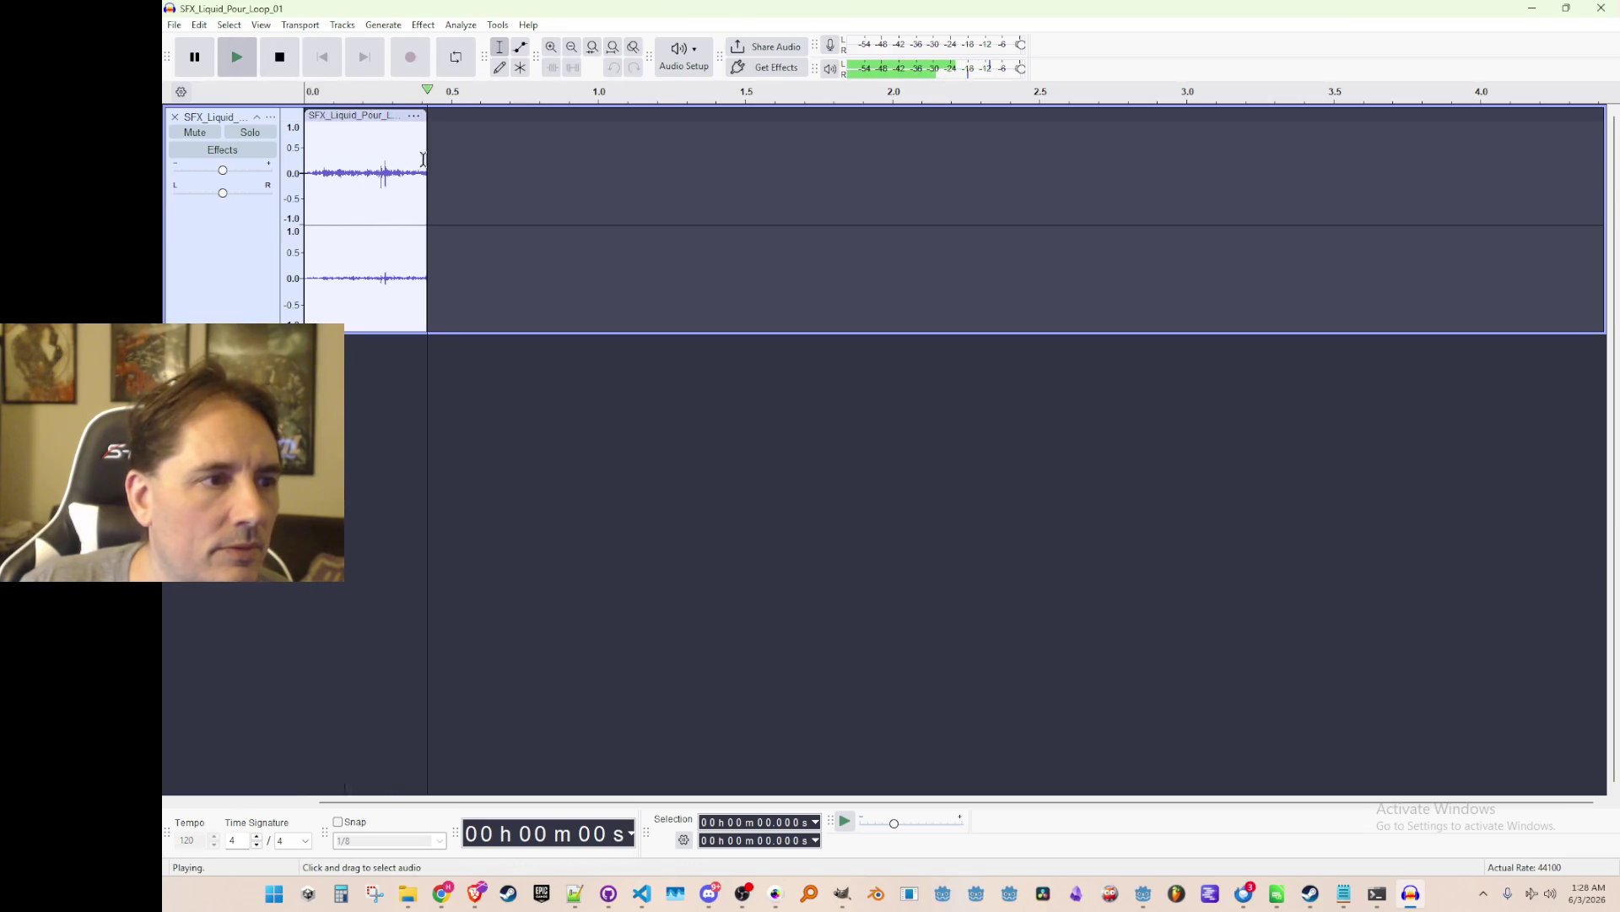
{"action": "left_click_drag", "start_coordinate": [408, 175], "coordinate": [433, 176]}
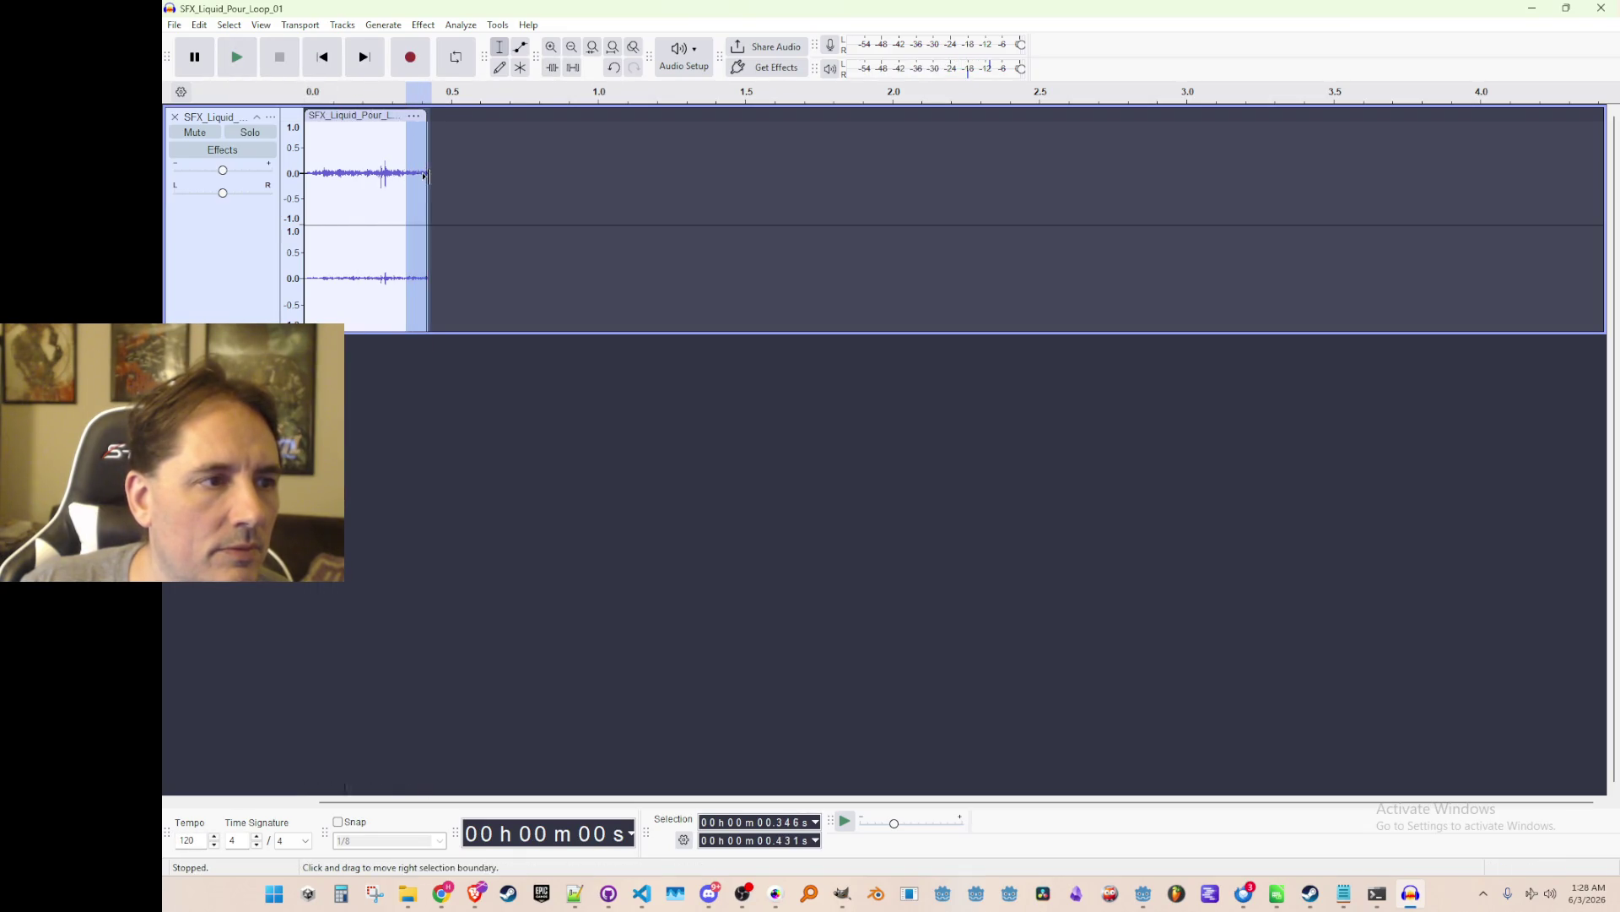
Apply Effect > Fading > Fade Out to the selected end and play the clip back.
{"action": "left_click", "coordinate": [342, 24]}
{"action": "mouse_move", "coordinate": [423, 25]}
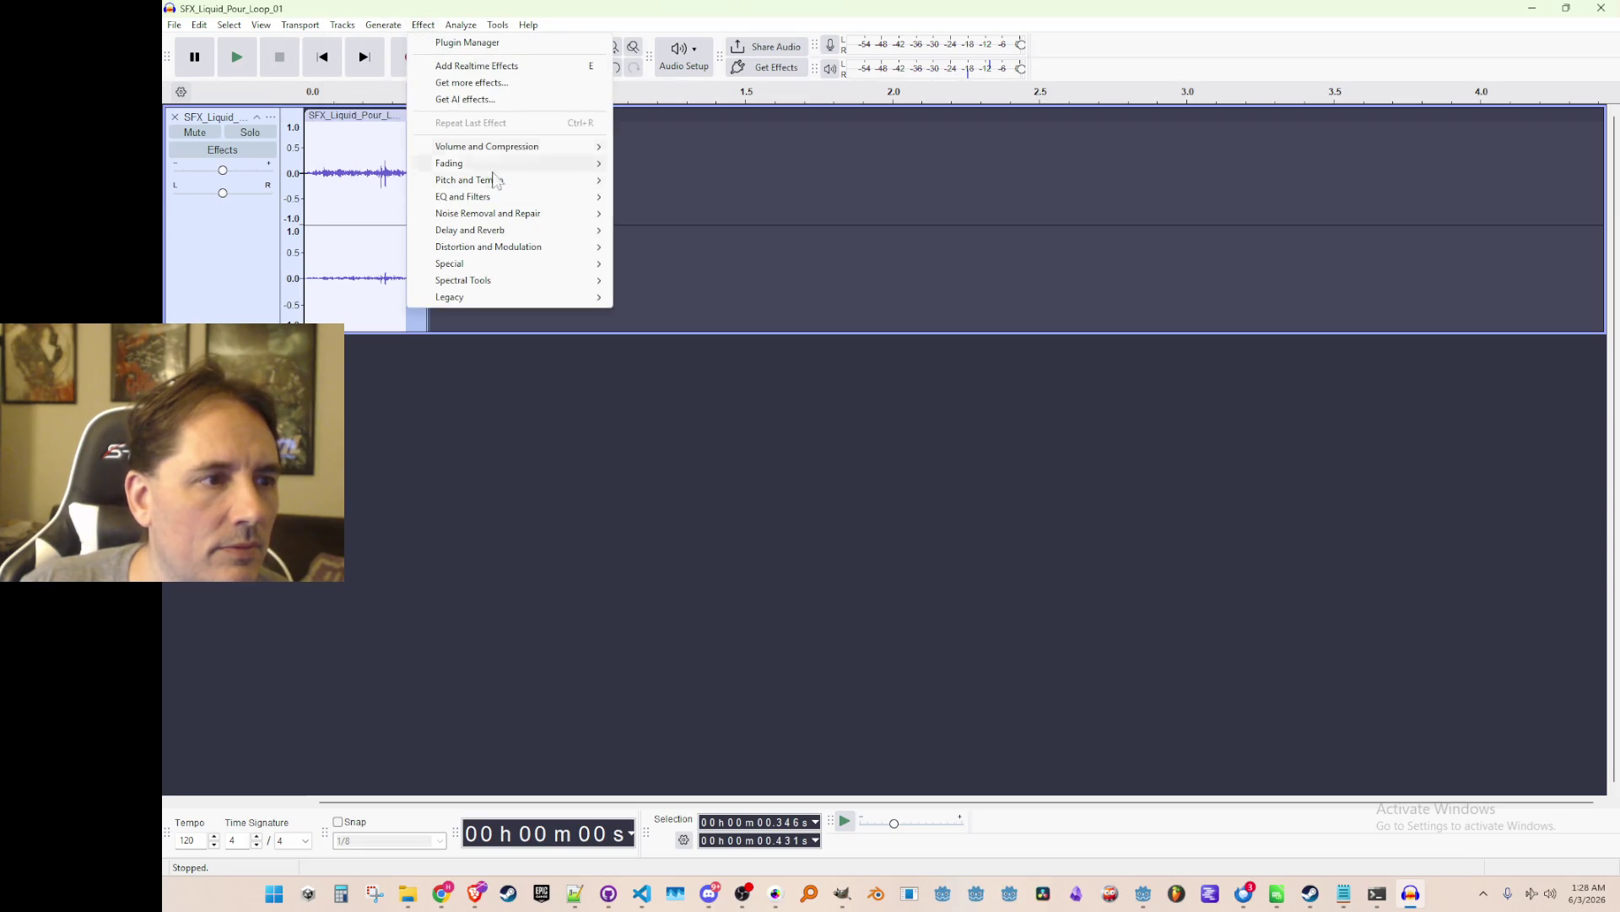
{"action": "mouse_move", "coordinate": [523, 163]}
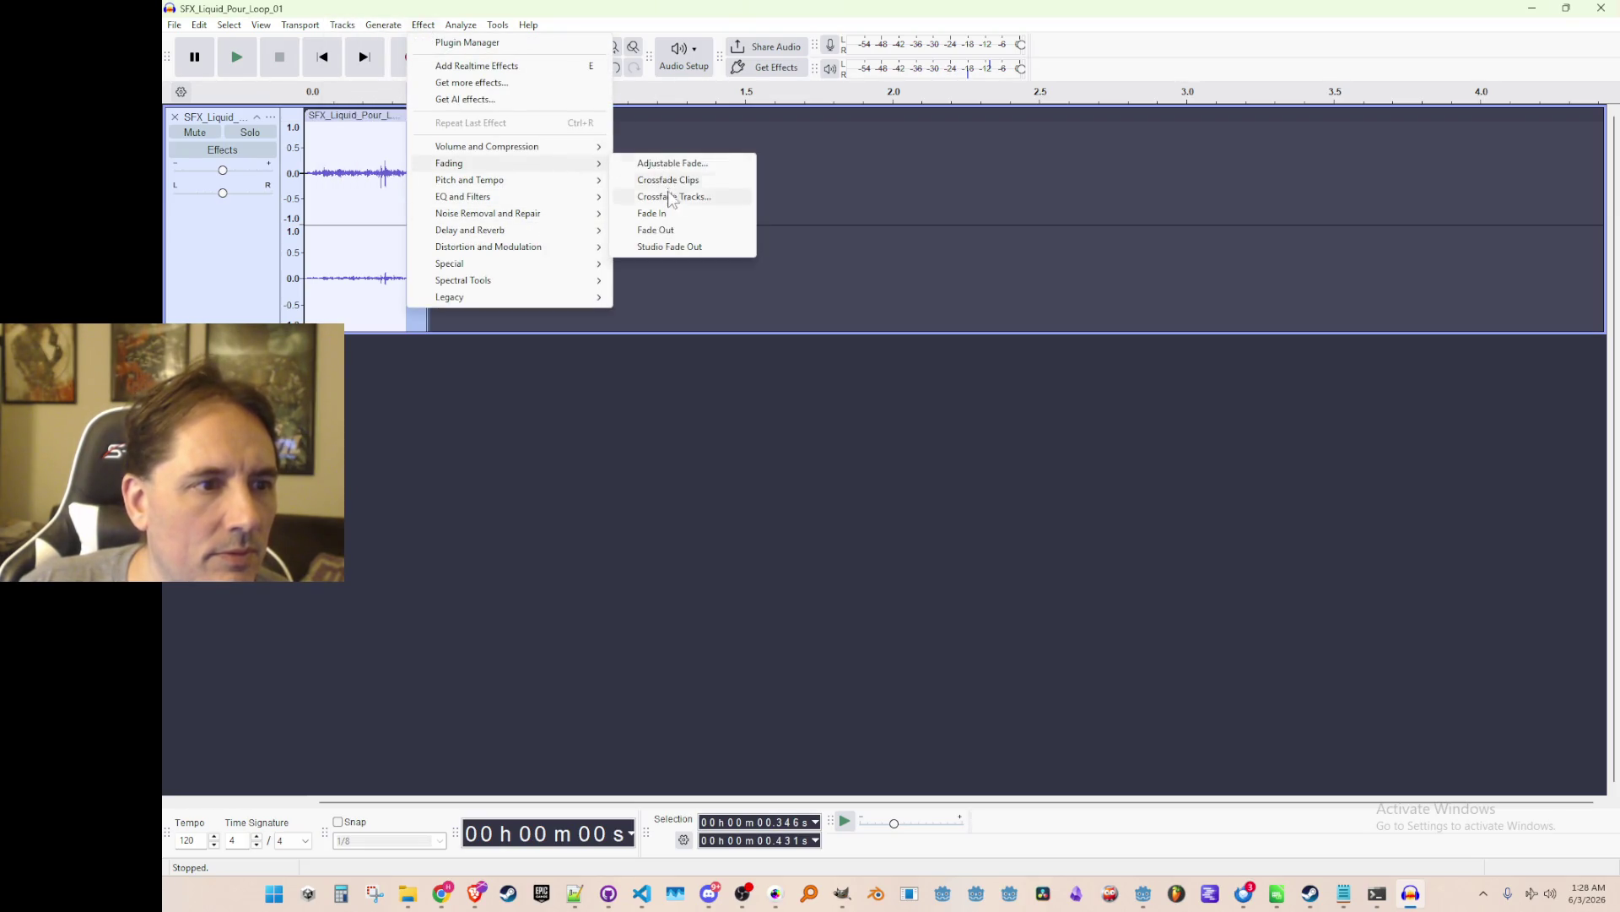
{"action": "left_click", "coordinate": [646, 230]}
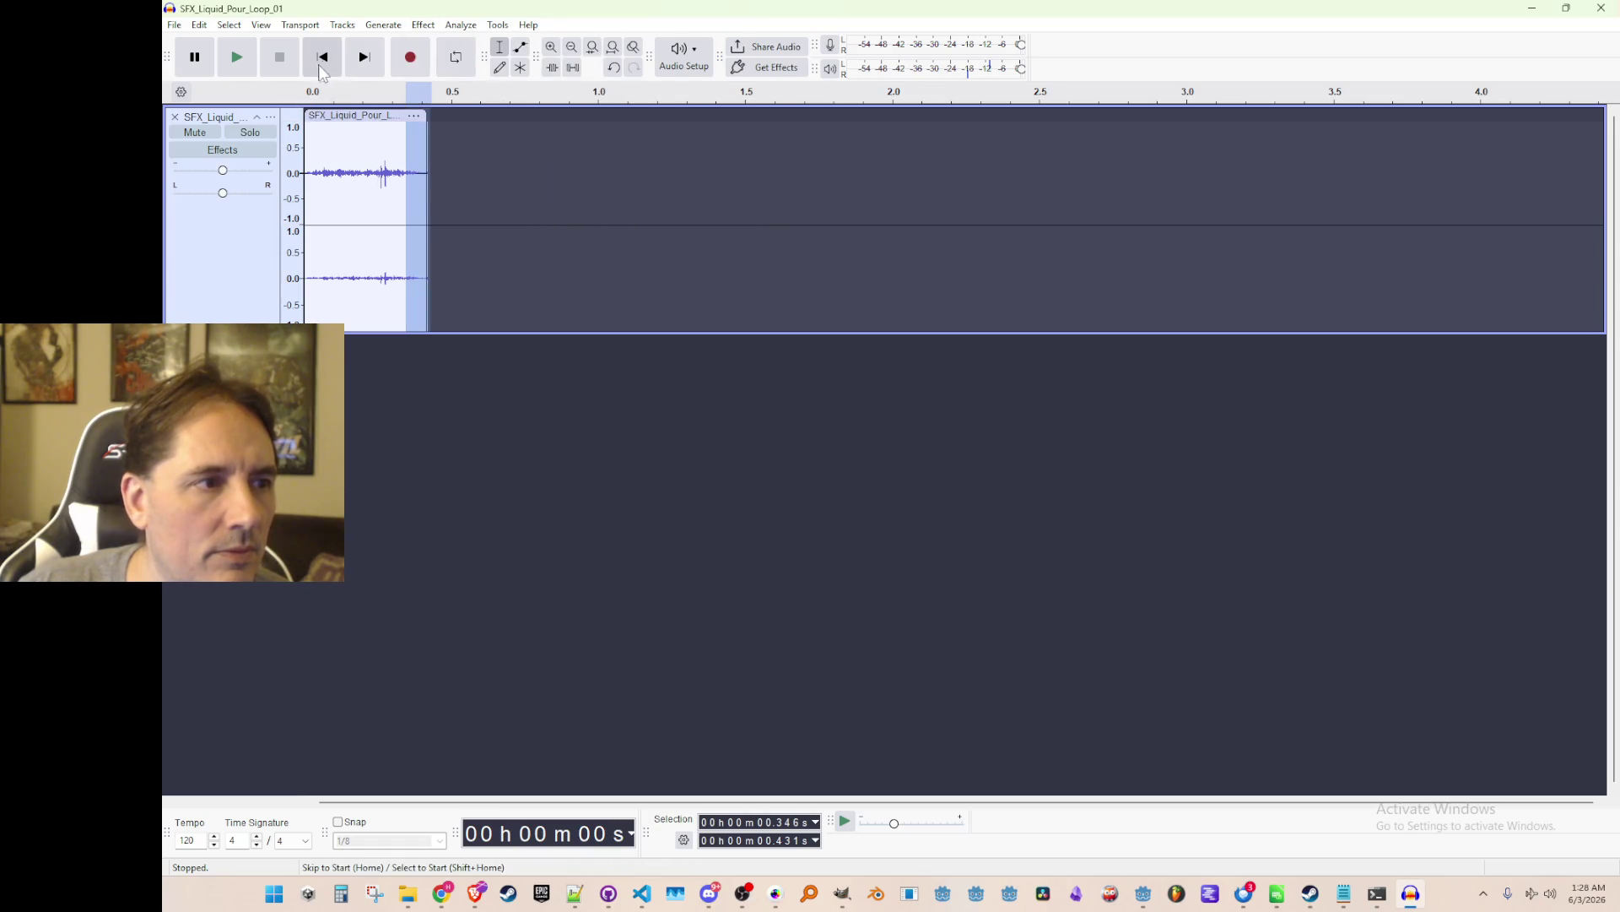
{"action": "left_click", "coordinate": [323, 56]}
{"action": "left_click", "coordinate": [235, 61]}
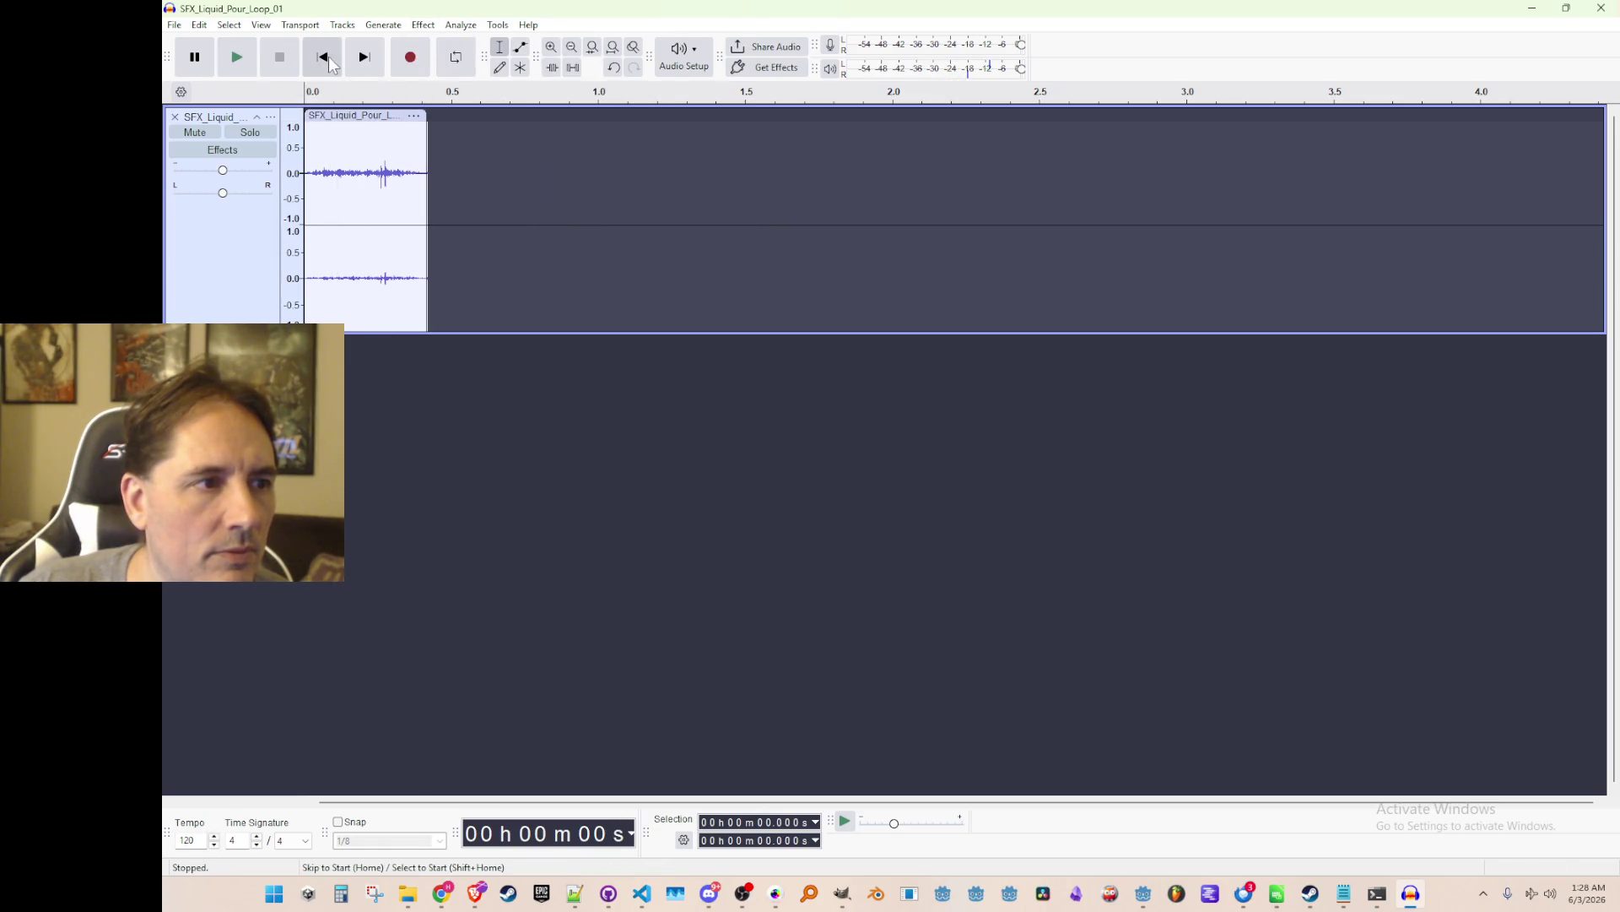
Repeat the fade out over a wider 0.268–0.454 s ending, replay the clip several times, then move Audacity aside.
{"action": "left_click_drag", "start_coordinate": [387, 181], "coordinate": [440, 181]}
{"action": "left_click", "coordinate": [461, 26]}
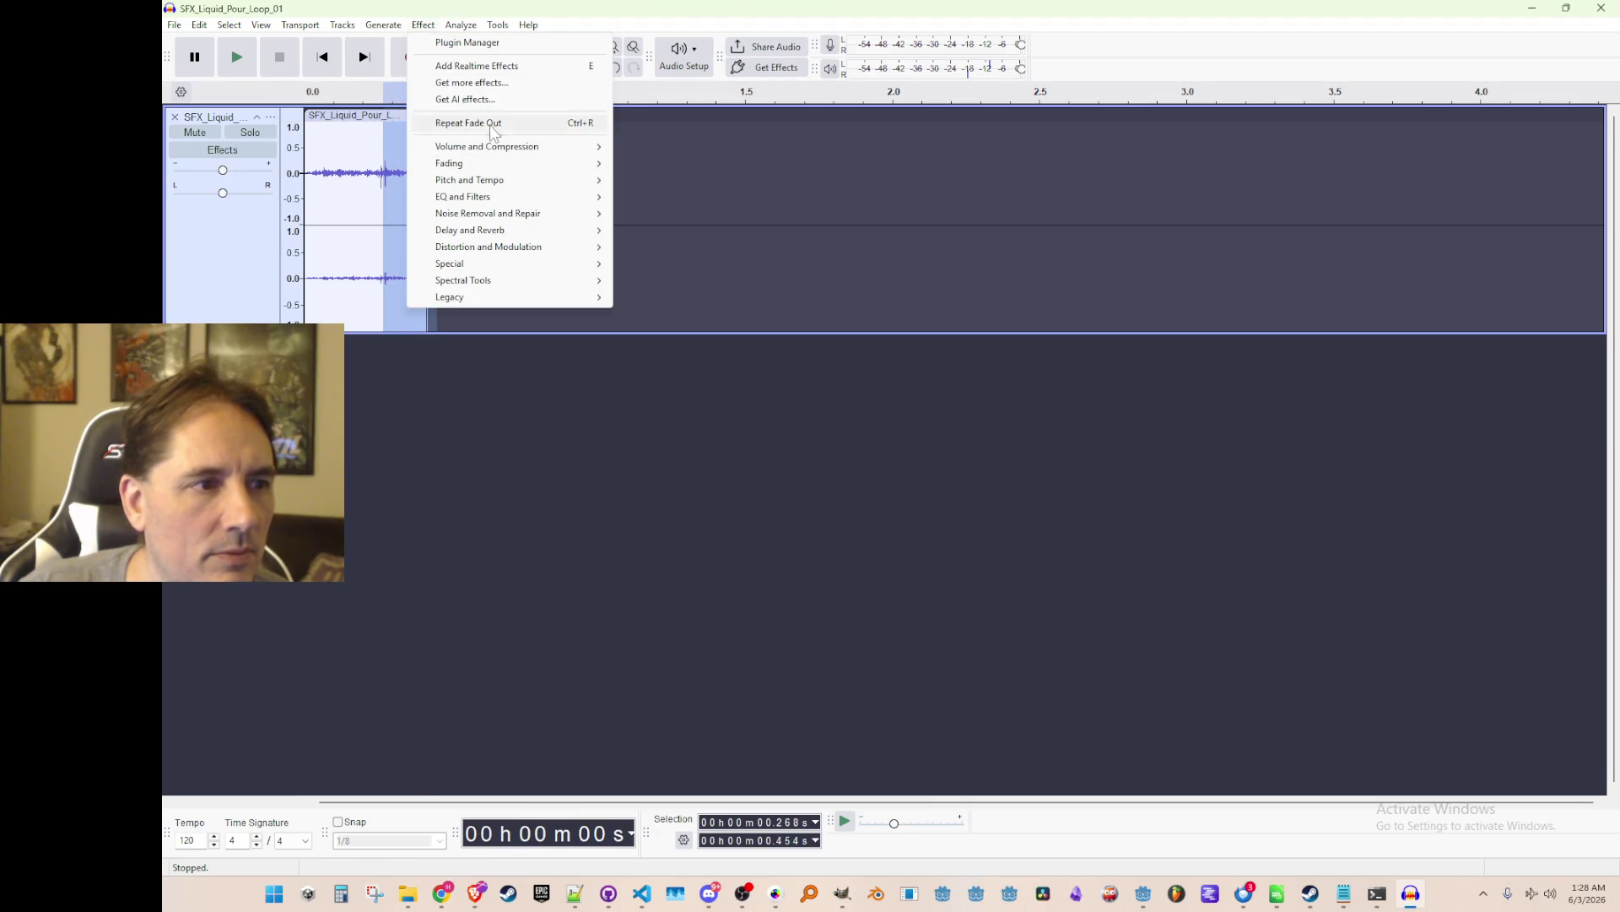
{"action": "left_click", "coordinate": [490, 124]}
{"action": "left_click", "coordinate": [310, 191]}
{"action": "left_click", "coordinate": [236, 58]}
{"action": "left_click", "coordinate": [238, 59]}
{"action": "left_click", "coordinate": [238, 59]}
{"action": "left_click", "coordinate": [238, 59]}
{"action": "left_click", "coordinate": [238, 60]}
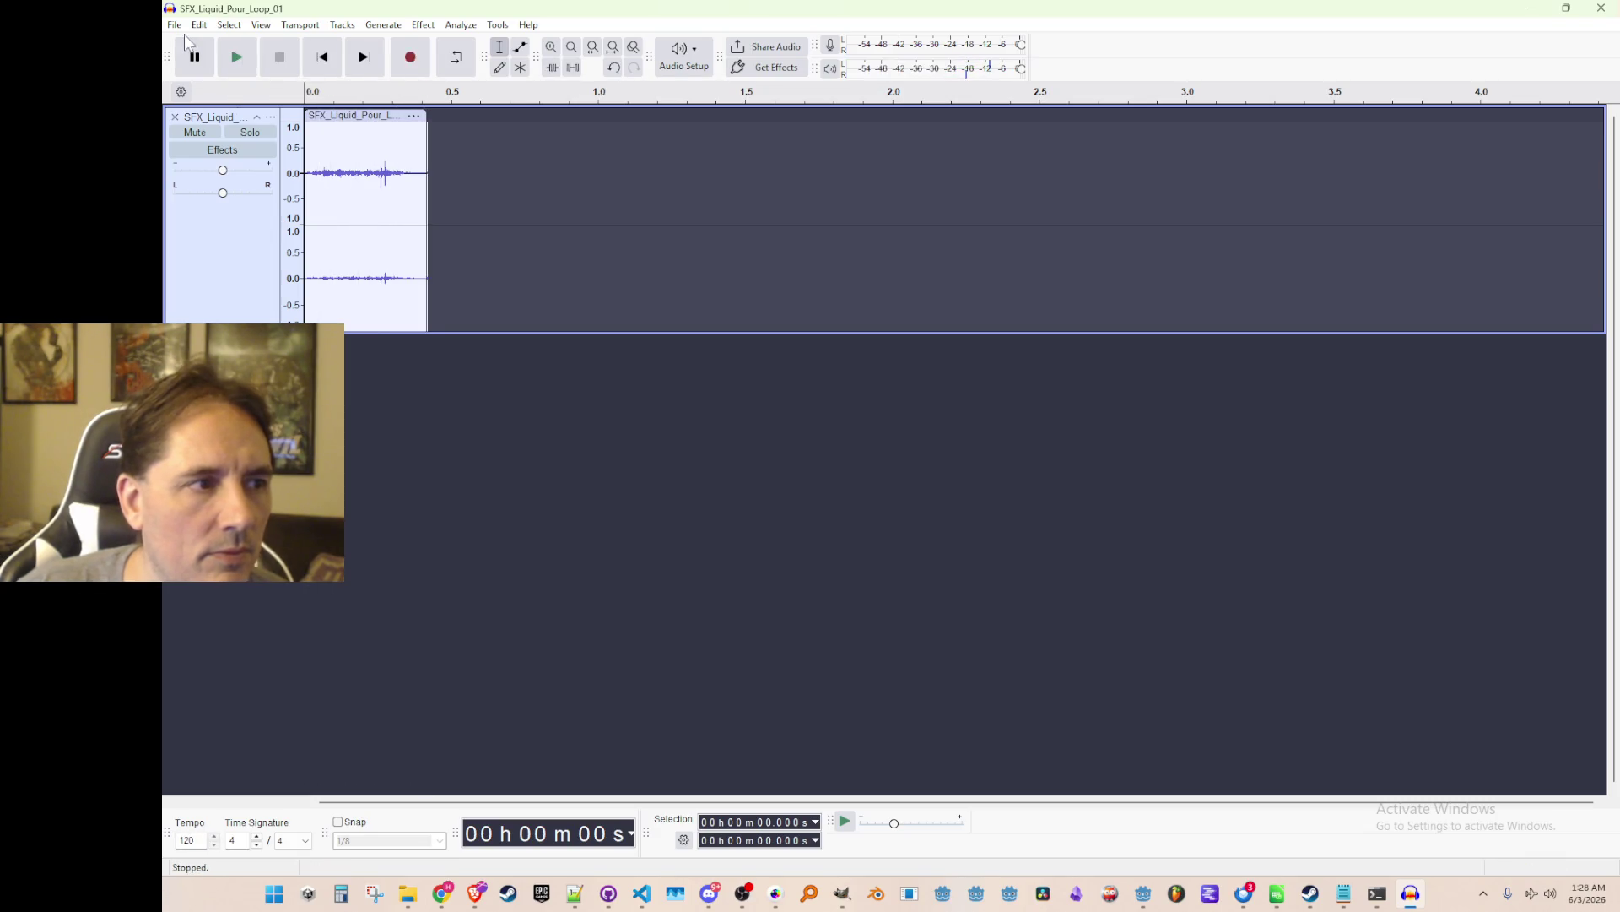
{"action": "mouse_move", "coordinate": [242, 10]}
{"action": "left_mouse_down"}
{"action": "mouse_move", "coordinate": [286, 69]}
{"action": "mouse_move", "coordinate": [654, 144]}
{"action": "left_mouse_up"}
{"action": "key", "text": "alt+Tab"}
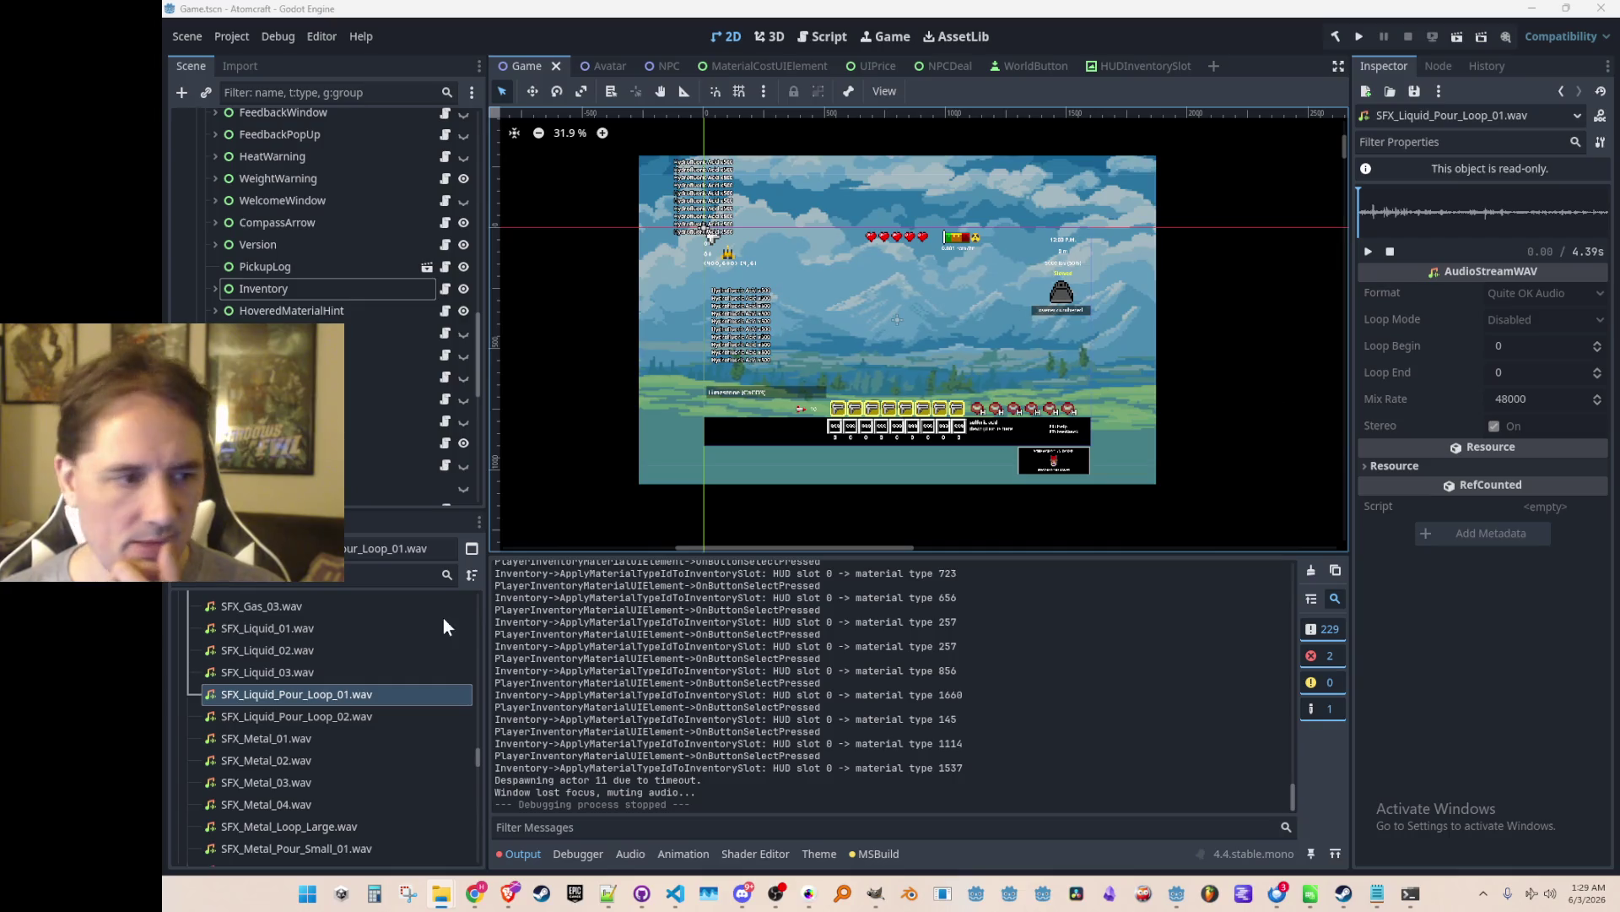
Bring Godot back in front and focus its project sound file list.
{"action": "left_click", "coordinate": [447, 672]}
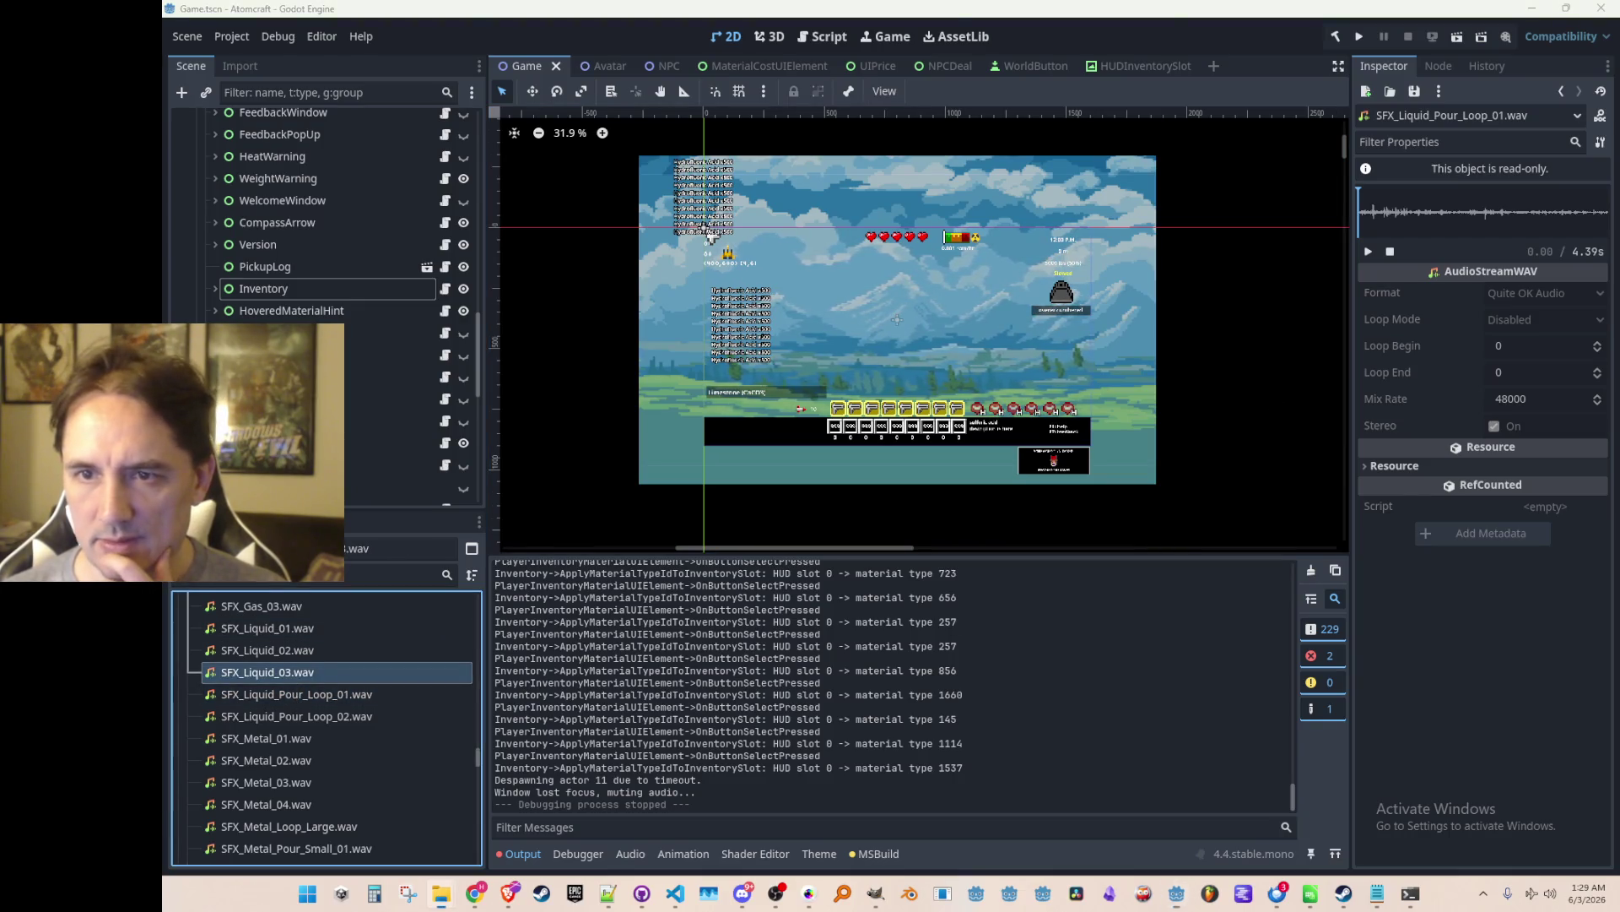
Select SFX_Liquid_Pickup.wav in the FileSystem dock, then bring up AudioCueTypes.cs in VS Code.
{"action": "left_click", "coordinate": [336, 695]}
{"action": "key", "text": "alt+Tab"}
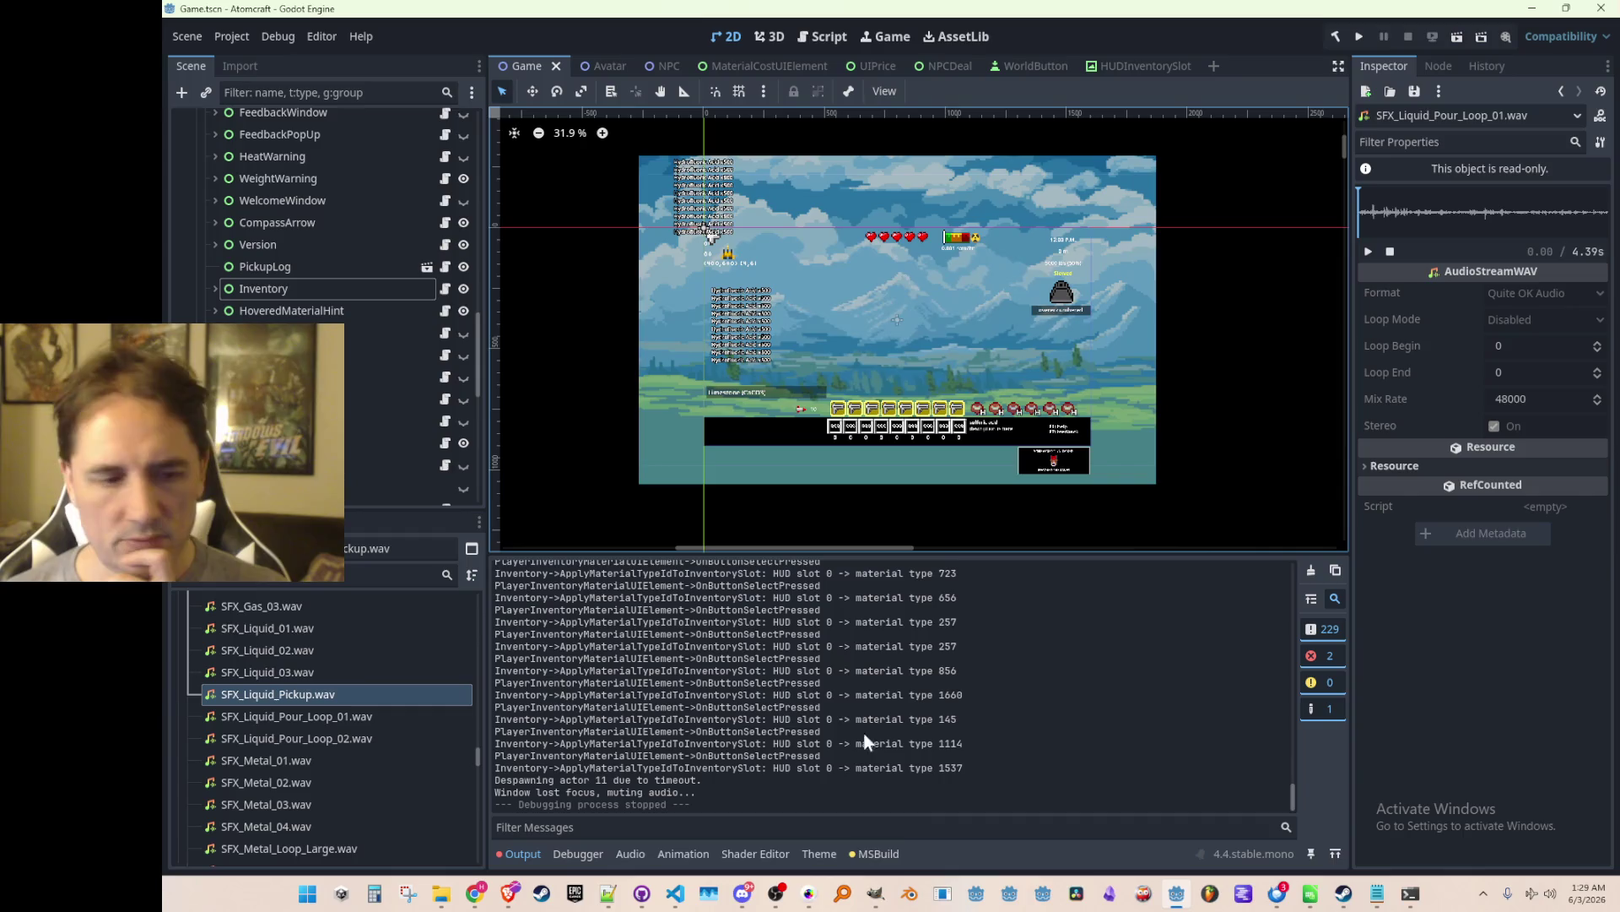
{"action": "left_click", "coordinate": [674, 894]}
{"action": "left_click", "coordinate": [589, 516]}
Uncomment the water slot cue line and rename INVENTORY_SLOT_WATER to INVENTORY_SLOT_LIQUID everywhere.
{"action": "key", "text": "Tab"}
{"action": "key", "text": "ctrl+slash"}
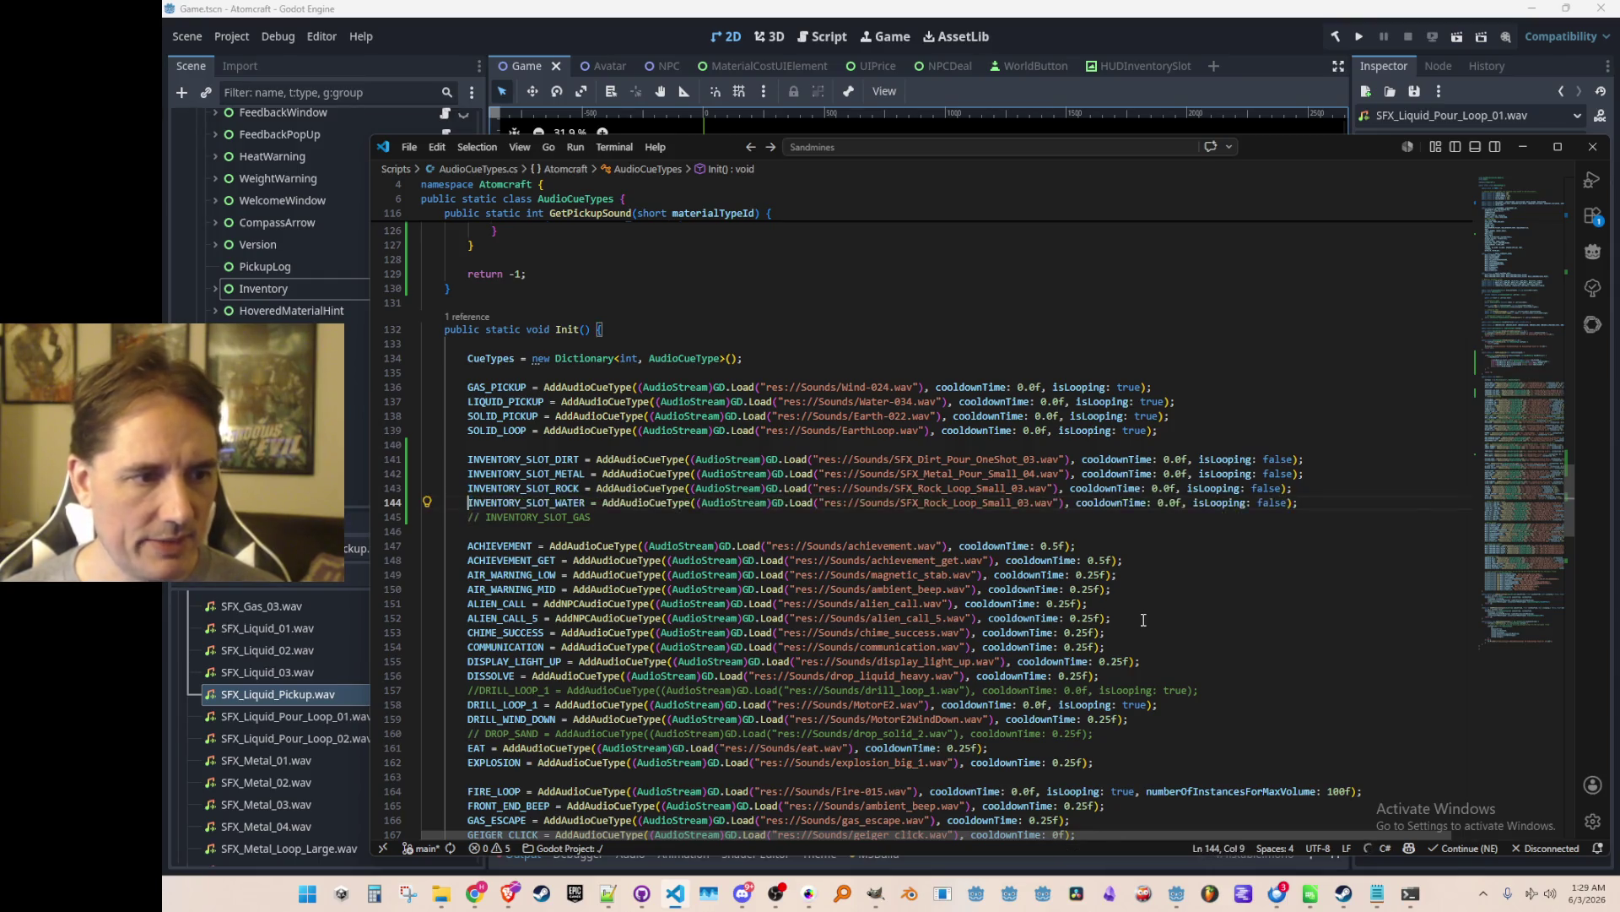
{"action": "key", "text": "ctrl+Right"}
{"action": "key", "text": "ctrl+shift+Left"}
{"action": "key", "text": "ctrl+h"}
{"action": "type", "text": "INVENTORY_SLOT_LIQUID"}
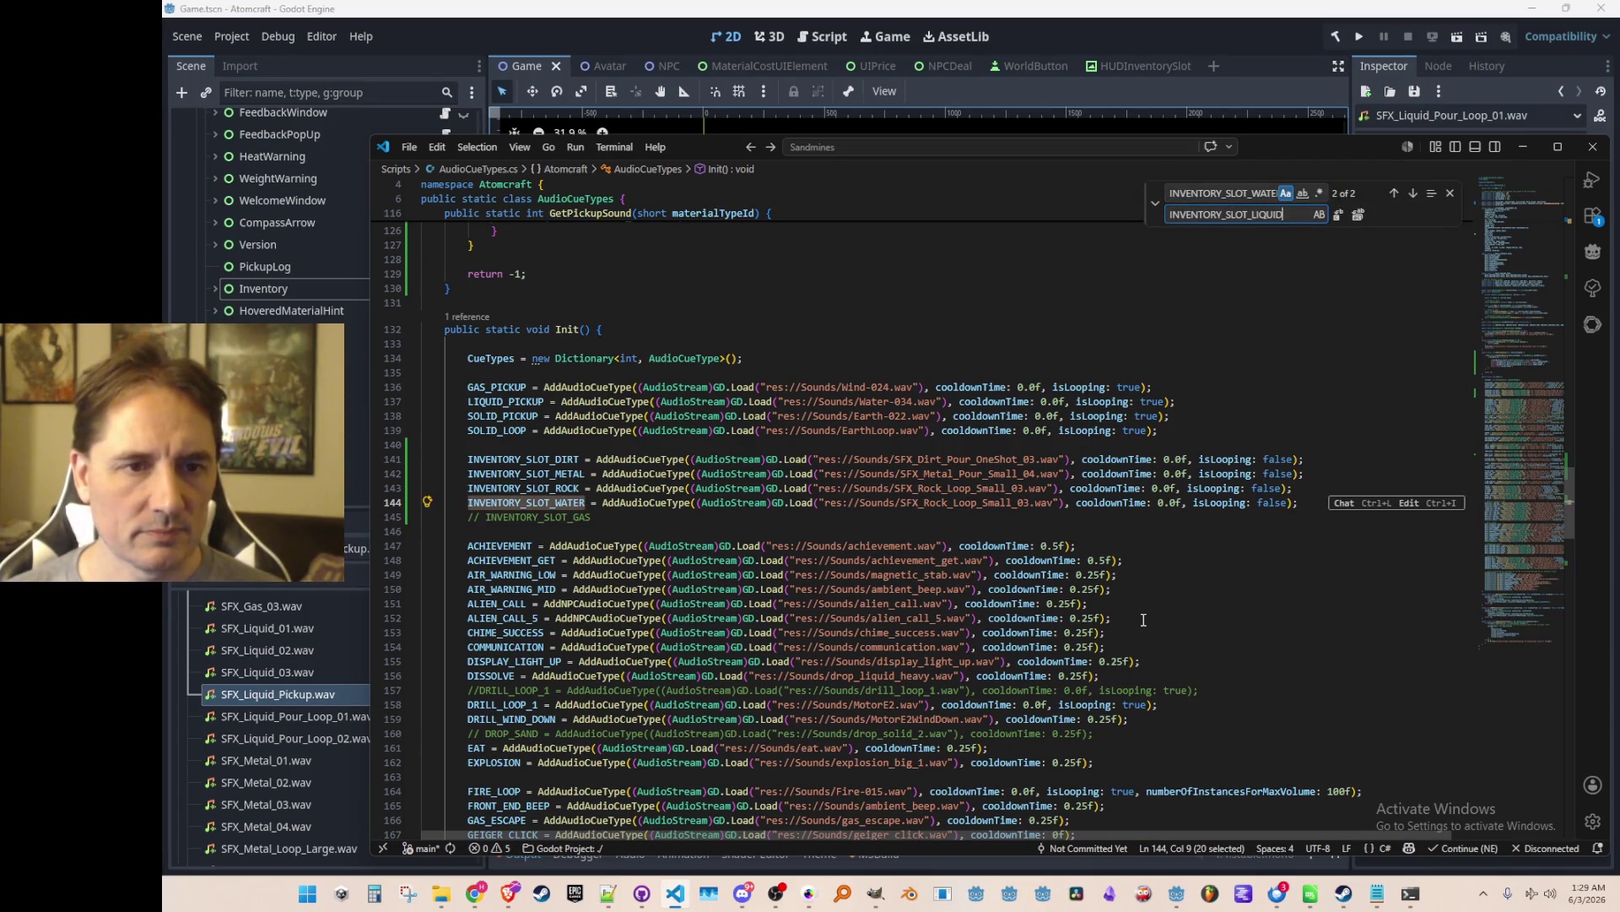
{"action": "key", "text": "Return"}
{"action": "key", "text": "Return"}
{"action": "key", "text": "Escape"}
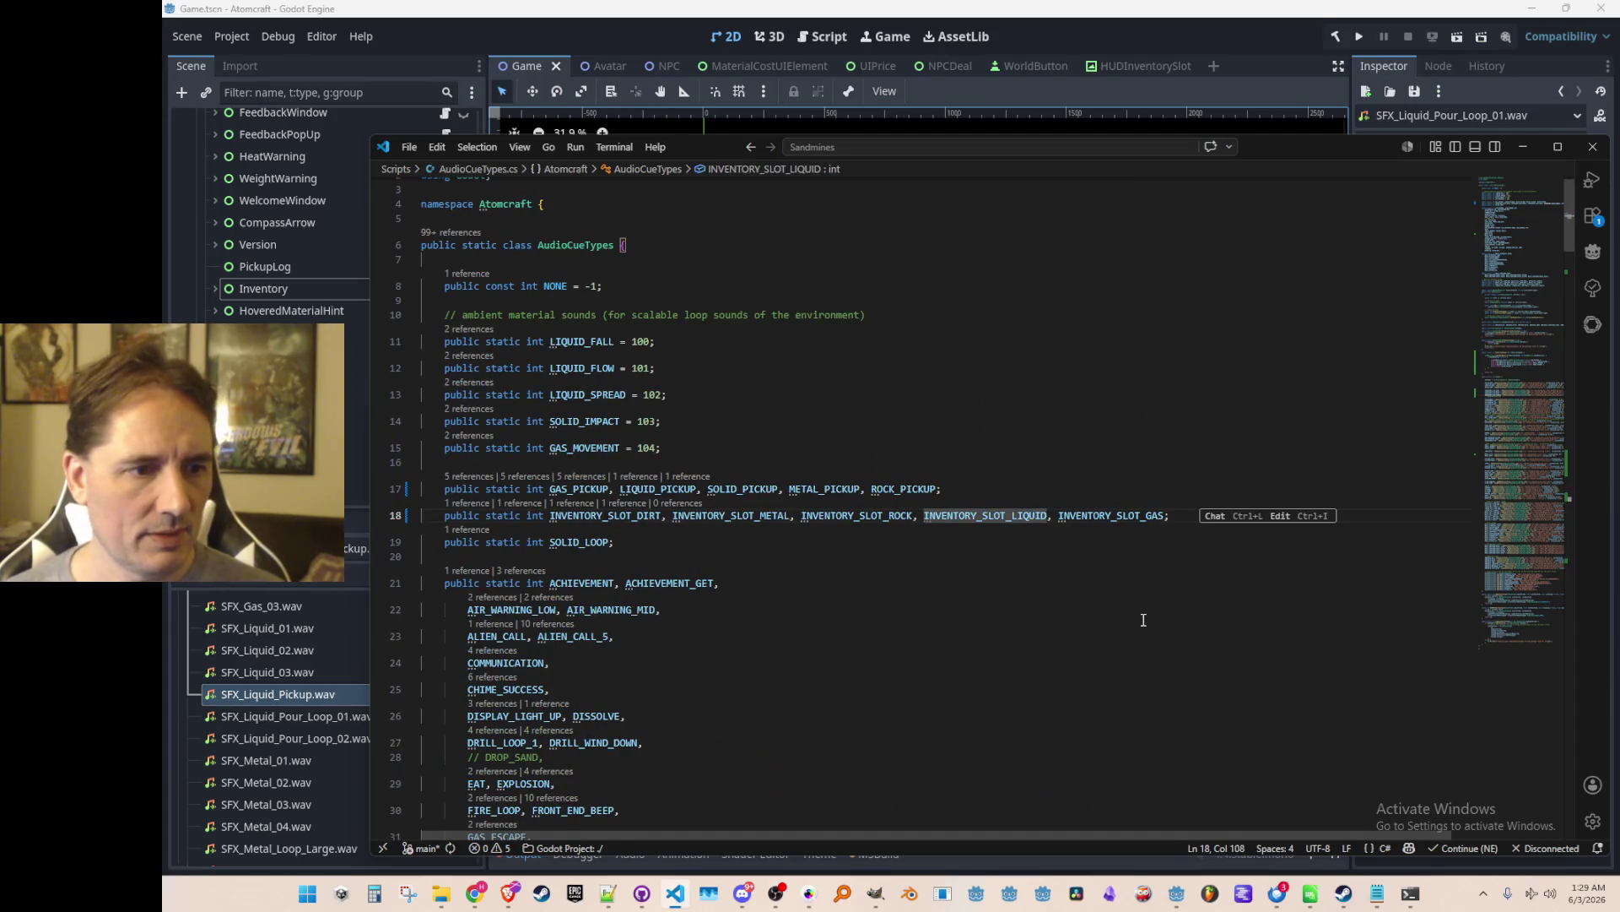
Change the cue's sound path on line 144 to SFX_Liquid_Pickup.wav.
{"action": "key", "text": "alt+Left"}
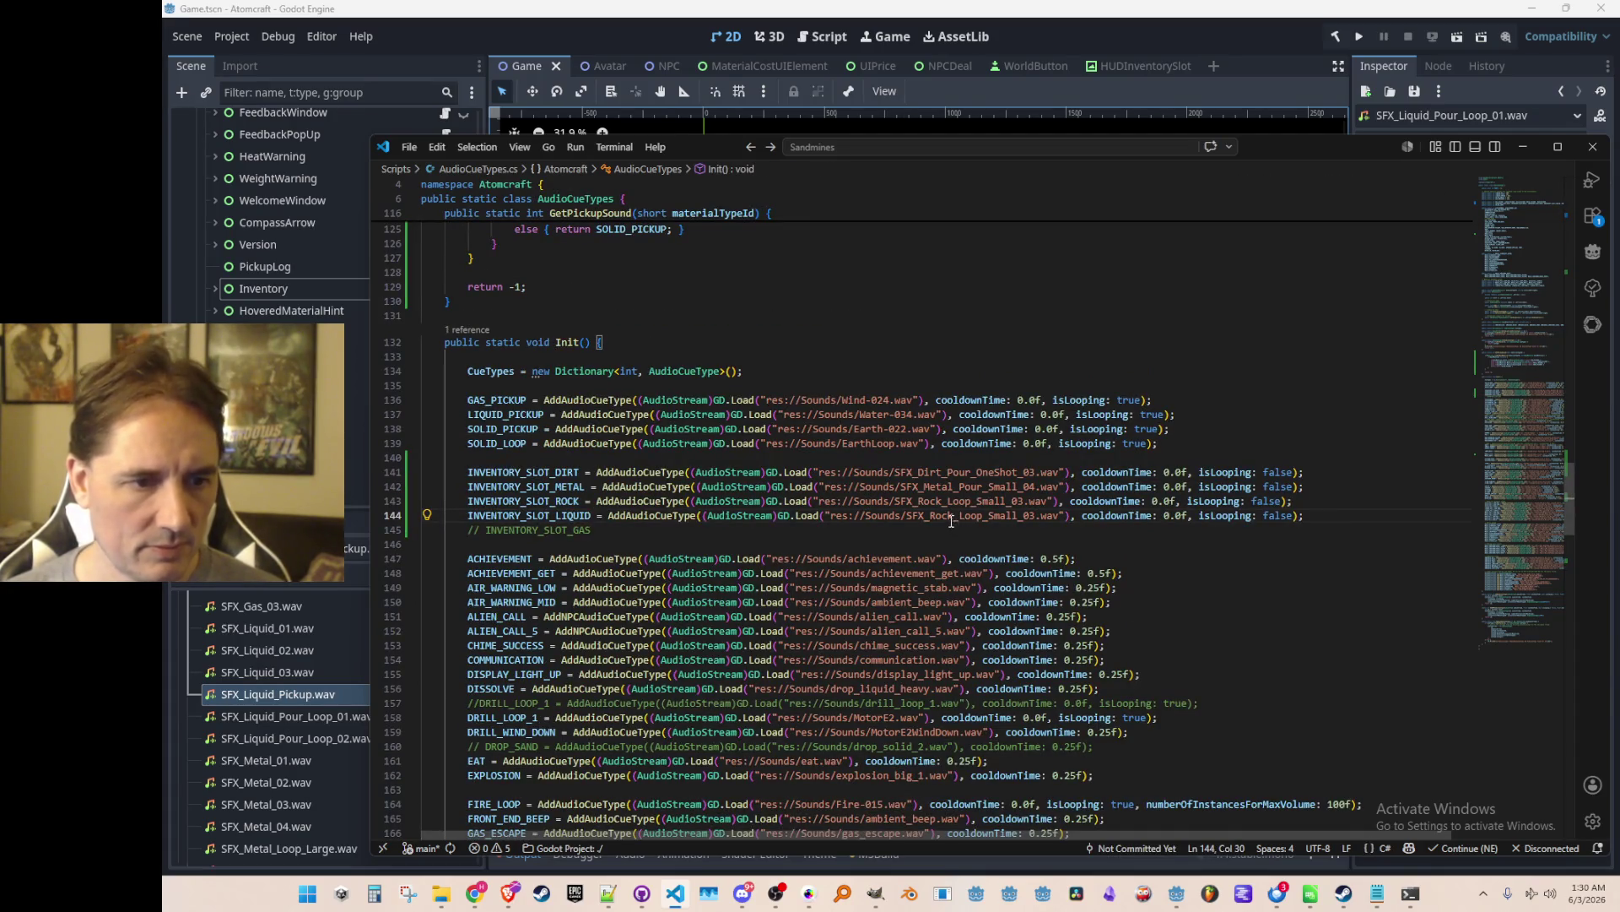
{"action": "left_click", "coordinate": [937, 515]}
{"action": "key", "text": "ctrl+shift+Right"}
{"action": "type", "text": "Liquid_Pickup"}
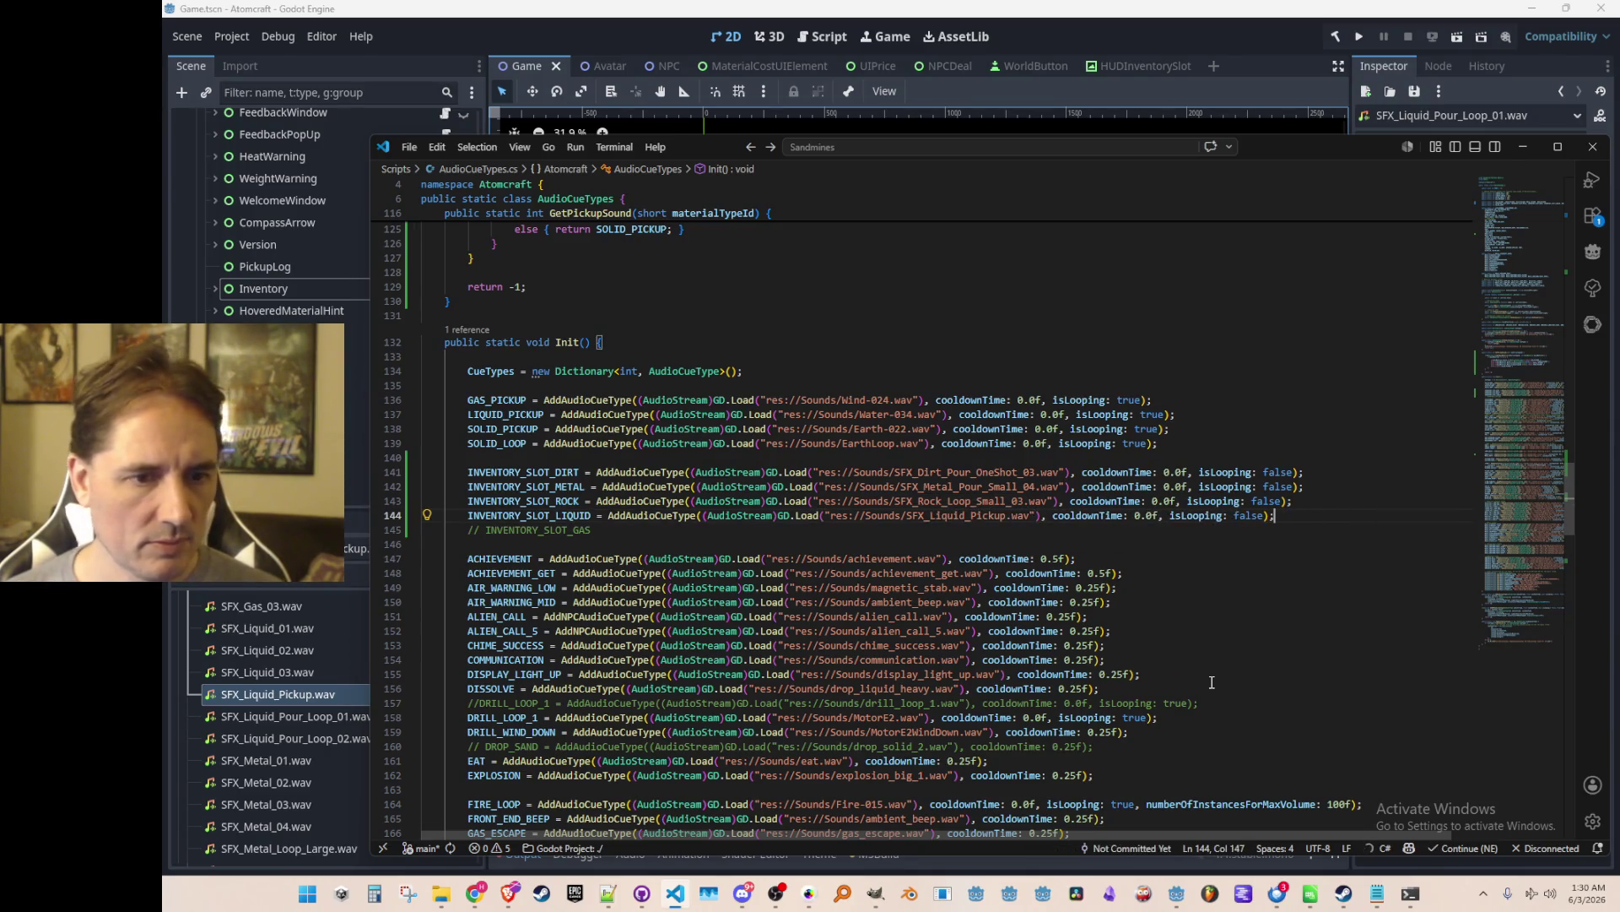
{"action": "key", "text": "Down"}
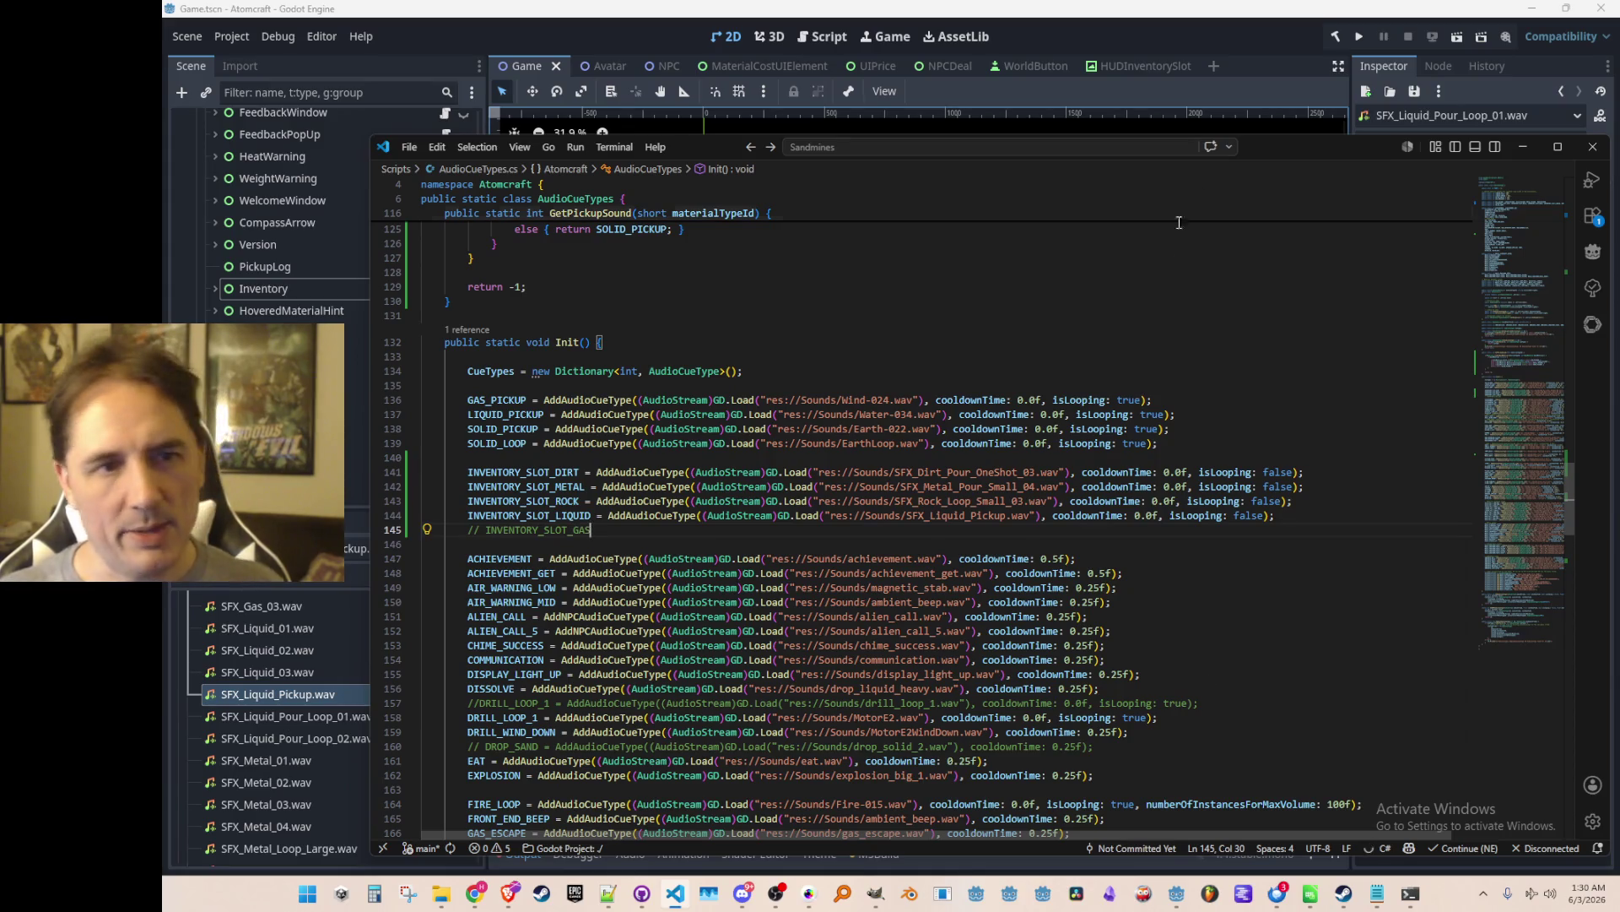
{"action": "left_click", "coordinate": [1217, 37]}
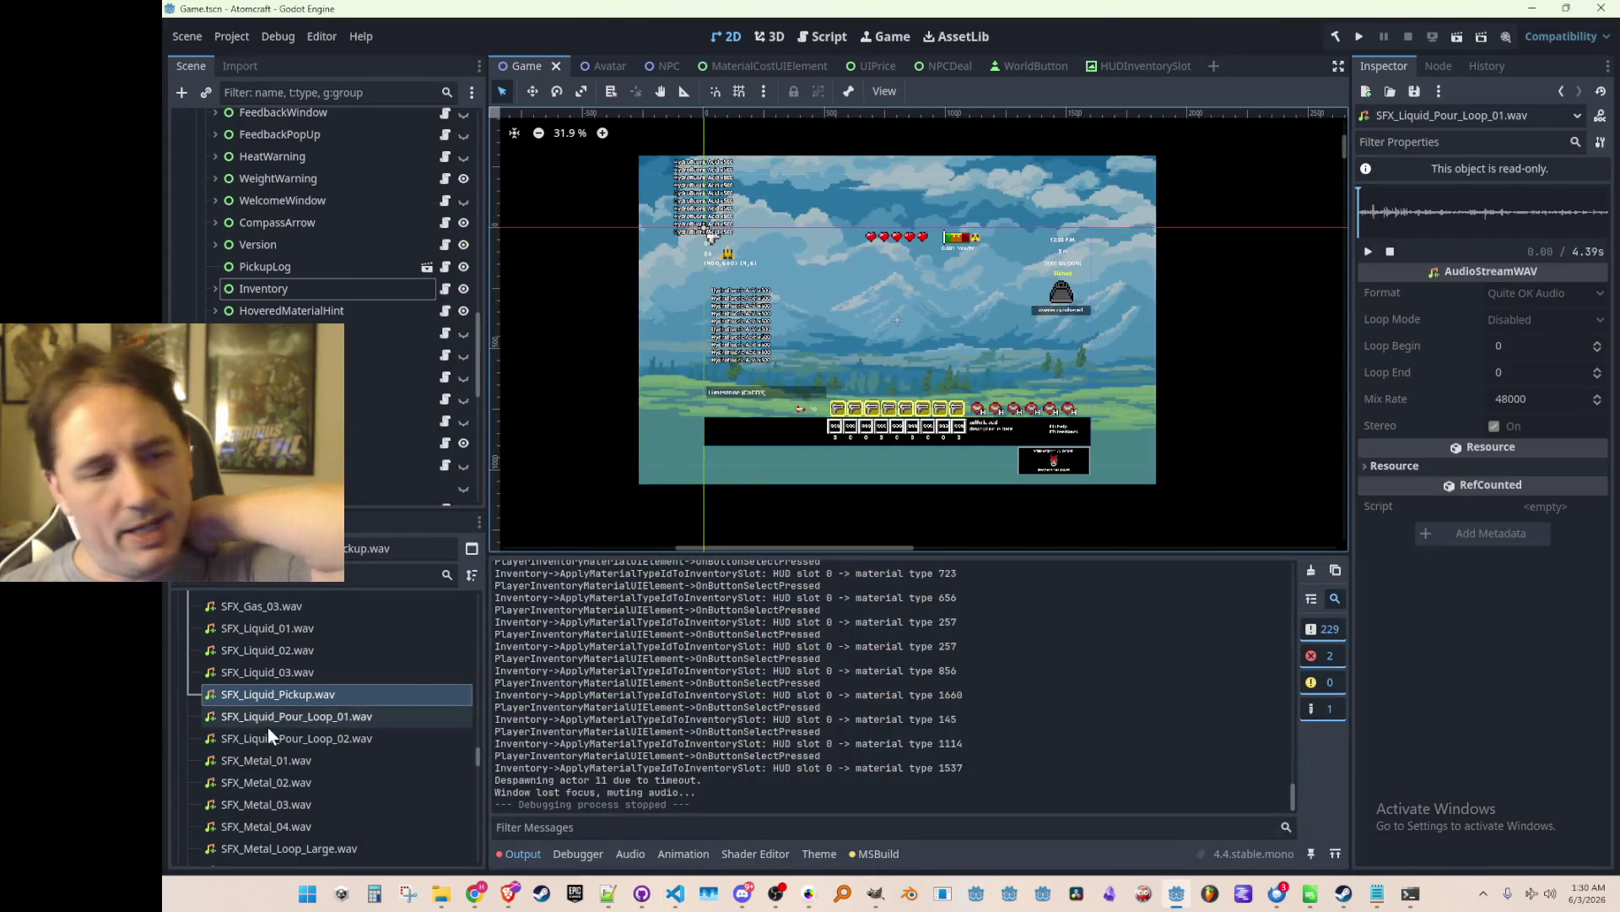
Find gas_escape.wav in the FileSystem dock and preview it several times in the Inspector.
{"action": "scroll", "coordinate": [379, 734], "scroll_direction": "up", "scroll_amount": 2}
{"action": "scroll", "coordinate": [346, 667], "scroll_direction": "up", "scroll_amount": 10}
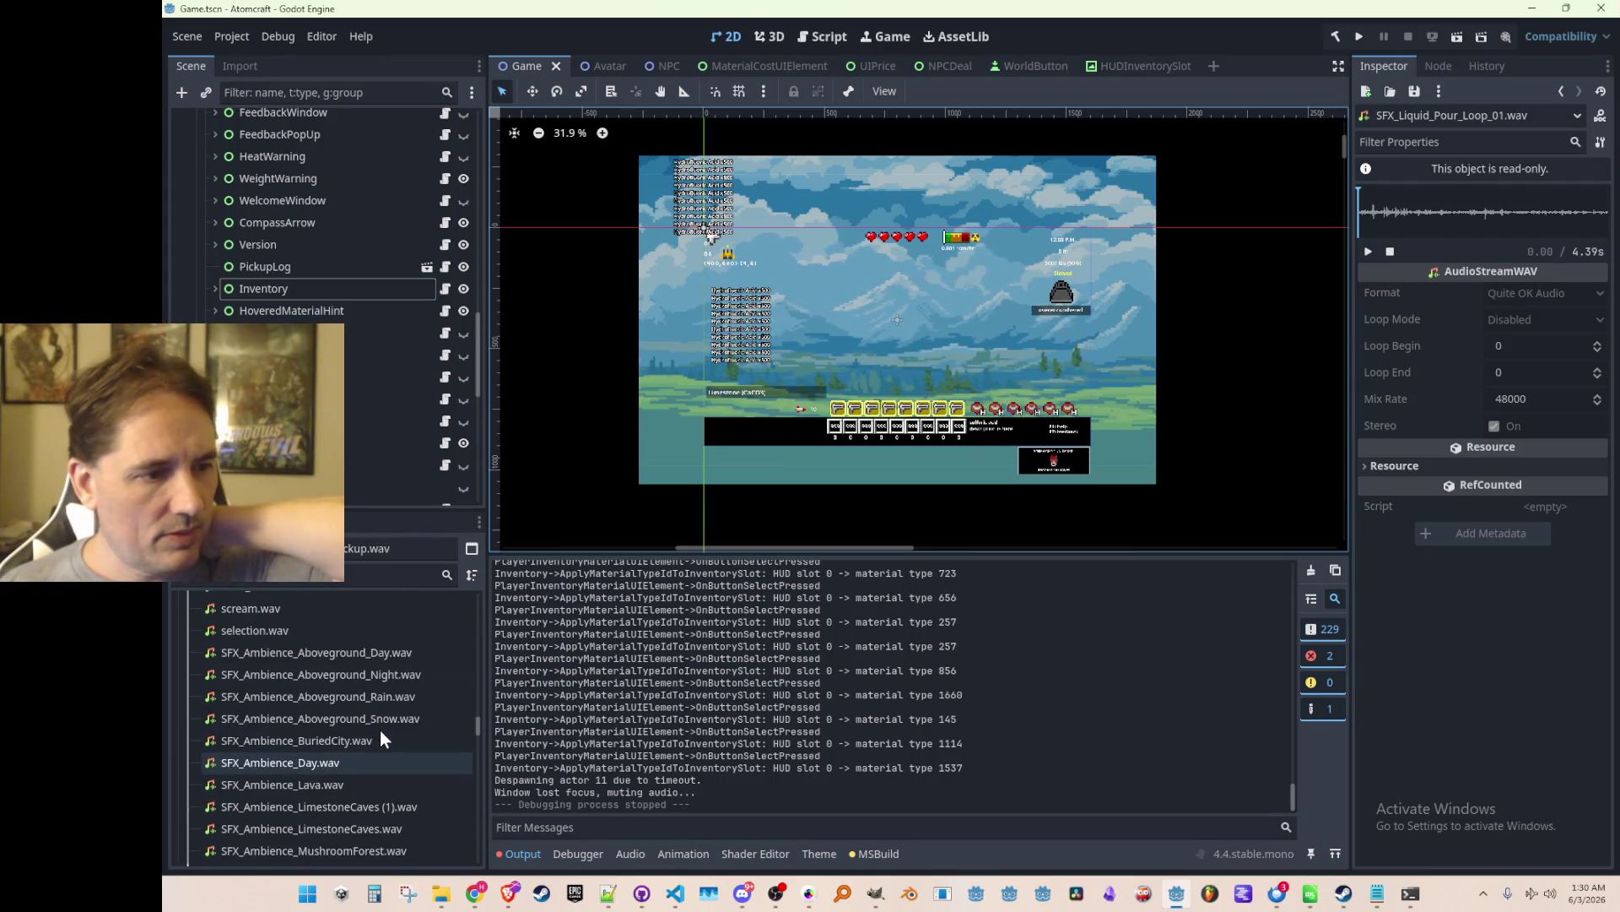
{"action": "scroll", "coordinate": [380, 731], "scroll_direction": "up", "scroll_amount": 10}
{"action": "scroll", "coordinate": [397, 737], "scroll_direction": "up", "scroll_amount": 5}
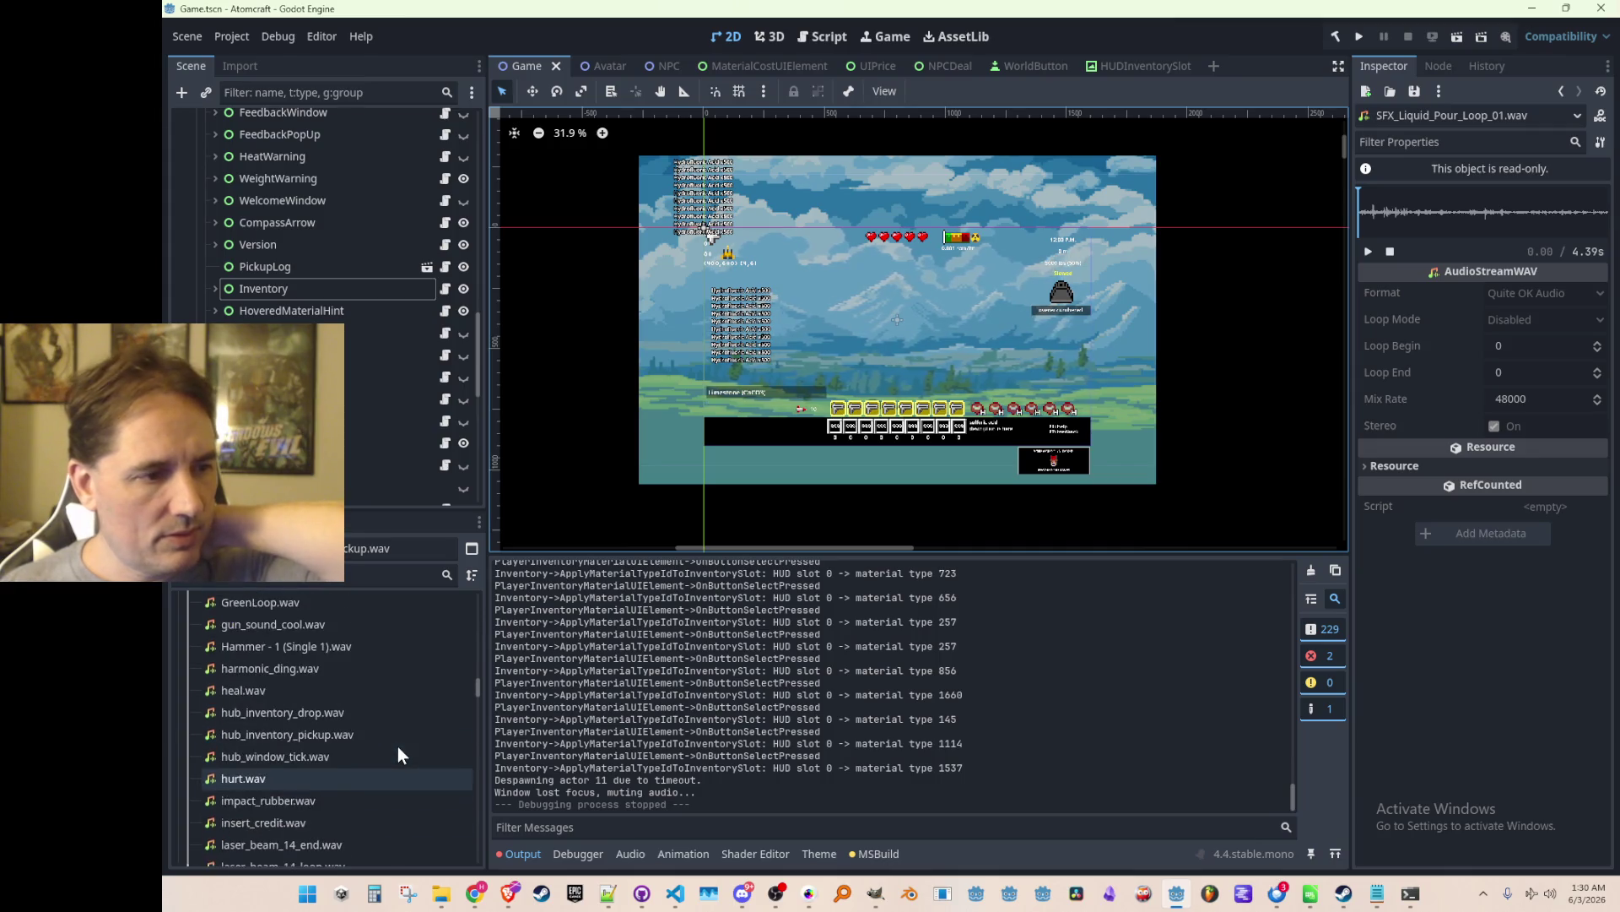
{"action": "scroll", "coordinate": [398, 746], "scroll_direction": "up", "scroll_amount": 5}
{"action": "scroll", "coordinate": [397, 746], "scroll_direction": "down", "scroll_amount": 2}
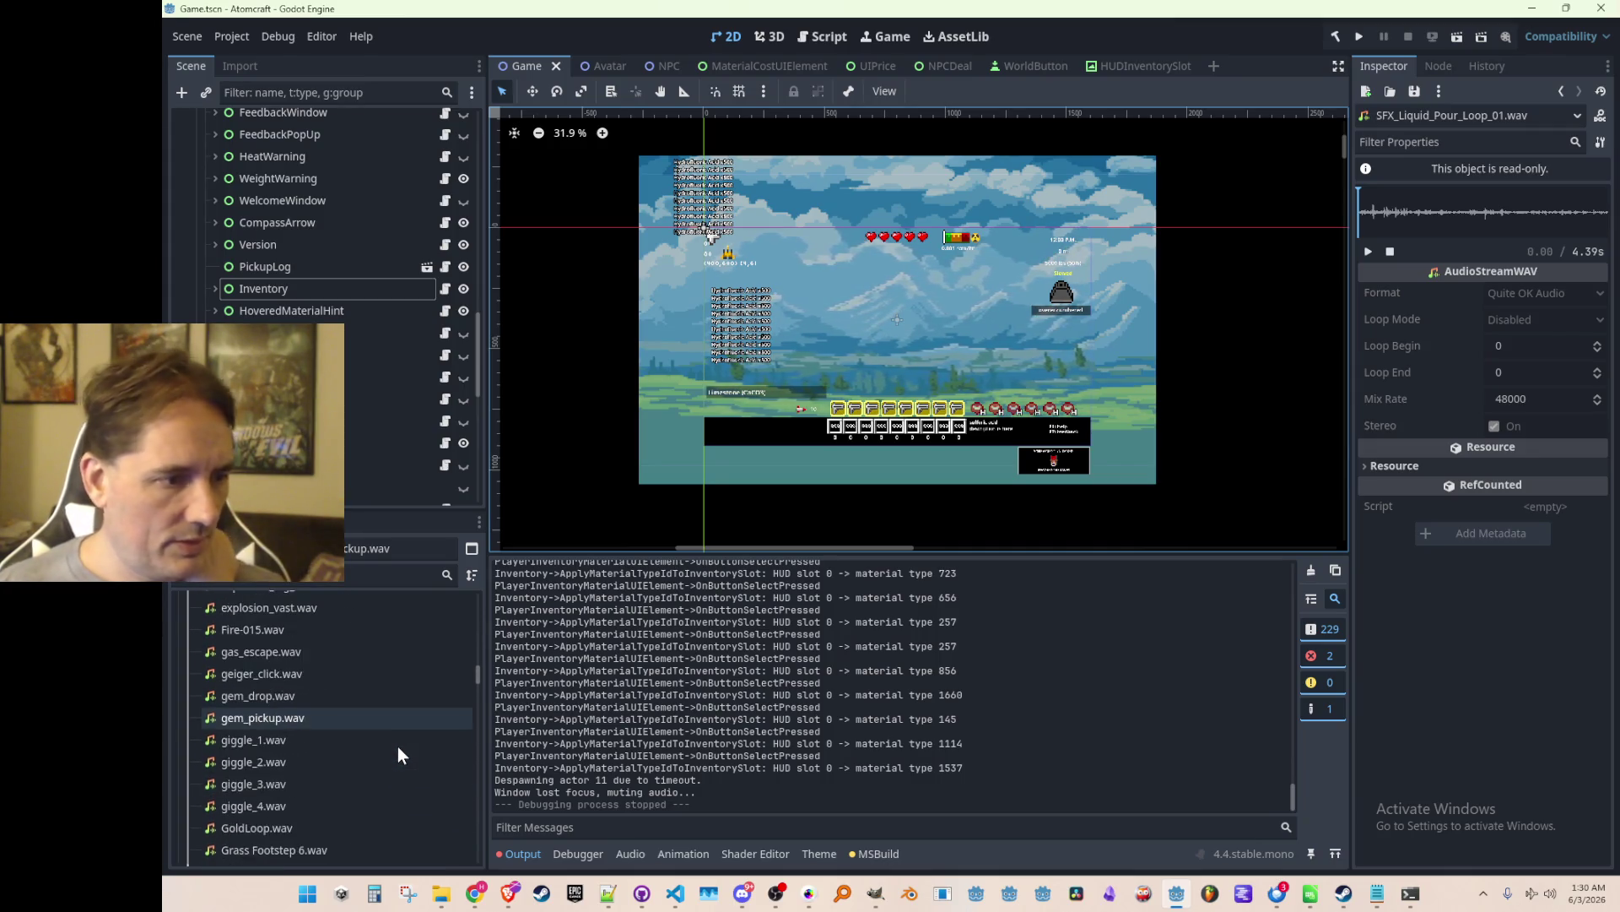
{"action": "left_click", "coordinate": [349, 718]}
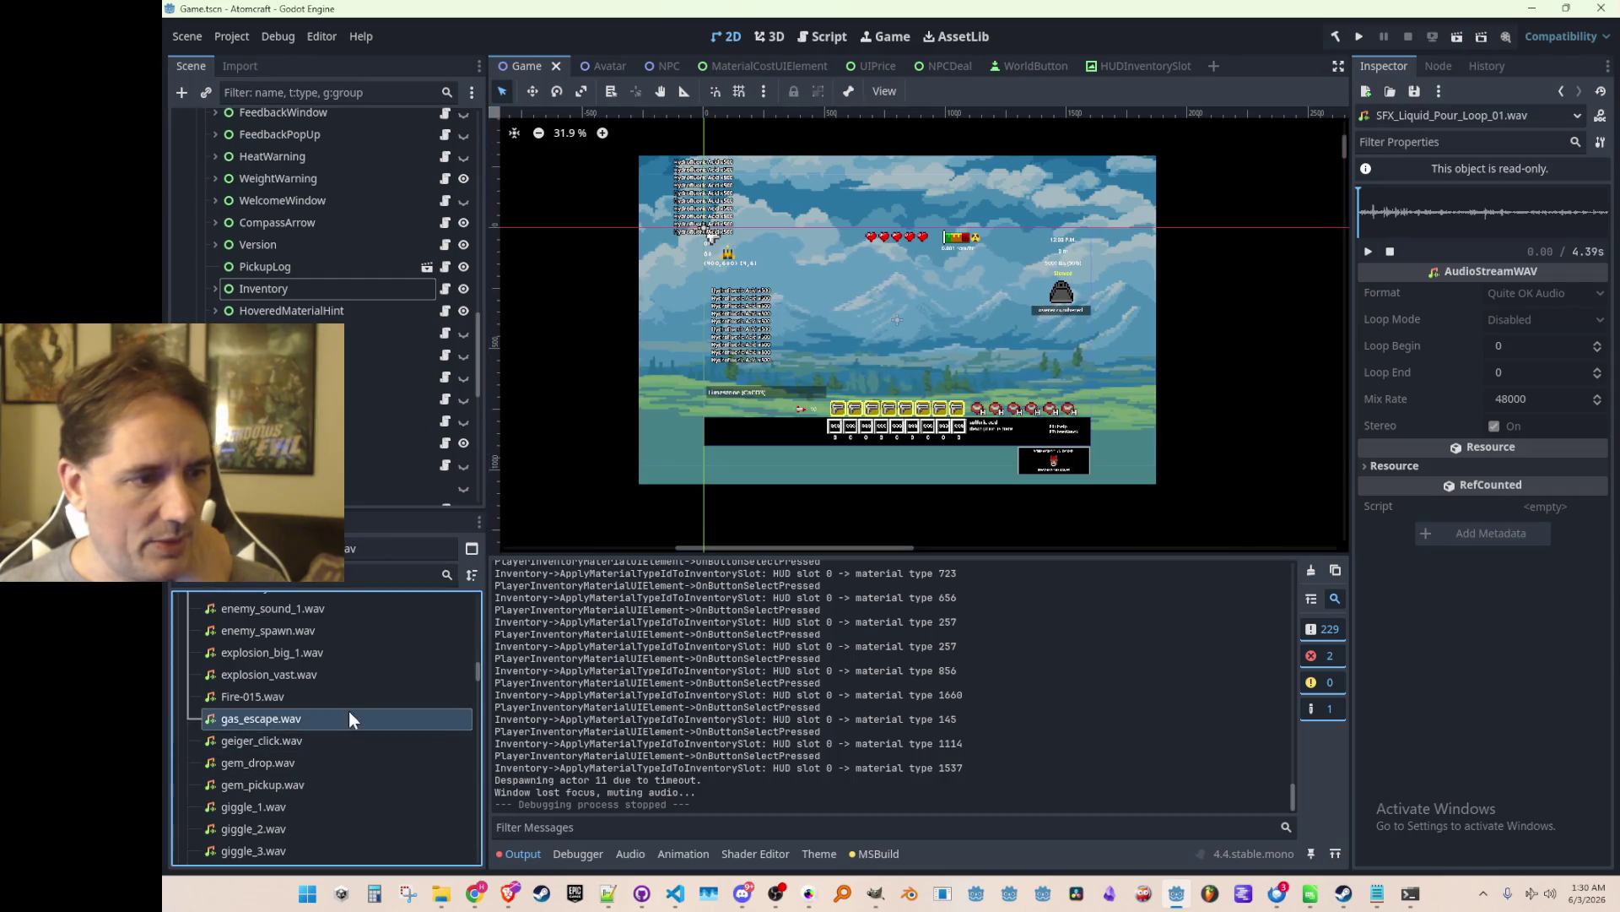
{"action": "left_click", "coordinate": [1368, 251]}
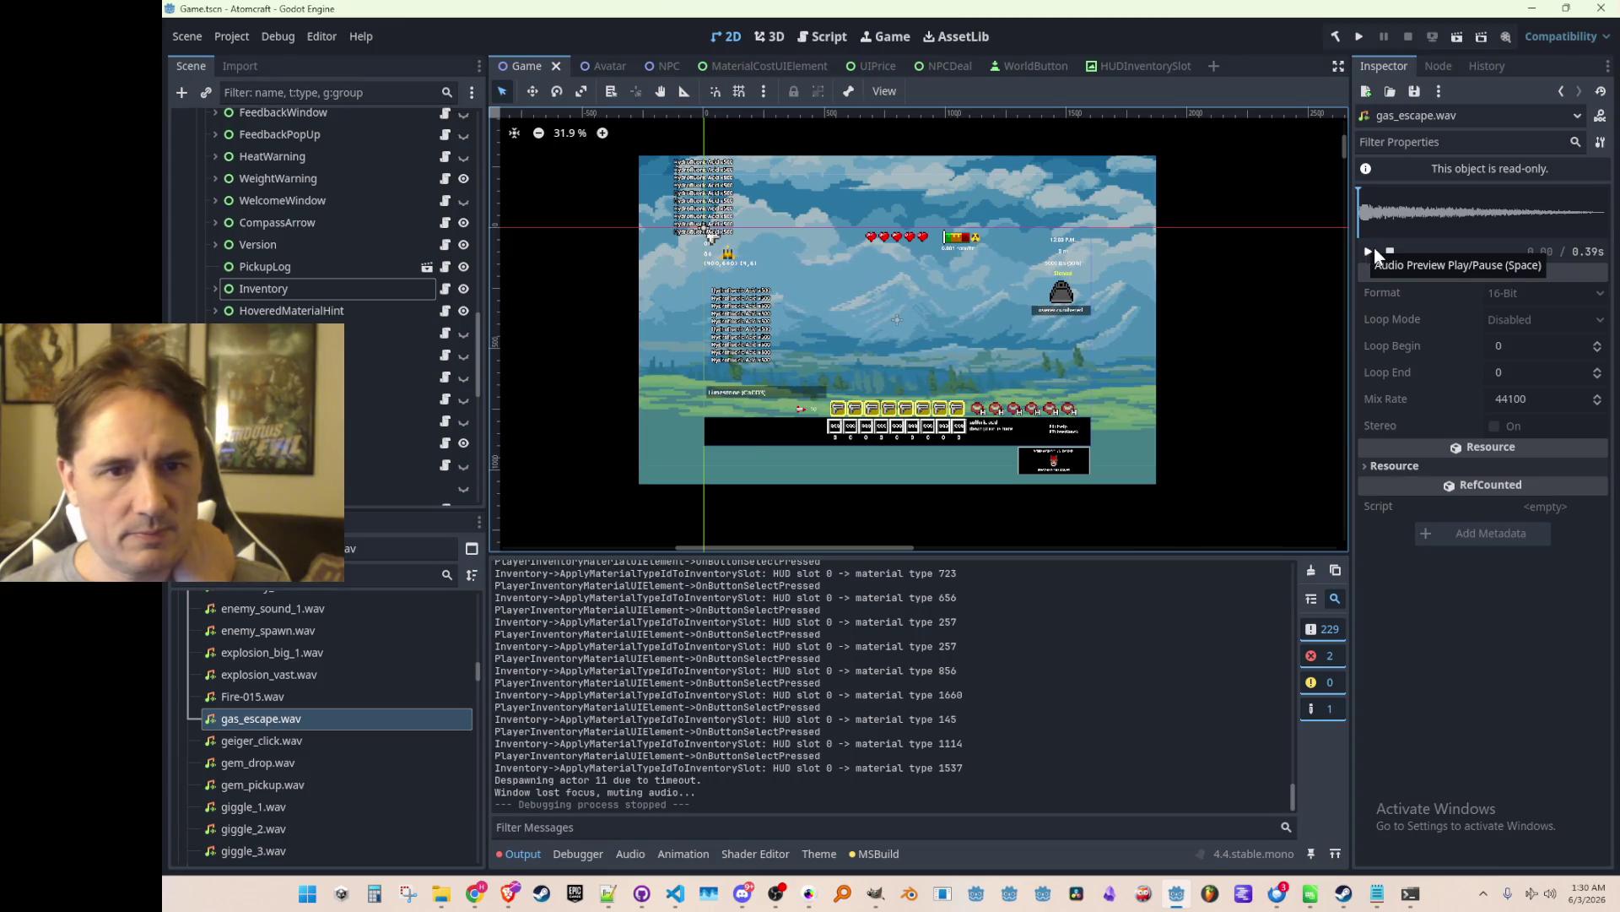
{"action": "left_click", "coordinate": [1369, 250]}
{"action": "left_click", "coordinate": [1370, 251]}
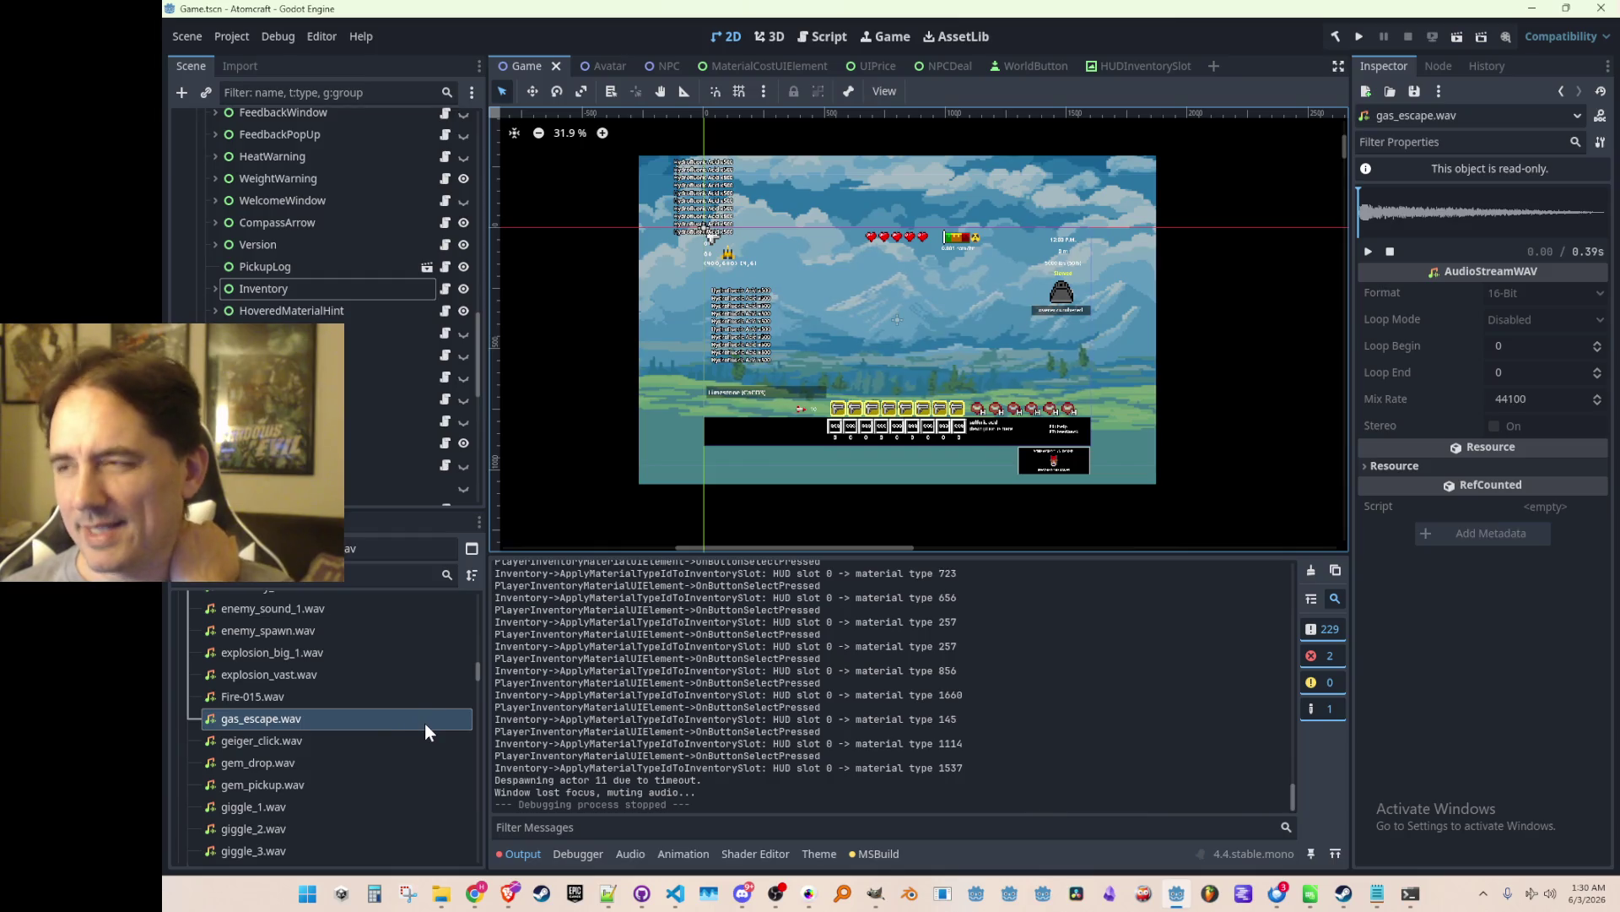
Preview drop_gas.wav and then distant_geyser.wav, stopping each preview.
{"action": "scroll", "coordinate": [341, 702], "scroll_direction": "up", "scroll_amount": 3}
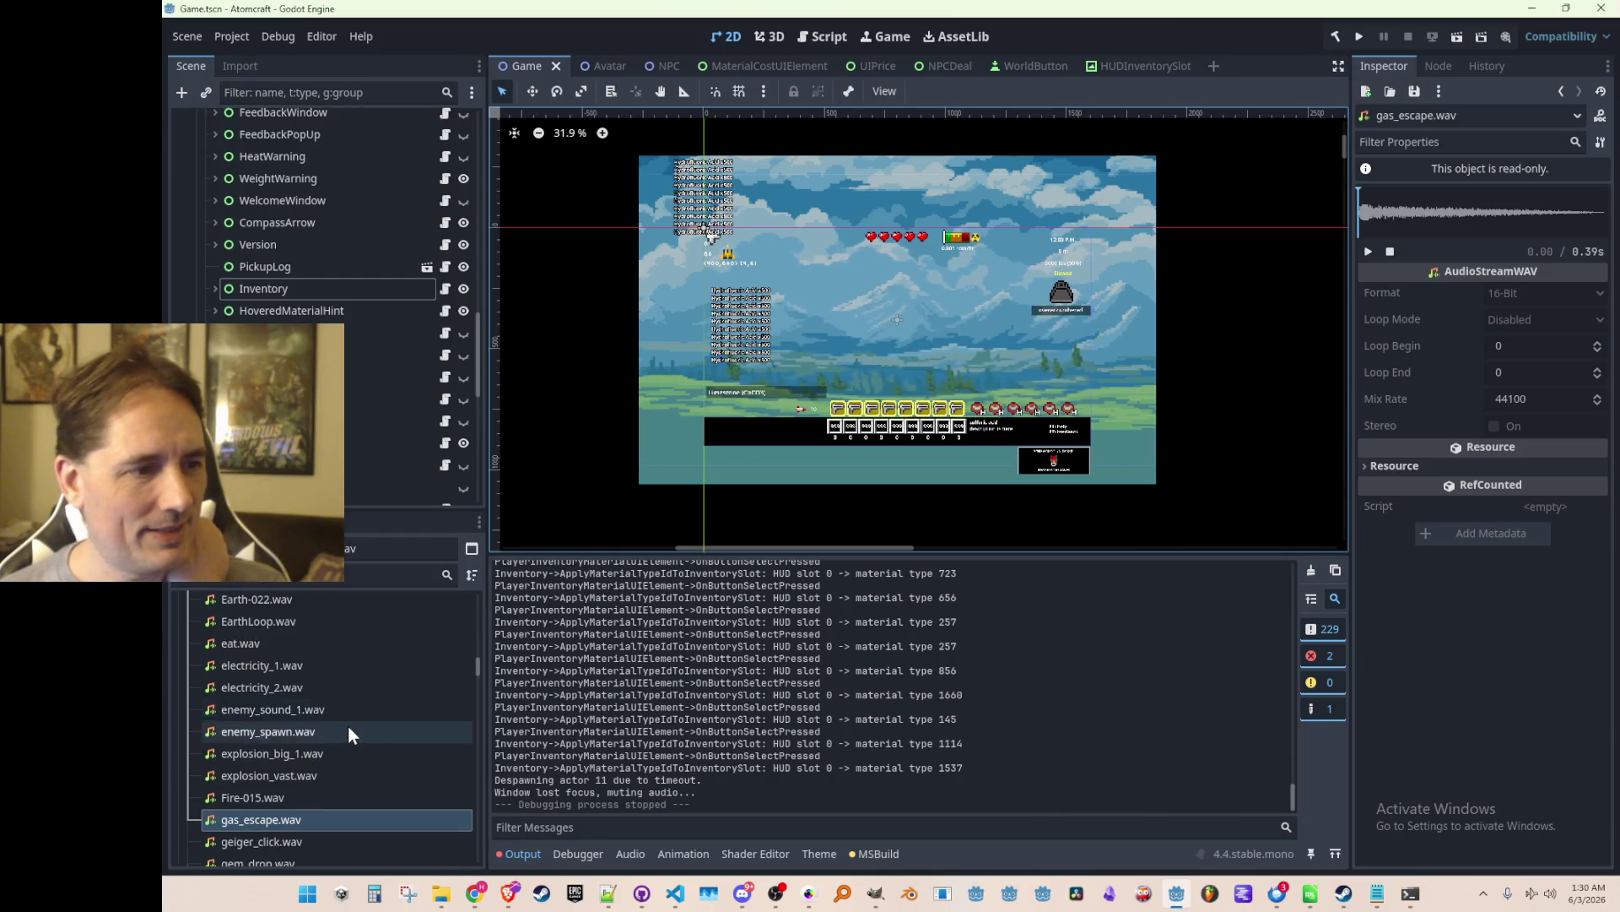
{"action": "scroll", "coordinate": [348, 726], "scroll_direction": "up", "scroll_amount": 2}
{"action": "scroll", "coordinate": [354, 733], "scroll_direction": "up", "scroll_amount": 4}
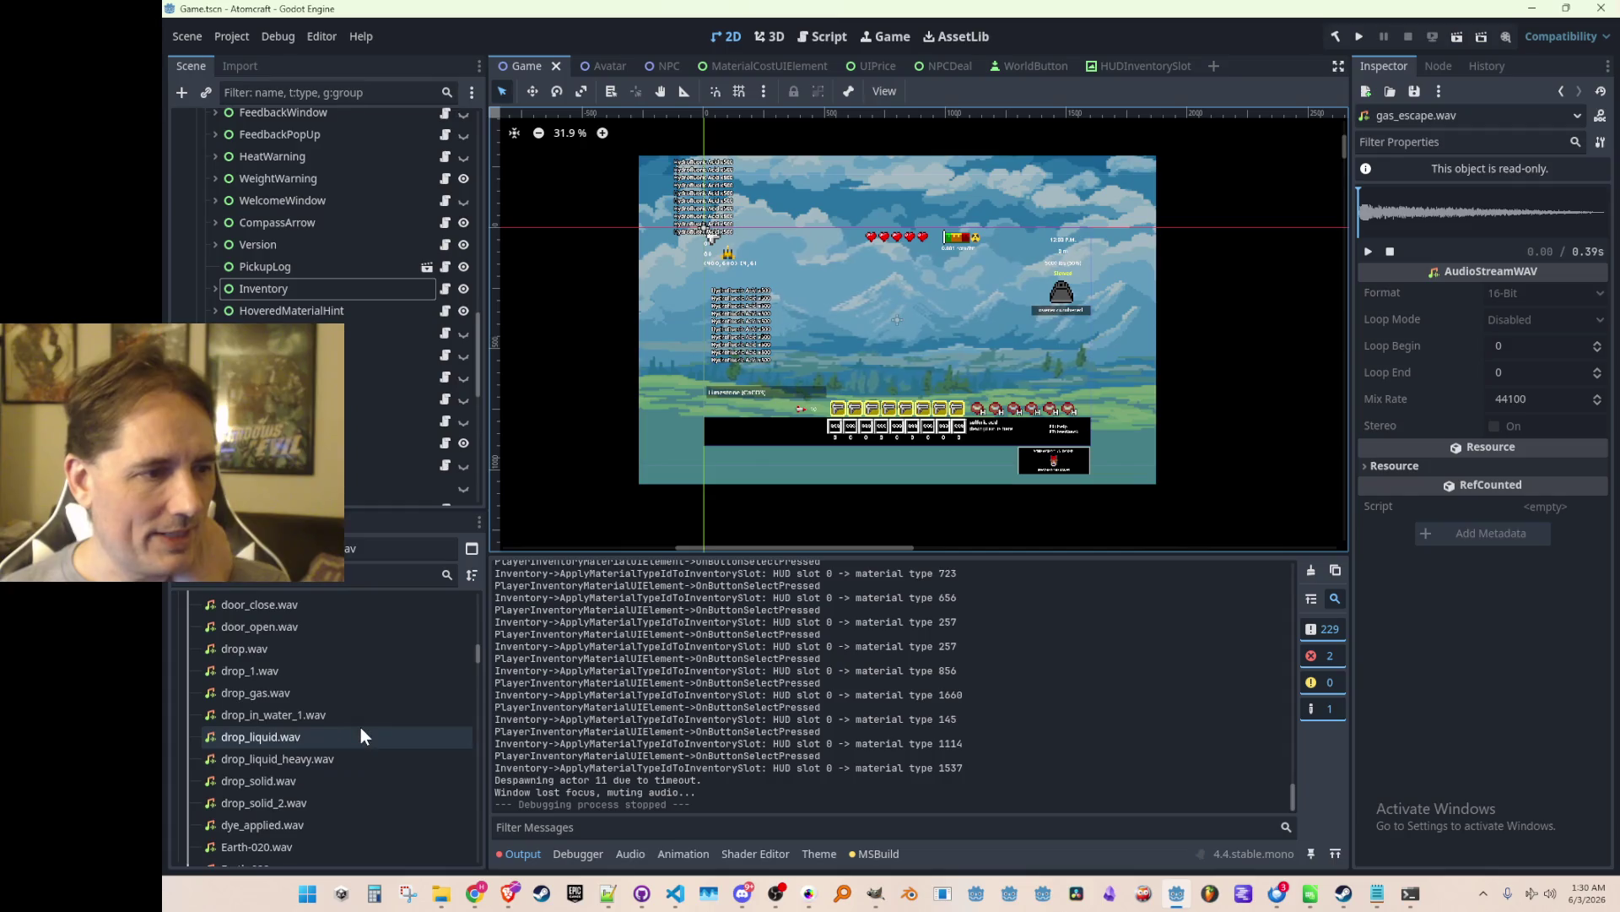
{"action": "left_click", "coordinate": [351, 700]}
{"action": "left_click", "coordinate": [1367, 250]}
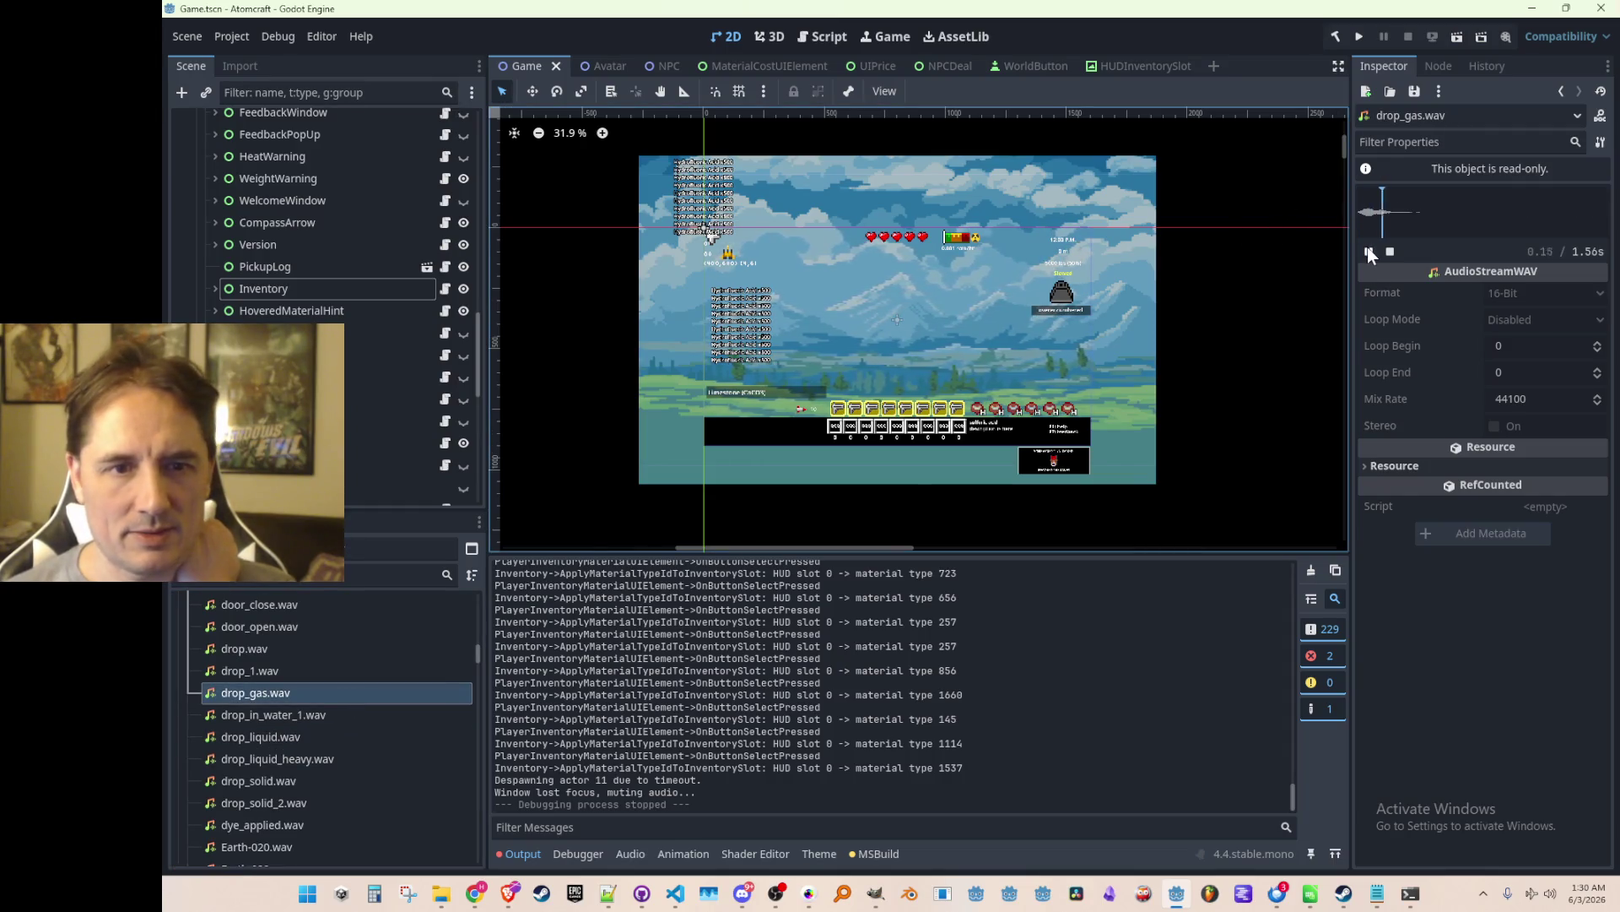
{"action": "left_click", "coordinate": [1390, 251]}
{"action": "scroll", "coordinate": [338, 650], "scroll_direction": "up", "scroll_amount": 5}
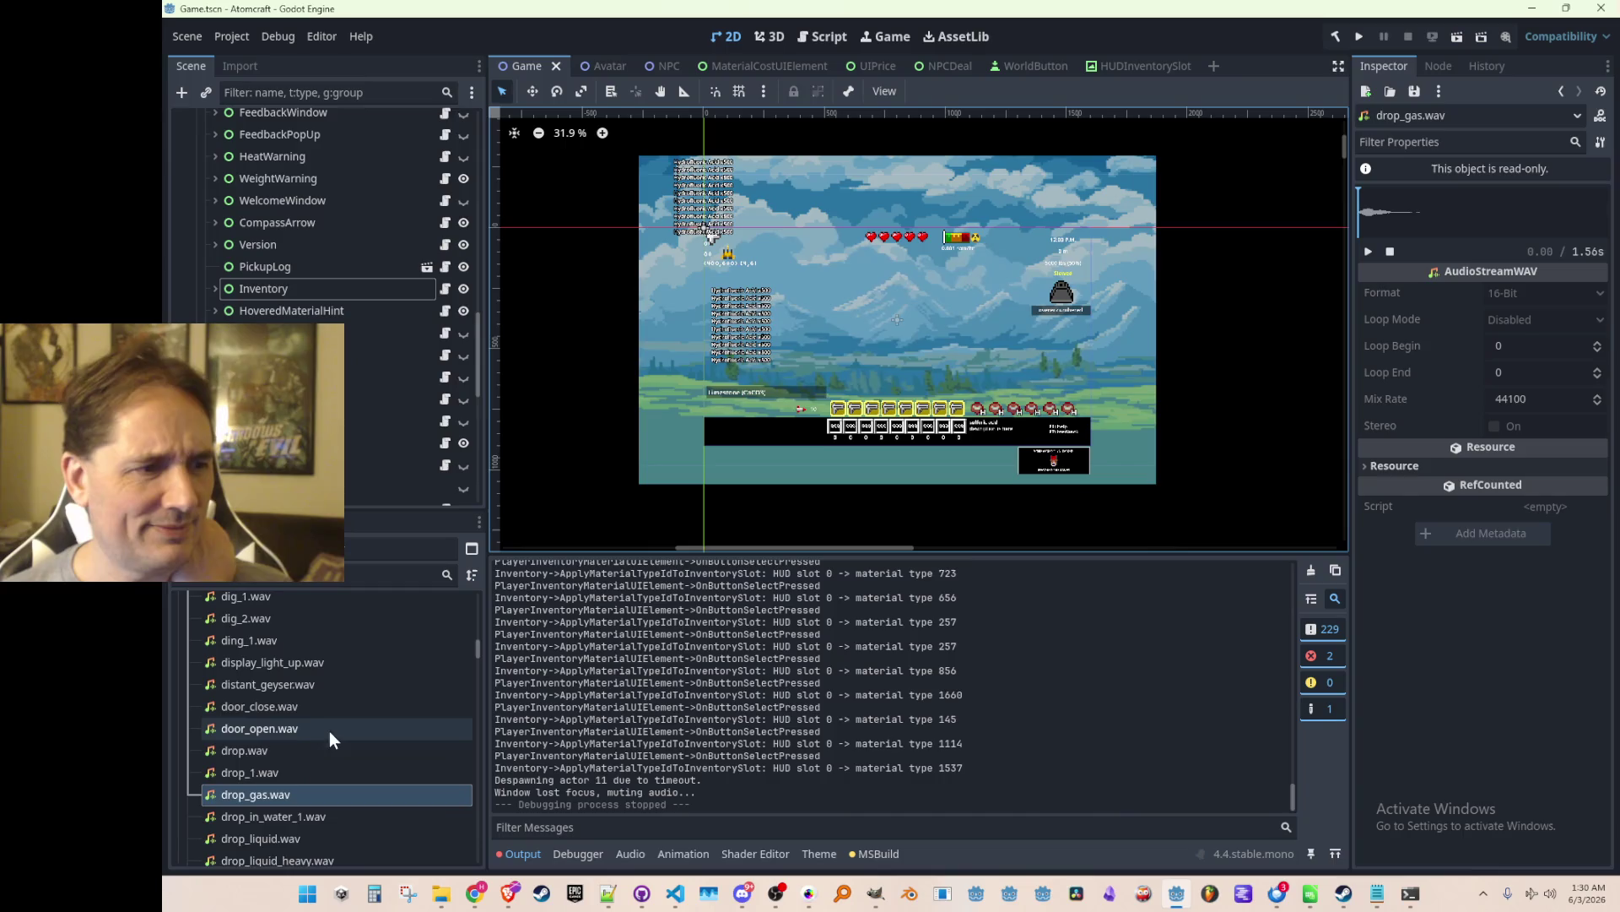
{"action": "left_click", "coordinate": [327, 751]}
{"action": "left_click", "coordinate": [1368, 251]}
{"action": "left_click", "coordinate": [1392, 252]}
Listen to distant_geyser.wav three more times, then switch to the YouTube browser window.
{"action": "scroll", "coordinate": [346, 719], "scroll_direction": "up", "scroll_amount": 5}
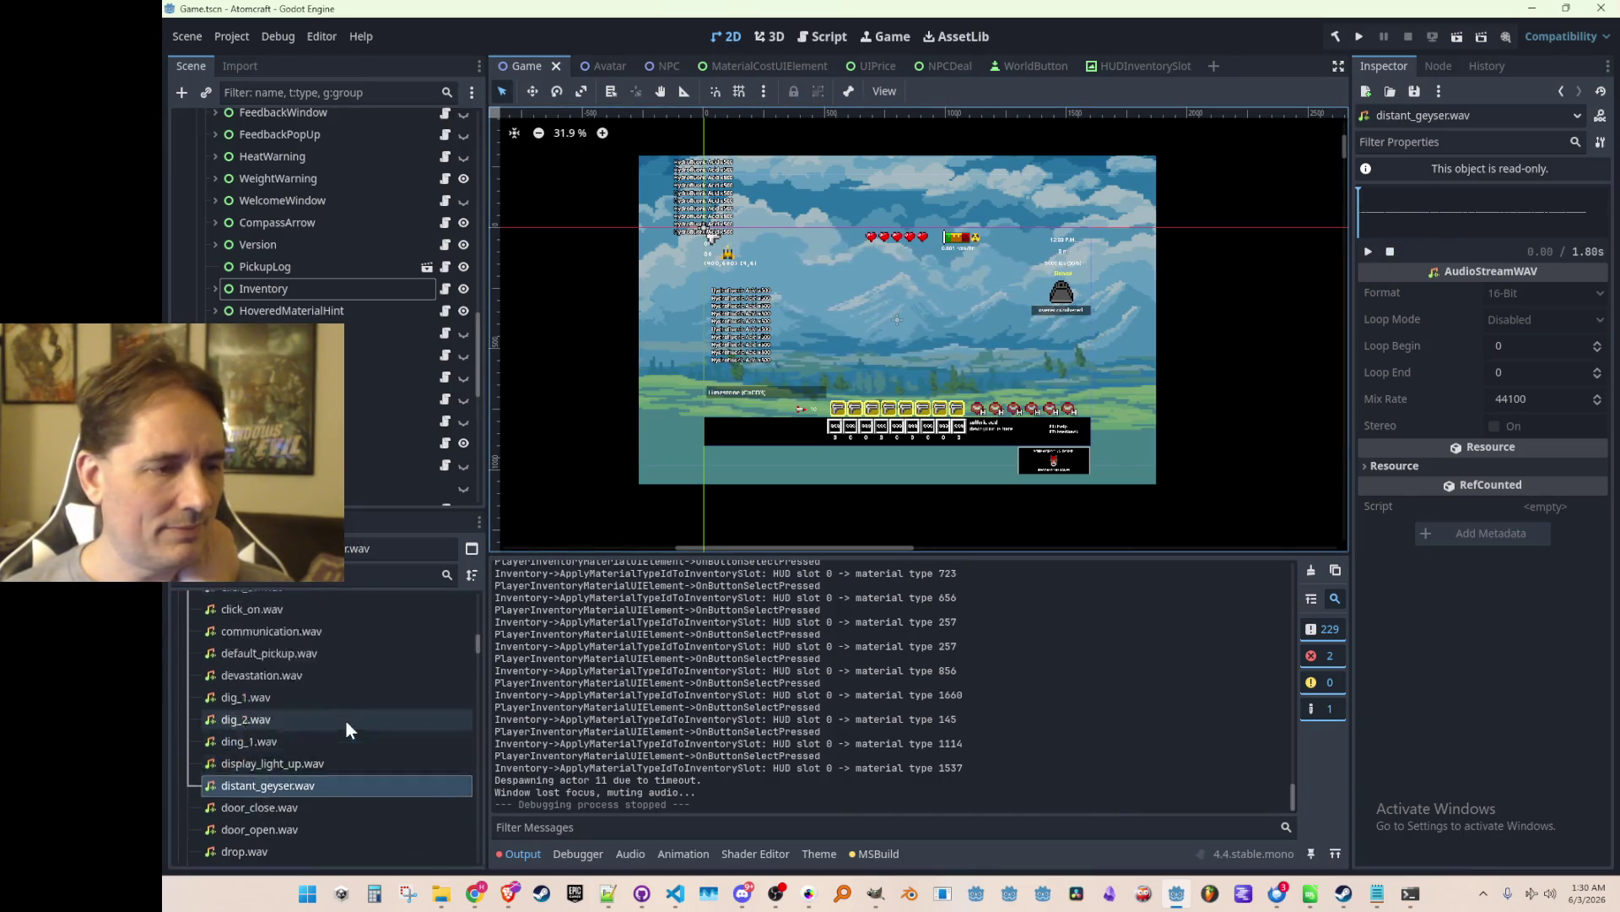
{"action": "scroll", "coordinate": [384, 726], "scroll_direction": "up", "scroll_amount": 2}
{"action": "scroll", "coordinate": [388, 732], "scroll_direction": "up", "scroll_amount": 1}
{"action": "scroll", "coordinate": [386, 731], "scroll_direction": "up", "scroll_amount": 4}
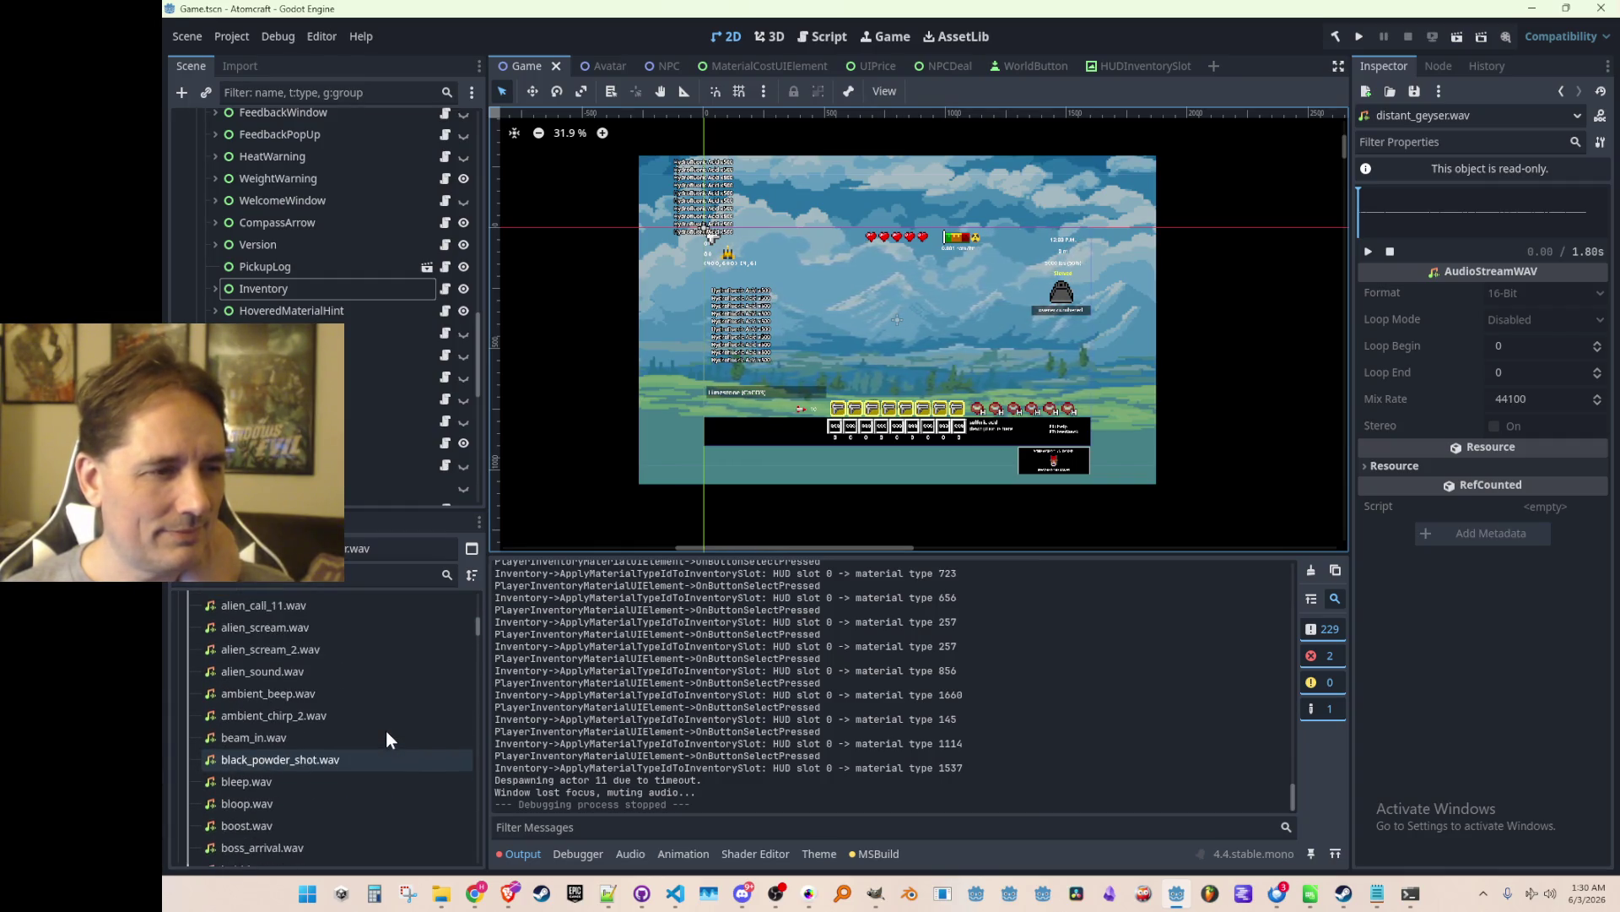
{"action": "scroll", "coordinate": [387, 739], "scroll_direction": "up", "scroll_amount": 8}
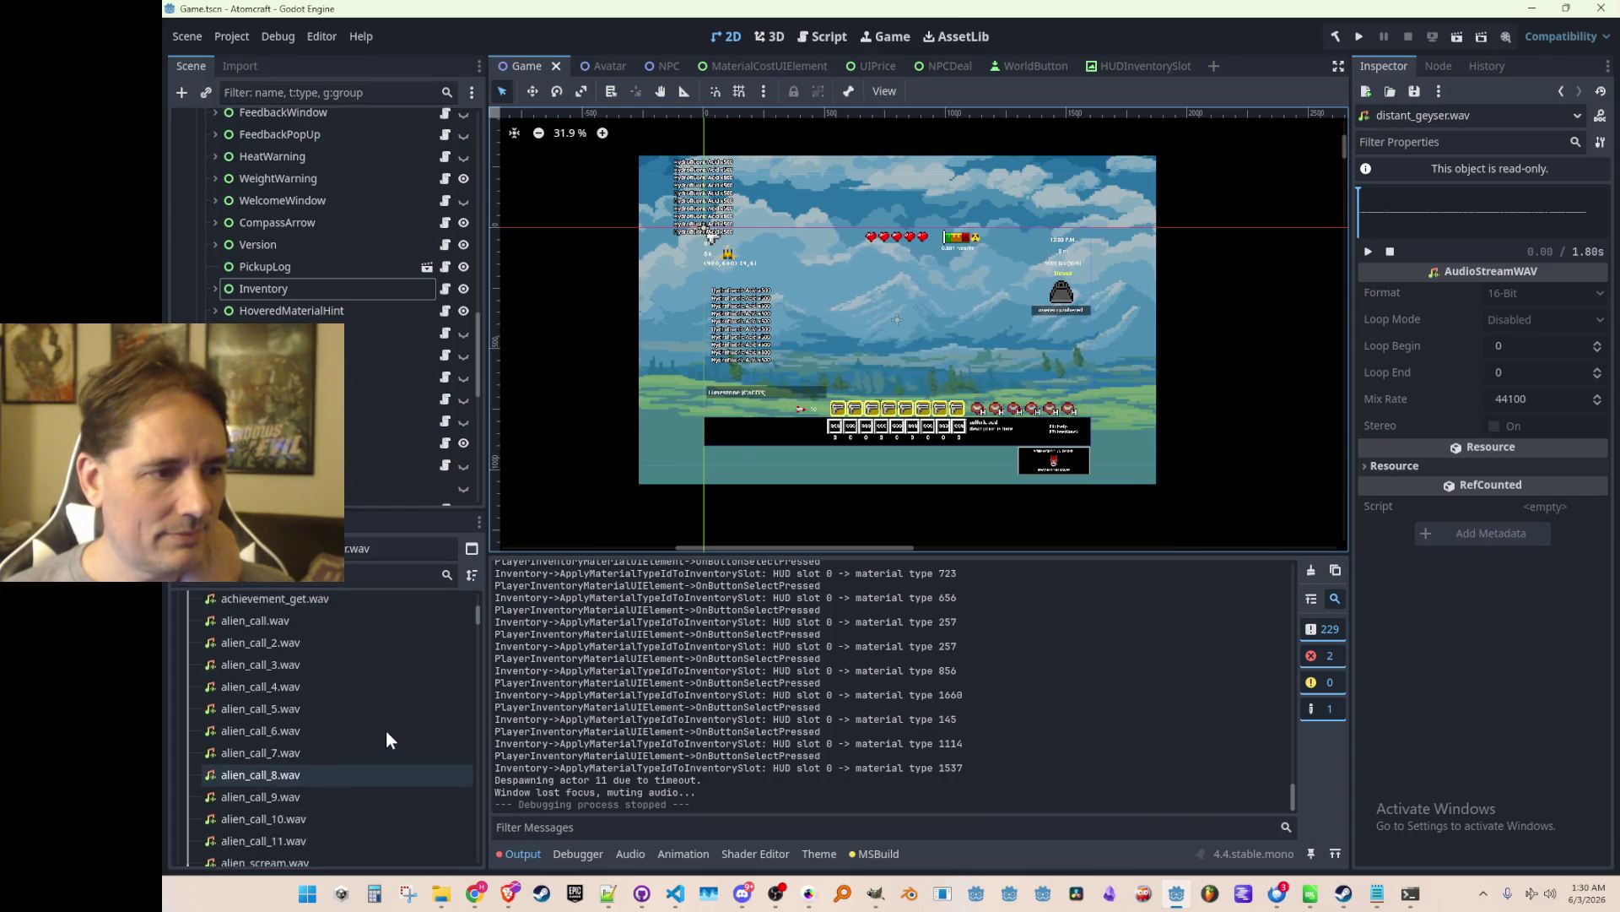
{"action": "scroll", "coordinate": [386, 730], "scroll_direction": "down", "scroll_amount": 12}
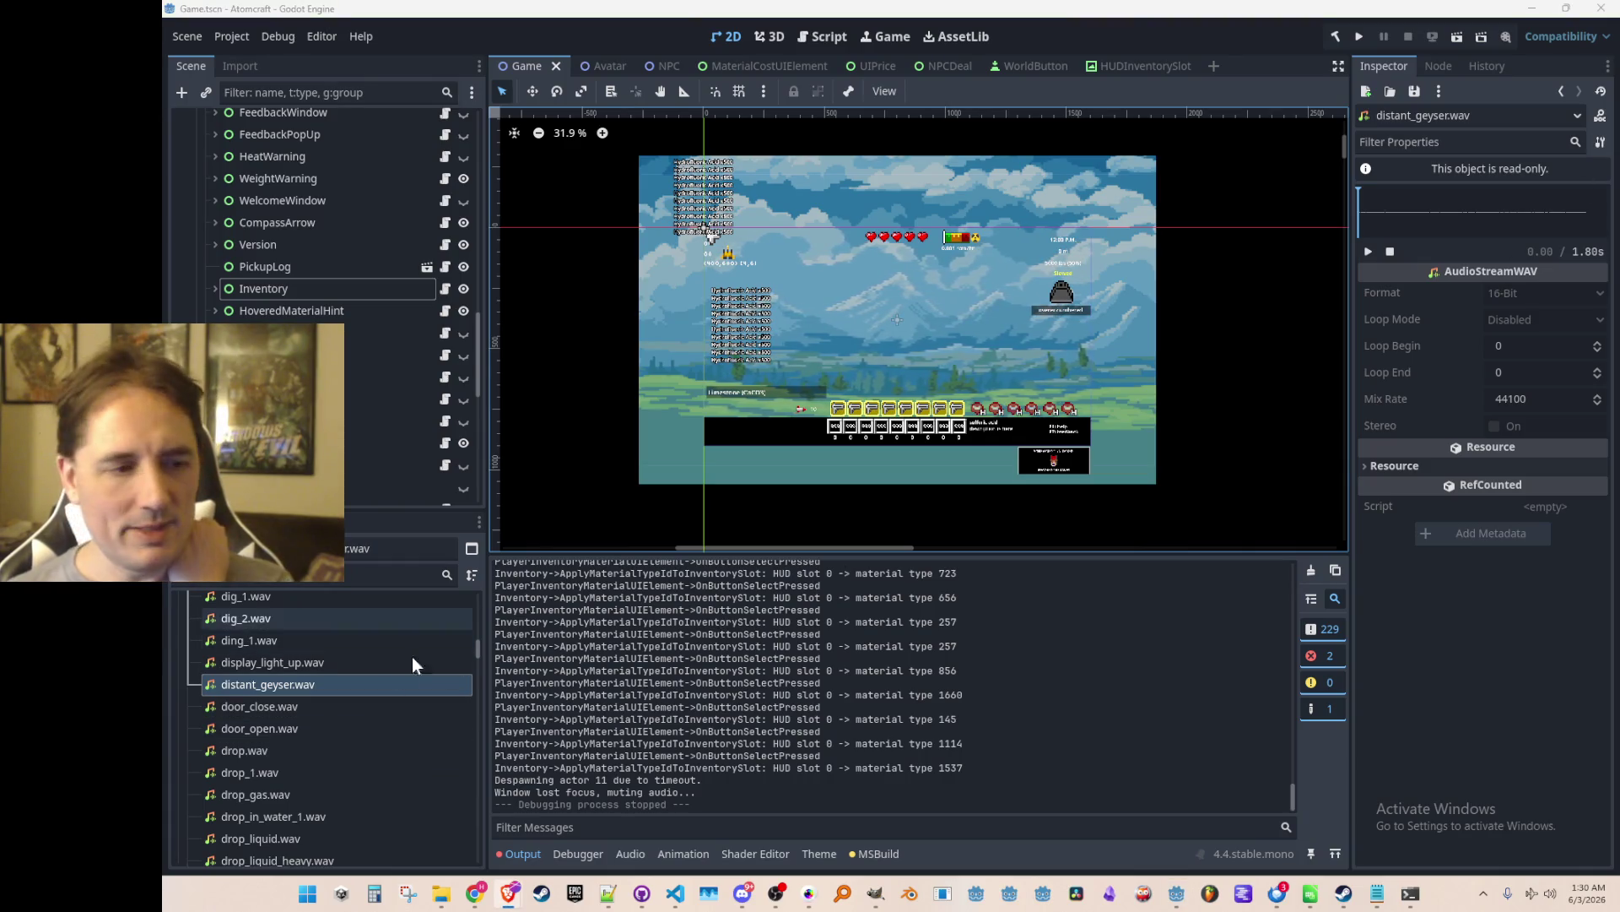
{"action": "left_click", "coordinate": [1367, 253]}
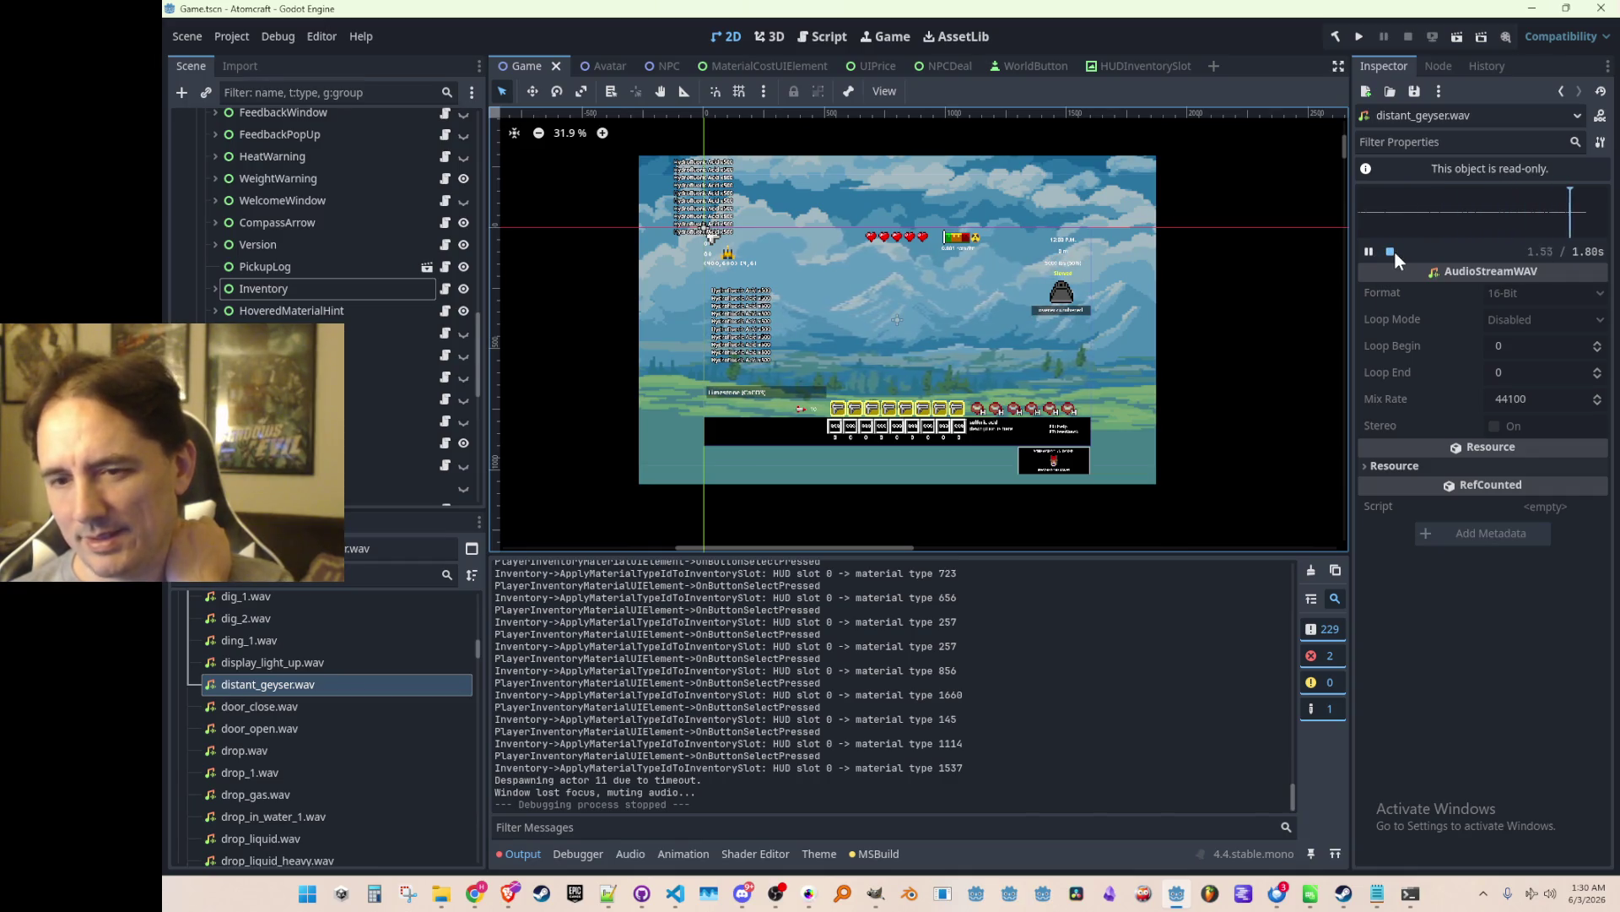
{"action": "left_click", "coordinate": [1366, 252]}
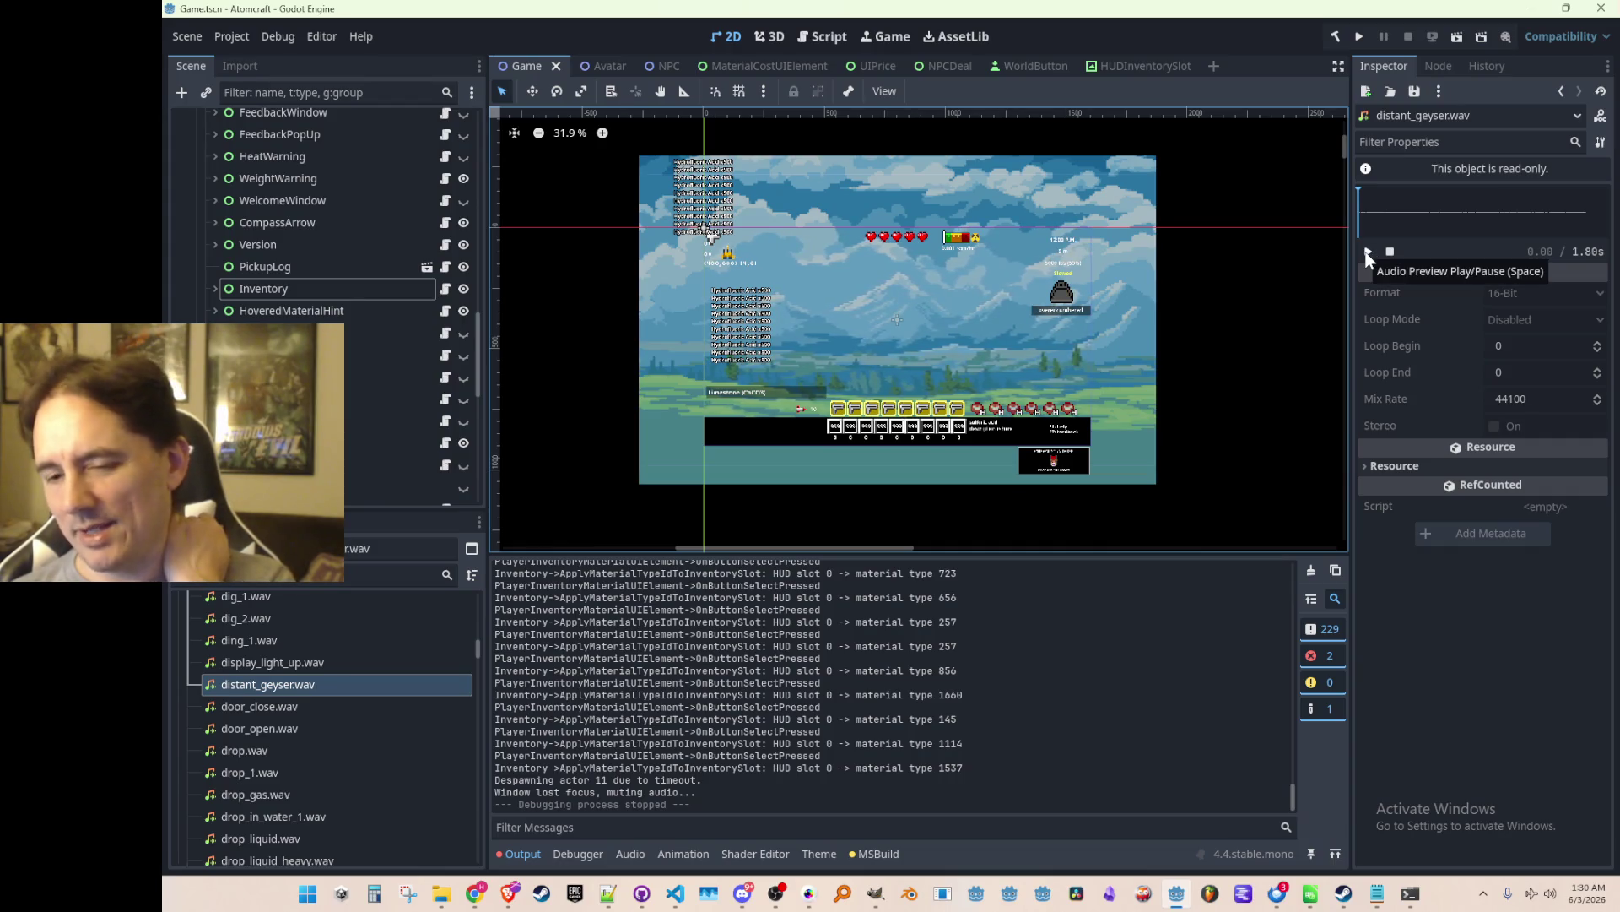
{"action": "left_click", "coordinate": [1368, 253]}
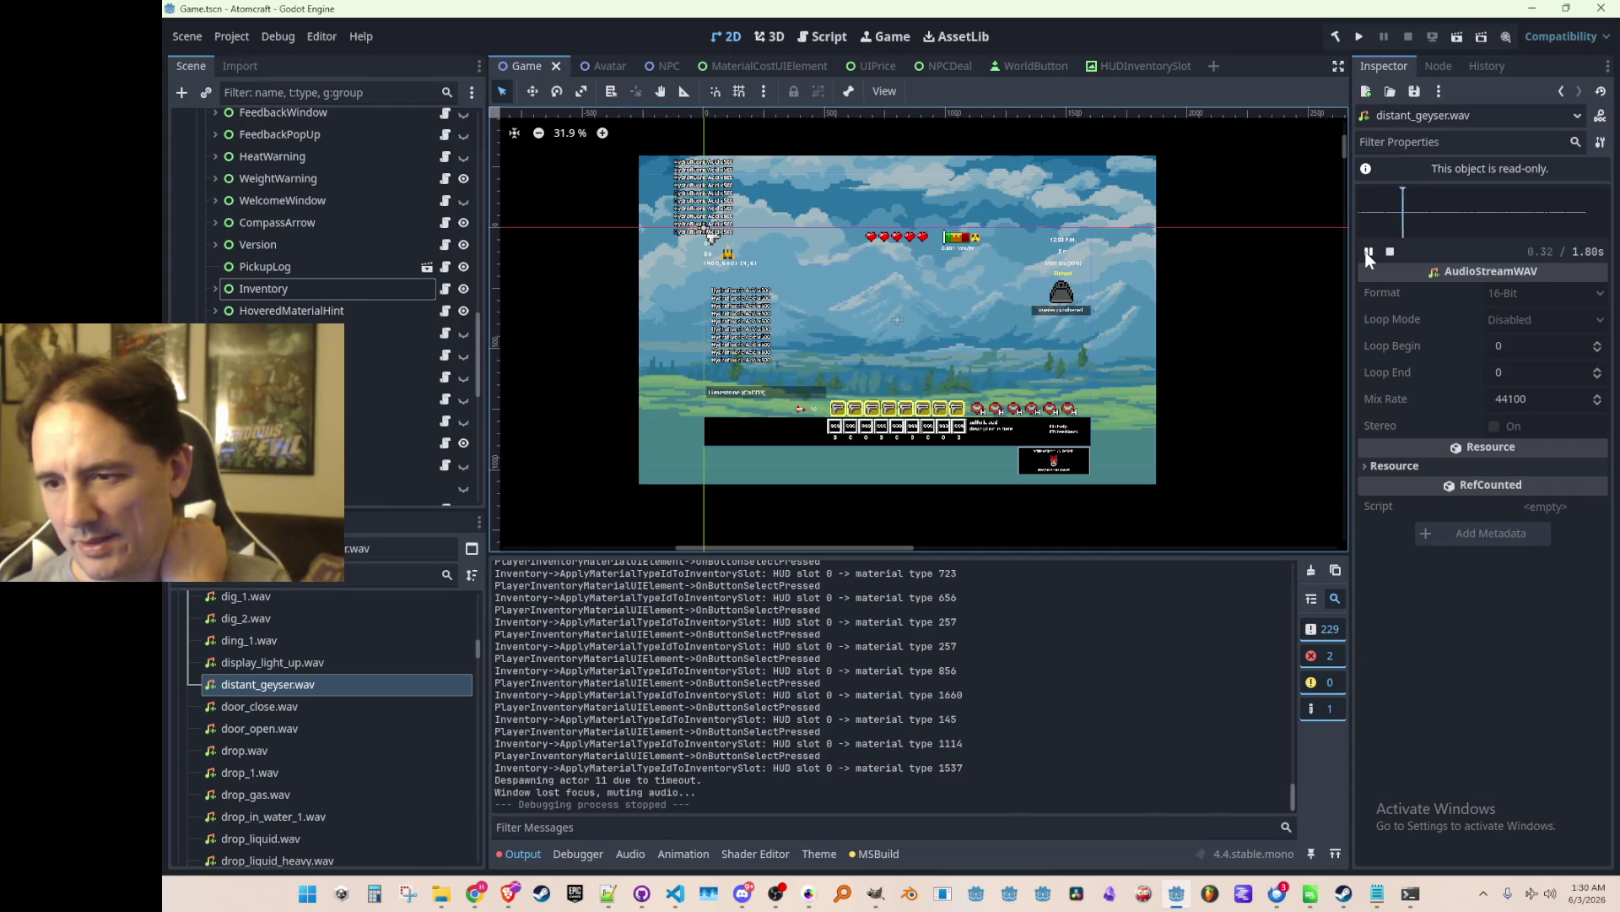
{"action": "key", "text": "alt+Tab"}
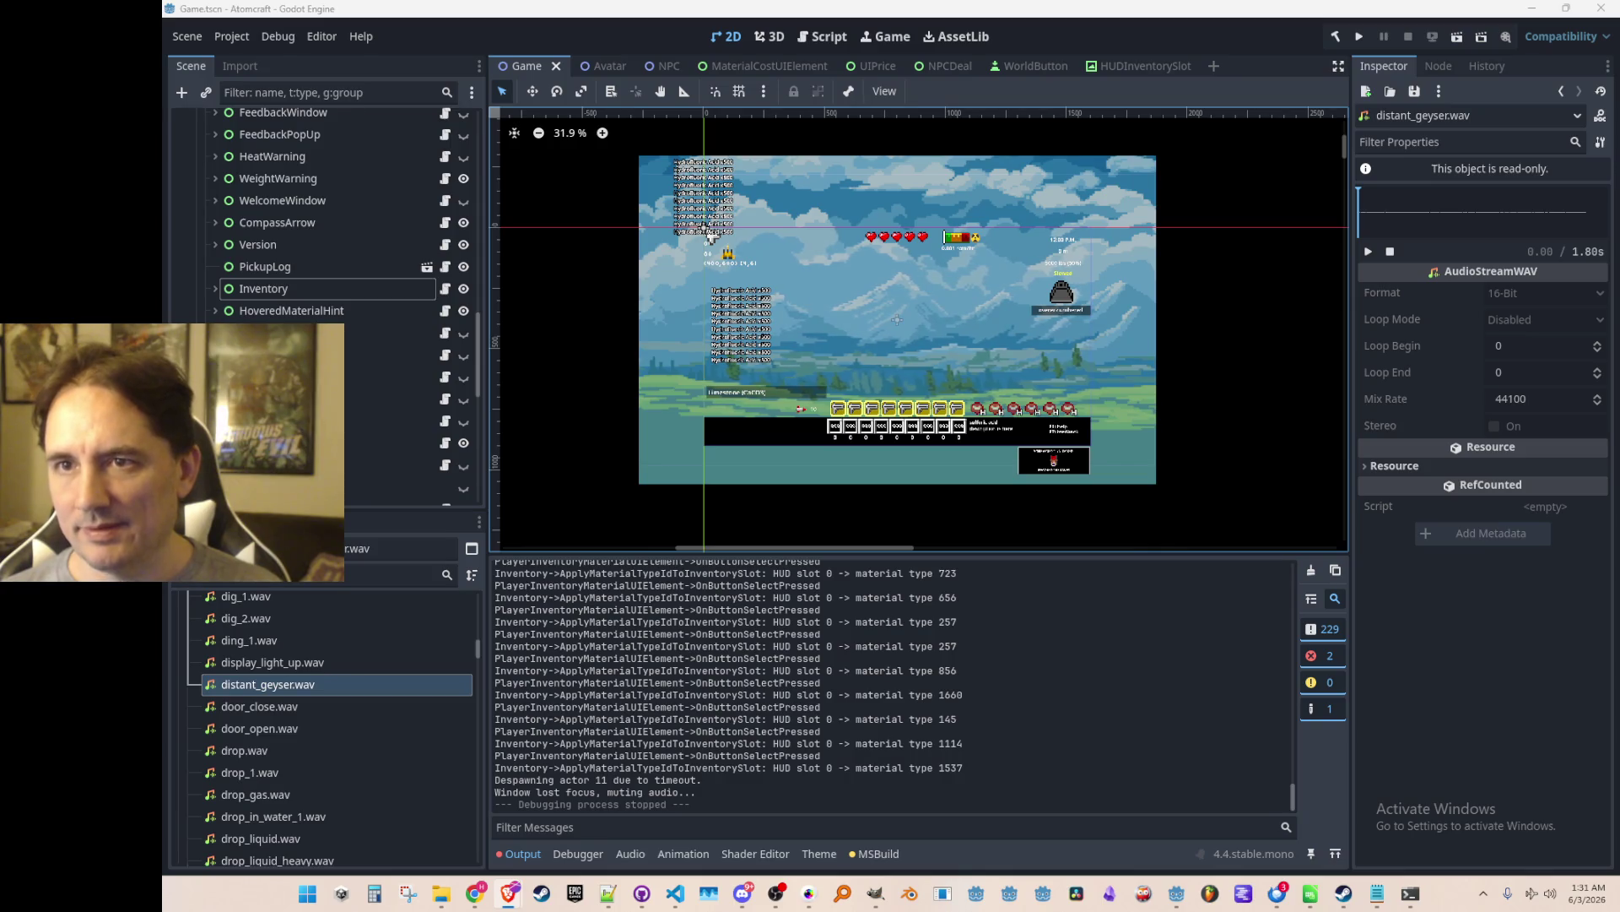
{"action": "key", "text": "alt+Tab"}
Move the browser into view and skip through the first Parsec video's gameplay to around 1:38.
{"action": "mouse_move", "coordinate": [776, 205]}
{"action": "left_mouse_down"}
{"action": "mouse_move", "coordinate": [810, 161]}
{"action": "mouse_move", "coordinate": [949, 138]}
{"action": "left_mouse_up"}
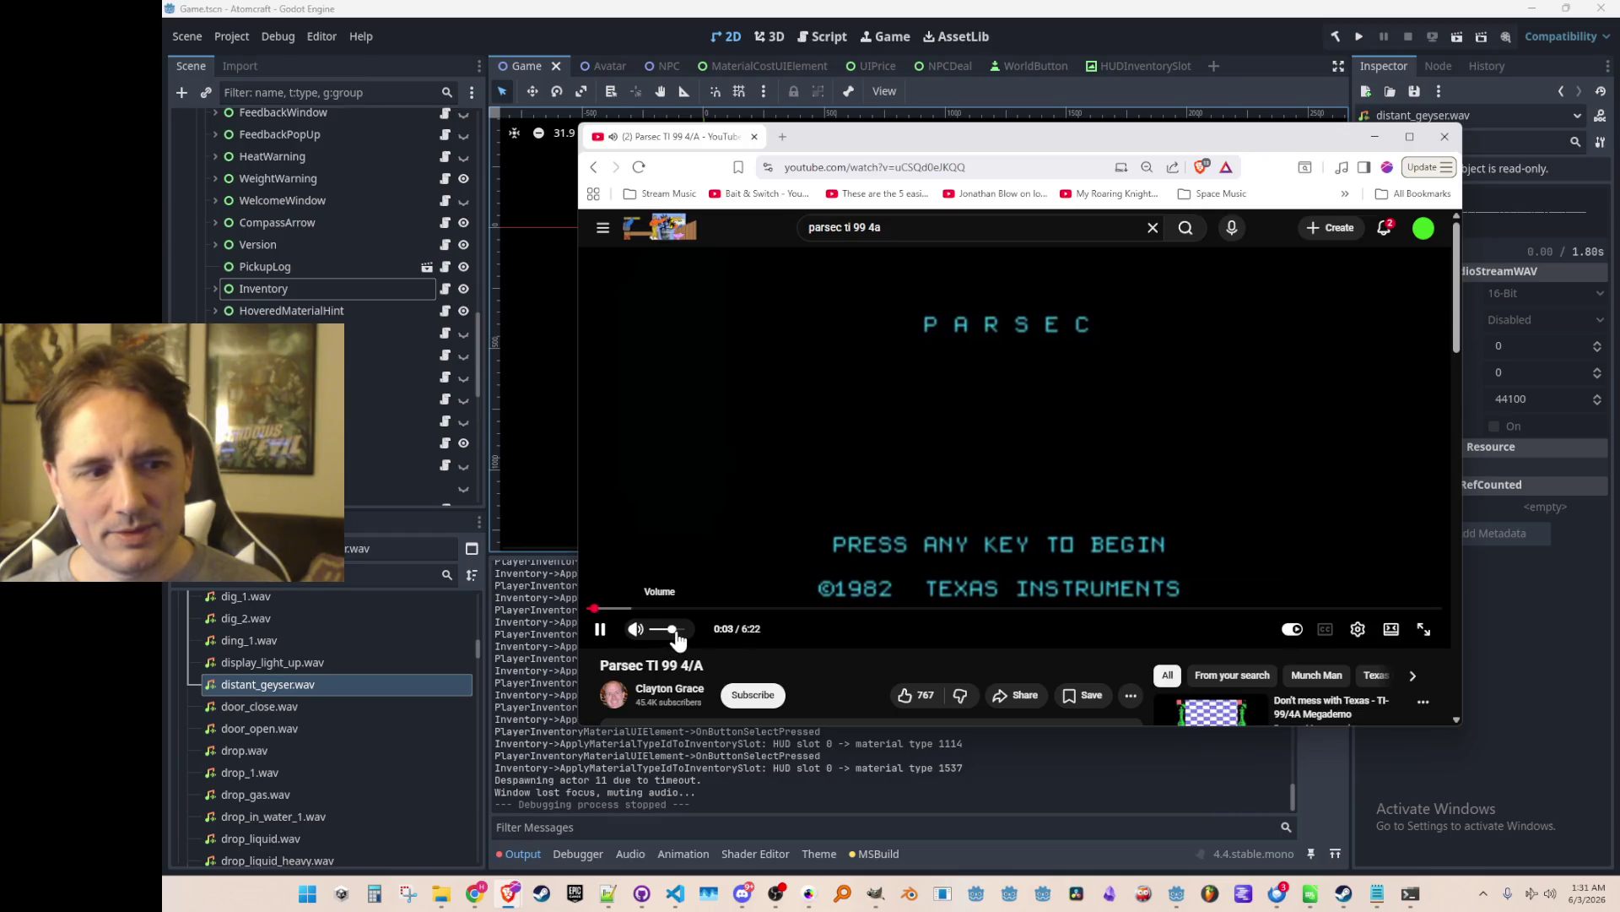
{"action": "left_click", "coordinate": [623, 607]}
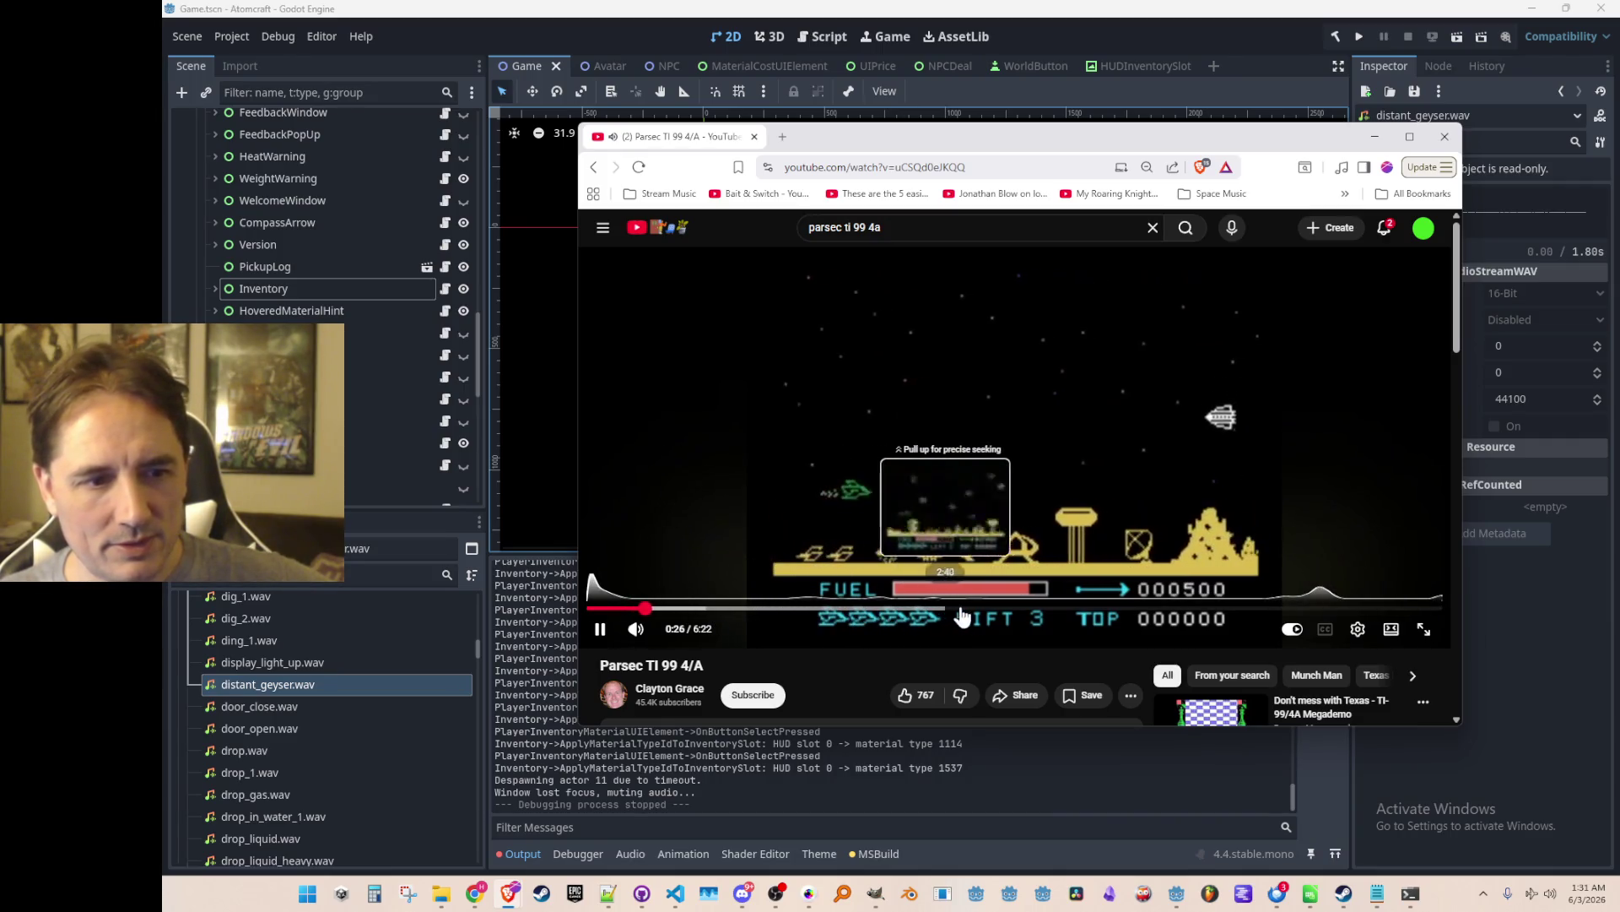
{"action": "left_click", "coordinate": [1426, 622]}
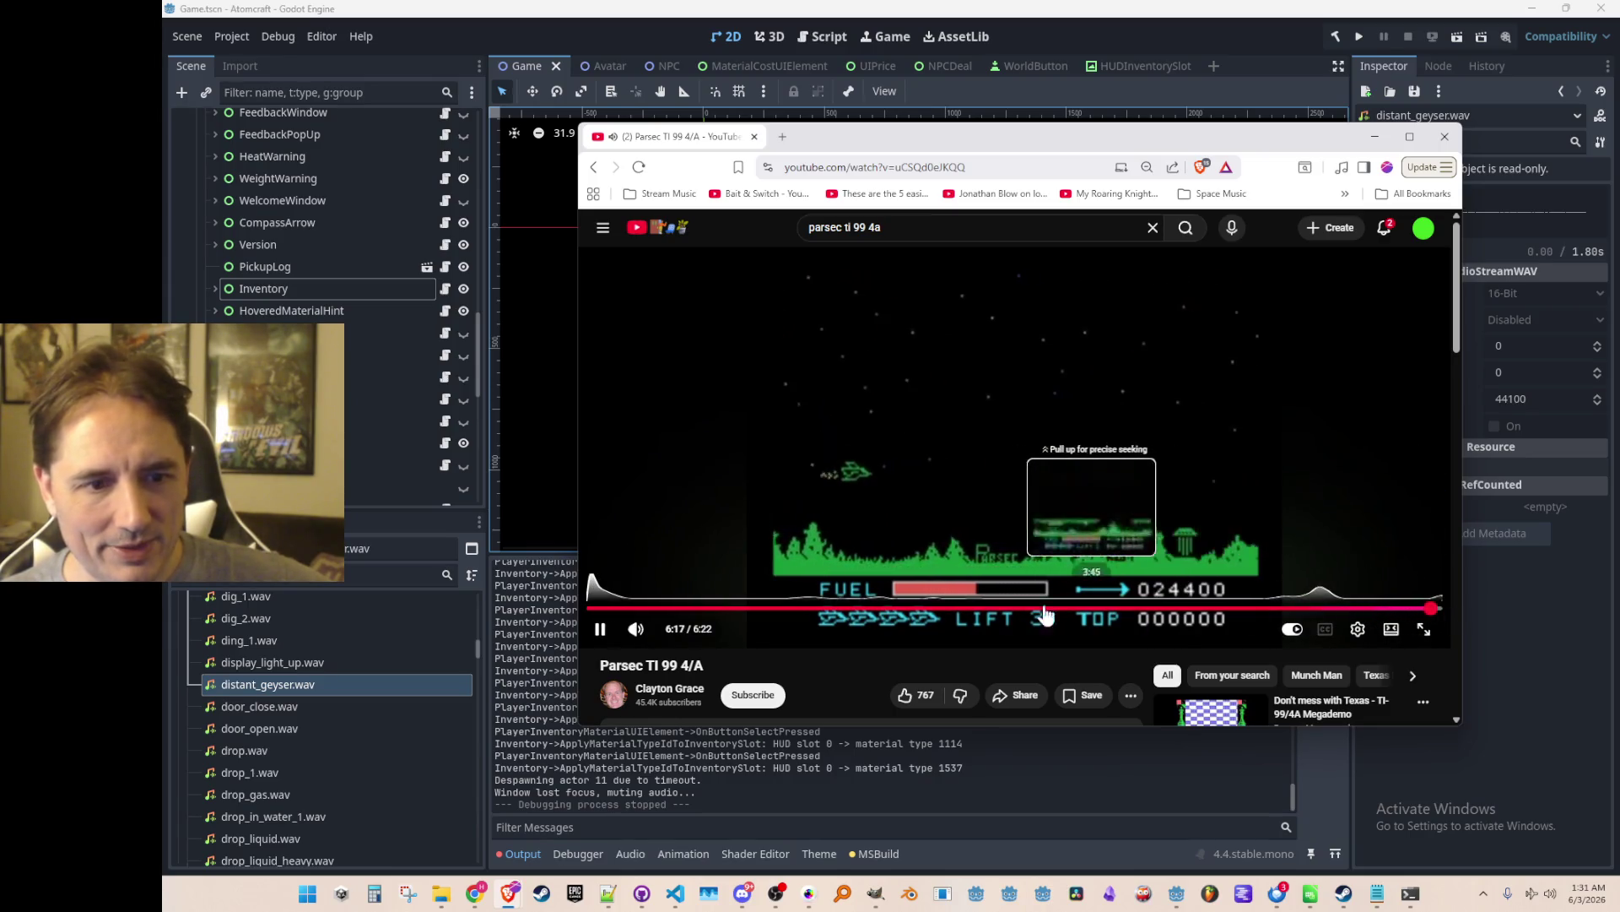
{"action": "left_click", "coordinate": [808, 608]}
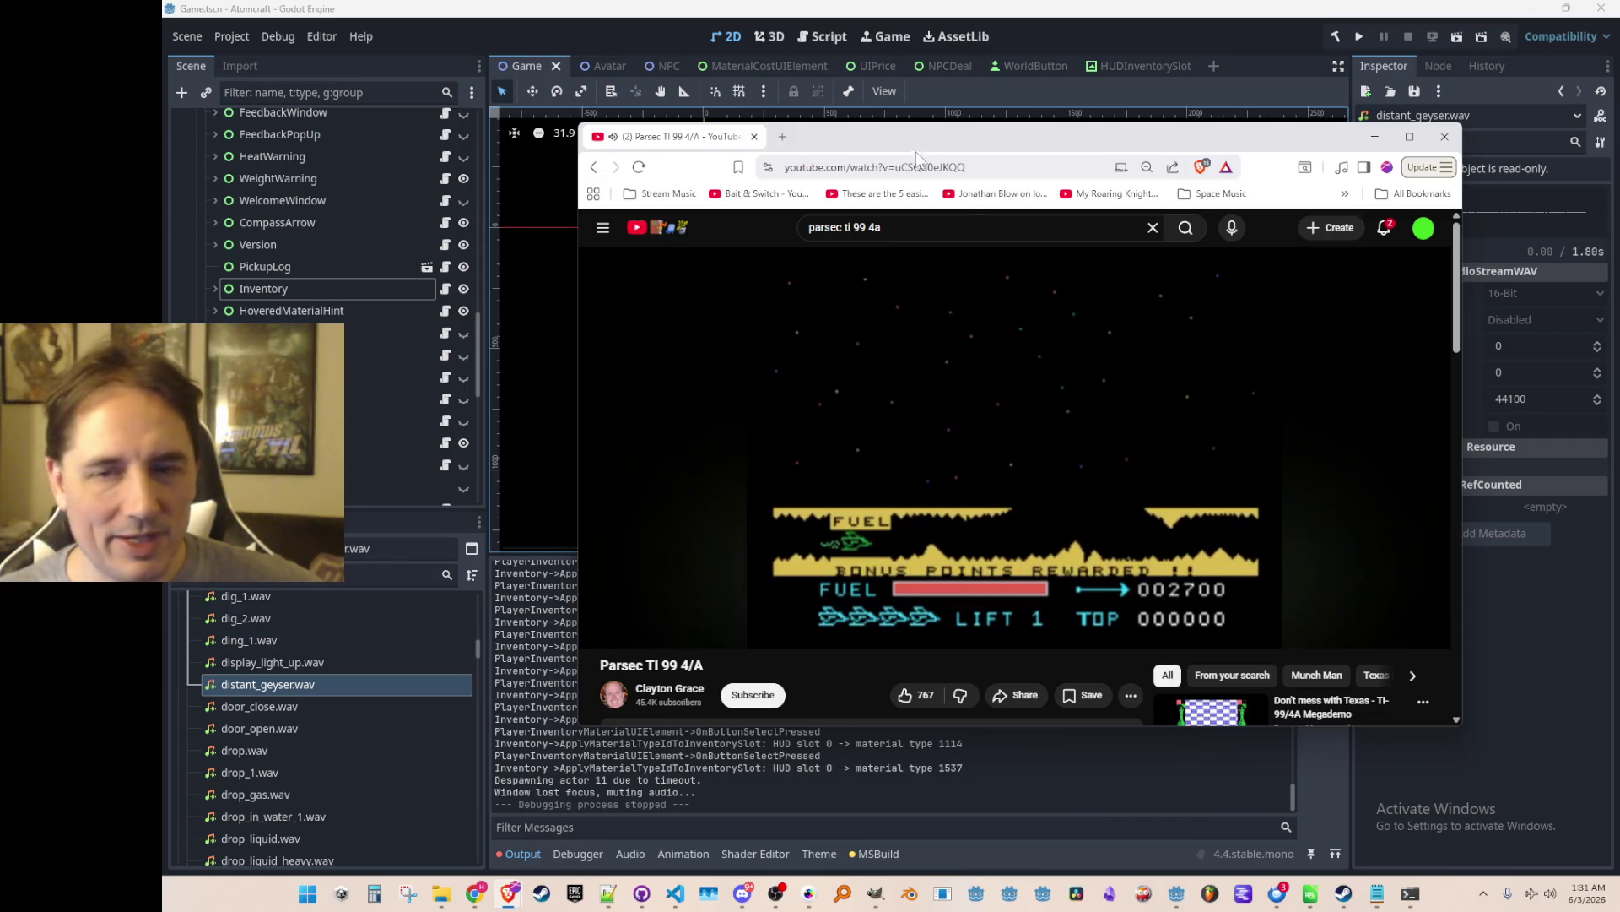
Skip to the gameplay in the second Parsec TI-99/4A video, then close the browser.
{"action": "key", "text": "alt+Tab"}
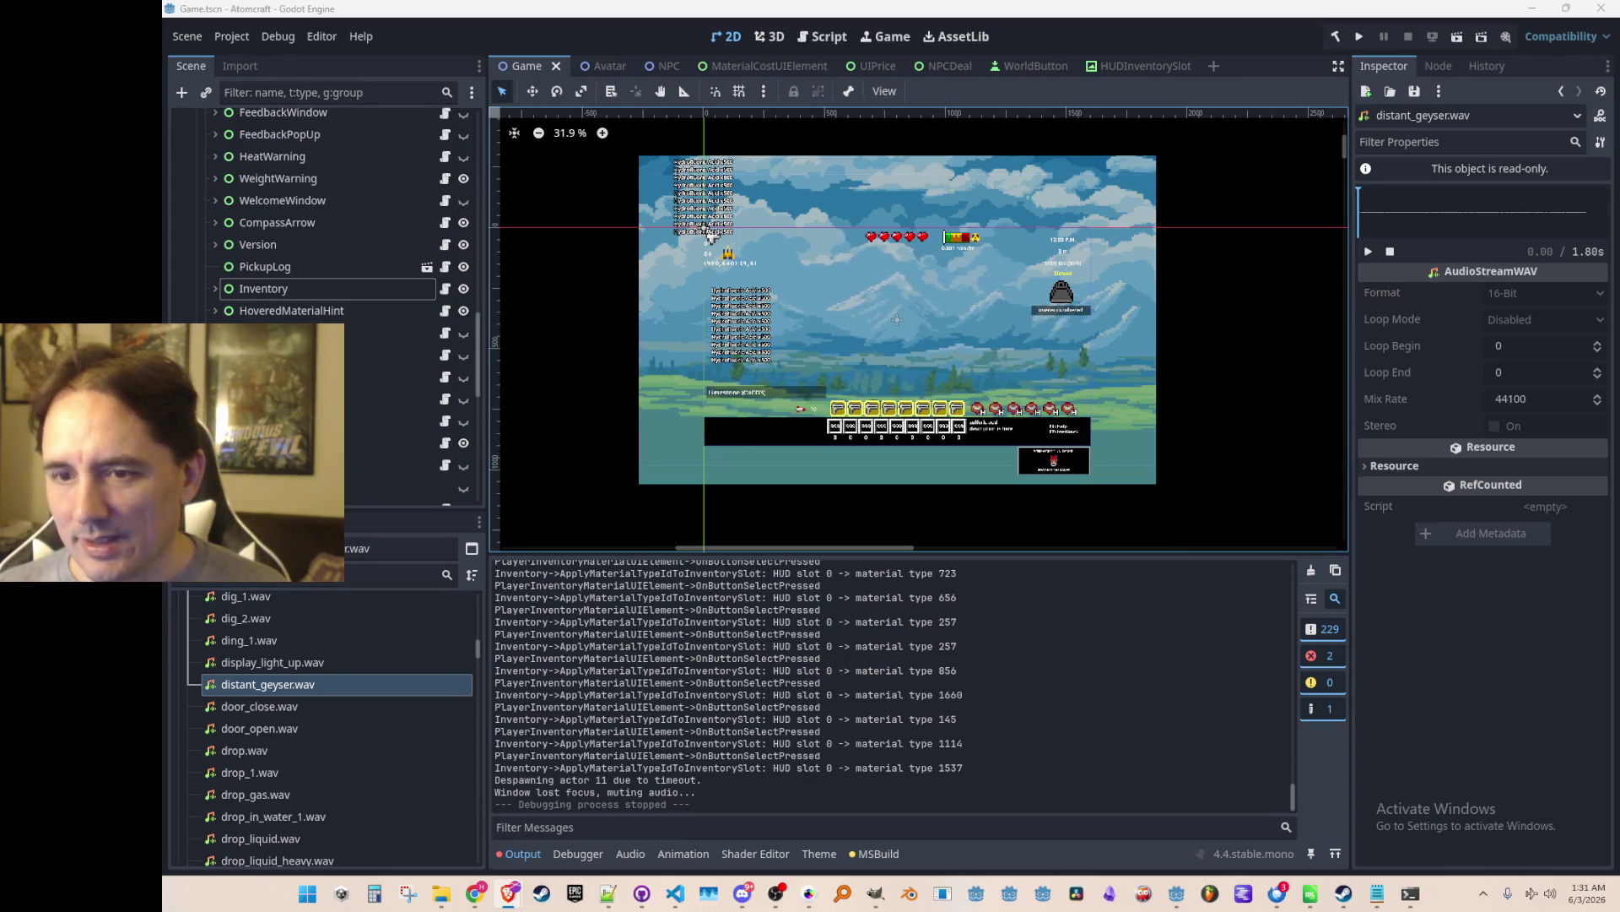
{"action": "key", "text": "alt+Tab"}
{"action": "left_click_drag", "start_coordinate": [1205, 243], "coordinate": [901, 176]}
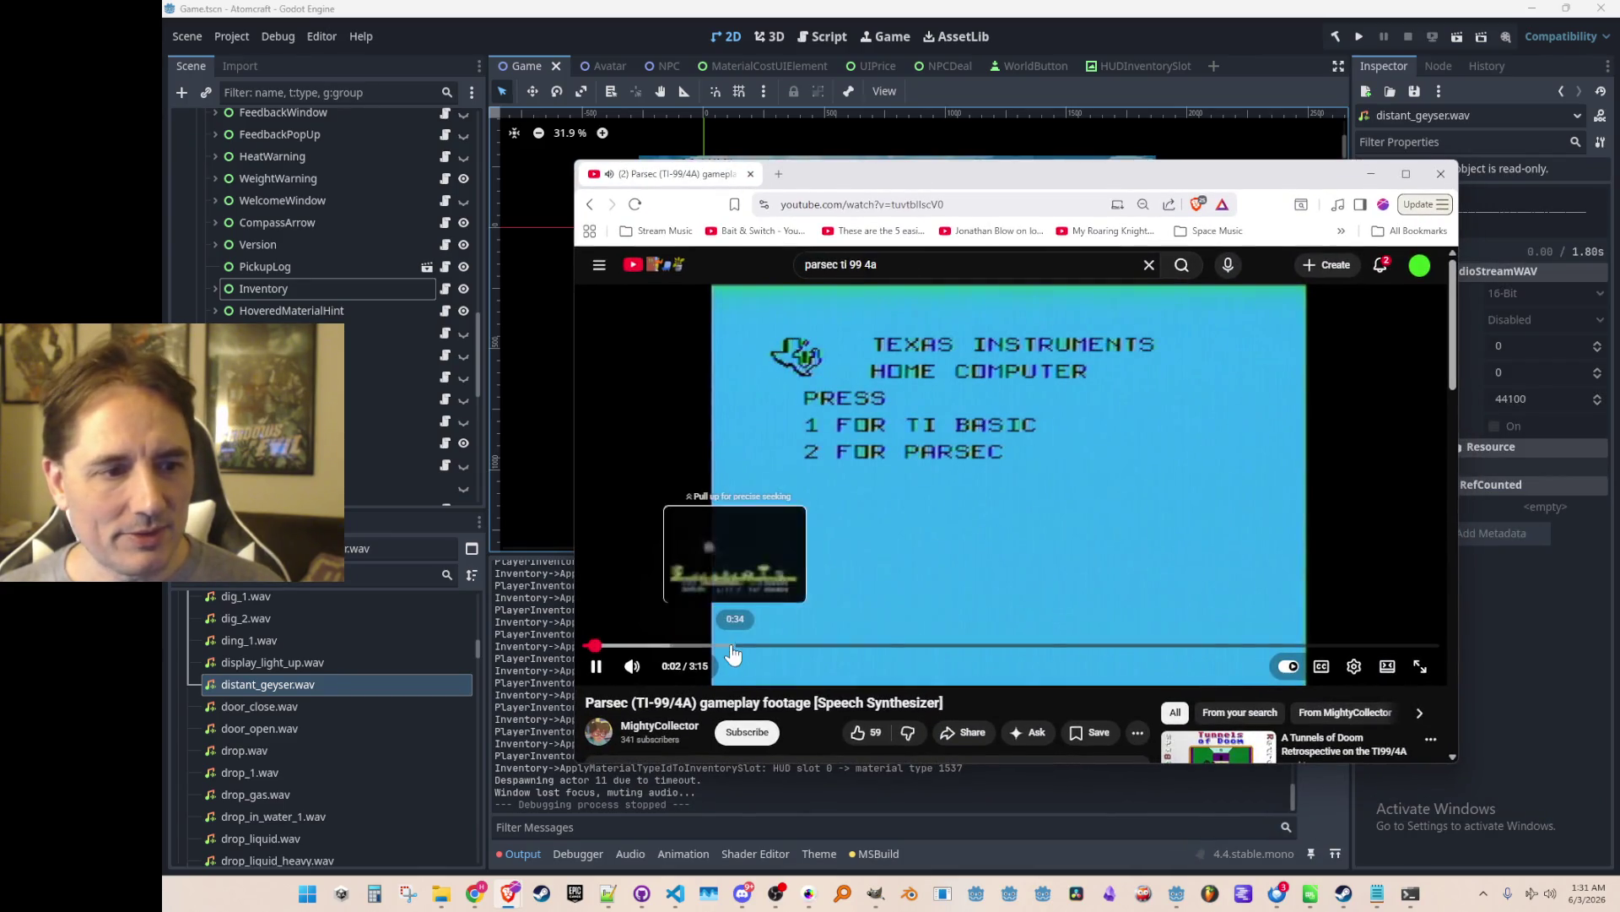
{"action": "left_click", "coordinate": [732, 645]}
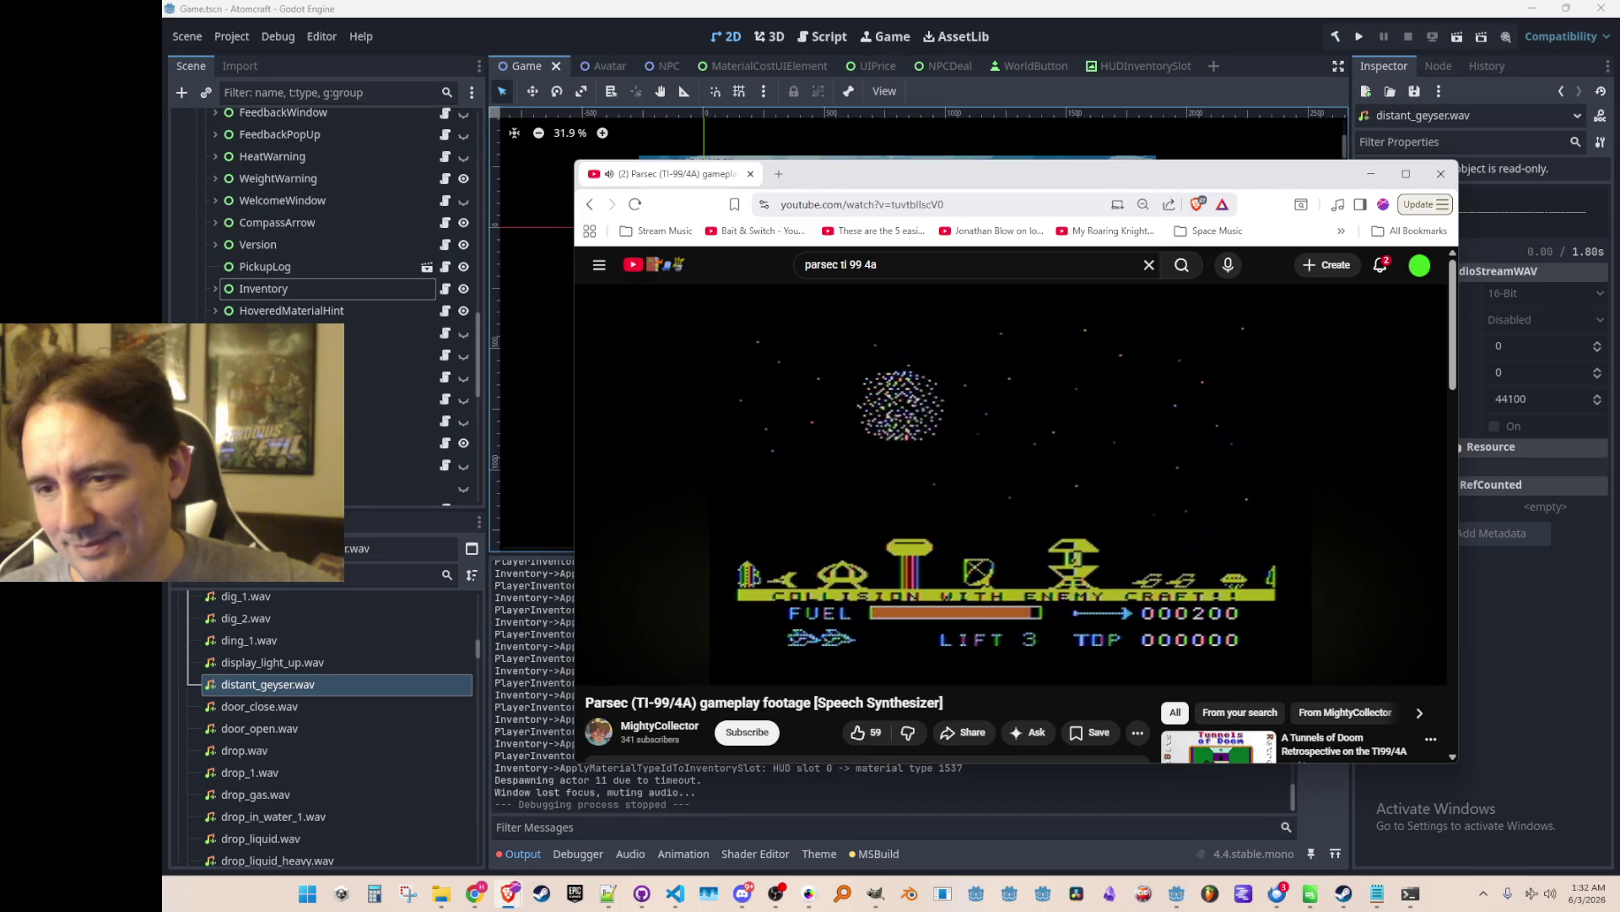
{"action": "mouse_move", "coordinate": [915, 550]}
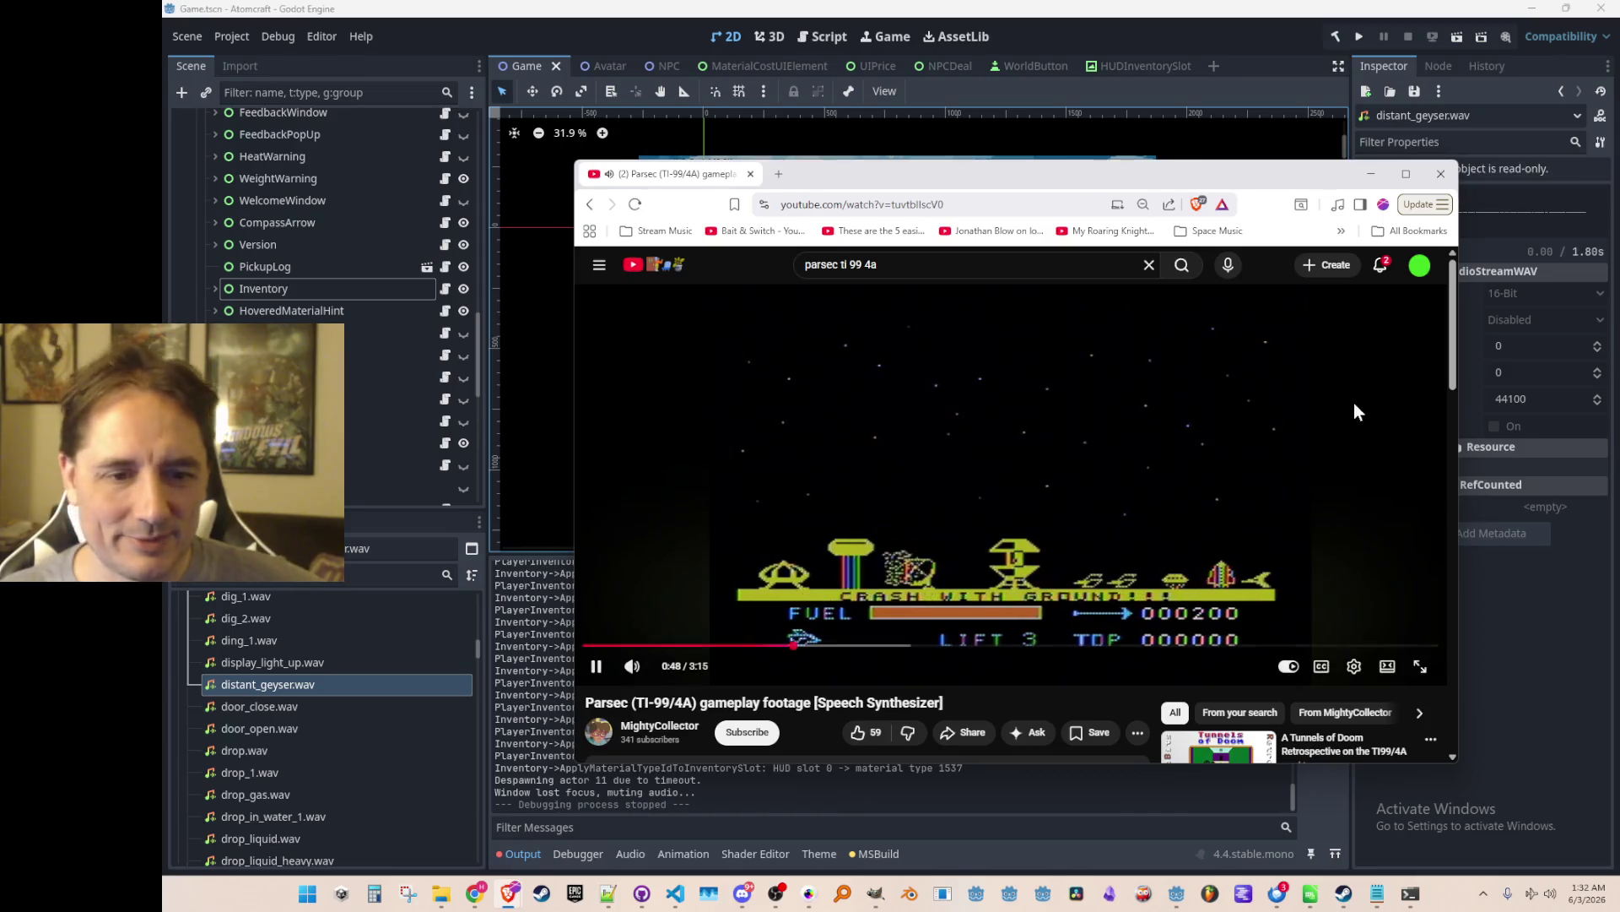
{"action": "scroll", "coordinate": [1269, 697], "scroll_direction": "down", "scroll_amount": 1}
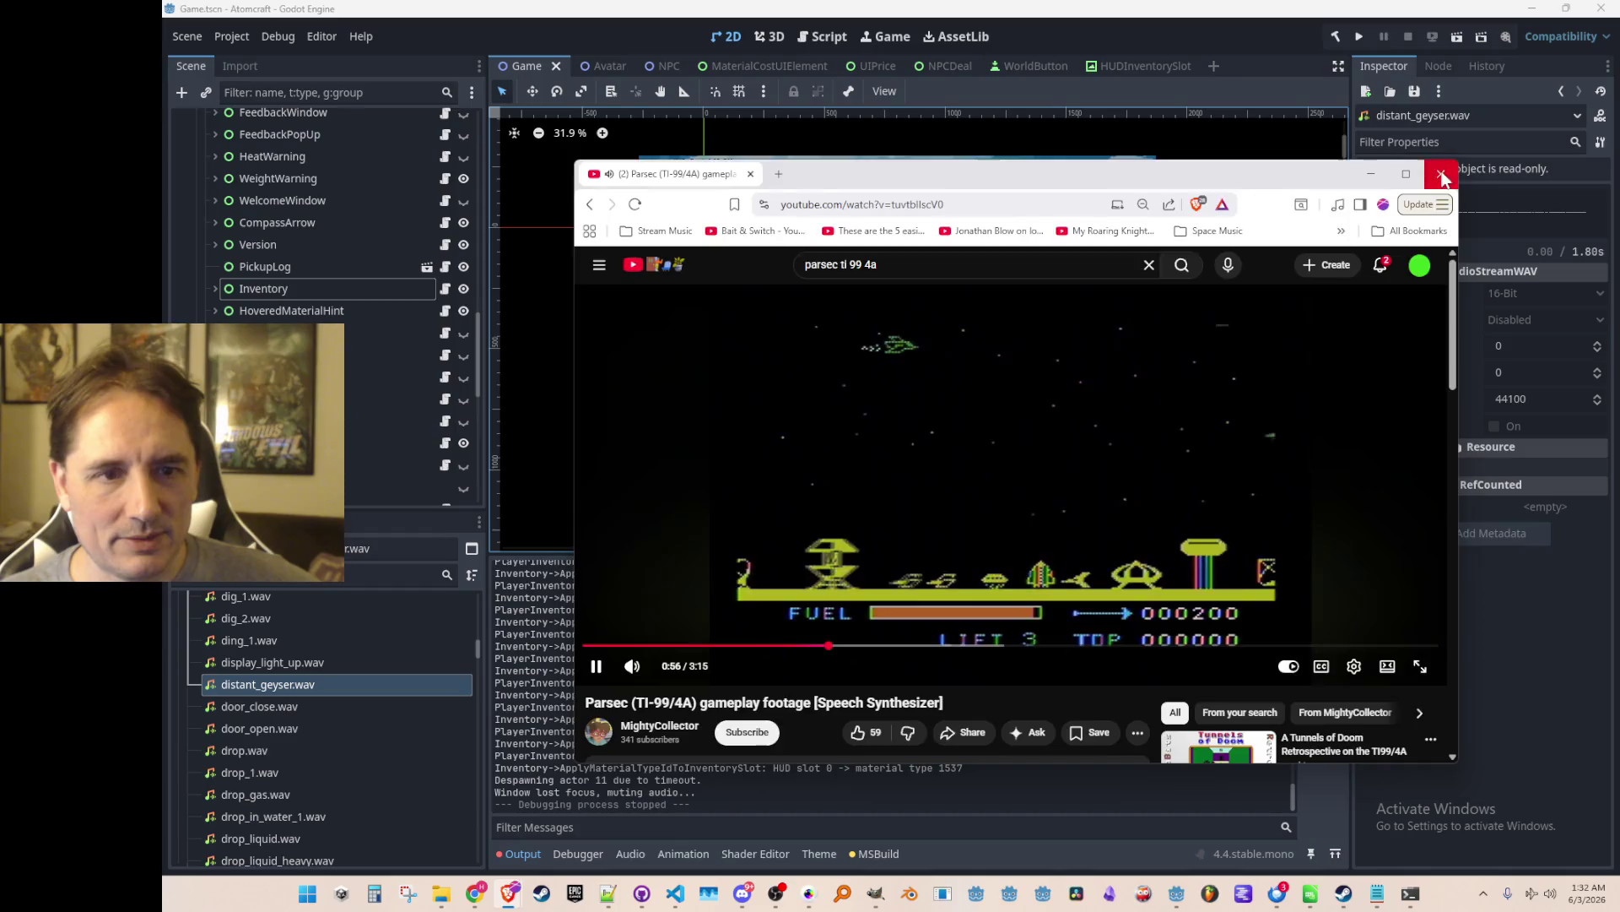
{"action": "left_click", "coordinate": [1369, 342]}
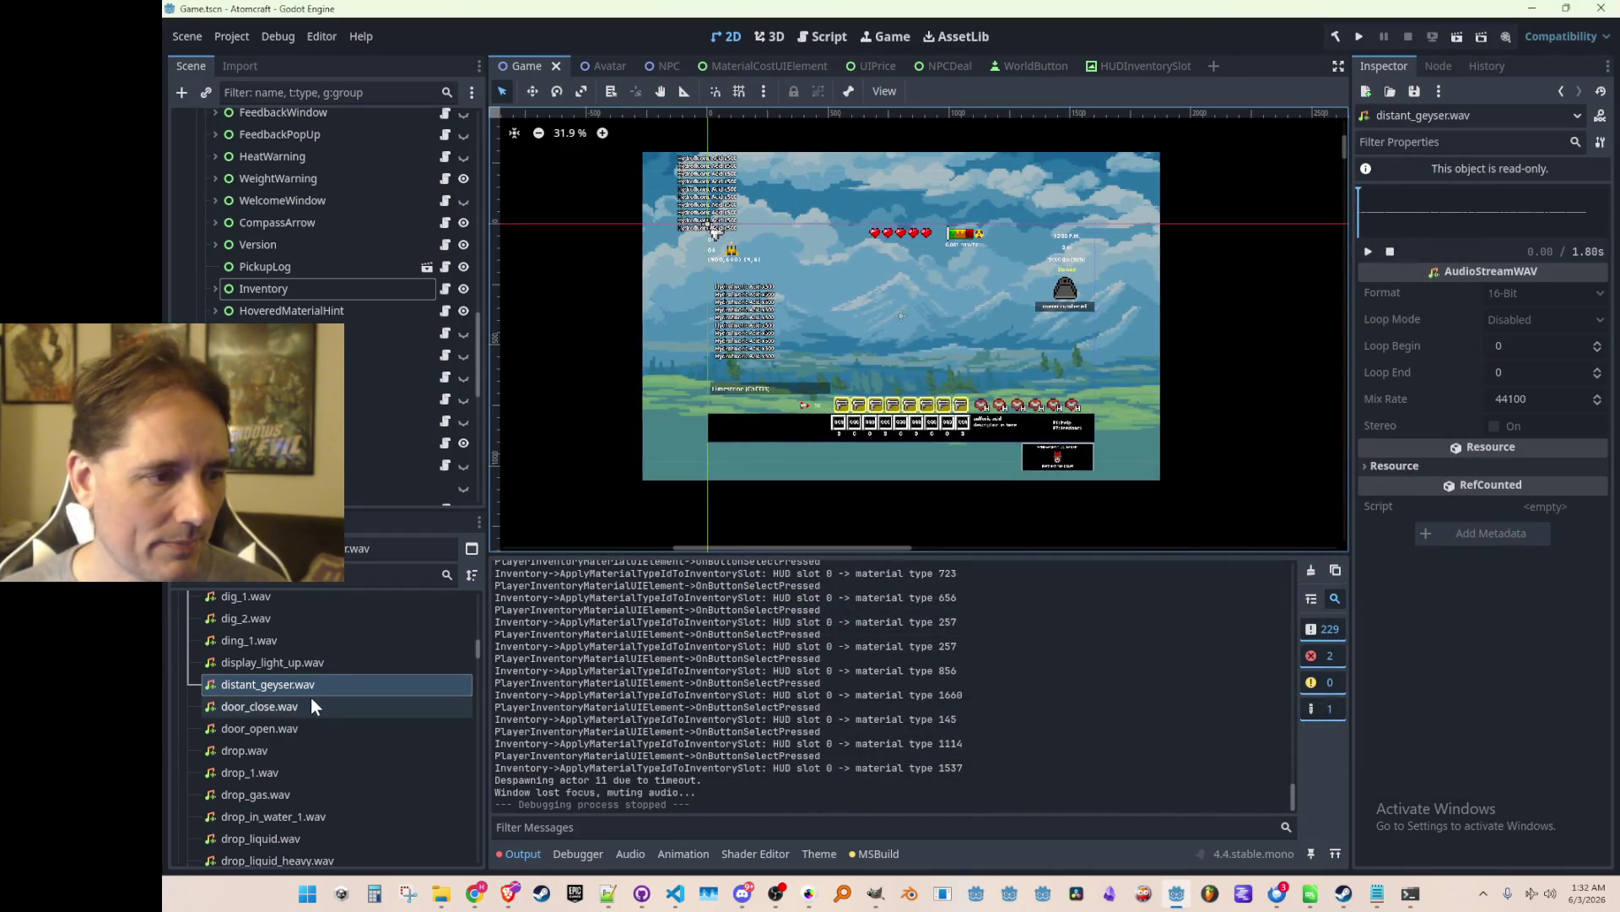
Browse the sound files and preview nice_sound_1.wav and nice_sound_2.wav.
{"action": "scroll", "coordinate": [340, 738], "scroll_direction": "up", "scroll_amount": 5}
{"action": "scroll", "coordinate": [331, 734], "scroll_direction": "up", "scroll_amount": 10}
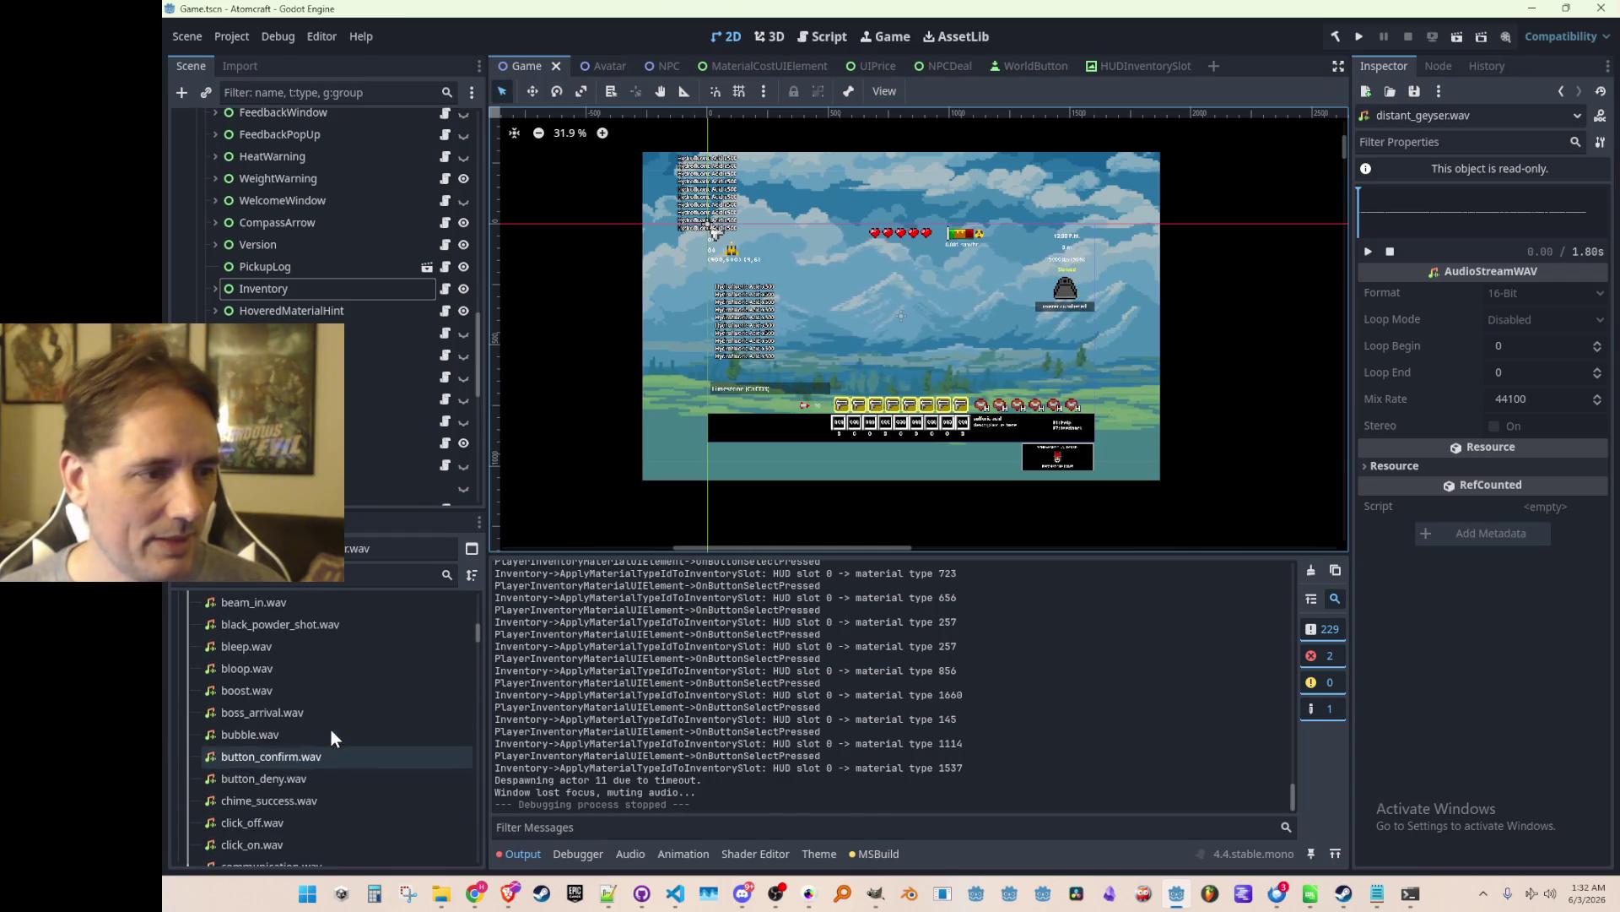
{"action": "scroll", "coordinate": [336, 731], "scroll_direction": "down", "scroll_amount": 15}
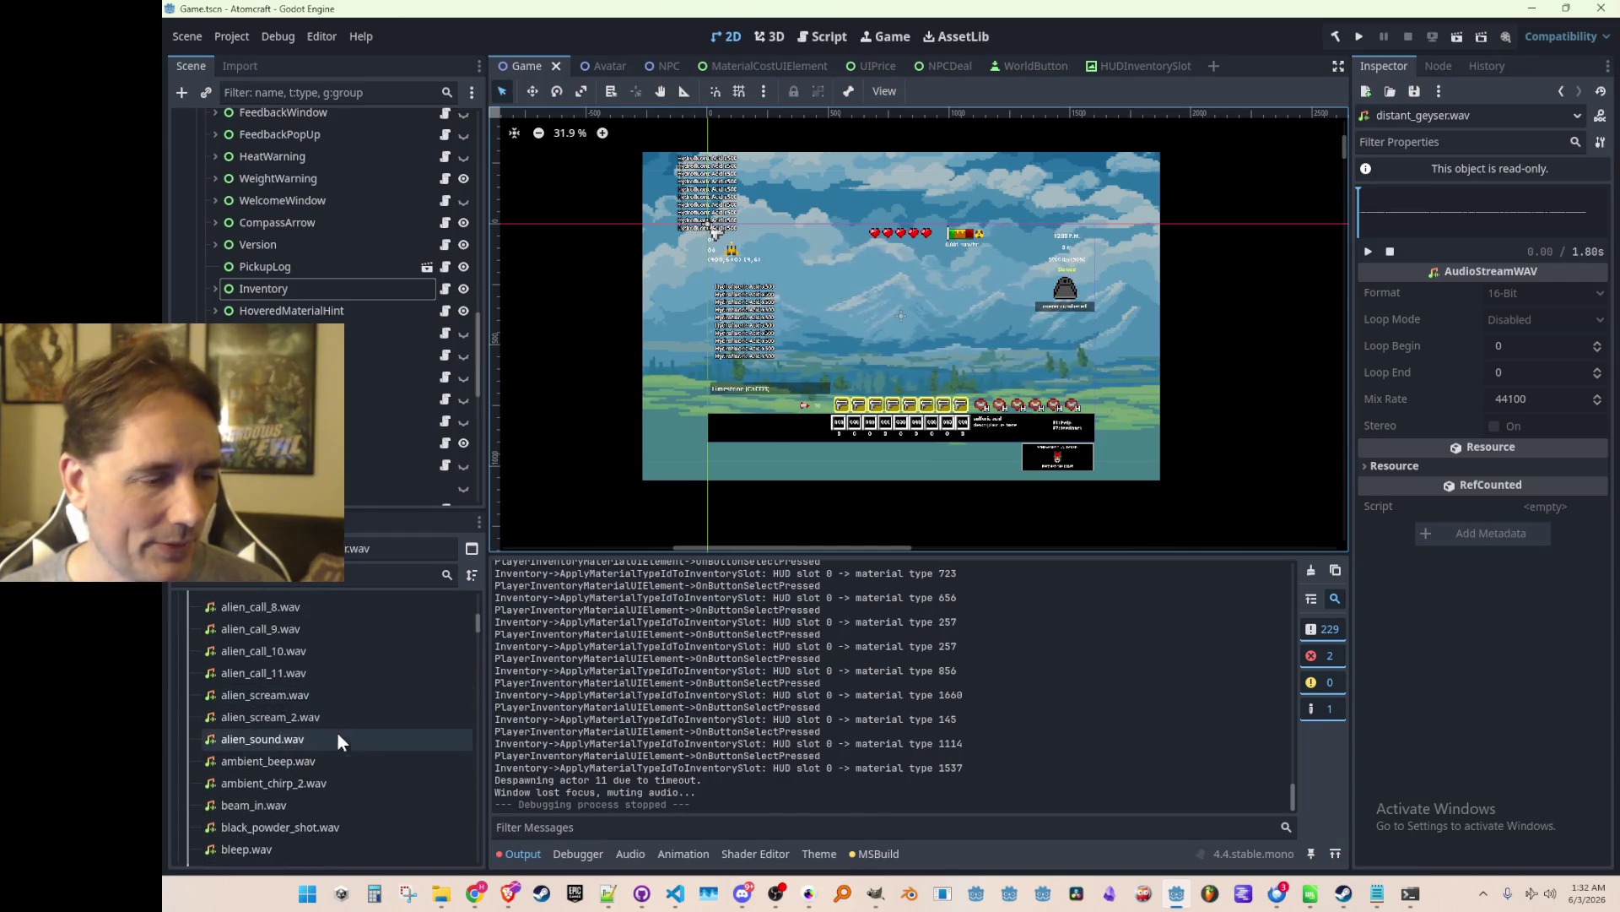
{"action": "scroll", "coordinate": [361, 697], "scroll_direction": "down", "scroll_amount": 15}
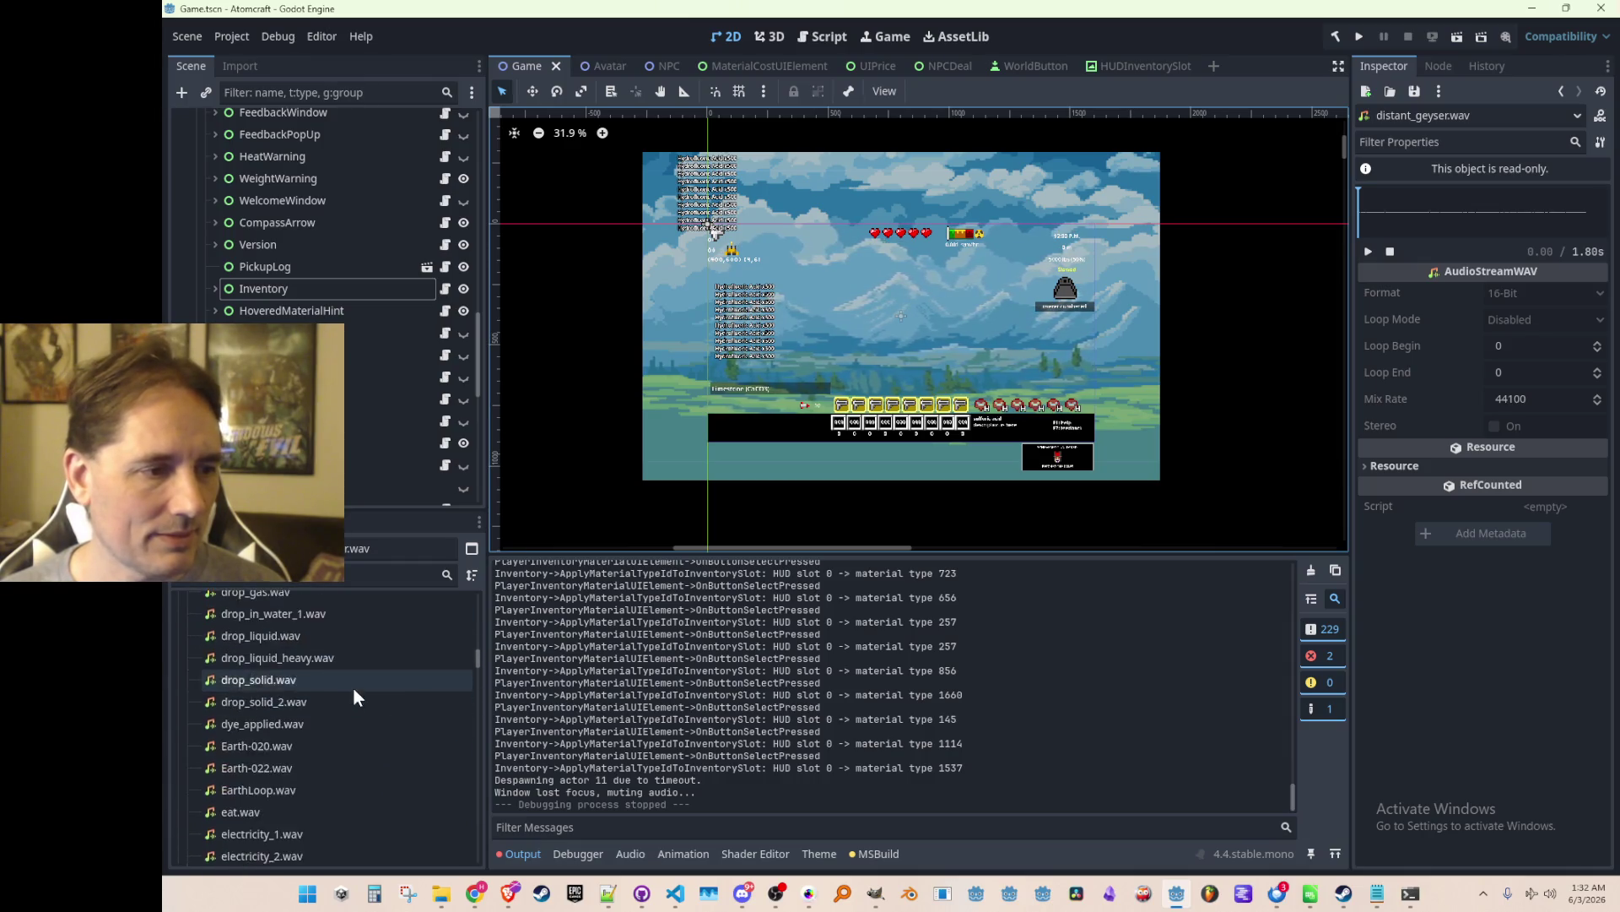
{"action": "scroll", "coordinate": [362, 691], "scroll_direction": "down", "scroll_amount": 5}
{"action": "scroll", "coordinate": [368, 695], "scroll_direction": "up", "scroll_amount": 5}
{"action": "scroll", "coordinate": [353, 672], "scroll_direction": "up", "scroll_amount": 3}
{"action": "scroll", "coordinate": [353, 672], "scroll_direction": "up", "scroll_amount": 3}
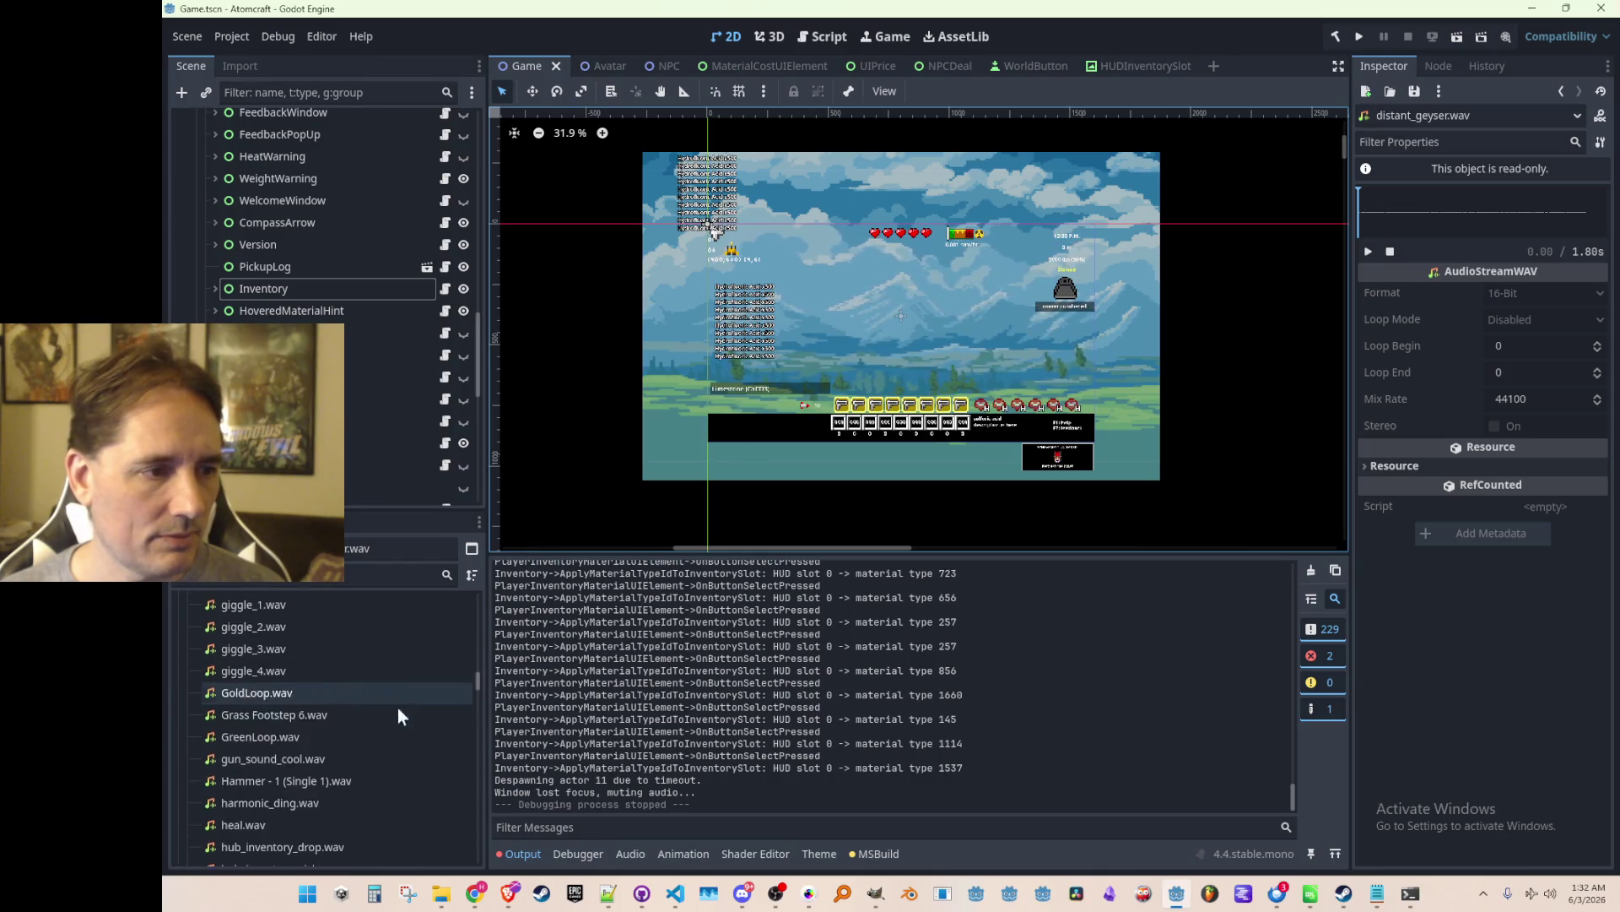
{"action": "scroll", "coordinate": [365, 712], "scroll_direction": "down", "scroll_amount": 20}
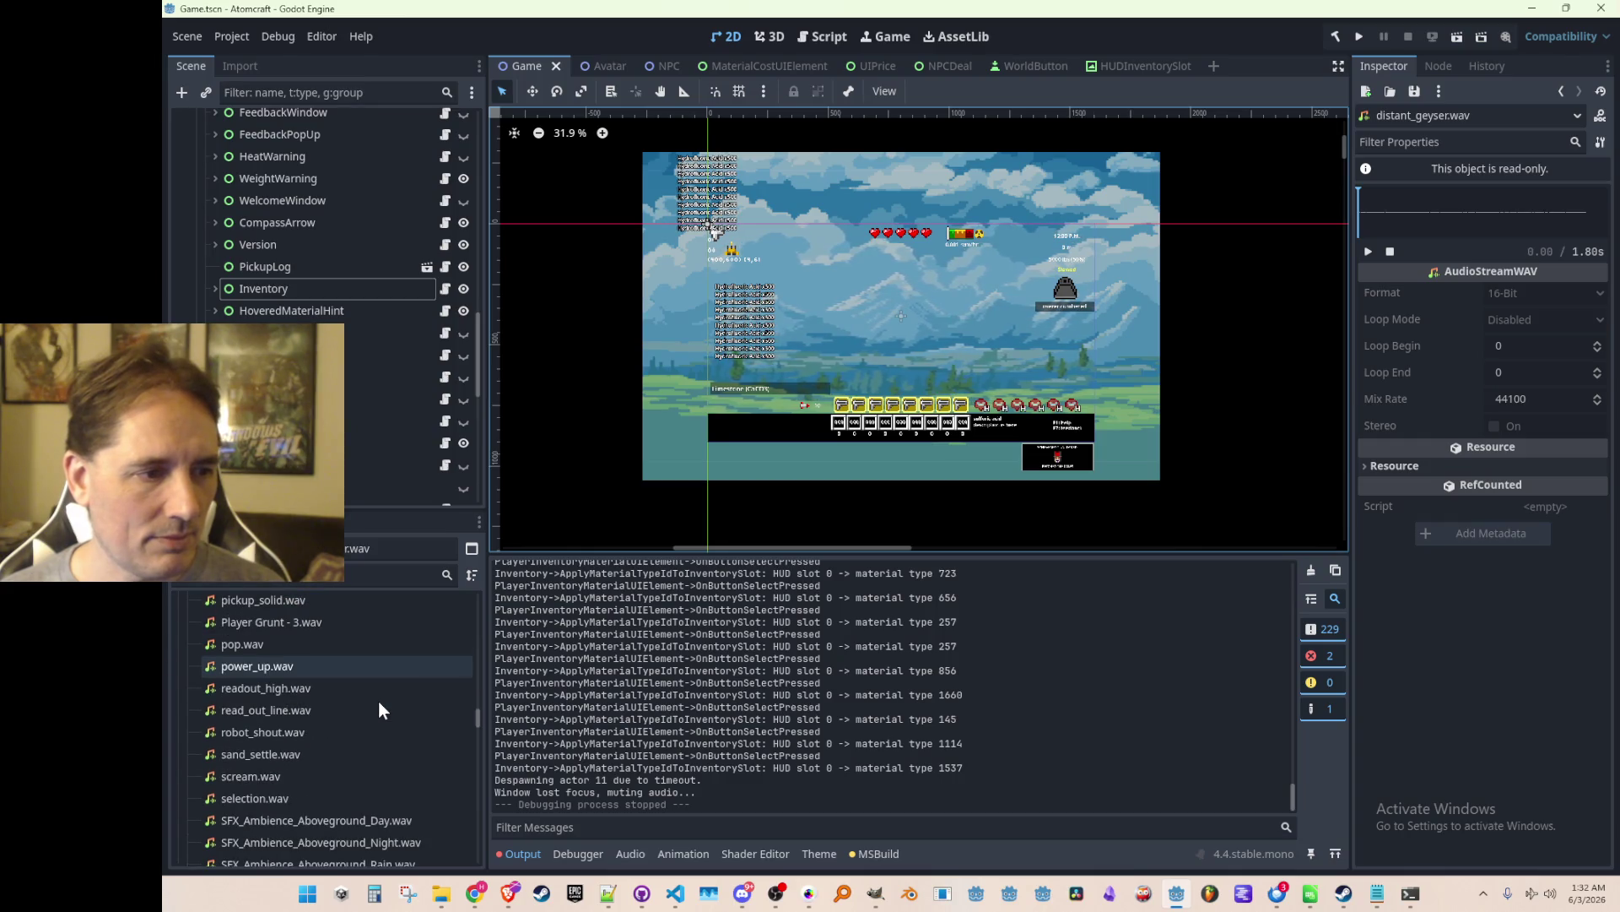
{"action": "scroll", "coordinate": [368, 666], "scroll_direction": "down", "scroll_amount": 5}
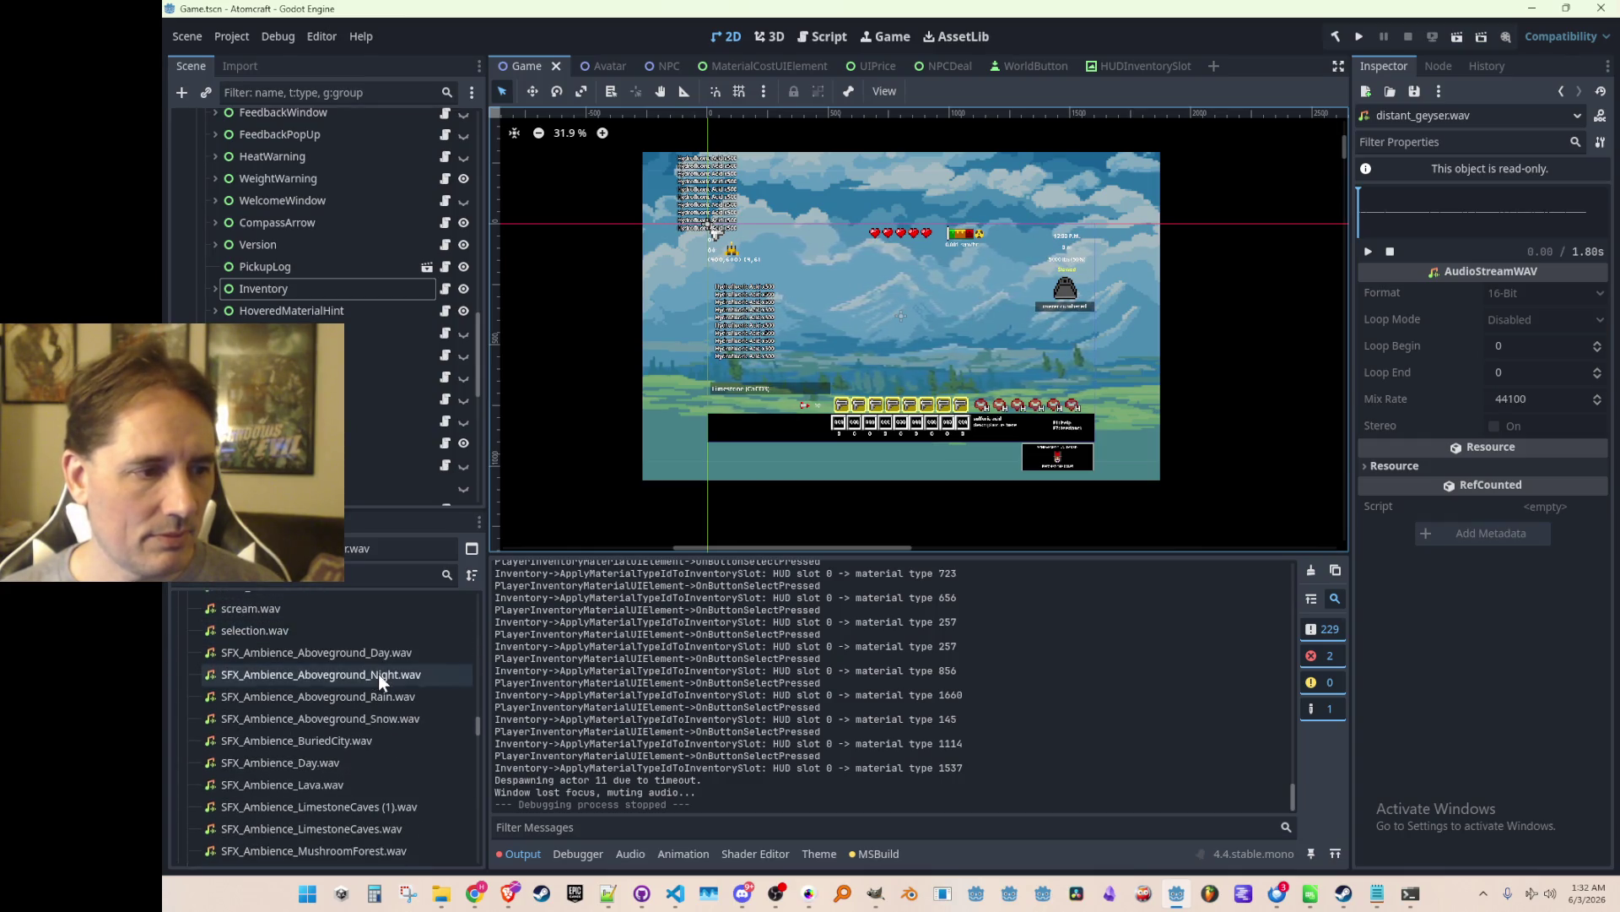
{"action": "scroll", "coordinate": [383, 738], "scroll_direction": "up", "scroll_amount": 5}
{"action": "scroll", "coordinate": [369, 730], "scroll_direction": "up", "scroll_amount": 1}
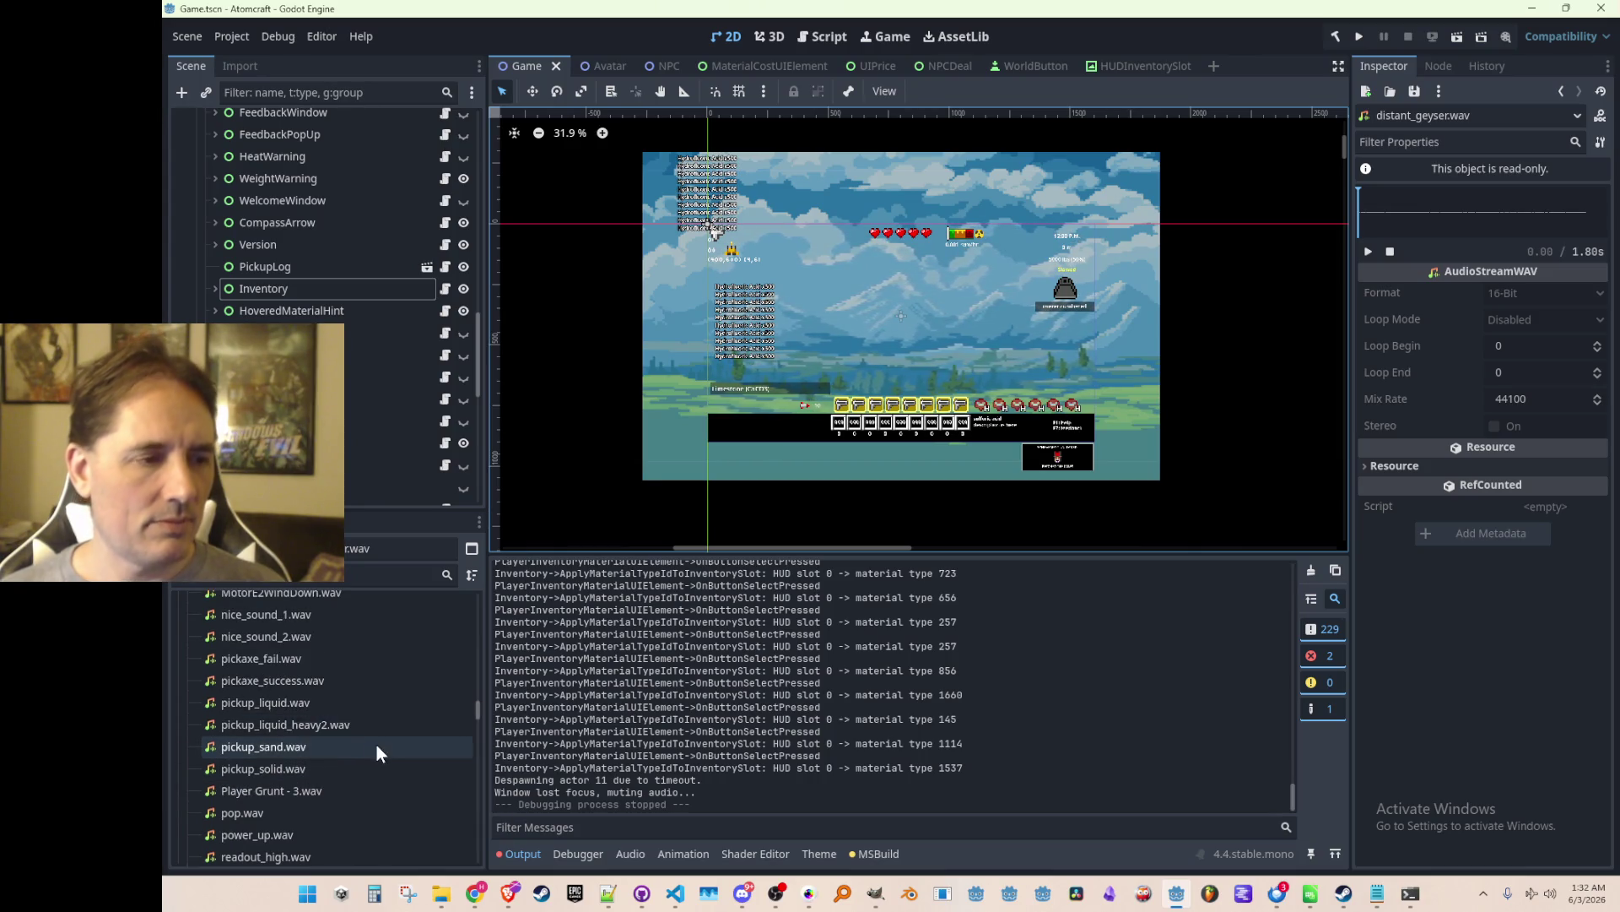
{"action": "scroll", "coordinate": [384, 646], "scroll_direction": "up", "scroll_amount": 1}
{"action": "left_click", "coordinate": [375, 651]}
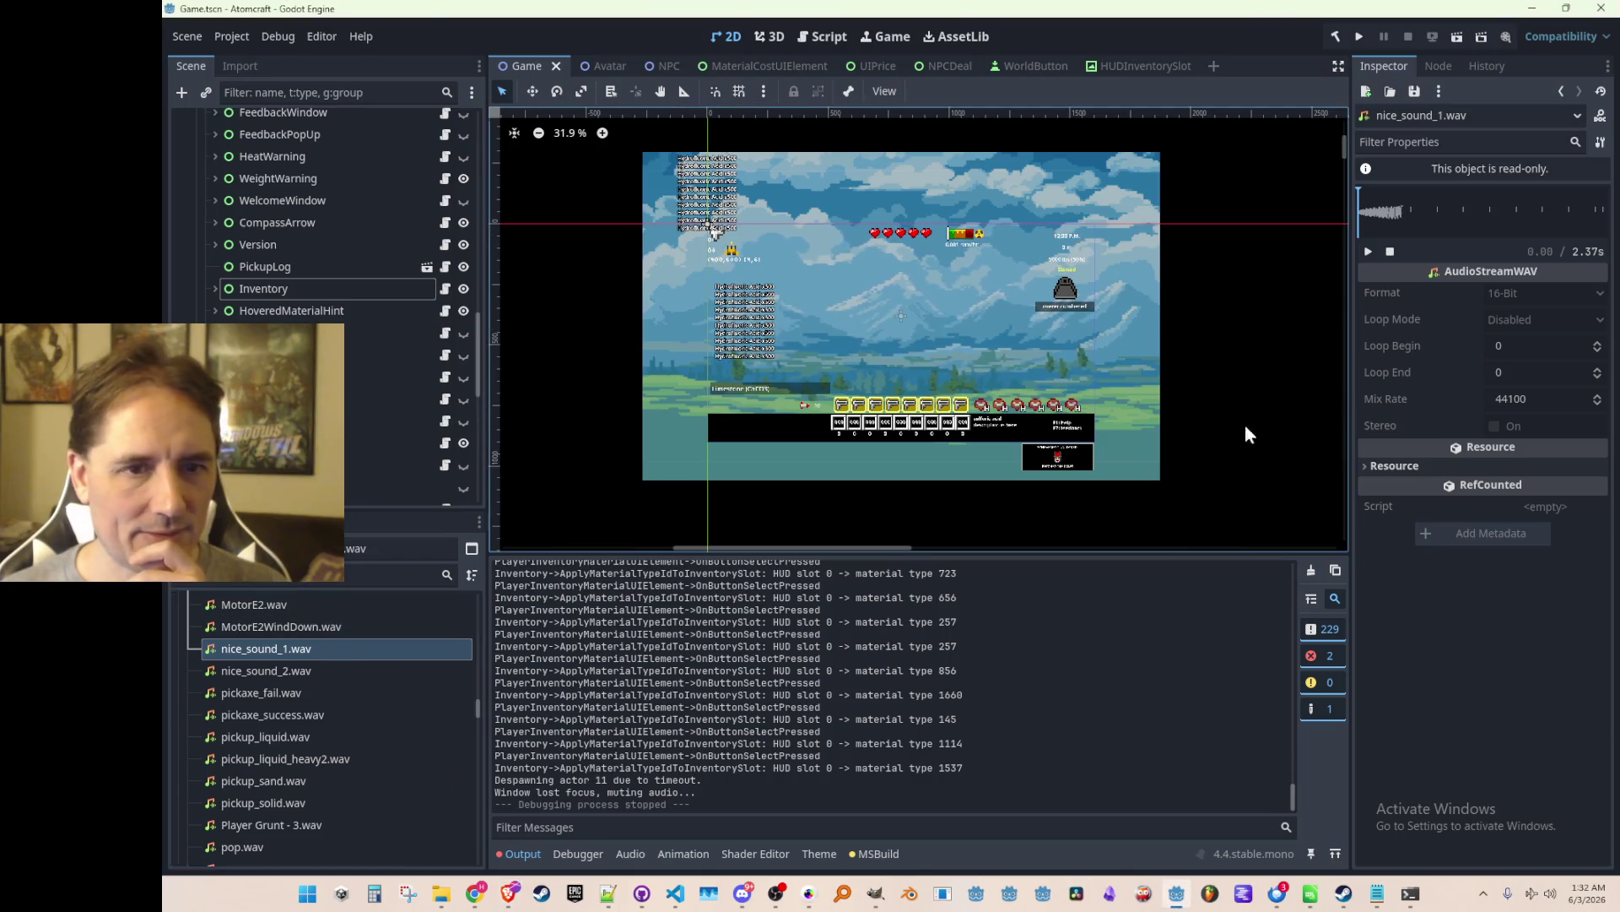
{"action": "left_click", "coordinate": [337, 672]}
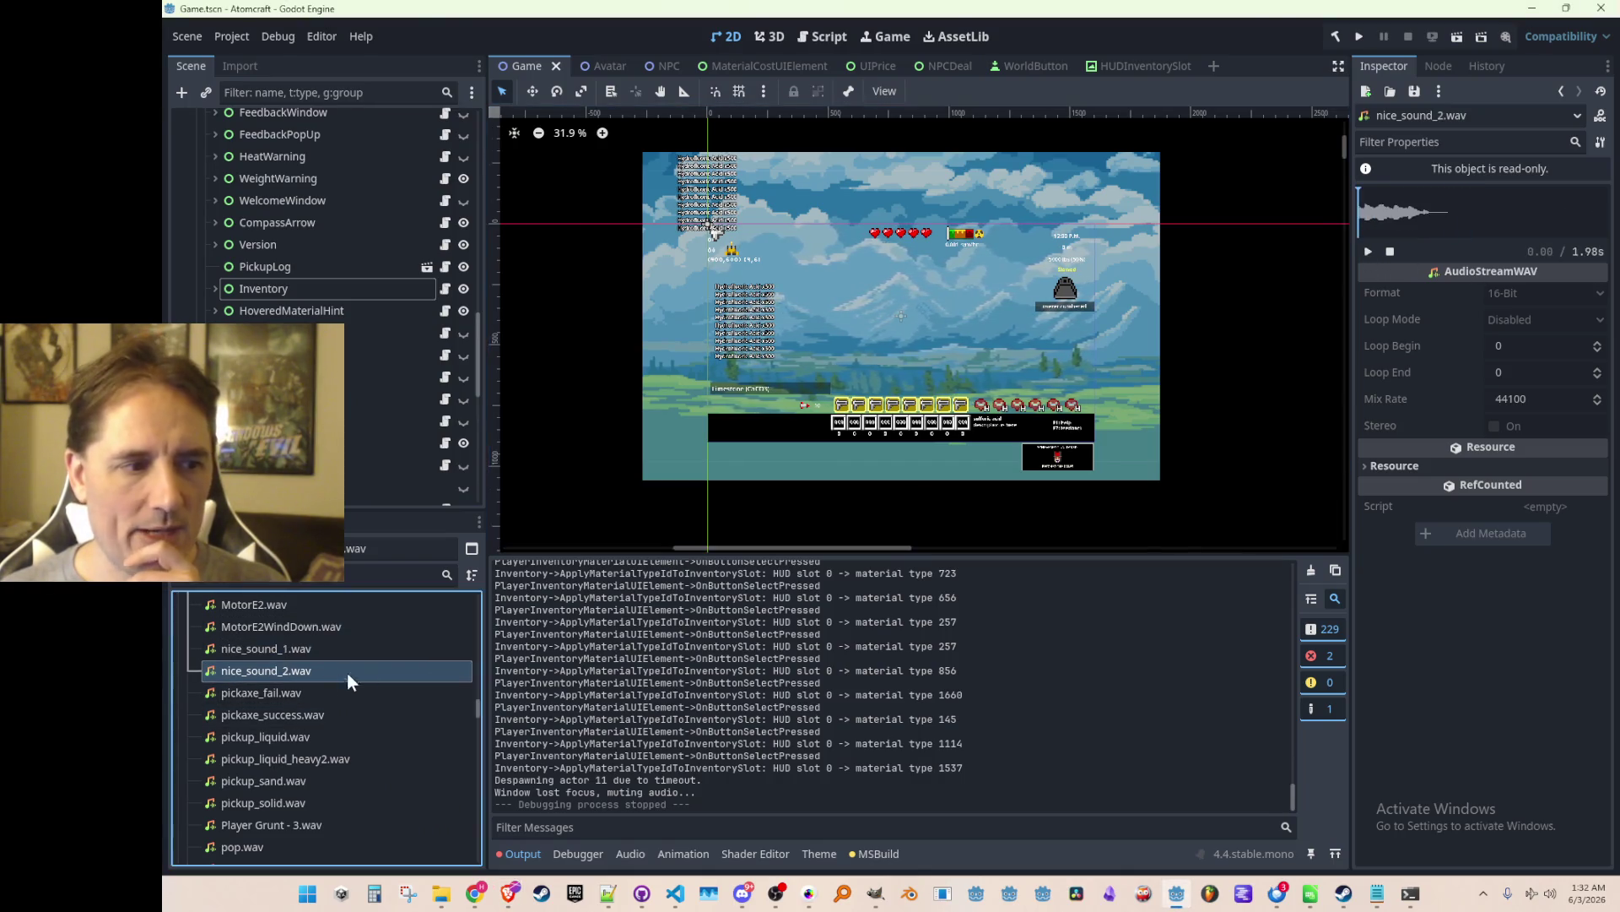
{"action": "left_click", "coordinate": [1369, 252]}
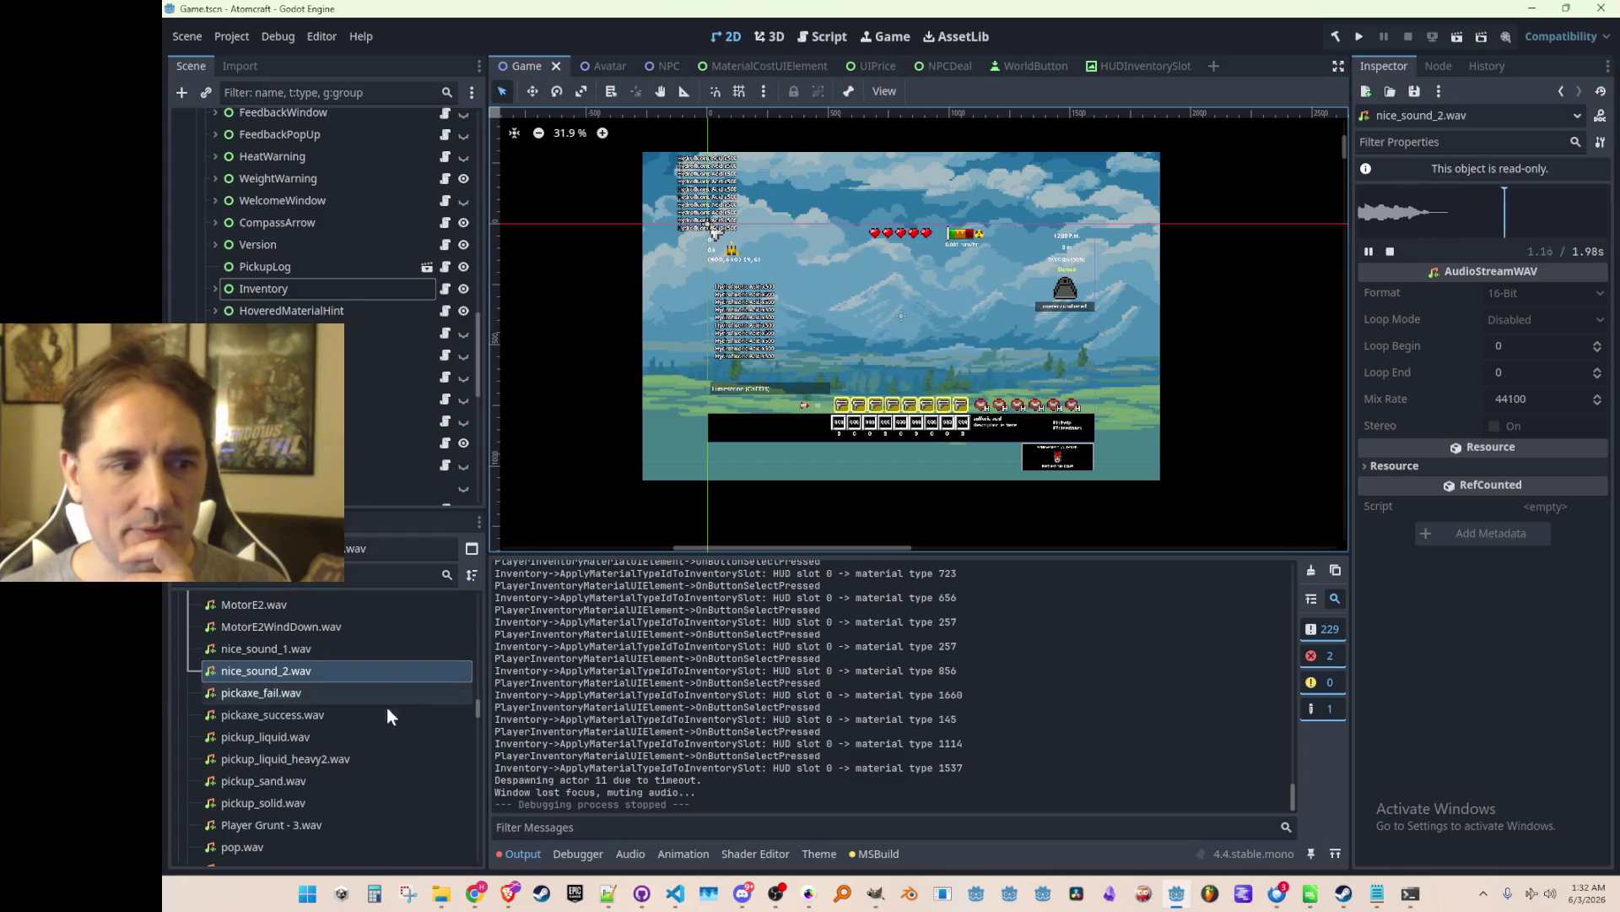
Audition SFX_Gas_02.wav, SFX_Gas_03.wav and SFX_Gas_01.wav in the Inspector.
{"action": "scroll", "coordinate": [385, 672], "scroll_direction": "down", "scroll_amount": 10}
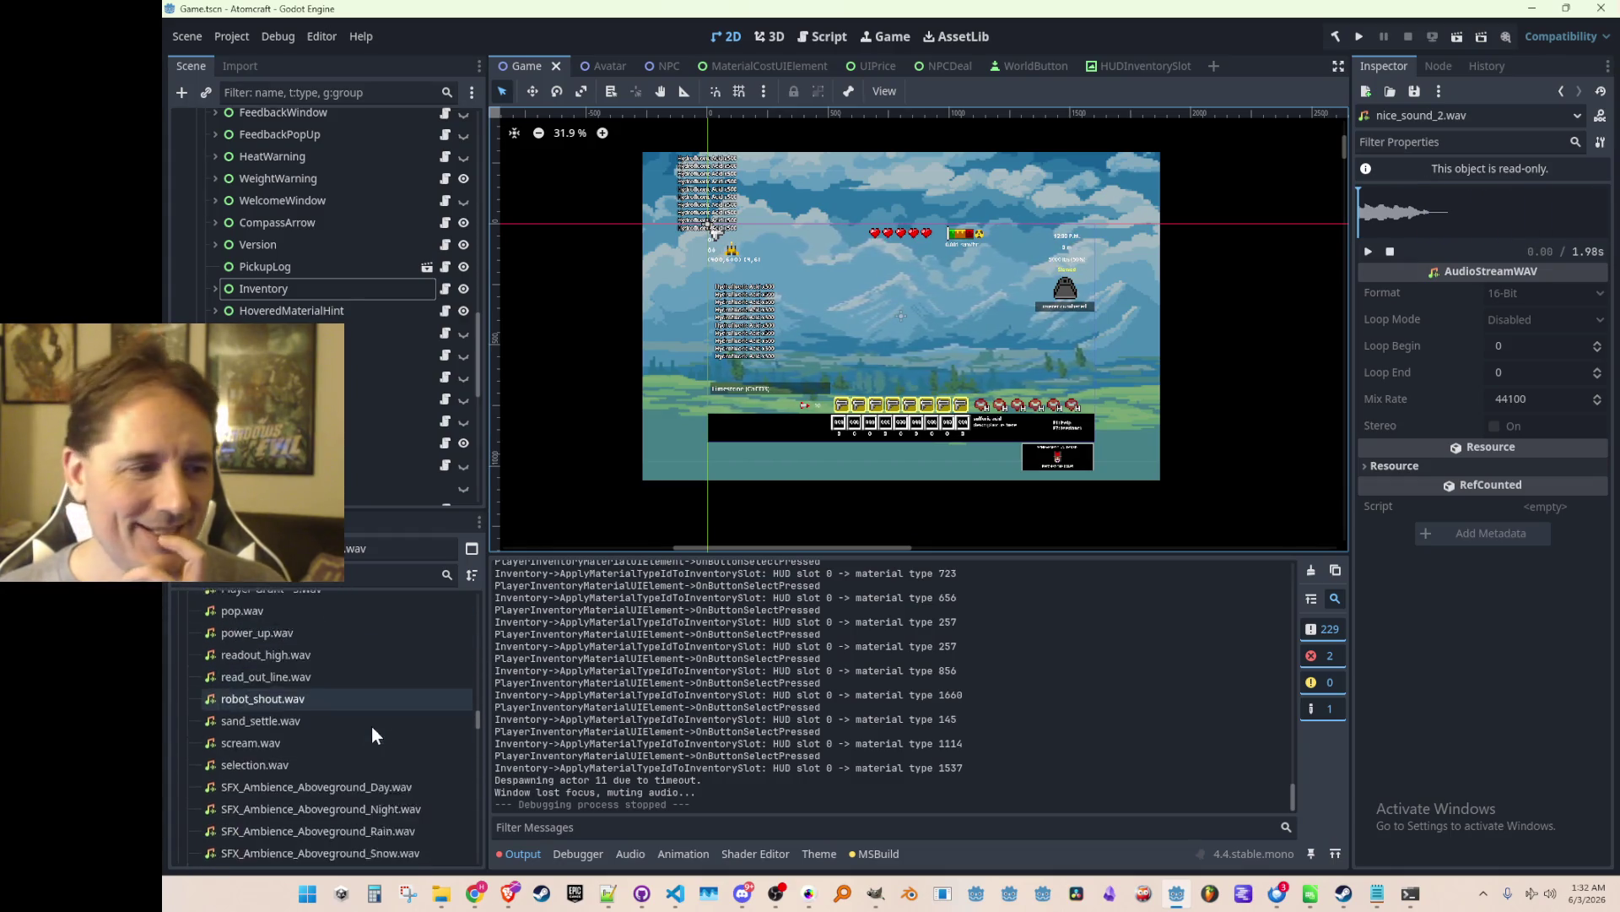
{"action": "scroll", "coordinate": [385, 684], "scroll_direction": "down", "scroll_amount": 1}
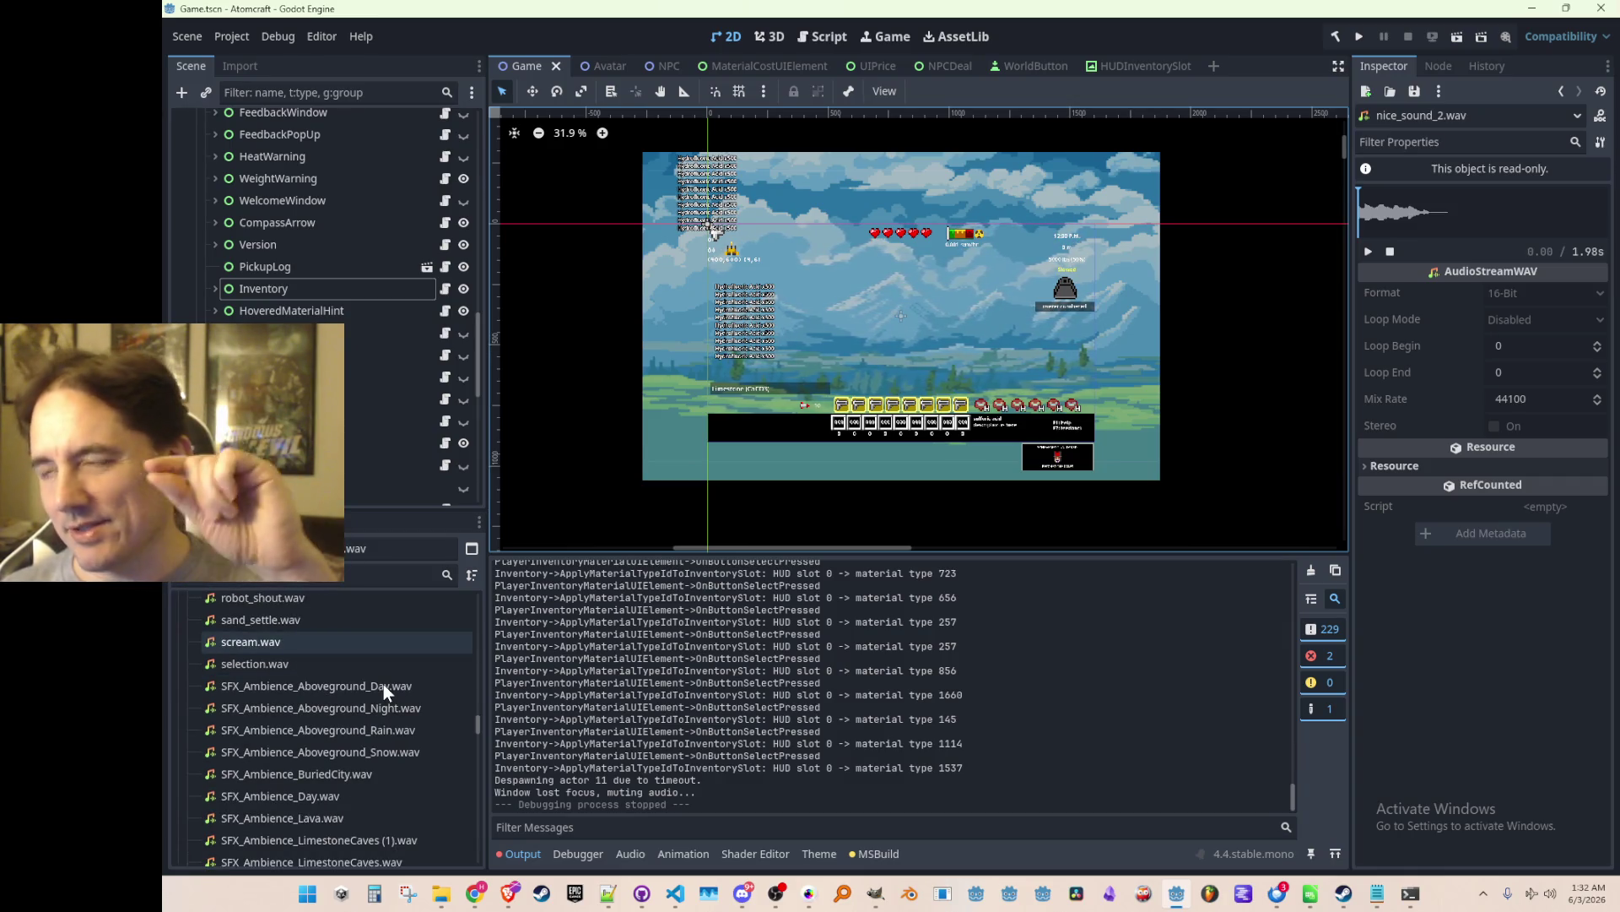
{"action": "scroll", "coordinate": [383, 683], "scroll_direction": "down", "scroll_amount": 3}
{"action": "scroll", "coordinate": [384, 686], "scroll_direction": "down", "scroll_amount": 8}
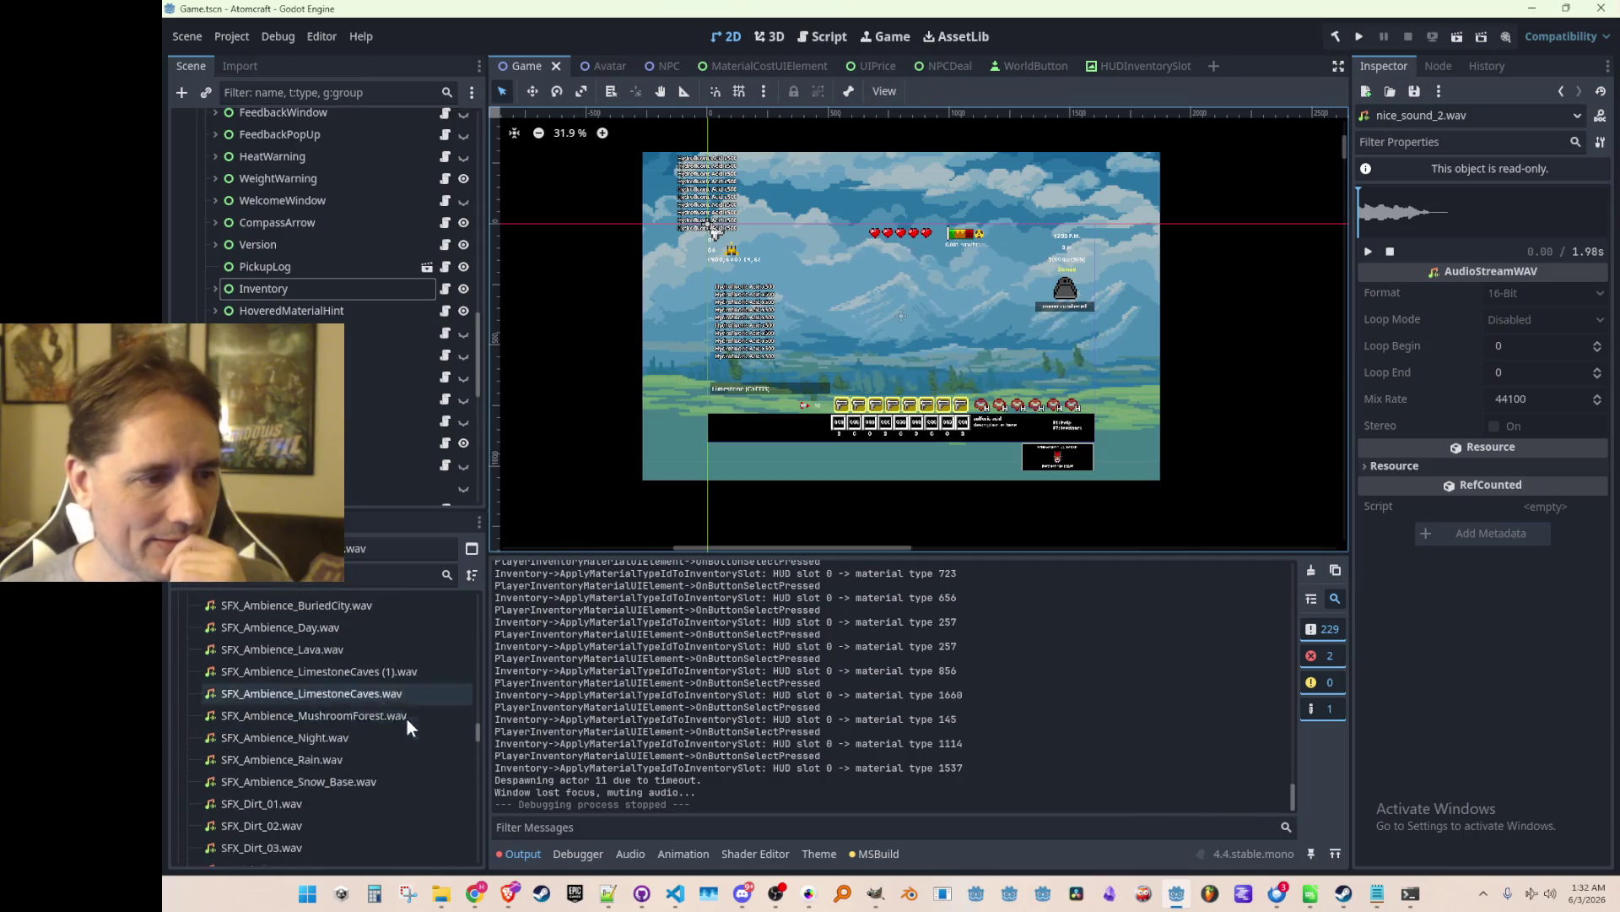
{"action": "scroll", "coordinate": [387, 720], "scroll_direction": "down", "scroll_amount": 7}
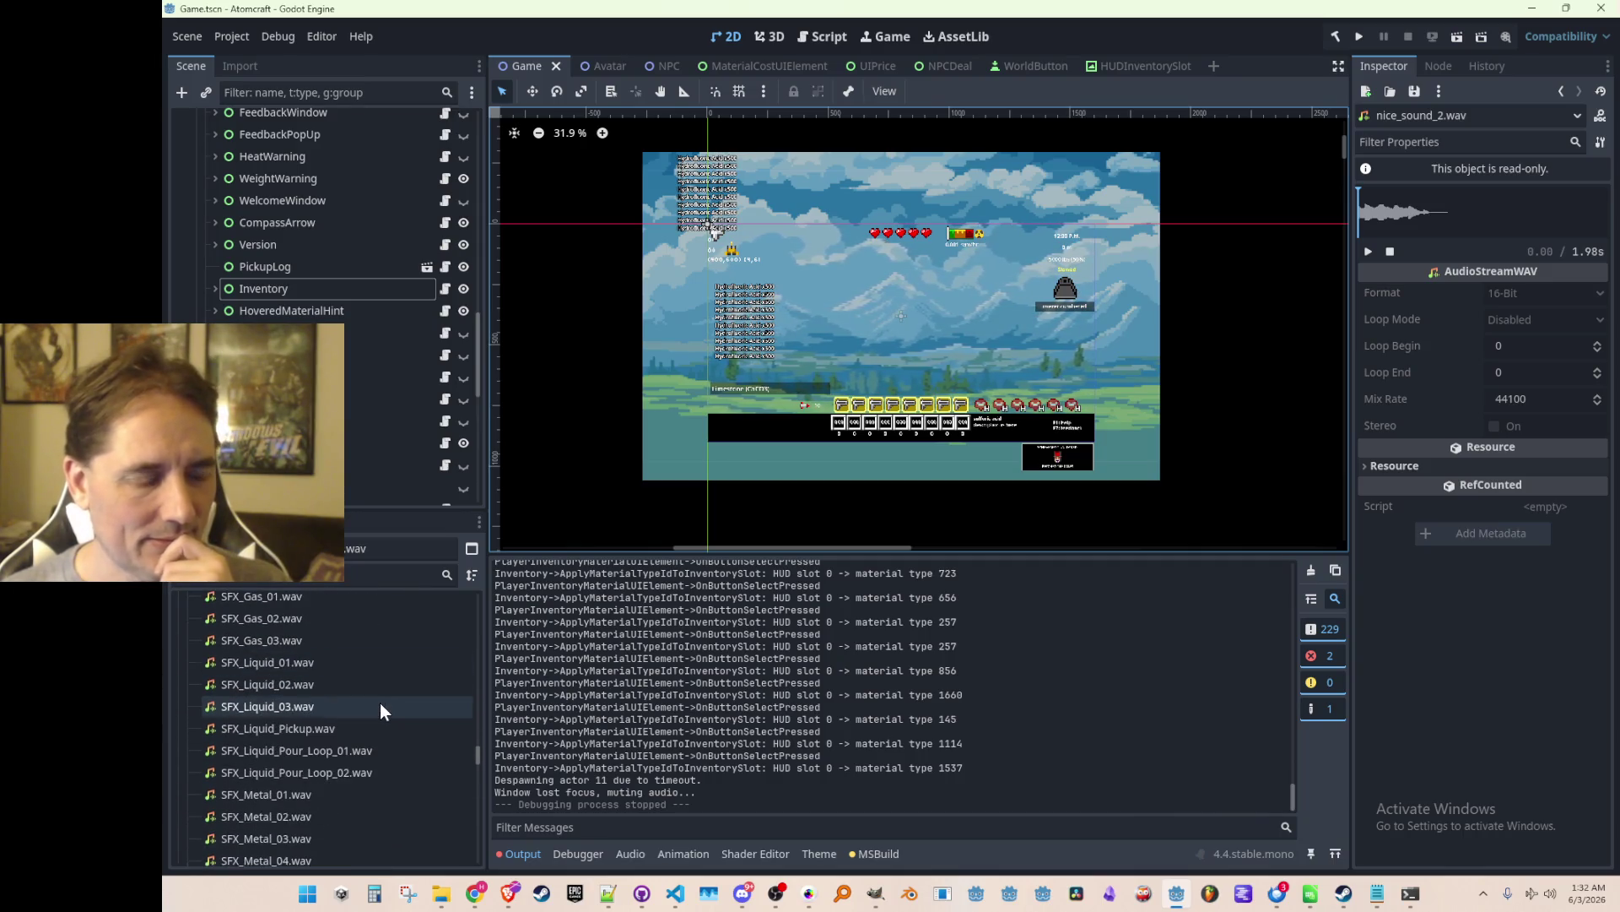
{"action": "left_click", "coordinate": [365, 653]}
{"action": "left_click", "coordinate": [1368, 251]}
{"action": "left_click", "coordinate": [297, 672]}
{"action": "left_click", "coordinate": [1368, 251]}
{"action": "left_click", "coordinate": [343, 628]}
{"action": "left_click", "coordinate": [1368, 252]}
Scroll further down and load vent.wav for preview.
{"action": "scroll", "coordinate": [414, 675], "scroll_direction": "down", "scroll_amount": 10}
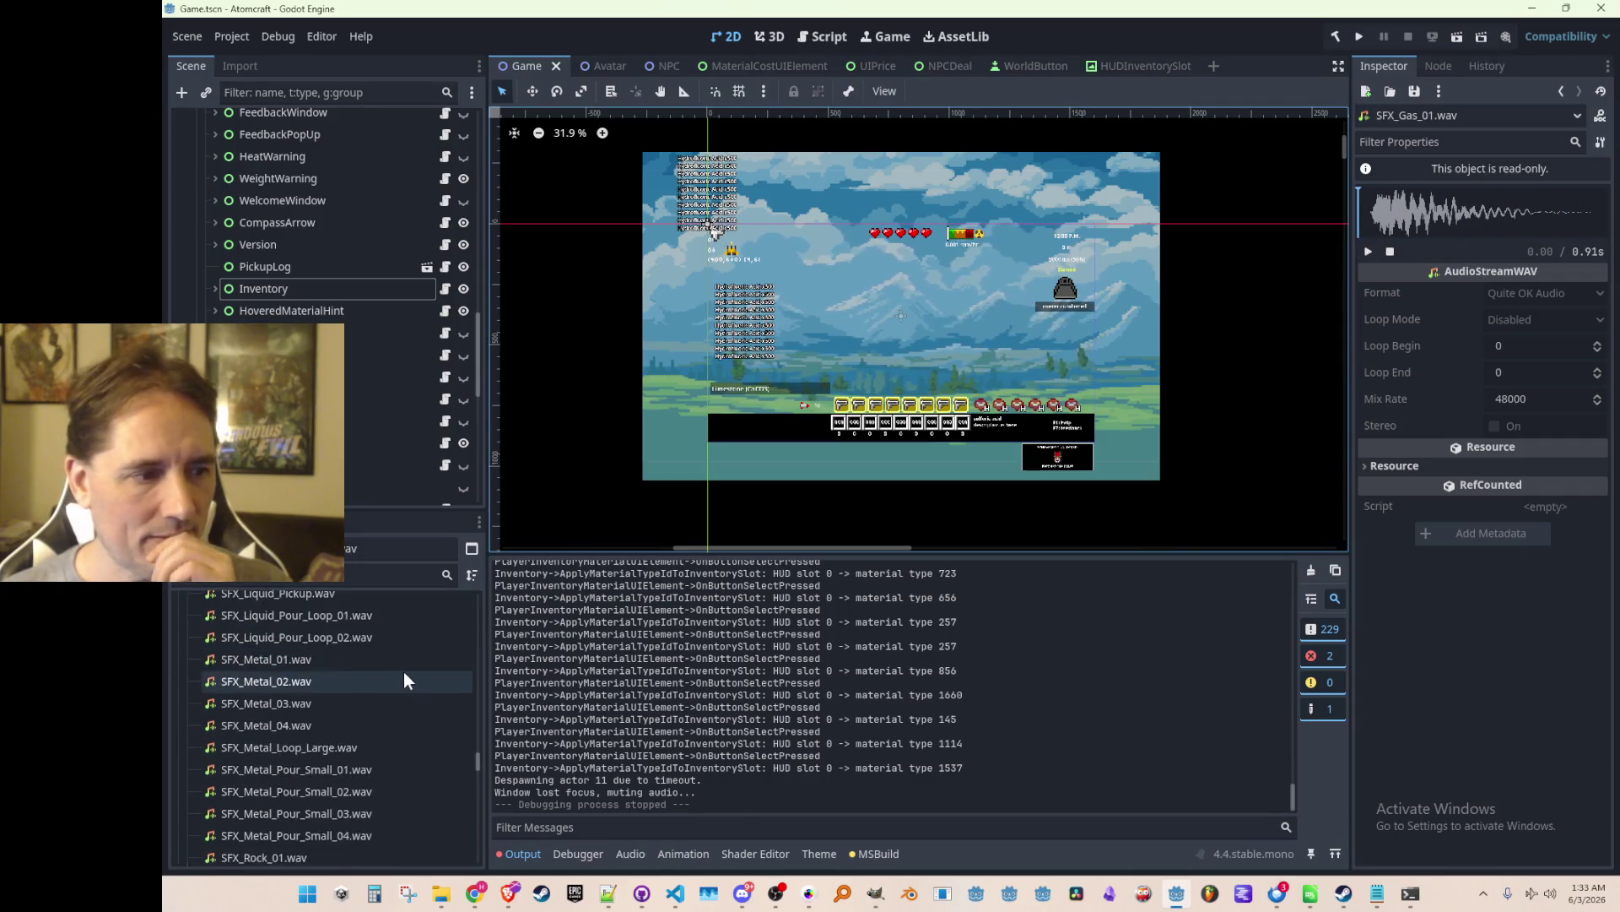
{"action": "scroll", "coordinate": [383, 675], "scroll_direction": "down", "scroll_amount": 5}
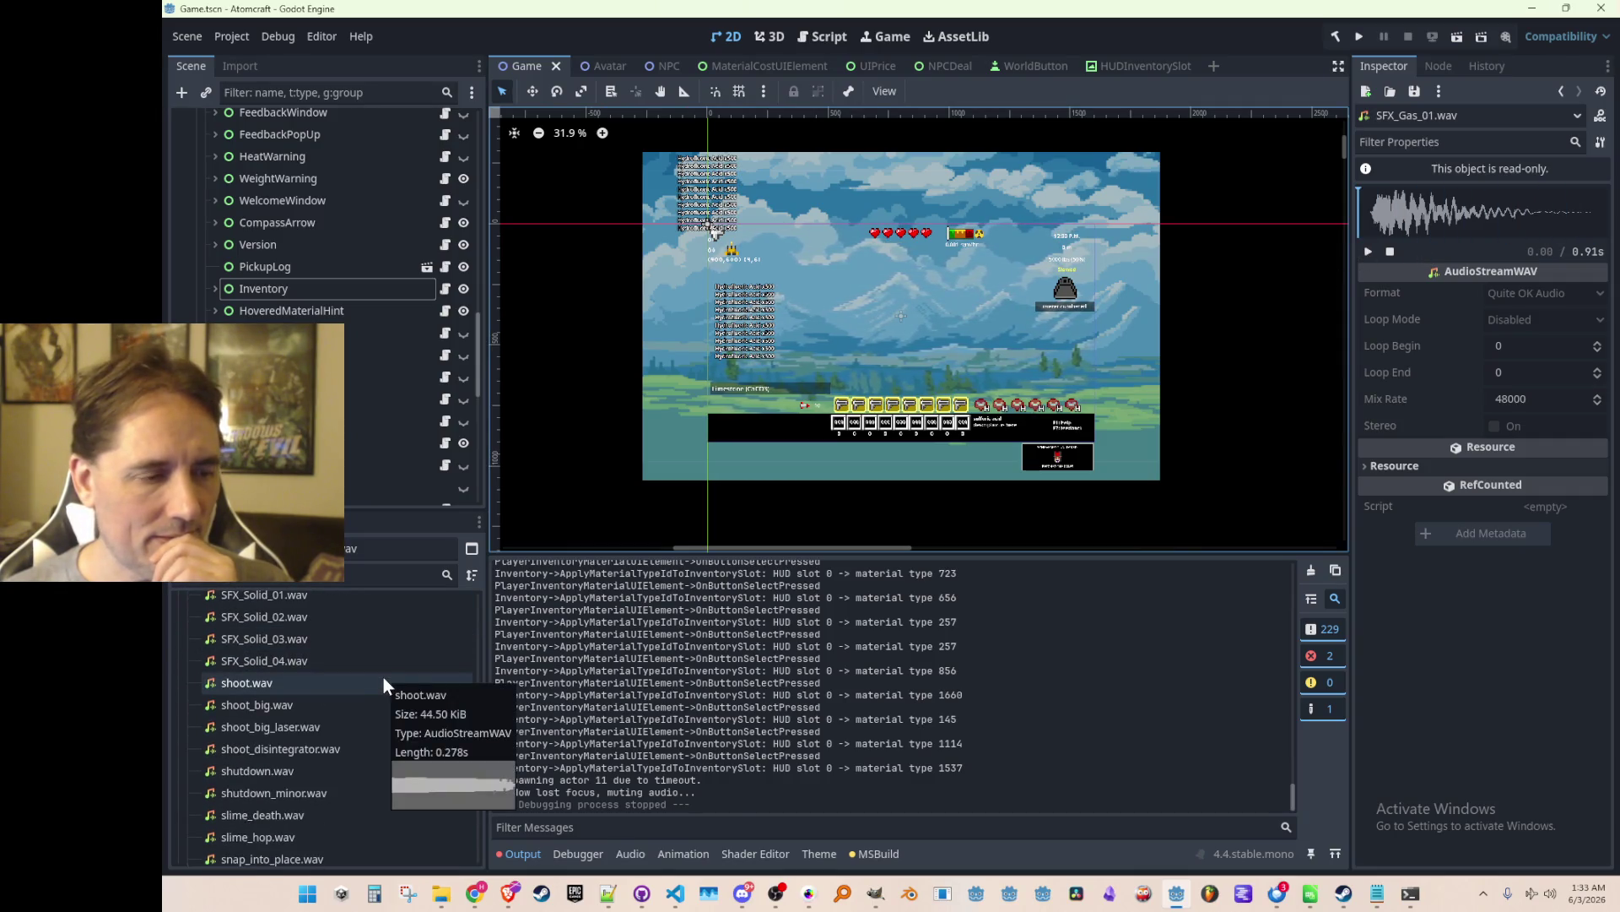
{"action": "scroll", "coordinate": [383, 676], "scroll_direction": "down", "scroll_amount": 5}
{"action": "scroll", "coordinate": [386, 671], "scroll_direction": "up", "scroll_amount": 2}
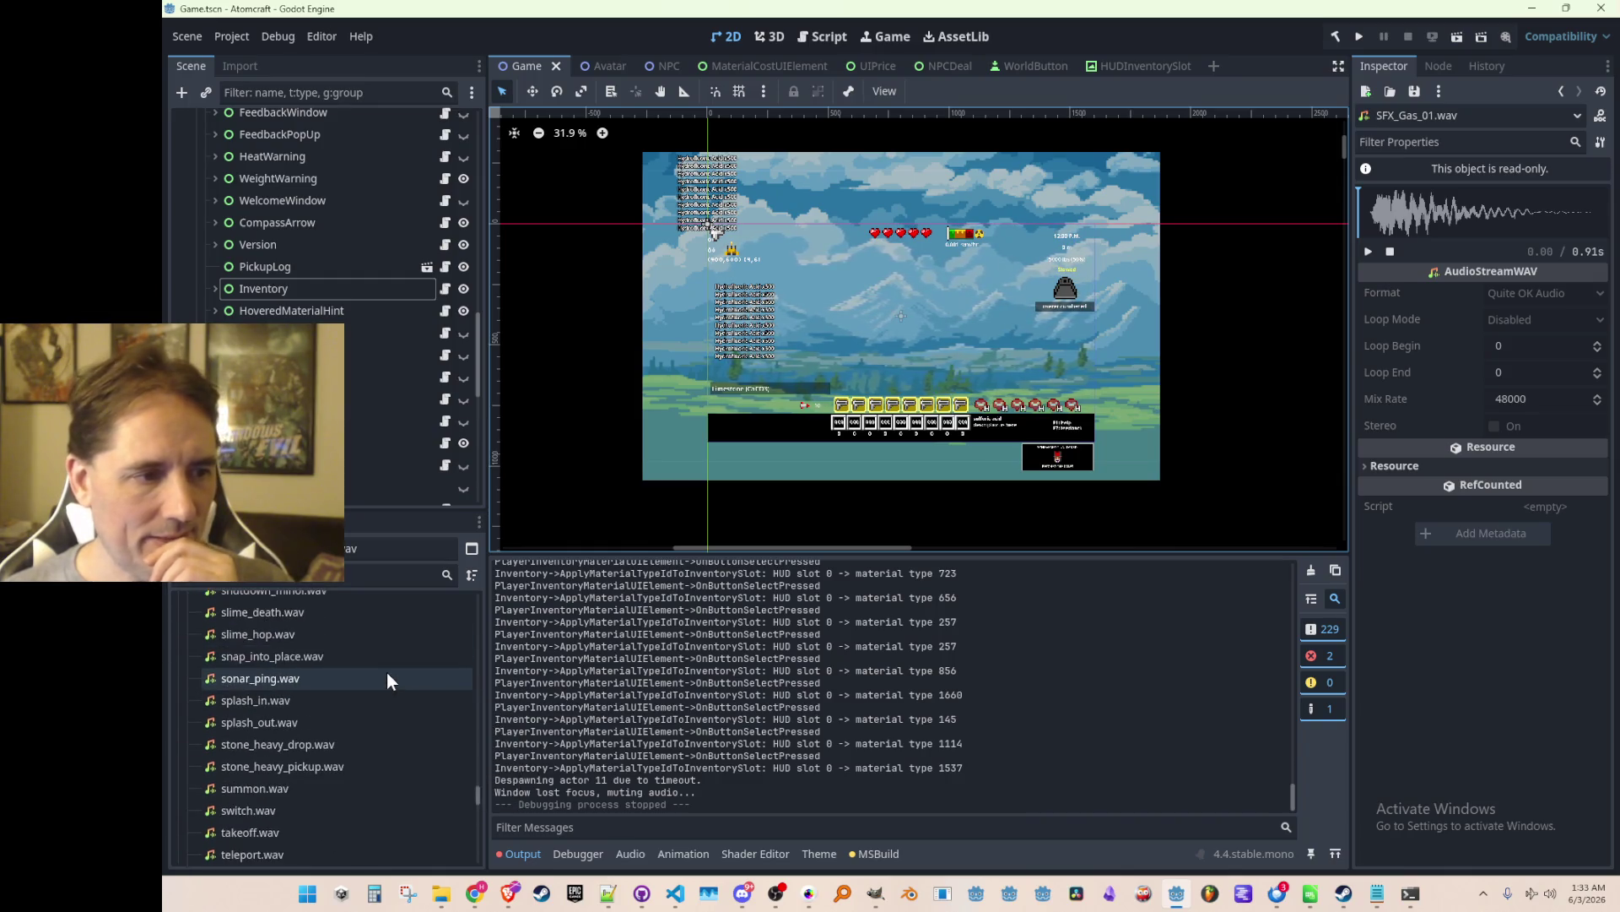
{"action": "scroll", "coordinate": [386, 680], "scroll_direction": "down", "scroll_amount": 6}
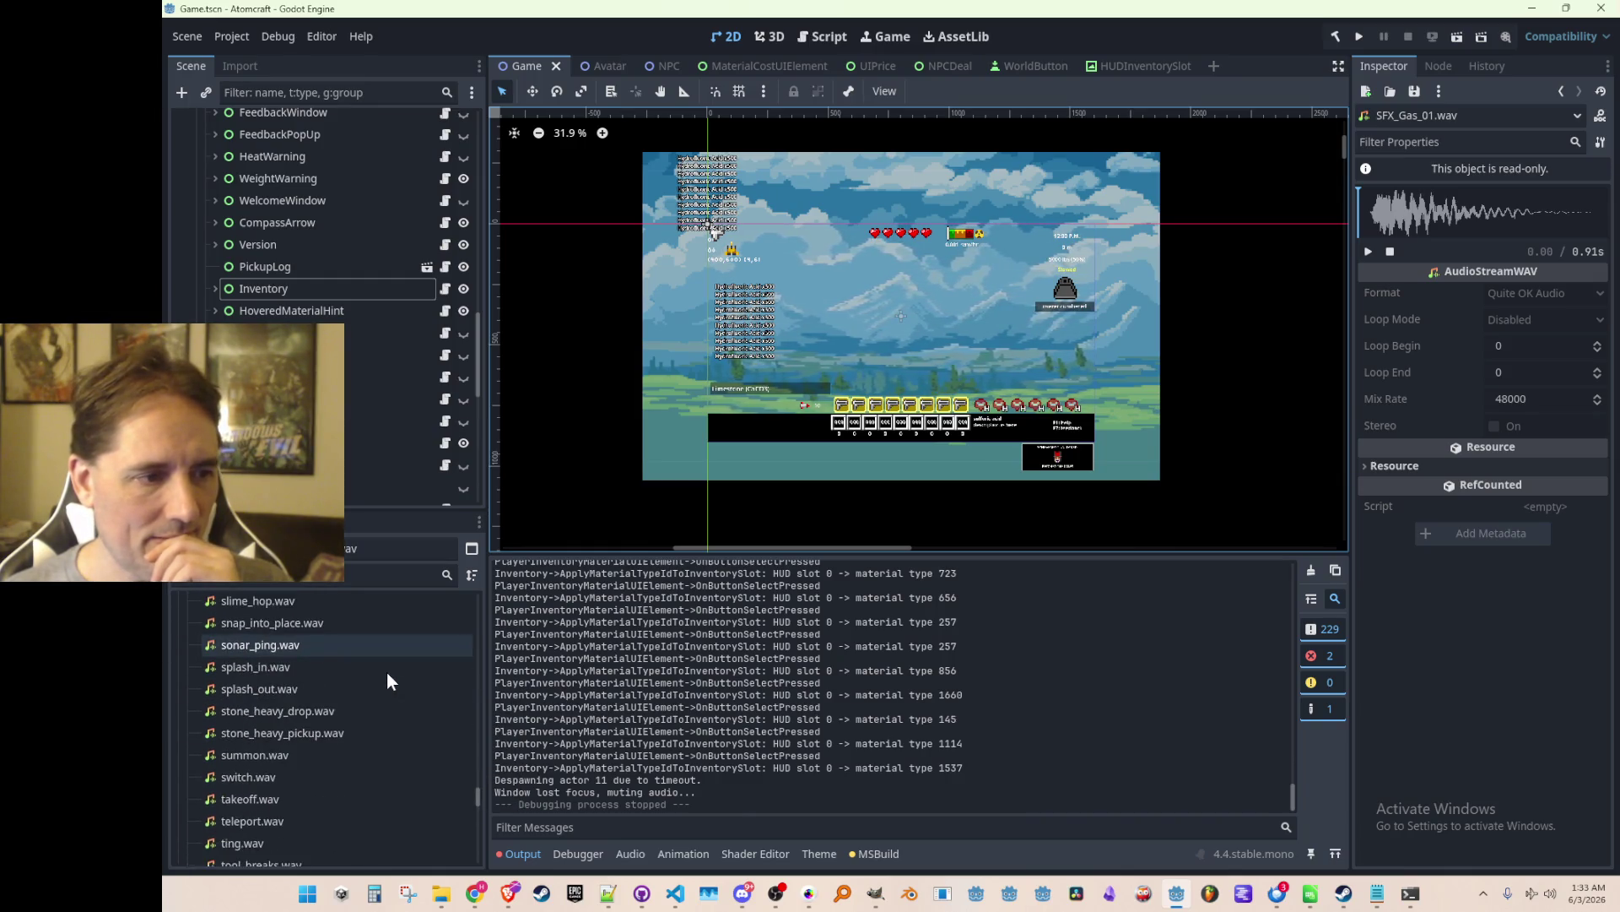
{"action": "scroll", "coordinate": [388, 674], "scroll_direction": "down", "scroll_amount": 5}
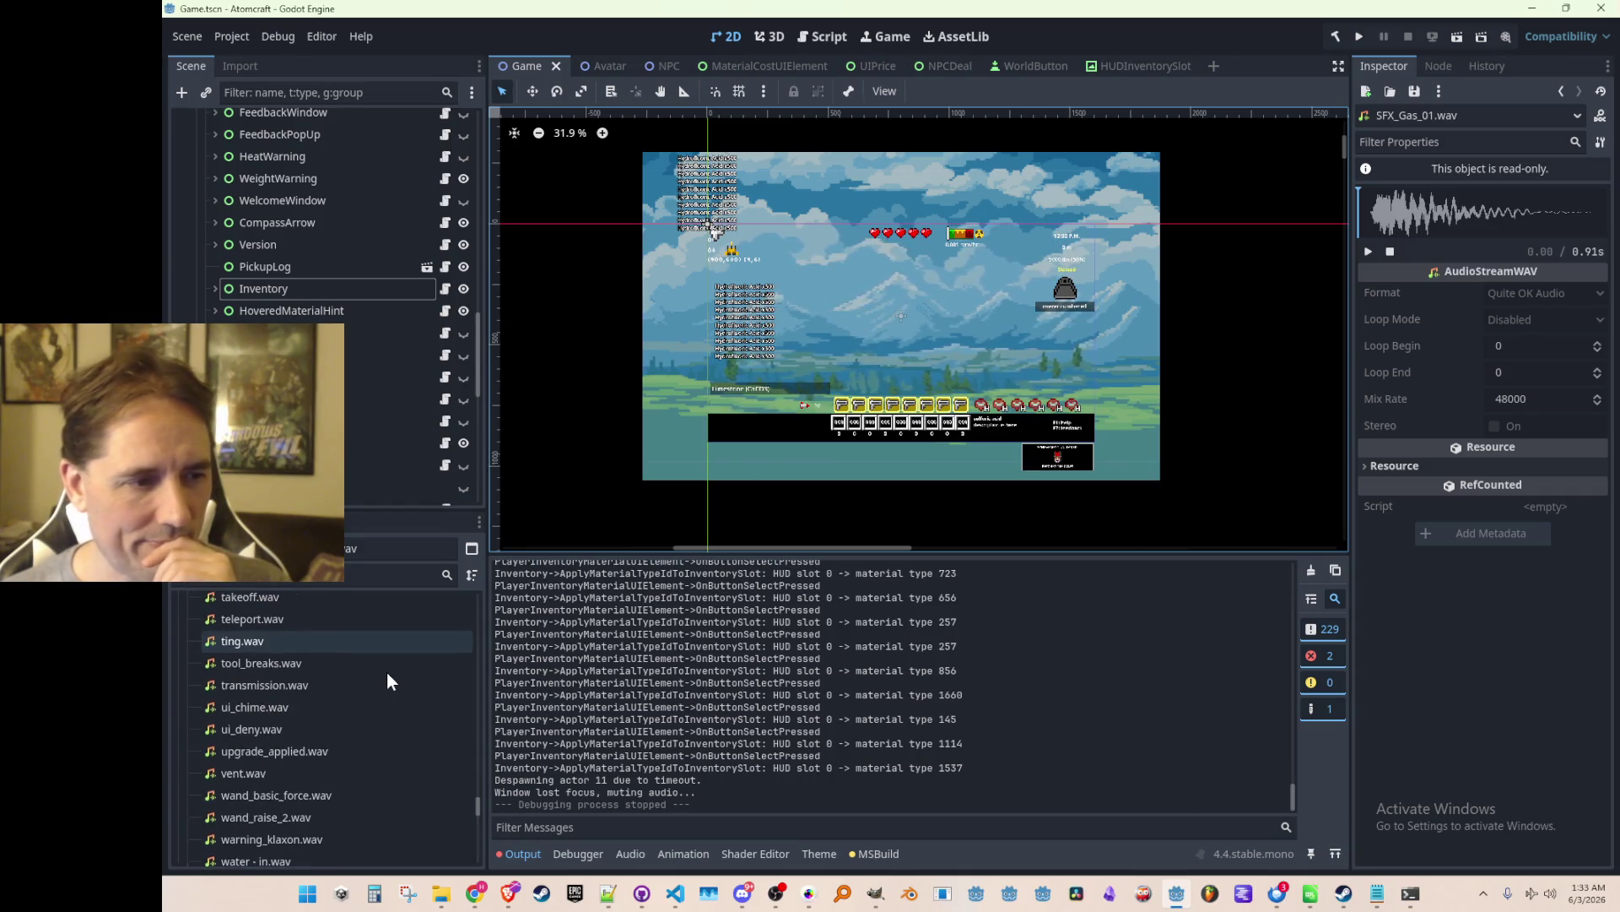
{"action": "scroll", "coordinate": [387, 674], "scroll_direction": "down", "scroll_amount": 4}
{"action": "left_click", "coordinate": [362, 705]}
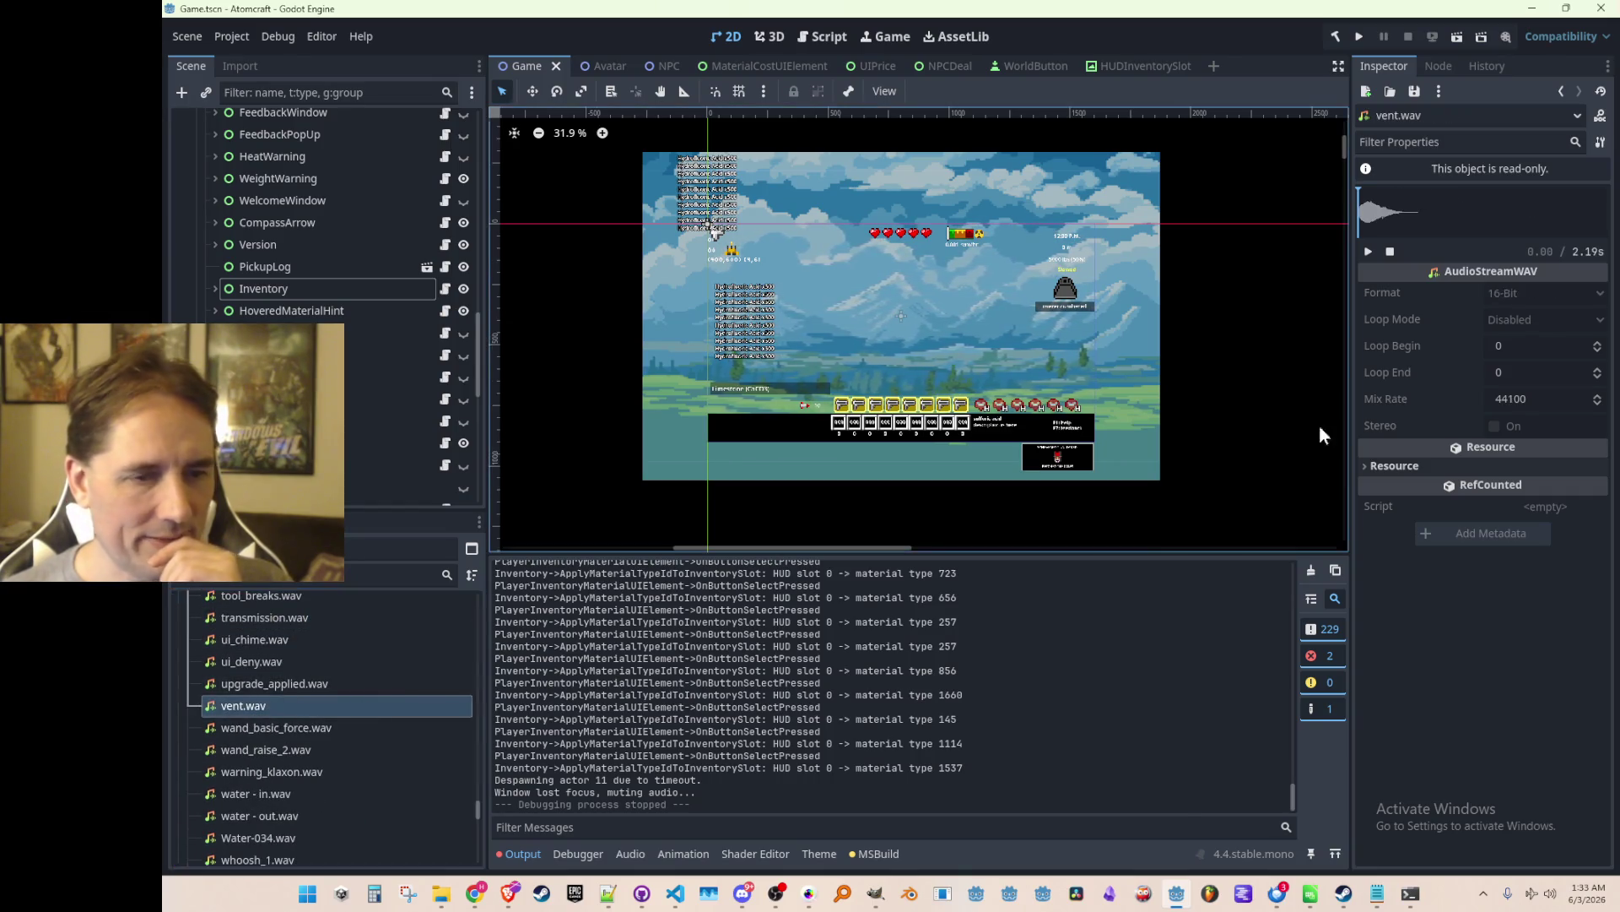
Preview vent.wav and then whoosh_1.wav.
{"action": "left_click", "coordinate": [1367, 250]}
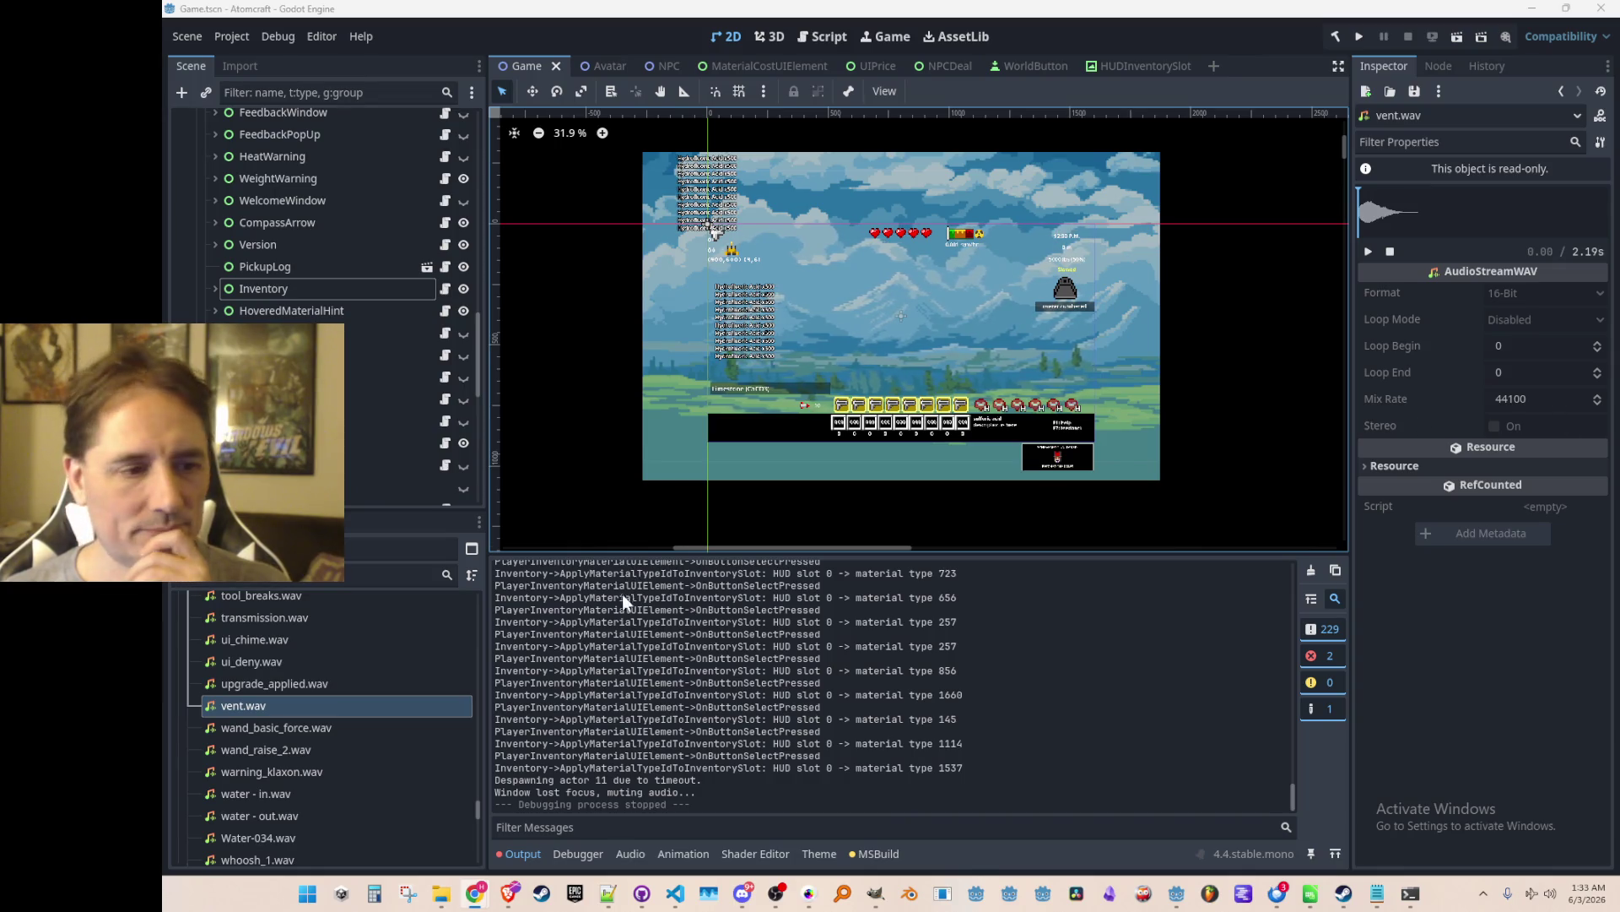
{"action": "scroll", "coordinate": [413, 635], "scroll_direction": "down", "scroll_amount": 4}
{"action": "scroll", "coordinate": [372, 675], "scroll_direction": "down", "scroll_amount": 3}
{"action": "left_click", "coordinate": [315, 688]}
{"action": "left_click", "coordinate": [1369, 251]}
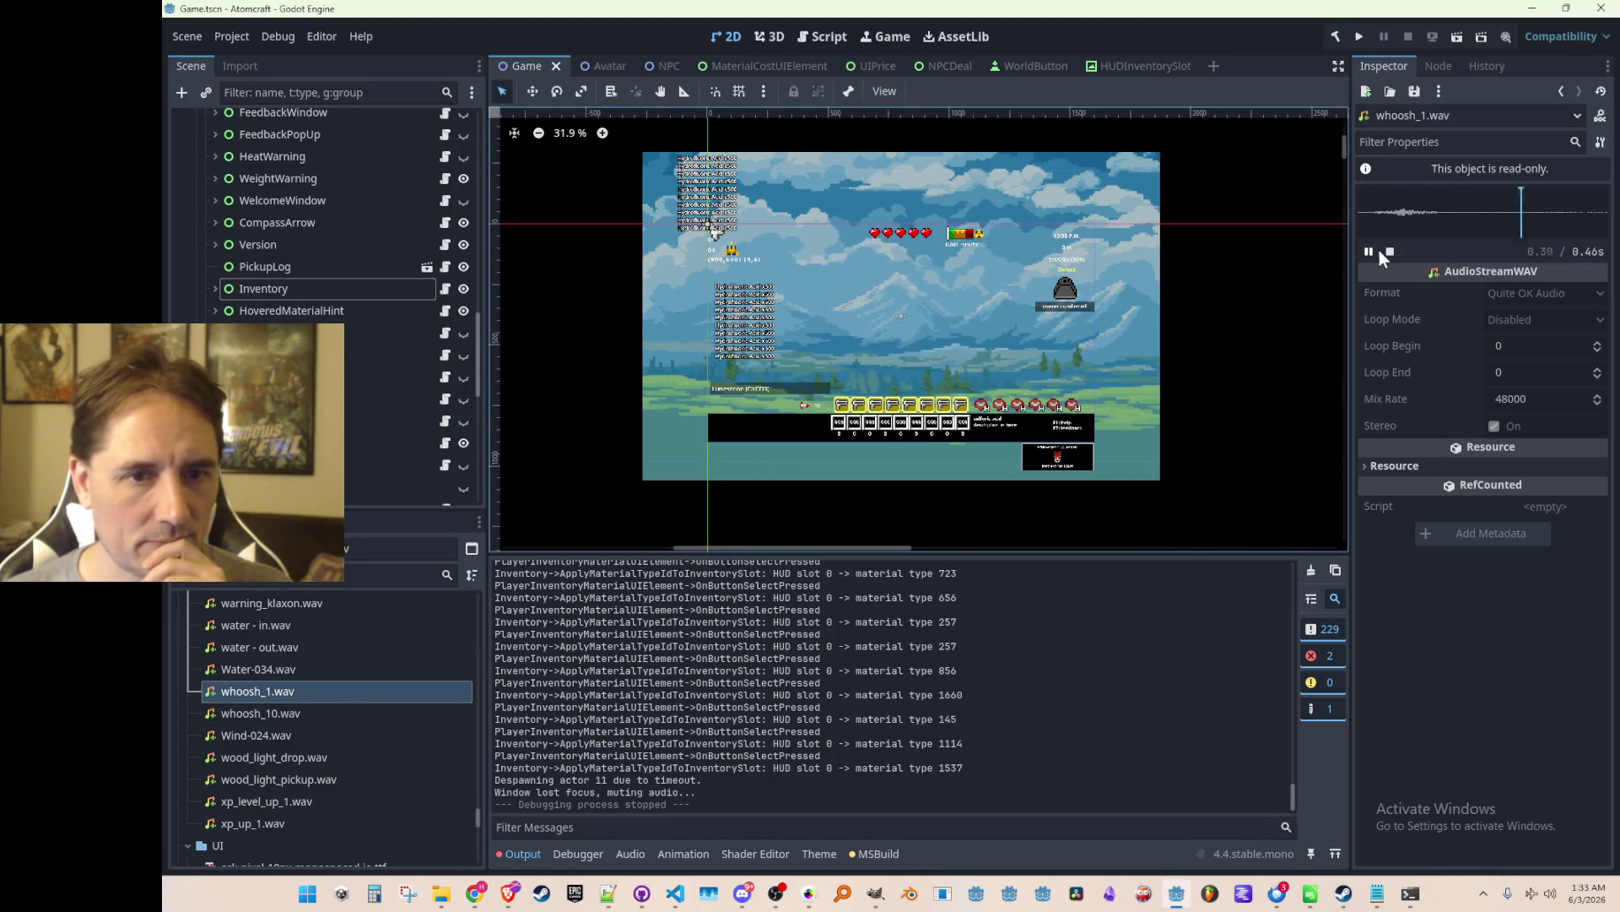
Load whoosh_10.wav and Wind-024.wav, playing Wind-024.wav three times.
{"action": "left_click", "coordinate": [270, 714]}
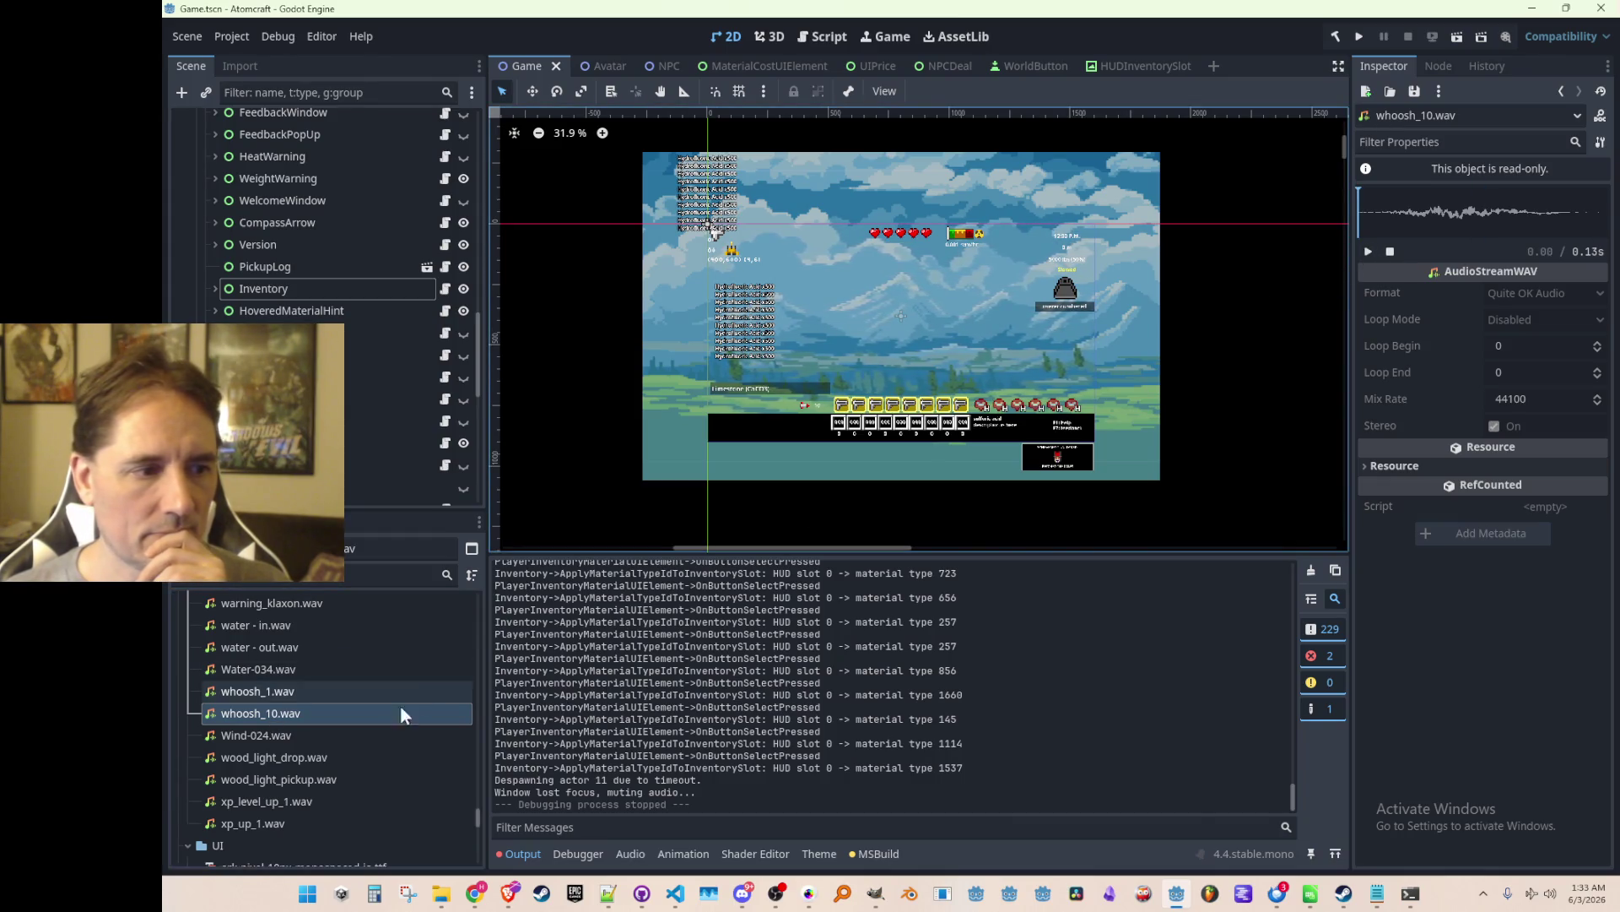
{"action": "left_click", "coordinate": [362, 733]}
{"action": "left_click", "coordinate": [1368, 252]}
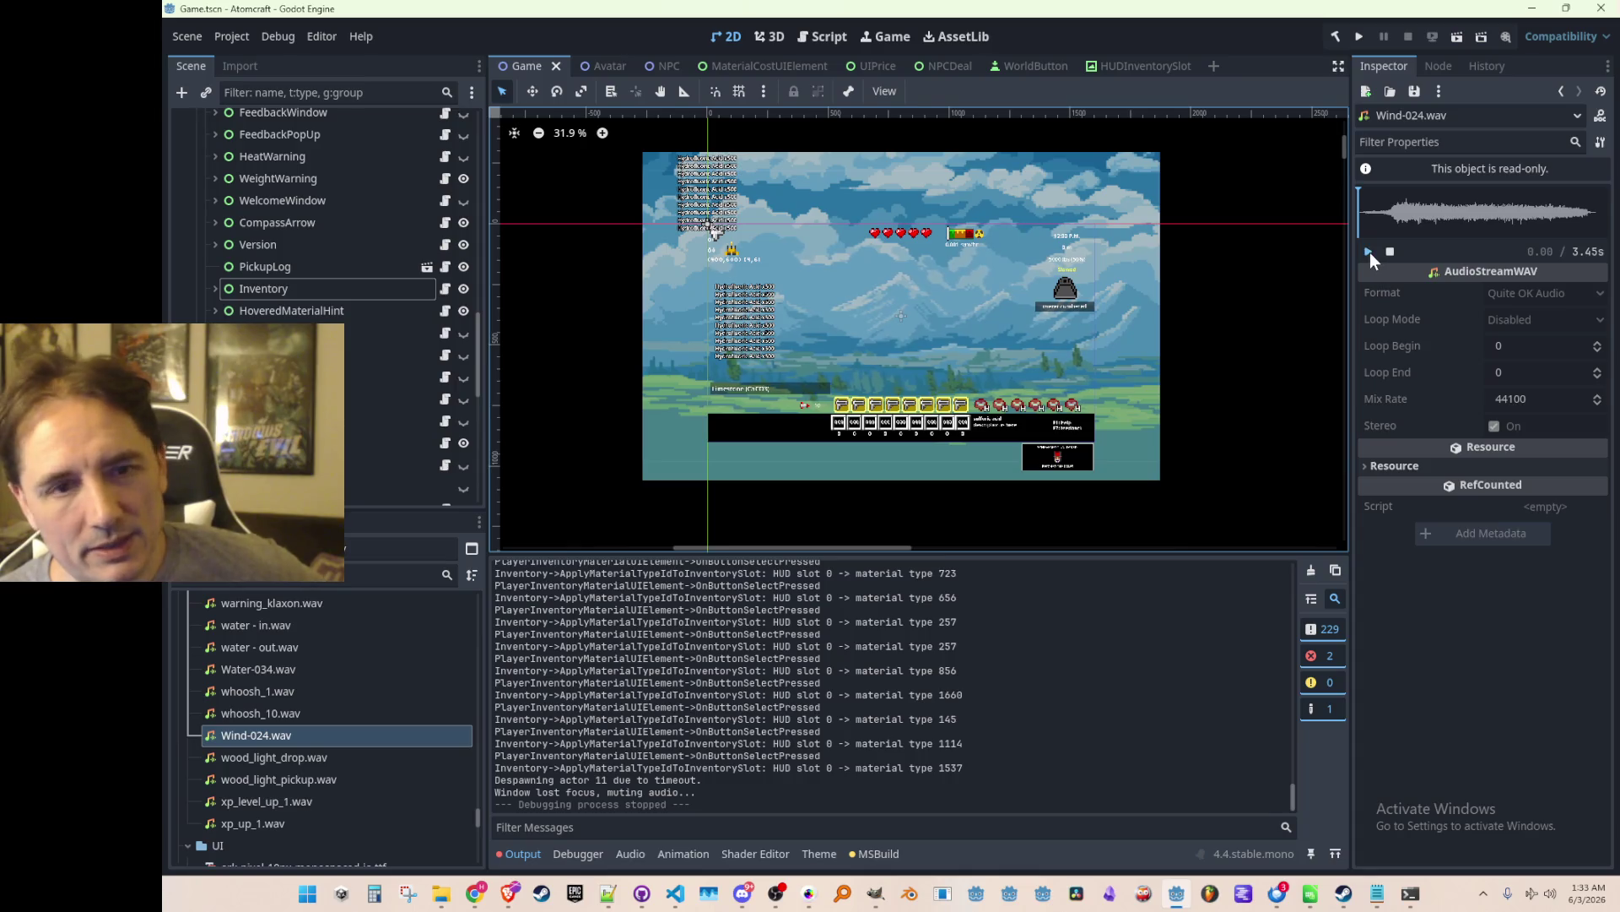
{"action": "left_click", "coordinate": [1369, 252]}
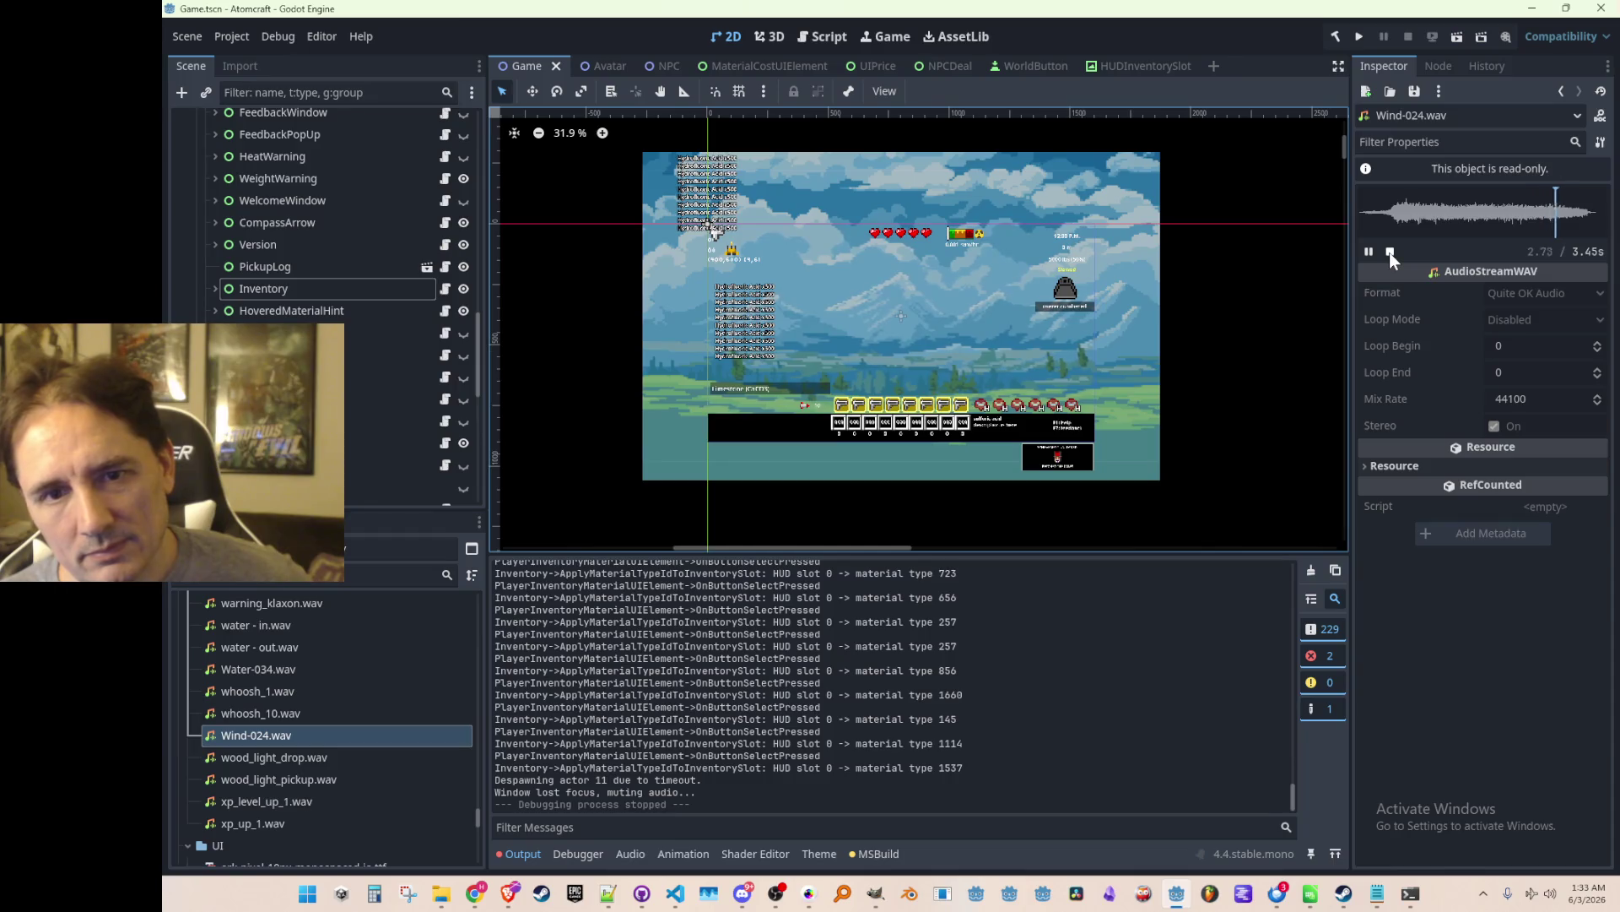
{"action": "left_click", "coordinate": [1368, 252]}
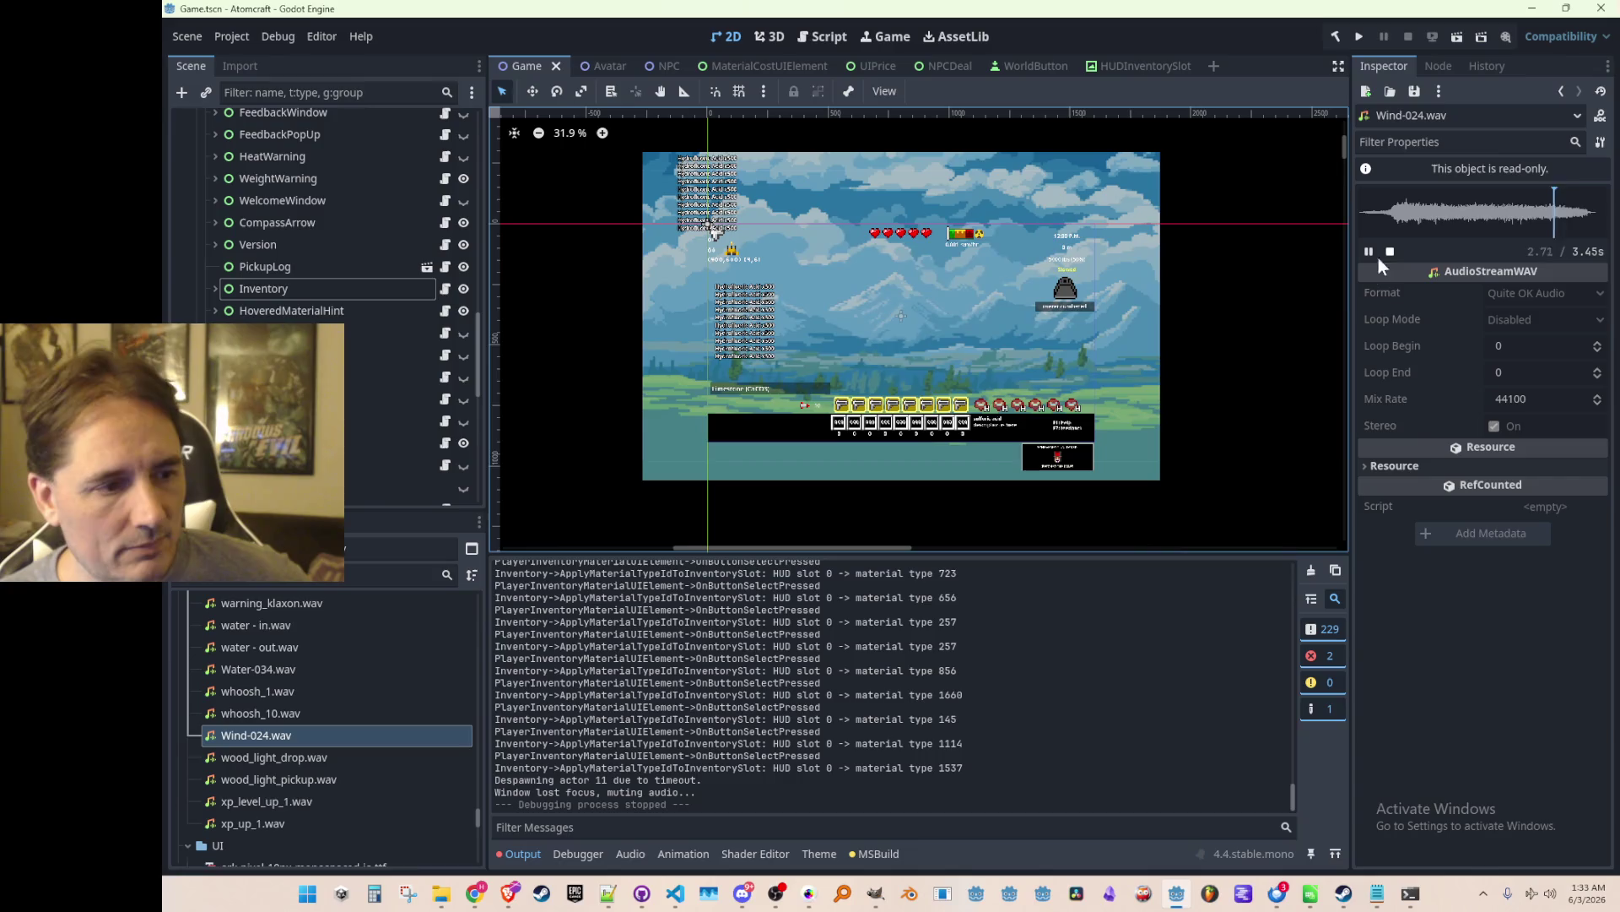
Replay whoosh_10.wav and whoosh_1.wav for a final comparison, then return to AudioCueTypes.cs.
{"action": "left_click", "coordinate": [351, 712]}
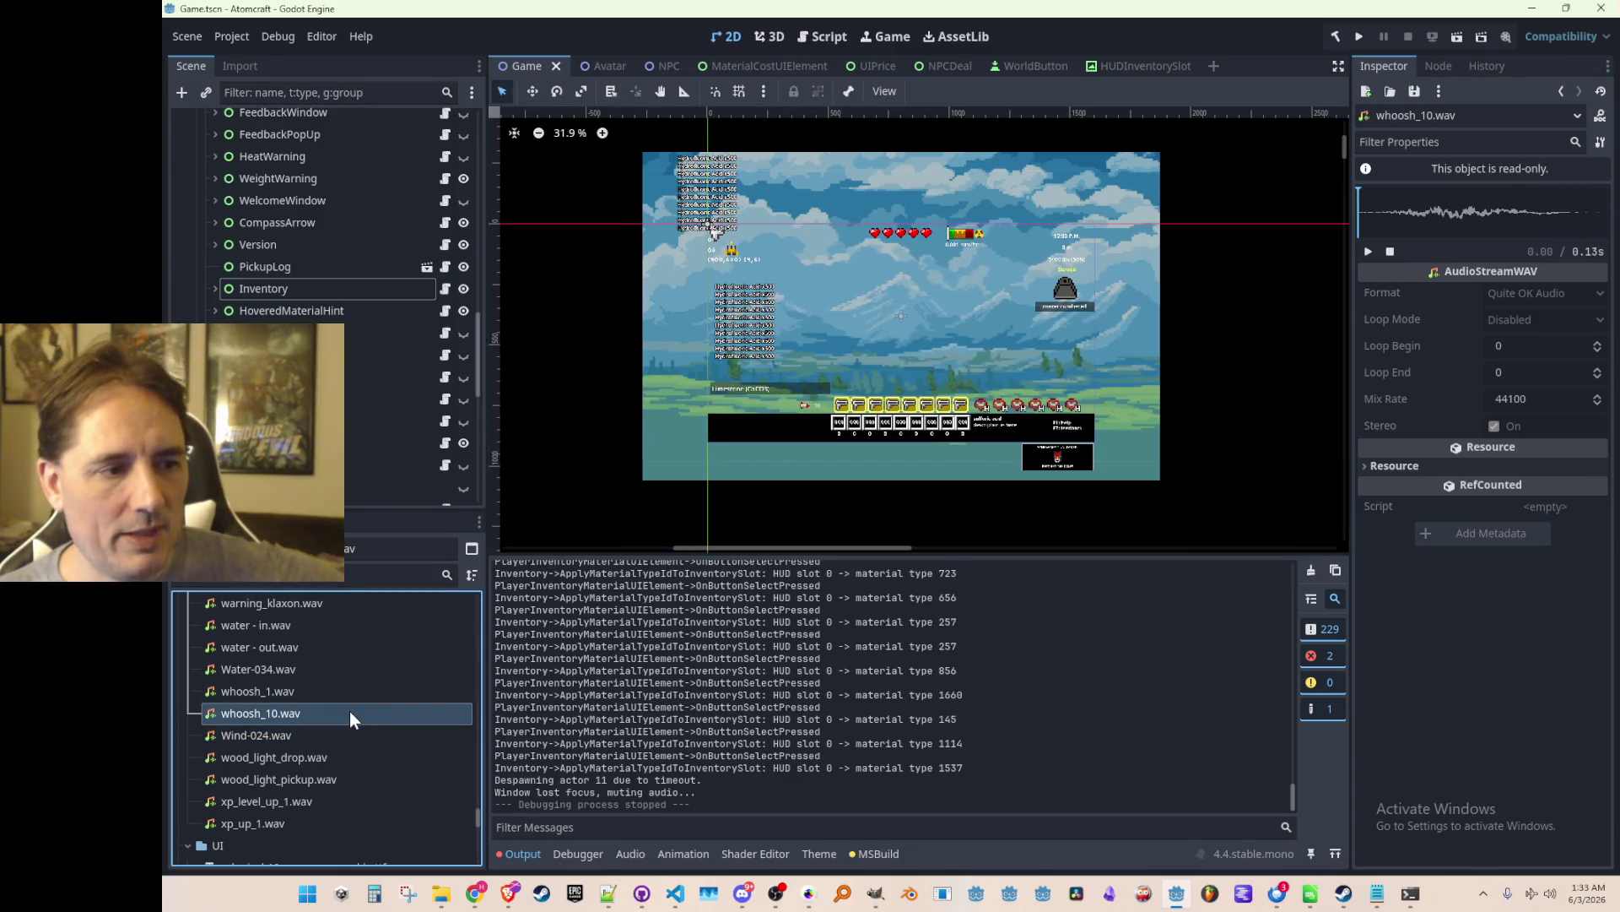
{"action": "left_click", "coordinate": [1369, 248]}
{"action": "left_click", "coordinate": [1369, 248]}
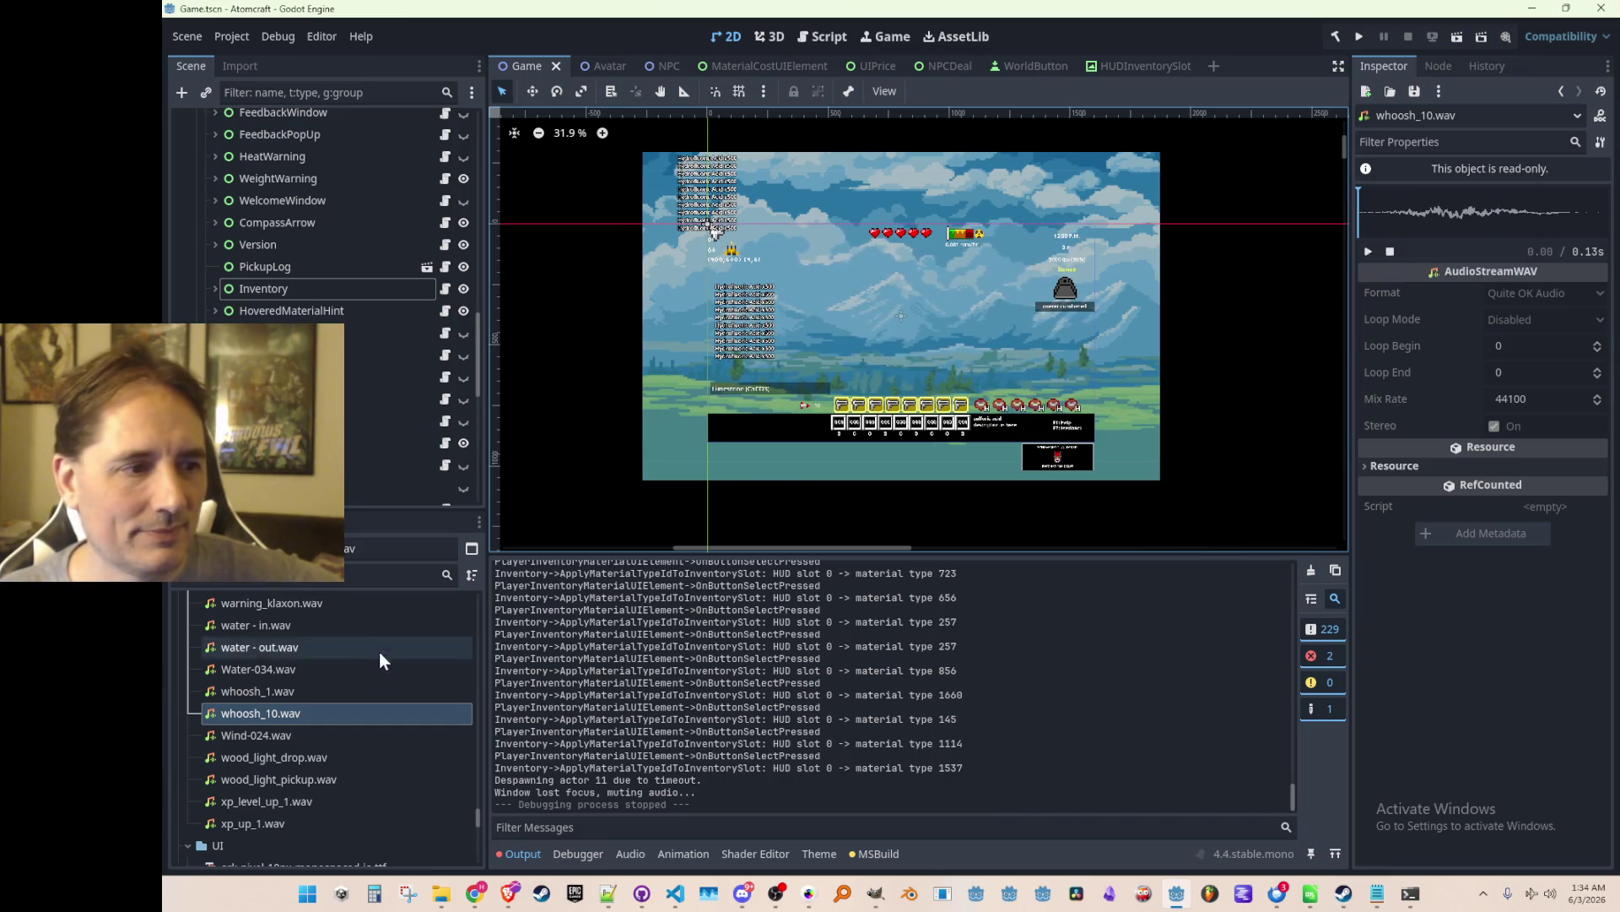
{"action": "left_click", "coordinate": [360, 690]}
{"action": "left_click", "coordinate": [1367, 251]}
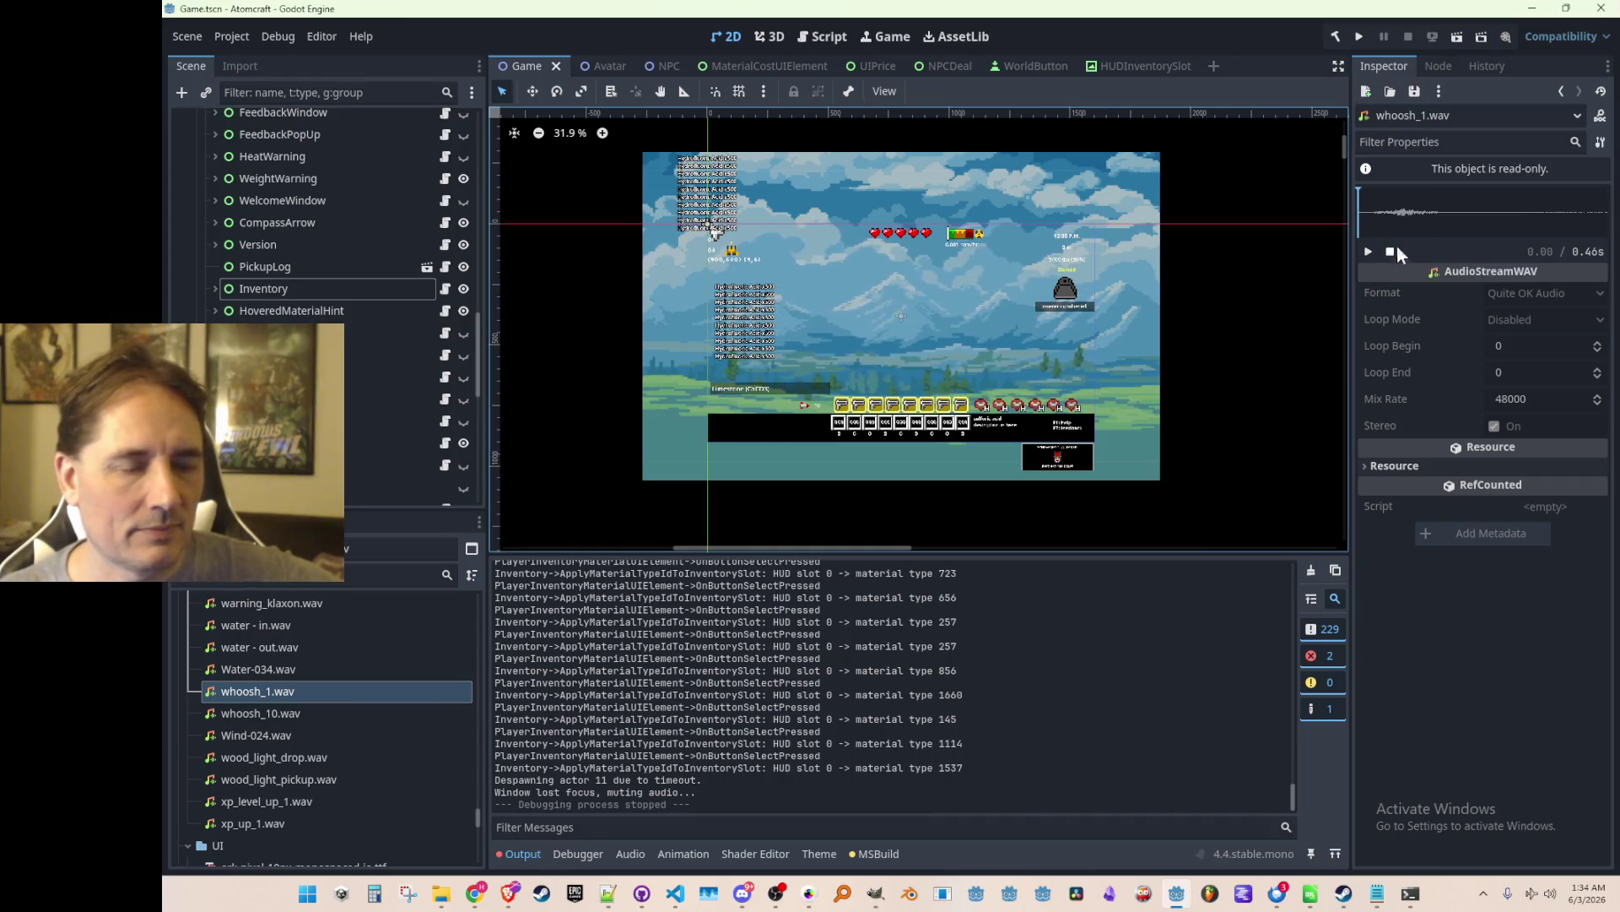
{"action": "left_click", "coordinate": [672, 895]}
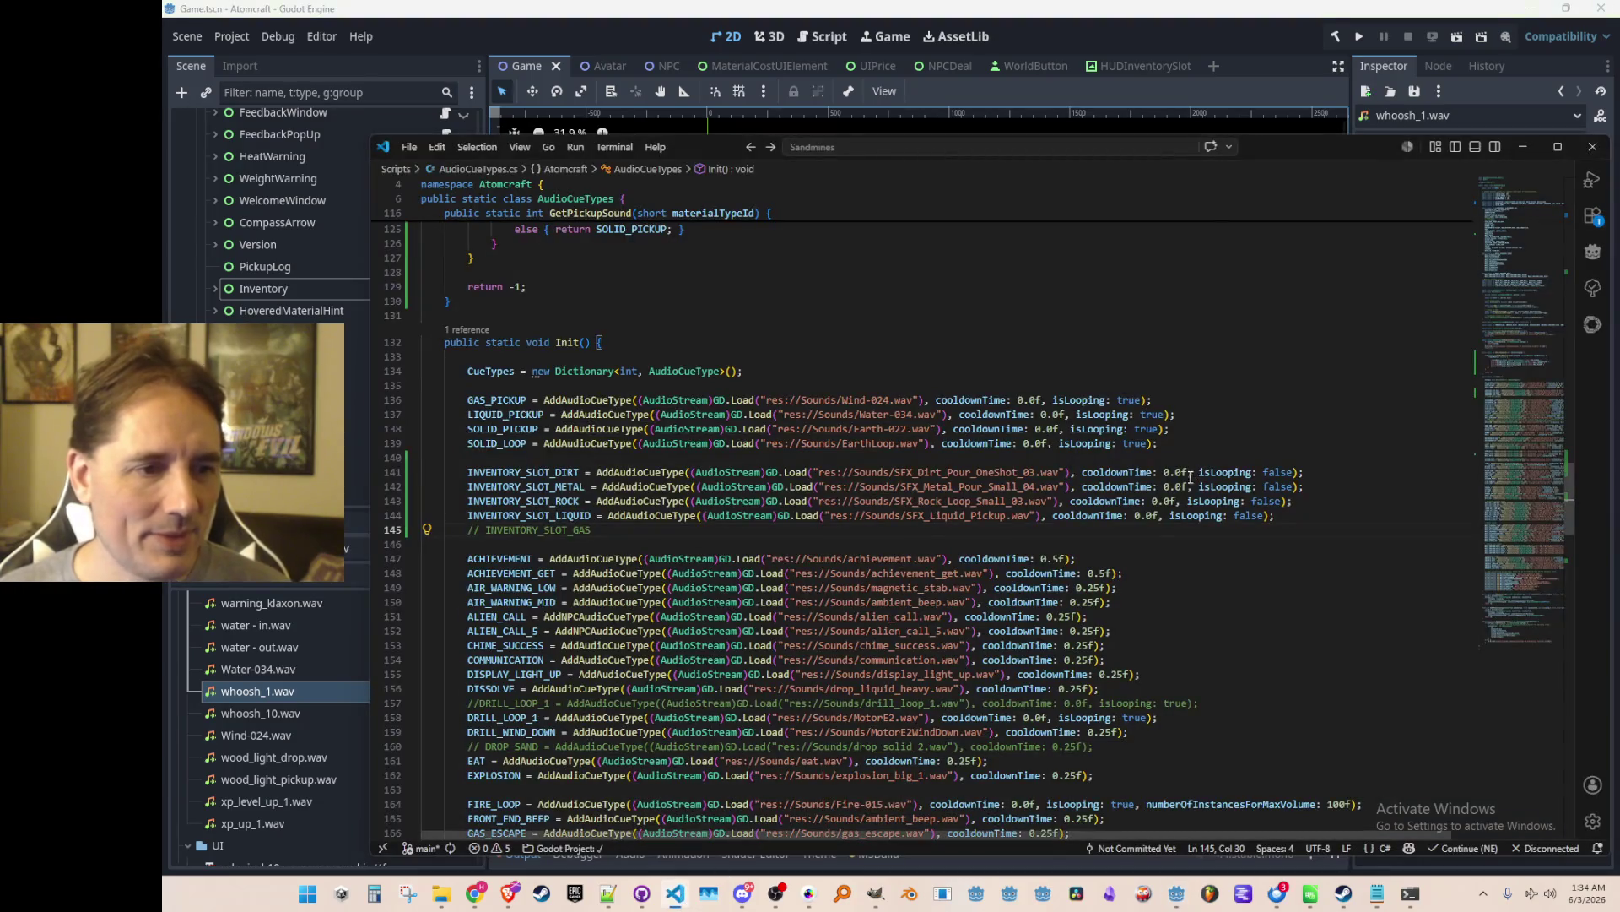
Uncomment line 145 as an INVENTORY_SLOT_GAS audio cue loading whoosh_1.wav.
{"action": "key", "text": "Down"}
{"action": "key", "text": "Down"}
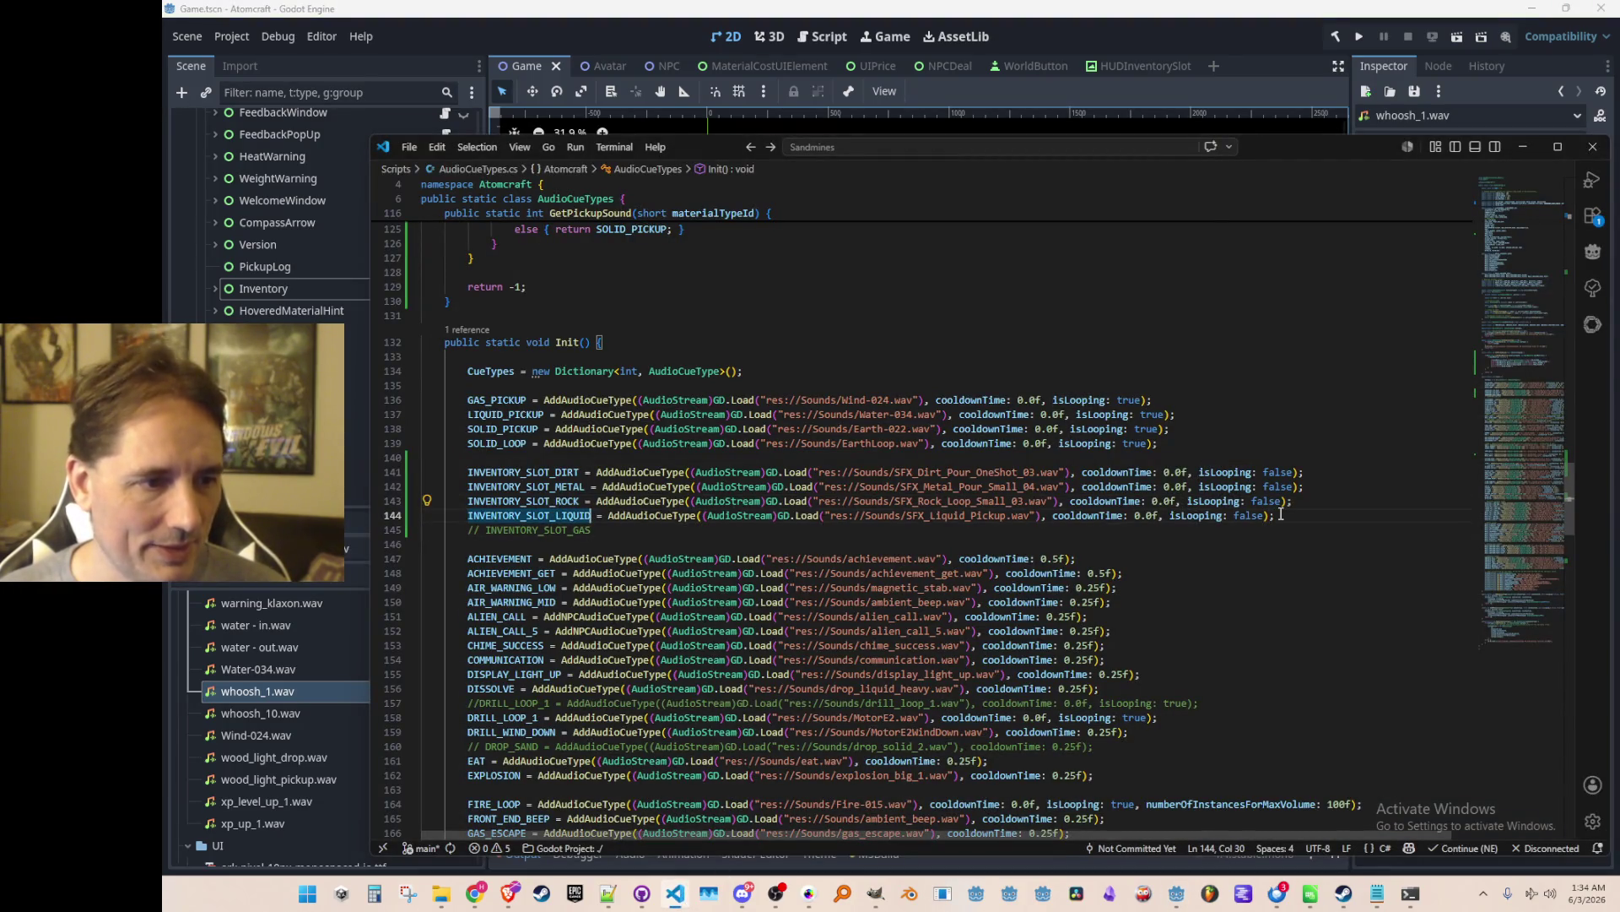
{"action": "key", "text": "Tab"}
{"action": "key", "text": "ctrl+slash"}
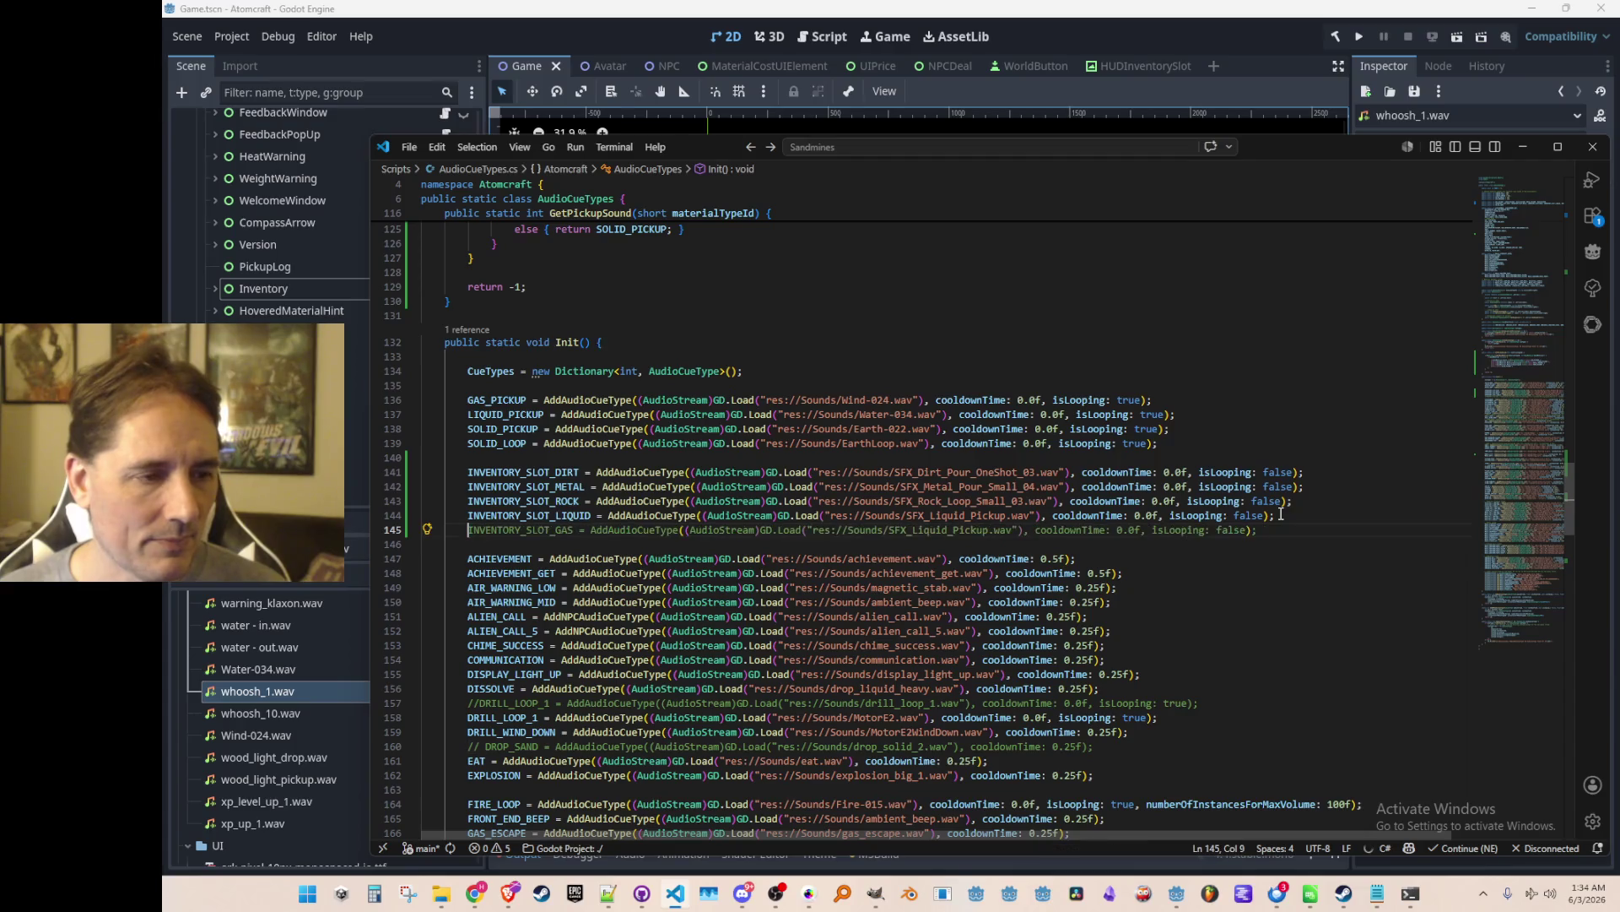
{"action": "type", "text": "= AddAudioCueType((AudioStream)GD.Load(\"res://Sounds/SFX_Liquid_Pickup.wav\"), cooldownTime: 0.0f, isLooping: false);"}
{"action": "key", "text": "End"}
{"action": "key", "text": "Left"}
{"action": "key", "text": "Left"}
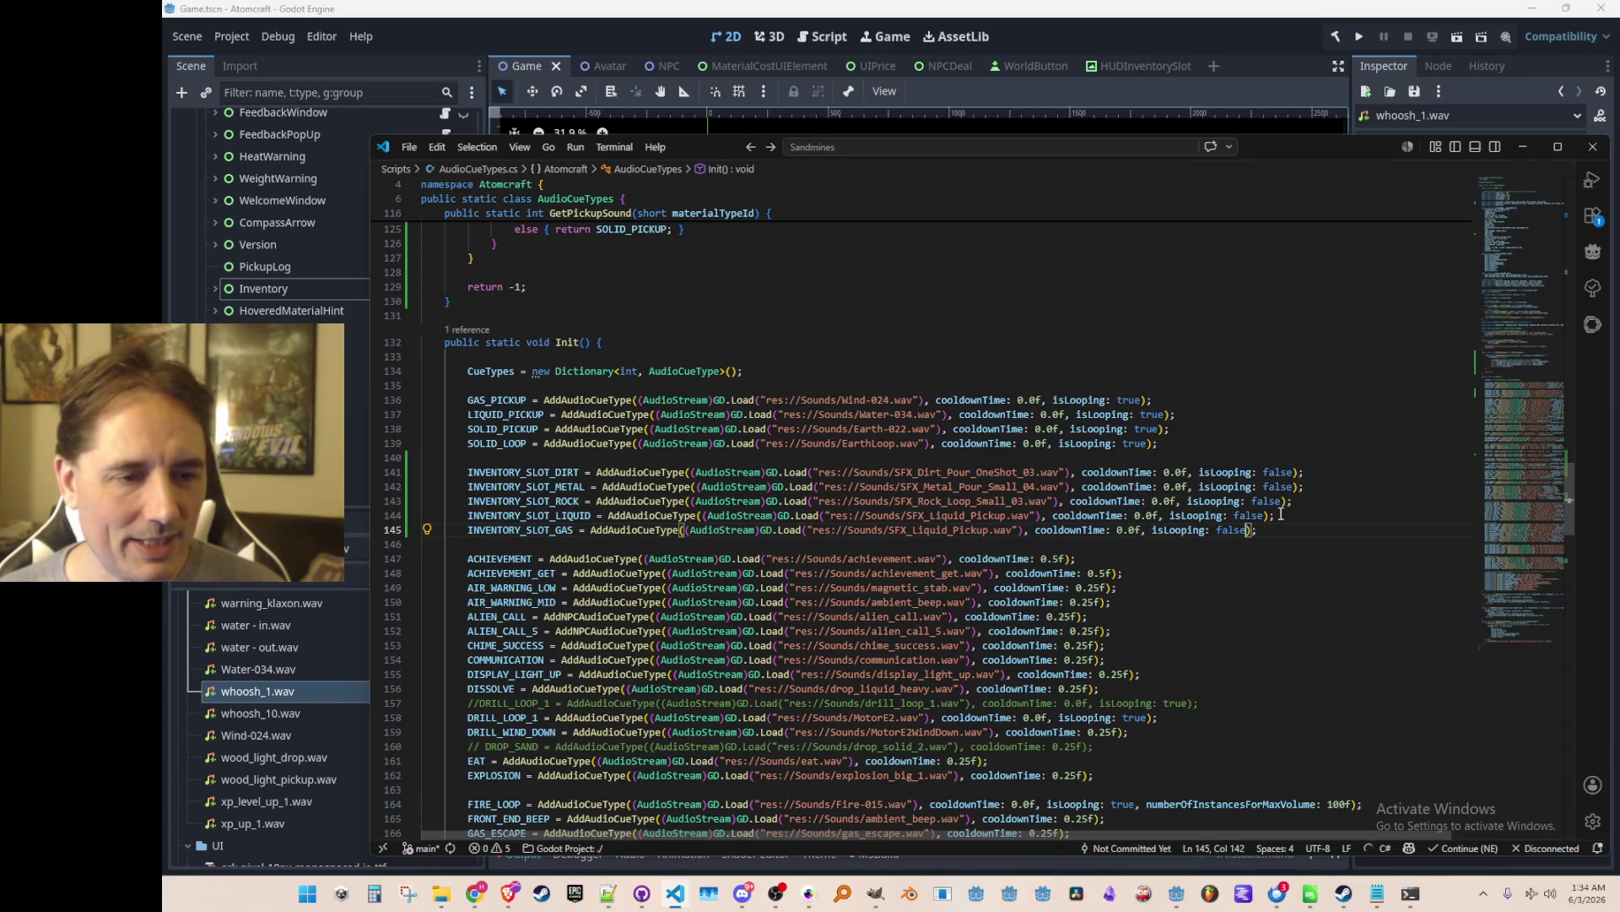
{"action": "key", "text": "ctrl+shift+Right"}
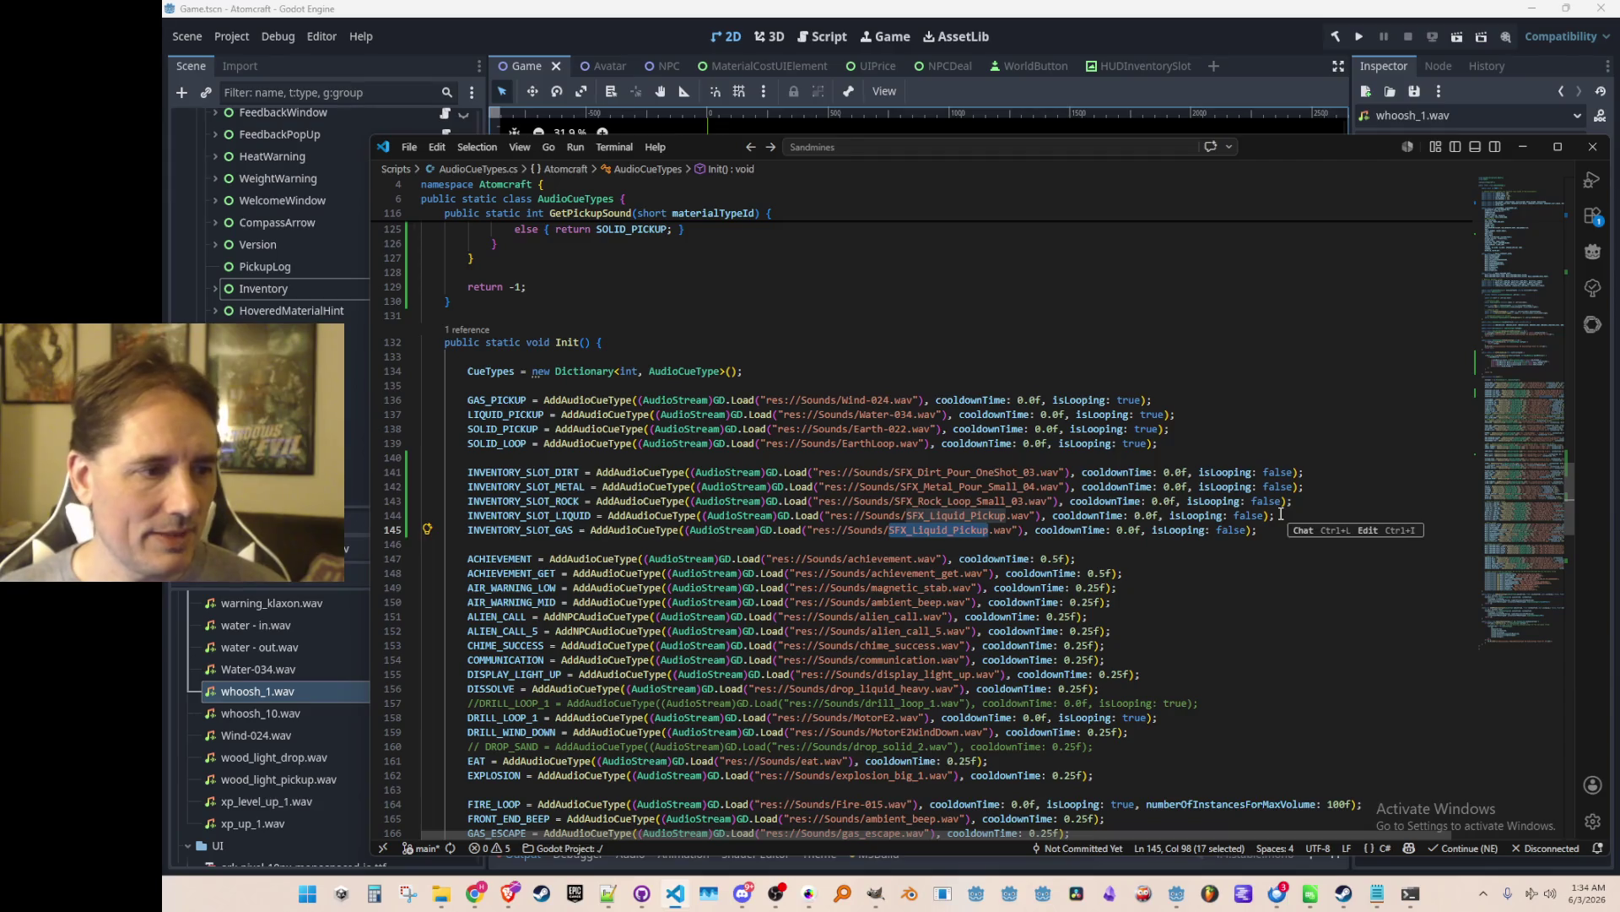
{"action": "type", "text": "whoosh"}
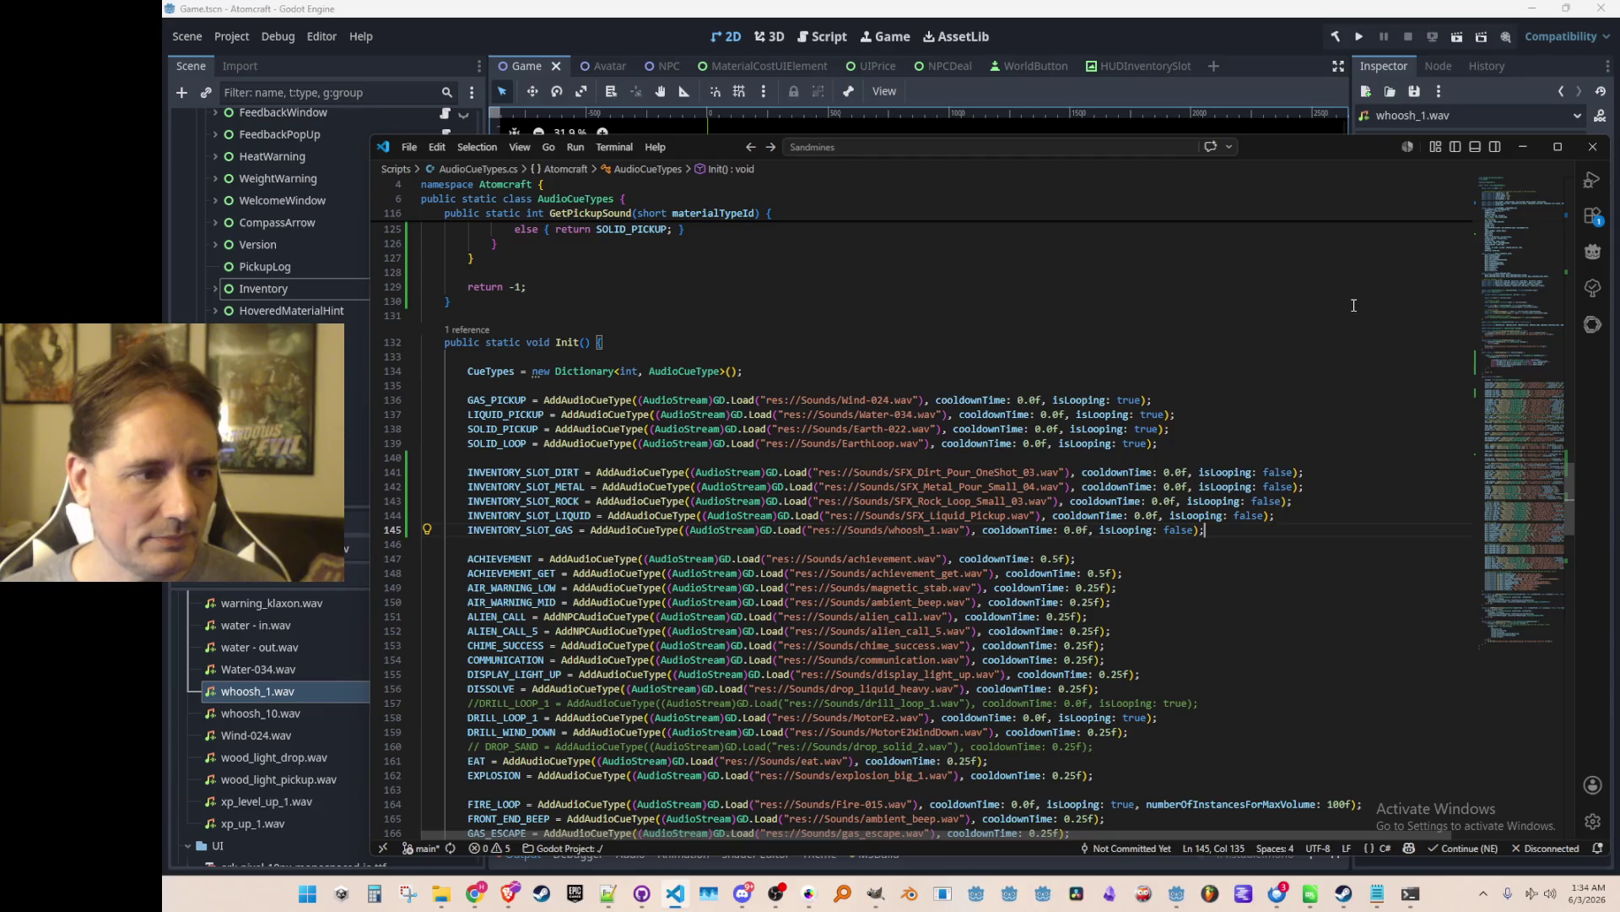
Make GetPickupSound return the INVENTORY_SLOT_* cues for each material, then run the project.
{"action": "scroll", "coordinate": [761, 565], "scroll_direction": "up", "scroll_amount": 5}
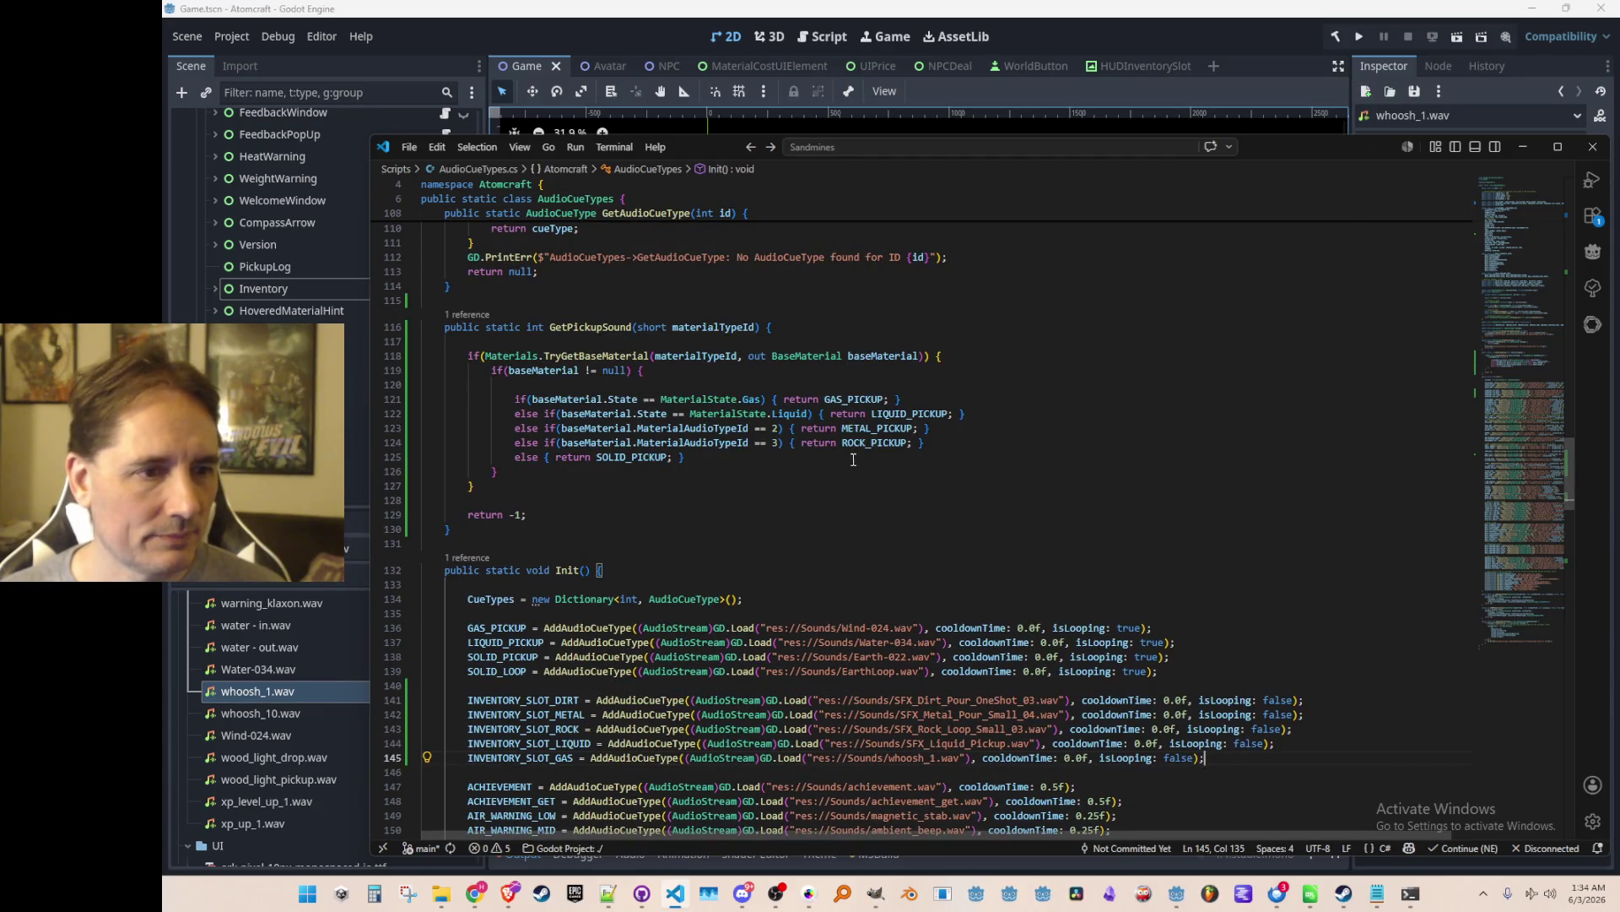
{"action": "left_click", "coordinate": [847, 398]}
{"action": "type", "text": "INVENTORY_SL"}
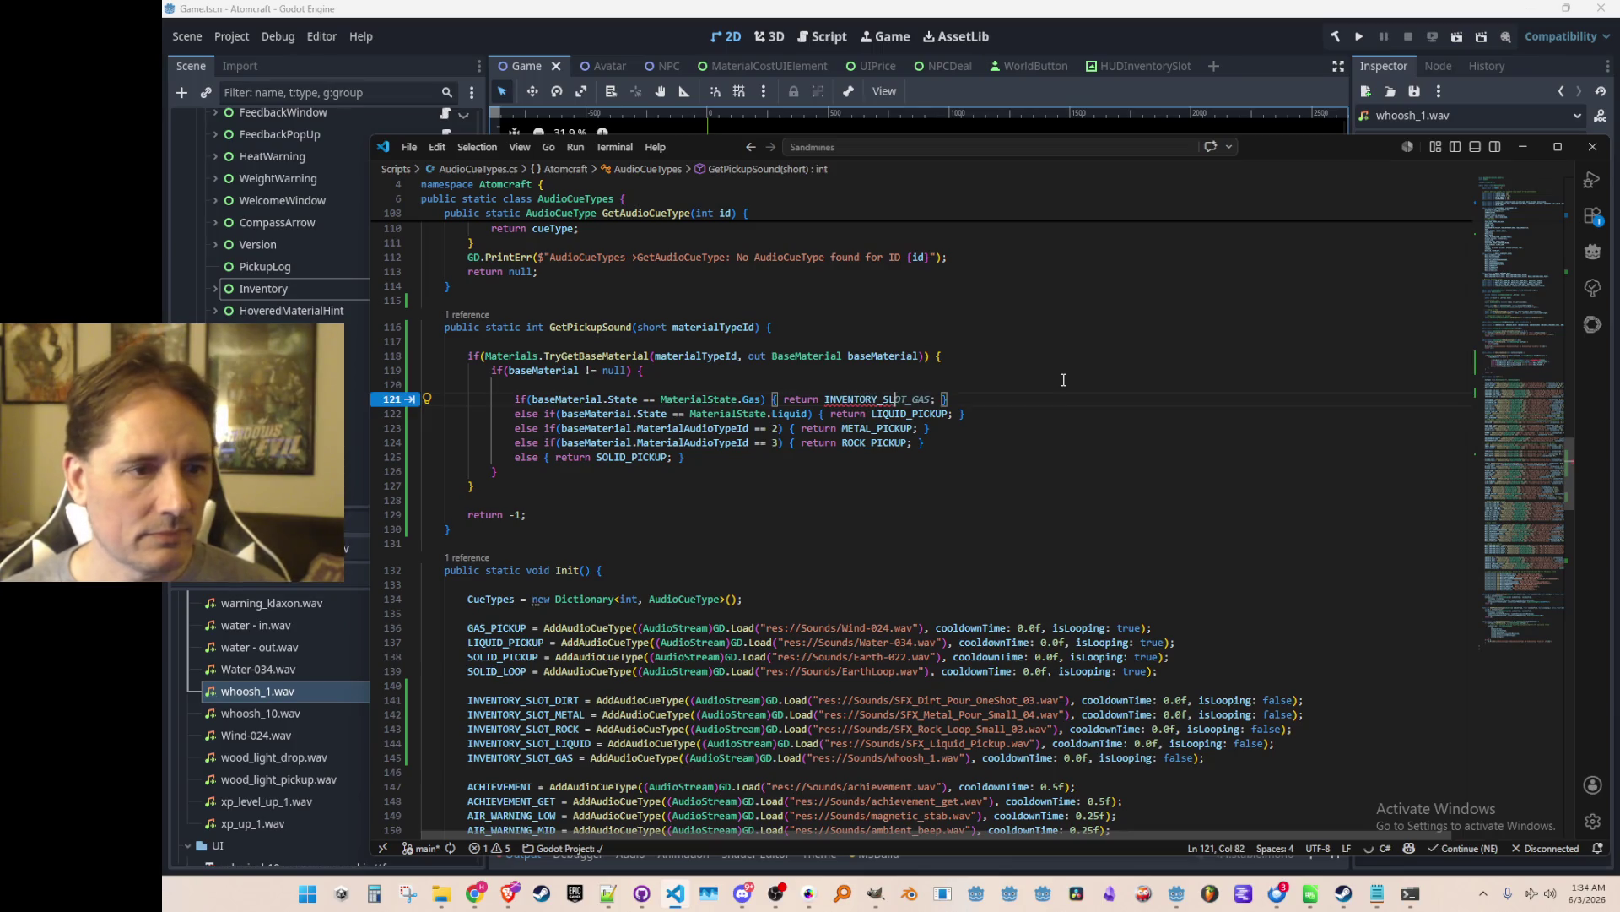
{"action": "key", "text": "Tab"}
{"action": "key", "text": "Tab"}
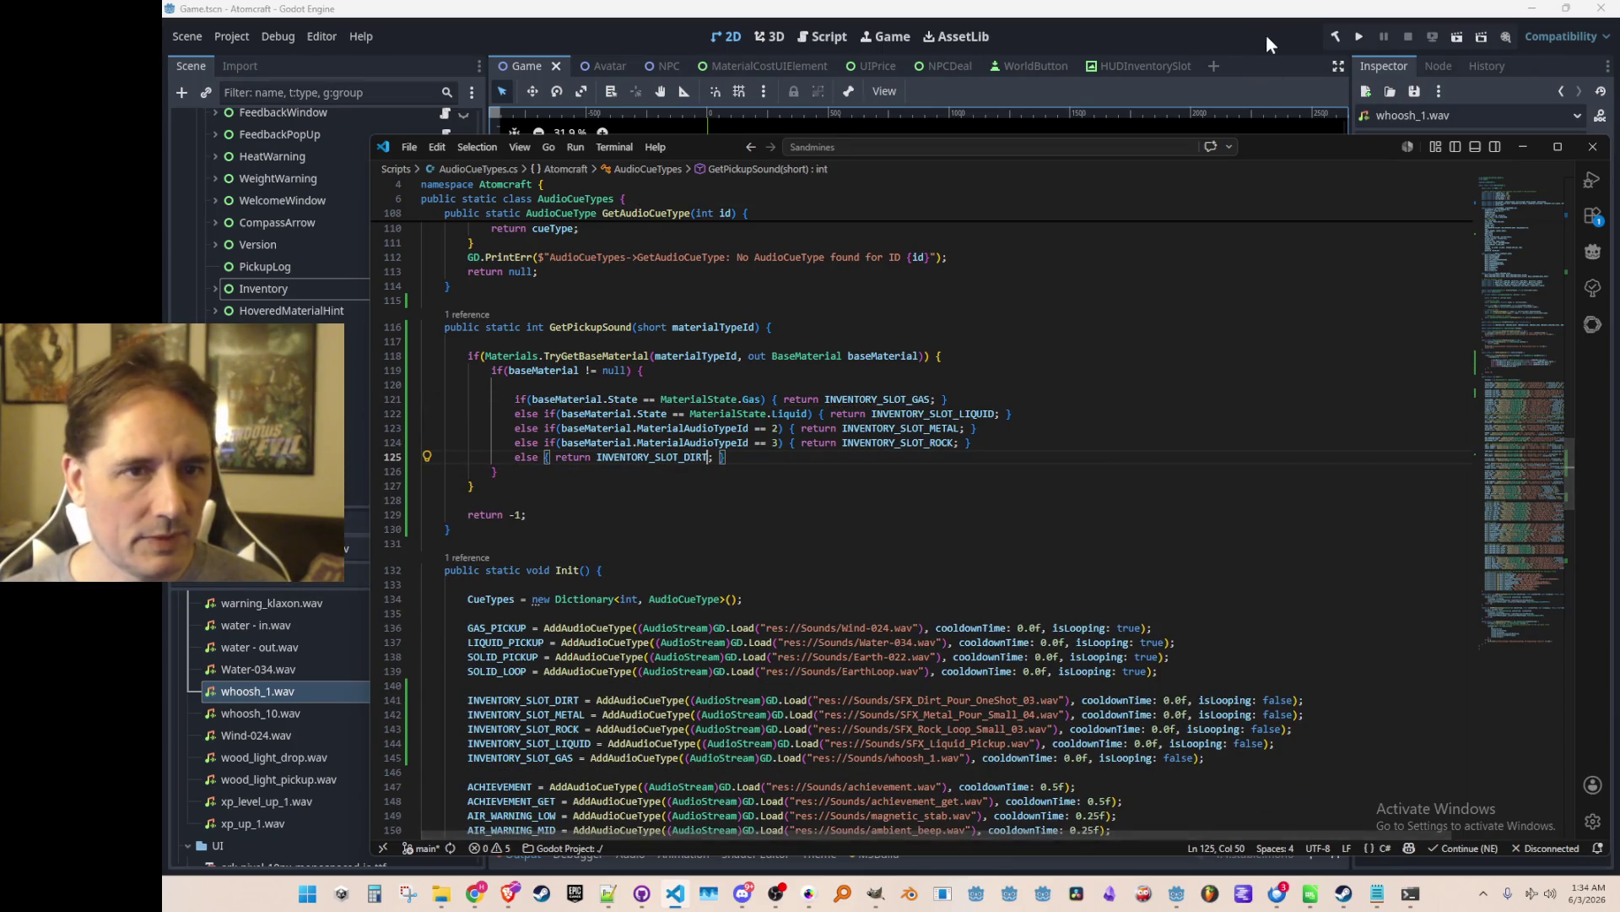
{"action": "left_click", "coordinate": [1350, 36]}
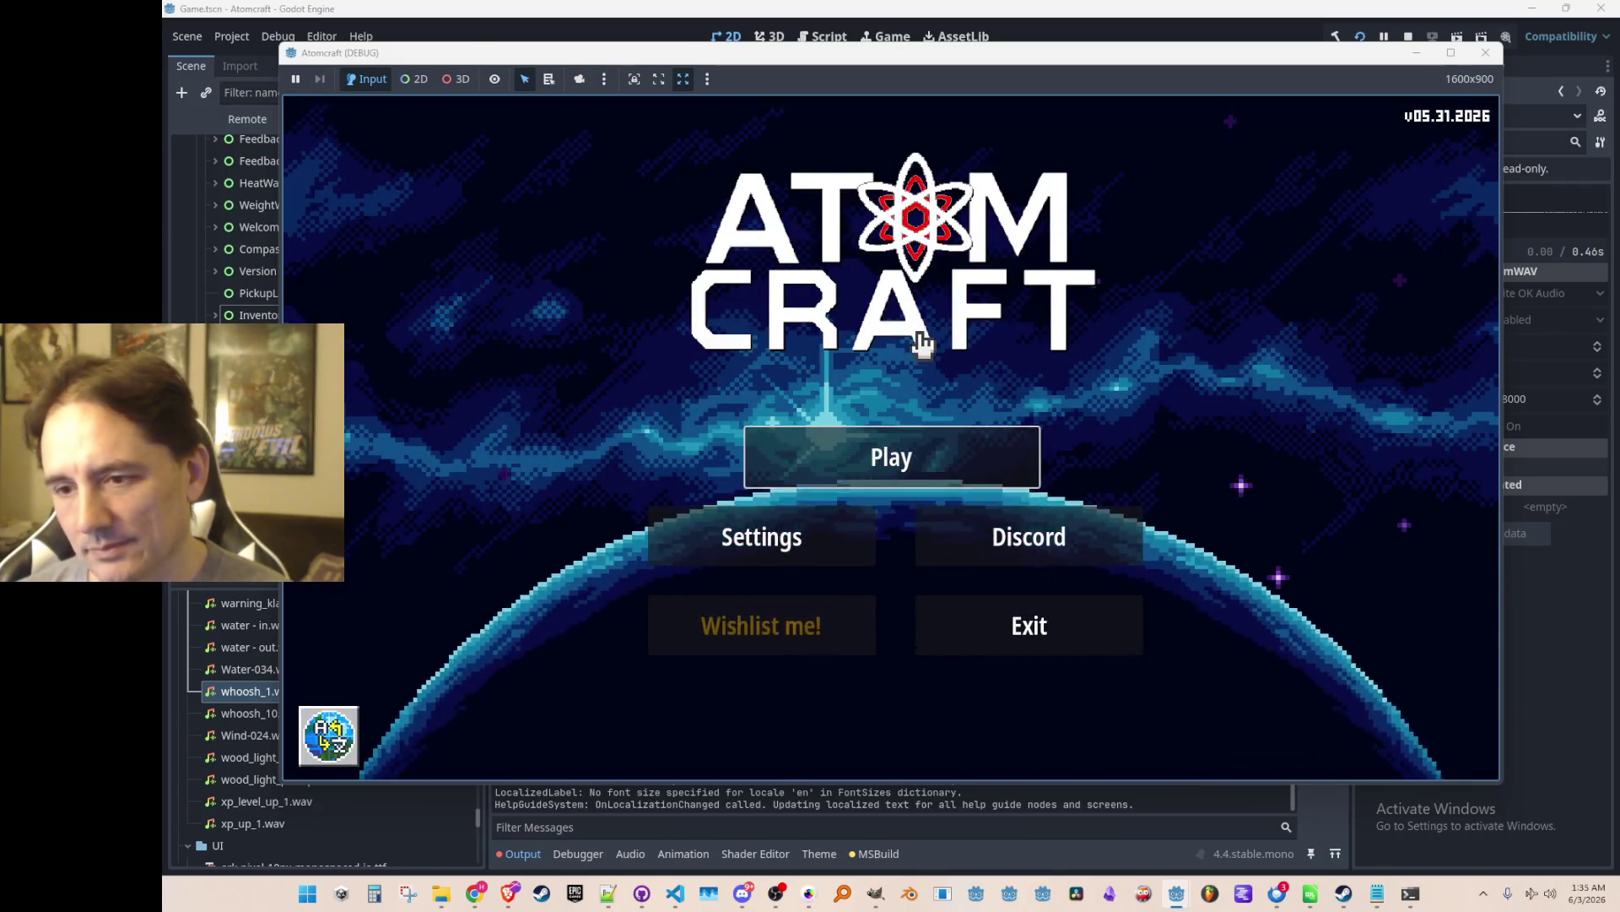
Start the game, pick a TEST profile and load the NPC TEST H world.
{"action": "left_click", "coordinate": [902, 471]}
{"action": "scroll", "coordinate": [886, 438], "scroll_direction": "down", "scroll_amount": 1}
{"action": "left_click", "coordinate": [915, 482]}
{"action": "scroll", "coordinate": [926, 420], "scroll_direction": "down", "scroll_amount": 8}
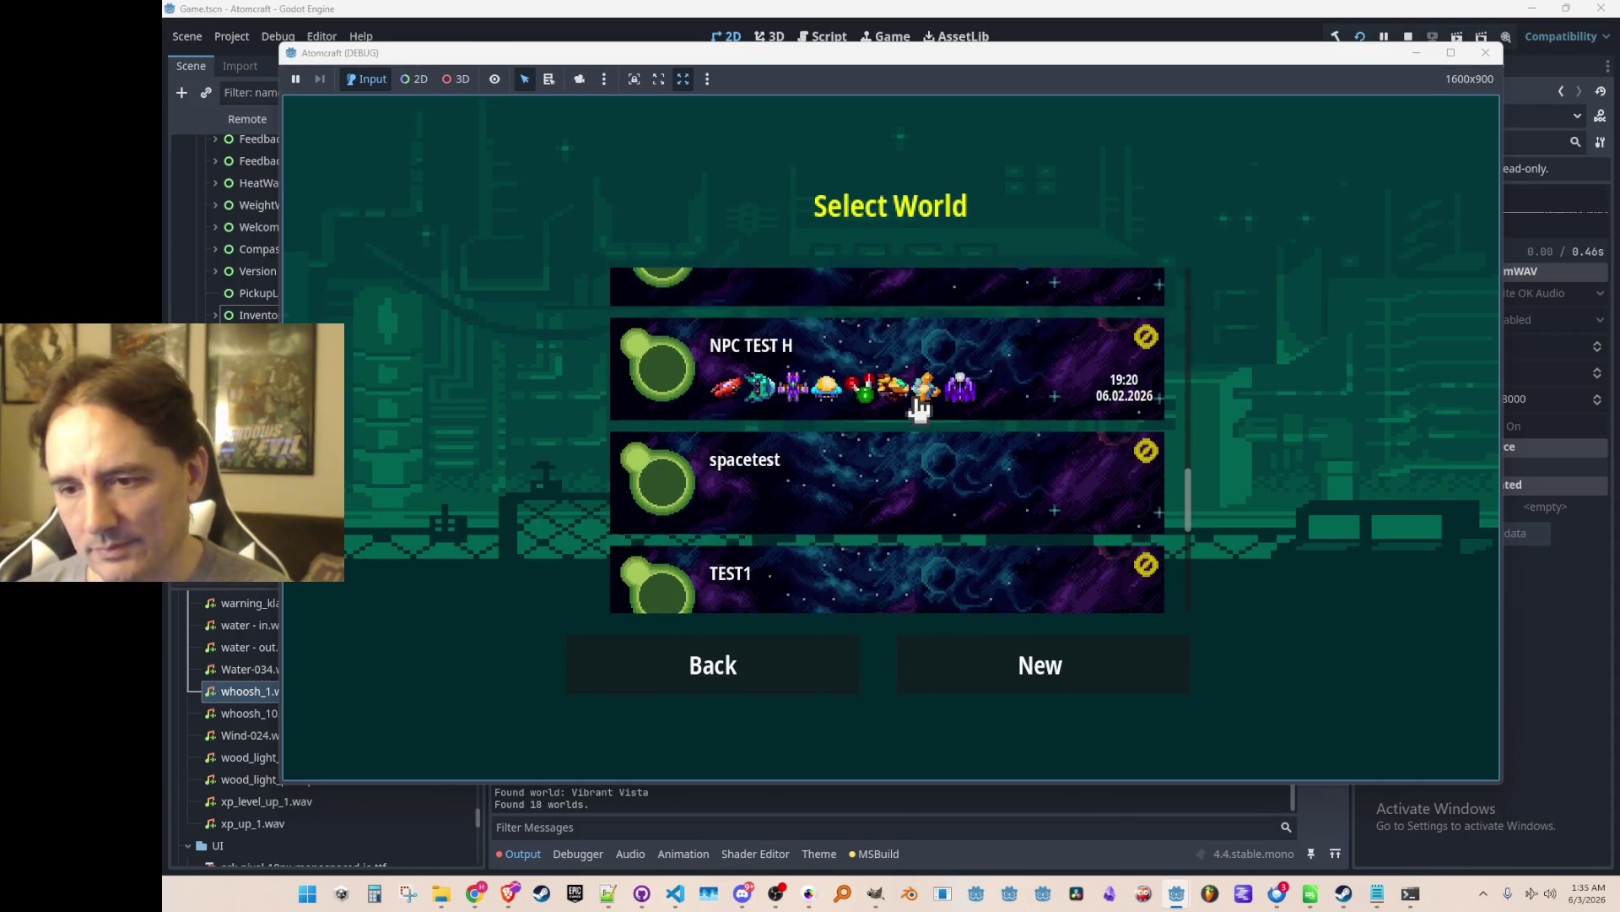
{"action": "left_click", "coordinate": [928, 384]}
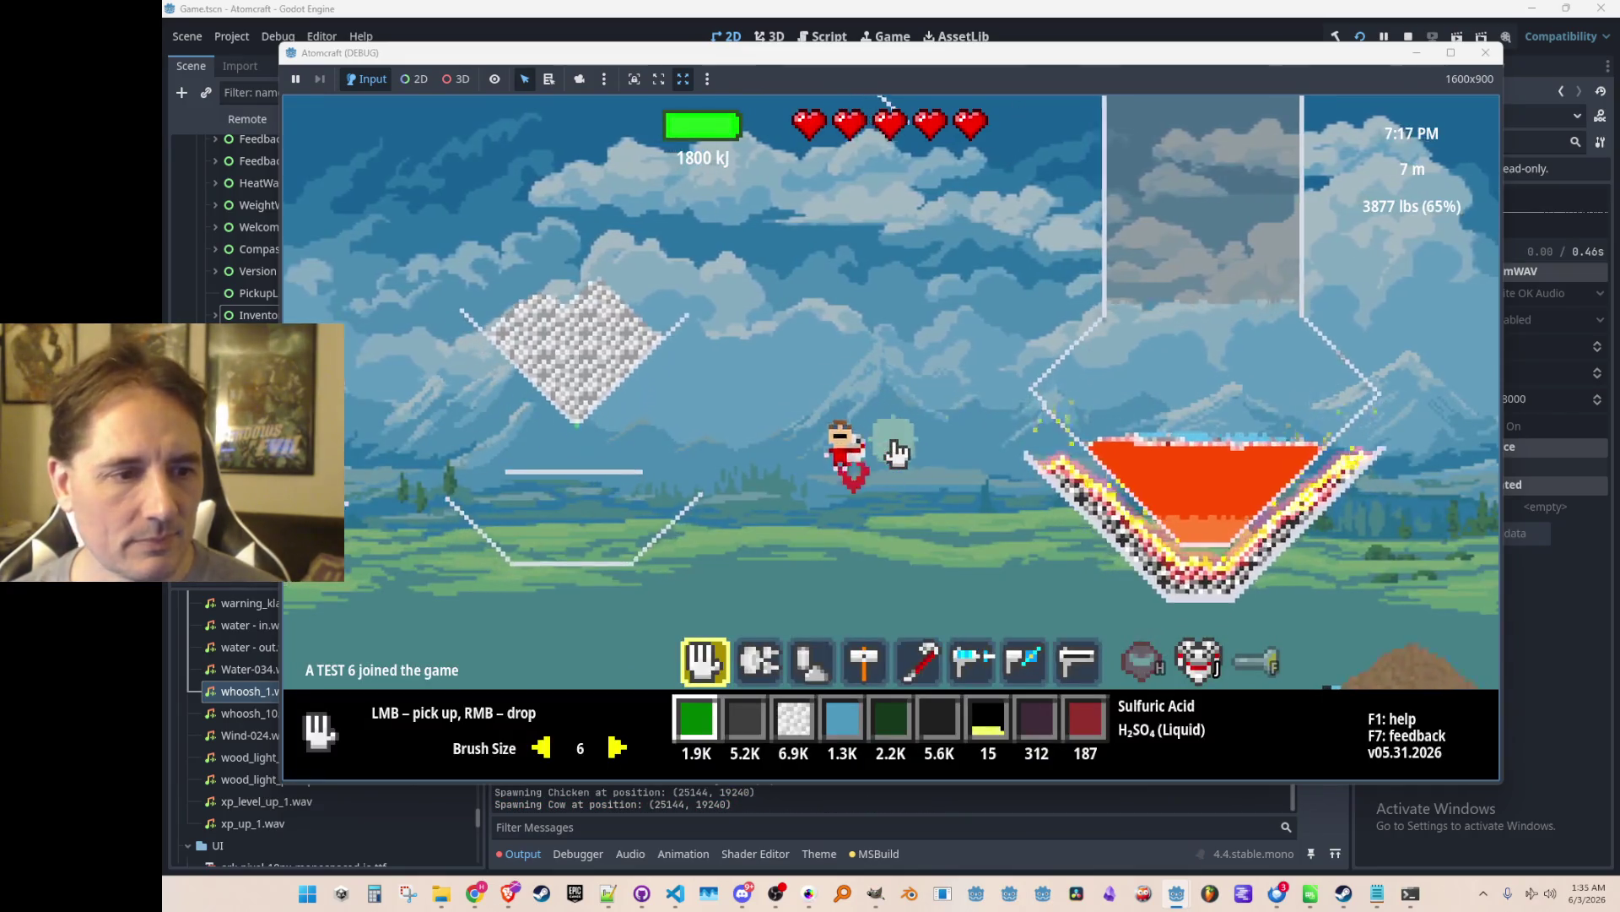
Put Ceramic in the first hotbar slot, moving the character around briefly.
{"action": "key", "text": "Tab"}
{"action": "left_click", "coordinate": [604, 232]}
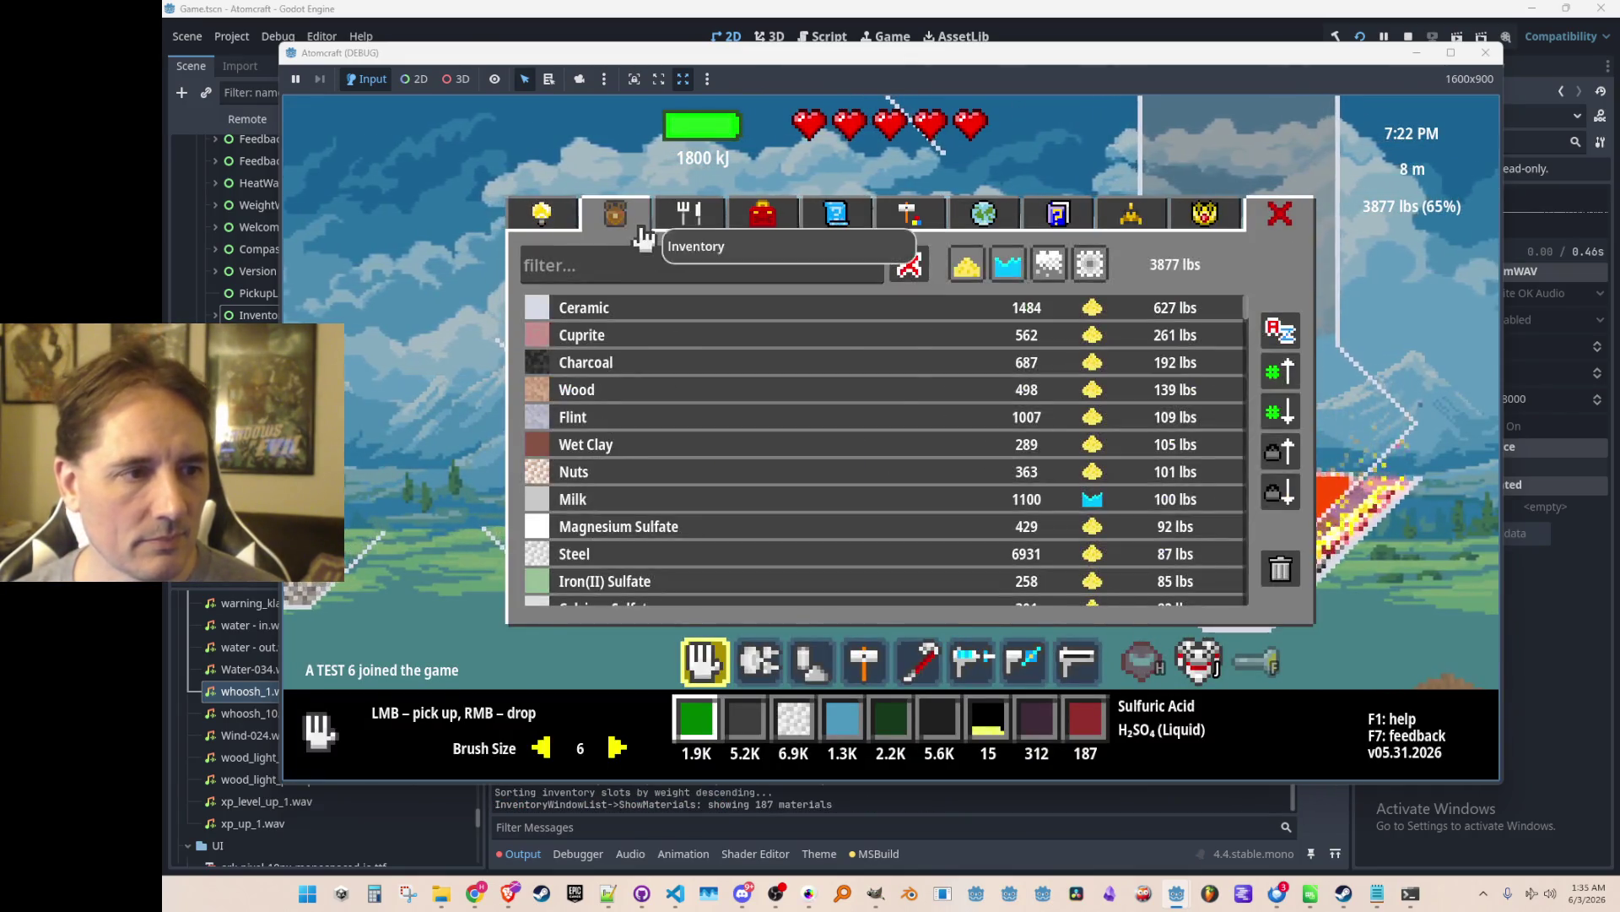
{"action": "left_click", "coordinate": [625, 305]}
{"action": "key", "text": "Tab"}
{"action": "key", "text": "a"}
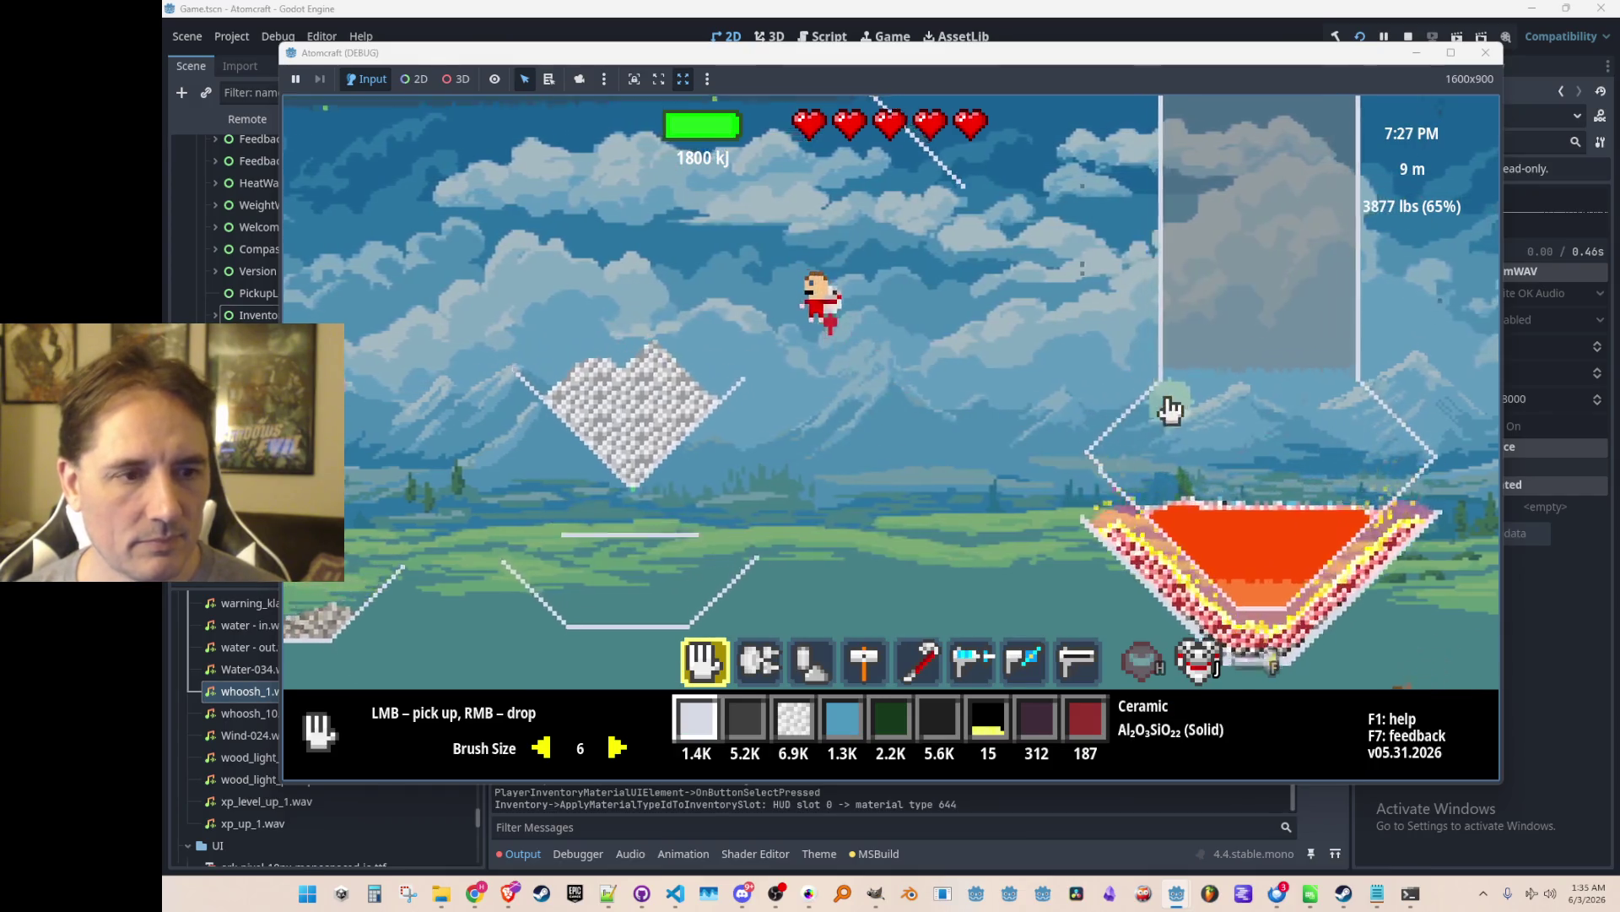
{"action": "key", "text": "a"}
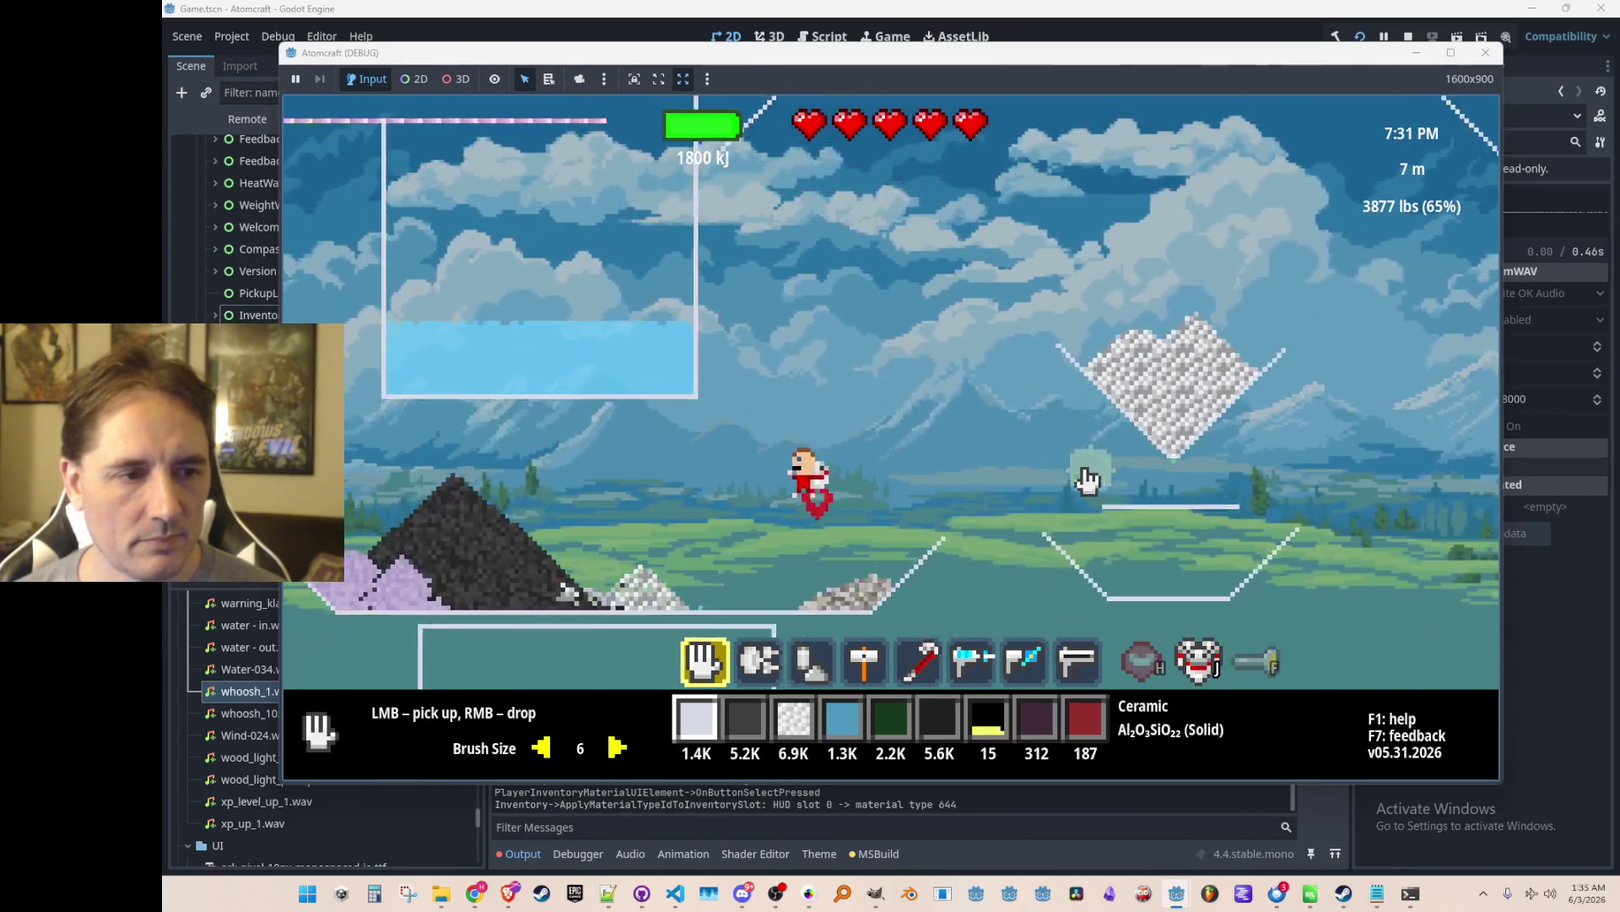
{"action": "key", "text": "a"}
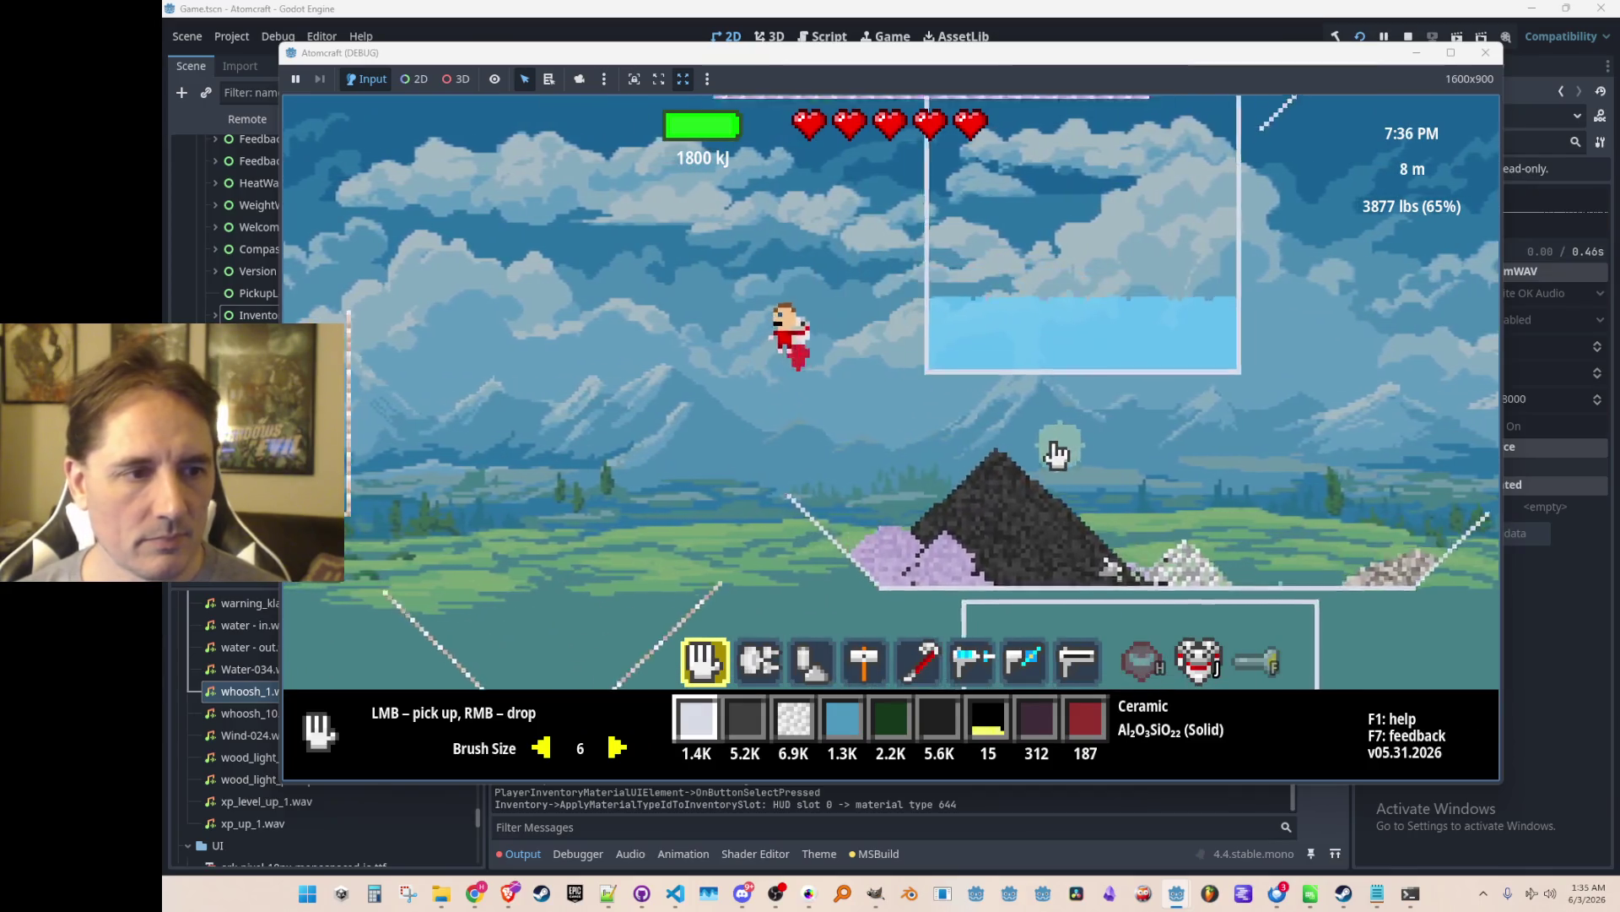
{"action": "key", "text": "Tab"}
{"action": "left_click", "coordinate": [639, 317]}
Assign Wood to hotbar slot 2 after trying Charcoal and Wet Clay, and Steel to slot 3.
{"action": "left_click", "coordinate": [744, 717]}
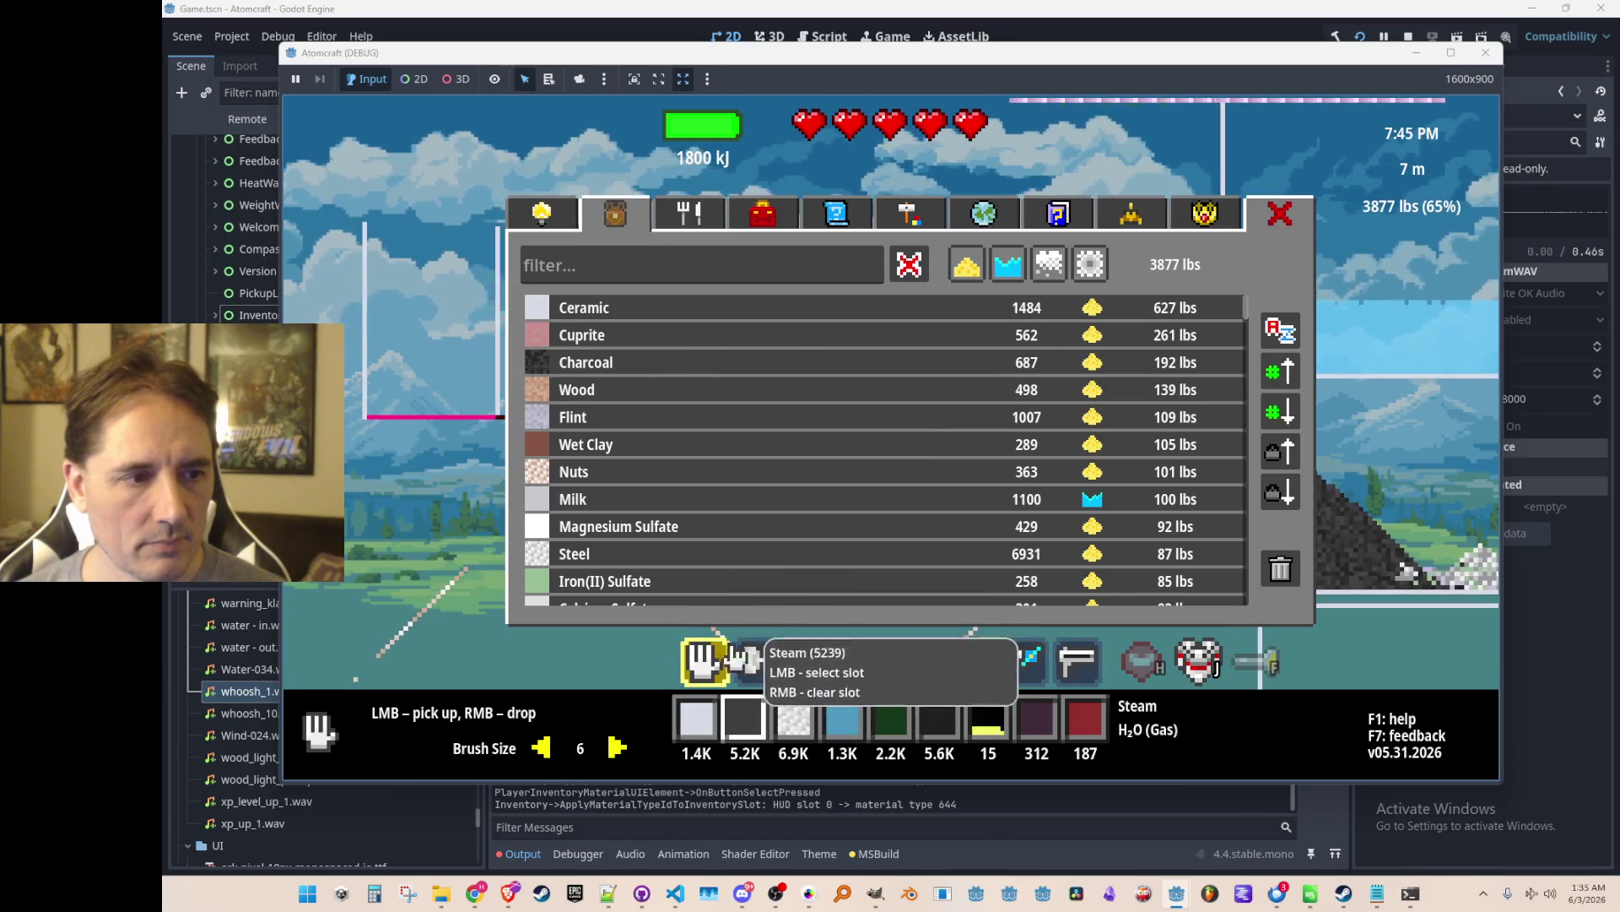
{"action": "left_click", "coordinate": [669, 390]}
{"action": "left_click", "coordinate": [659, 364]}
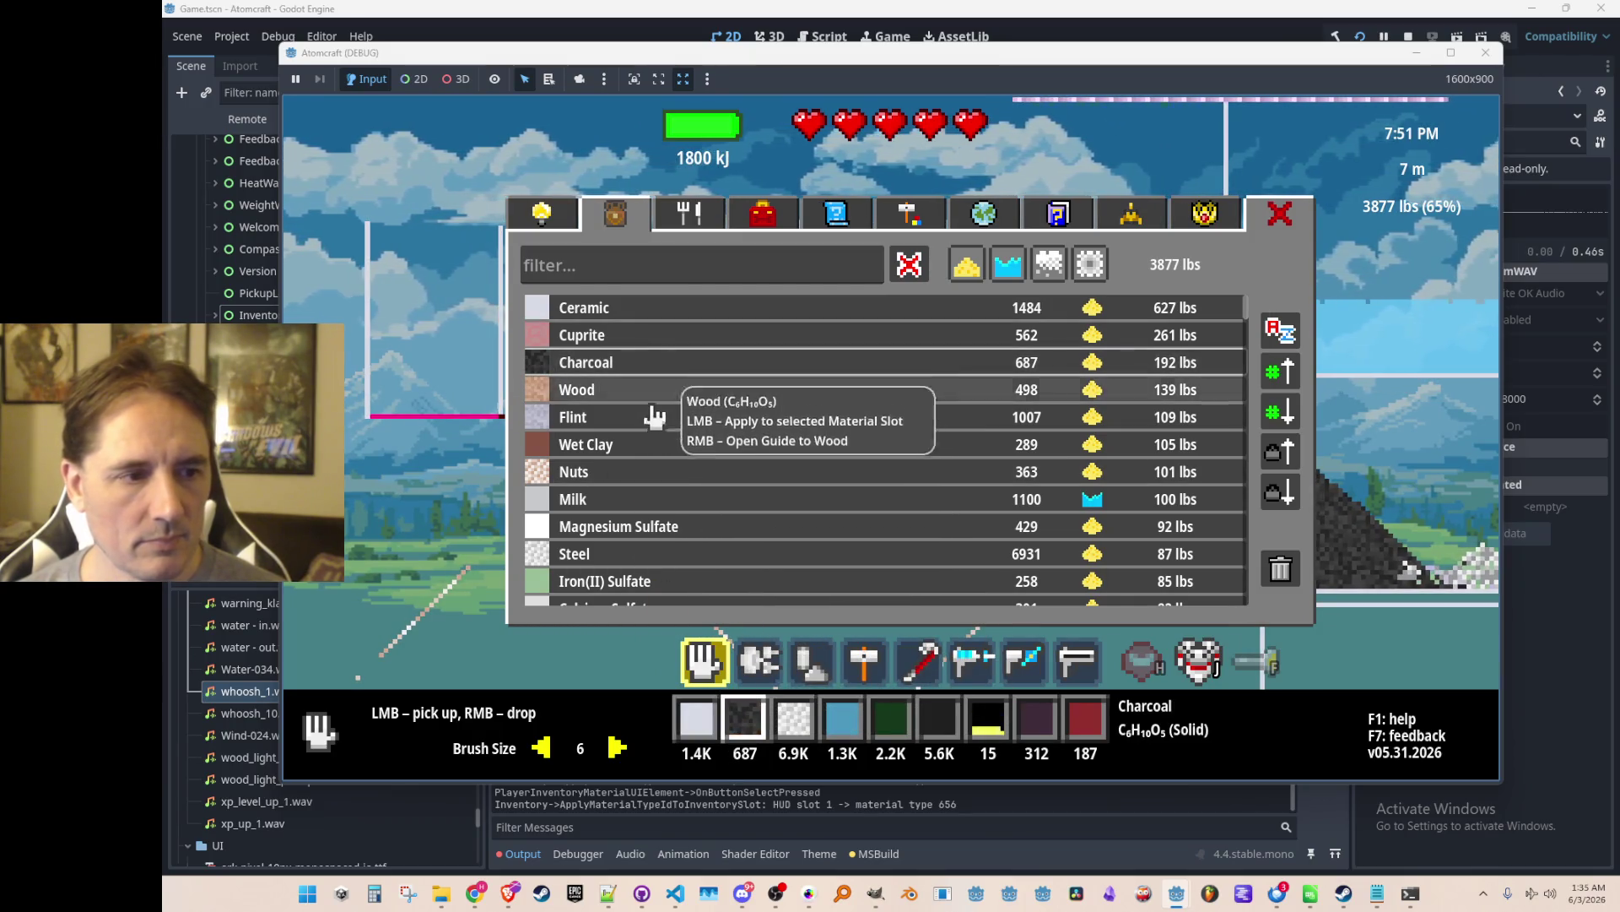
{"action": "left_click", "coordinate": [641, 393]}
{"action": "left_click", "coordinate": [651, 444]}
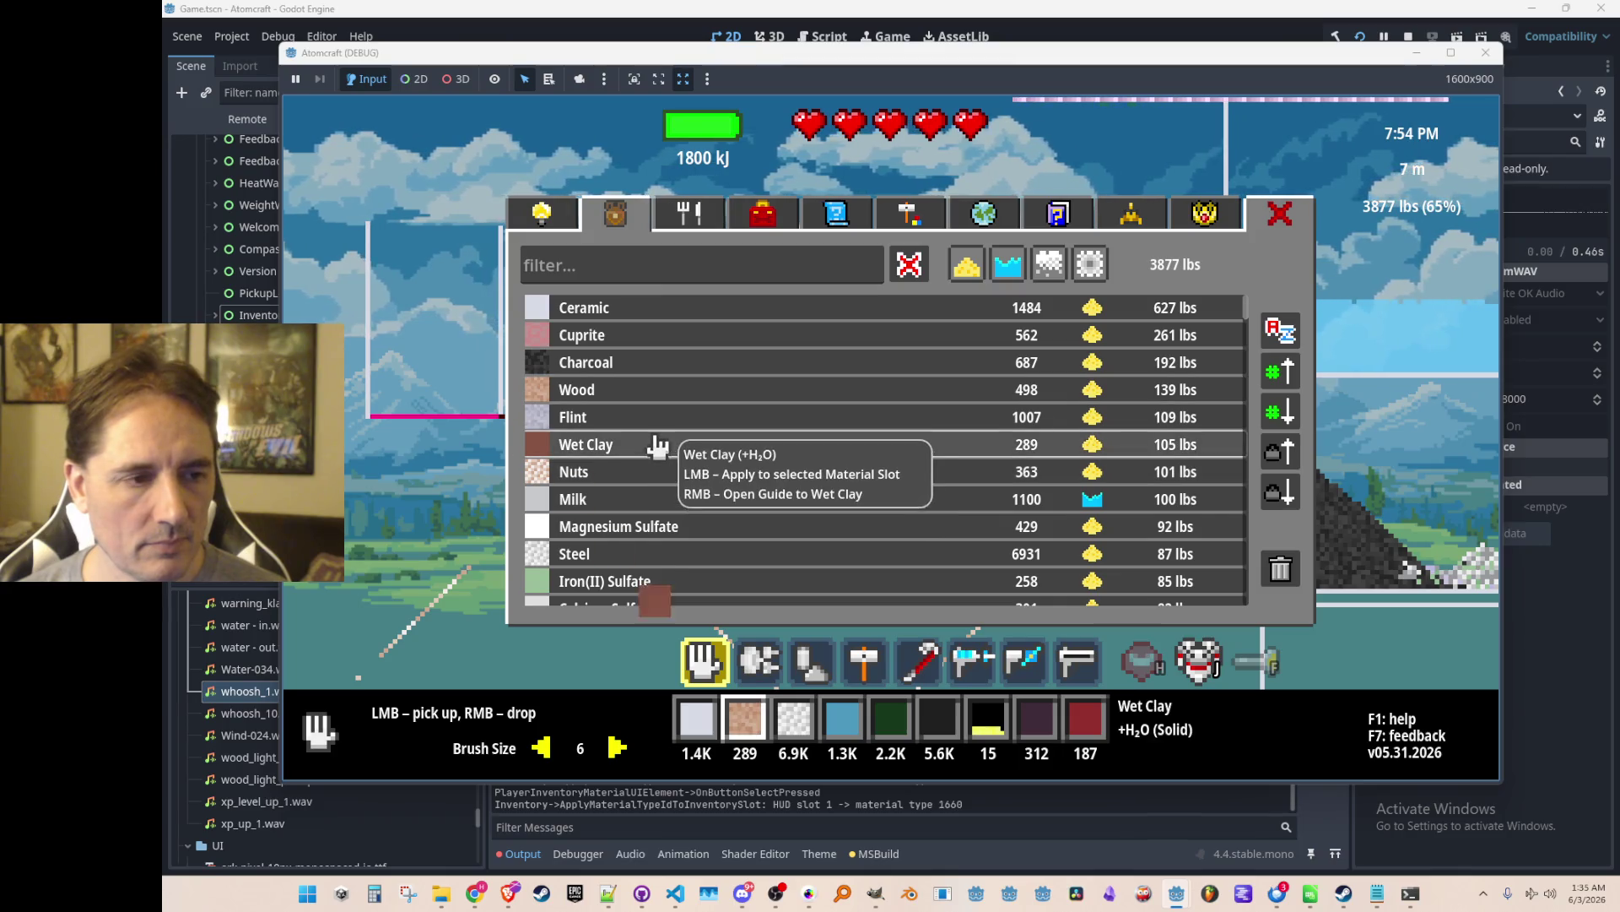
{"action": "left_click", "coordinate": [655, 393]}
{"action": "left_click", "coordinate": [793, 715]}
{"action": "left_click", "coordinate": [660, 564]}
Try Molten Steel, Coal, Lead Sulfide, Osmium Disulfide, Bismuth and Gold in slot 4.
{"action": "left_click", "coordinate": [824, 715]}
{"action": "scroll", "coordinate": [747, 524], "scroll_direction": "down", "scroll_amount": 5}
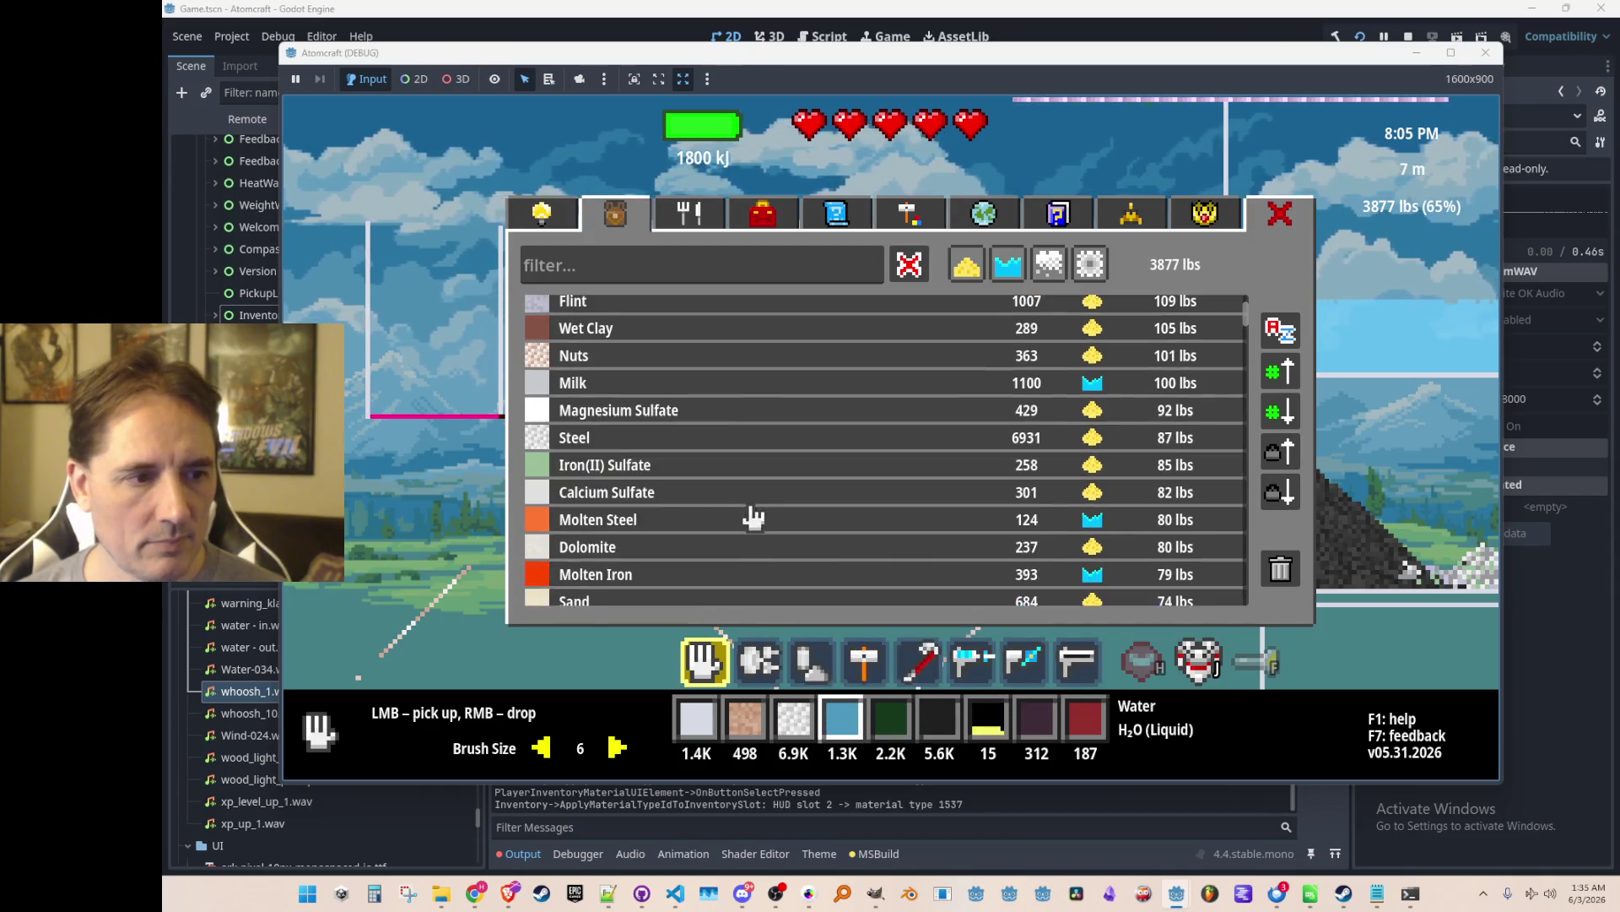
{"action": "left_click", "coordinate": [673, 402]}
{"action": "scroll", "coordinate": [705, 498], "scroll_direction": "down", "scroll_amount": 1}
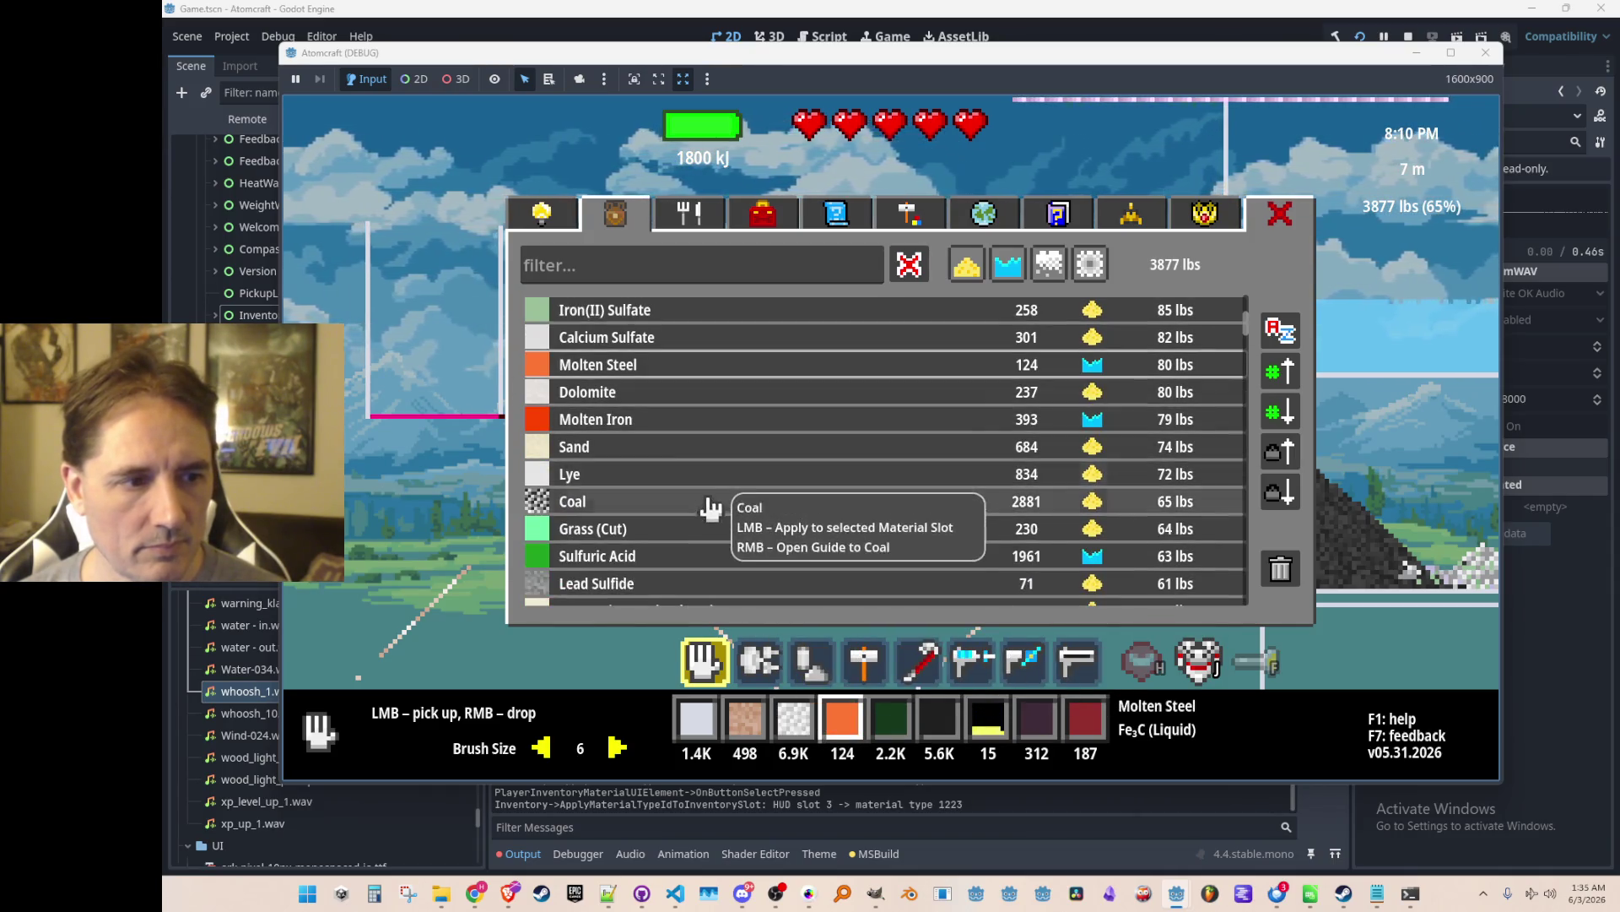
{"action": "left_click", "coordinate": [734, 503]}
{"action": "scroll", "coordinate": [738, 494], "scroll_direction": "down", "scroll_amount": 3}
{"action": "left_click", "coordinate": [742, 469]}
{"action": "scroll", "coordinate": [734, 472], "scroll_direction": "down", "scroll_amount": 2}
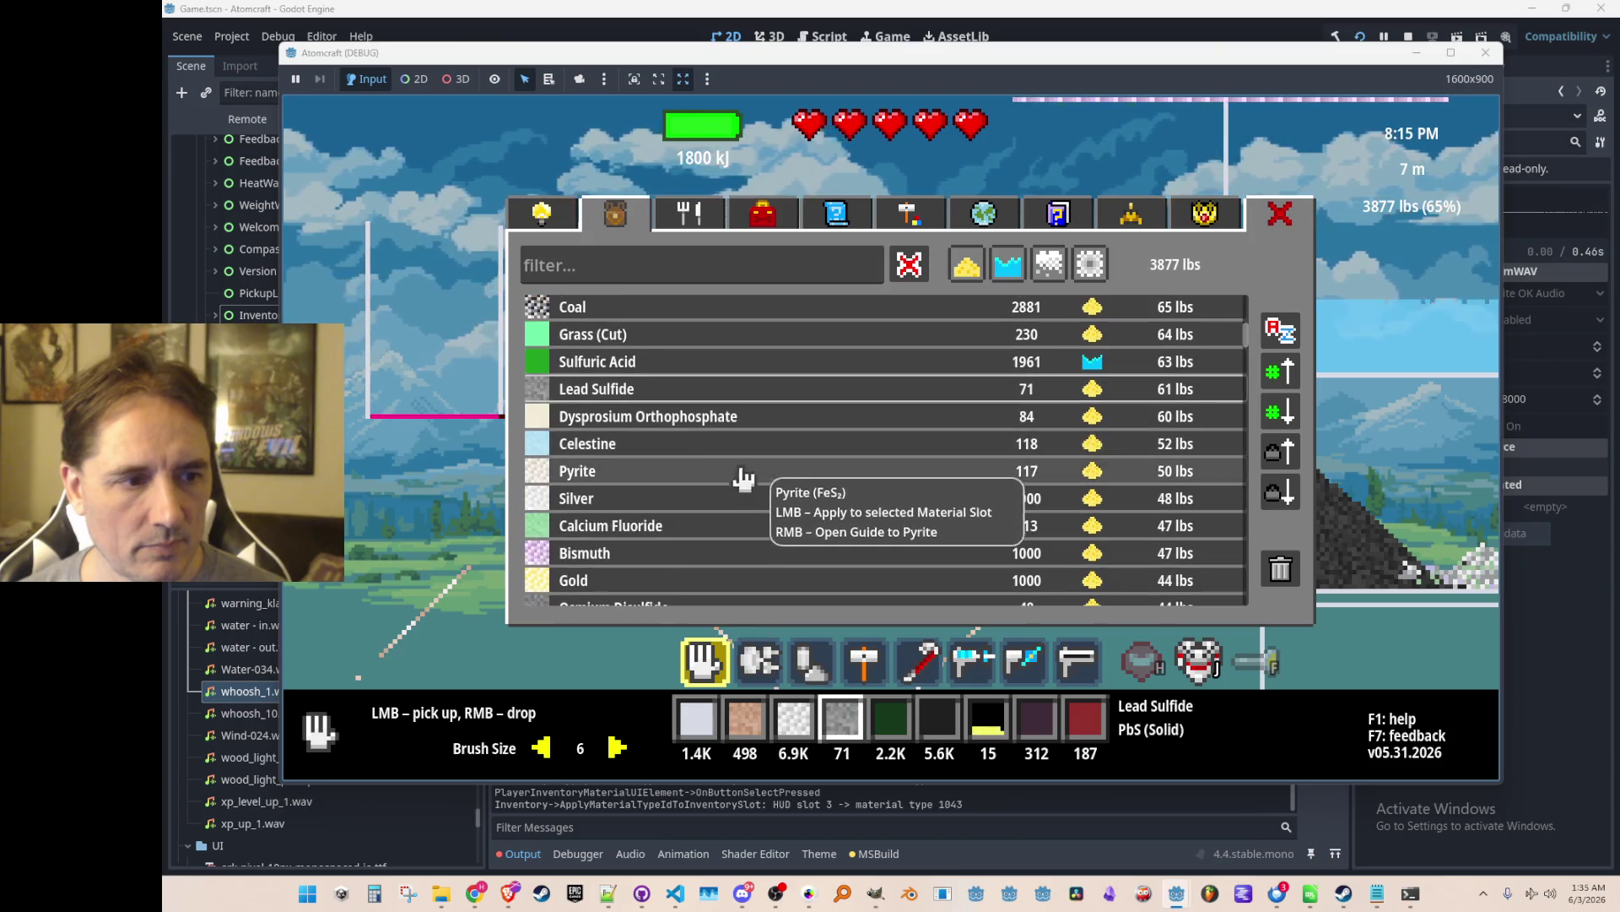
{"action": "scroll", "coordinate": [705, 485], "scroll_direction": "down", "scroll_amount": 4}
{"action": "left_click", "coordinate": [751, 456]}
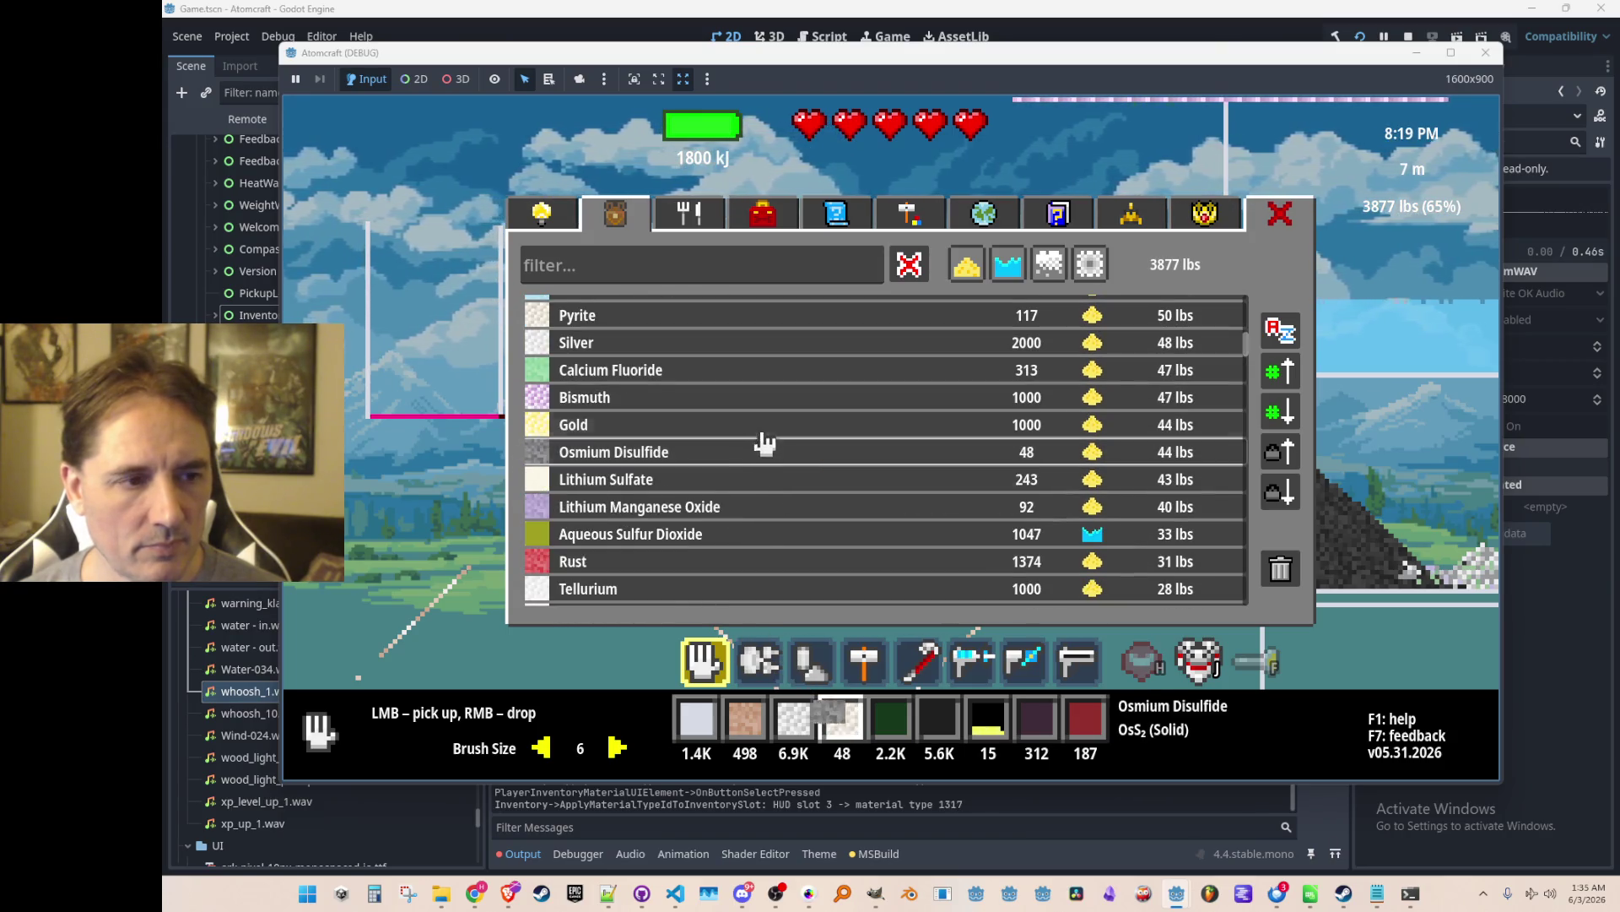
{"action": "left_click", "coordinate": [767, 436]}
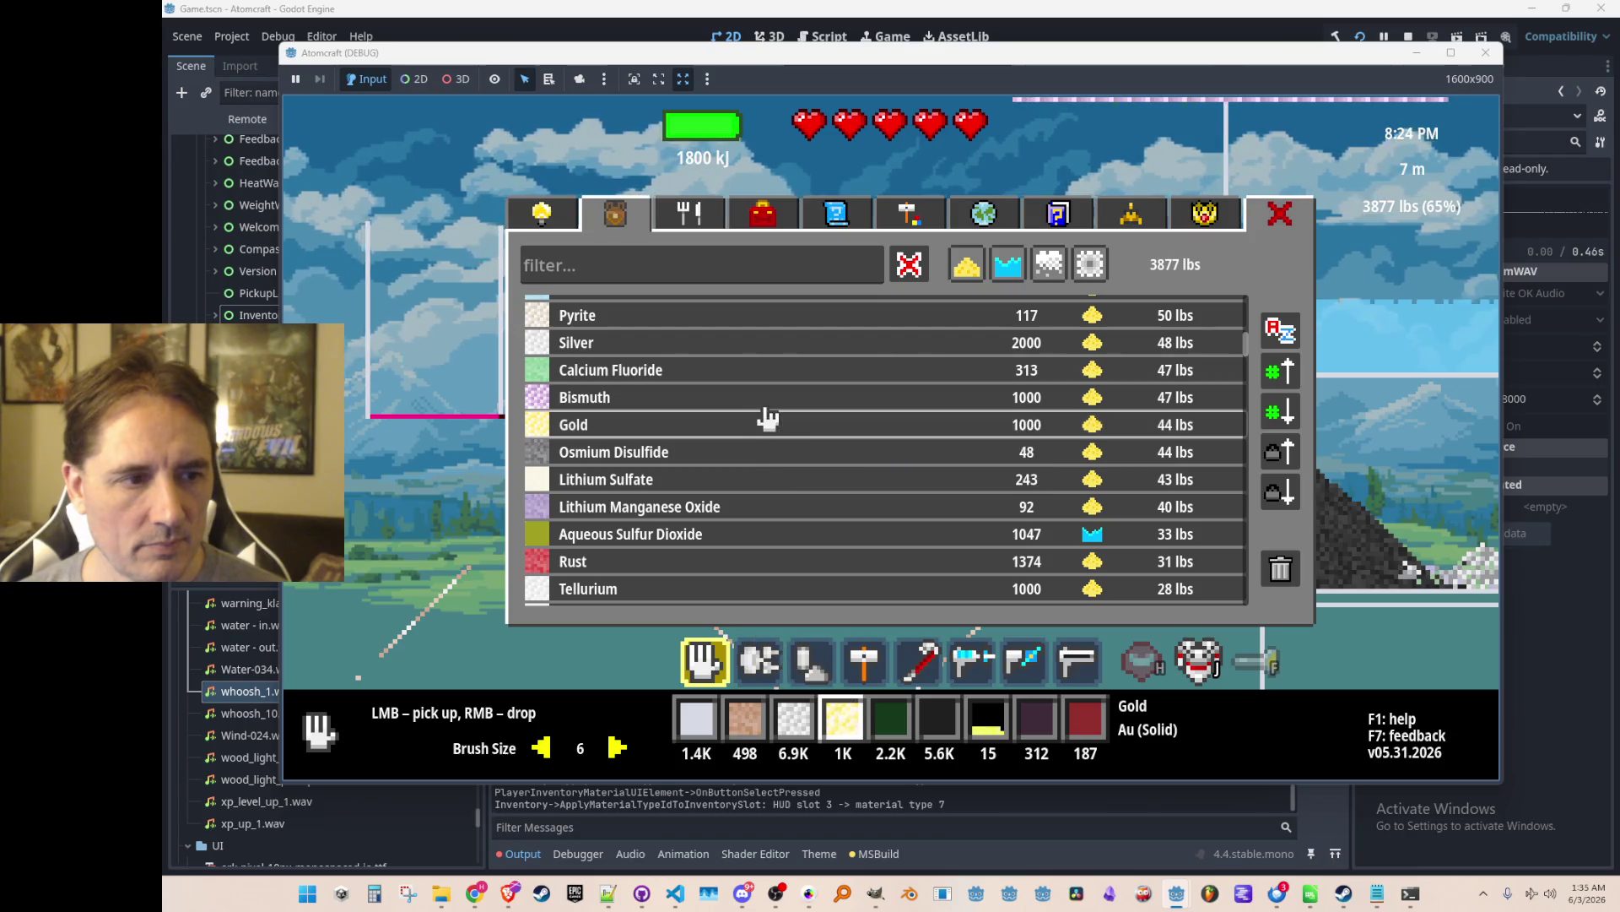
{"action": "left_click", "coordinate": [768, 418]}
{"action": "left_click", "coordinate": [764, 432]}
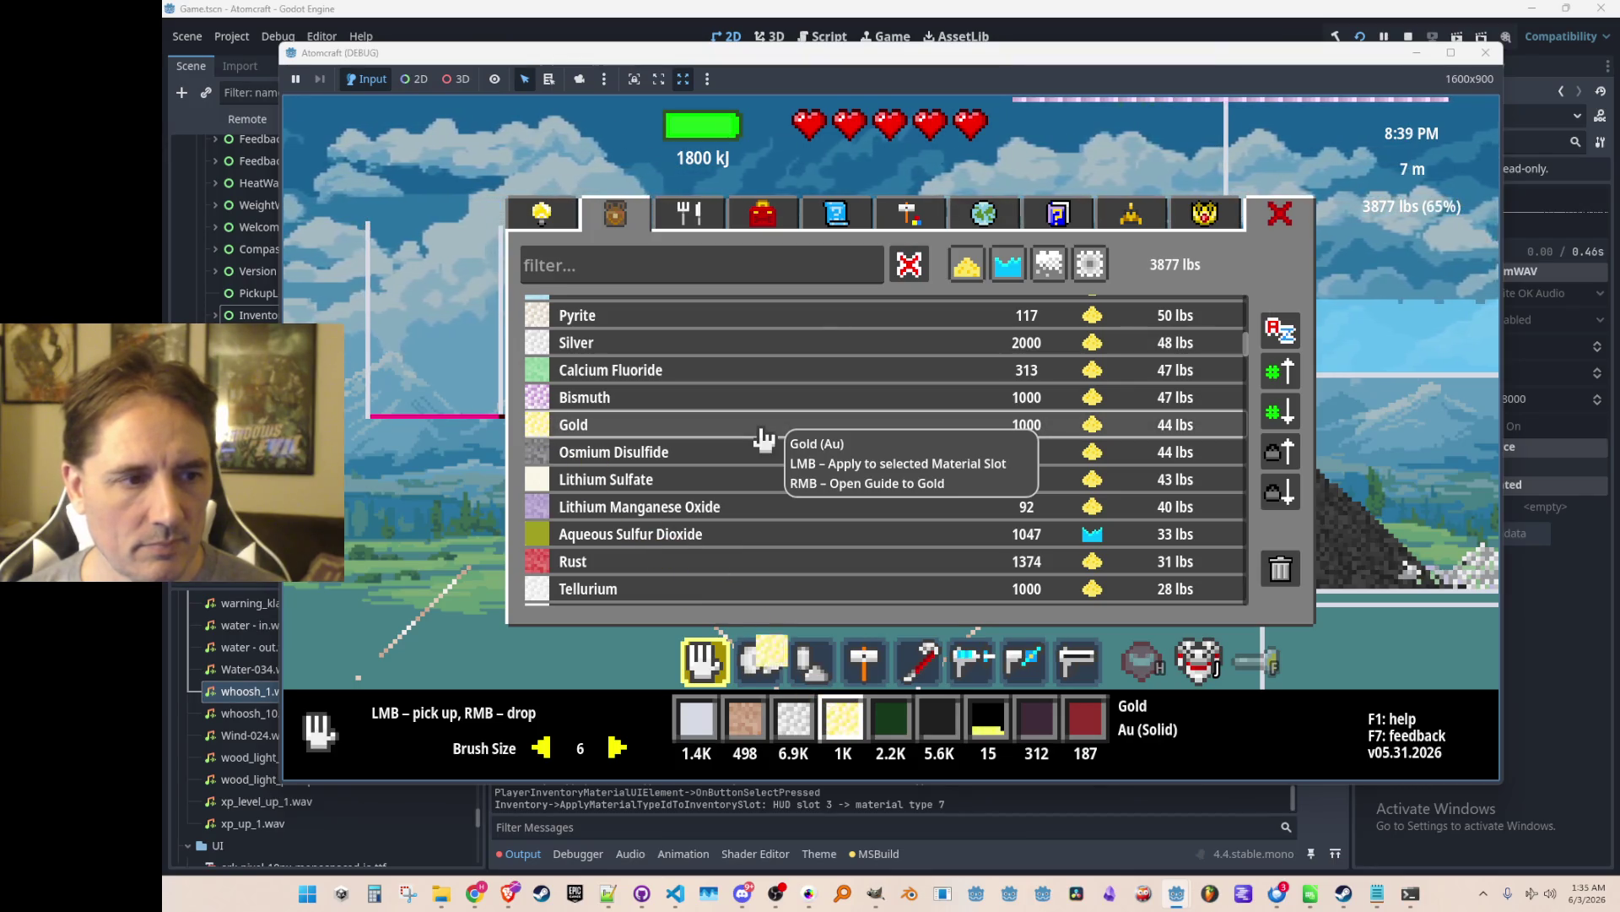
{"action": "left_click", "coordinate": [765, 439]}
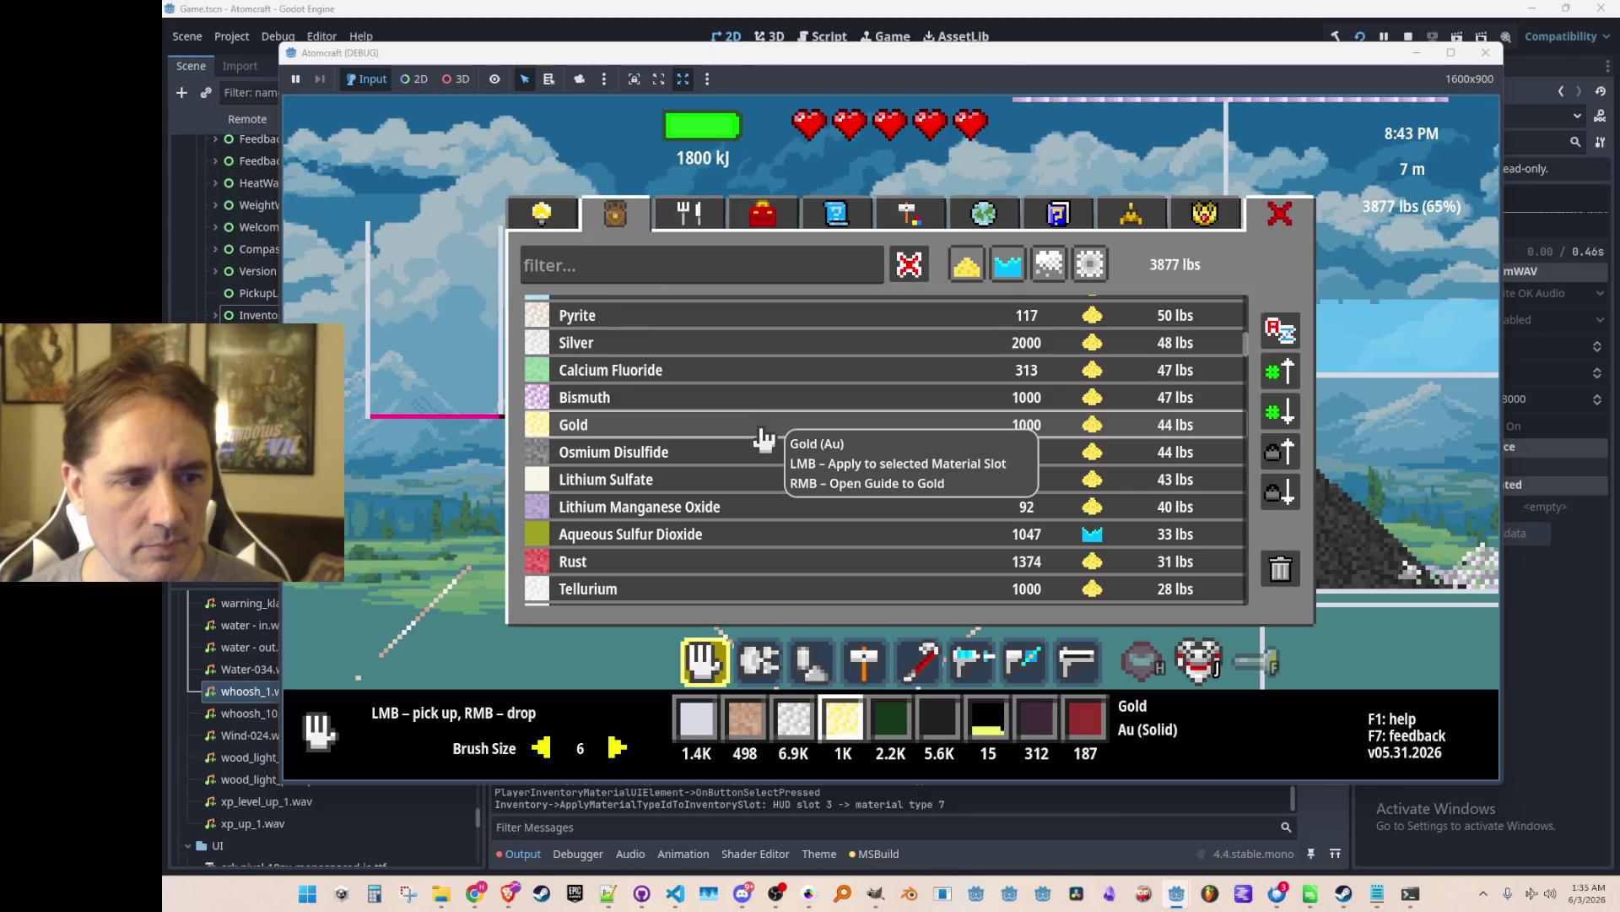
Try Tellurium, Cassiterite, Copper Wire and others, settle slot 4 on Dirt, then stop the run.
{"action": "scroll", "coordinate": [767, 447], "scroll_direction": "down", "scroll_amount": 3}
{"action": "left_click", "coordinate": [774, 448]}
{"action": "scroll", "coordinate": [772, 444], "scroll_direction": "down", "scroll_amount": 2}
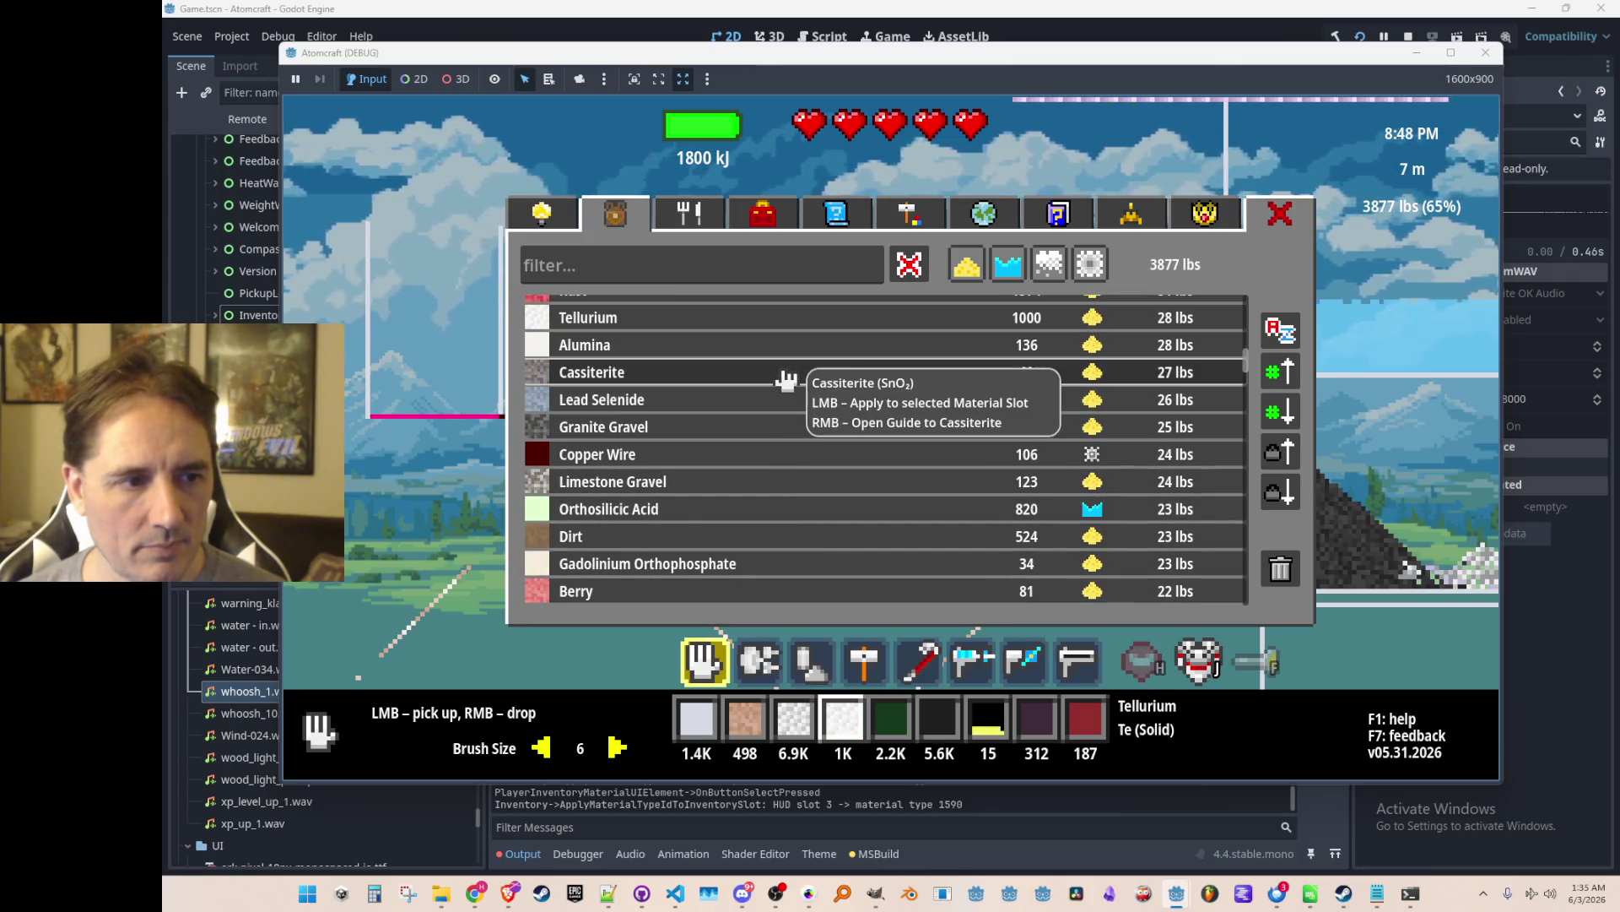
{"action": "left_click", "coordinate": [784, 381]}
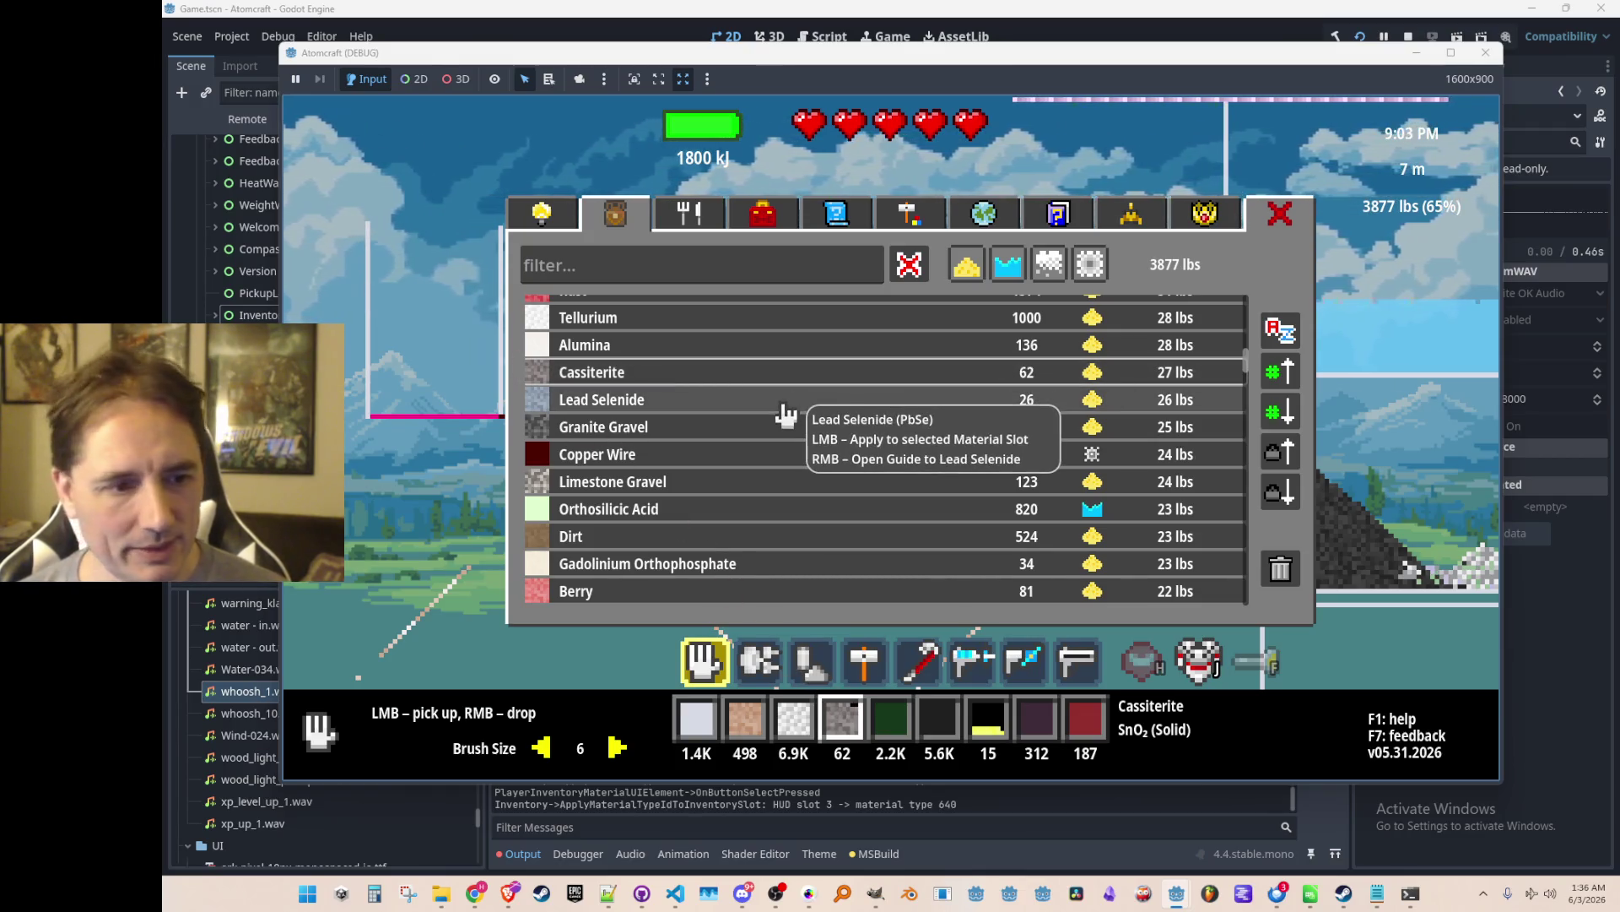
{"action": "left_click", "coordinate": [777, 408]}
{"action": "left_click", "coordinate": [781, 379]}
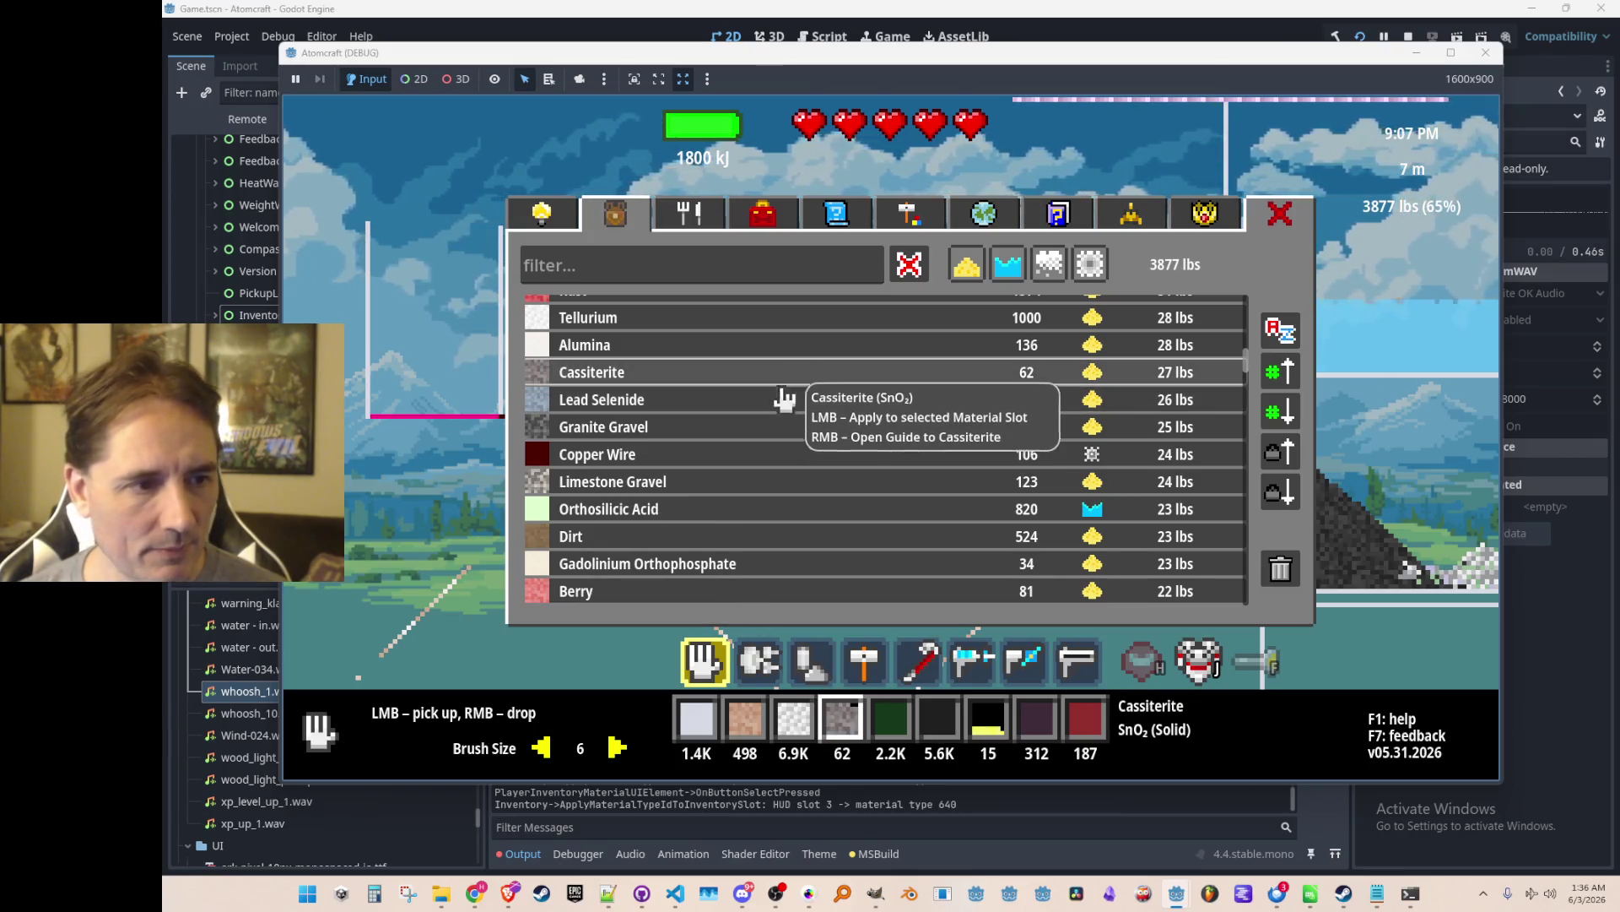
{"action": "left_click", "coordinate": [778, 456]}
{"action": "scroll", "coordinate": [778, 447], "scroll_direction": "down", "scroll_amount": 1}
{"action": "left_click", "coordinate": [778, 444]}
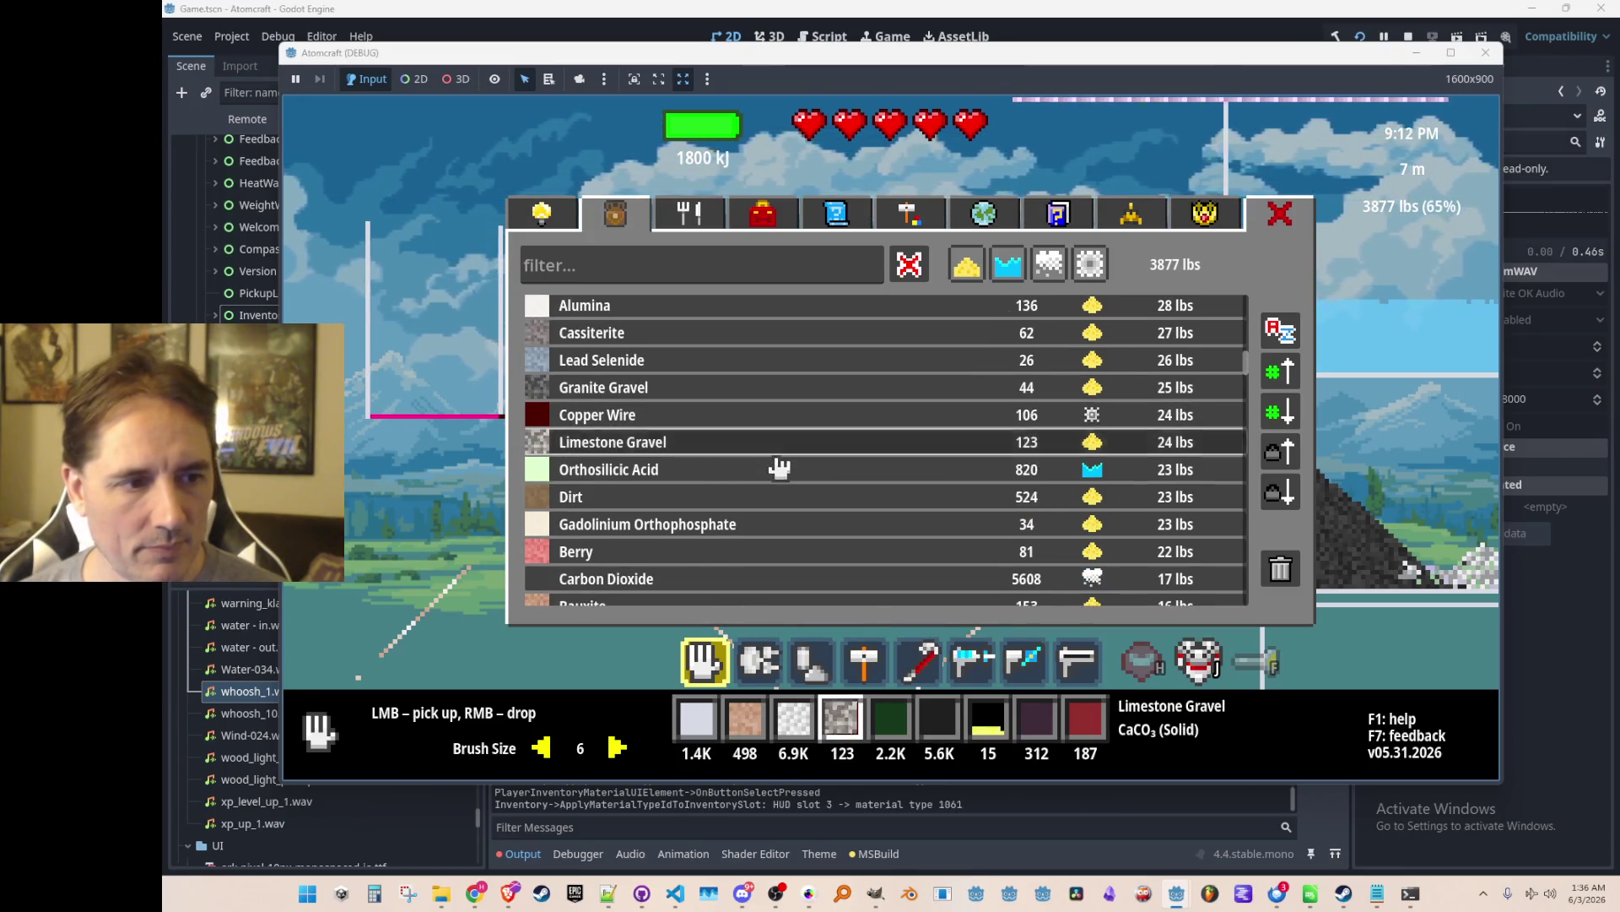
{"action": "left_click", "coordinate": [775, 468]}
{"action": "scroll", "coordinate": [783, 447], "scroll_direction": "down", "scroll_amount": 2}
{"action": "left_click", "coordinate": [783, 433]}
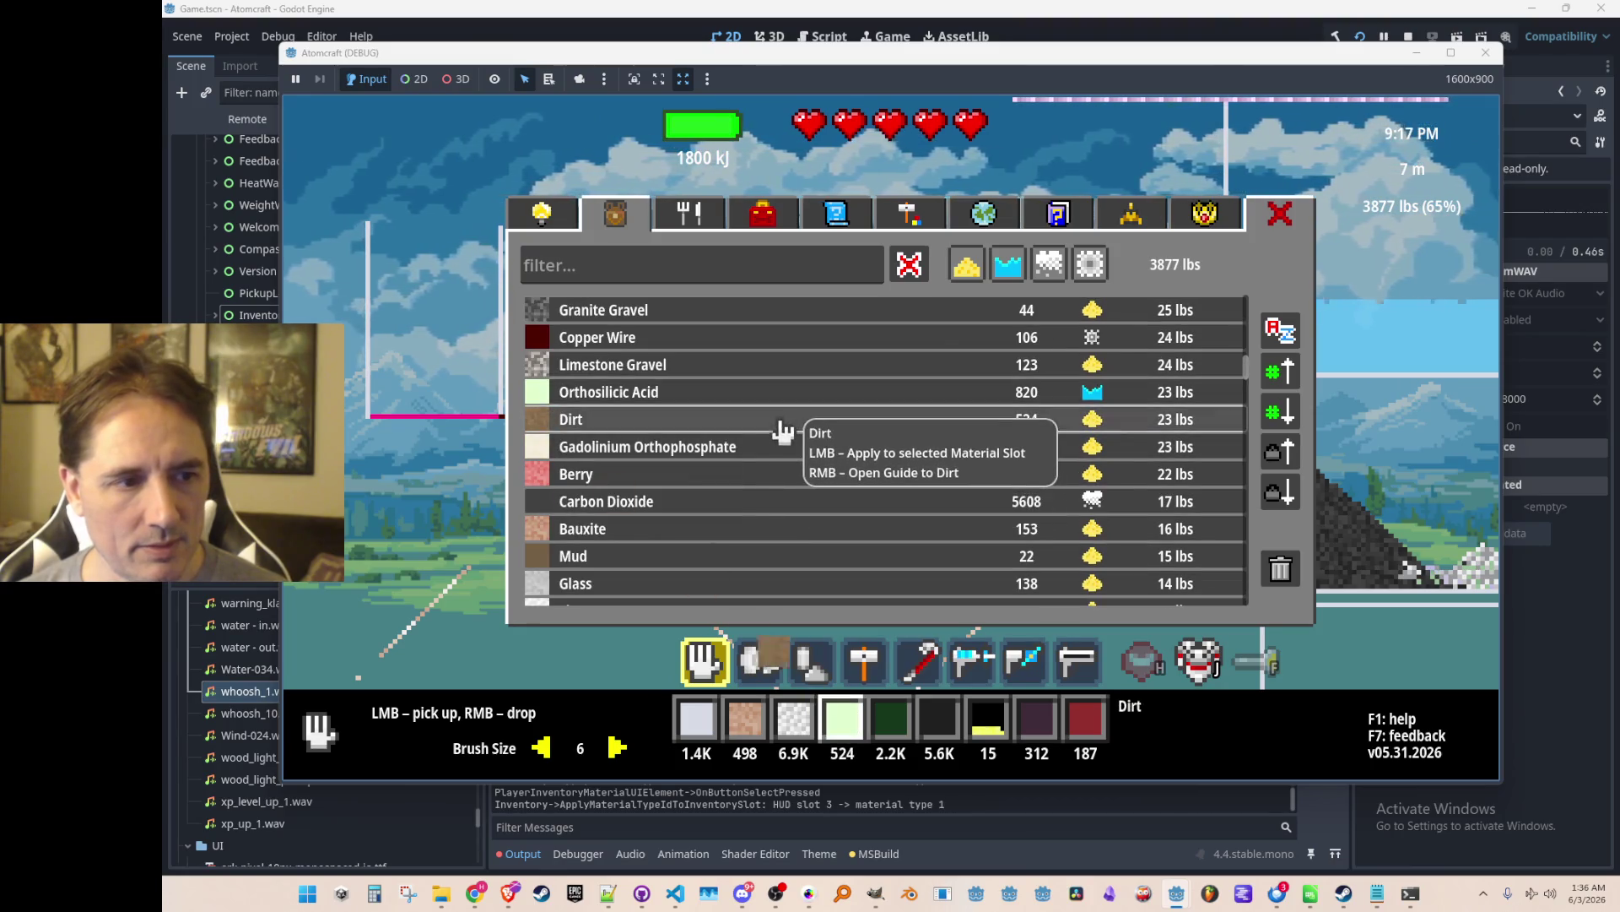
{"action": "left_click", "coordinate": [787, 447]}
{"action": "left_click", "coordinate": [788, 427]}
{"action": "left_click", "coordinate": [786, 449]}
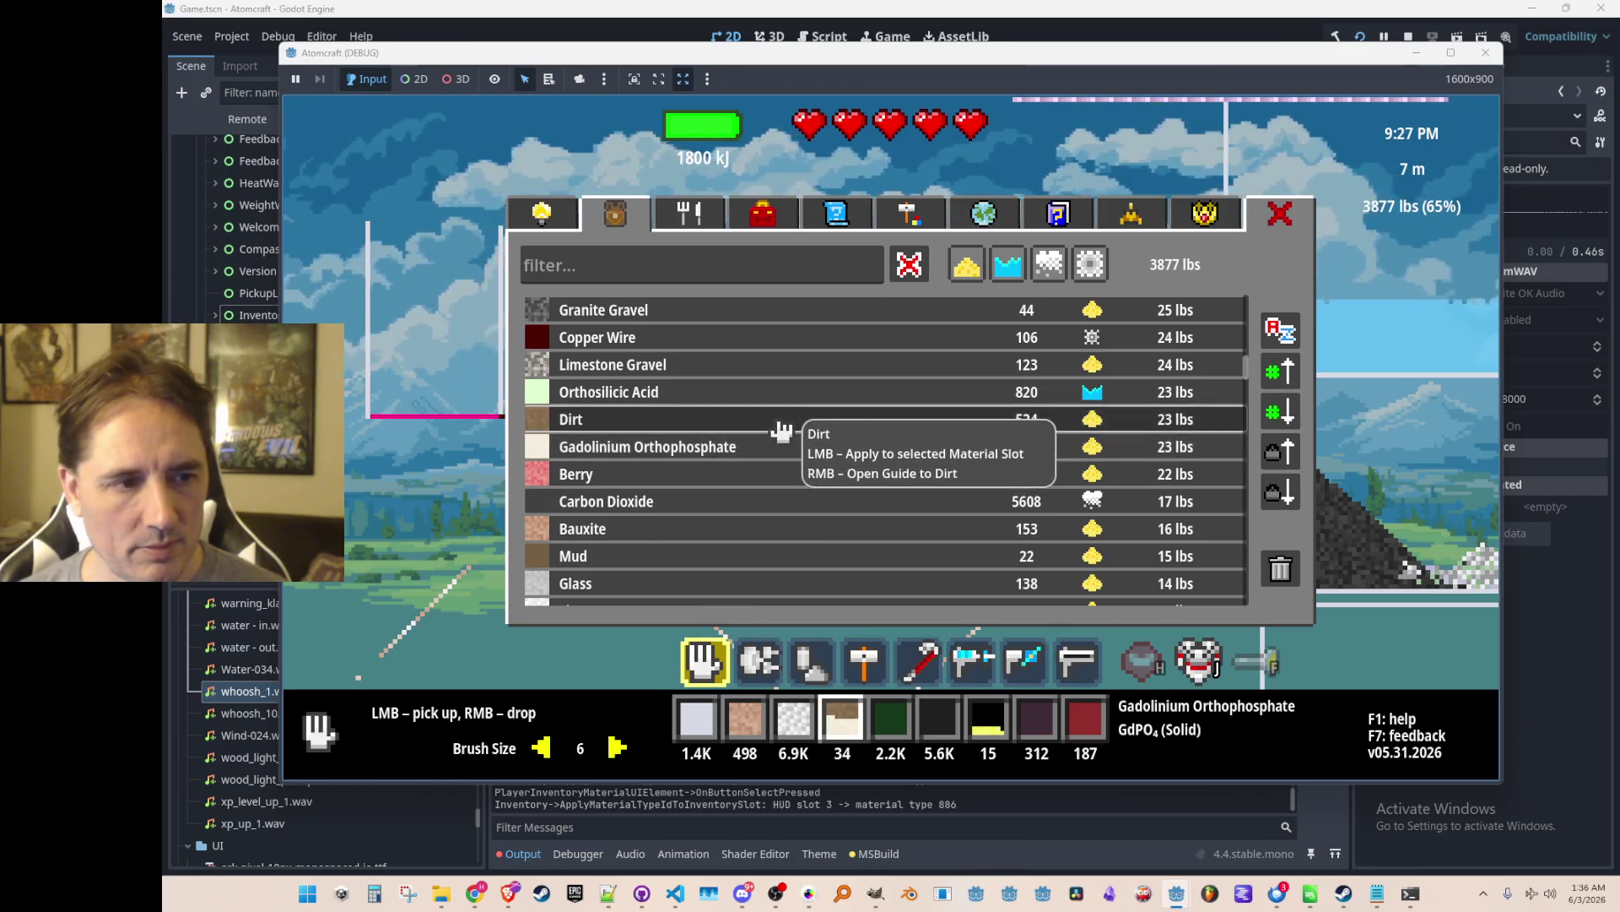
{"action": "left_click", "coordinate": [796, 427]}
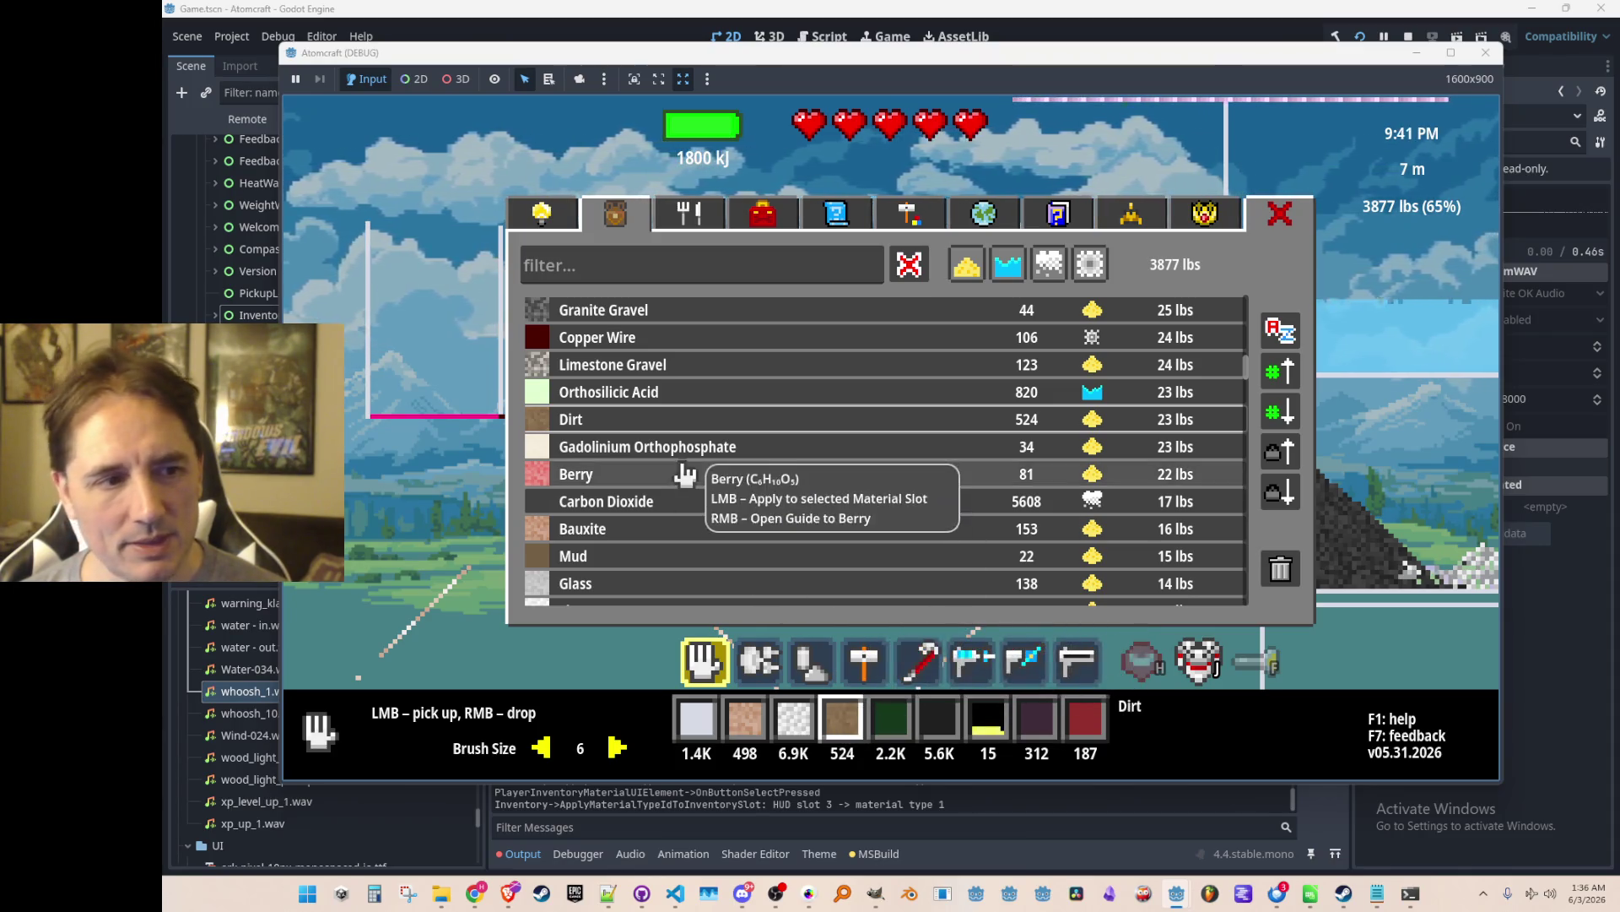
{"action": "left_click", "coordinate": [1408, 36]}
Open HUDInventorySlot.cs and scroll down to the _Process fly-in code.
{"action": "left_click", "coordinate": [671, 897]}
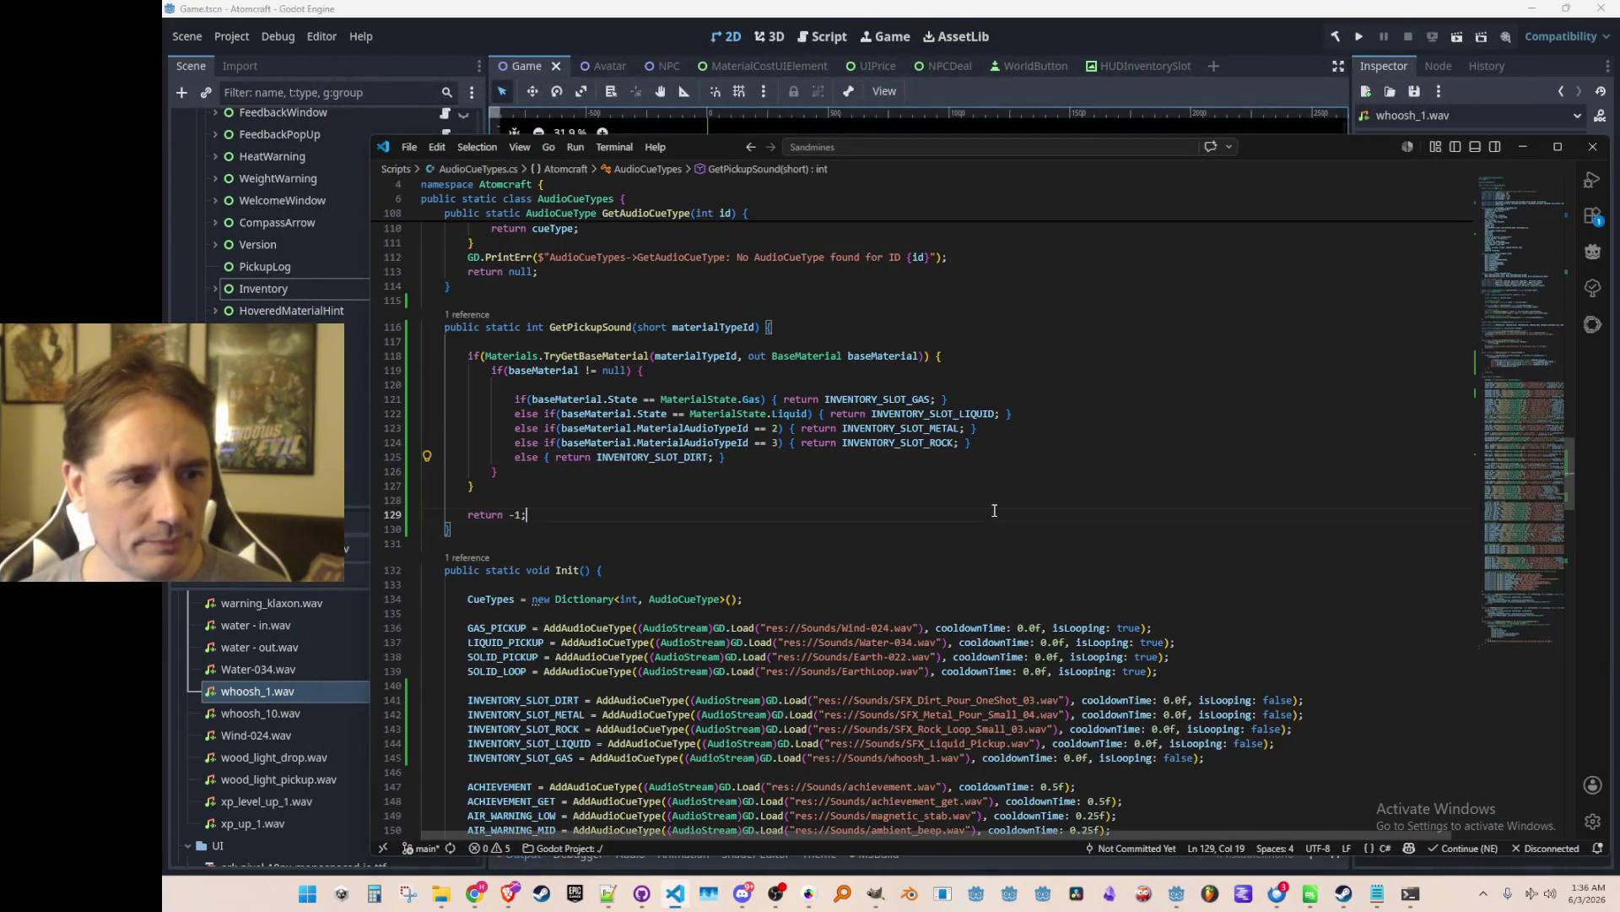
{"action": "key", "text": "ctrl+p"}
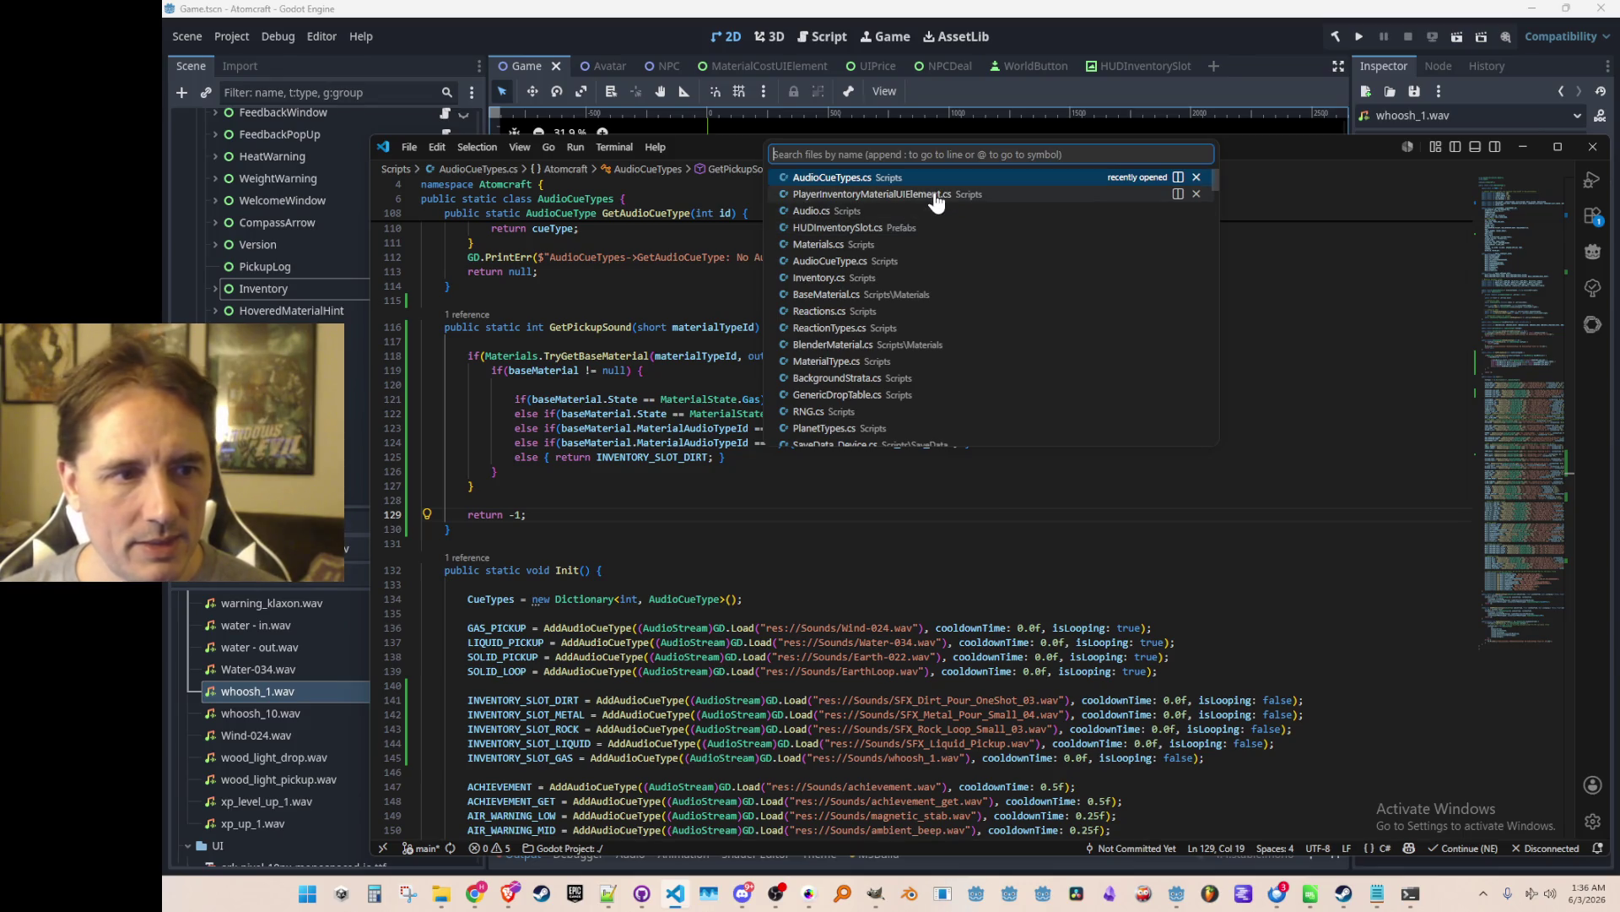
{"action": "left_click", "coordinate": [926, 227]}
{"action": "scroll", "coordinate": [1110, 591], "scroll_direction": "down", "scroll_amount": 10}
{"action": "mouse_move", "coordinate": [1522, 459]}
{"action": "left_mouse_down"}
{"action": "mouse_move", "coordinate": [1513, 523]}
{"action": "mouse_move", "coordinate": [1505, 247]}
{"action": "mouse_move", "coordinate": [1477, 560]}
{"action": "mouse_move", "coordinate": [1477, 483]}
{"action": "left_mouse_up"}
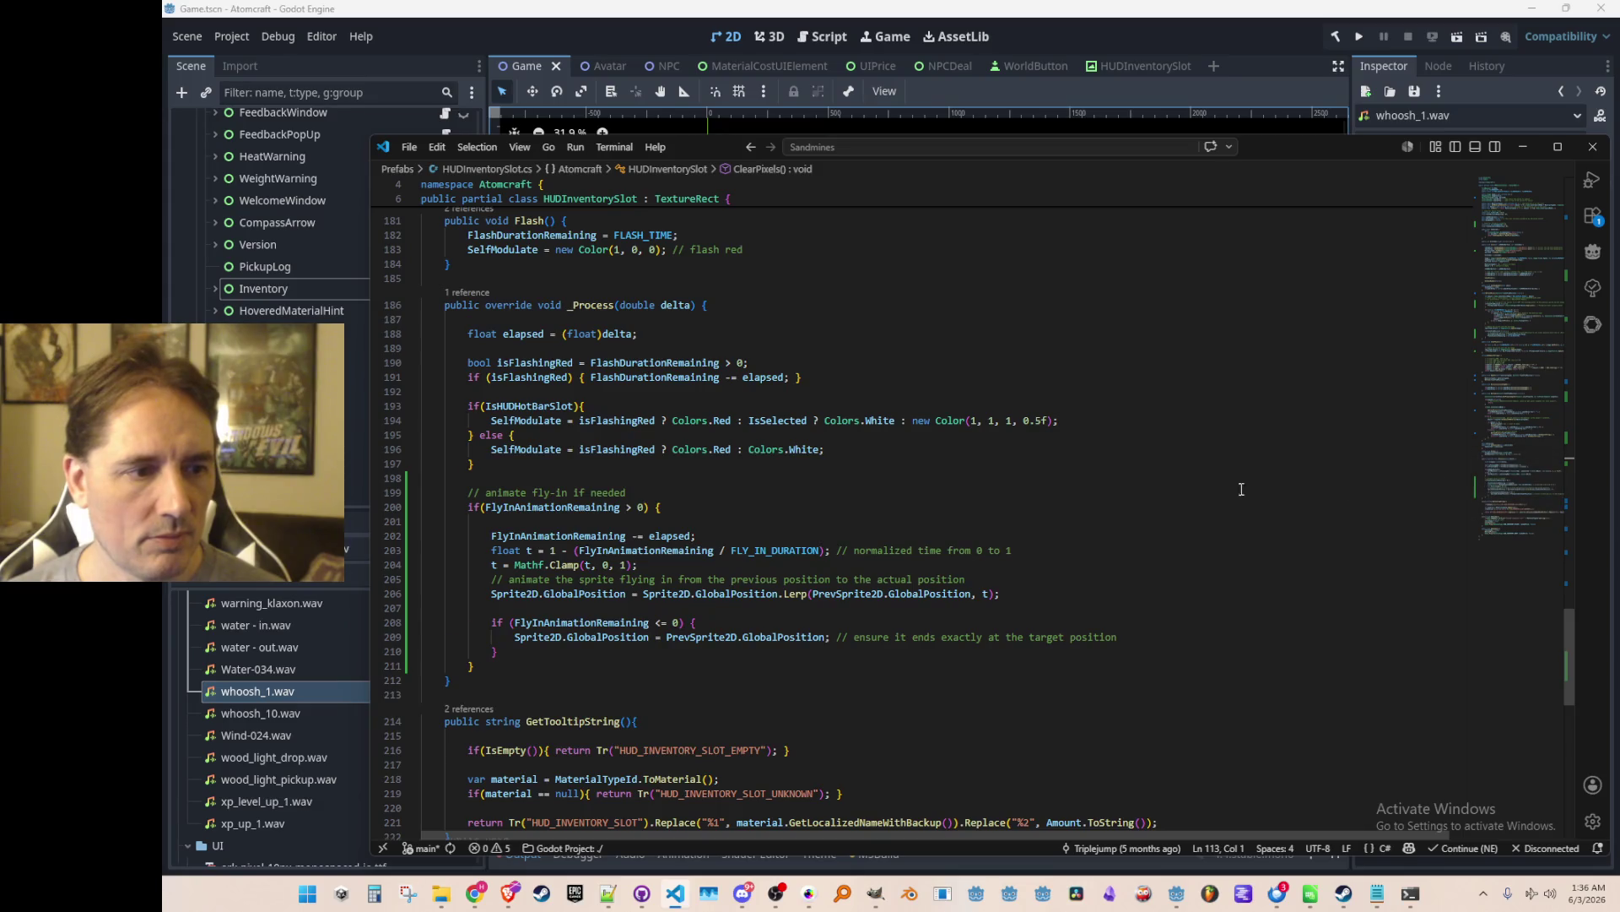
{"action": "scroll", "coordinate": [1241, 490], "scroll_direction": "down", "scroll_amount": 2}
Add PrevSprite2D.Hide() on a new line after the final-position line 209.
{"action": "left_click", "coordinate": [725, 565]}
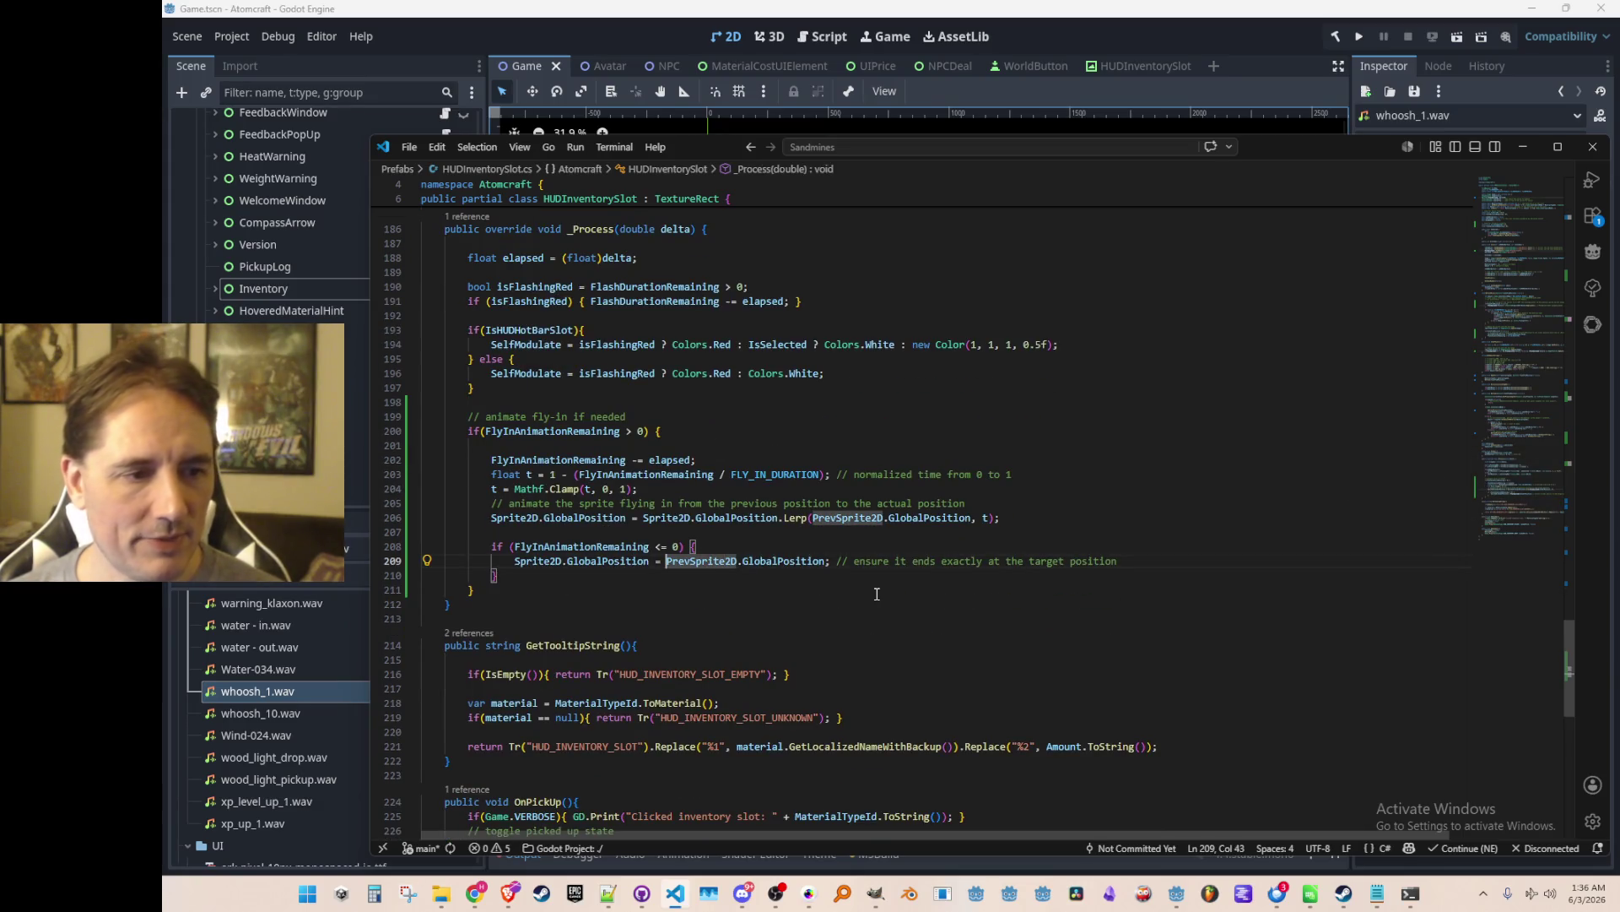
{"action": "key", "text": "End"}
{"action": "key", "text": "Return"}
{"action": "type", "text": "PrevSprite2D"}
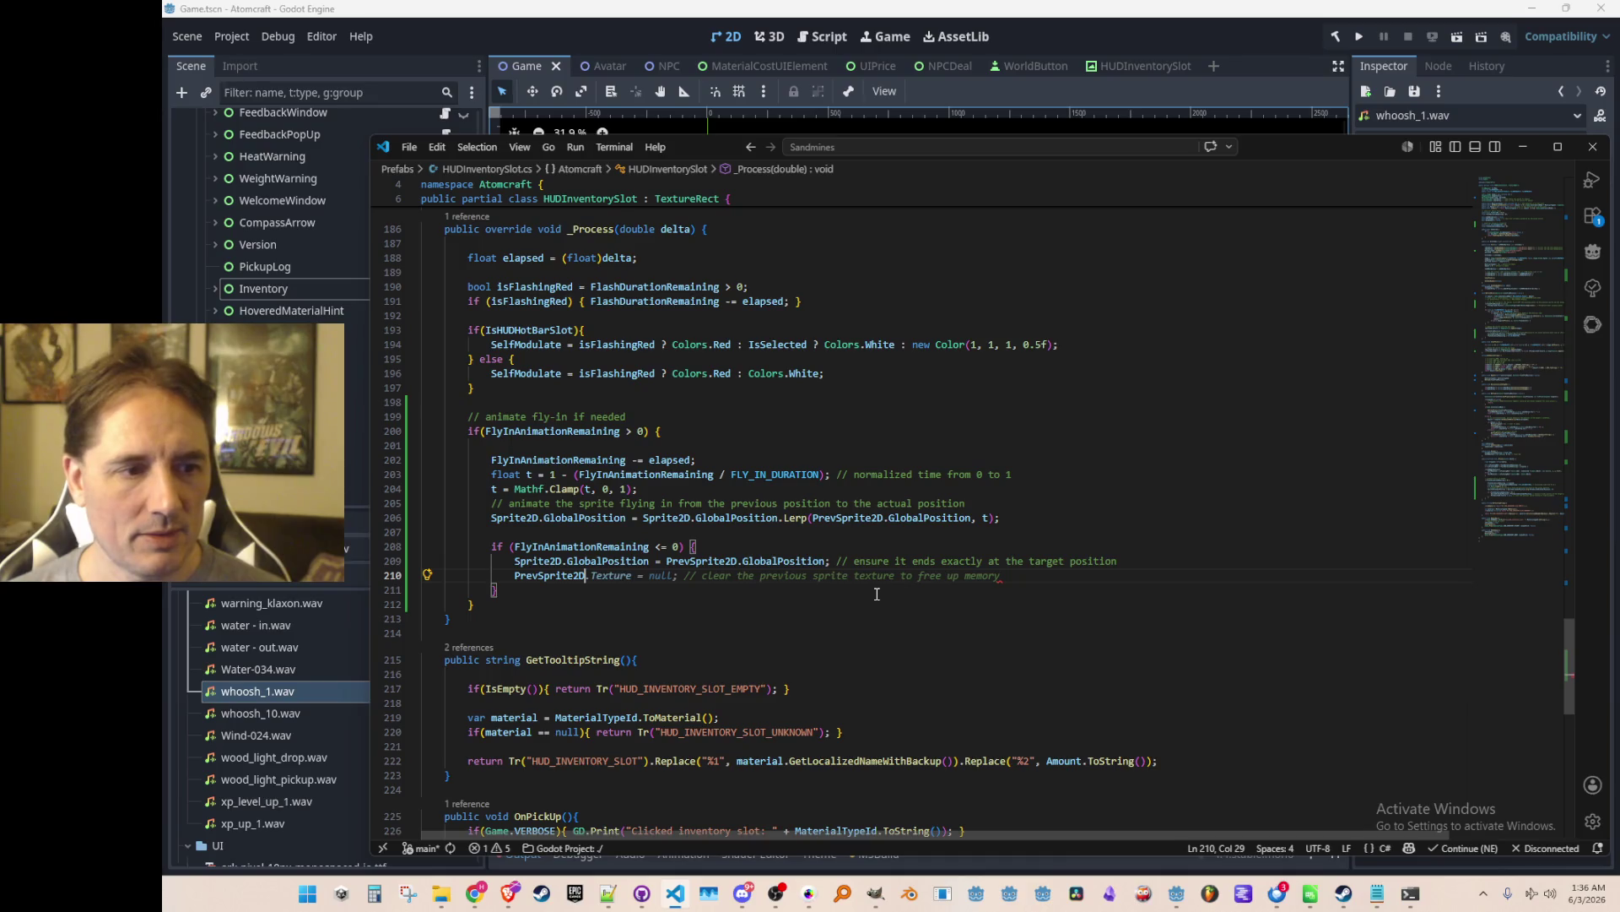
{"action": "type", "text": ".Hide();"}
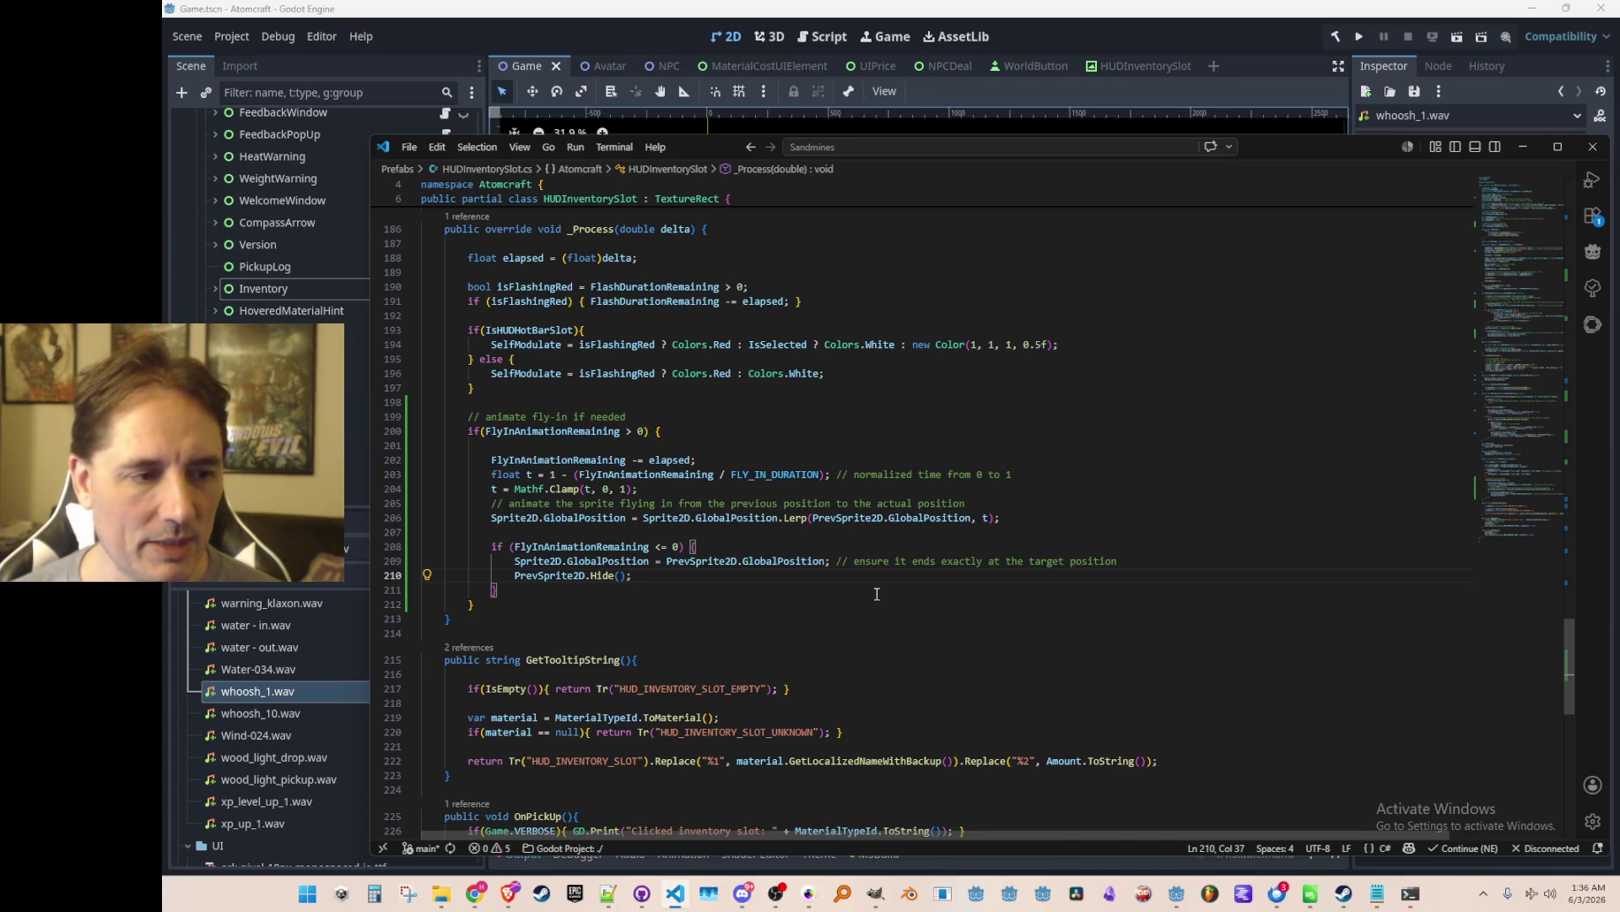
{"action": "key", "text": "Up"}
{"action": "key", "text": "Up"}
{"action": "key", "text": "Up"}
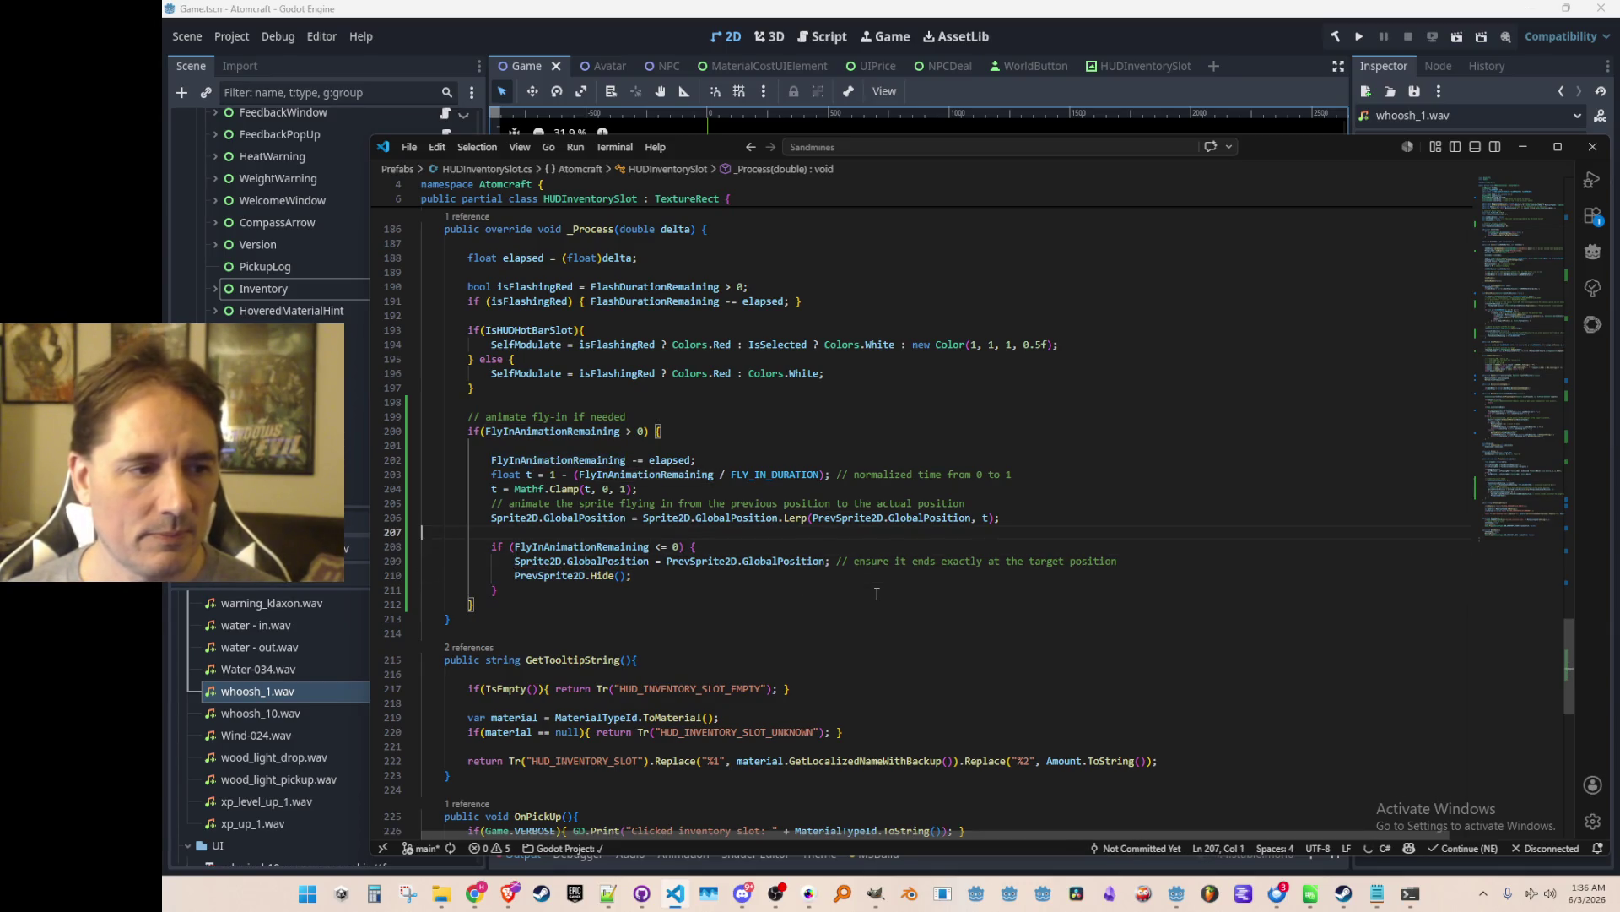
Jump to the RefreshPixels definition in HUDInventorySlot.cs.
{"action": "scroll", "coordinate": [877, 593], "scroll_direction": "up", "scroll_amount": 10}
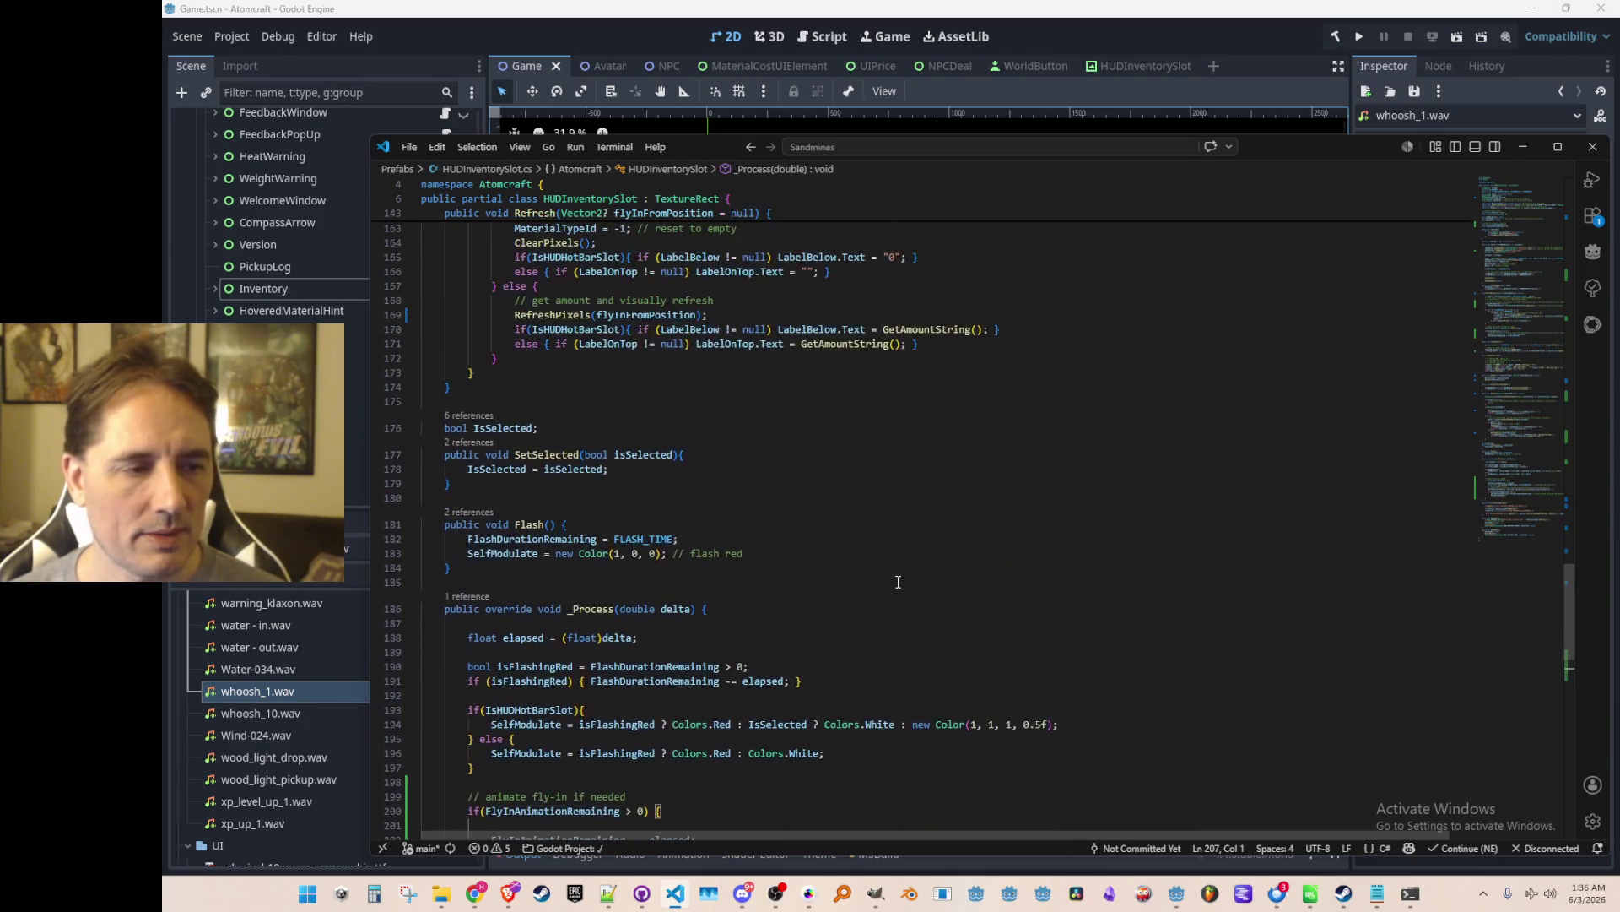
{"action": "scroll", "coordinate": [992, 590], "scroll_direction": "up", "scroll_amount": 3}
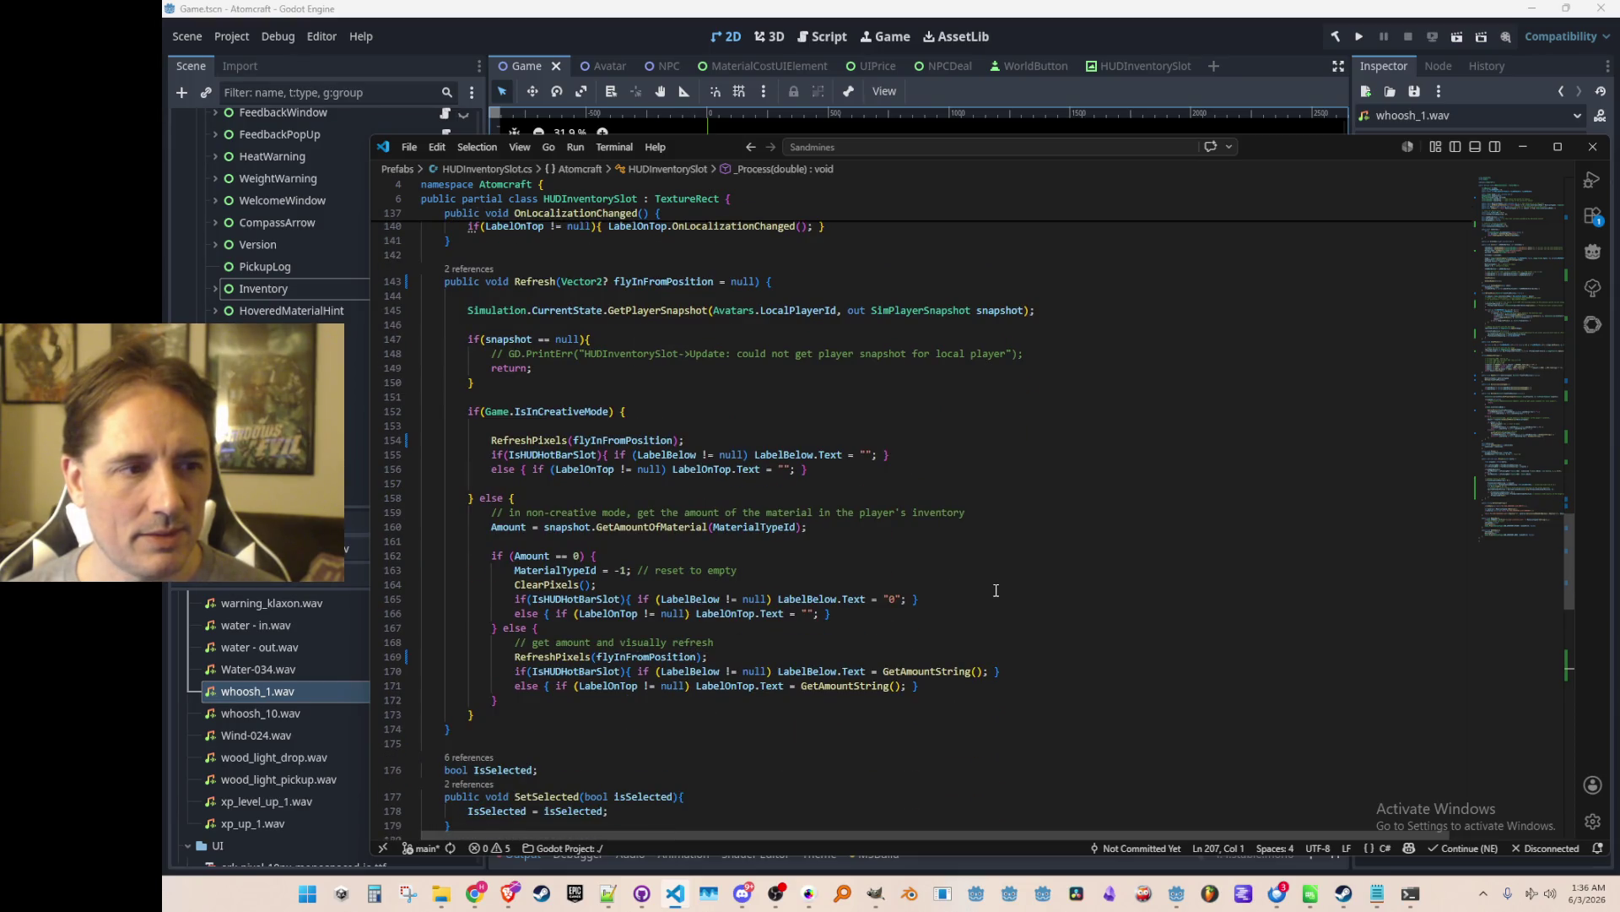
{"action": "scroll", "coordinate": [997, 590], "scroll_direction": "up", "scroll_amount": 1}
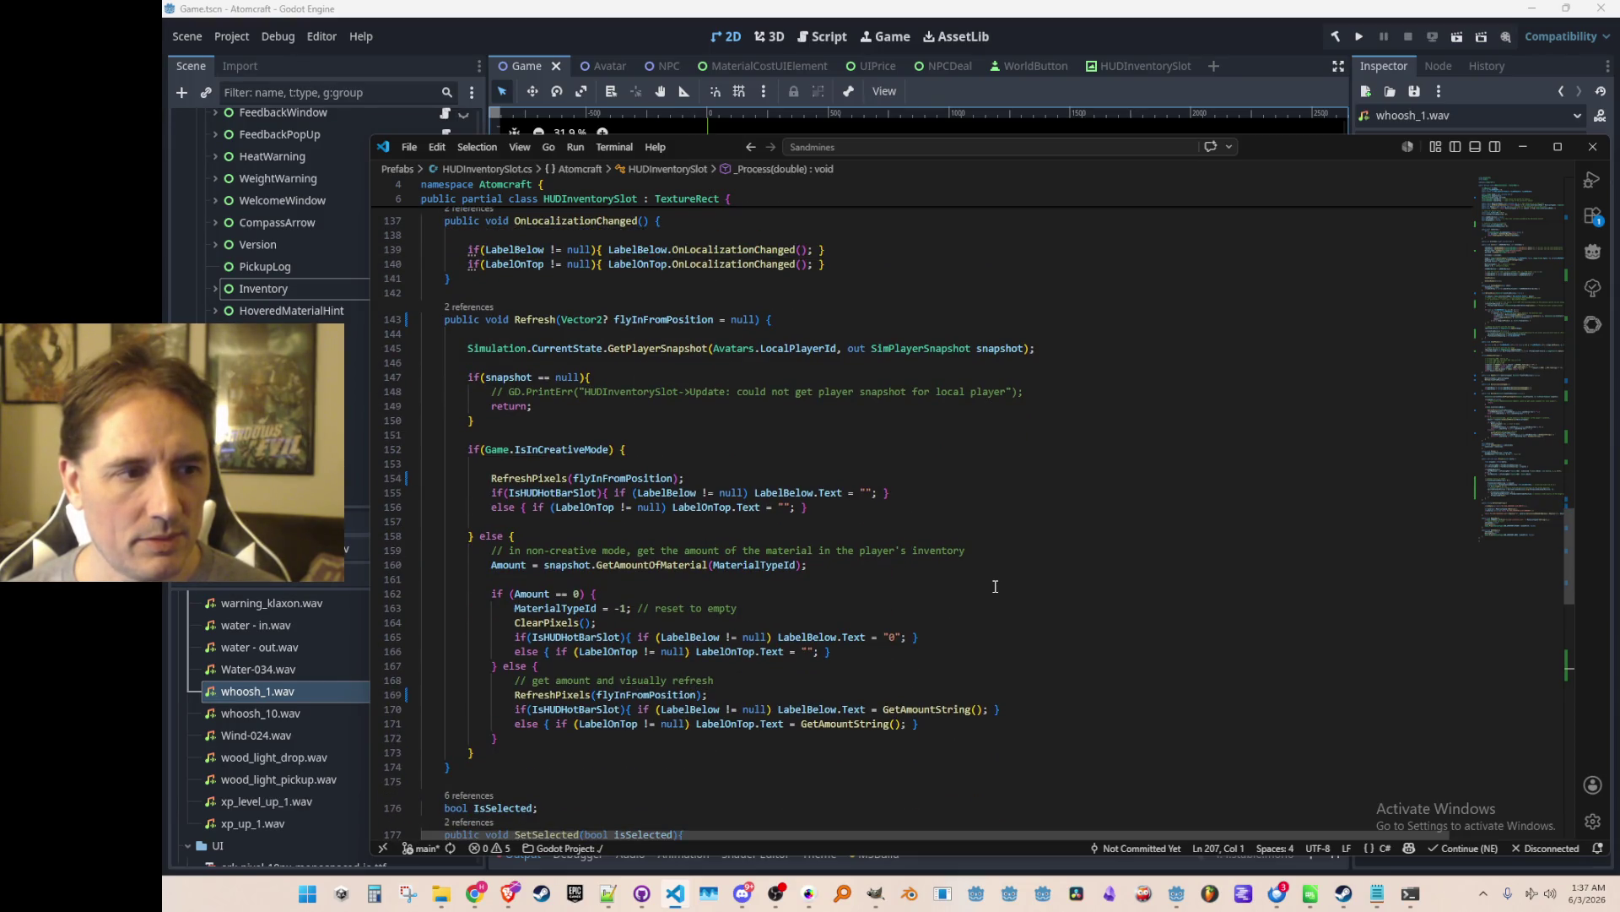
{"action": "scroll", "coordinate": [995, 586], "scroll_direction": "down", "scroll_amount": 5}
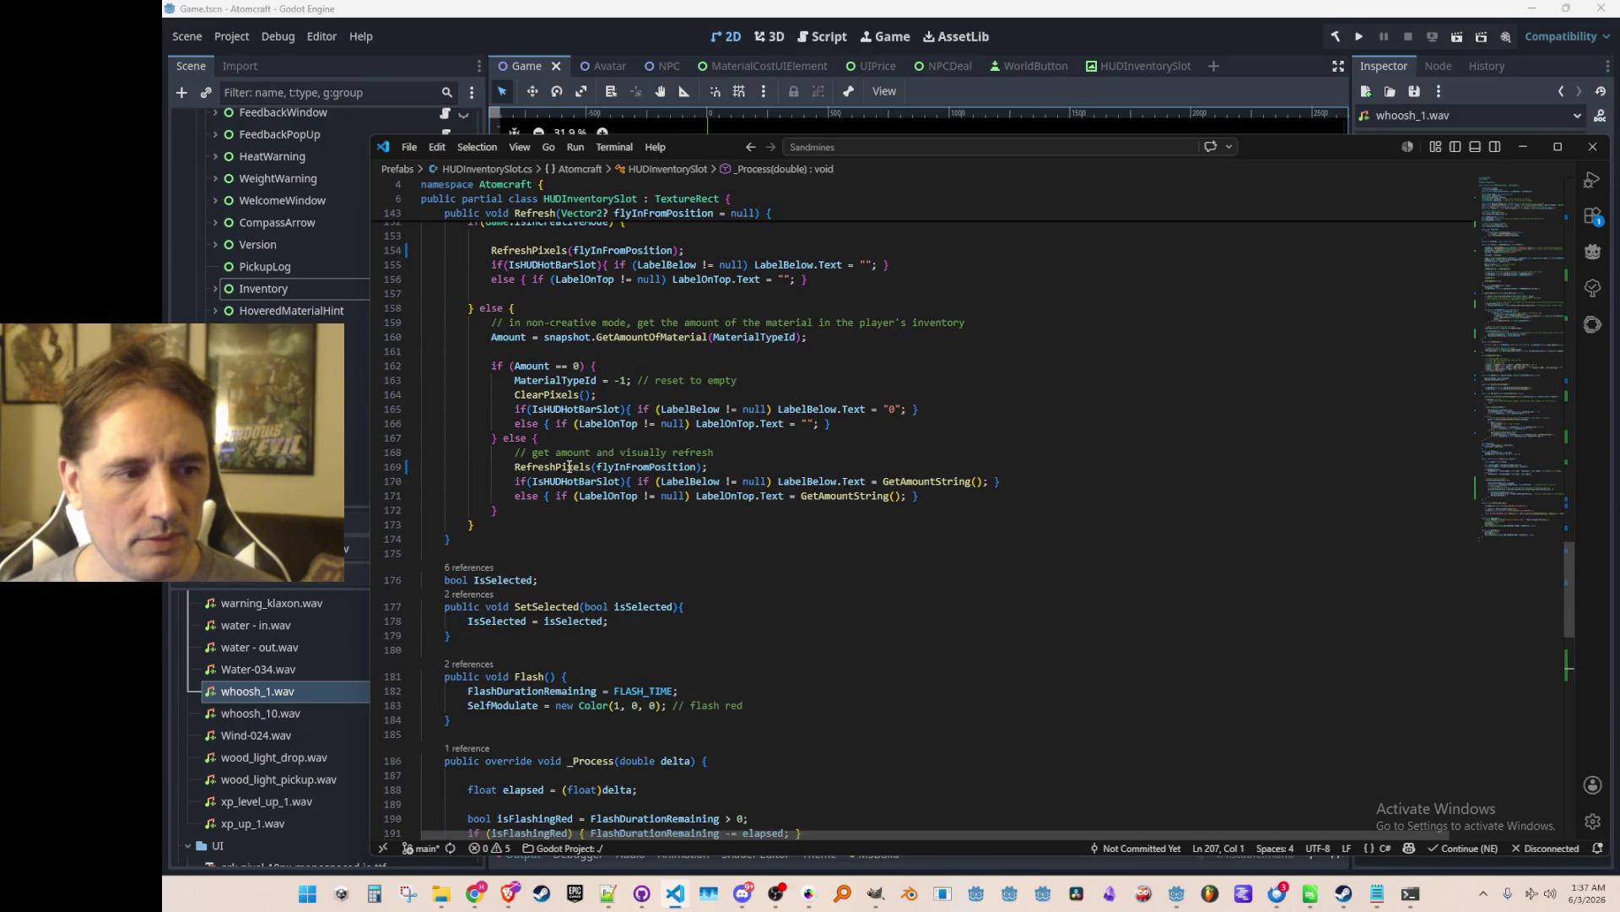
{"action": "left_click", "coordinate": [569, 466]}
{"action": "left_click", "coordinate": [570, 465], "text": "ctrl"}
{"action": "scroll", "coordinate": [819, 481], "scroll_direction": "down", "scroll_amount": 1}
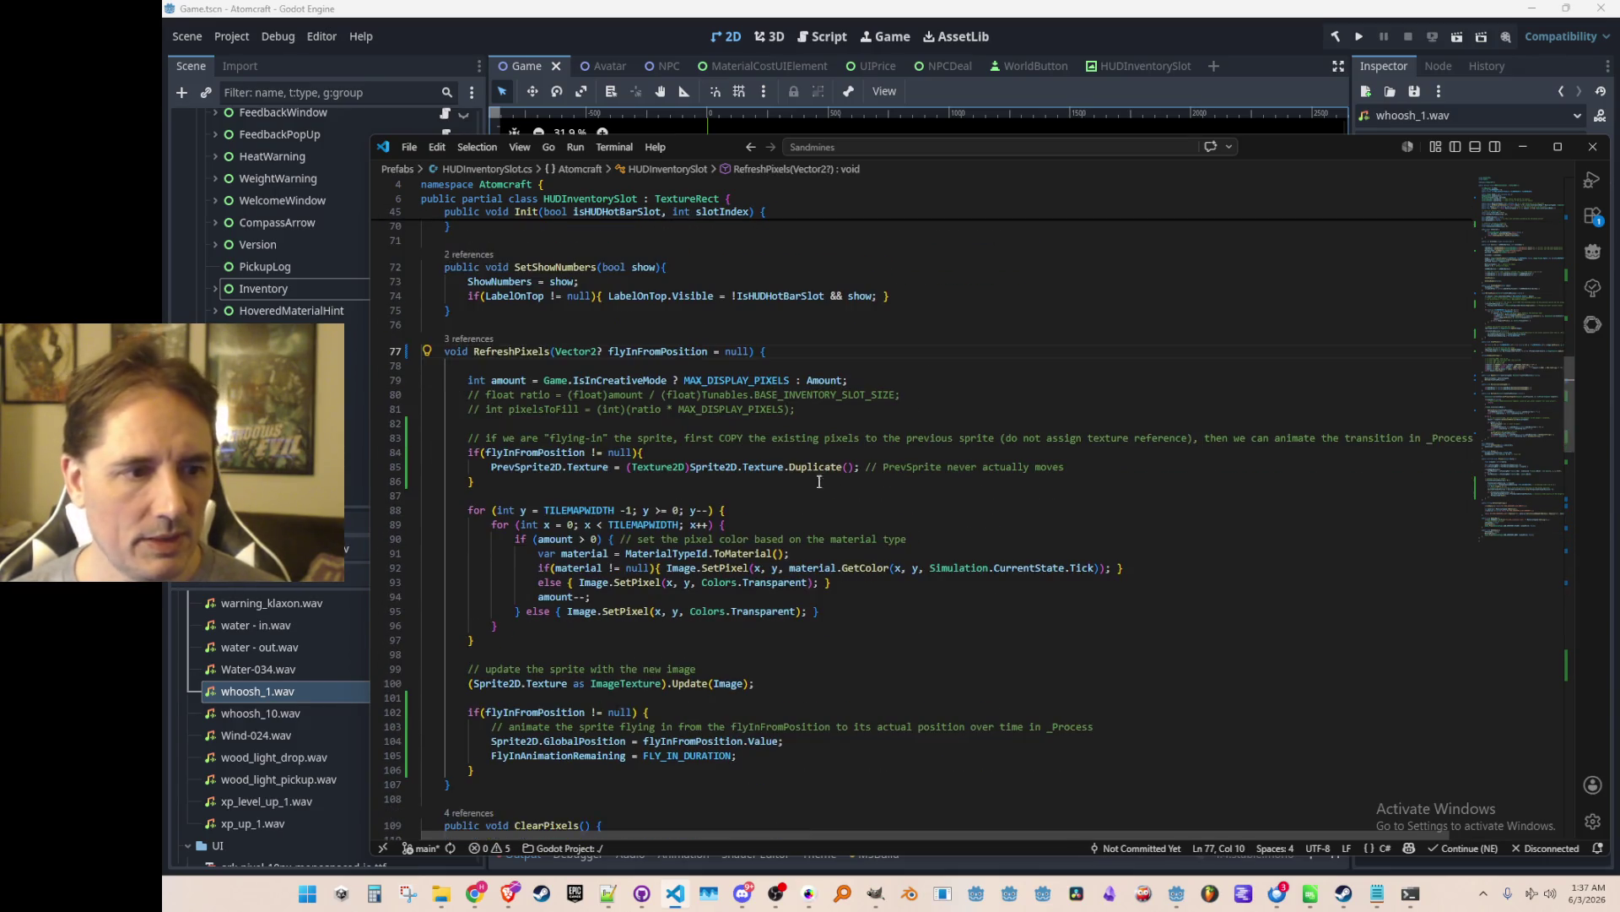
Add PrevSprite2D.Show() after the texture duplicate line, then return to Godot.
{"action": "left_click", "coordinate": [823, 466]}
{"action": "key", "text": "Return"}
{"action": "type", "text": "PrevSprite2D.Hide();"}
{"action": "key", "text": "BackSpace"}
{"action": "key", "text": "BackSpace"}
{"action": "key", "text": "BackSpace"}
{"action": "type", "text": "Show();"}
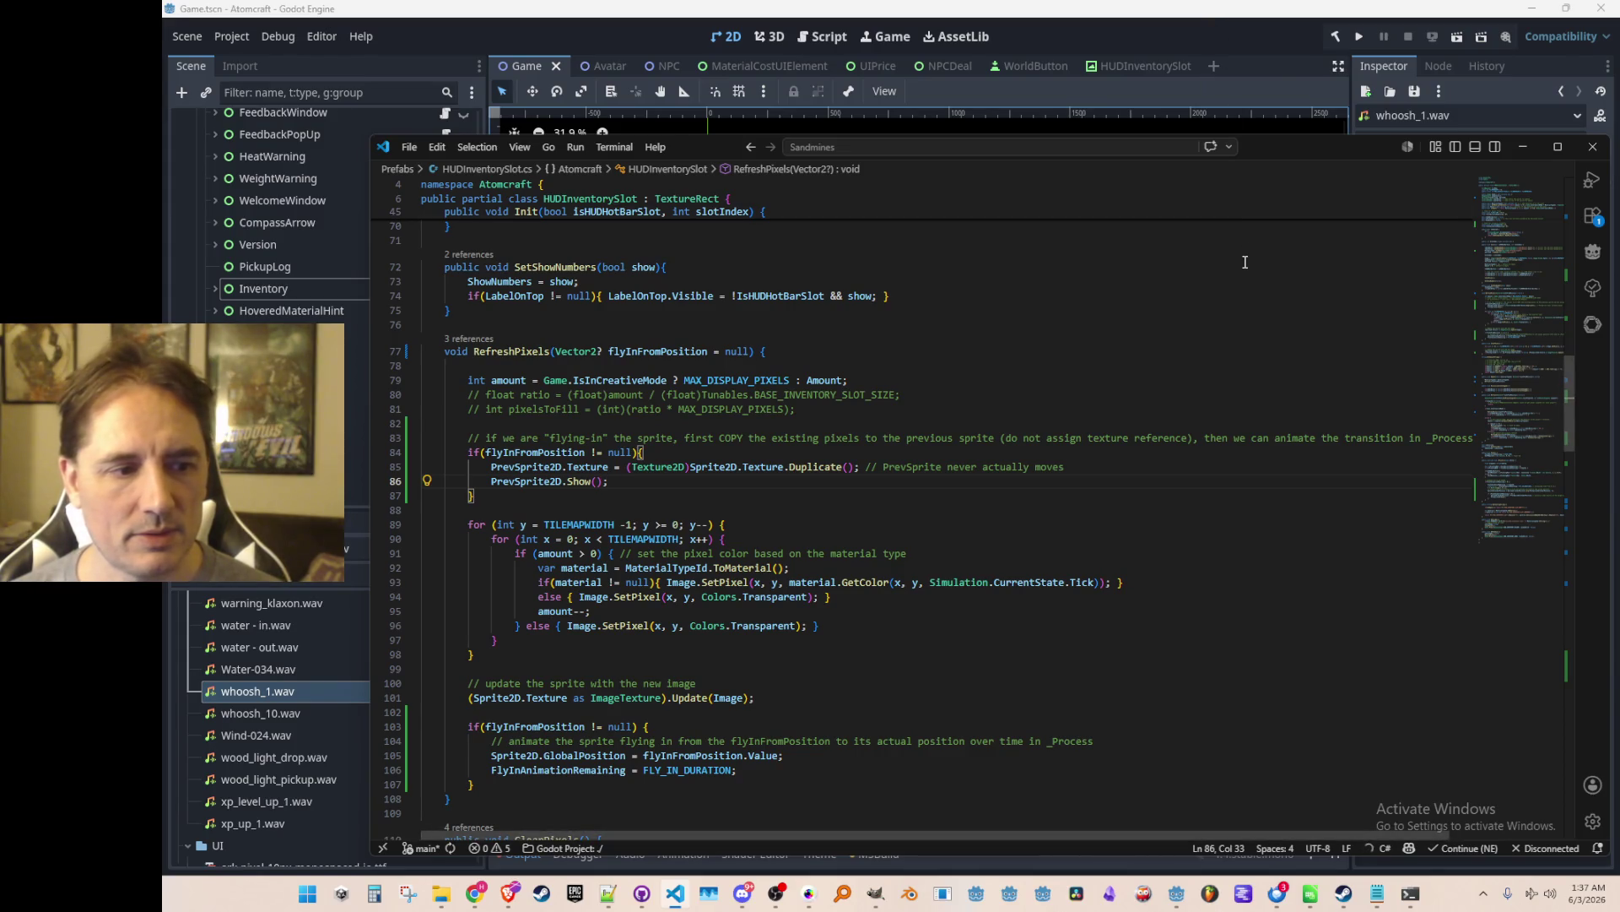
{"action": "left_click", "coordinate": [1266, 55]}
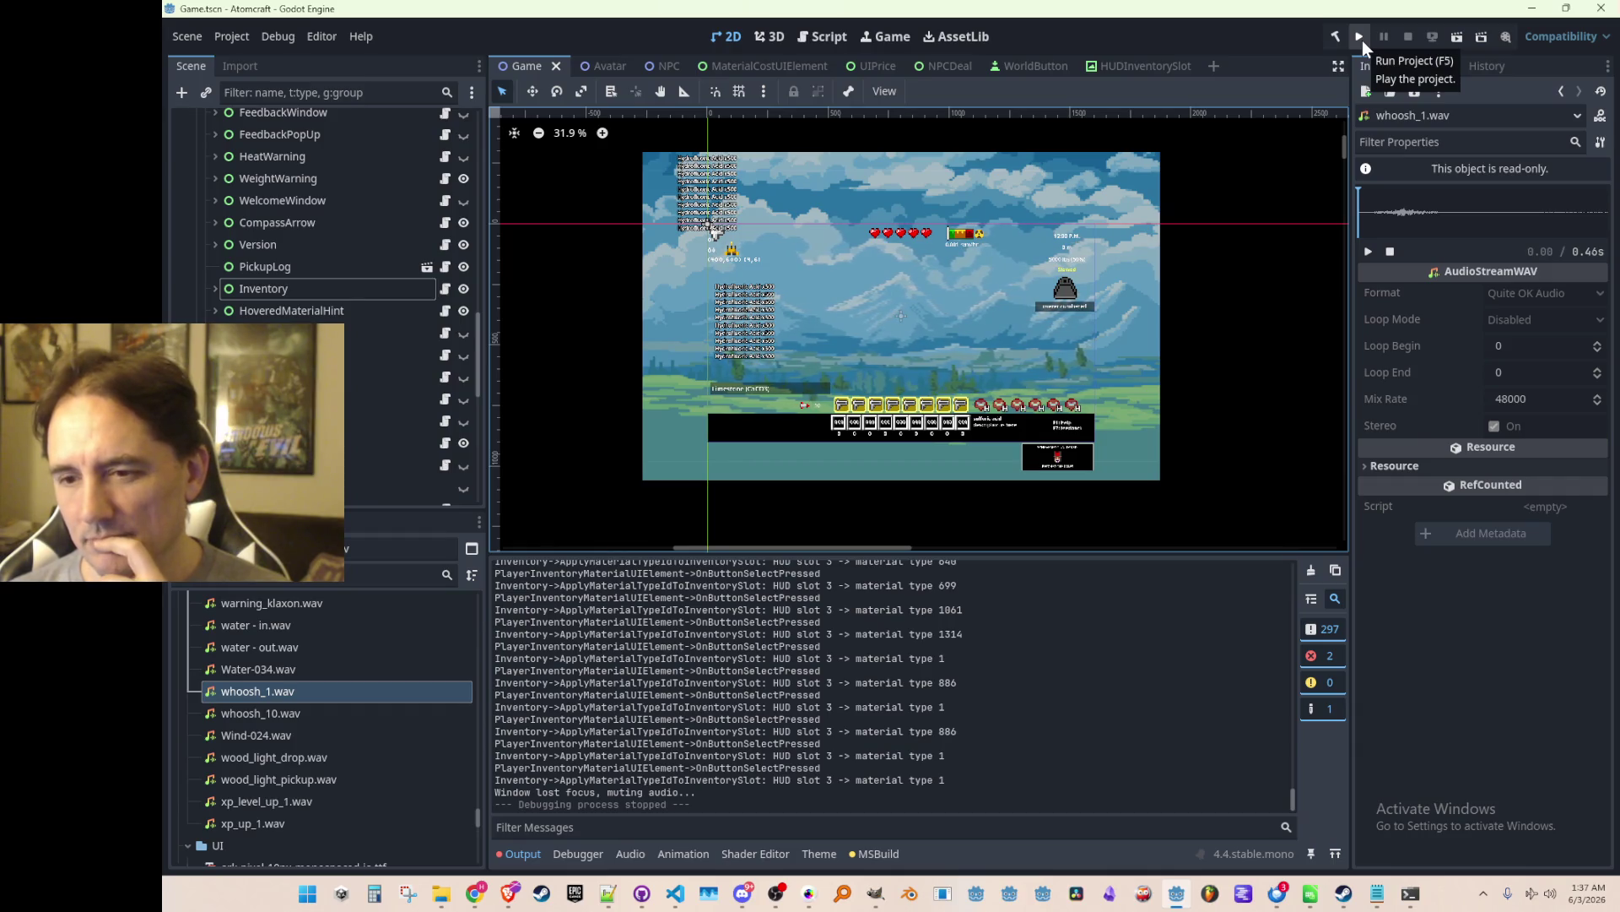
Open PlayerInventoryMaterialUIElement.cs and AudioCueTypes.cs via quick file search.
{"action": "left_click", "coordinate": [669, 897]}
{"action": "key", "text": "ctrl+p"}
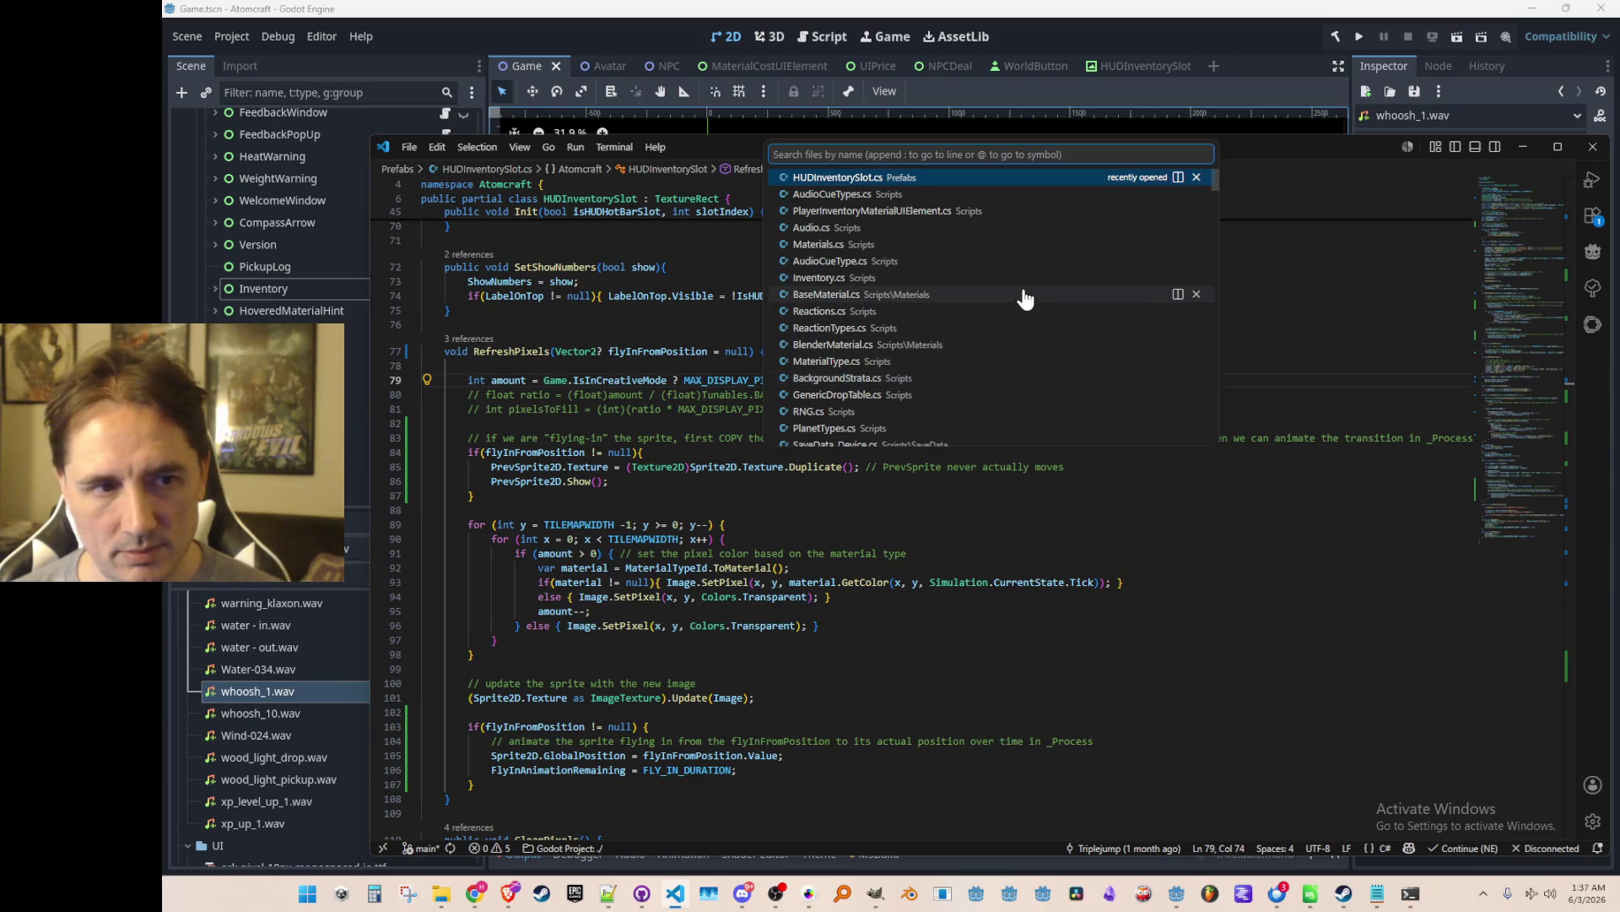
{"action": "left_click", "coordinate": [906, 212]}
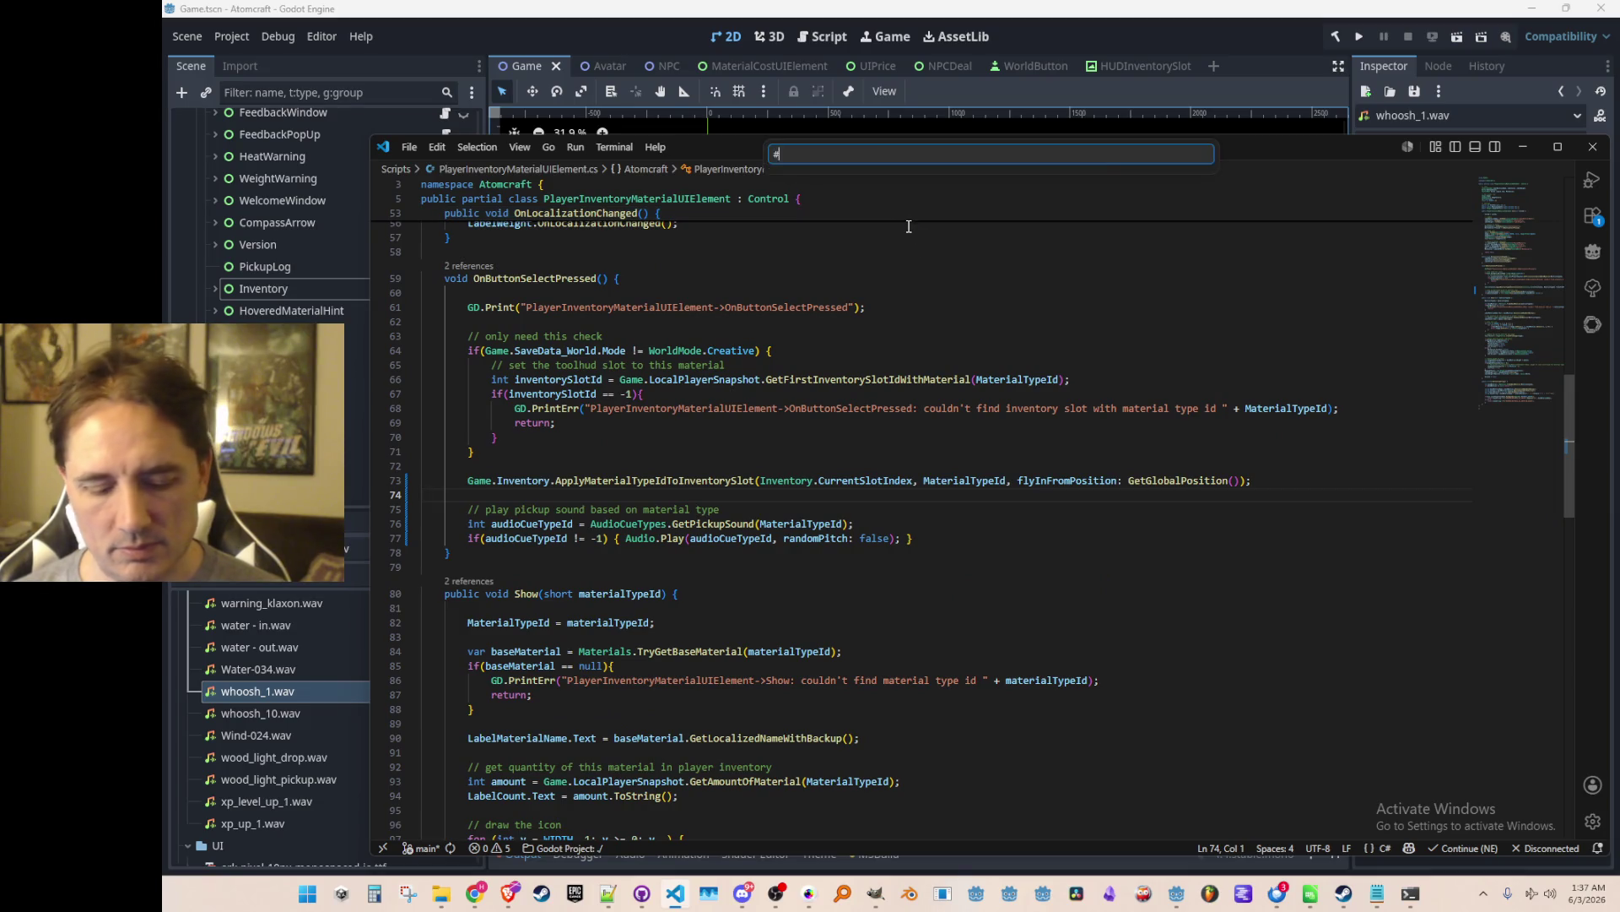
{"action": "key", "text": "ctrl+p"}
{"action": "type", "text": "AudioCueTypes"}
{"action": "key", "text": "Return"}
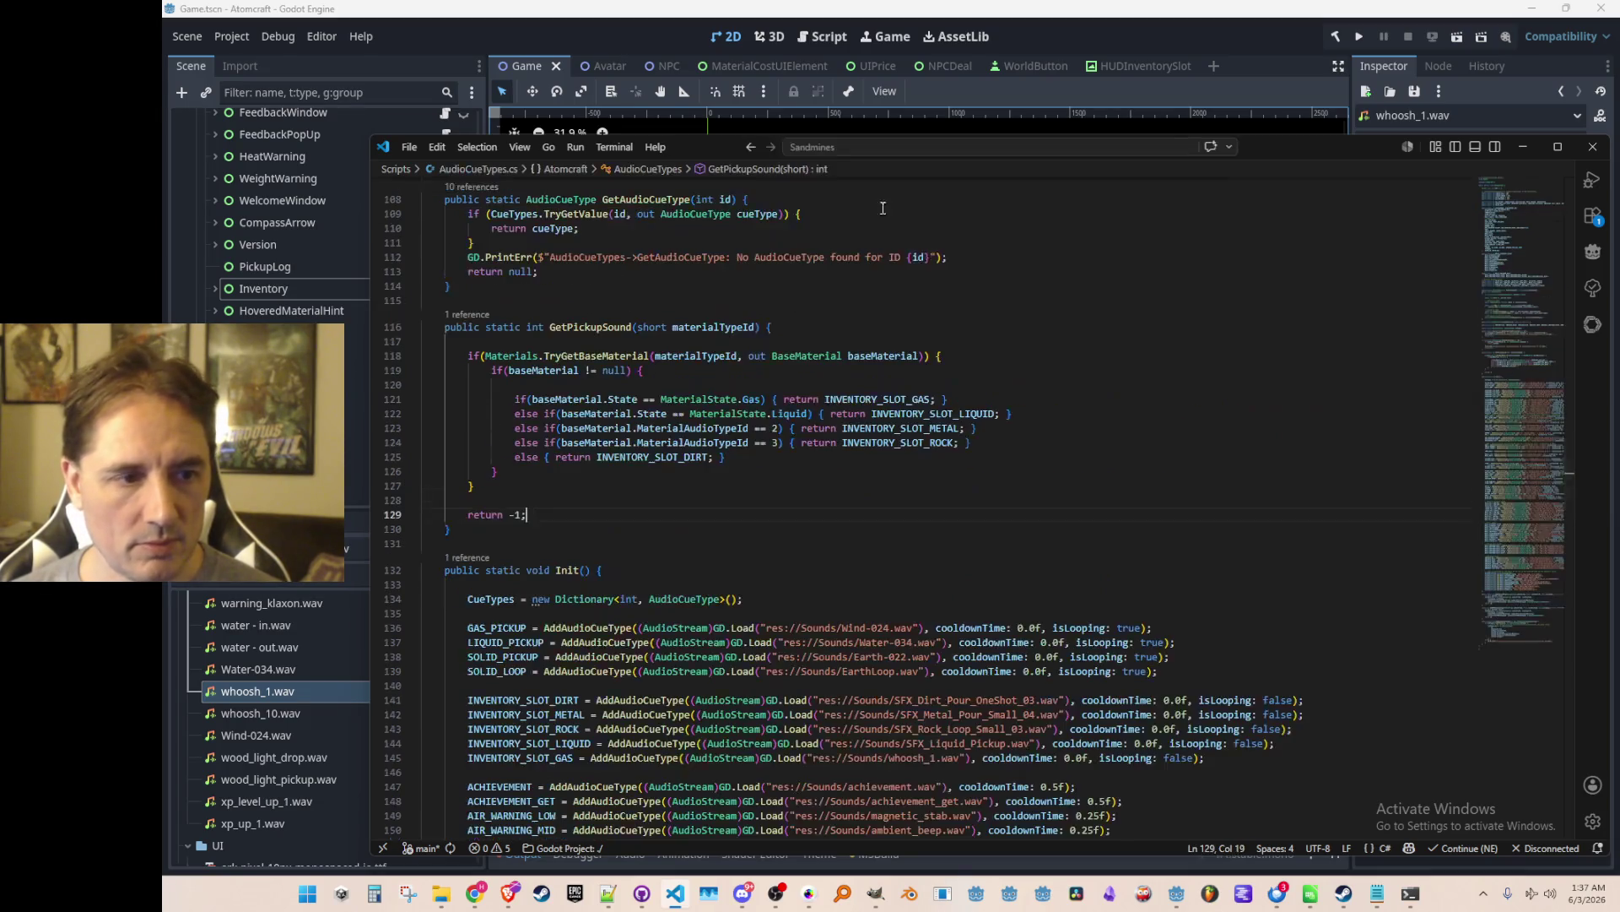
Inspect the AddAudioCueType definition, then navigate back to OnButtonSelectPressed's pickup sound code.
{"action": "scroll", "coordinate": [1002, 424], "scroll_direction": "down", "scroll_amount": 5}
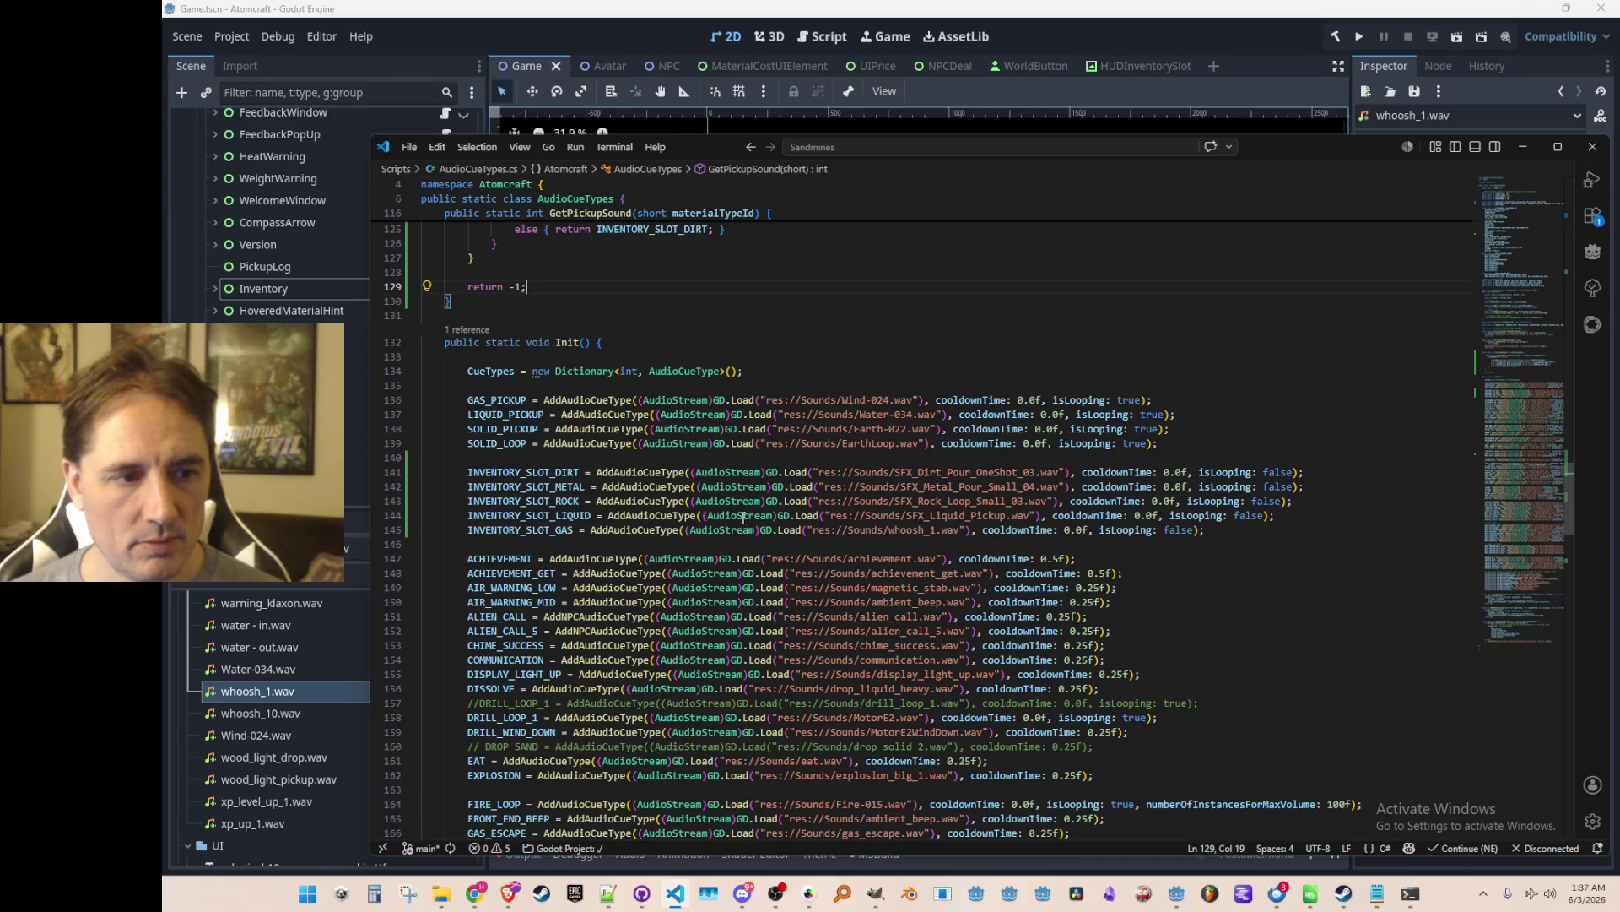
{"action": "left_click", "coordinate": [665, 472], "text": "ctrl"}
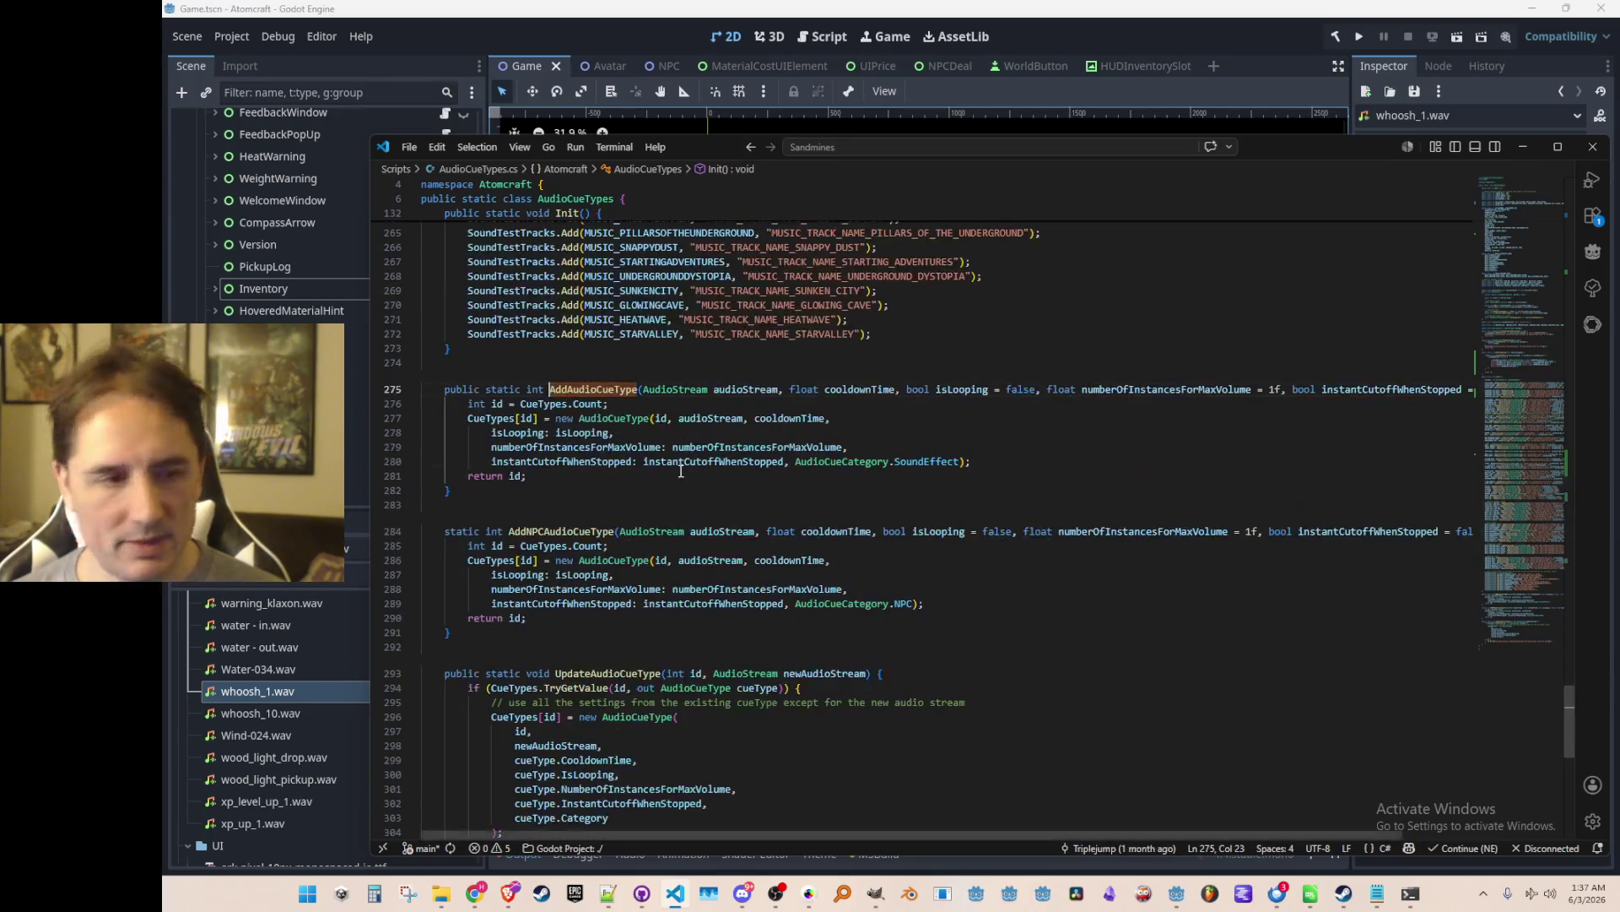
{"action": "key", "text": "End"}
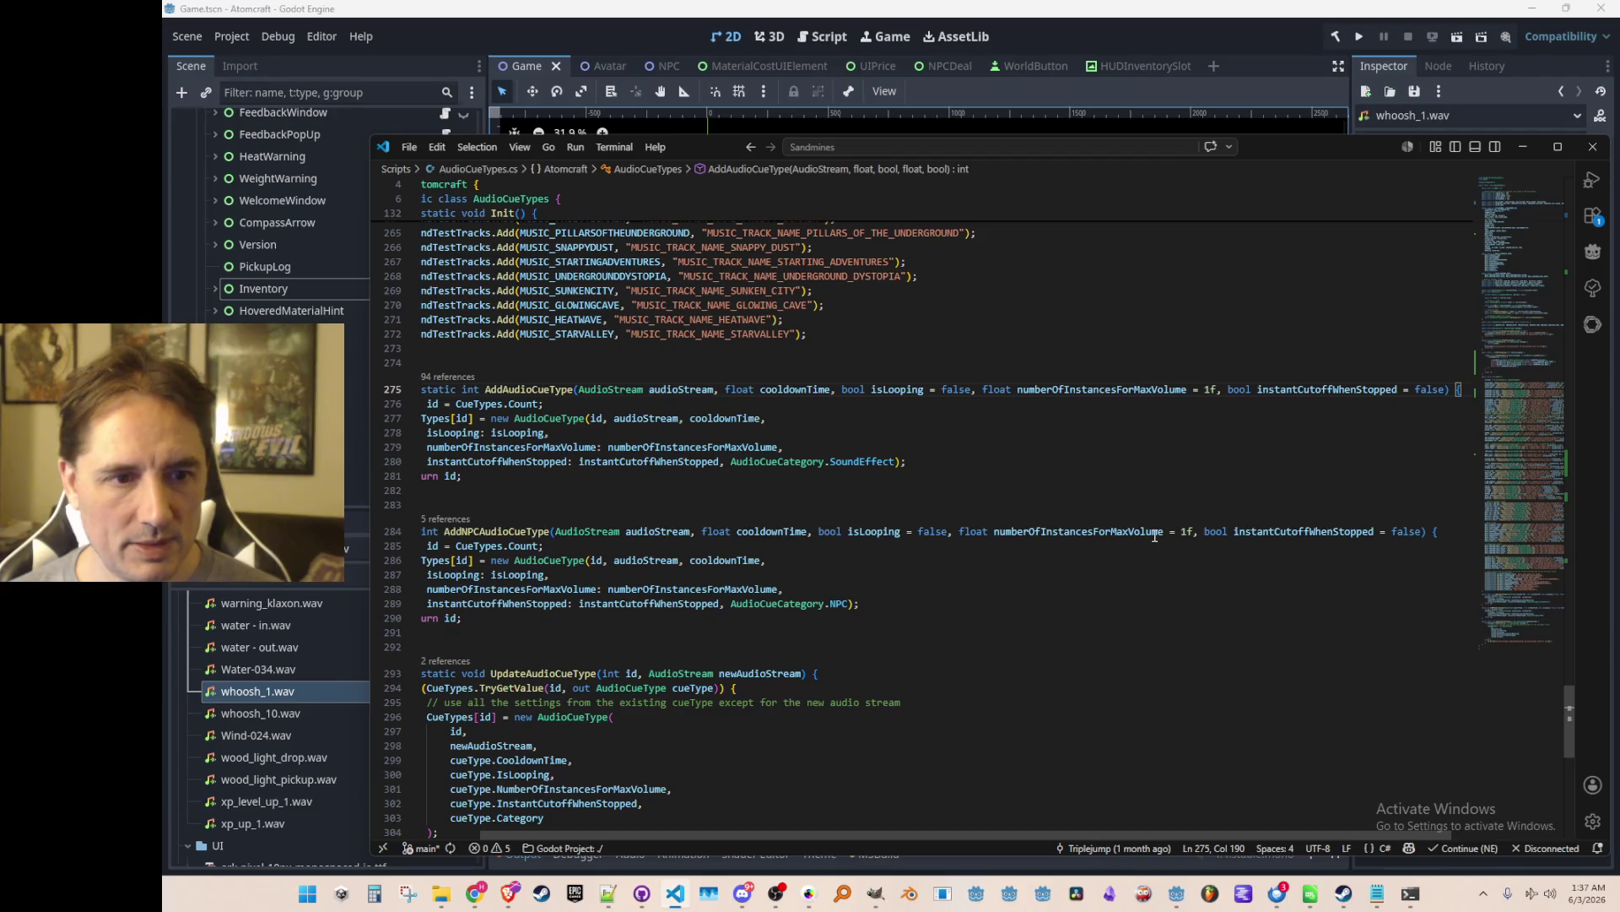
{"action": "key", "text": "Home"}
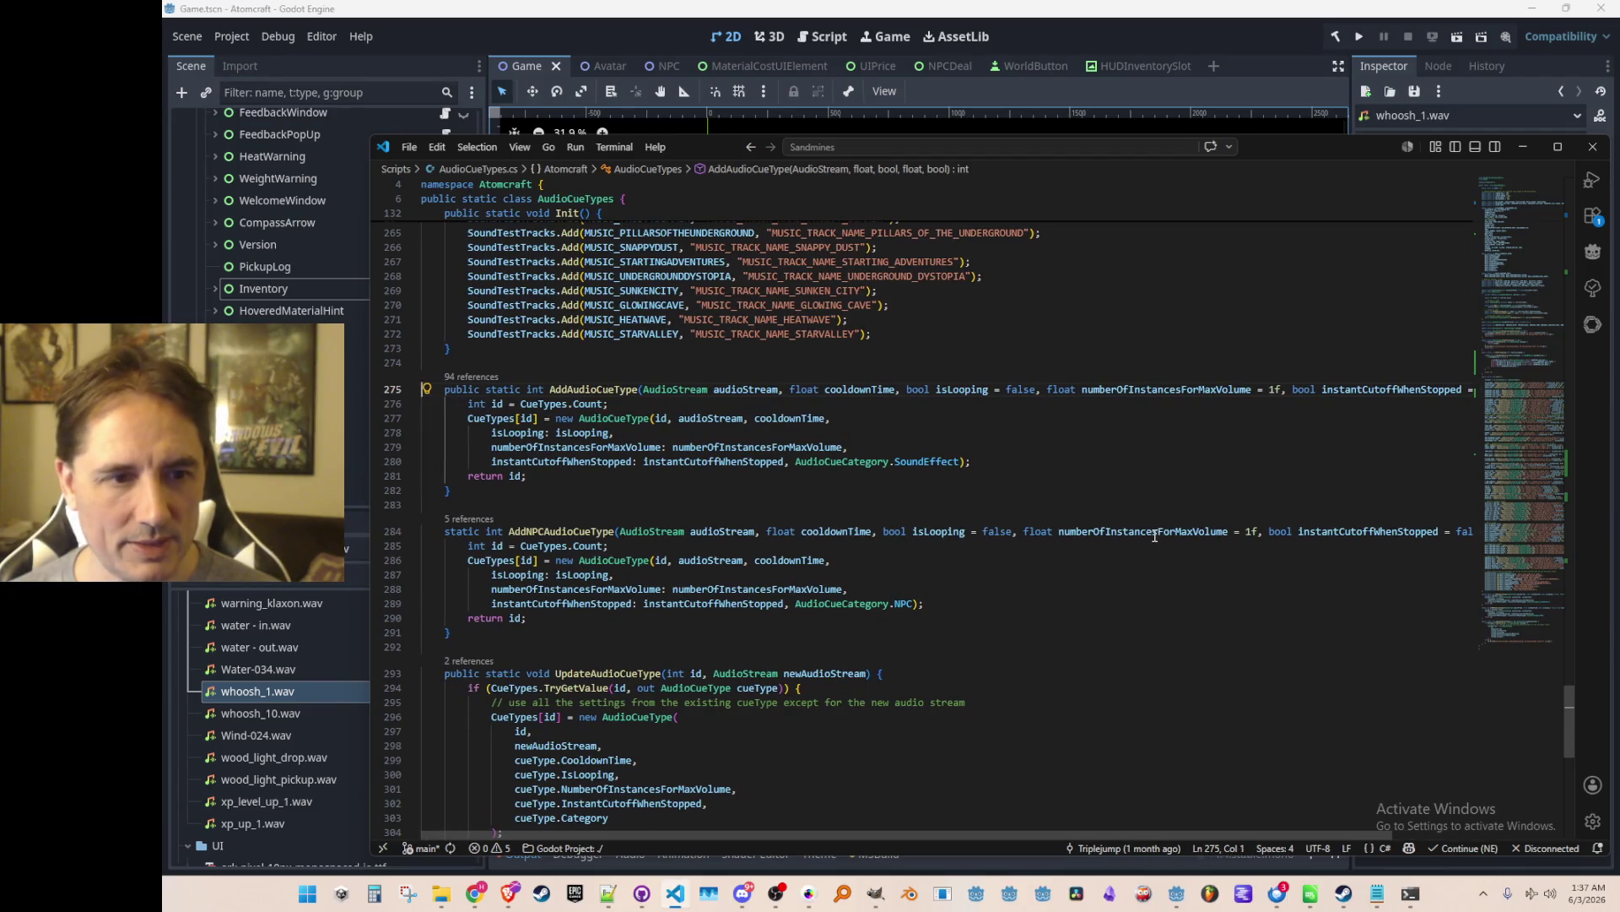
{"action": "key", "text": "alt+Left"}
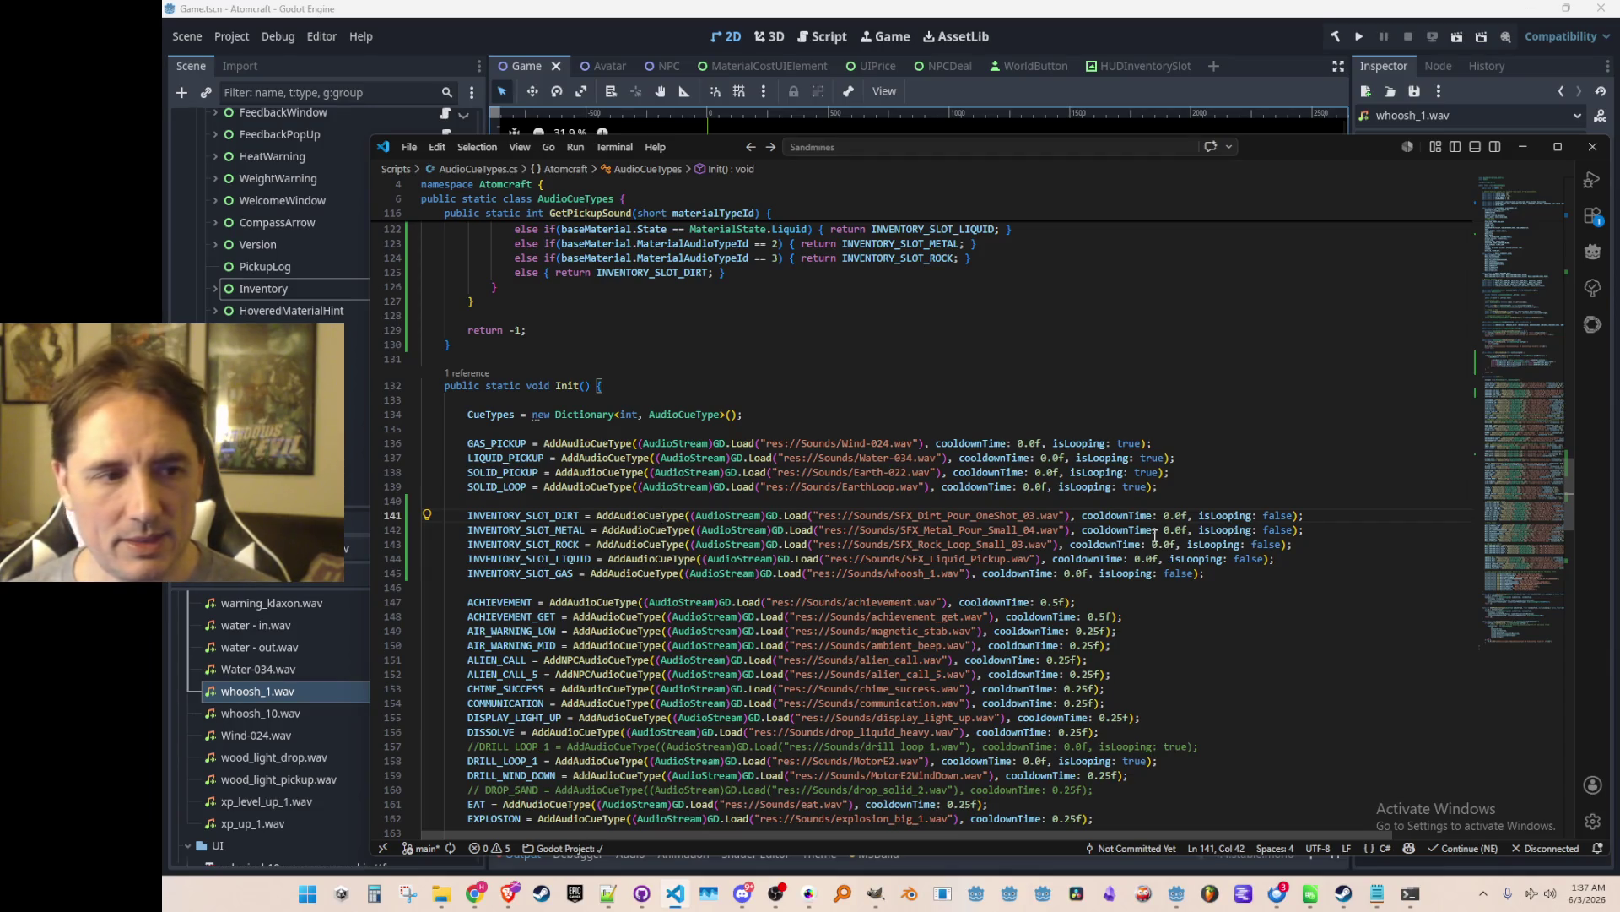
{"action": "key", "text": "alt+Left"}
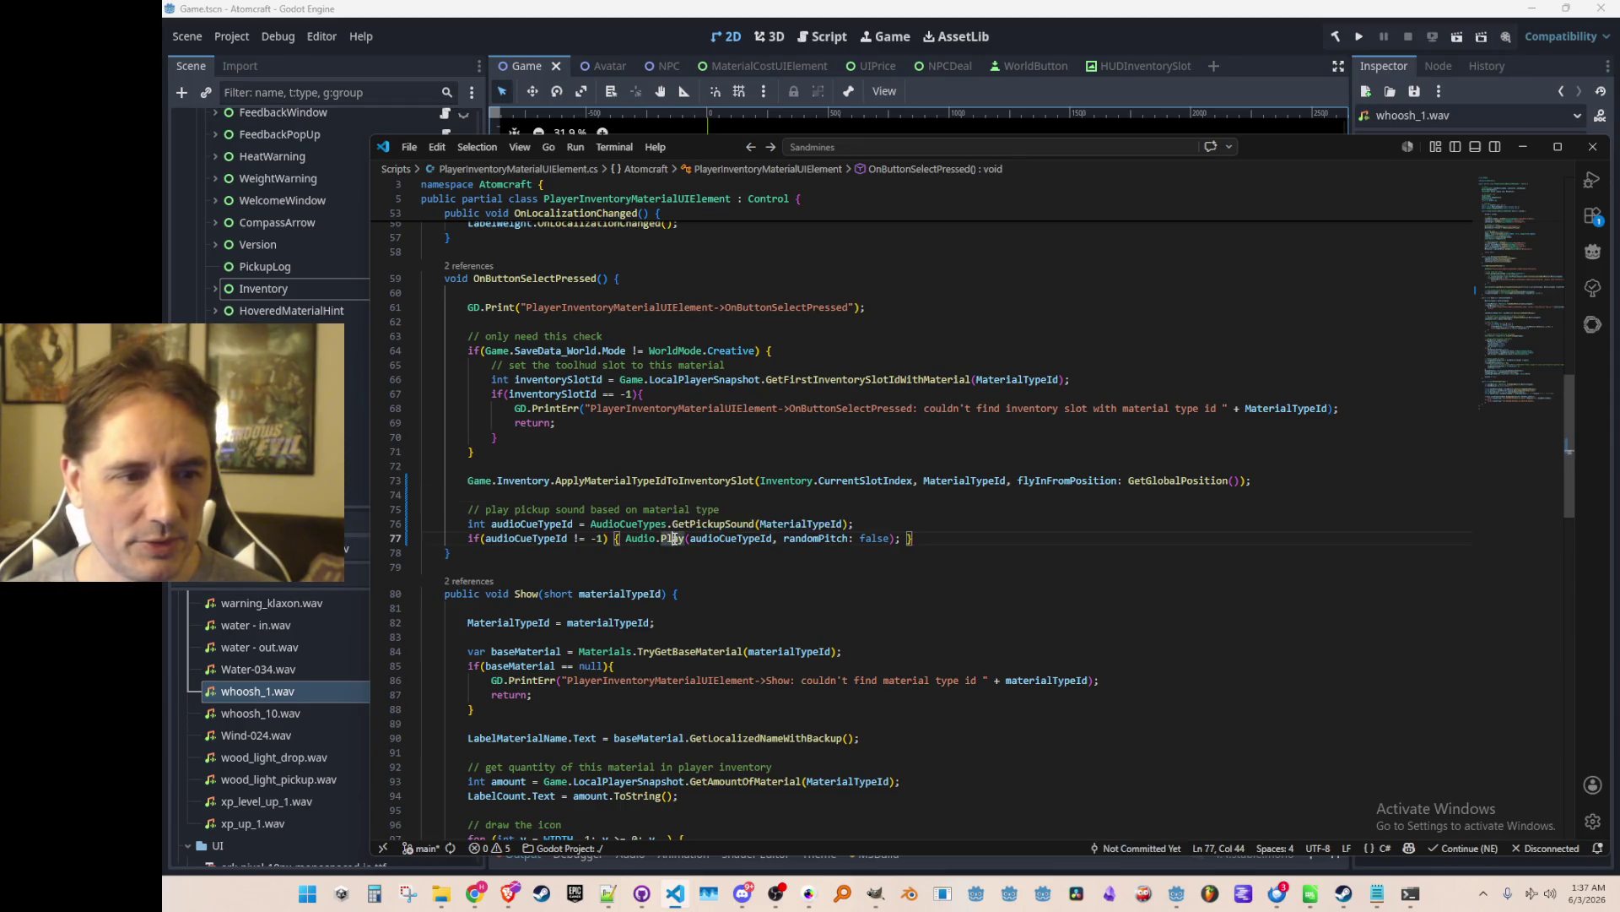
Add customPitchScale: -1 and allowDuplicates: true to the Audio.Play call on line 77.
{"action": "left_click", "coordinate": [704, 538]}
{"action": "key", "text": "ctrl+Right"}
{"action": "key", "text": "ctrl+Right"}
{"action": "key", "text": "ctrl+Right"}
{"action": "type", "text": ", "}
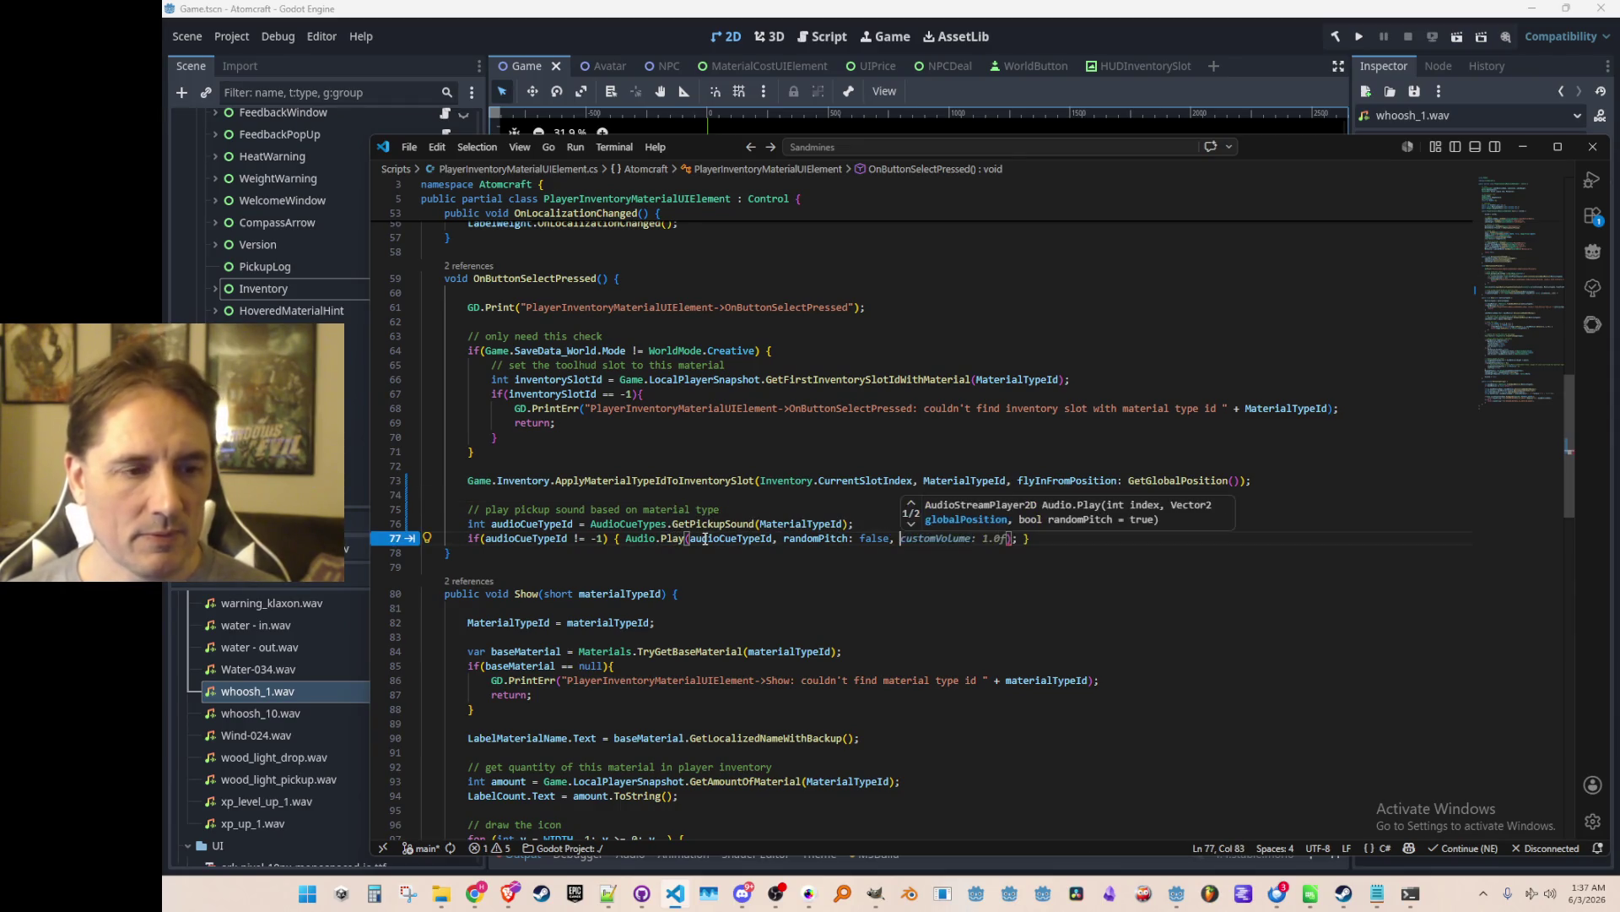
{"action": "type", "text": "custom"}
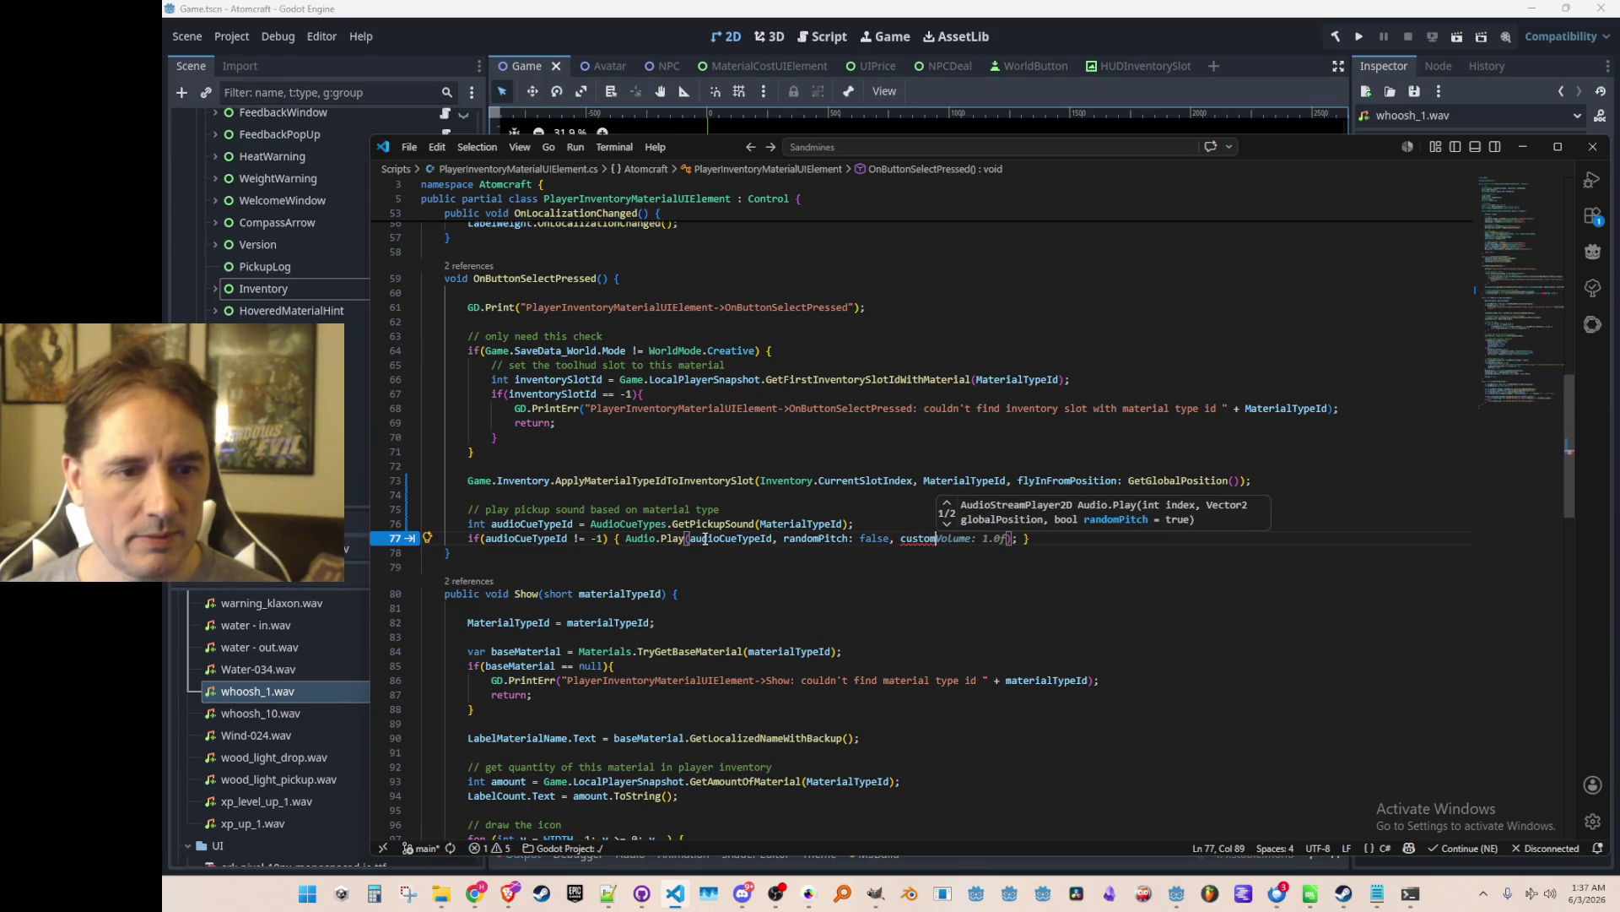
{"action": "type", "text": "PitchScale"}
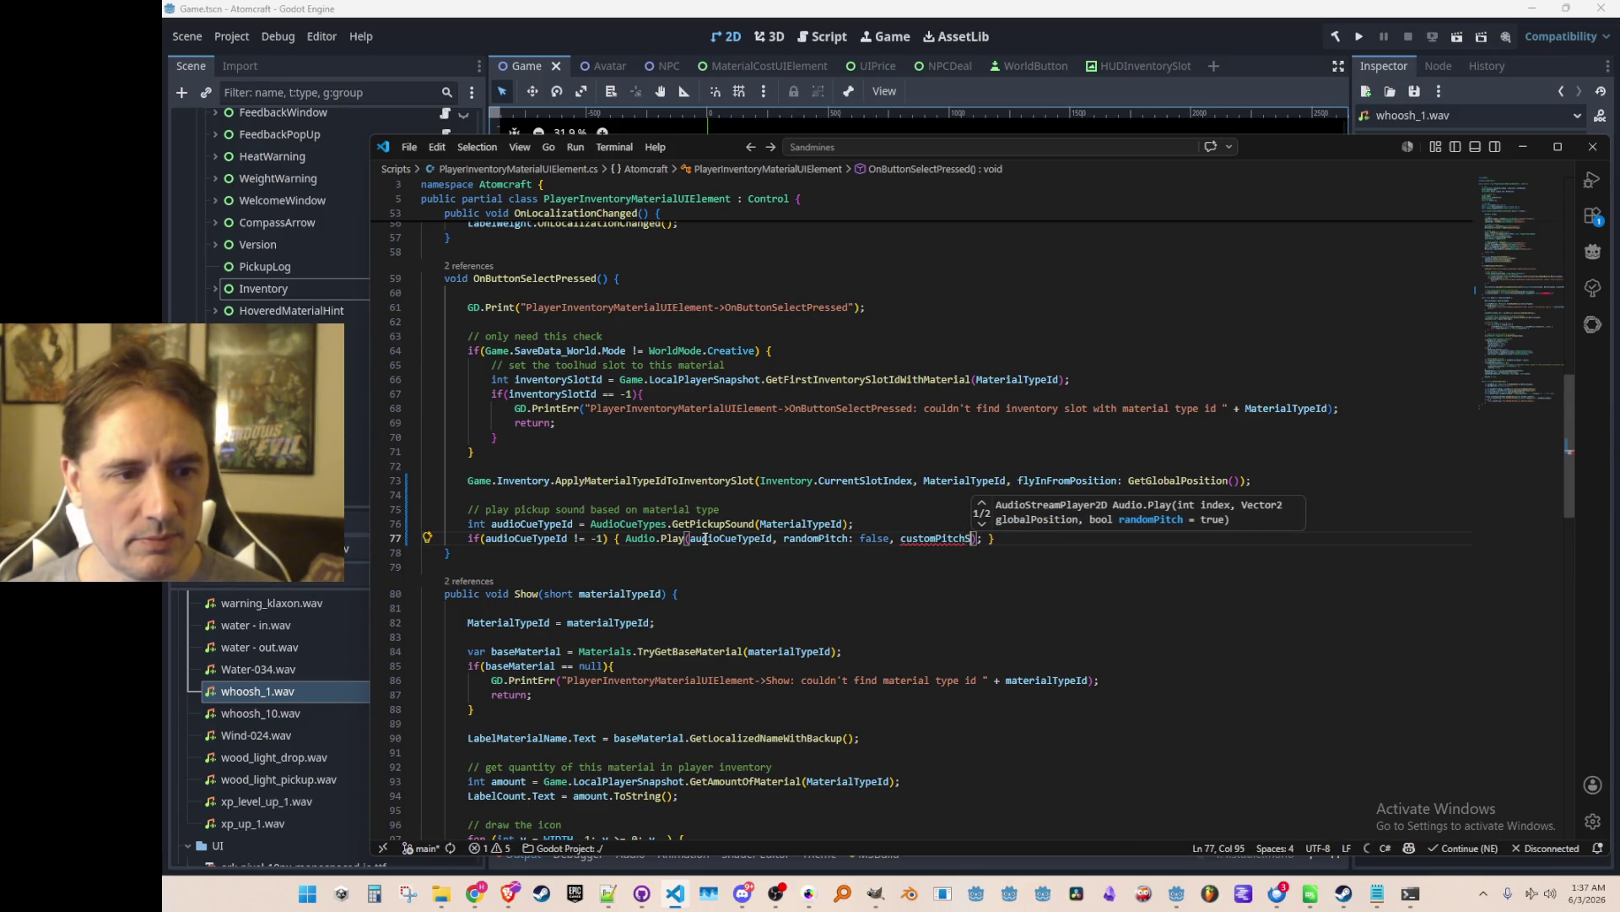
{"action": "type", "text": " = "}
{"action": "type", "text": "false,"}
{"action": "key", "text": "Left"}
{"action": "key", "text": "Left"}
{"action": "key", "text": "ctrl+shift+Left"}
{"action": "type", "text": "-1"}
{"action": "key", "text": "Left"}
{"action": "key", "text": "Left"}
{"action": "key", "text": "Left"}
{"action": "key", "text": "BackSpace"}
{"action": "key", "text": "BackSpace"}
{"action": "type", "text": ":"}
{"action": "key", "text": "Right"}
{"action": "key", "text": "Right"}
{"action": "key", "text": "Right"}
{"action": "type", "text": "allowDuplicates: true"}
Comment that the sound may play over itself on repeated clicks, then run the project.
{"action": "key", "text": "End"}
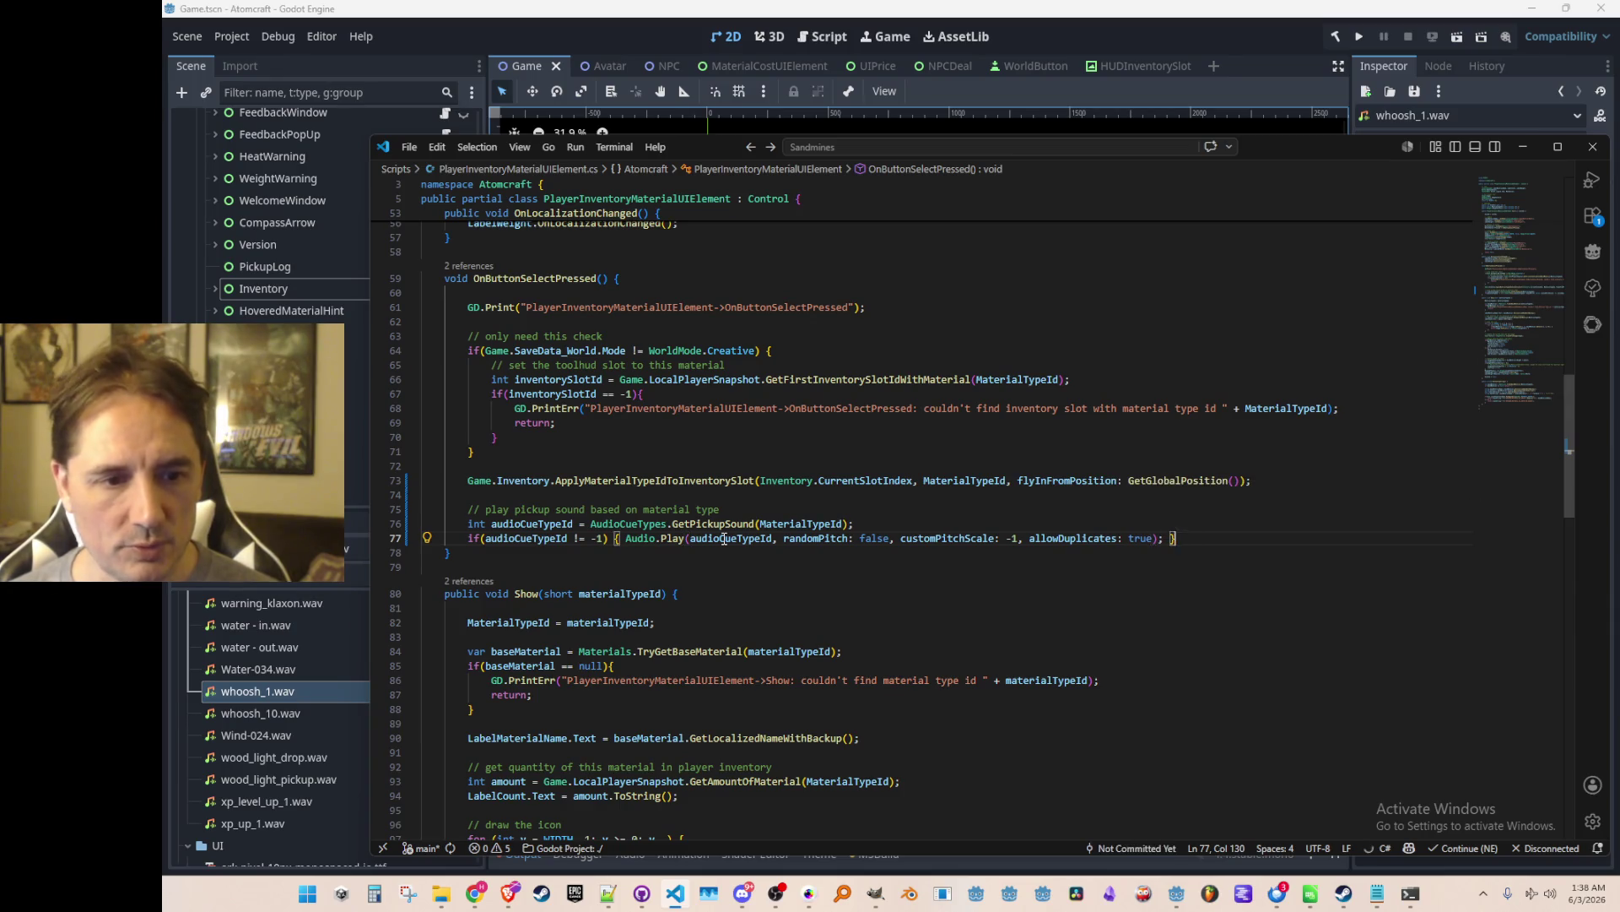
{"action": "key", "text": "Up"}
{"action": "key", "text": "Home"}
{"action": "key", "text": "Home"}
{"action": "key", "text": "End"}
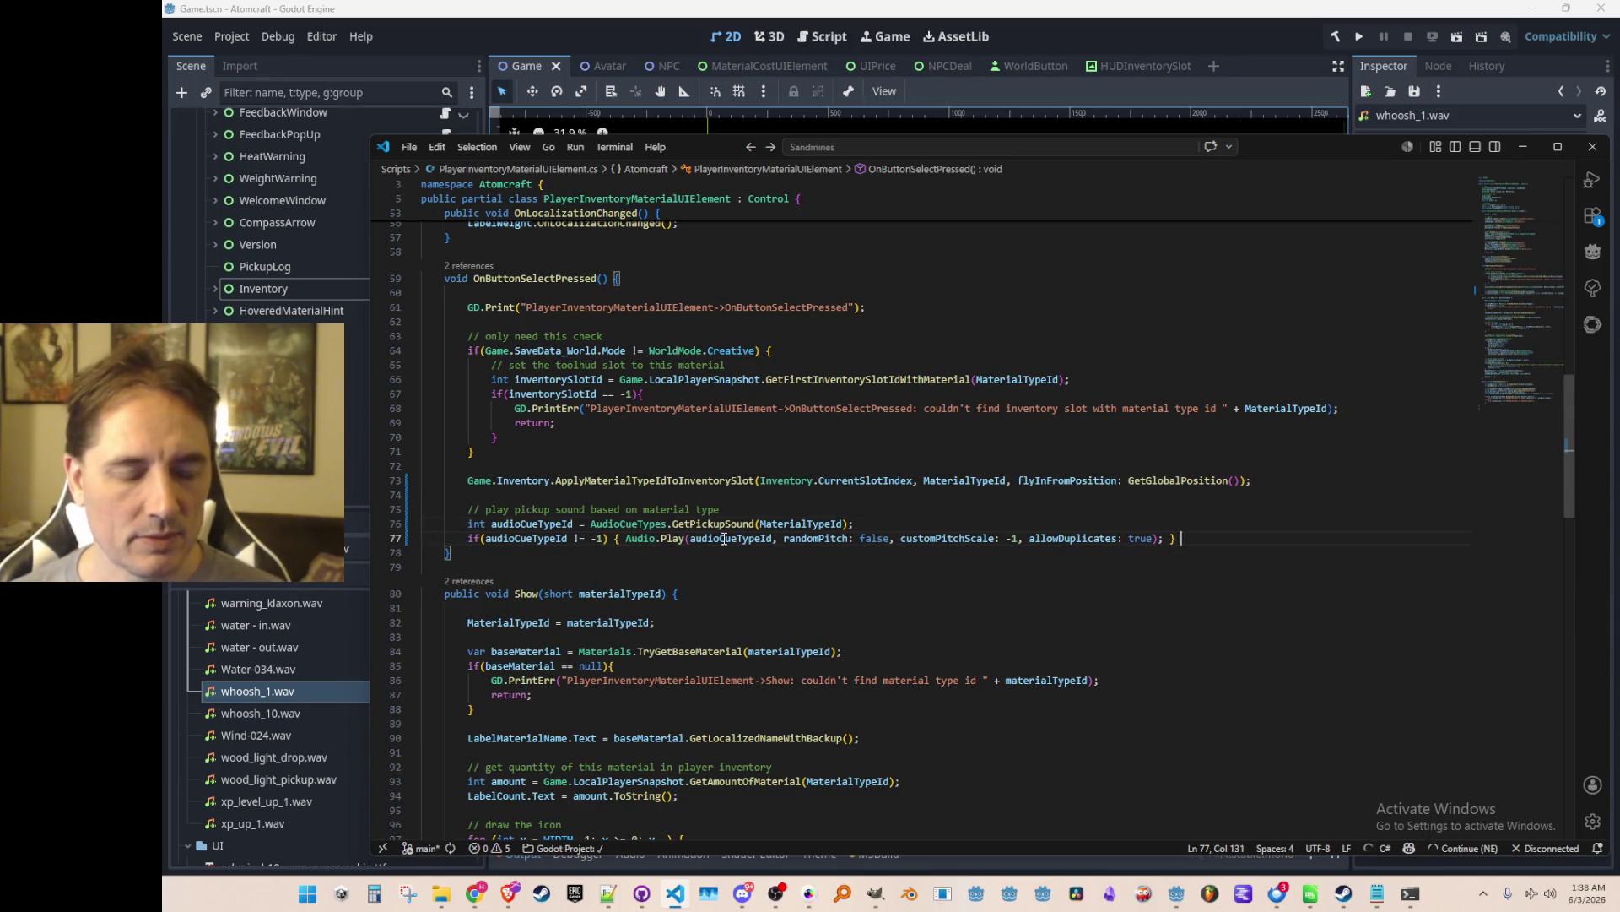
{"action": "type", "text": "playi"}
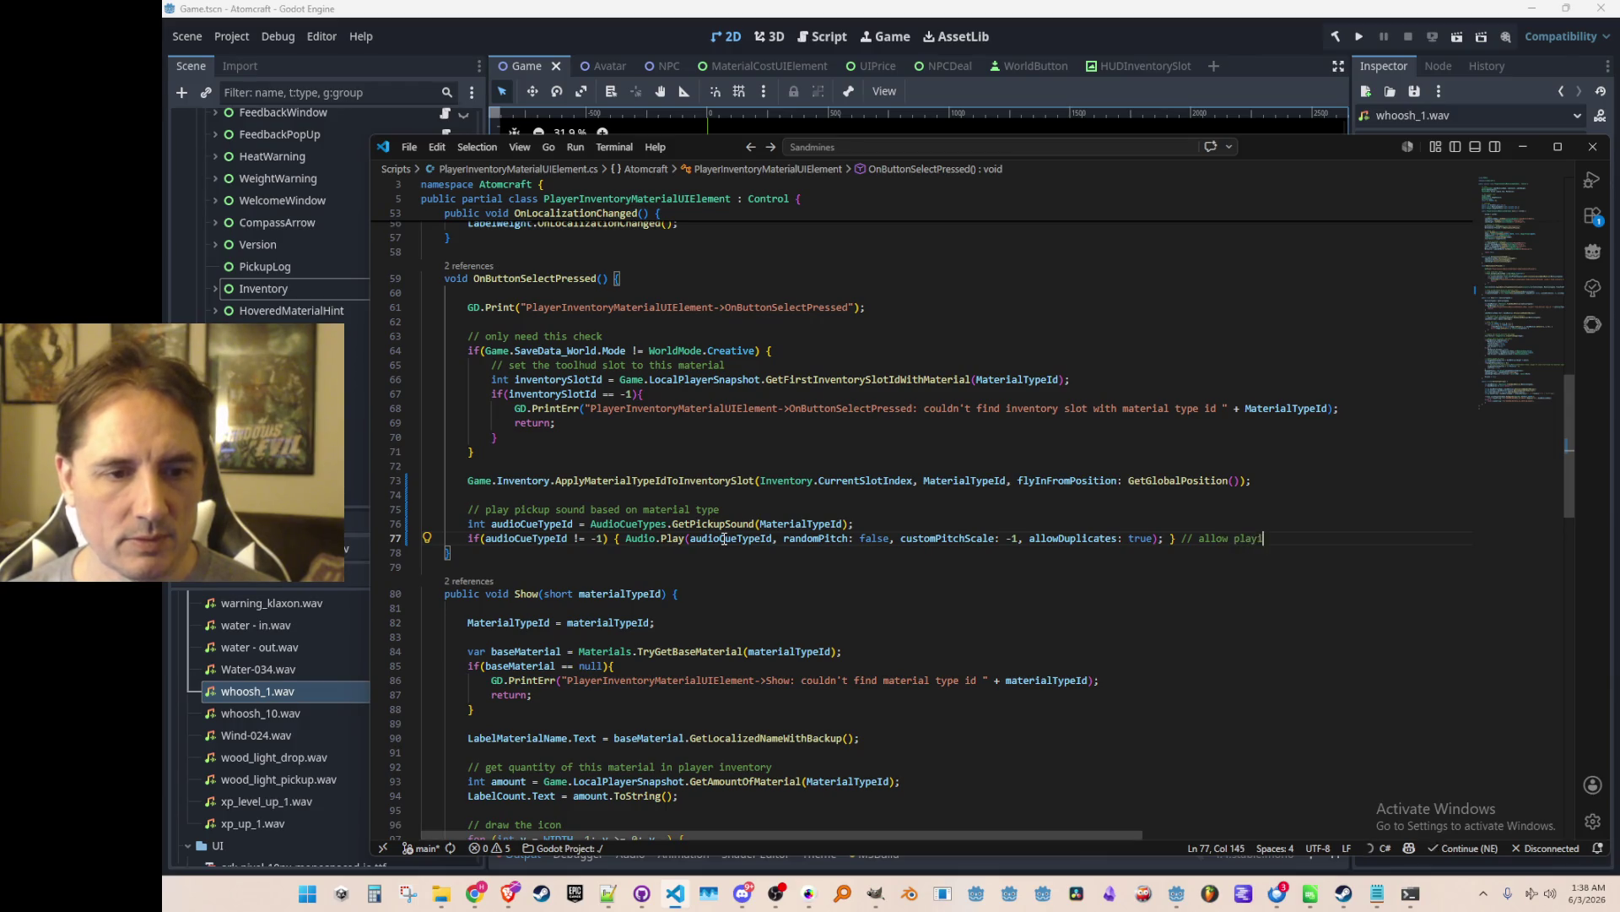
{"action": "type", "text": "ng quickly over itself i"}
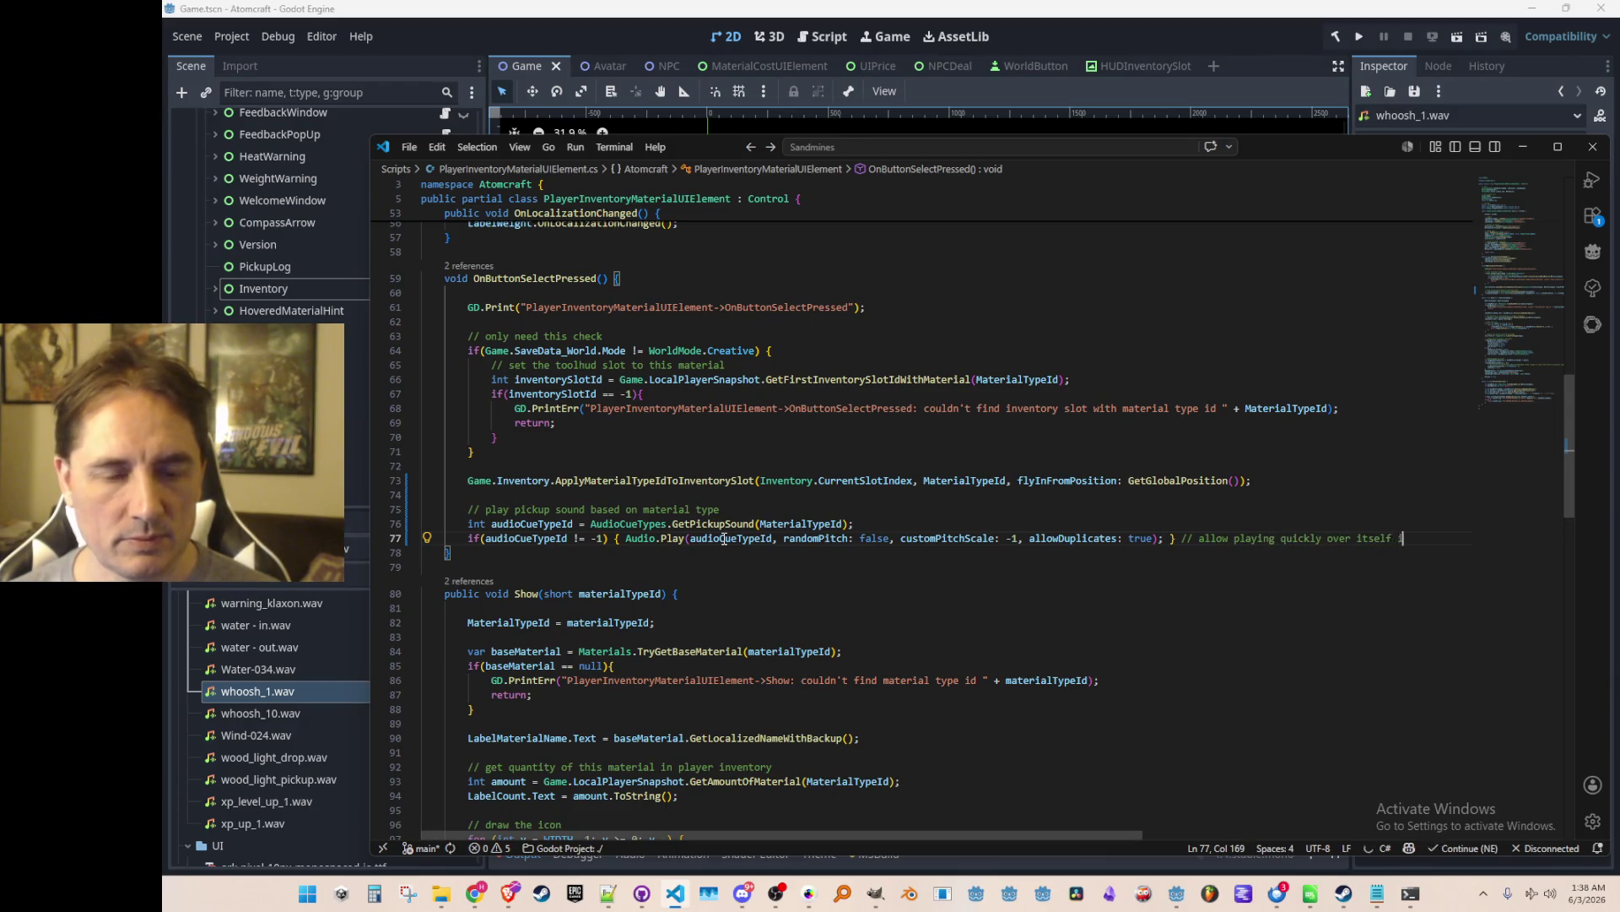
{"action": "type", "text": "f we repeatedly click the sa"}
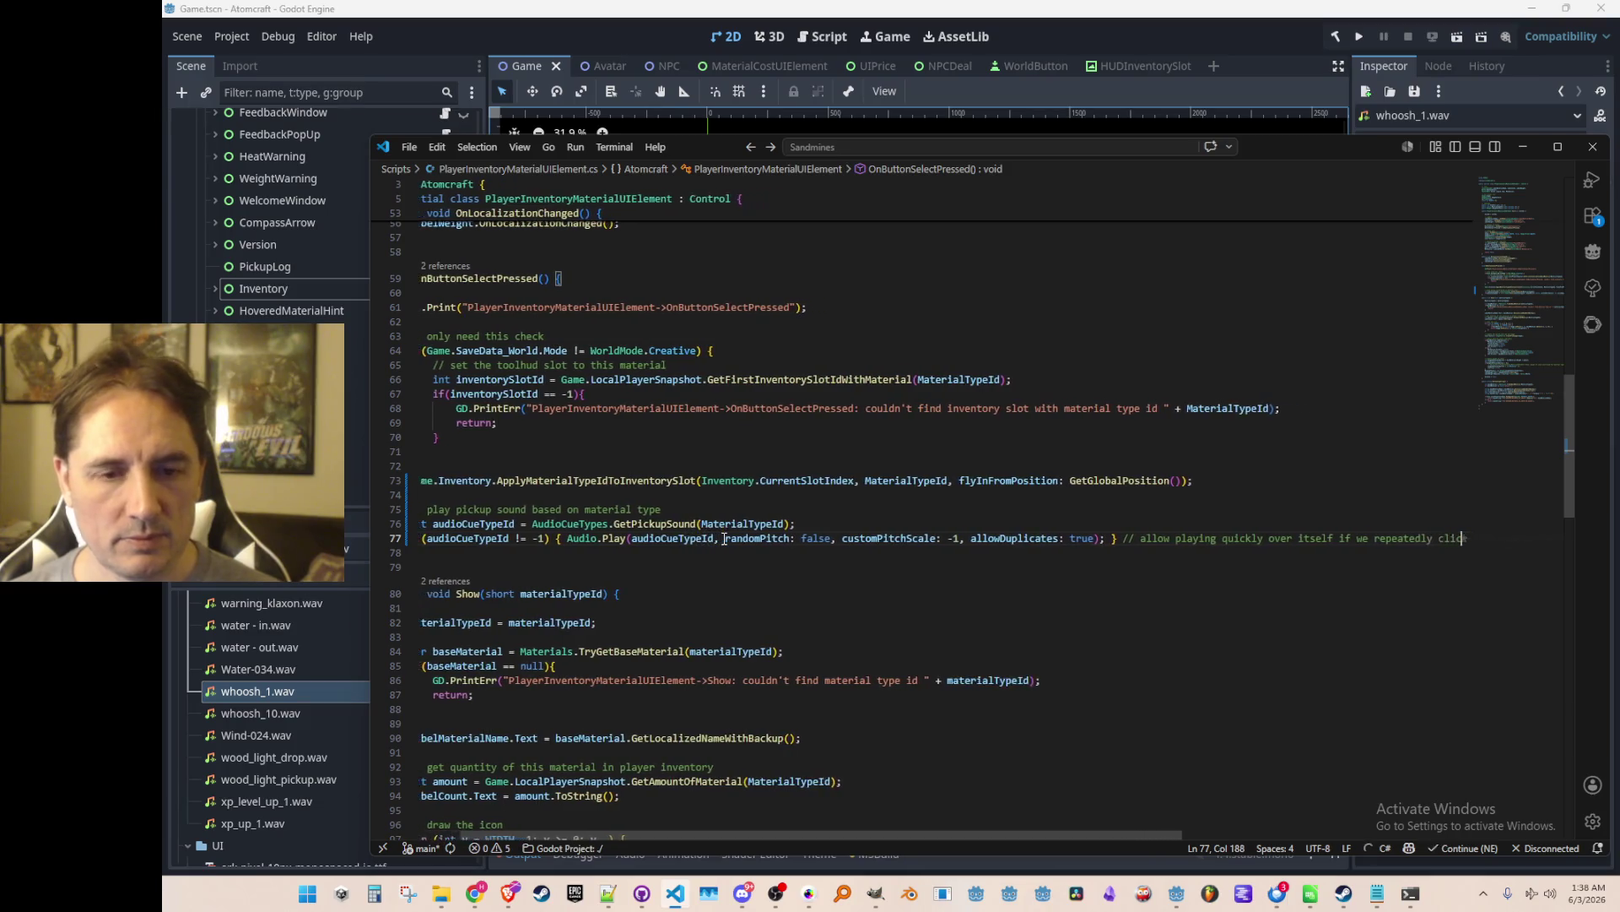
{"action": "key", "text": "Home"}
{"action": "key", "text": "Home"}
{"action": "key", "text": "Up"}
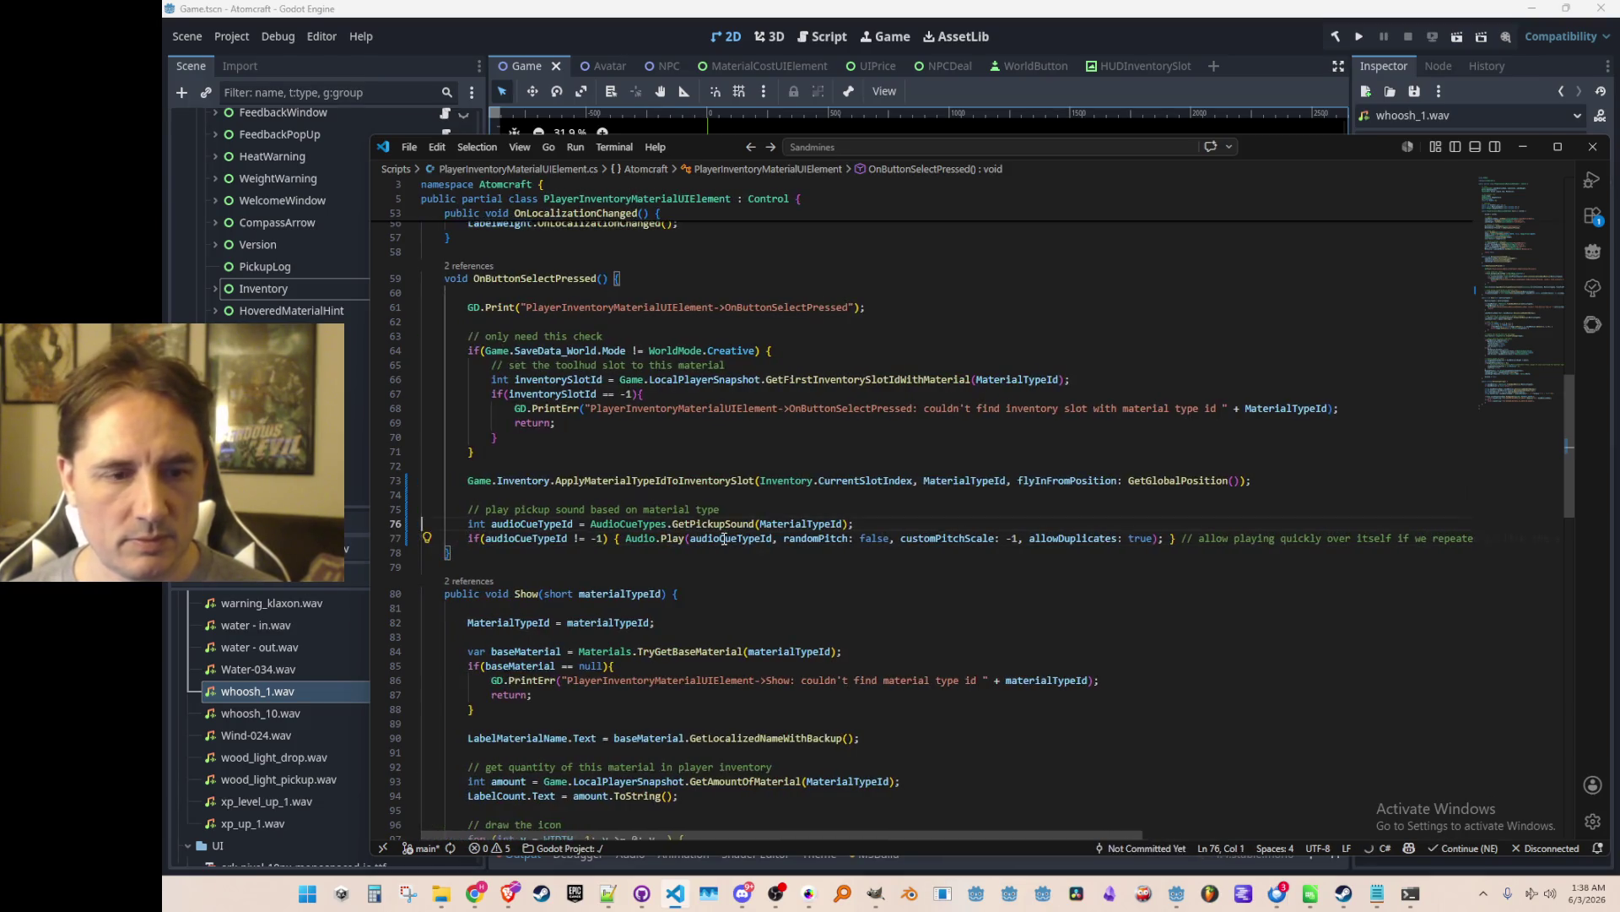
{"action": "left_click", "coordinate": [1145, 42]}
{"action": "left_click", "coordinate": [1359, 37]}
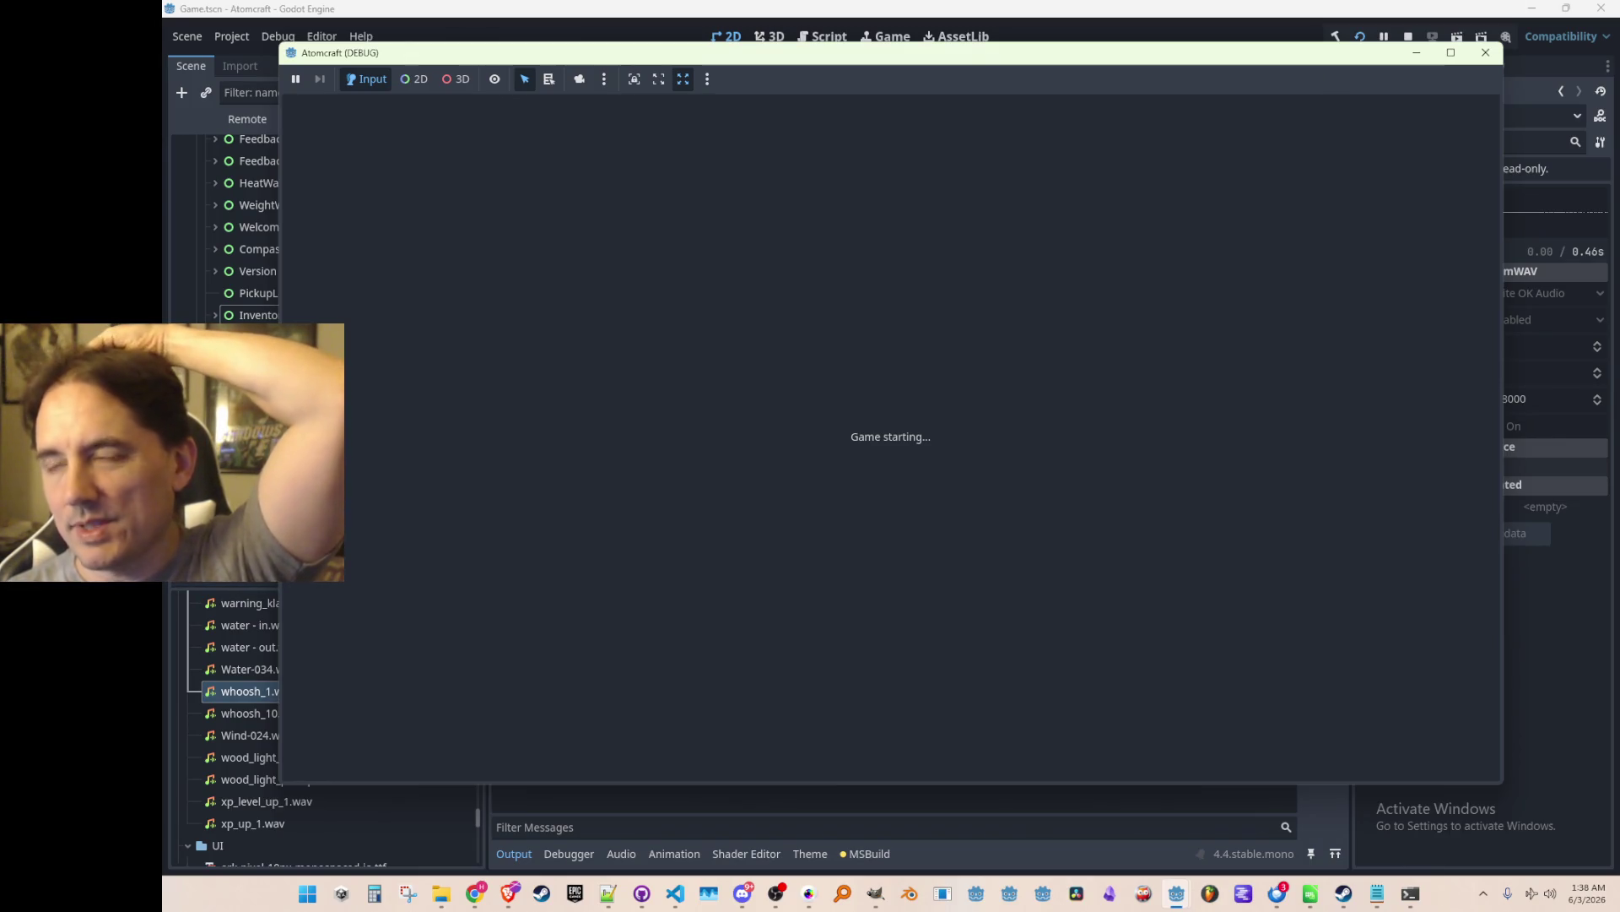
Start the game with profile A TEST 6, load world NPC TEST H and open the in-game panel.
{"action": "left_click", "coordinate": [1485, 53]}
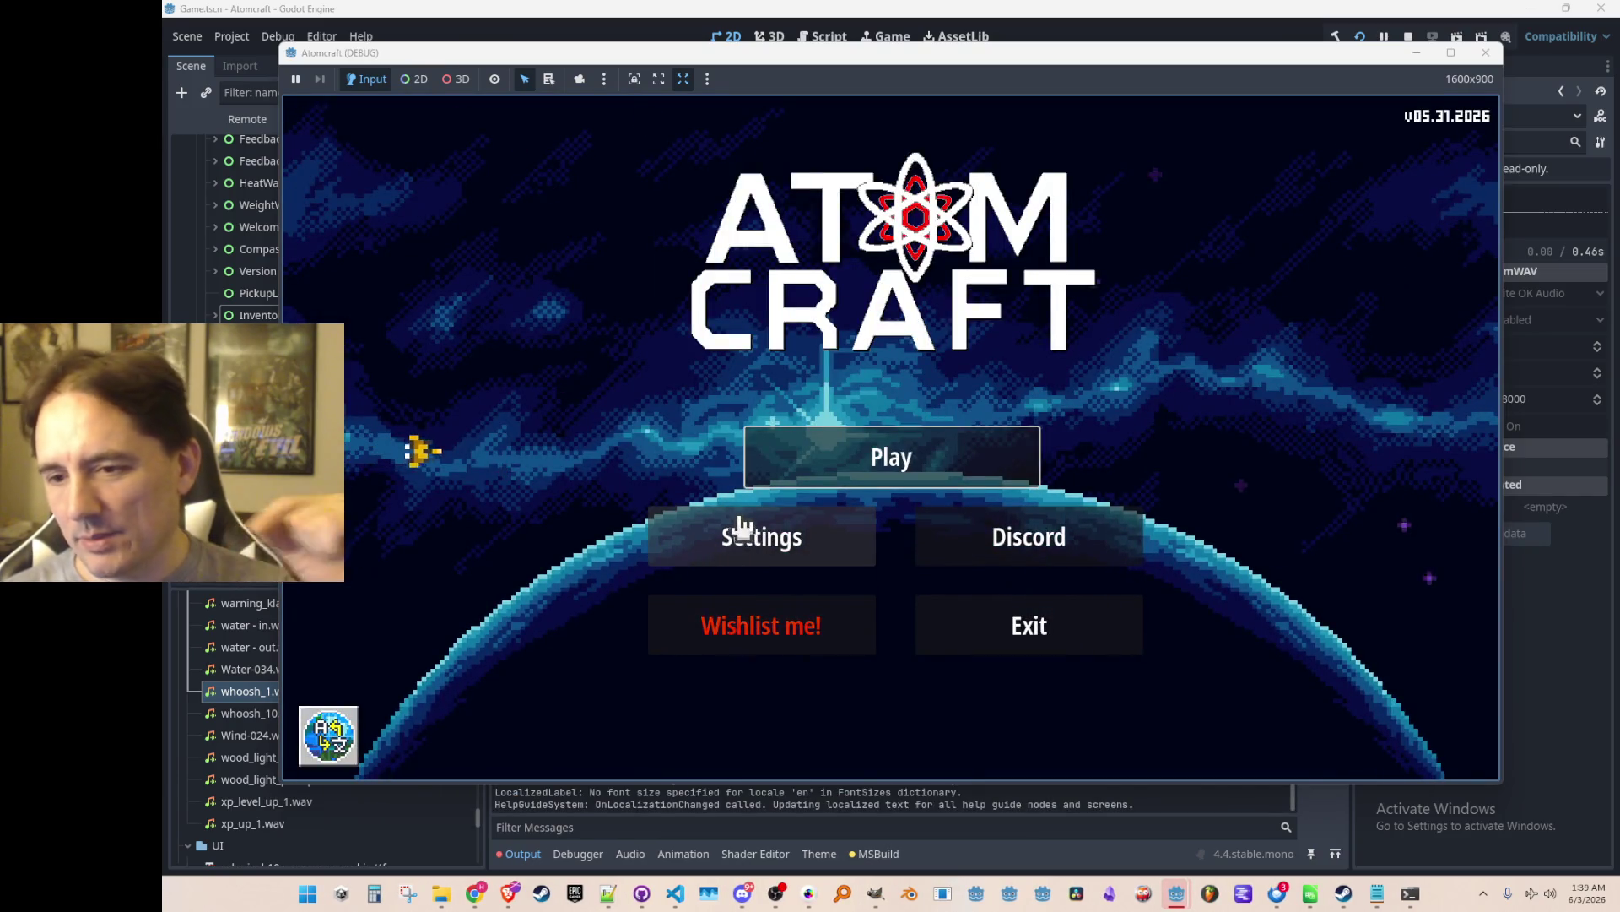
{"action": "left_click", "coordinate": [814, 459]}
{"action": "scroll", "coordinate": [840, 496], "scroll_direction": "down", "scroll_amount": 2}
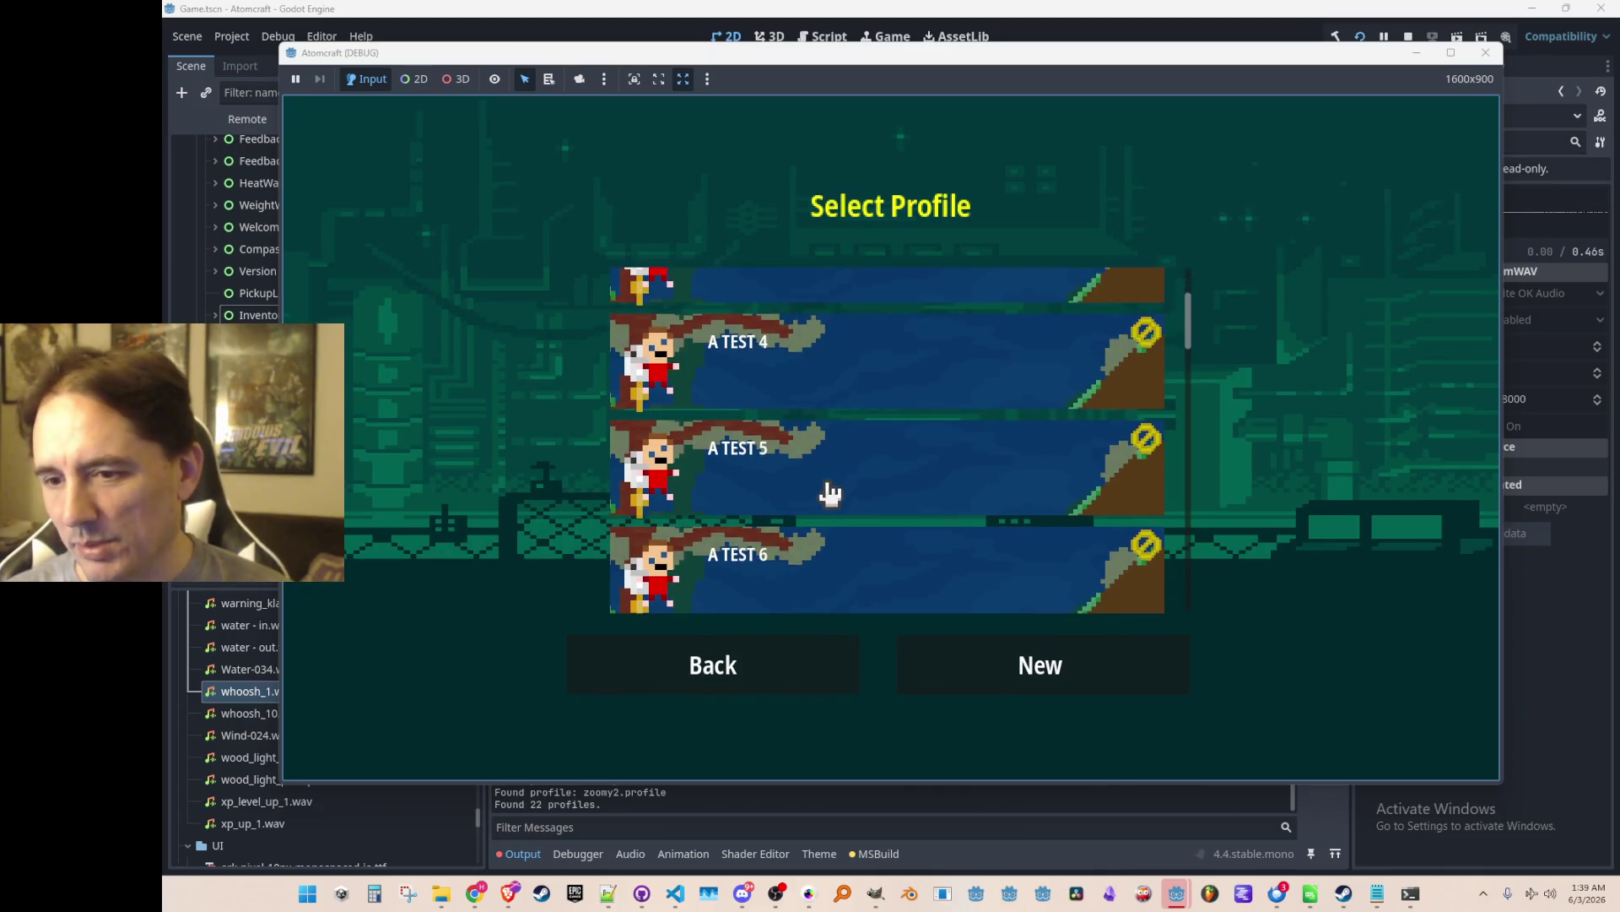
{"action": "left_click", "coordinate": [818, 568]}
{"action": "scroll", "coordinate": [864, 416], "scroll_direction": "down", "scroll_amount": 10}
{"action": "scroll", "coordinate": [852, 456], "scroll_direction": "down", "scroll_amount": 3}
{"action": "left_click", "coordinate": [855, 545]}
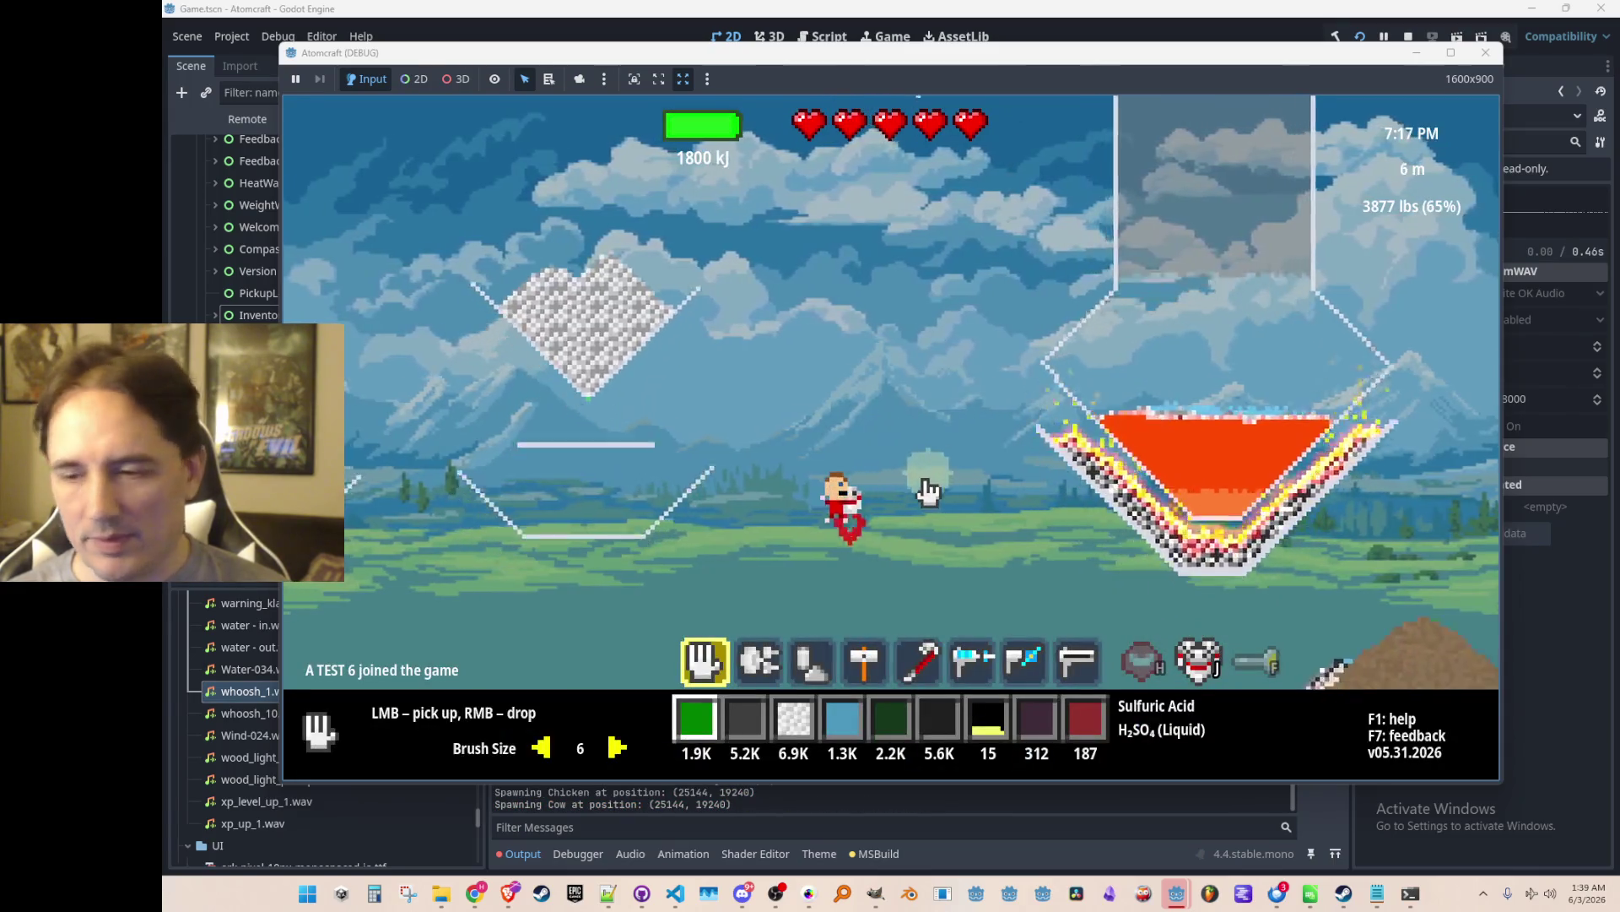
{"action": "key", "text": "space"}
In the tech tree's Inventory tab, apply Cuprite, Flint, Wood, Milk and Magnesium Sulfate to the hotbar slot.
{"action": "key", "text": "Tab"}
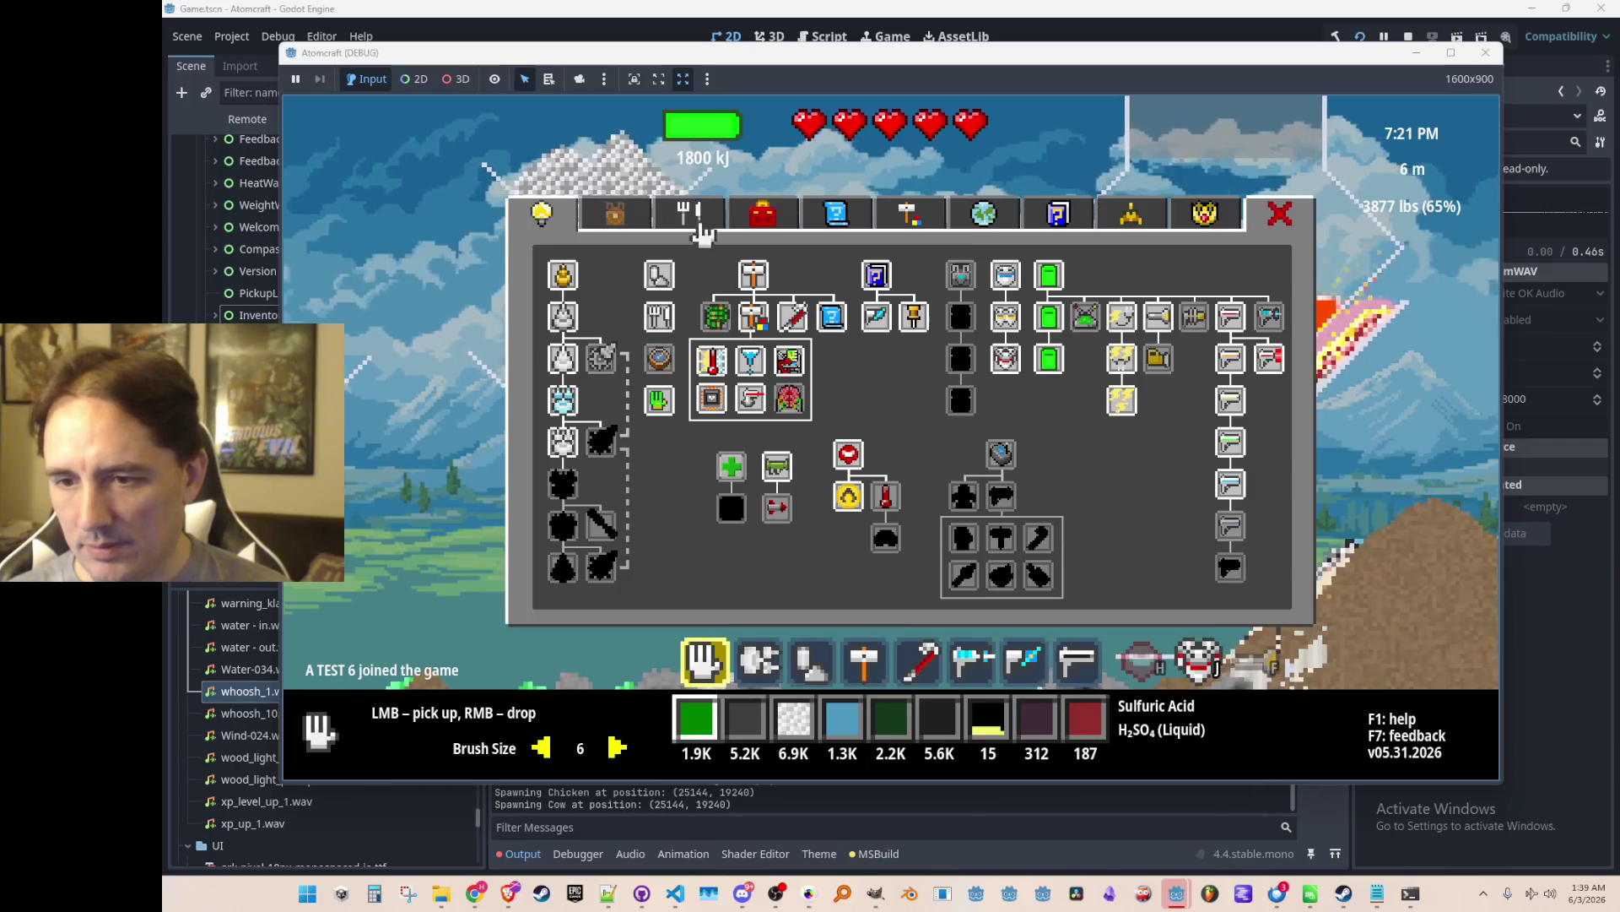
{"action": "left_click", "coordinate": [628, 223]}
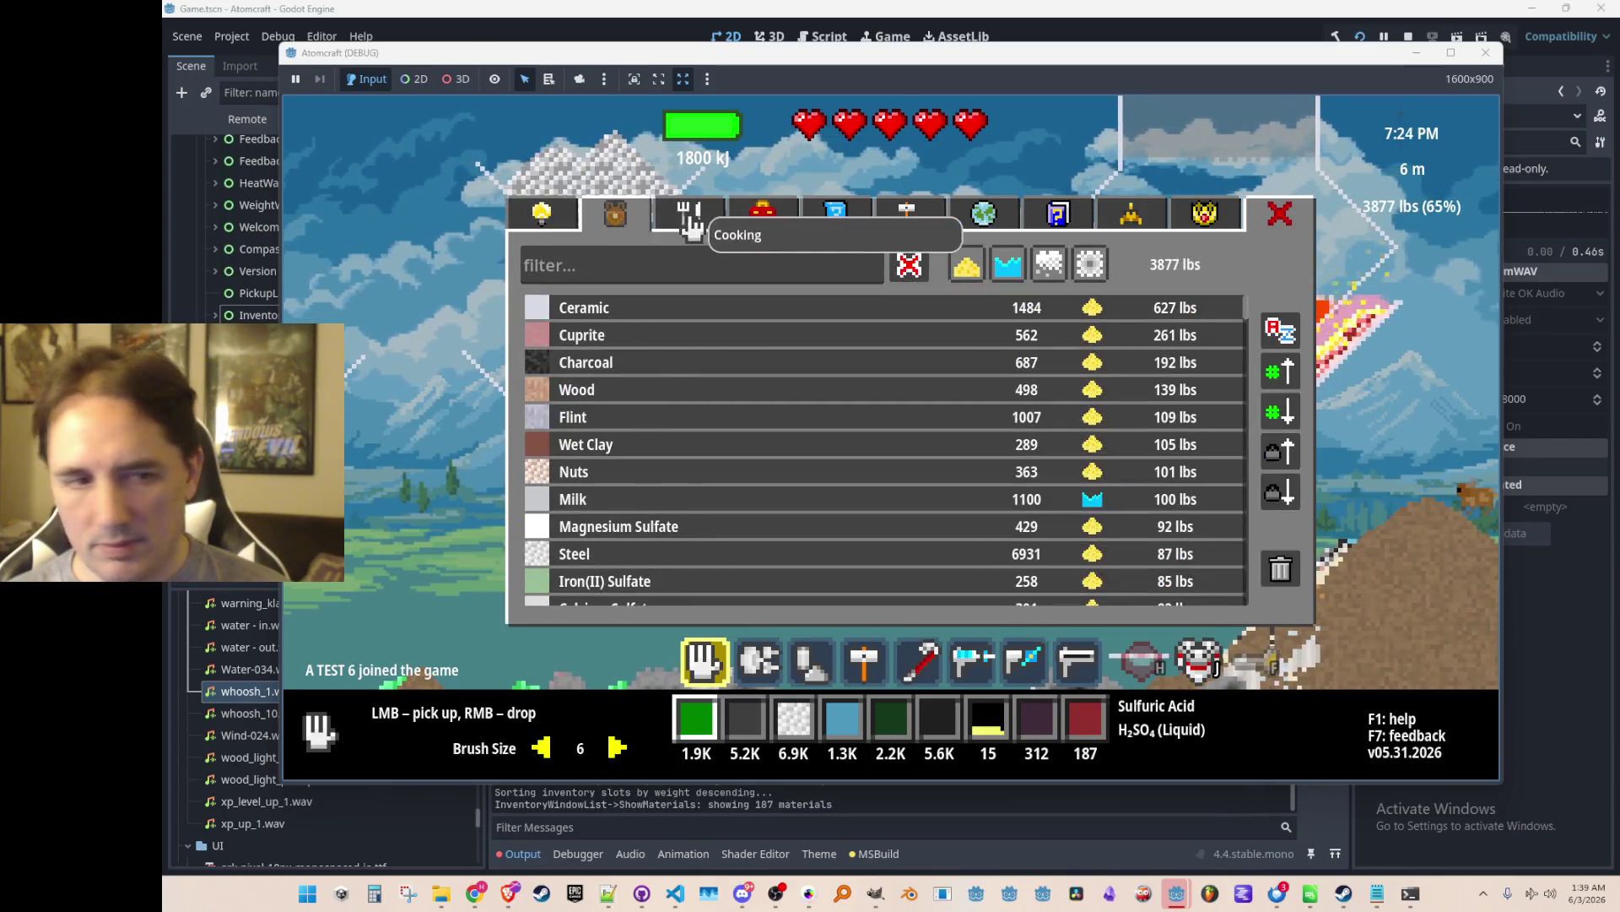
{"action": "left_click", "coordinate": [644, 337]}
{"action": "left_click", "coordinate": [633, 415]}
{"action": "left_click", "coordinate": [635, 393]}
{"action": "left_click", "coordinate": [641, 501]}
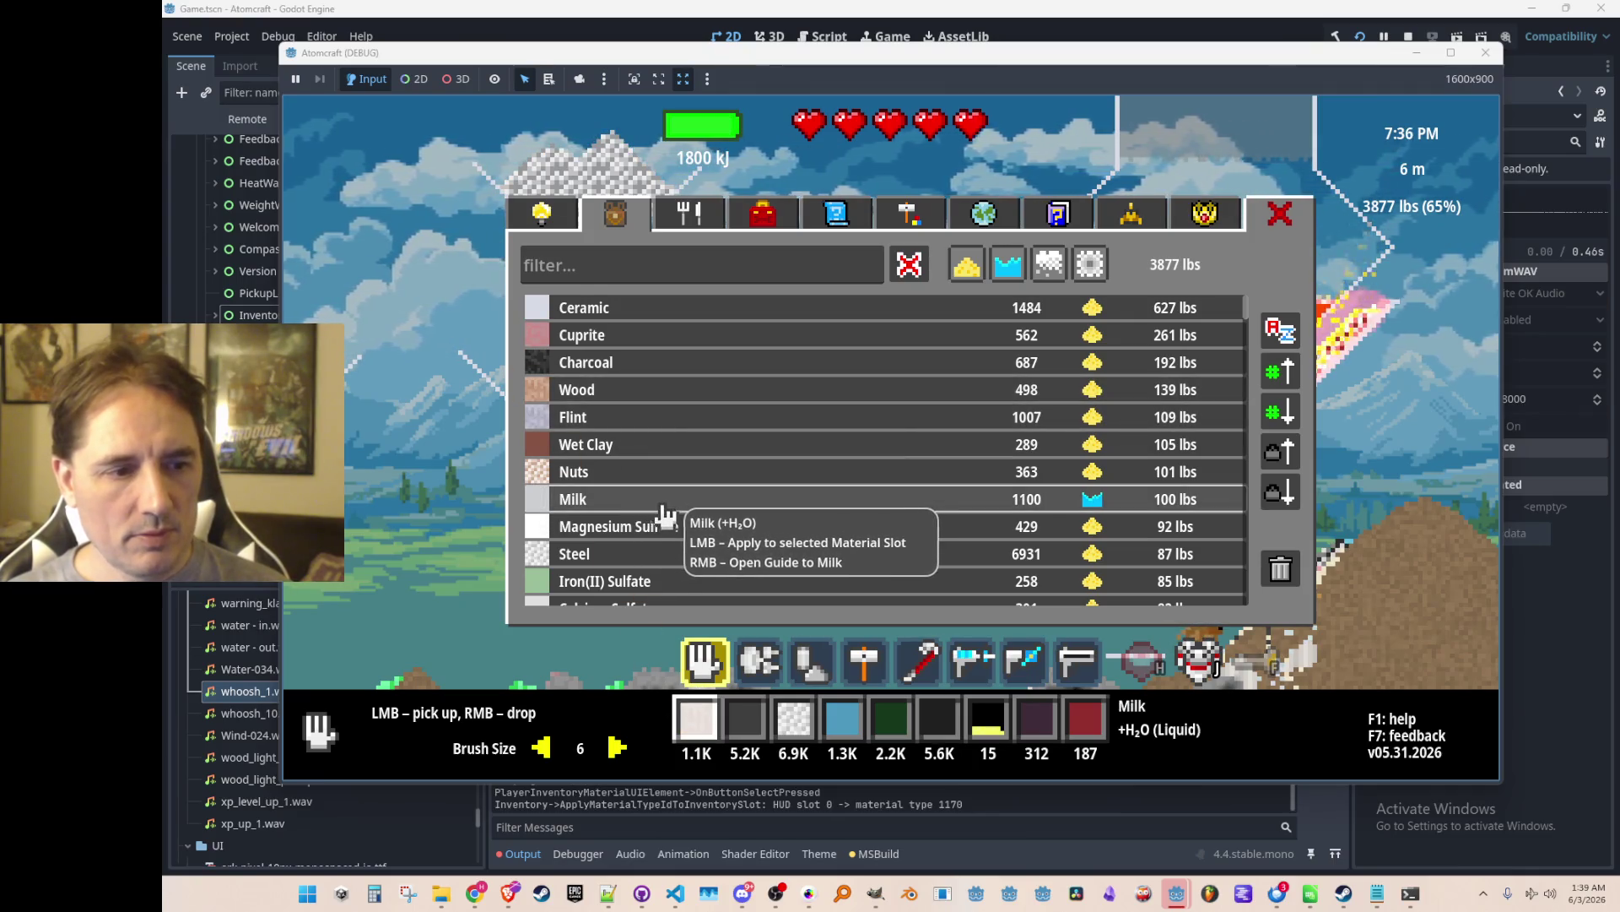
{"action": "left_click", "coordinate": [666, 527]}
Apply Molten Steel, Molten Iron, Sand, Coal, Lead Sulfide and Bismuth to the hotbar slot.
{"action": "scroll", "coordinate": [702, 480], "scroll_direction": "down", "scroll_amount": 3}
{"action": "scroll", "coordinate": [702, 480], "scroll_direction": "down", "scroll_amount": 2}
{"action": "left_click", "coordinate": [671, 487]}
{"action": "scroll", "coordinate": [682, 478], "scroll_direction": "down", "scroll_amount": 3}
{"action": "left_click", "coordinate": [681, 466]}
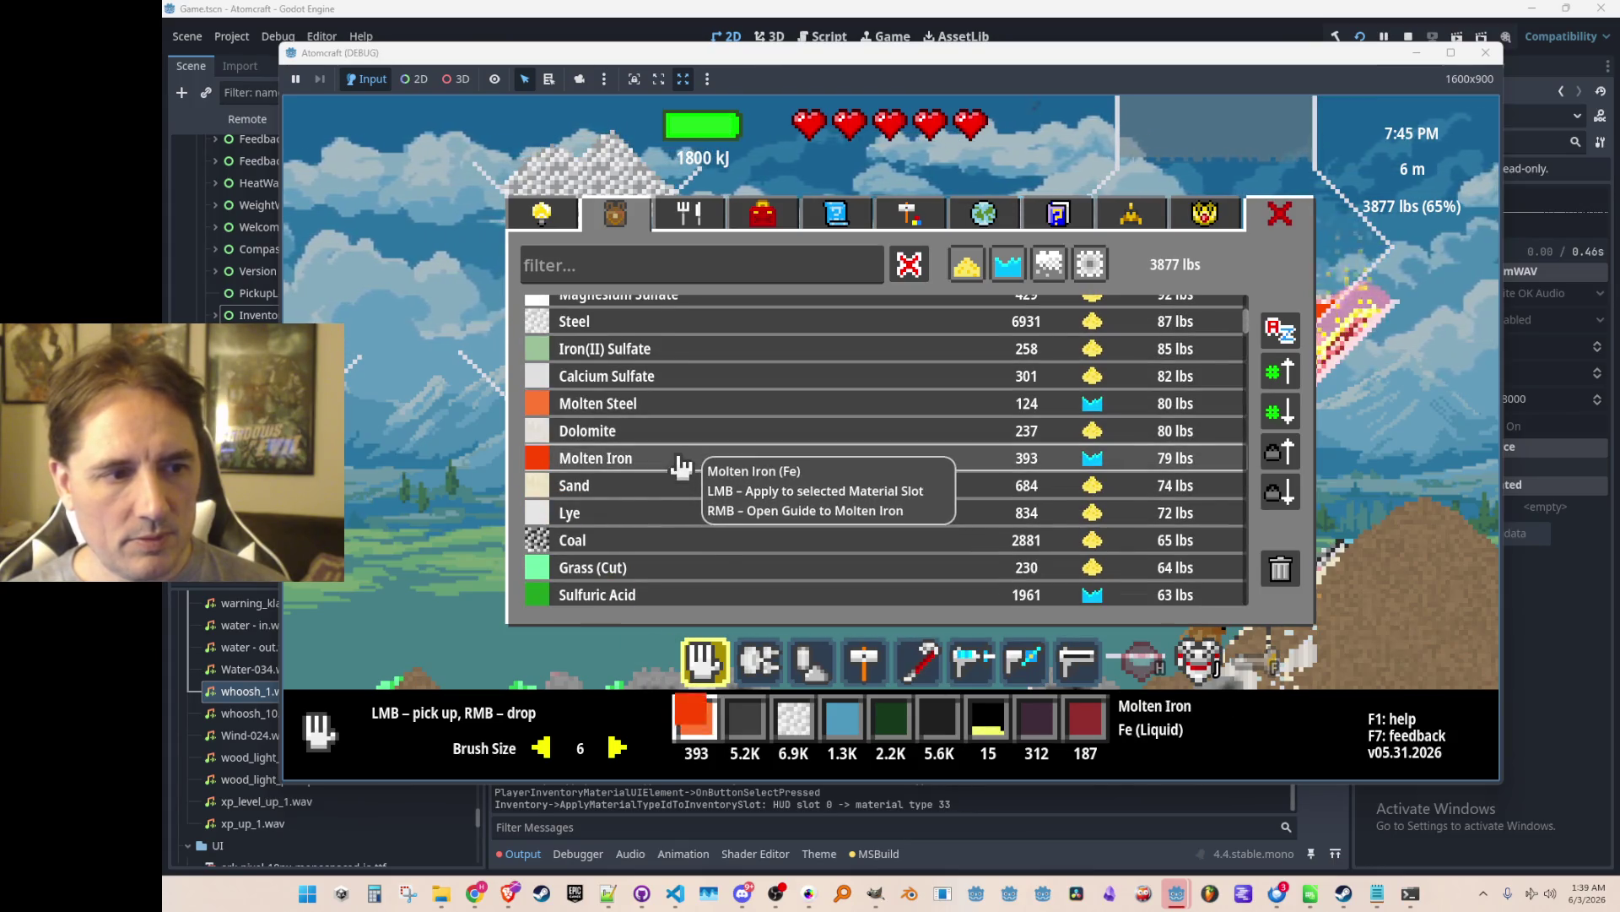
{"action": "scroll", "coordinate": [682, 466], "scroll_direction": "down", "scroll_amount": 3}
{"action": "left_click", "coordinate": [680, 403]}
{"action": "left_click", "coordinate": [679, 457]}
{"action": "scroll", "coordinate": [692, 452], "scroll_direction": "down", "scroll_amount": 4}
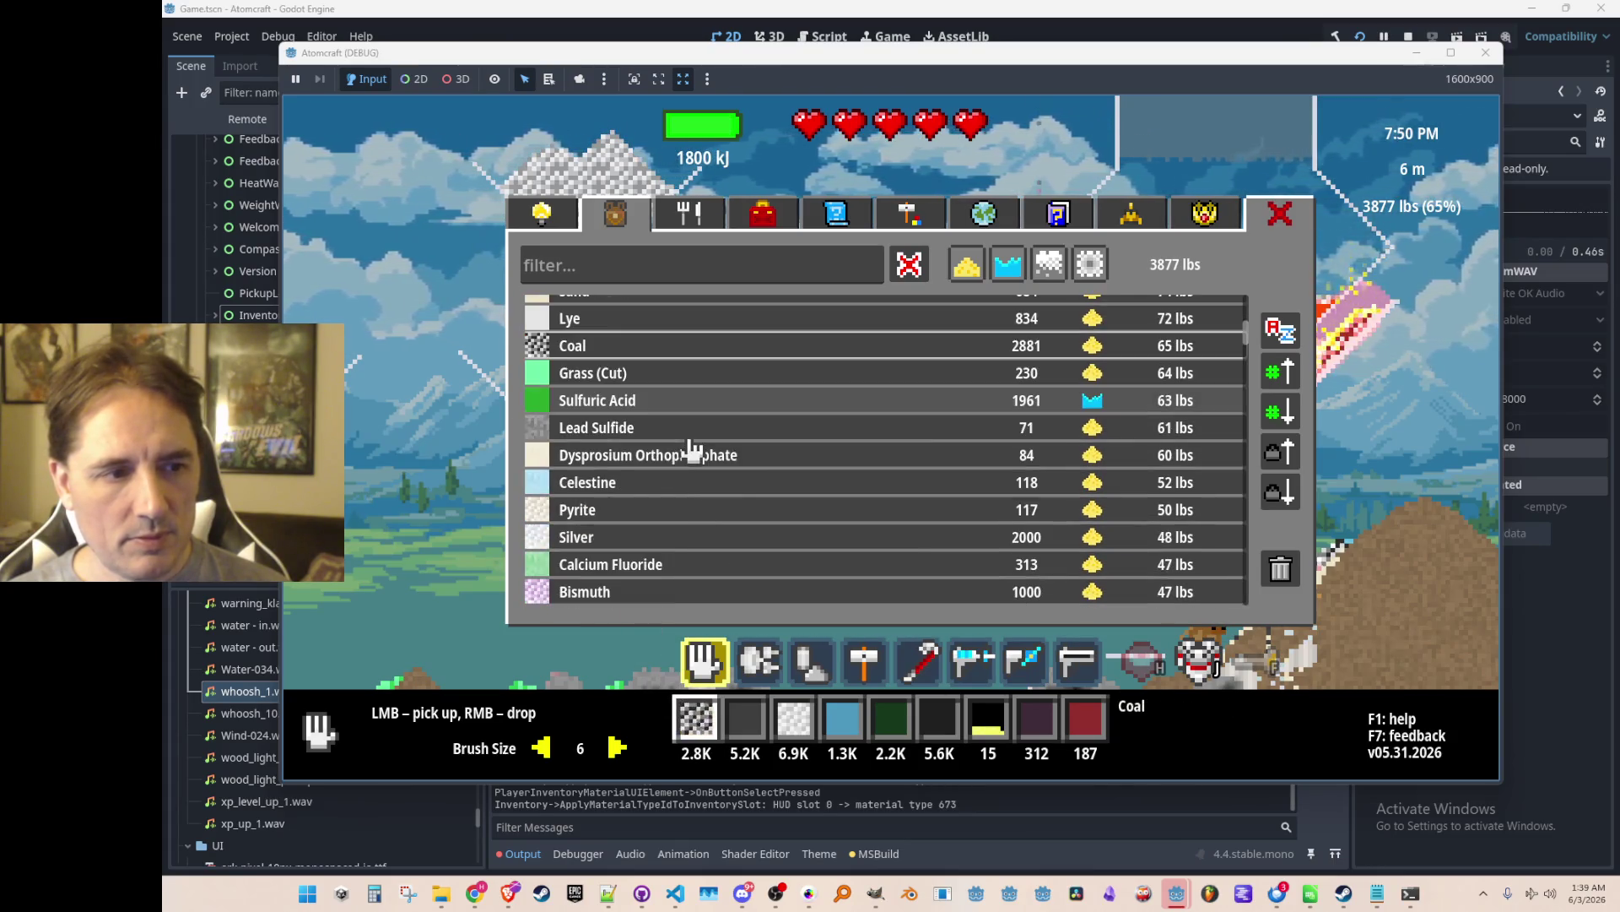
{"action": "left_click", "coordinate": [680, 428]}
{"action": "scroll", "coordinate": [675, 473], "scroll_direction": "down", "scroll_amount": 4}
{"action": "left_click", "coordinate": [692, 478]}
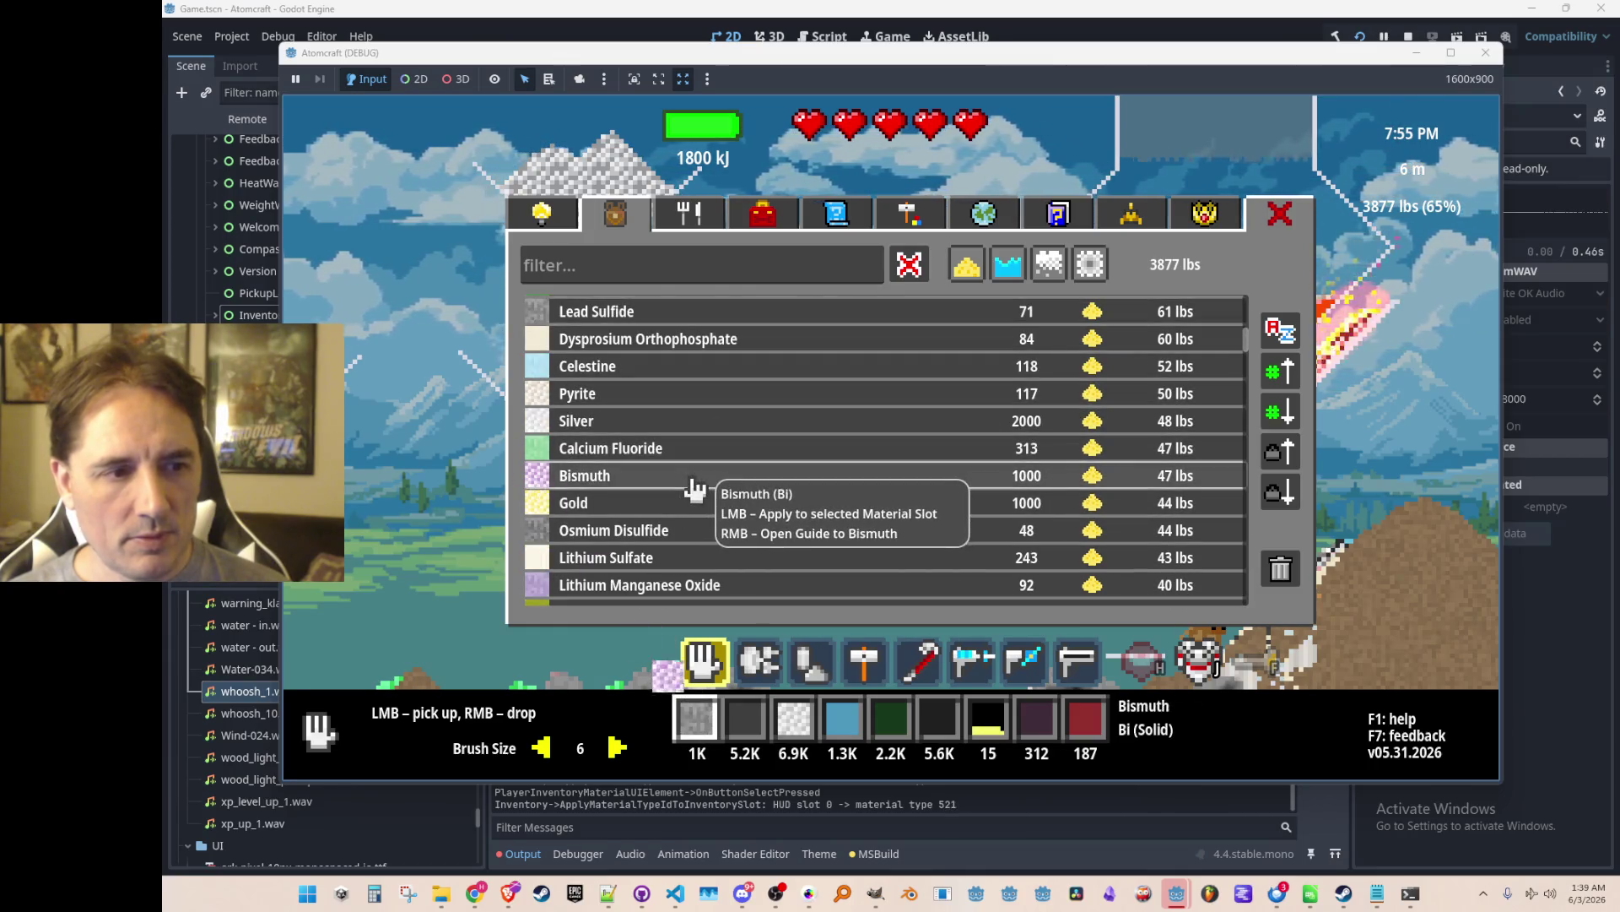
Try Osmium Disulfide, Lithium Sulfate, Lithium Manganese Oxide and Gold, ending on Osmium Disulfide, then stop the game.
{"action": "scroll", "coordinate": [691, 478], "scroll_direction": "down", "scroll_amount": 4}
{"action": "left_click", "coordinate": [675, 415]}
{"action": "left_click", "coordinate": [697, 440]}
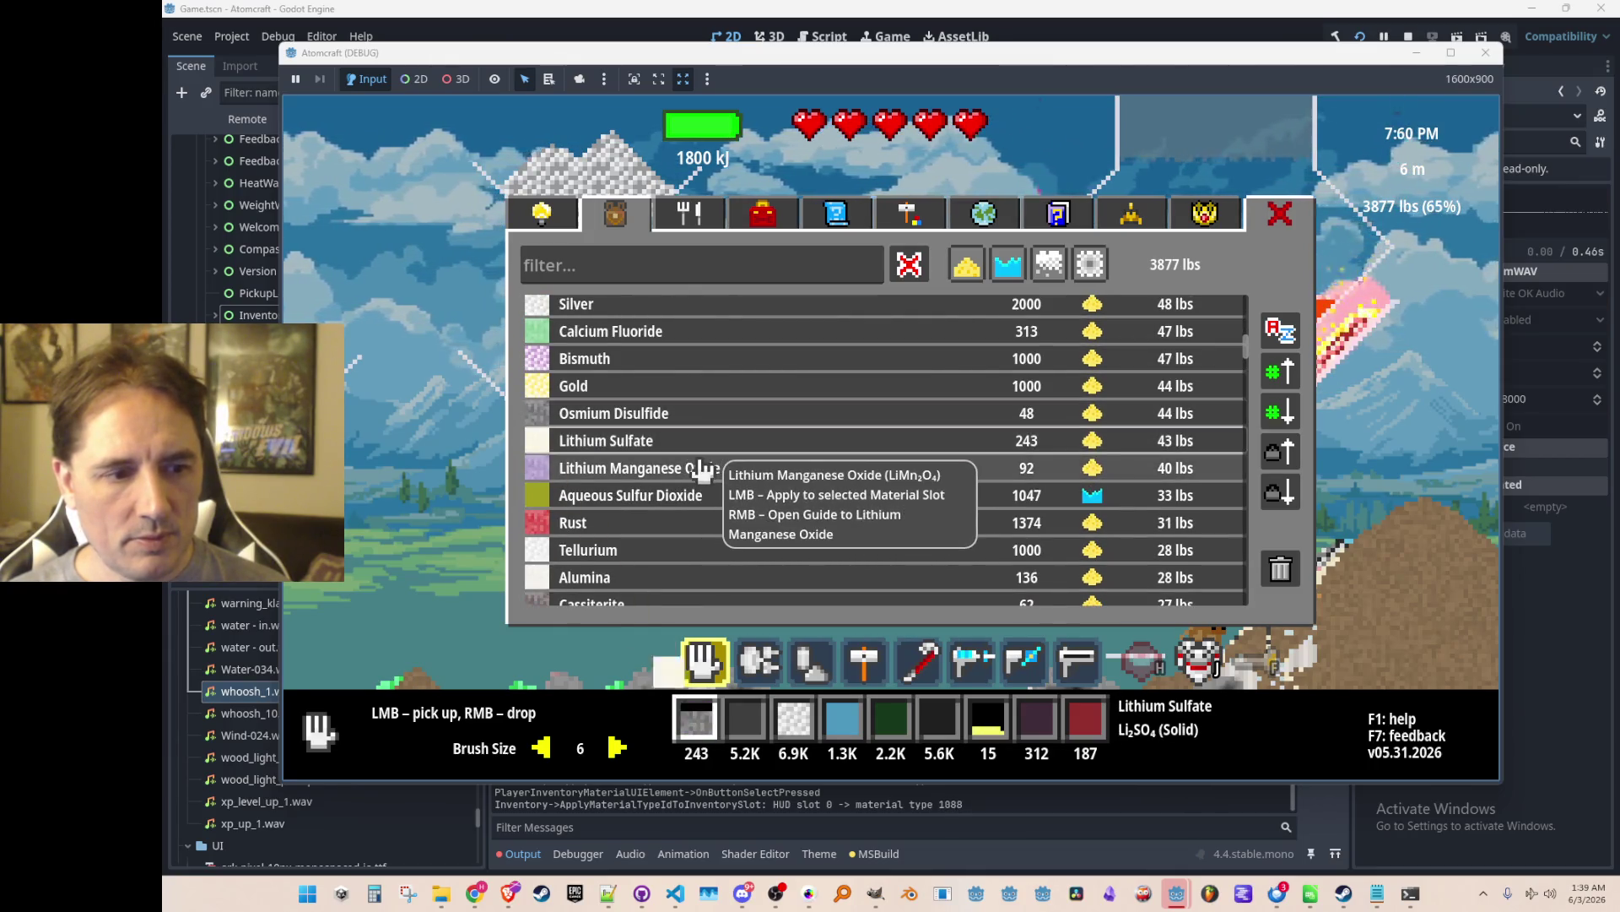
{"action": "left_click", "coordinate": [703, 469]}
{"action": "left_click", "coordinate": [709, 414]}
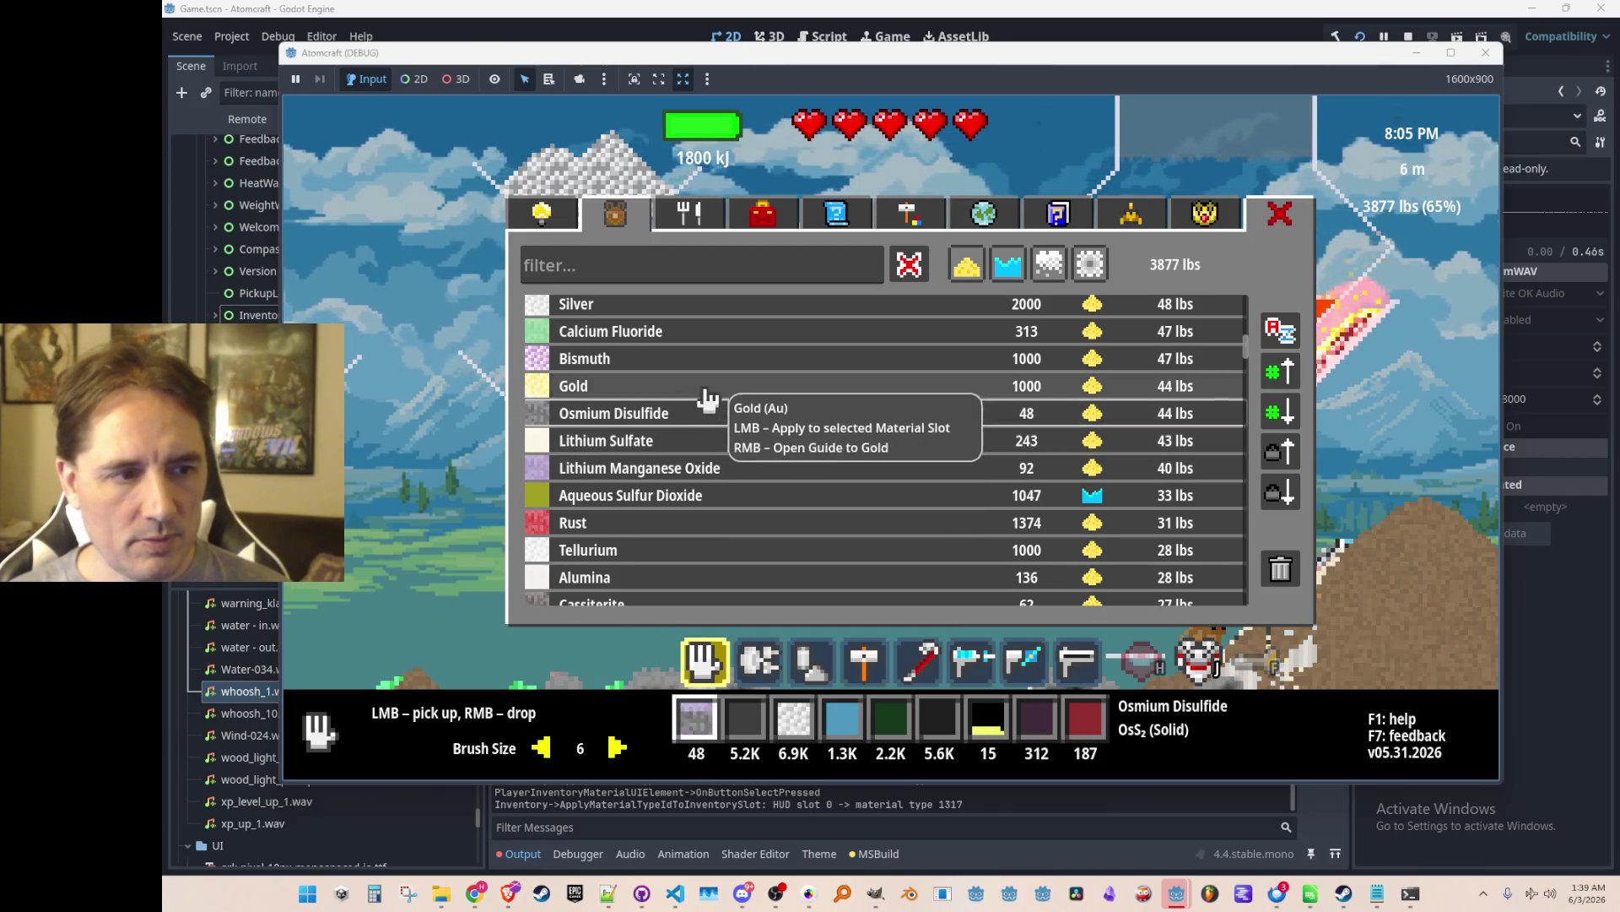
{"action": "left_click", "coordinate": [707, 392]}
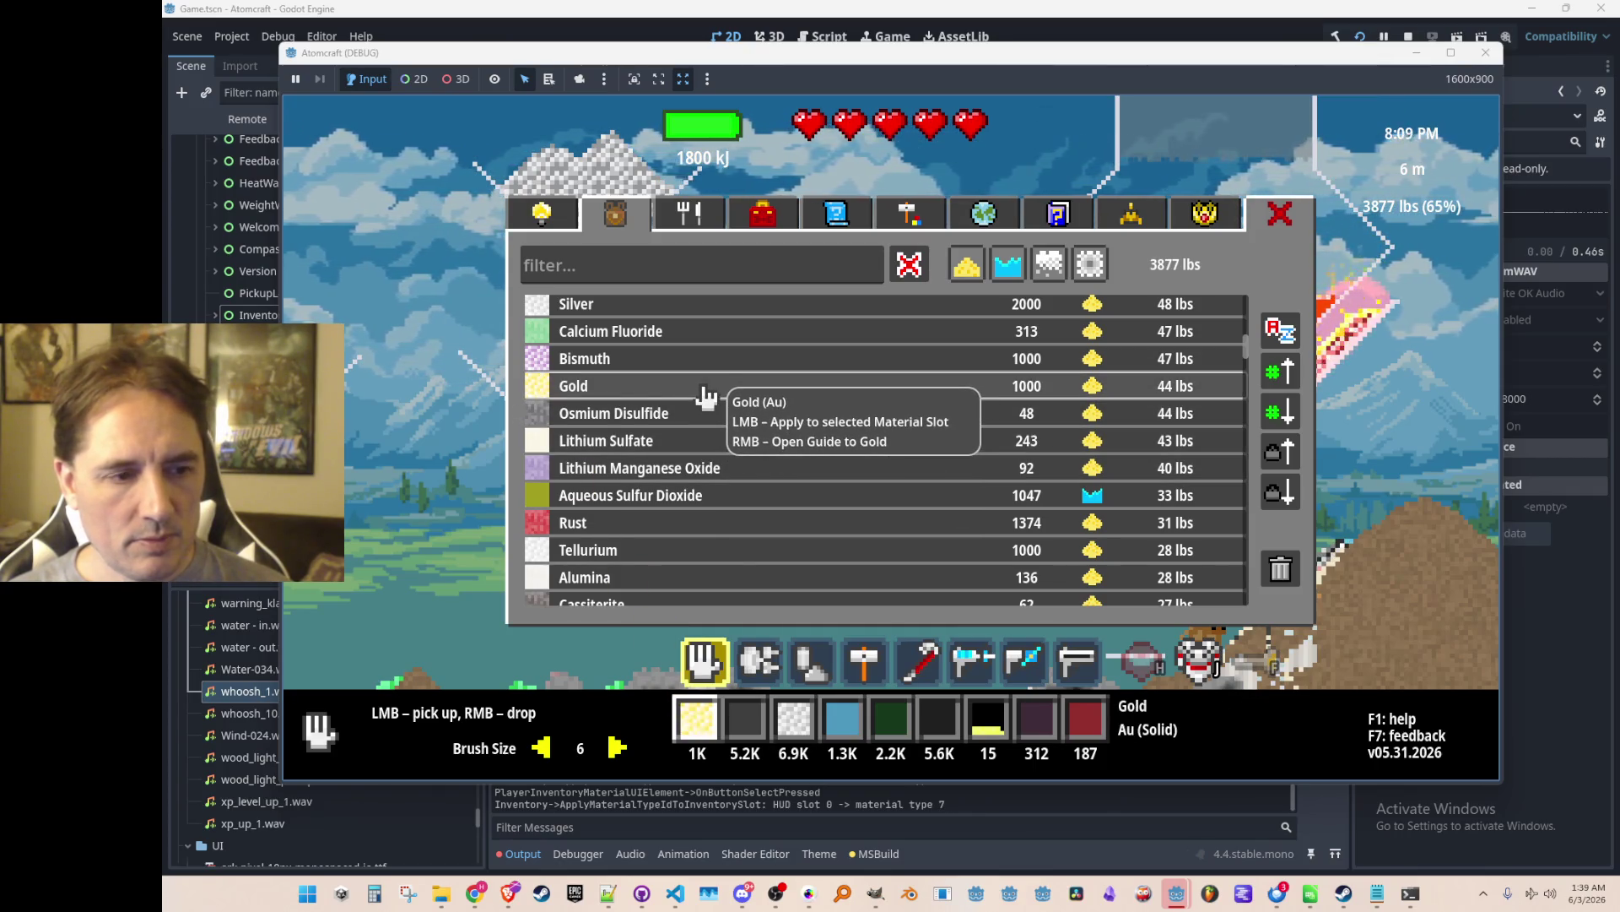
{"action": "left_click", "coordinate": [702, 422]}
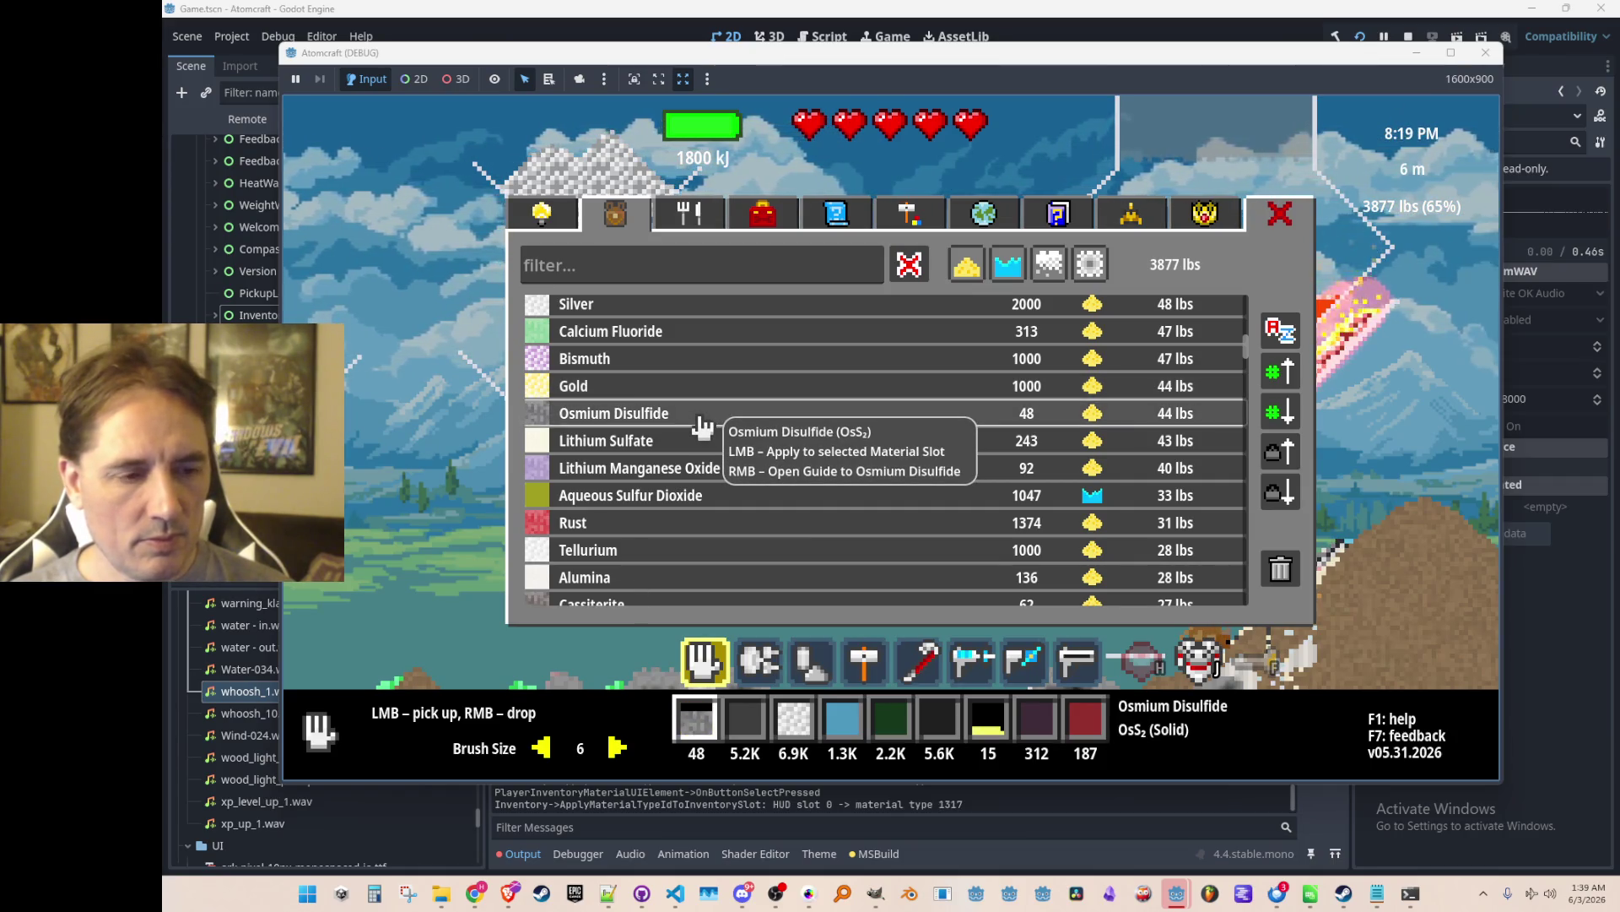
{"action": "left_click", "coordinate": [703, 390]}
{"action": "left_click", "coordinate": [703, 419]}
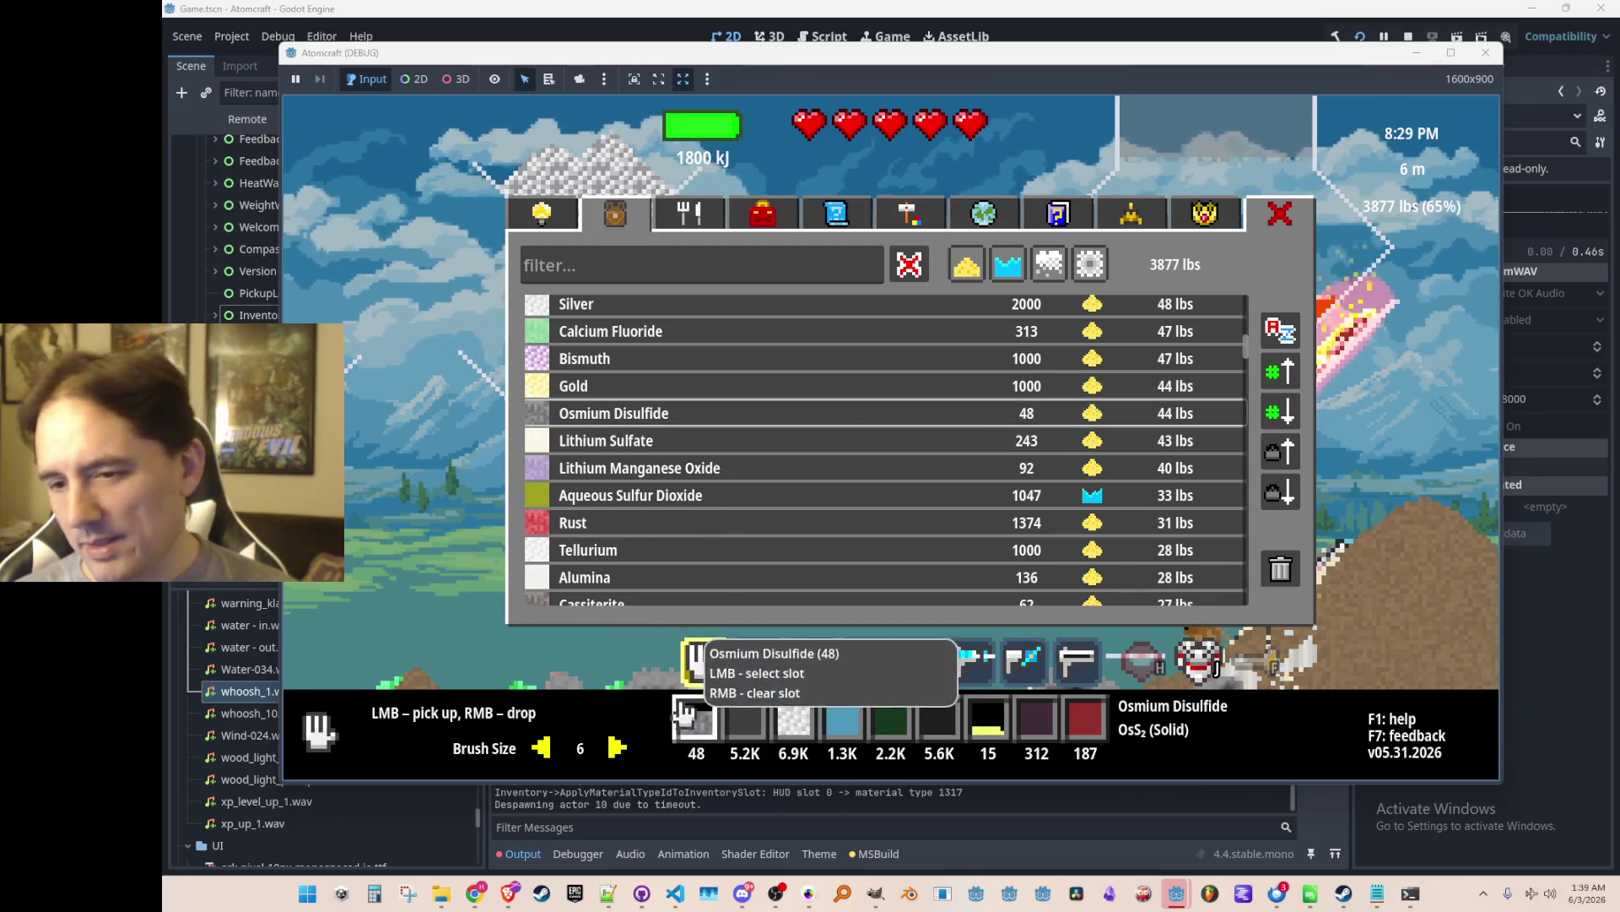
{"action": "left_click", "coordinate": [1408, 37]}
{"action": "left_click", "coordinate": [676, 893]}
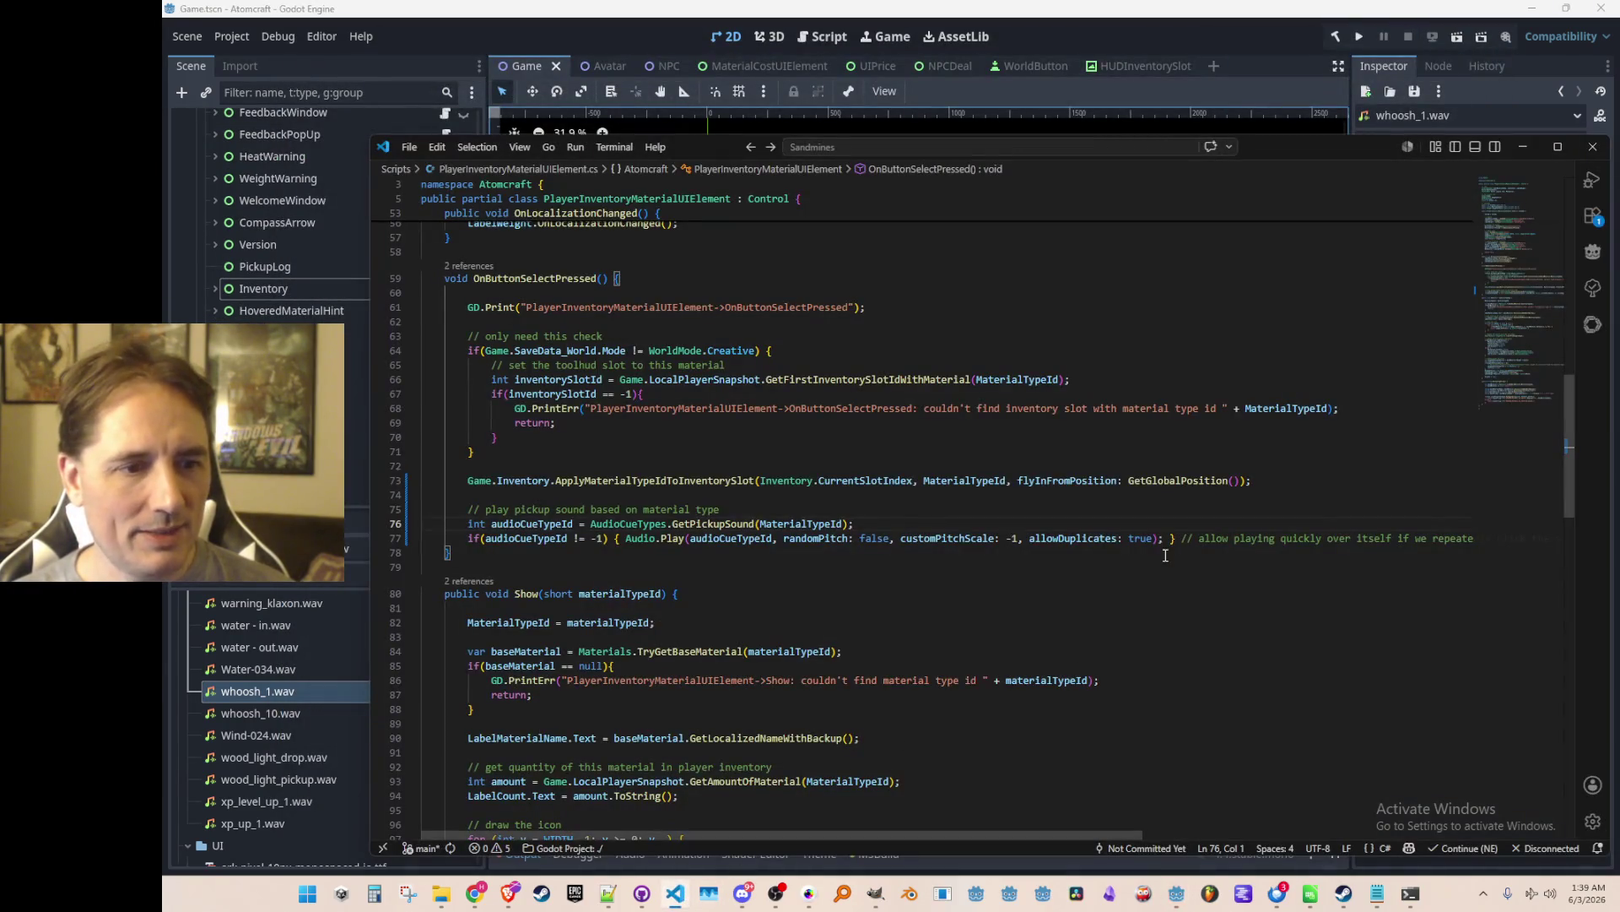
Place the caret at the Show method in PlayerInventoryMaterialUIElement.cs.
{"action": "left_click", "coordinate": [1079, 527]}
{"action": "scroll", "coordinate": [1148, 515], "scroll_direction": "down", "scroll_amount": 15}
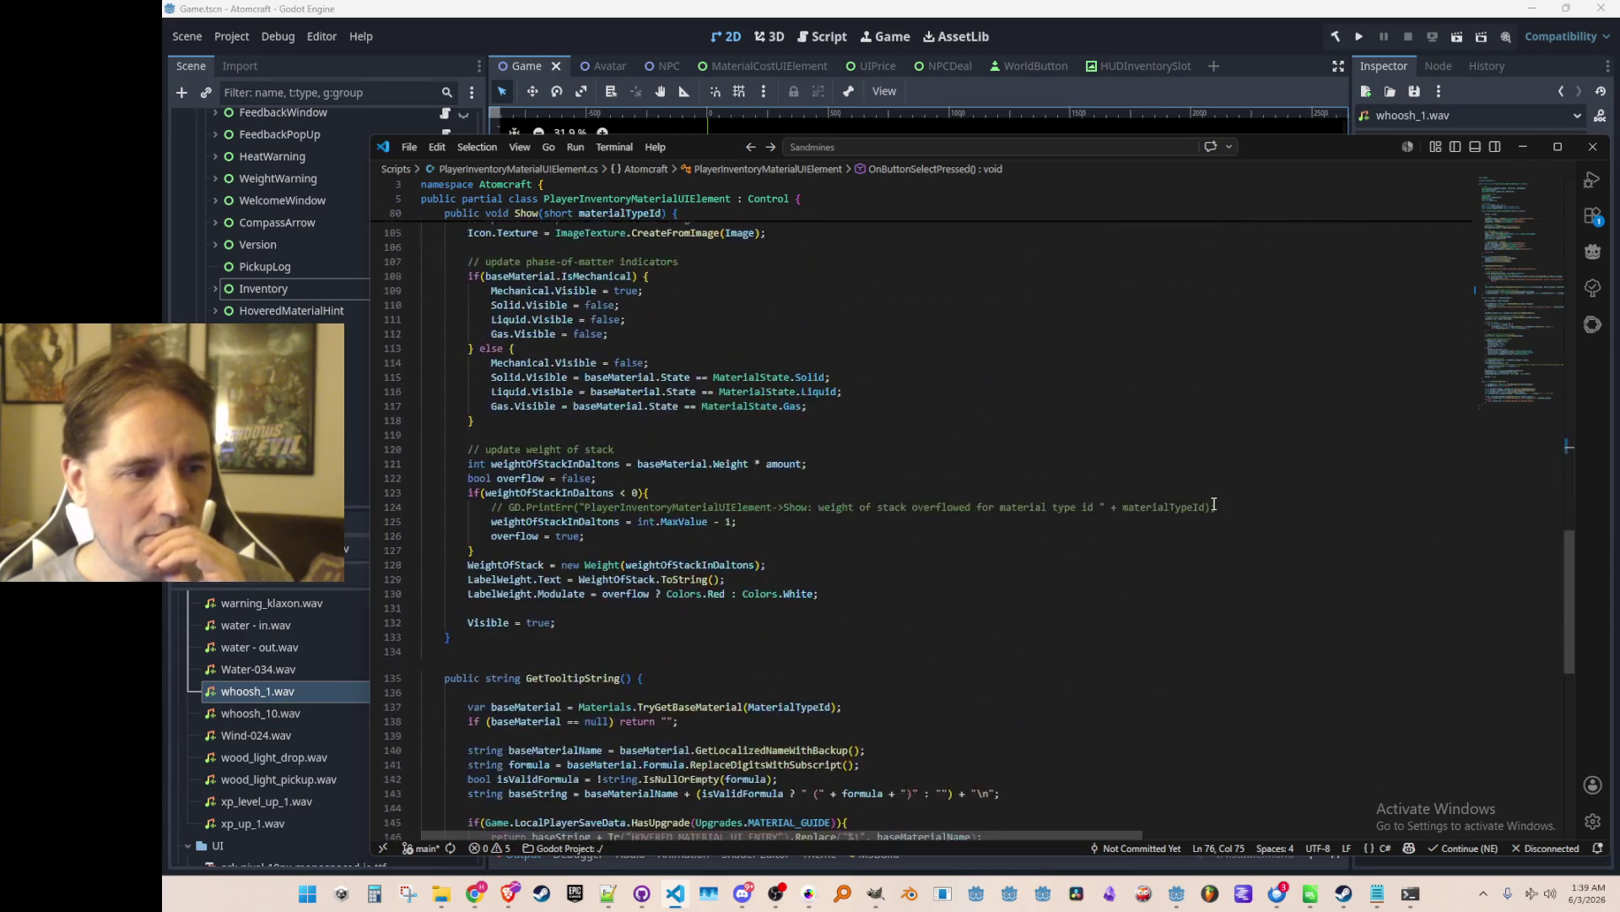
{"action": "scroll", "coordinate": [1227, 500], "scroll_direction": "down", "scroll_amount": 3}
{"action": "scroll", "coordinate": [1215, 504], "scroll_direction": "up", "scroll_amount": 18}
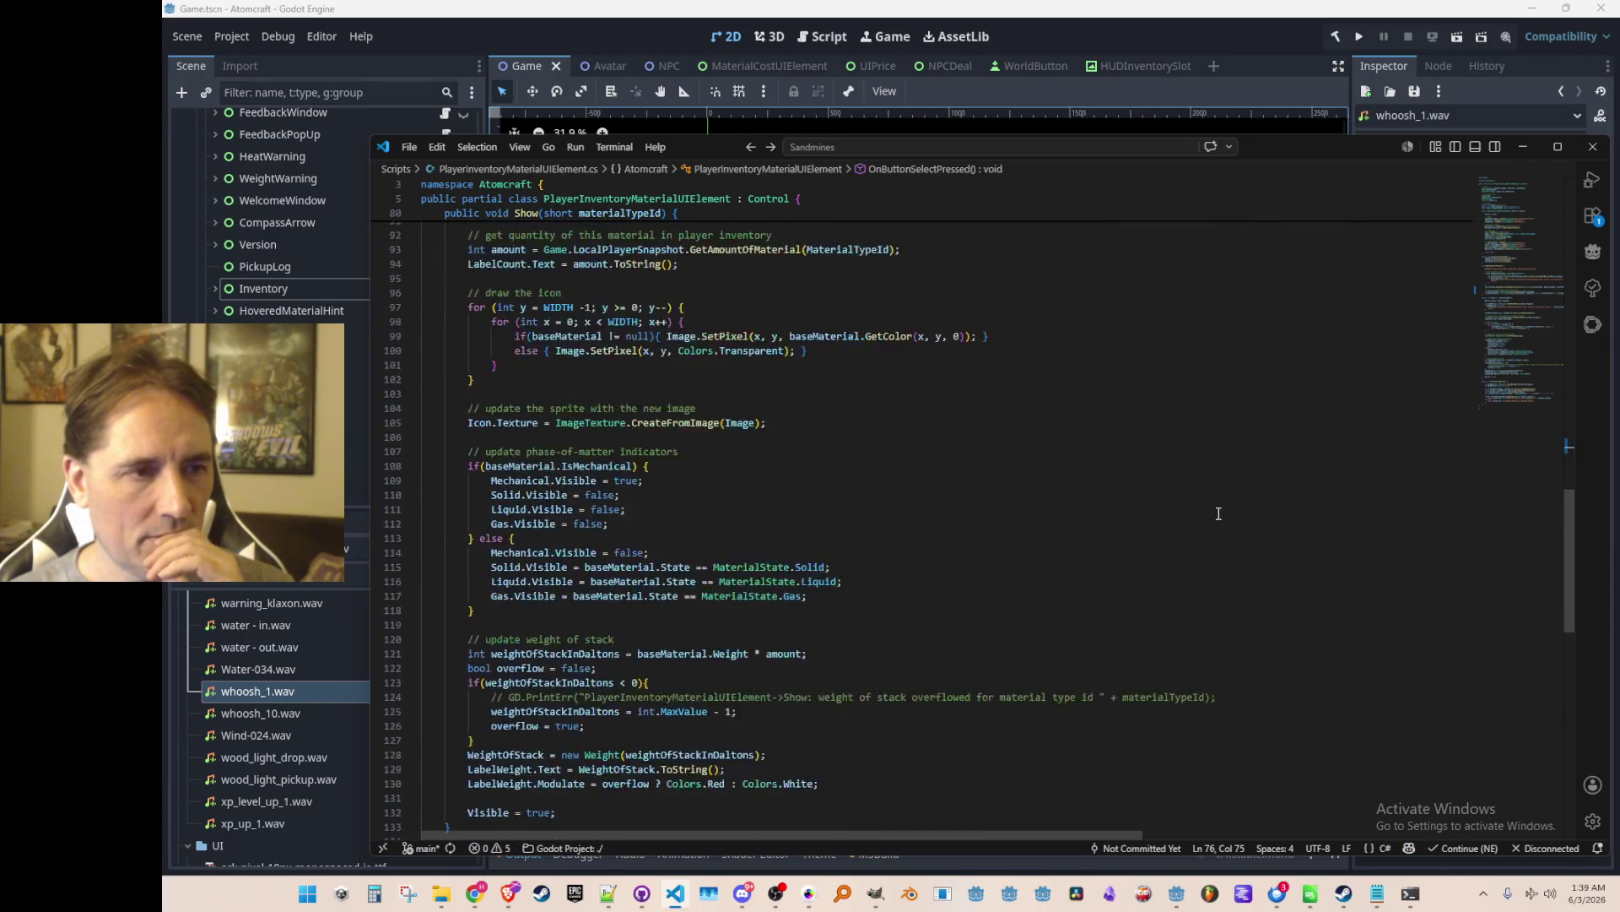
{"action": "left_click", "coordinate": [1113, 507]}
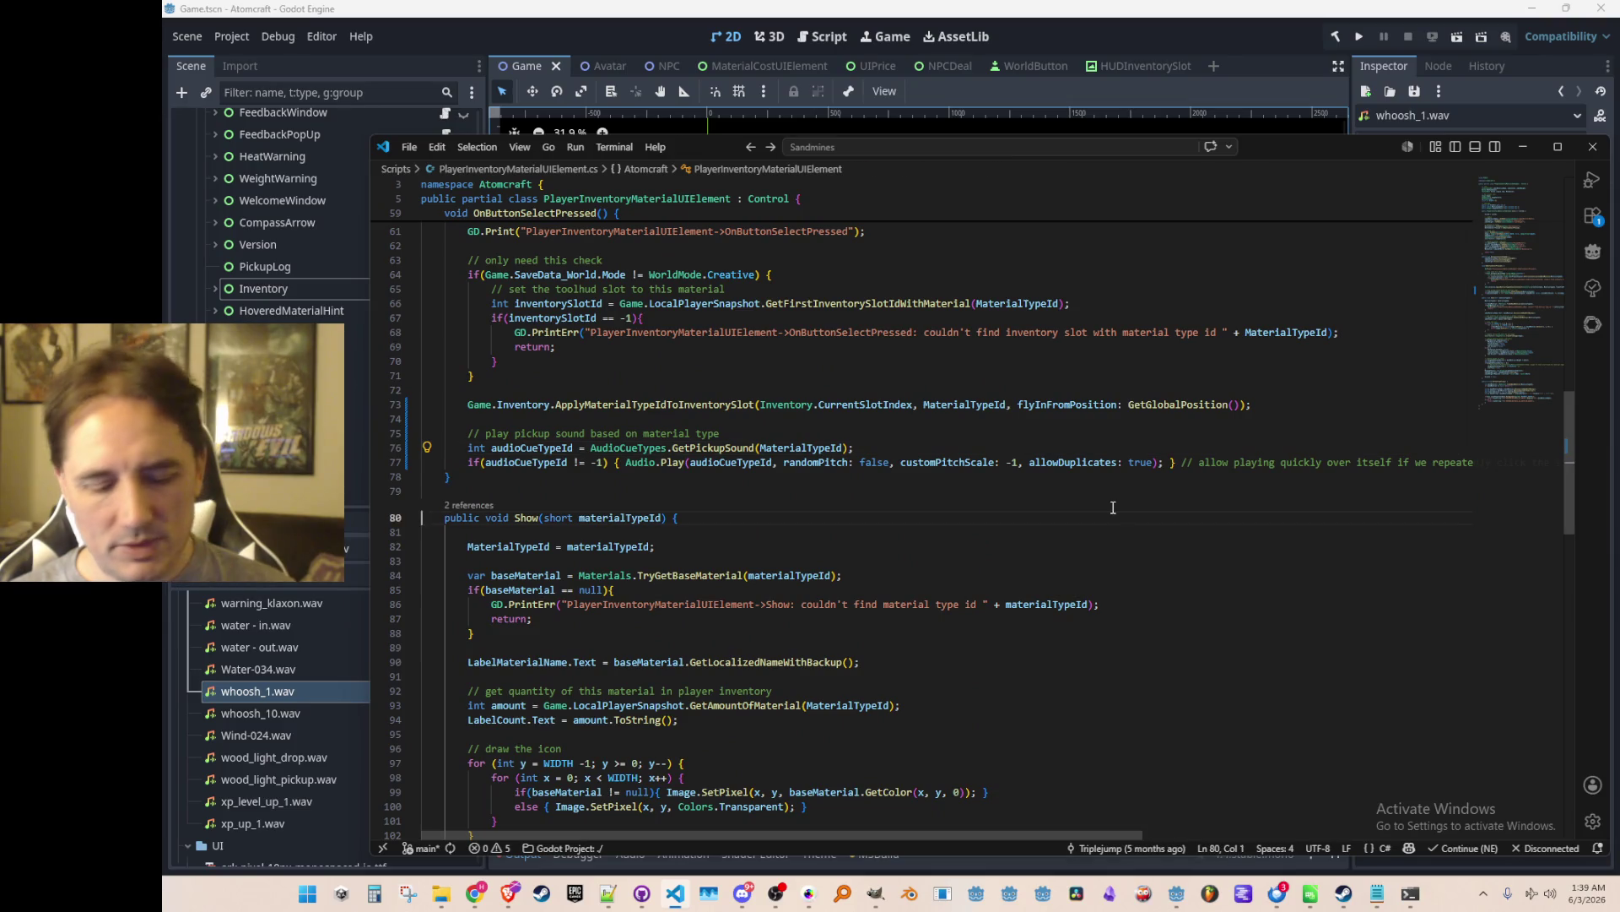
Open HUDInventorySlot.cs via Ctrl+P and scroll to _Process, highlighting FlyInAnimationRemaining.
{"action": "key", "text": "ctrl+p"}
{"action": "type", "text": "HUD"}
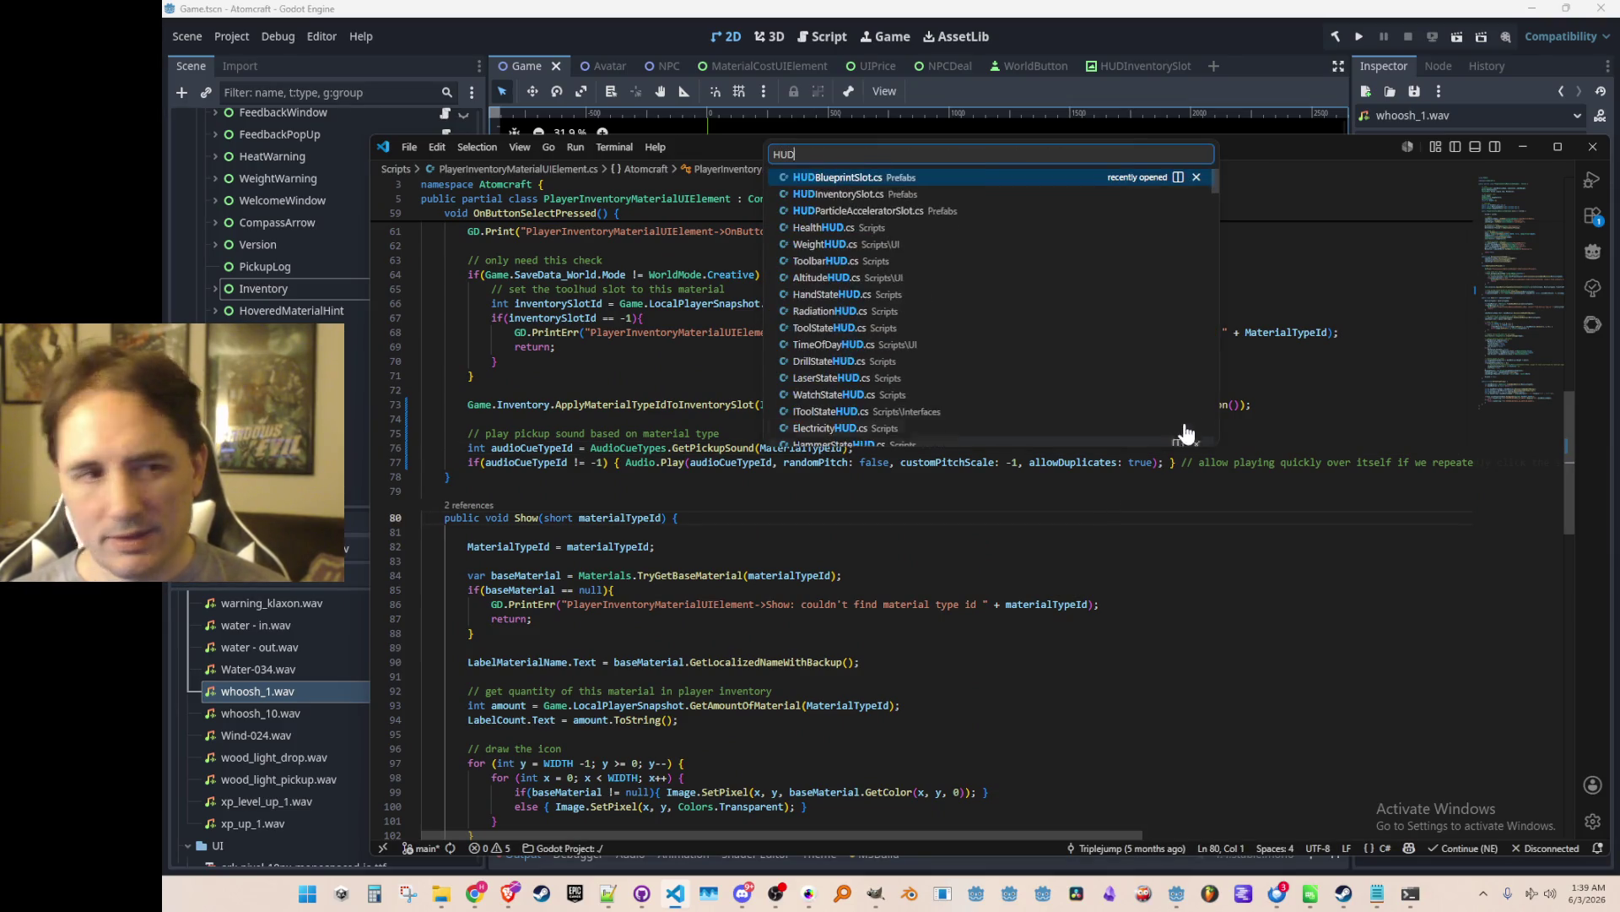
{"action": "left_click", "coordinate": [838, 194]}
{"action": "scroll", "coordinate": [1069, 459], "scroll_direction": "down", "scroll_amount": 3}
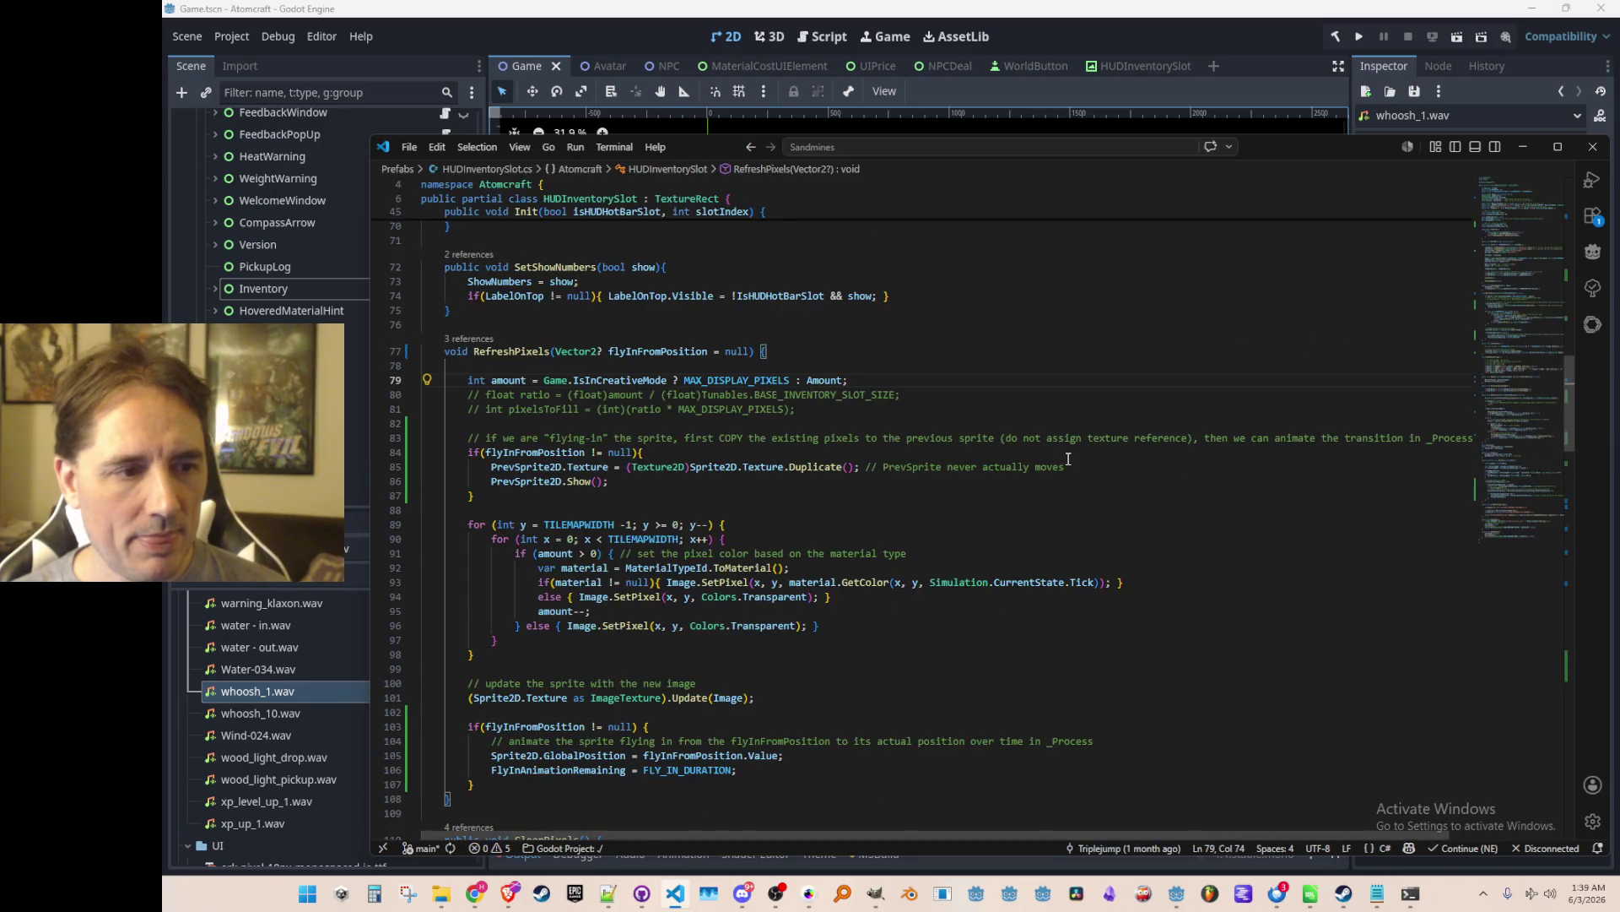
{"action": "scroll", "coordinate": [1068, 459], "scroll_direction": "down", "scroll_amount": 4}
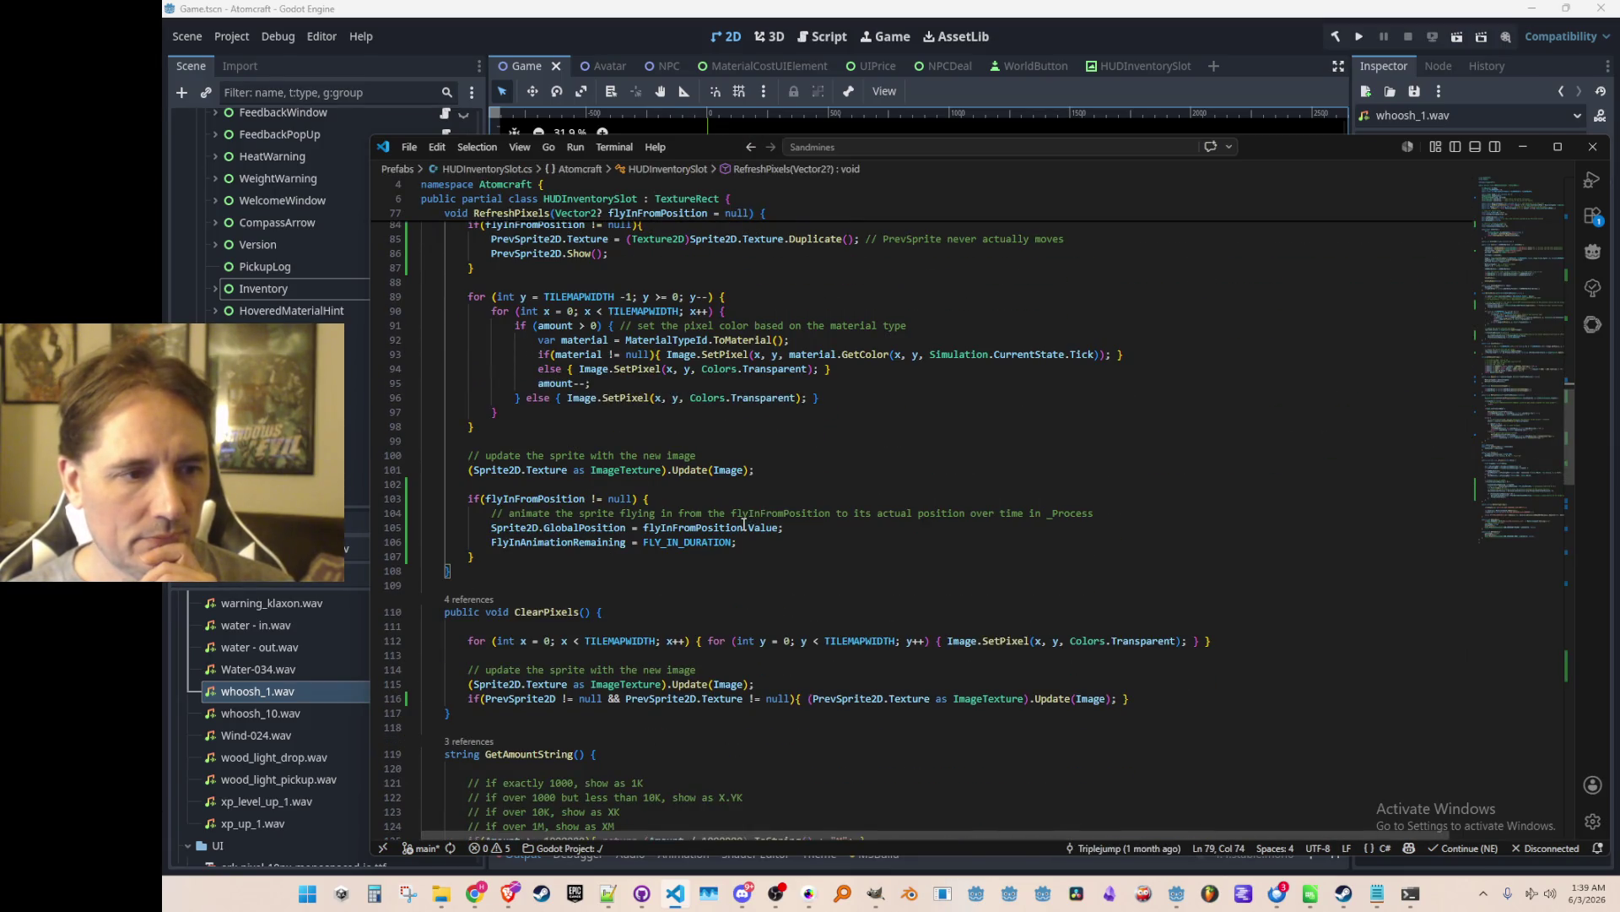
{"action": "scroll", "coordinate": [744, 525], "scroll_direction": "up", "scroll_amount": 4}
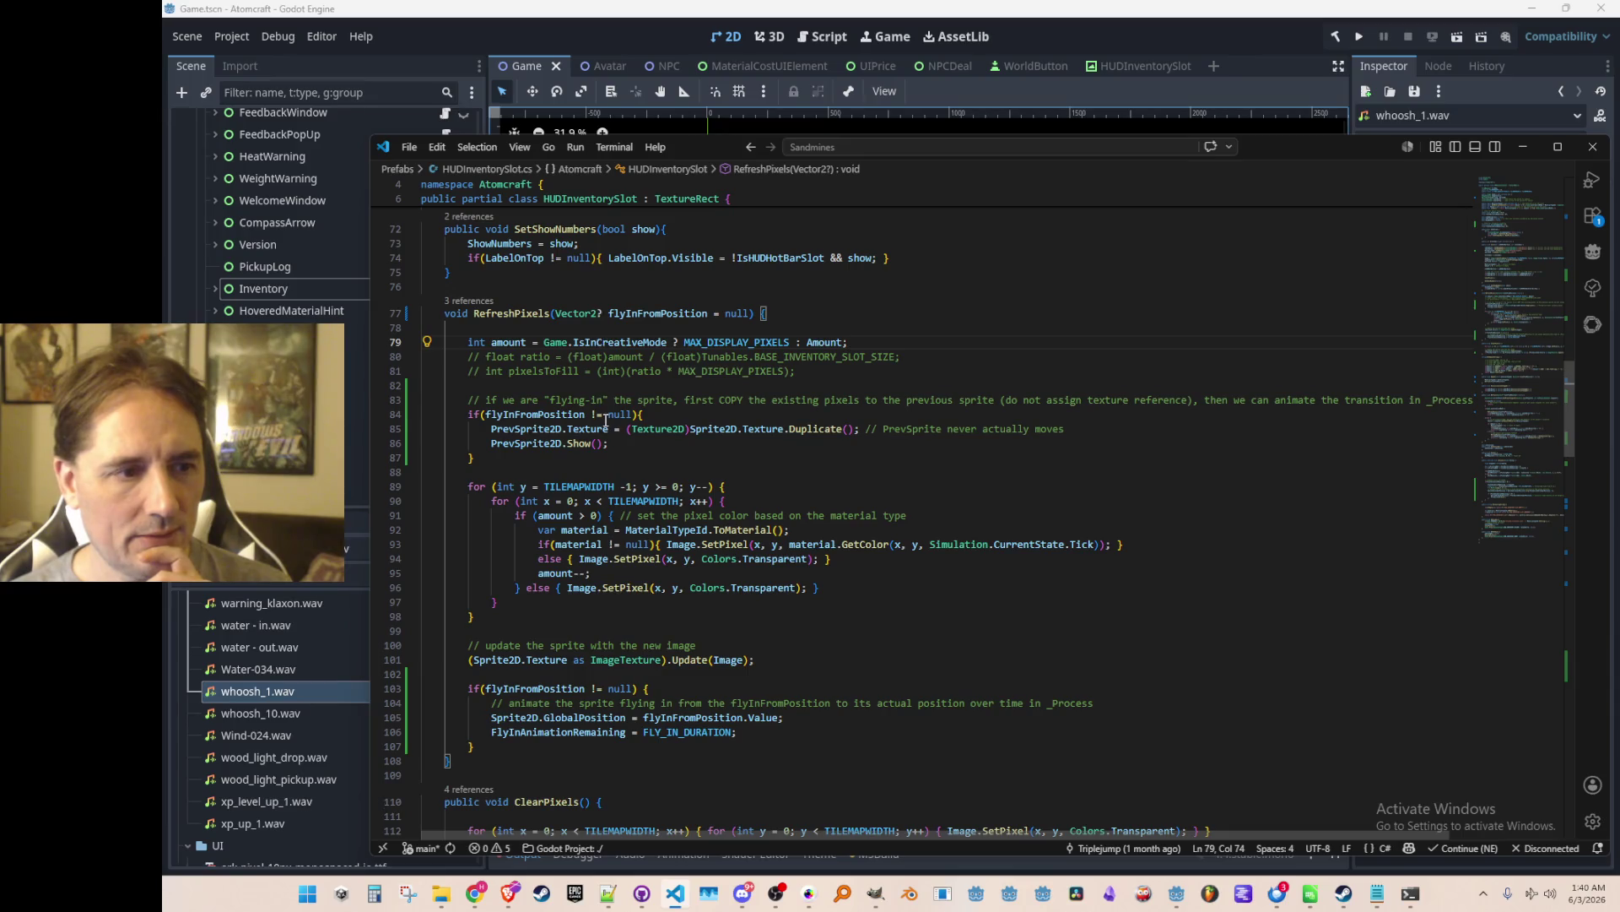
{"action": "scroll", "coordinate": [849, 429], "scroll_direction": "down", "scroll_amount": 20}
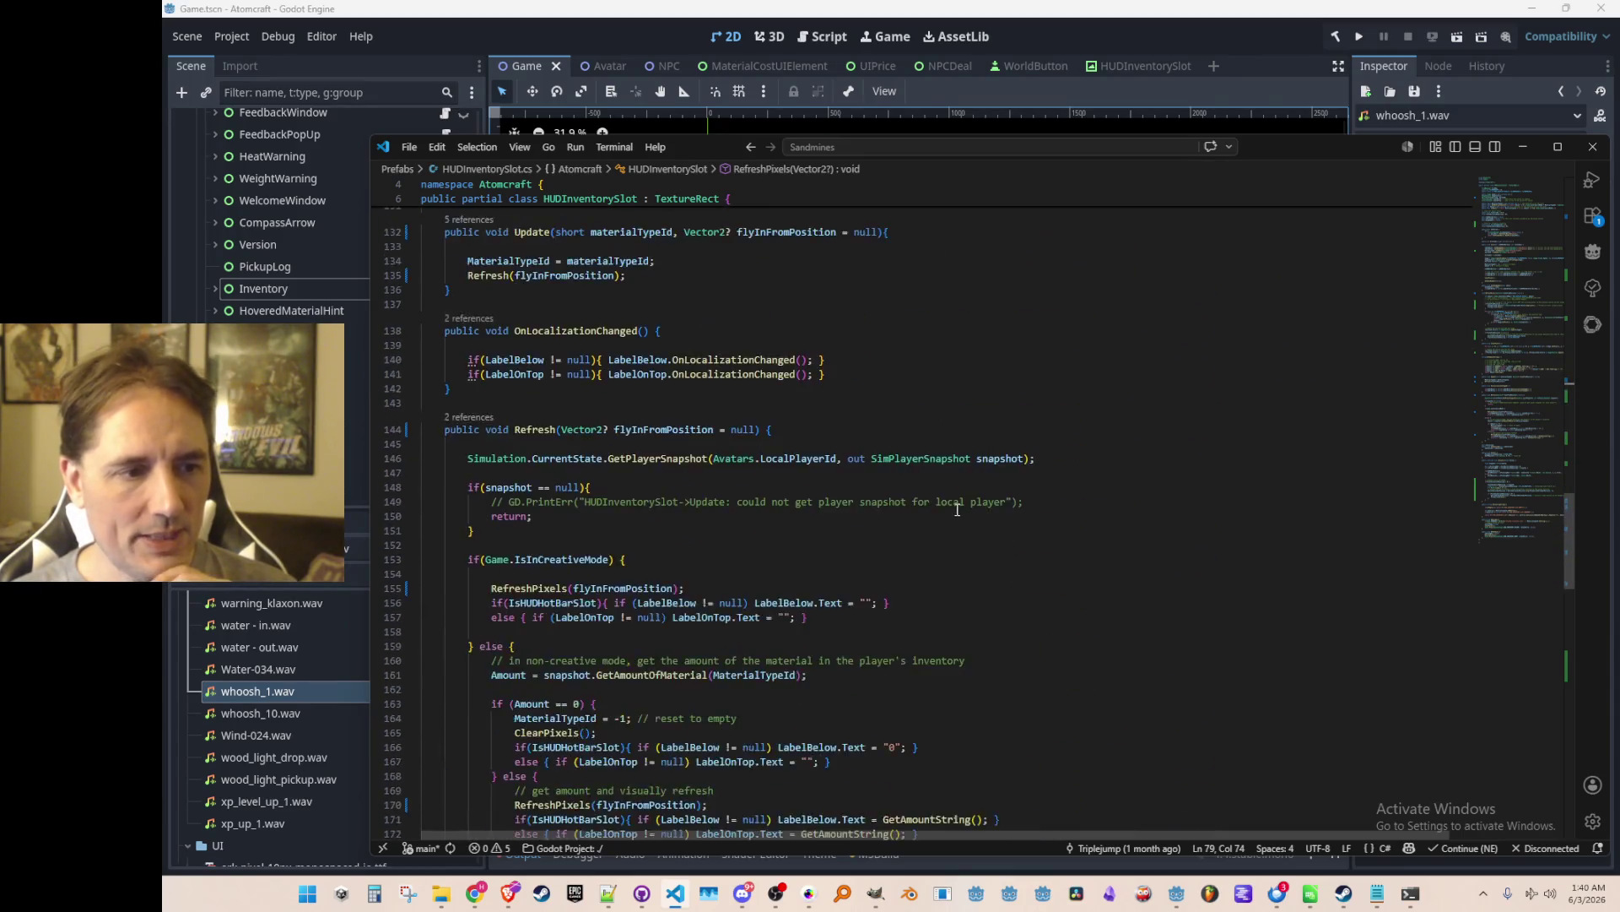
{"action": "scroll", "coordinate": [967, 501], "scroll_direction": "down", "scroll_amount": 10}
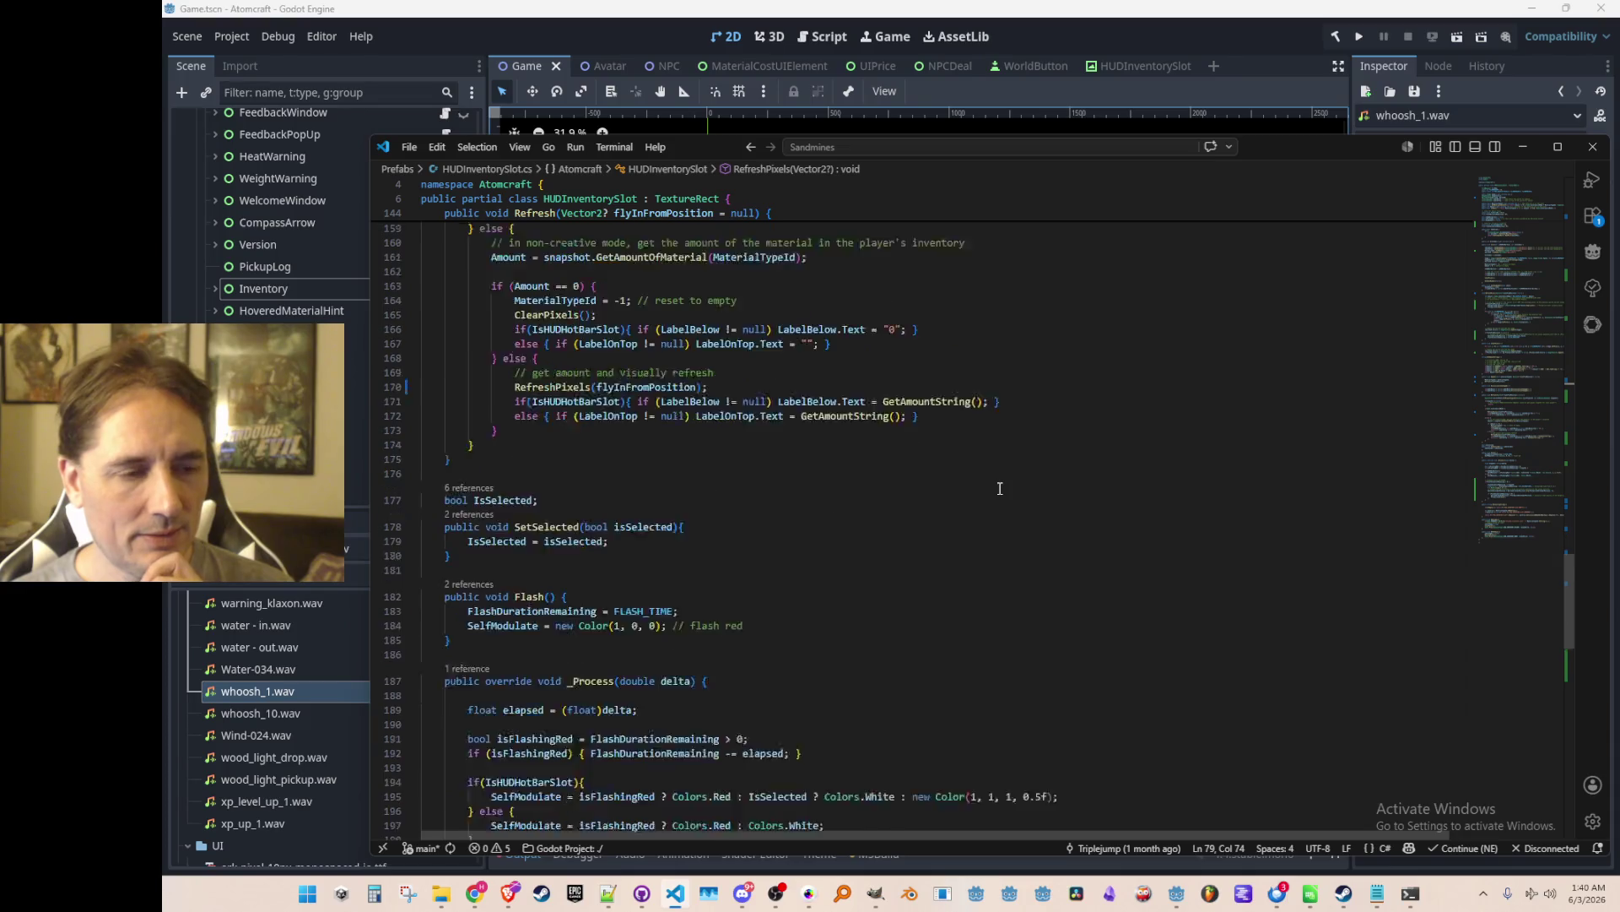
{"action": "scroll", "coordinate": [1005, 486], "scroll_direction": "down", "scroll_amount": 3}
{"action": "scroll", "coordinate": [1117, 510], "scroll_direction": "down", "scroll_amount": 1}
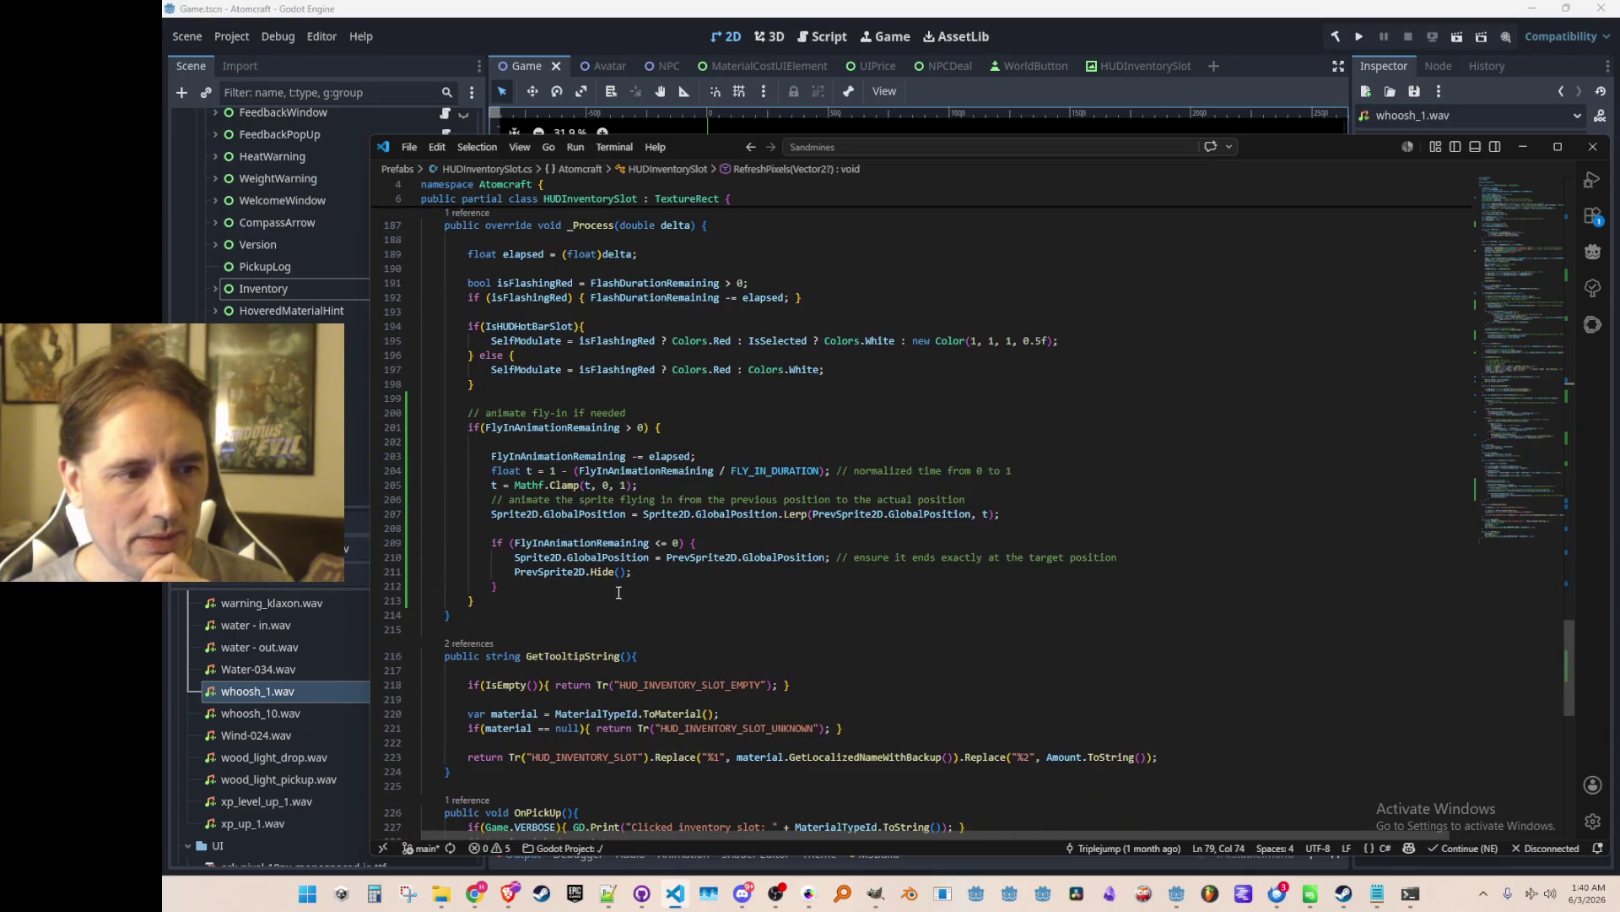
{"action": "left_click", "coordinate": [593, 542]}
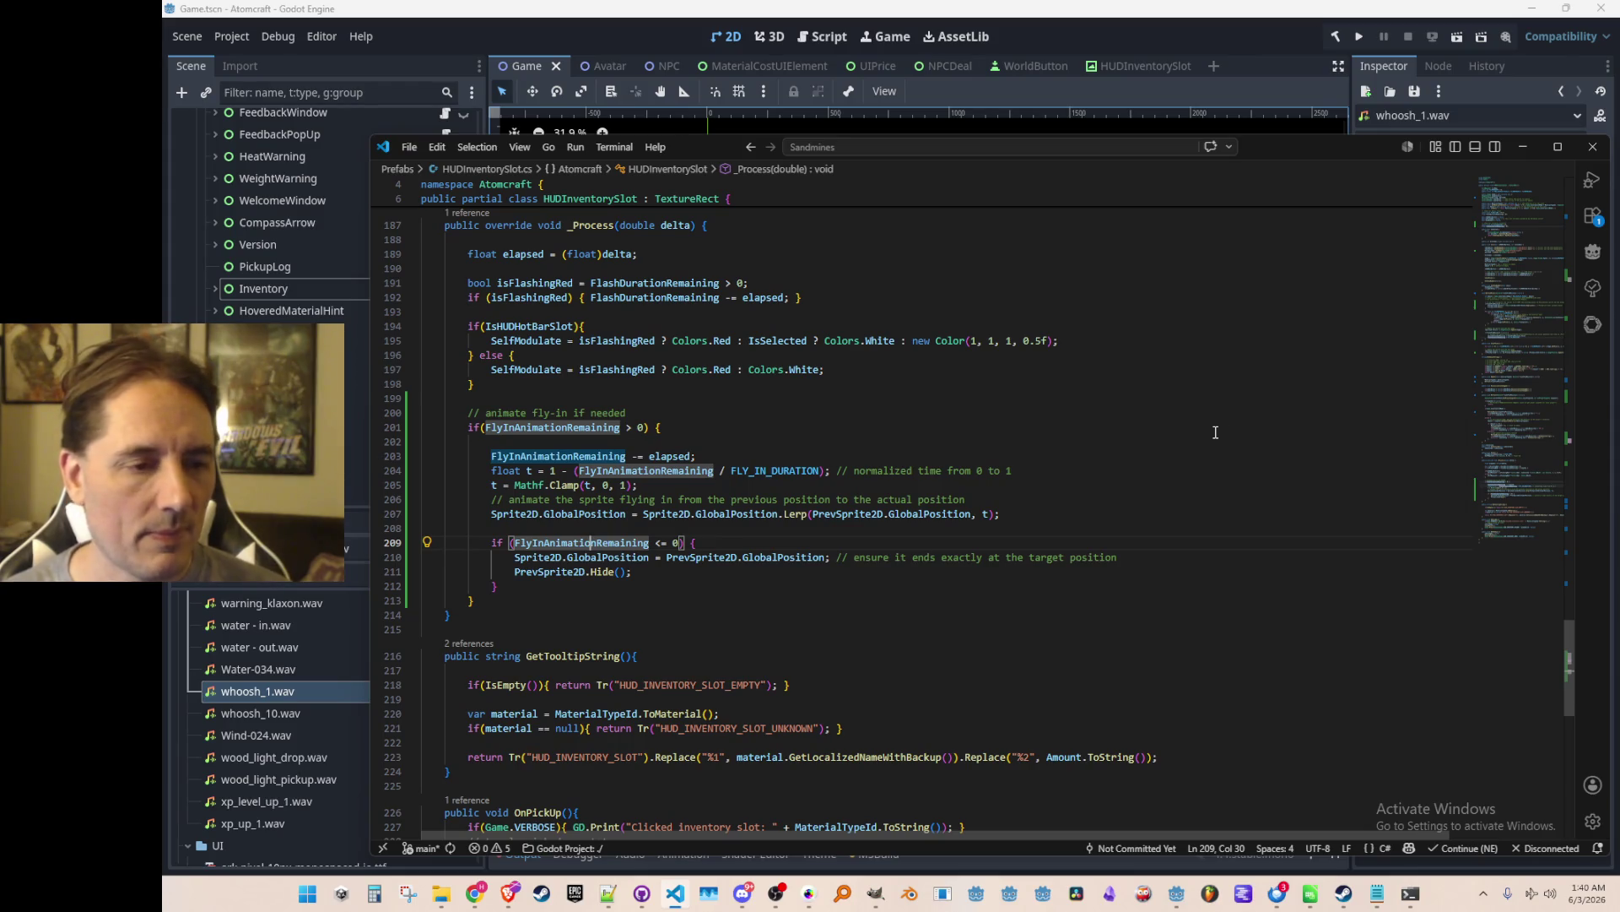
Review lines 205–207 of _Process, then jump to the FLY_IN_DURATION declaration near the top.
{"action": "left_click", "coordinate": [1173, 485]}
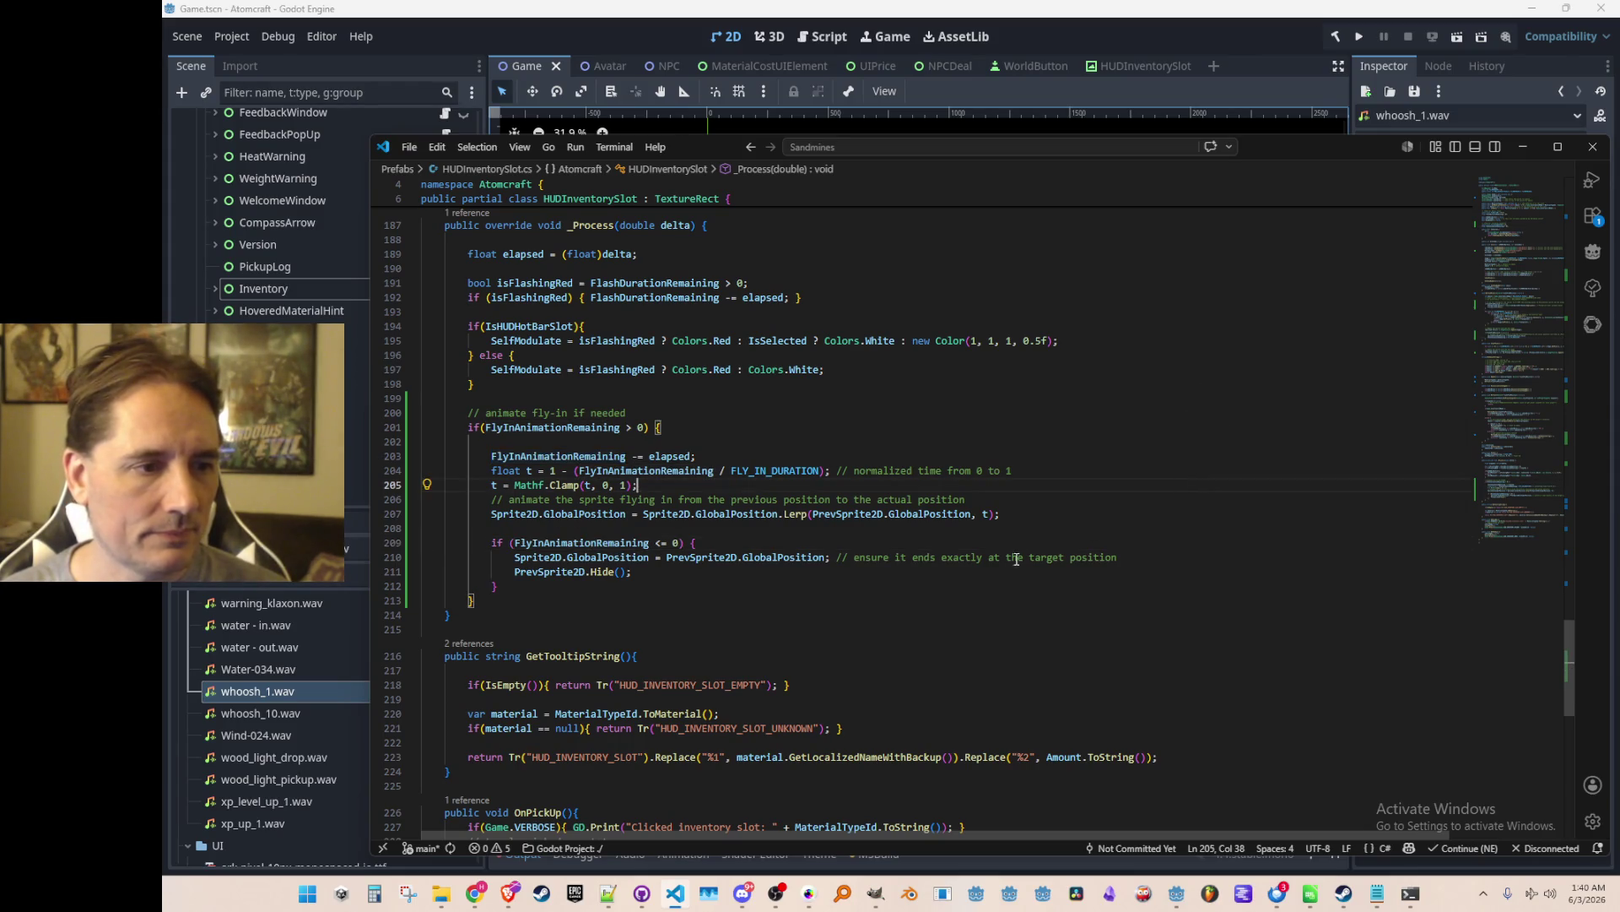
{"action": "left_click", "coordinate": [1030, 515]}
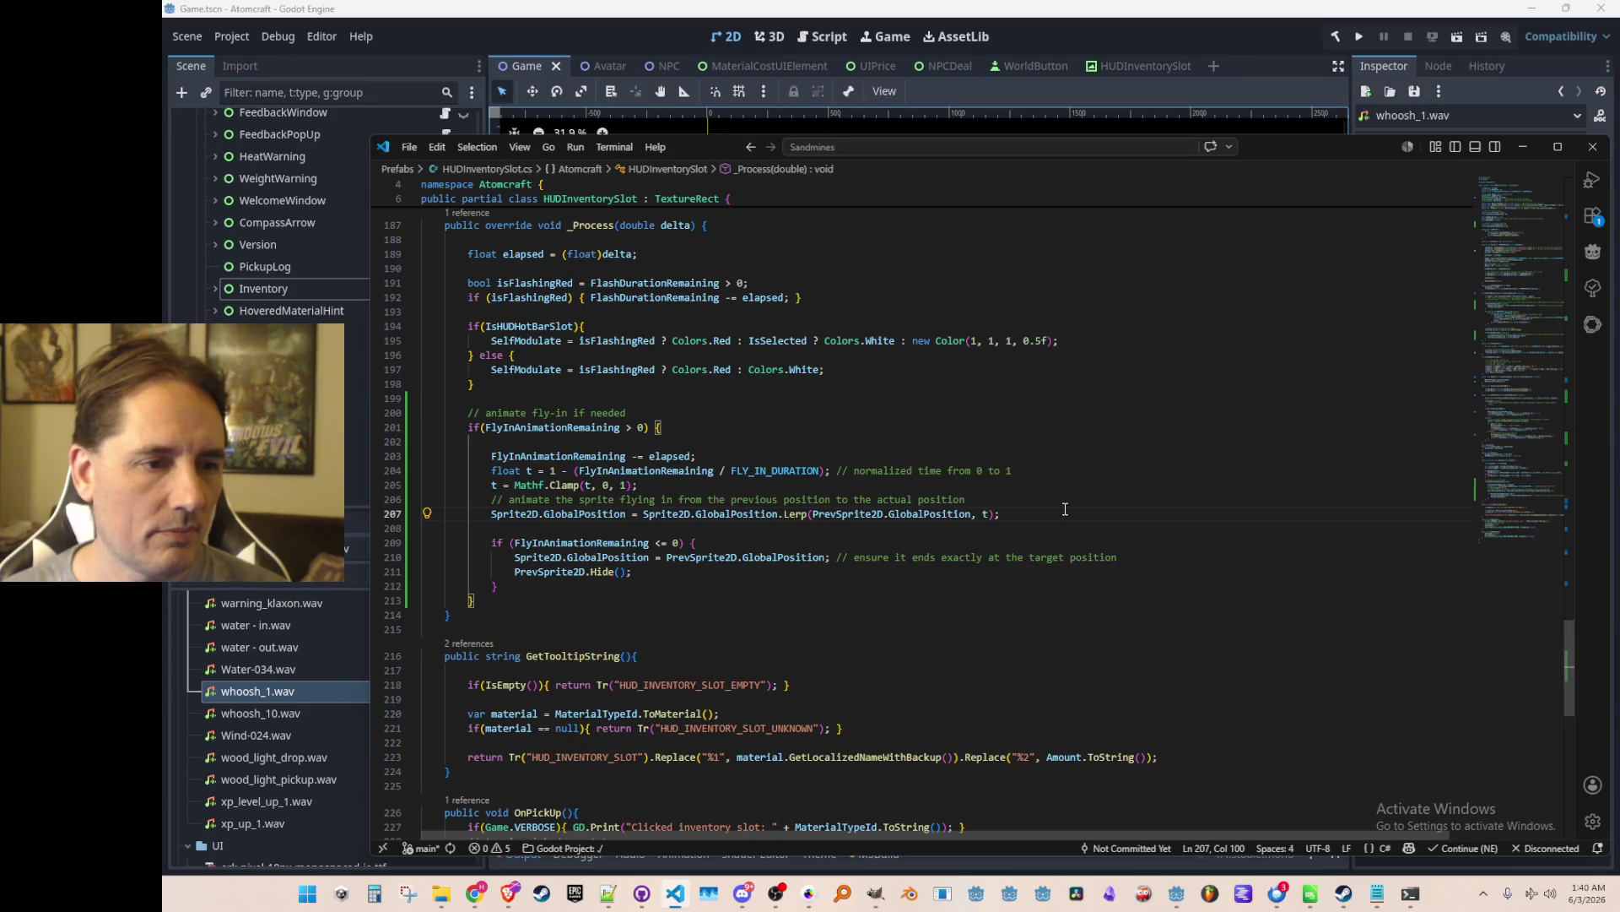
{"action": "scroll", "coordinate": [1487, 355], "scroll_direction": "up", "scroll_amount": 4}
{"action": "mouse_move", "coordinate": [1531, 474]}
{"action": "left_mouse_down"}
{"action": "mouse_move", "coordinate": [1511, 449]}
{"action": "mouse_move", "coordinate": [1494, 204]}
{"action": "mouse_move", "coordinate": [1473, 250]}
{"action": "left_mouse_up"}
{"action": "left_click", "coordinate": [1122, 429]}
Change FLY_IN_DURATION from 1f to 0.185f and run the Godot project again.
{"action": "key", "text": "Left"}
{"action": "key", "text": "Left"}
{"action": "key", "text": "BackSpace"}
{"action": "type", "text": "0."}
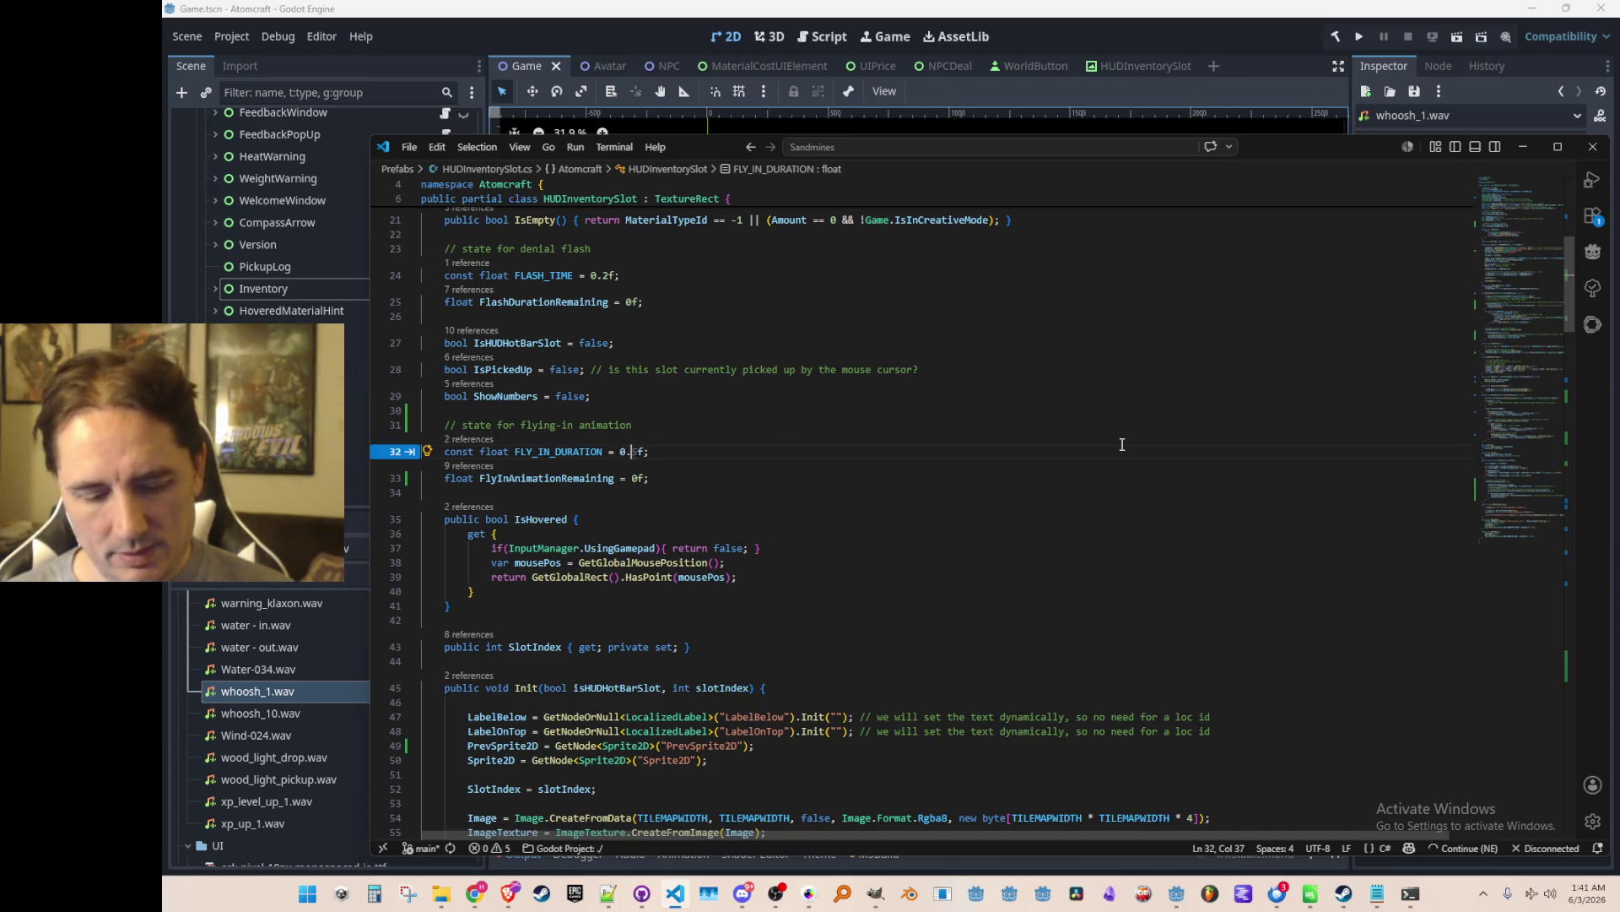
{"action": "key", "text": "Tab"}
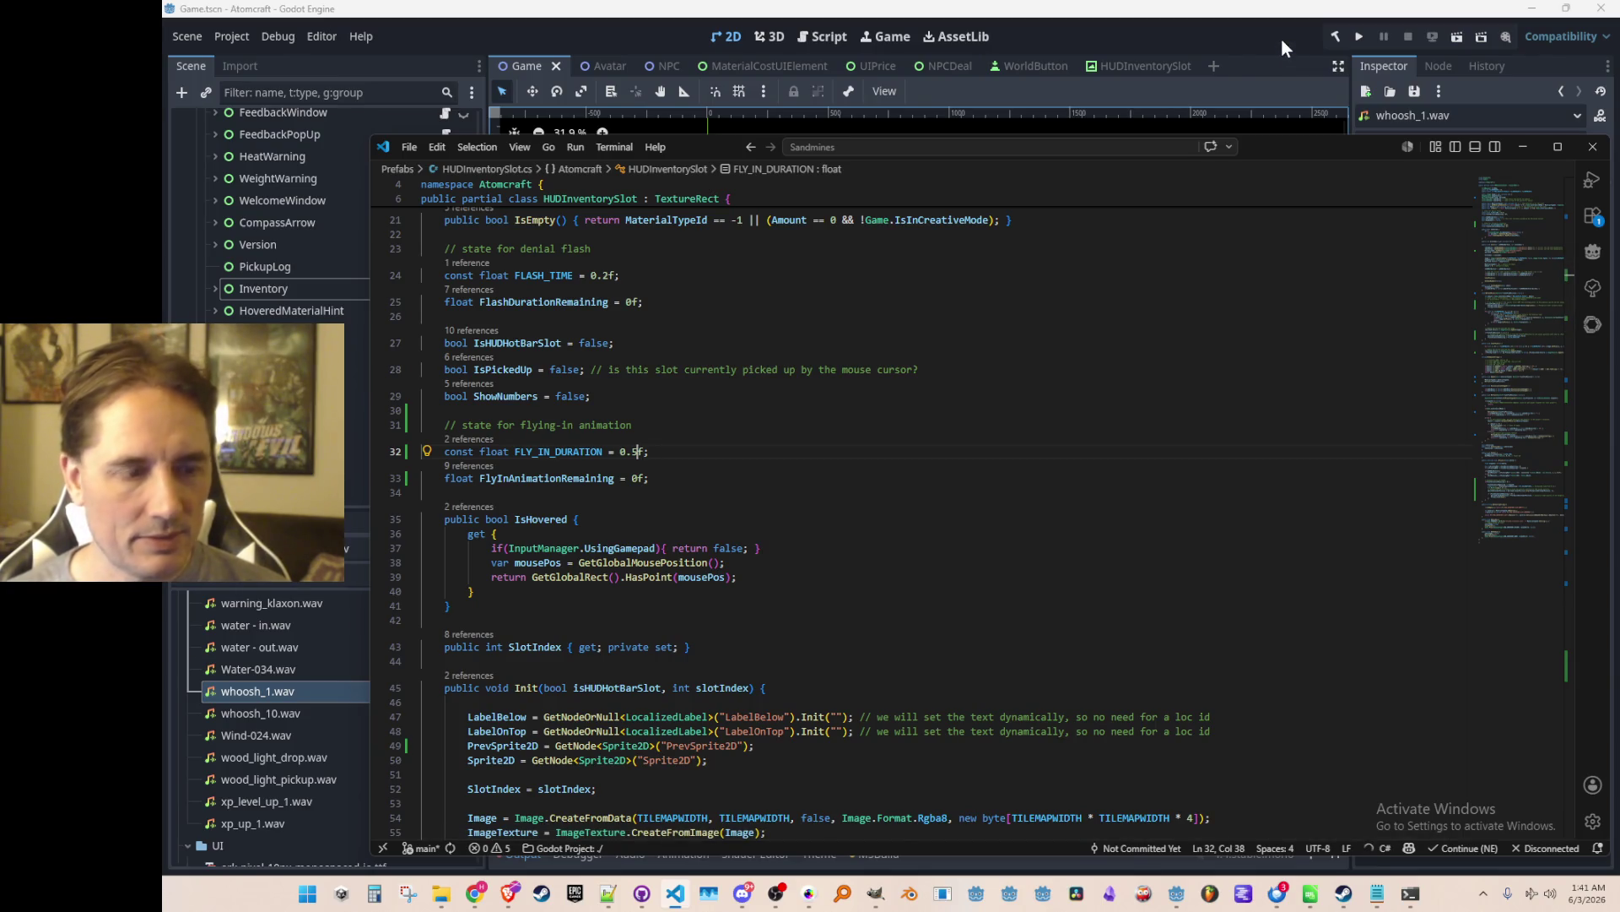
{"action": "key", "text": "Left"}
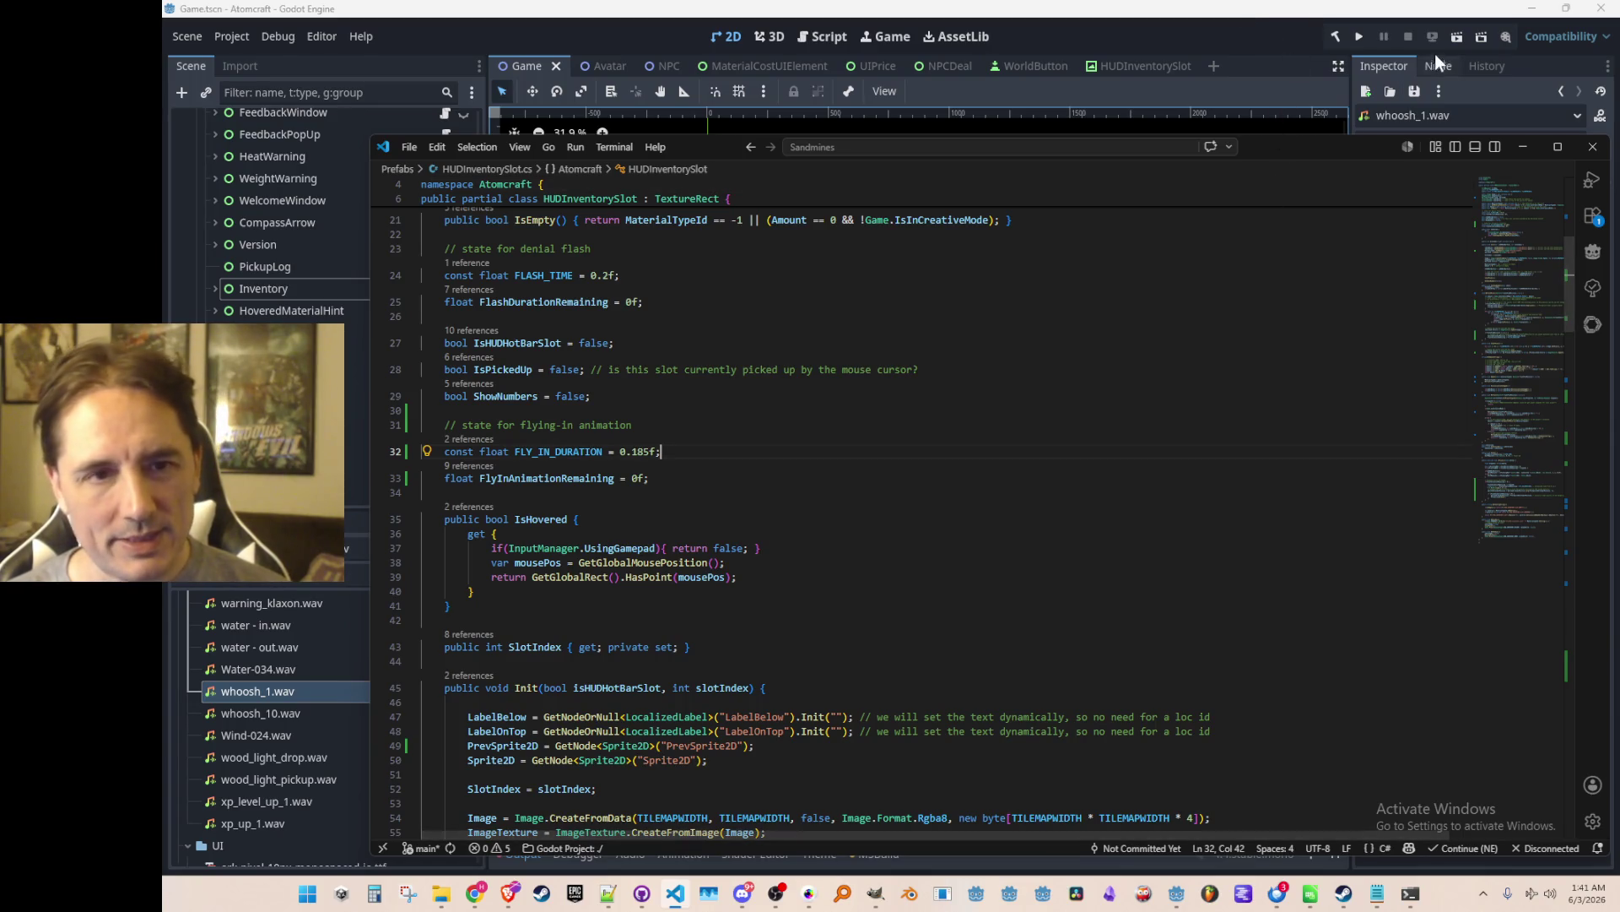
{"action": "left_click", "coordinate": [1361, 36]}
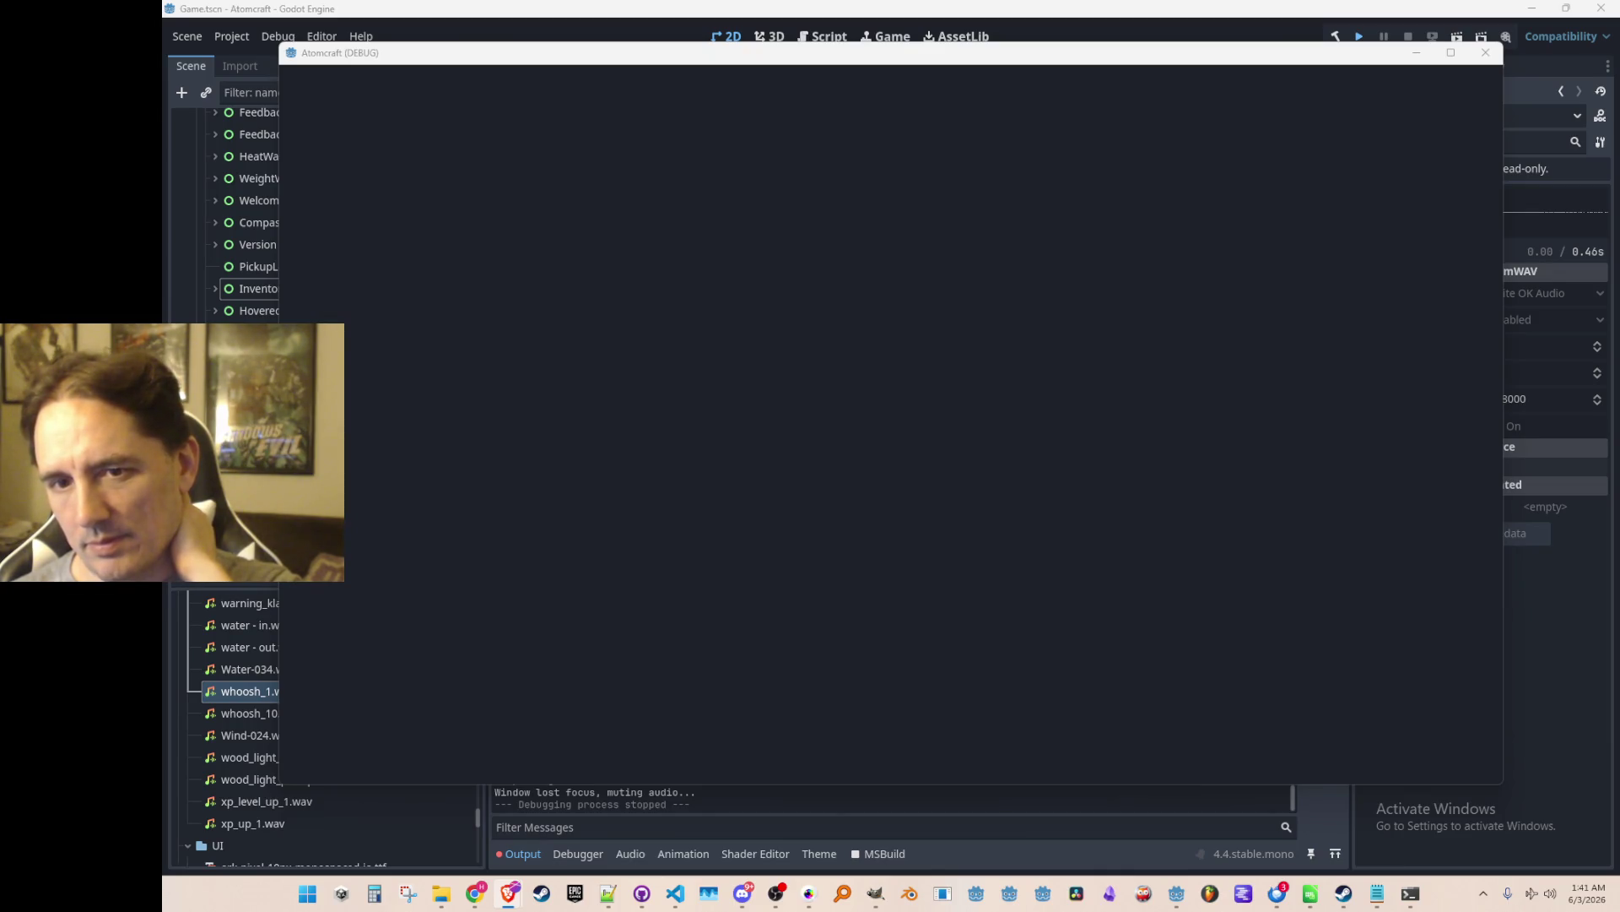
Restart the game and turn Music Volume down to zero in the Audio settings.
{"action": "key", "text": "F5"}
{"action": "mouse_move", "coordinate": [1176, 893]}
{"action": "left_click", "coordinate": [1260, 816]}
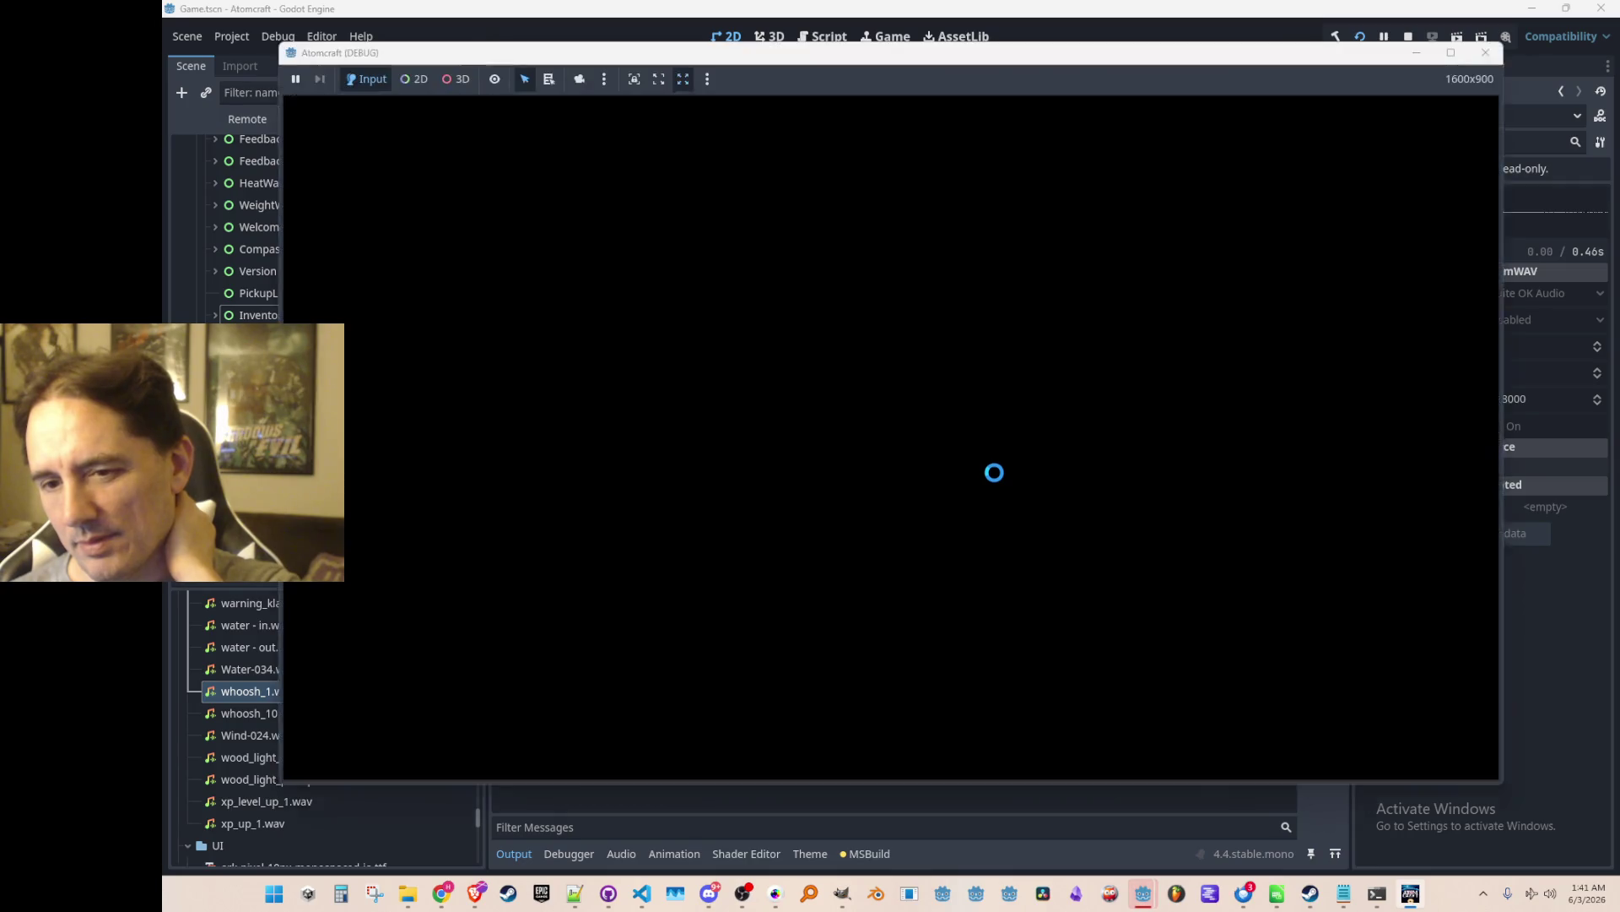
{"action": "left_click", "coordinate": [870, 549]}
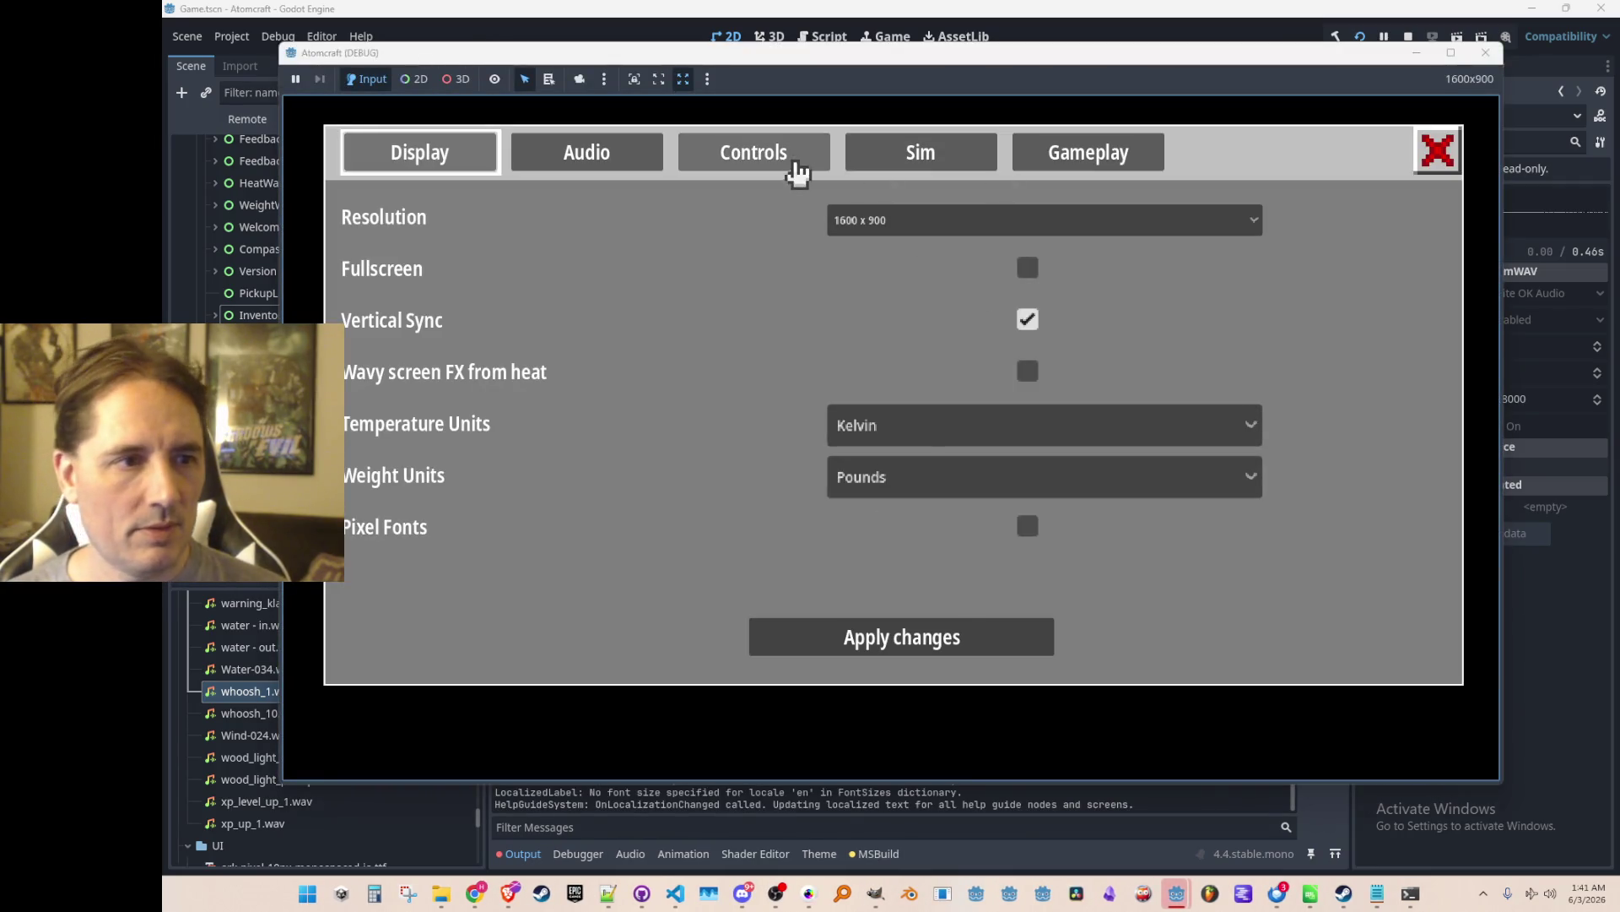
{"action": "left_click", "coordinate": [622, 162]}
{"action": "left_click_drag", "start_coordinate": [742, 559], "coordinate": [353, 553]}
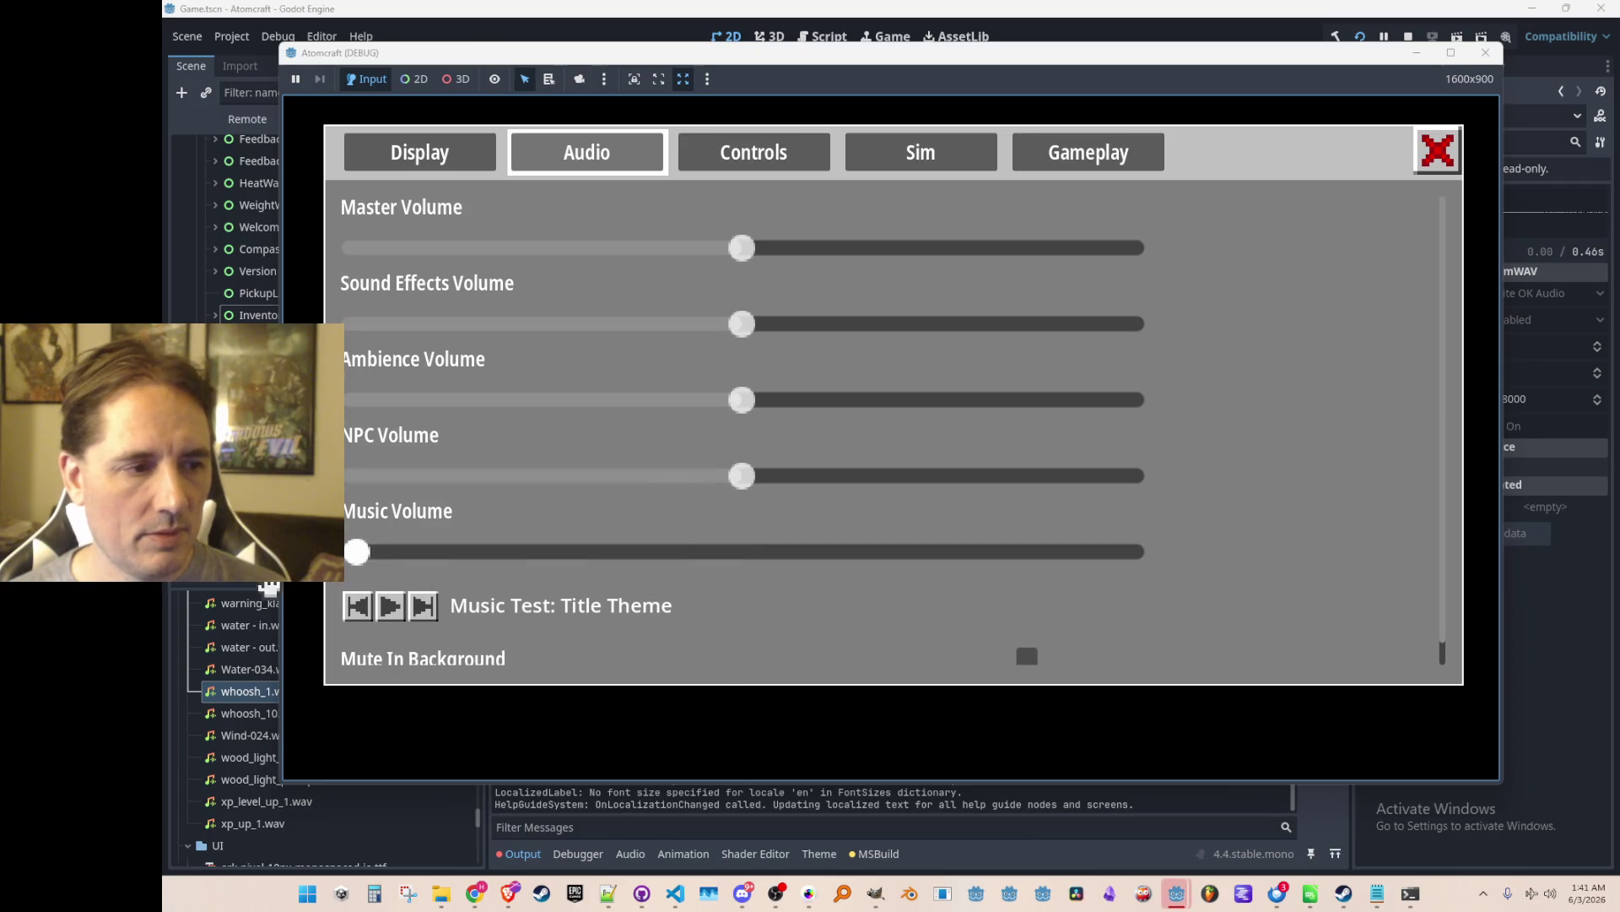
{"action": "key", "text": "Escape"}
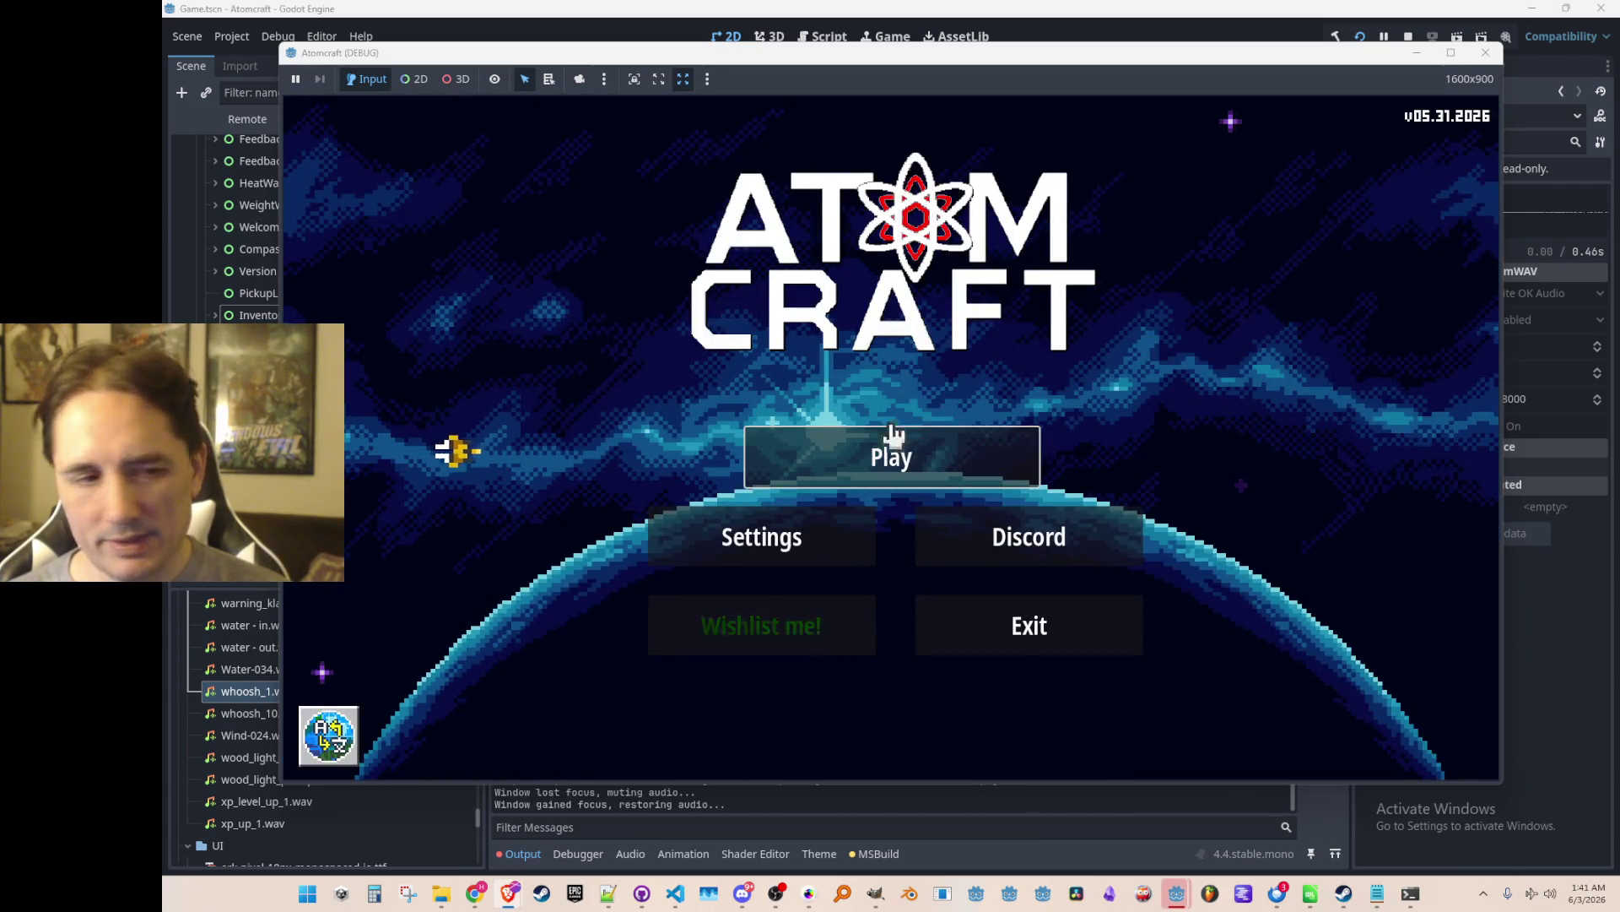
Start playing with the player profile and load the NPC TEST H world.
{"action": "left_click", "coordinate": [828, 469]}
{"action": "left_click", "coordinate": [848, 525]}
{"action": "scroll", "coordinate": [893, 455], "scroll_direction": "down", "scroll_amount": 10}
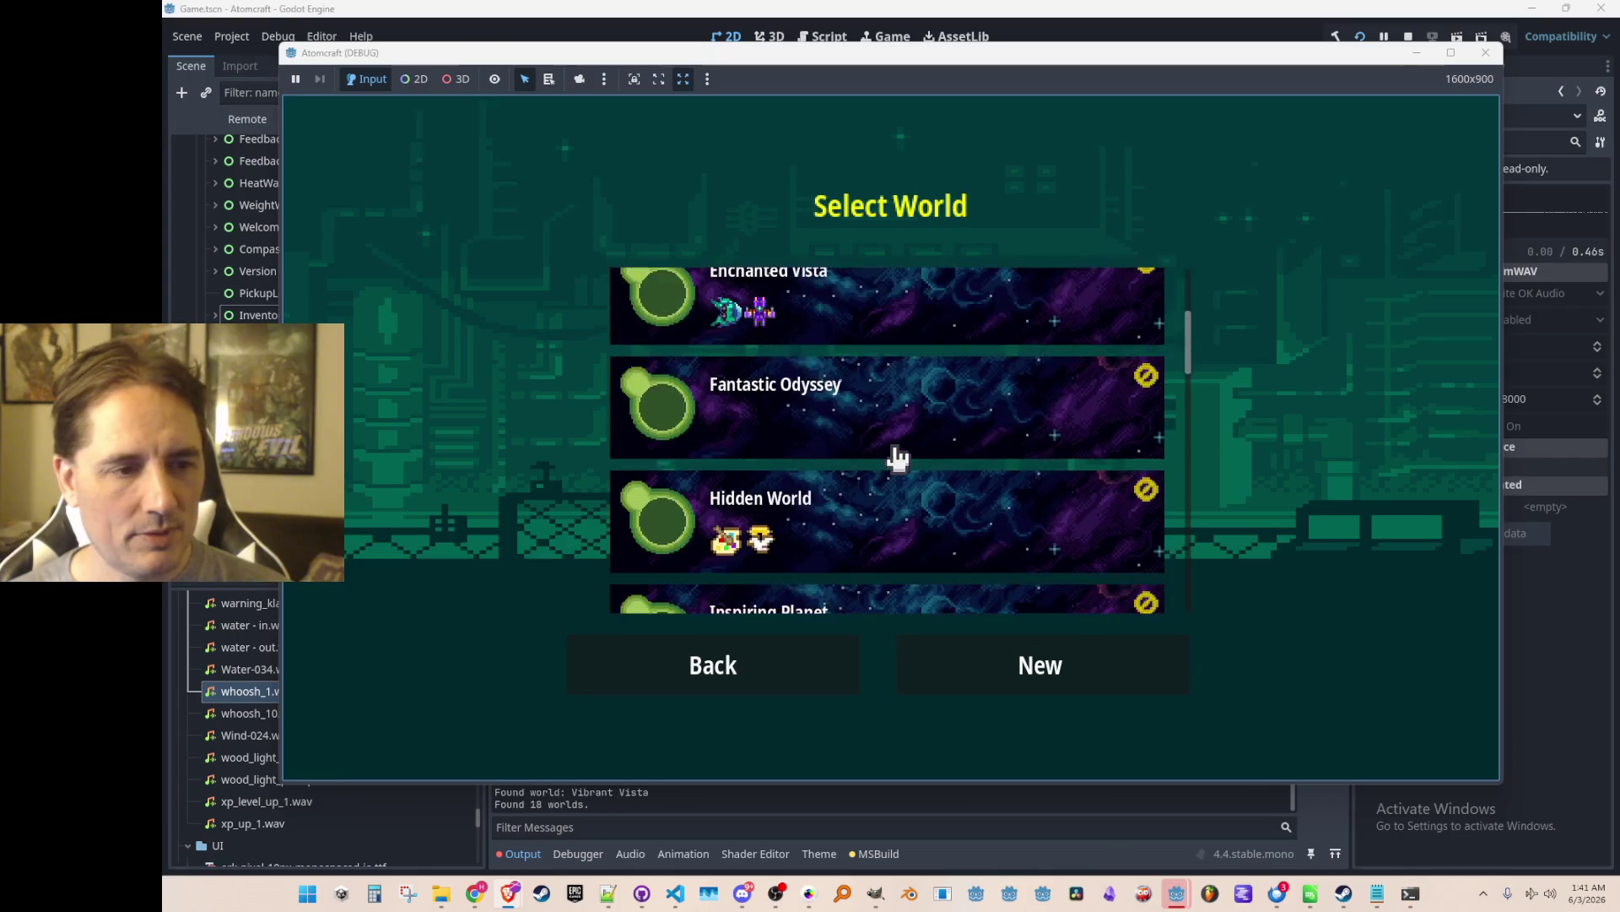
{"action": "left_click", "coordinate": [920, 411]}
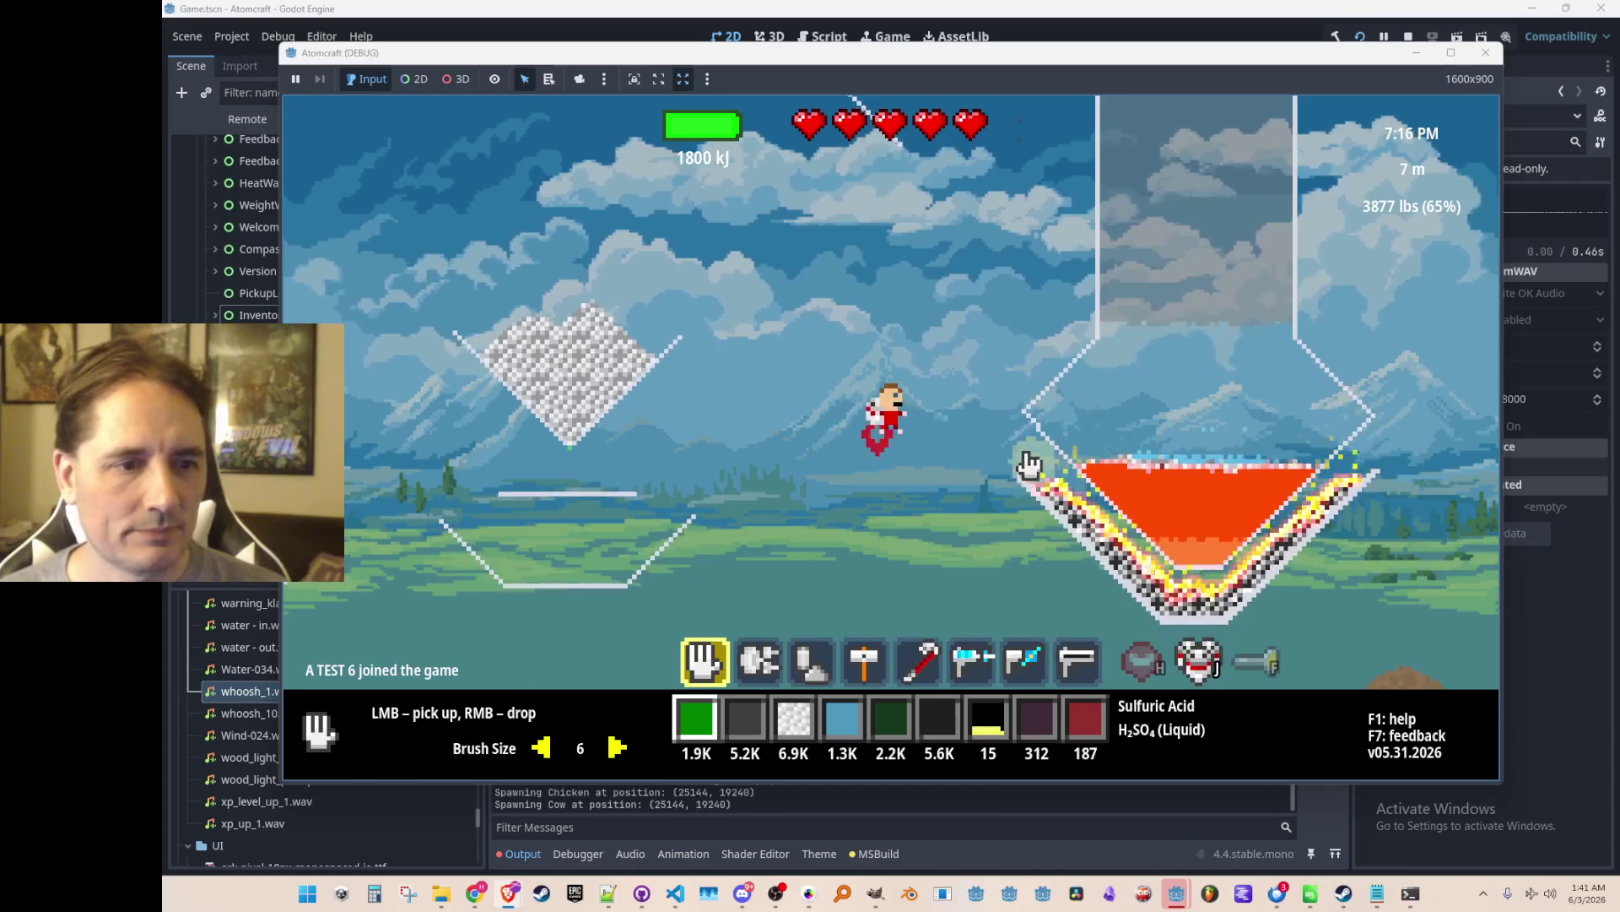
In the backpack tab, put Charcoal, Wet Clay, Flint and Wood into the first hotbar slot.
{"action": "key", "text": "Tab"}
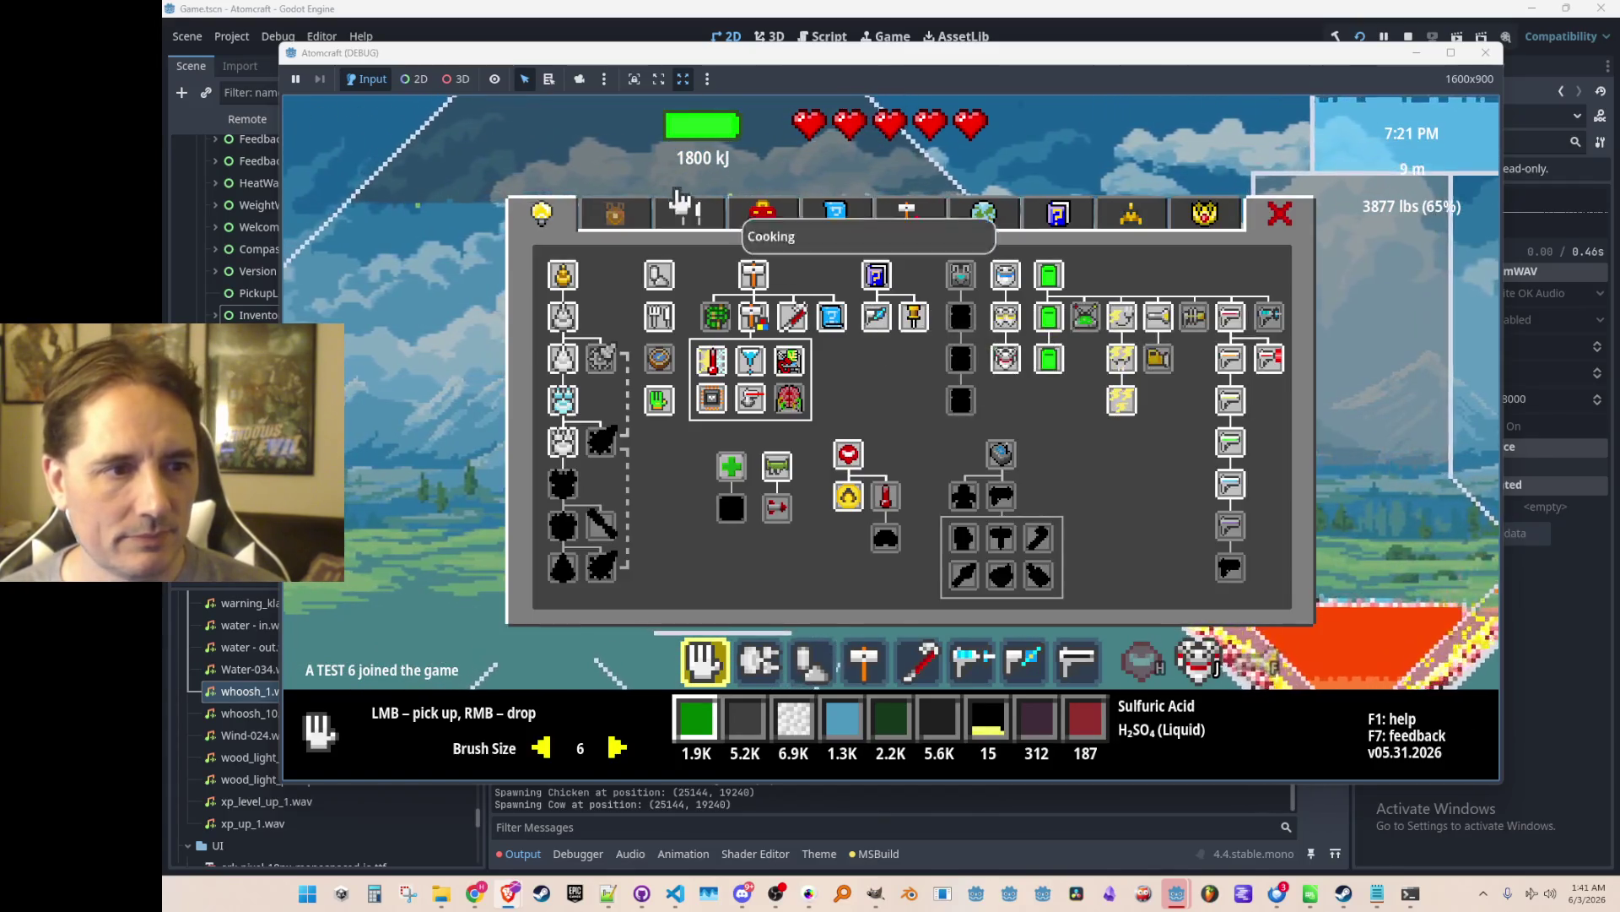
{"action": "left_click", "coordinate": [615, 215]}
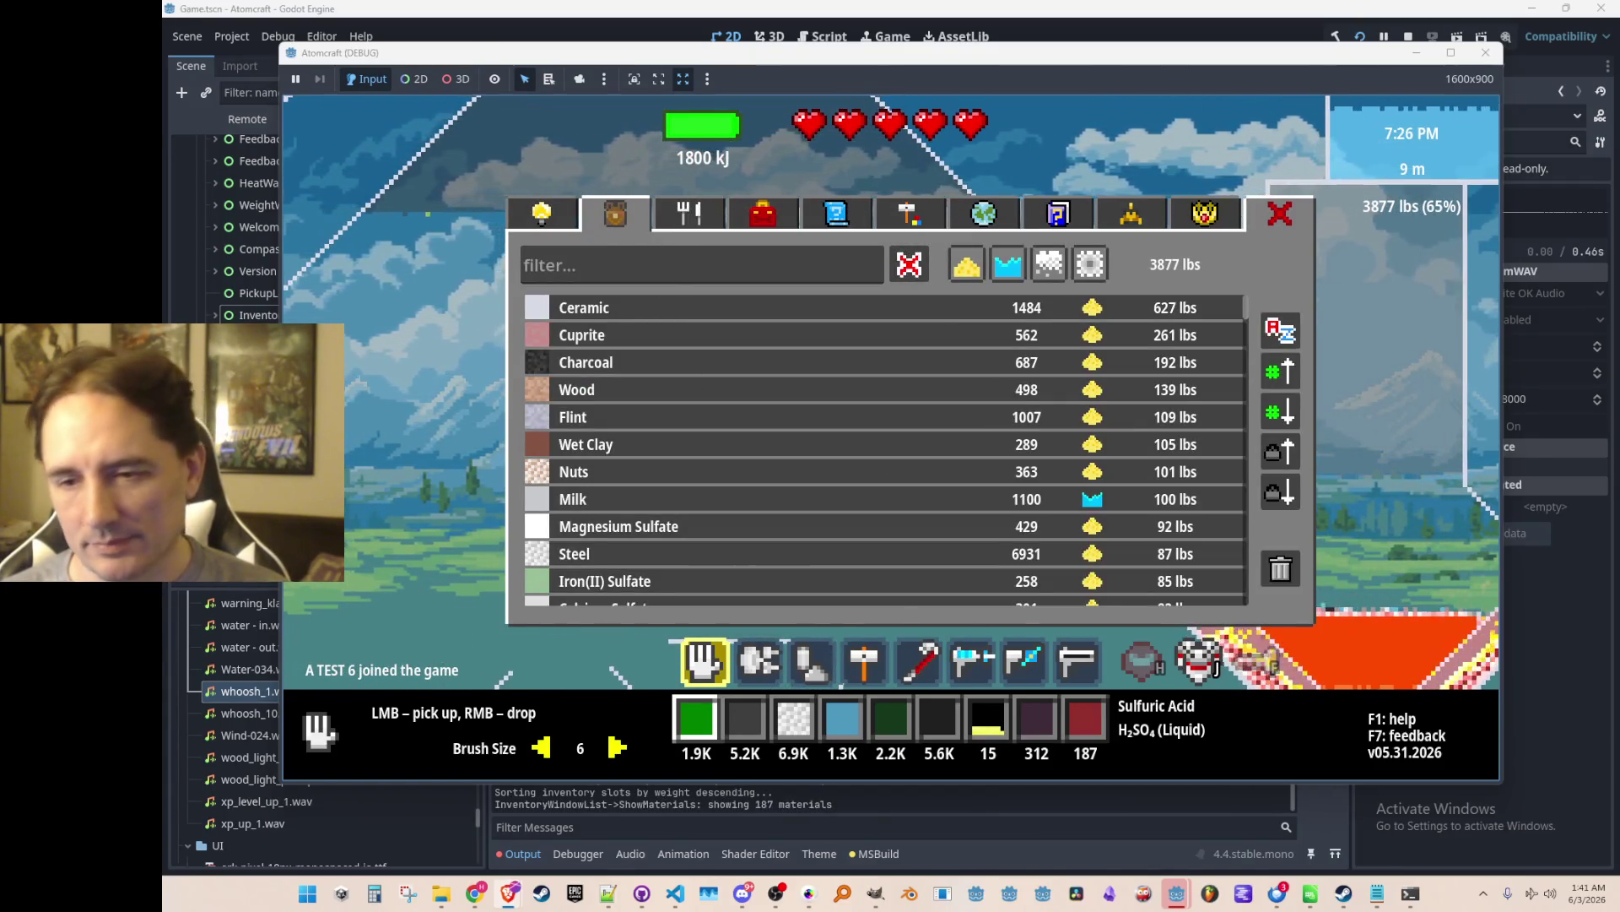
{"action": "left_click", "coordinate": [678, 369]}
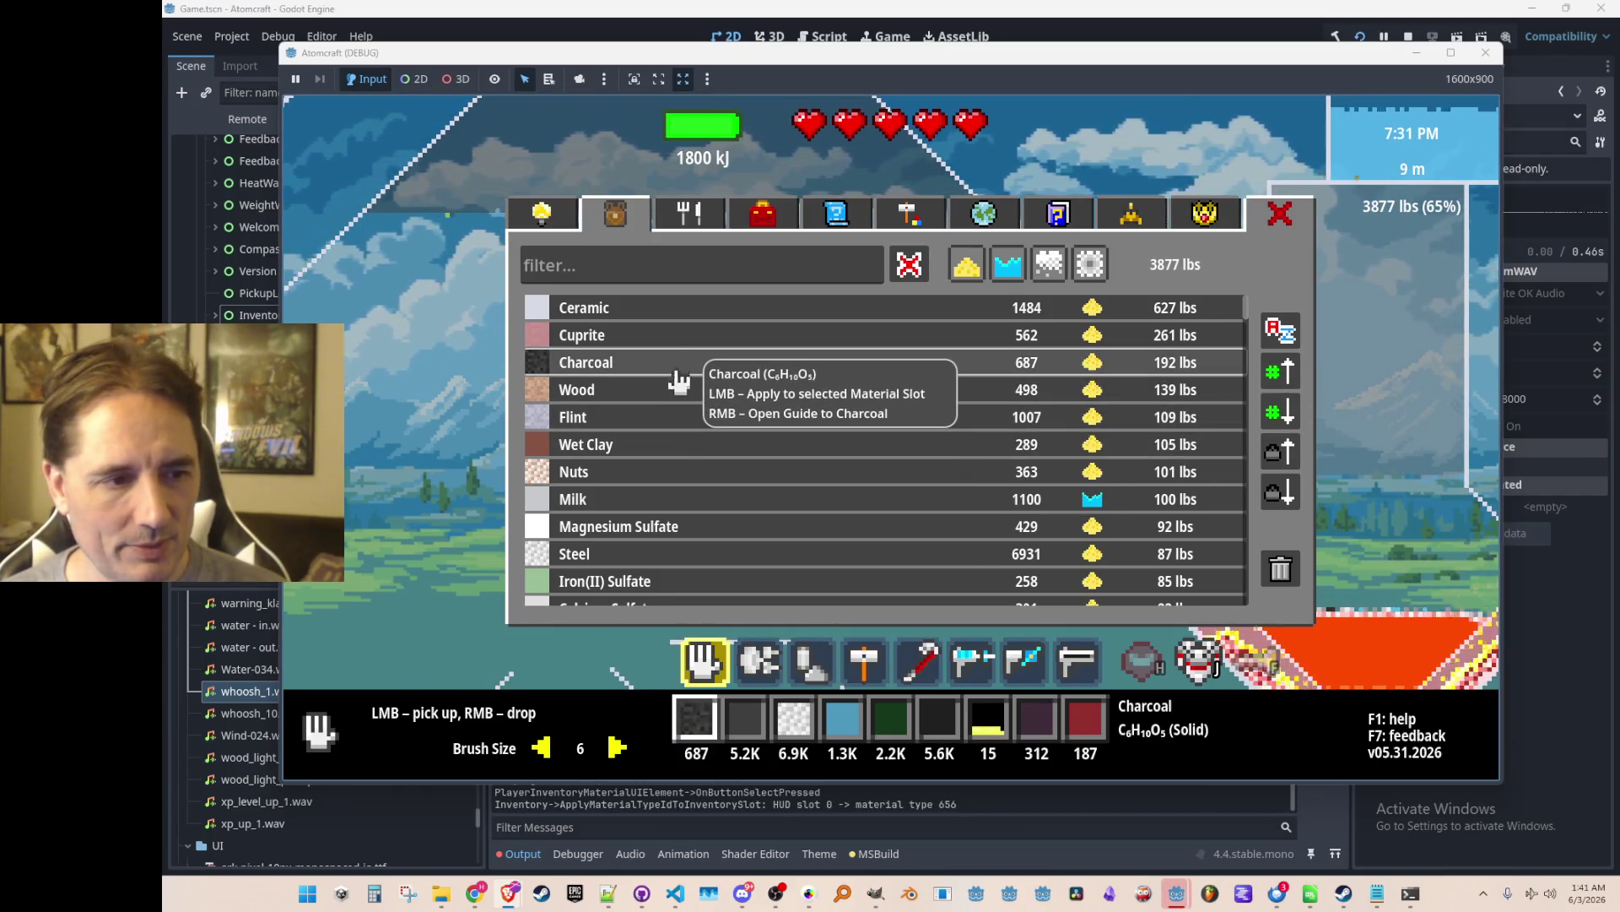
{"action": "left_click", "coordinate": [673, 447]}
{"action": "left_click", "coordinate": [678, 420]}
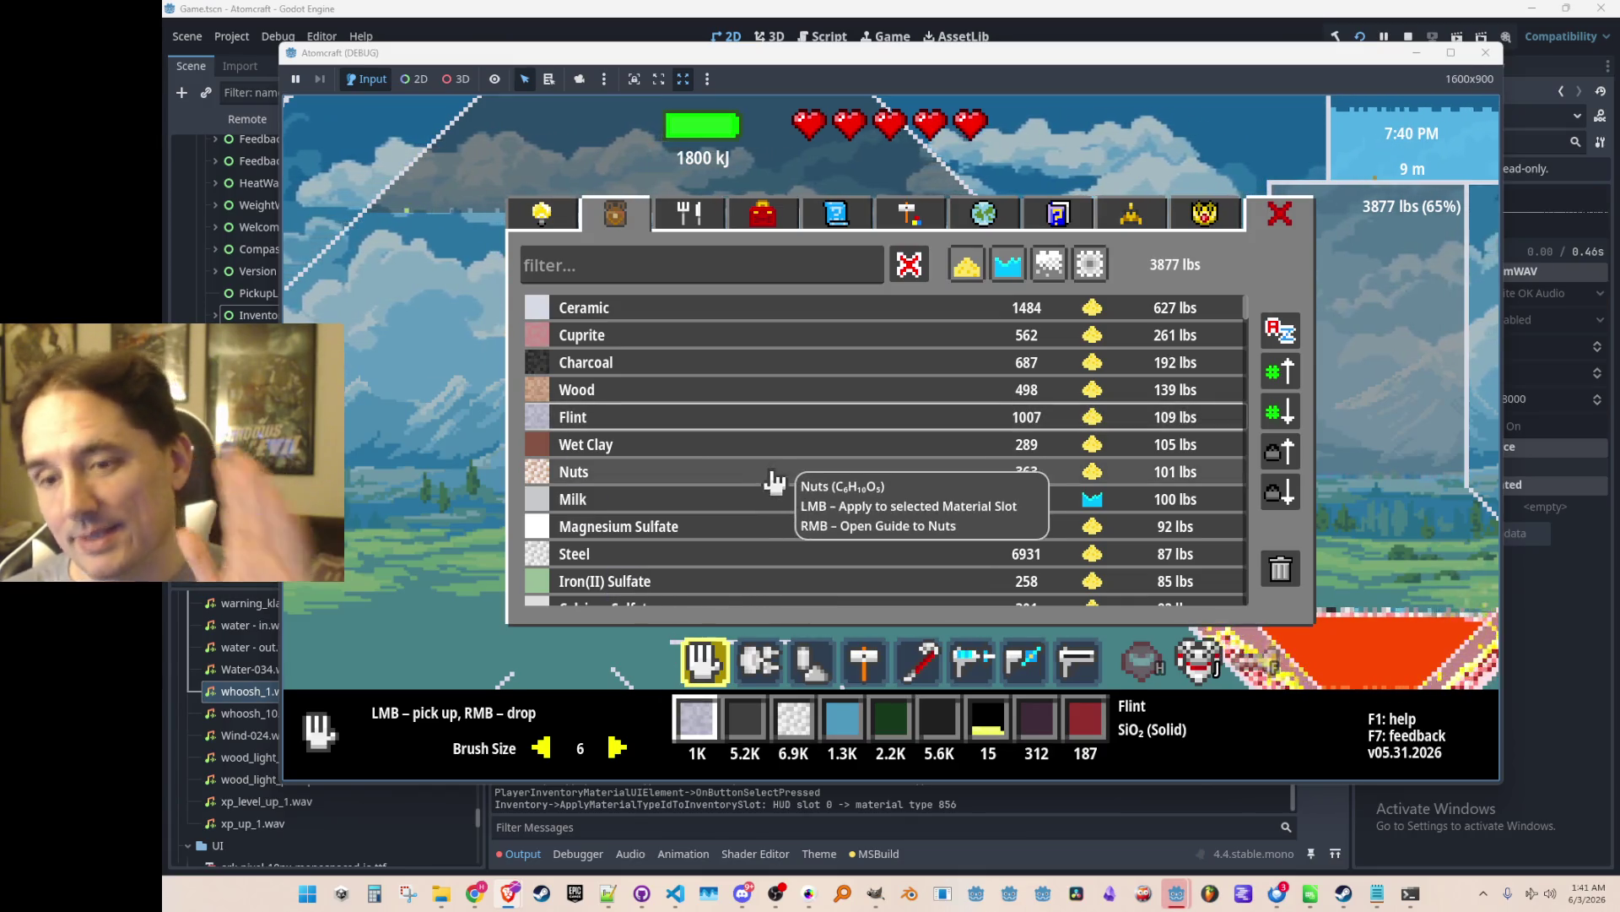
{"action": "left_click", "coordinate": [715, 400]}
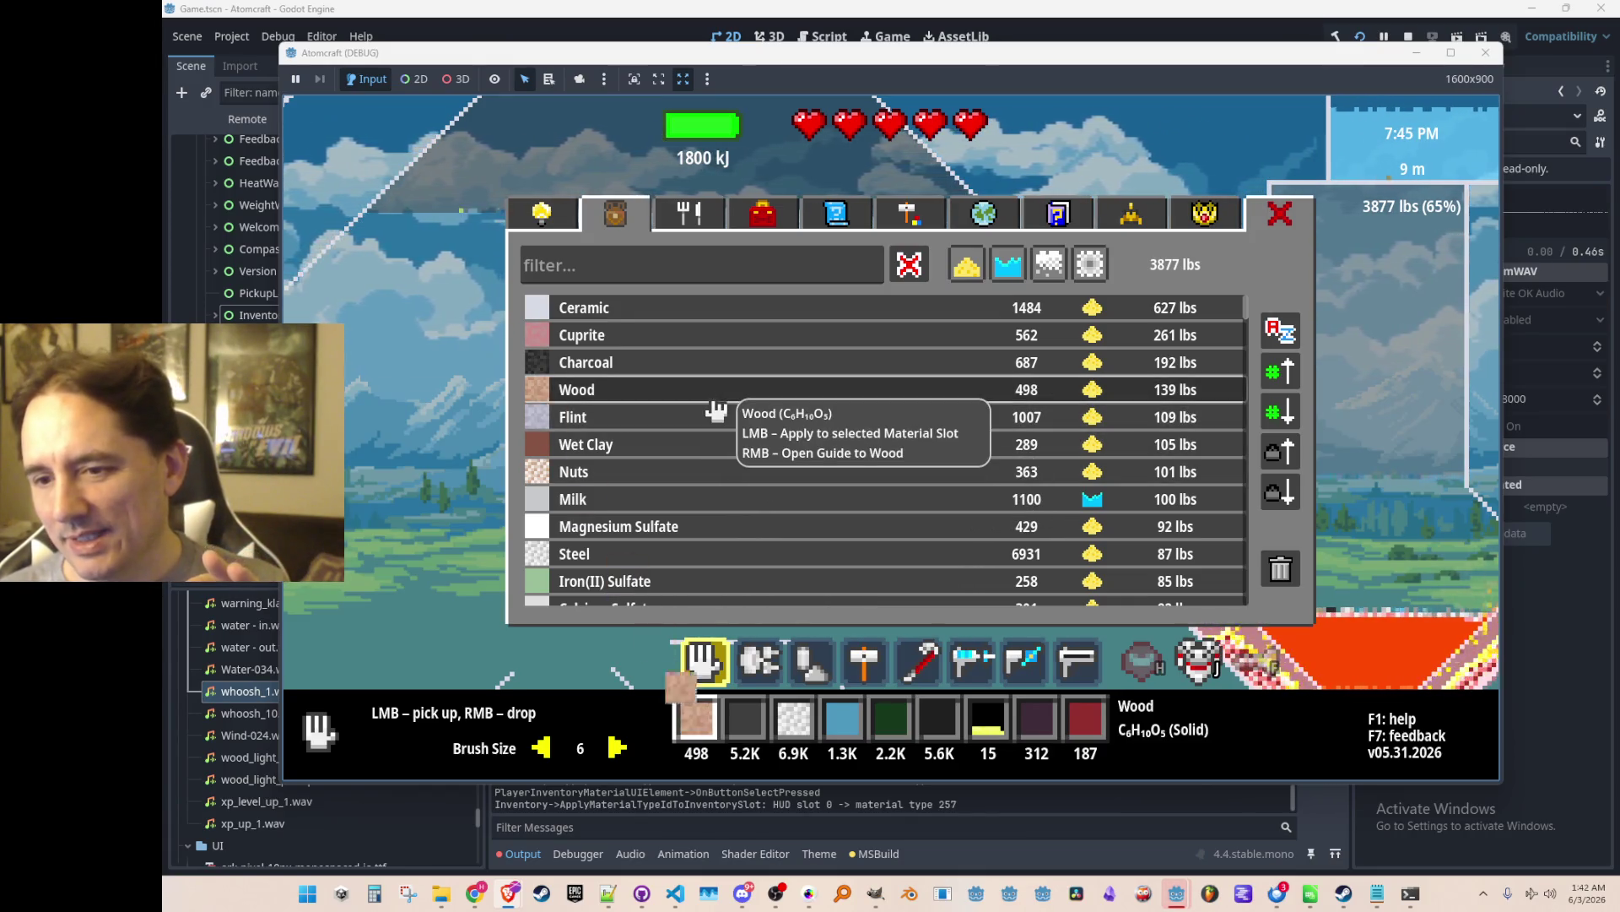
Swap the first hotbar slot repeatedly between Gold and Osmium Disulfide.
{"action": "scroll", "coordinate": [743, 497], "scroll_direction": "down", "scroll_amount": 5}
{"action": "scroll", "coordinate": [750, 497], "scroll_direction": "down", "scroll_amount": 5}
{"action": "left_click", "coordinate": [694, 349]}
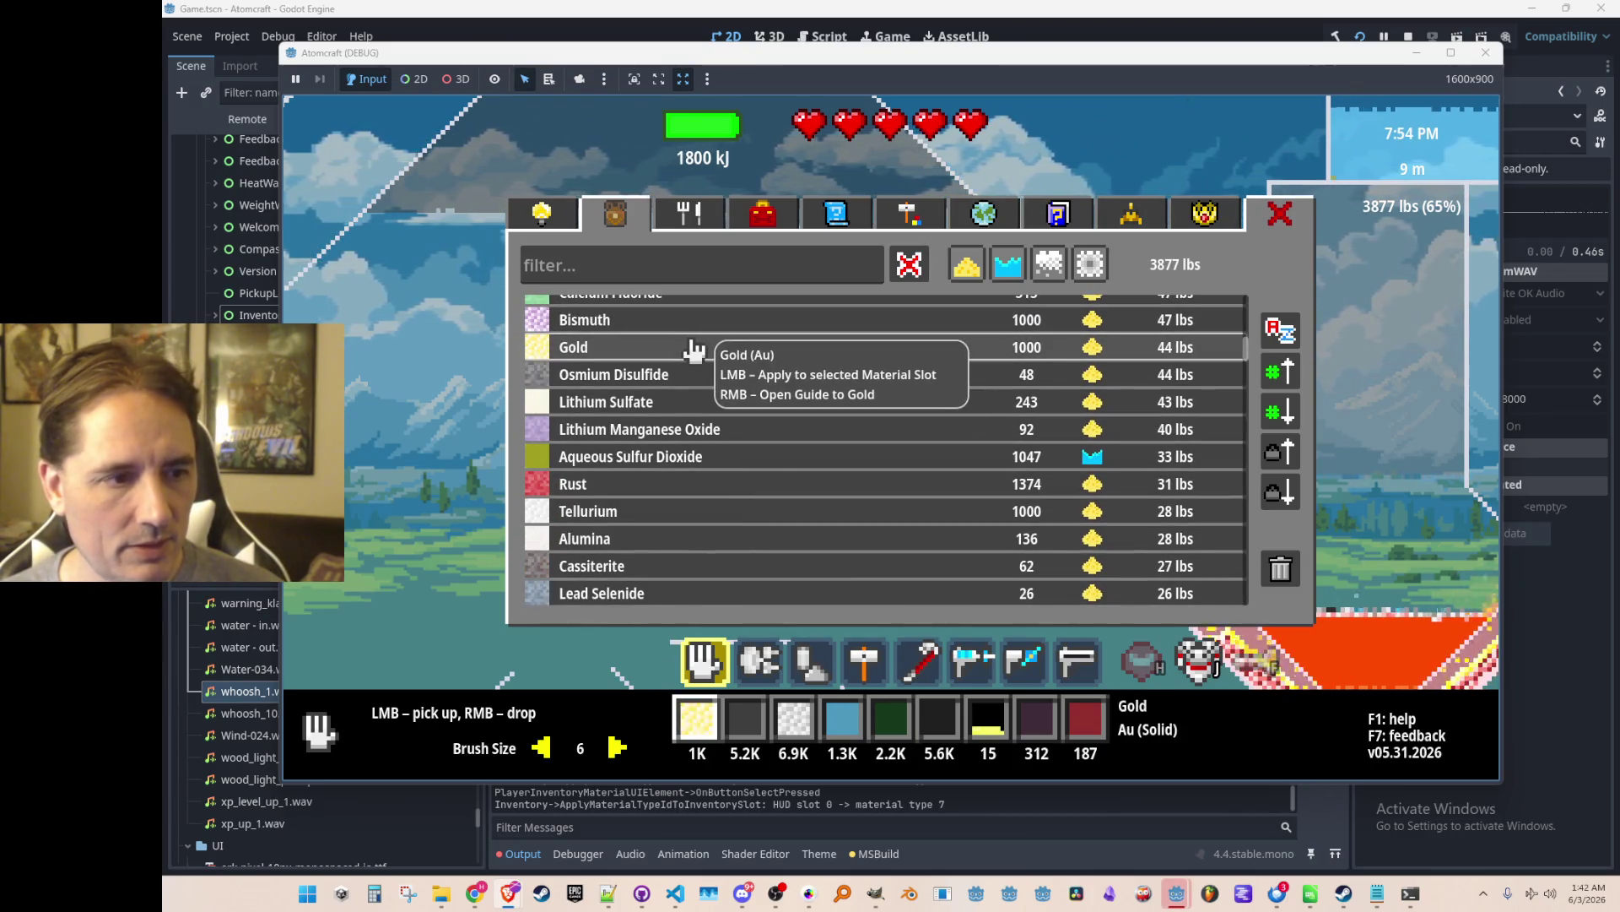
{"action": "left_click", "coordinate": [689, 376]}
{"action": "scroll", "coordinate": [687, 380], "scroll_direction": "up", "scroll_amount": 1}
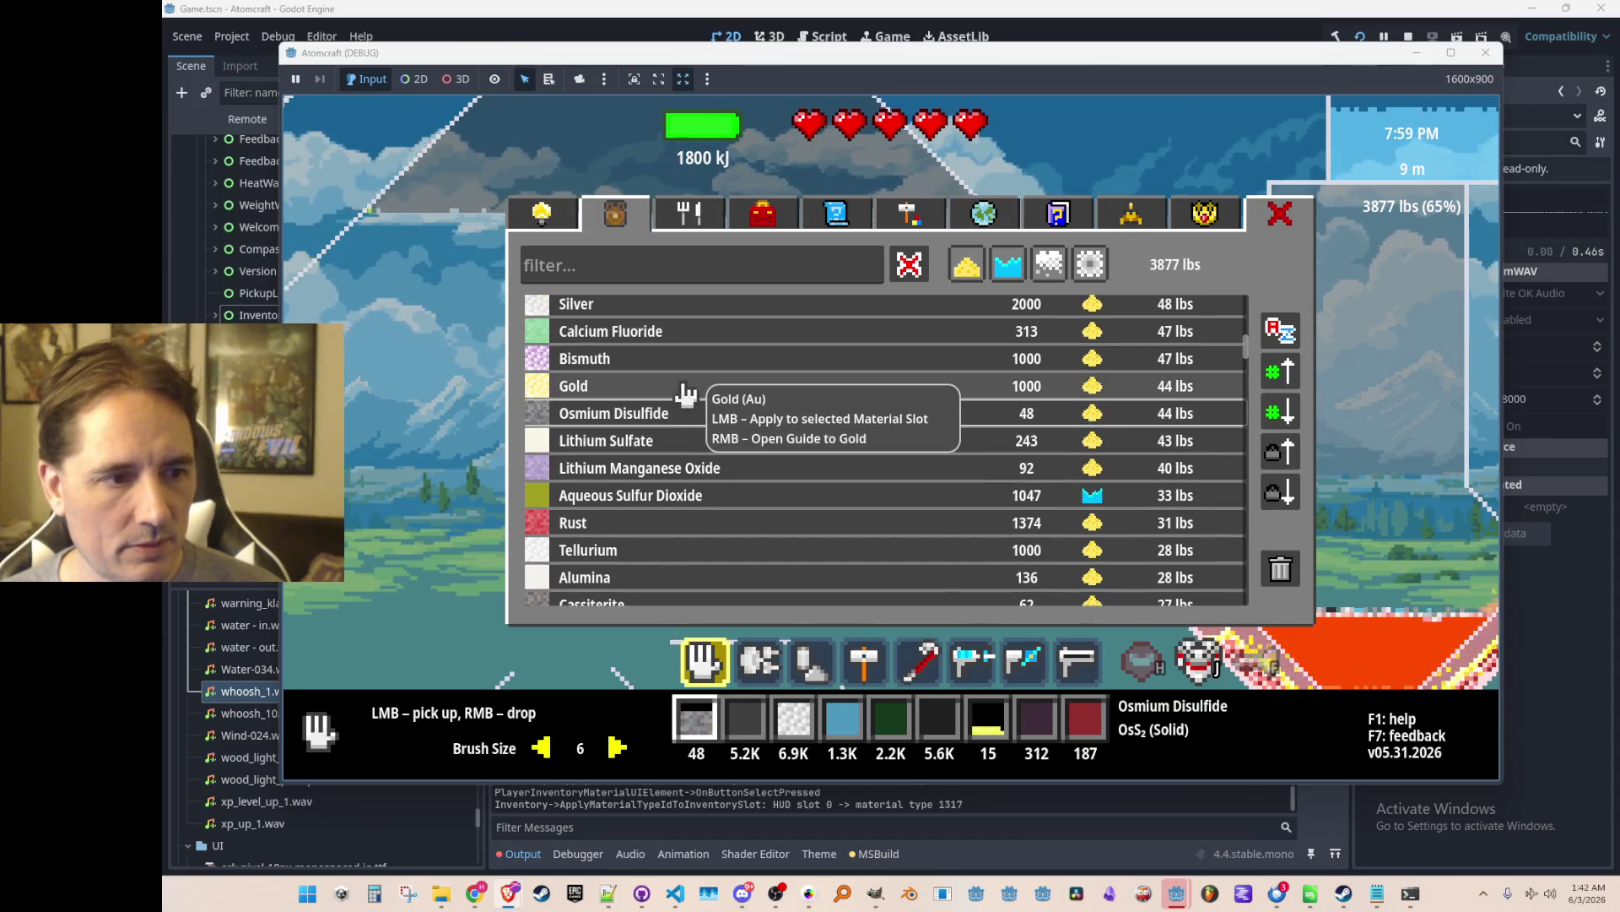
{"action": "left_click", "coordinate": [686, 390]}
{"action": "left_click", "coordinate": [685, 415]}
{"action": "left_click", "coordinate": [686, 388]}
{"action": "left_click", "coordinate": [685, 413]}
{"action": "left_click", "coordinate": [684, 389]}
{"action": "left_click", "coordinate": [687, 413]}
{"action": "left_click", "coordinate": [687, 388]}
{"action": "left_click", "coordinate": [691, 413]}
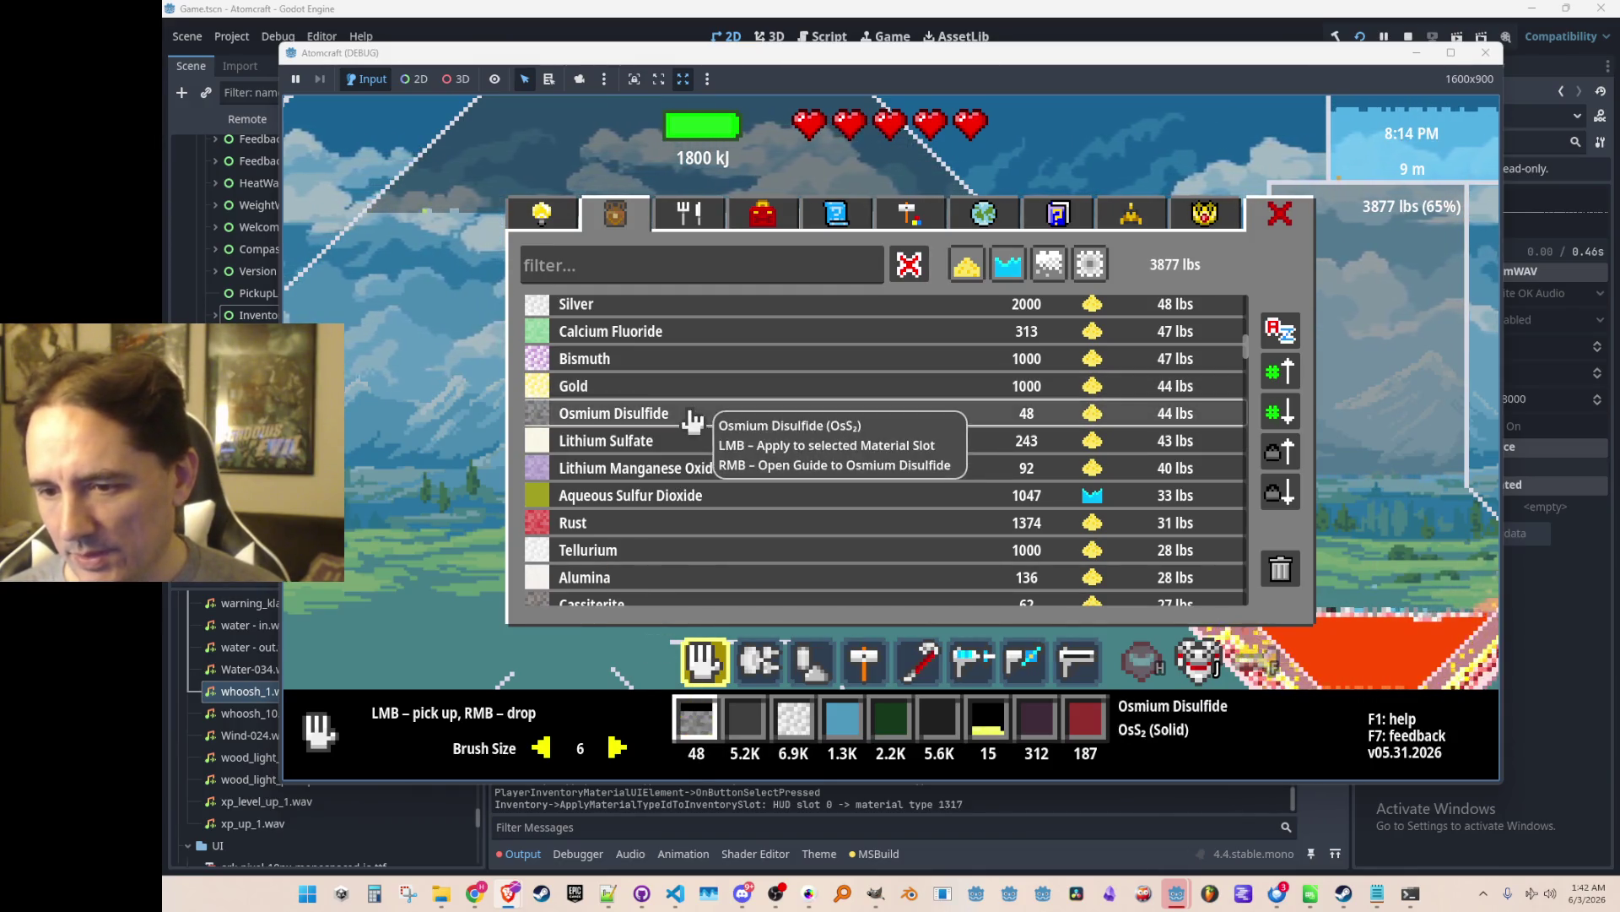
Put Lithium Sulfate, Lithium Manganese Oxide, Aqueous Sulfur Dioxide, Gold and Bismuth into the slot.
{"action": "left_click", "coordinate": [689, 443]}
{"action": "left_click", "coordinate": [697, 470]}
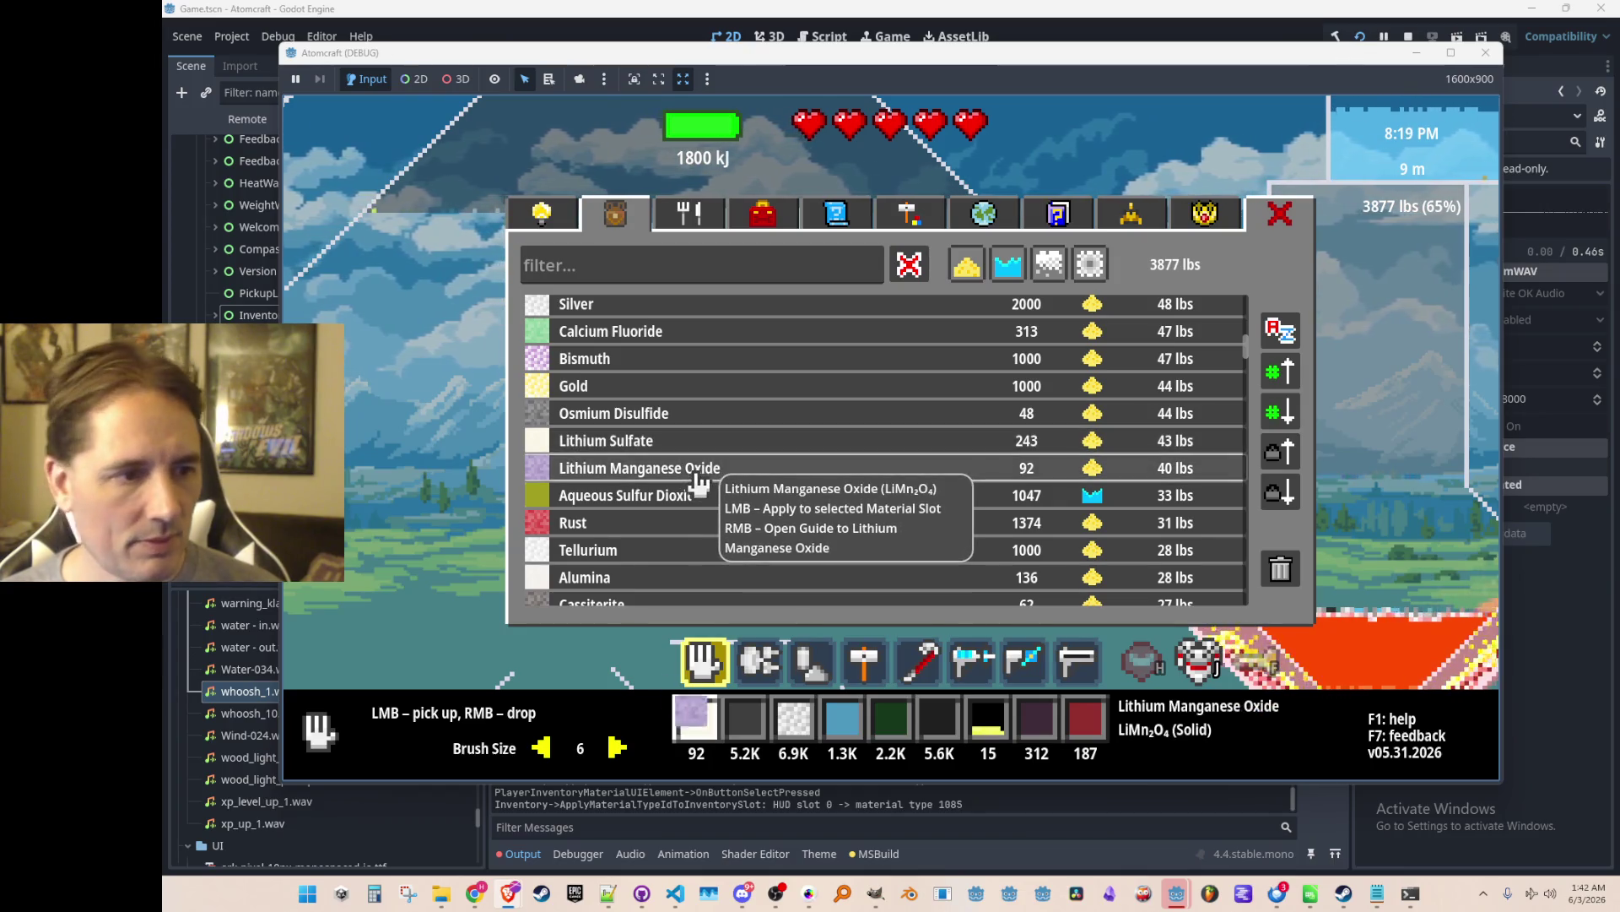
{"action": "left_click", "coordinate": [697, 496]}
{"action": "left_click", "coordinate": [698, 385]}
{"action": "left_click", "coordinate": [700, 371]}
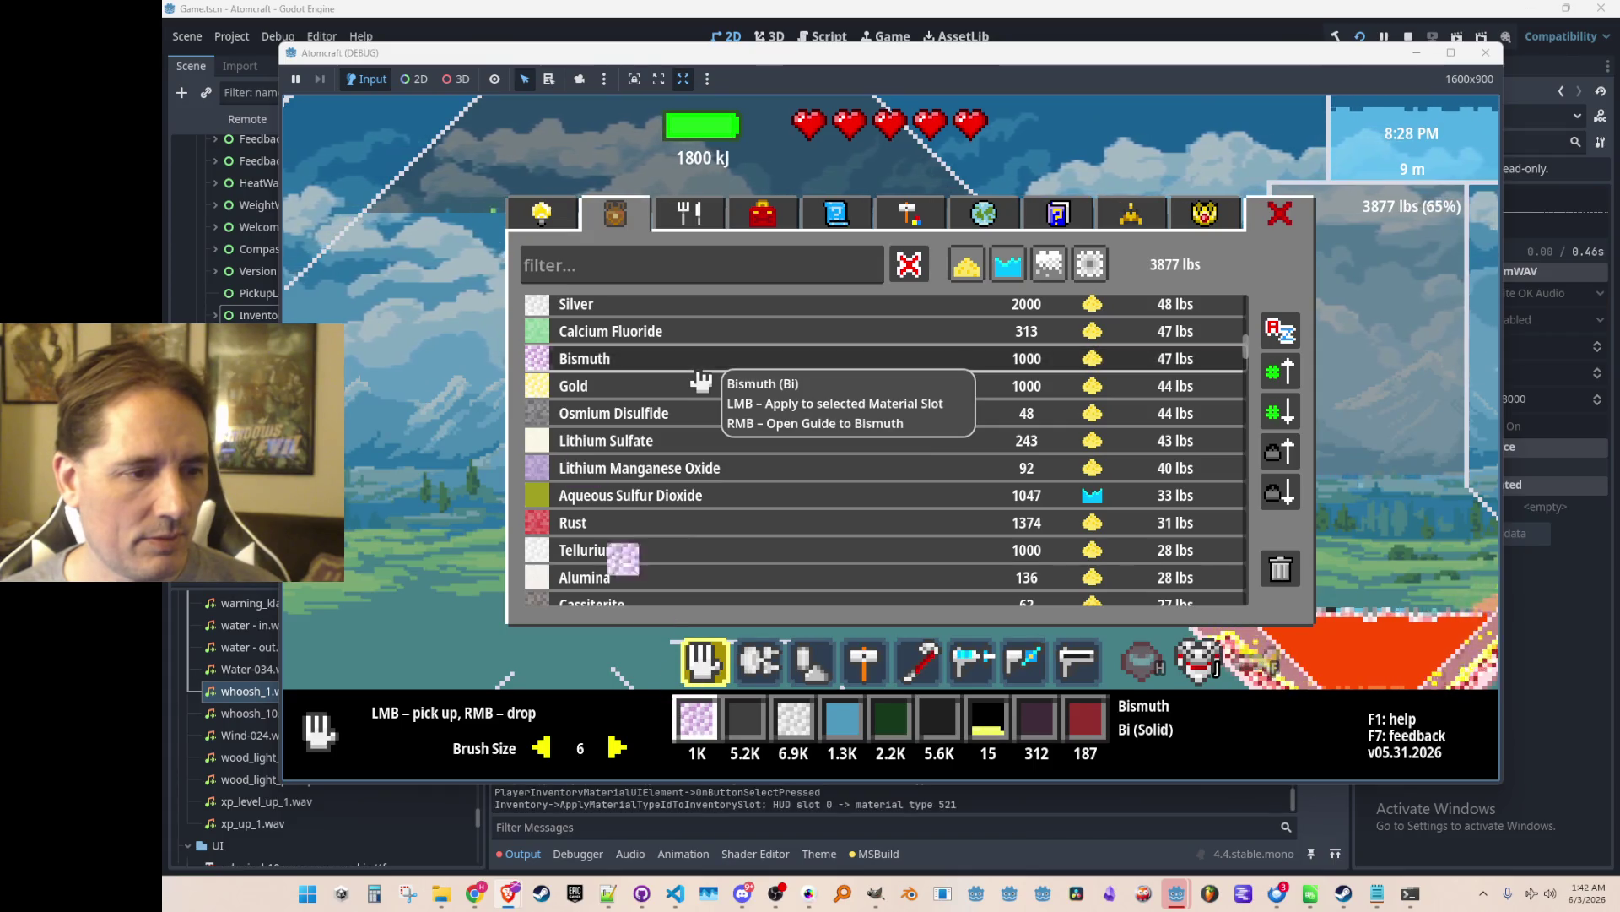
Alternate the slot among Gold, Osmium Disulfide and Lithium Sulfate, ending on Osmium Disulfide.
{"action": "left_click", "coordinate": [699, 386]}
{"action": "left_click", "coordinate": [687, 418]}
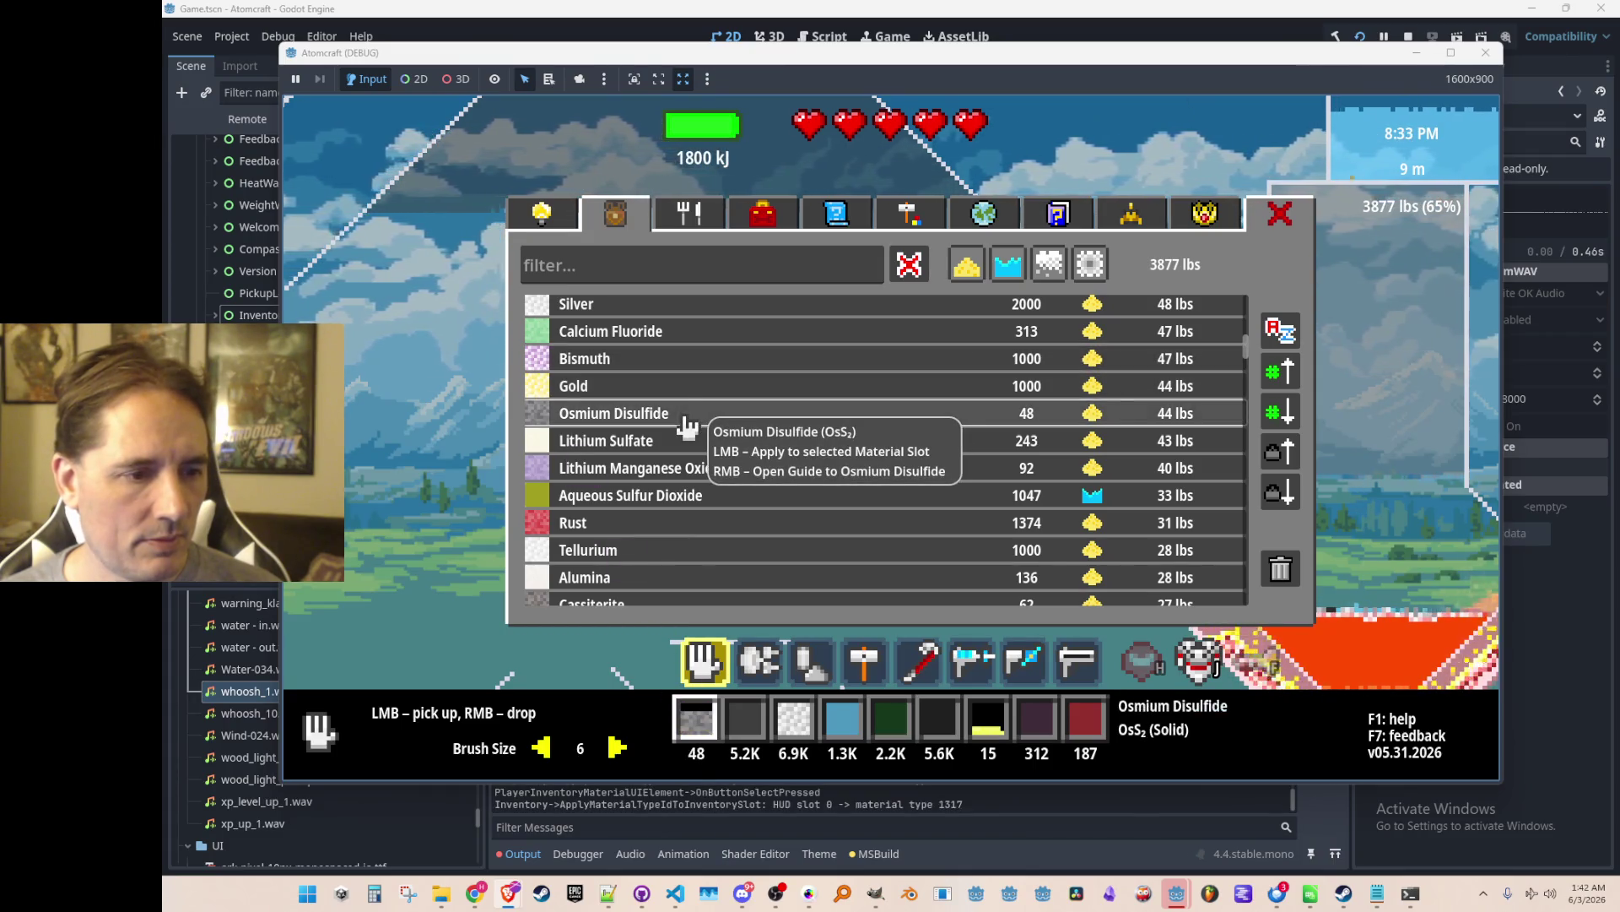
{"action": "left_click", "coordinate": [680, 449]}
{"action": "left_click", "coordinate": [675, 416]}
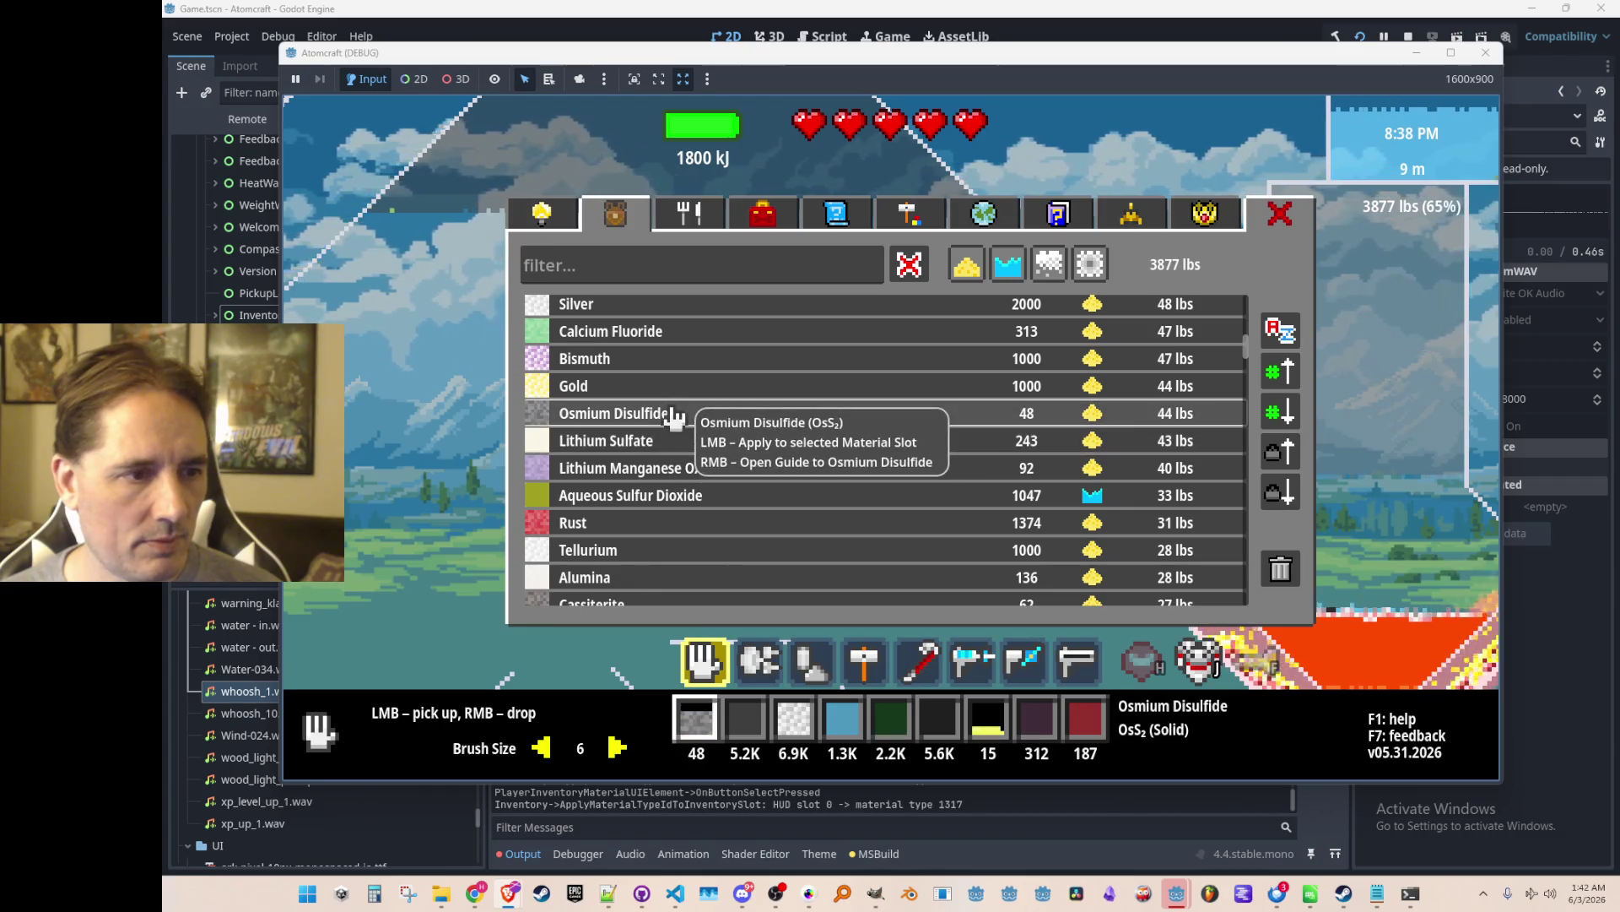
{"action": "left_click", "coordinate": [675, 440]}
{"action": "left_click", "coordinate": [675, 413]}
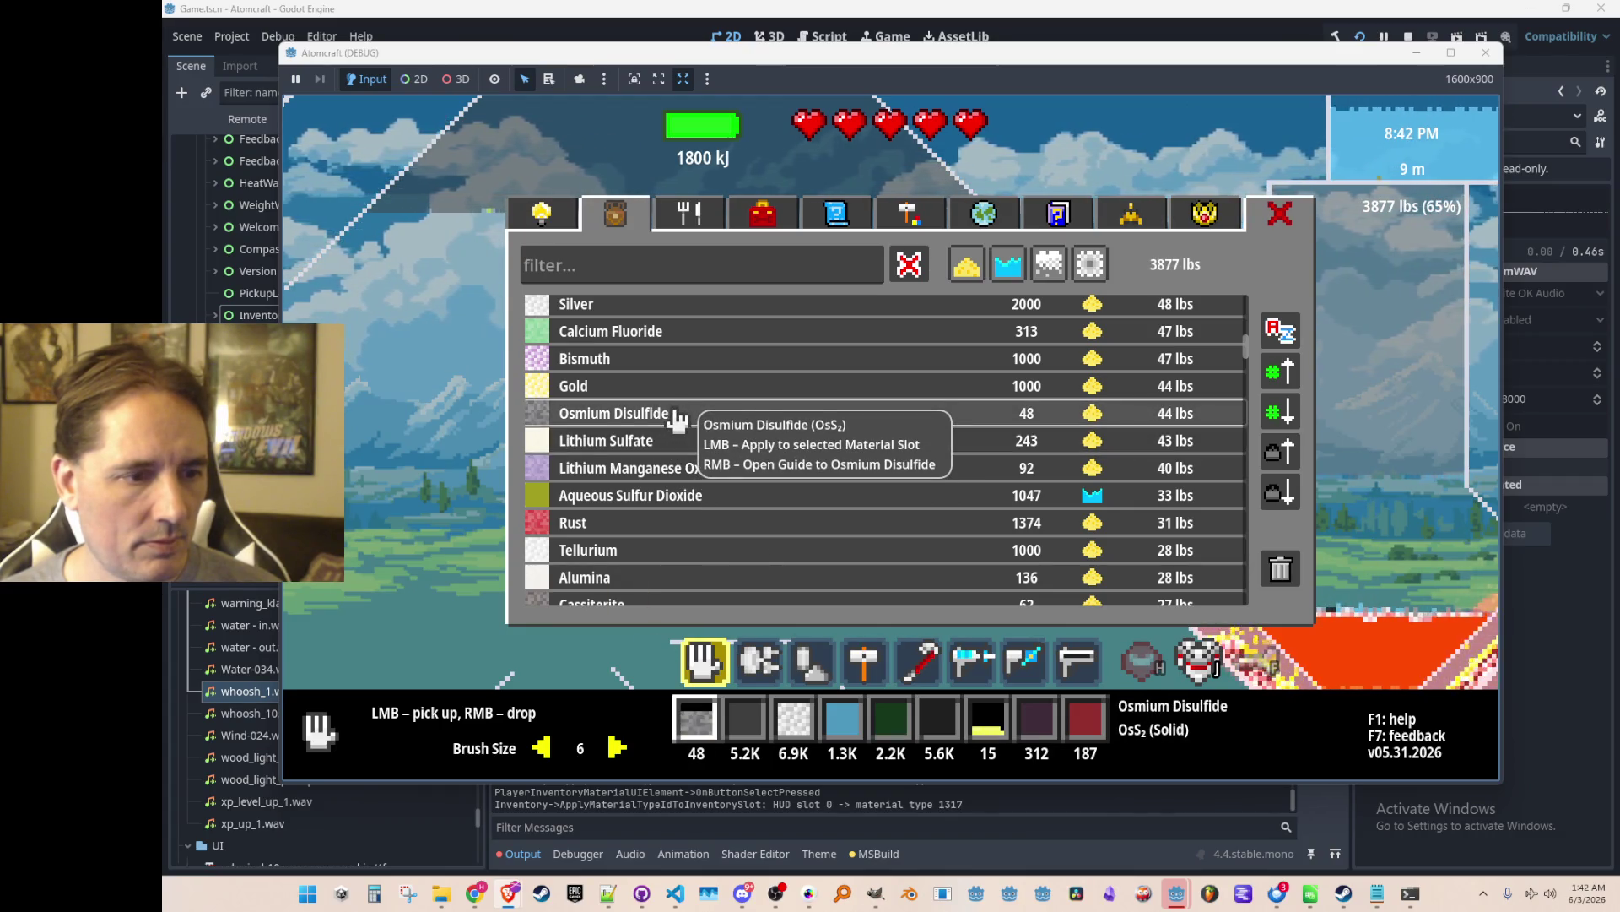
{"action": "left_click", "coordinate": [675, 395]}
{"action": "left_click", "coordinate": [675, 414]}
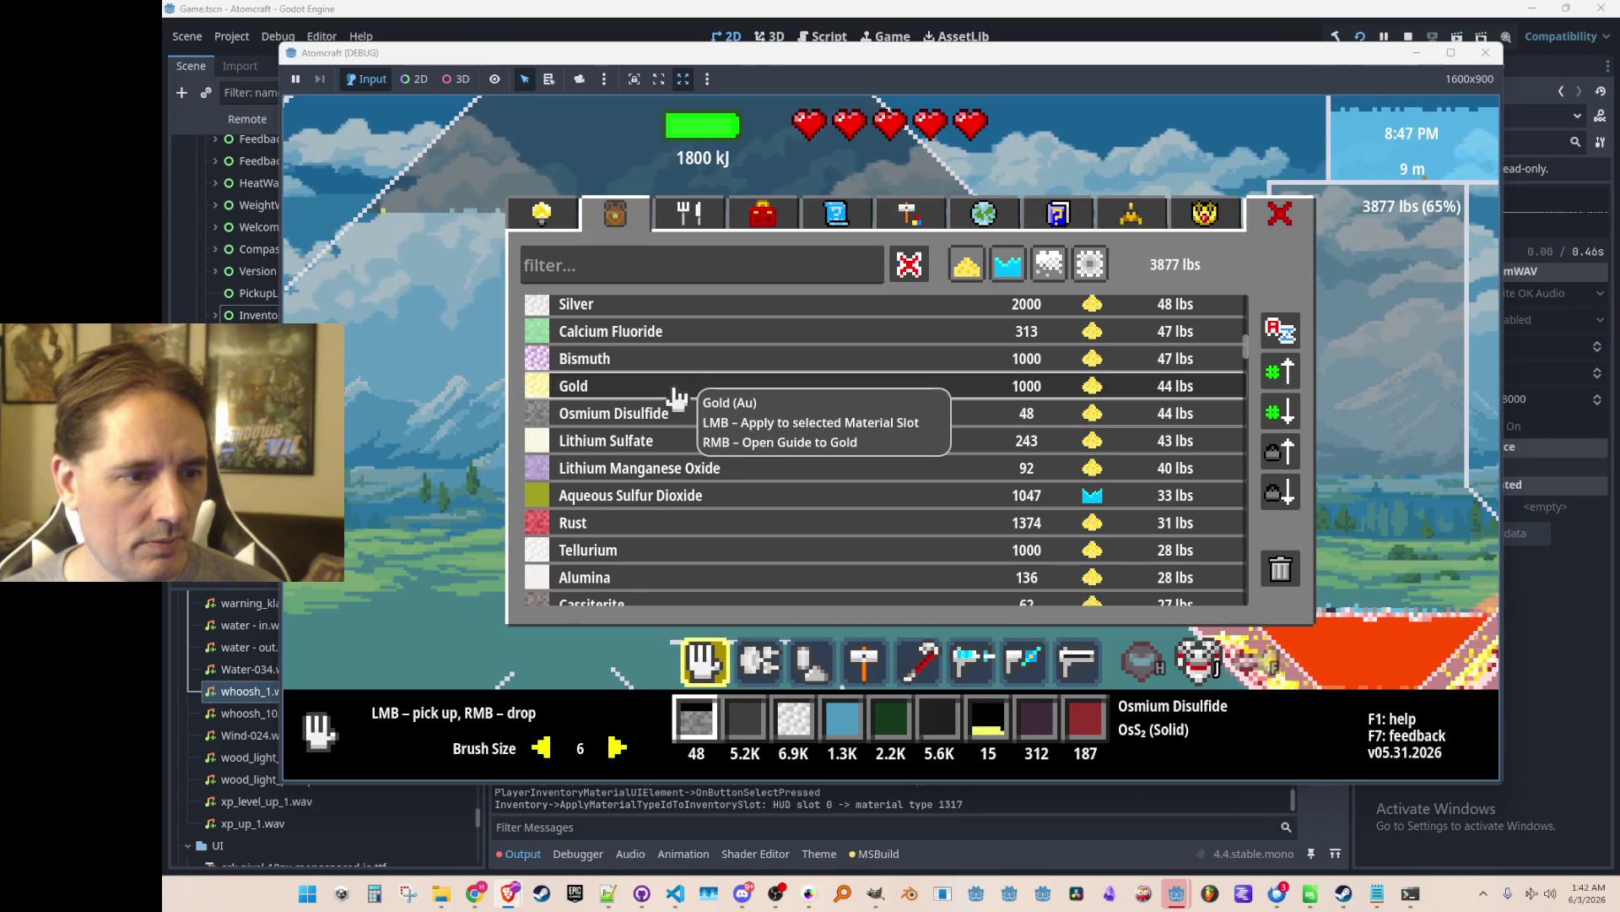
{"action": "left_click", "coordinate": [677, 395]}
{"action": "left_click", "coordinate": [675, 418]}
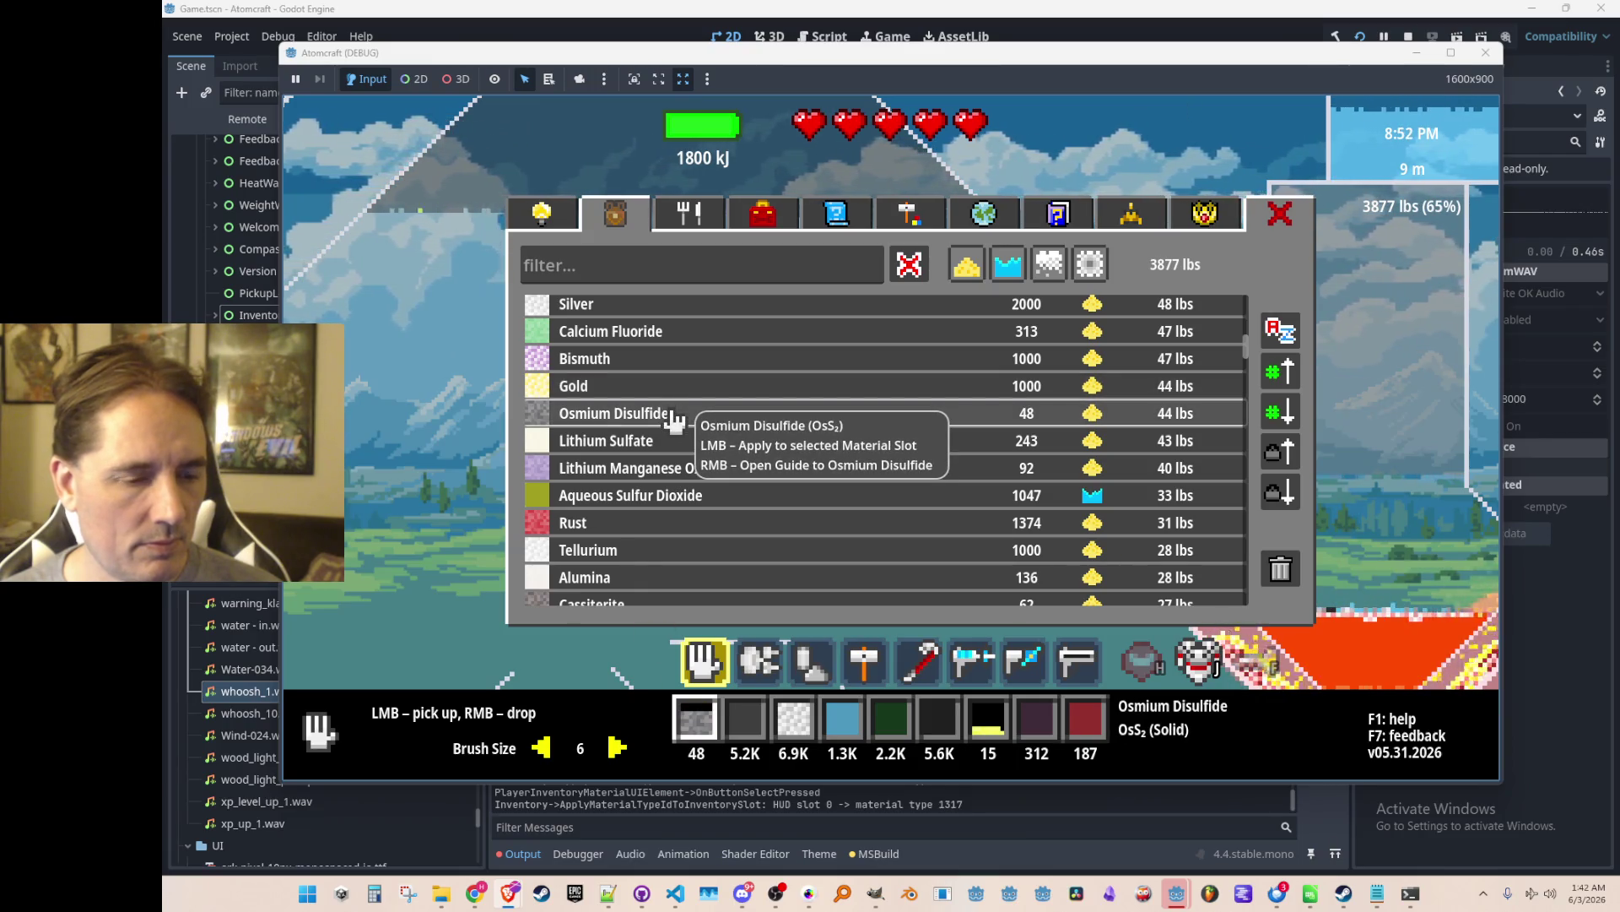
Put Tellurium, Cassiterite, Alumina, Lead Selenide, Copper Wire and Orthosilicic Acid into the slot.
{"action": "scroll", "coordinate": [684, 506], "scroll_direction": "down", "scroll_amount": 1}
{"action": "left_click", "coordinate": [687, 513]}
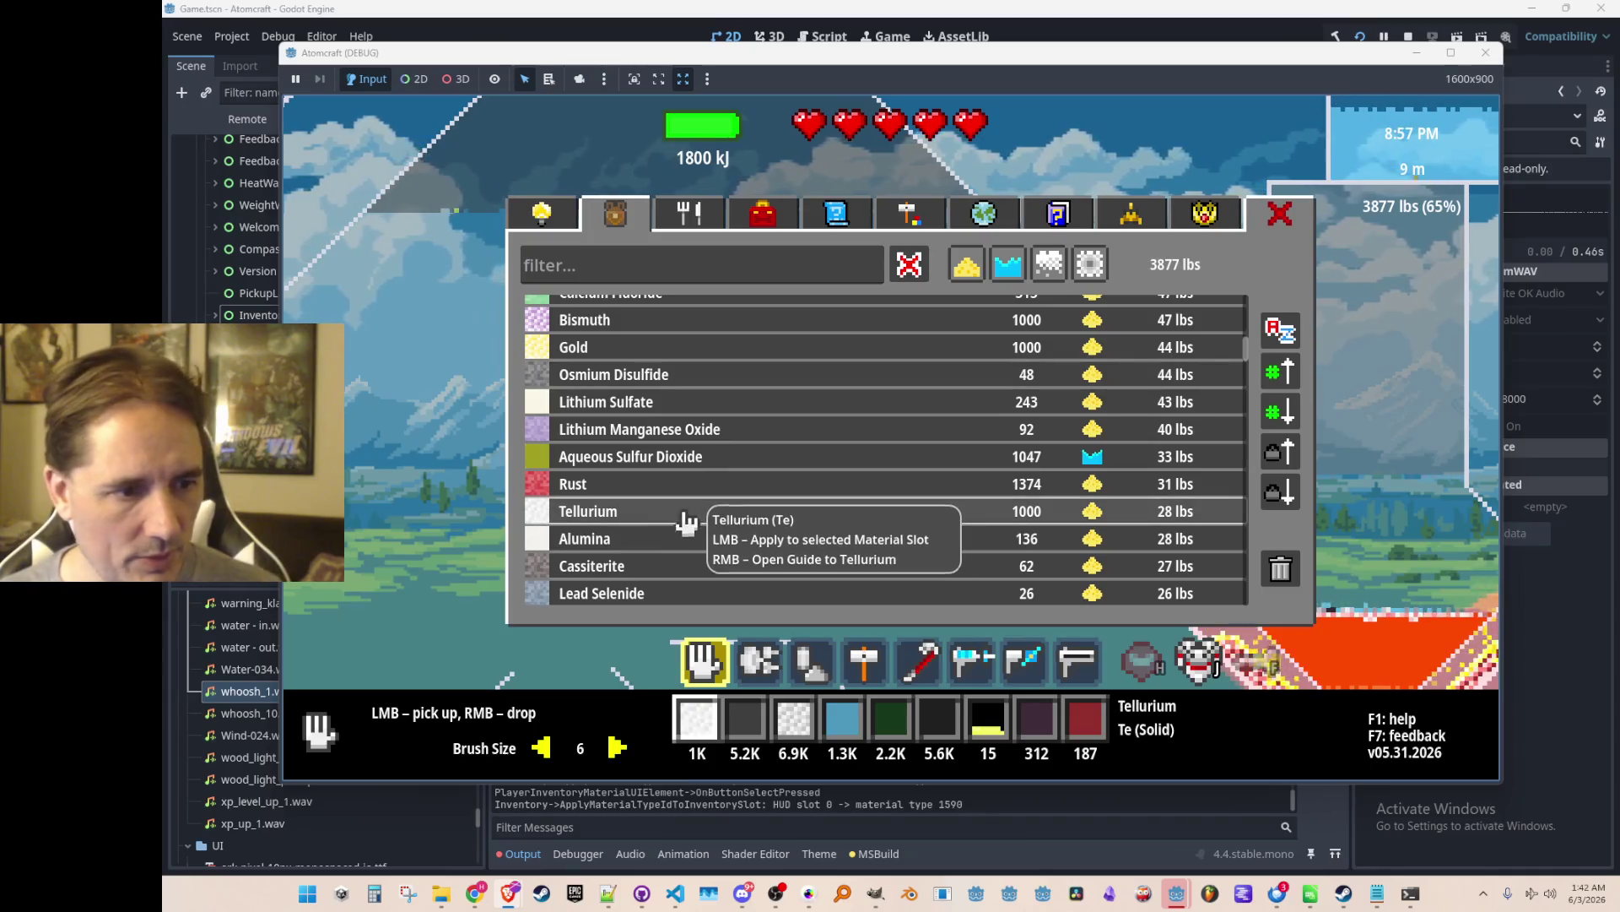
{"action": "left_click", "coordinate": [687, 563]}
{"action": "left_click", "coordinate": [687, 538]}
{"action": "scroll", "coordinate": [687, 539], "scroll_direction": "down", "scroll_amount": 1}
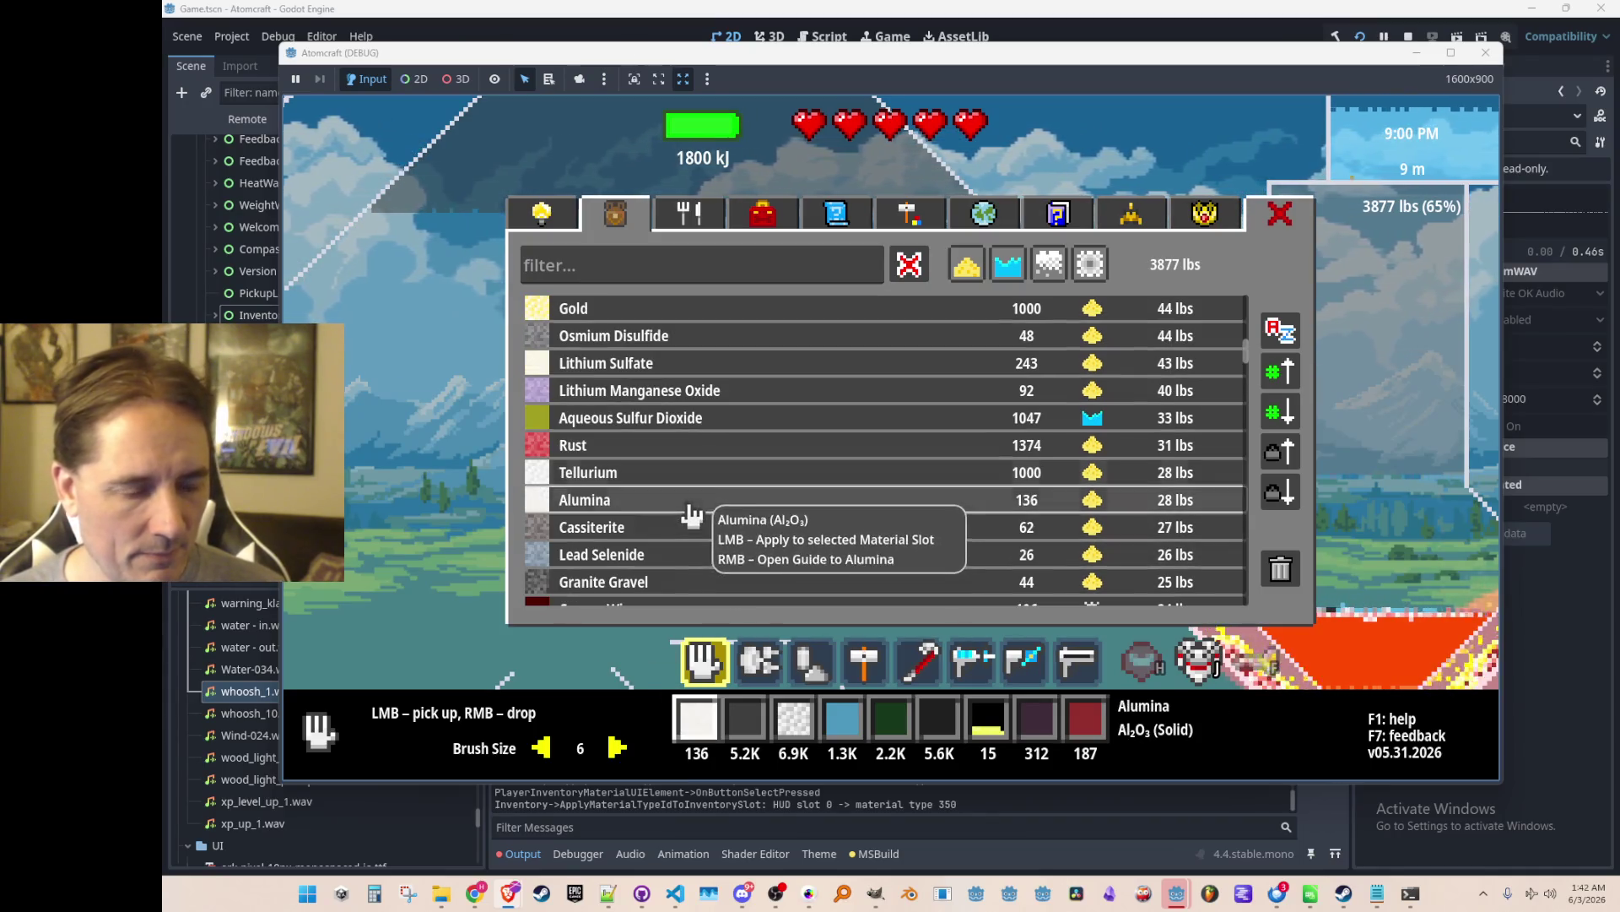
{"action": "left_click", "coordinate": [689, 557]}
{"action": "scroll", "coordinate": [690, 548], "scroll_direction": "down", "scroll_amount": 3}
{"action": "left_click", "coordinate": [692, 540]}
{"action": "scroll", "coordinate": [697, 528], "scroll_direction": "down", "scroll_amount": 3}
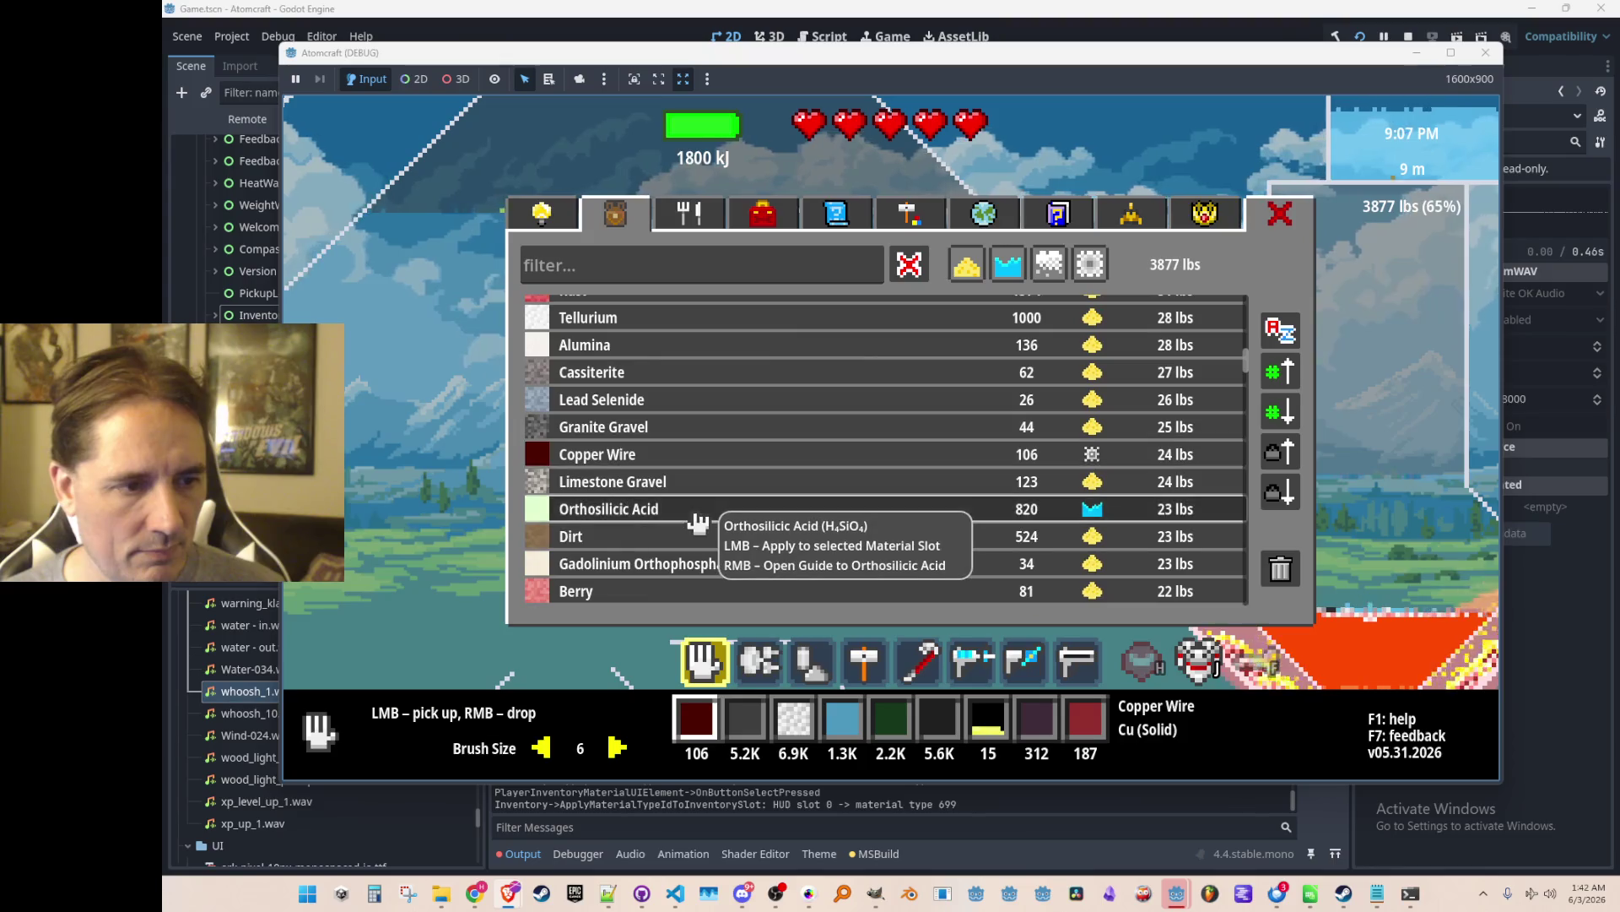
{"action": "left_click", "coordinate": [698, 523]}
Try Berry, Gadolinium Orthophosphate, Granite Gravel, Limestone Gravel and Dirt, then stop the game.
{"action": "scroll", "coordinate": [698, 519], "scroll_direction": "down", "scroll_amount": 1}
{"action": "scroll", "coordinate": [698, 514], "scroll_direction": "down", "scroll_amount": 2}
{"action": "left_click", "coordinate": [699, 512]}
{"action": "left_click", "coordinate": [699, 485]}
{"action": "left_click", "coordinate": [712, 351]}
{"action": "left_click", "coordinate": [714, 403]}
{"action": "left_click", "coordinate": [712, 457]}
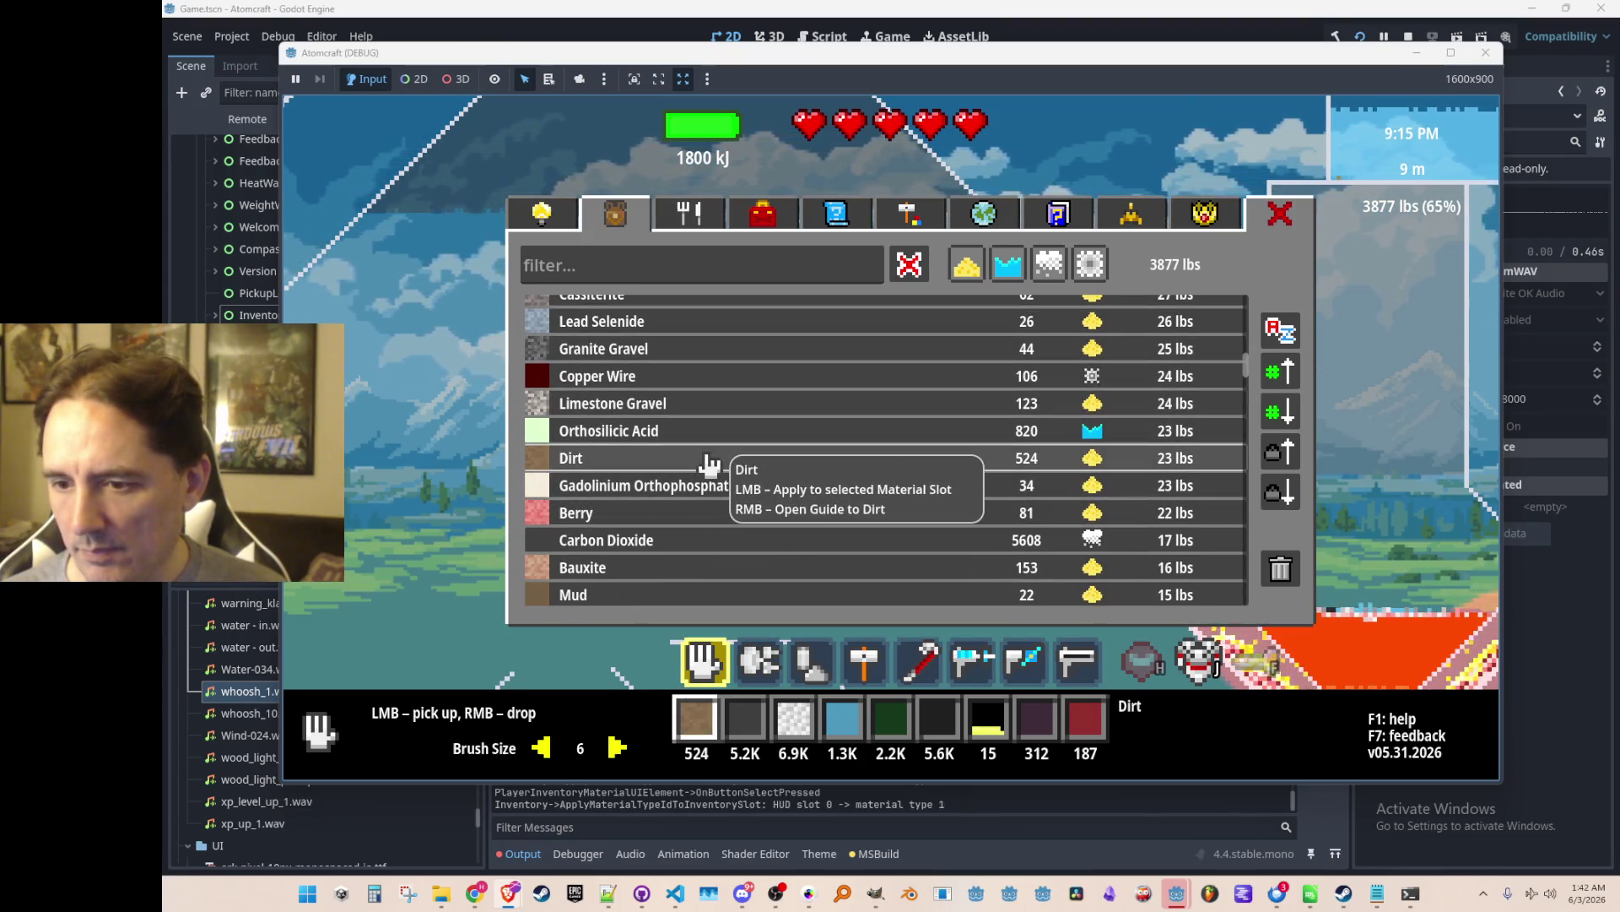
{"action": "left_click", "coordinate": [702, 404]}
{"action": "left_click", "coordinate": [1408, 36]}
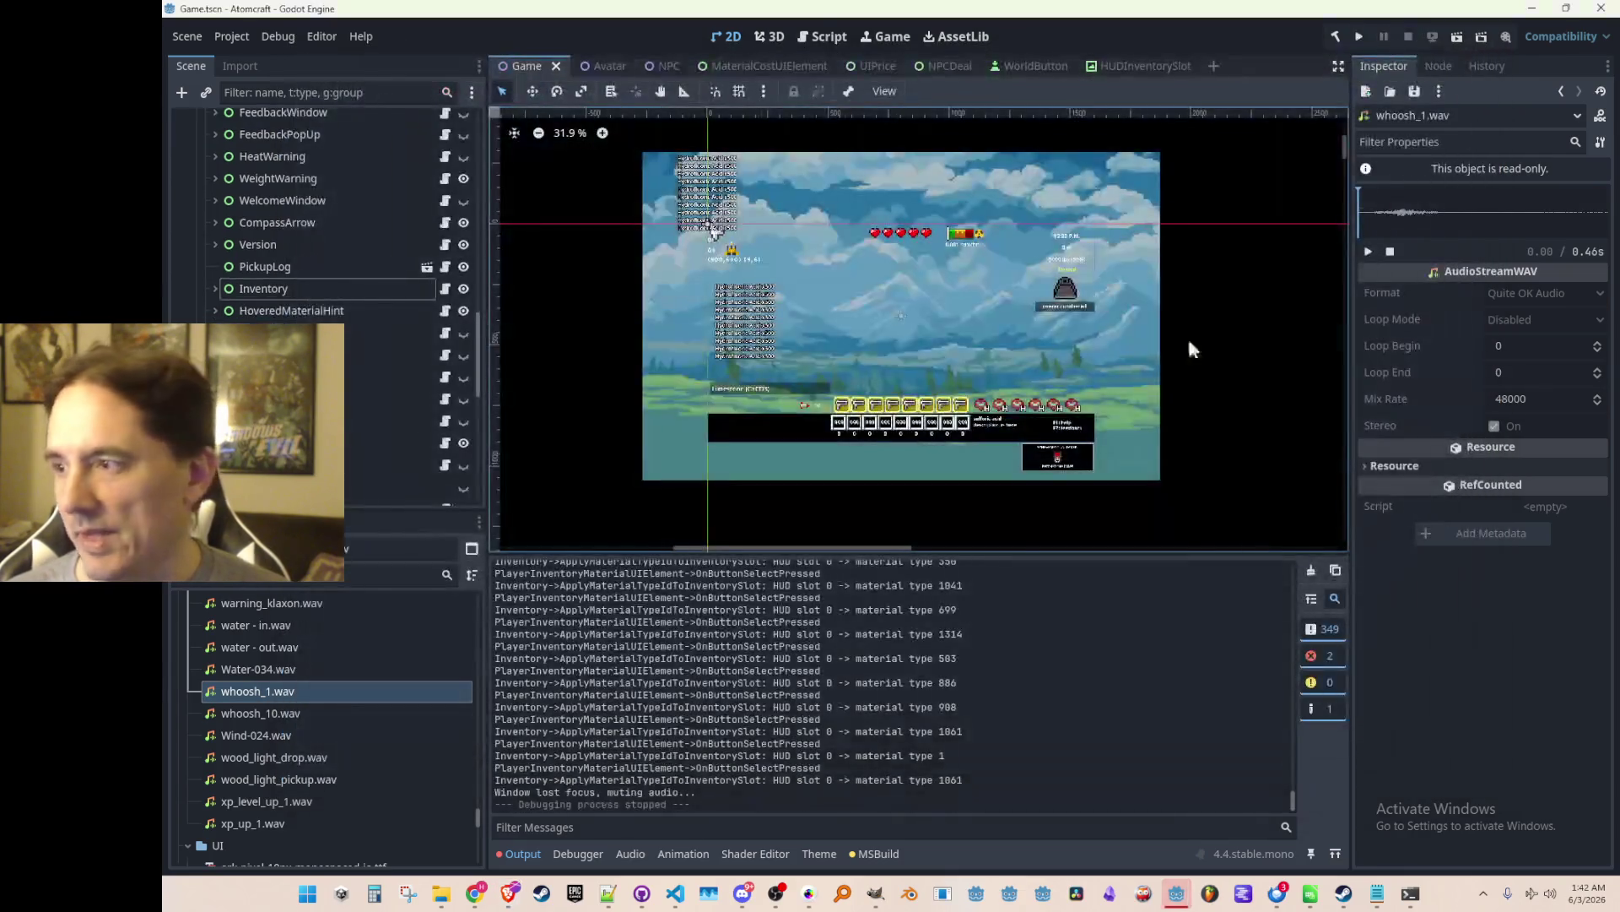
Add a Vector2 FlyInStartPosition field below FlyInAnimationRemaining in HUDInventorySlot.cs.
{"action": "left_click", "coordinate": [675, 893]}
{"action": "left_click", "coordinate": [941, 487]}
{"action": "key", "text": "Return"}
{"action": "type", "text": "Vector2 FlyInStartPosition;"}
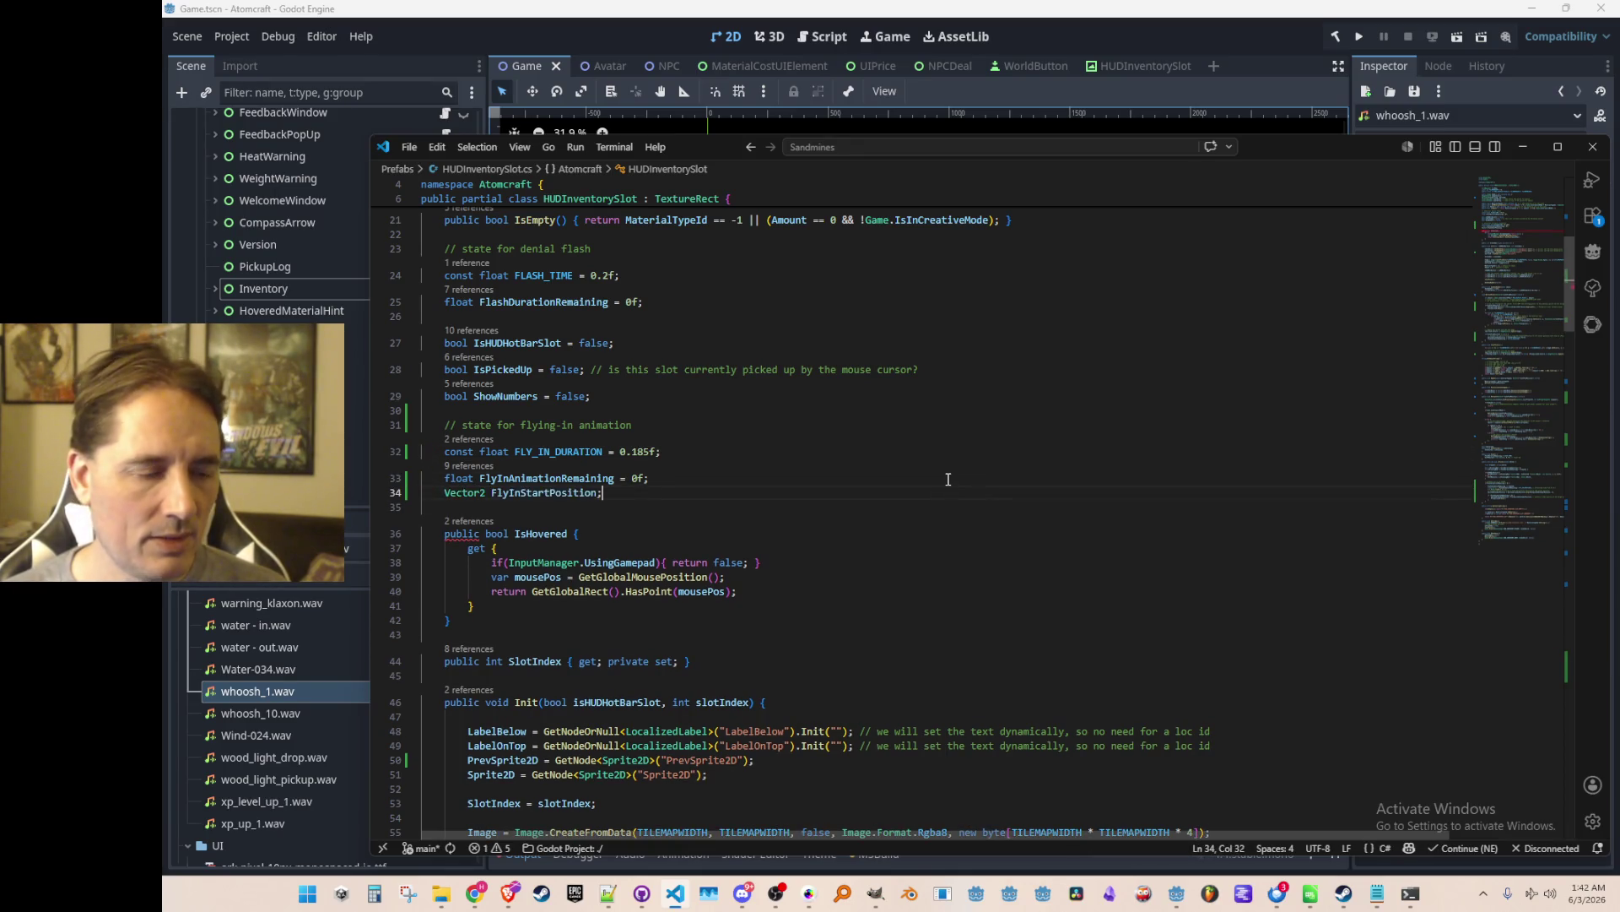
{"action": "key", "text": "Tab"}
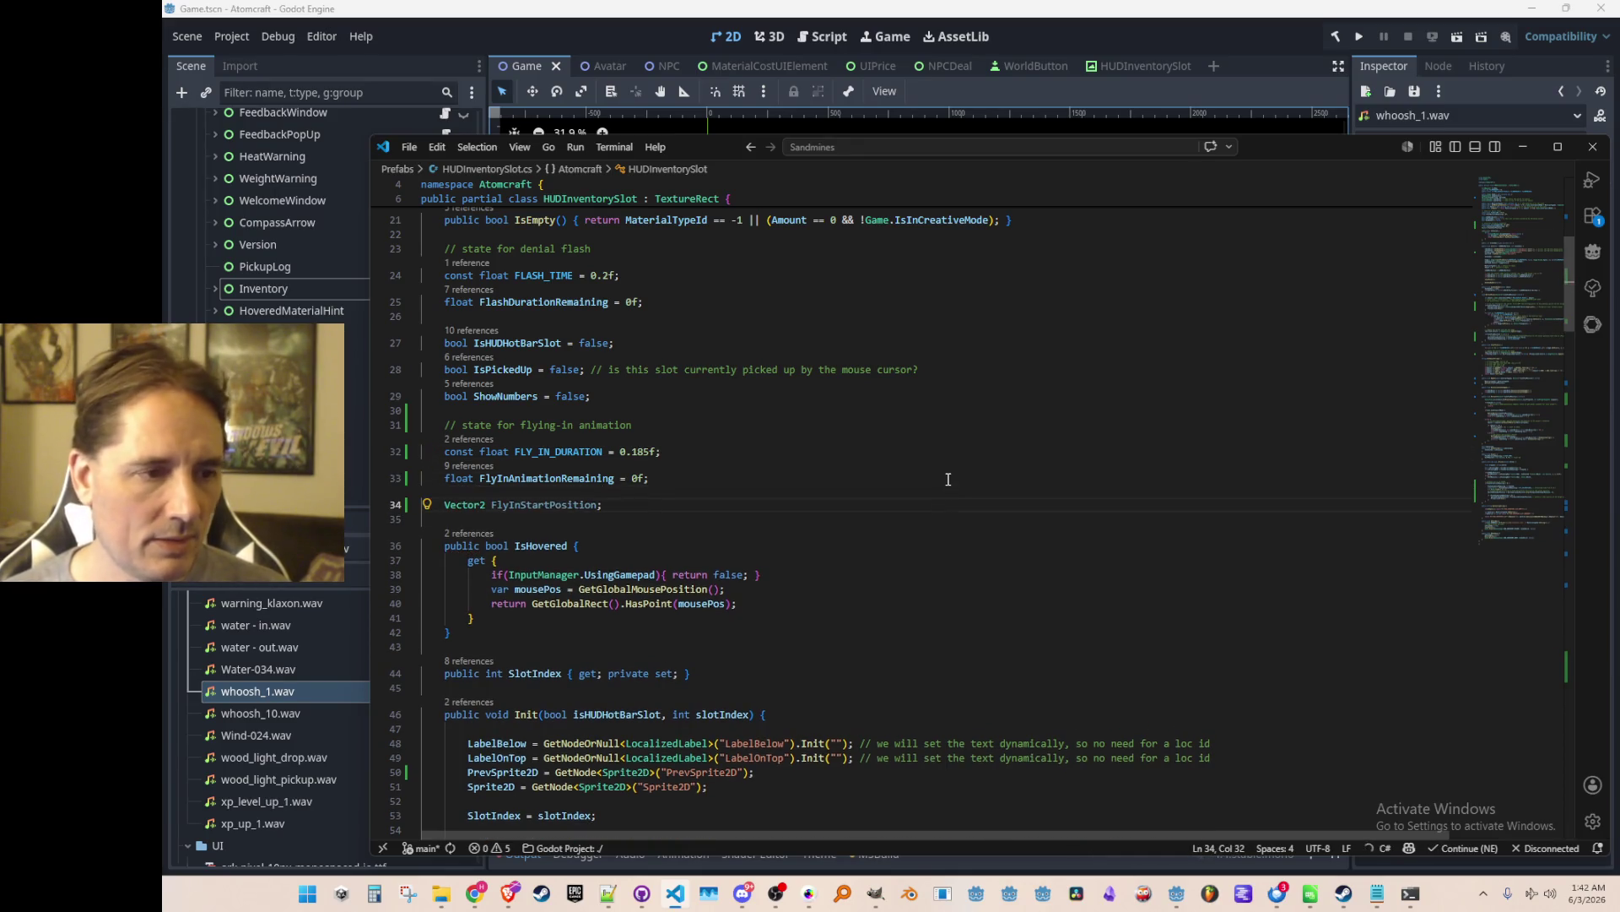
{"action": "key", "text": "Down"}
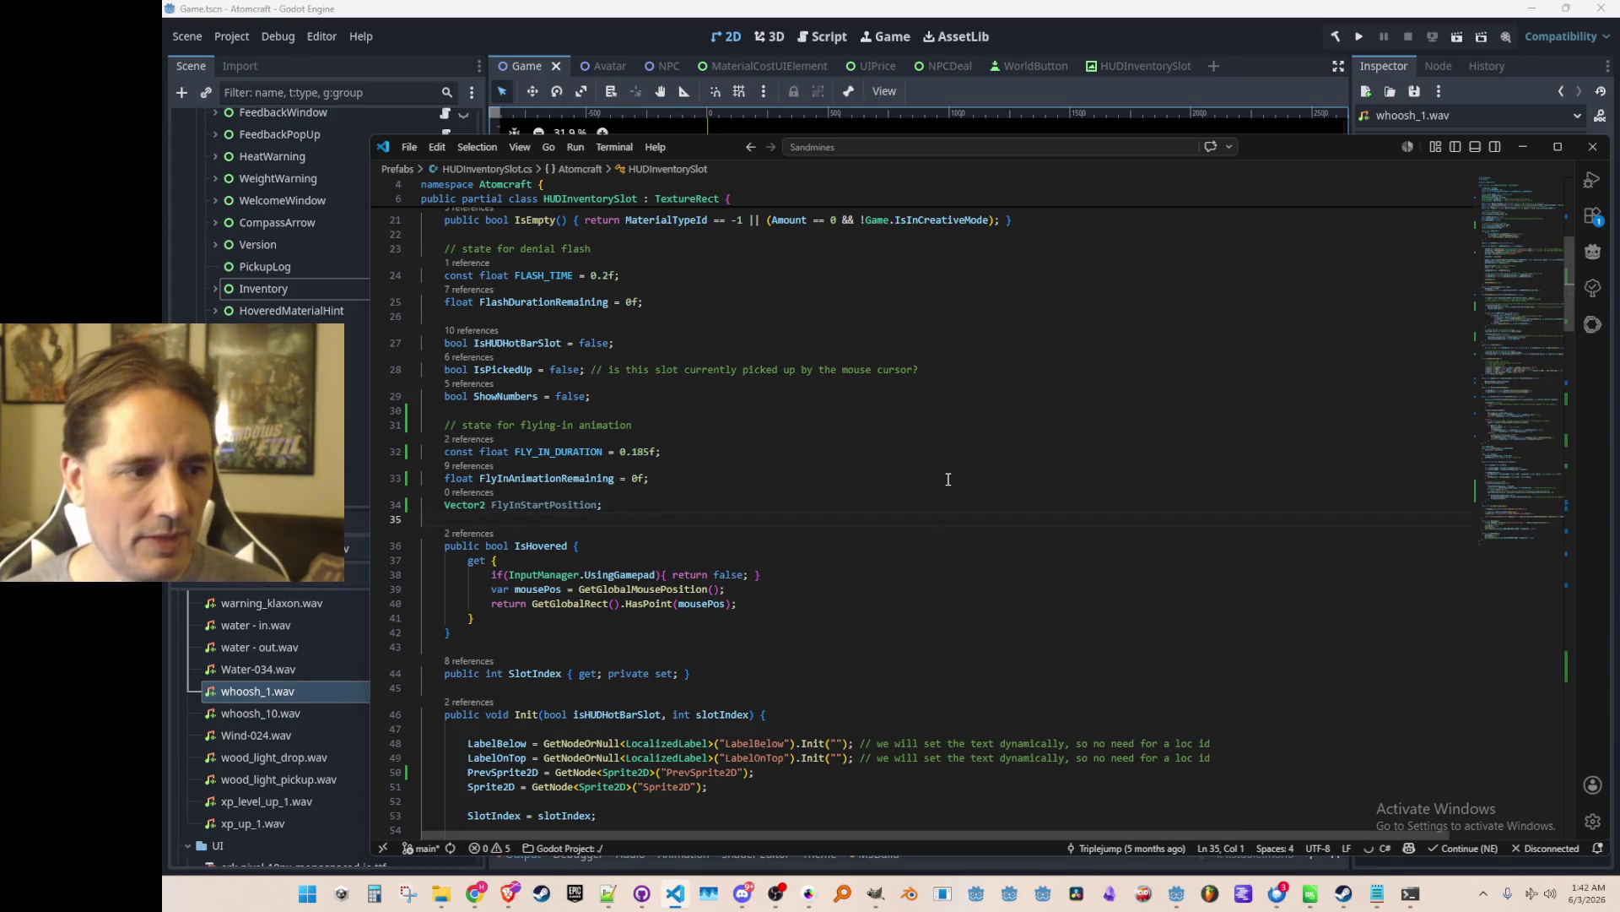
Find the RefreshPixels call on line 171 and go to its definition with F12.
{"action": "scroll", "coordinate": [926, 487], "scroll_direction": "down", "scroll_amount": 2}
{"action": "left_click_drag", "start_coordinate": [1536, 308], "coordinate": [1504, 397]}
{"action": "scroll", "coordinate": [1502, 432], "scroll_direction": "down", "scroll_amount": 5}
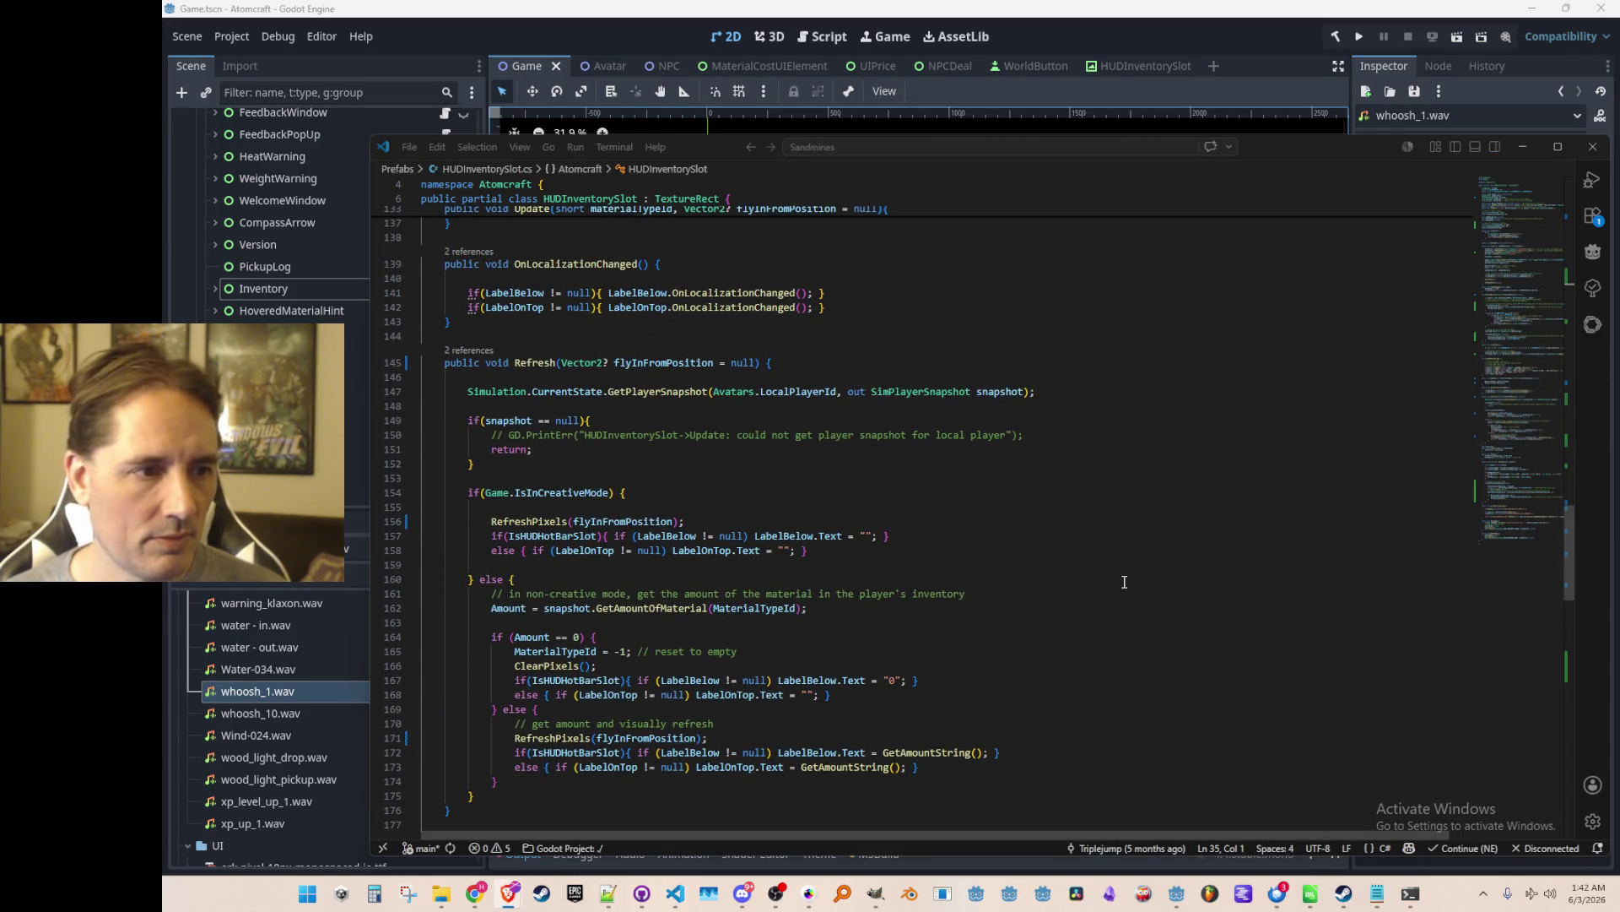
{"action": "scroll", "coordinate": [1124, 581], "scroll_direction": "down", "scroll_amount": 2}
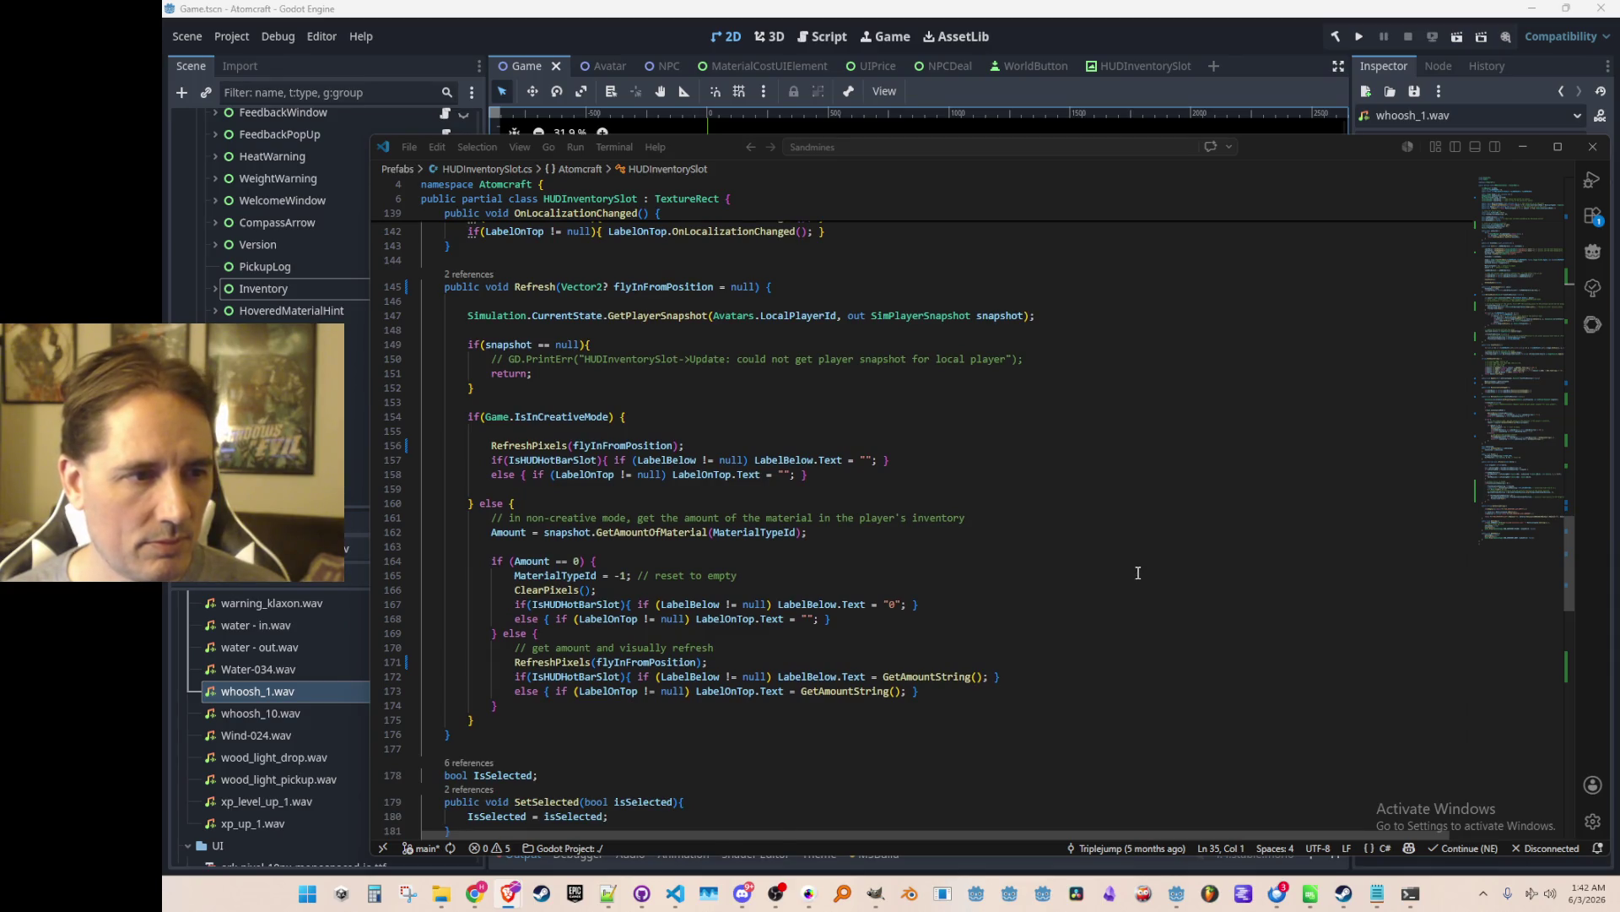
{"action": "scroll", "coordinate": [1137, 573], "scroll_direction": "down", "scroll_amount": 4}
{"action": "scroll", "coordinate": [589, 496], "scroll_direction": "up", "scroll_amount": 1}
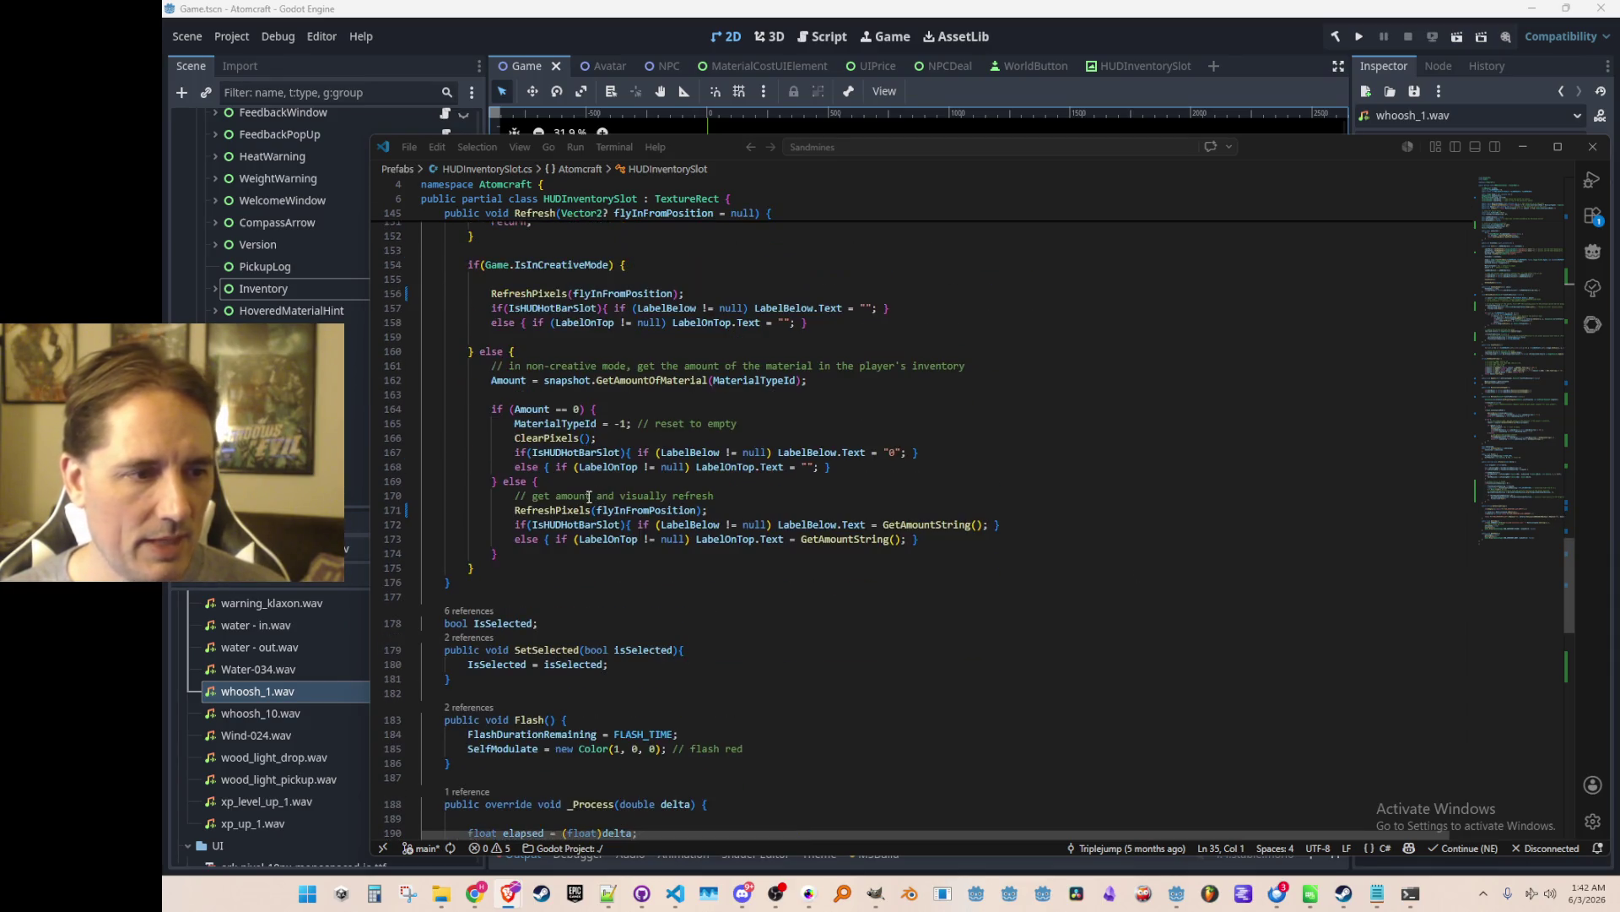
{"action": "left_click", "coordinate": [576, 511]}
{"action": "key", "text": "F12"}
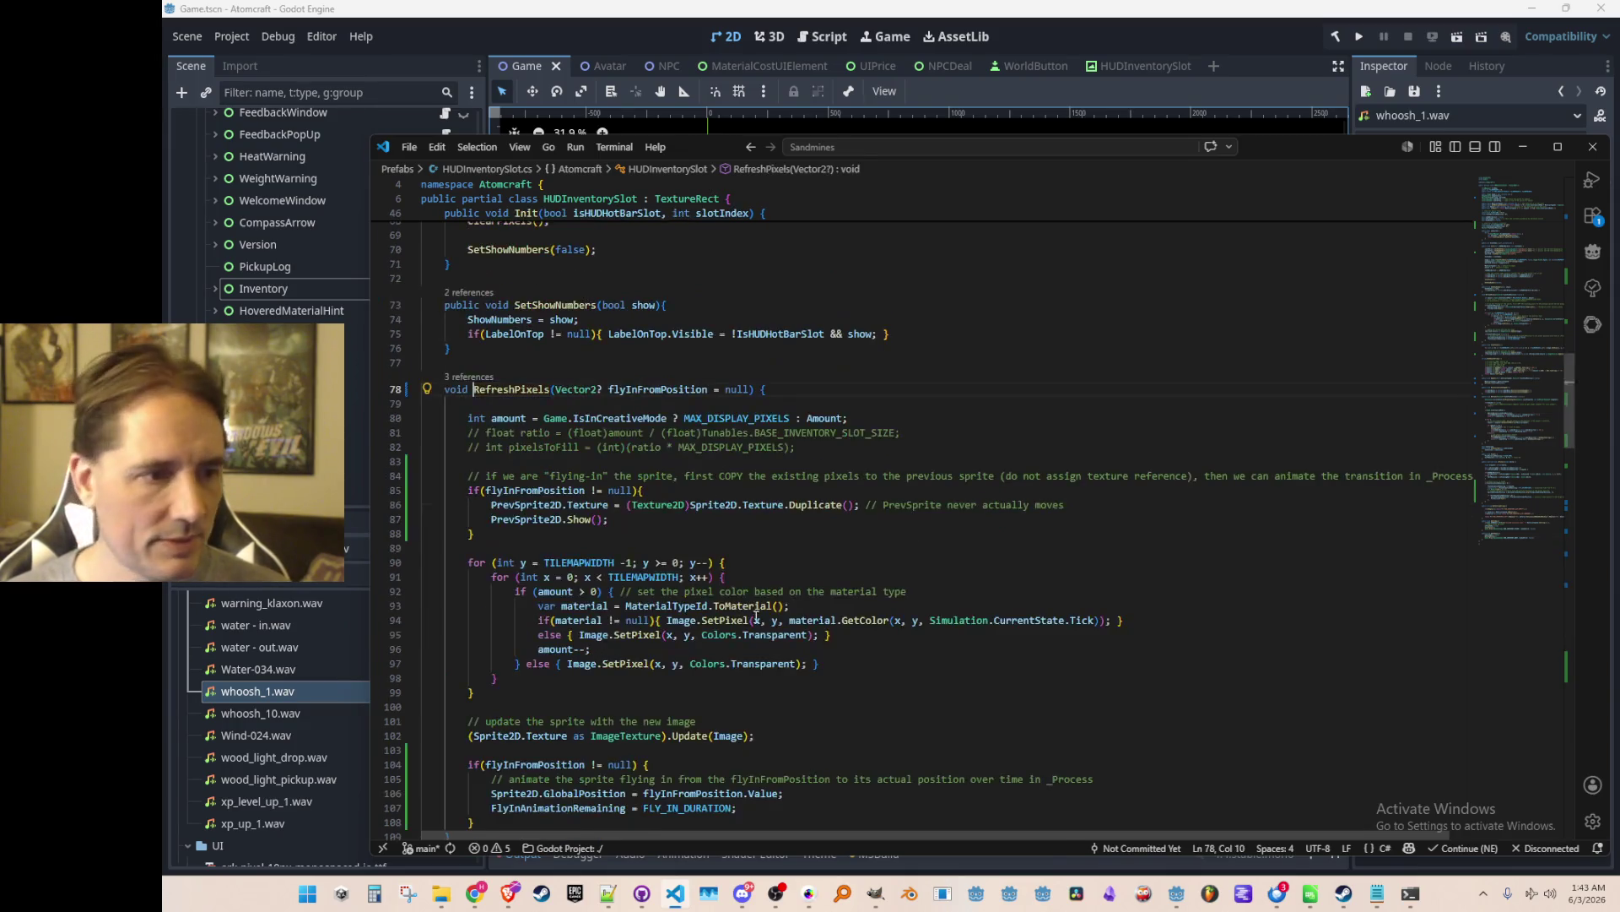
Add 'FlyInStartPosition = flyInFromPosition.Value;' inside RefreshPixels' fly-in block.
{"action": "scroll", "coordinate": [933, 471], "scroll_direction": "down", "scroll_amount": 1}
{"action": "left_click", "coordinate": [793, 452]}
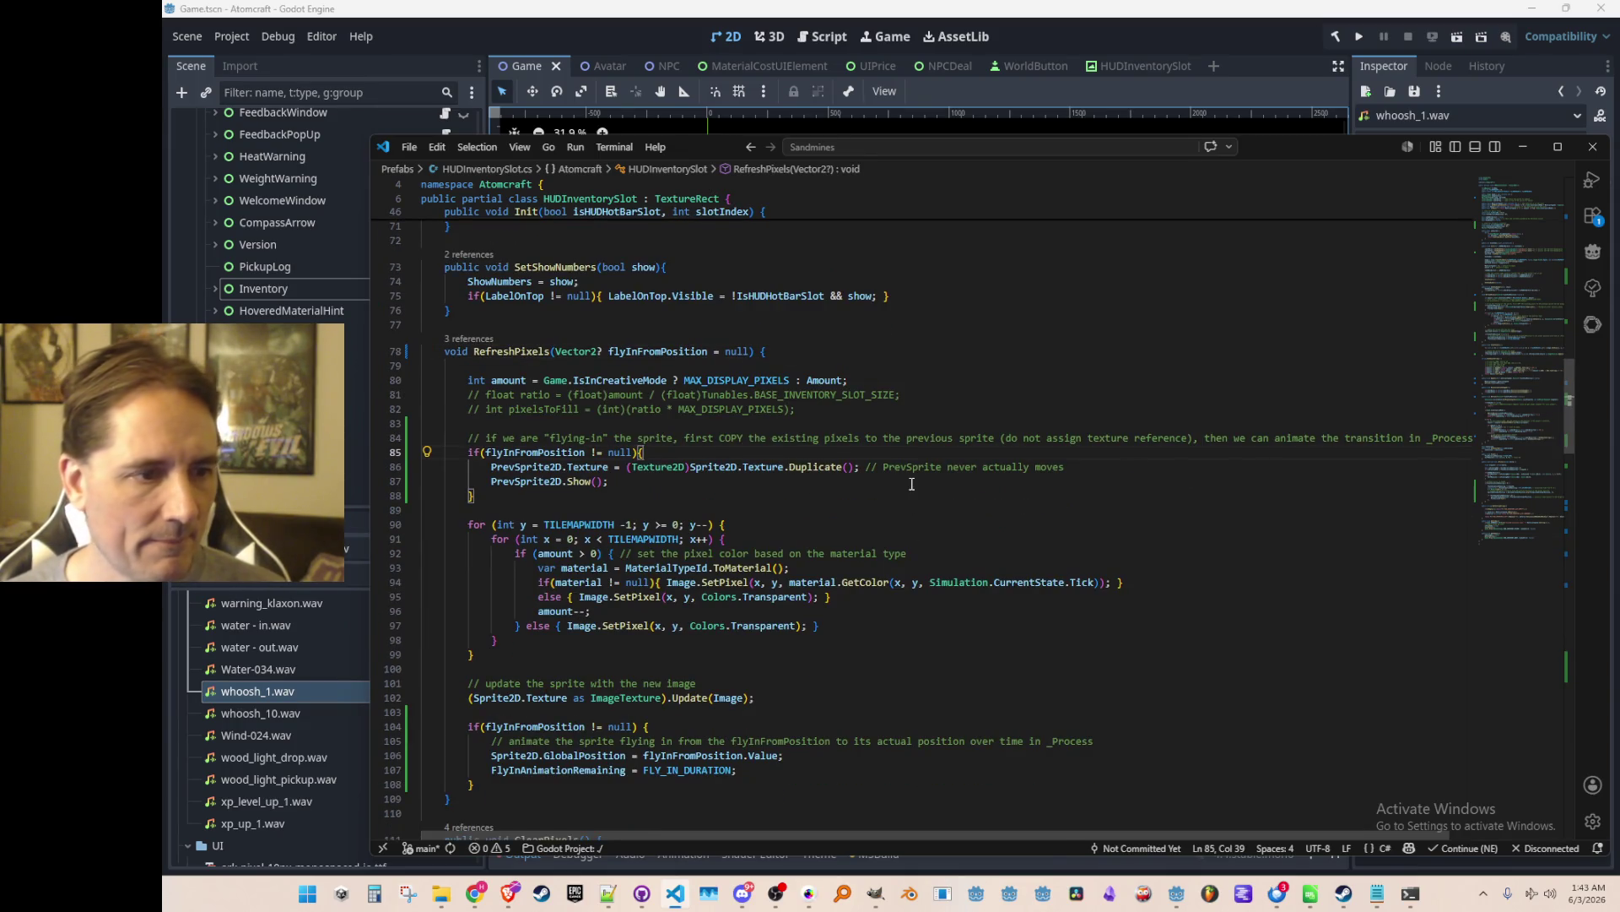
{"action": "key", "text": "Return"}
{"action": "type", "text": "FlyInStartPosition = flyInFromPosition.Value;"}
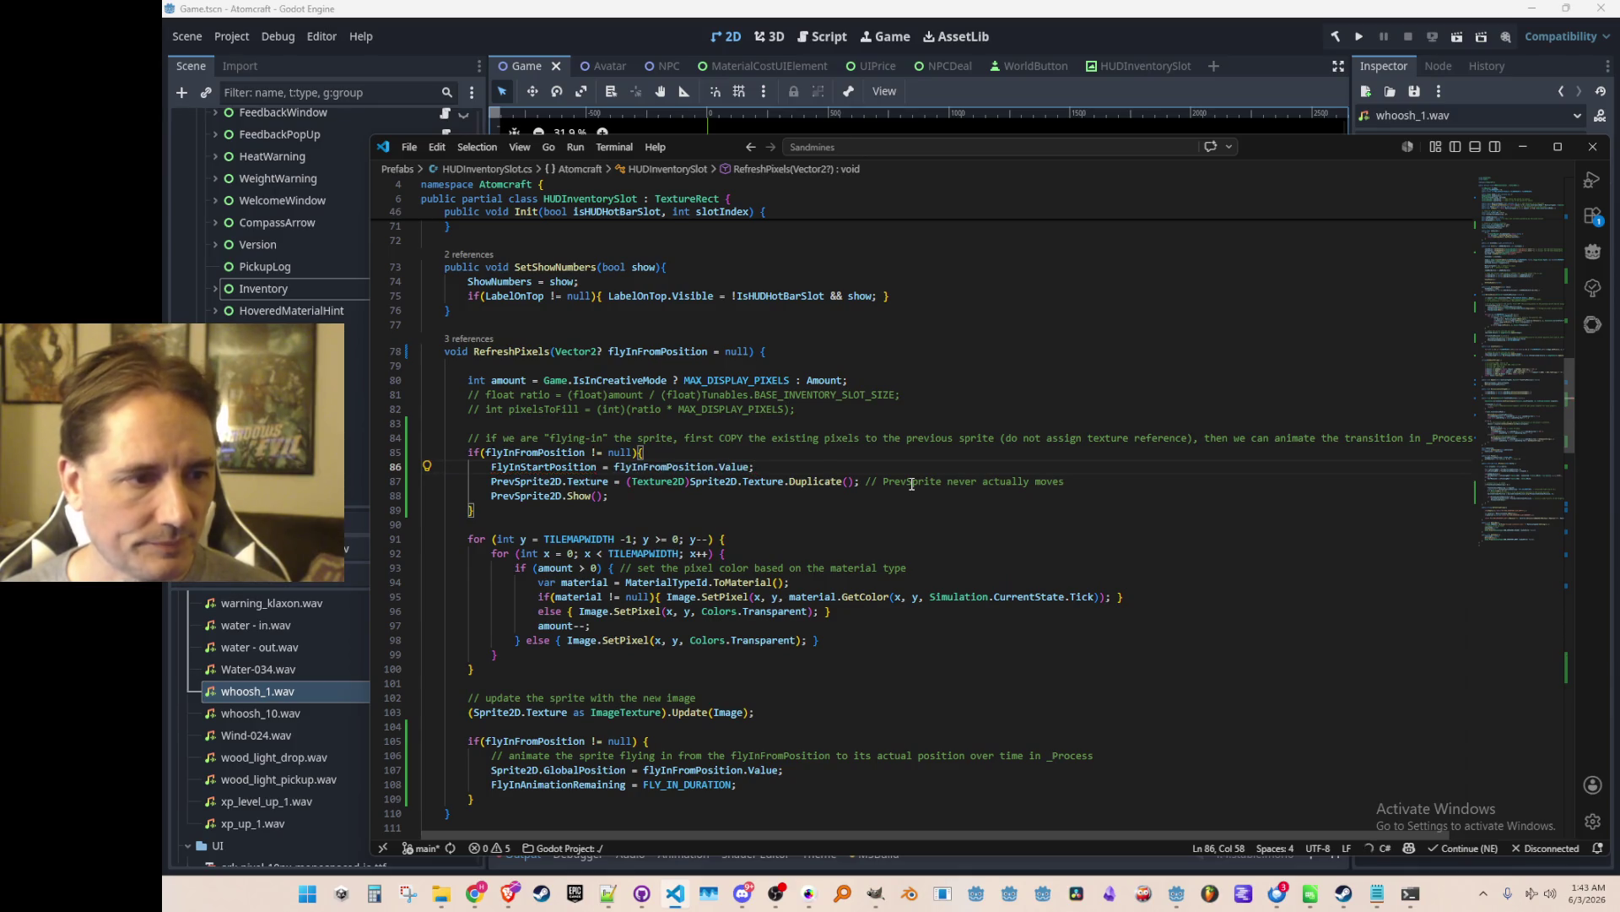
{"action": "key", "text": "Home"}
{"action": "key", "text": "Home"}
{"action": "key", "text": "Down"}
{"action": "key", "text": "Down"}
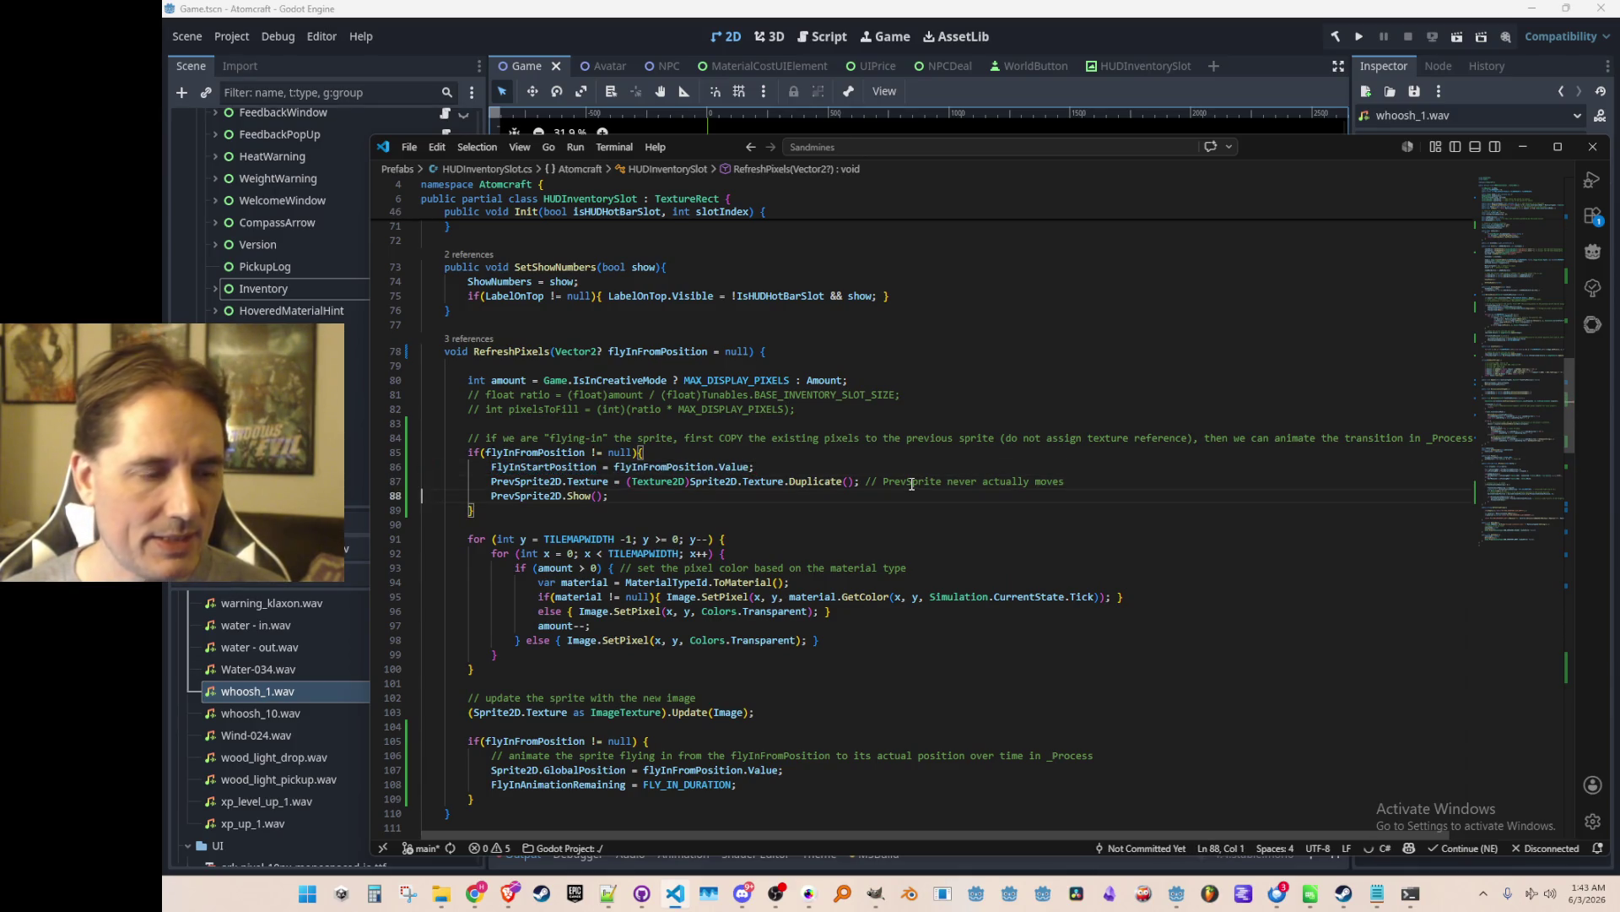
{"action": "key", "text": "Down"}
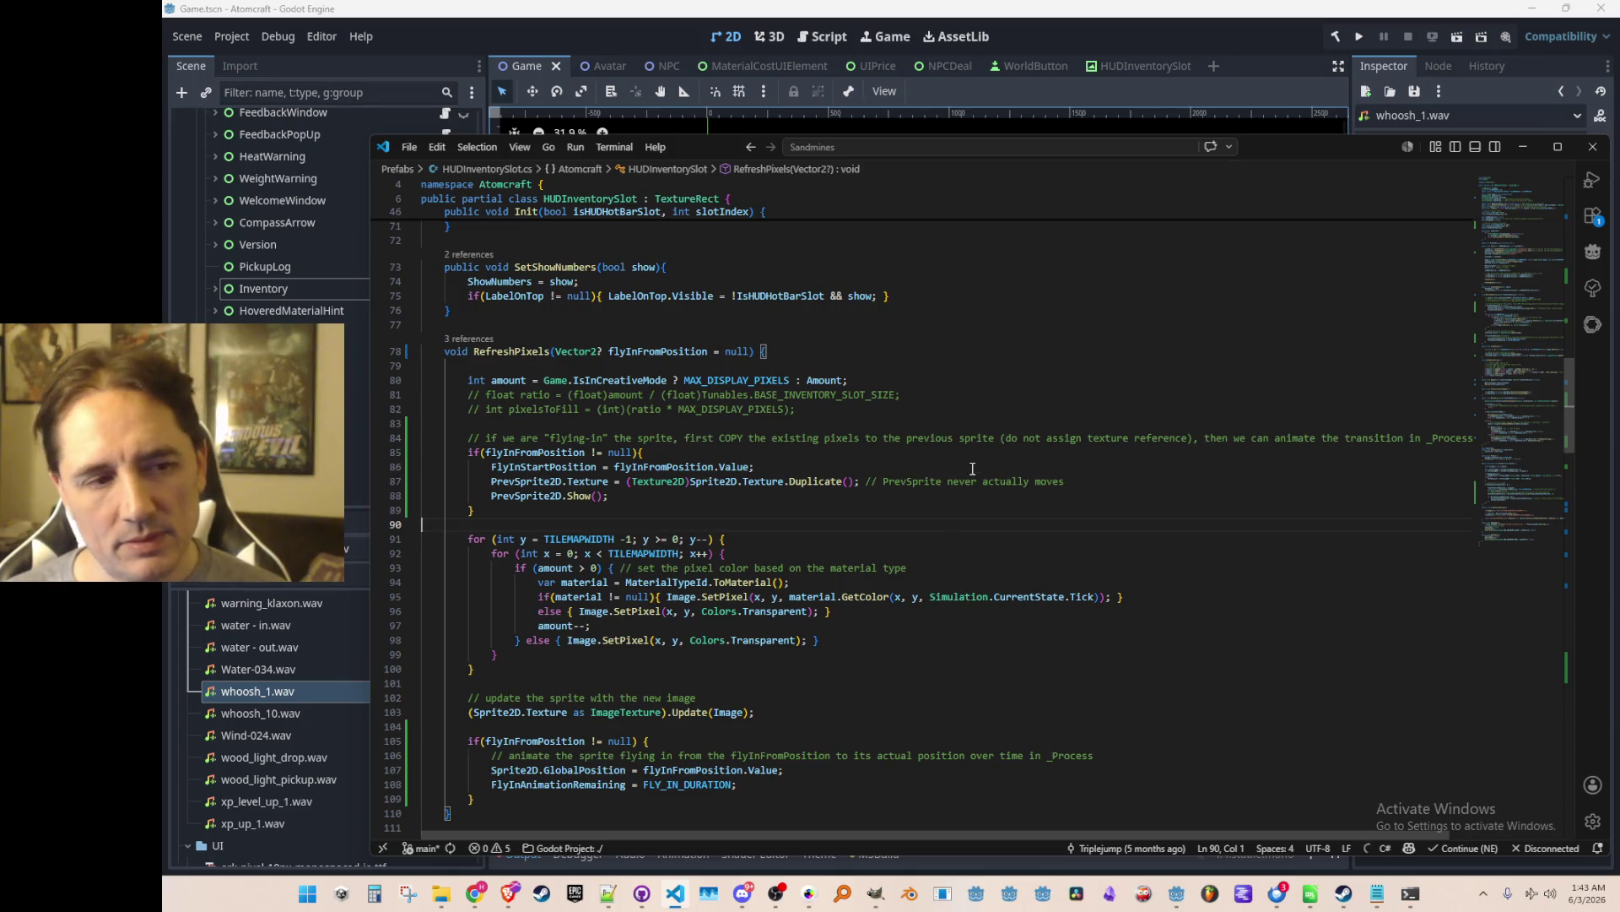
Accept the suggestion making line 209's Lerp start from FlyInStartPosition, reverting the unwanted line 212 edit.
{"action": "scroll", "coordinate": [972, 468], "scroll_direction": "down", "scroll_amount": 20}
{"action": "scroll", "coordinate": [1017, 549], "scroll_direction": "down", "scroll_amount": 2}
{"action": "scroll", "coordinate": [1021, 551], "scroll_direction": "down", "scroll_amount": 15}
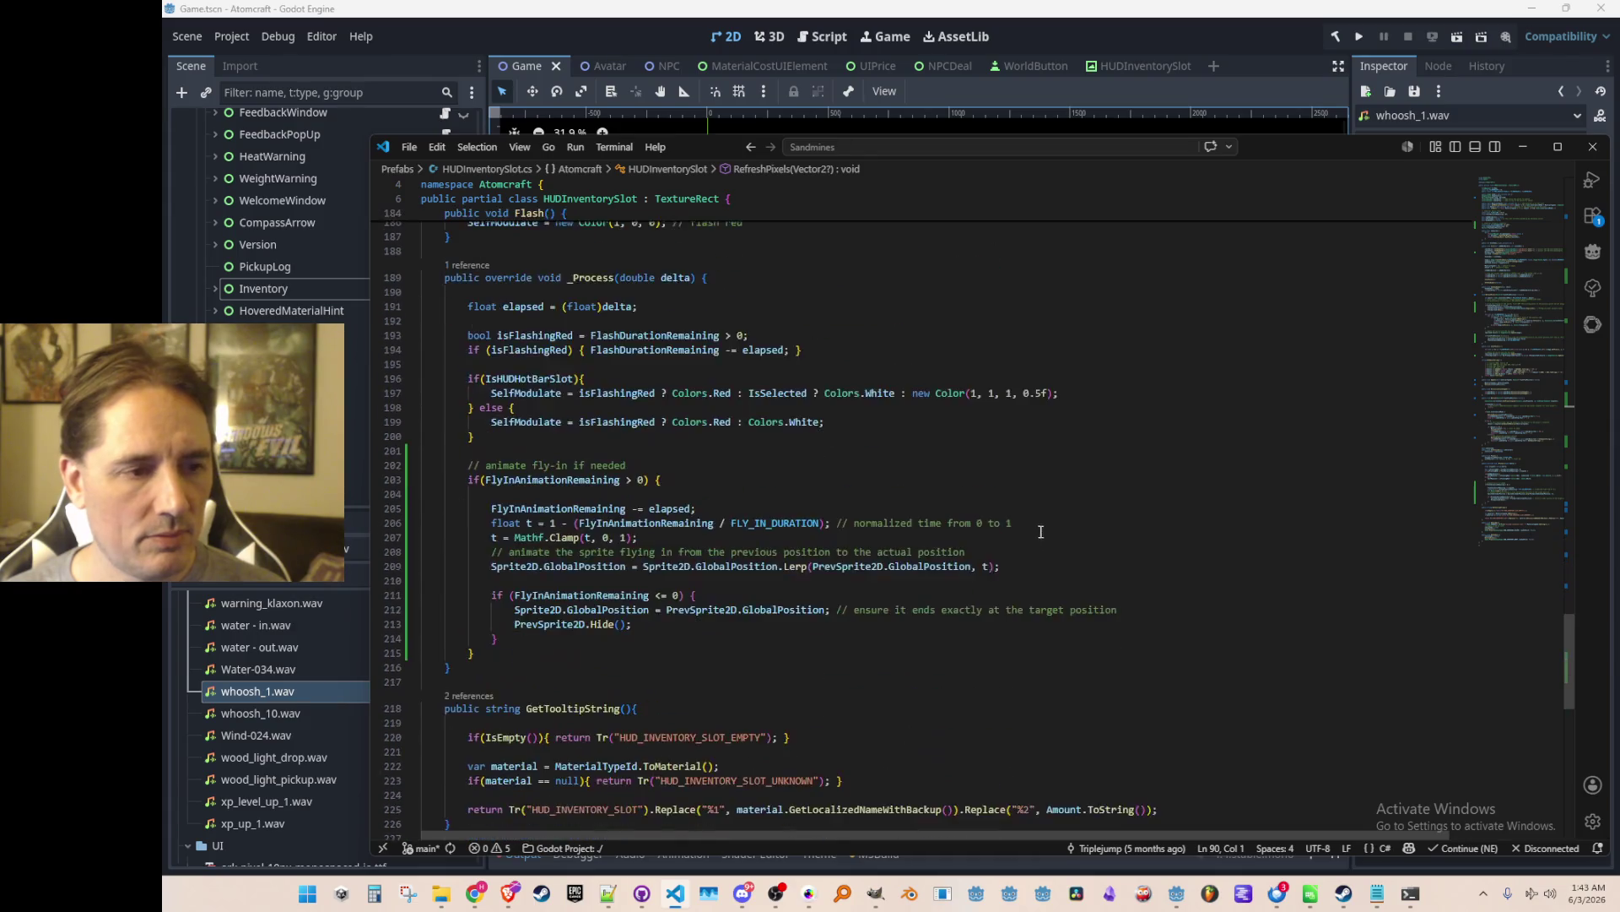
{"action": "left_click", "coordinate": [680, 415]}
{"action": "key", "text": "Tab"}
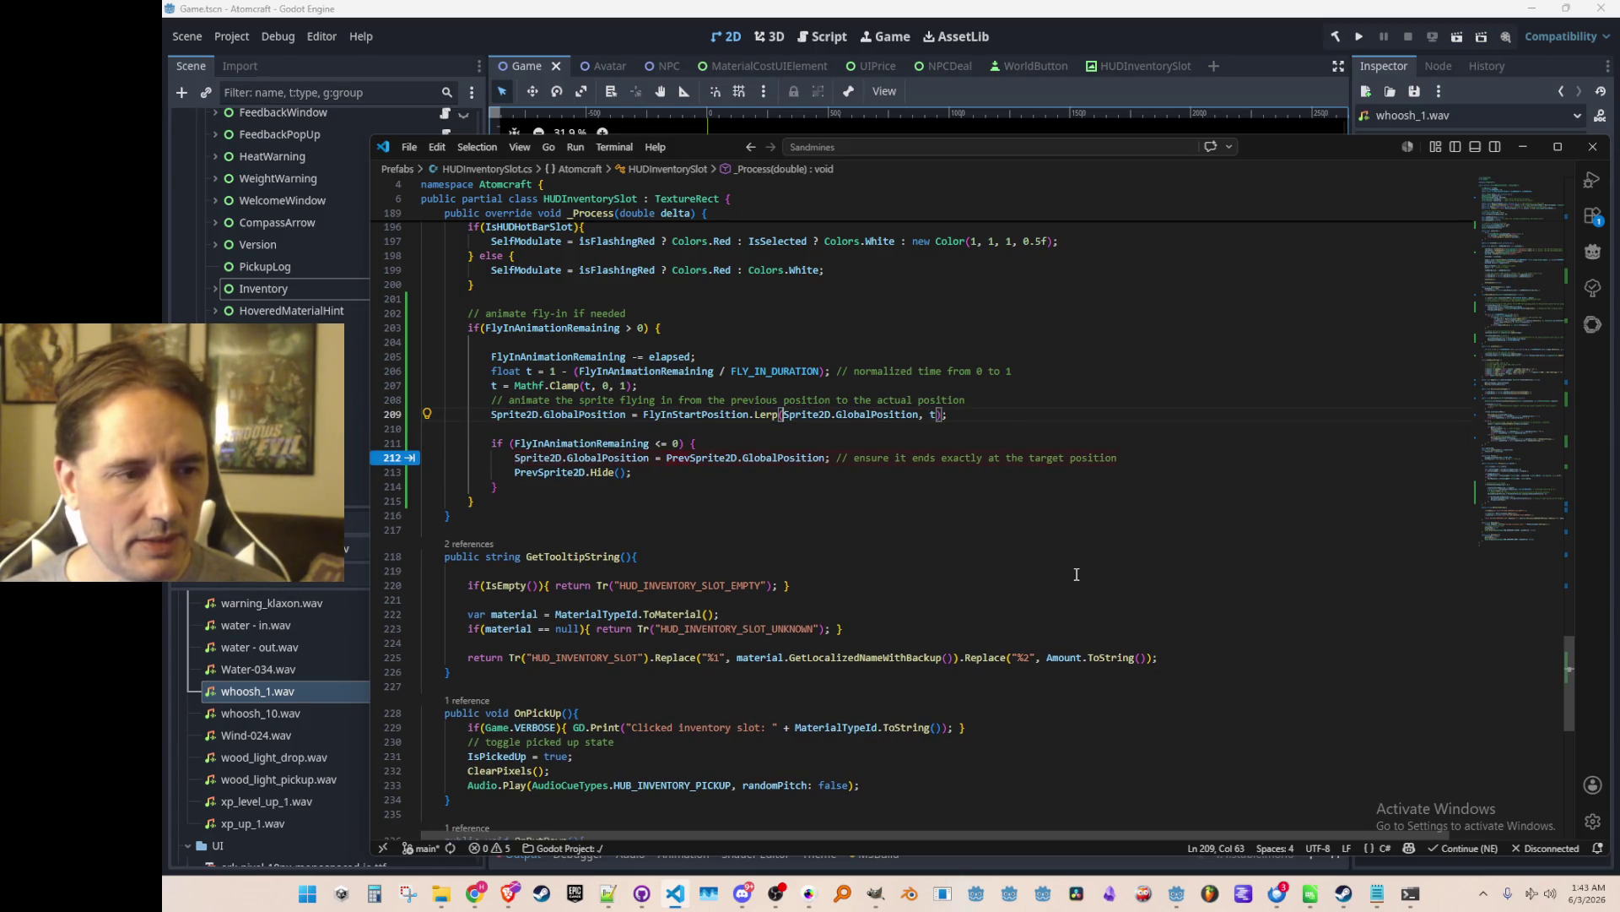
{"action": "key", "text": "Tab"}
{"action": "key", "text": "Tab"}
{"action": "key", "text": "ctrl+z"}
Review the fly-in block and completion check on line 211, undoing the recent edits.
{"action": "key", "text": "Home"}
{"action": "key", "text": "Home"}
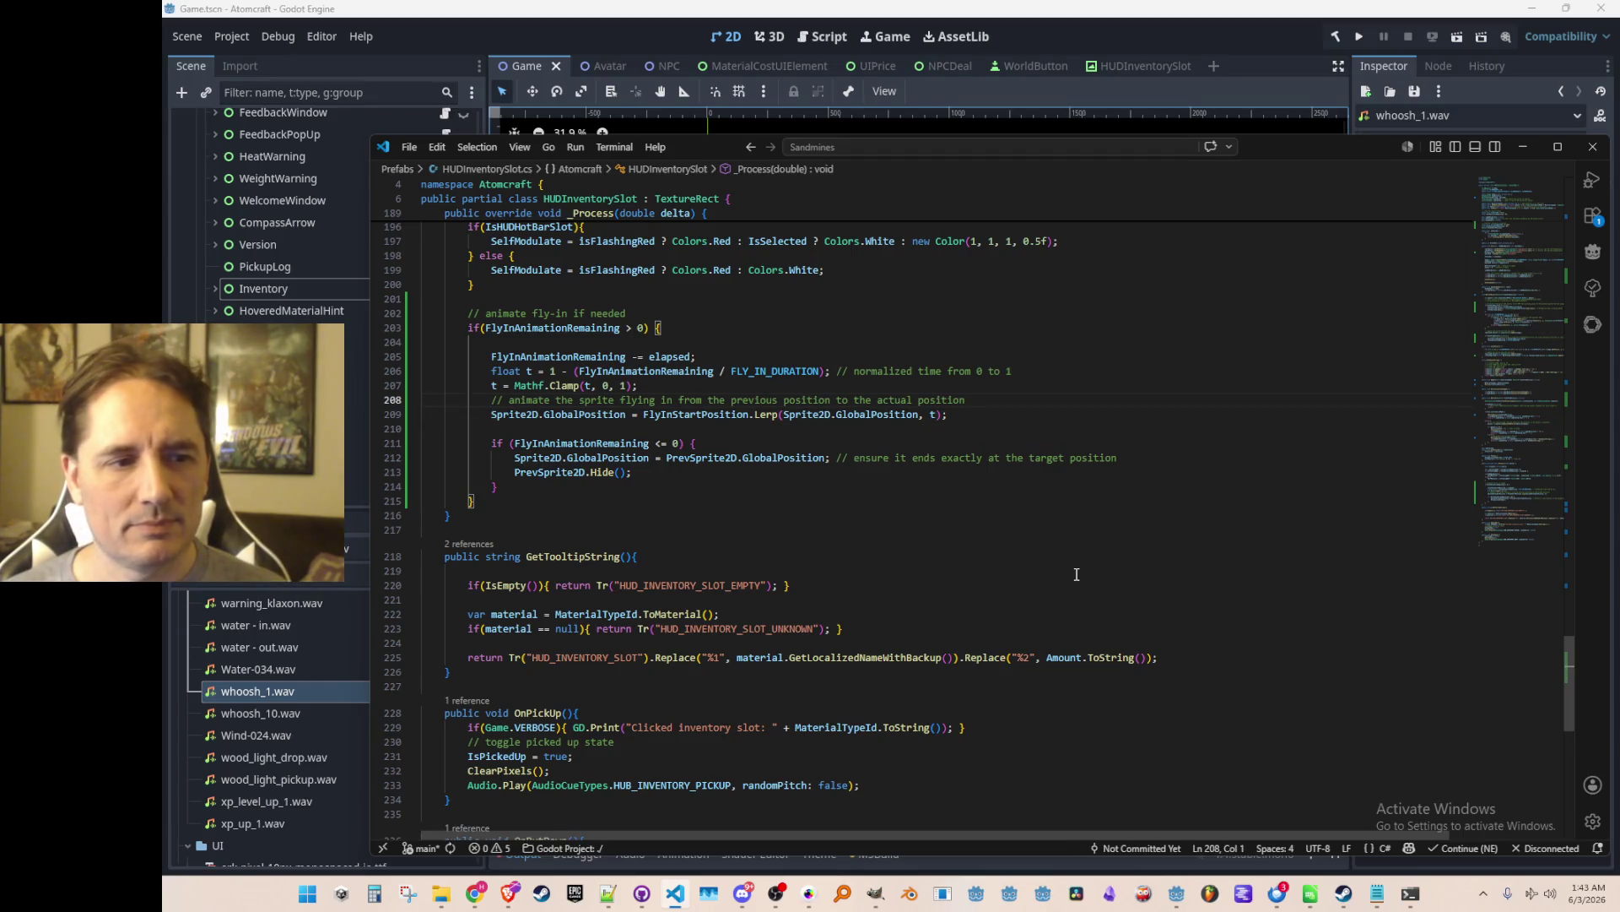
{"action": "scroll", "coordinate": [744, 457], "scroll_direction": "up", "scroll_amount": 1}
{"action": "scroll", "coordinate": [781, 527], "scroll_direction": "up", "scroll_amount": 1}
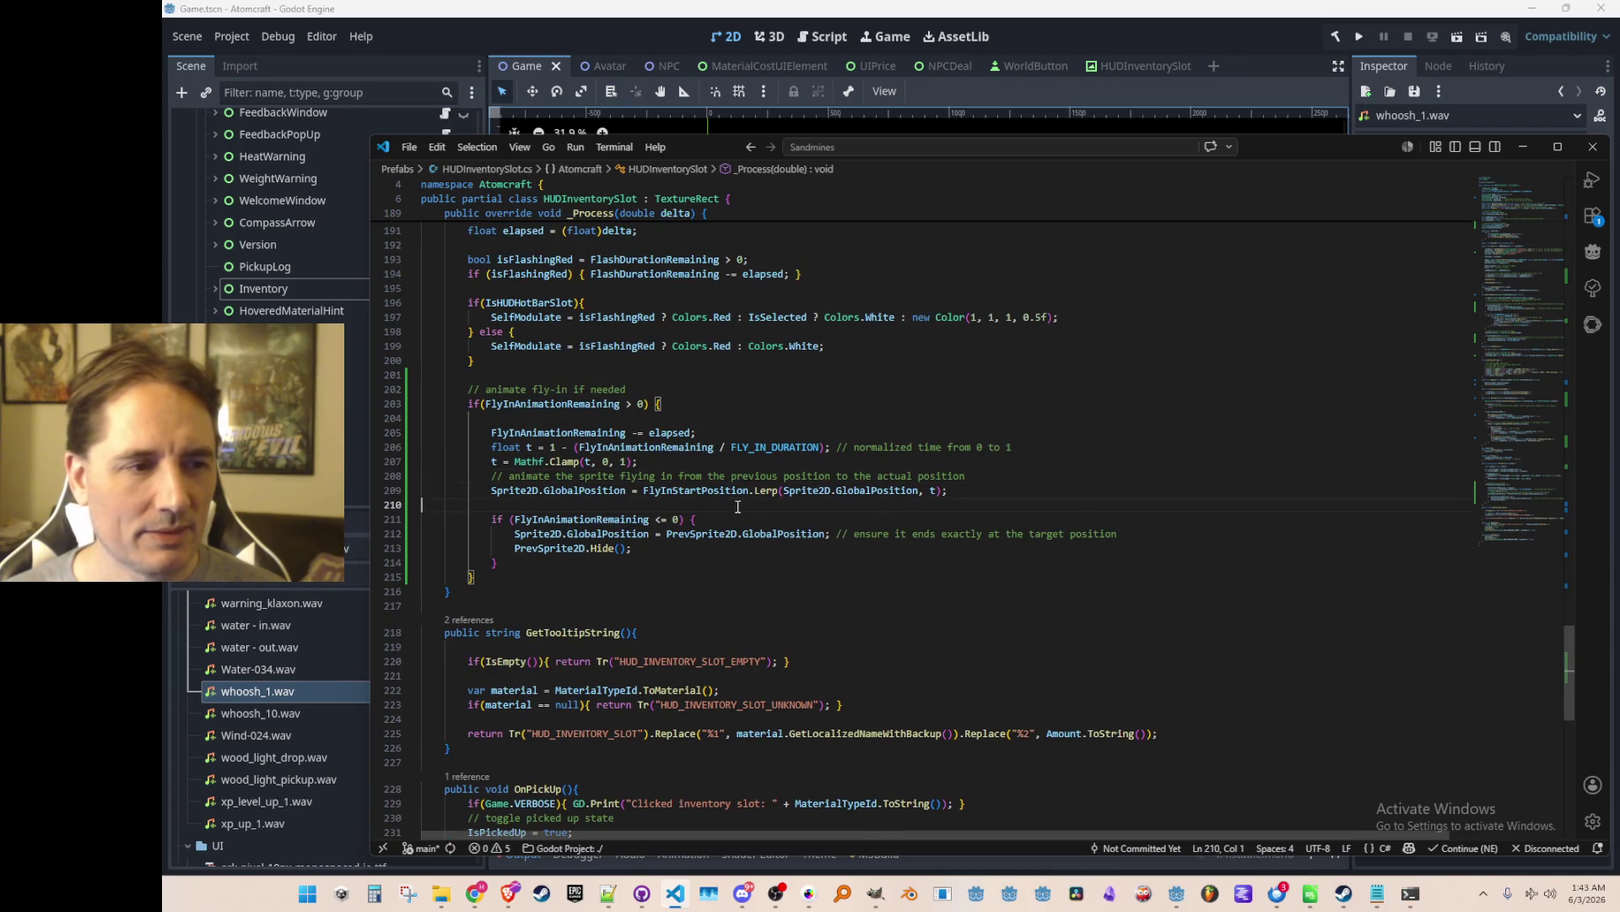
{"action": "left_click", "coordinate": [713, 575]}
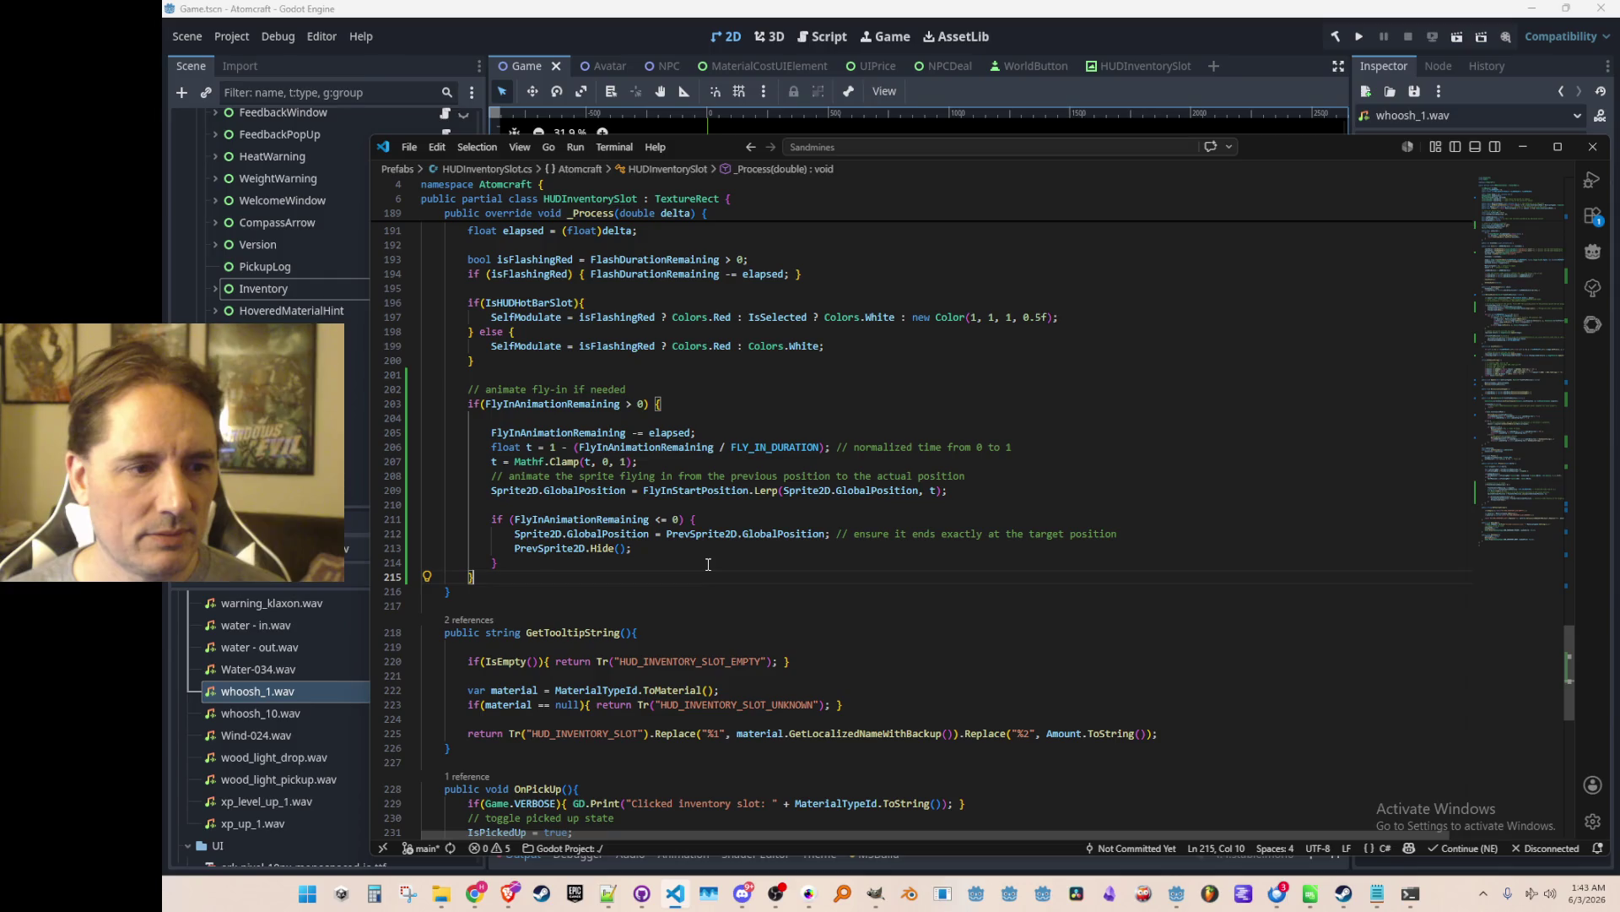
{"action": "left_click", "coordinate": [712, 517]}
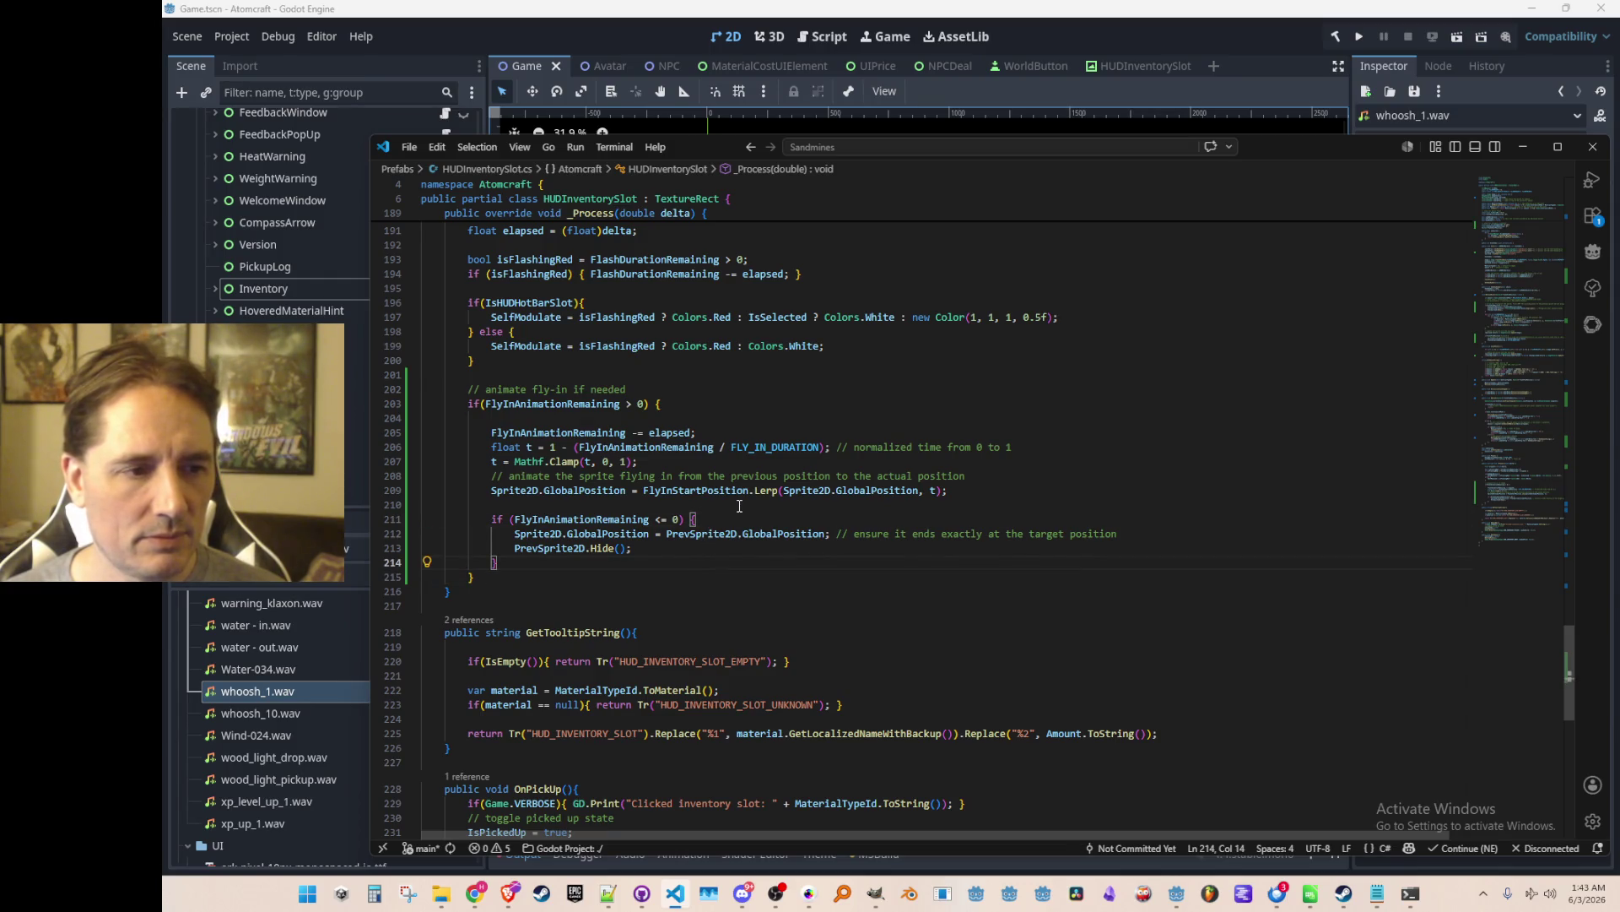
{"action": "key", "text": "ctrl+z"}
{"action": "key", "text": "ctrl+z"}
{"action": "key", "text": "ctrl+z"}
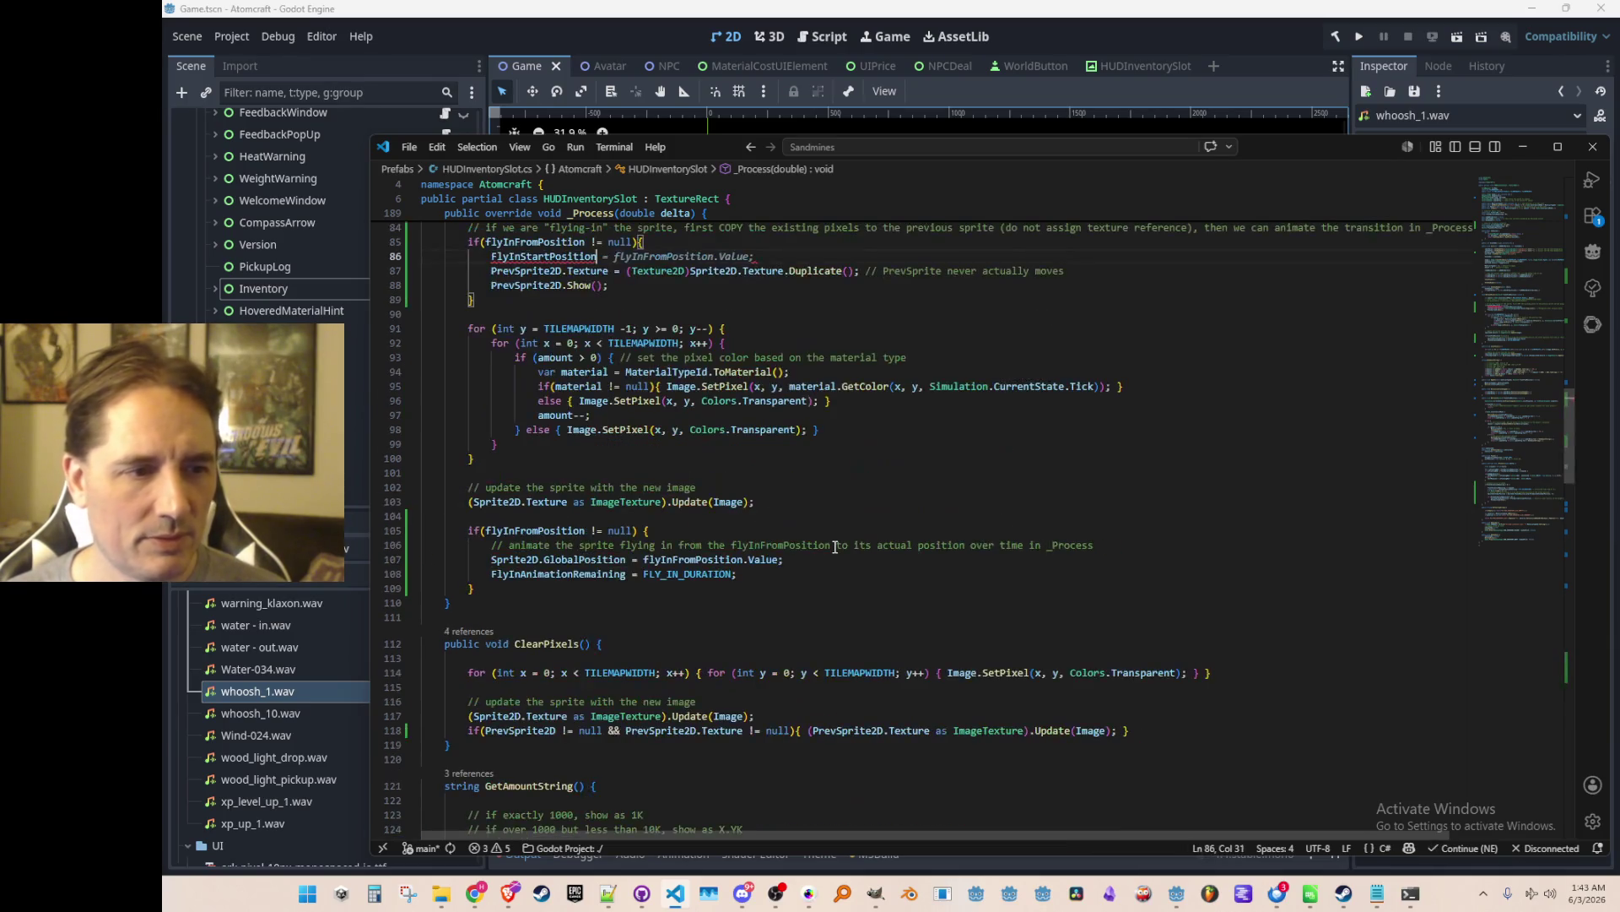
Accept the suggested FlyInStartPosition assignment on line 86 and inspect the fly-in Lerp line.
{"action": "key", "text": "Tab"}
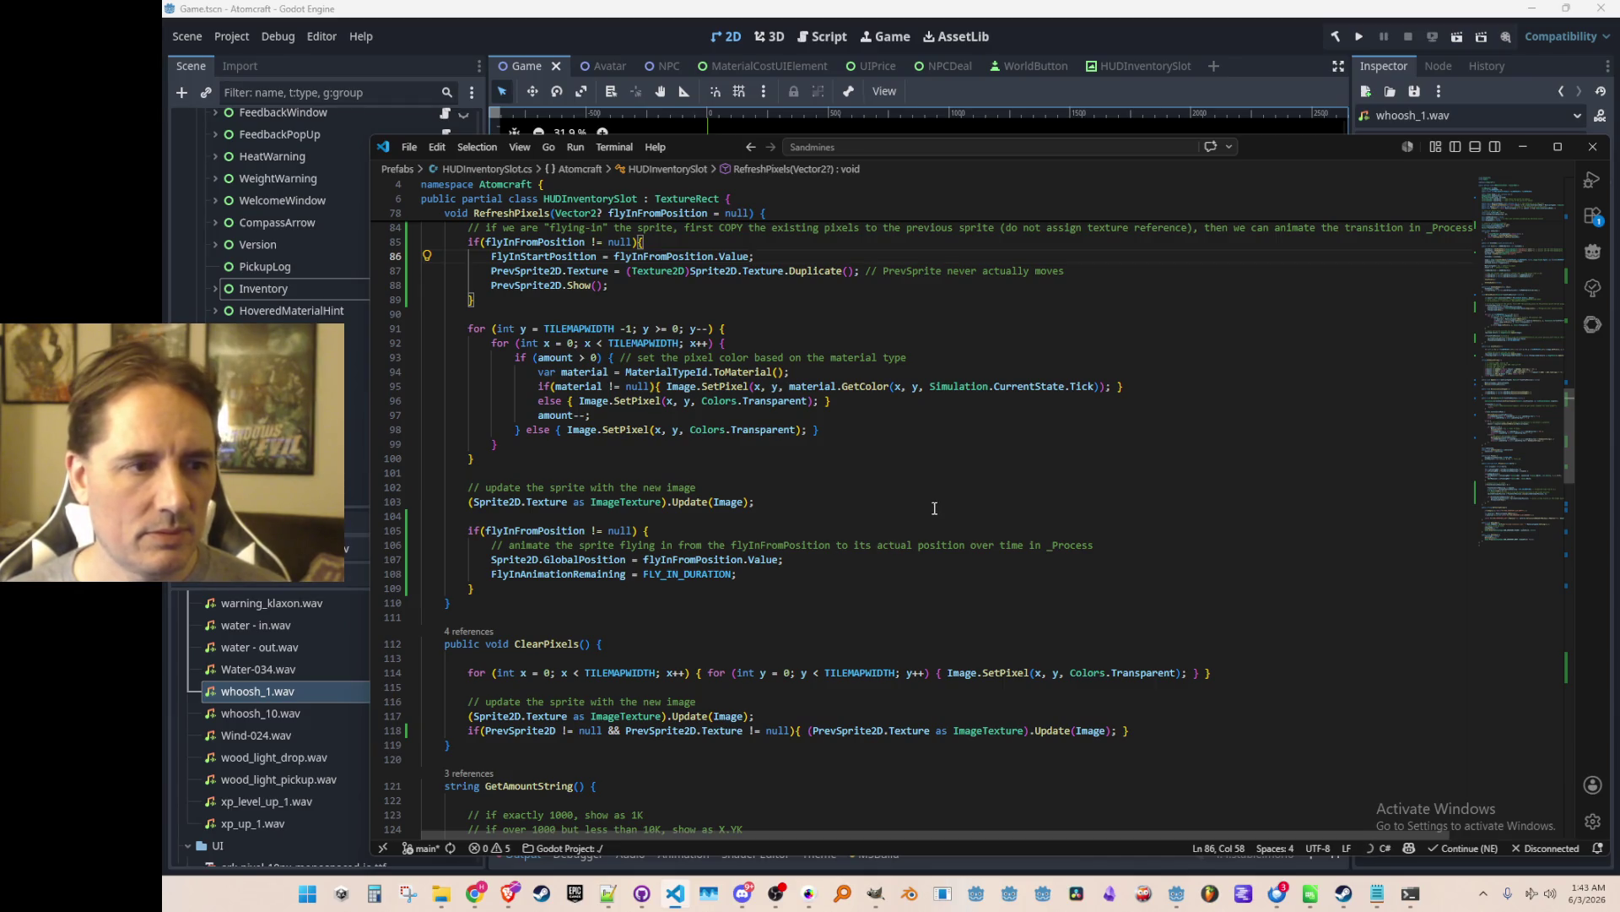
{"action": "scroll", "coordinate": [934, 508], "scroll_direction": "down", "scroll_amount": 20}
{"action": "scroll", "coordinate": [941, 520], "scroll_direction": "down", "scroll_amount": 8}
{"action": "left_click", "coordinate": [757, 487]}
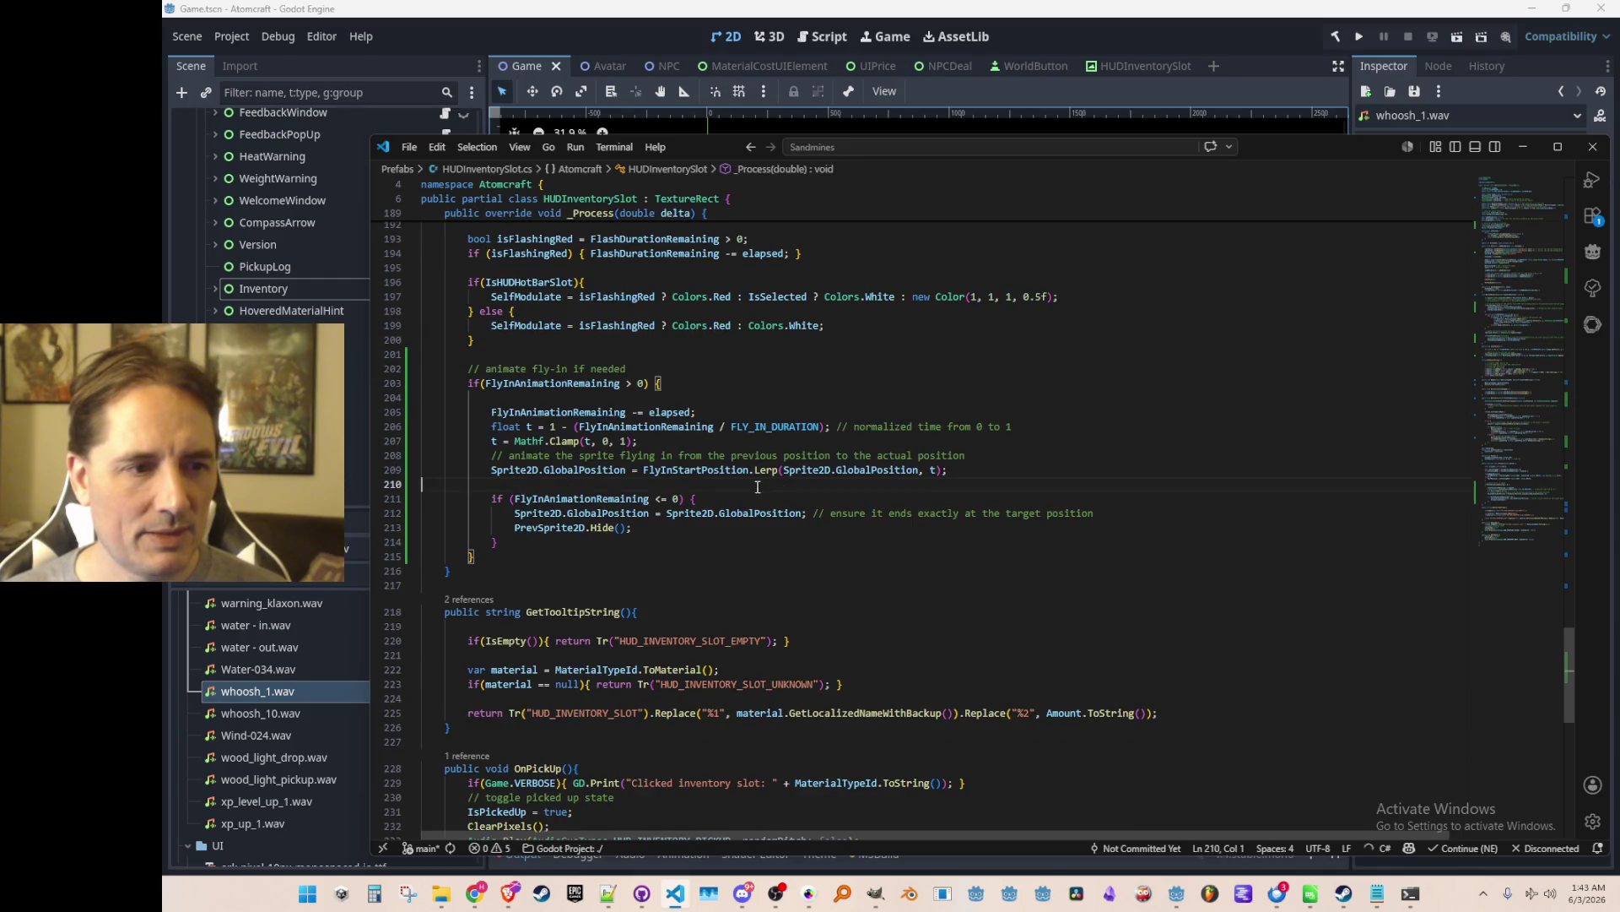
{"action": "left_click", "coordinate": [710, 469]}
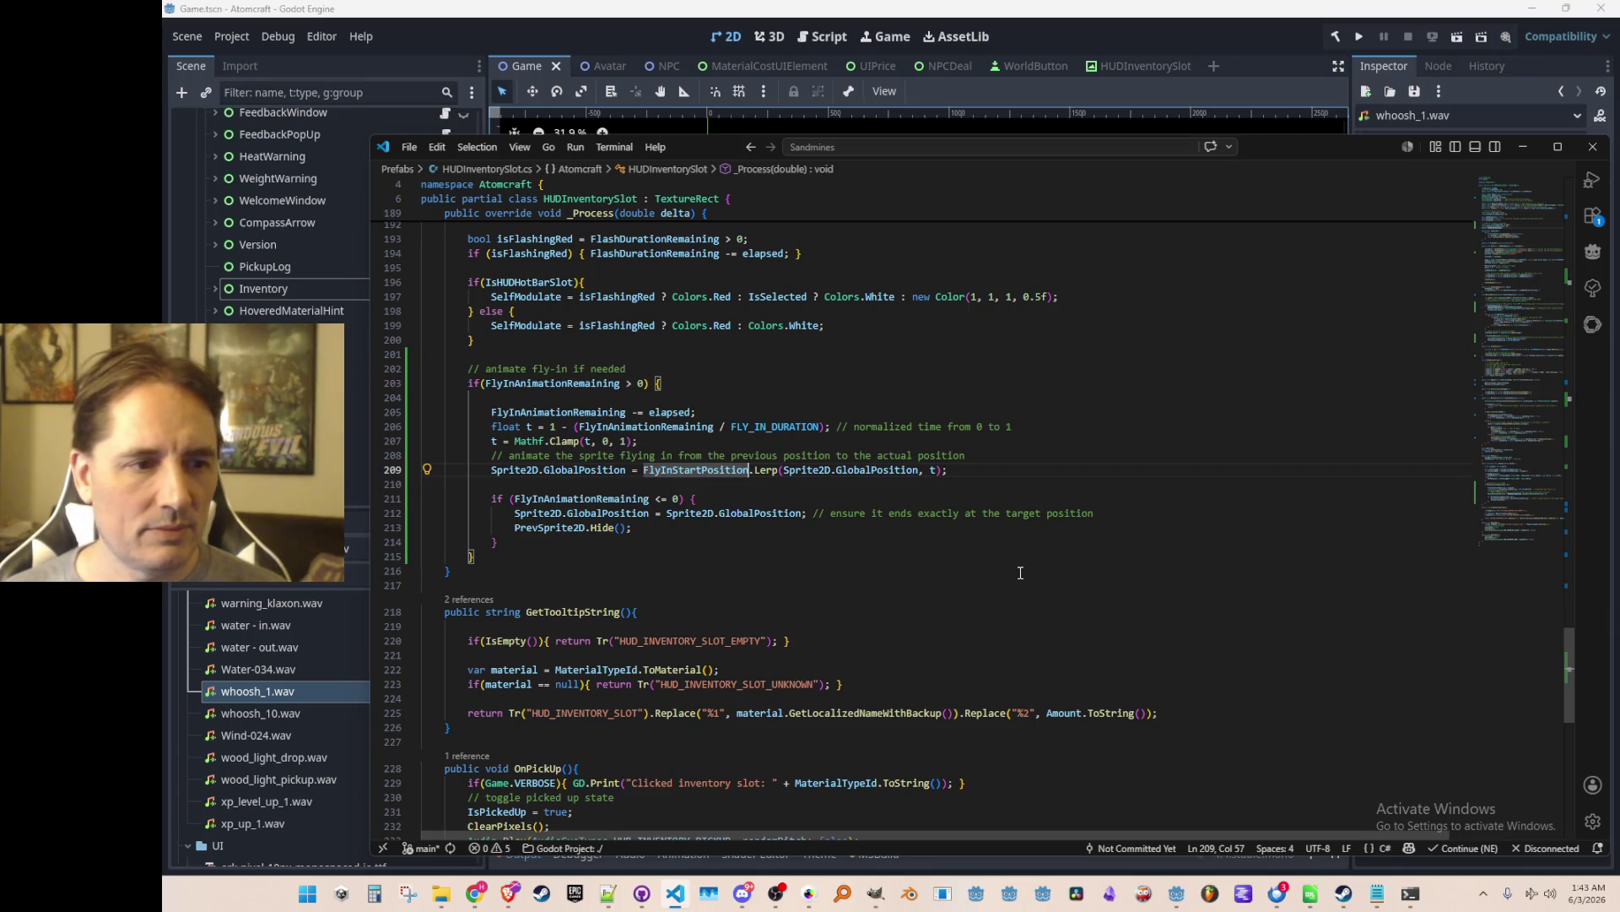
{"action": "key", "text": "Down"}
{"action": "key", "text": "Down"}
{"action": "key", "text": "Down"}
{"action": "key", "text": "Right"}
{"action": "key", "text": "Right"}
{"action": "key", "text": "Right"}
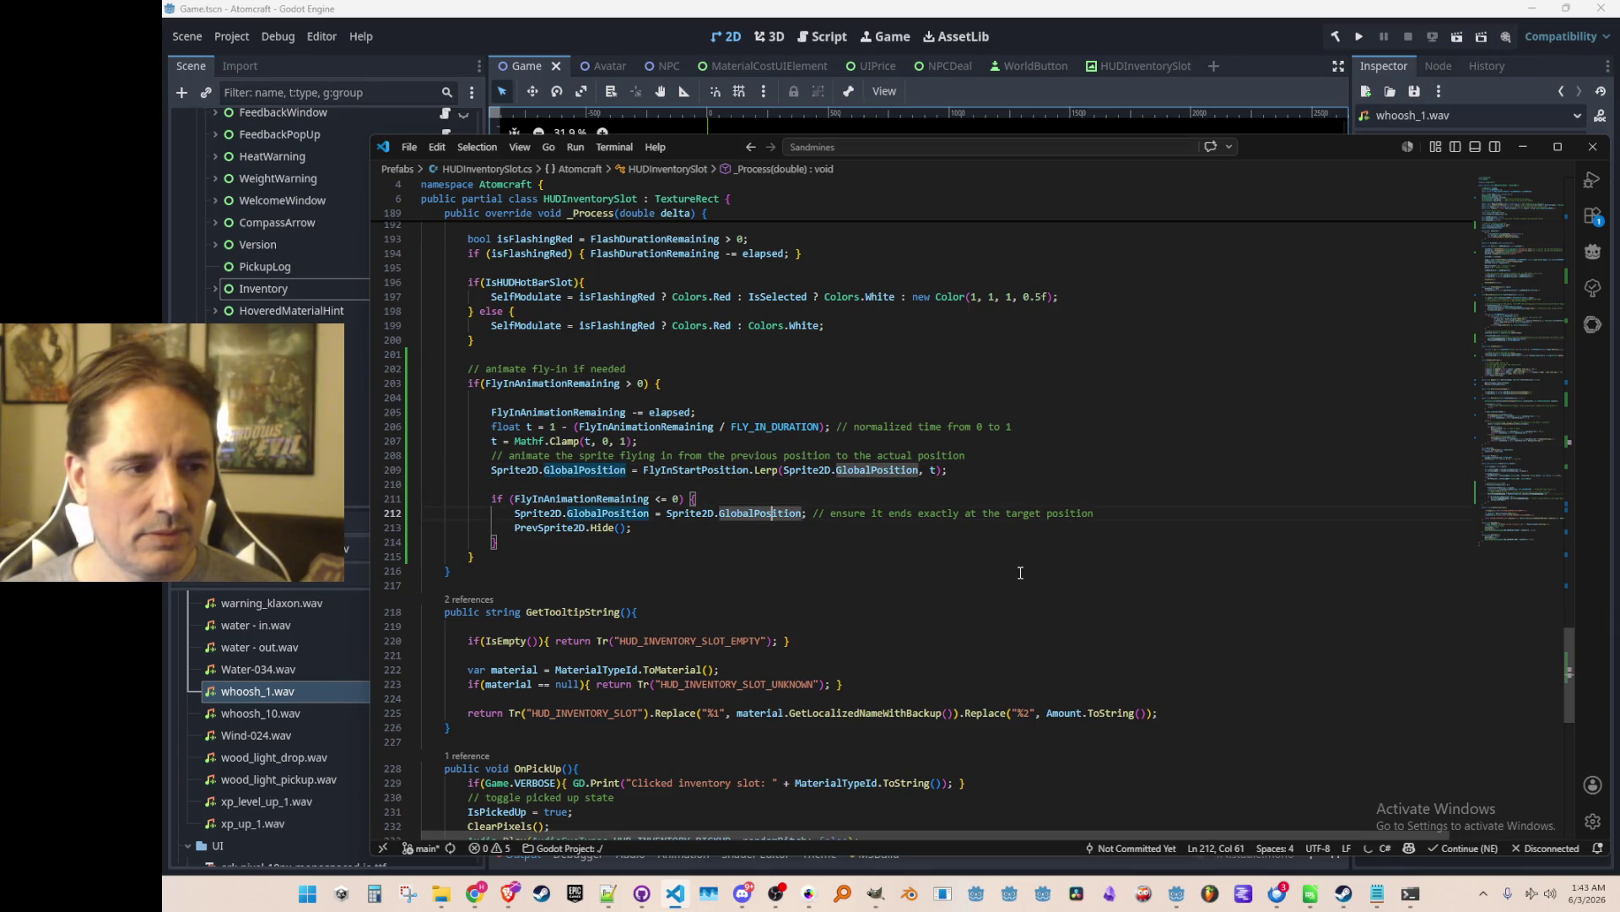
{"action": "key", "text": "Up"}
{"action": "key", "text": "Up"}
{"action": "key", "text": "Up"}
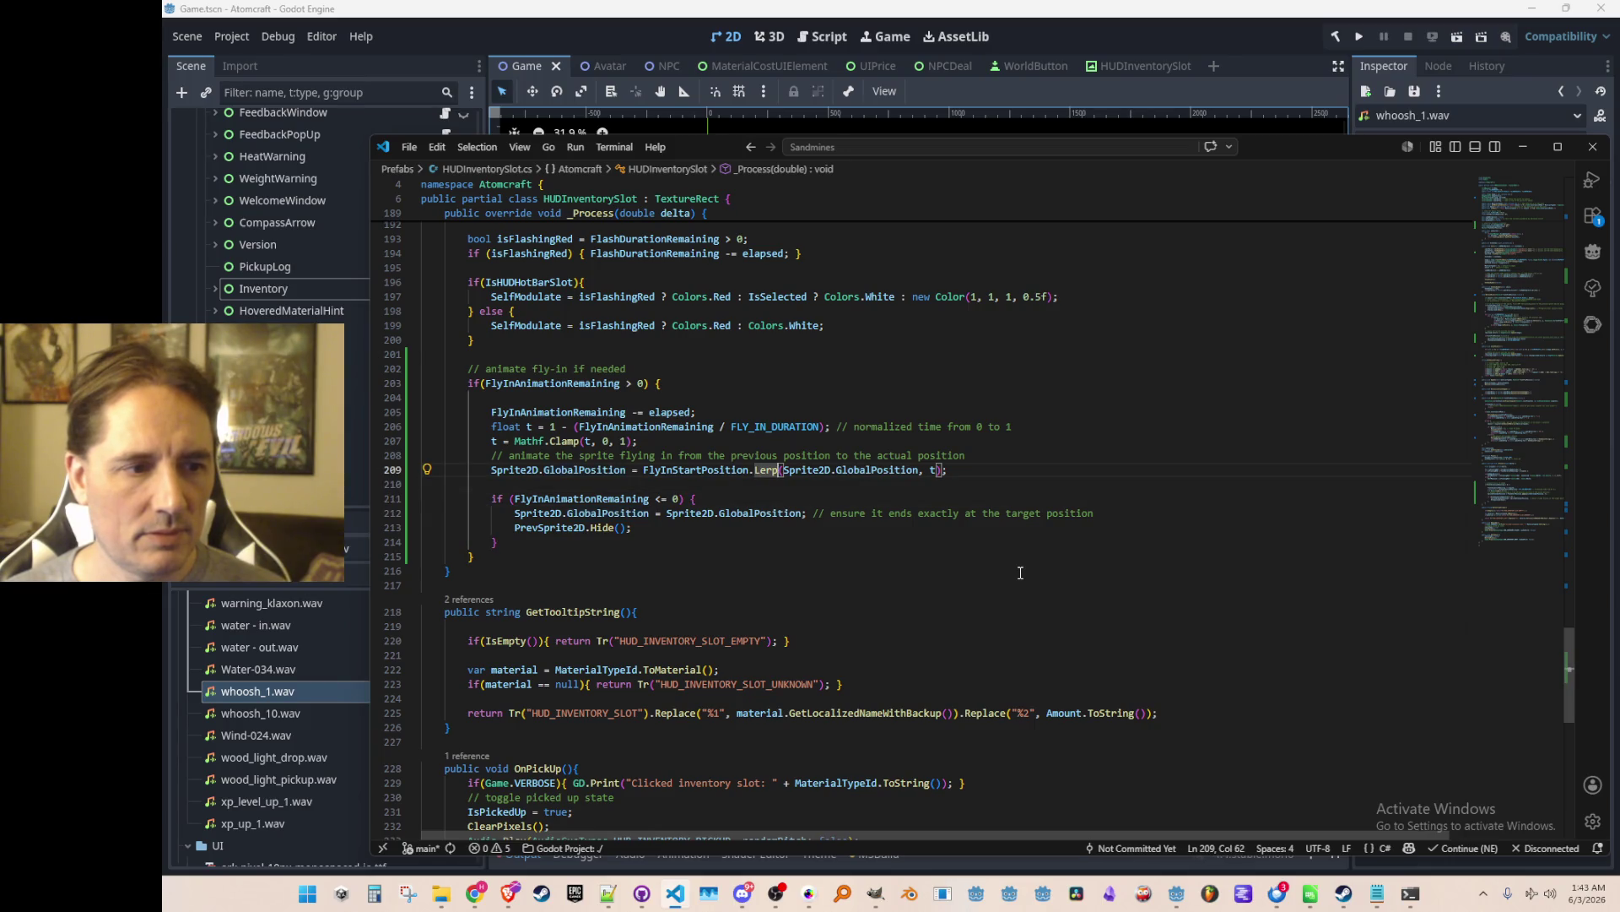
Replace Sprite2D with PrevSprite2D in the GlobalPosition references on lines 212 and 209.
{"action": "key", "text": "Down"}
{"action": "key", "text": "Down"}
{"action": "key", "text": "Down"}
{"action": "key", "text": "ctrl+Left"}
{"action": "key", "text": "ctrl+Left"}
{"action": "type", "text": "Prev"}
{"action": "key", "text": "ctrl+Right"}
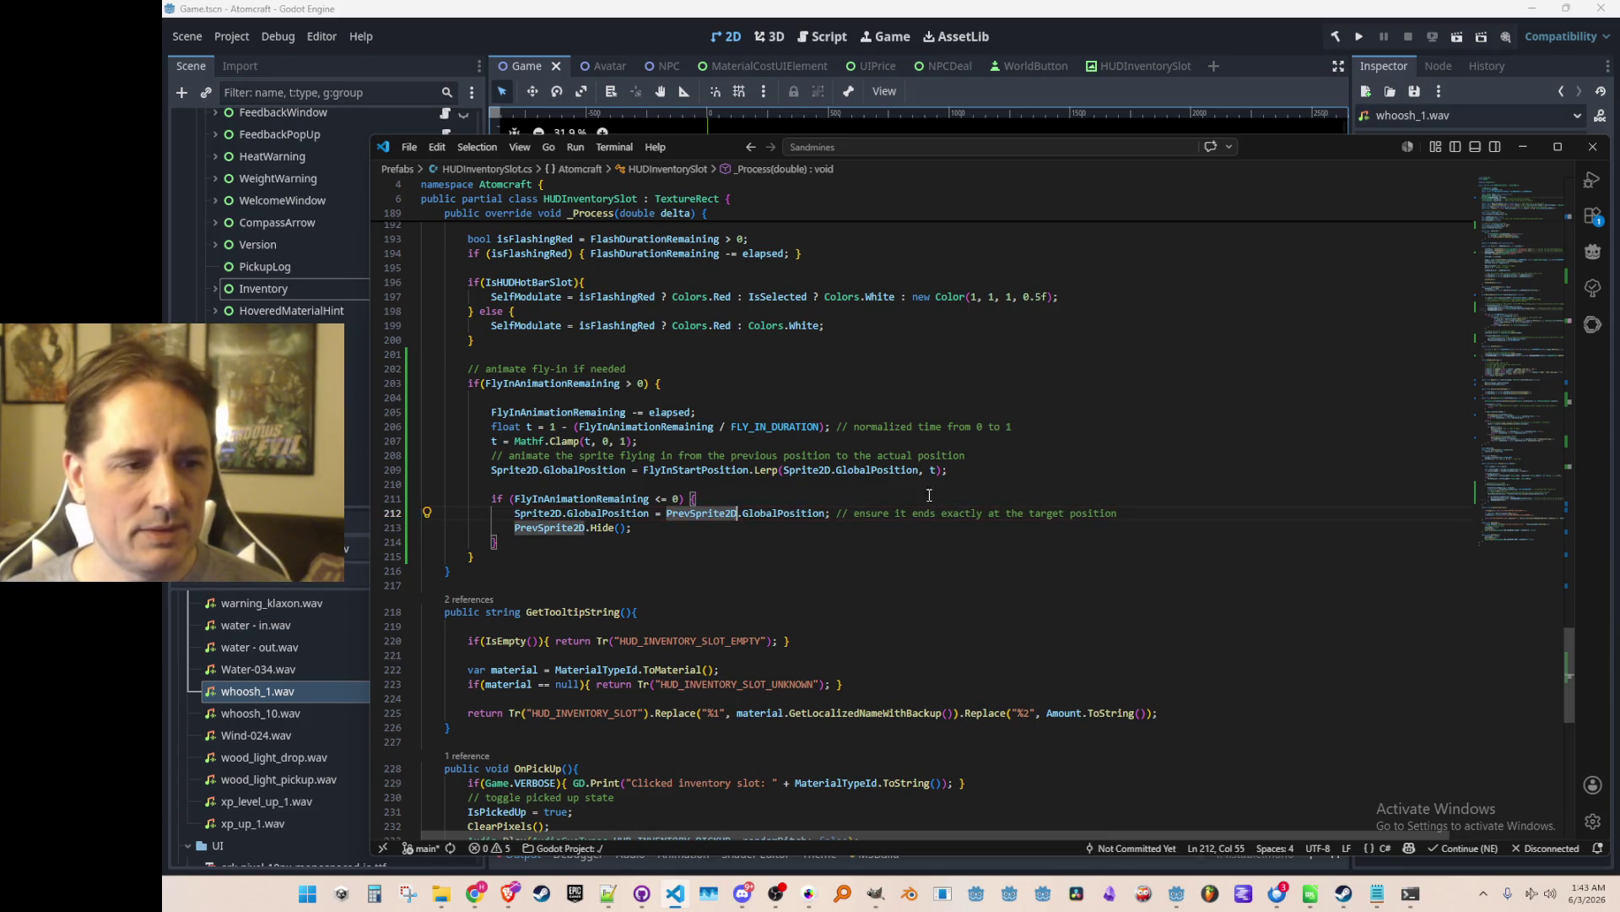
{"action": "double_click", "coordinate": [821, 471]}
{"action": "type", "text": "PrevSprite2D"}
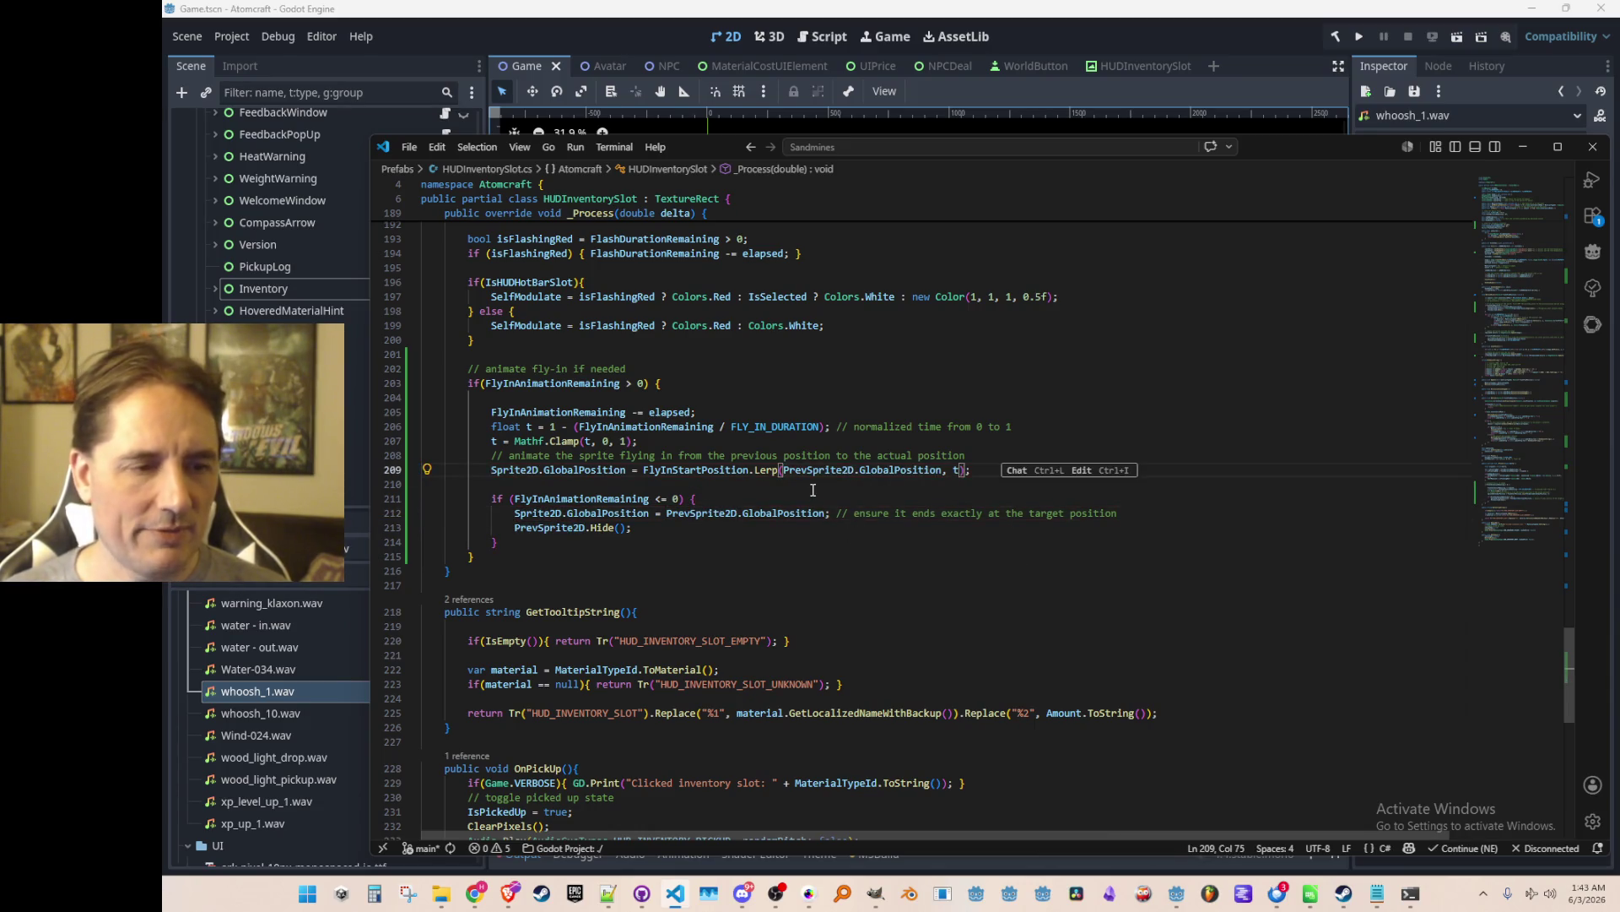
{"action": "left_click", "coordinate": [813, 488]}
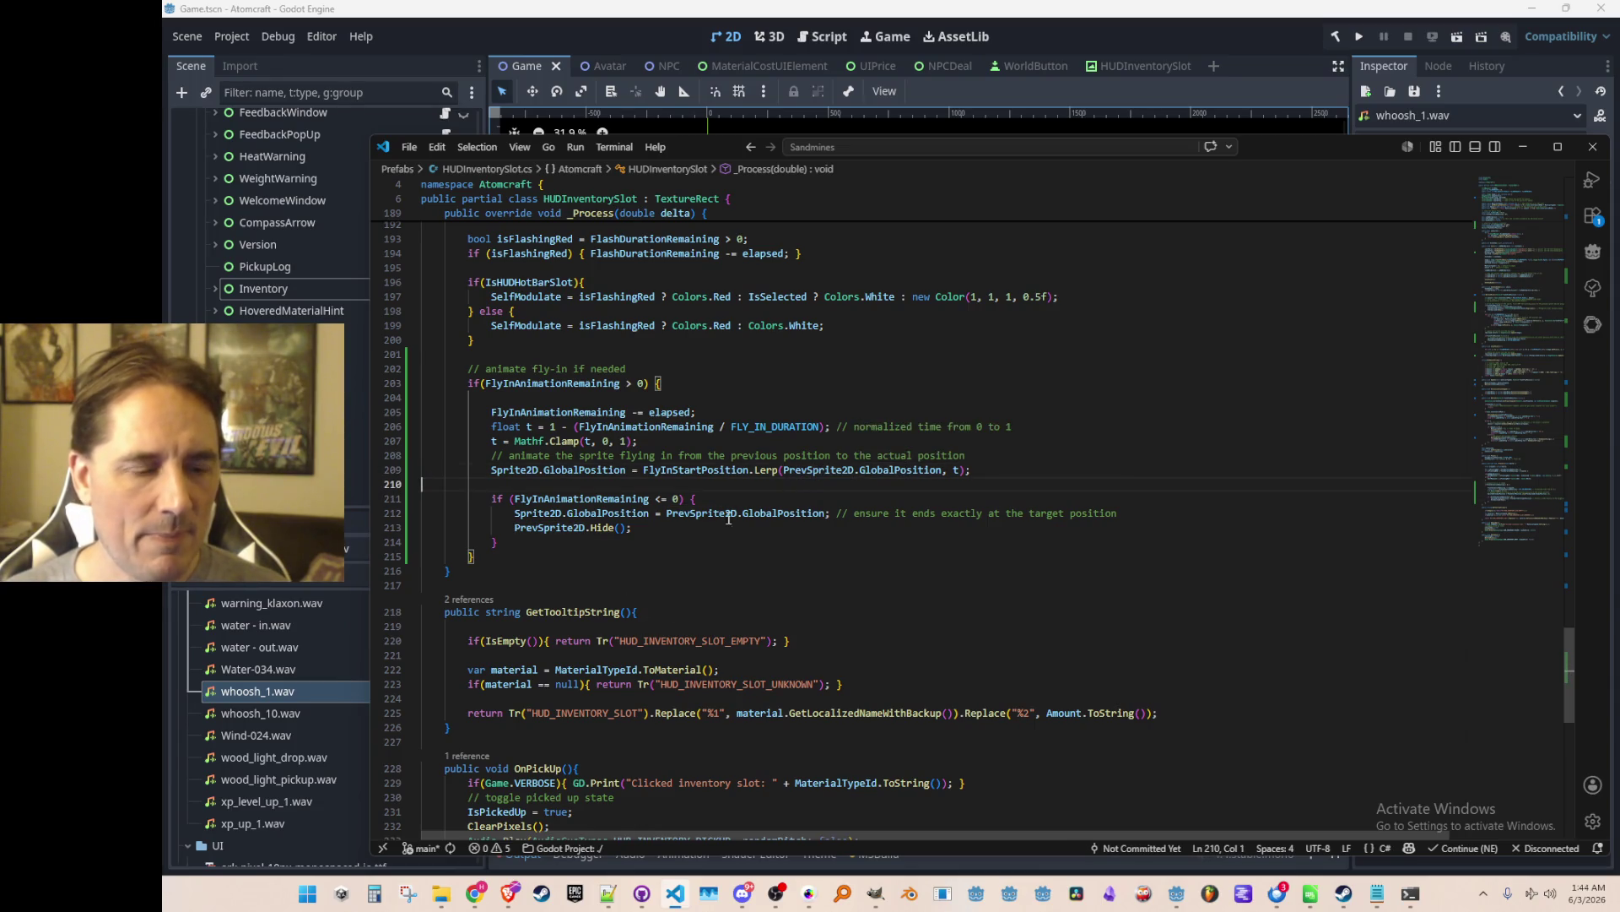
{"action": "left_click", "coordinate": [622, 584]}
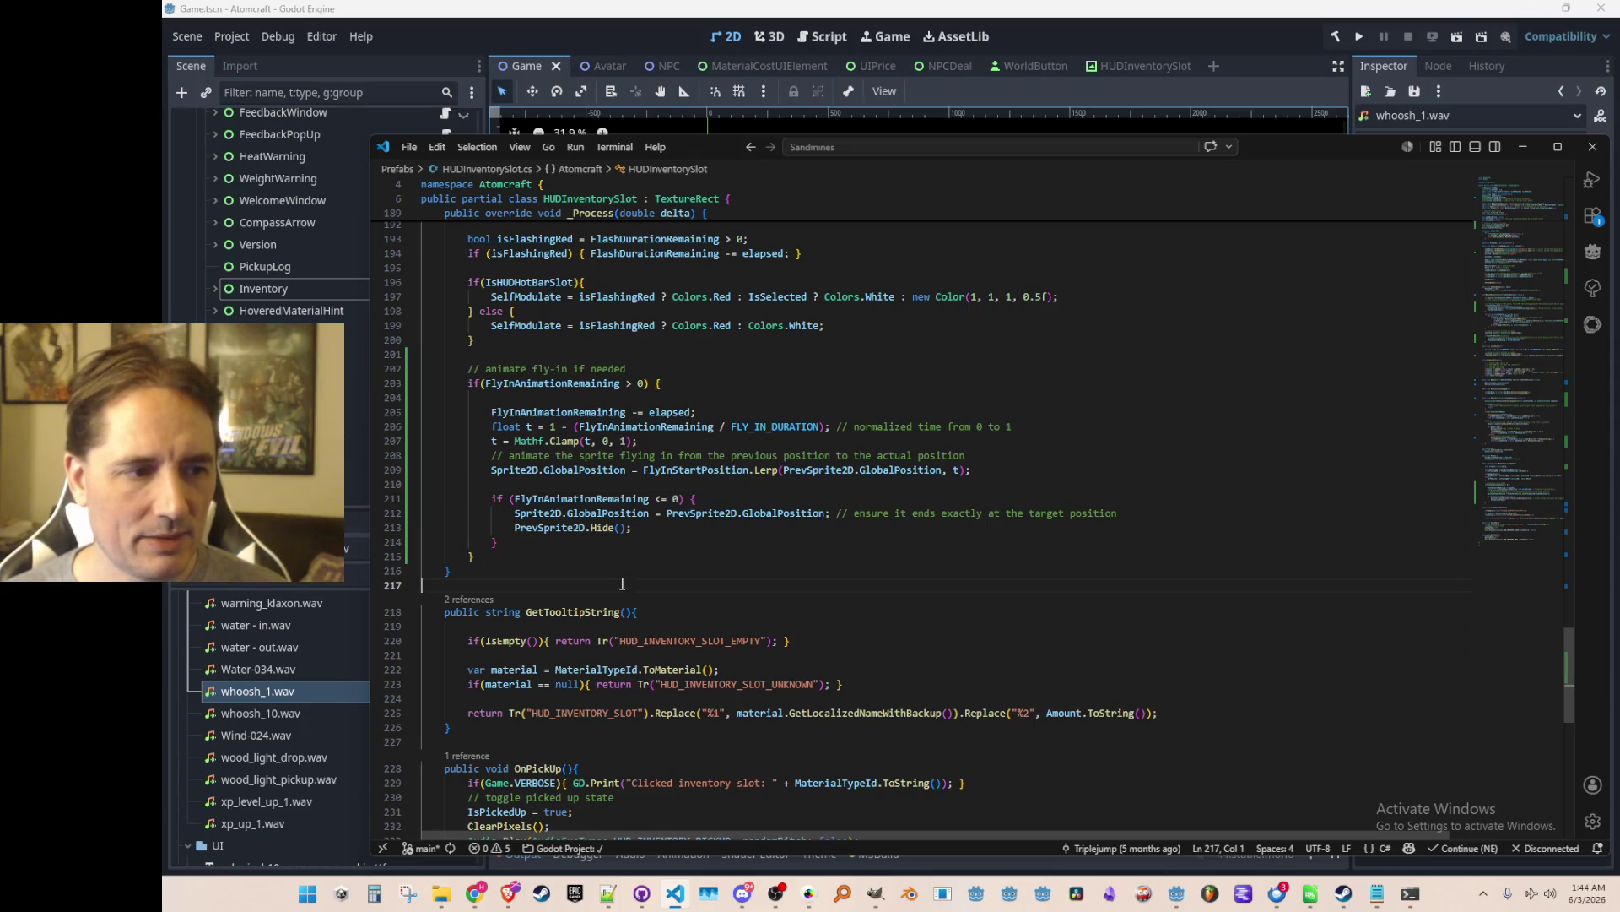
{"action": "scroll", "coordinate": [855, 491], "scroll_direction": "up", "scroll_amount": 1}
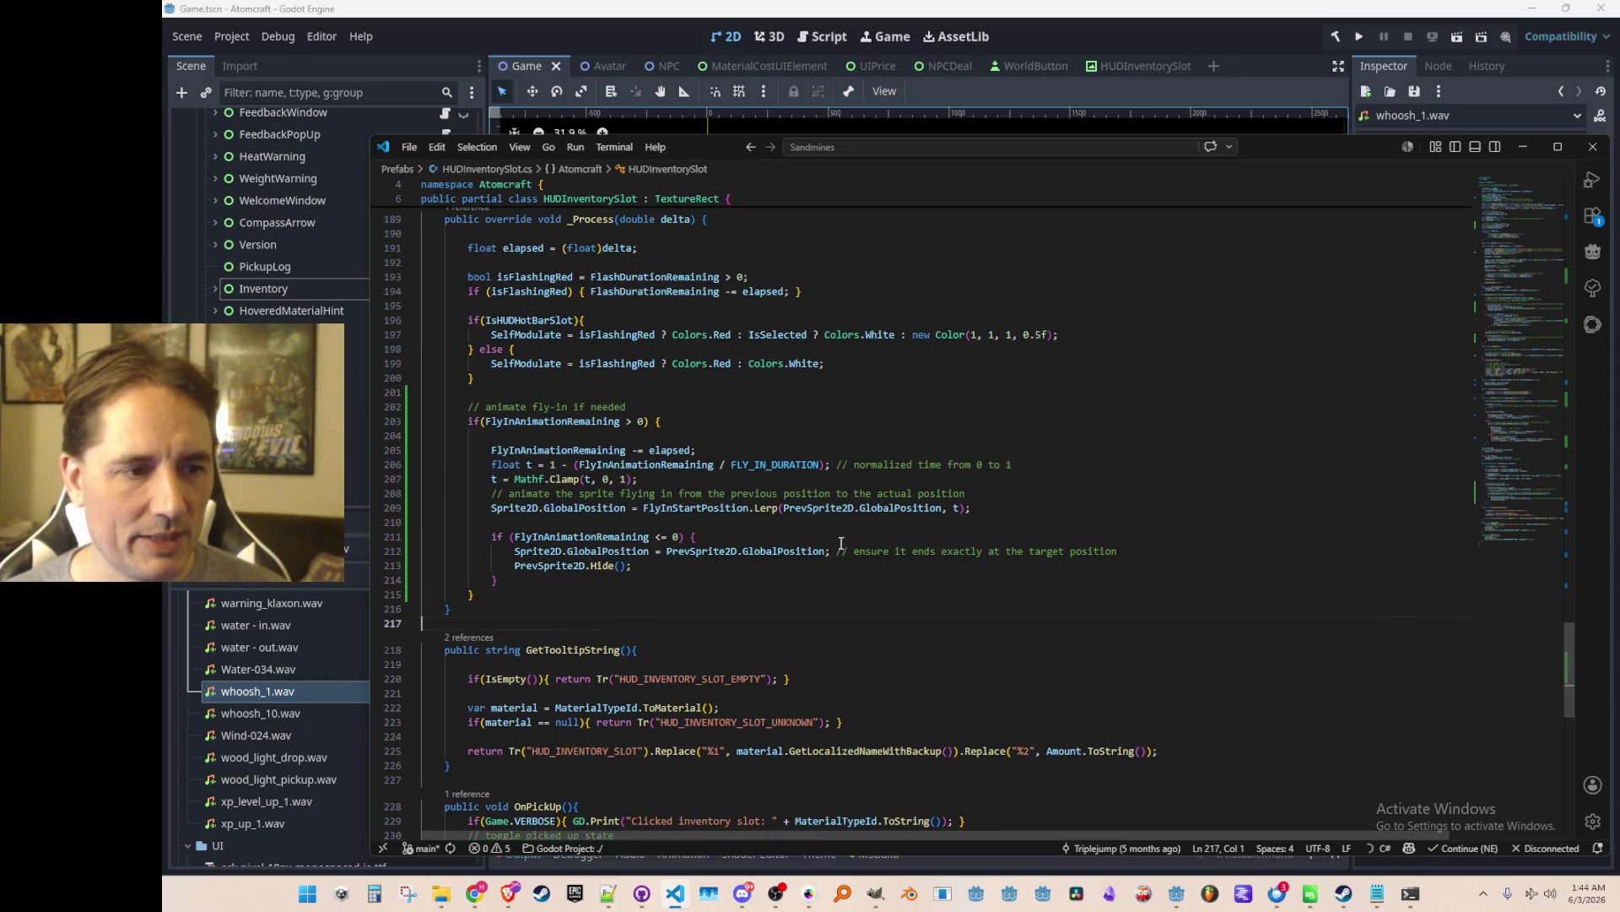
{"action": "mouse_move", "coordinate": [1516, 500]}
{"action": "left_mouse_down"}
{"action": "mouse_move", "coordinate": [1491, 412]}
{"action": "mouse_move", "coordinate": [1496, 233]}
{"action": "left_mouse_up"}
Change FLY_IN_DURATION from 0.185f to 0.33f, then run the project in Godot.
{"action": "scroll", "coordinate": [1044, 467], "scroll_direction": "down", "scroll_amount": 2}
{"action": "left_click", "coordinate": [1120, 478]}
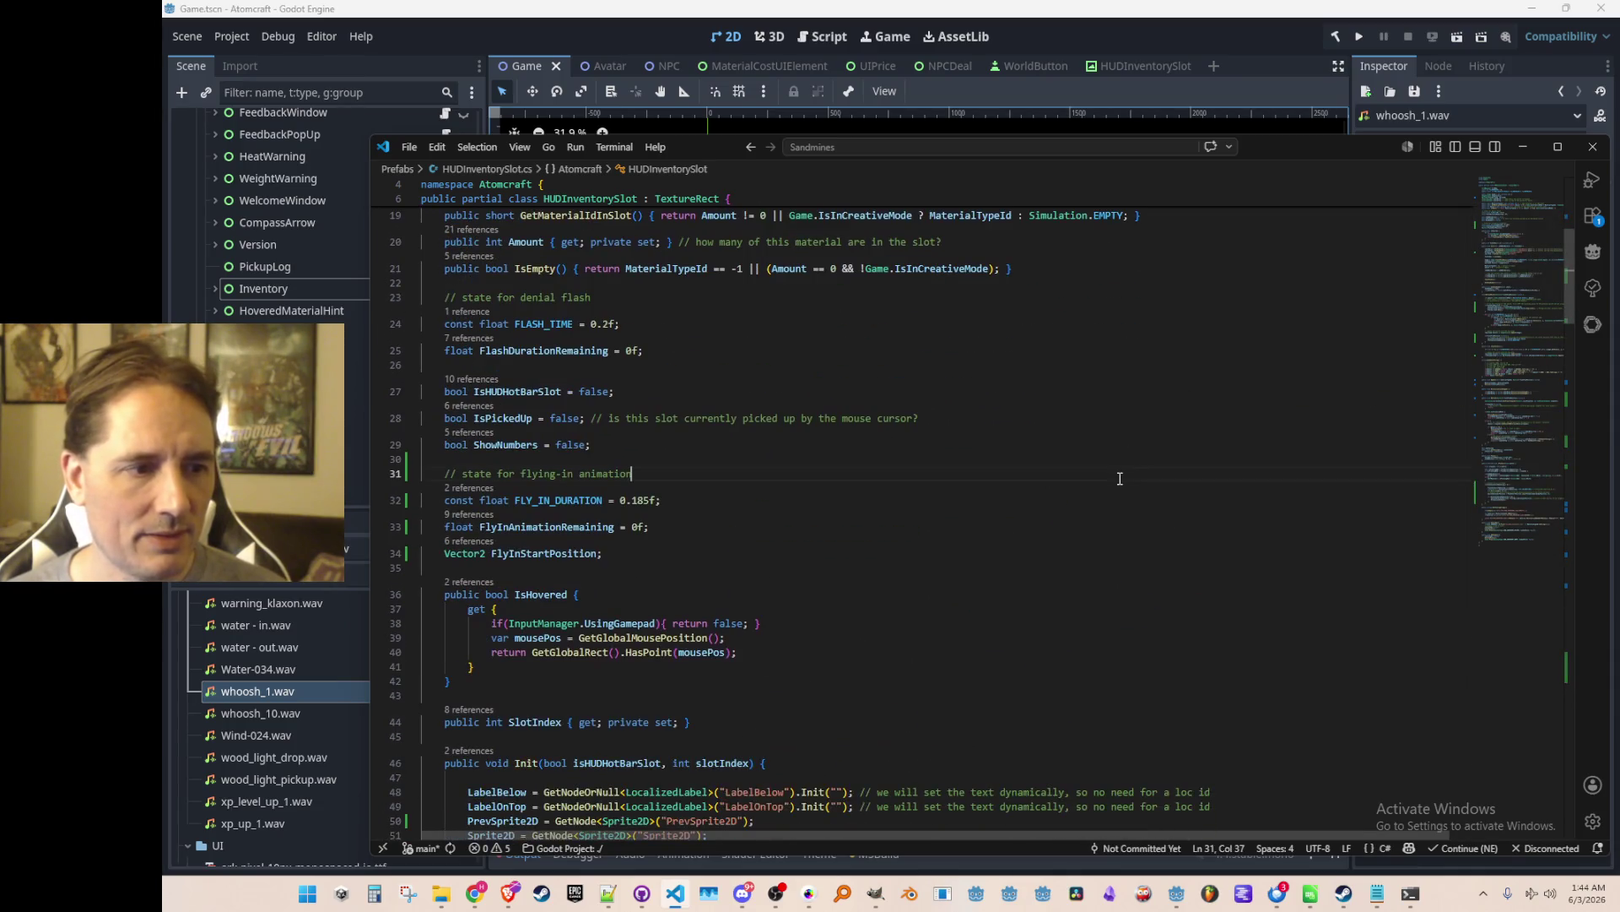
{"action": "key", "text": "Delete"}
{"action": "key", "text": "Delete"}
{"action": "key", "text": "Delete"}
{"action": "type", "text": "5"}
{"action": "key", "text": "End"}
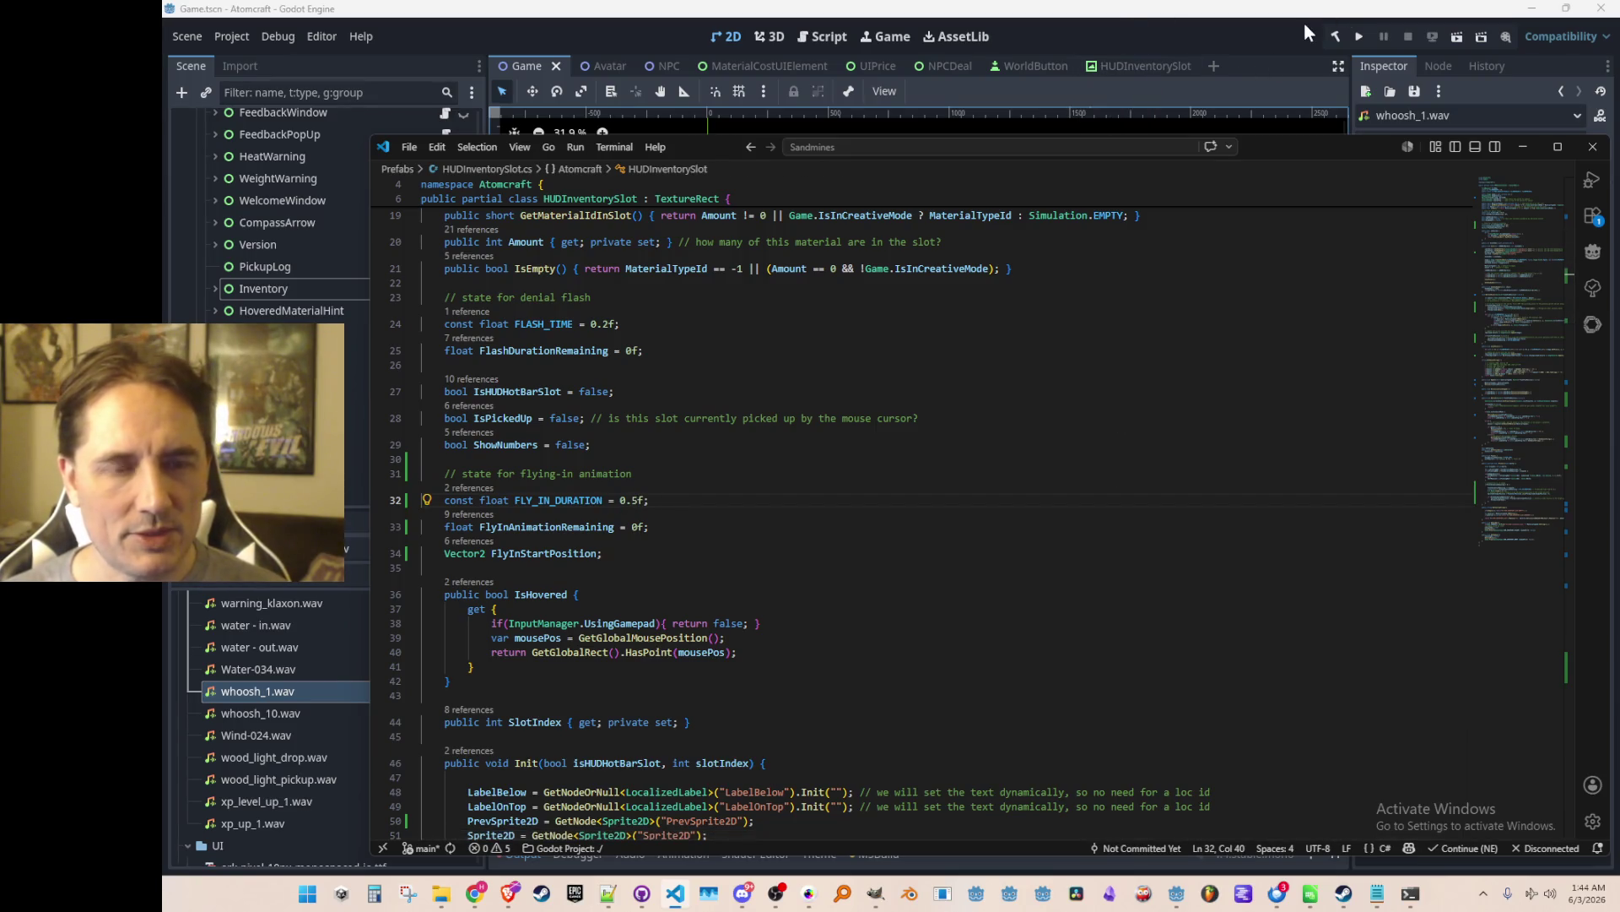
{"action": "key", "text": "Left"}
{"action": "key", "text": "Left"}
{"action": "key", "text": "BackSpace"}
{"action": "type", "text": "3"}
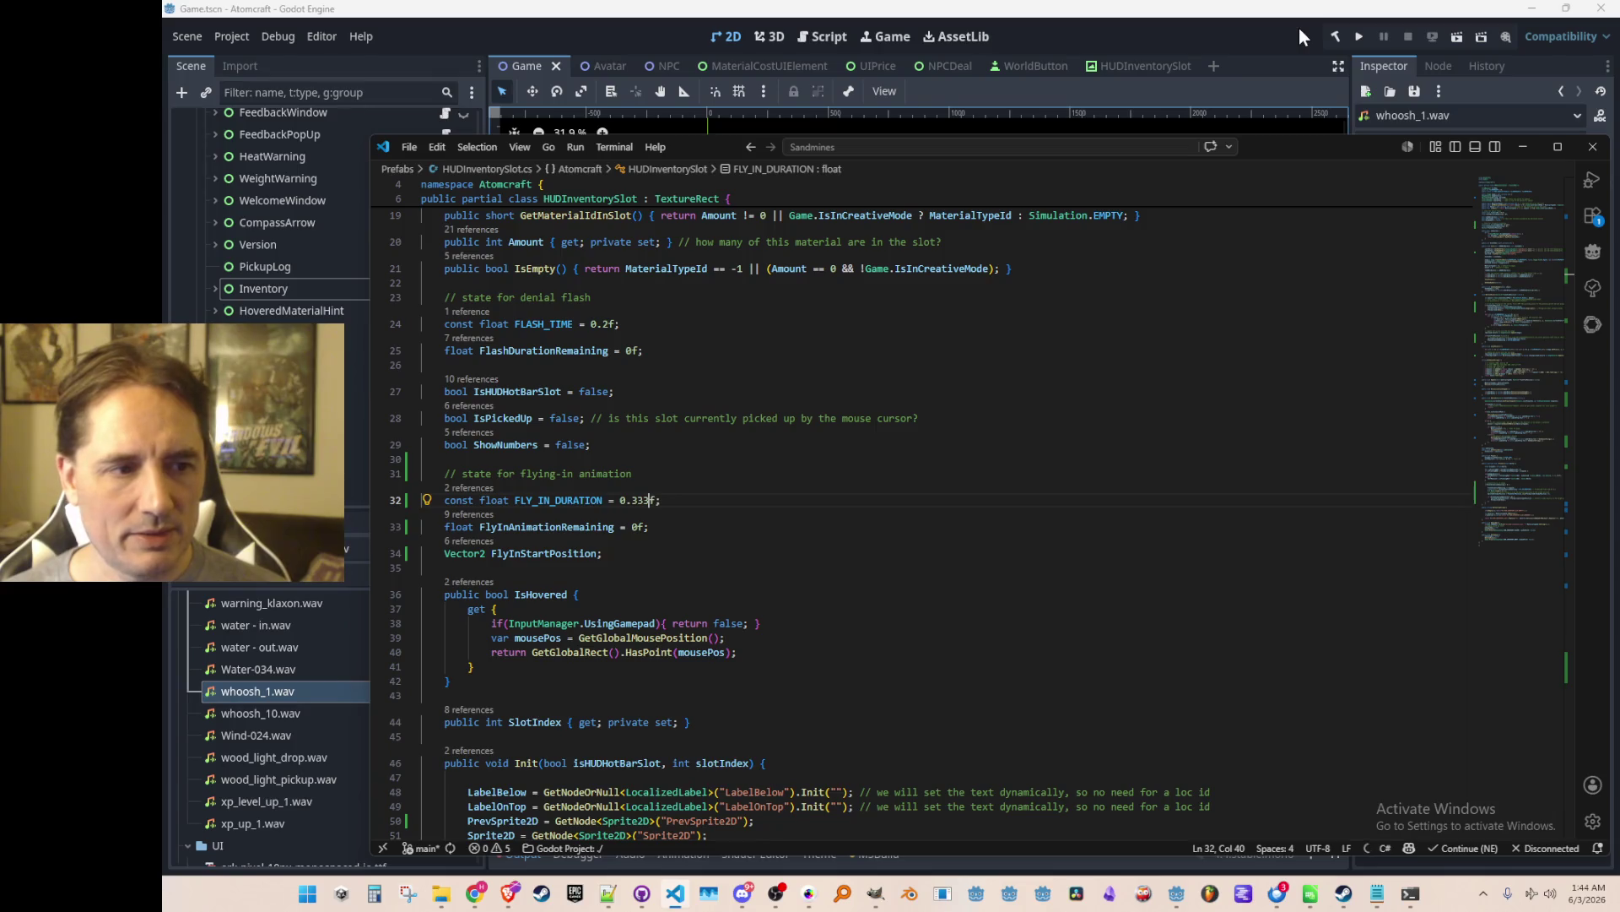
{"action": "left_click", "coordinate": [1359, 36]}
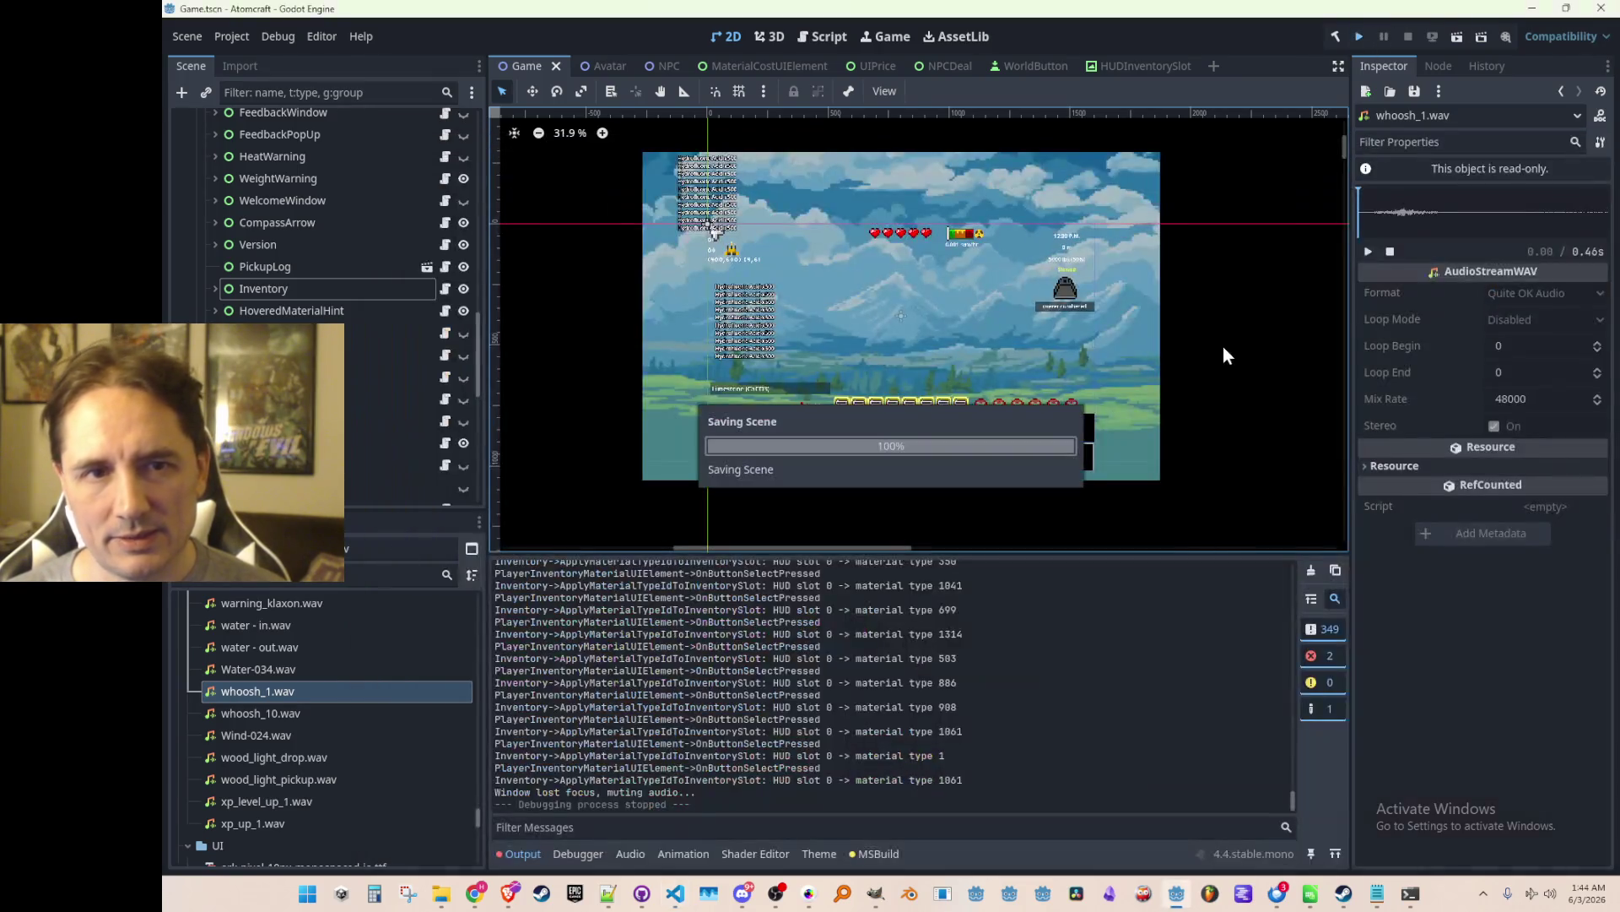
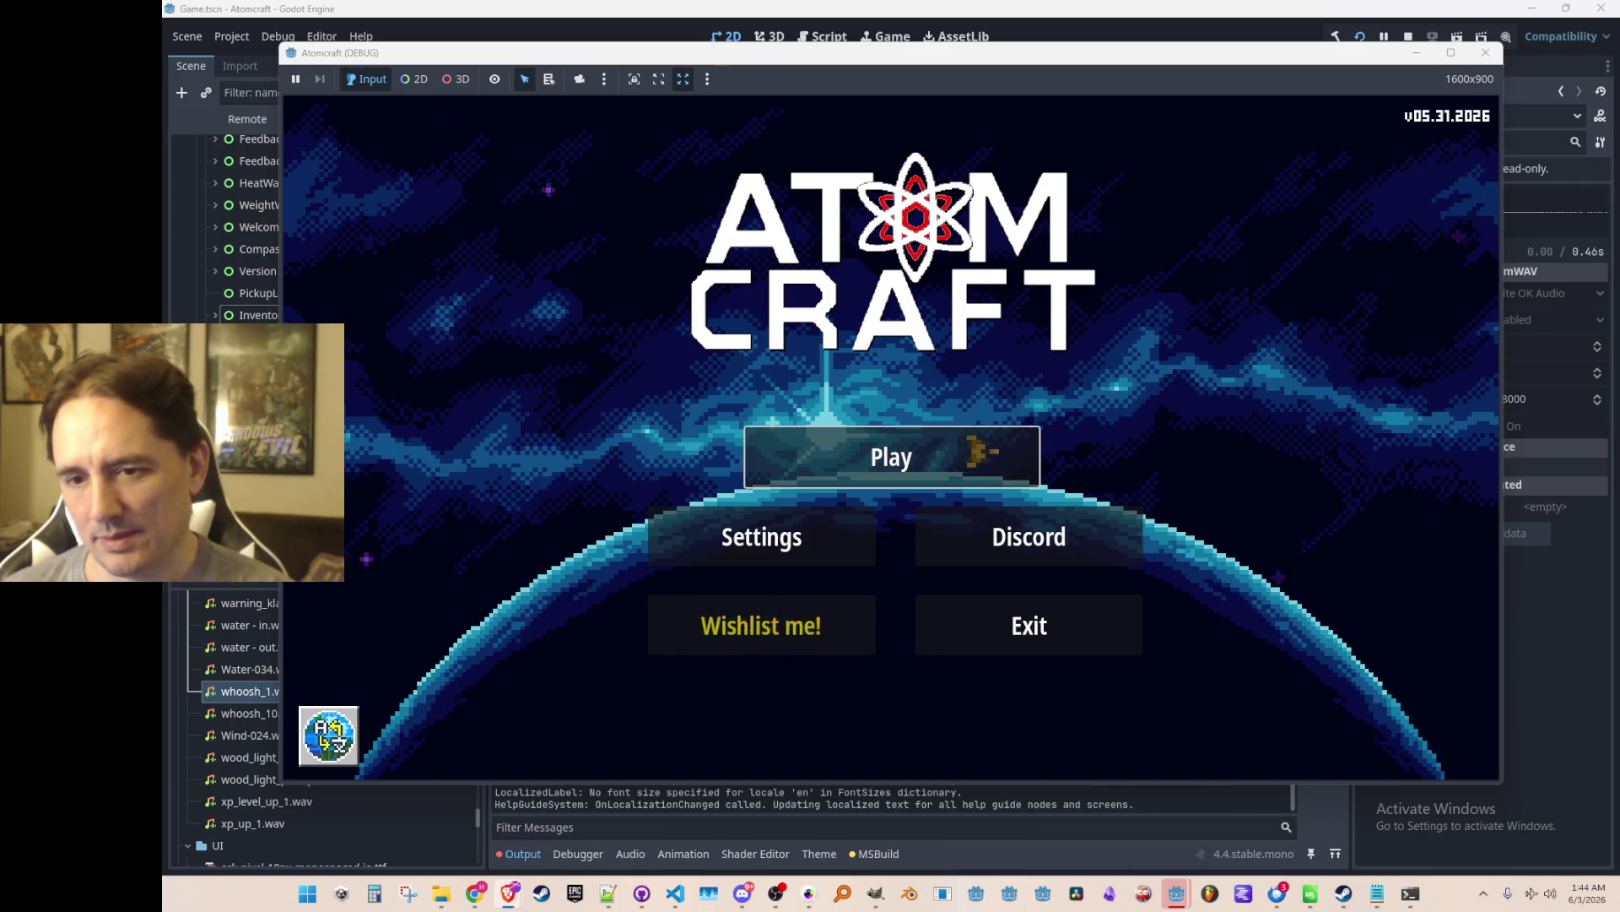
Mute the game's music by dragging Music Volume to zero in the Audio settings.
{"action": "left_click", "coordinate": [813, 547]}
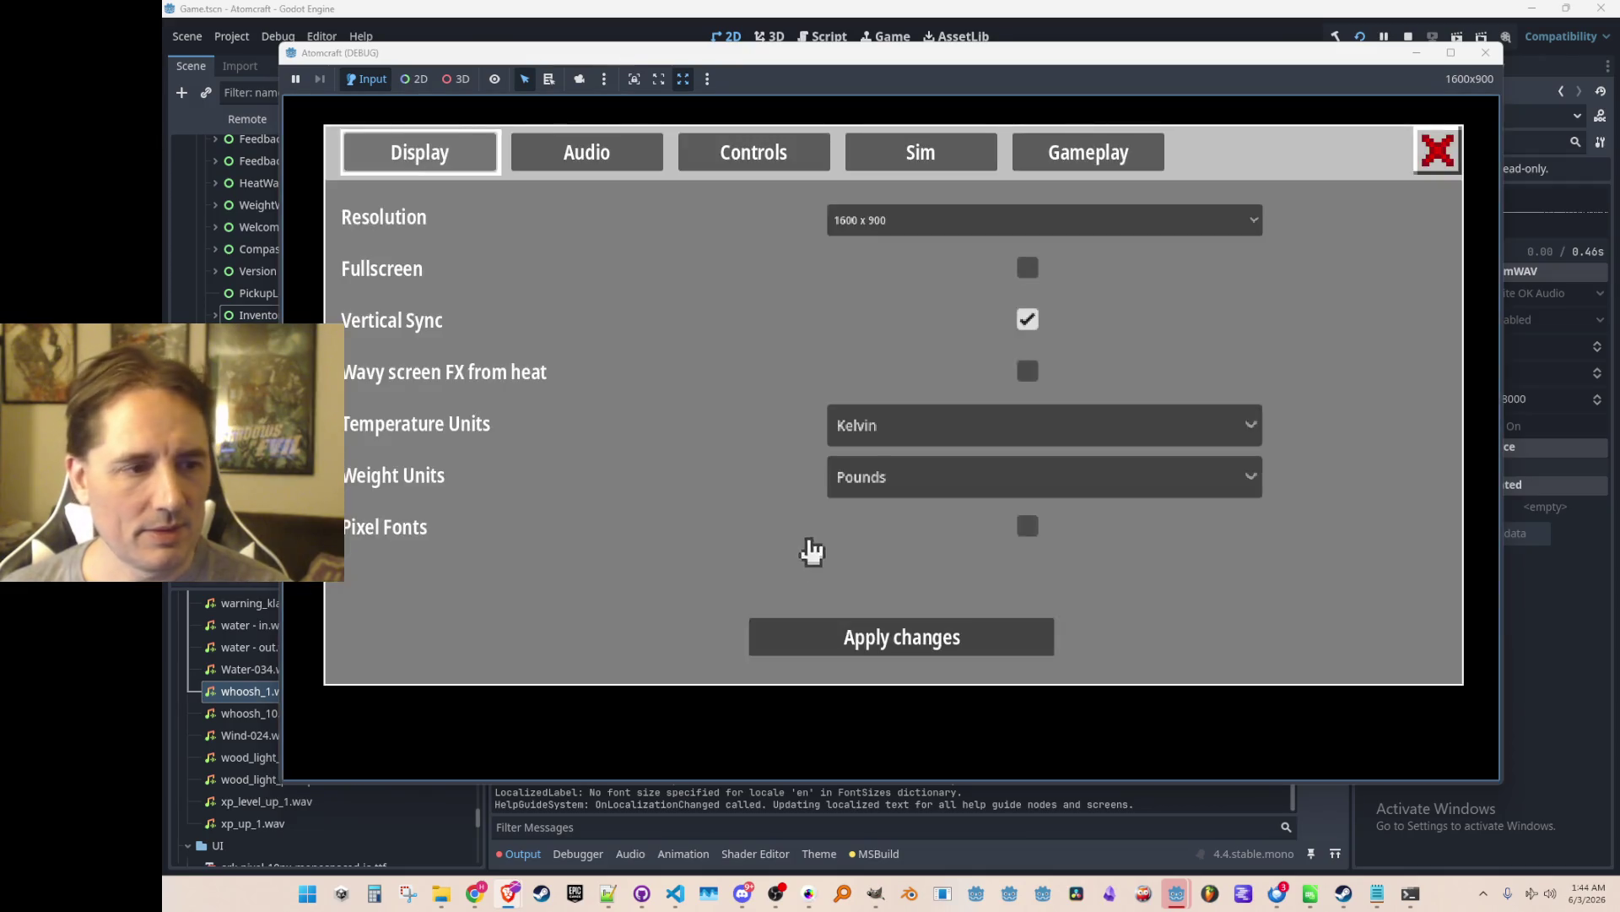
{"action": "left_click", "coordinate": [616, 168]}
{"action": "left_click_drag", "start_coordinate": [746, 550], "coordinate": [269, 582]}
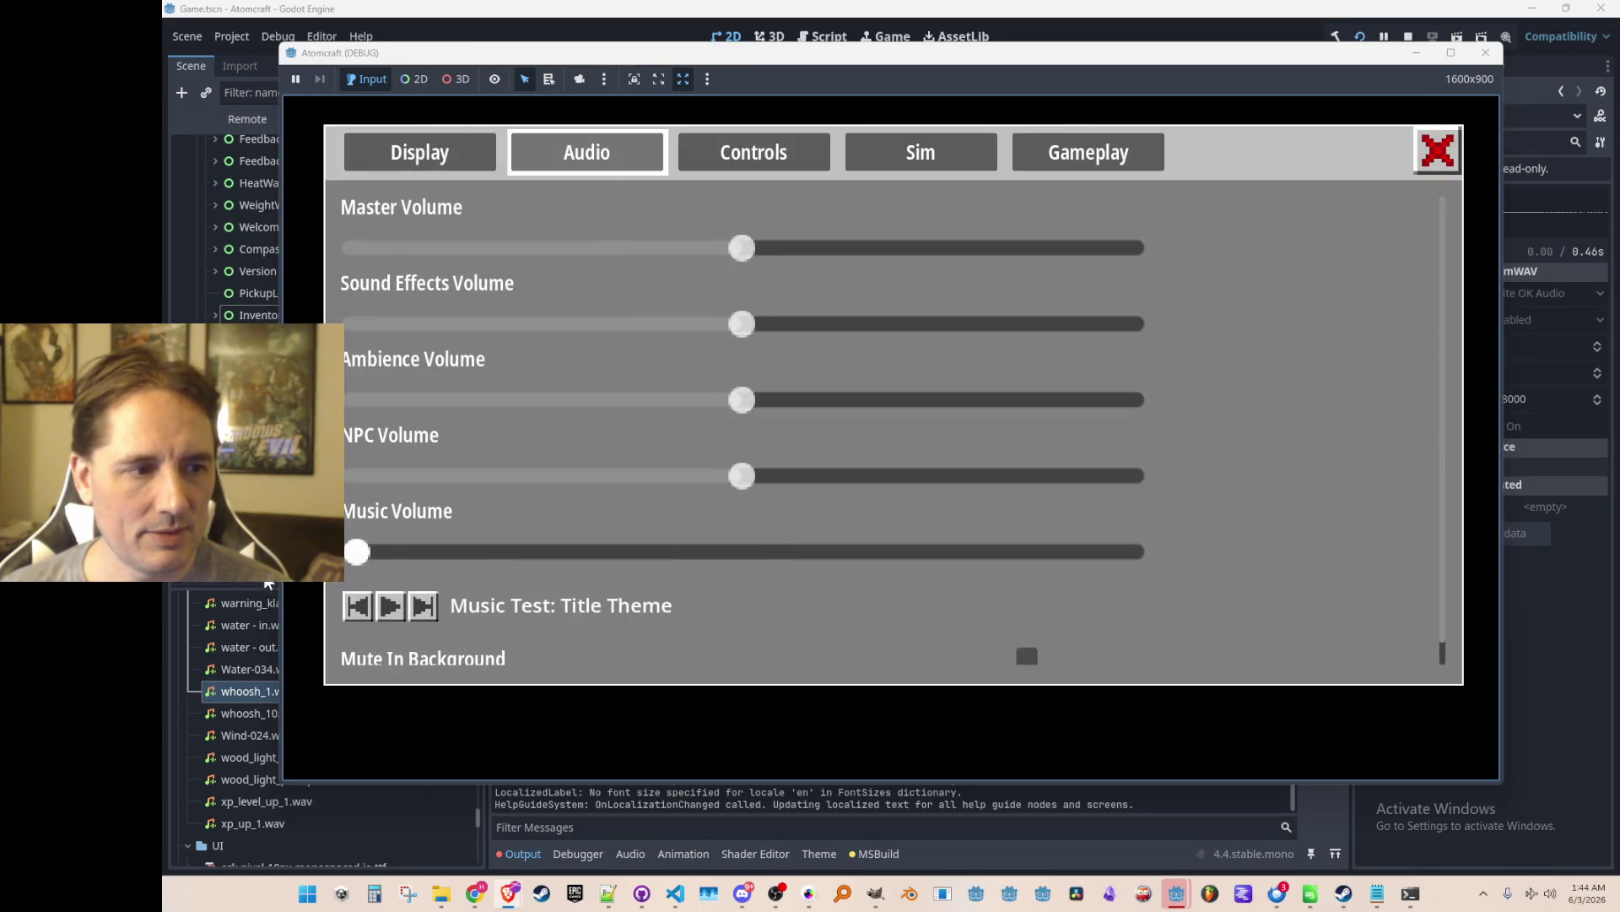
{"action": "left_click", "coordinate": [1421, 164]}
Start play with the A TEST 6 profile and load the NPC TEST H world.
{"action": "left_click", "coordinate": [834, 463]}
{"action": "scroll", "coordinate": [894, 438], "scroll_direction": "down", "scroll_amount": 2}
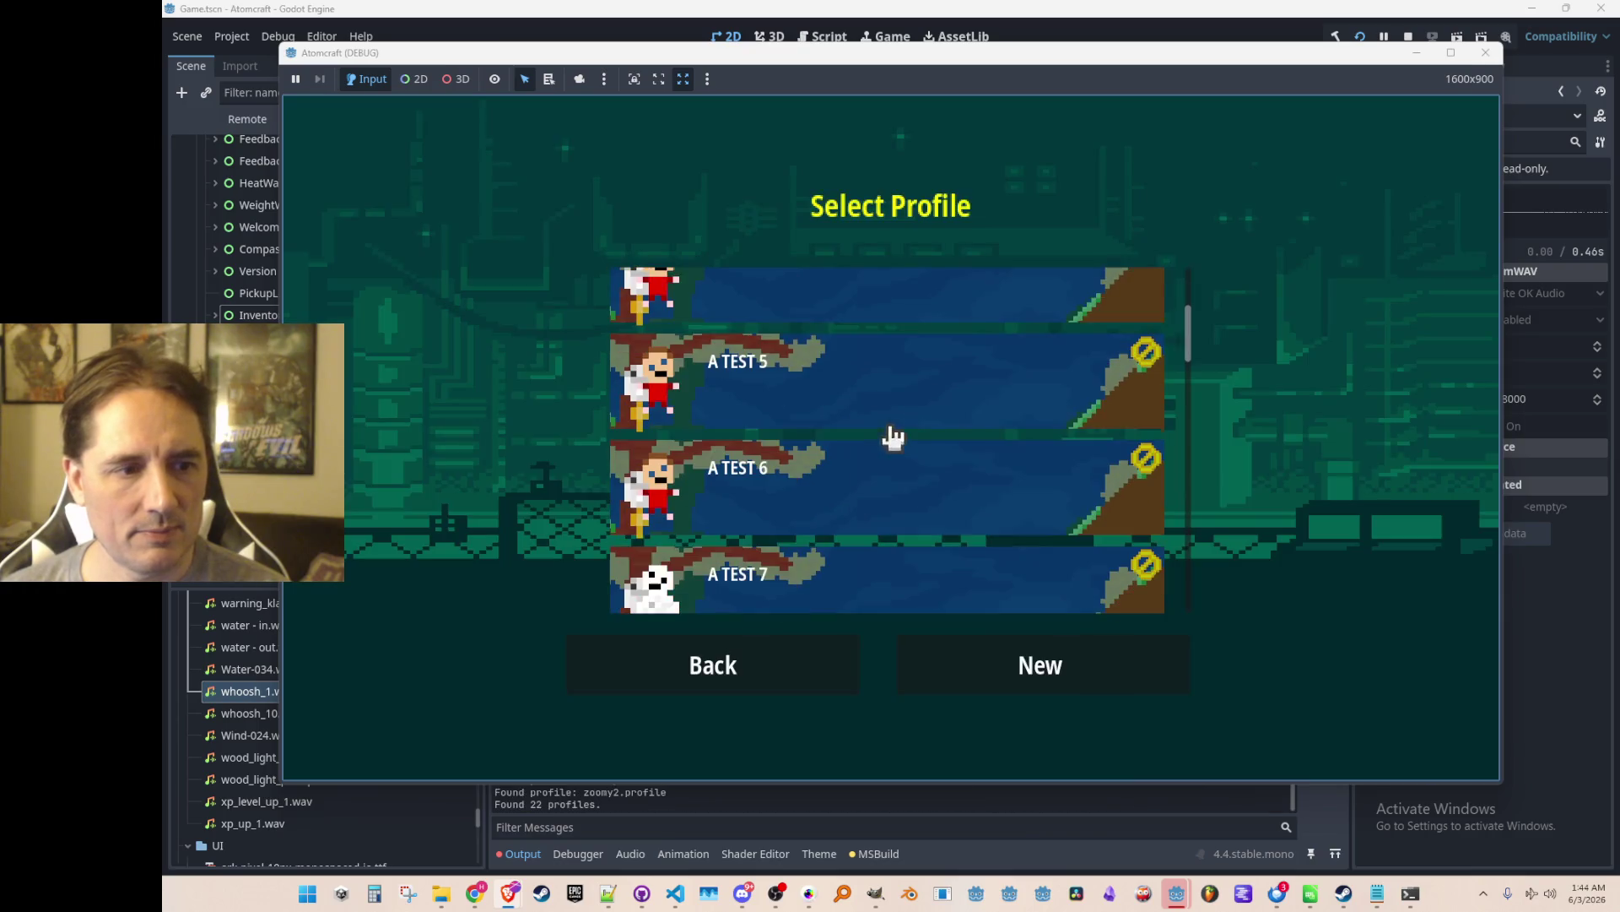
{"action": "left_click", "coordinate": [912, 501]}
{"action": "scroll", "coordinate": [949, 415], "scroll_direction": "down", "scroll_amount": 2}
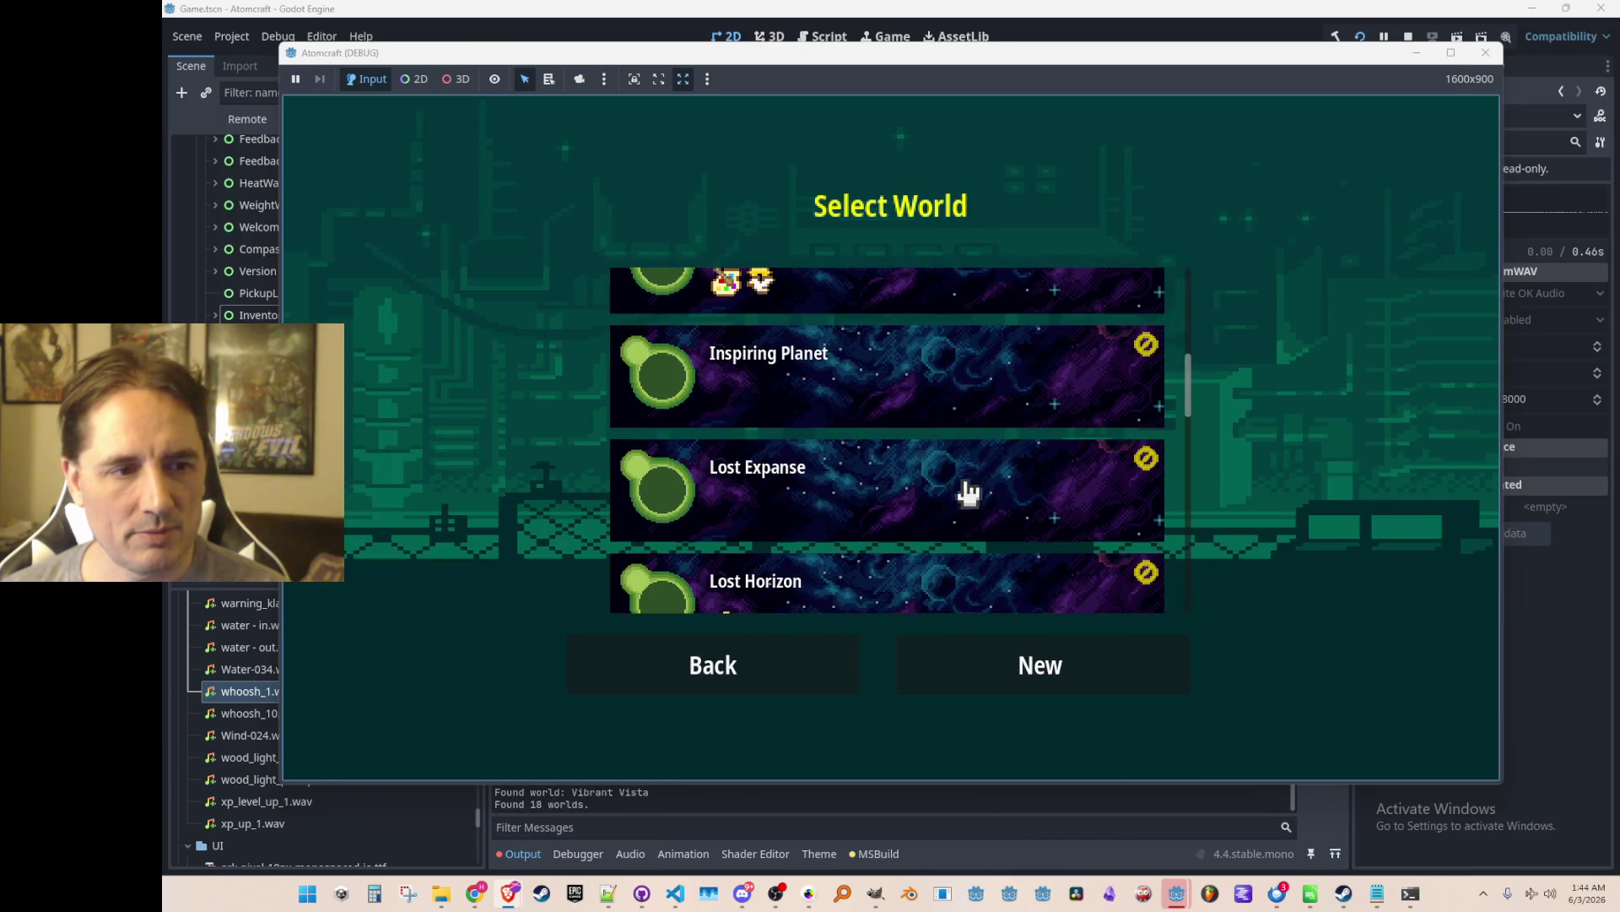
{"action": "scroll", "coordinate": [966, 489], "scroll_direction": "up", "scroll_amount": 1}
{"action": "scroll", "coordinate": [1013, 416], "scroll_direction": "down", "scroll_amount": 5}
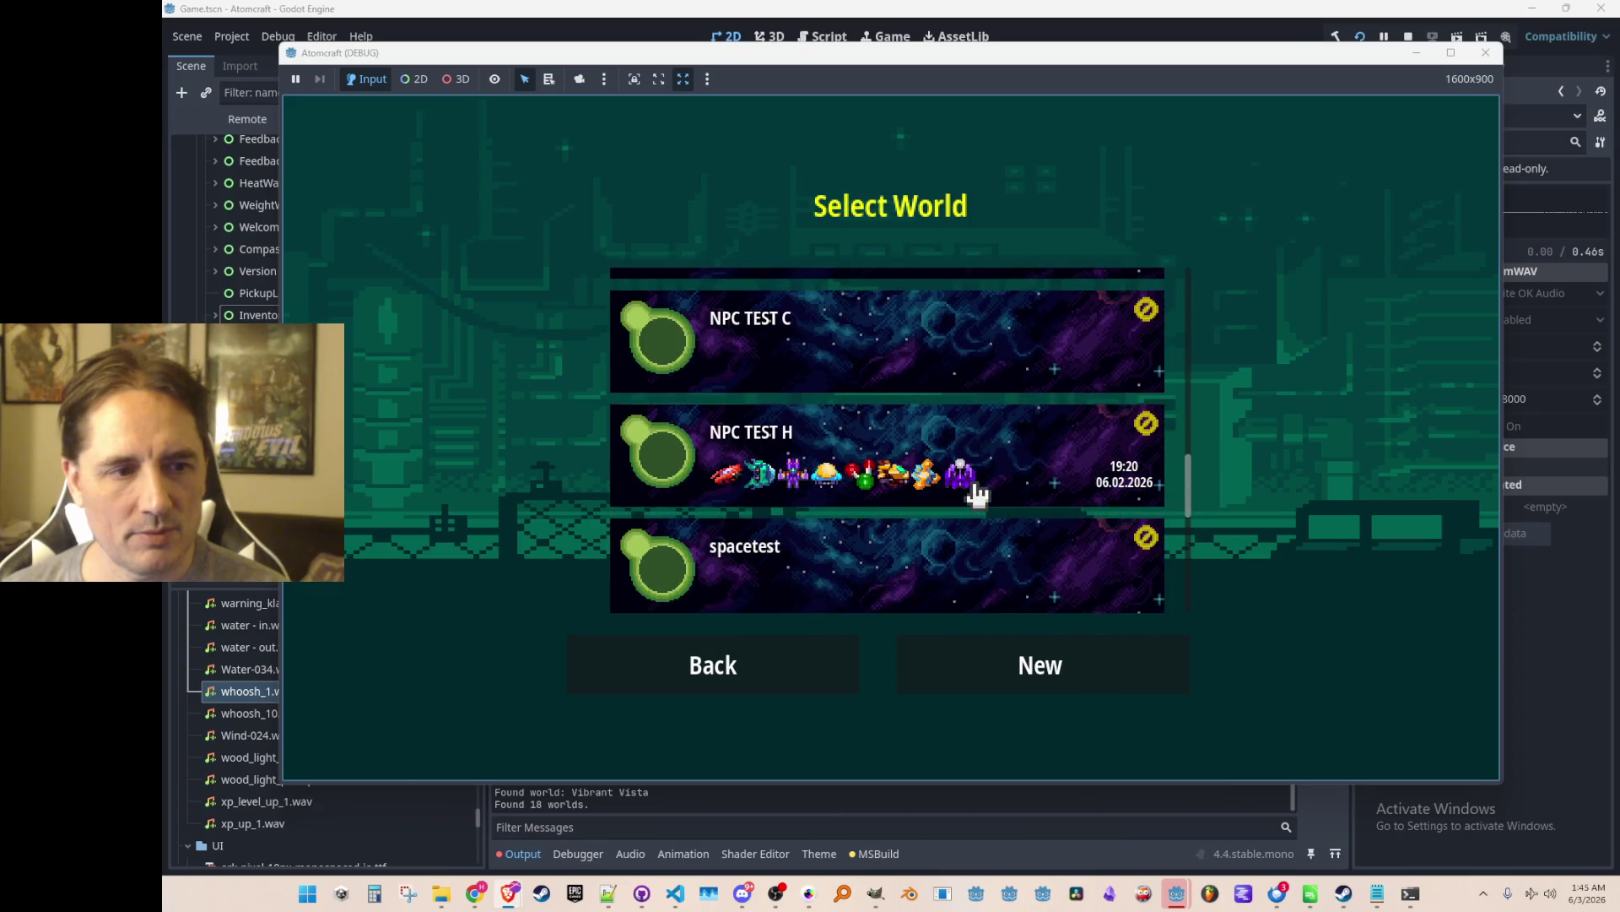
{"action": "left_click", "coordinate": [1013, 430]}
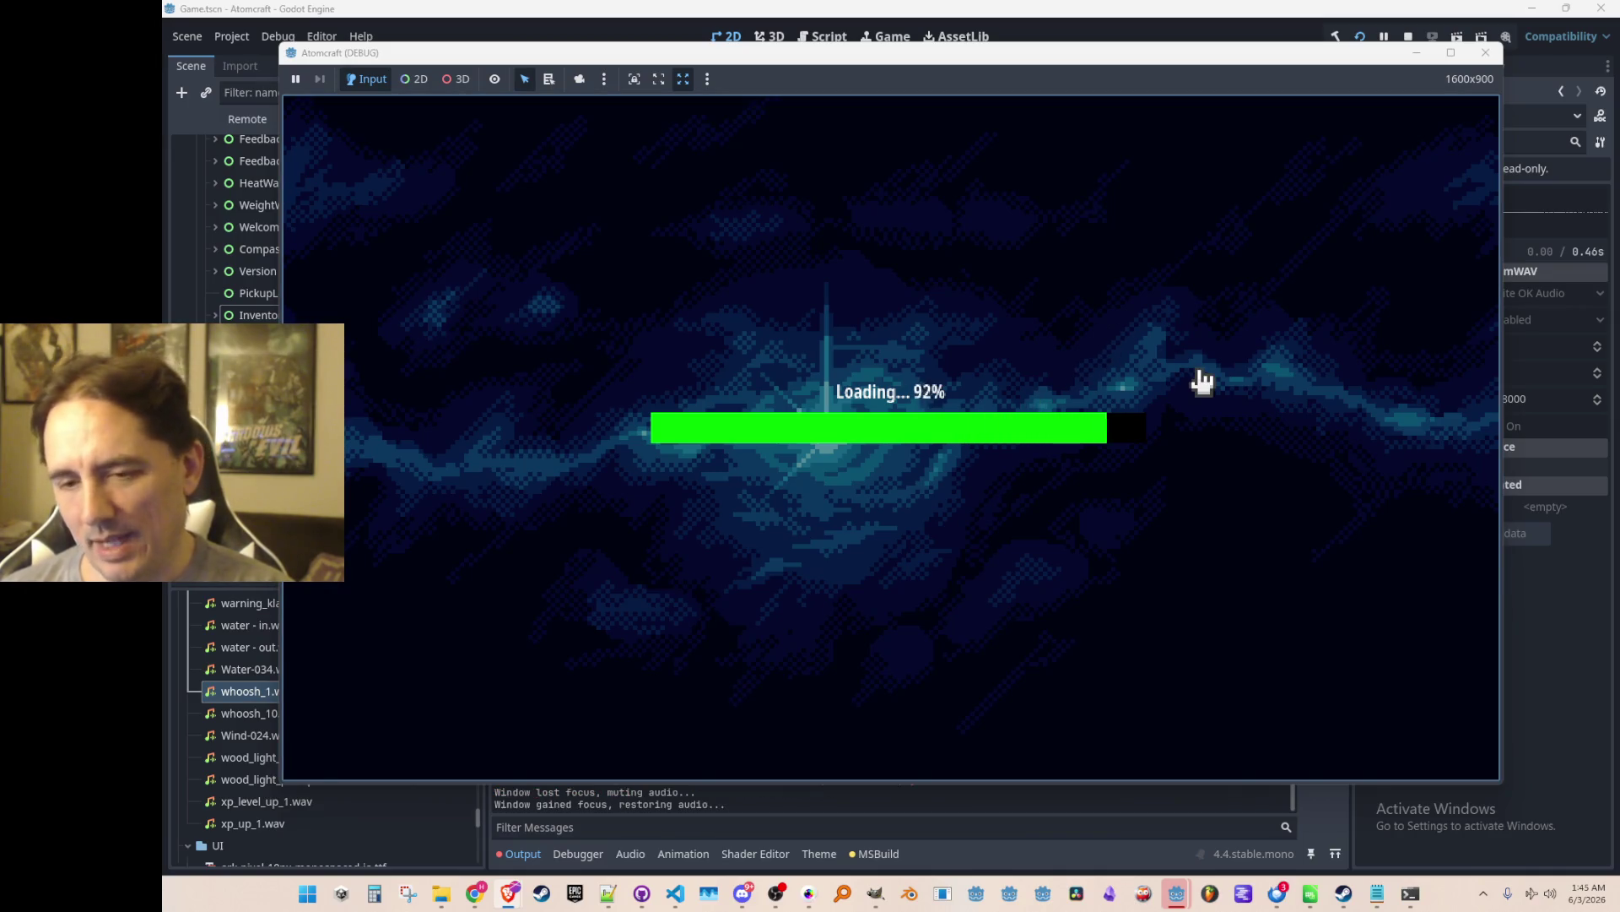
Move the player left across the level, then jetpack upward.
{"action": "key", "text": "a"}
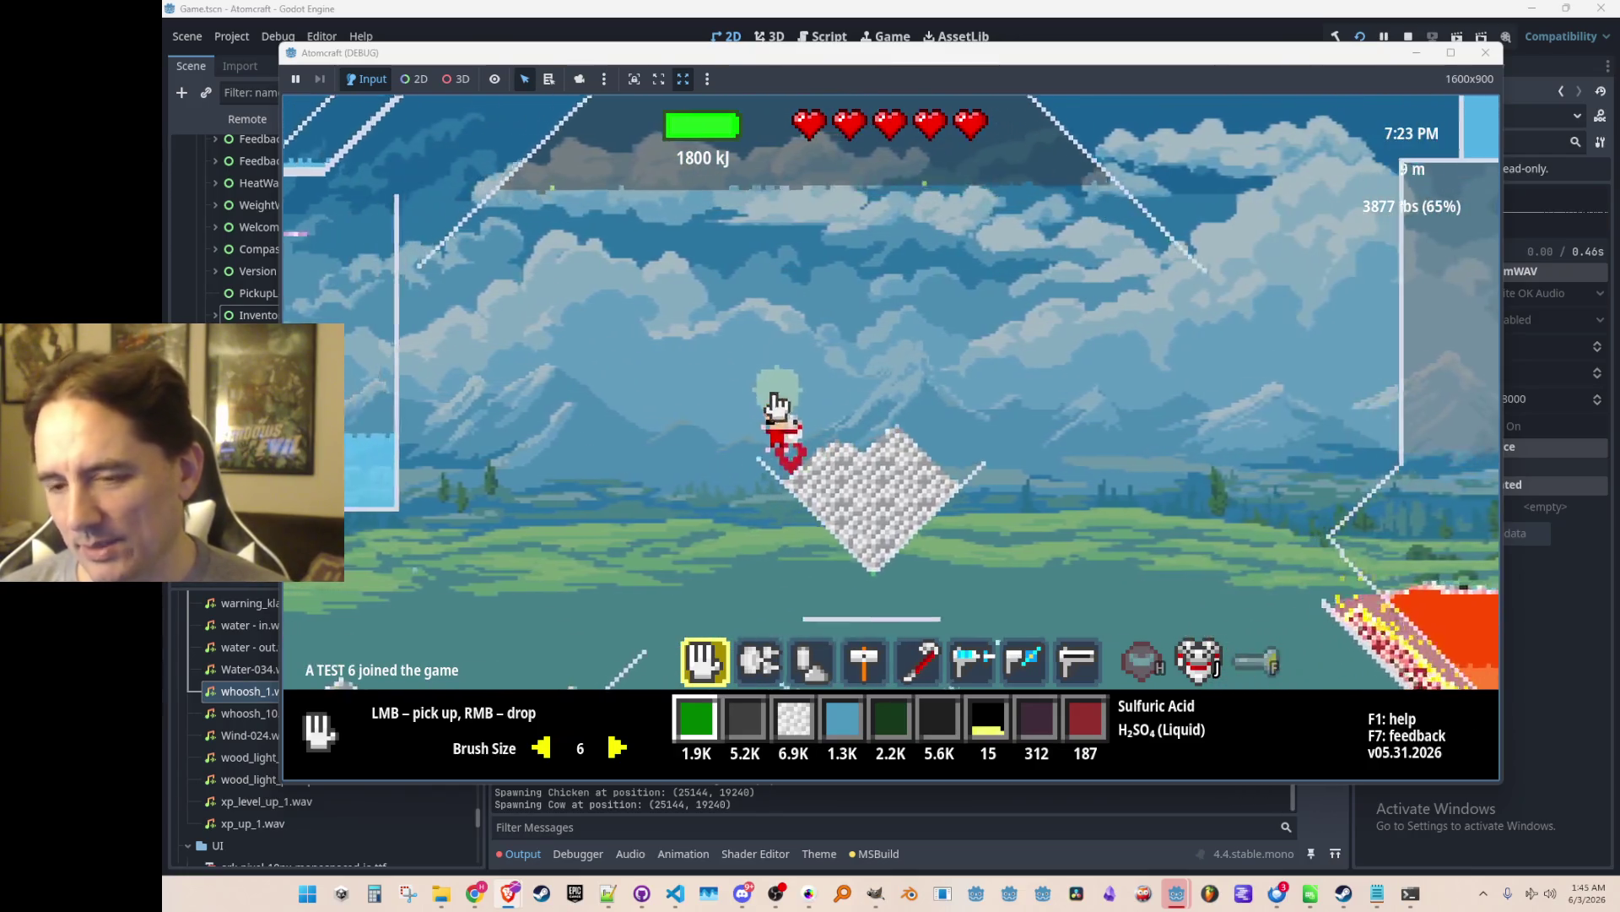
{"action": "key", "text": "a"}
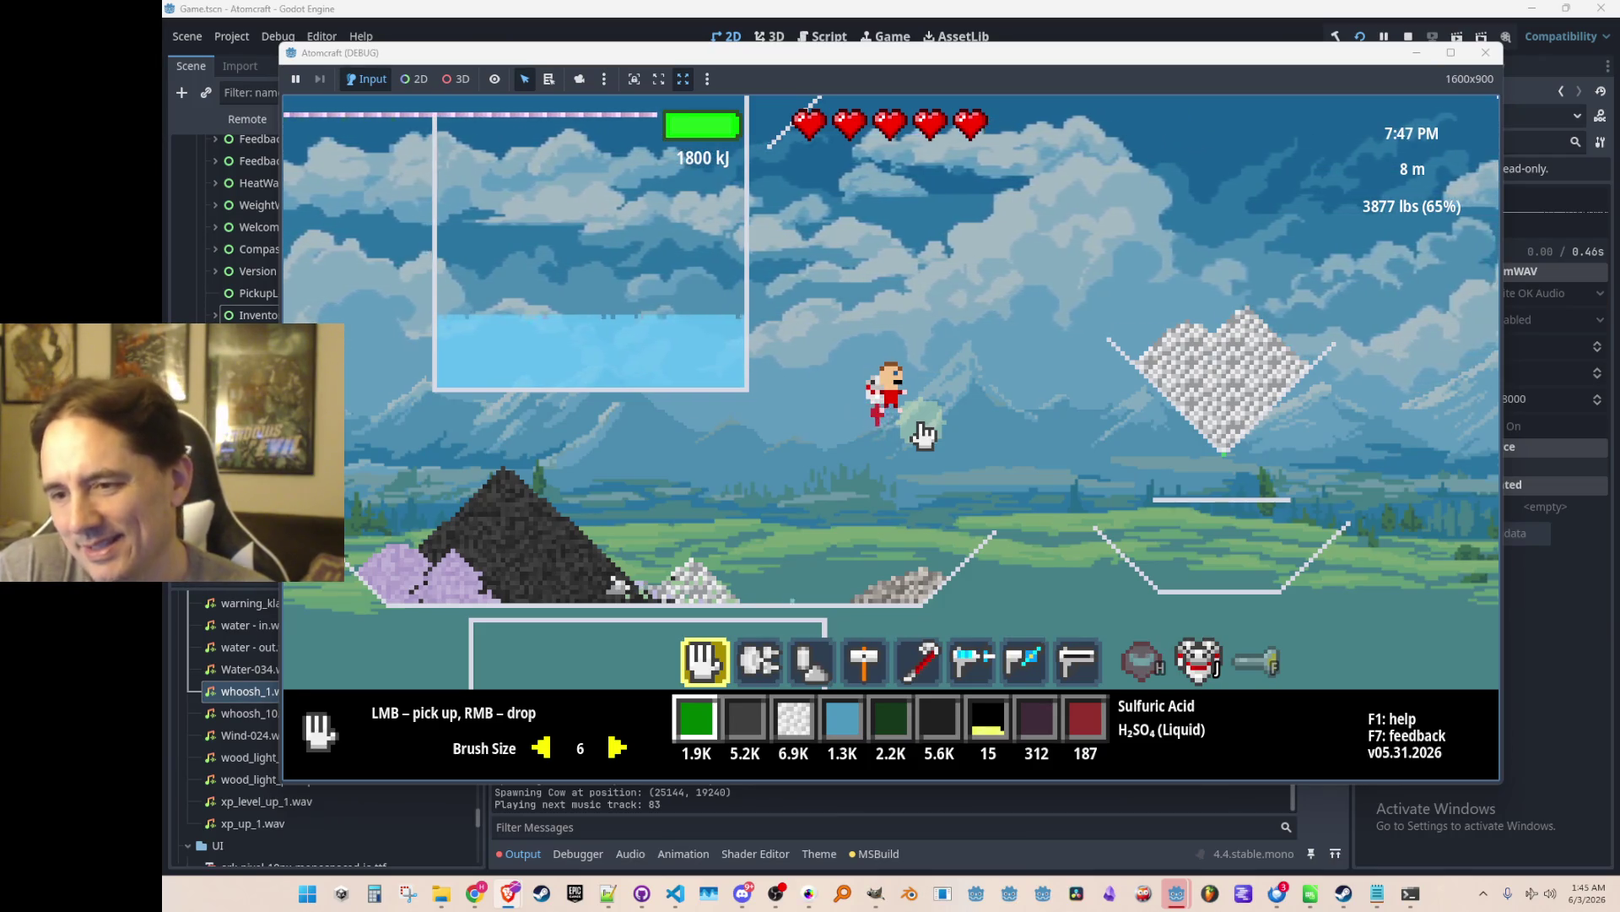
{"action": "key", "text": "alt+Tab"}
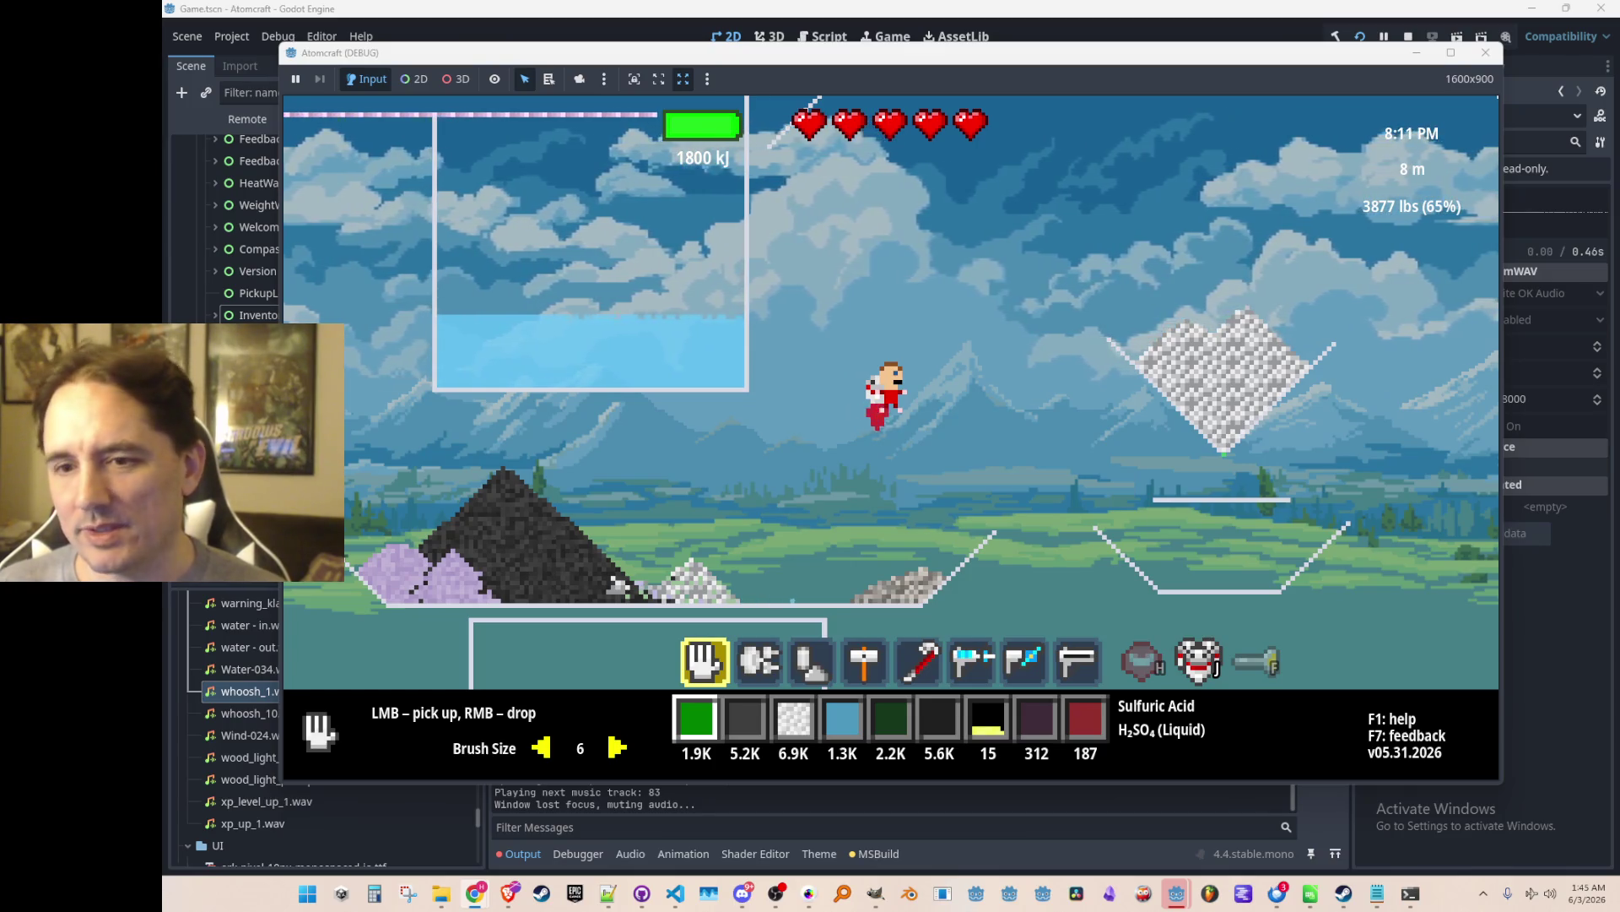
{"action": "key", "text": "alt+Tab"}
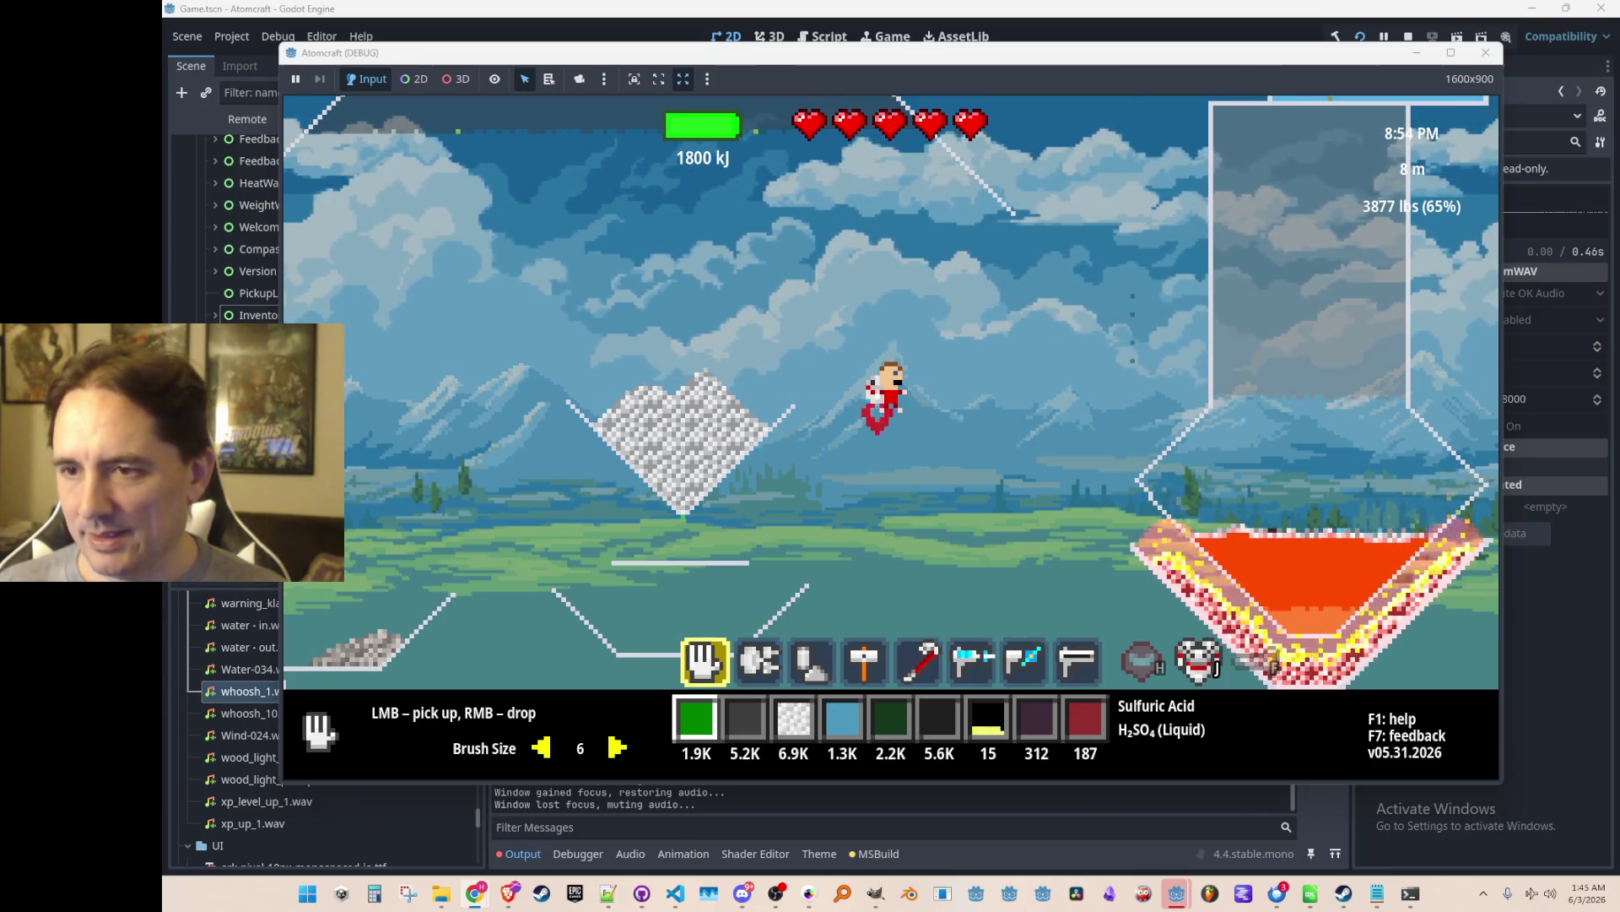
{"action": "key", "text": "alt+Tab"}
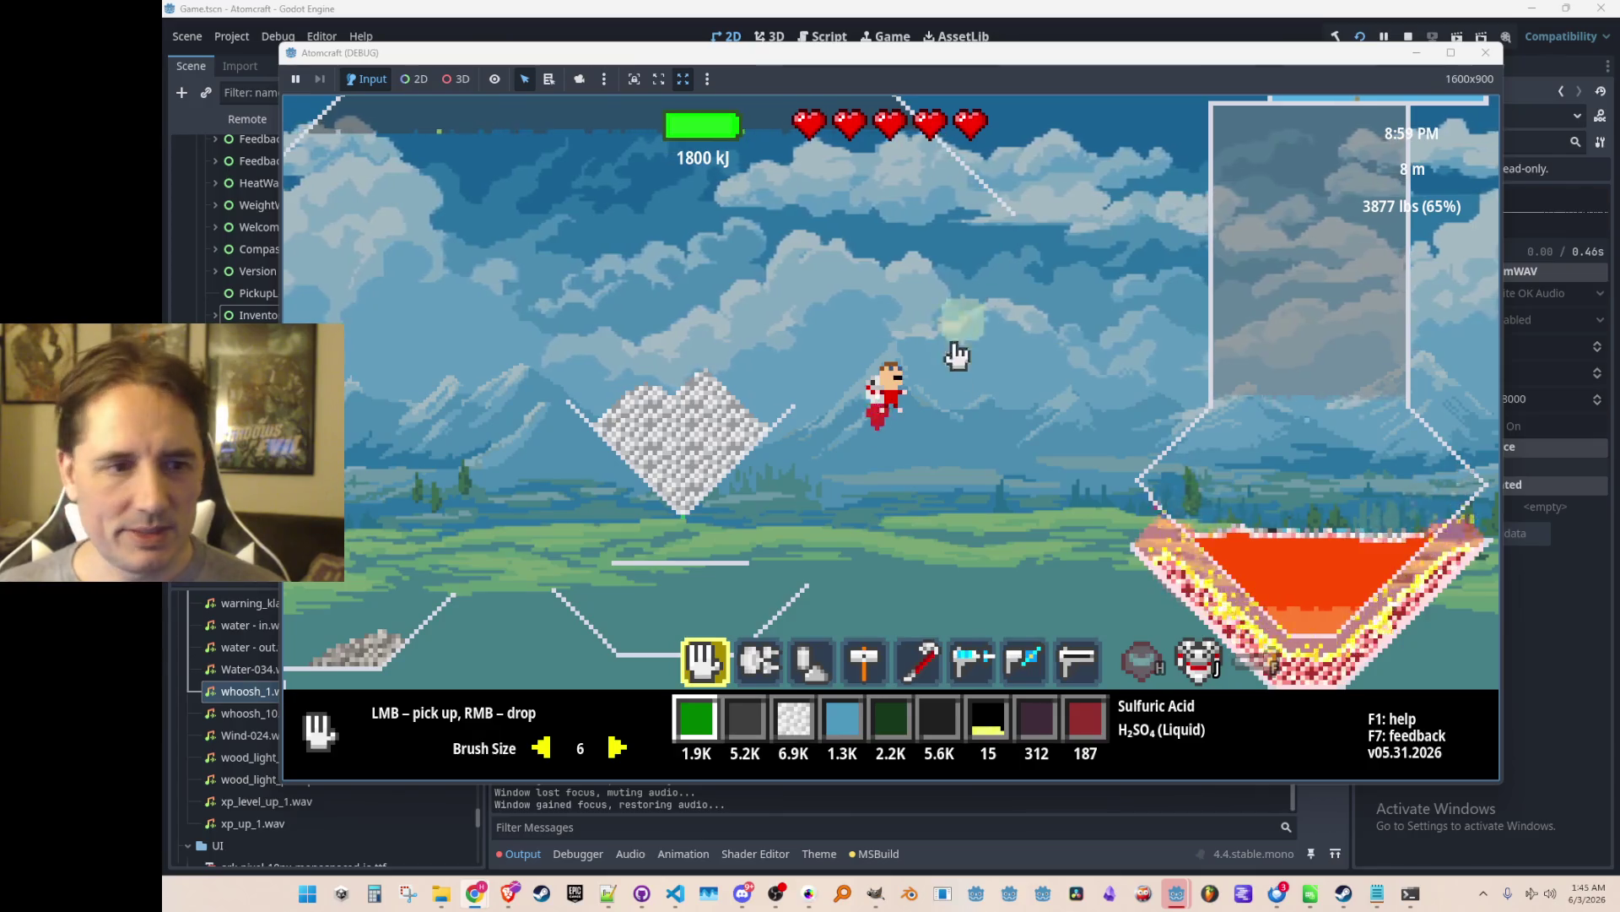
Sort inventory materials by weight and try Charcoal, Wet Clay, Flint, Wood, Cuprite, Ceramic in slot 0.
{"action": "key", "text": "i"}
{"action": "left_click", "coordinate": [615, 214]}
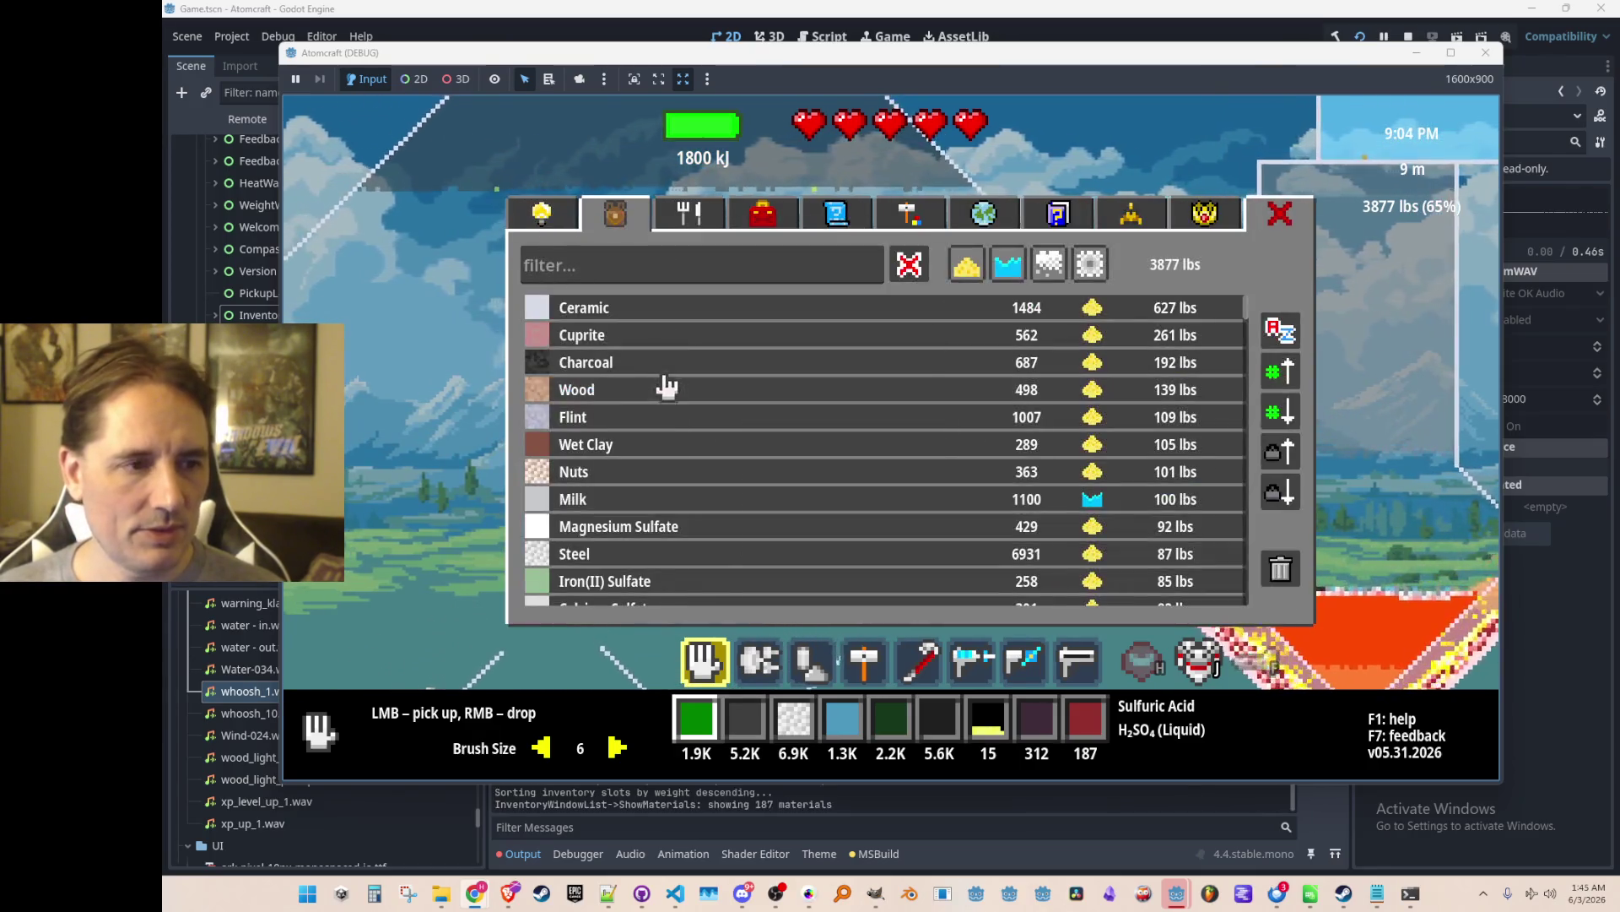
{"action": "left_click", "coordinate": [648, 363]}
{"action": "left_click", "coordinate": [668, 444]}
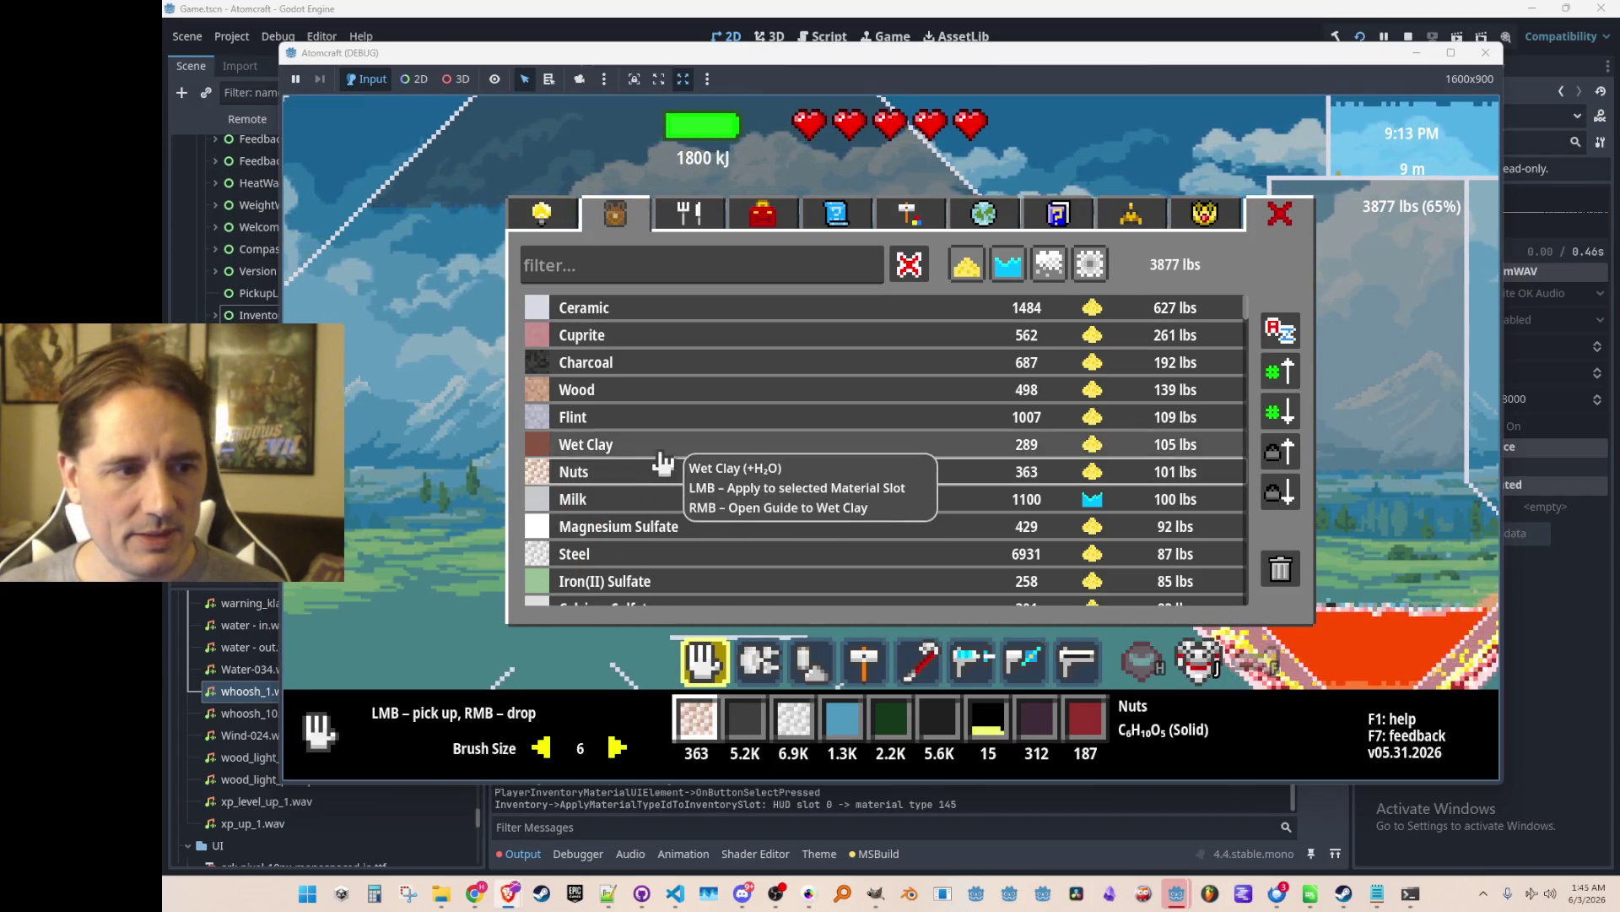
{"action": "left_click", "coordinate": [665, 422]}
{"action": "left_click", "coordinate": [671, 390]}
{"action": "left_click", "coordinate": [675, 363]}
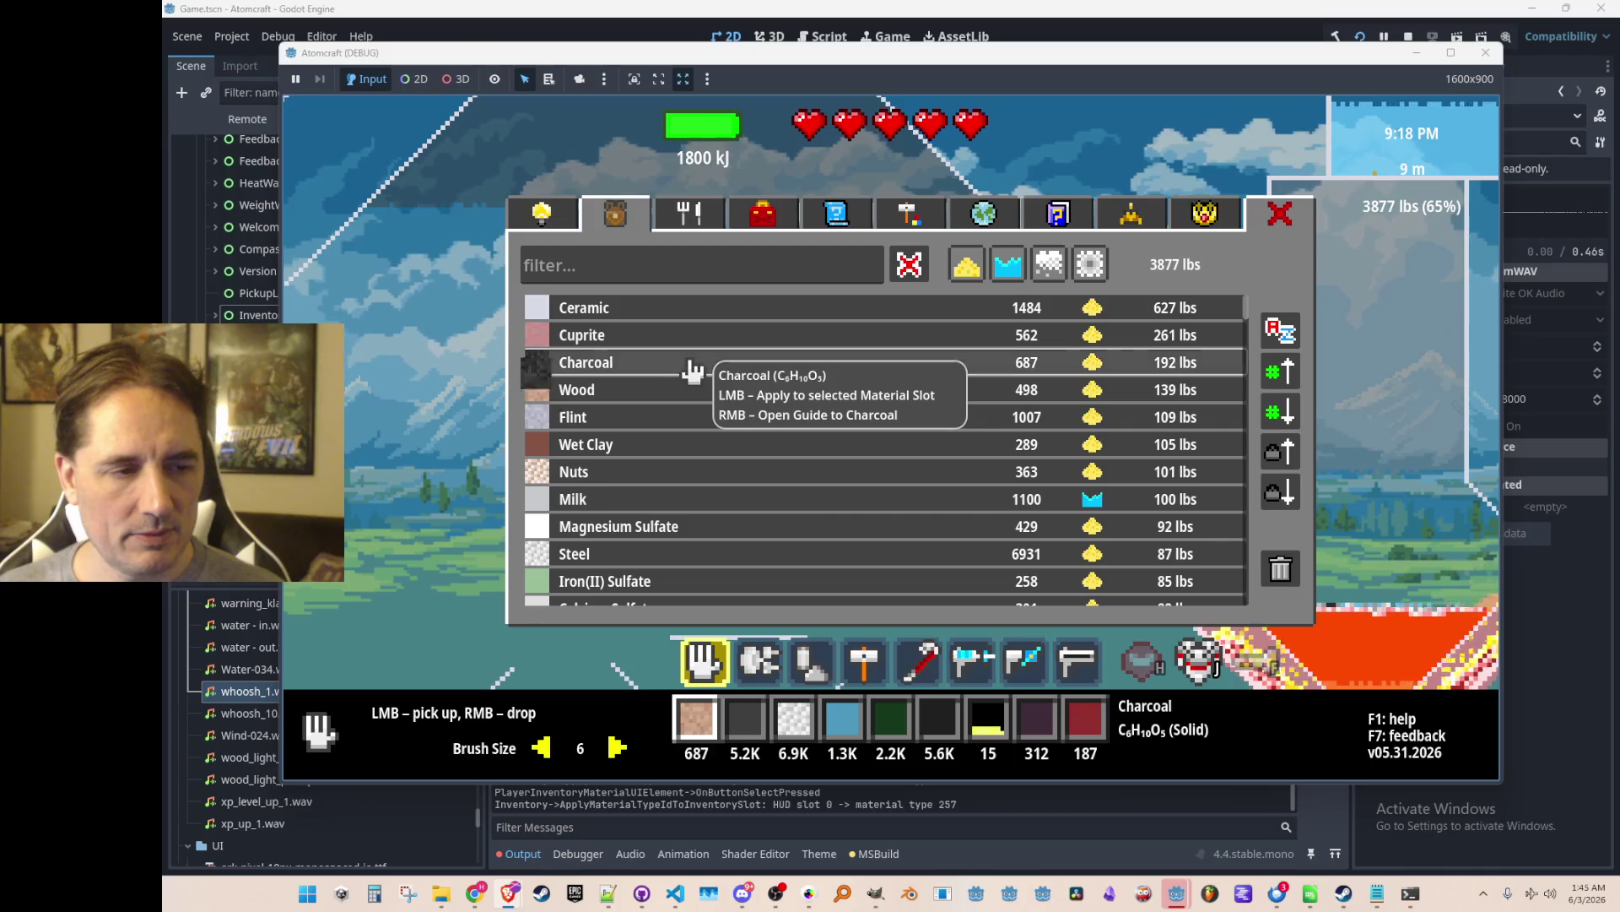
{"action": "left_click", "coordinate": [680, 335]}
{"action": "left_click", "coordinate": [682, 370]}
{"action": "left_click", "coordinate": [686, 339]}
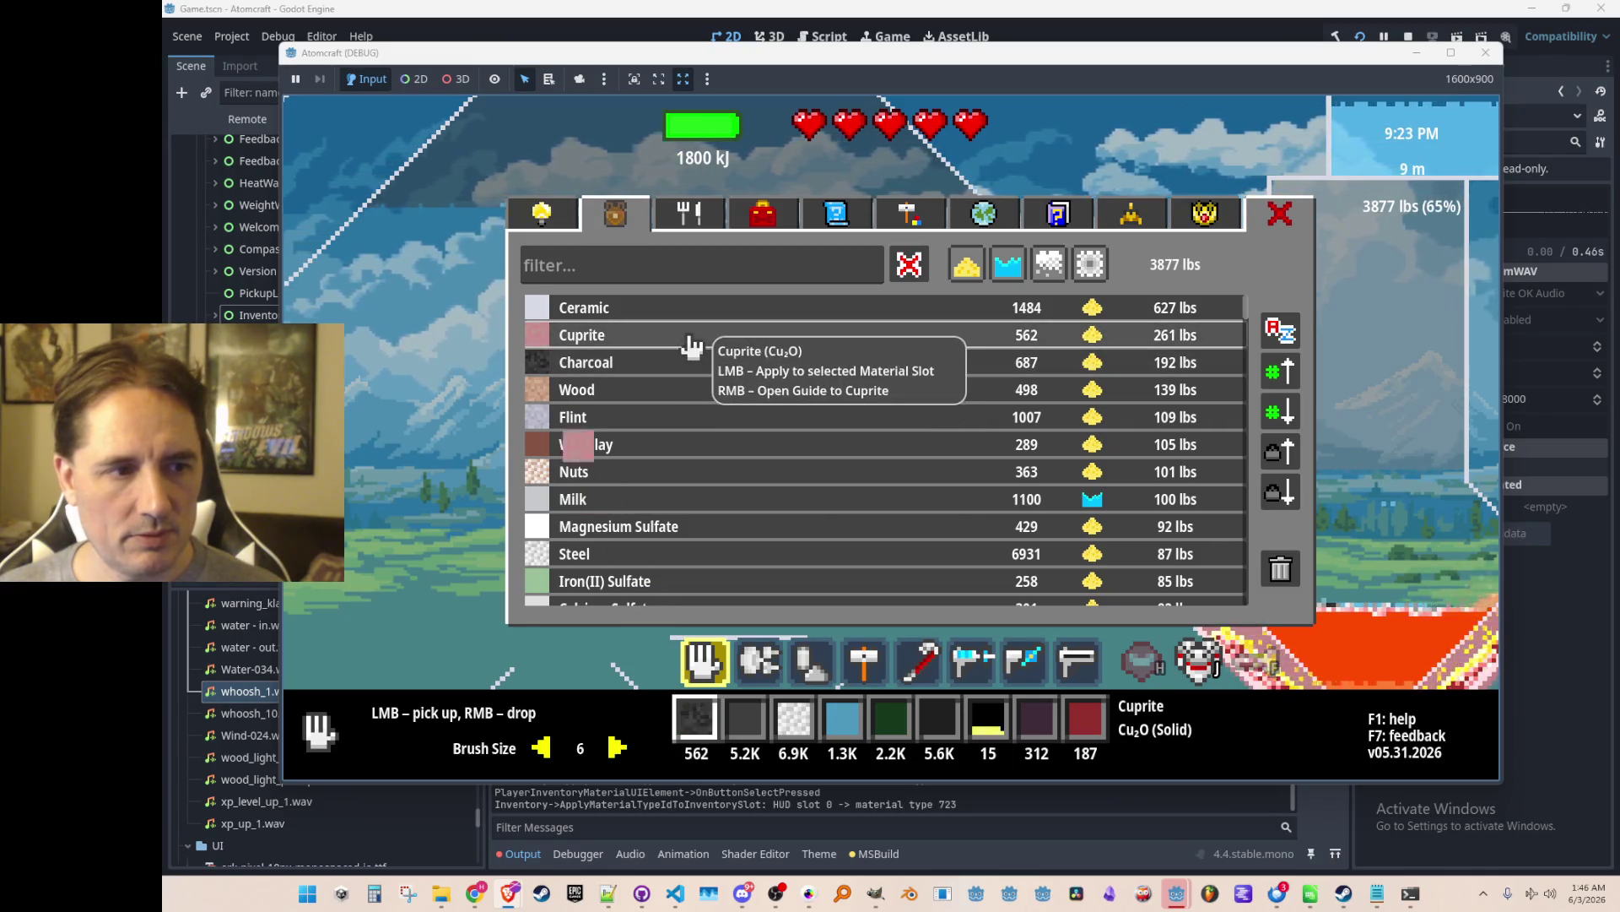
{"action": "left_click", "coordinate": [690, 311]}
{"action": "left_click", "coordinate": [682, 337]}
Try Magnesium Sulfate, Milk, Steel, Iron(II) Sulfate, Molten Steel, Lead Sulfide, Grass (Cut) in slot 0.
{"action": "scroll", "coordinate": [671, 456], "scroll_direction": "down", "scroll_amount": 2}
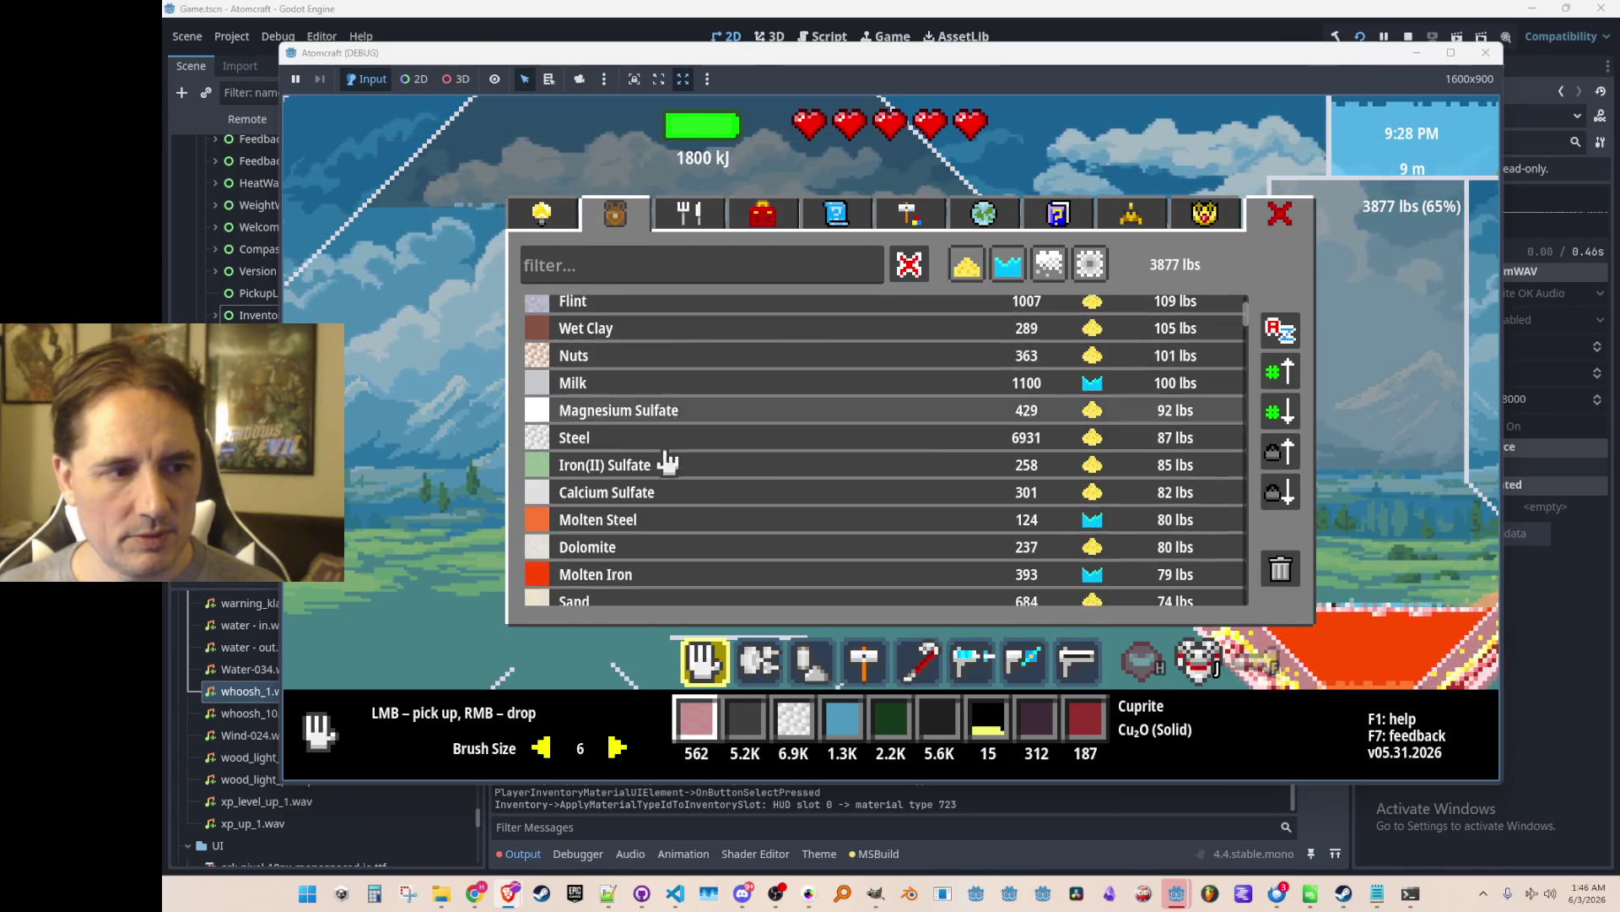
{"action": "left_click", "coordinate": [707, 410]}
{"action": "left_click", "coordinate": [711, 388]}
{"action": "left_click", "coordinate": [707, 441]}
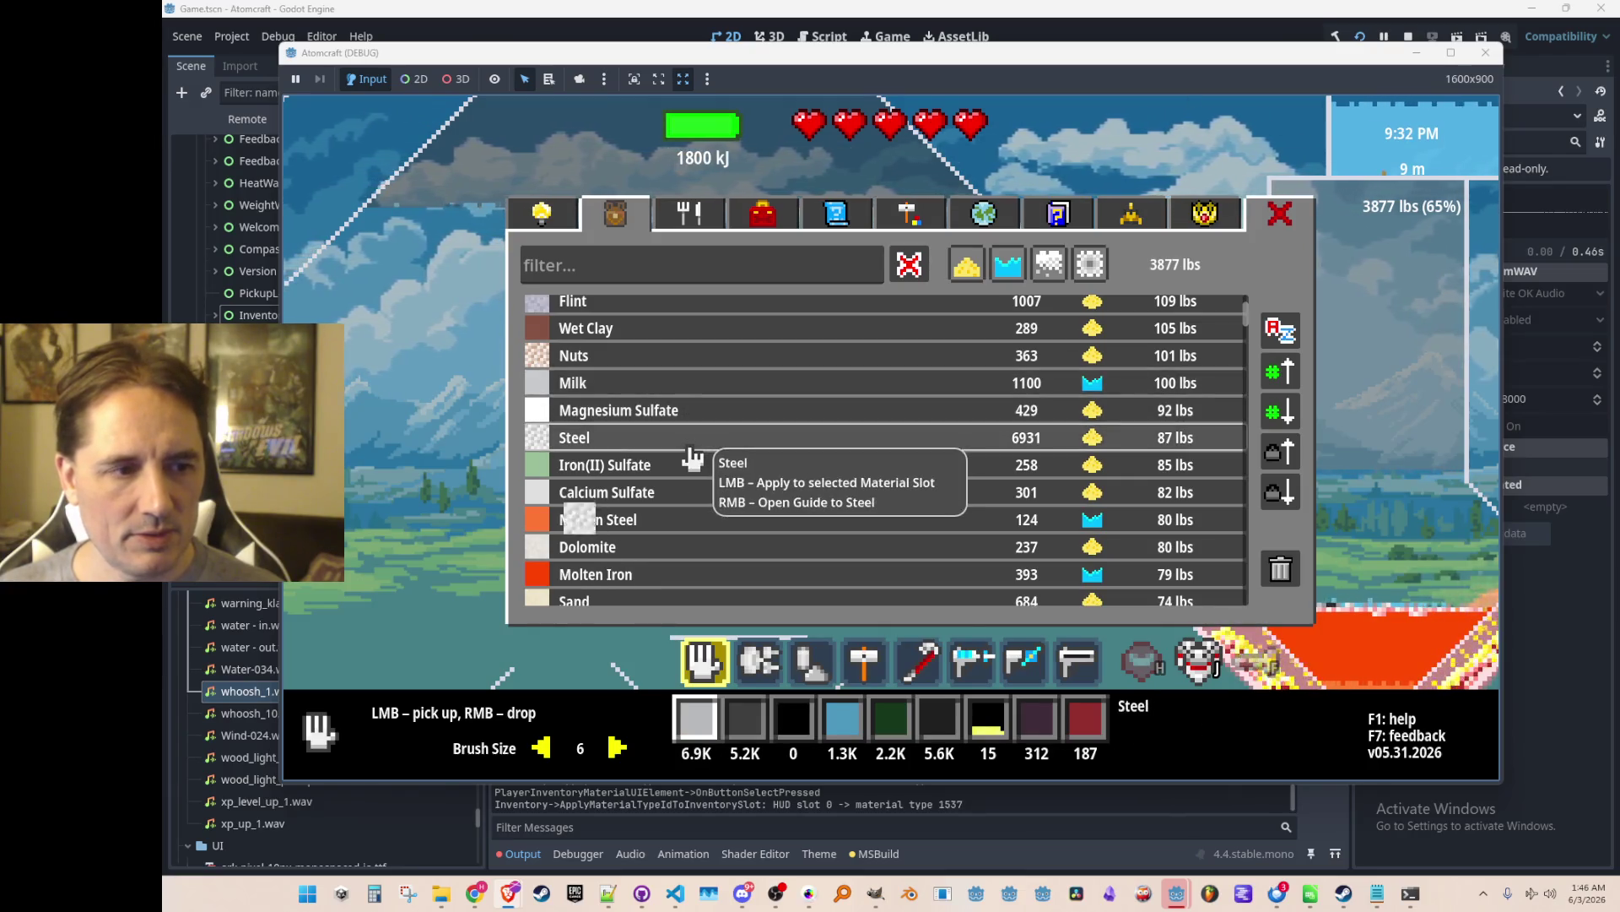
{"action": "left_click", "coordinate": [709, 464]}
{"action": "left_click", "coordinate": [707, 439]}
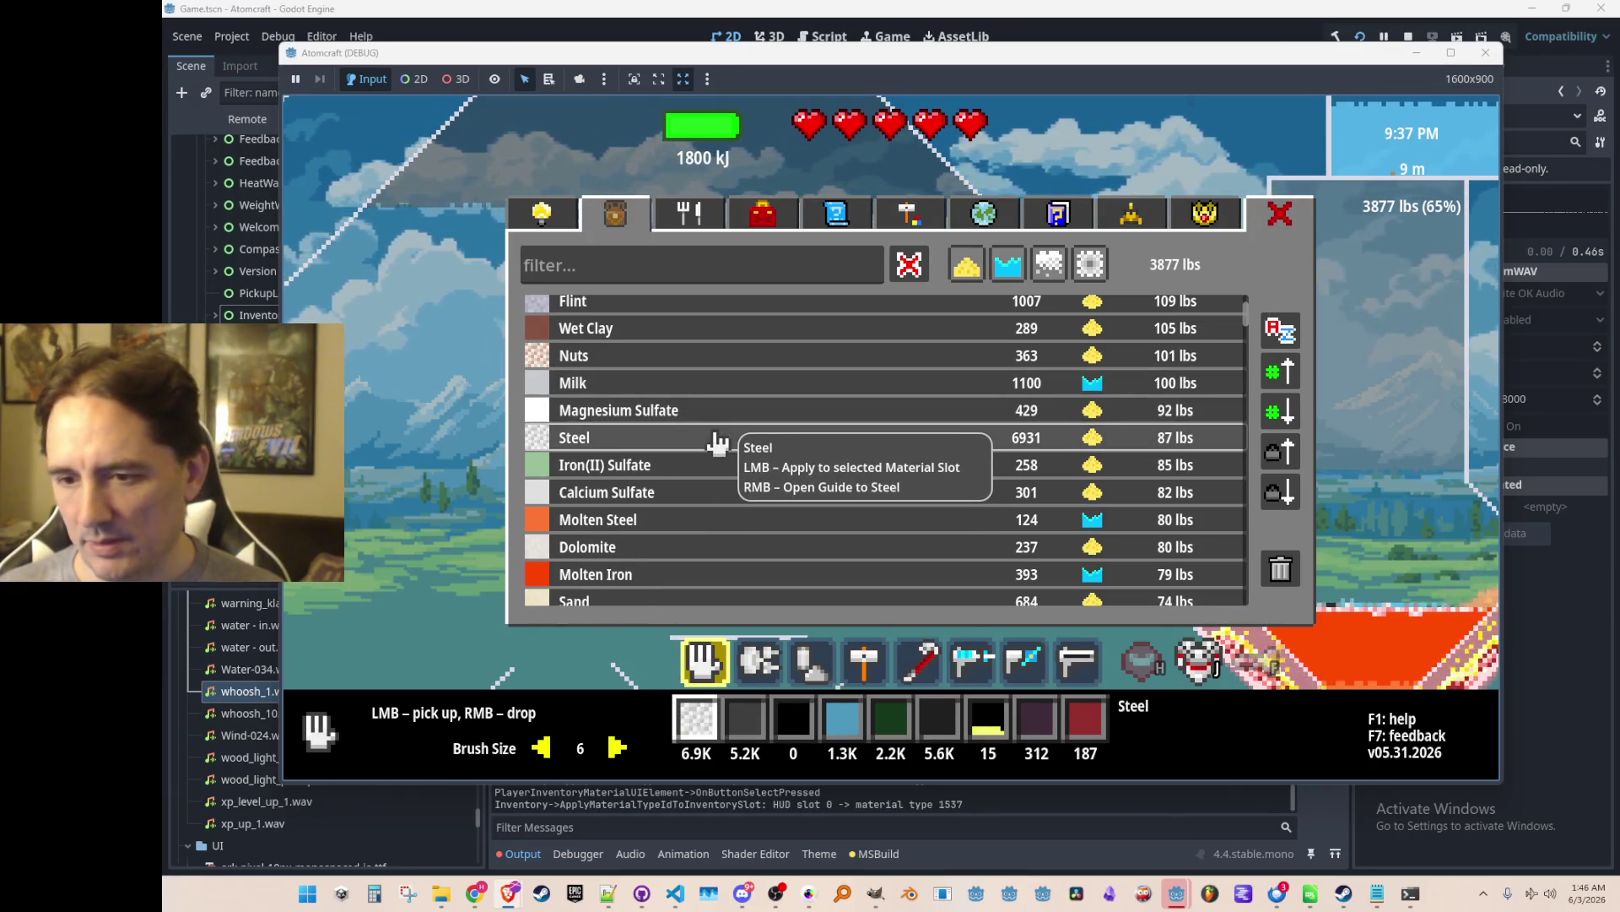
{"action": "left_click", "coordinate": [707, 526]}
{"action": "scroll", "coordinate": [713, 460], "scroll_direction": "down", "scroll_amount": 5}
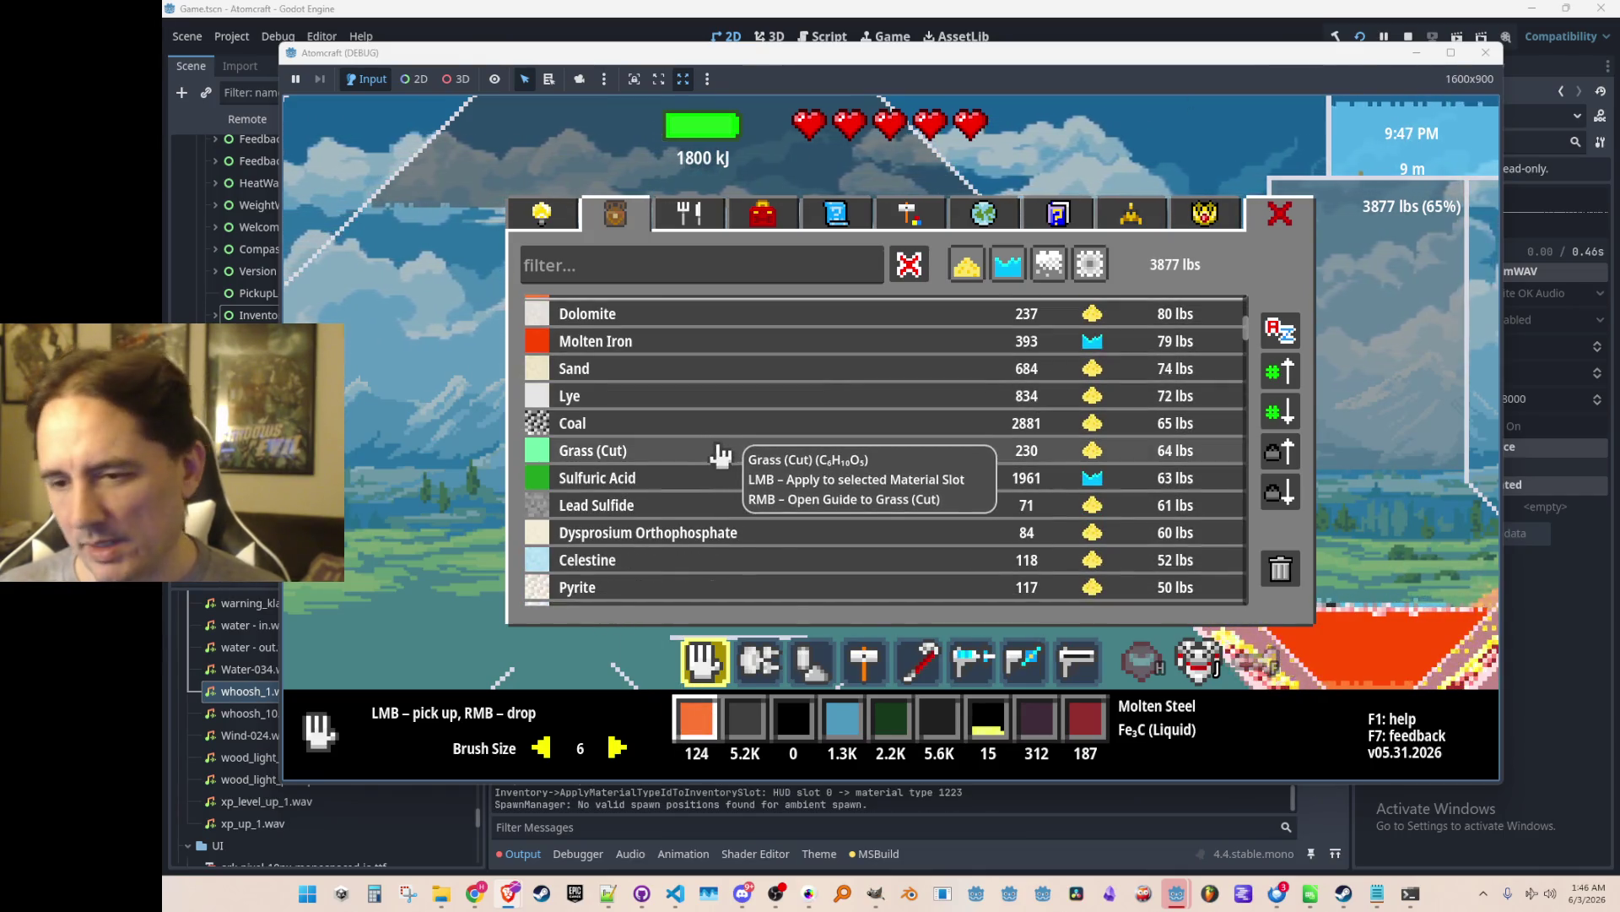
{"action": "scroll", "coordinate": [772, 422], "scroll_direction": "down", "scroll_amount": 3}
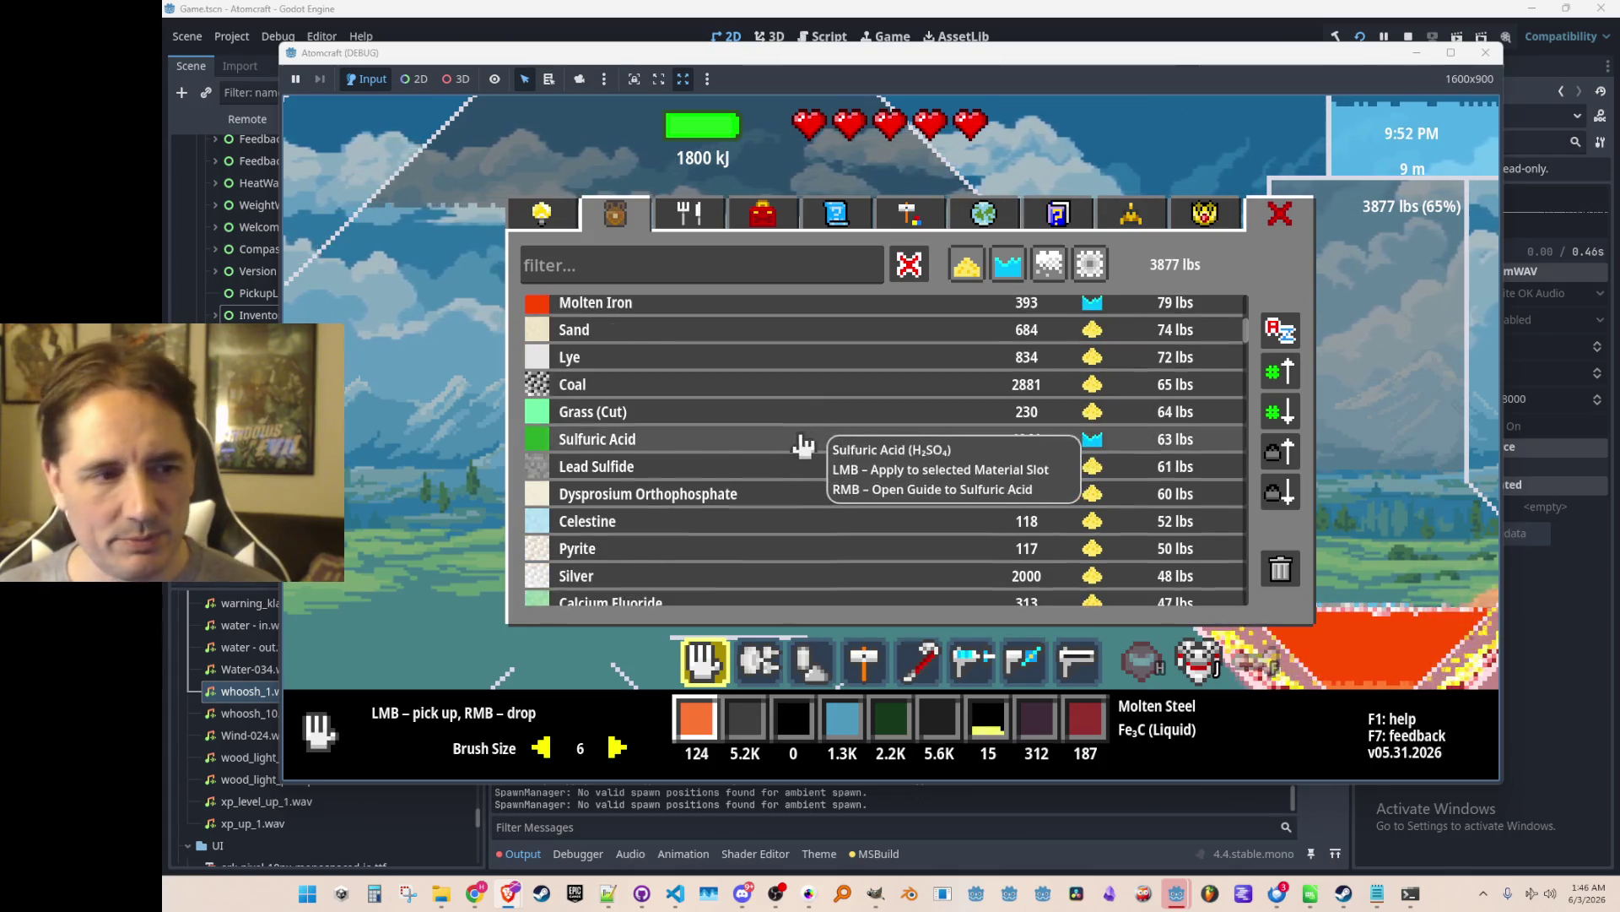
{"action": "left_click", "coordinate": [764, 431]}
{"action": "left_click", "coordinate": [763, 373]}
Alternate slot 0 repeatedly between Gold and Osmium Disulfide.
{"action": "scroll", "coordinate": [768, 389], "scroll_direction": "down", "scroll_amount": 5}
{"action": "left_click", "coordinate": [768, 388]}
{"action": "left_click", "coordinate": [750, 415]}
{"action": "left_click", "coordinate": [749, 389]}
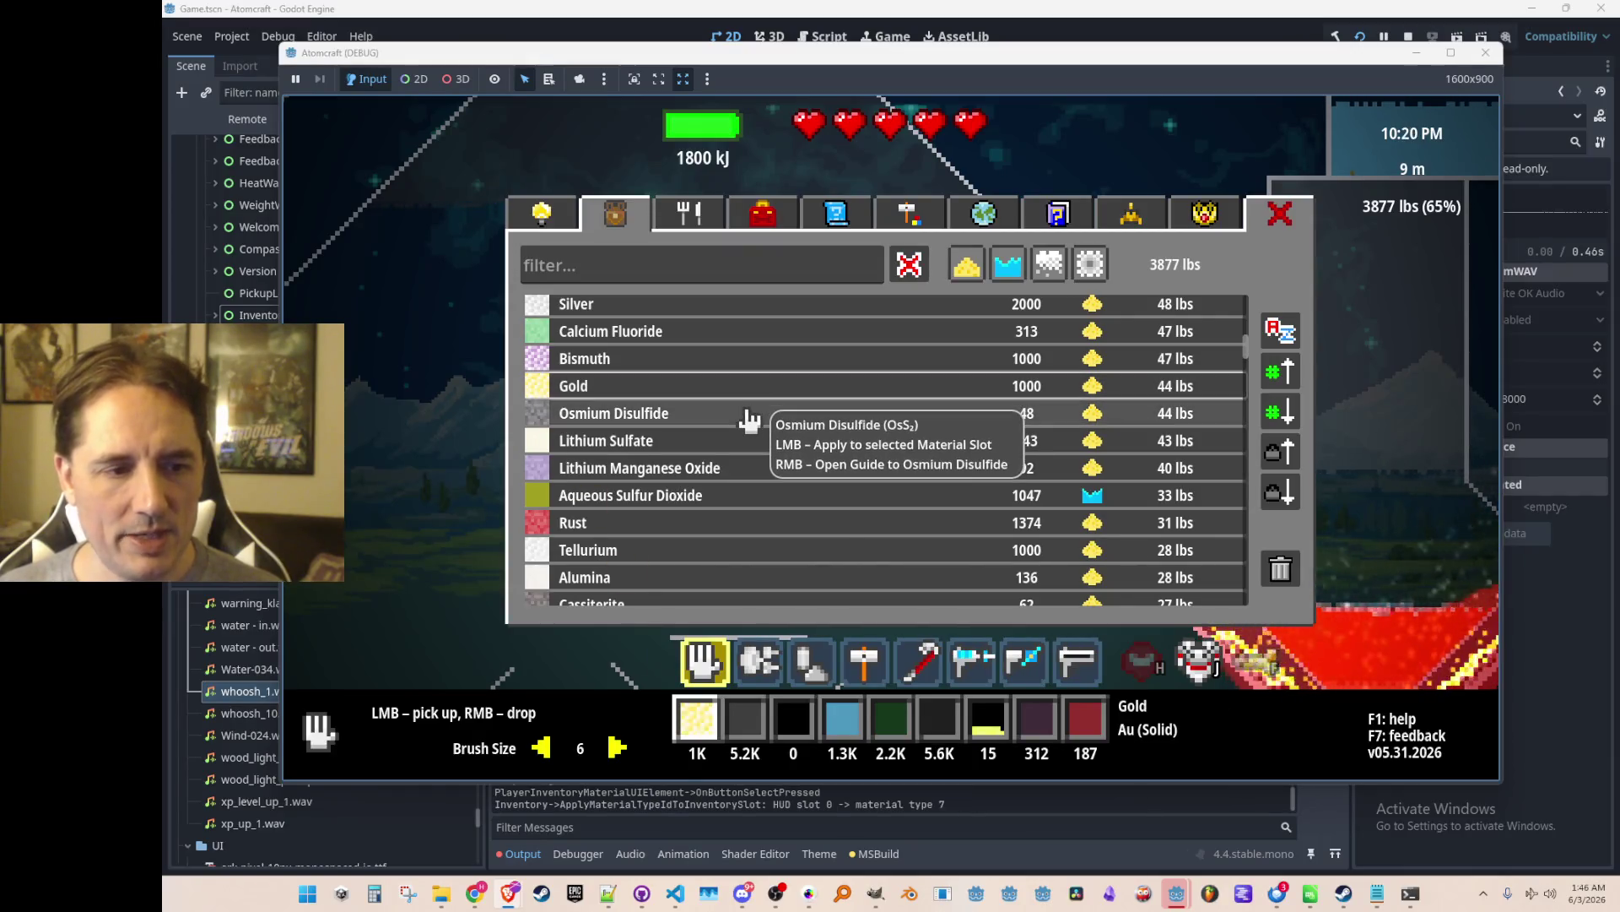
{"action": "left_click", "coordinate": [748, 391]}
{"action": "left_click", "coordinate": [743, 418]}
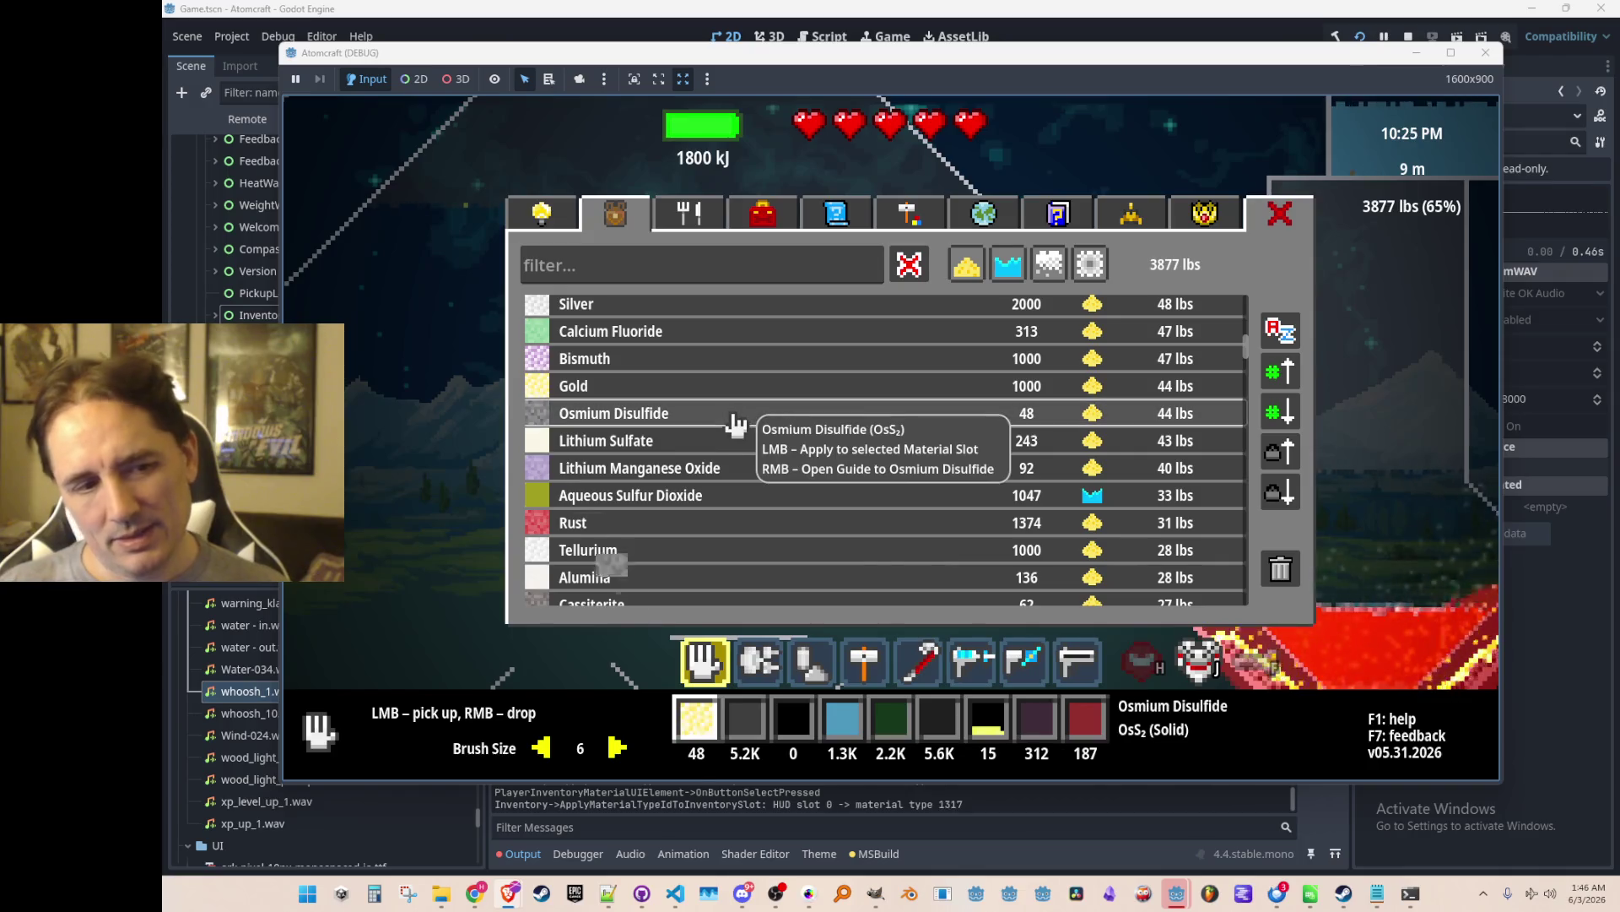
{"action": "left_click", "coordinate": [739, 390]}
{"action": "left_click", "coordinate": [742, 415]}
{"action": "left_click", "coordinate": [746, 393]}
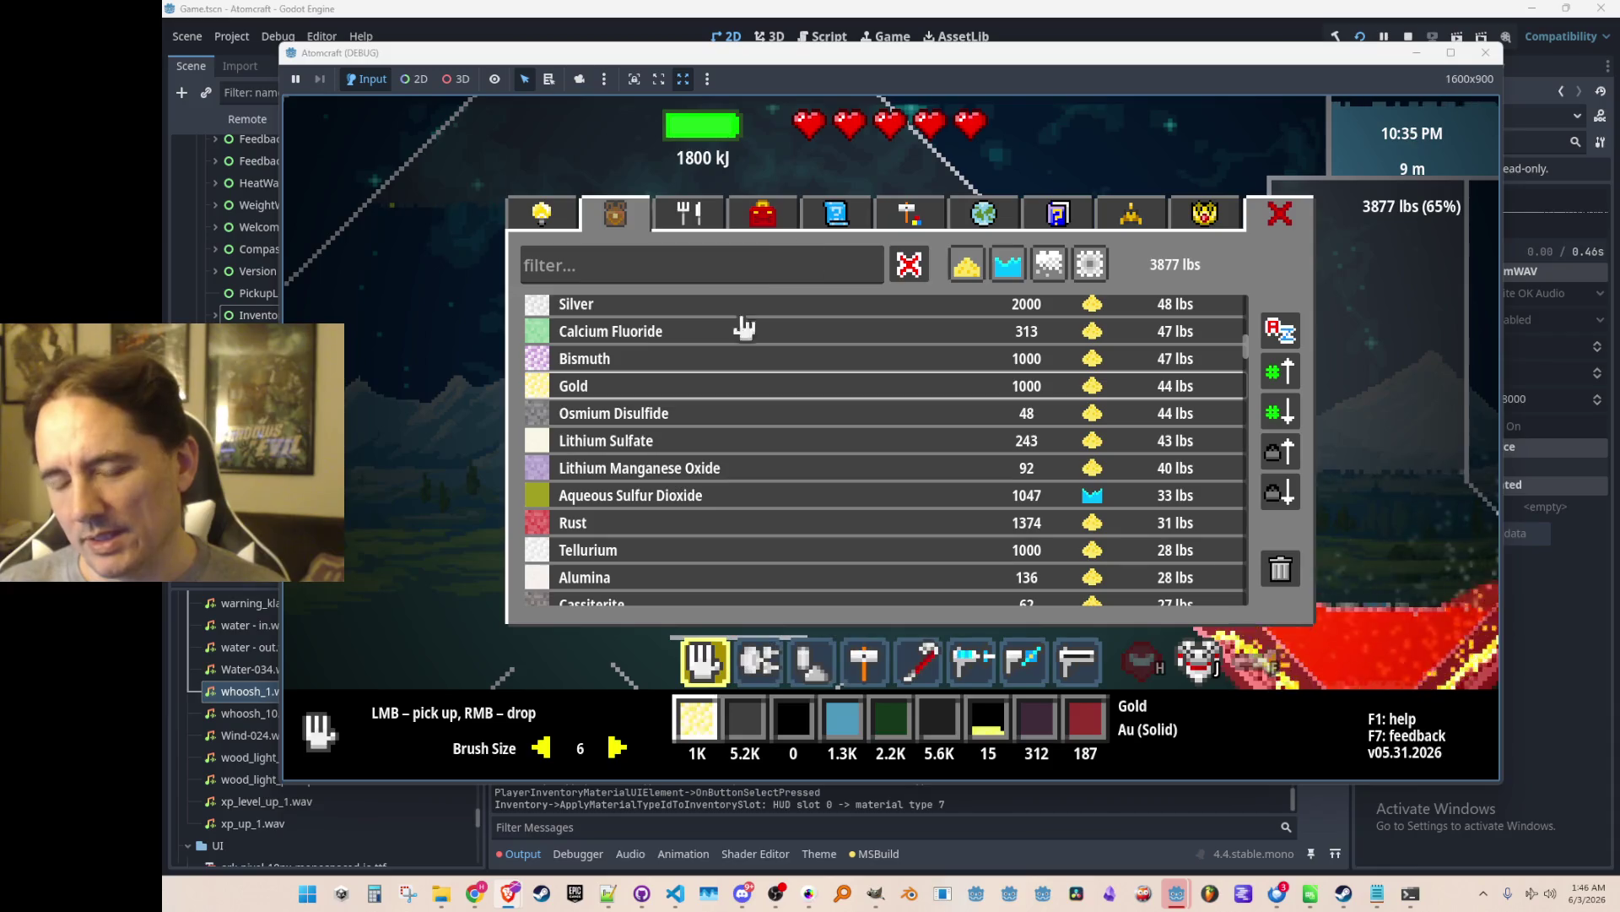
Try Lithium Manganese Oxide, Lithium Sulfate, Aqueous Sulfur Dioxide, Bismuth, Calcium Fluoride, Gold, Osmium Disulfide in slot 0.
{"action": "left_click", "coordinate": [705, 469]}
{"action": "left_click", "coordinate": [686, 443]}
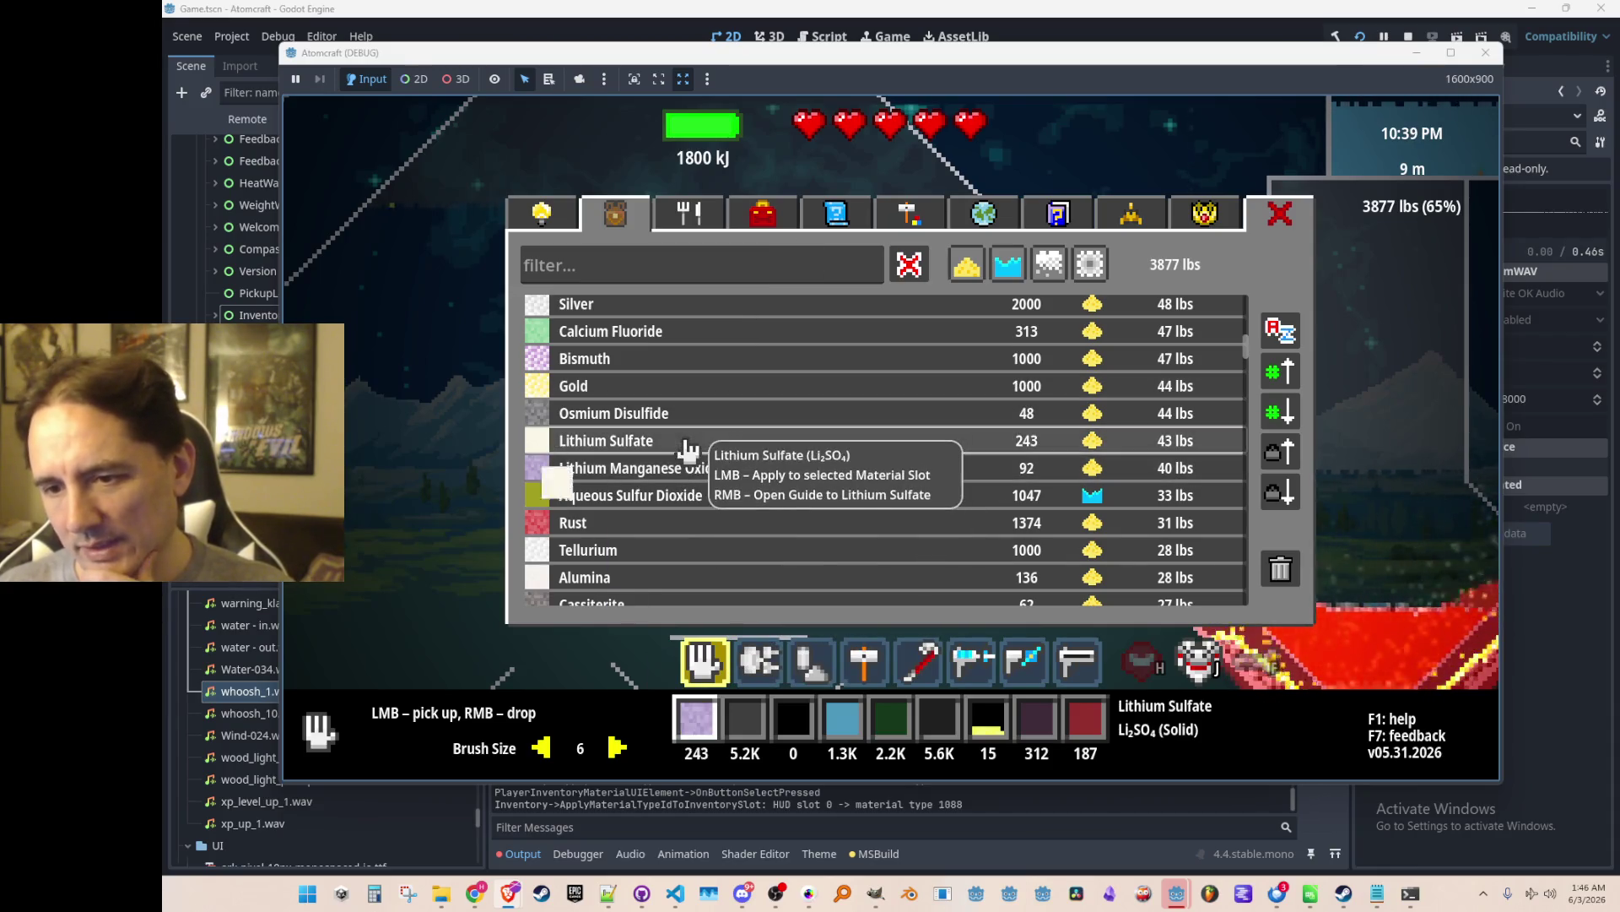
{"action": "left_click", "coordinate": [687, 503]}
{"action": "left_click", "coordinate": [687, 470]}
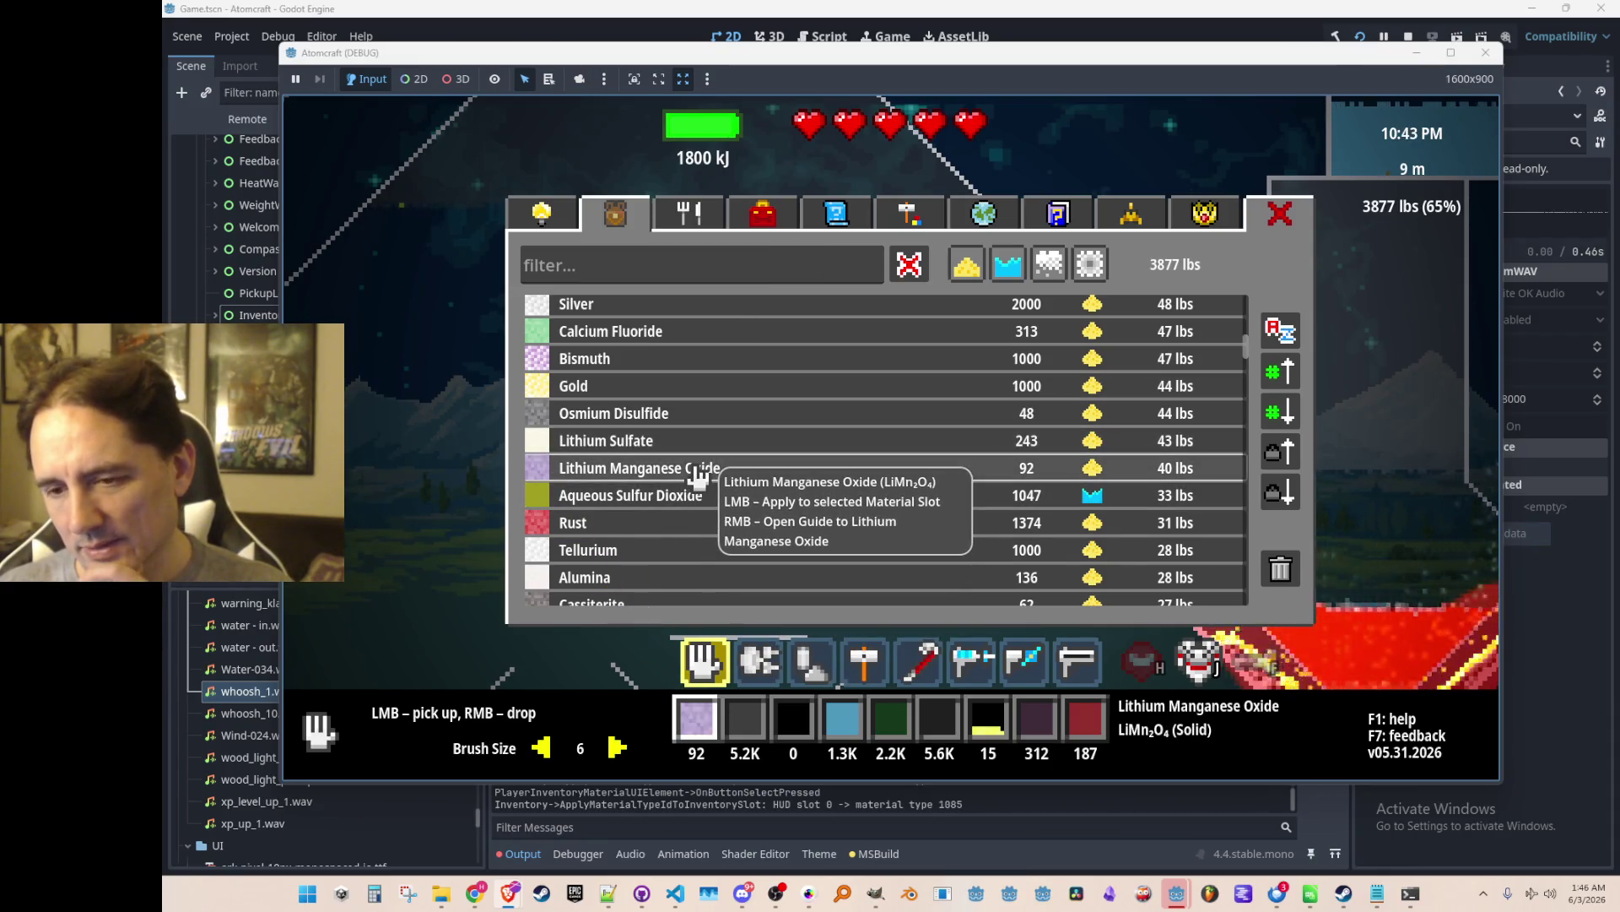
{"action": "left_click", "coordinate": [688, 422]}
{"action": "left_click", "coordinate": [685, 390]}
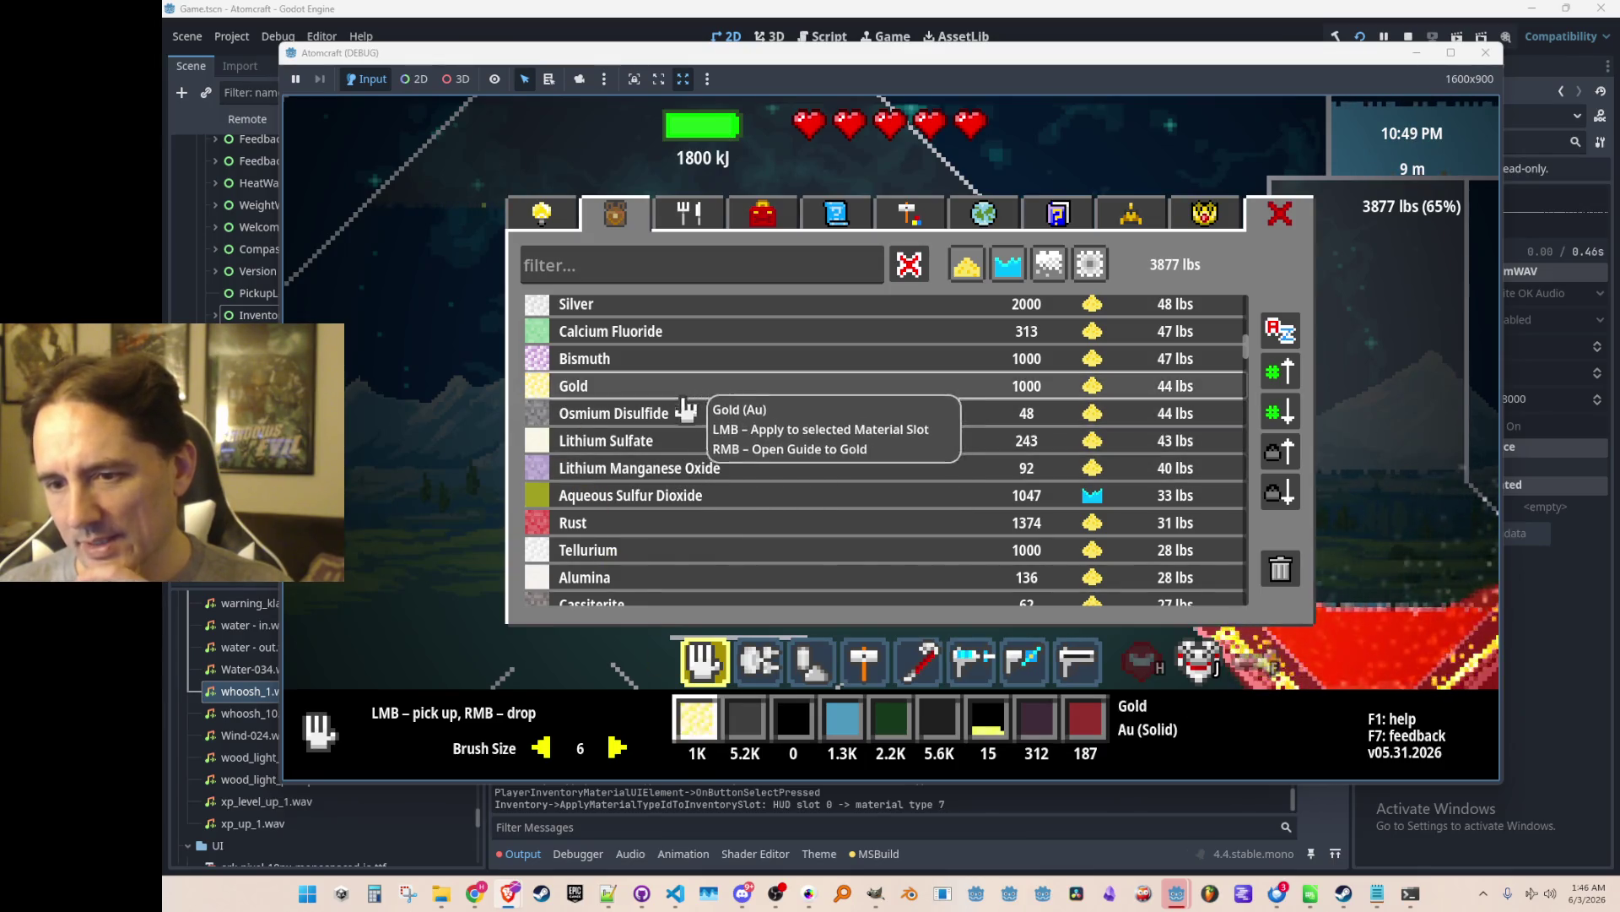
{"action": "left_click", "coordinate": [687, 360]}
{"action": "left_click", "coordinate": [688, 332]}
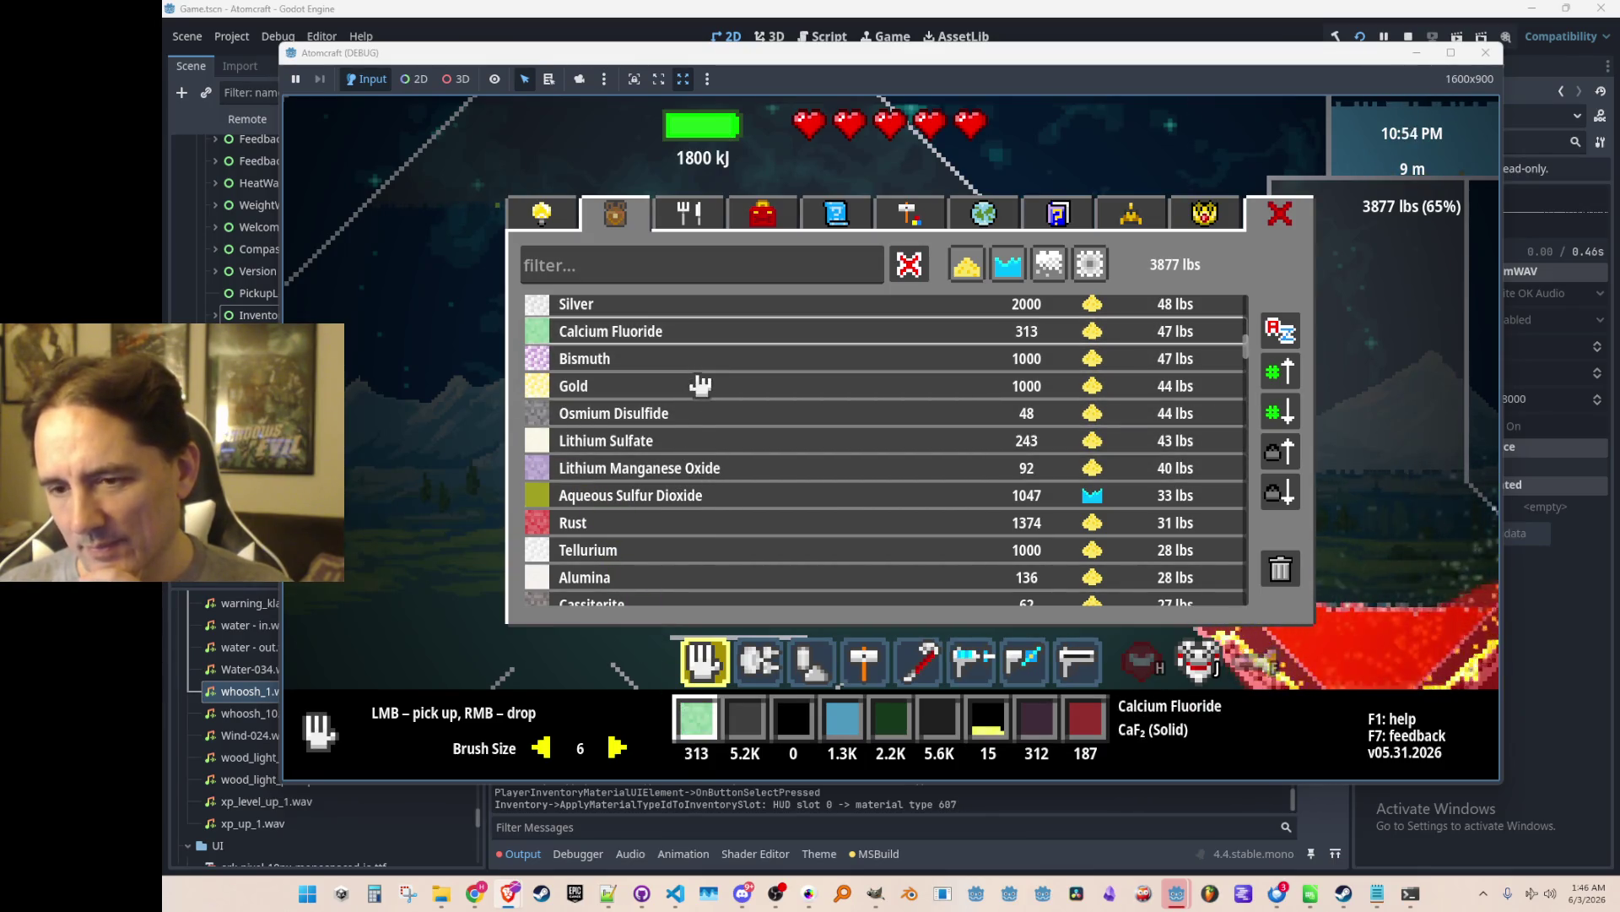
{"action": "left_click", "coordinate": [713, 388]}
{"action": "left_click", "coordinate": [714, 414]}
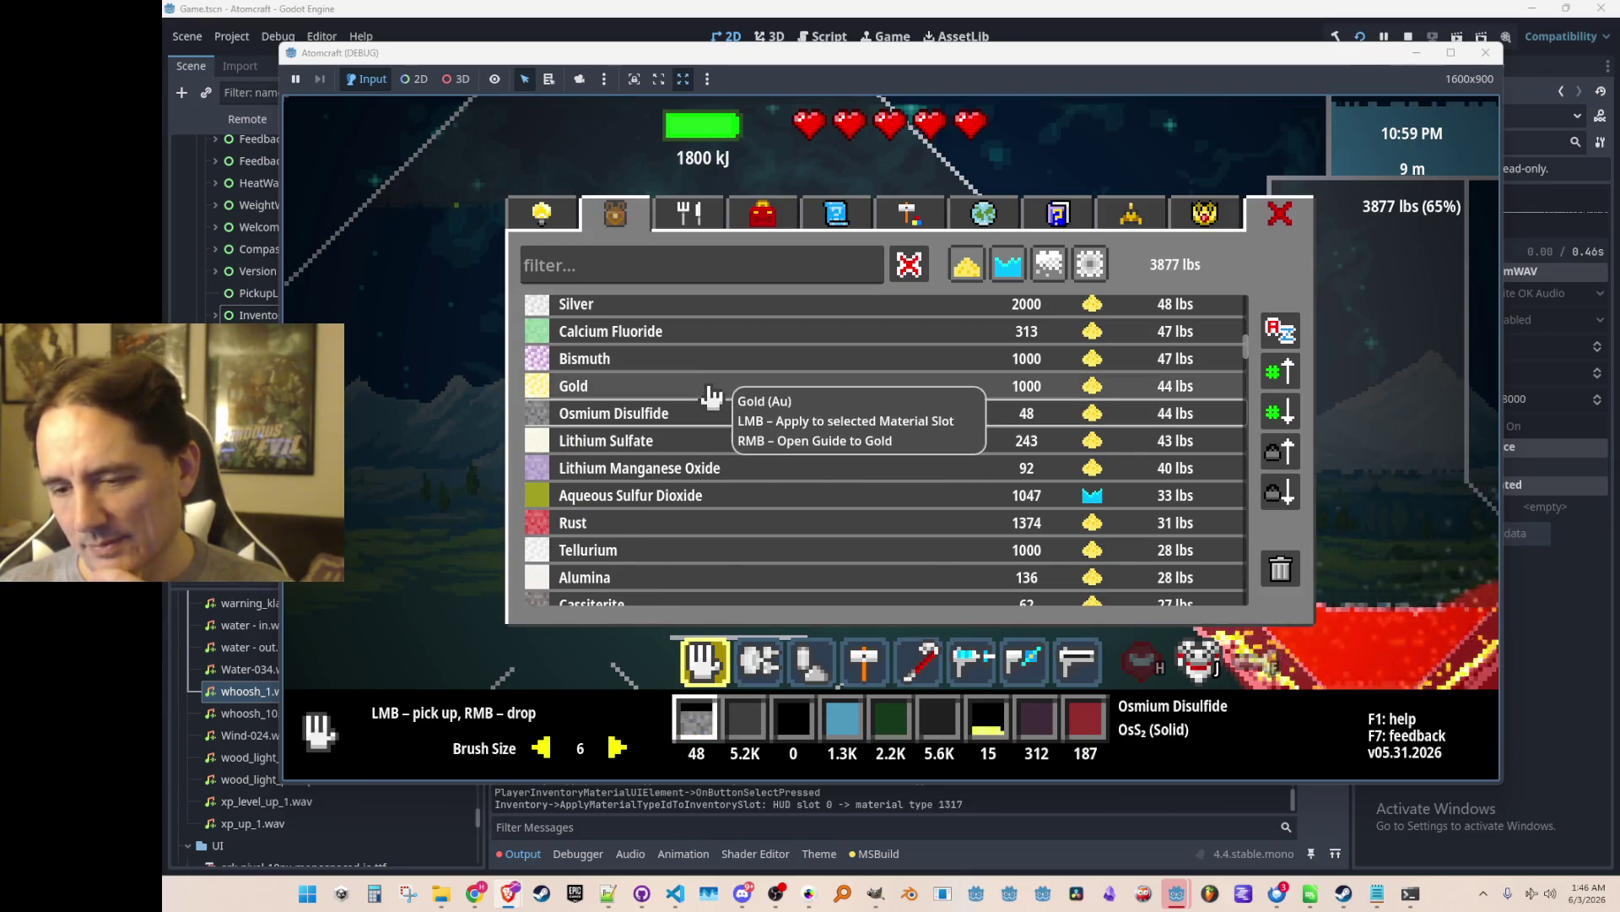
{"action": "left_click", "coordinate": [711, 390]}
{"action": "left_click", "coordinate": [714, 418]}
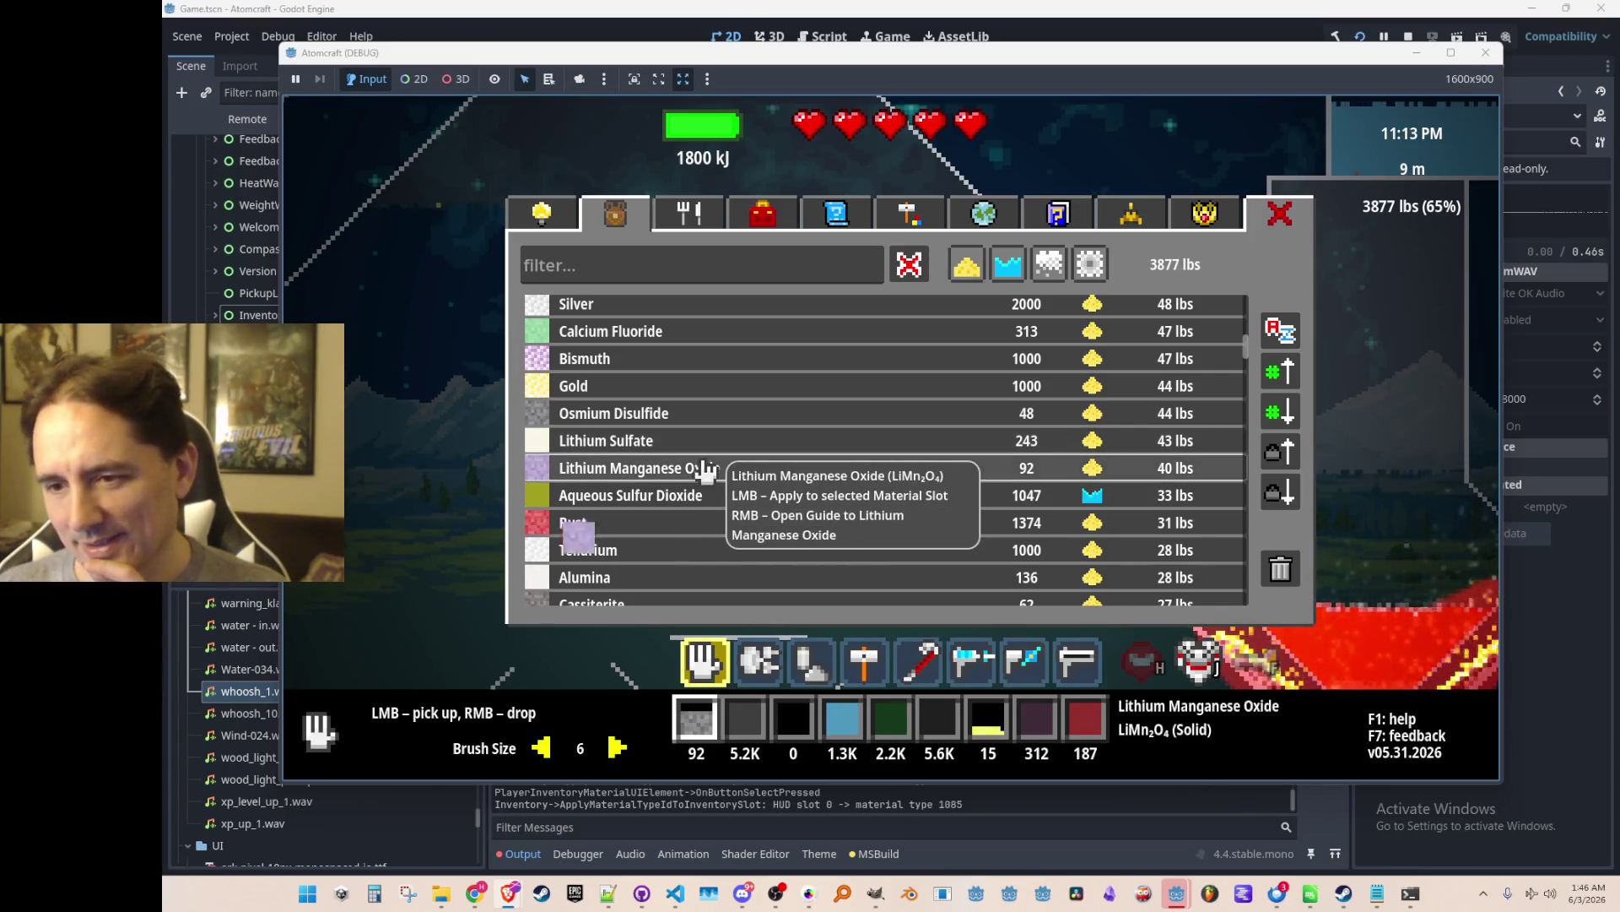
Try Tellurium, Rust, Aqueous Sulfur Dioxide, Lead Selenide, Lithium Sulfate and Alumina in slot 0.
{"action": "scroll", "coordinate": [719, 435], "scroll_direction": "down", "scroll_amount": 1}
{"action": "scroll", "coordinate": [719, 445], "scroll_direction": "down", "scroll_amount": 1}
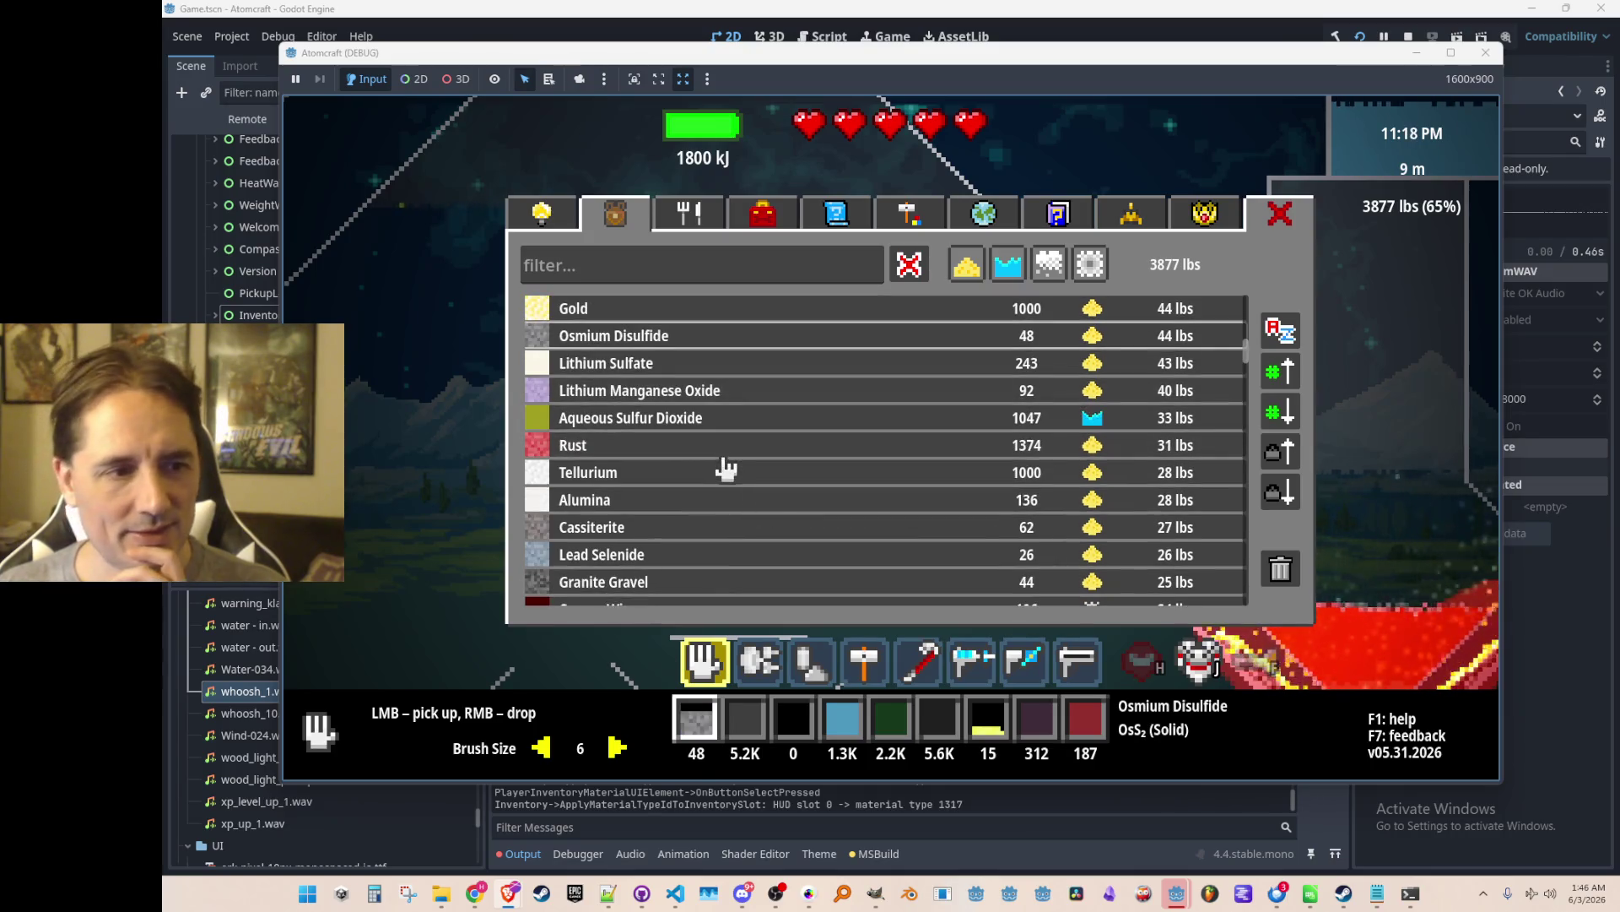
{"action": "left_click", "coordinate": [723, 472]}
{"action": "left_click", "coordinate": [725, 445]}
{"action": "left_click", "coordinate": [731, 424]}
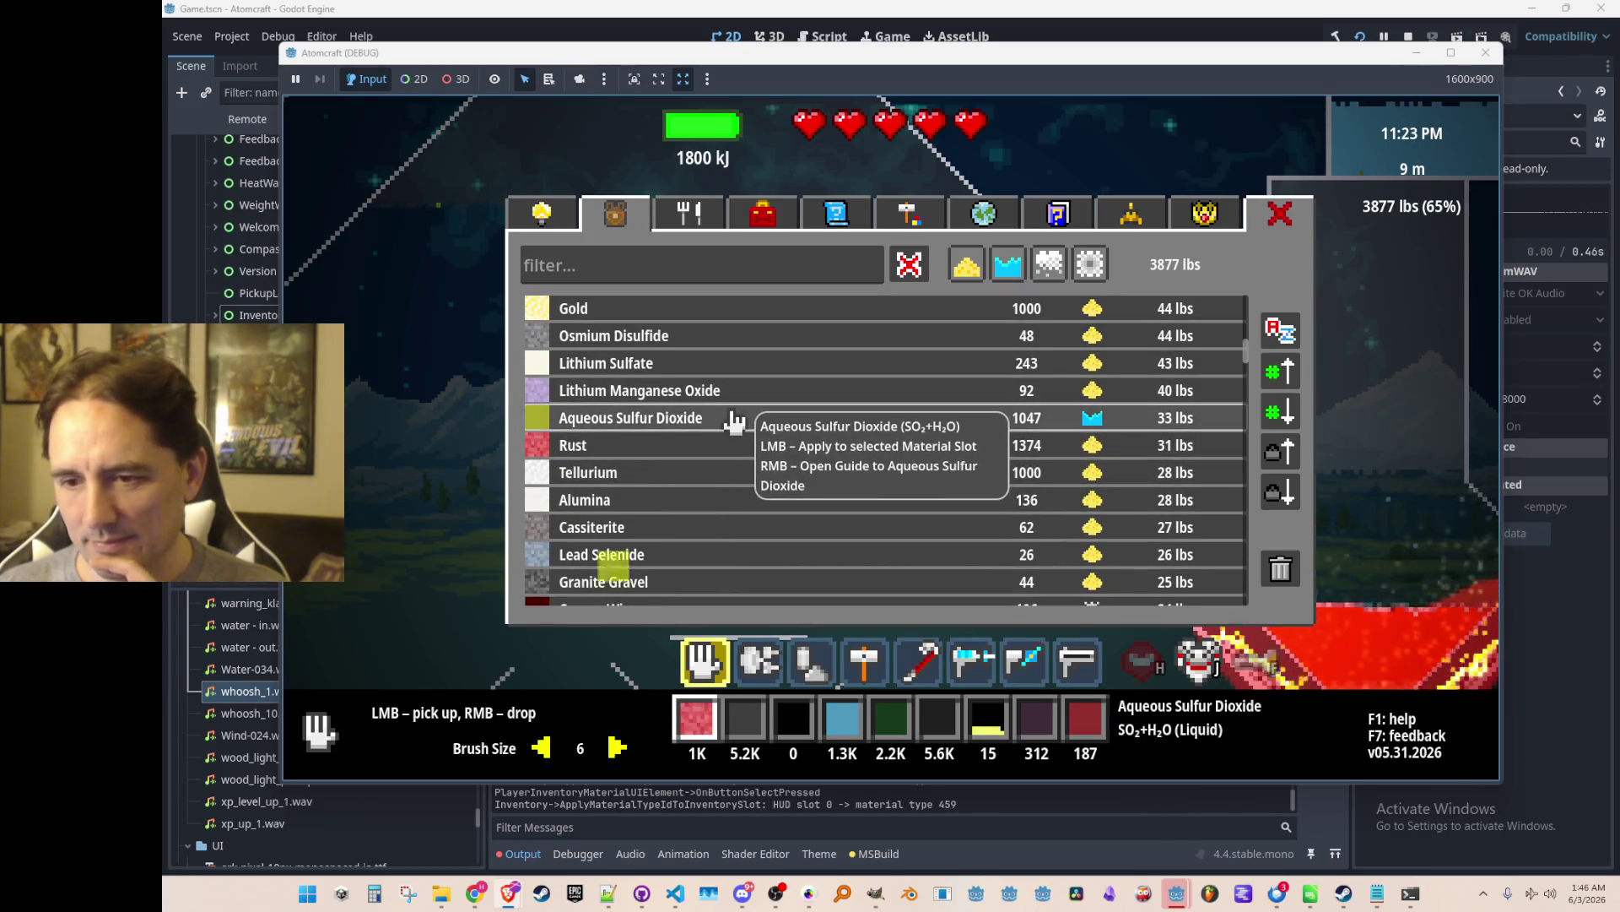
{"action": "left_click", "coordinate": [713, 529]}
{"action": "left_click", "coordinate": [711, 557]}
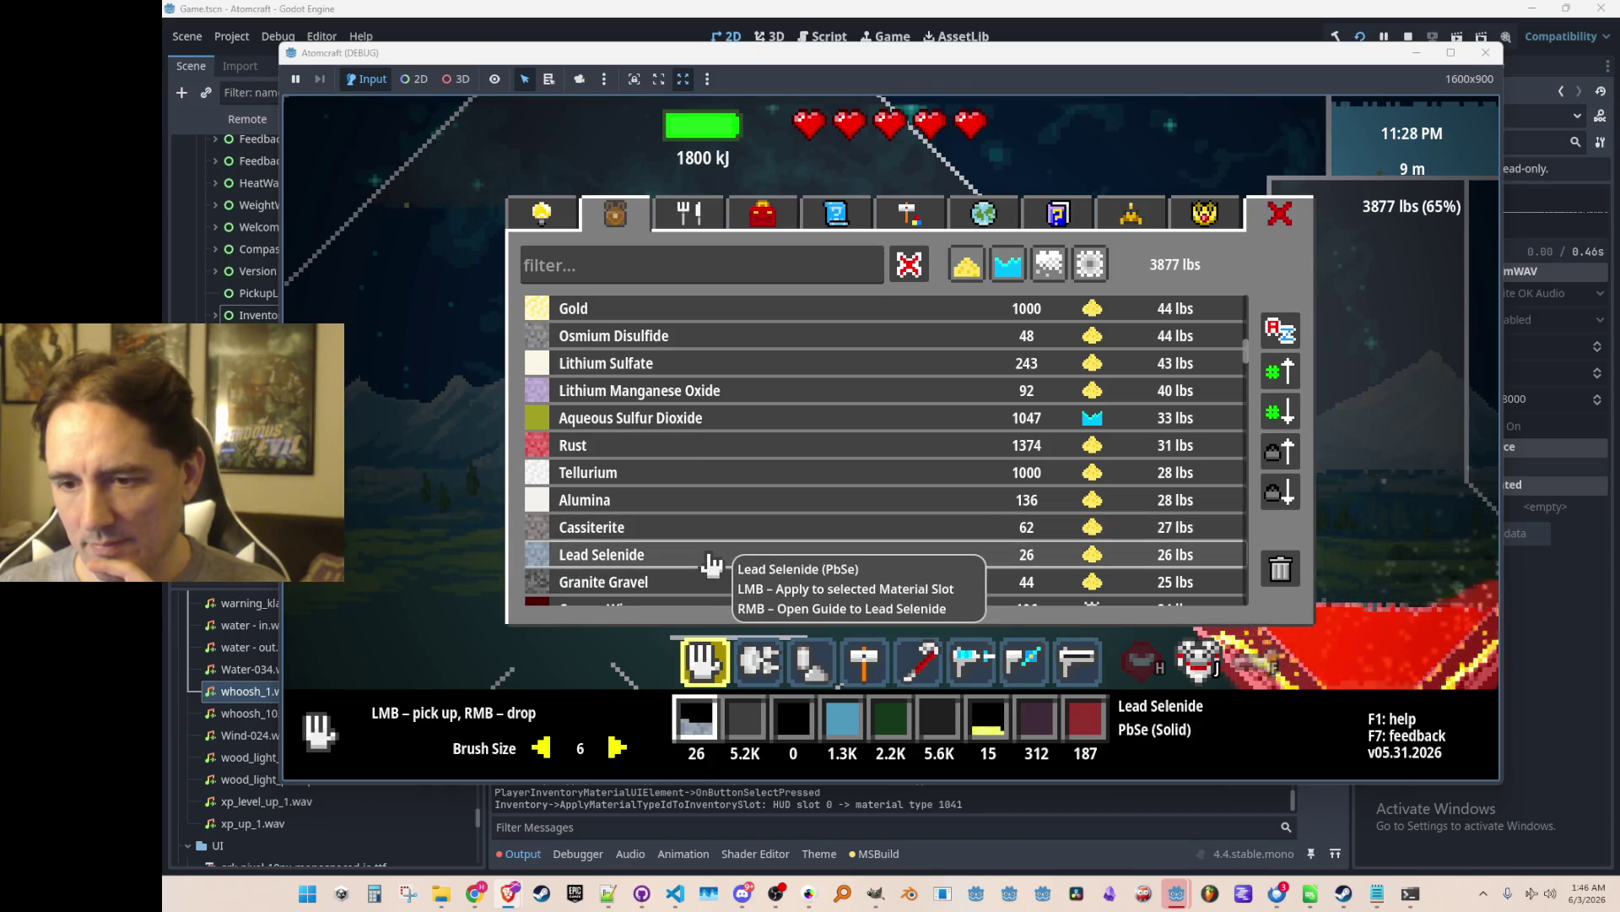
{"action": "left_click", "coordinate": [722, 472]}
{"action": "left_click", "coordinate": [685, 424]}
{"action": "left_click", "coordinate": [667, 363]}
{"action": "left_click", "coordinate": [667, 500]}
{"action": "left_click", "coordinate": [561, 472]}
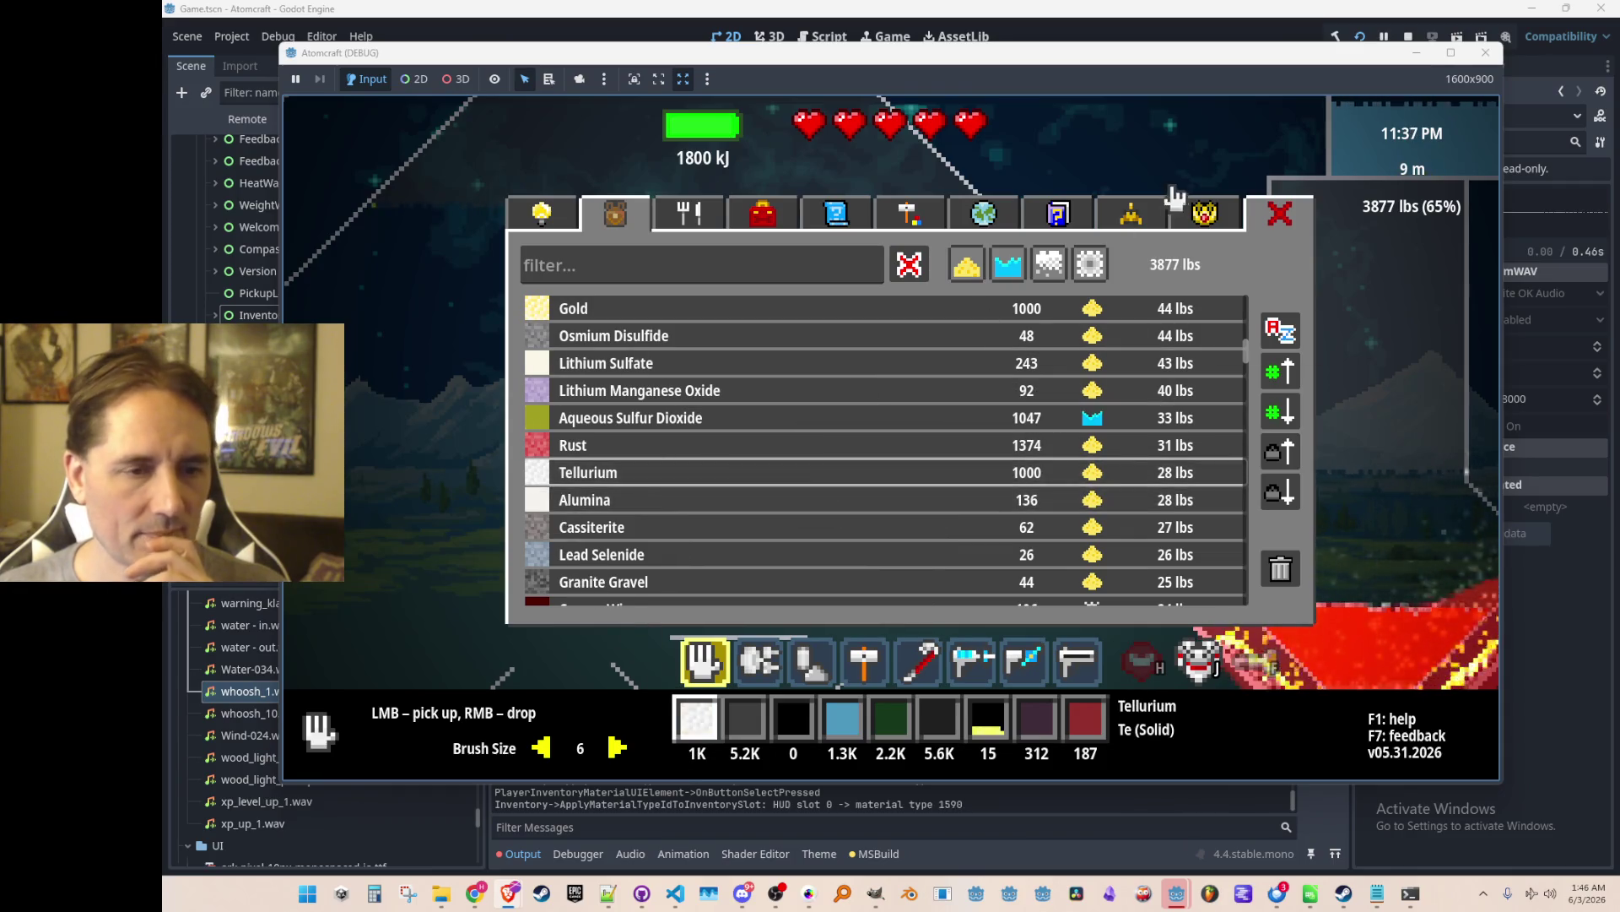
In hotbar slot 6, try Alumina and Tellurium, settle on Cassiterite, and close the inventory.
{"action": "left_click", "coordinate": [989, 722]}
{"action": "left_click", "coordinate": [689, 504]}
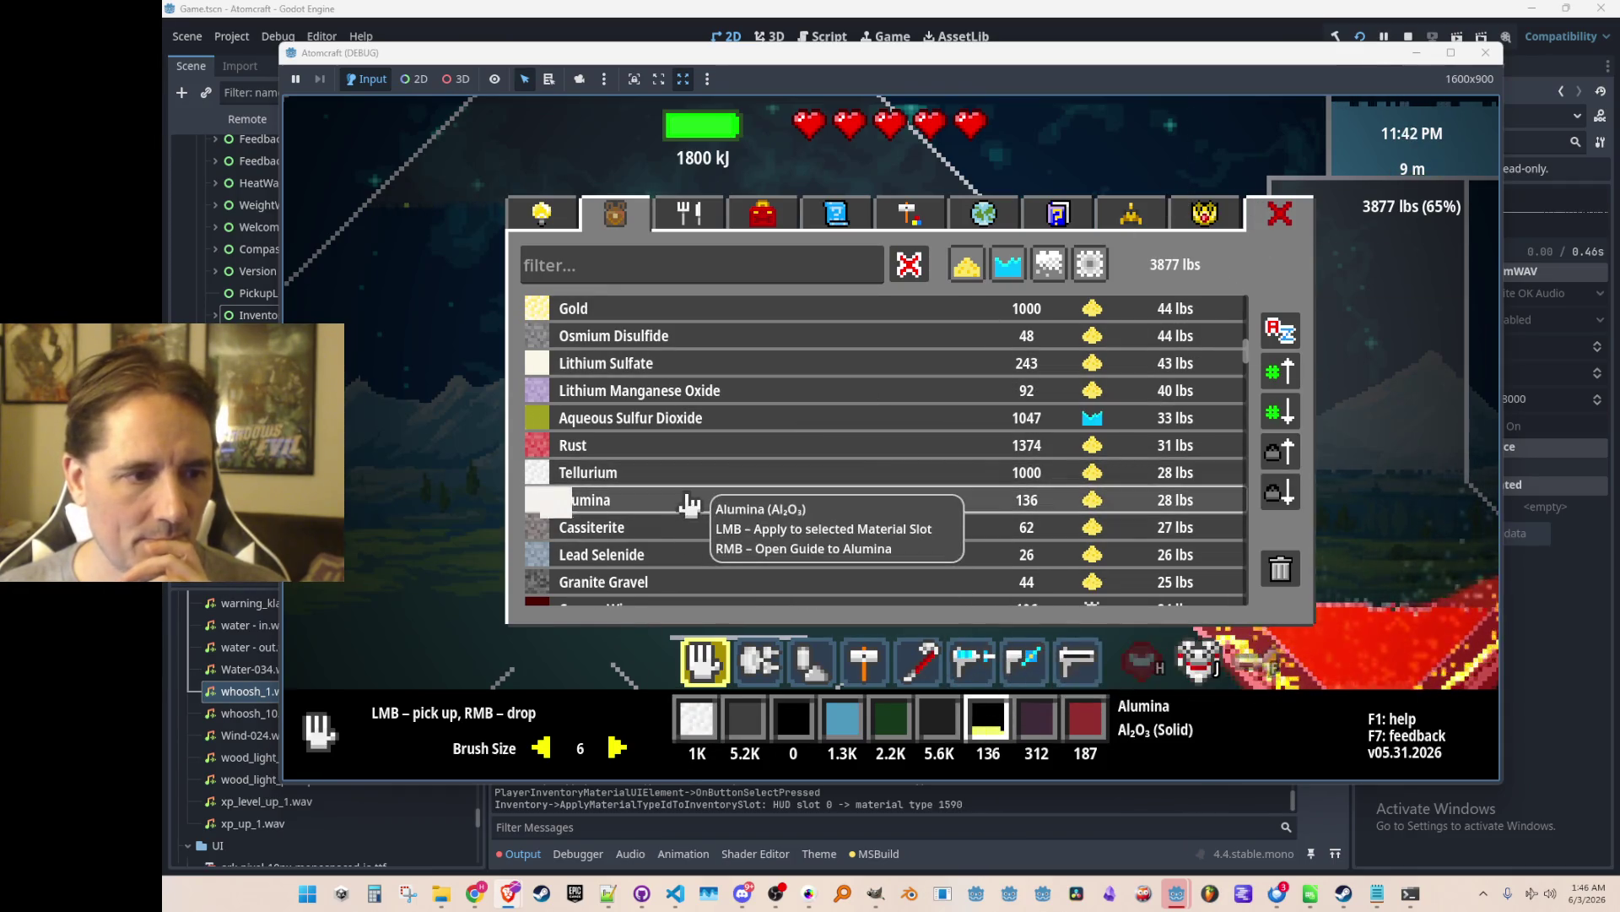
{"action": "left_click", "coordinate": [709, 473]}
{"action": "left_click", "coordinate": [669, 531]}
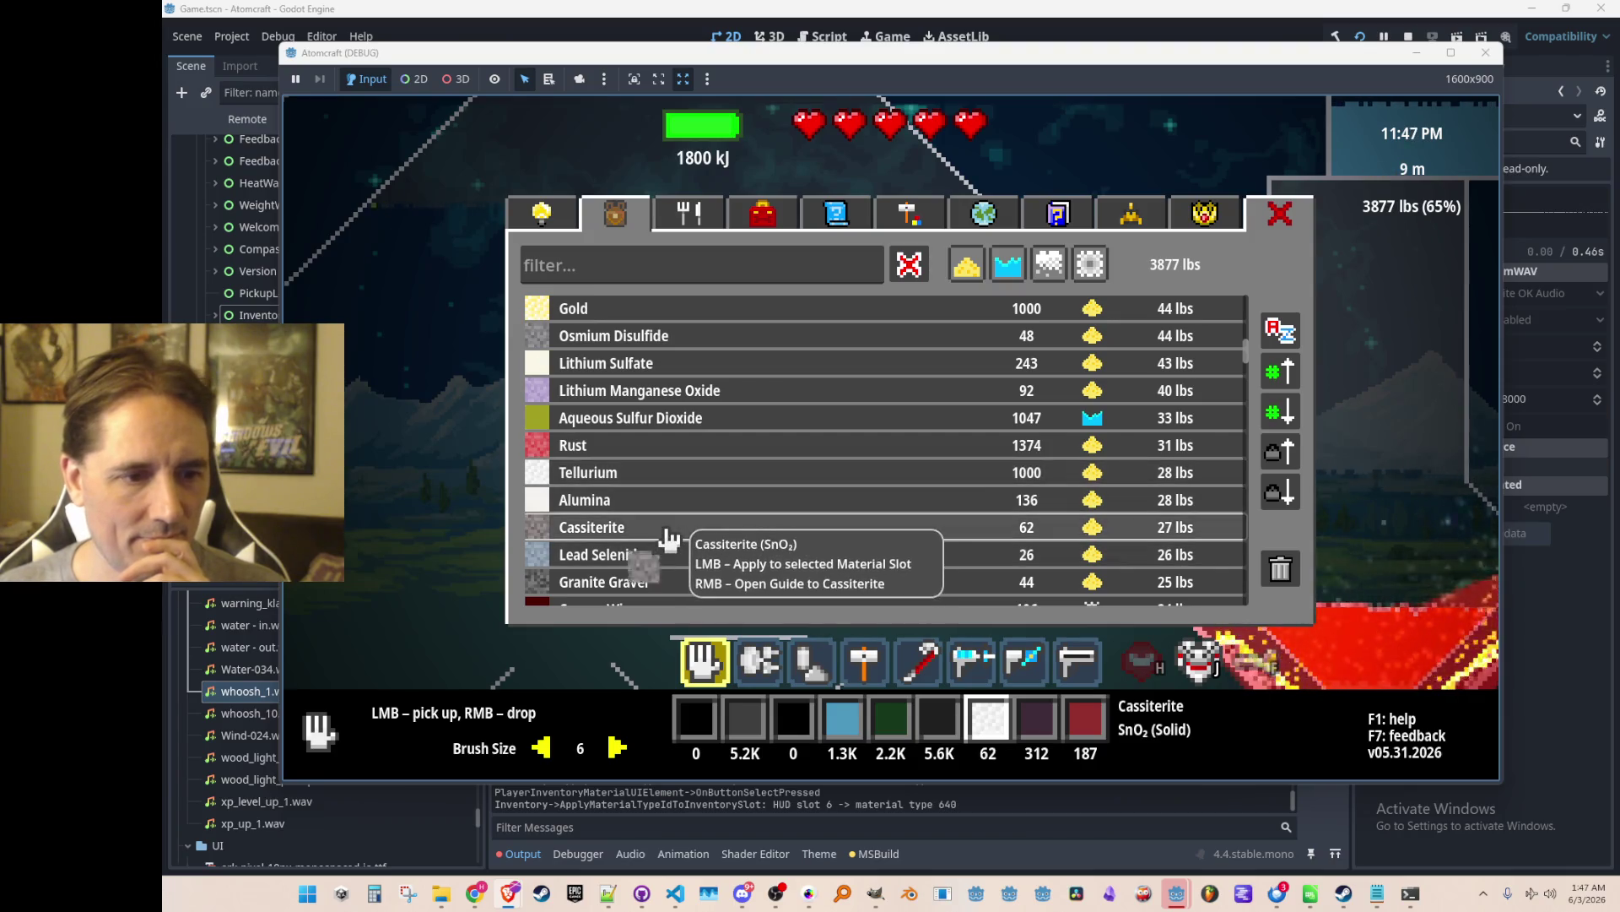
{"action": "left_click", "coordinate": [1284, 224]}
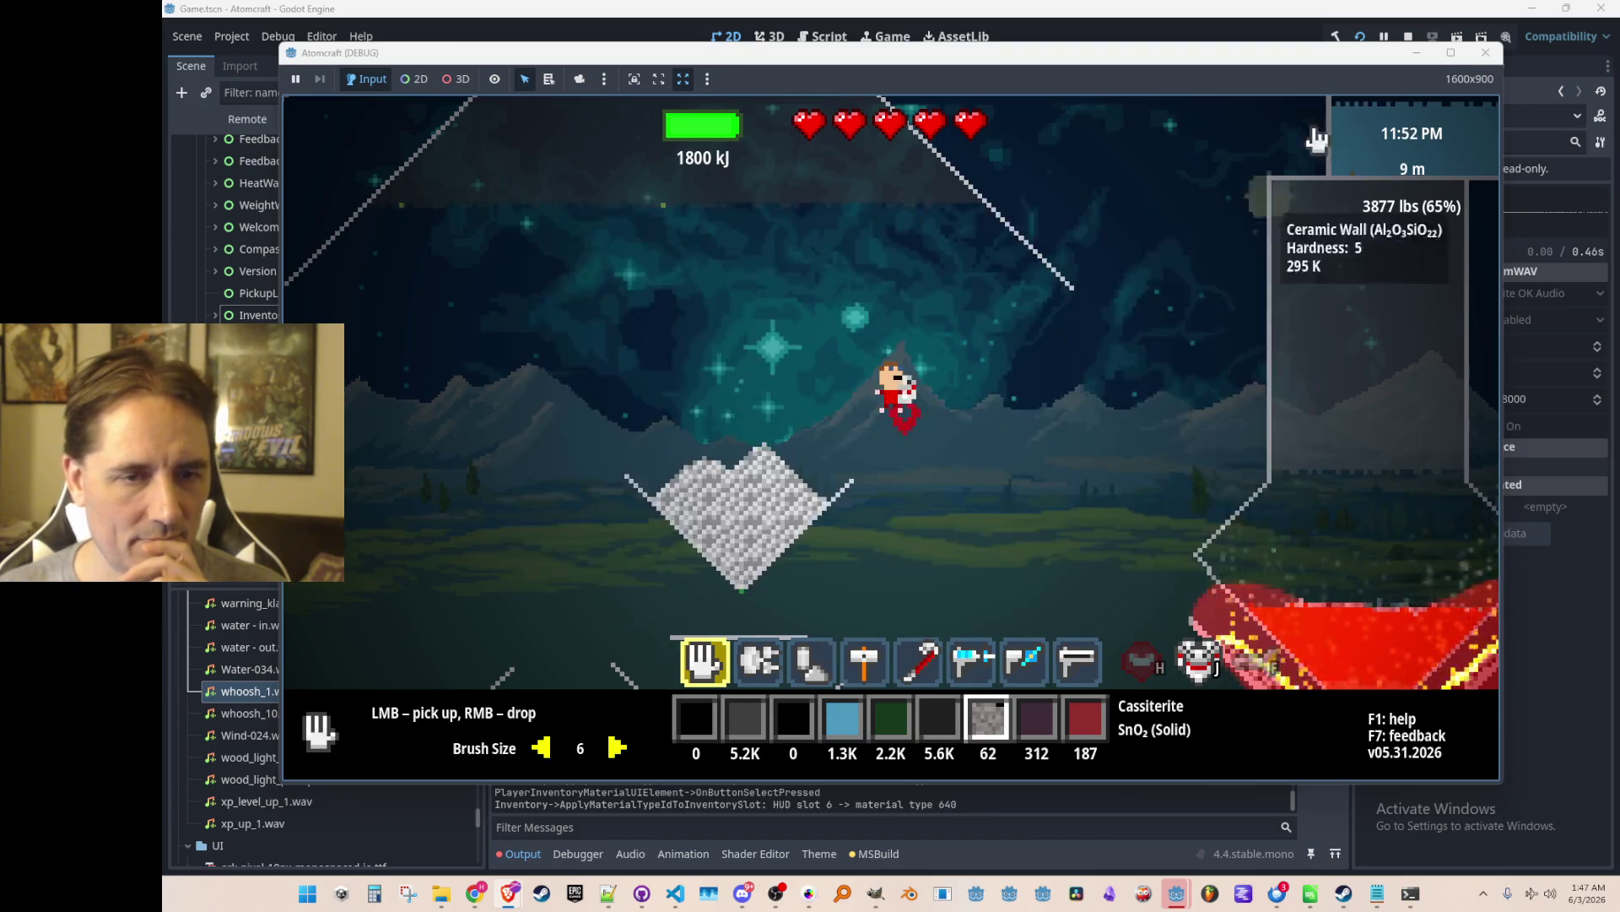
Stop the game and change FLY_IN_DURATION in HUDInventorySlot.cs from 0.333f to 0.5f.
{"action": "left_click", "coordinate": [1405, 38]}
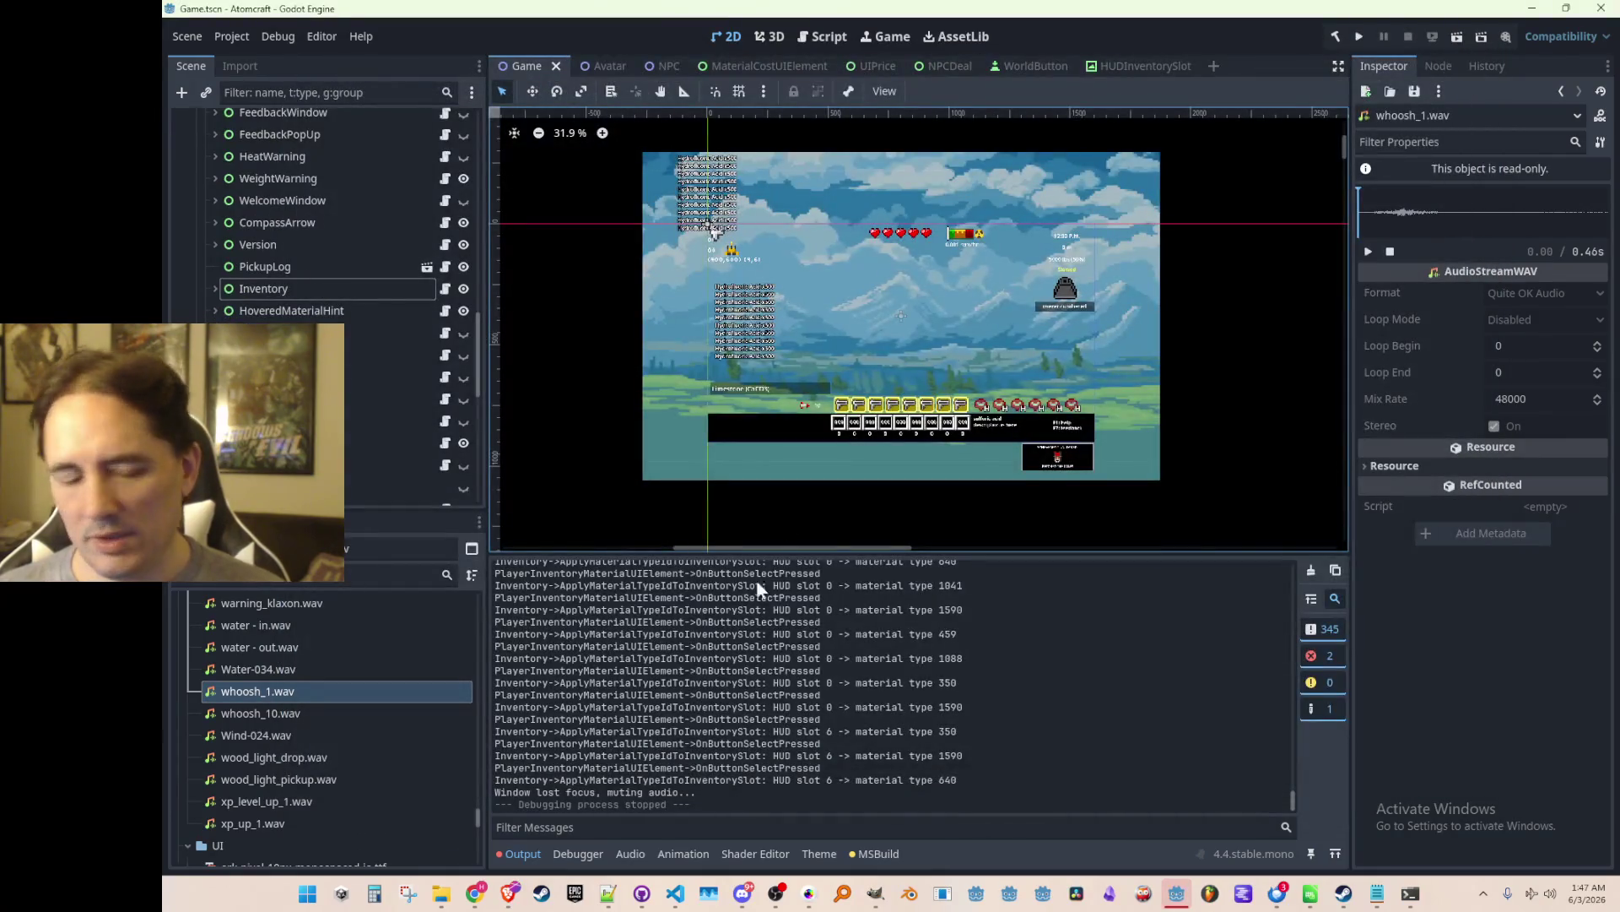
{"action": "left_click", "coordinate": [675, 894]}
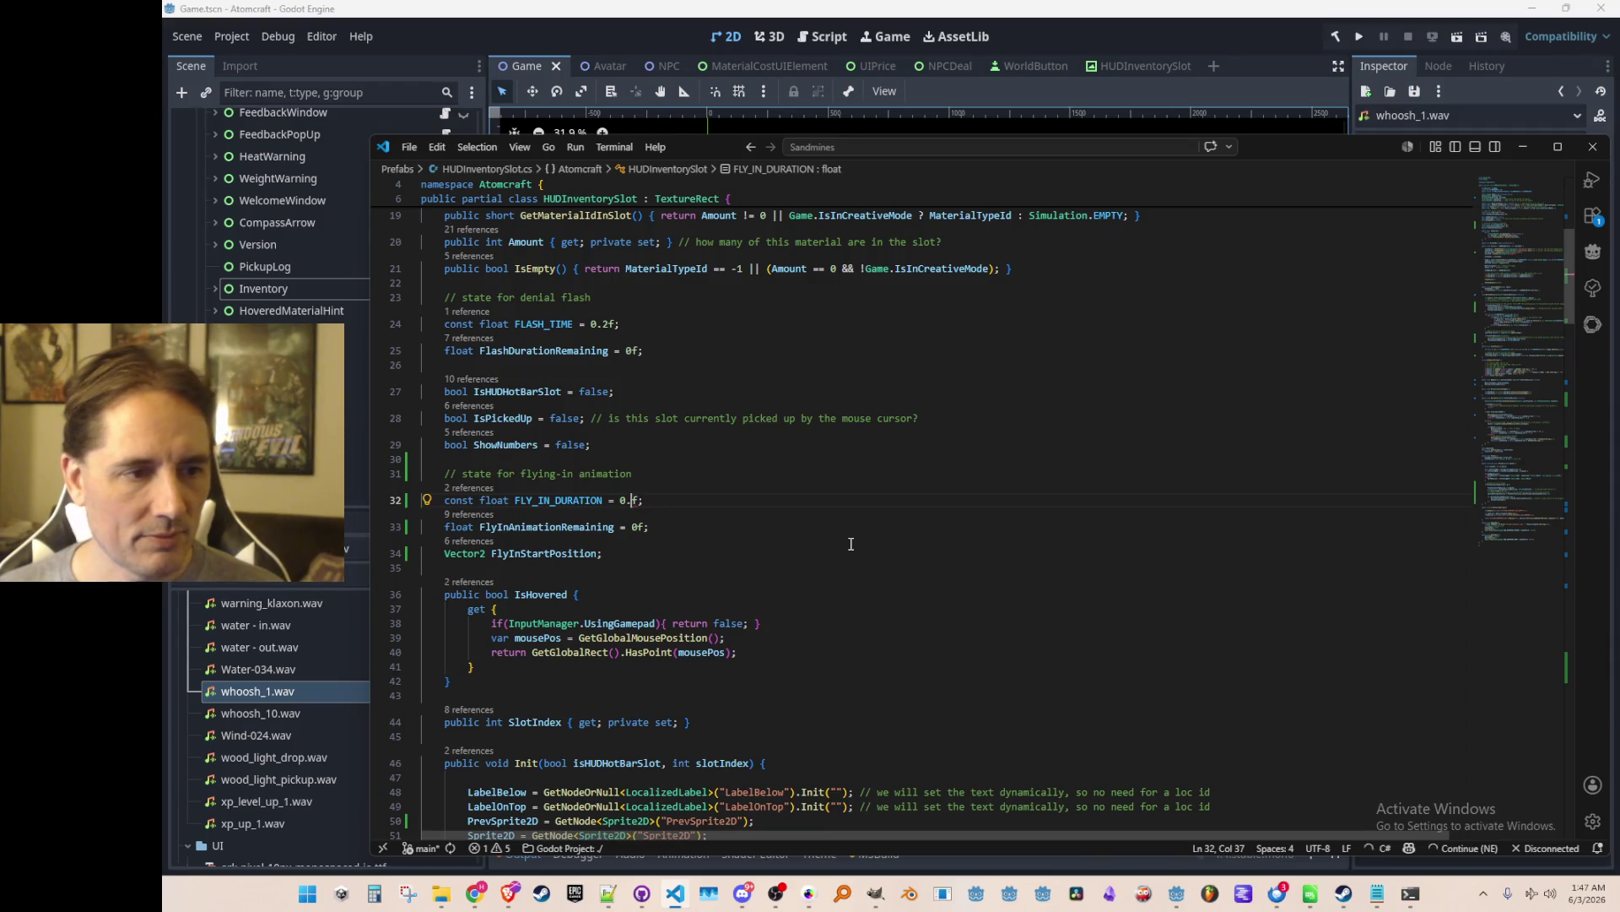
{"action": "type", "text": "5"}
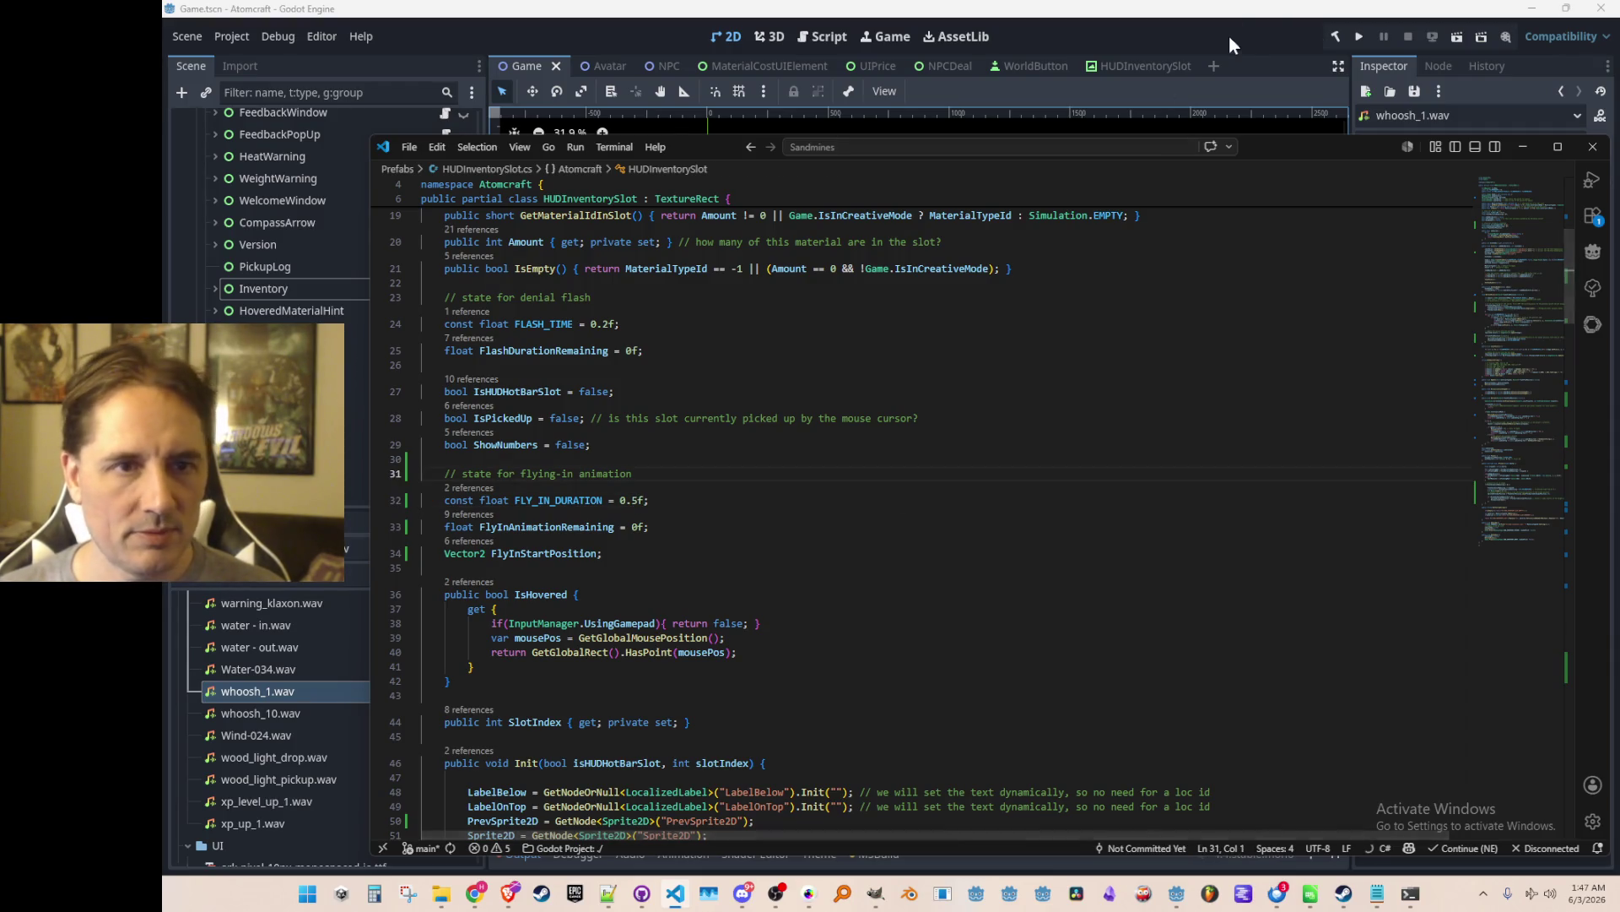
{"action": "left_click", "coordinate": [1353, 47]}
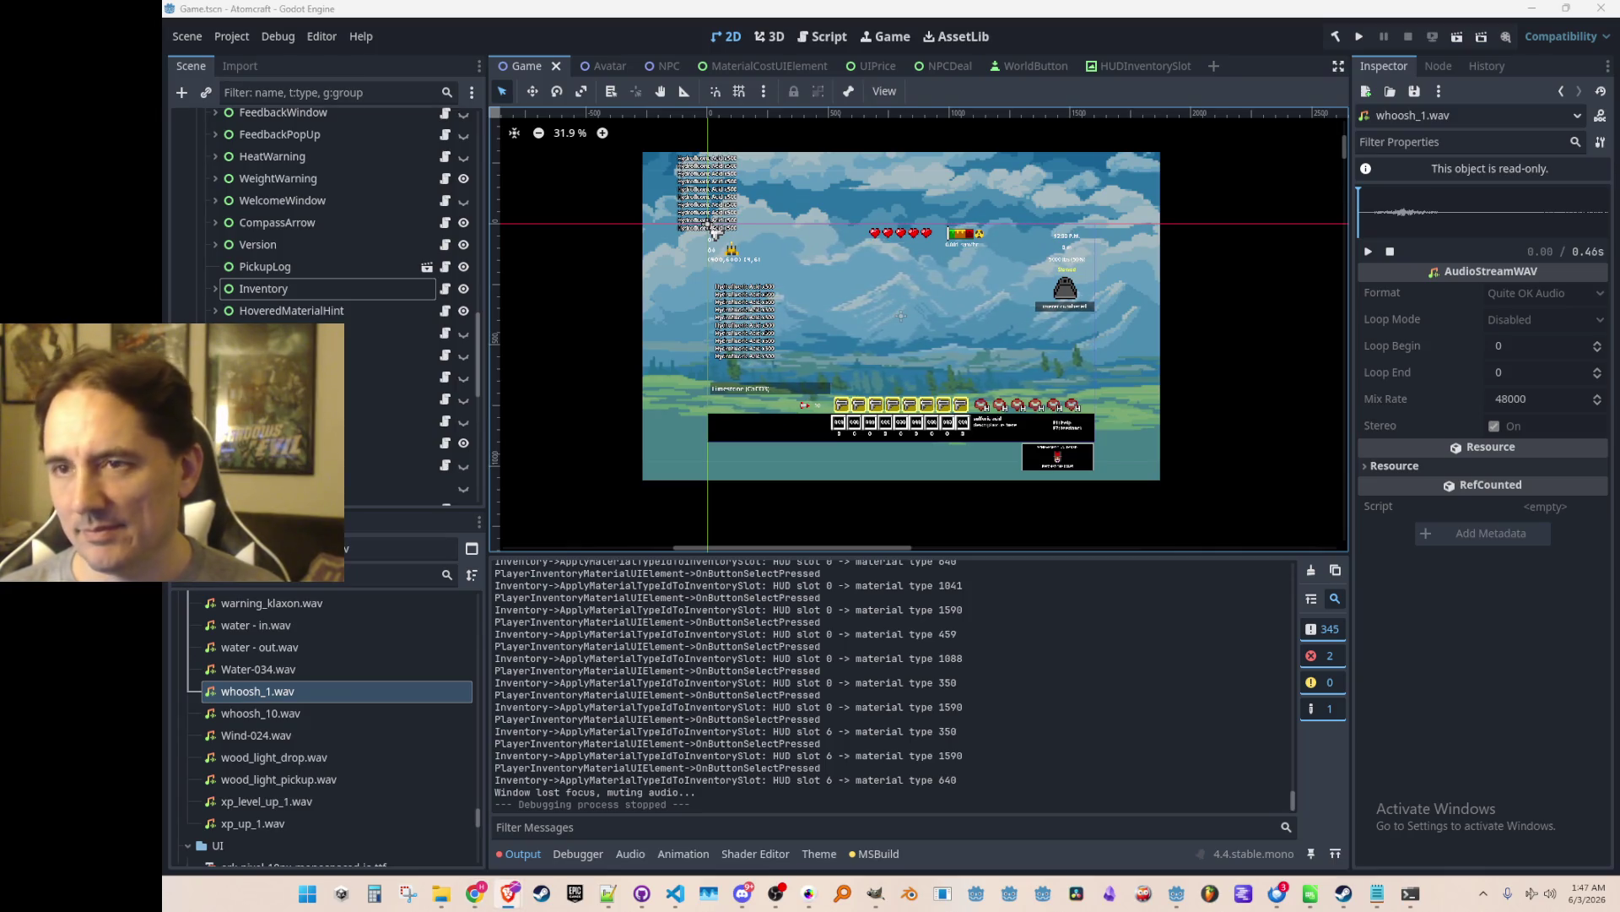
Run the project from the Godot toolbar to test the 0.5f fly-in timing.
{"action": "left_click_drag", "start_coordinate": [1169, 269], "coordinate": [1166, 273]}
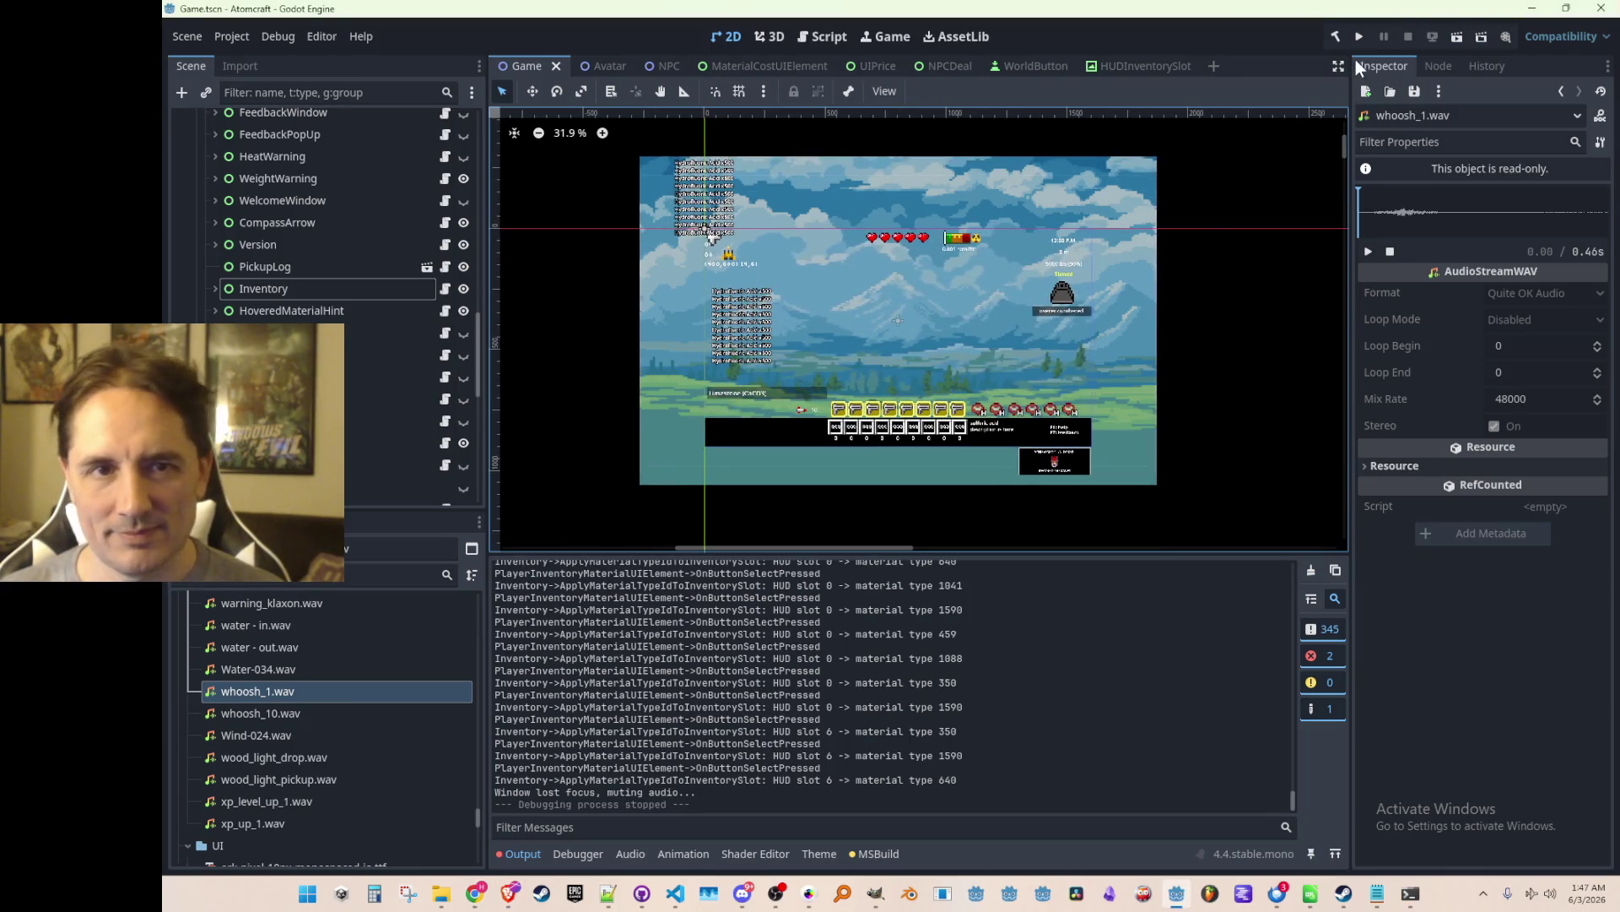
{"action": "left_click", "coordinate": [1359, 36]}
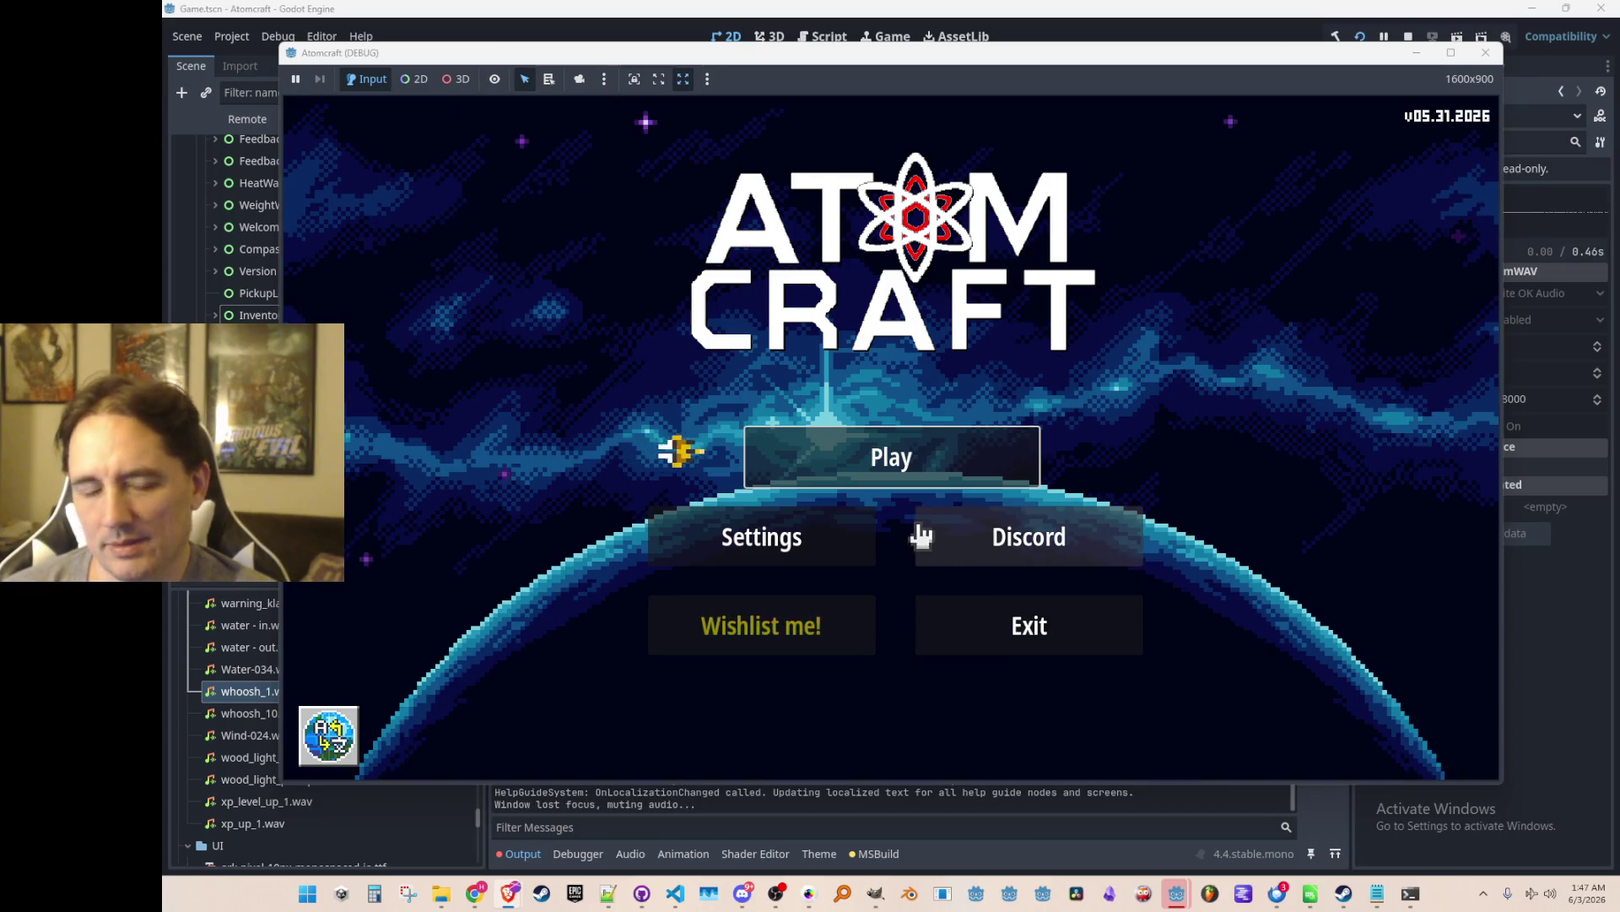
Drag Music Volume to zero in the game's Audio settings and close them.
{"action": "left_click", "coordinate": [814, 524]}
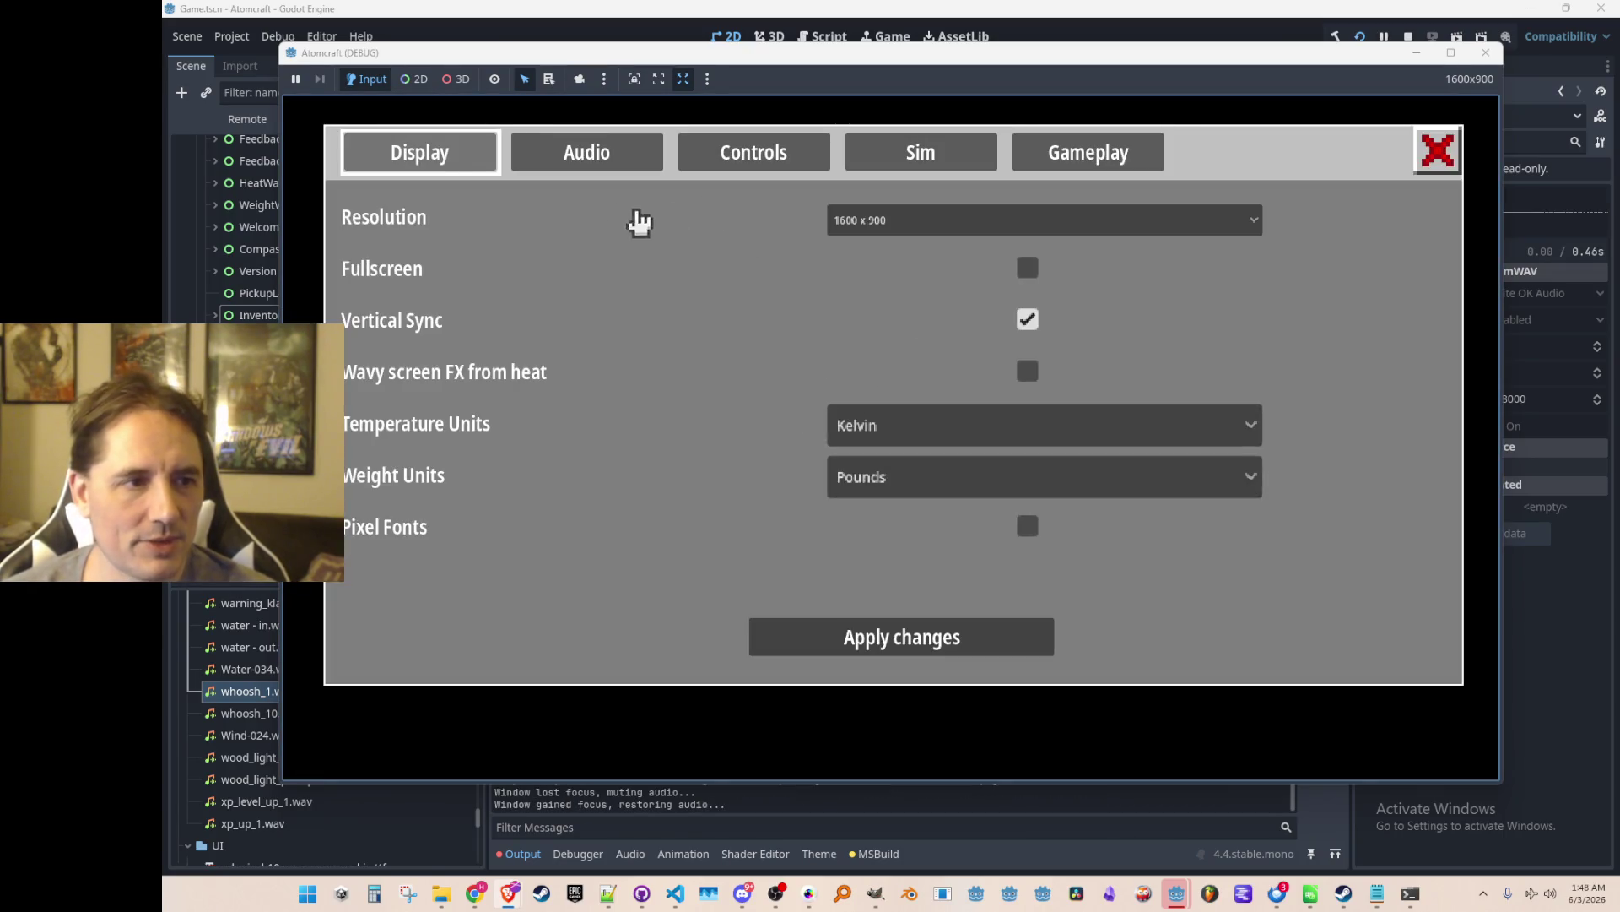
{"action": "left_click", "coordinate": [608, 161]}
{"action": "left_click_drag", "start_coordinate": [741, 552], "coordinate": [357, 552]}
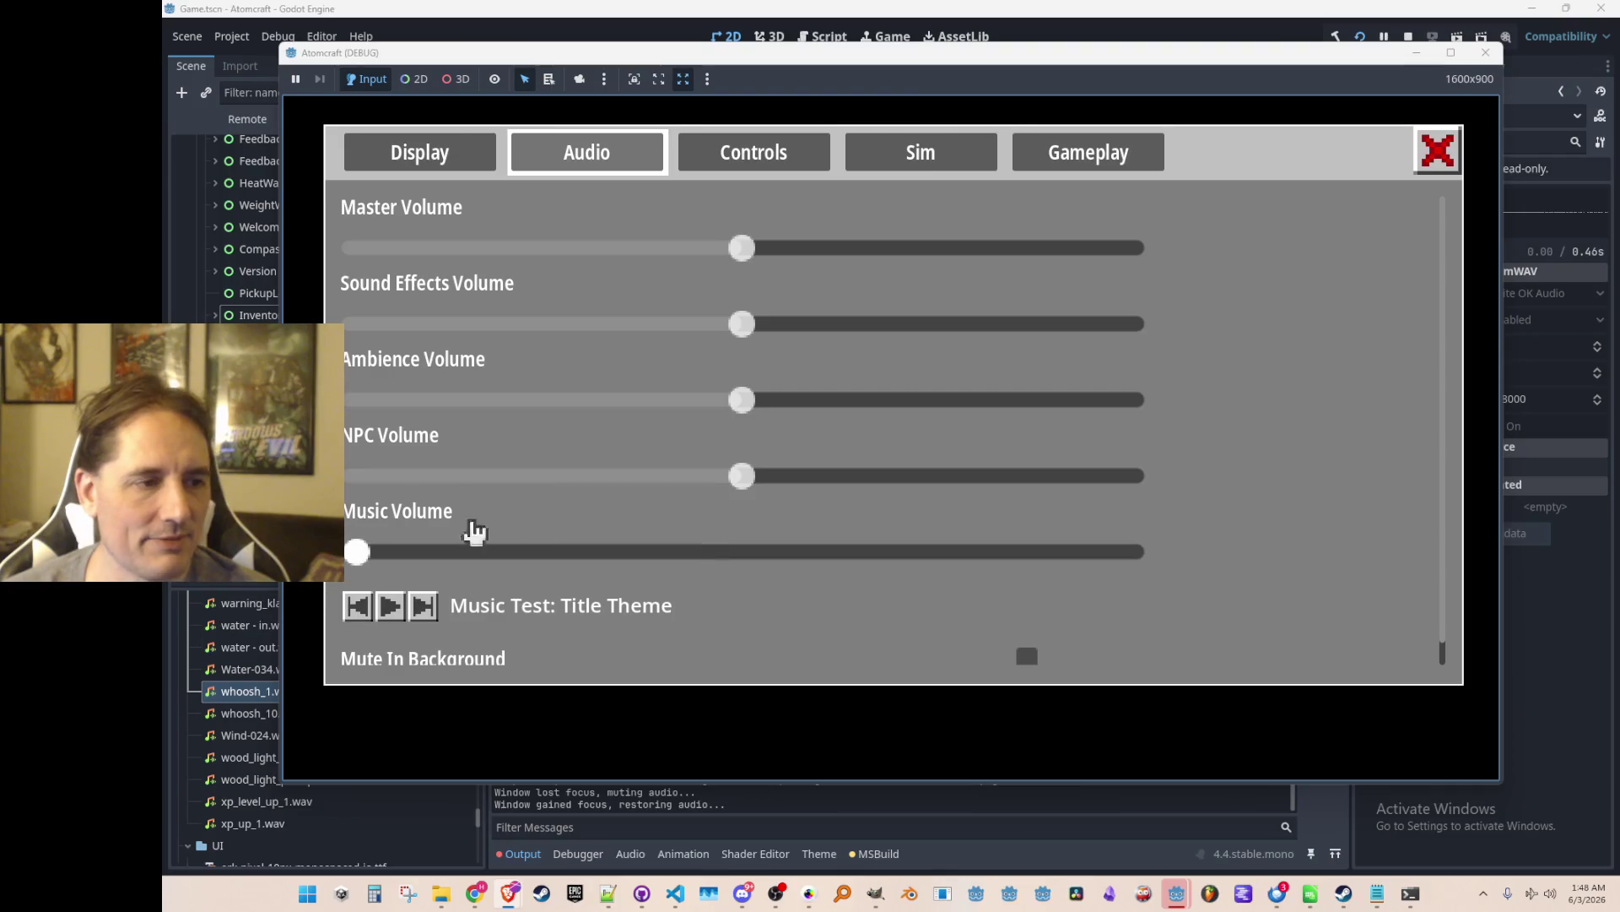
{"action": "left_click", "coordinate": [1439, 152]}
Start play with profile A TEST 6 and load the NPC TEST H world.
{"action": "left_click", "coordinate": [866, 469]}
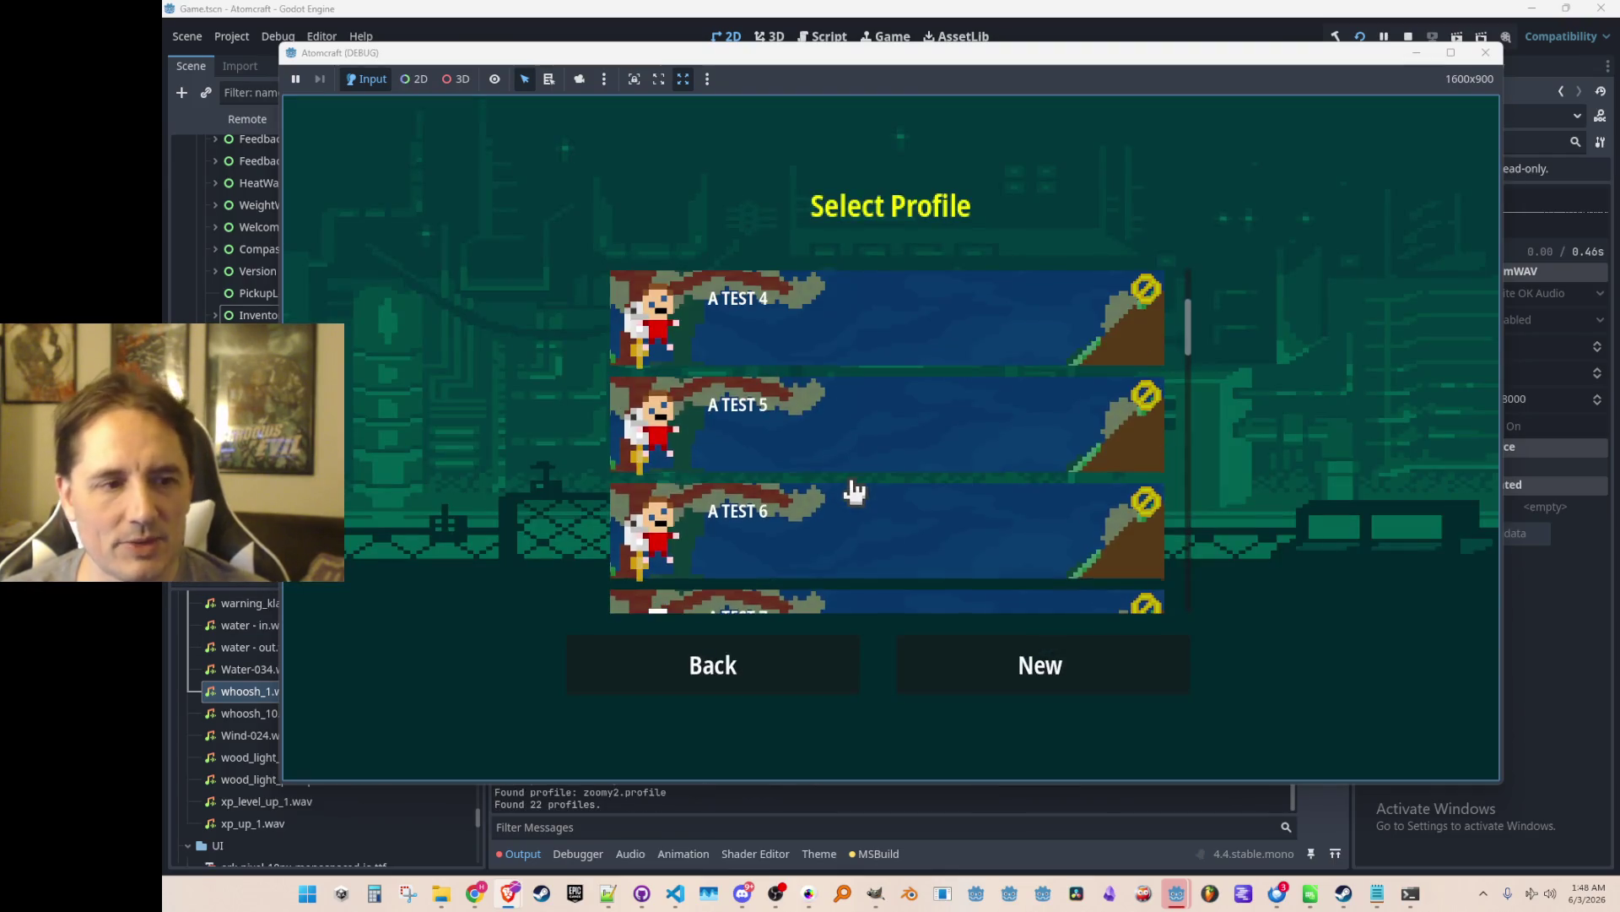
{"action": "left_click", "coordinate": [868, 555]}
{"action": "scroll", "coordinate": [920, 439], "scroll_direction": "down", "scroll_amount": 10}
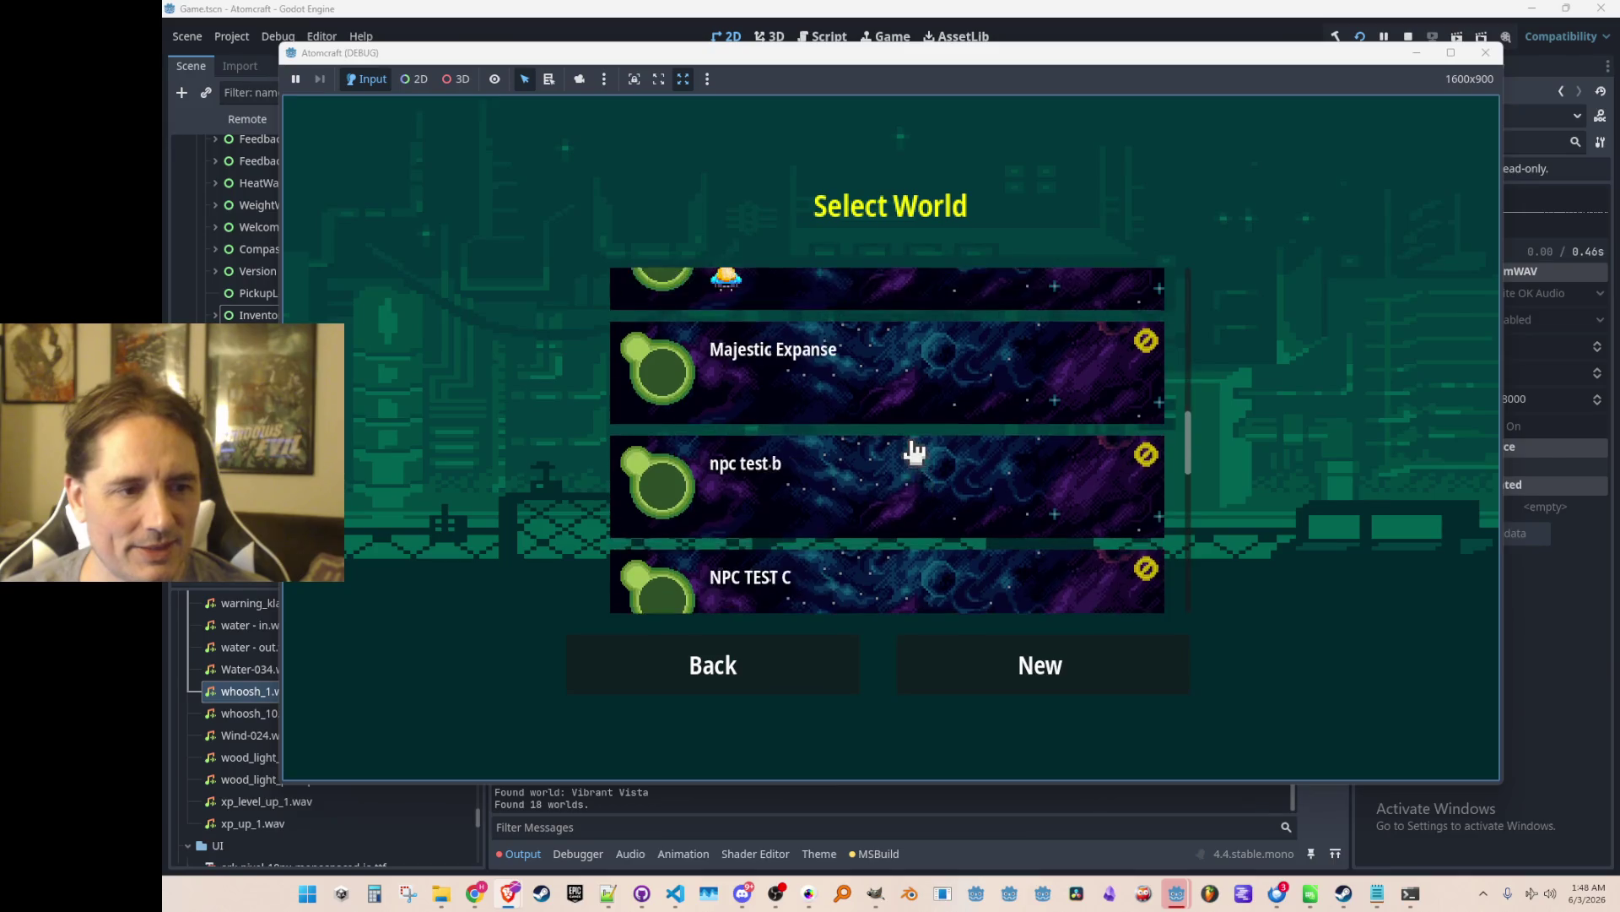
{"action": "left_click", "coordinate": [925, 390]}
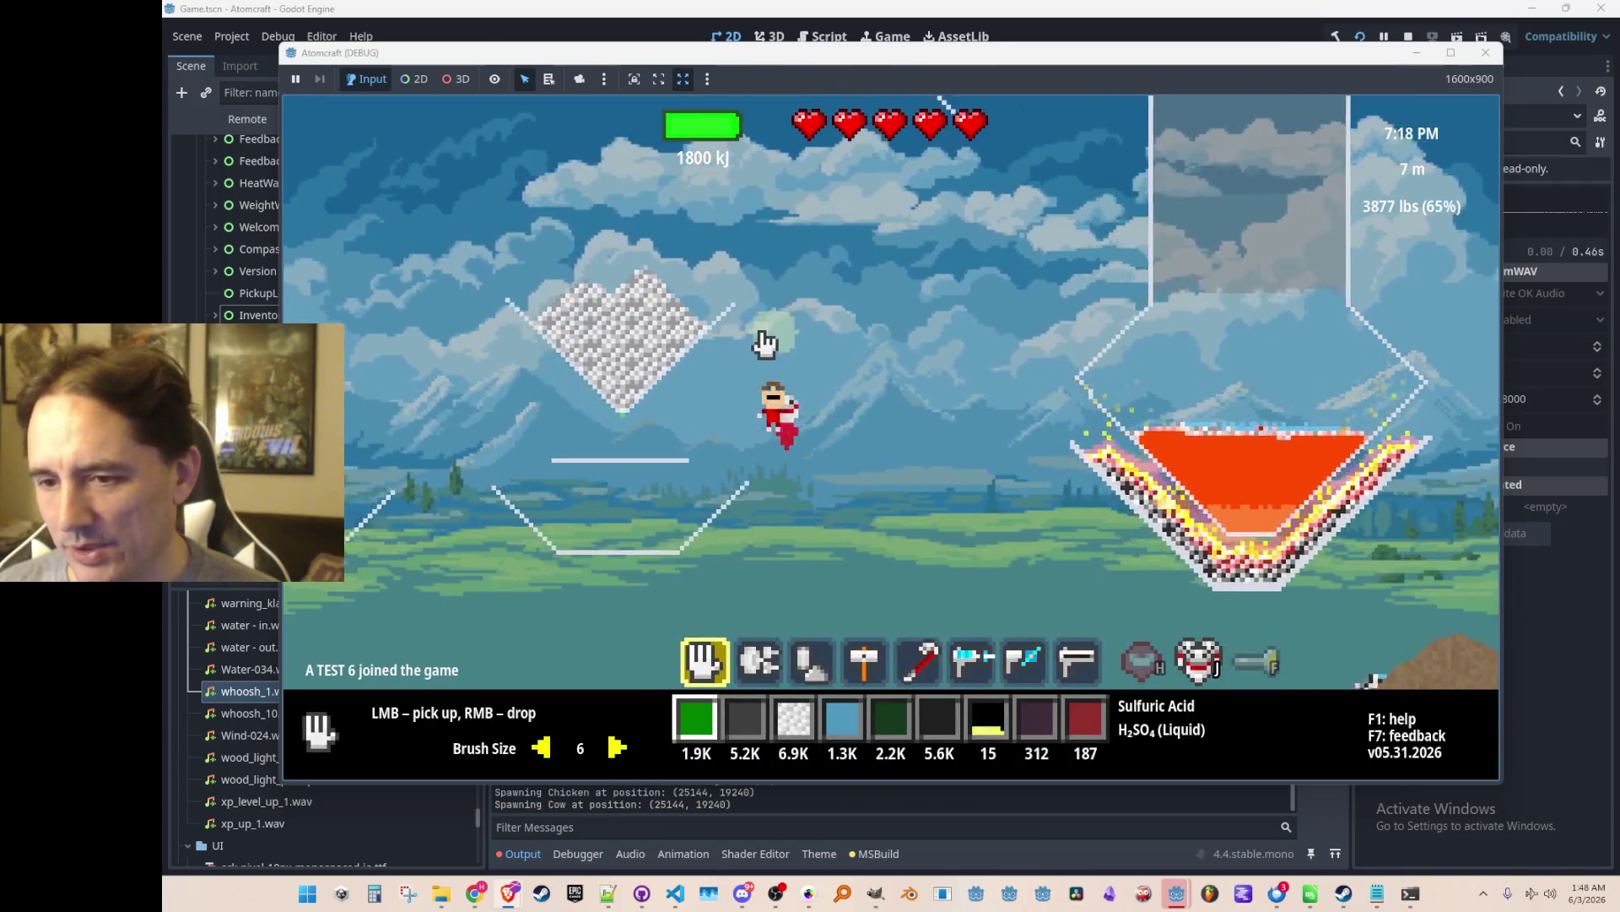
Fly the character up-left, then up-right around the level with W, A and D.
{"action": "key", "text": "w"}
{"action": "key", "text": "a"}
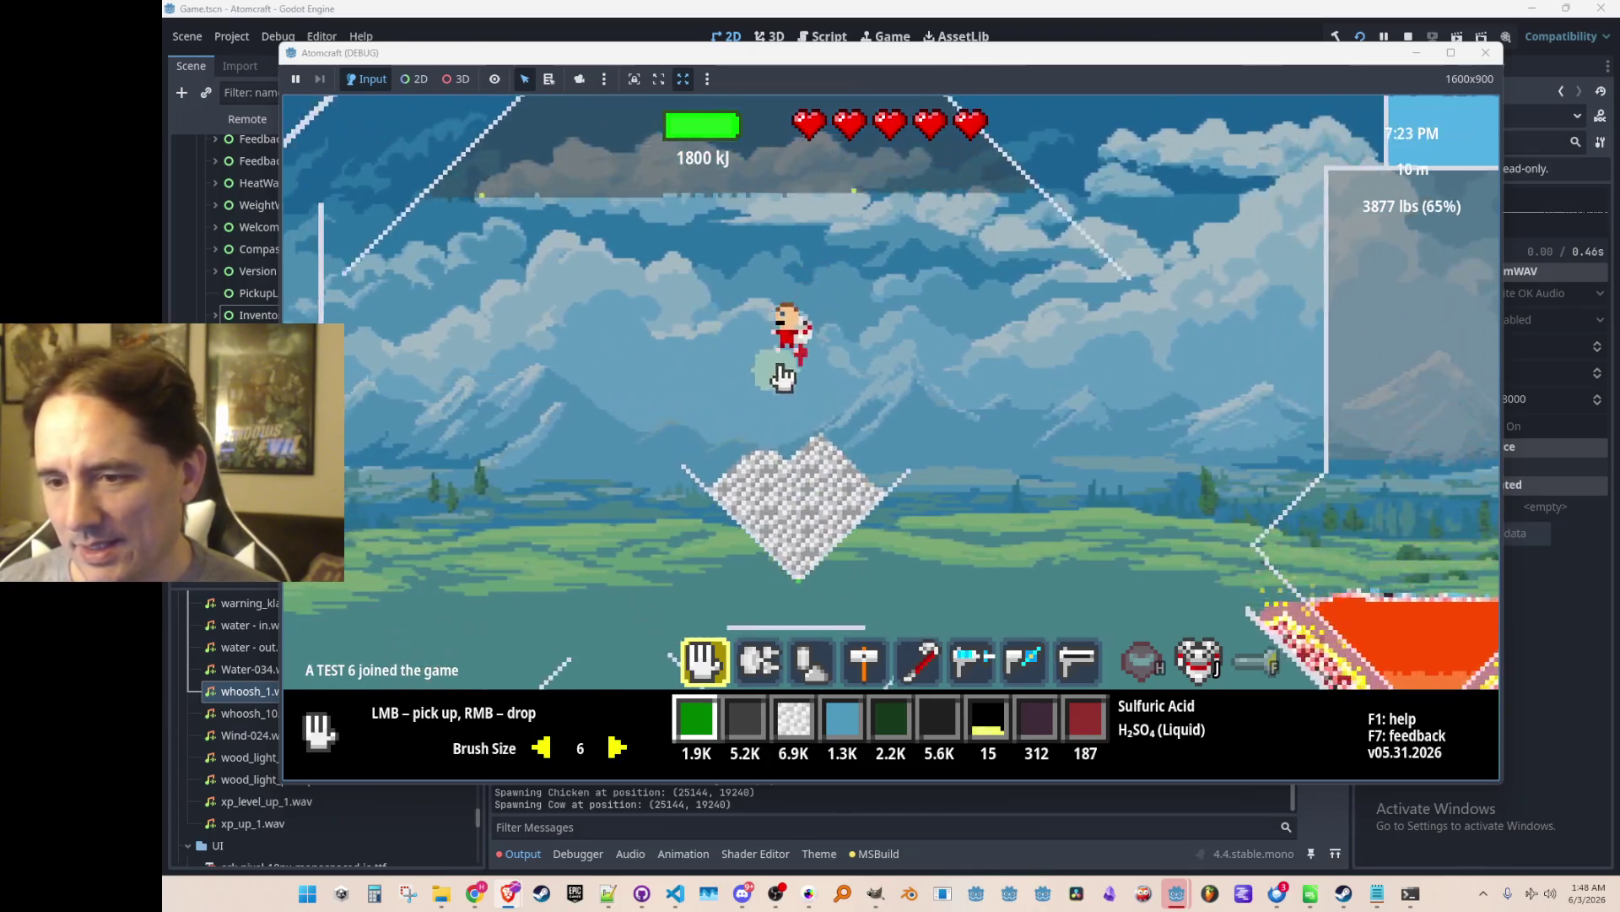
{"action": "key", "text": "a"}
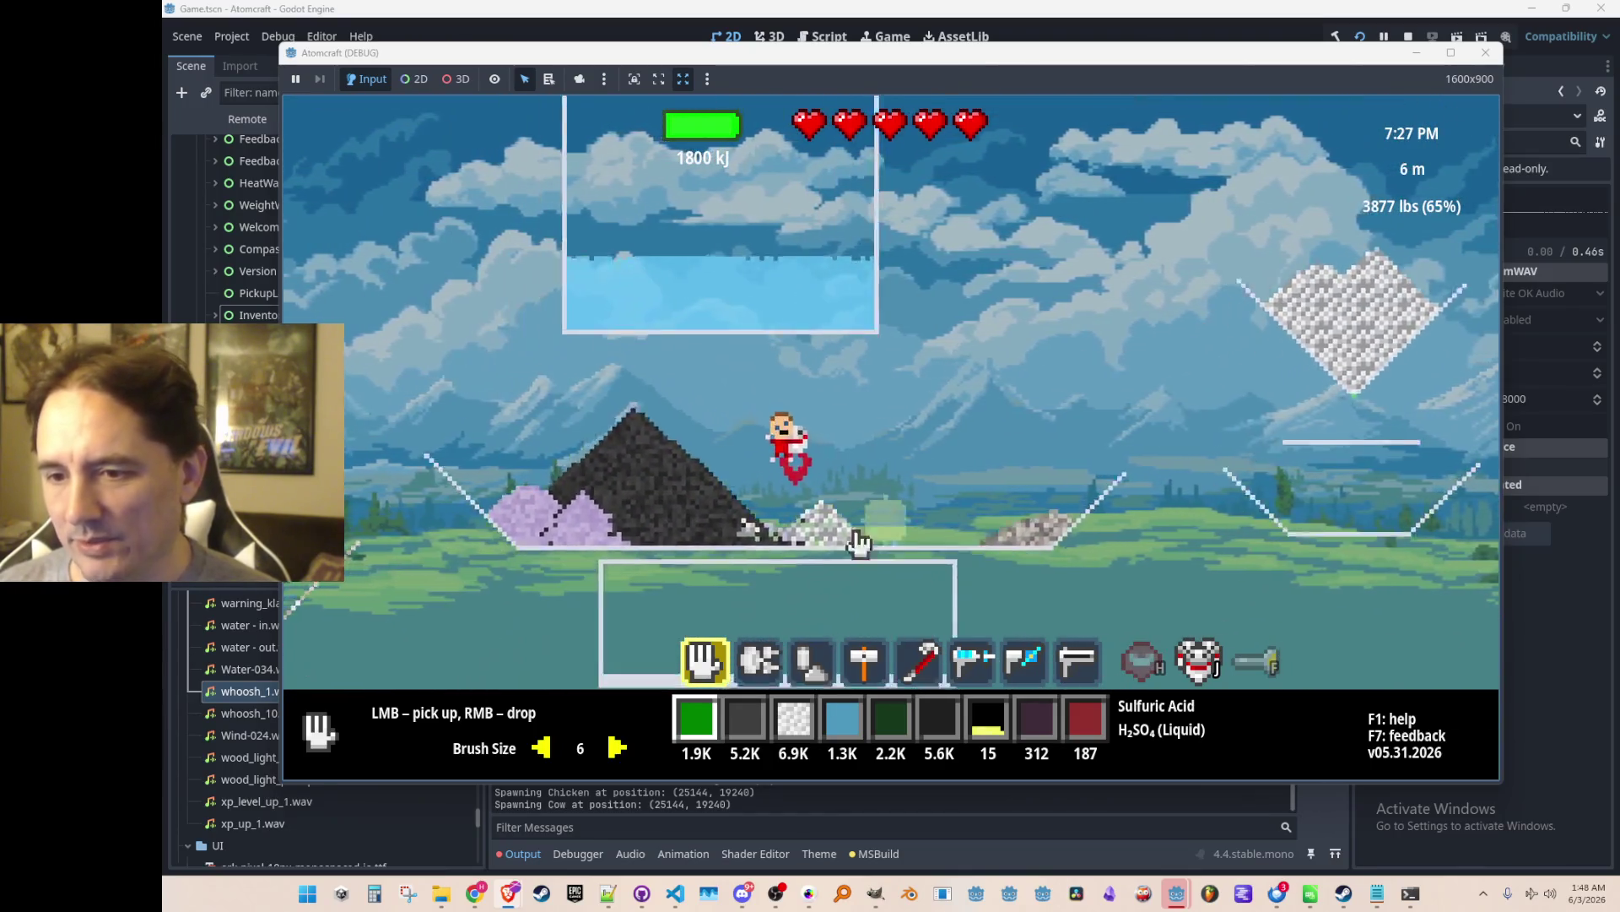
{"action": "key", "text": "w"}
{"action": "key", "text": "d"}
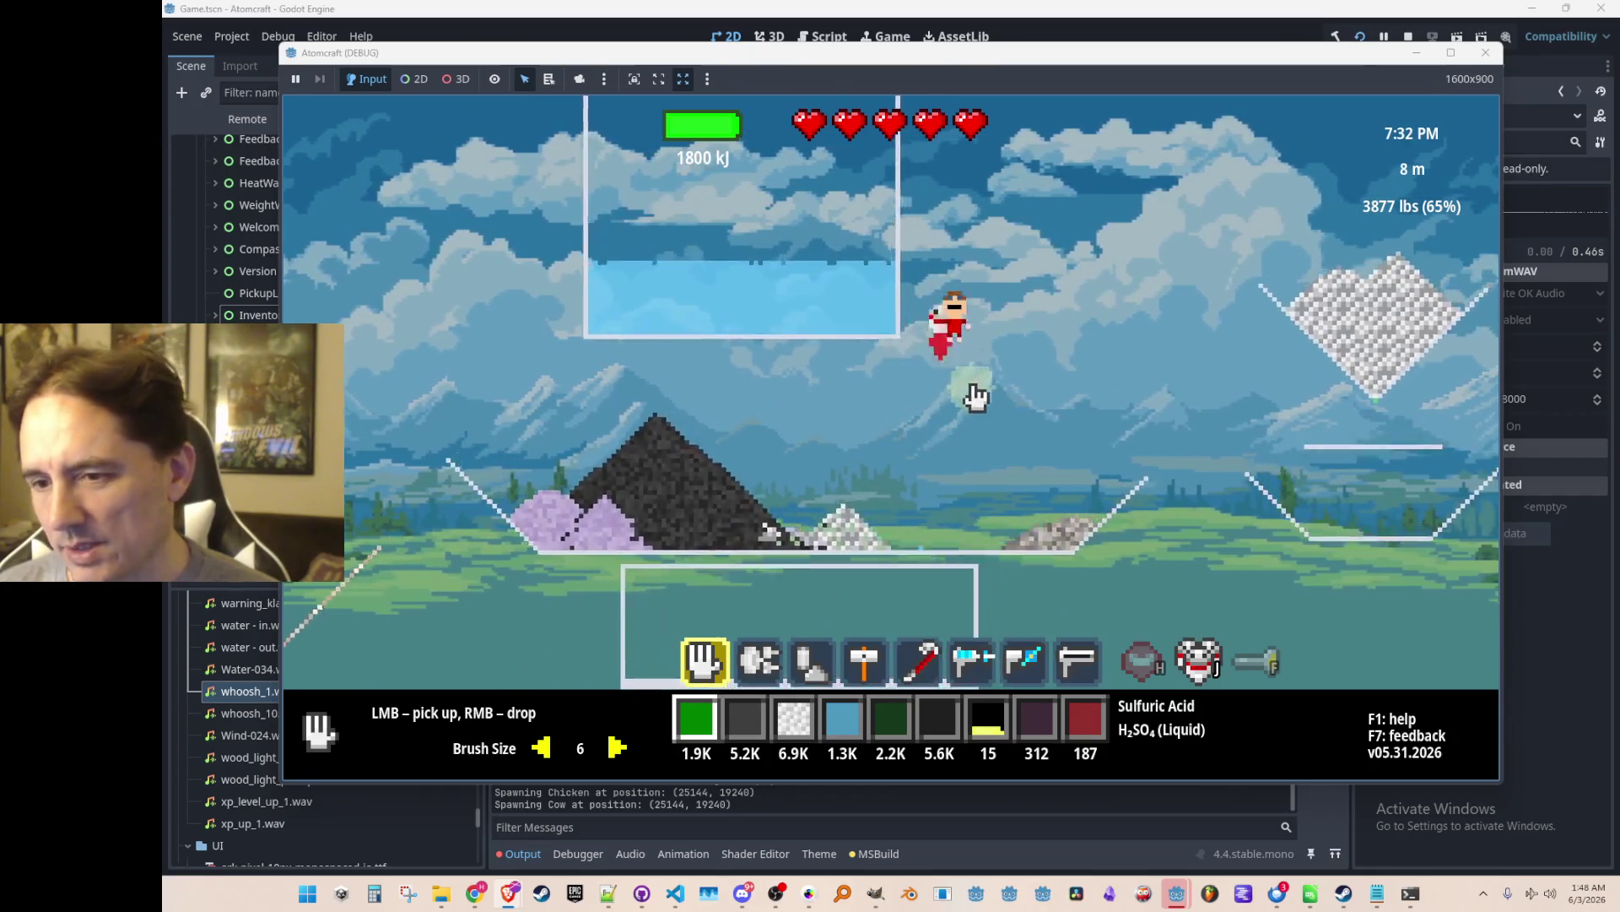
Open the inventory material list and put Wood in slot 0 after trying Wet Clay and Milk.
{"action": "key", "text": "a"}
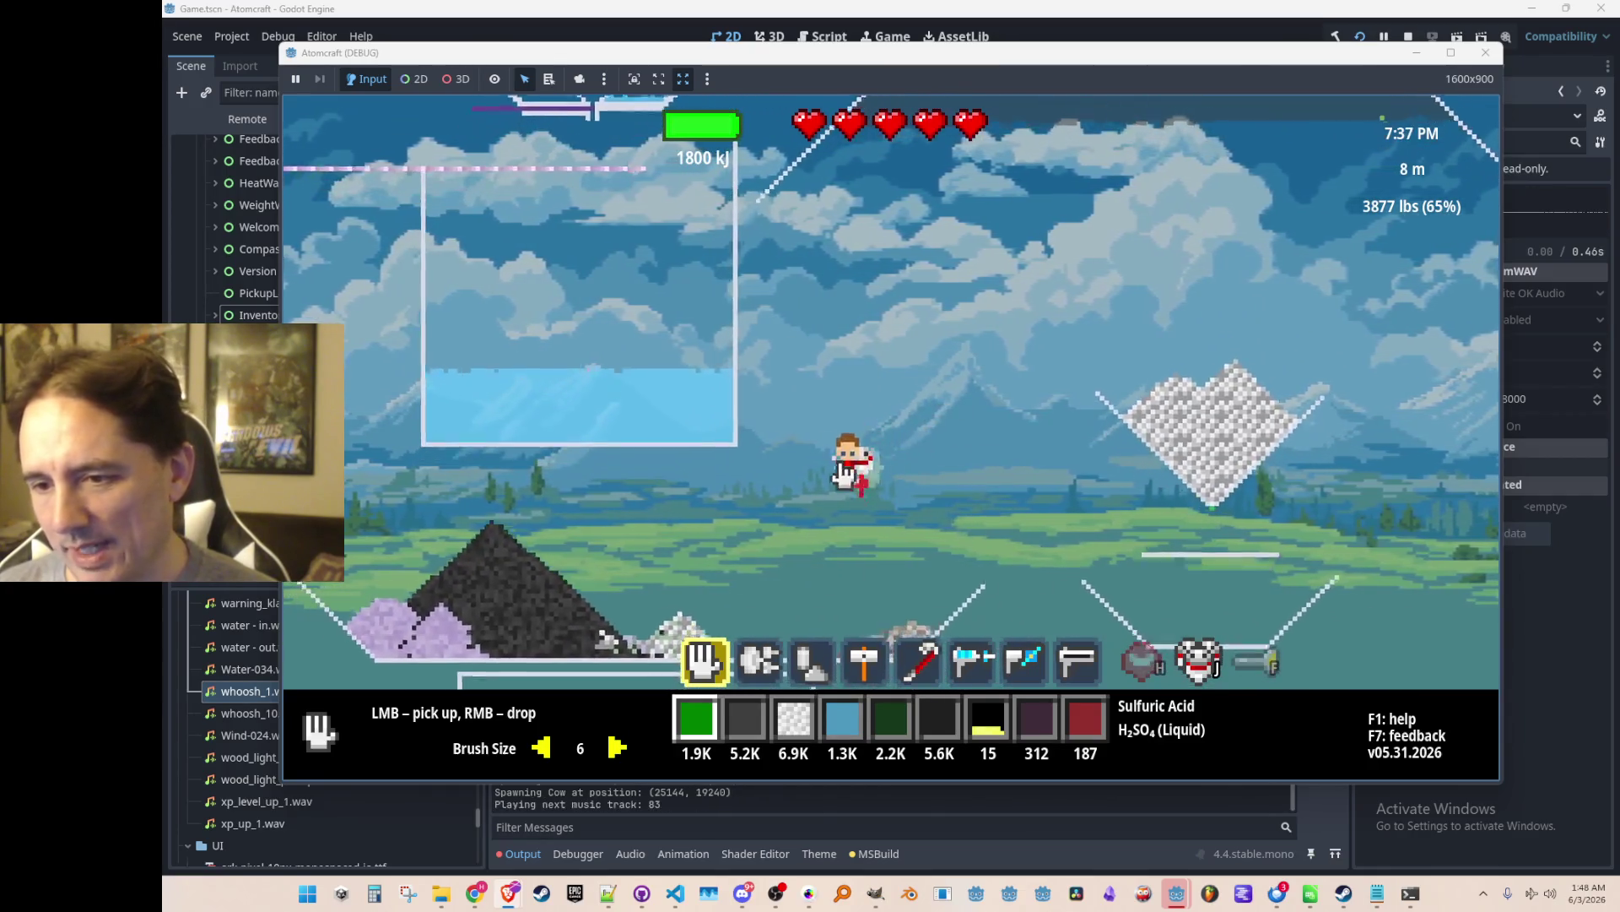
{"action": "key", "text": "t"}
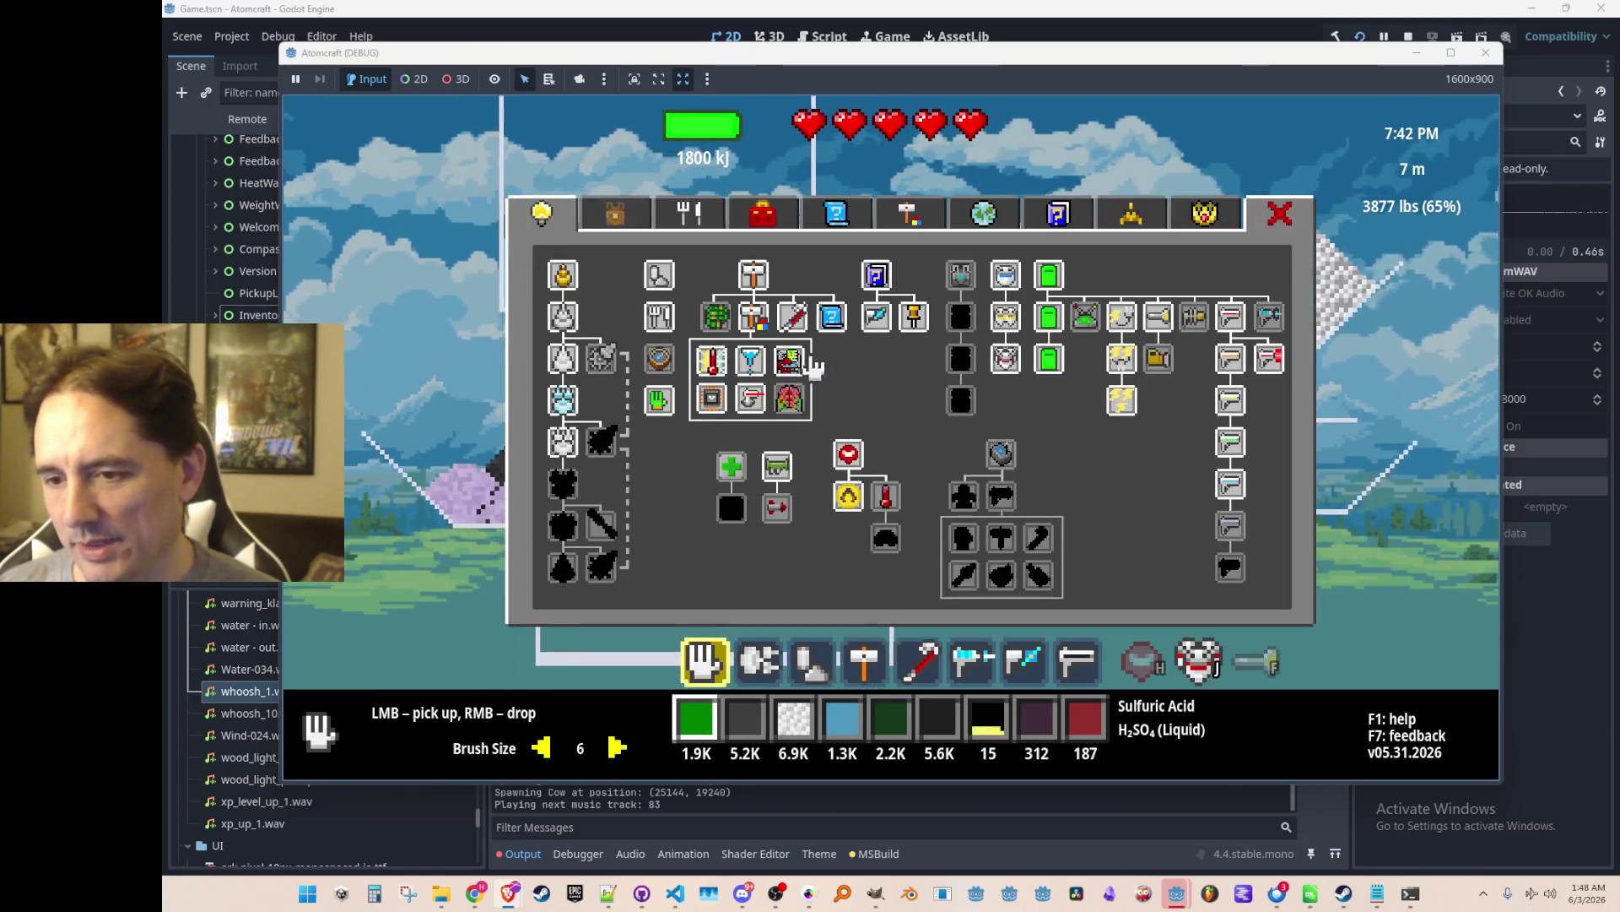
{"action": "left_click", "coordinate": [685, 215]}
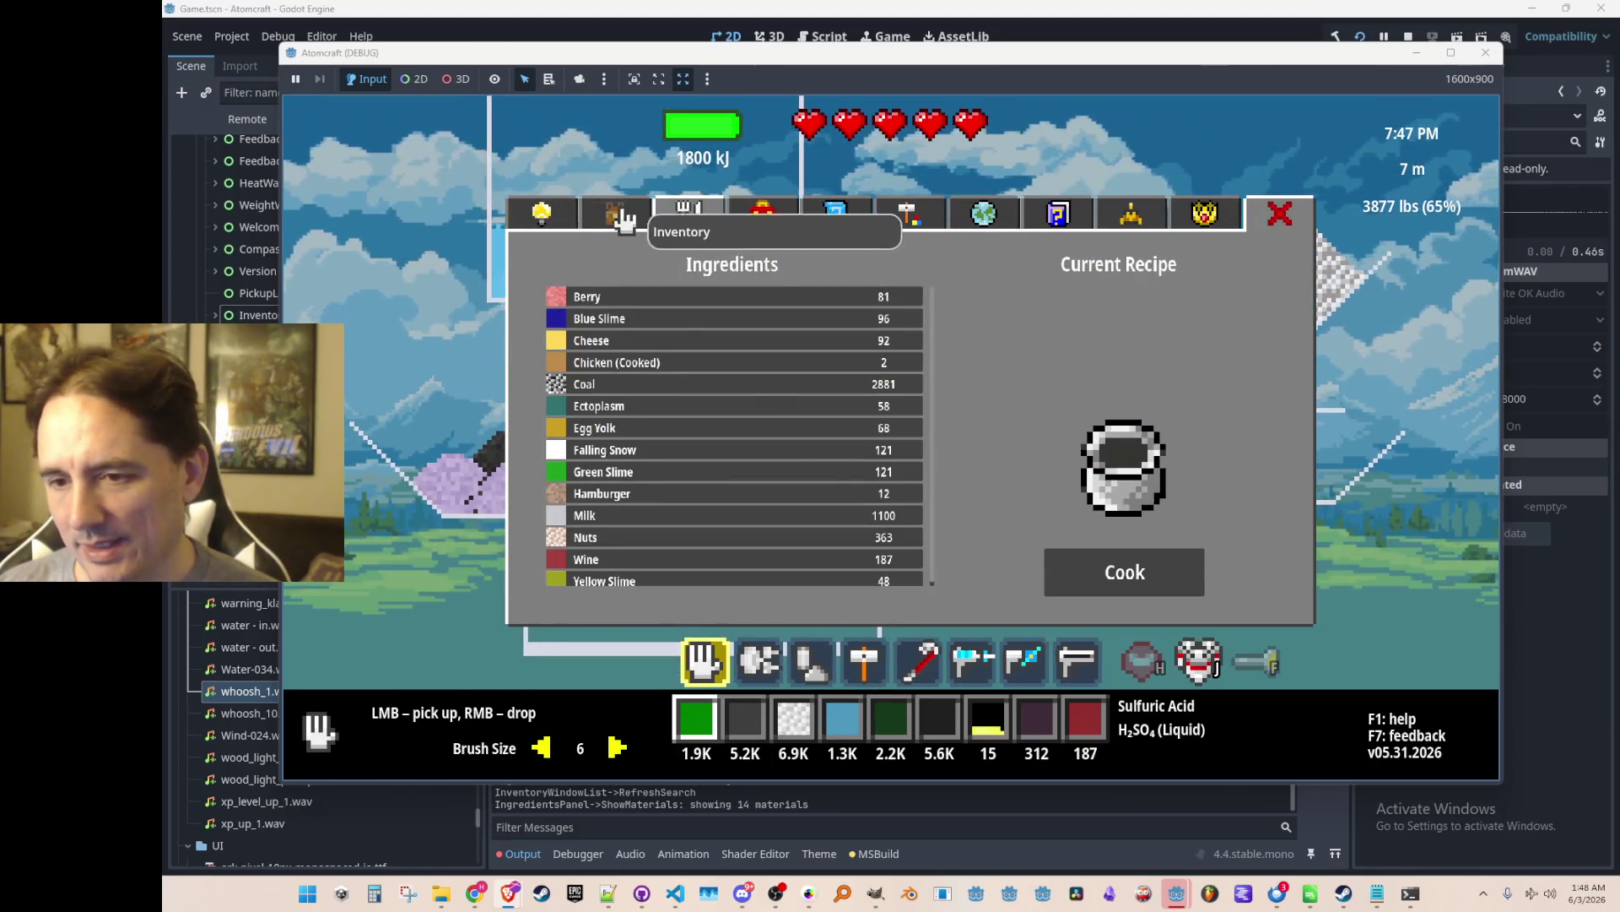
{"action": "left_click", "coordinate": [623, 217]}
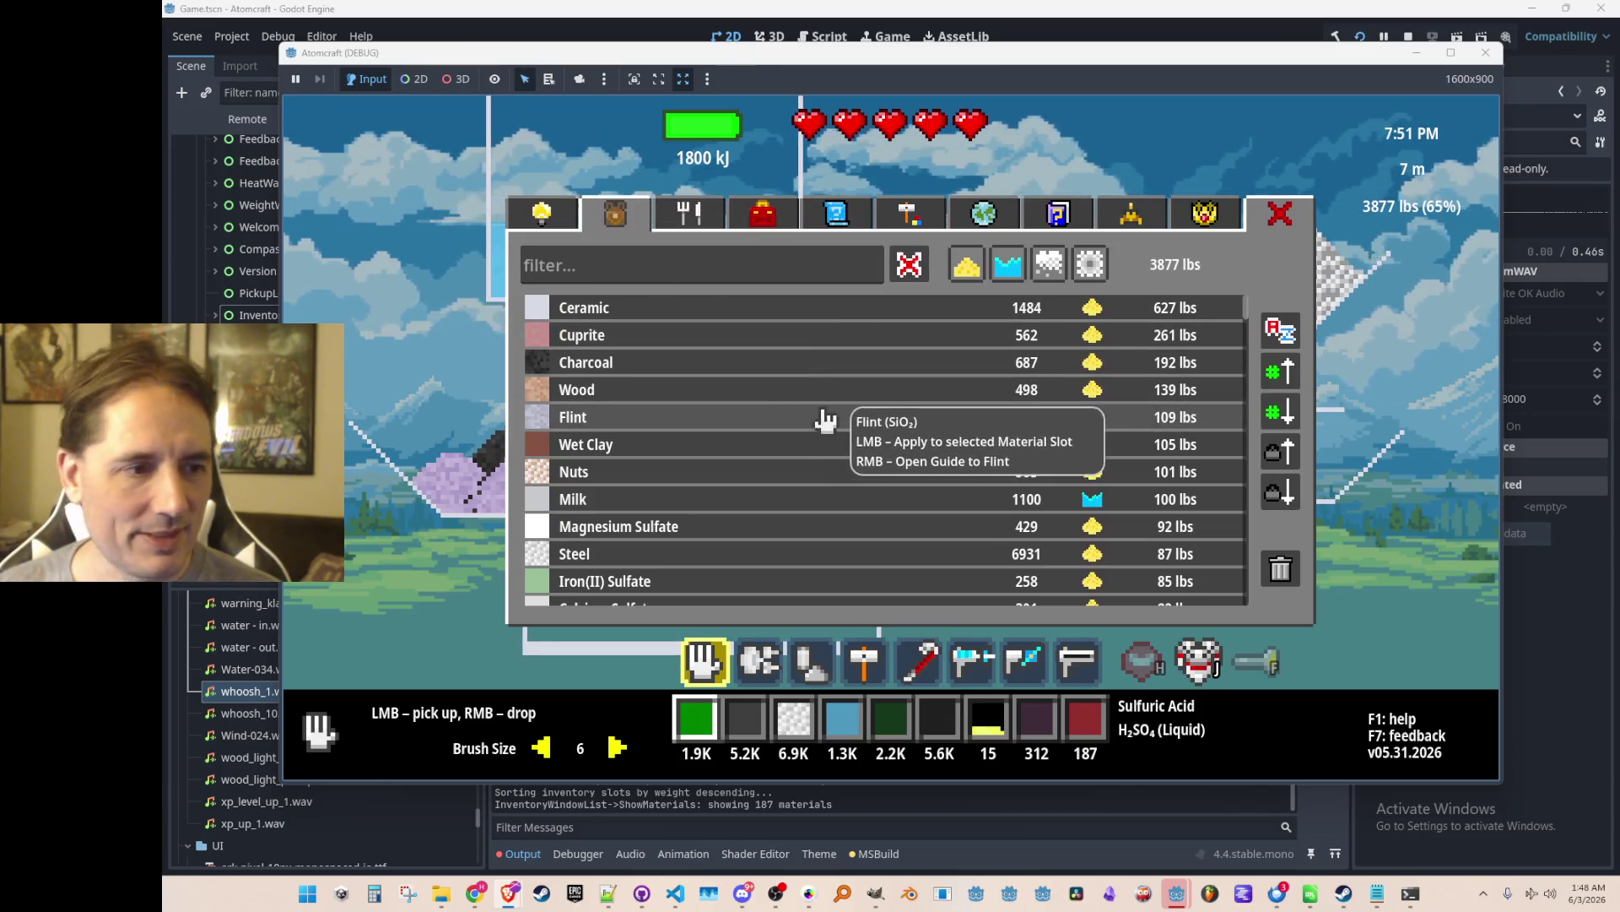
{"action": "left_click", "coordinate": [878, 393]}
{"action": "left_click", "coordinate": [855, 448]}
{"action": "left_click", "coordinate": [862, 503]}
{"action": "left_click", "coordinate": [852, 393]}
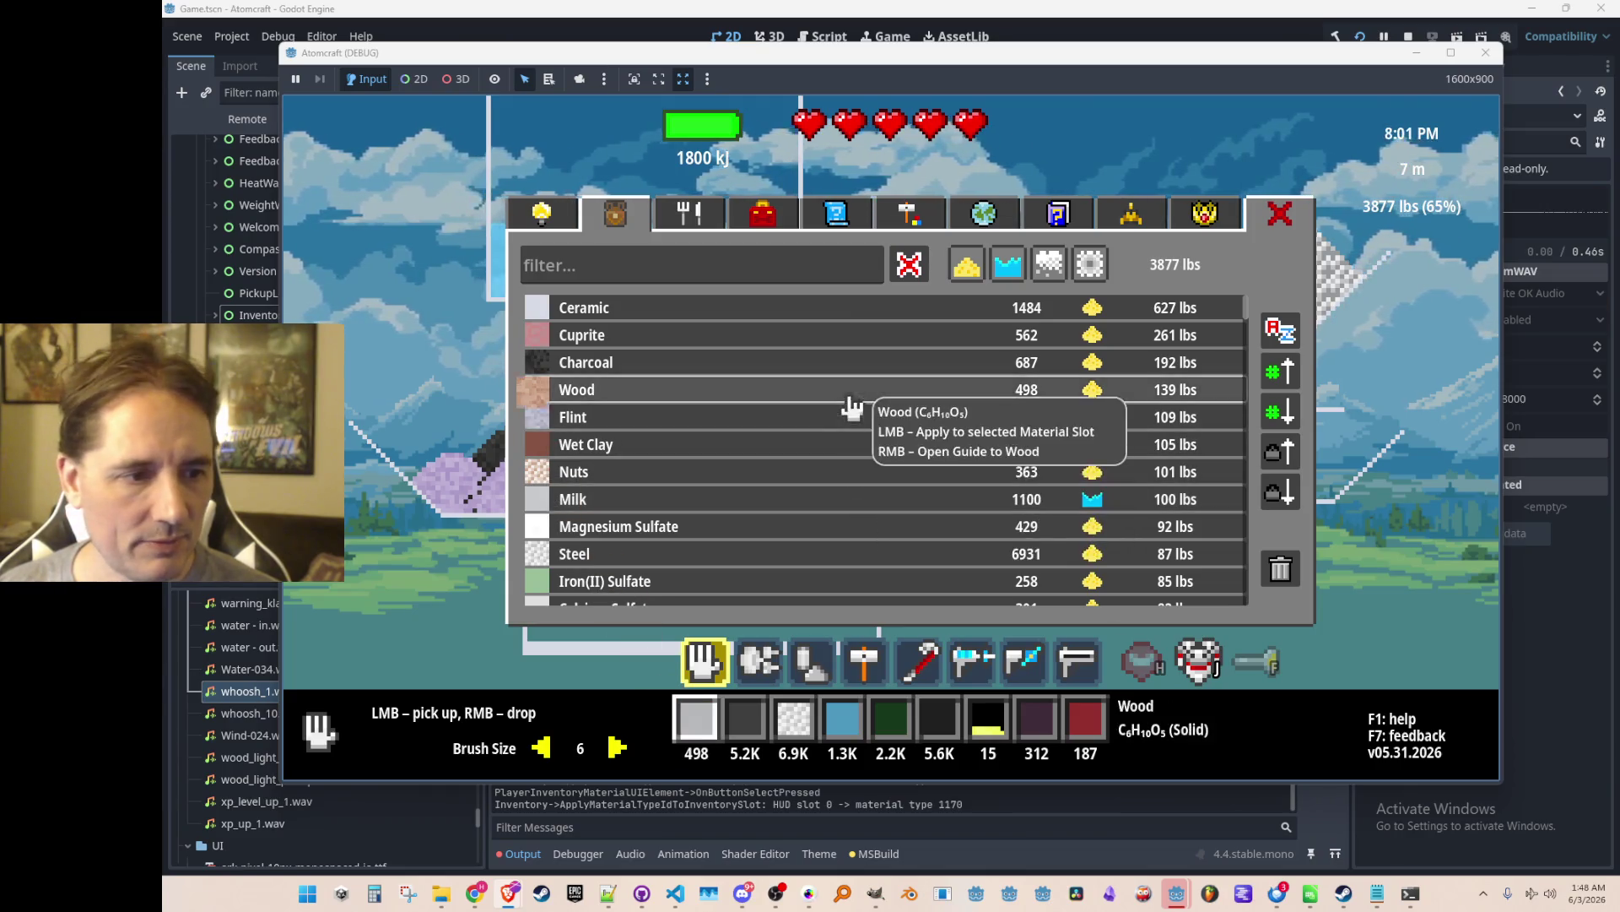
In slot 6 try Milk, Molten Steel, Calcium Sulfate, Molten Iron, settle on Dolomite, then stop the game.
{"action": "left_click", "coordinate": [986, 722]}
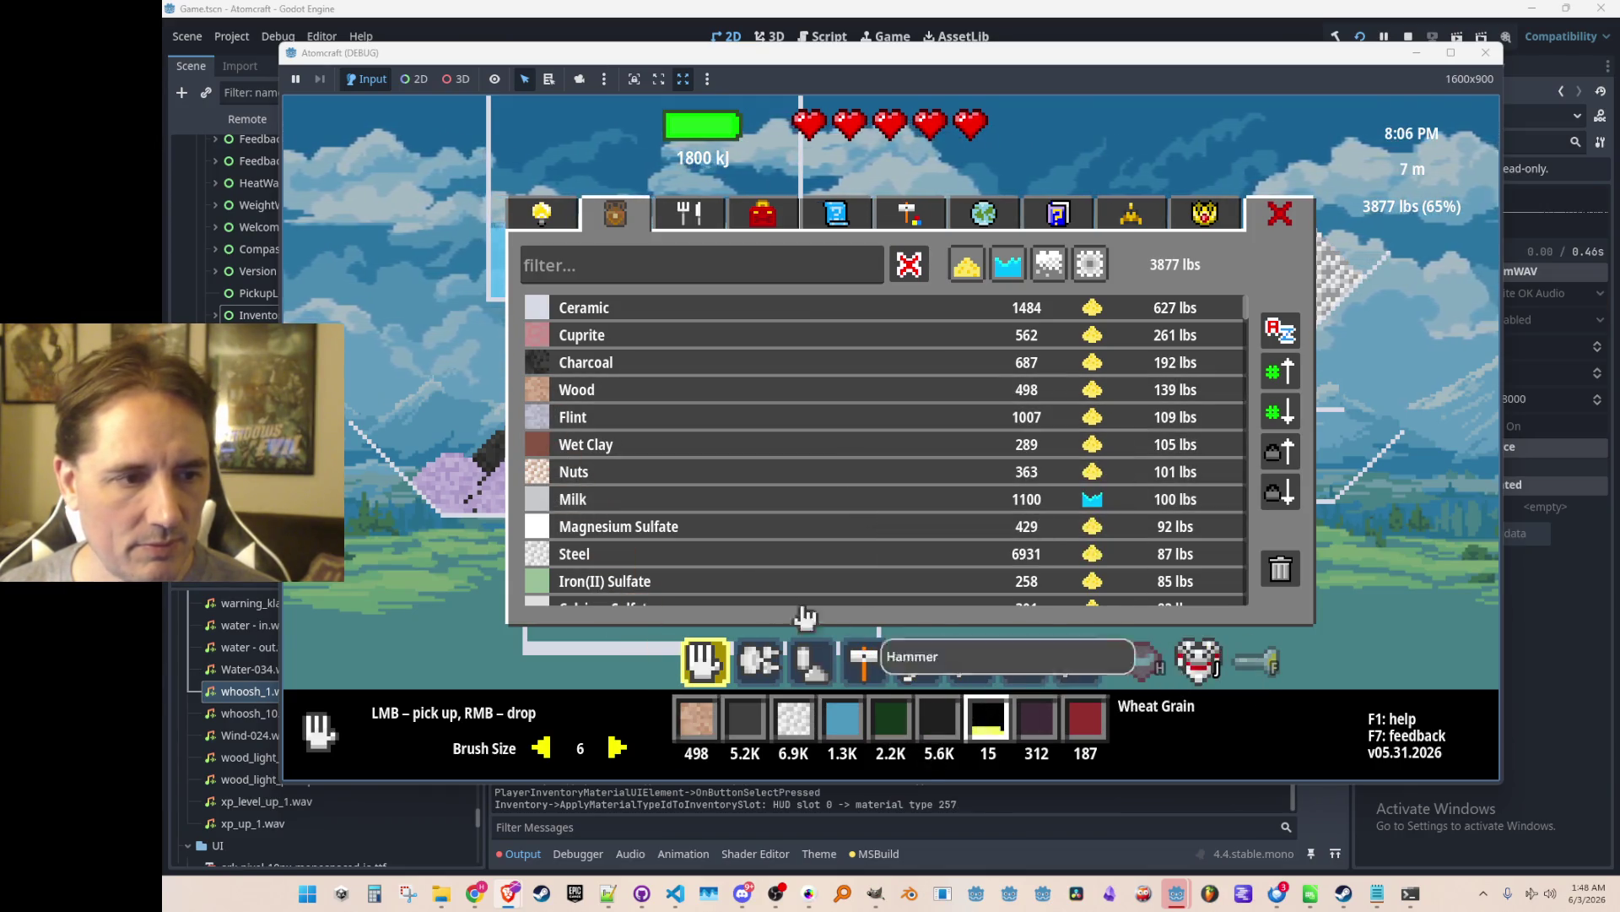
{"action": "left_click", "coordinate": [676, 524]}
{"action": "left_click", "coordinate": [721, 503]}
{"action": "scroll", "coordinate": [726, 508], "scroll_direction": "down", "scroll_amount": 2}
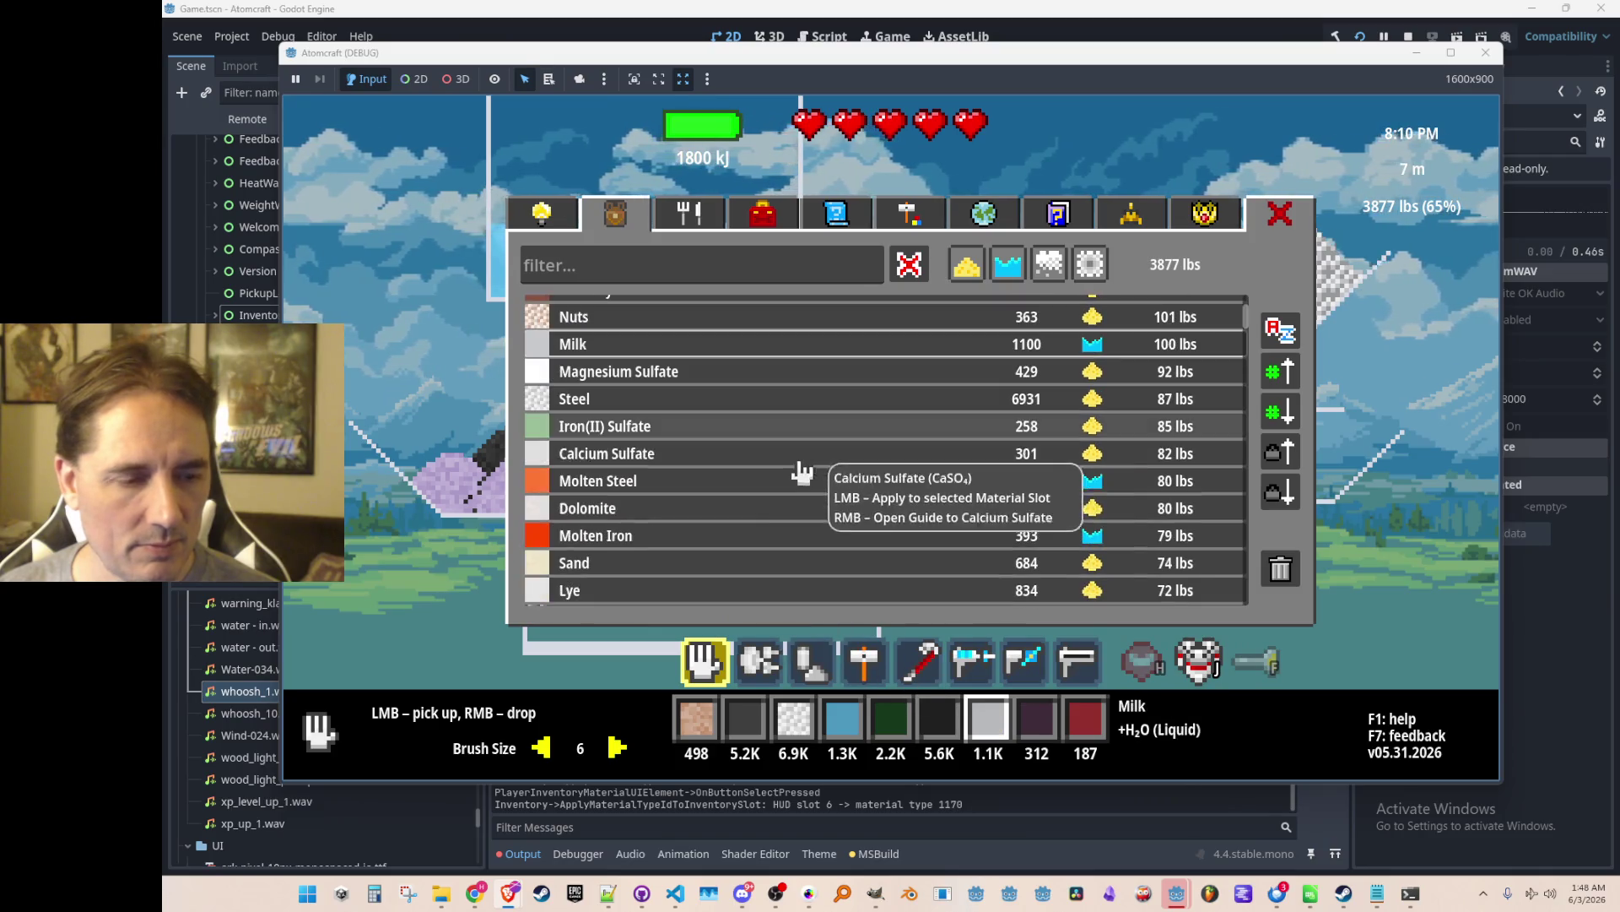
{"action": "left_click", "coordinate": [743, 497]}
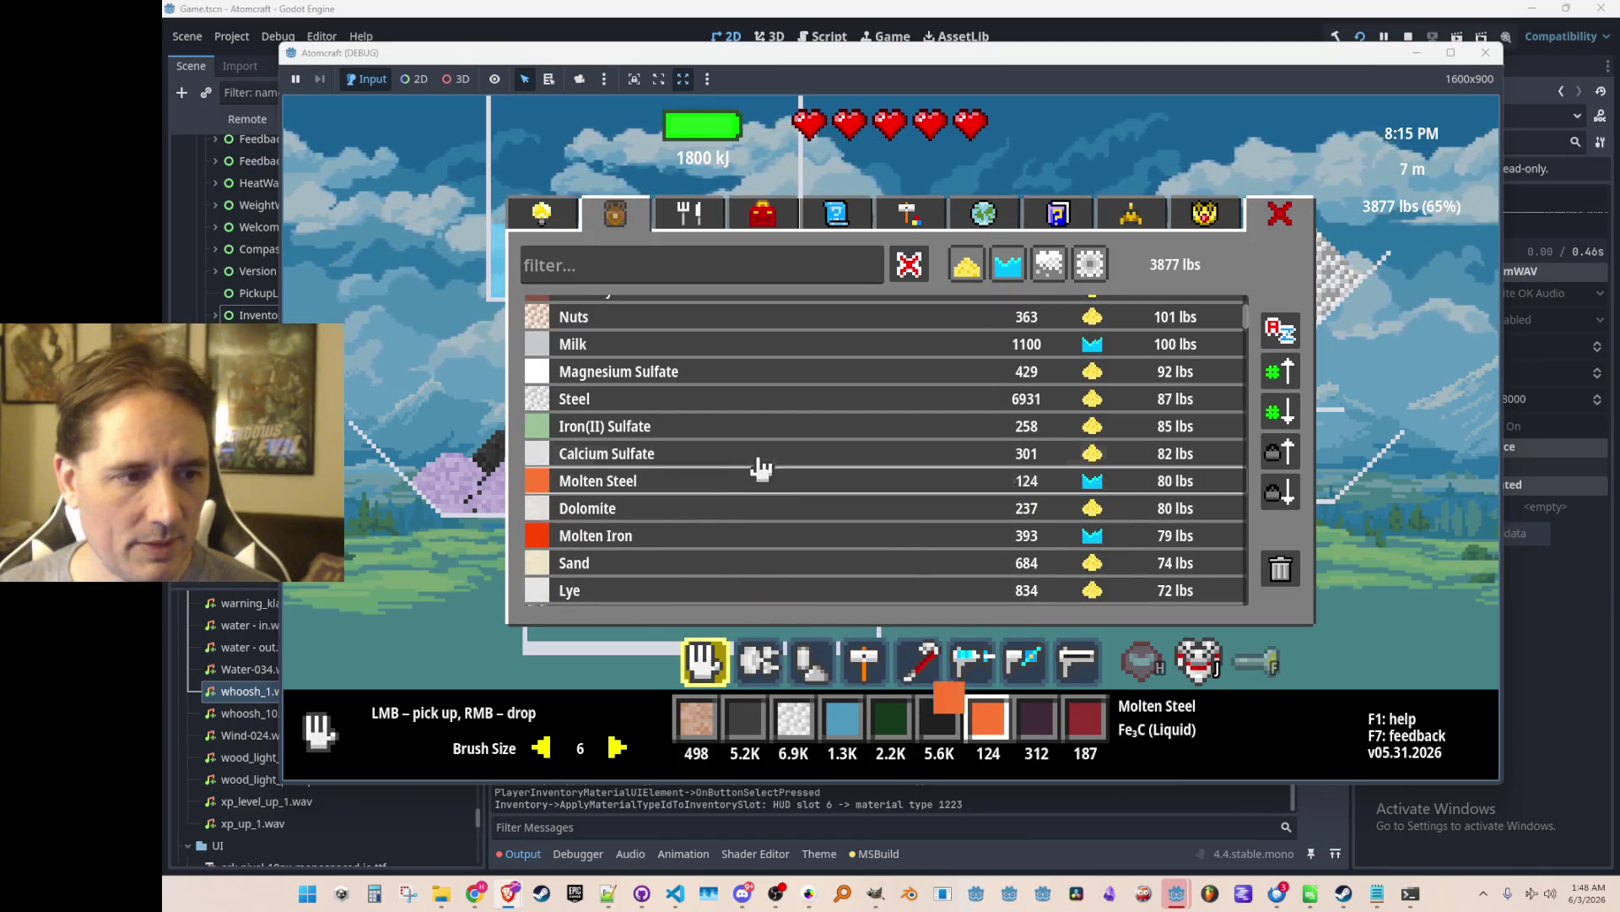
{"action": "left_click", "coordinate": [759, 456]}
{"action": "left_click", "coordinate": [758, 512]}
{"action": "left_click", "coordinate": [758, 547]}
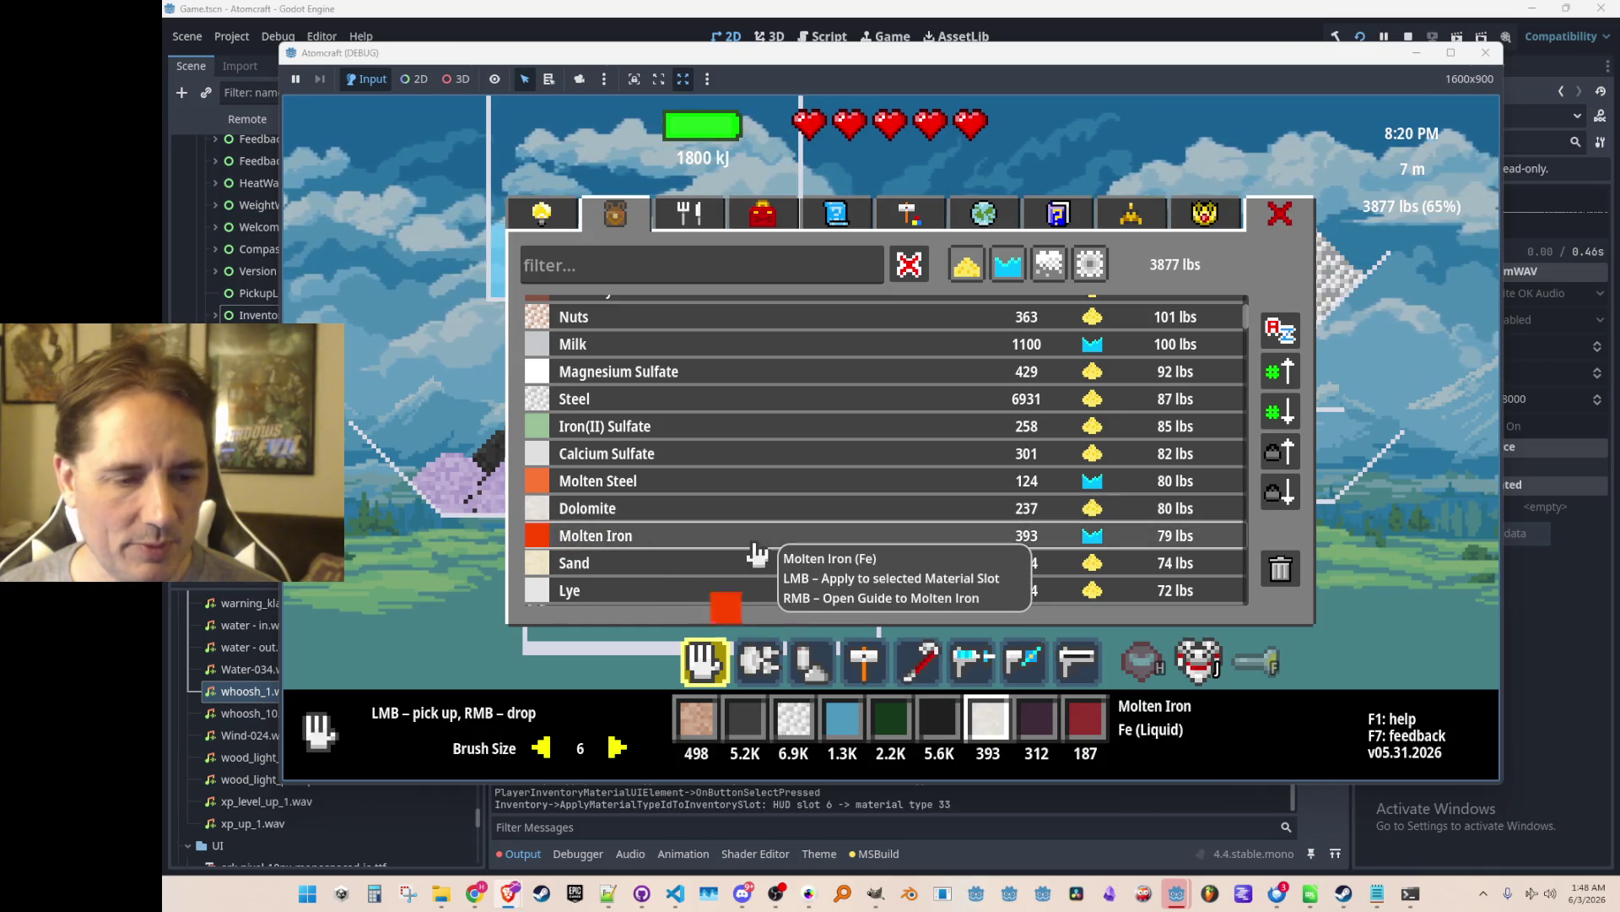
{"action": "left_click", "coordinate": [768, 460]}
{"action": "left_click", "coordinate": [768, 510]}
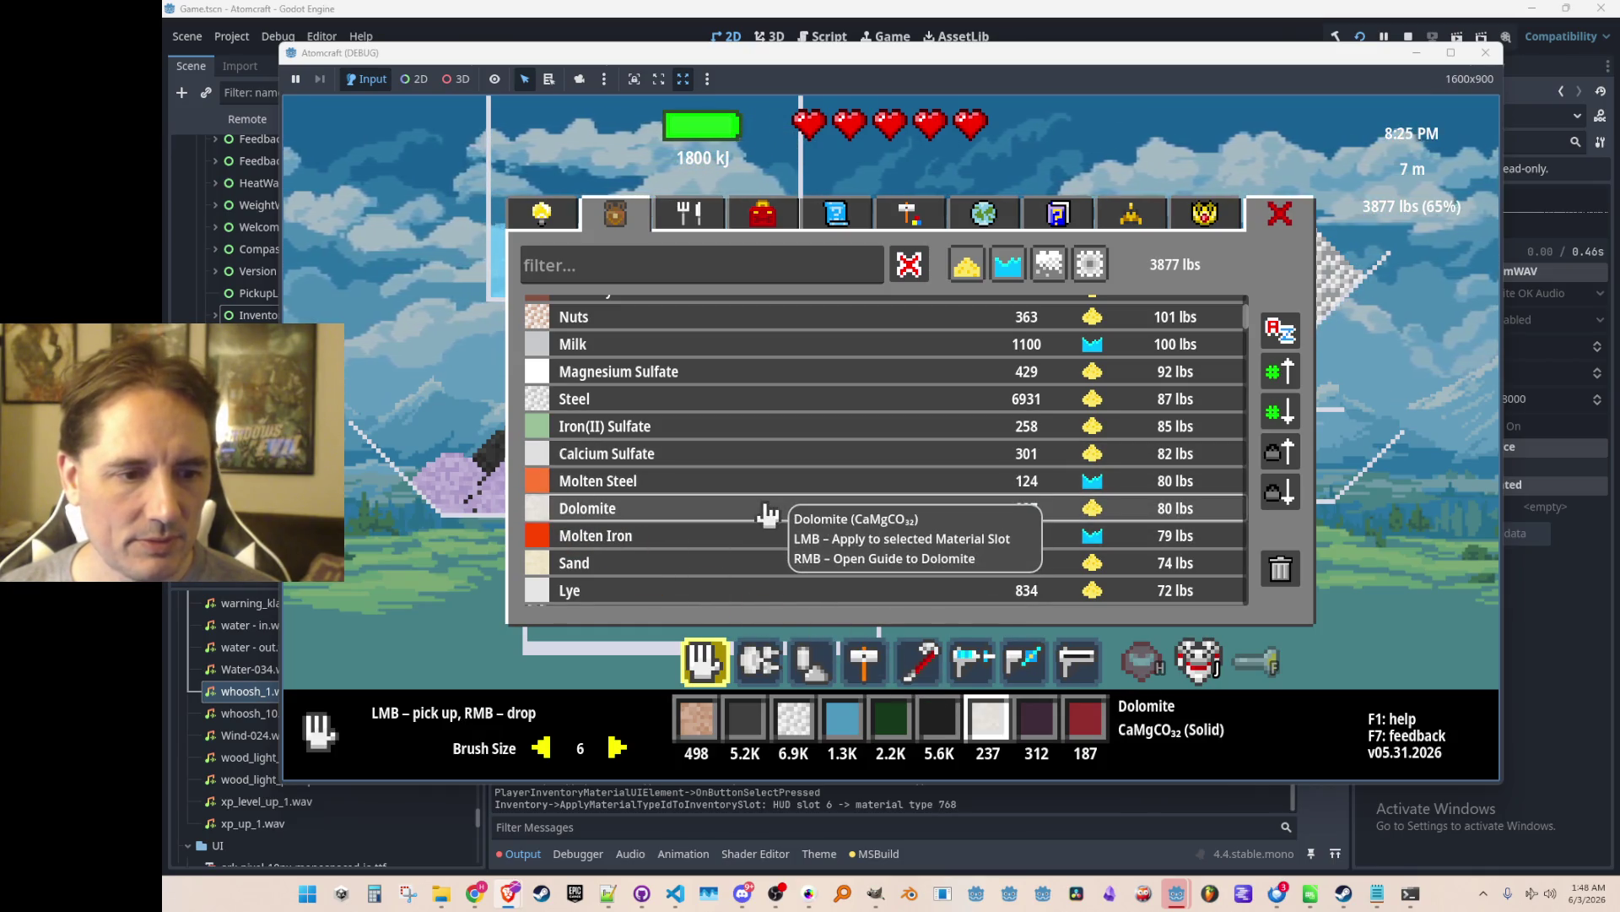
{"action": "left_click", "coordinate": [1407, 36]}
{"action": "left_click", "coordinate": [674, 893]}
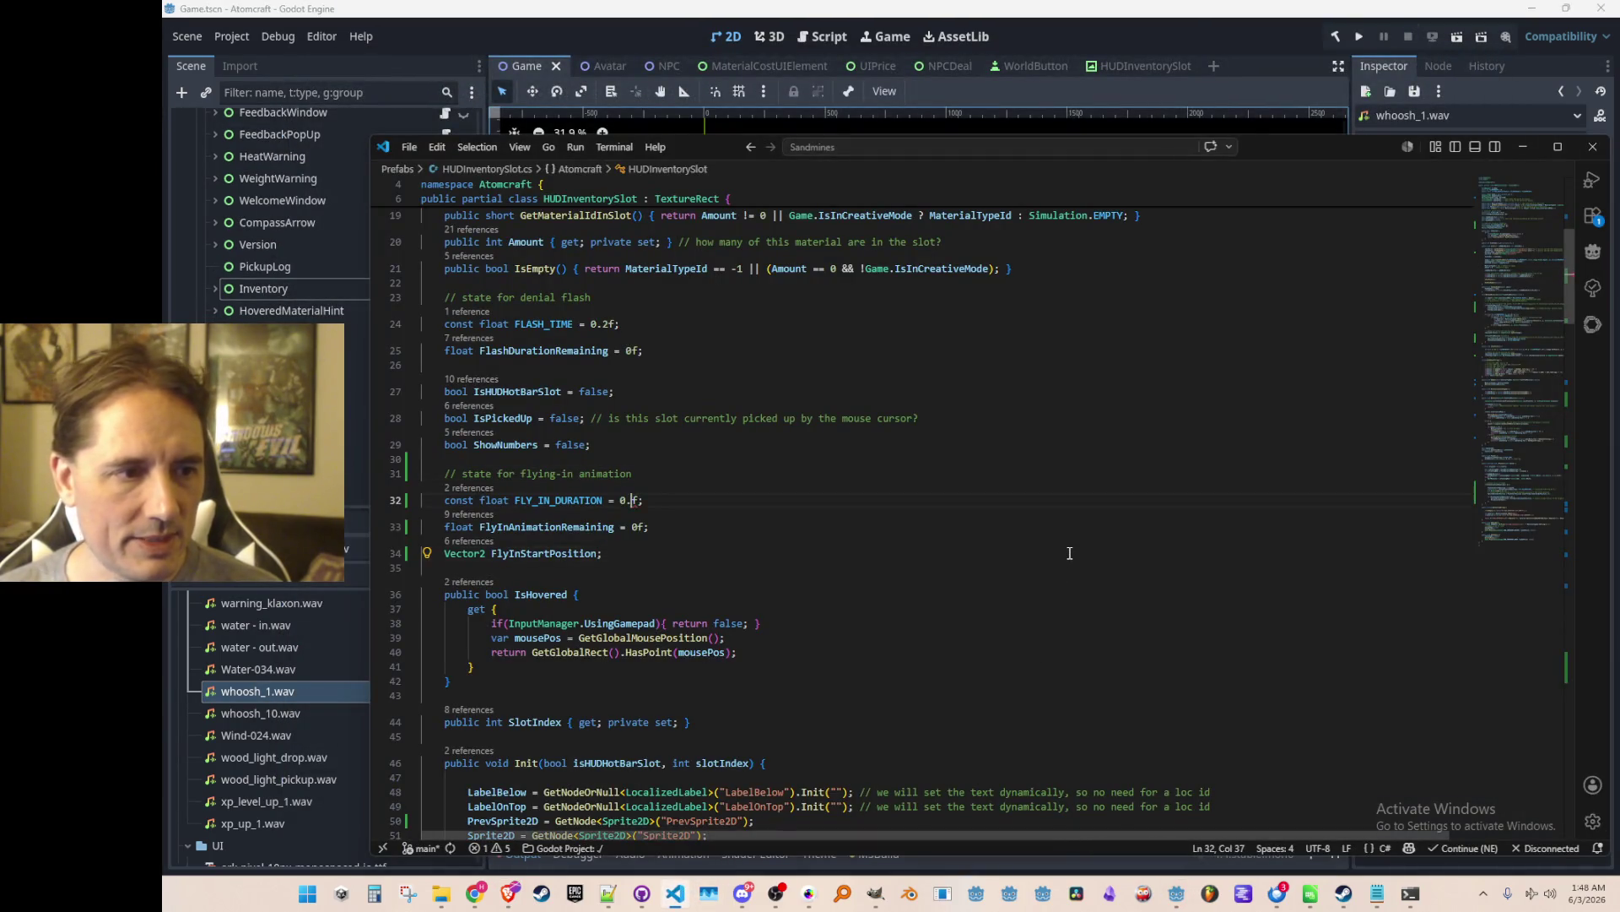
Undo the leftover edits to restore FlyInStartPosition and clear the errors.
{"action": "key", "text": "ctrl+z"}
{"action": "key", "text": "ctrl+z"}
{"action": "key", "text": "ctrl+z"}
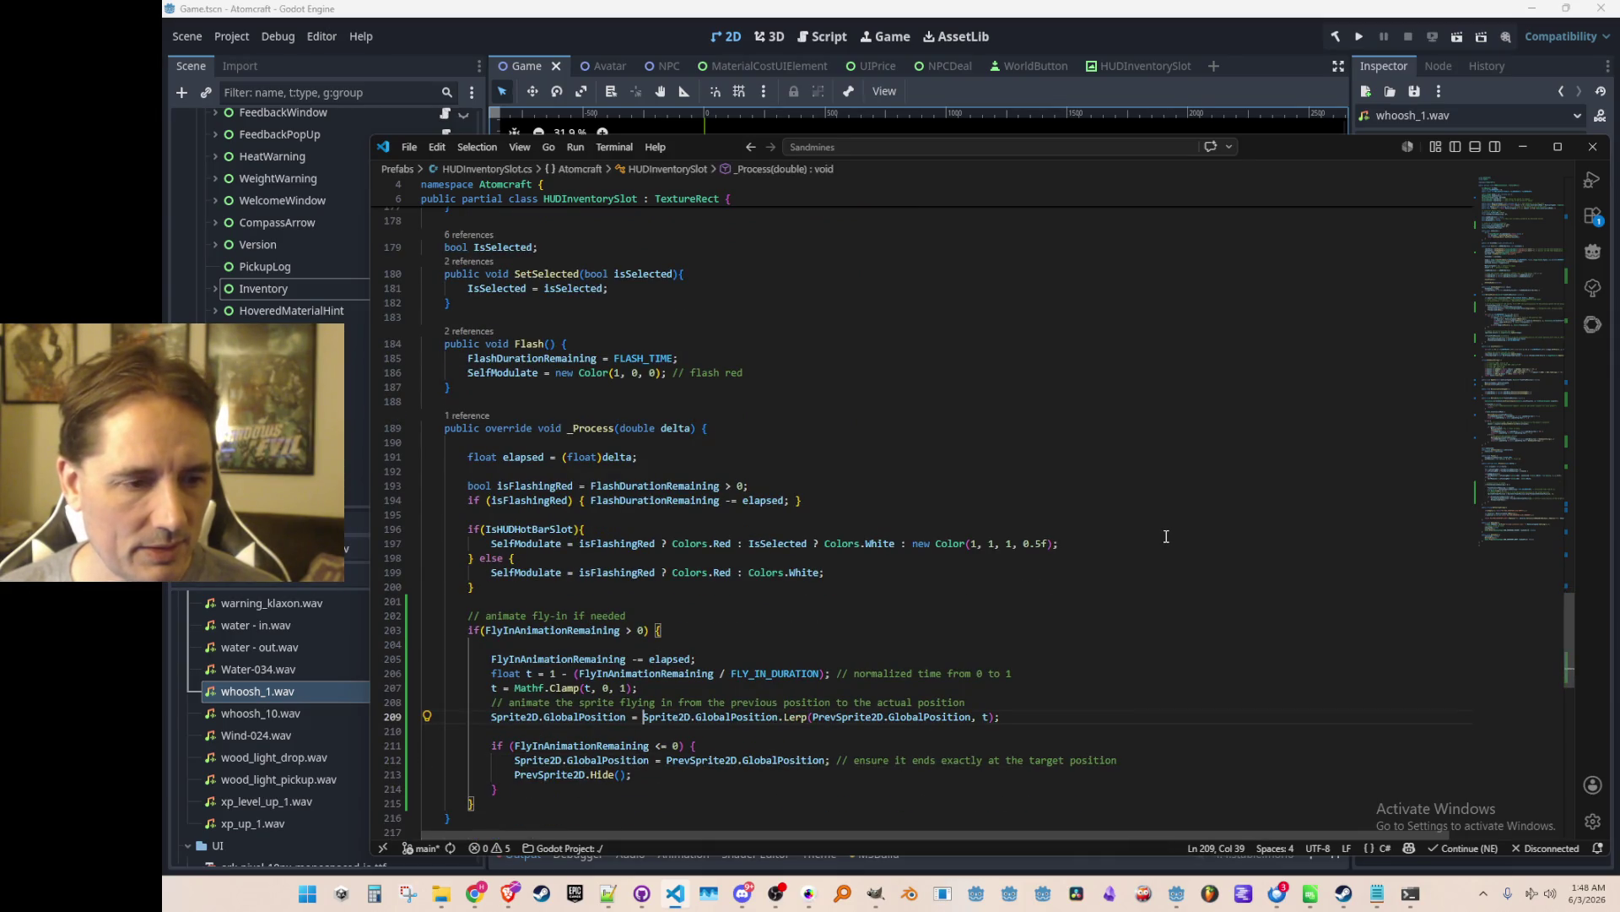
{"action": "key", "text": "ctrl+z"}
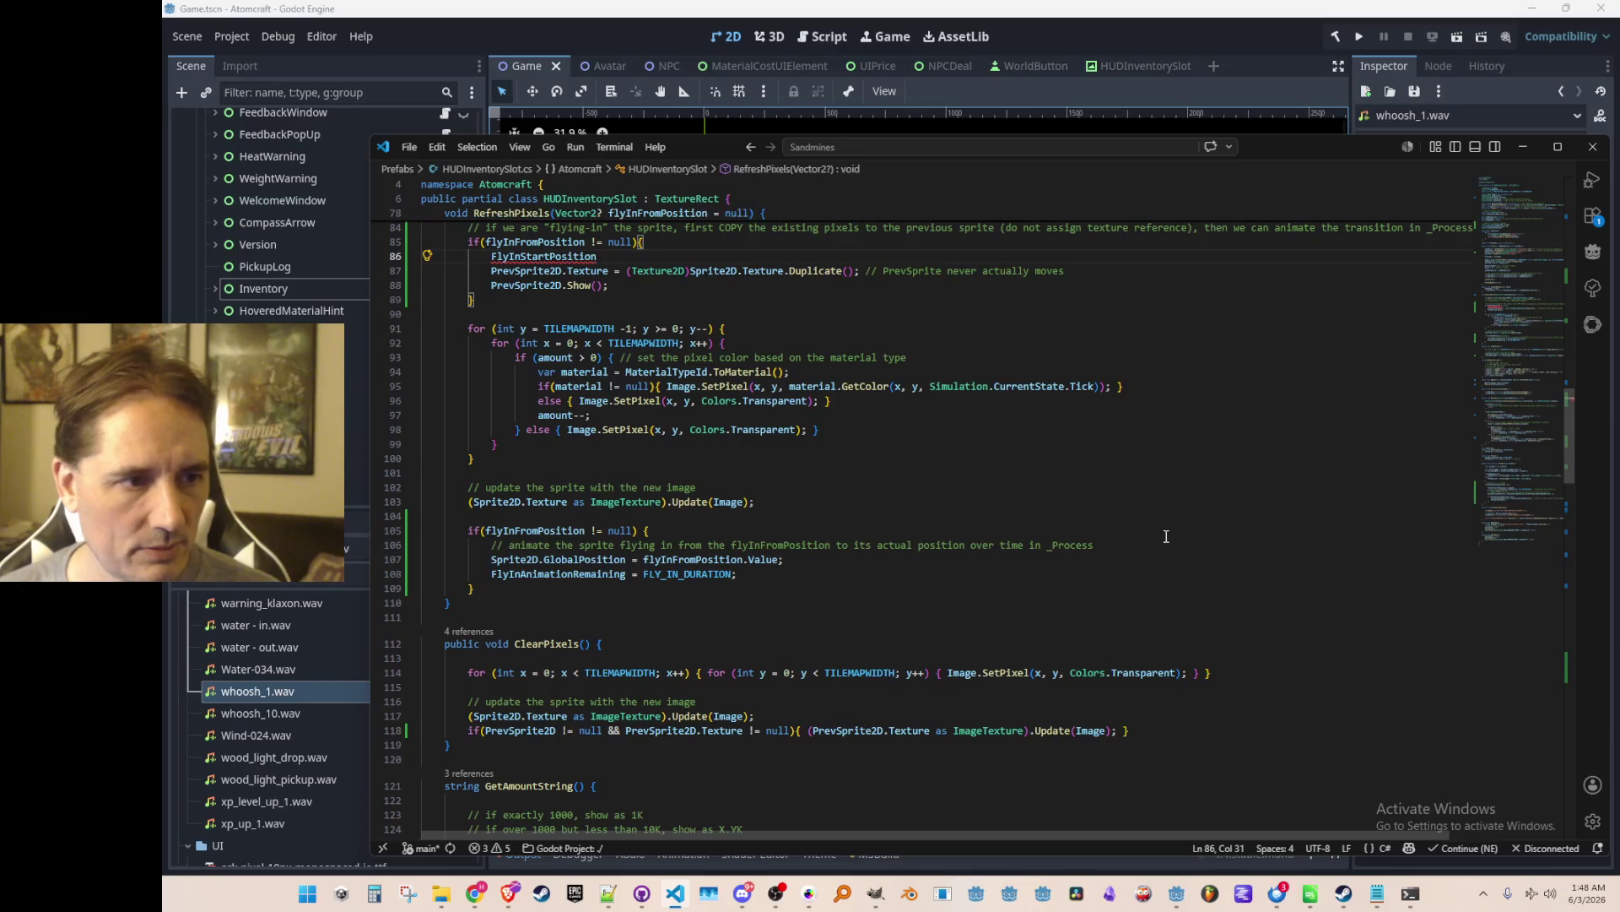
{"action": "key", "text": "ctrl+z"}
{"action": "key", "text": "ctrl+z"}
{"action": "key", "text": "ctrl+z"}
{"action": "key", "text": "ctrl+z"}
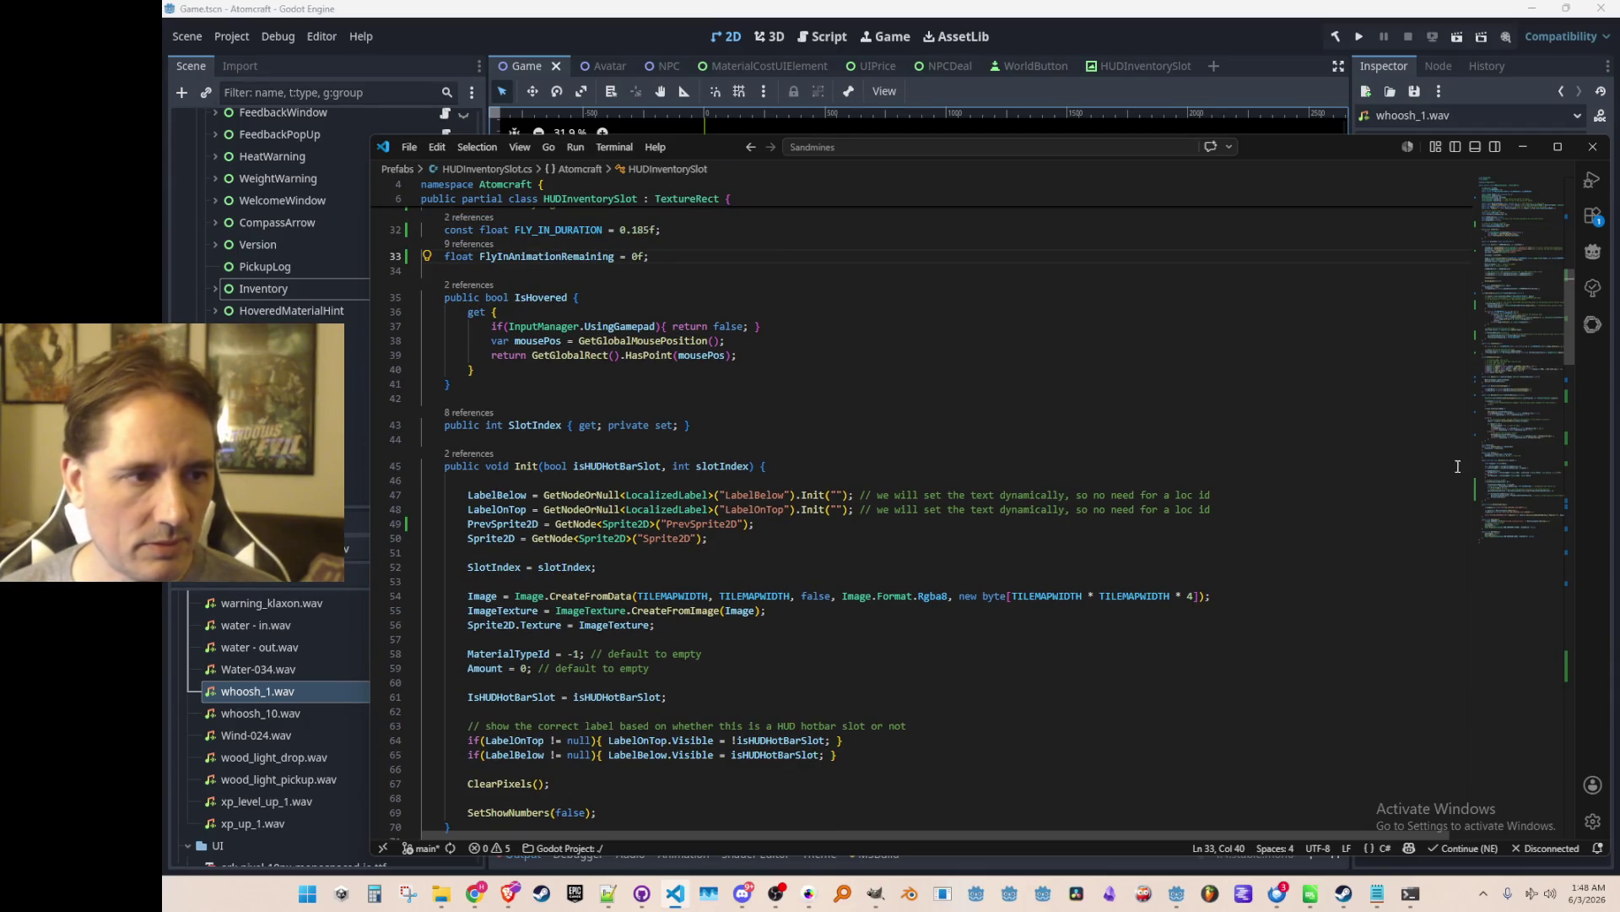
{"action": "mouse_move", "coordinate": [1534, 313]}
{"action": "left_mouse_down"}
{"action": "mouse_move", "coordinate": [1502, 380]}
{"action": "mouse_move", "coordinate": [1511, 534]}
{"action": "mouse_move", "coordinate": [1512, 496]}
{"action": "left_mouse_up"}
After the Lerp line, add `if (t >= 0.6f)` that hides PrevSprite2D, with its comment.
{"action": "left_click", "coordinate": [1252, 496]}
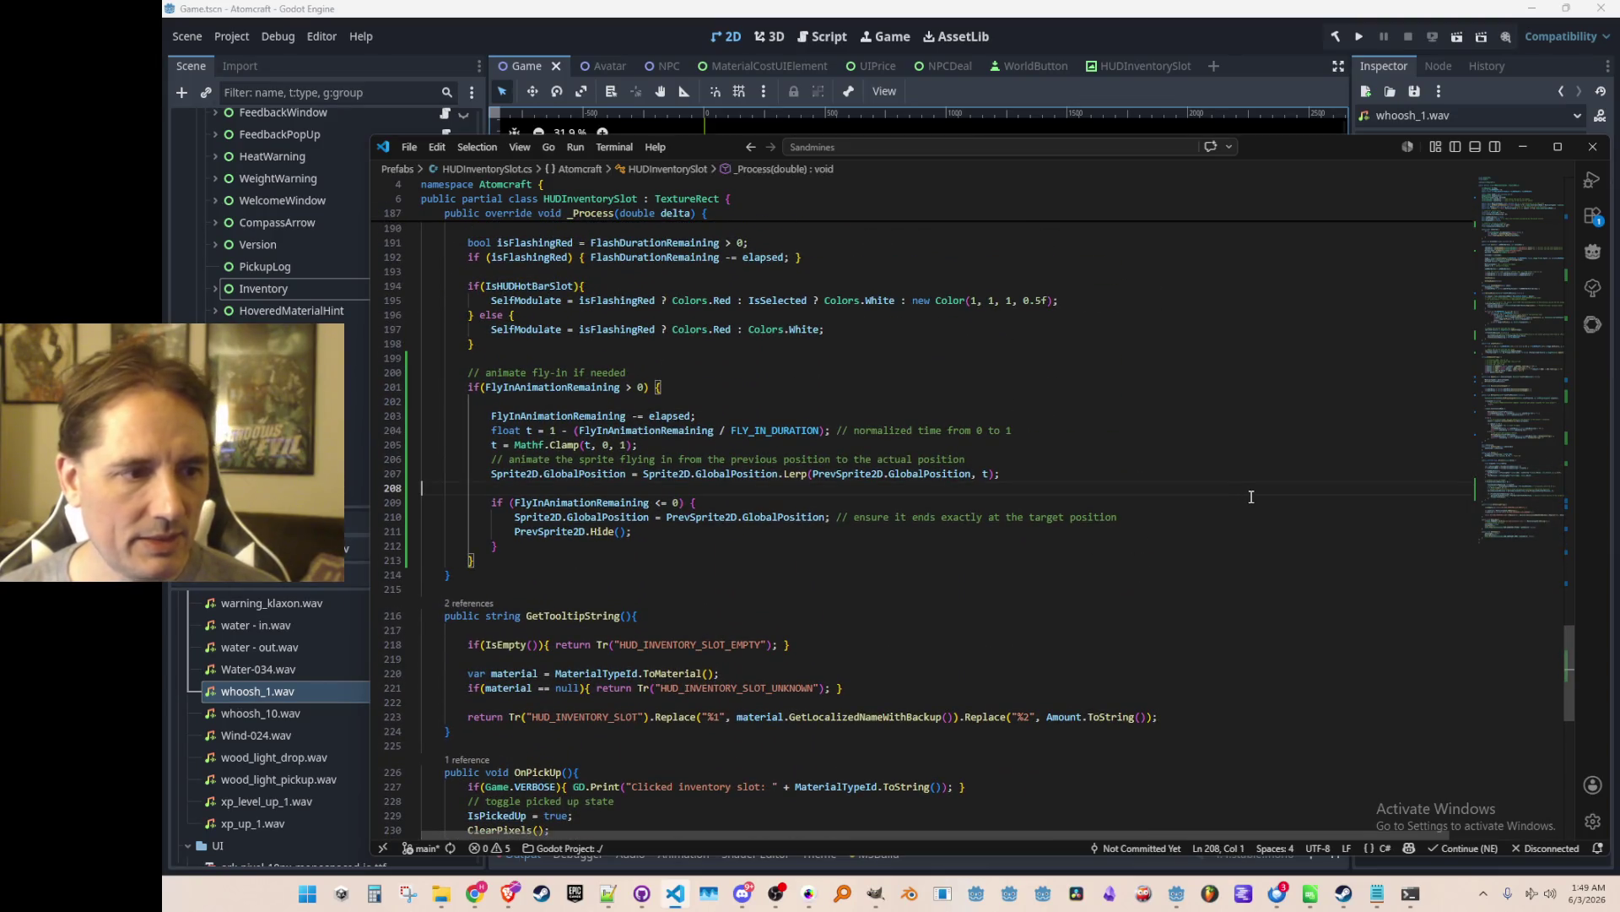
{"action": "key", "text": "Return"}
{"action": "key", "text": "Return"}
{"action": "type", "text": "("}
{"action": "key", "text": "Up"}
{"action": "key", "text": "Up"}
{"action": "key", "text": "Up"}
{"action": "key", "text": "Up"}
{"action": "key", "text": "Down"}
{"action": "key", "text": "Down"}
{"action": "key", "text": "Down"}
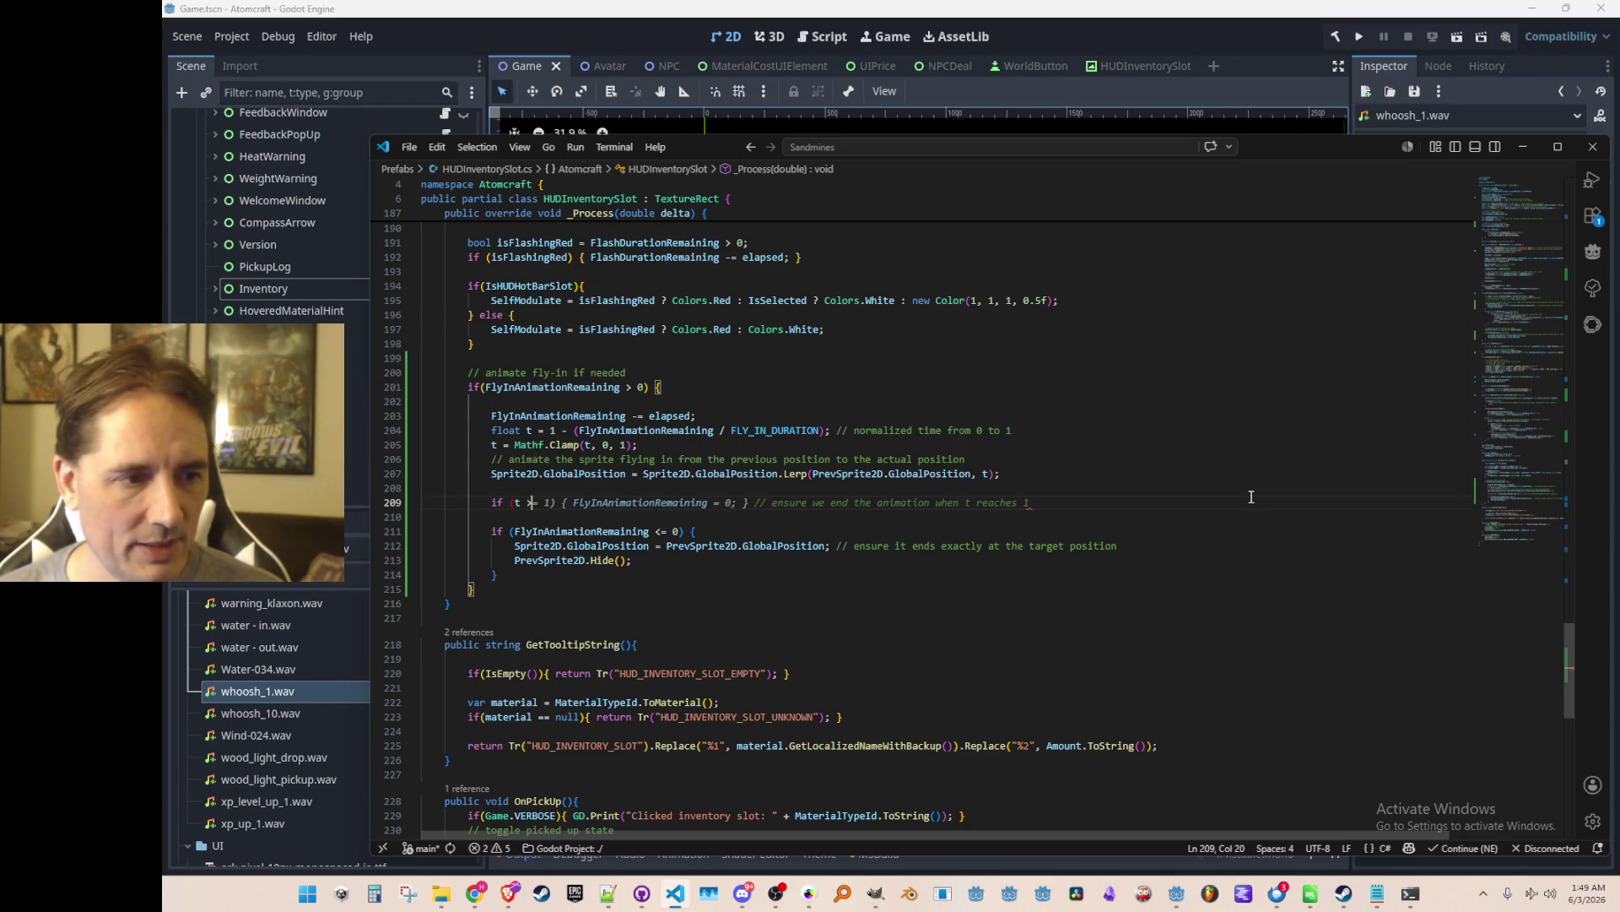
{"action": "type", "text": "= 0.6f"}
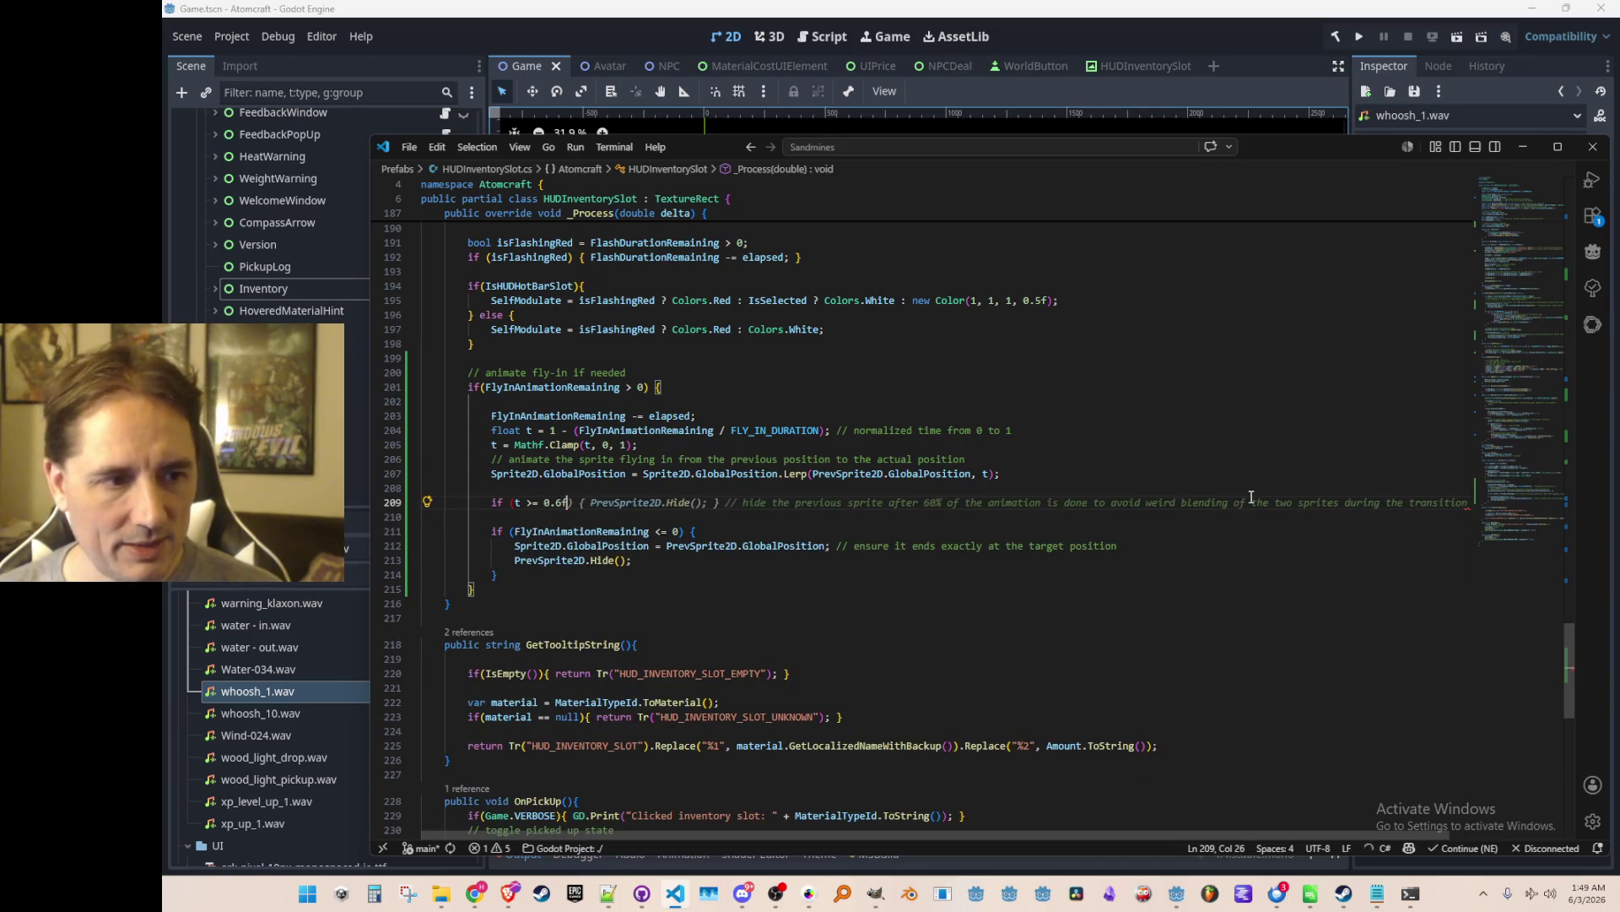
{"action": "key", "text": "Tab"}
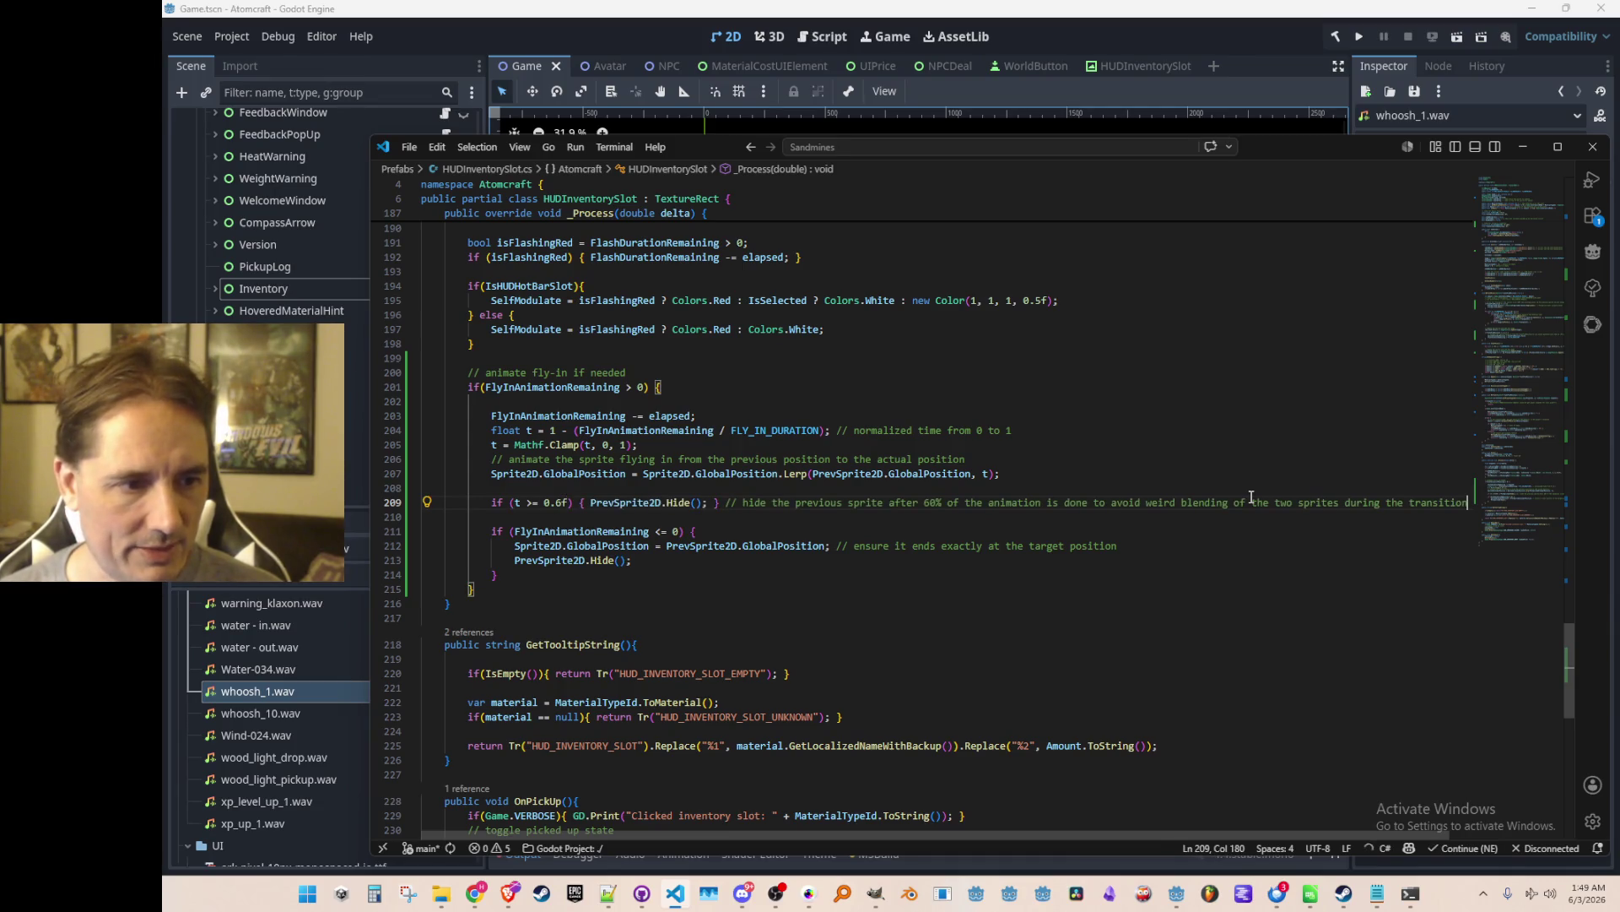
Delete the old PrevSprite2D.Hide() from the end block and move the comment above the check.
{"action": "key", "text": "Down"}
{"action": "key", "text": "Down"}
{"action": "key", "text": "End"}
{"action": "key", "text": "Down"}
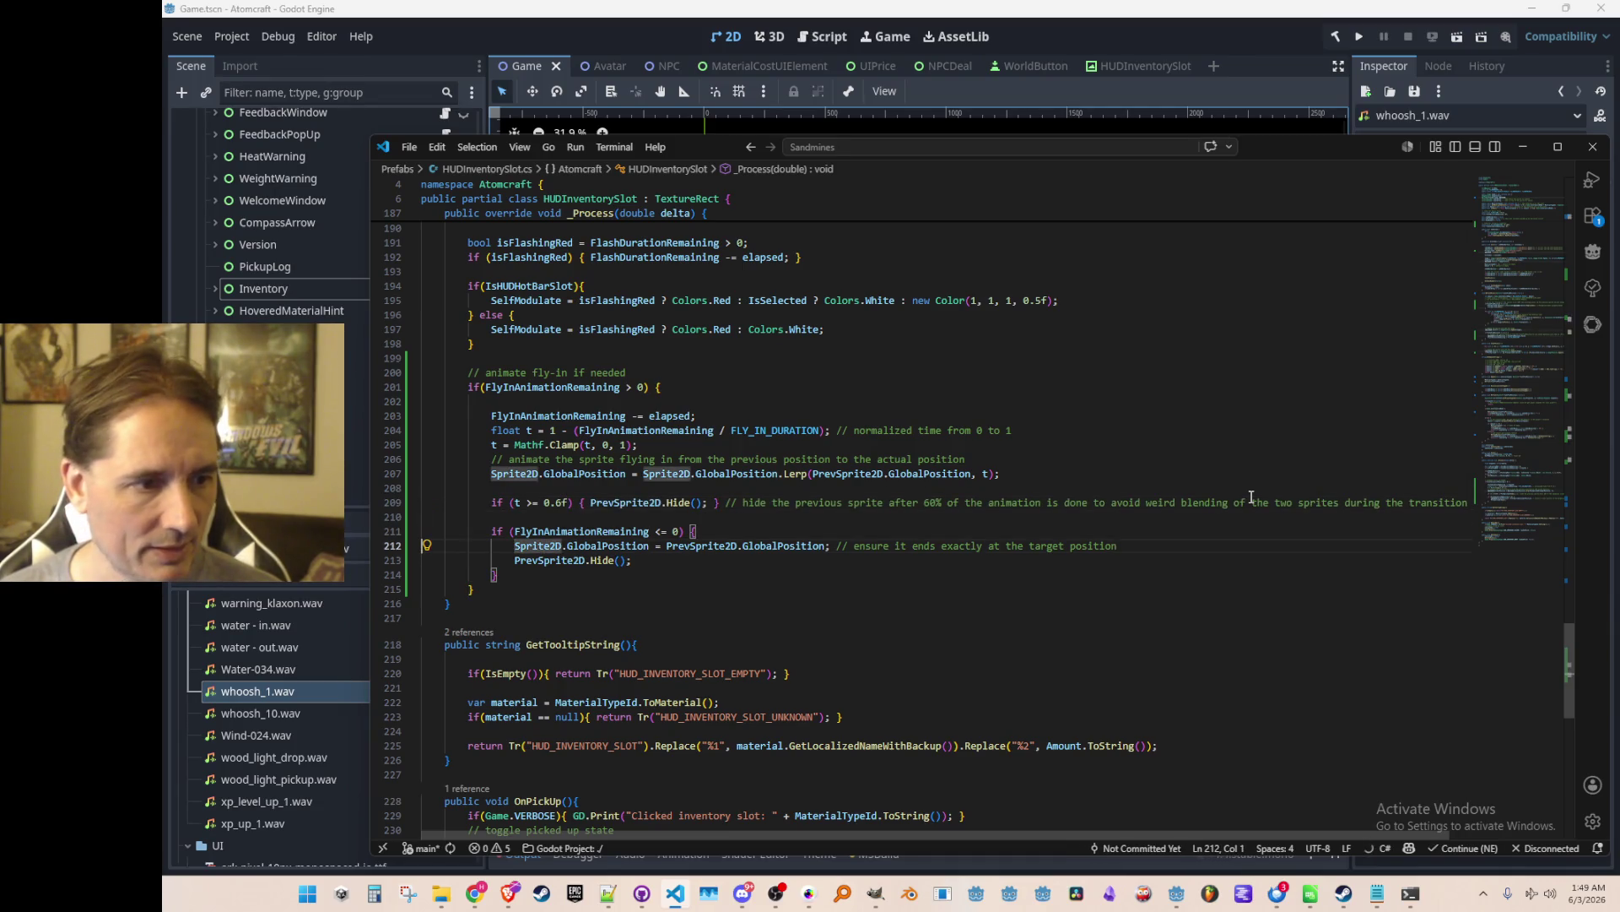
{"action": "key", "text": "ctrl+shift+k"}
{"action": "key", "text": "Up"}
{"action": "key", "text": "Up"}
{"action": "key", "text": "Up"}
{"action": "key", "text": "Home"}
{"action": "key", "text": "Home"}
{"action": "key", "text": "Home"}
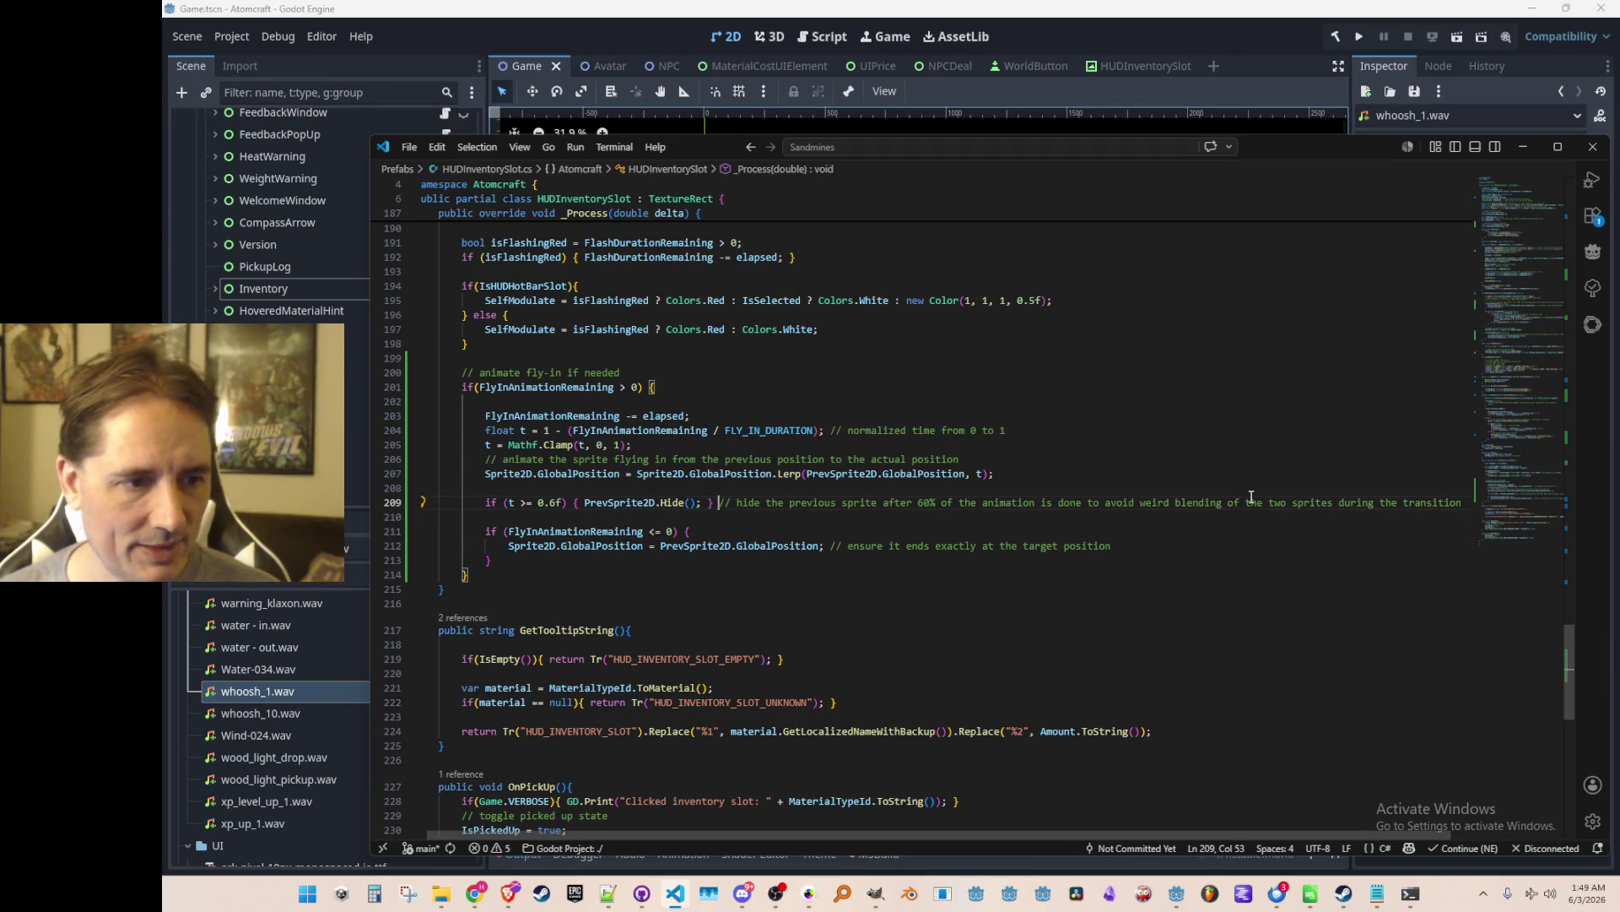
{"action": "key", "text": "Return"}
{"action": "key", "text": "alt+Up"}
{"action": "key", "text": "Down"}
{"action": "key", "text": "Down"}
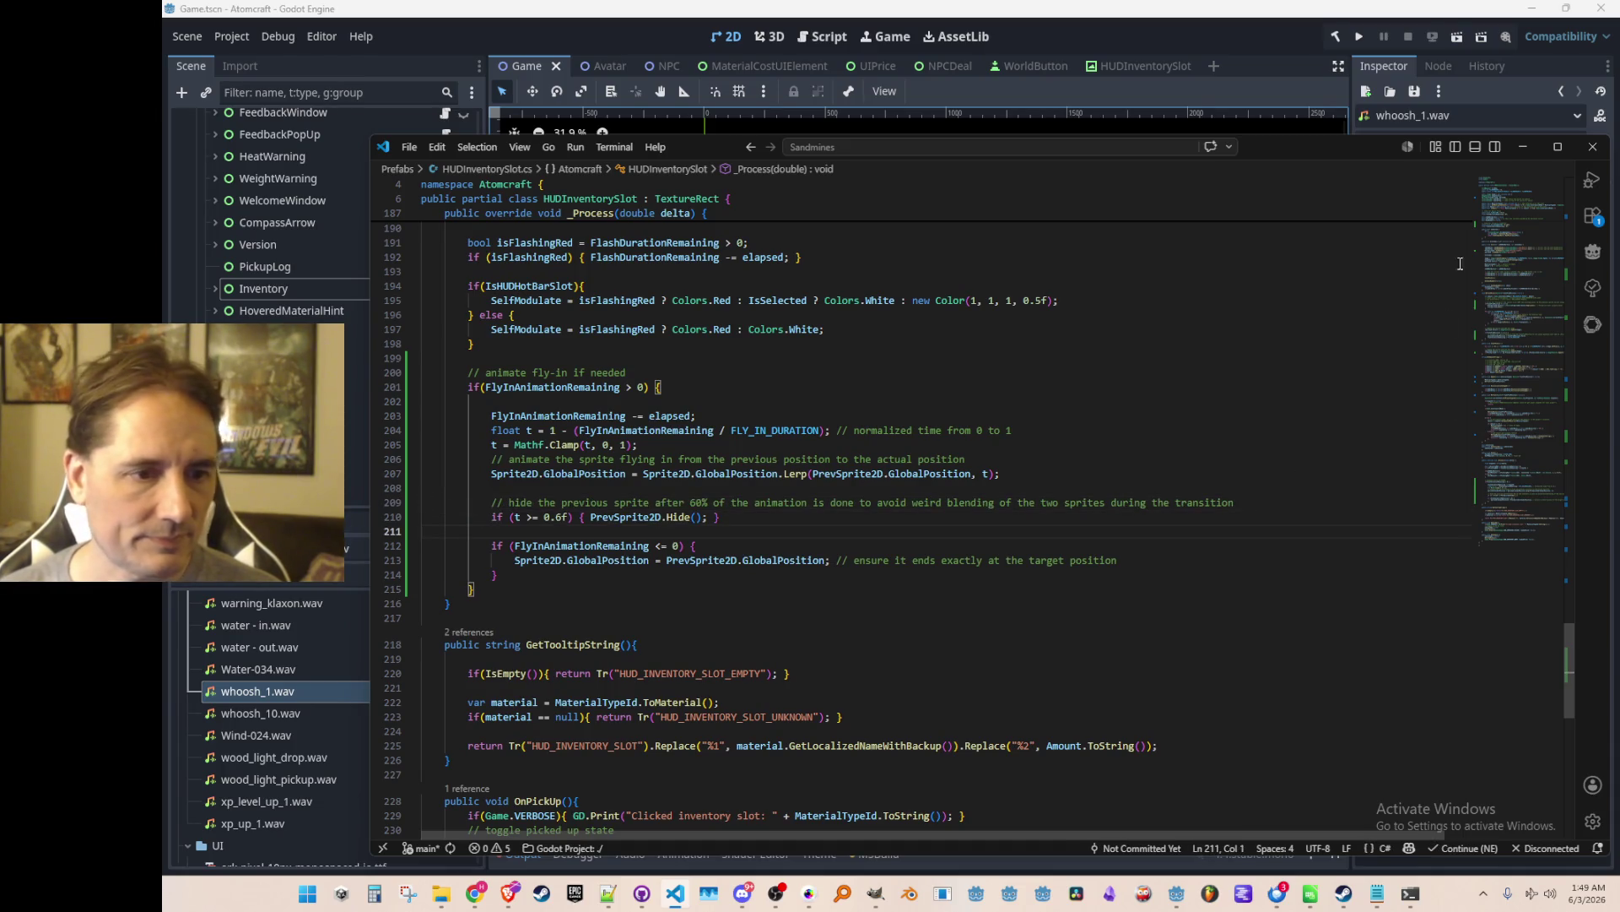
{"action": "mouse_move", "coordinate": [1515, 502]}
{"action": "left_mouse_down"}
{"action": "mouse_move", "coordinate": [1496, 275]}
{"action": "mouse_move", "coordinate": [1467, 277]}
{"action": "left_mouse_up"}
Set FLY_IN_DURATION to 1f and run the project from Godot.
{"action": "left_click", "coordinate": [945, 404]}
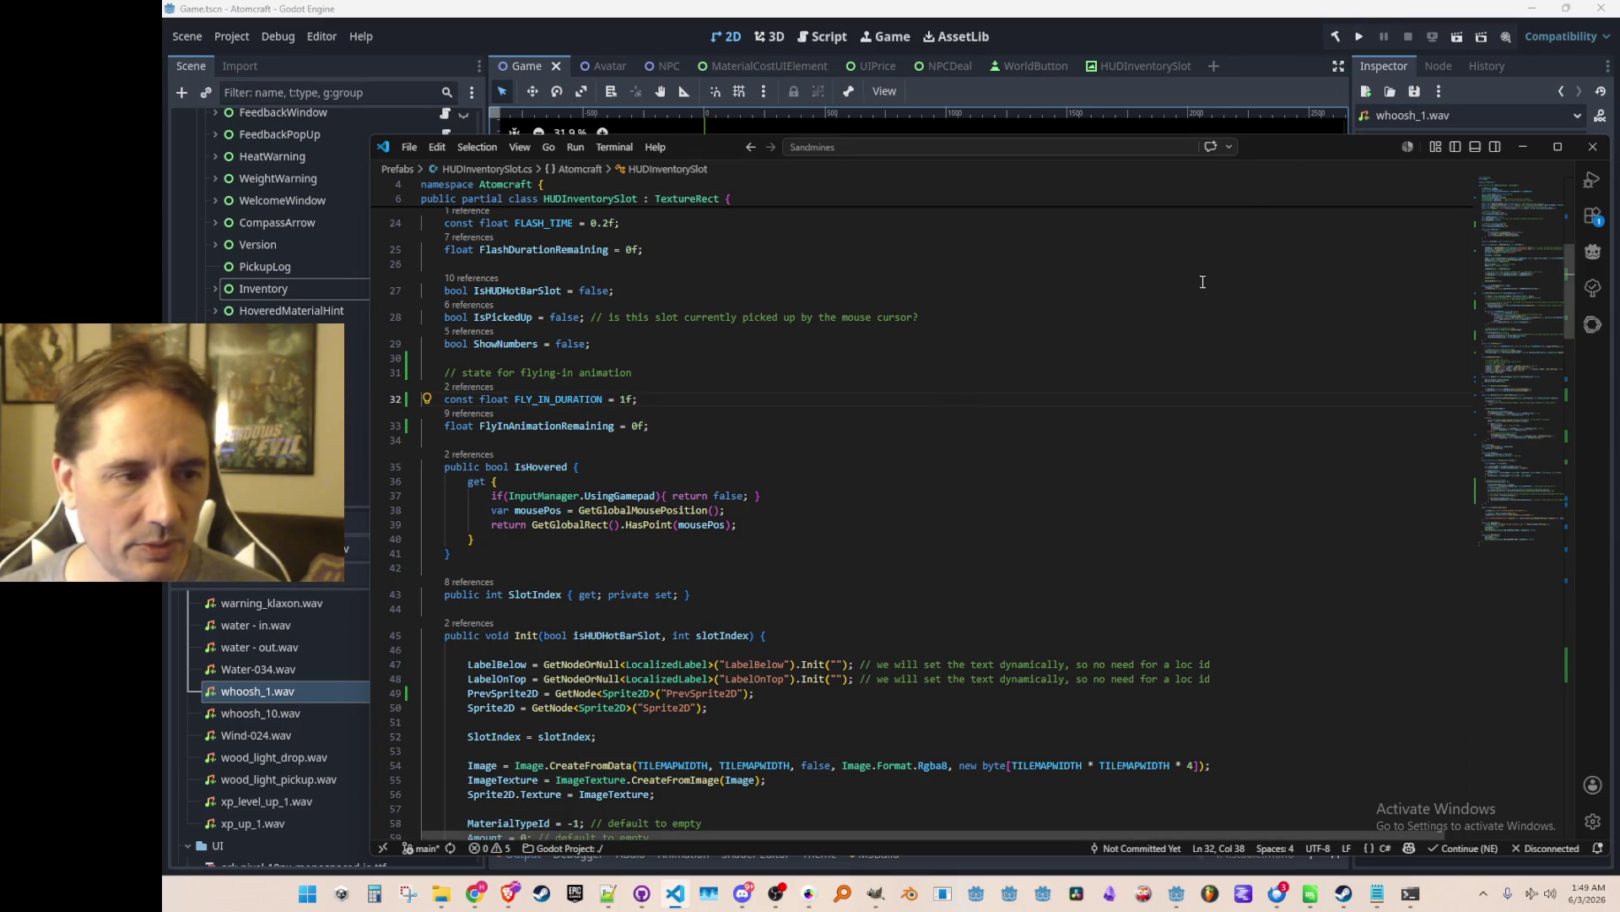
{"action": "left_click", "coordinate": [1360, 37]}
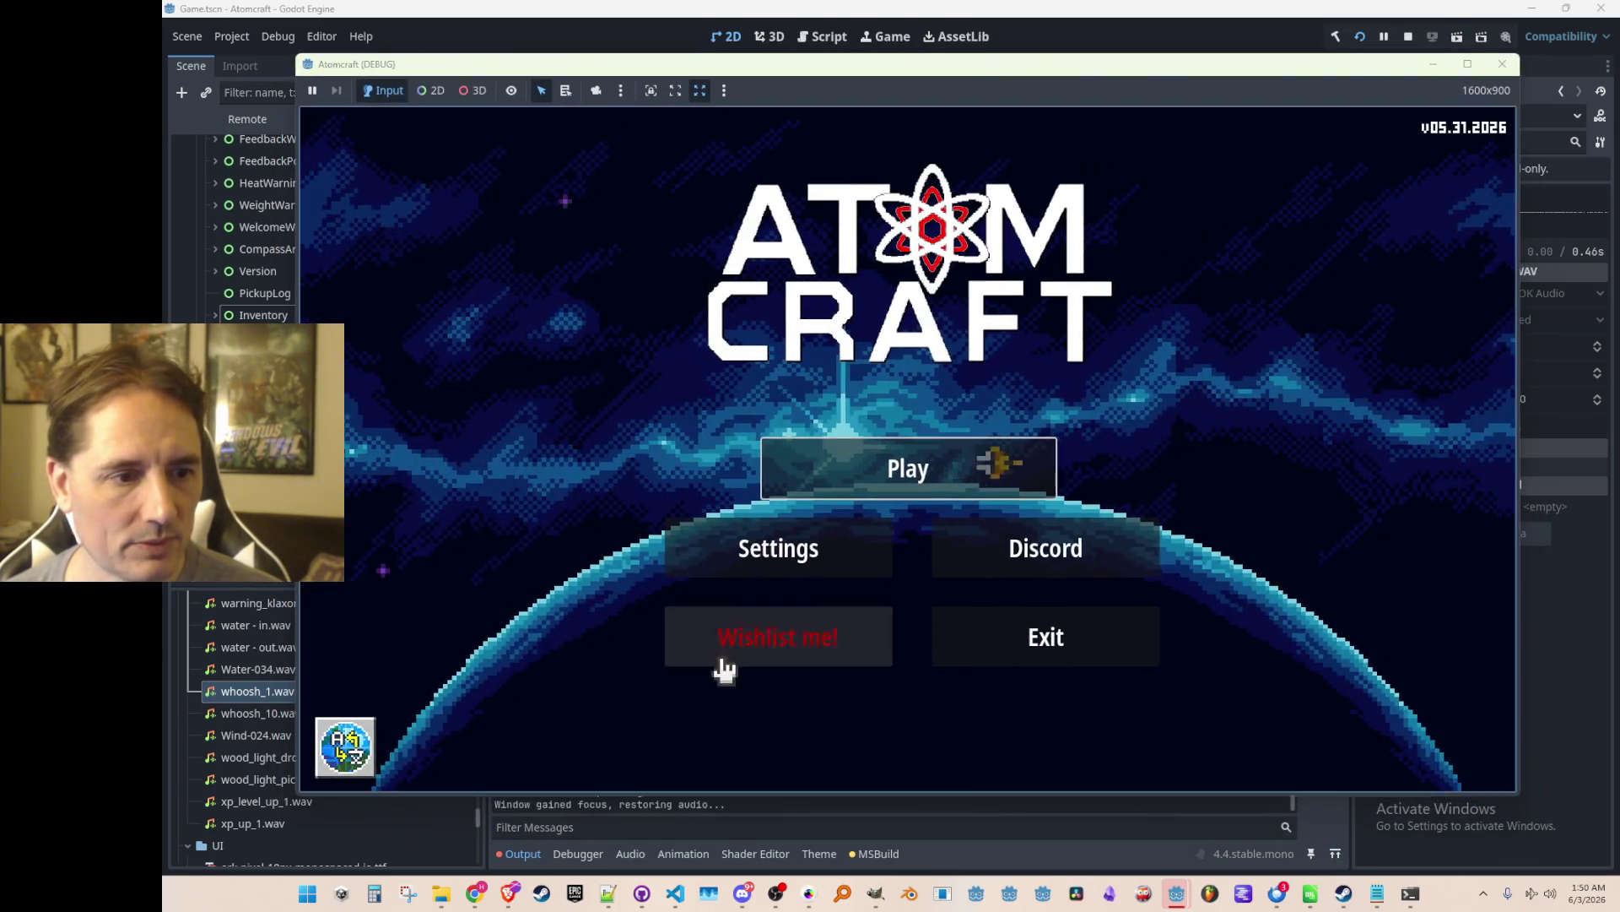
Drag the game's Audio Music Volume to zero, then stop and relaunch the game.
{"action": "left_click", "coordinate": [767, 549]}
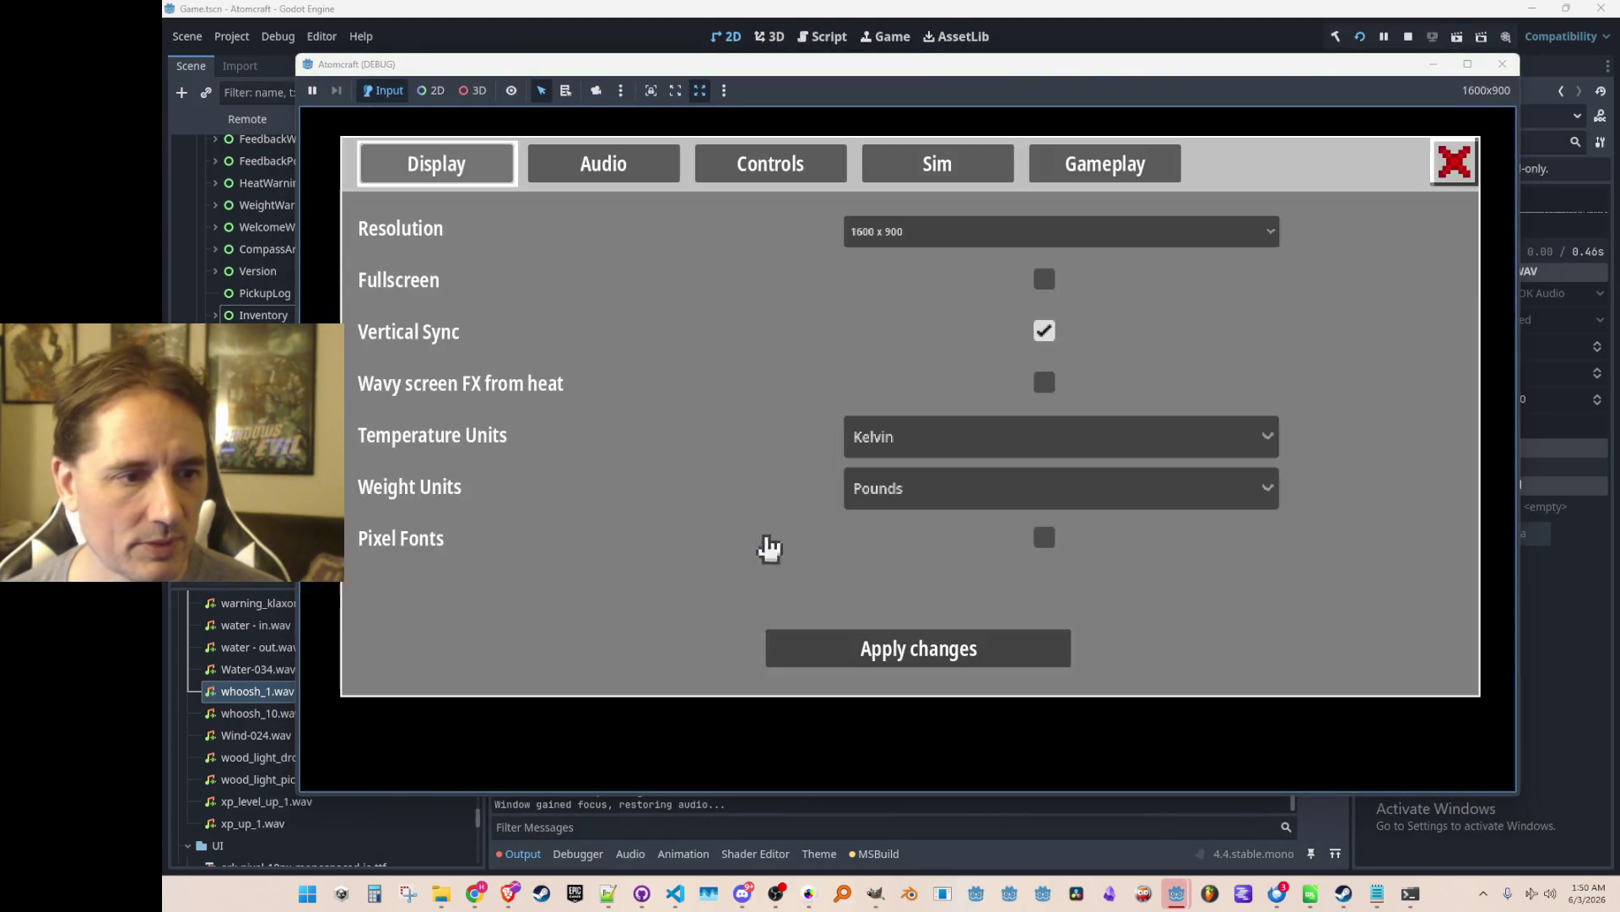
{"action": "left_click", "coordinate": [637, 167]}
{"action": "left_click_drag", "start_coordinate": [758, 563], "coordinate": [285, 623]}
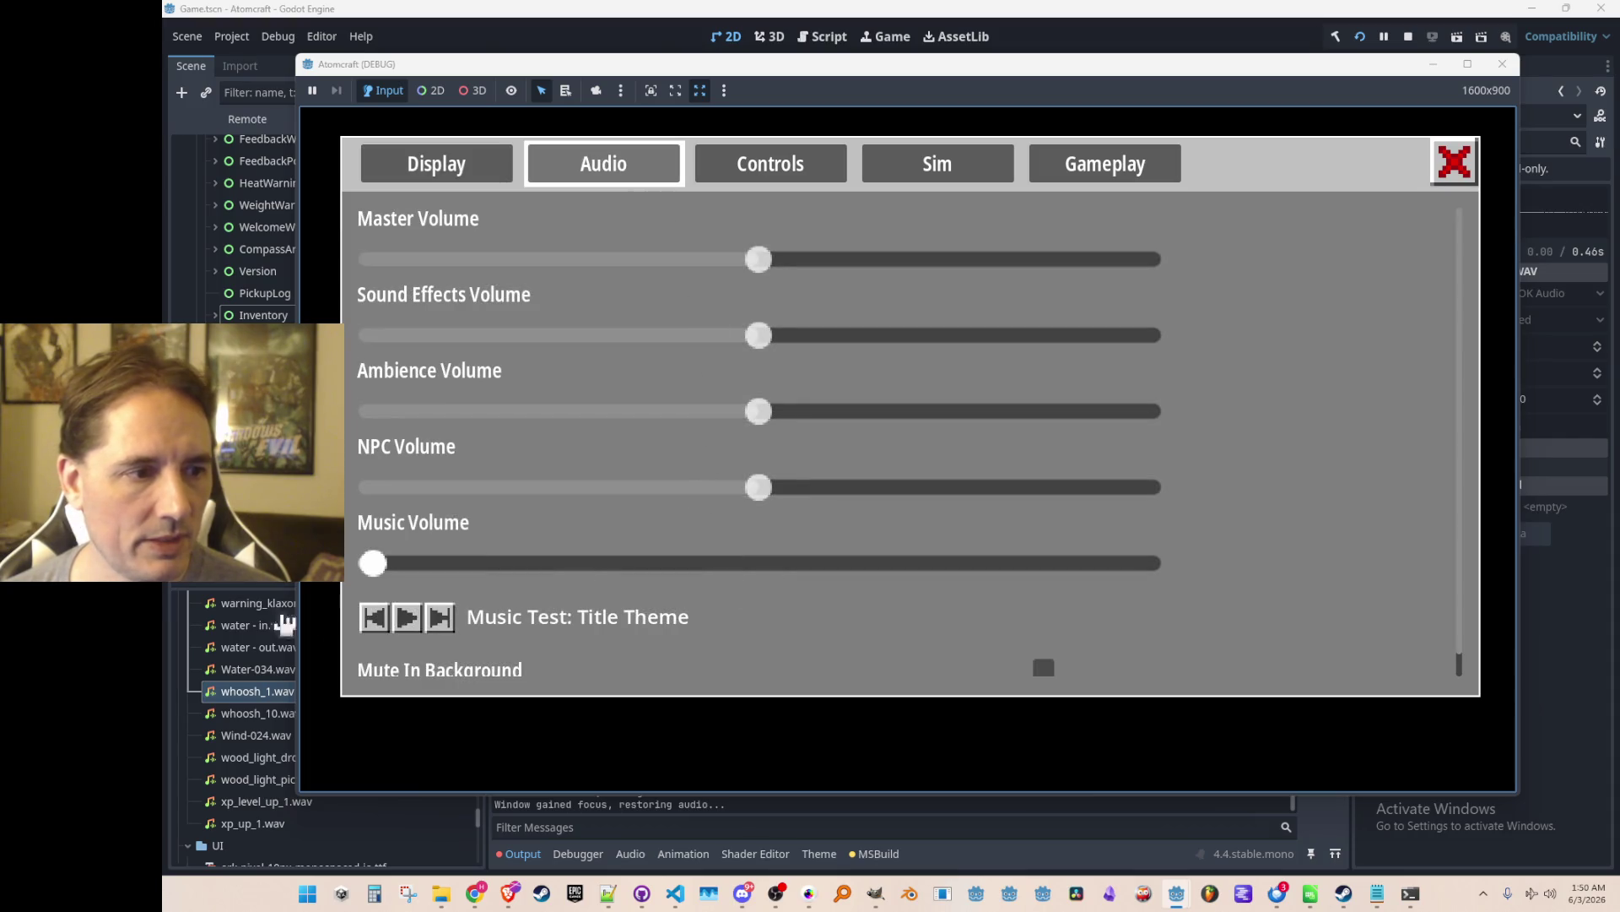
{"action": "left_click", "coordinate": [1454, 161]}
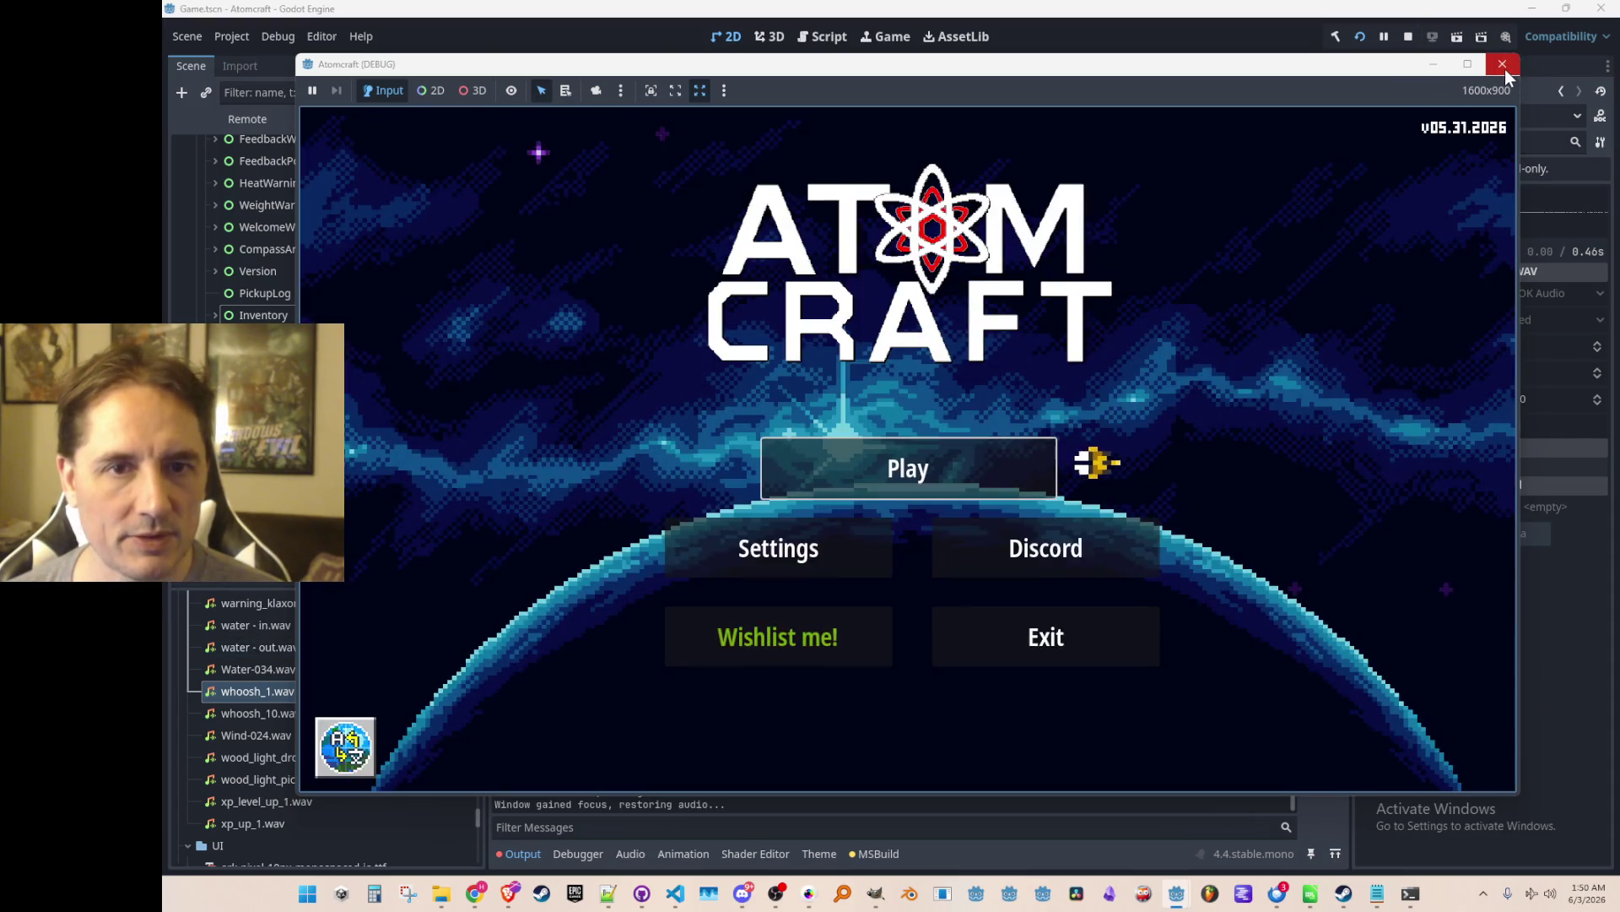
{"action": "left_click", "coordinate": [1503, 65]}
{"action": "left_click", "coordinate": [1361, 37]}
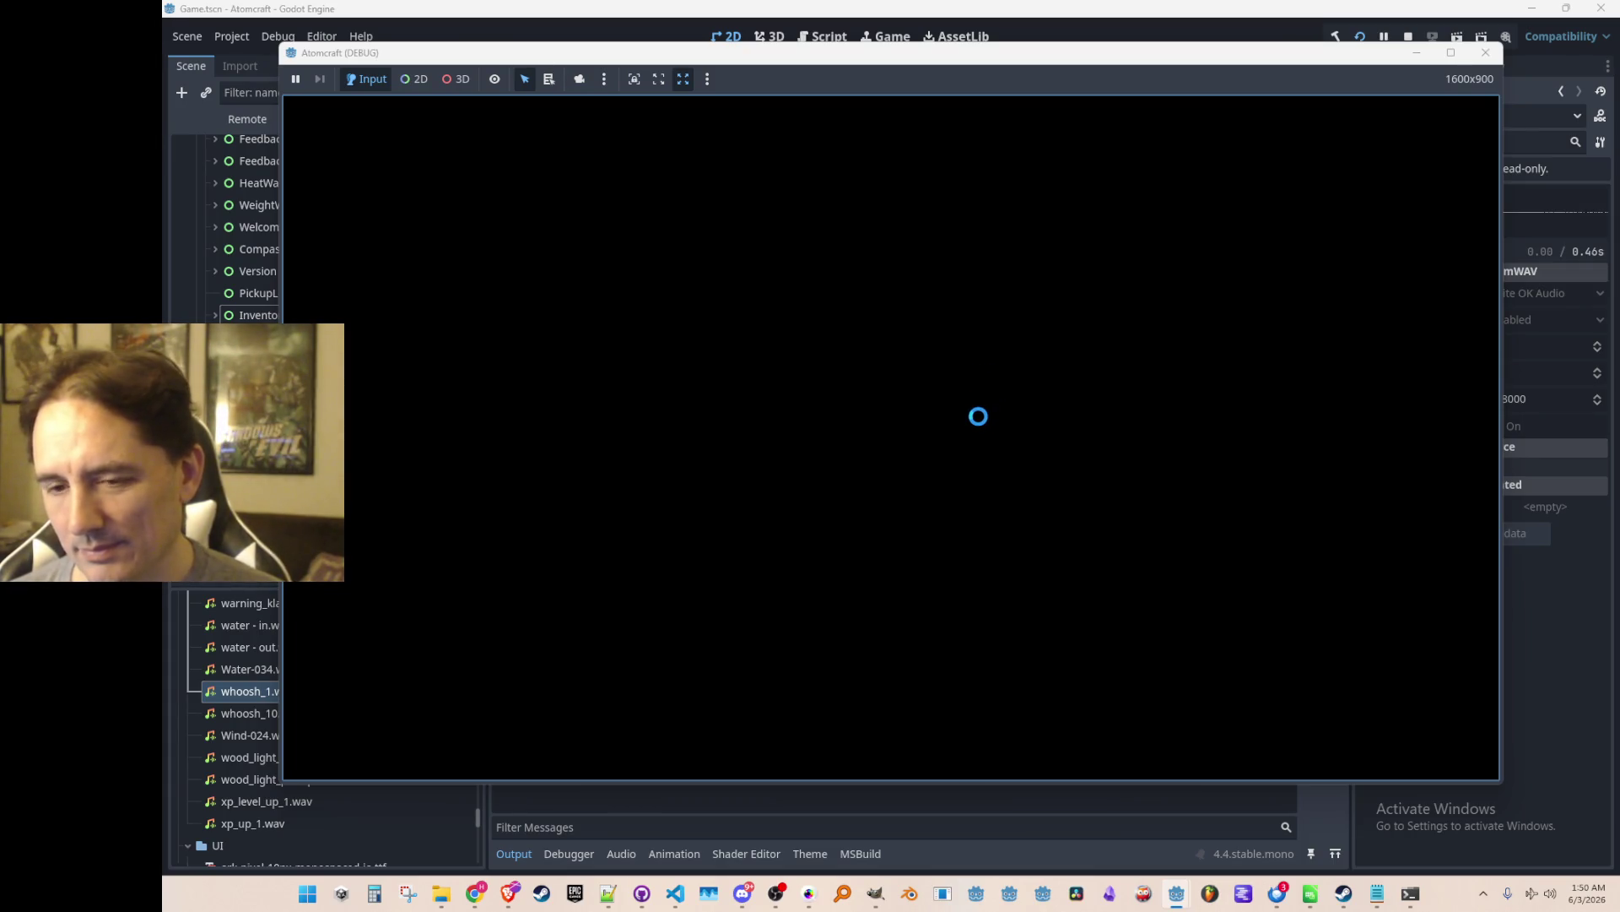
Check the audio settings, then start playing with a test profile in a test world.
{"action": "left_click", "coordinate": [840, 557]}
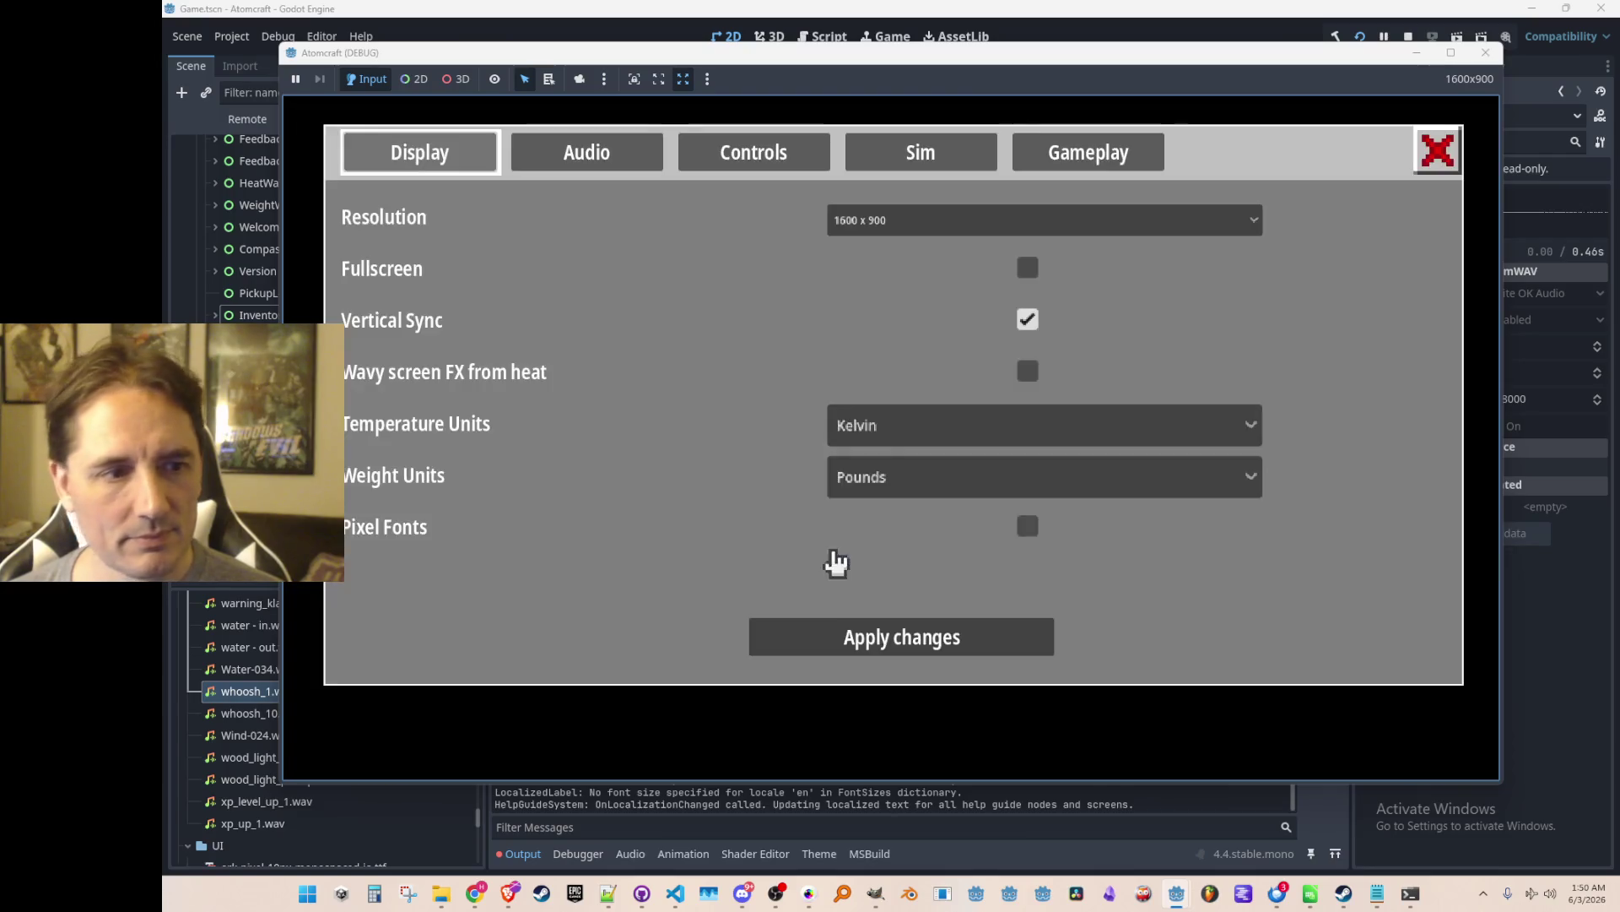
{"action": "left_click", "coordinate": [611, 164]}
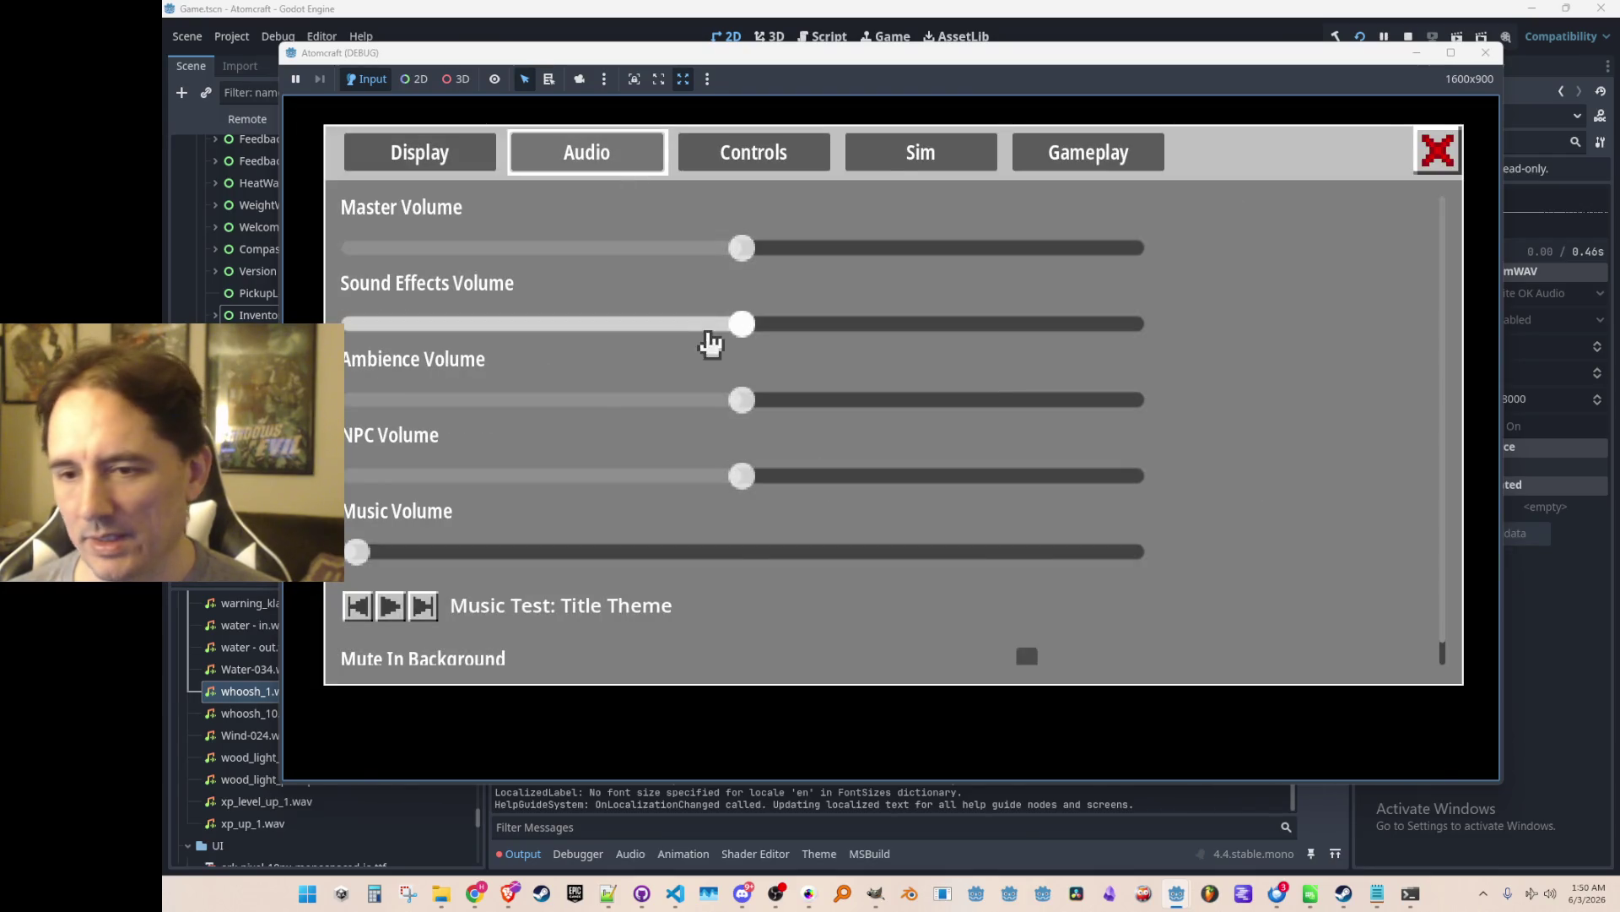
{"action": "key", "text": "Escape"}
{"action": "left_click", "coordinate": [819, 454]}
{"action": "scroll", "coordinate": [823, 460], "scroll_direction": "down", "scroll_amount": 3}
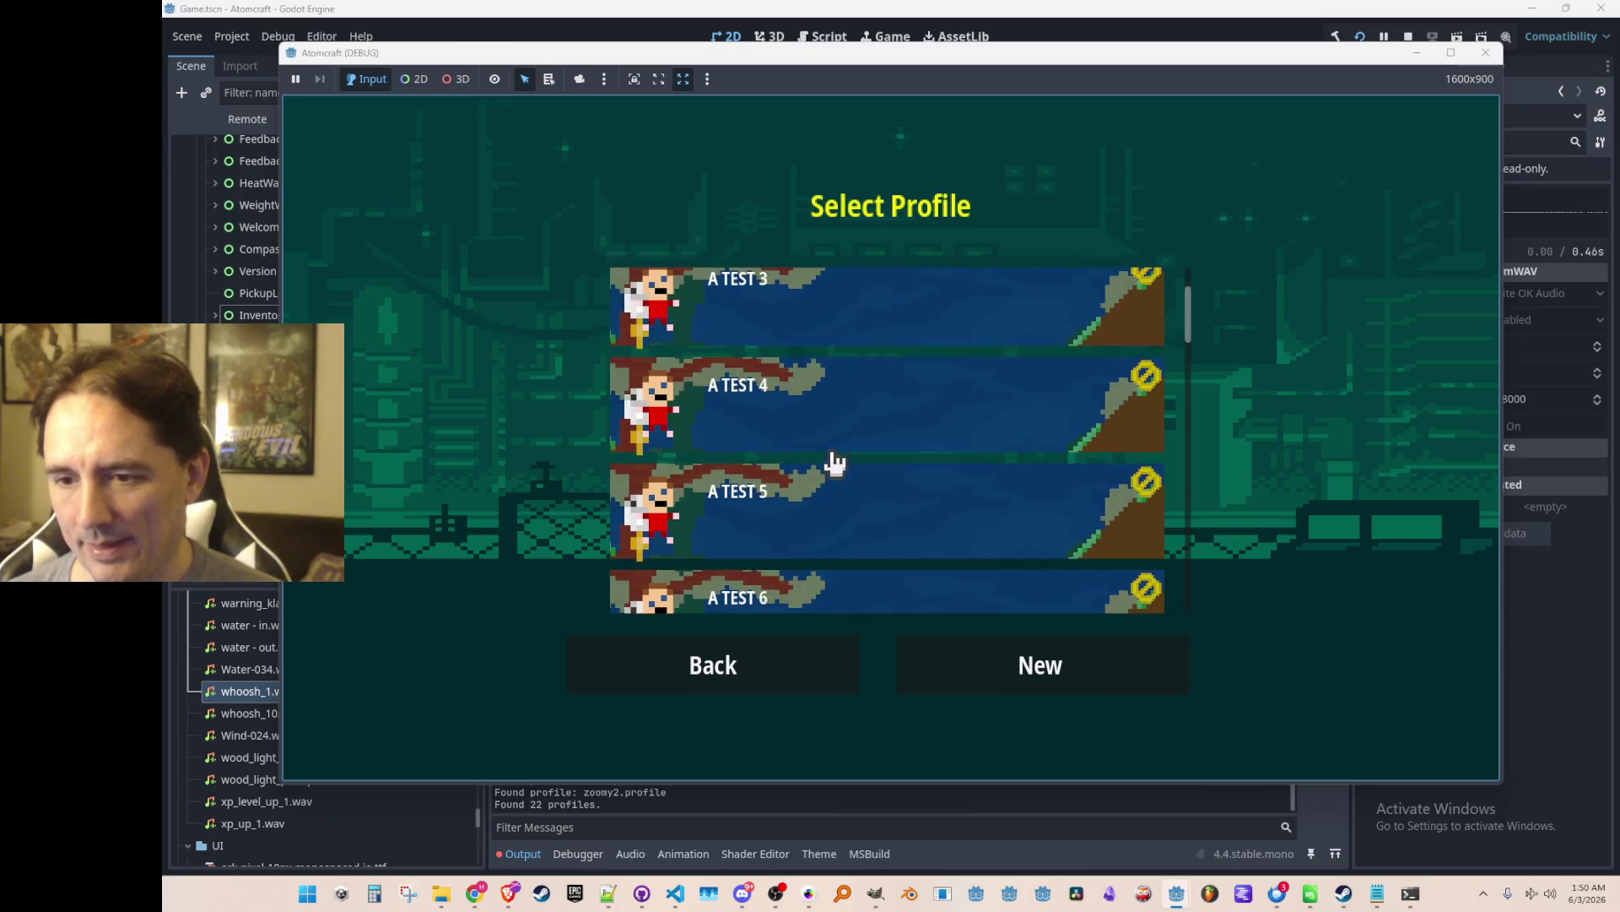
{"action": "left_click", "coordinate": [828, 535]}
{"action": "scroll", "coordinate": [875, 447], "scroll_direction": "down", "scroll_amount": 6}
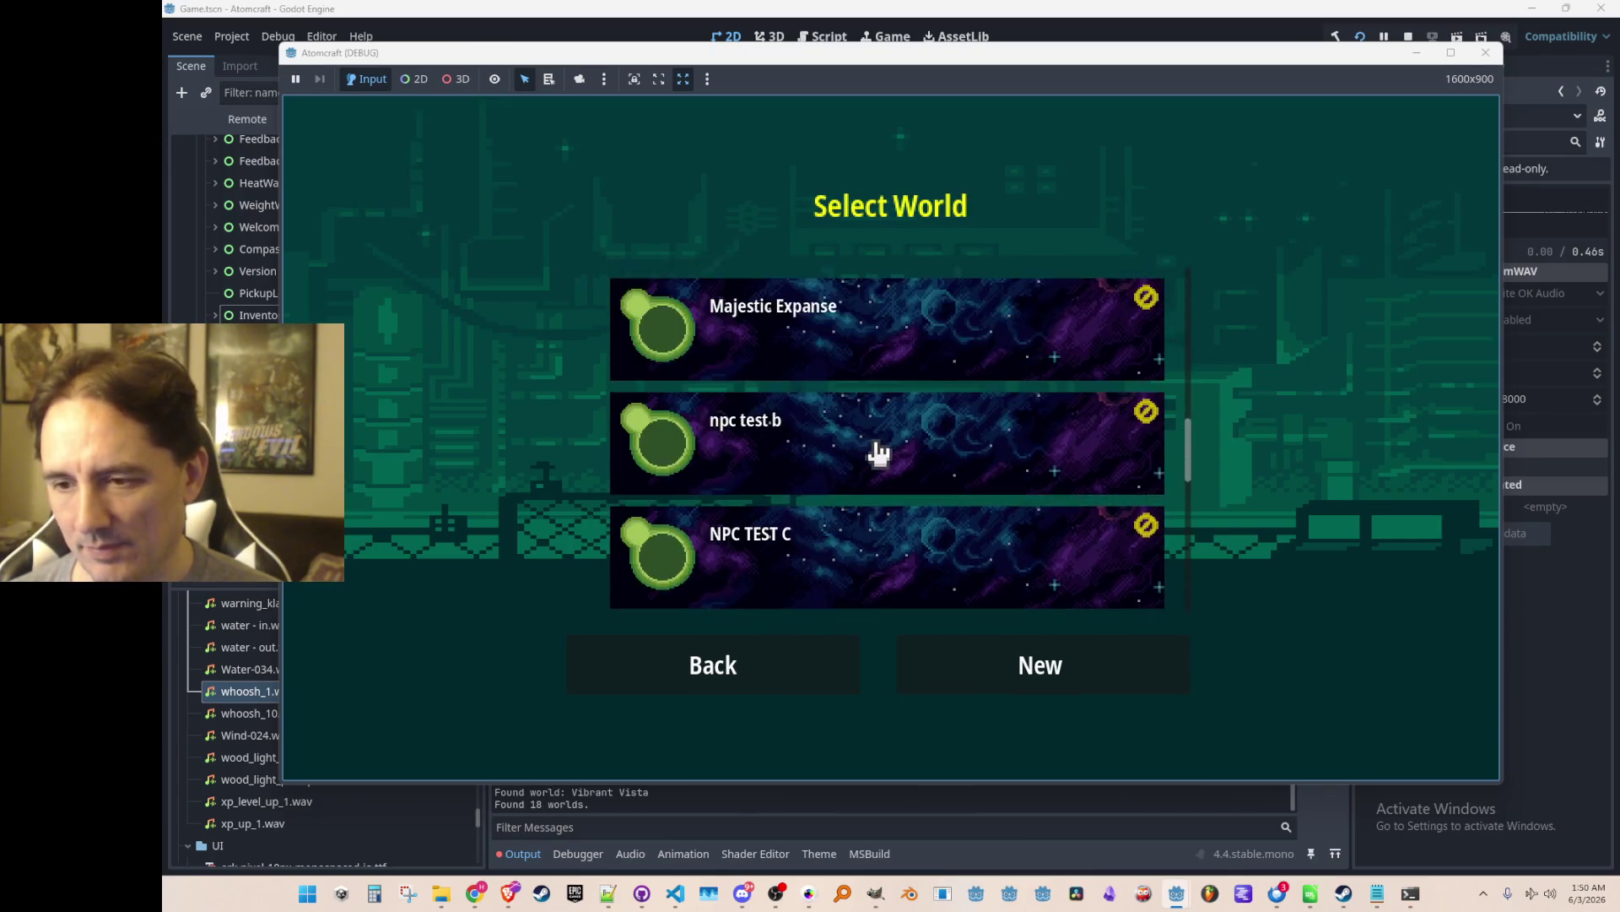
{"action": "left_click", "coordinate": [882, 456]}
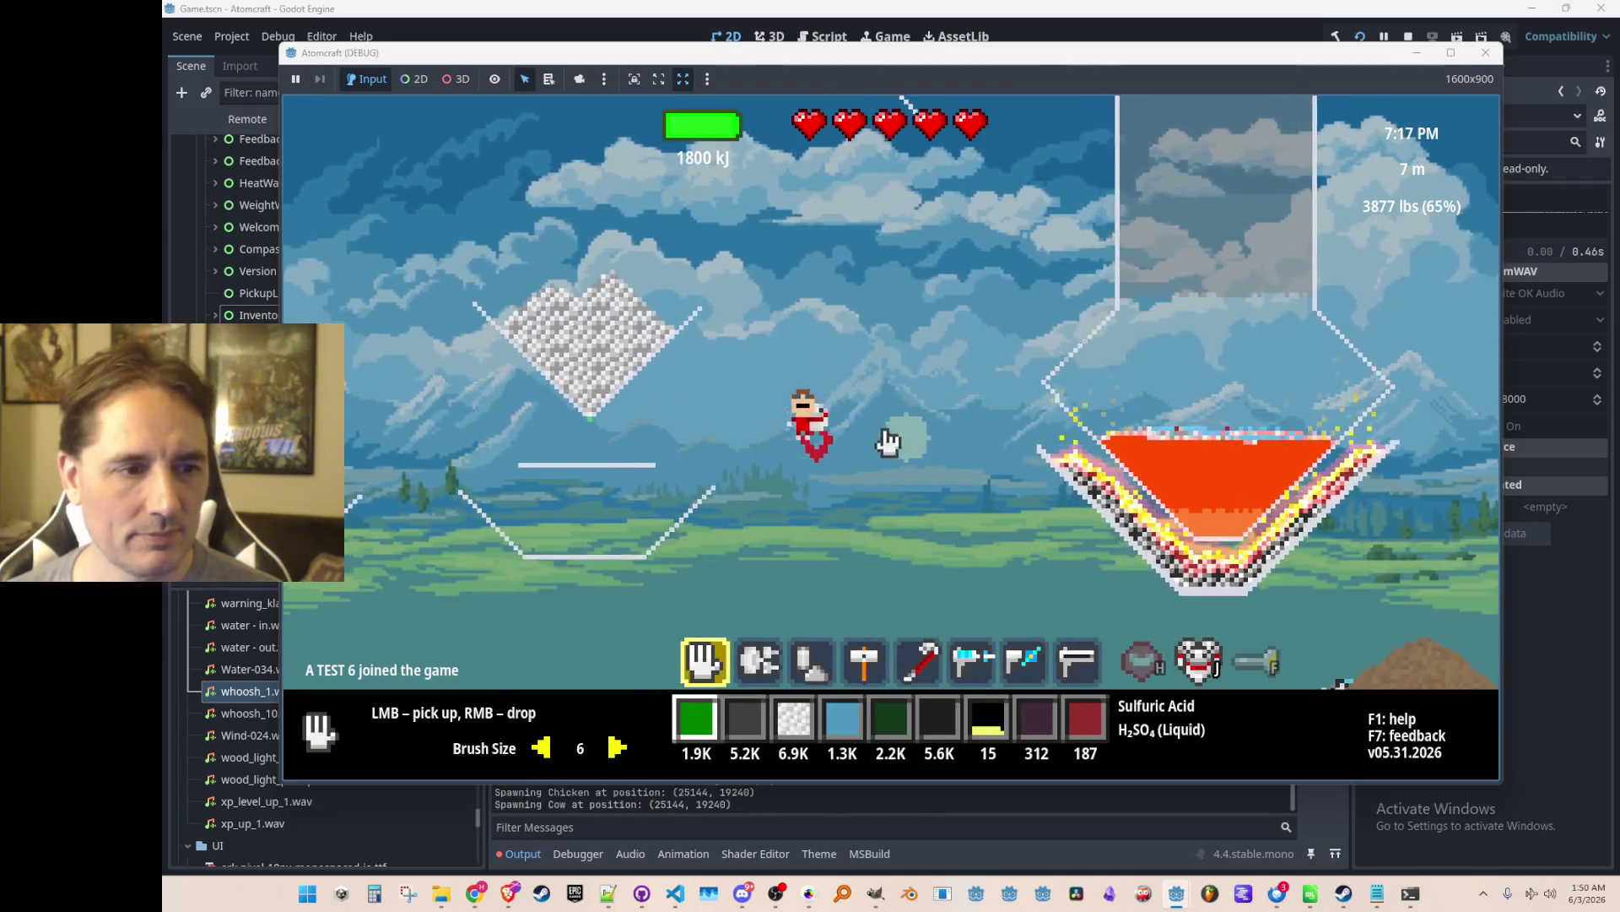
Open the Inventory tab and put Flint, Wood, Charcoal, then Cuprite into hotbar slot 0.
{"action": "key", "text": "a"}
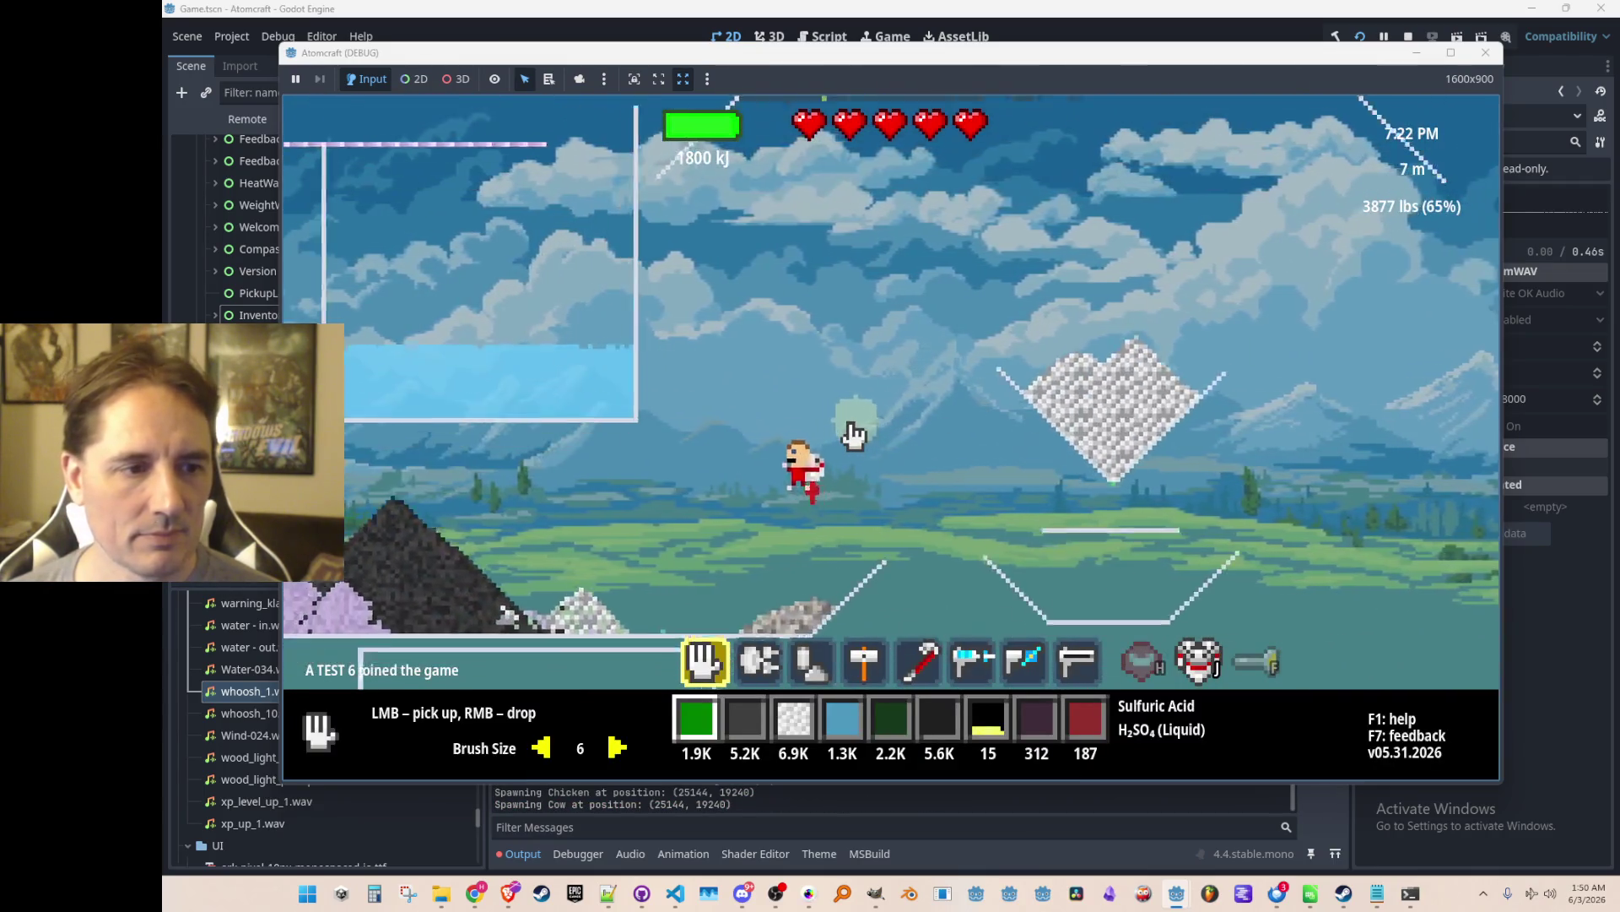
{"action": "key", "text": "Tab"}
{"action": "left_click", "coordinate": [616, 221]}
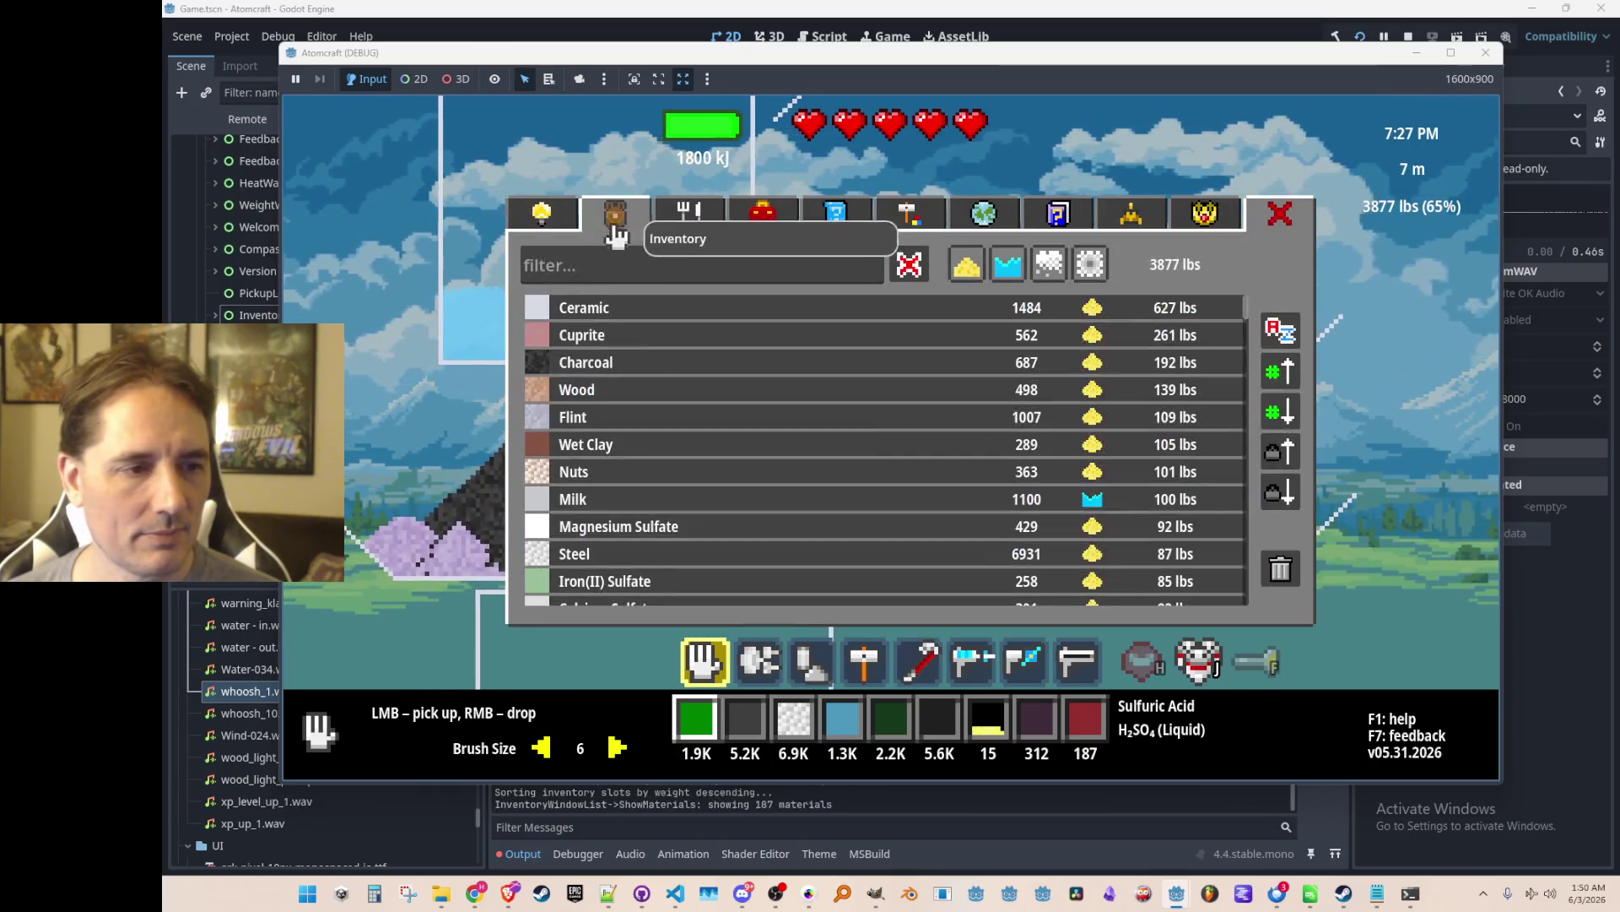
{"action": "left_click", "coordinate": [637, 417]}
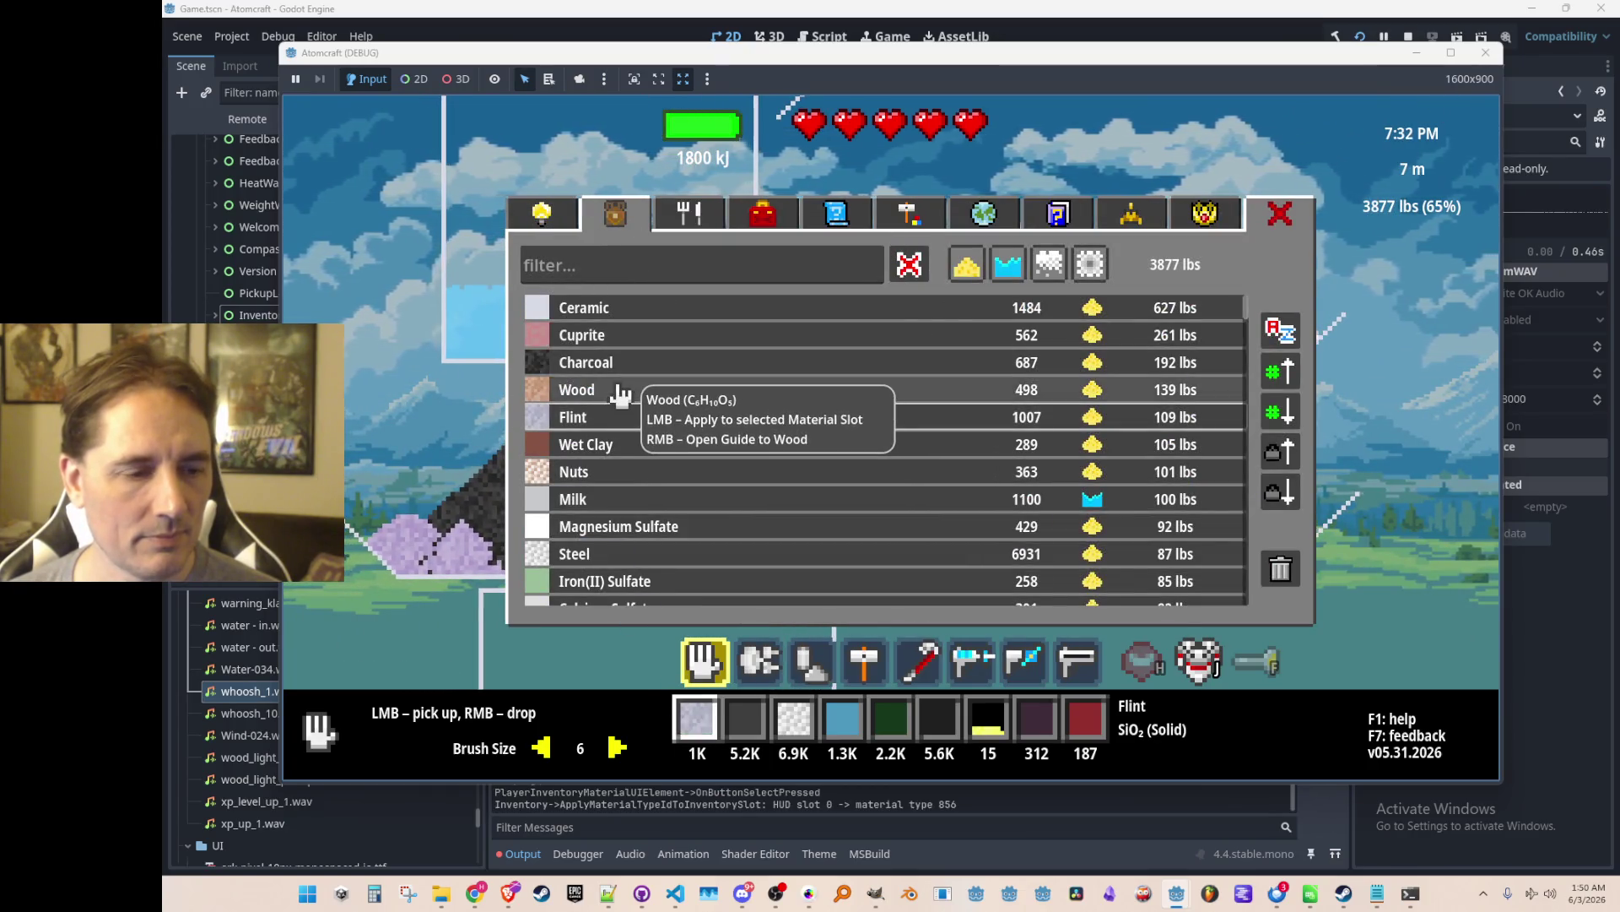
{"action": "left_click", "coordinate": [619, 393]}
{"action": "left_click", "coordinate": [622, 366]}
{"action": "left_click", "coordinate": [623, 338]}
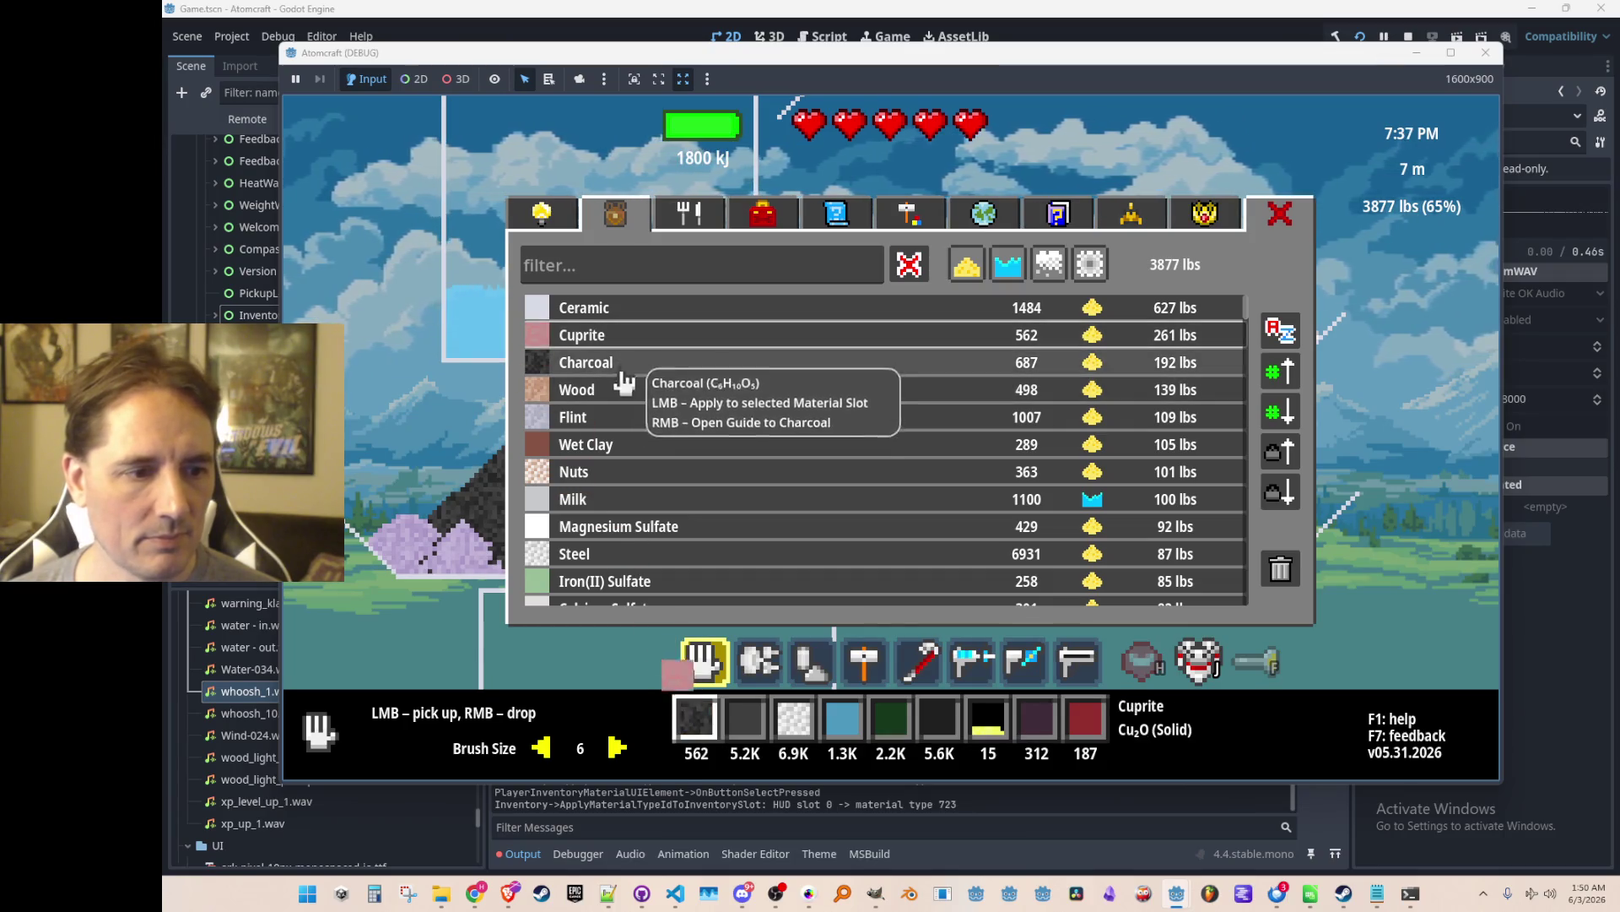
Swap Osmium Disulfide and Gold into hotbar slot 0, ending on Gold, then stop the game.
{"action": "scroll", "coordinate": [625, 464], "scroll_direction": "down", "scroll_amount": 7}
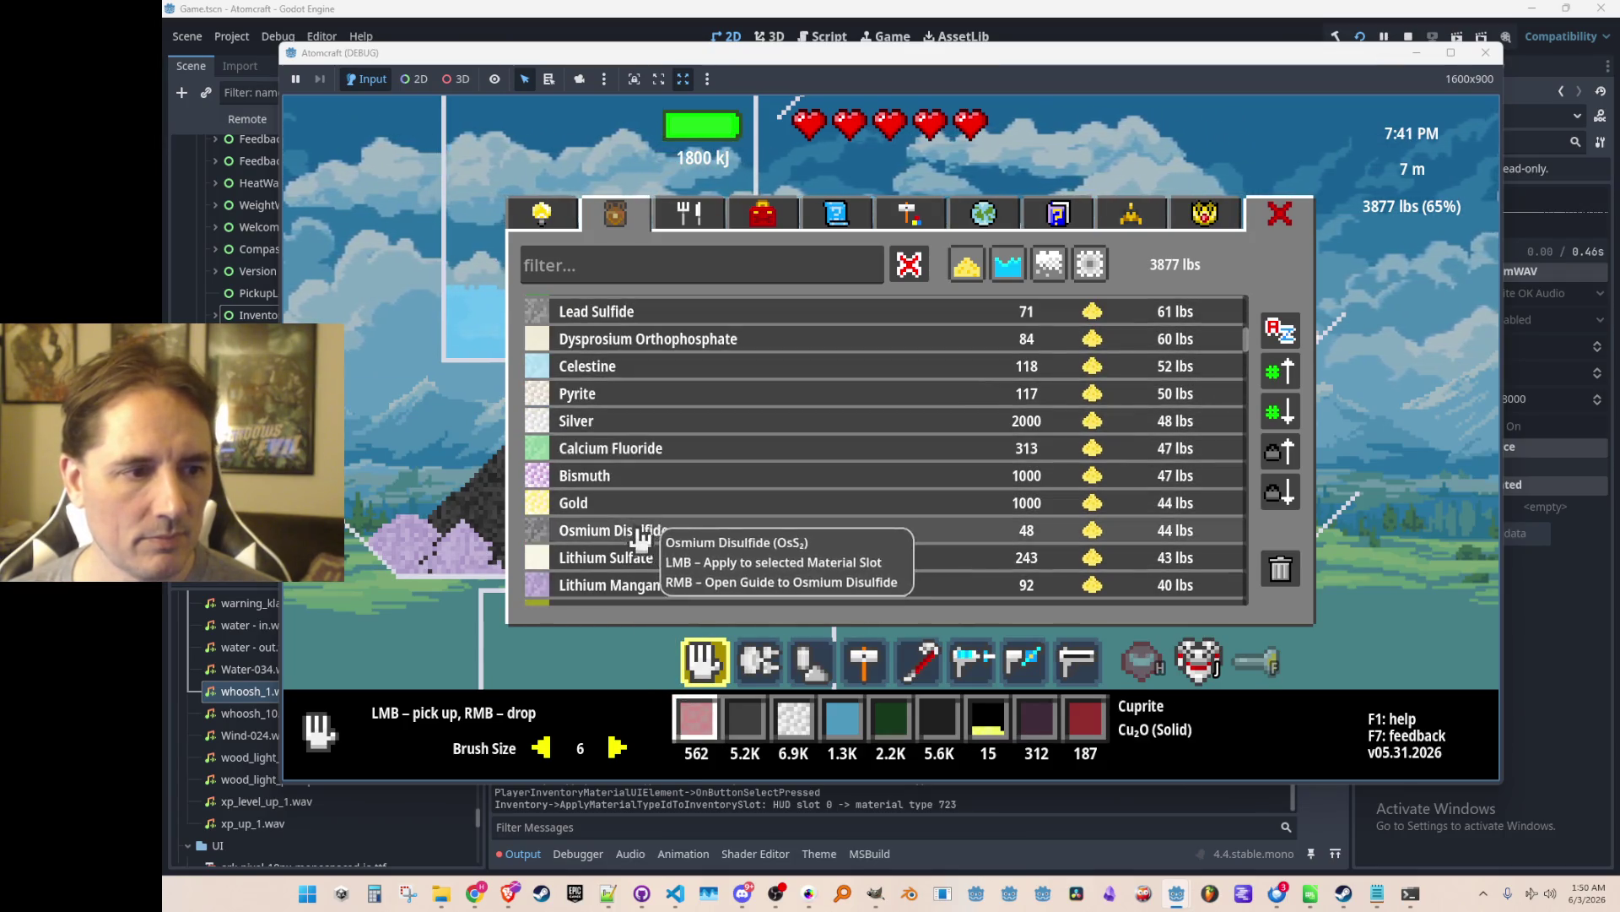
{"action": "left_click", "coordinate": [643, 532]}
{"action": "left_click", "coordinate": [648, 507]}
{"action": "left_click", "coordinate": [654, 530]}
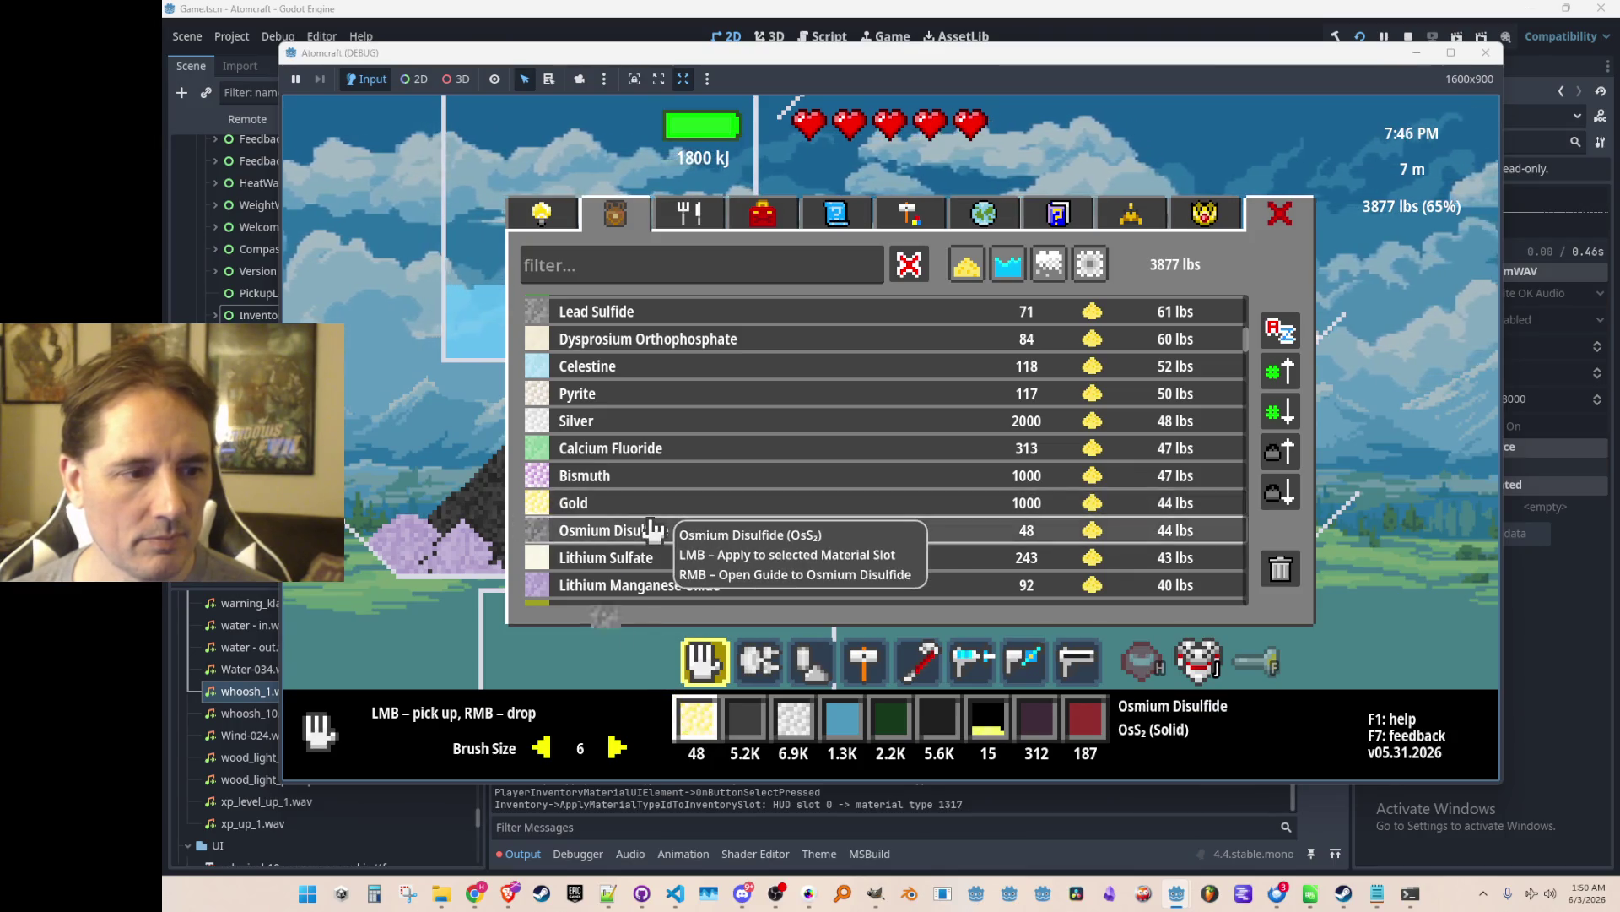
{"action": "left_click", "coordinate": [650, 502]}
{"action": "left_click", "coordinate": [1409, 37]}
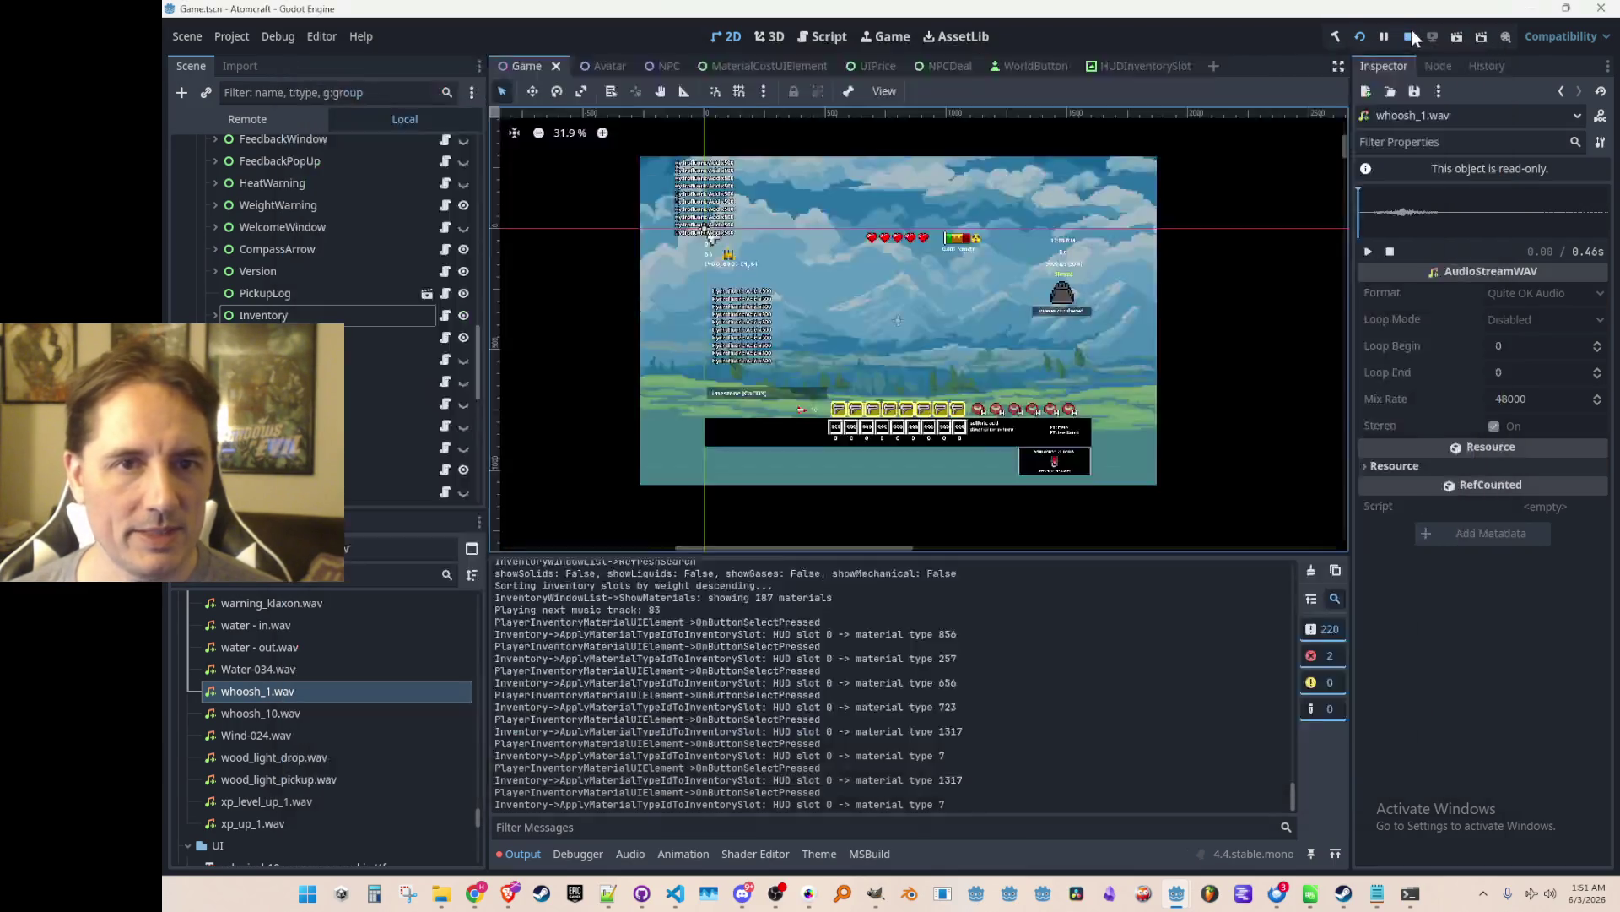
Bring VS Code forward and place the cursor at the 0.6f hide threshold in _Process.
{"action": "left_click", "coordinate": [678, 900]}
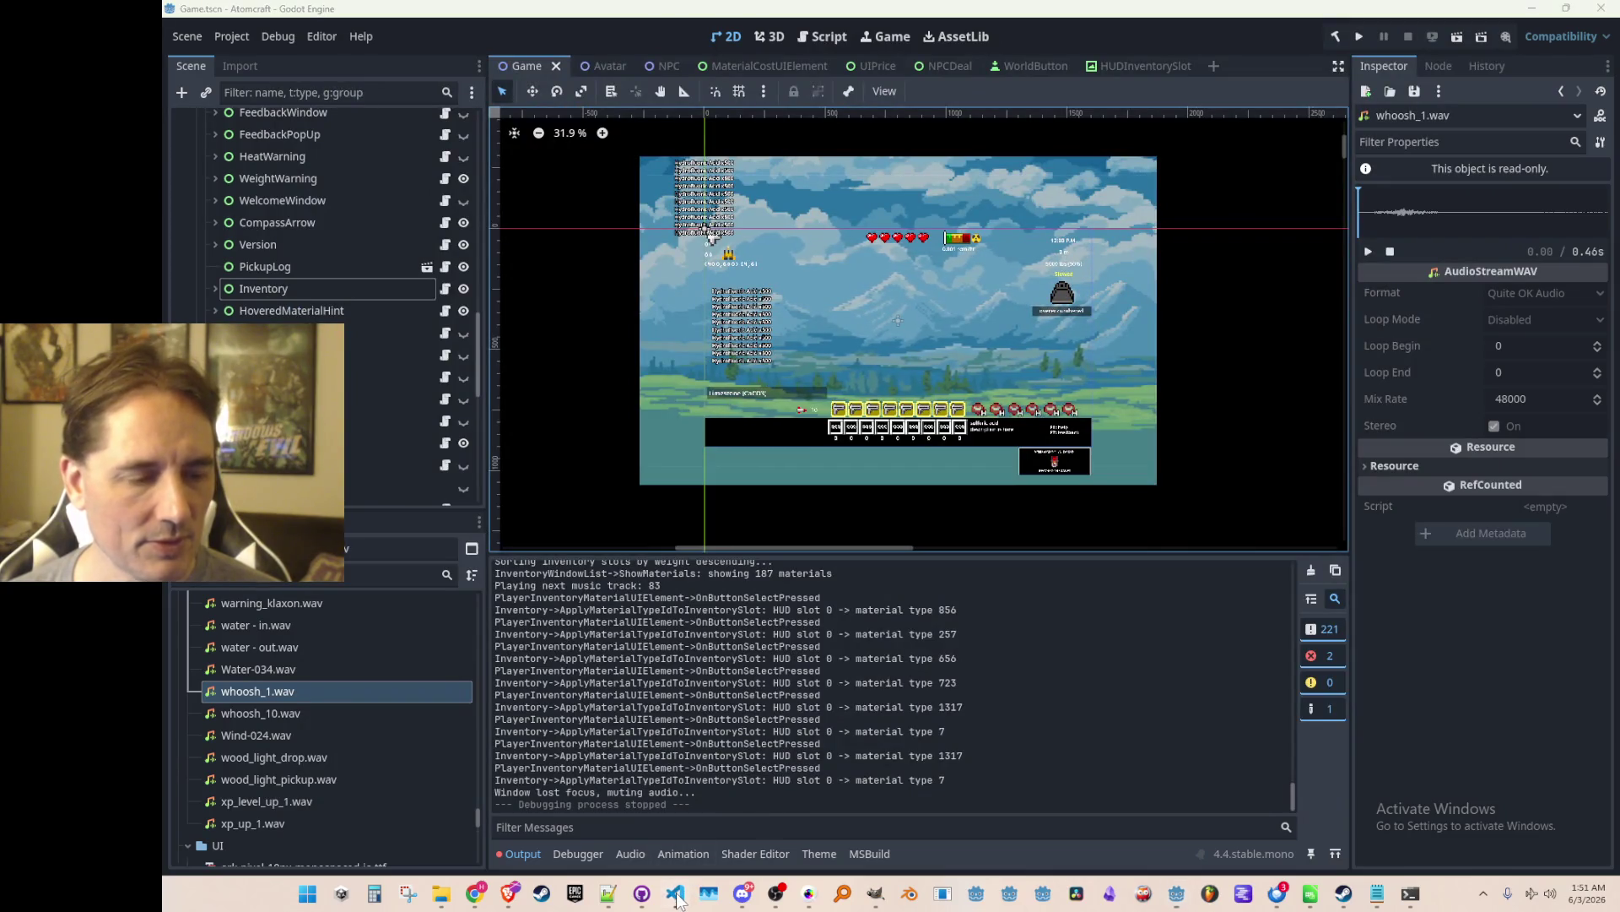
{"action": "scroll", "coordinate": [1111, 520], "scroll_direction": "down", "scroll_amount": 15}
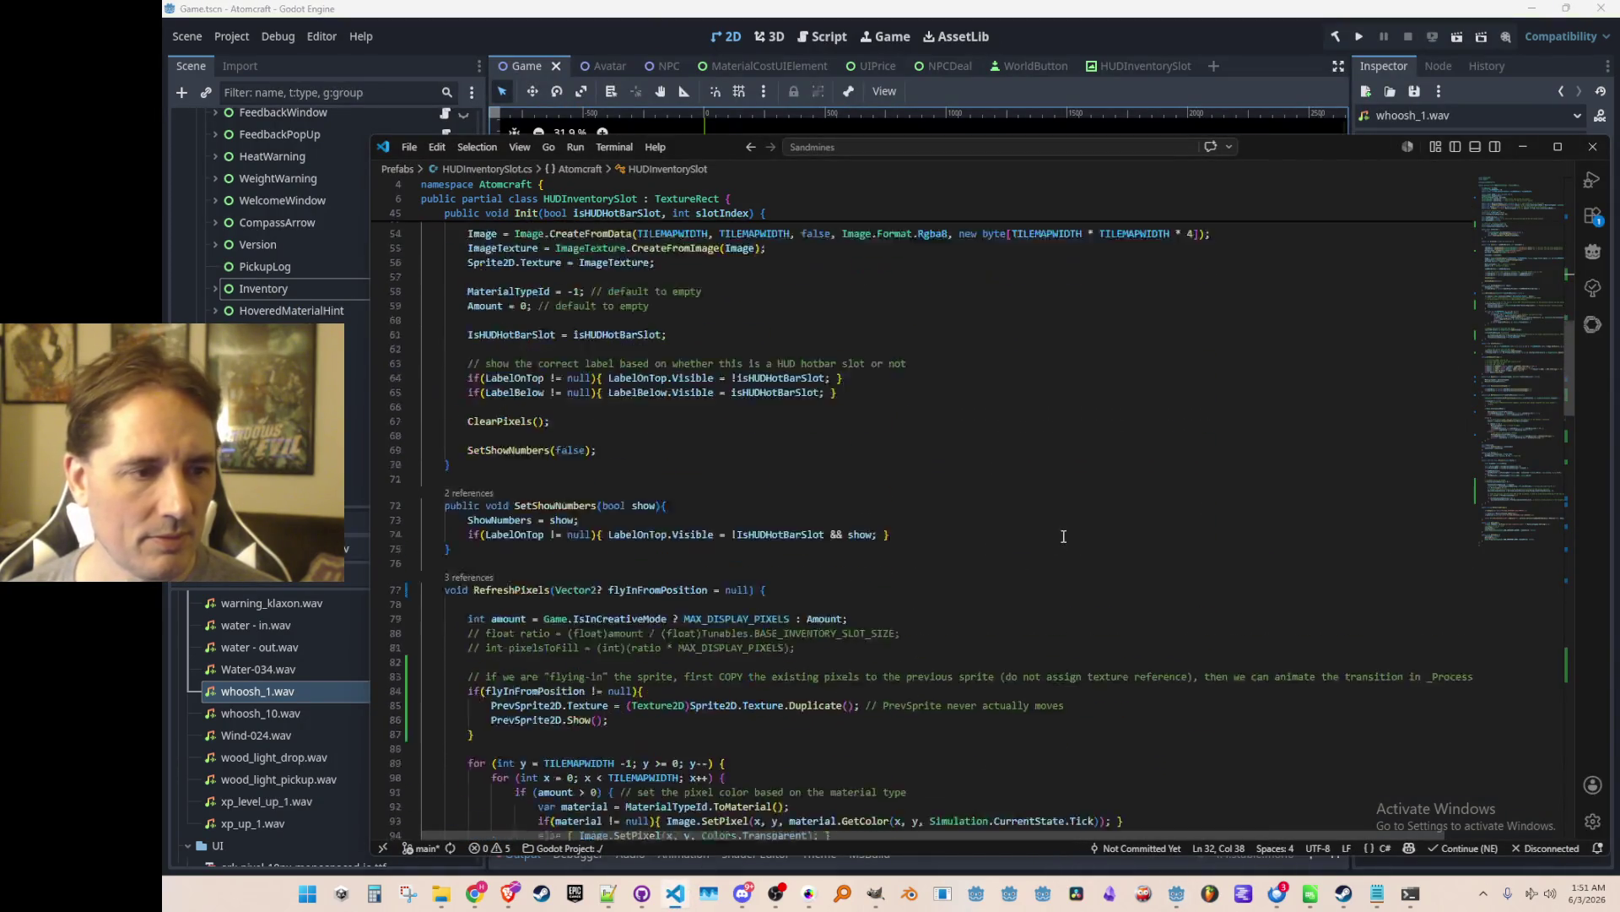
{"action": "scroll", "coordinate": [1111, 520], "scroll_direction": "down", "scroll_amount": 20}
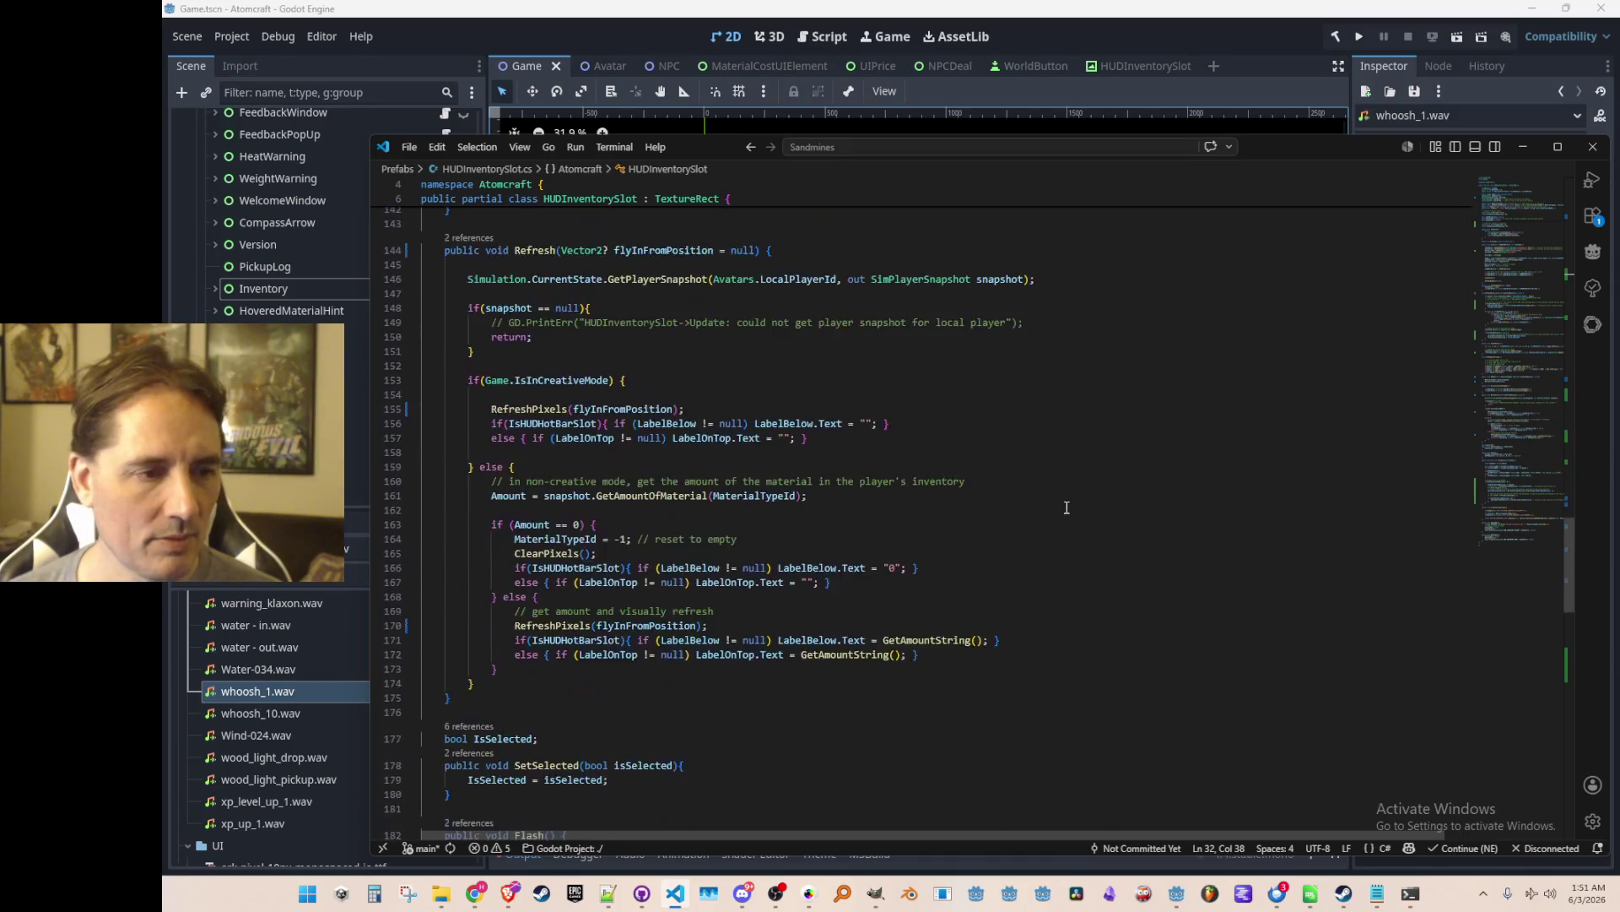
{"action": "scroll", "coordinate": [1073, 504], "scroll_direction": "down", "scroll_amount": 12}
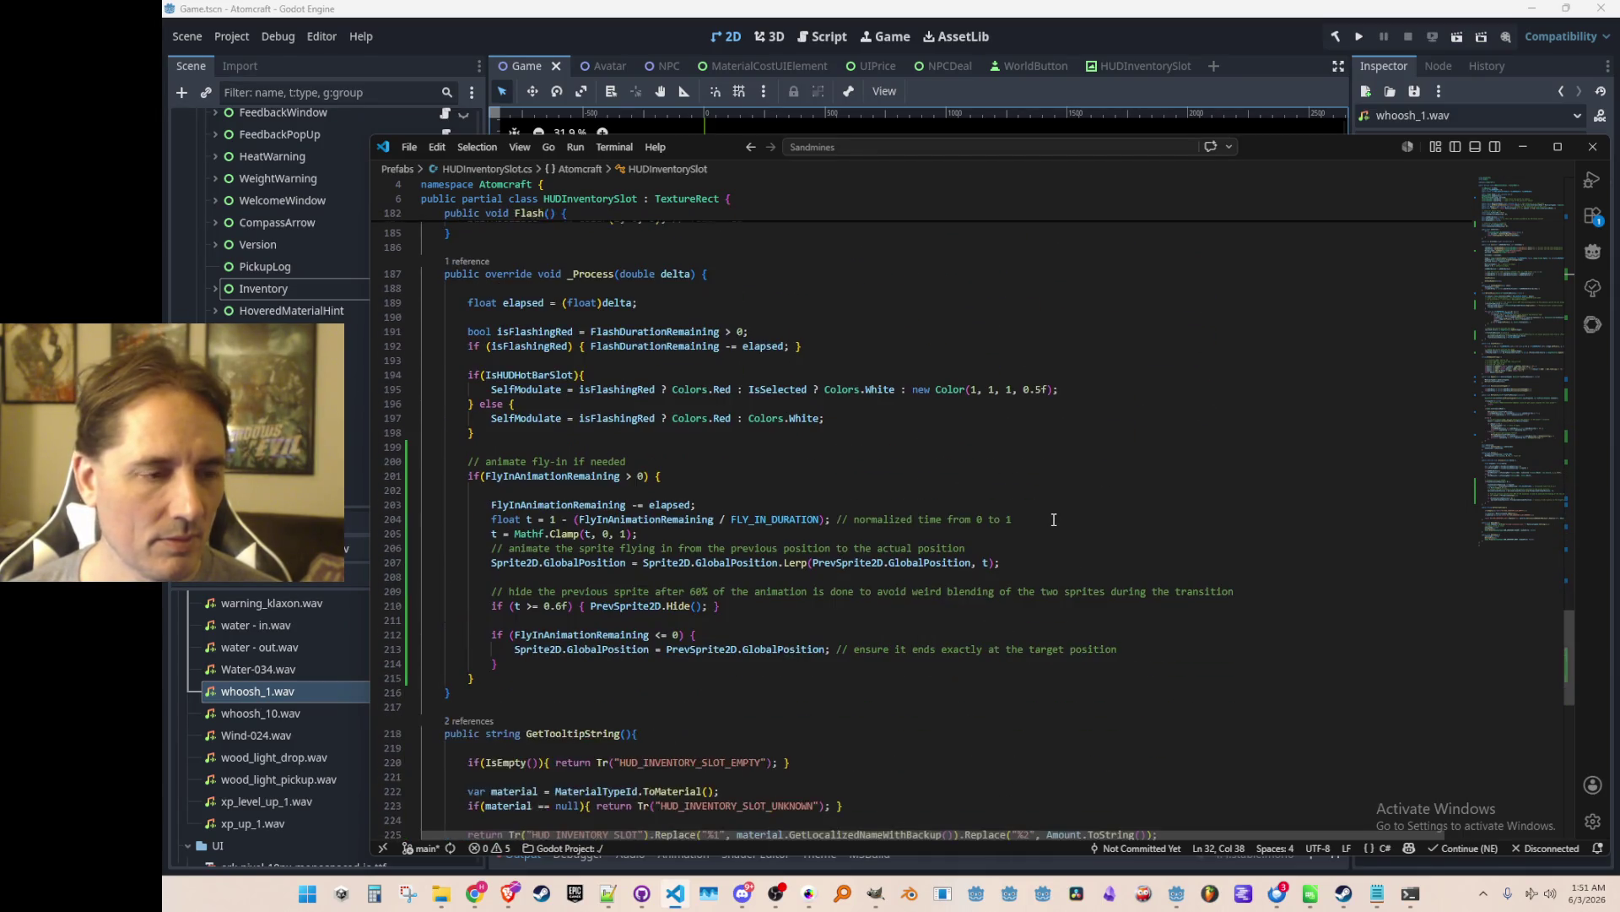
{"action": "scroll", "coordinate": [1055, 582], "scroll_direction": "down", "scroll_amount": 2}
{"action": "left_click", "coordinate": [866, 501]}
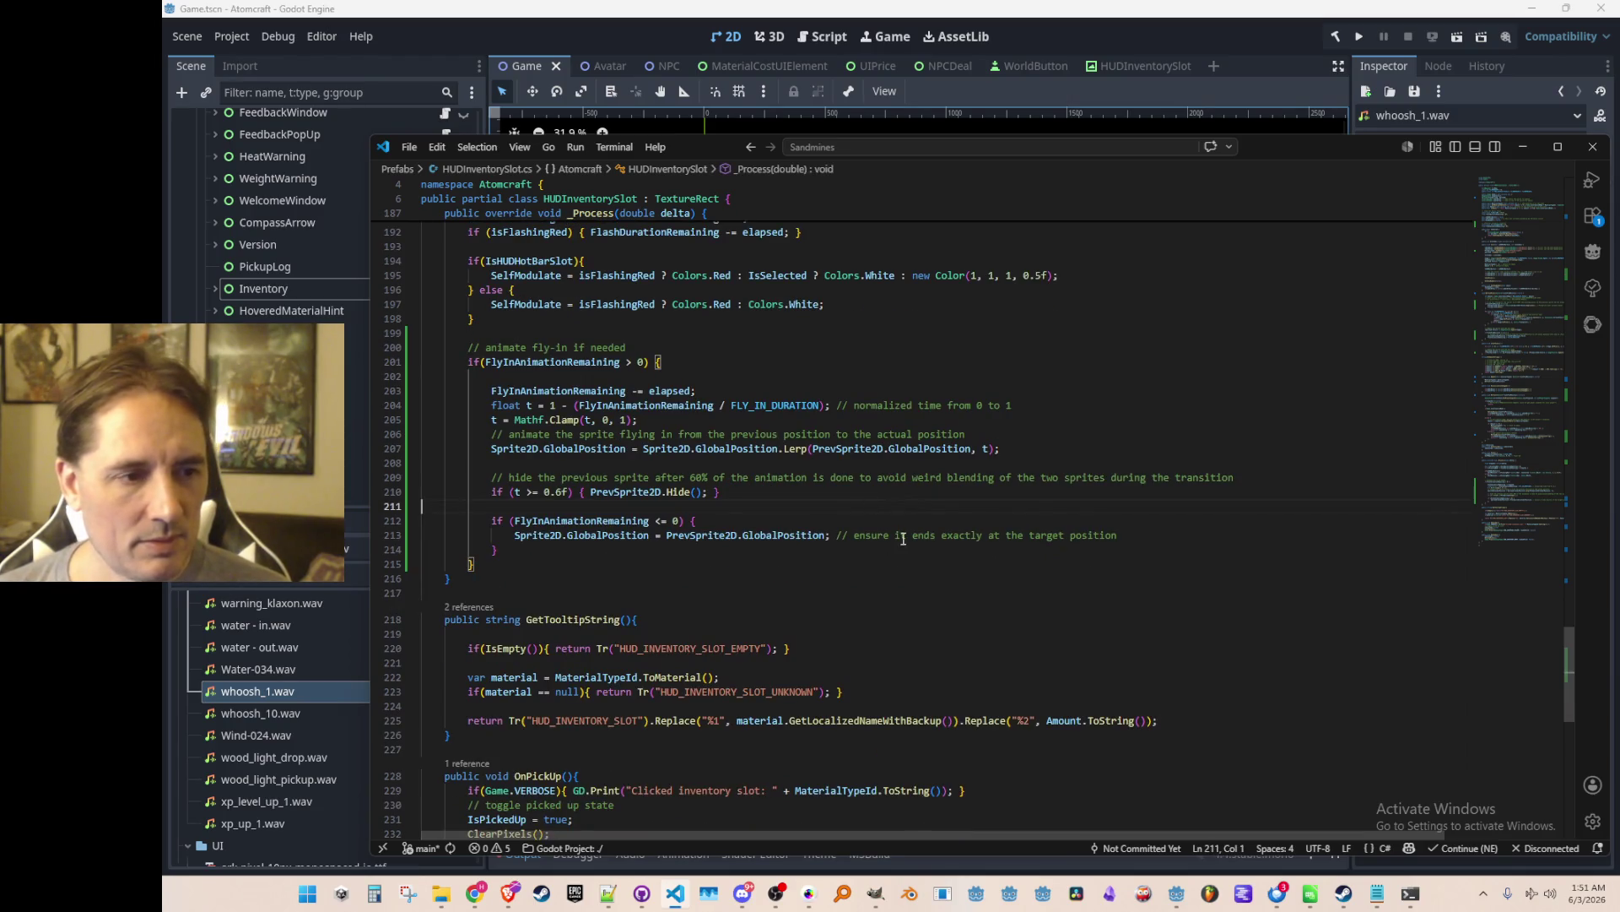
{"action": "left_click", "coordinate": [555, 493]}
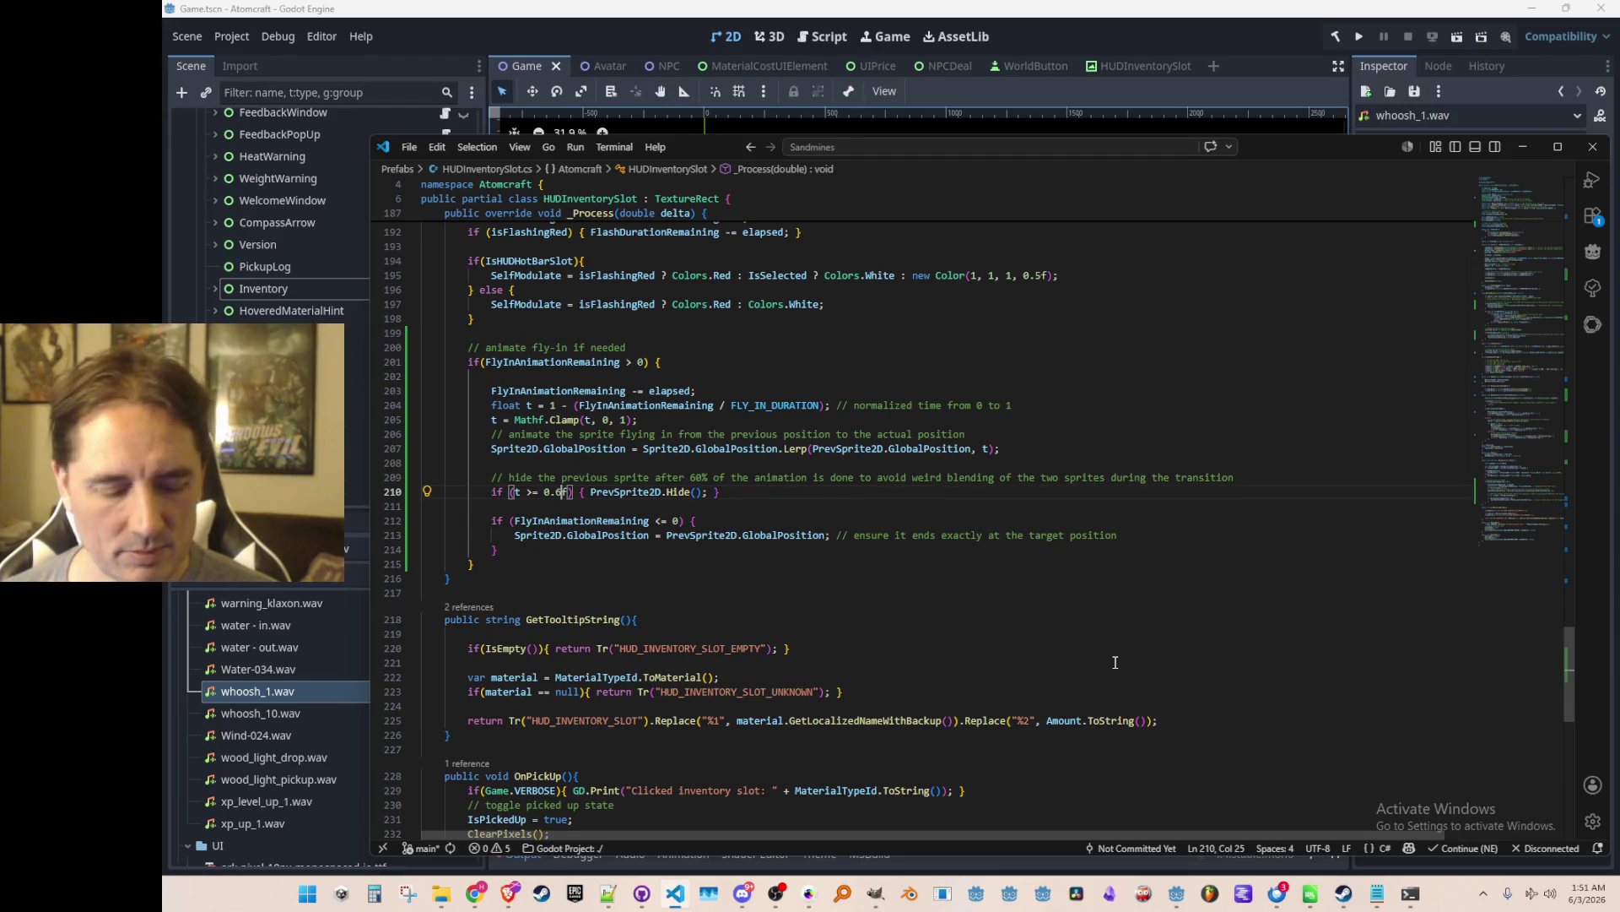
Add const float PREV_SPRITE_HIDE_DISTANCE_THRESHOLD = 32f below the hide-sprite comment.
{"action": "key", "text": "Up"}
{"action": "key", "text": "Up"}
{"action": "key", "text": "Up"}
{"action": "key", "text": "Down"}
{"action": "key", "text": "Down"}
{"action": "key", "text": "End"}
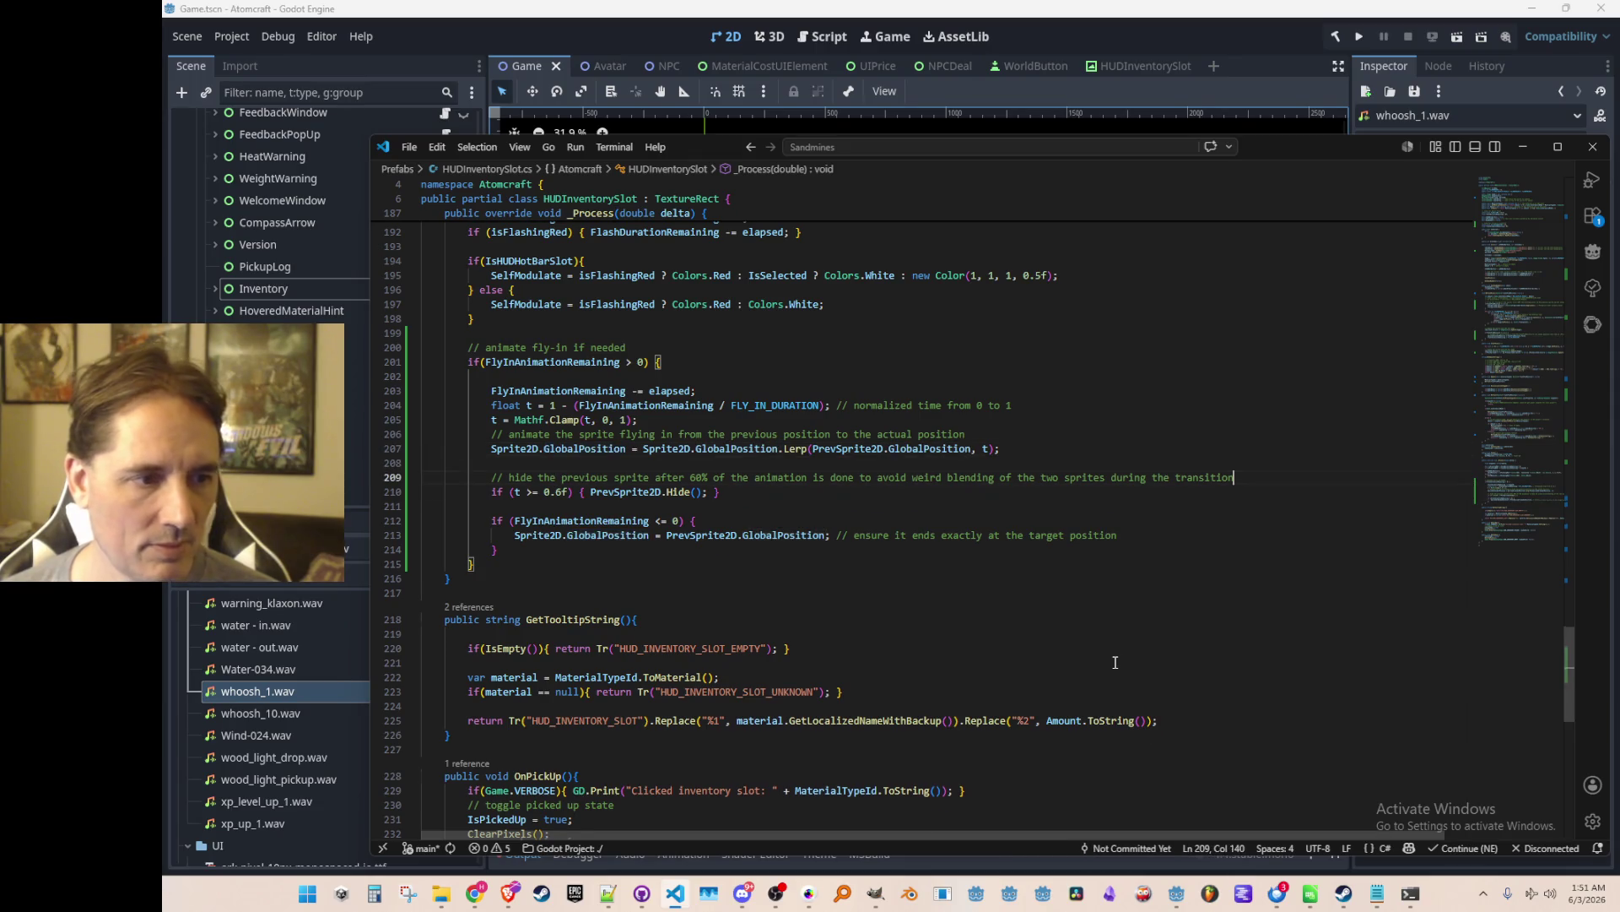
{"action": "key", "text": "Return"}
{"action": "type", "text": "const float"}
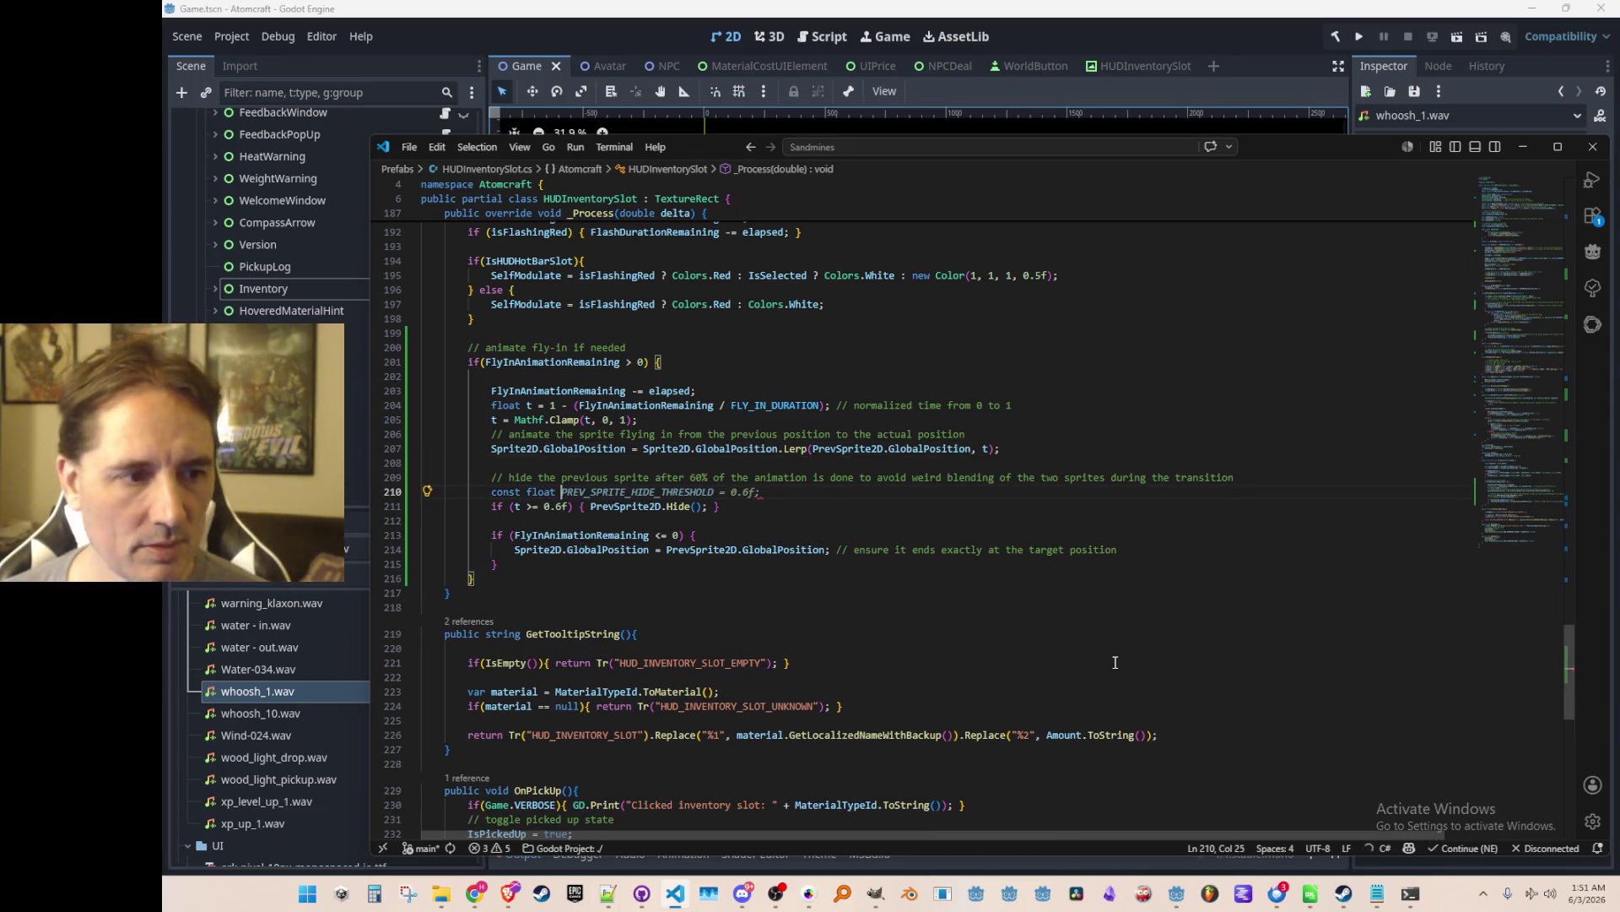
{"action": "key", "text": "Tab"}
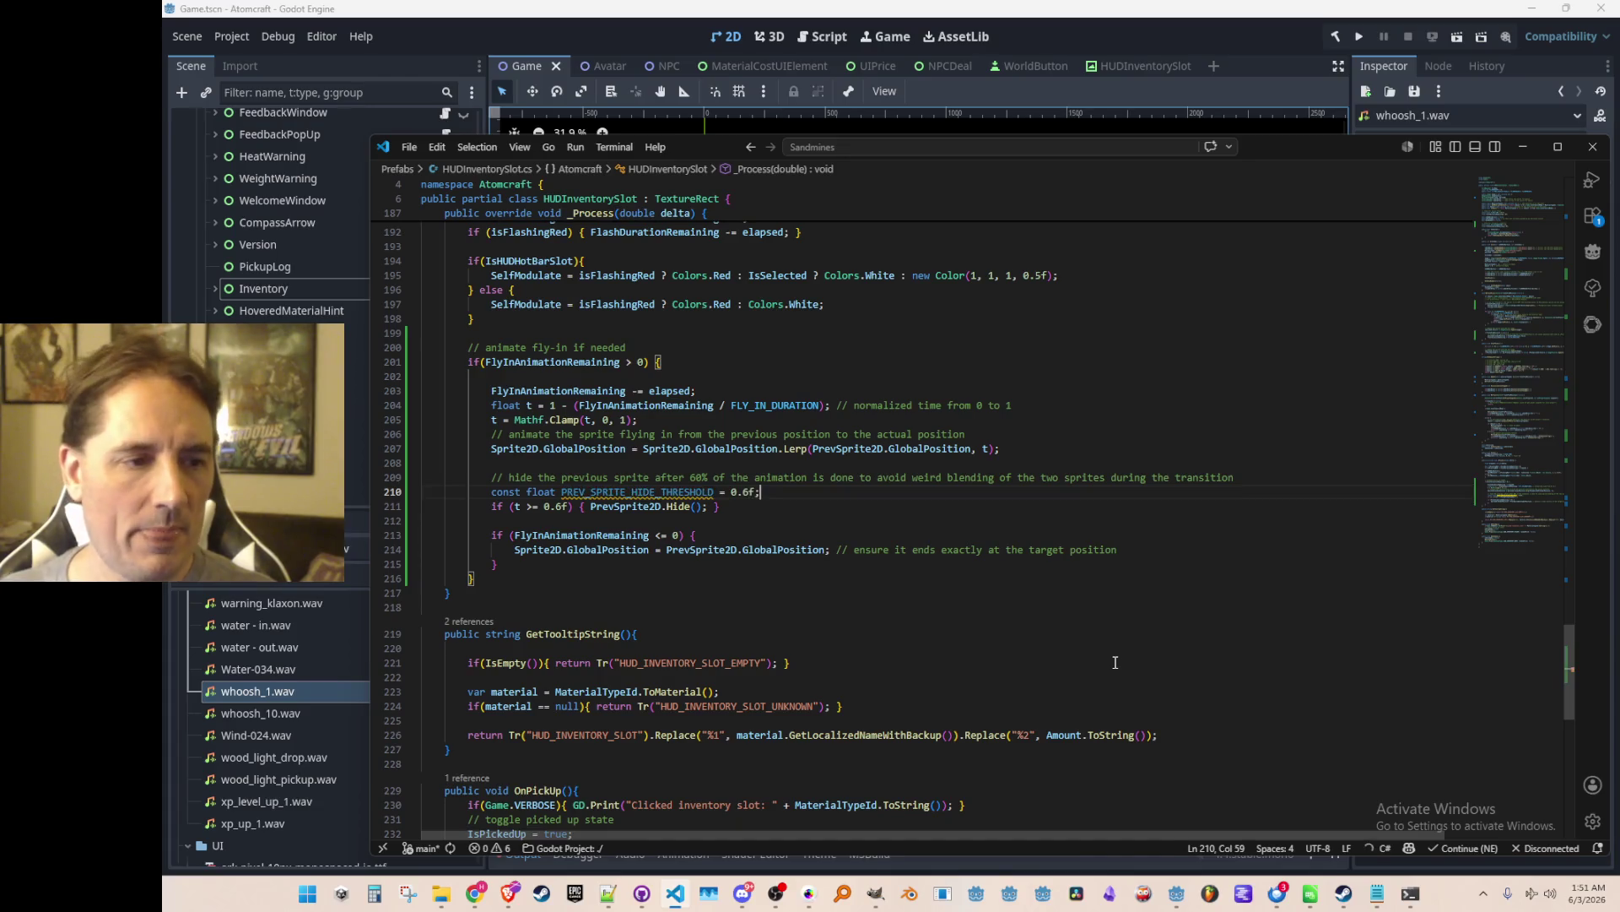
{"action": "key", "text": "Left"}
{"action": "key", "text": "Left"}
{"action": "key", "text": "Left"}
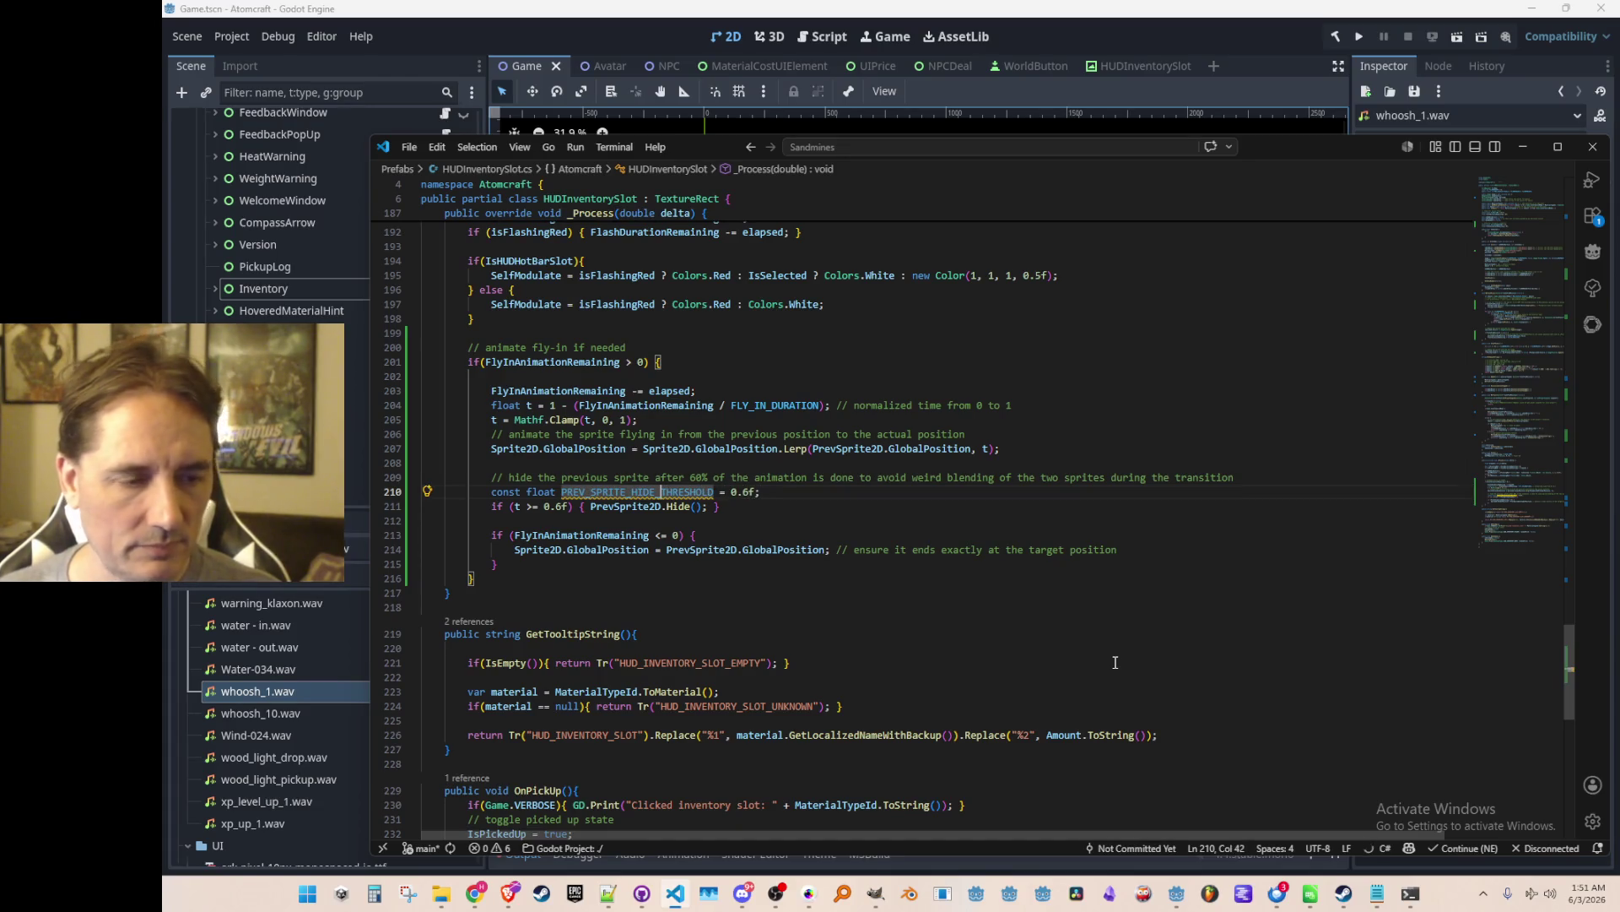
{"action": "type", "text": "DISTANCE_"}
{"action": "key", "text": "End"}
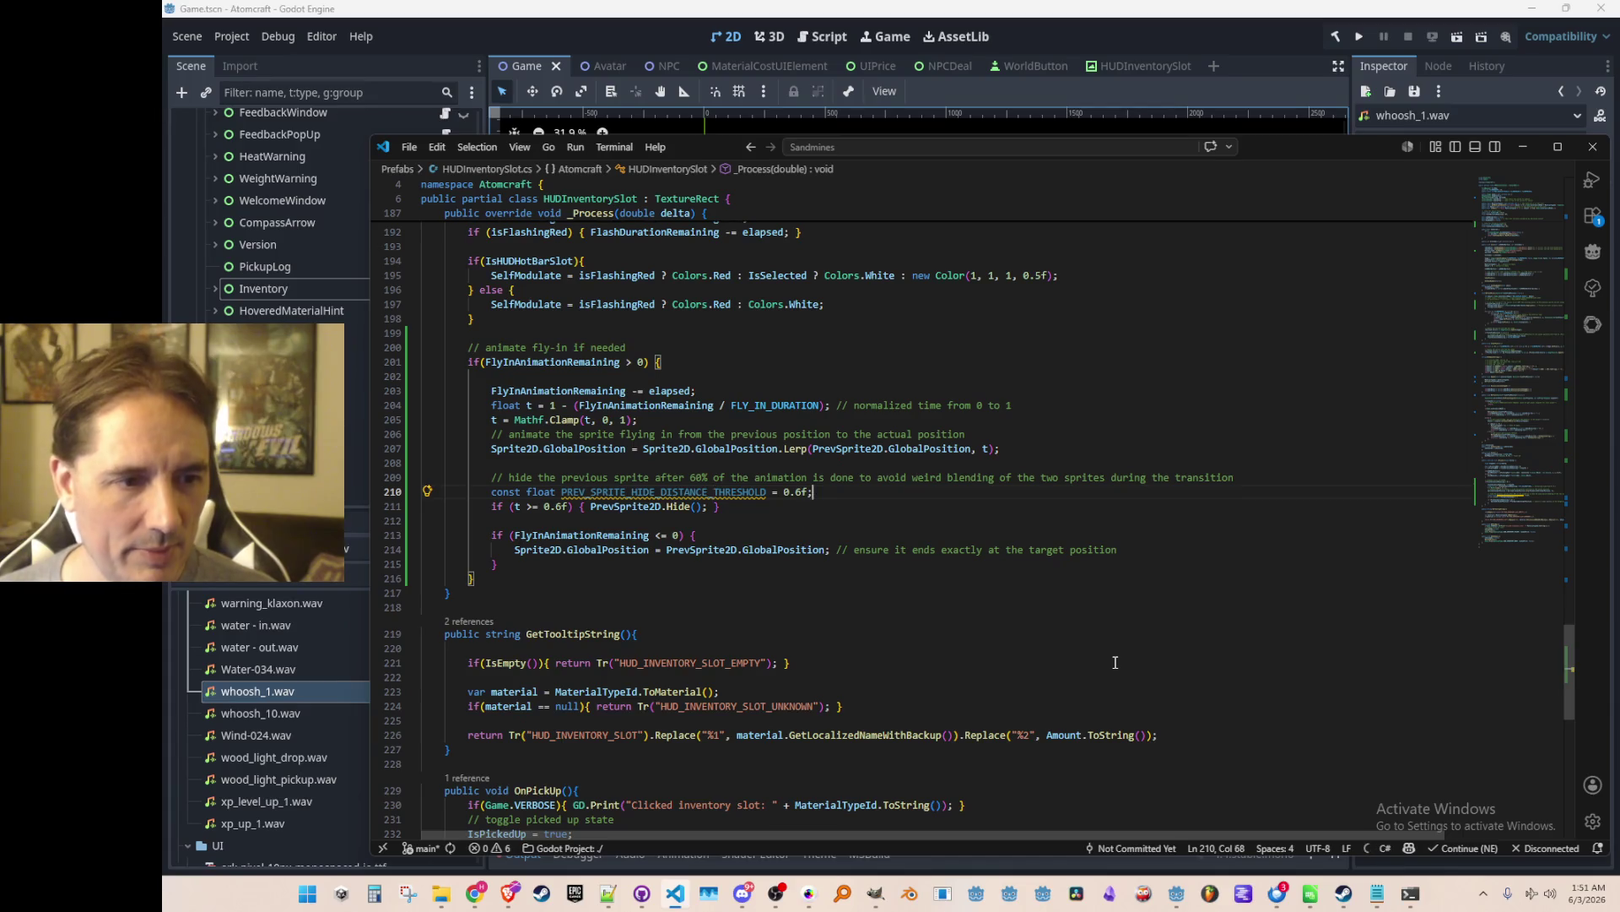
{"action": "key", "text": "BackSpace"}
{"action": "key", "text": "BackSpace"}
{"action": "key", "text": "BackSpace"}
{"action": "type", "text": "100"}
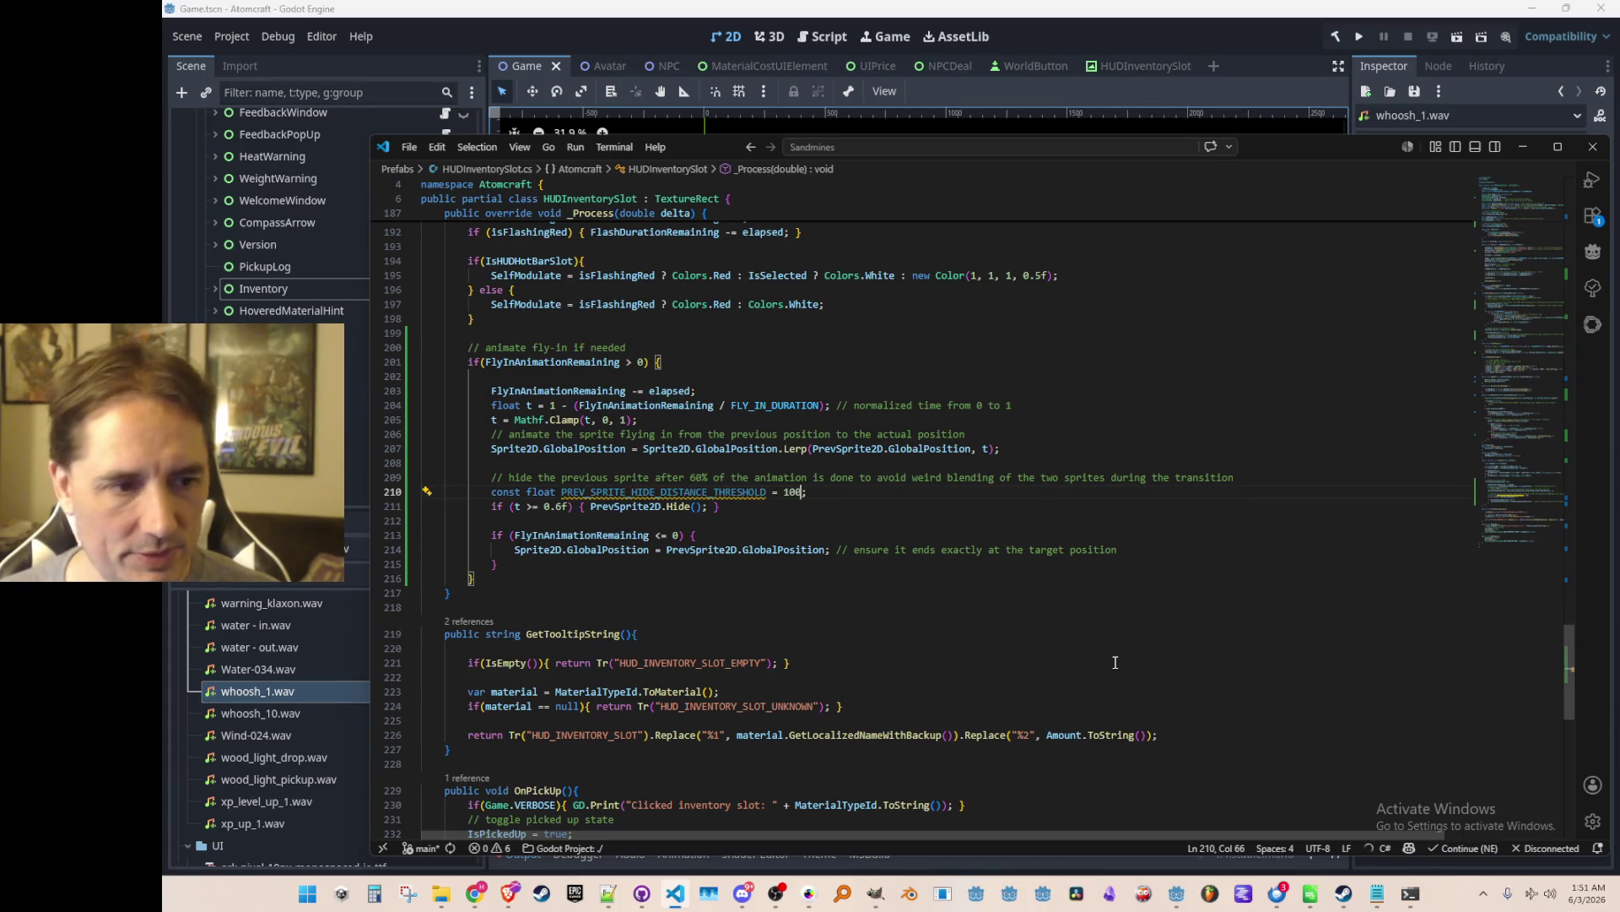
{"action": "key", "text": "BackSpace"}
{"action": "key", "text": "BackSpace"}
{"action": "key", "text": "BackSpace"}
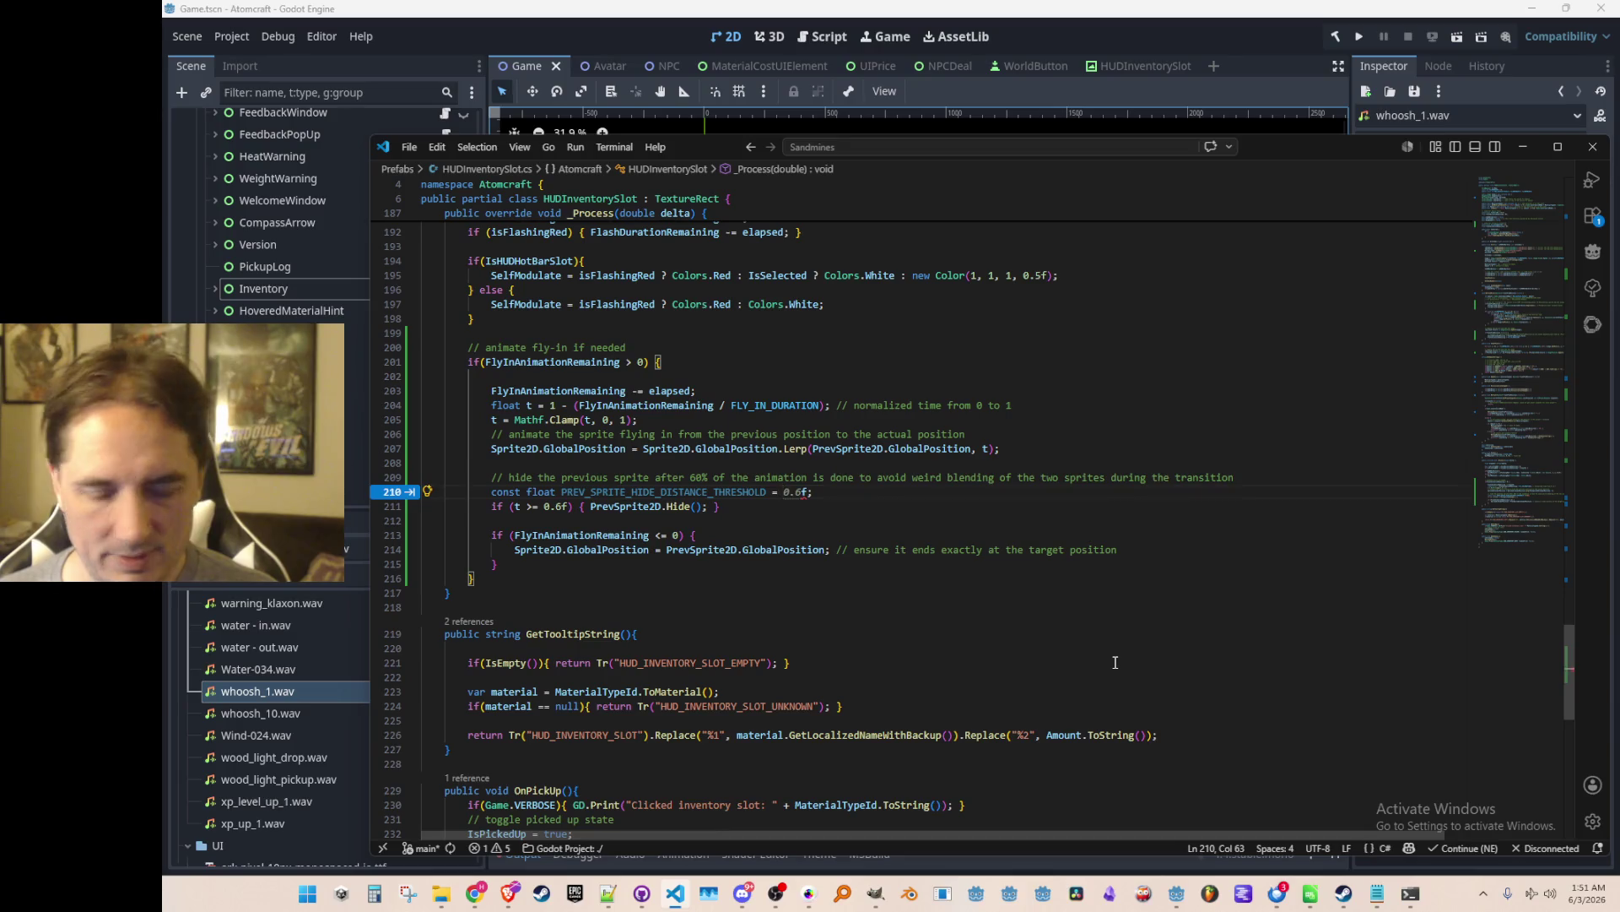
{"action": "type", "text": "32f"}
{"action": "key", "text": "End"}
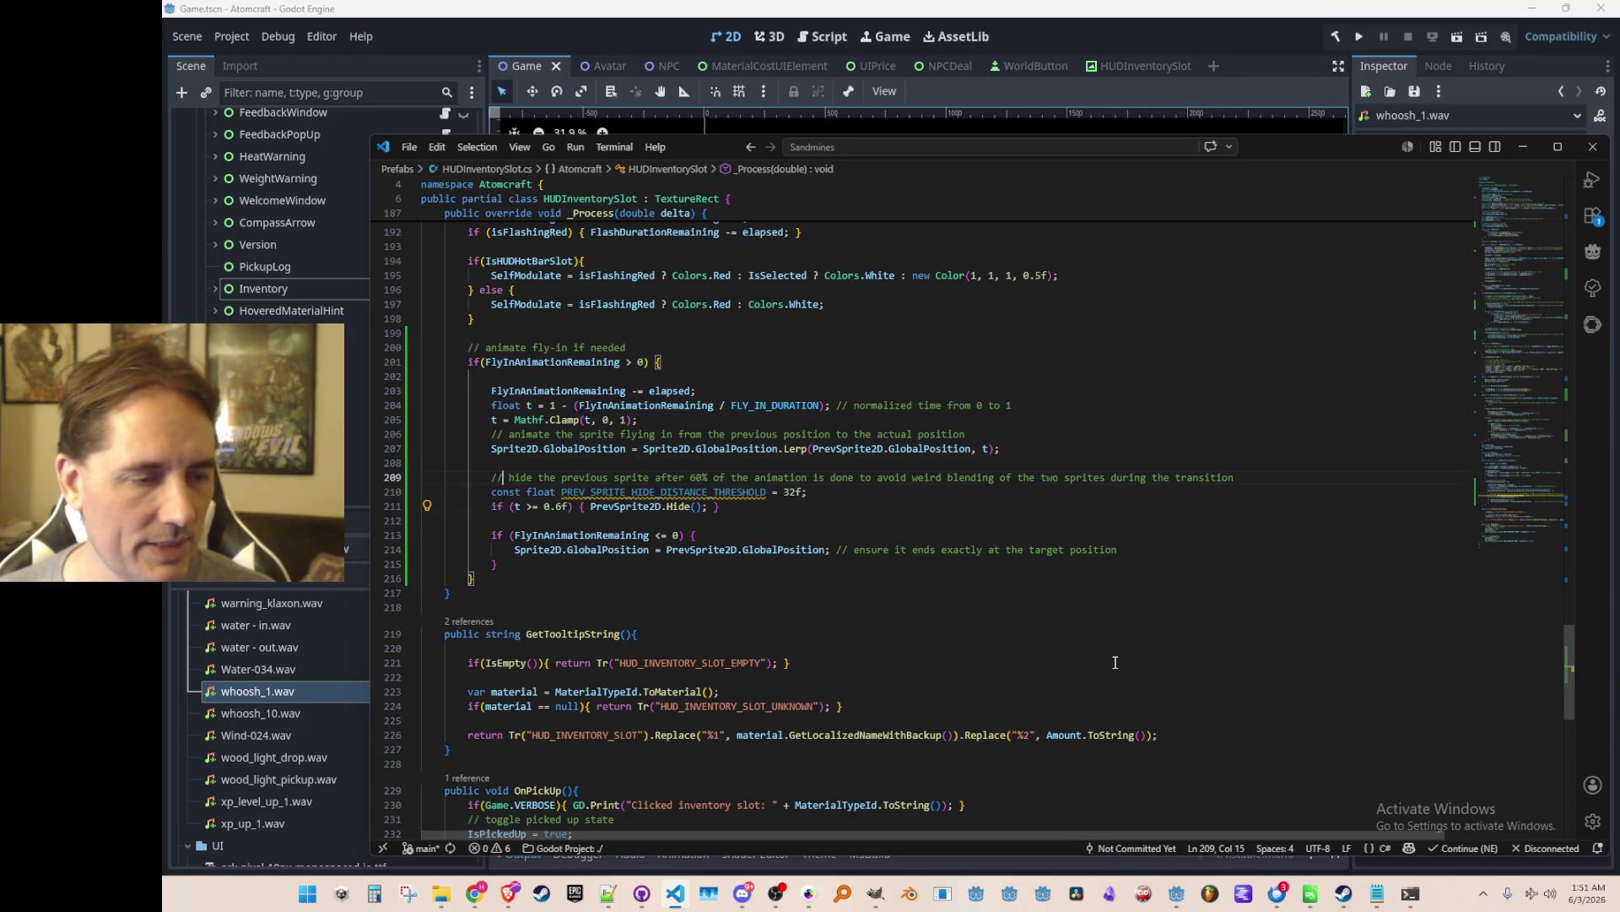
Replace the t >= 0.6f condition with a Sprite2D.GlobalPosition distance-to-threshold check, then run the project.
{"action": "key", "text": "Up"}
{"action": "key", "text": "Up"}
{"action": "key", "text": "Down"}
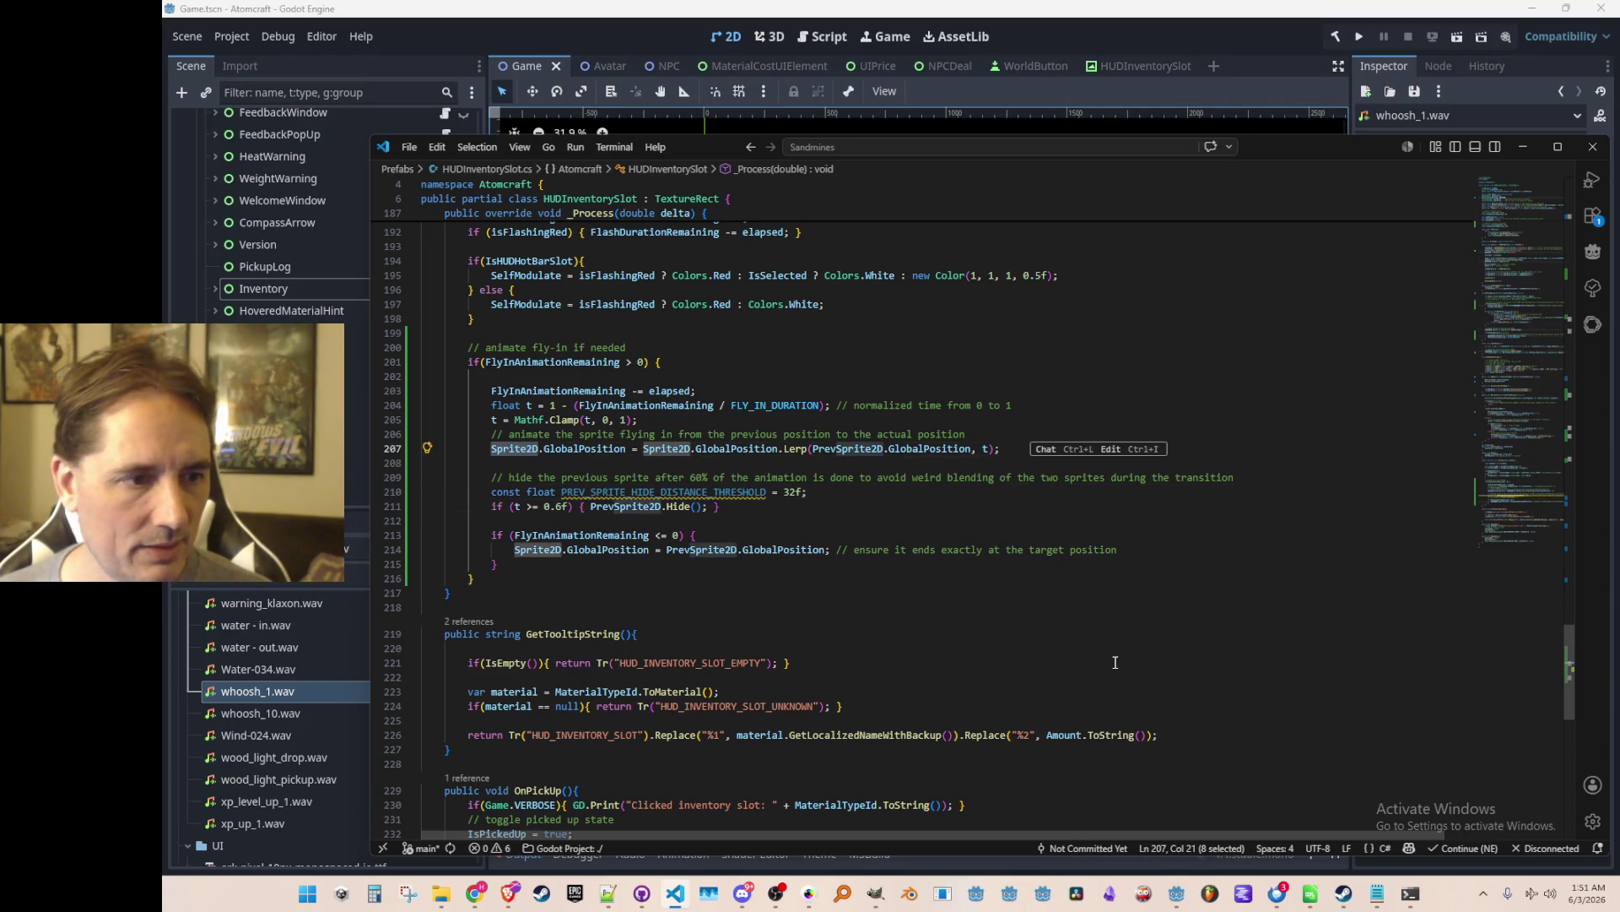
{"action": "key", "text": "Down"}
{"action": "key", "text": "Down"}
{"action": "key", "text": "Down"}
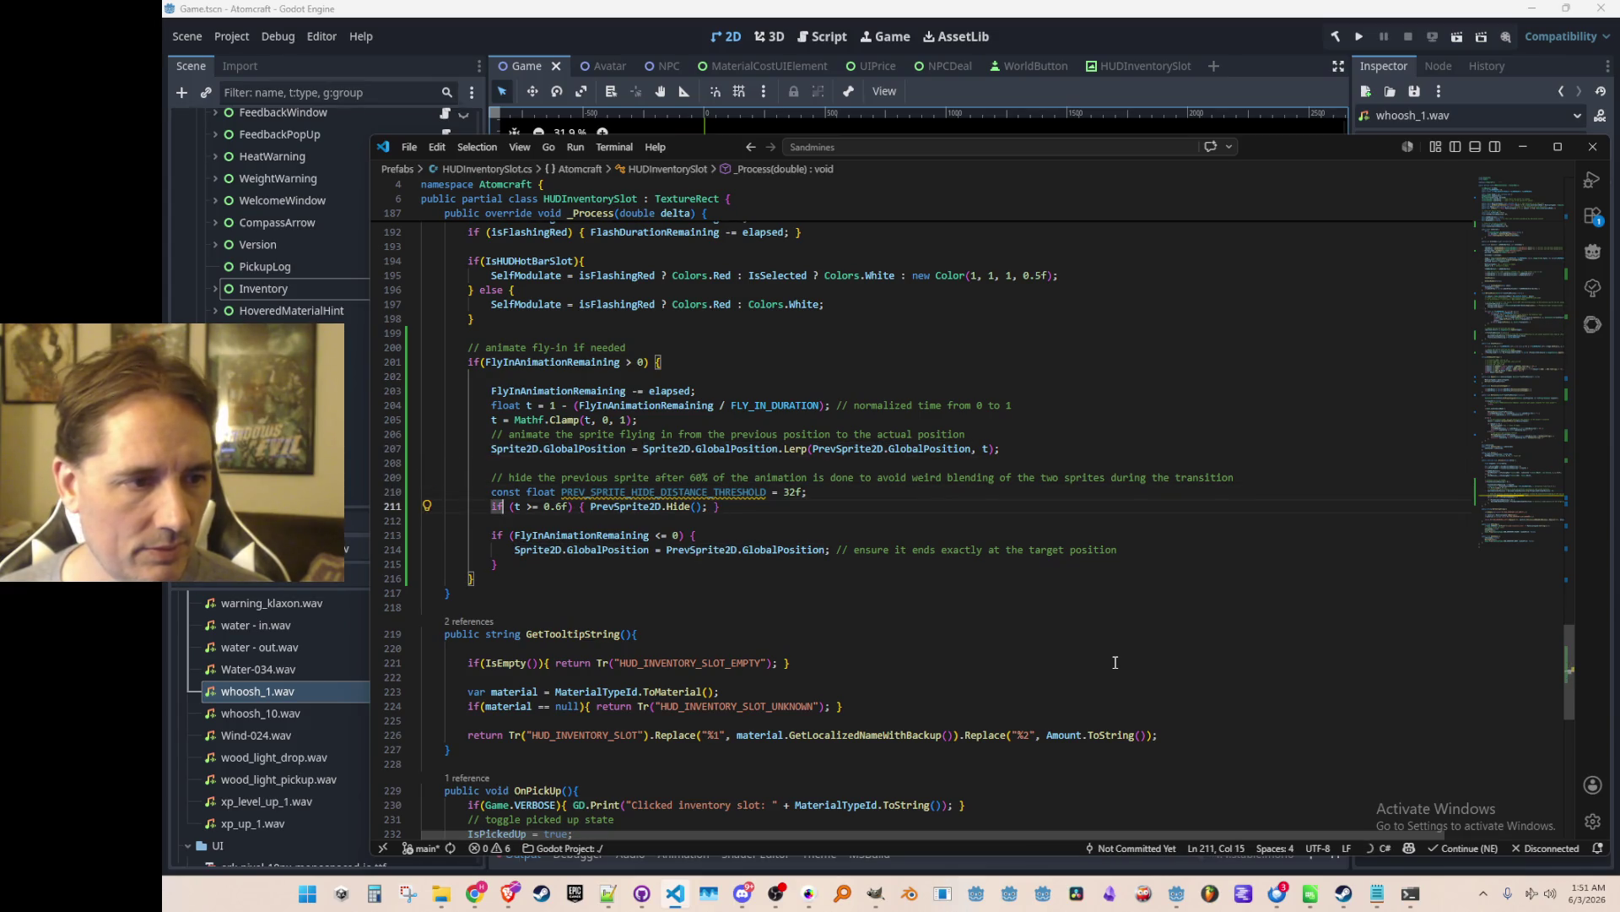
{"action": "key", "text": "shift+alt+Right"}
{"action": "key", "text": "shift+alt+Right"}
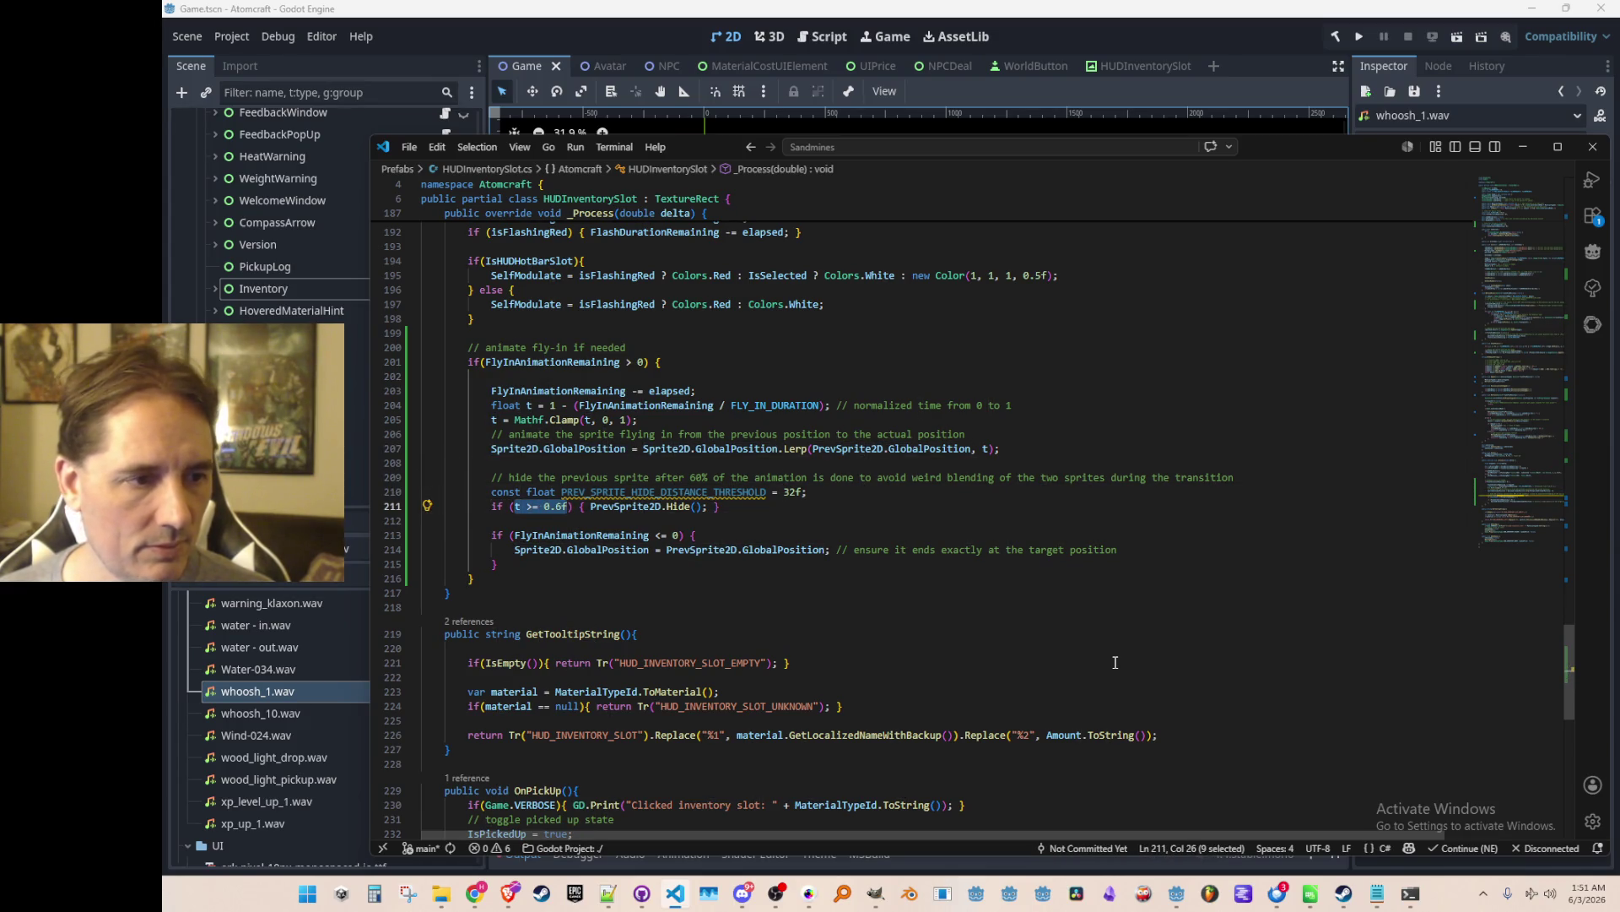
{"action": "type", "text": "Sprite2D.GlobalPosition.DistanceTo"}
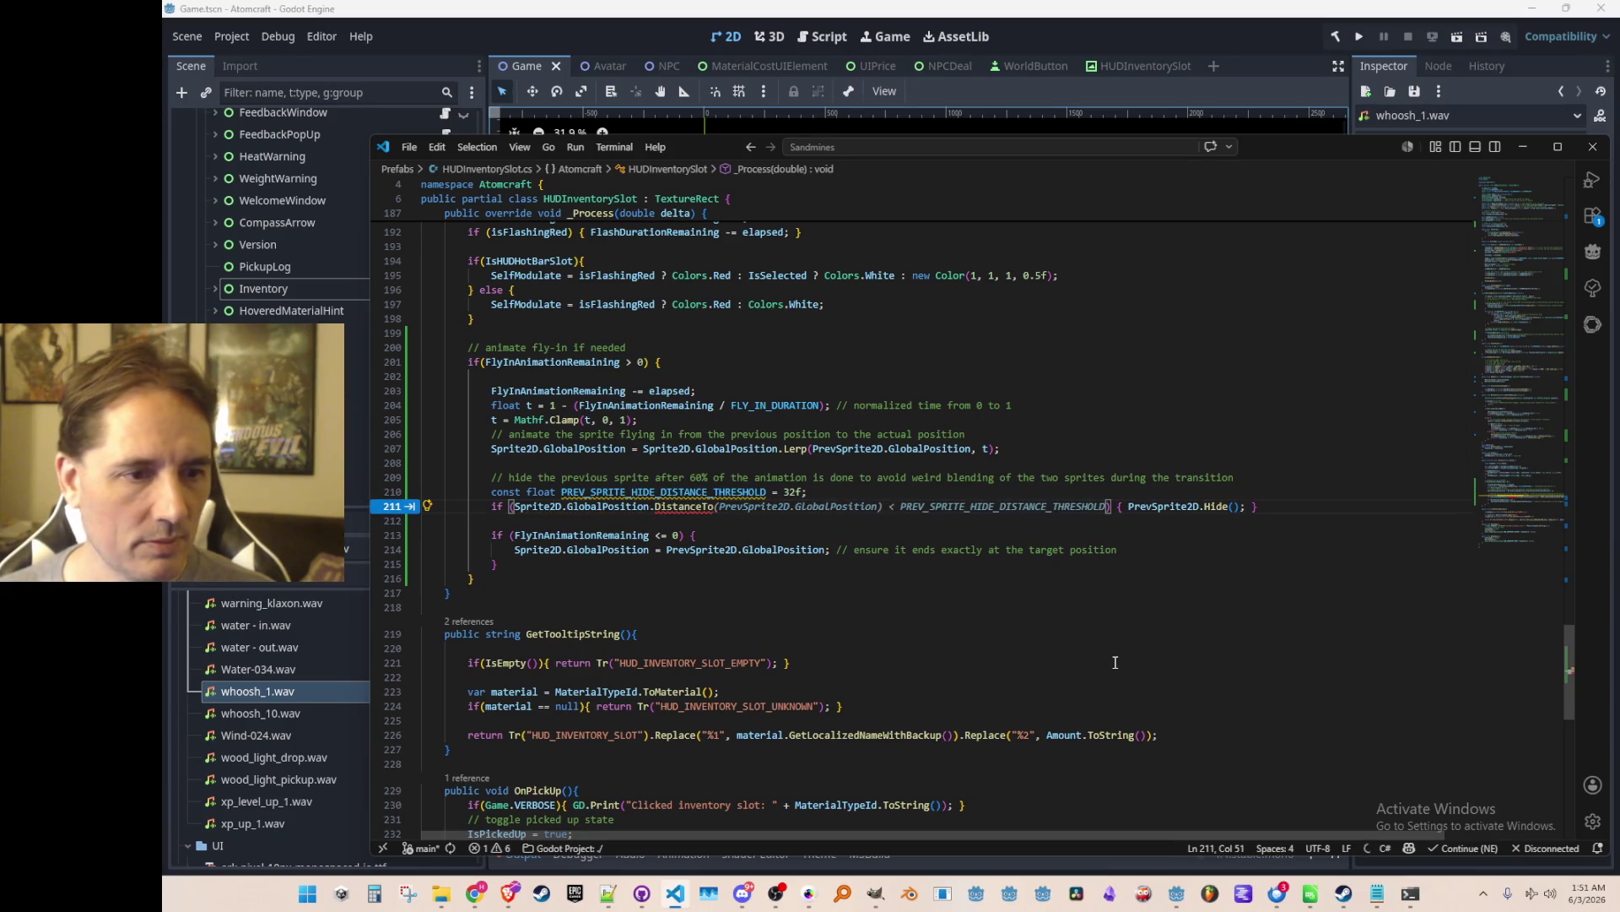
{"action": "key", "text": "Tab"}
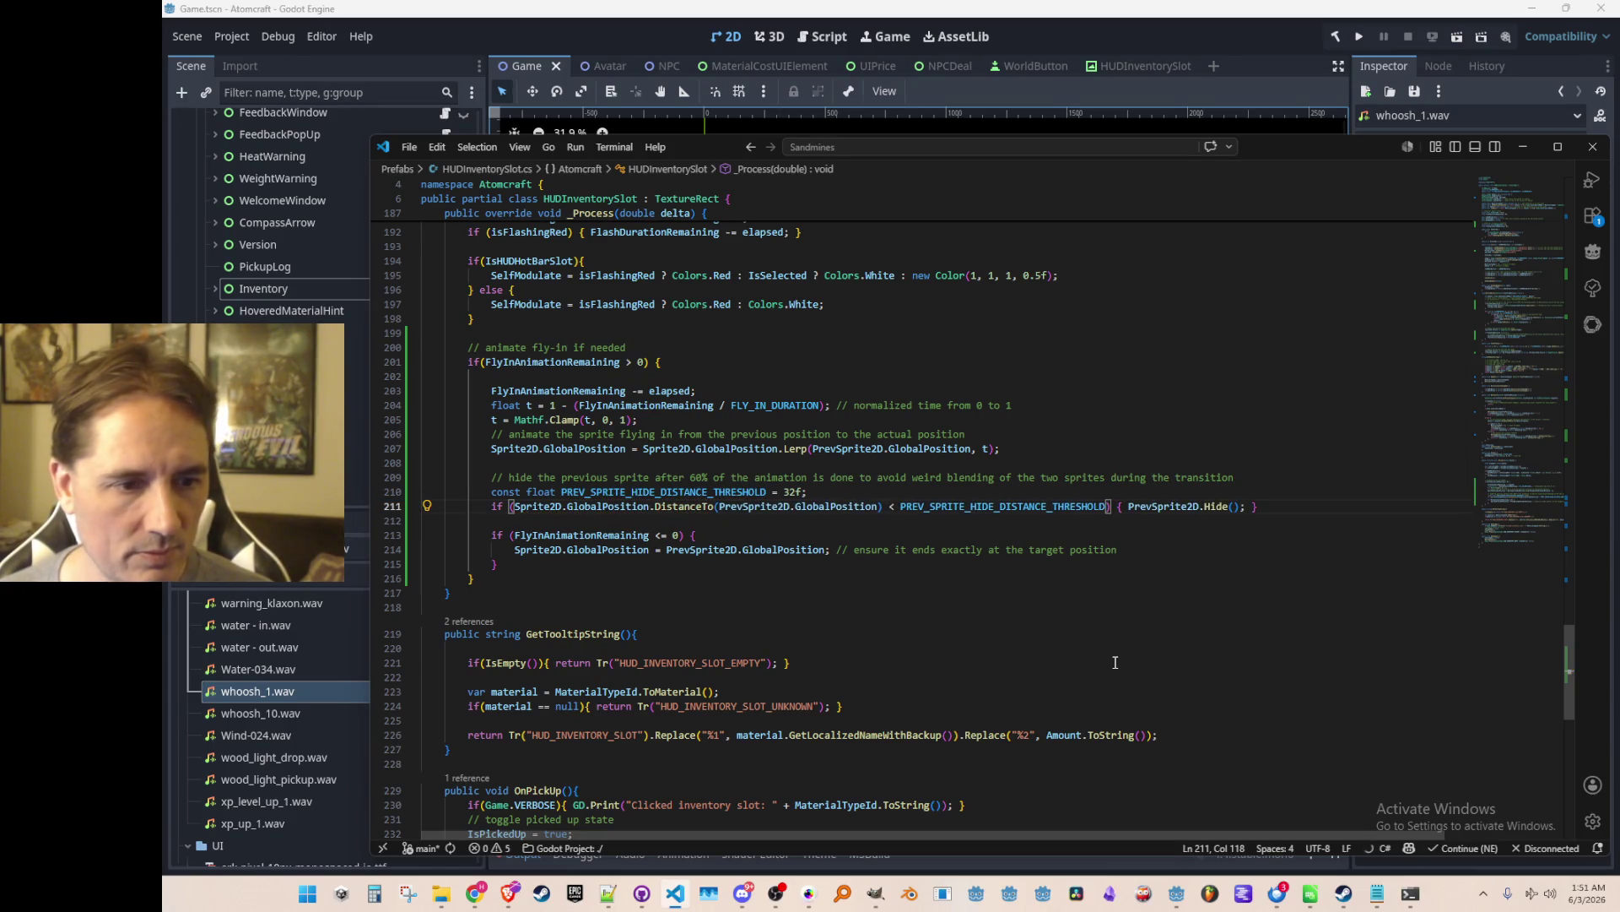
{"action": "key", "text": "Down"}
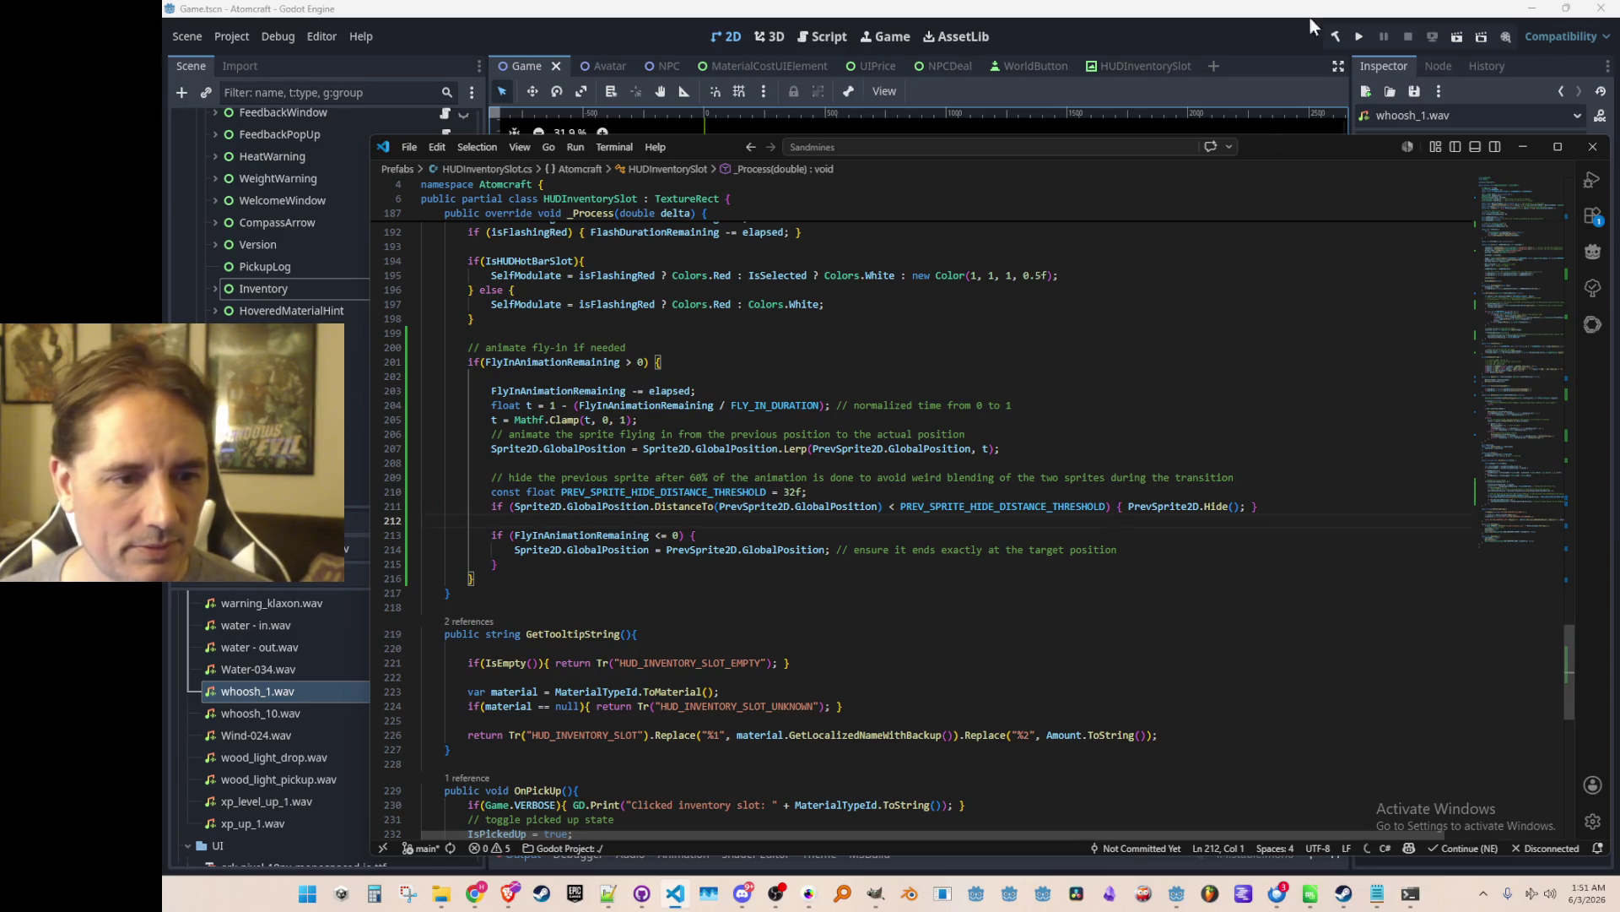
{"action": "left_click", "coordinate": [1358, 37]}
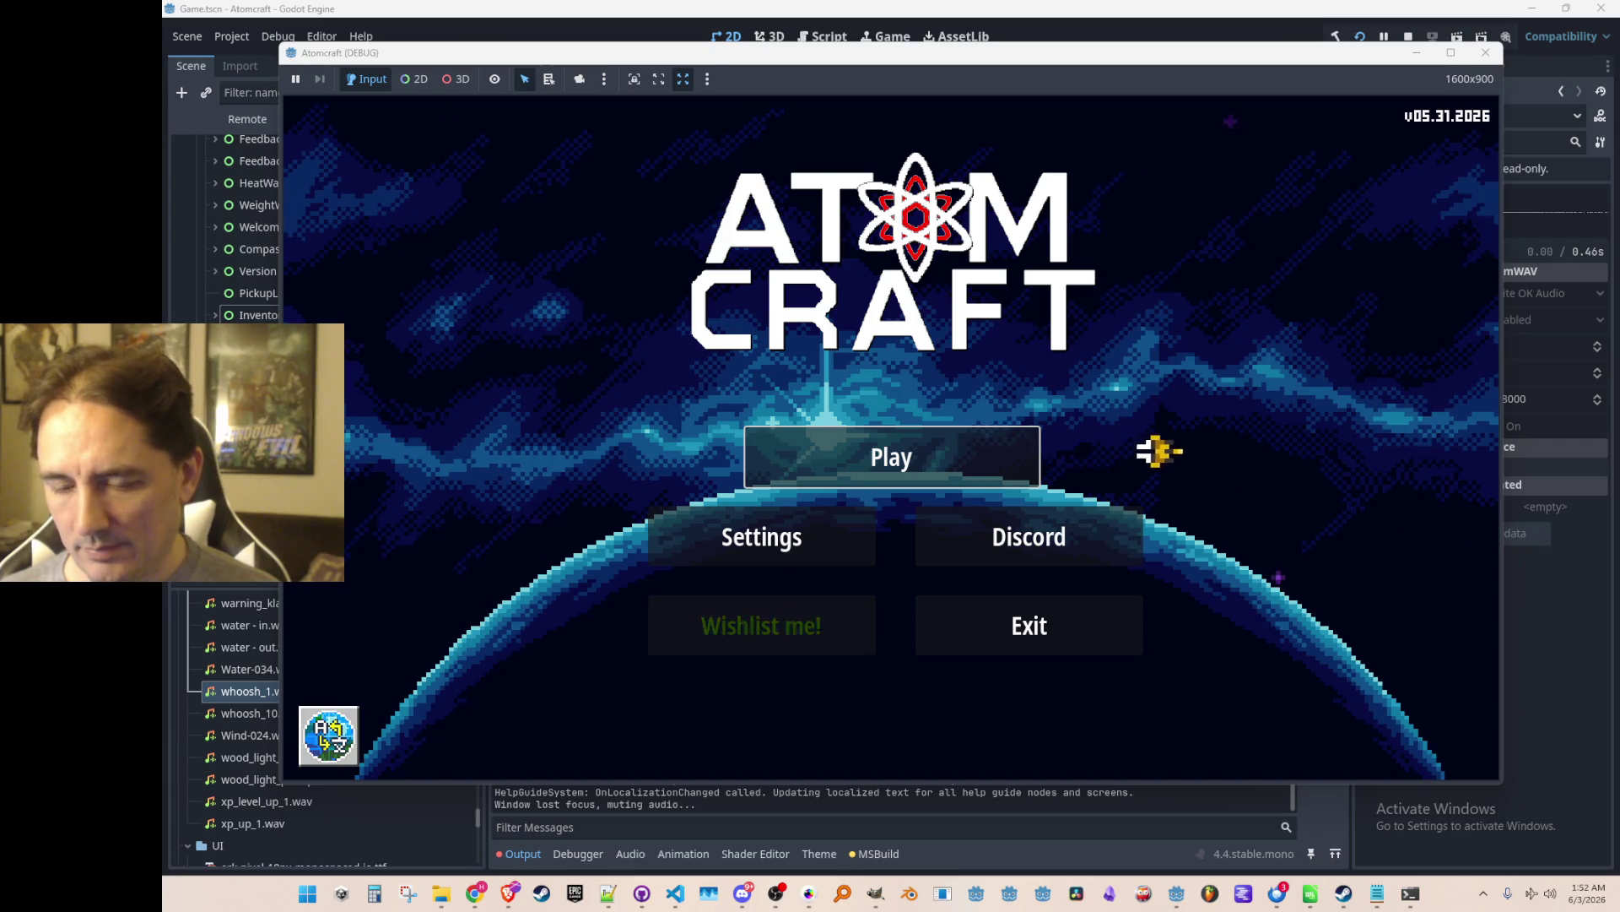
From the main menu, play with a player profile and load the NPC TEST H world.
{"action": "left_click", "coordinate": [977, 453]}
{"action": "left_click", "coordinate": [858, 482]}
{"action": "scroll", "coordinate": [909, 459], "scroll_direction": "down", "scroll_amount": 10}
{"action": "scroll", "coordinate": [940, 427], "scroll_direction": "down", "scroll_amount": 3}
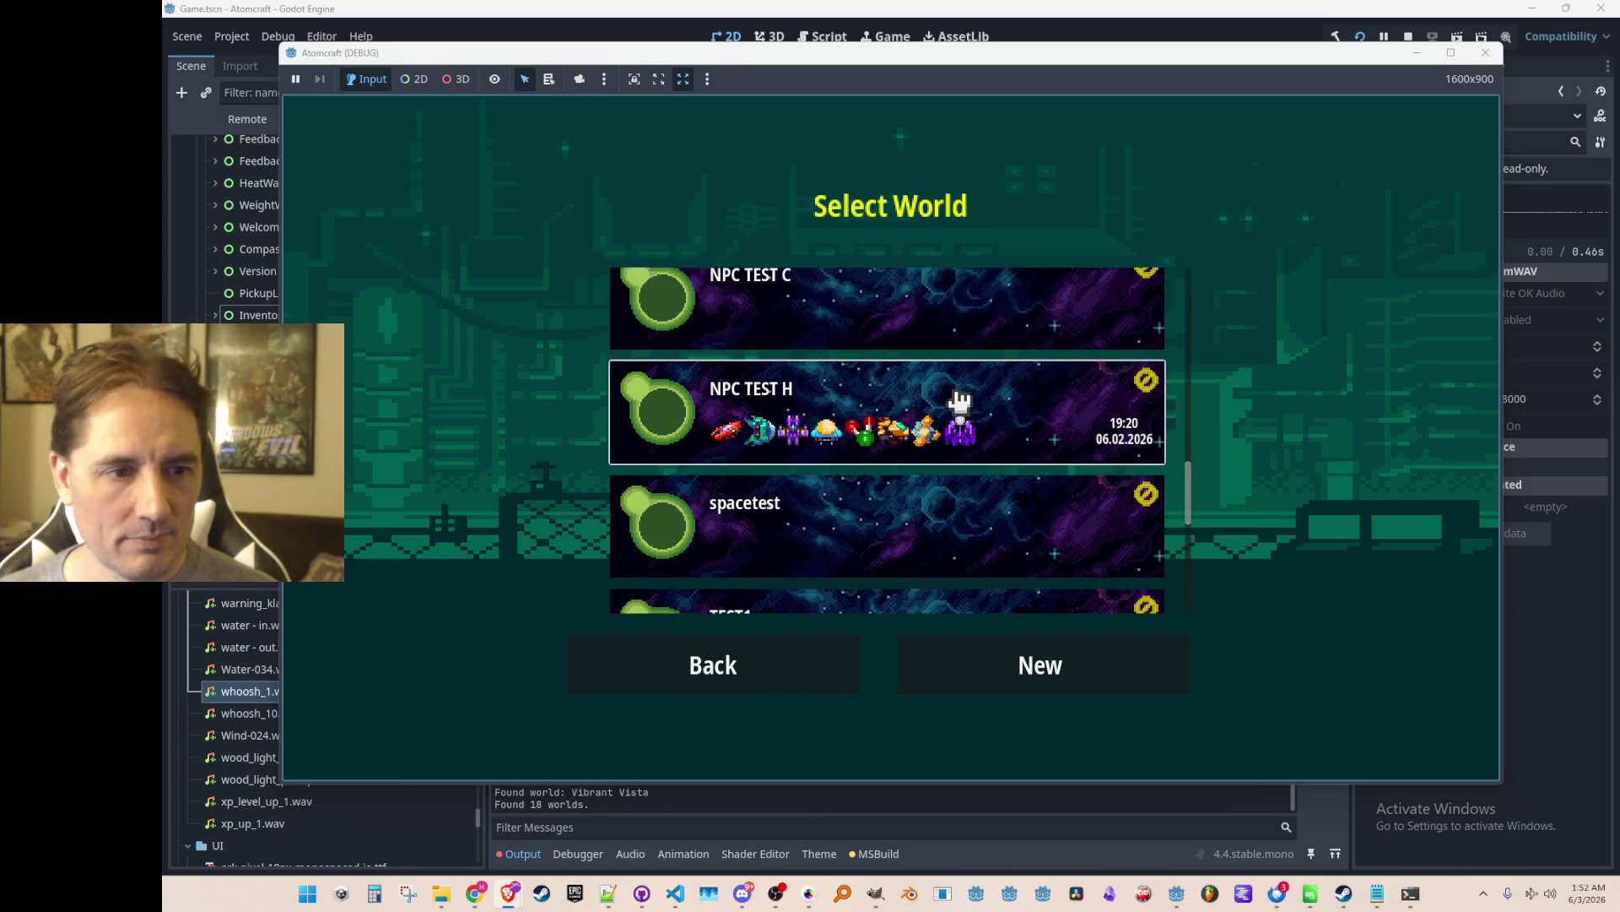
{"action": "left_click", "coordinate": [953, 422]}
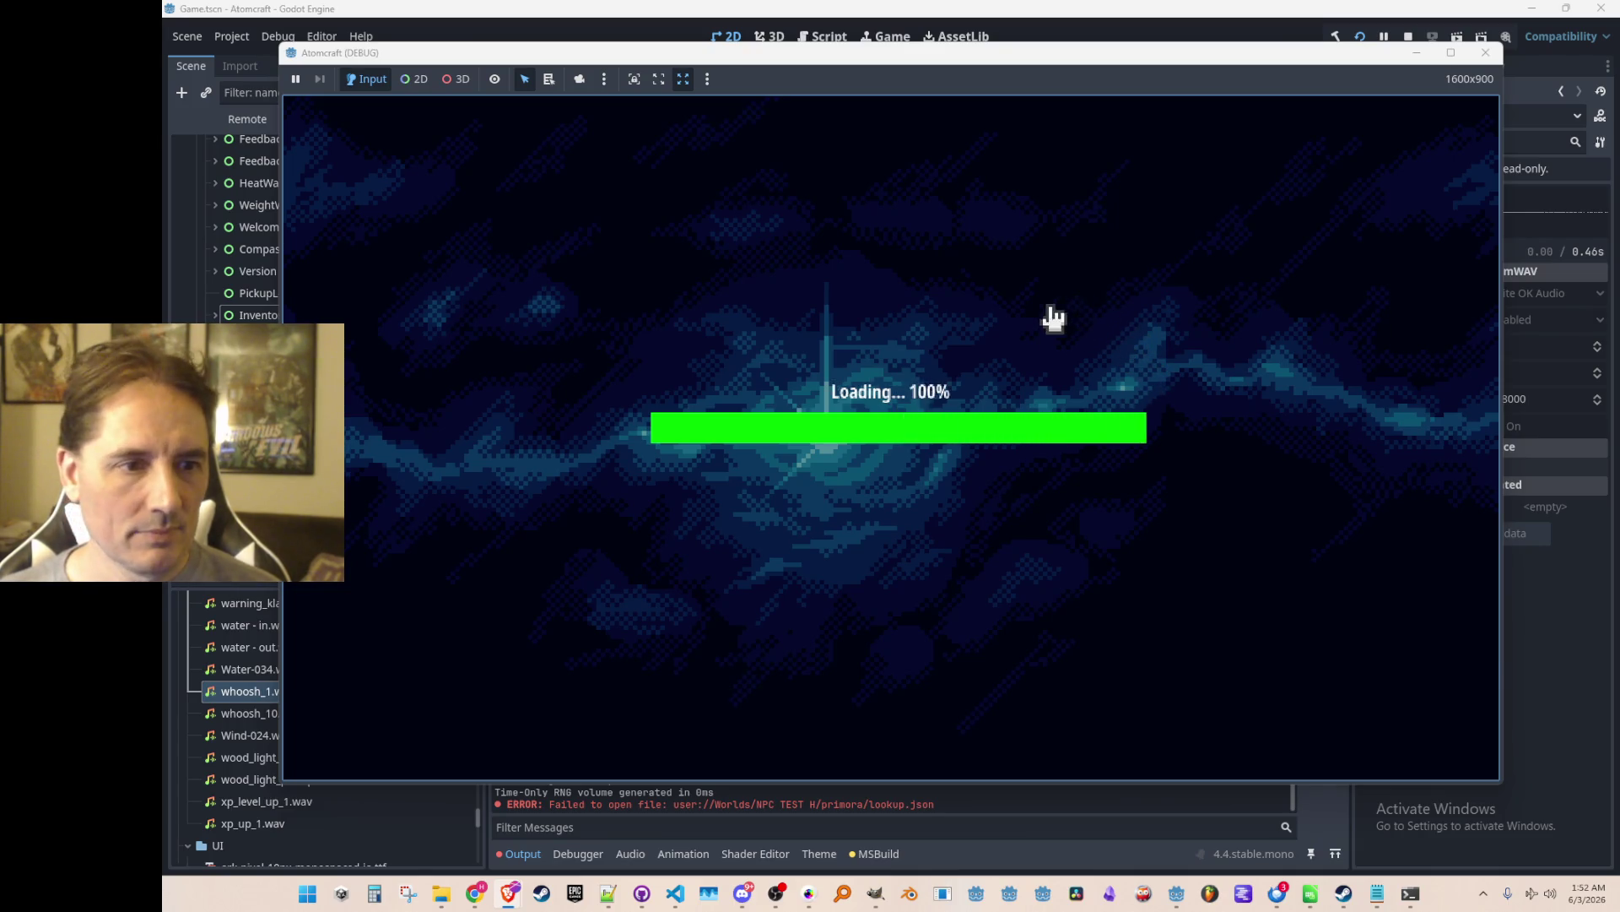
Open the inventory materials list and repeatedly swap hotbar slot 1 between Osmium Disulfide and Gold.
{"action": "key", "text": "i"}
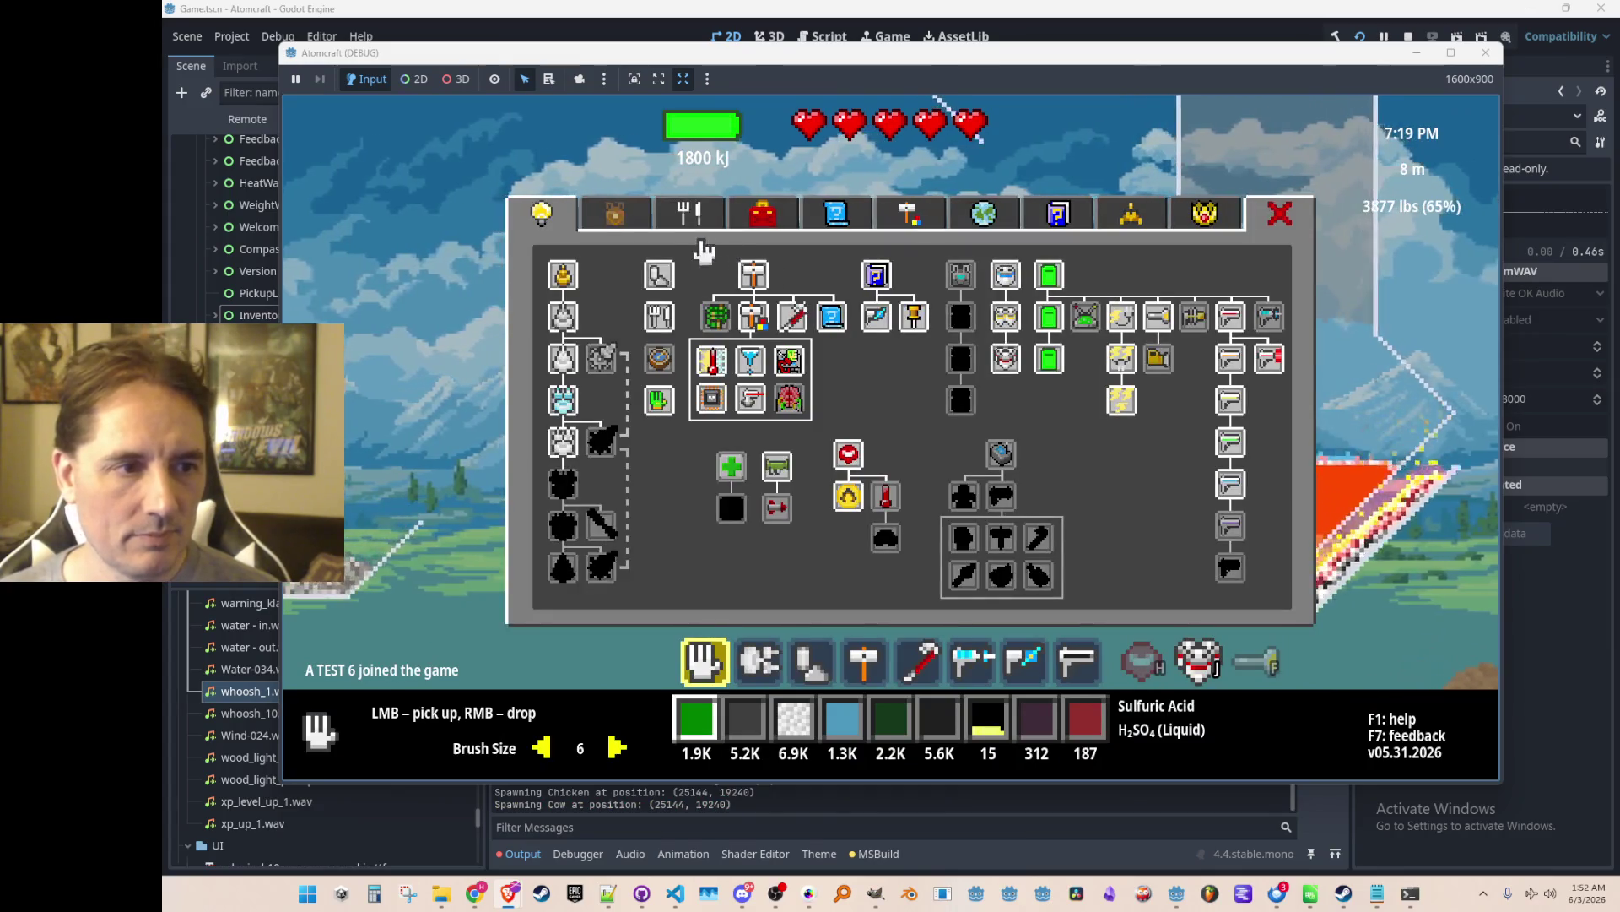
{"action": "left_click", "coordinate": [631, 211]}
{"action": "scroll", "coordinate": [626, 409], "scroll_direction": "down", "scroll_amount": 10}
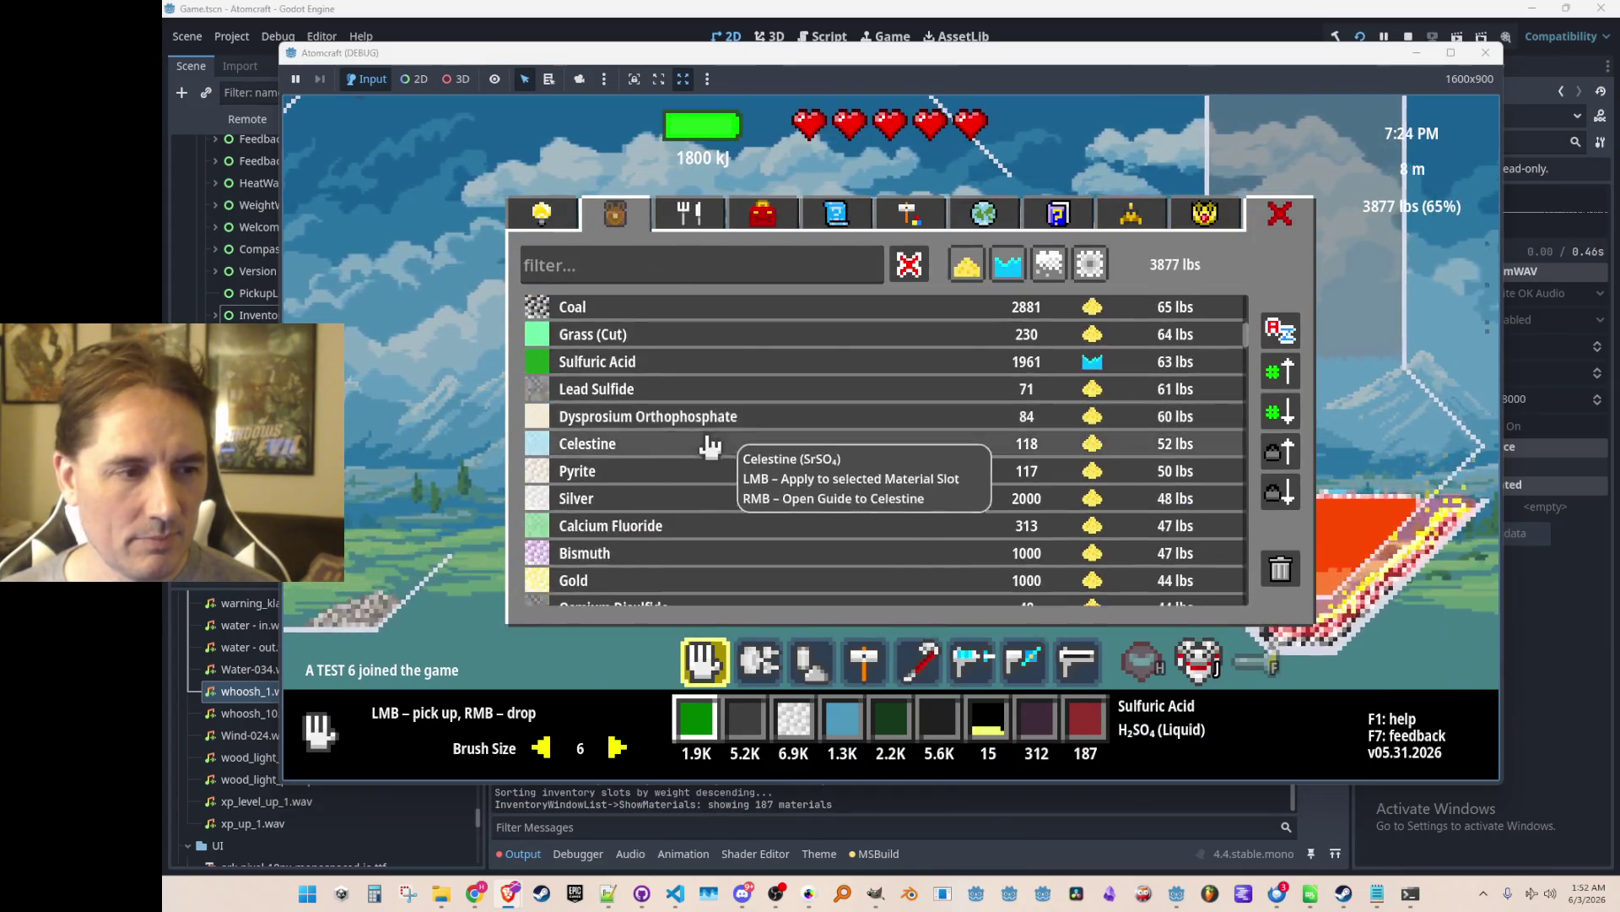
{"action": "left_click", "coordinate": [639, 414]}
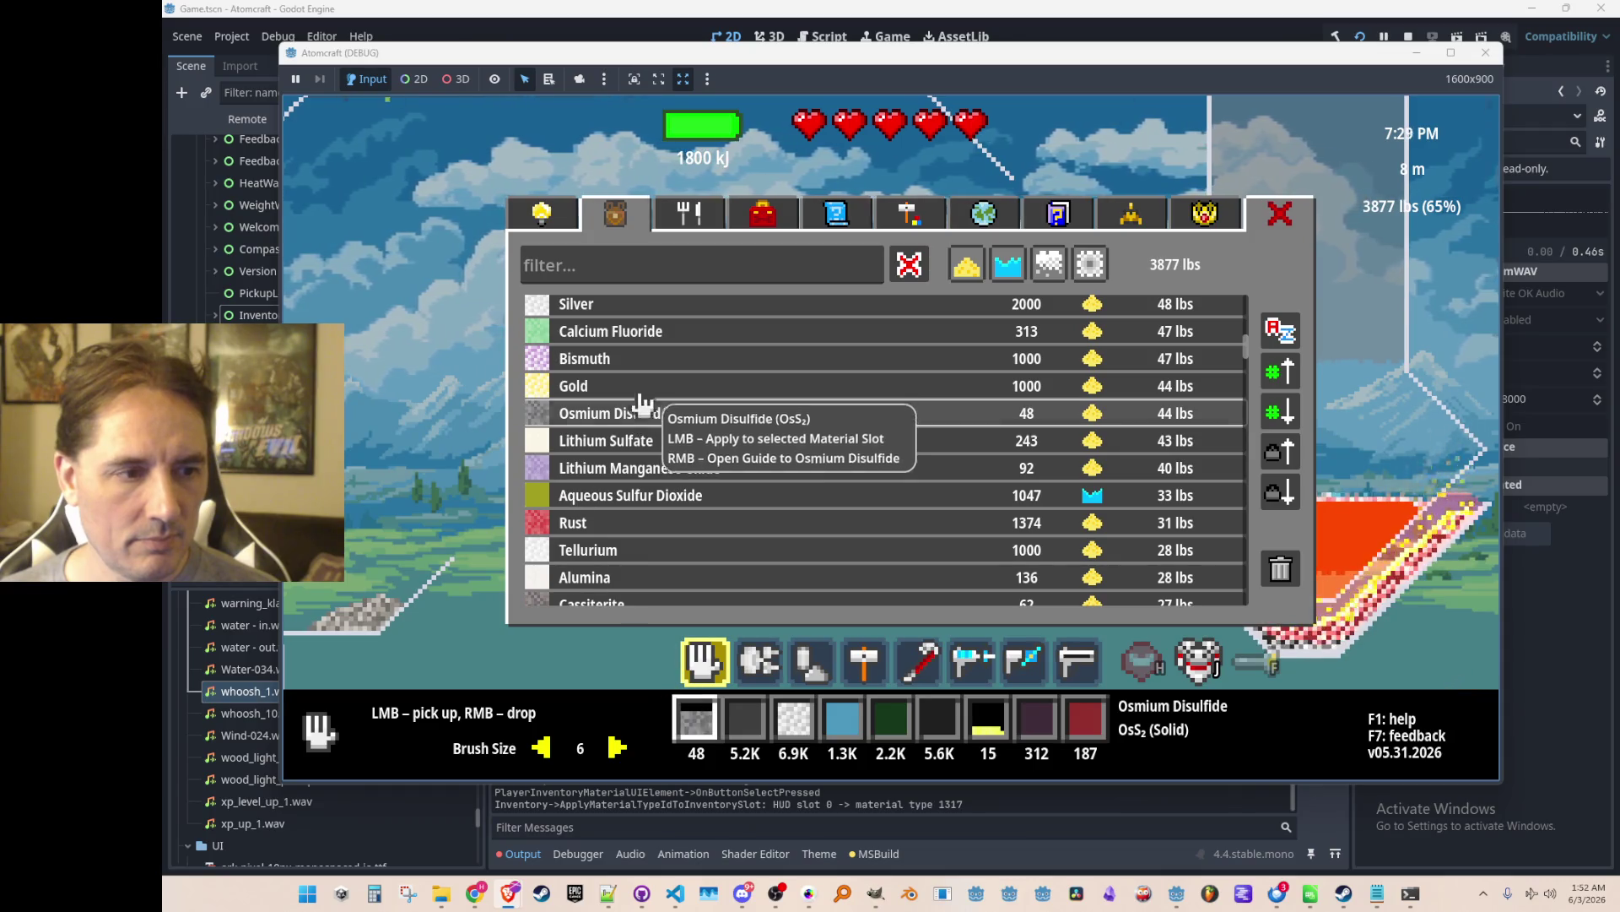
{"action": "left_click", "coordinate": [641, 388]}
{"action": "left_click", "coordinate": [639, 413]}
{"action": "left_click", "coordinate": [641, 390]}
{"action": "left_click", "coordinate": [638, 413]}
{"action": "left_click", "coordinate": [650, 393]}
{"action": "left_click", "coordinate": [649, 414]}
{"action": "left_click", "coordinate": [654, 391]}
{"action": "left_click", "coordinate": [656, 413]}
{"action": "left_click", "coordinate": [659, 391]}
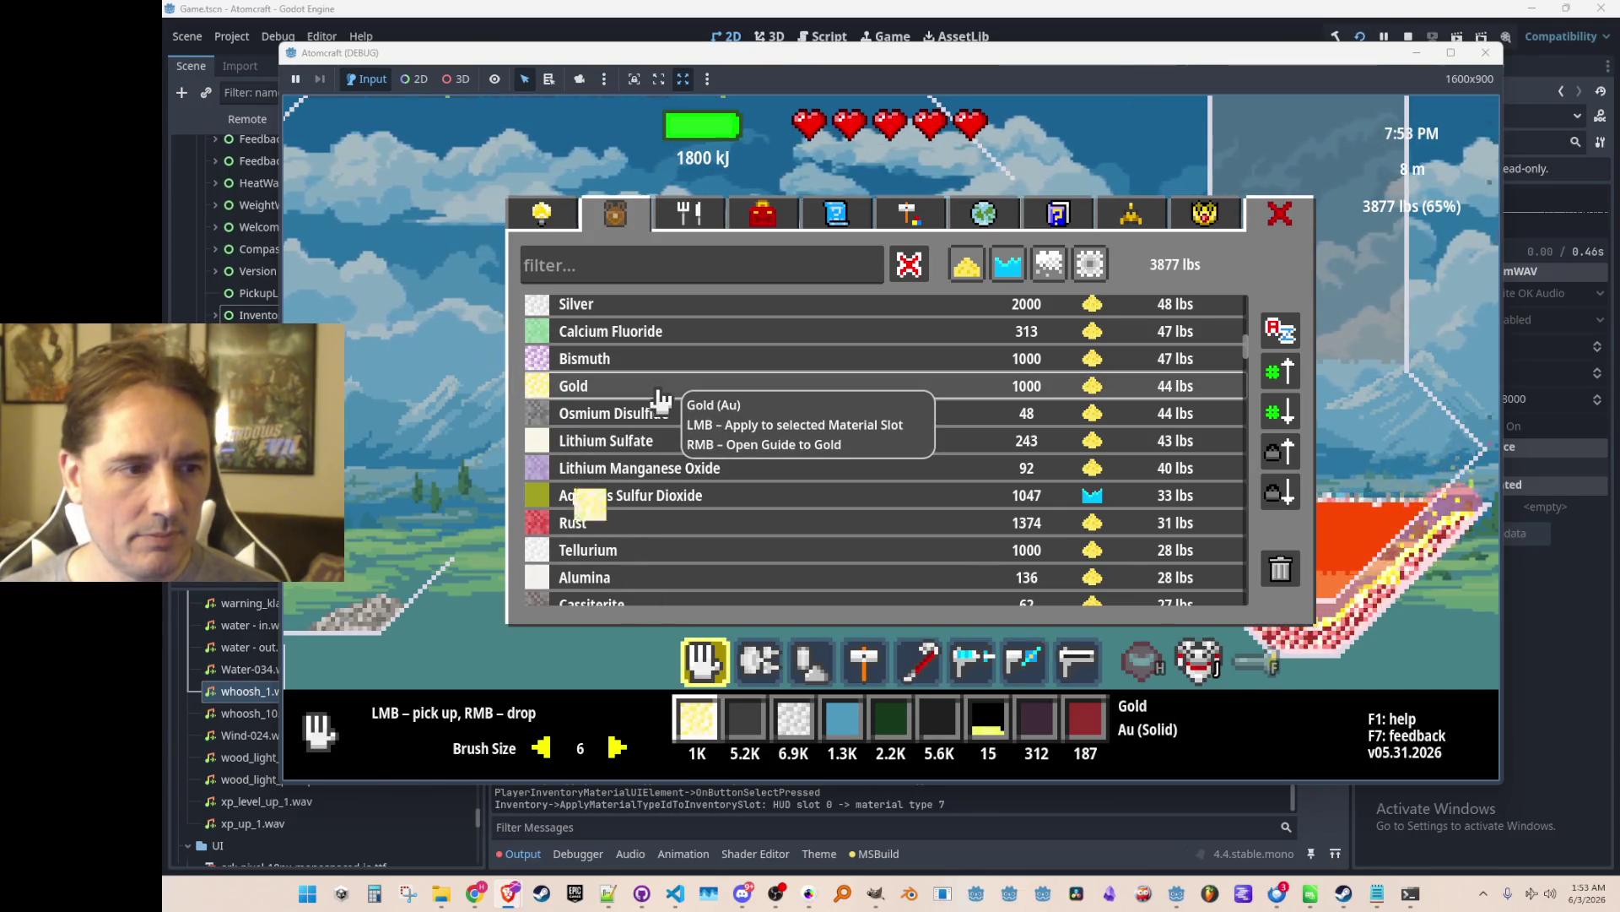
Cycle Bismuth, Calcium Fluoride, Osmium Disulfide and Lithium Sulfate through slot 1, ending on Gold, then stop with F8.
{"action": "left_click", "coordinate": [673, 374]}
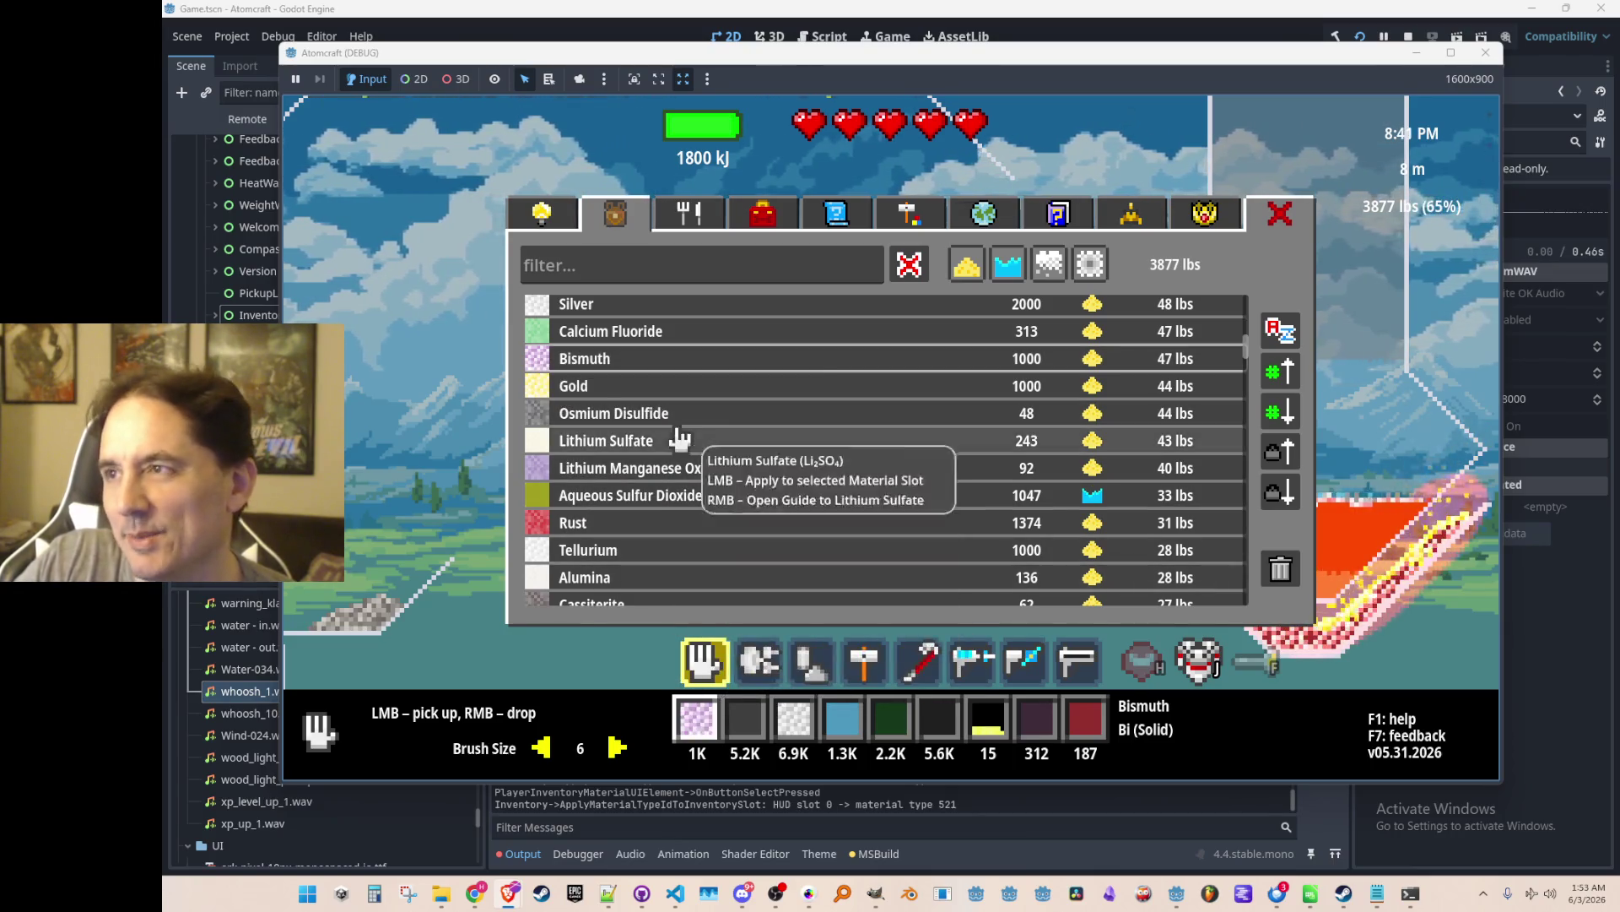
{"action": "left_click", "coordinate": [649, 339]}
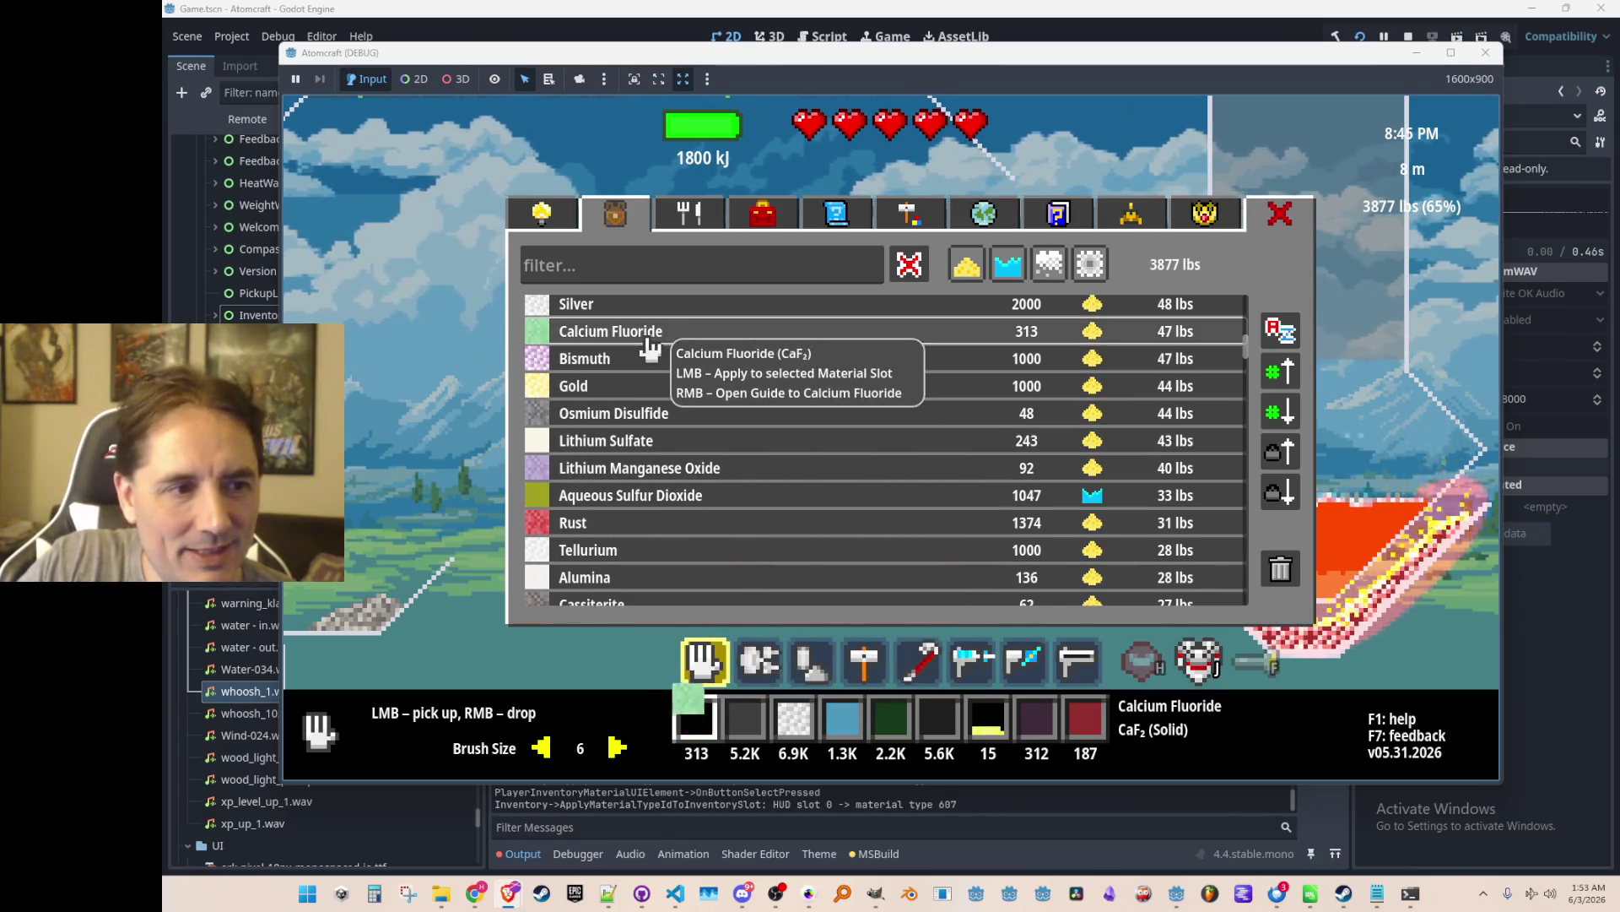
{"action": "left_click", "coordinate": [633, 361]}
{"action": "left_click", "coordinate": [636, 390]}
{"action": "left_click", "coordinate": [642, 361]}
{"action": "left_click", "coordinate": [675, 390]}
{"action": "left_click", "coordinate": [650, 415]}
{"action": "left_click", "coordinate": [644, 449]}
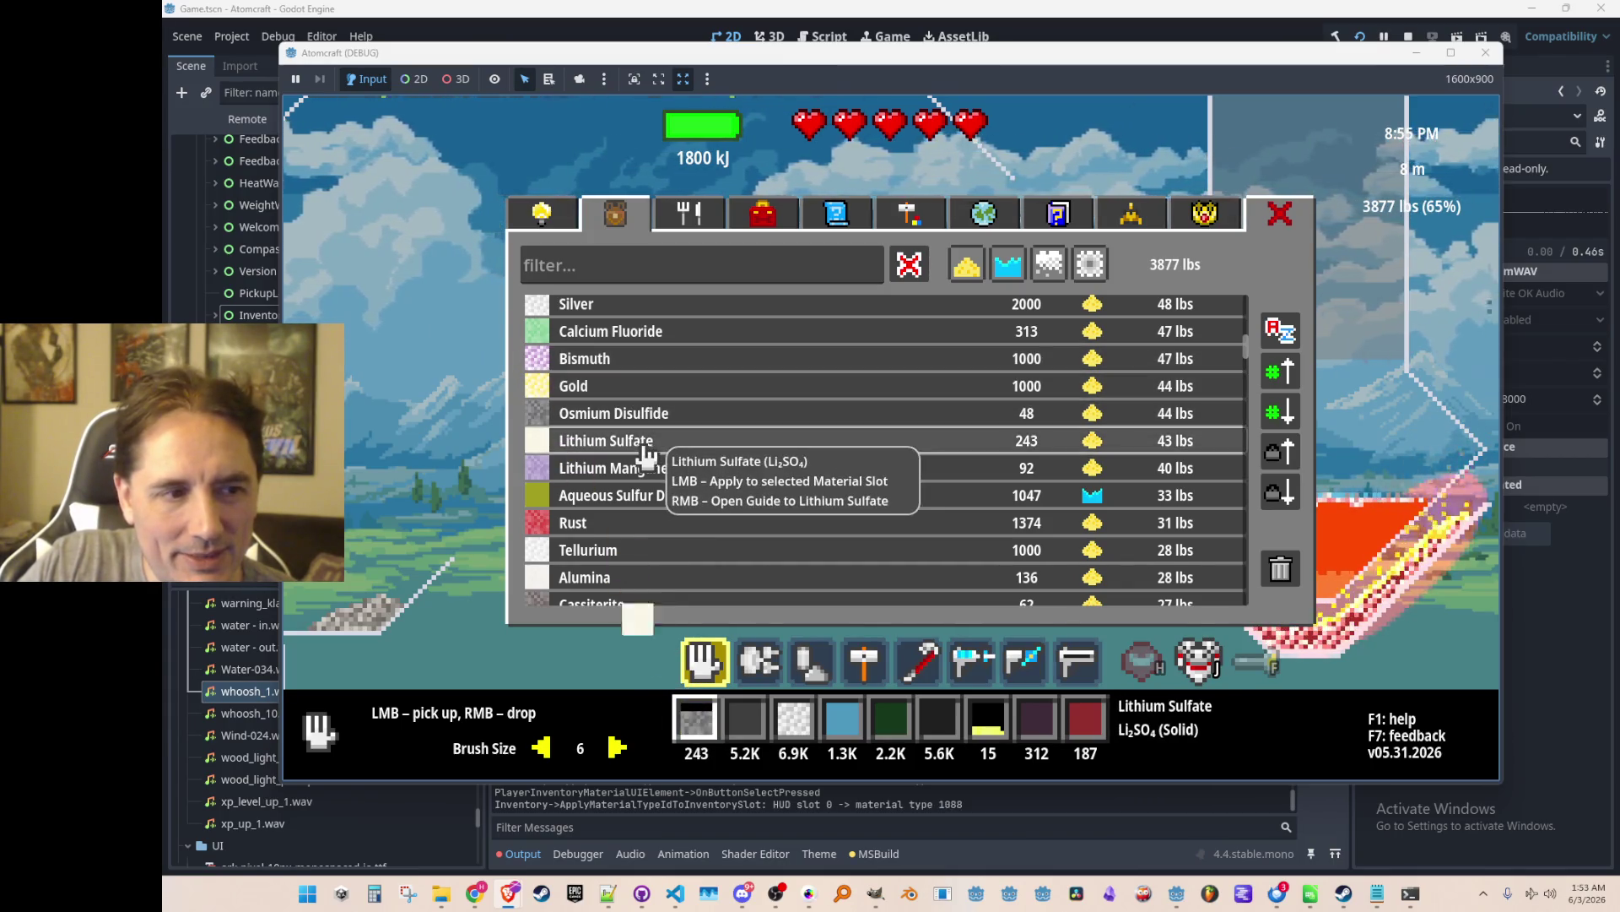
{"action": "left_click", "coordinate": [640, 417]}
{"action": "left_click", "coordinate": [658, 391]}
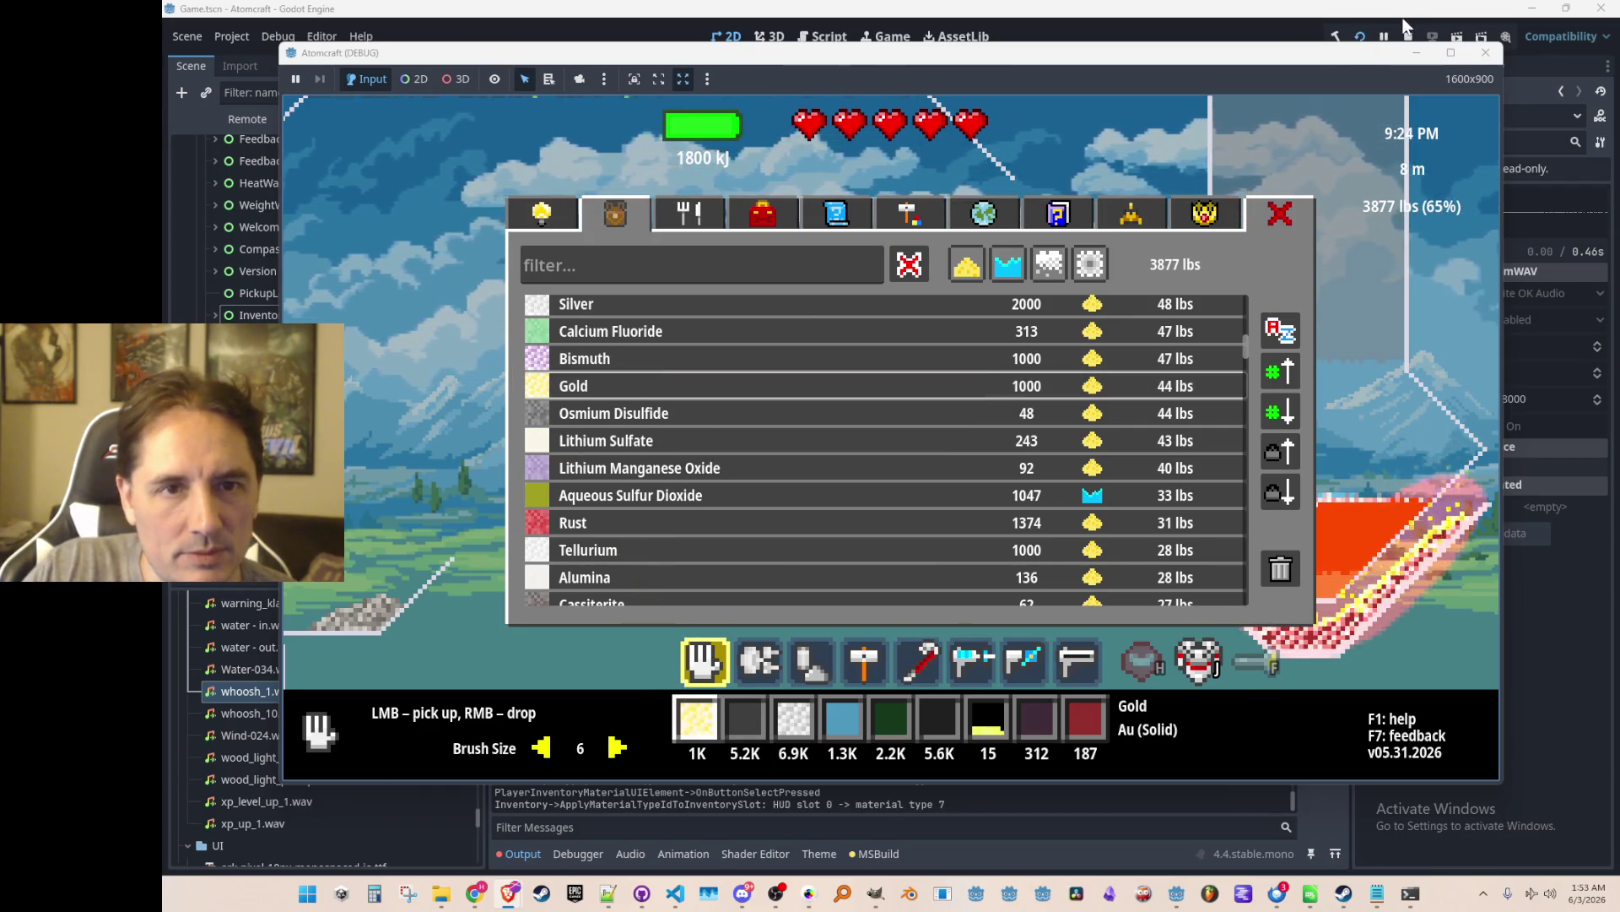
{"action": "key", "text": "F8"}
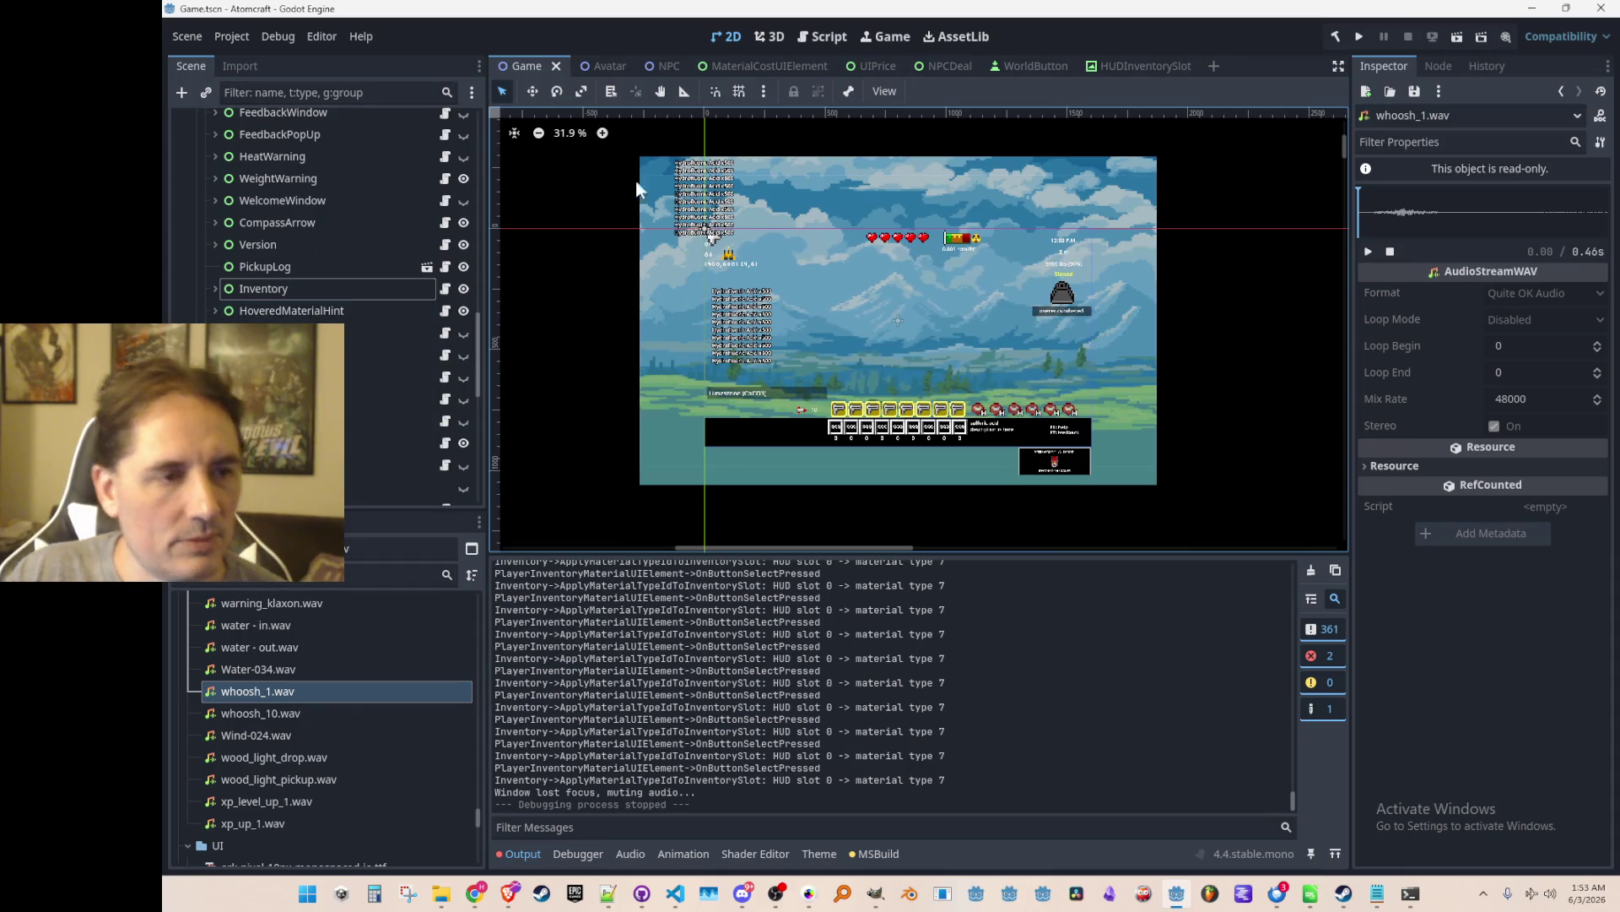
Open the PlayerInventoryMaterialUIElement scene, select its root node and zoom the canvas, then return to VS Code.
{"action": "left_click", "coordinate": [354, 579]}
{"action": "type", "text": "PlayerInventoryMaterial"}
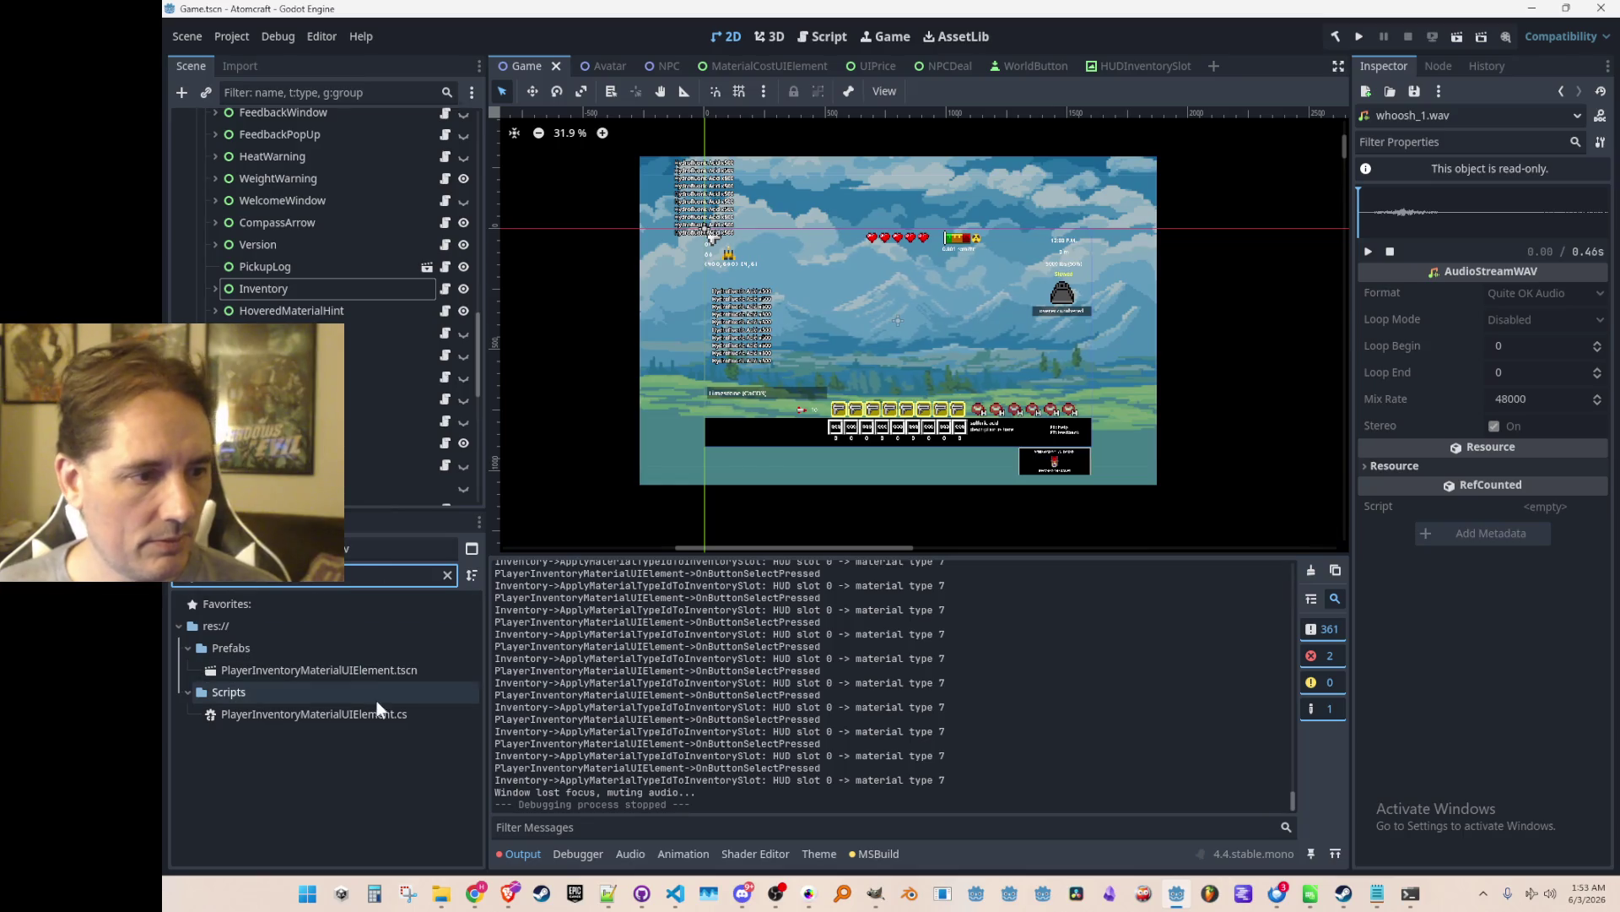
{"action": "double_click", "coordinate": [377, 670]}
{"action": "left_click", "coordinate": [287, 121]}
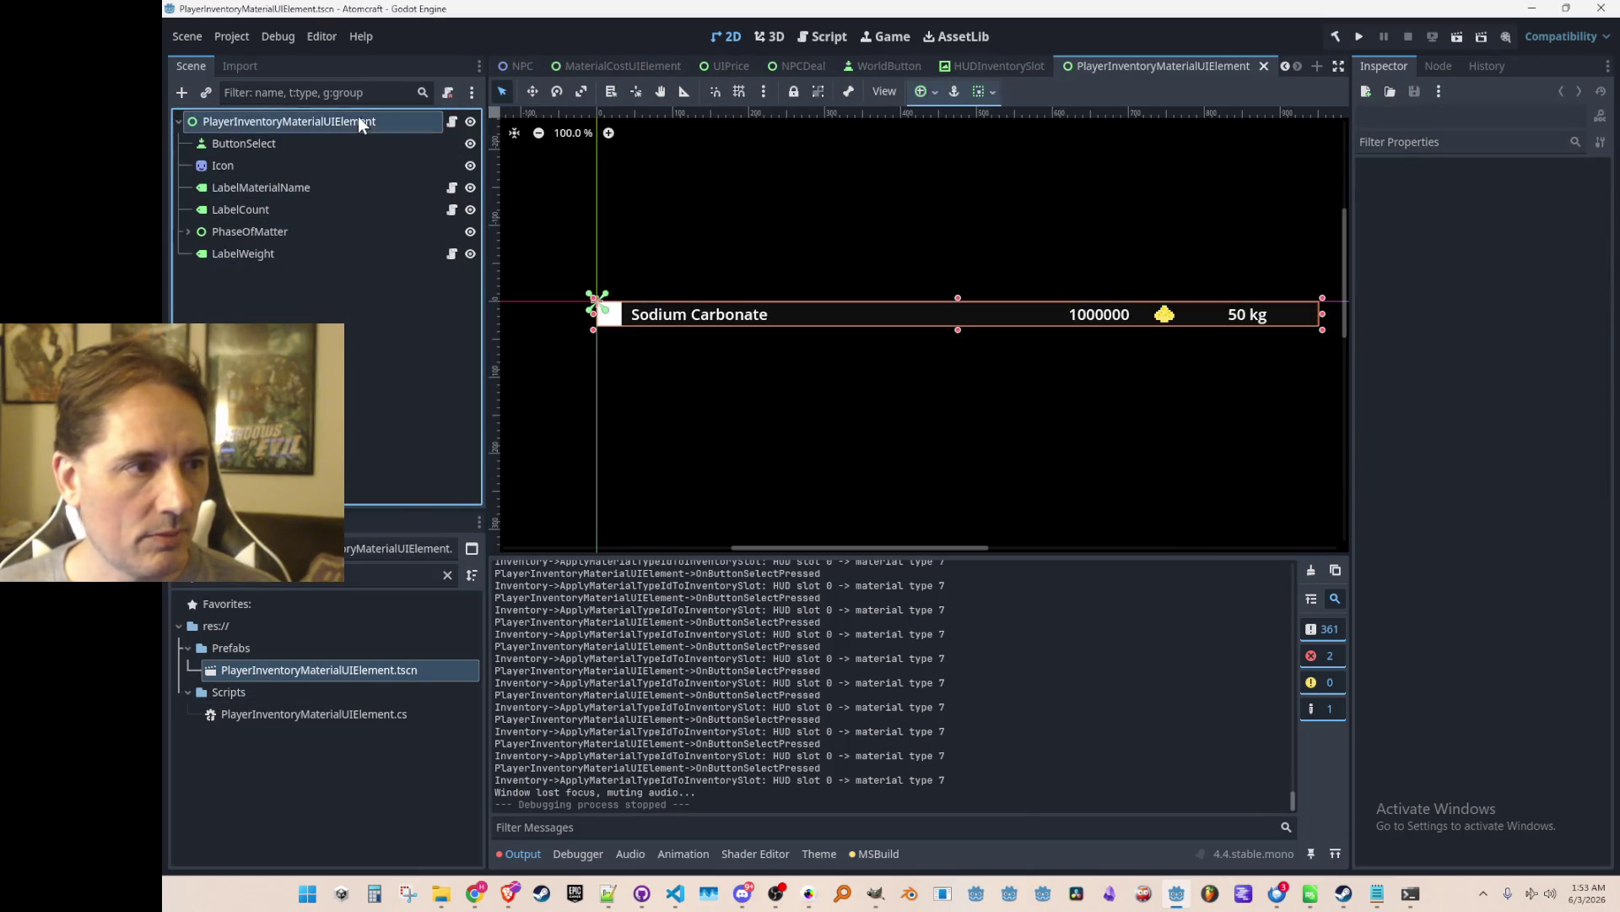
{"action": "left_click", "coordinate": [533, 94]}
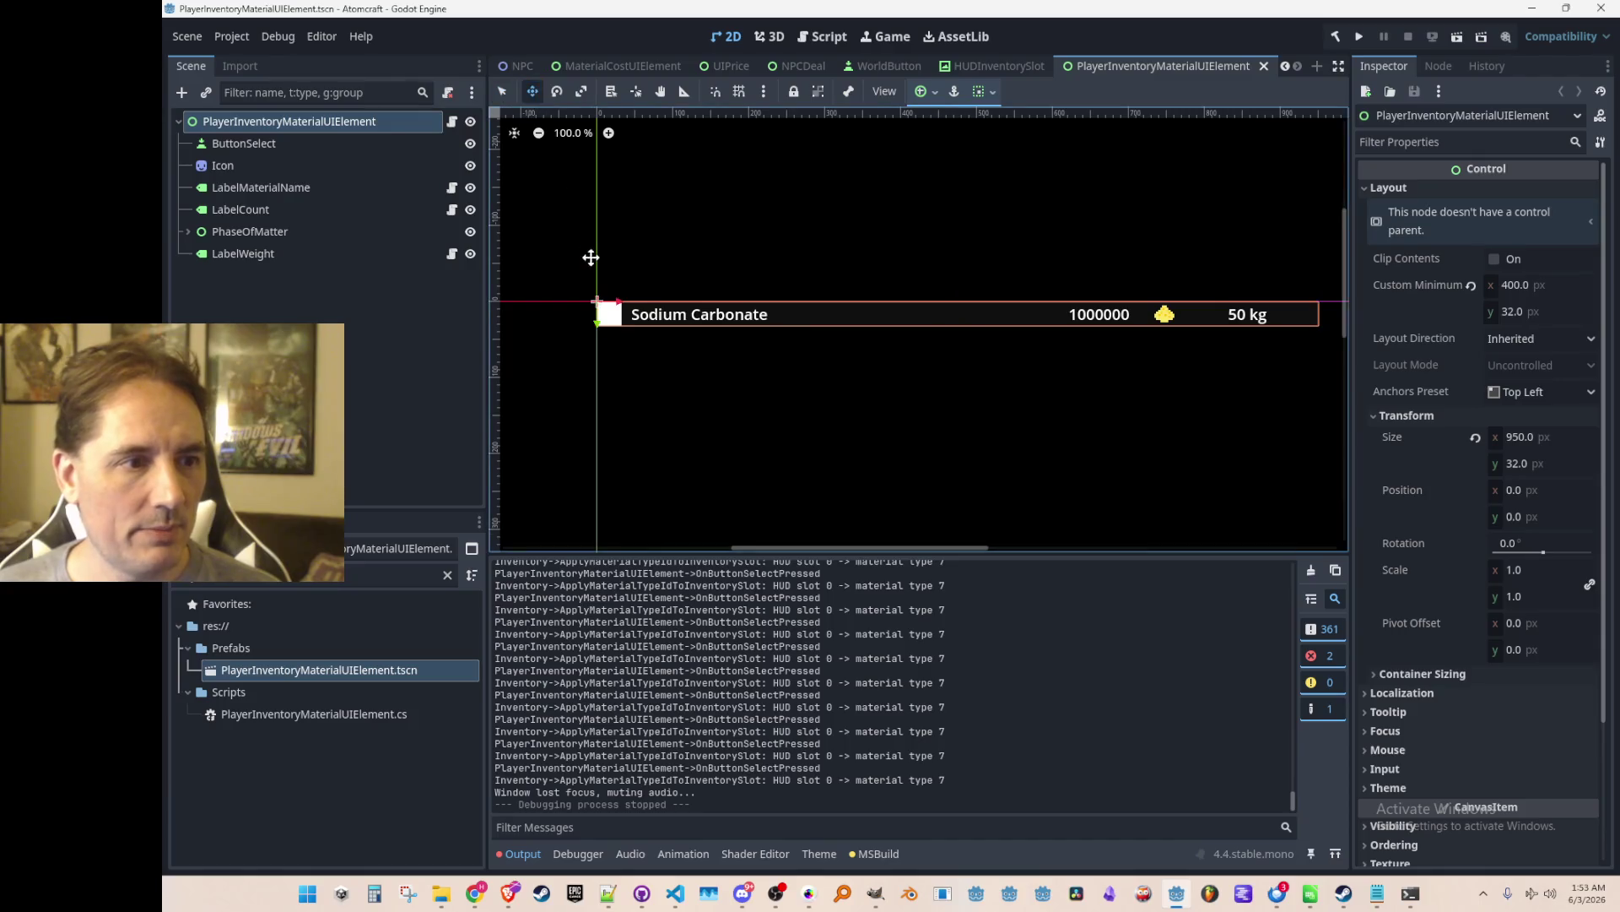
{"action": "scroll", "coordinate": [600, 337], "scroll_direction": "up", "scroll_amount": 6}
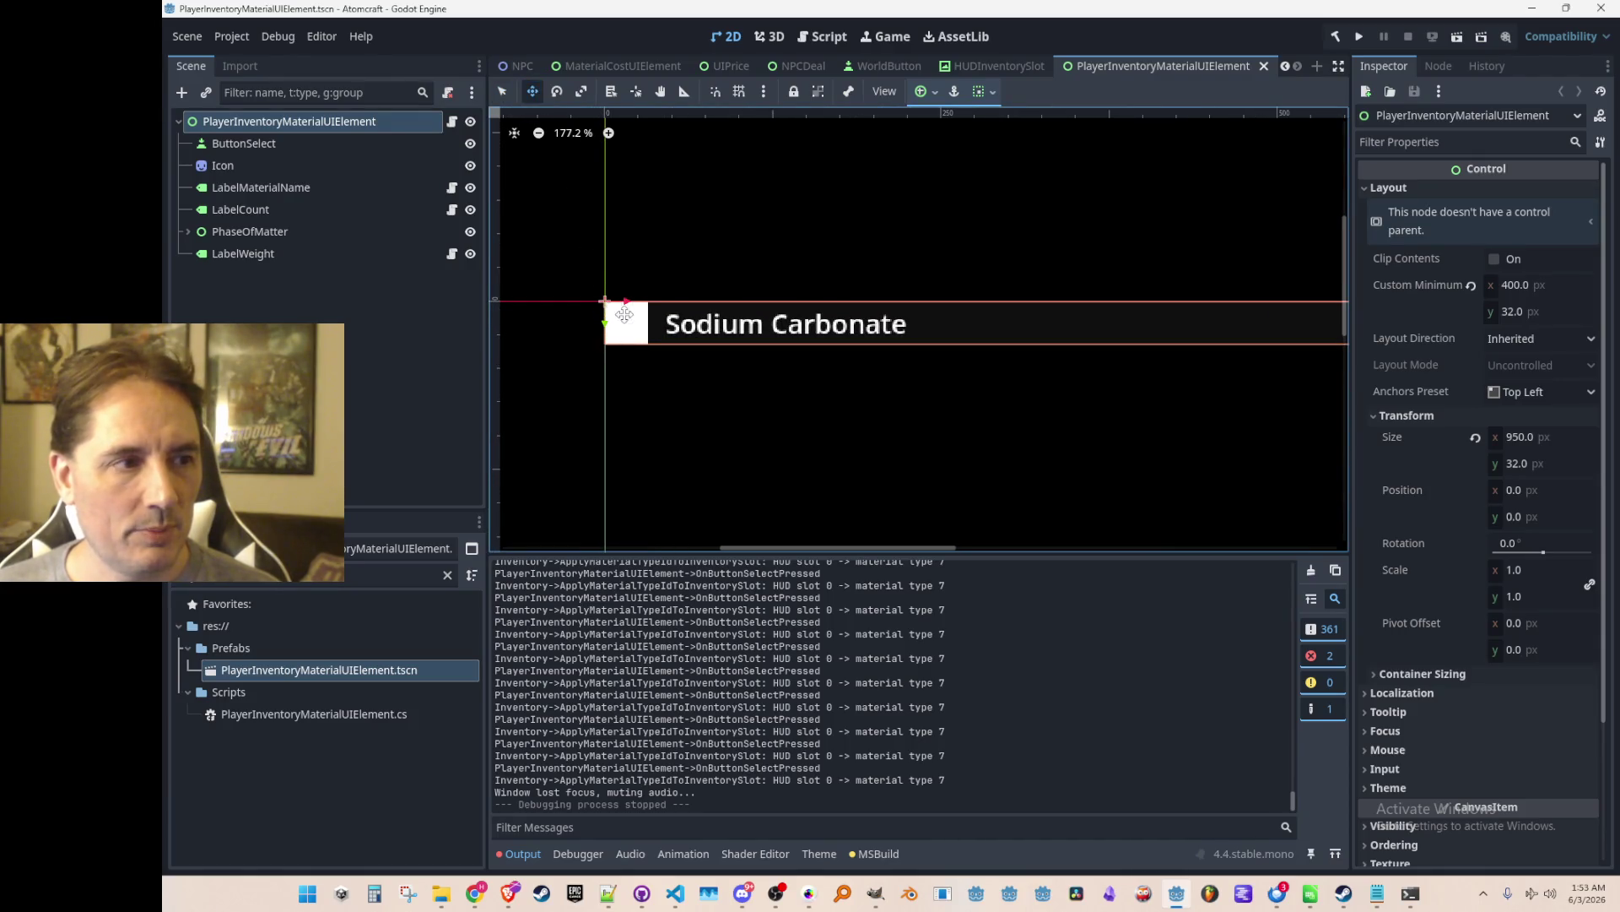
{"action": "scroll", "coordinate": [799, 394], "scroll_direction": "down", "scroll_amount": 2}
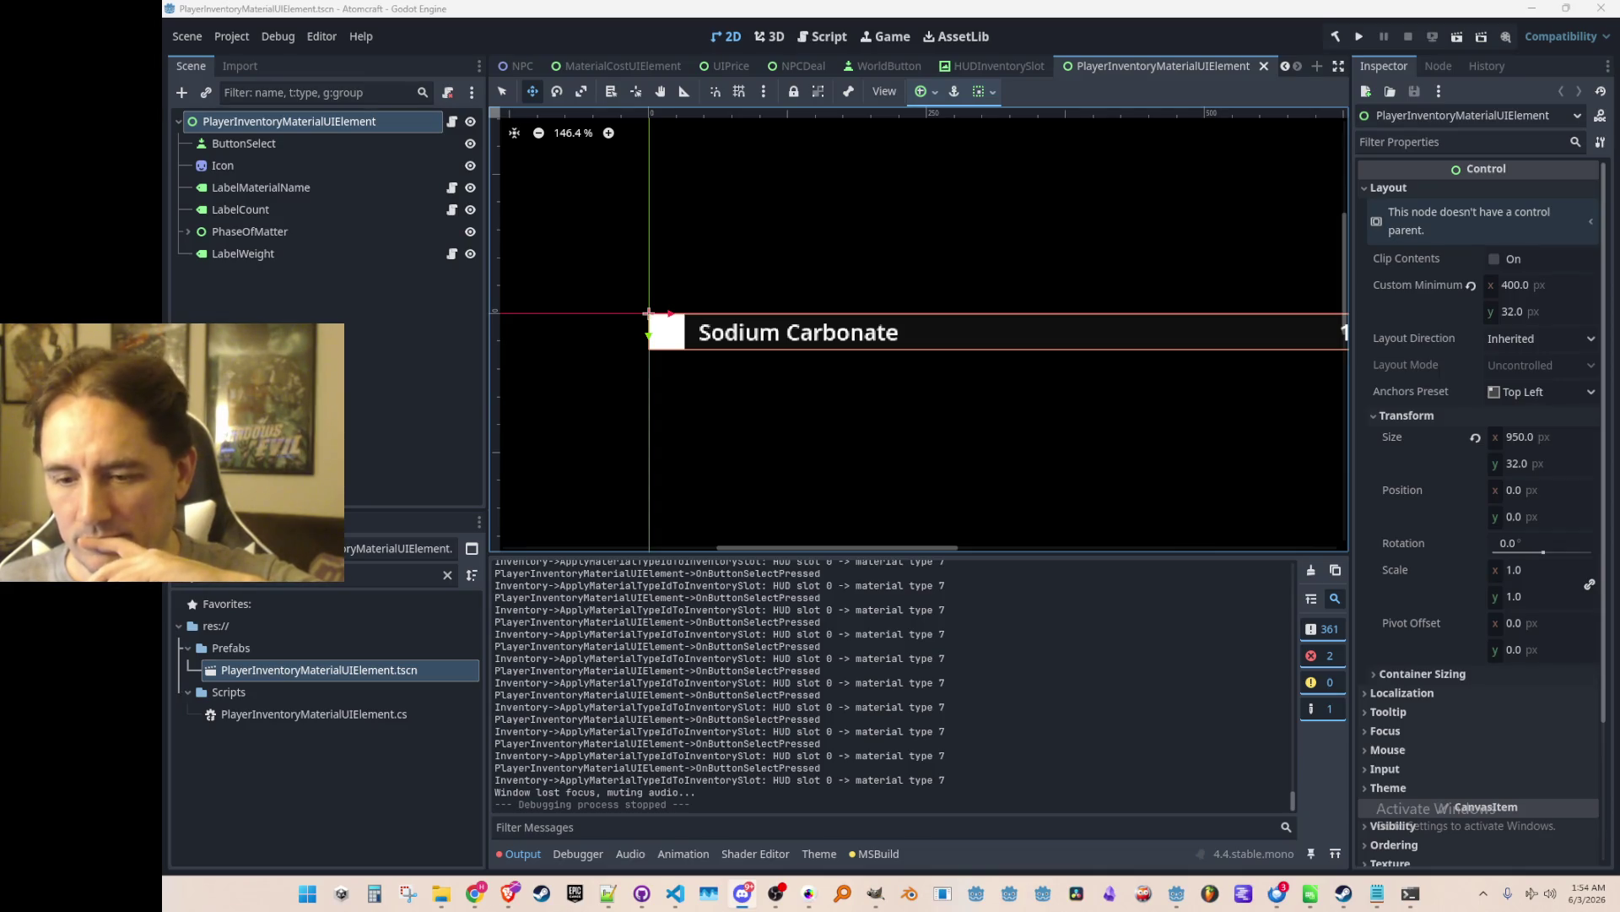
{"action": "left_click", "coordinate": [675, 893]}
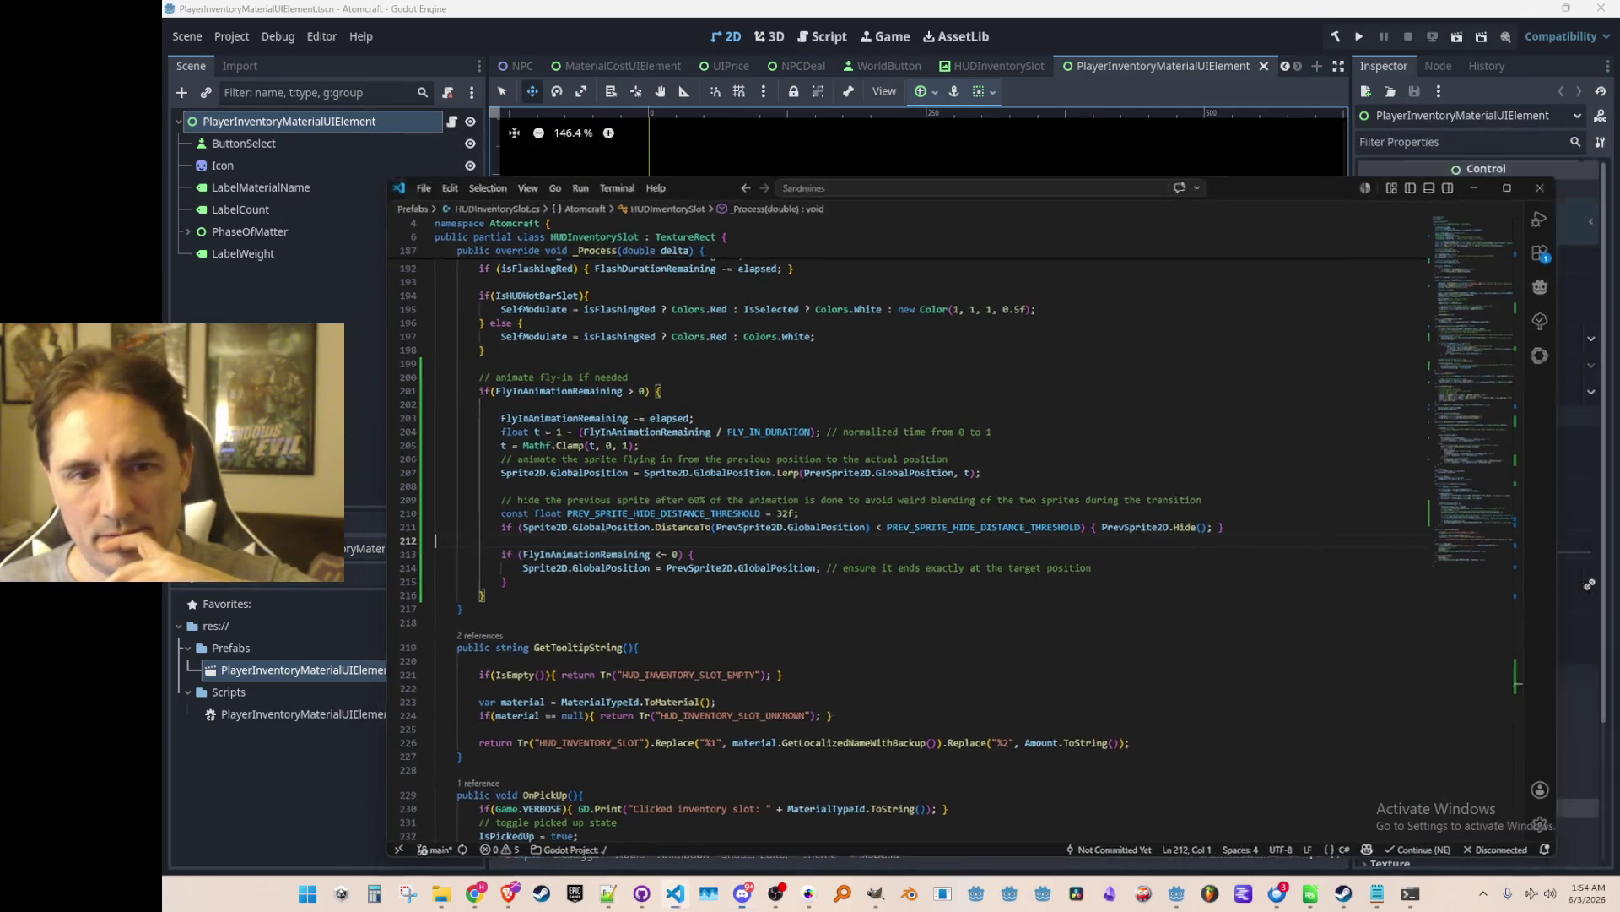
Switch from VS Code back to the PlayerInventoryMaterialUIElement scene in Godot.
{"action": "left_click", "coordinate": [675, 893]}
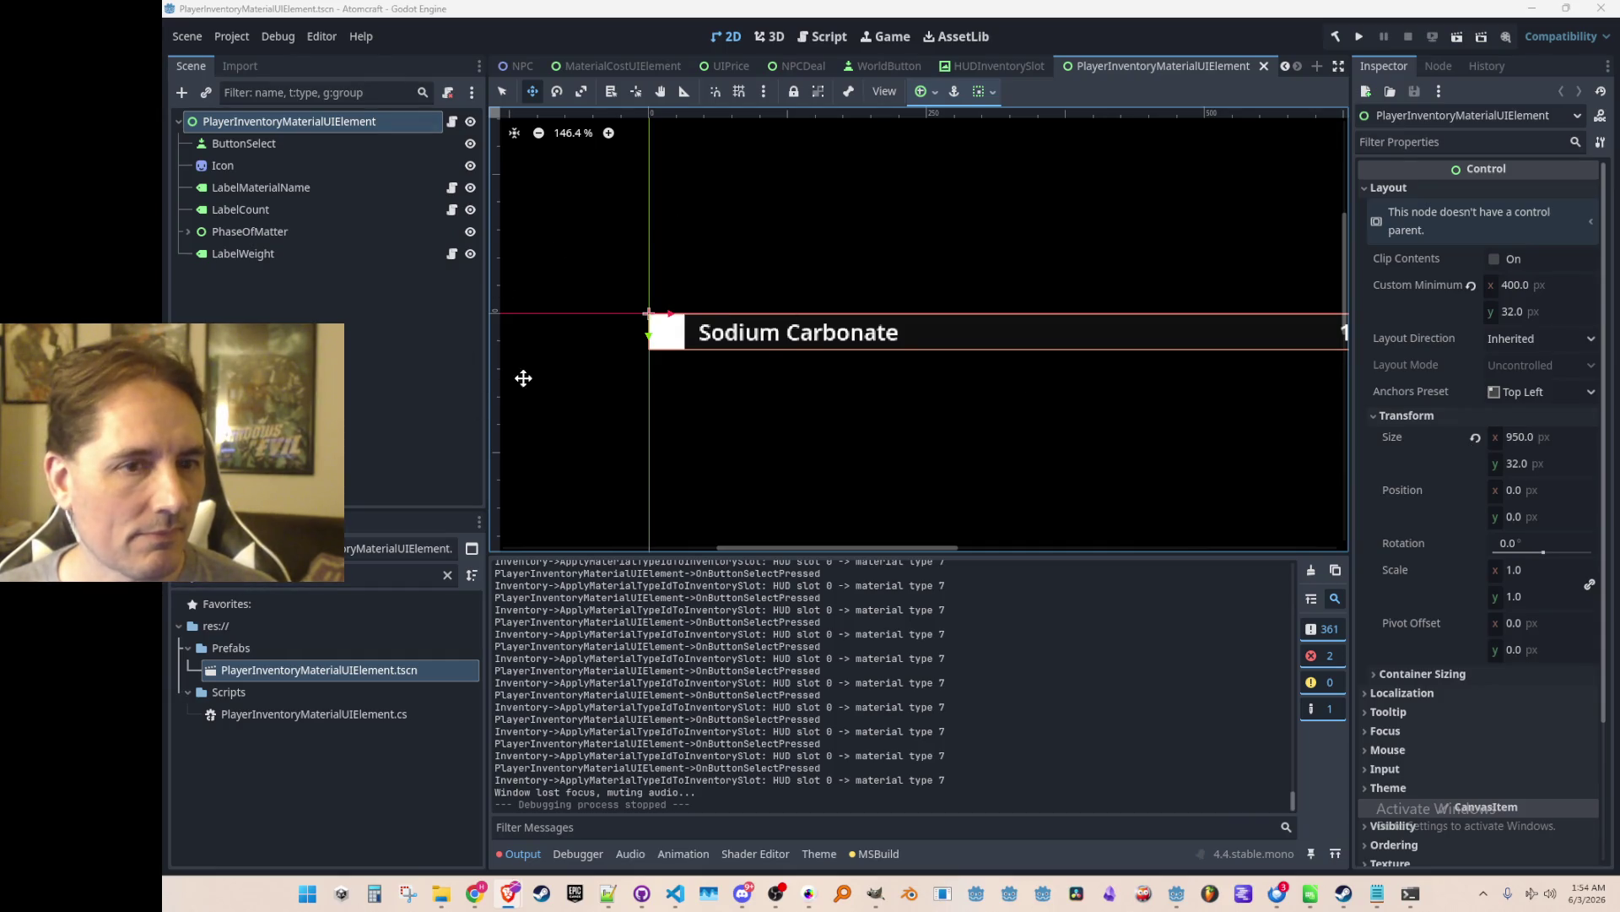
Inspect the ButtonSelect and Icon nodes' properties, then switch back to HUDInventorySlot.cs in VS Code.
{"action": "left_click", "coordinate": [270, 145]}
{"action": "left_click", "coordinate": [265, 166]}
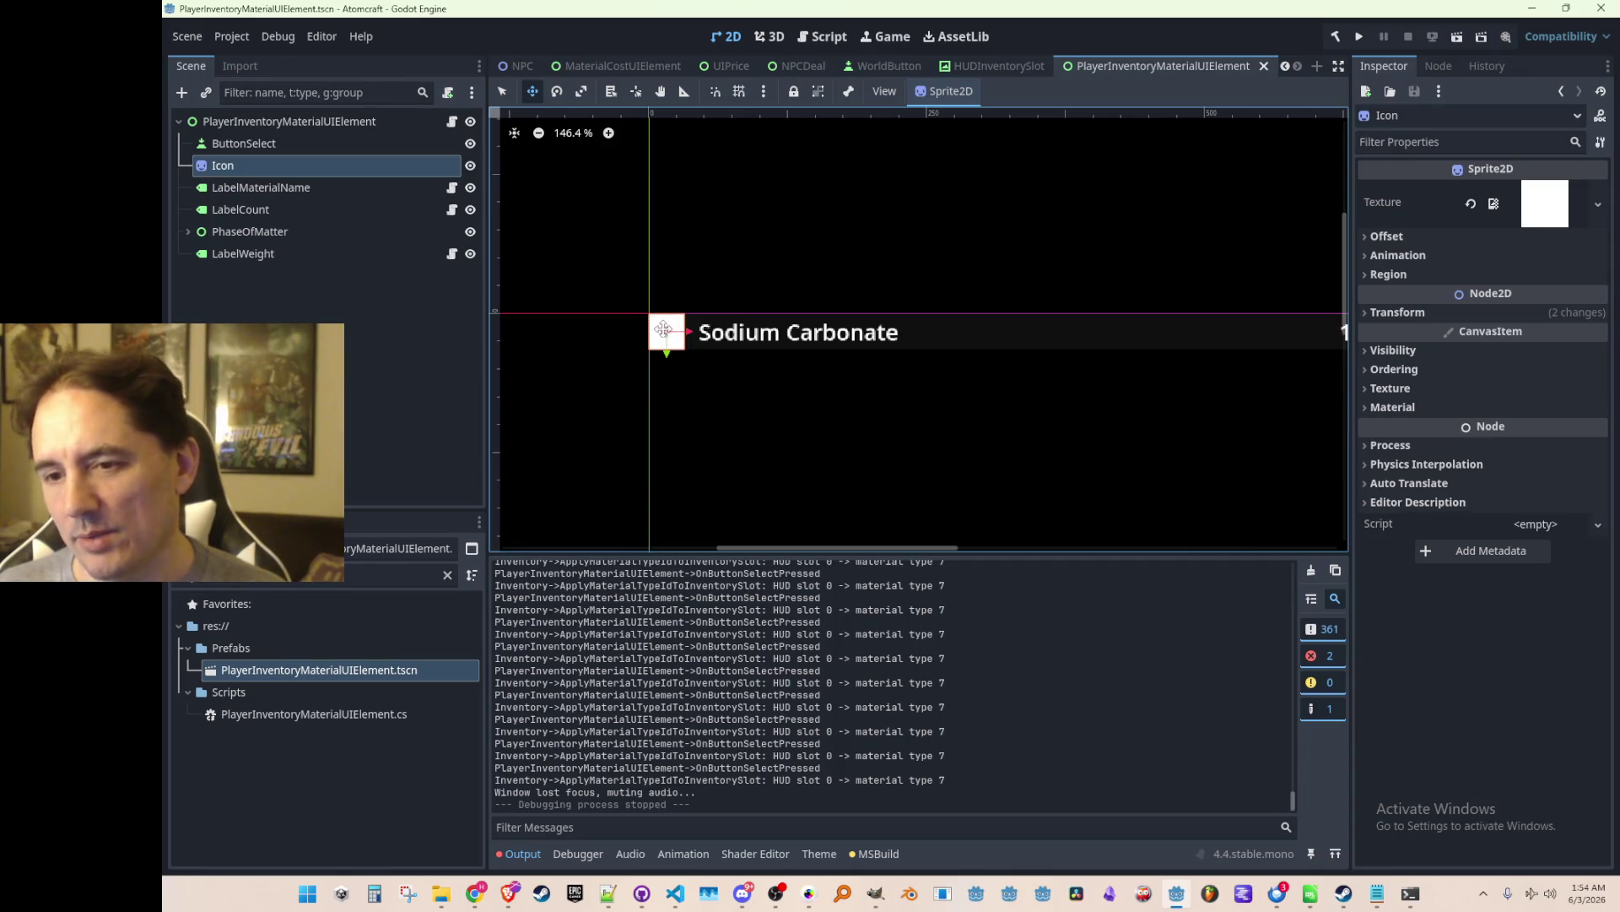
{"action": "left_click", "coordinate": [1029, 171]}
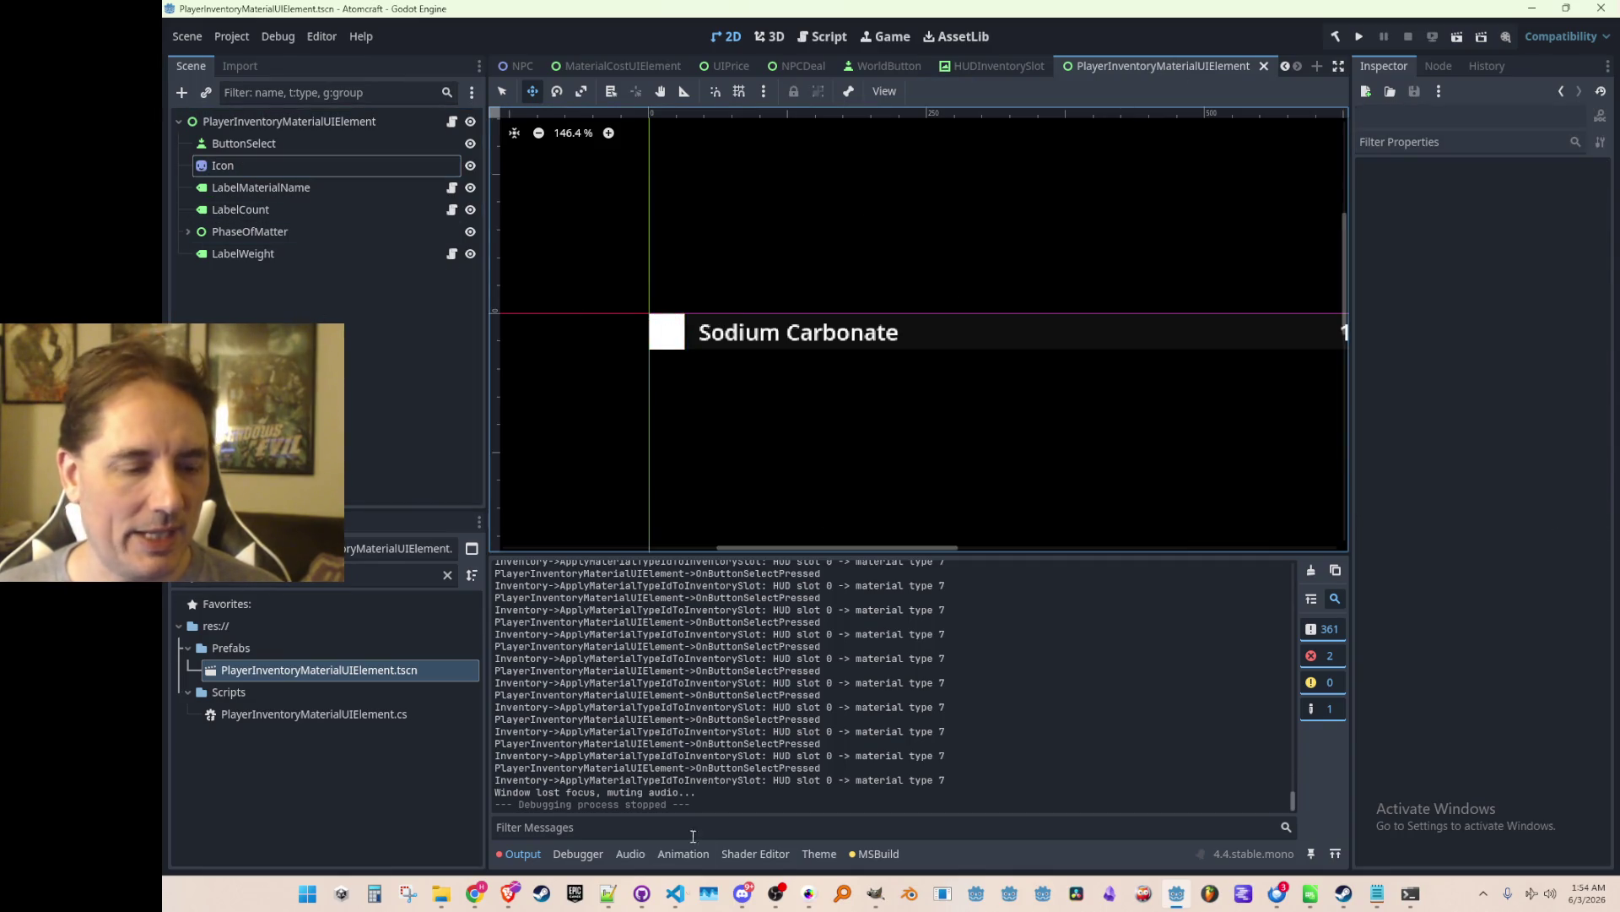
{"action": "left_click", "coordinate": [675, 893]}
{"action": "left_click", "coordinate": [639, 634]}
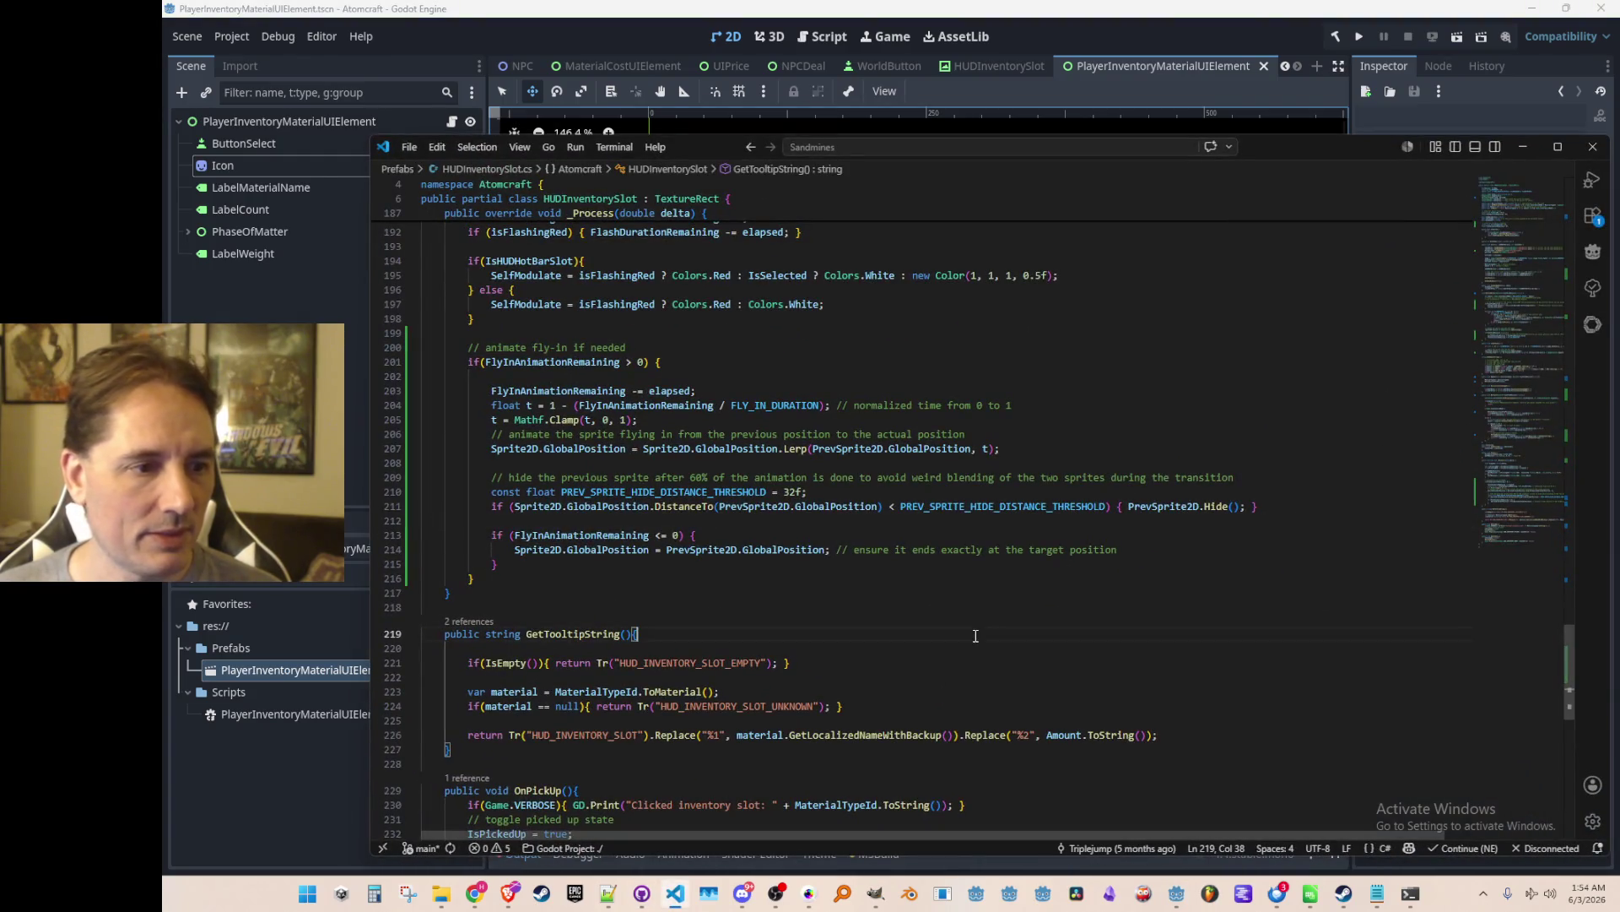
Open PlayerInventoryMaterialUIElement.cs at the GetGlobalPosition call on line 73 and insert a blank line above it.
{"action": "scroll", "coordinate": [1062, 319], "scroll_direction": "up", "scroll_amount": 3}
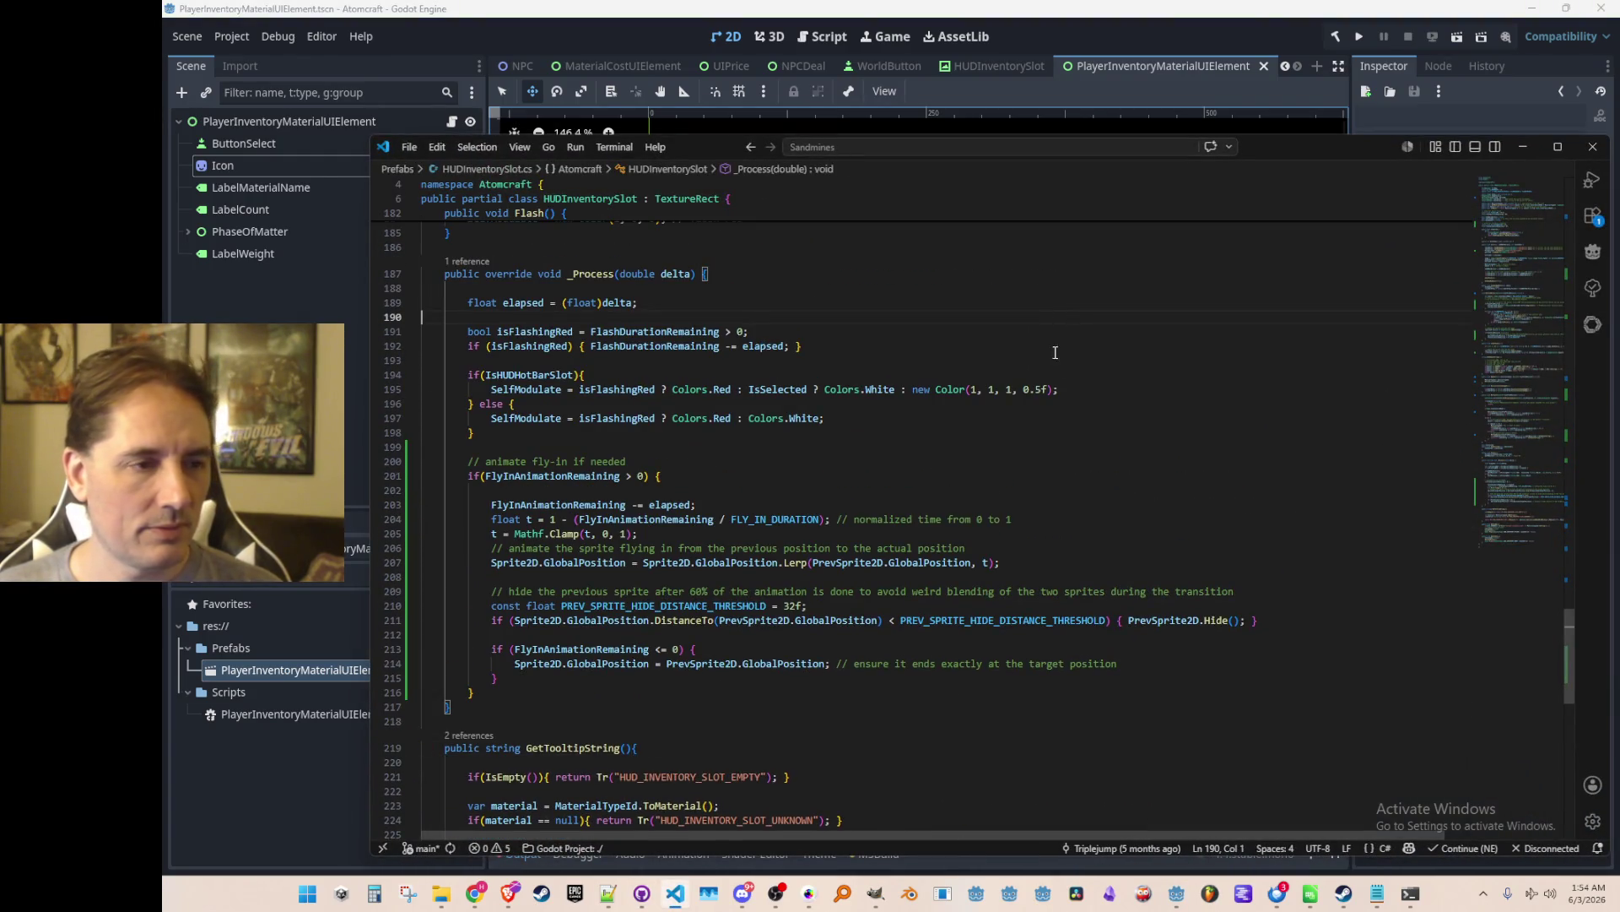
{"action": "key", "text": "ctrl+p"}
{"action": "type", "text": "Playerin"}
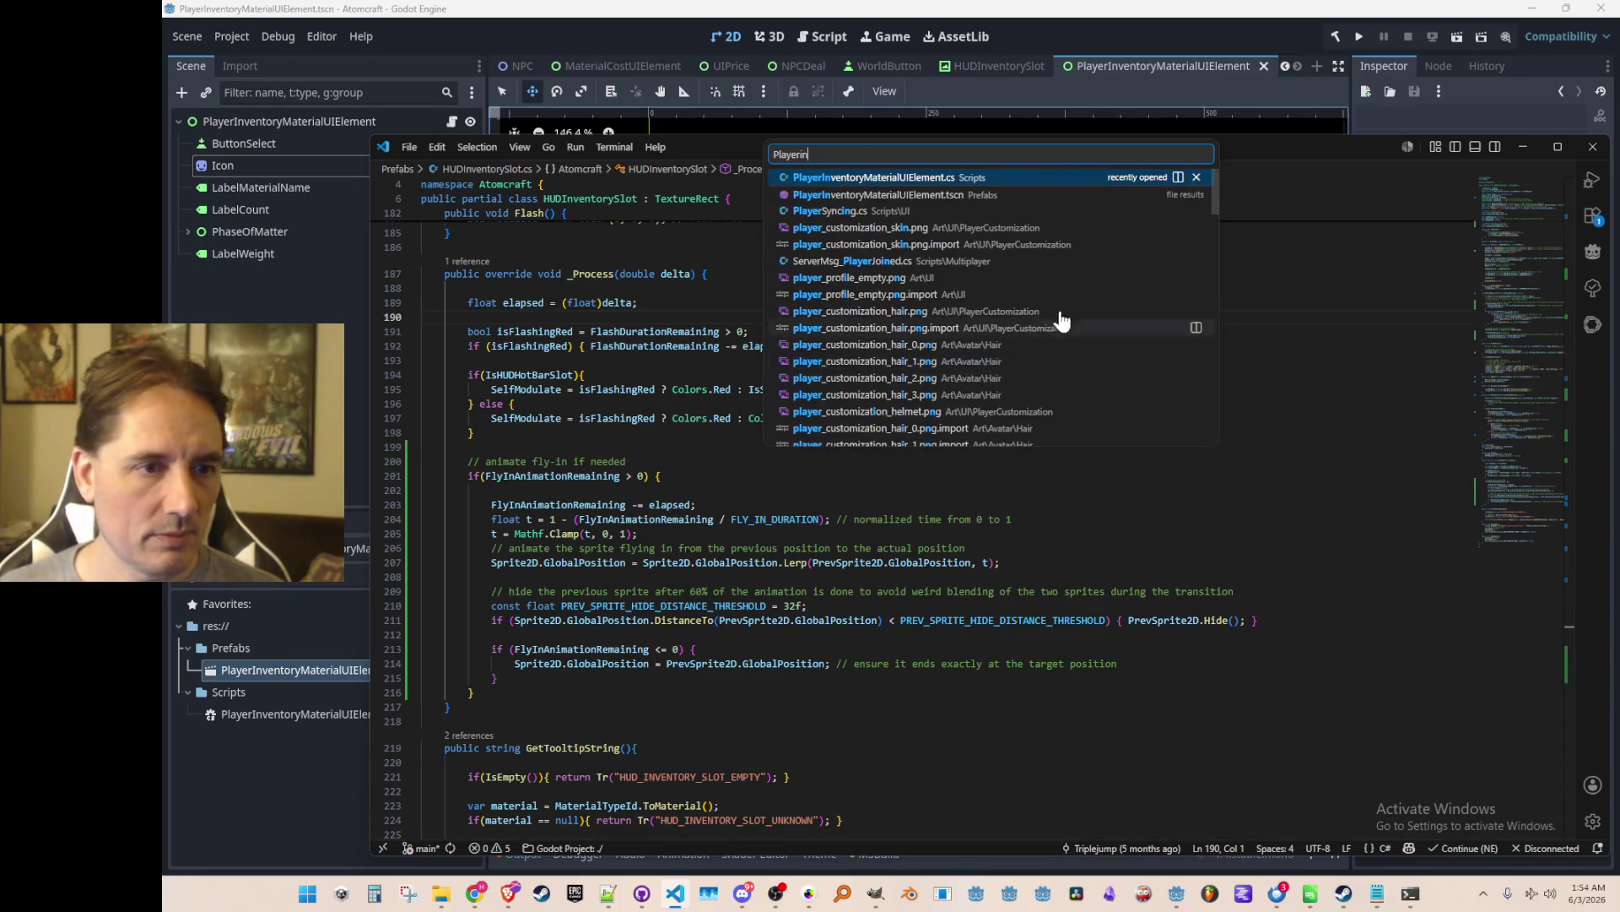
{"action": "left_click", "coordinate": [1001, 178]}
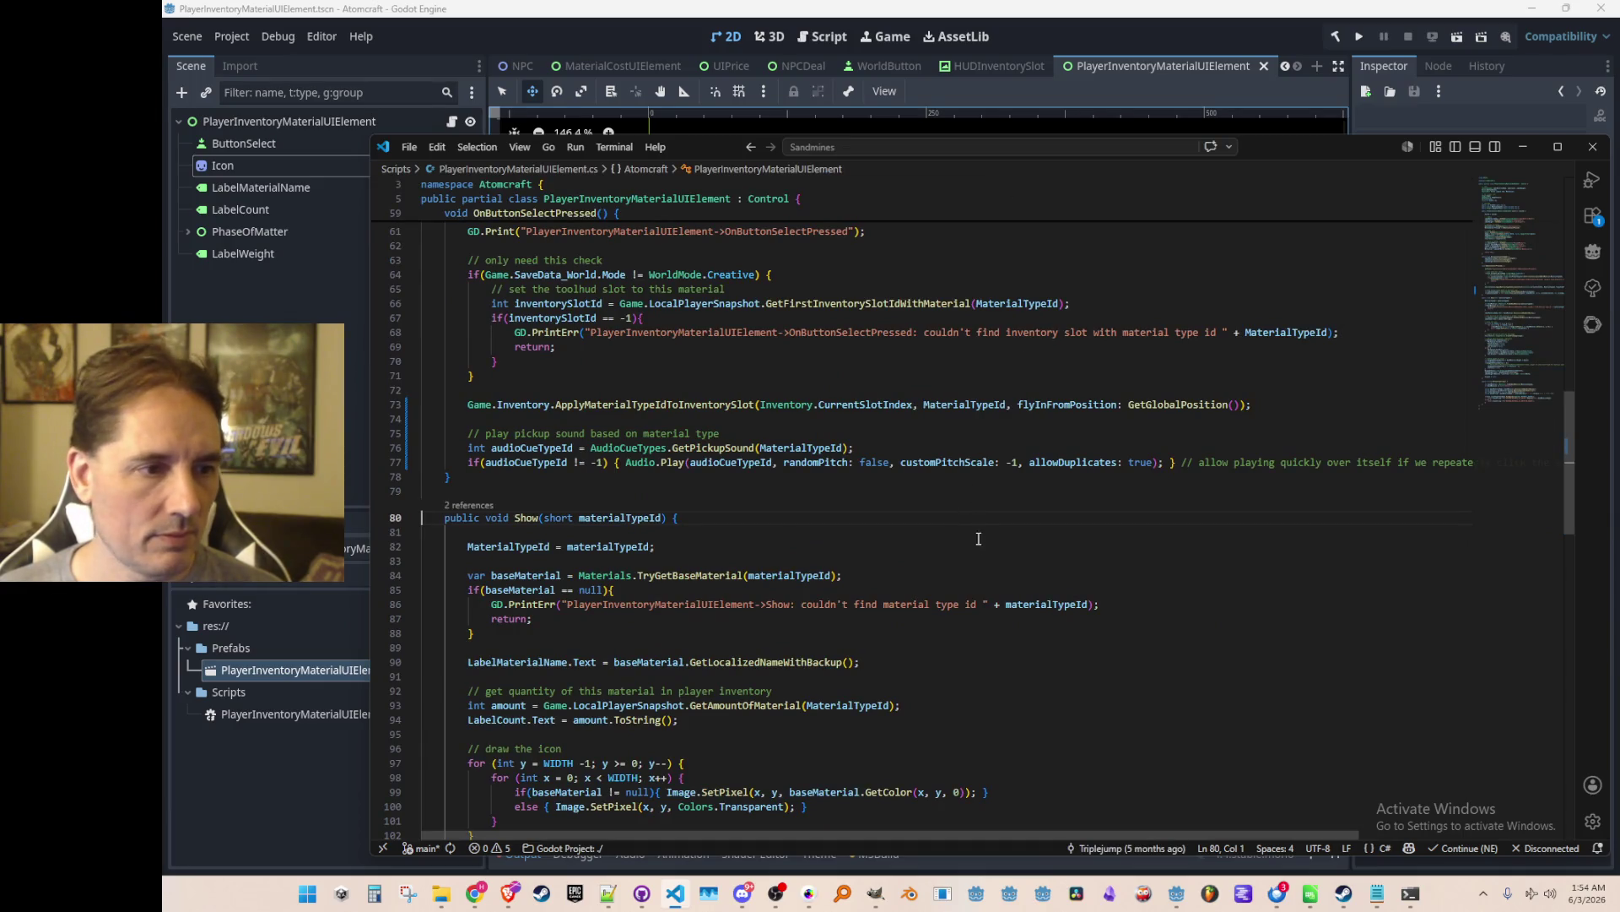
{"action": "scroll", "coordinate": [980, 529], "scroll_direction": "up", "scroll_amount": 1}
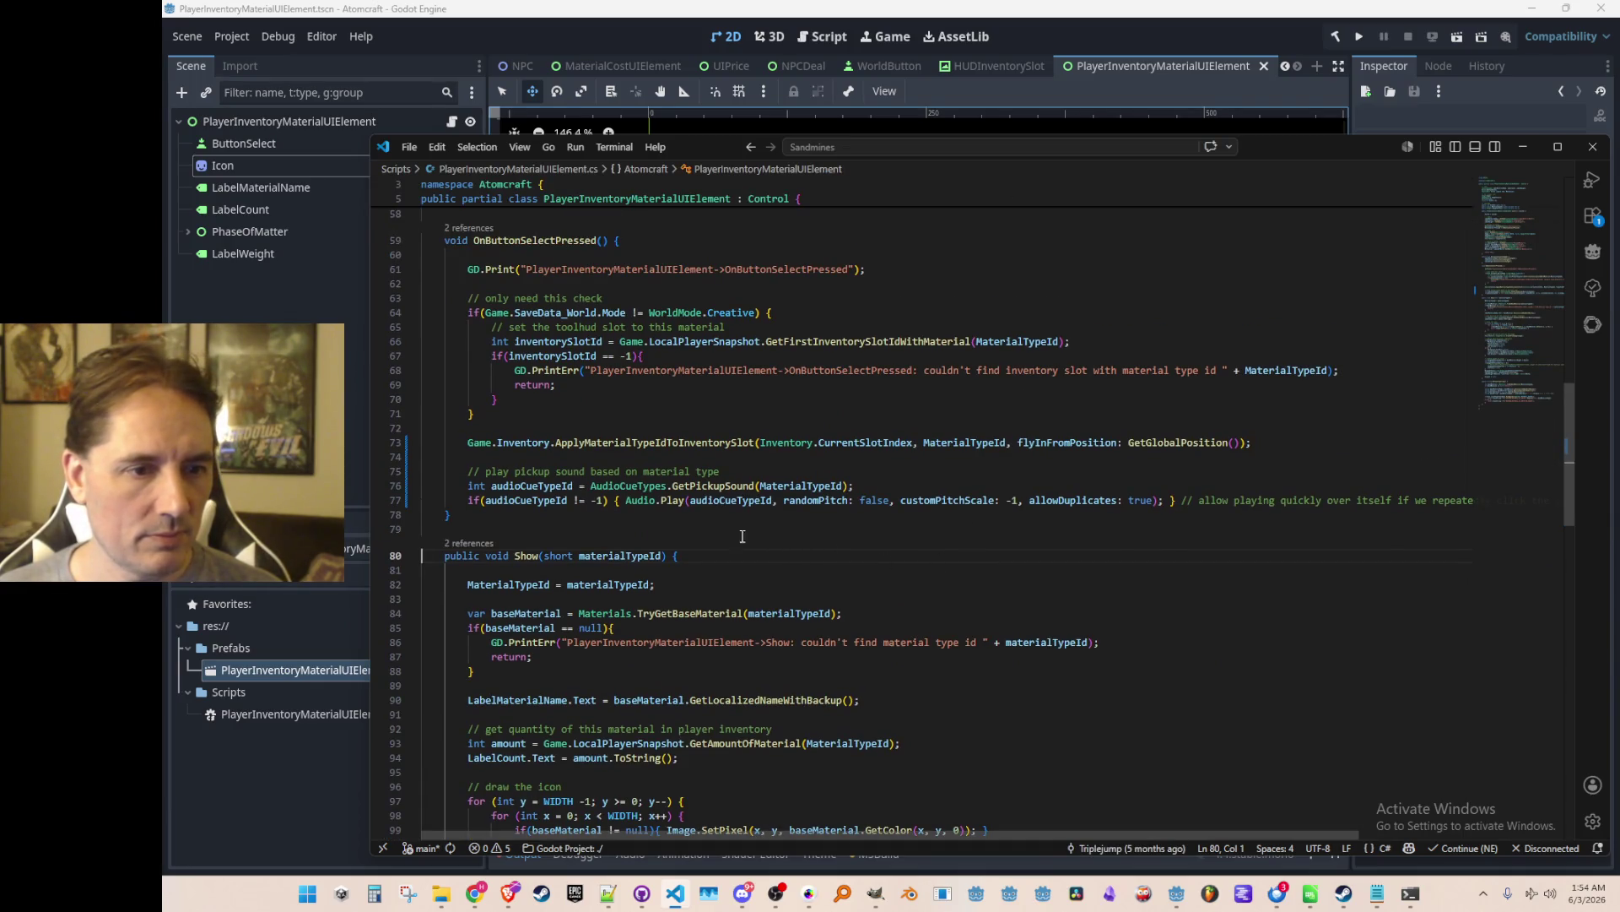
{"action": "left_click", "coordinate": [1145, 435]}
{"action": "scroll", "coordinate": [1282, 673], "scroll_direction": "up", "scroll_amount": 2}
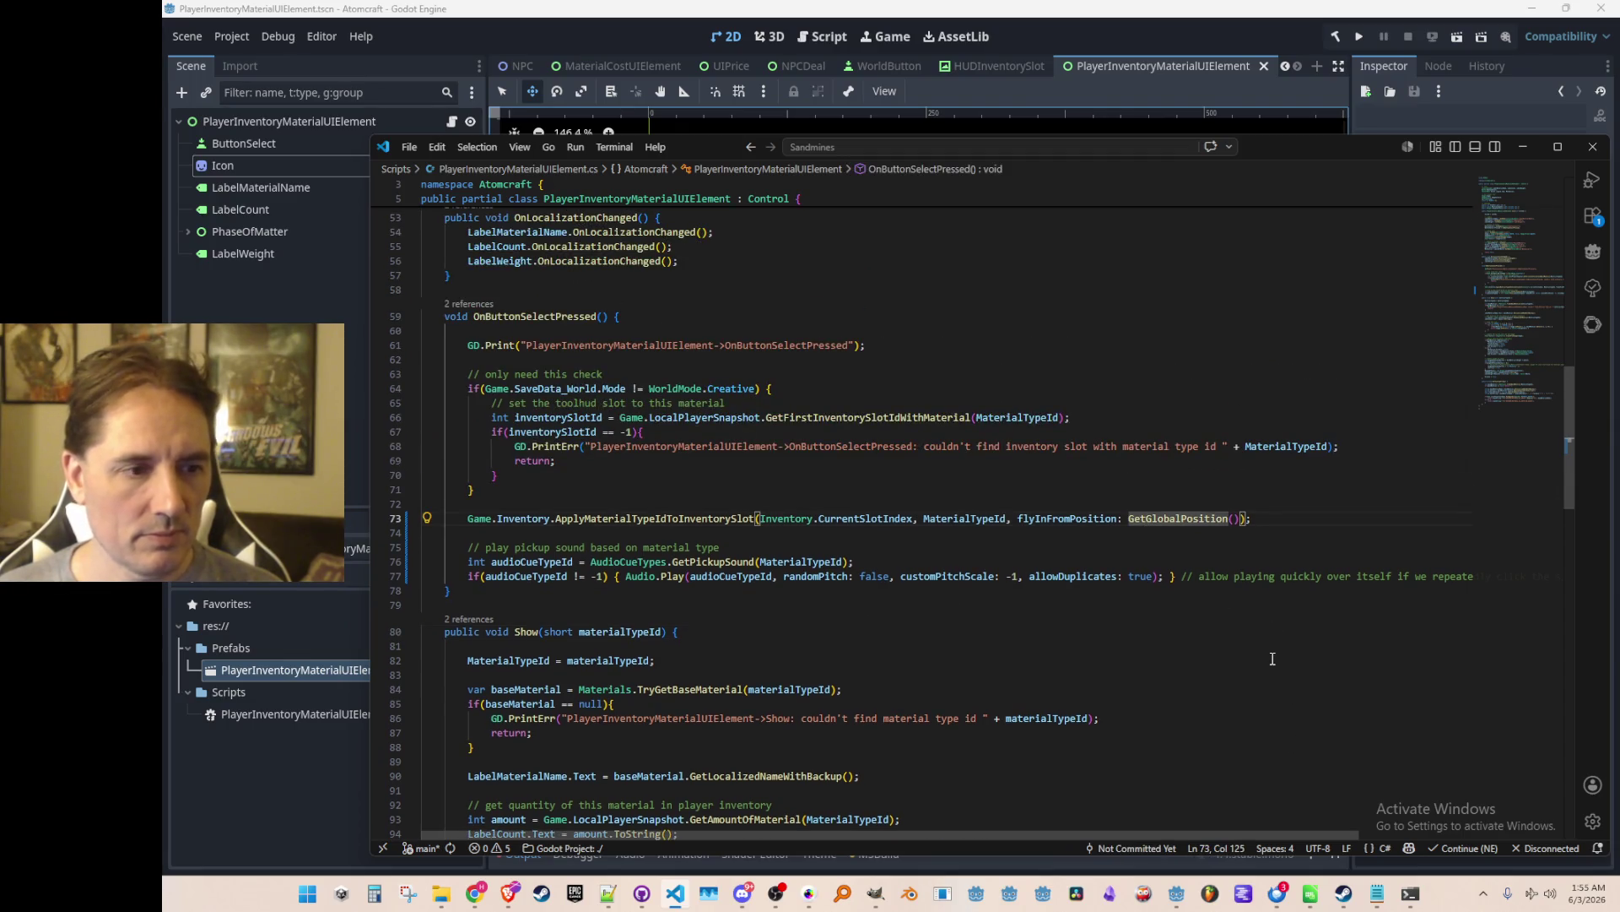
{"action": "scroll", "coordinate": [1297, 667], "scroll_direction": "down", "scroll_amount": 1}
{"action": "scroll", "coordinate": [1296, 671], "scroll_direction": "up", "scroll_amount": 1}
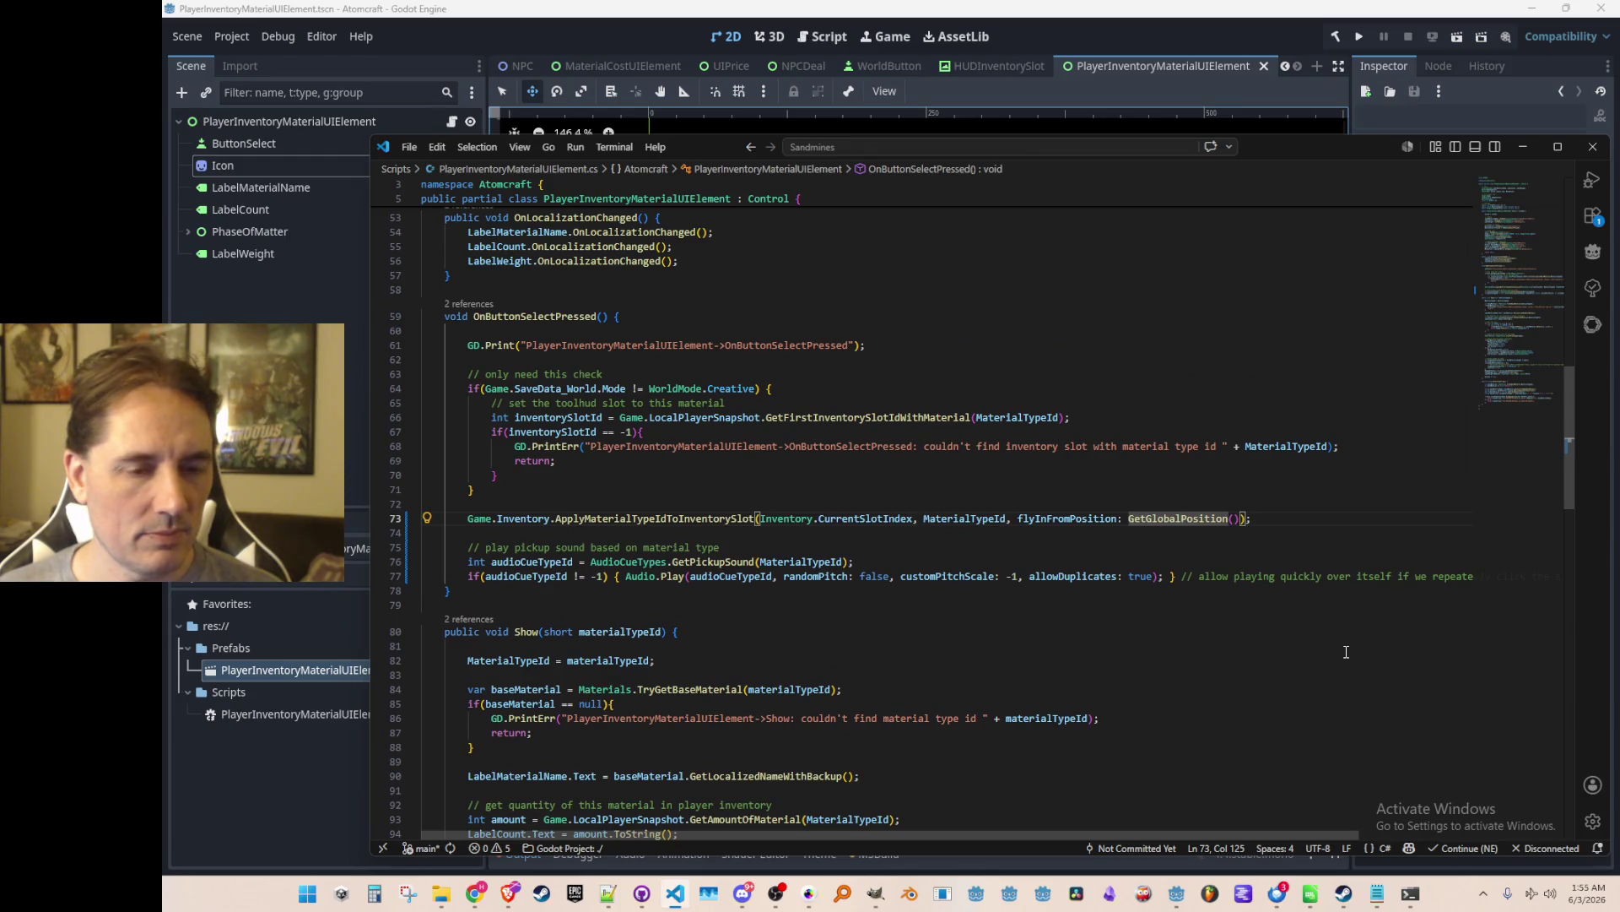
{"action": "key", "text": "ctrl+shift+Return"}
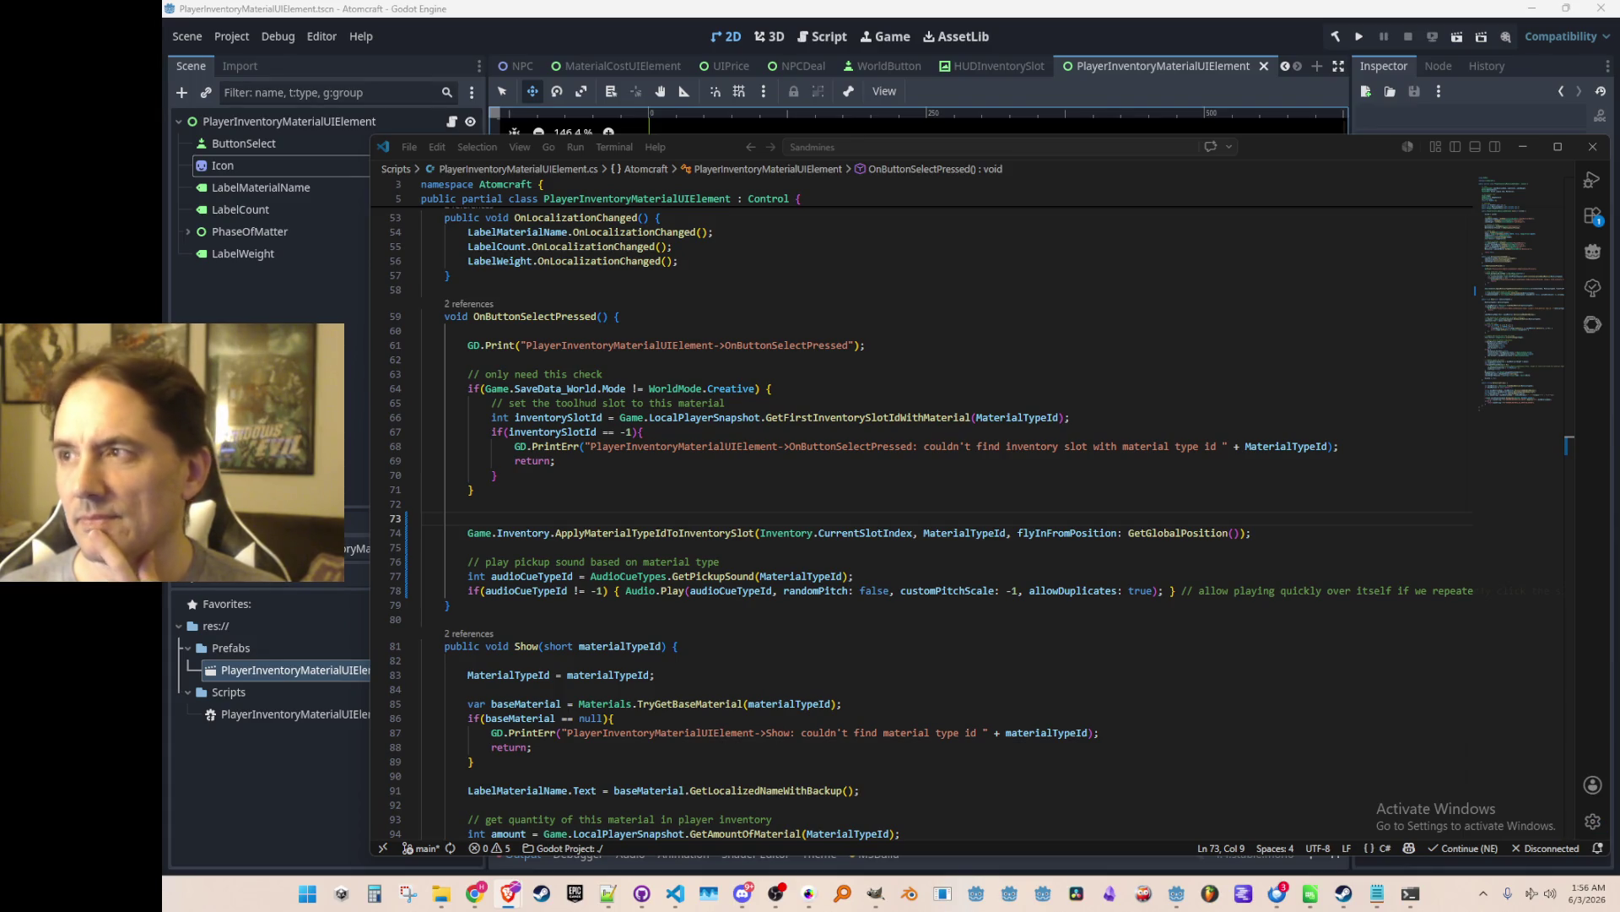
On line 74, replace GetGlobalPosition() with Icon.GlobalPosition as the fly-in start position.
{"action": "left_click", "coordinate": [861, 463]}
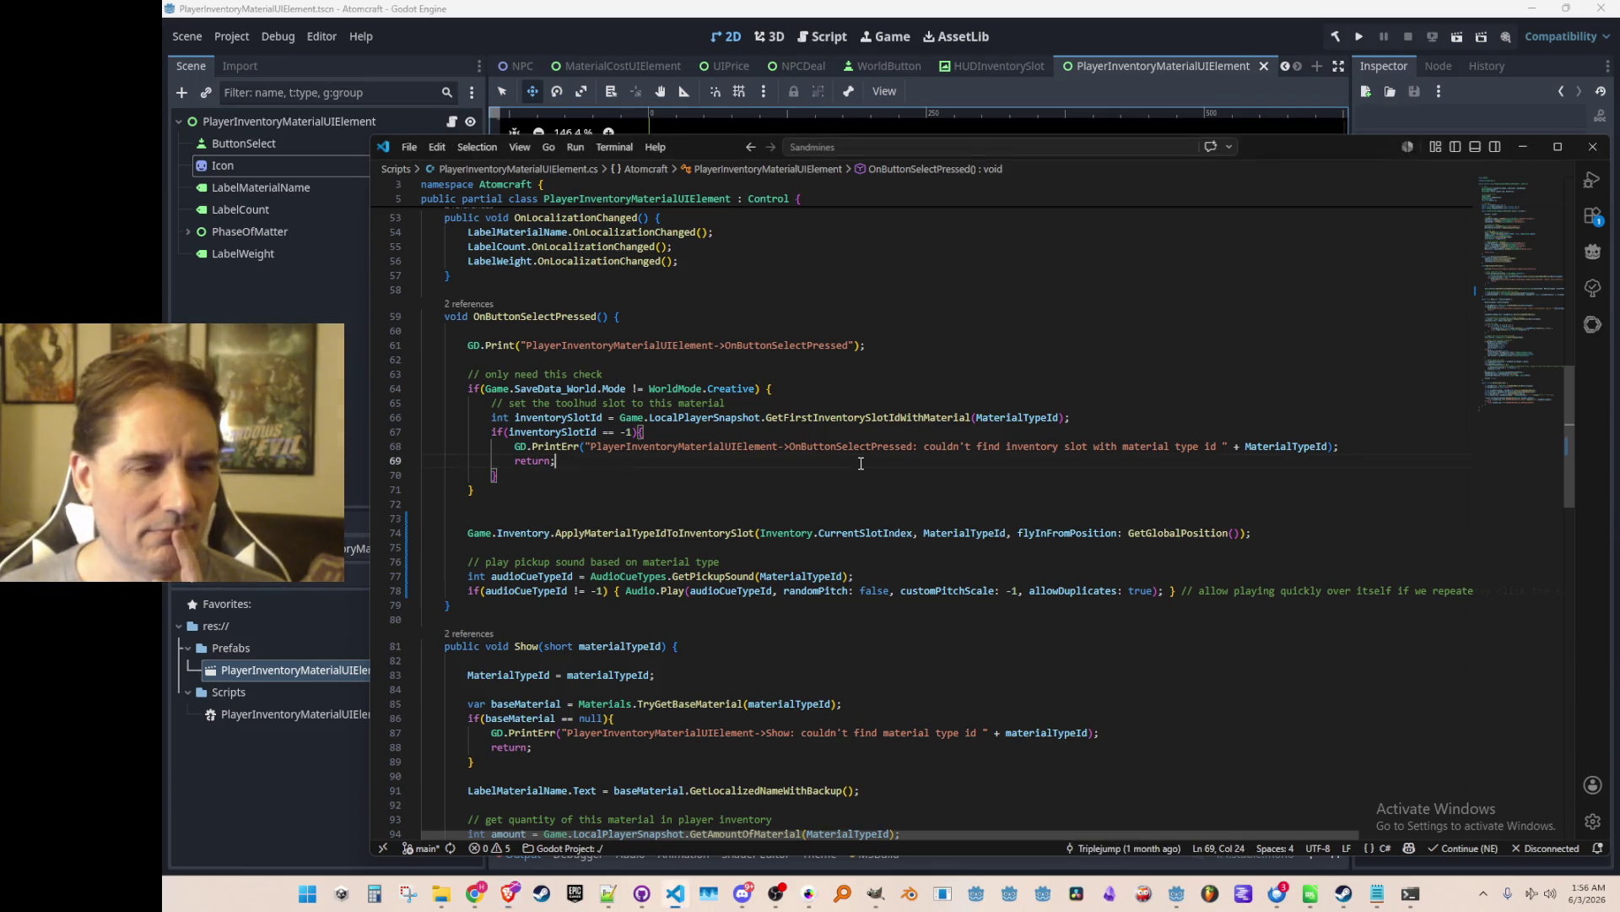
{"action": "scroll", "coordinate": [853, 507], "scroll_direction": "down", "scroll_amount": 2}
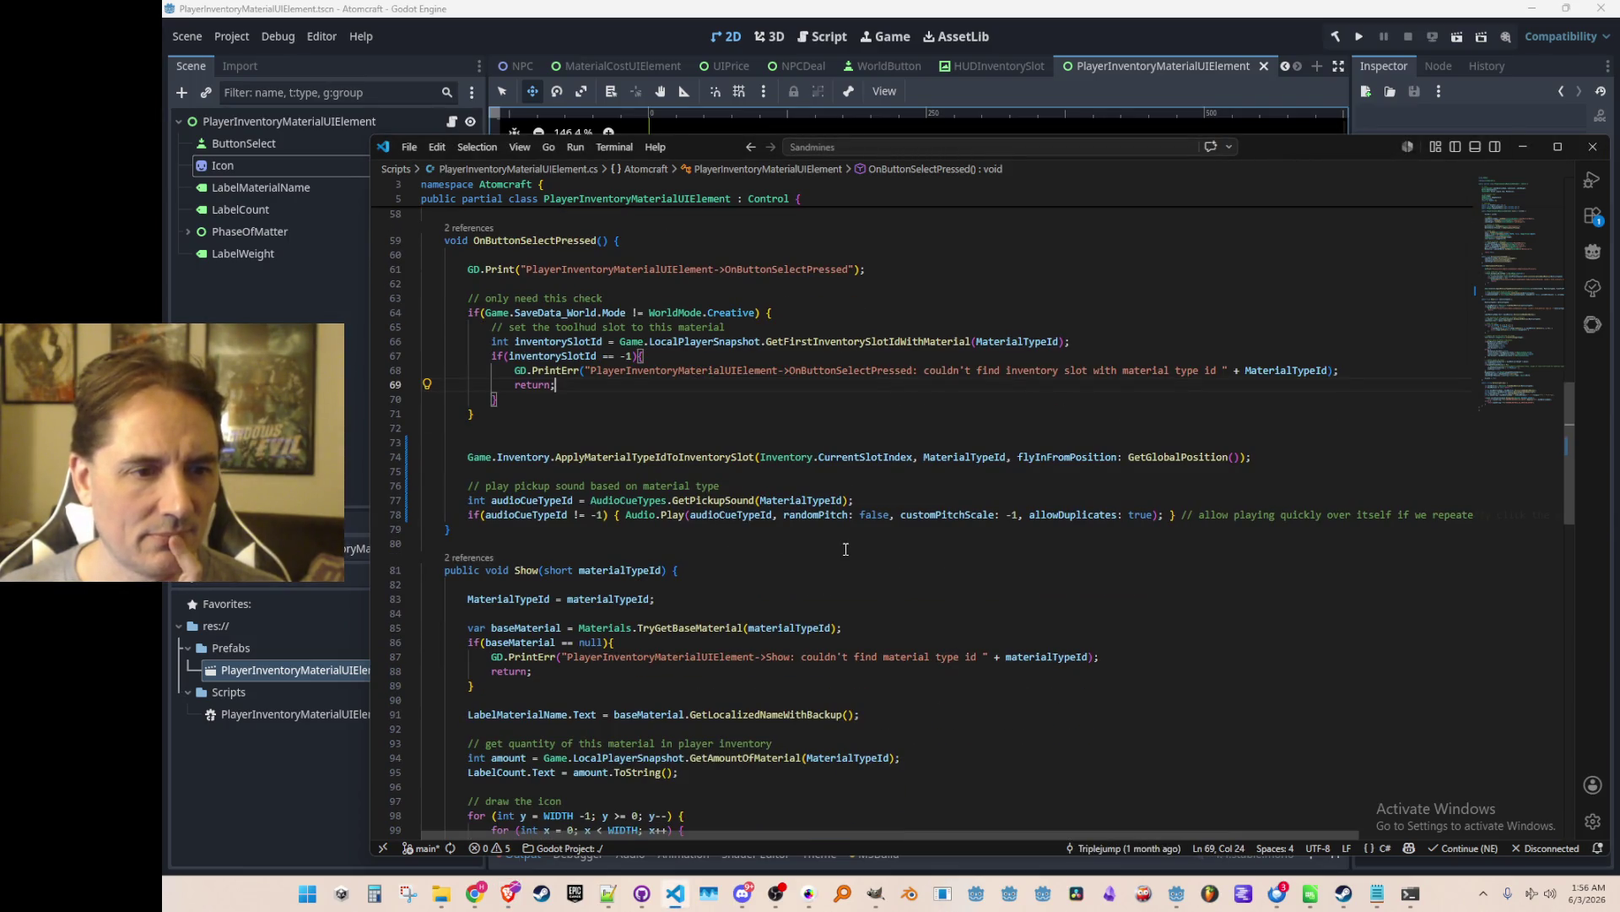
{"action": "left_click", "coordinate": [1130, 457]}
{"action": "scroll", "coordinate": [1237, 650], "scroll_direction": "up", "scroll_amount": 1}
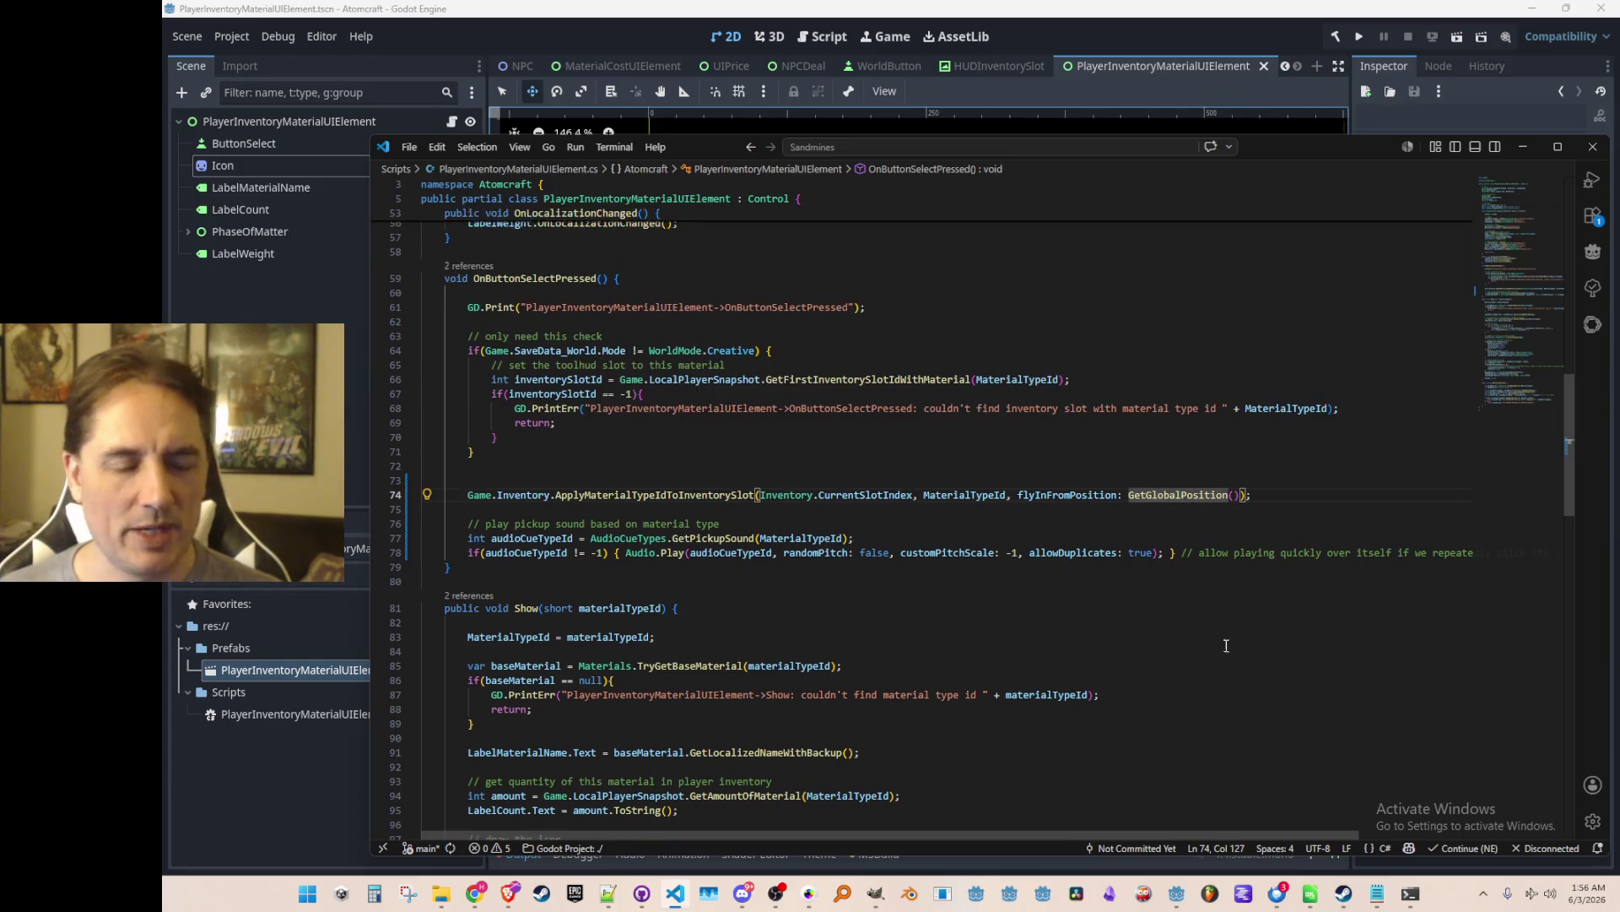
{"action": "type", "text": "Icon."}
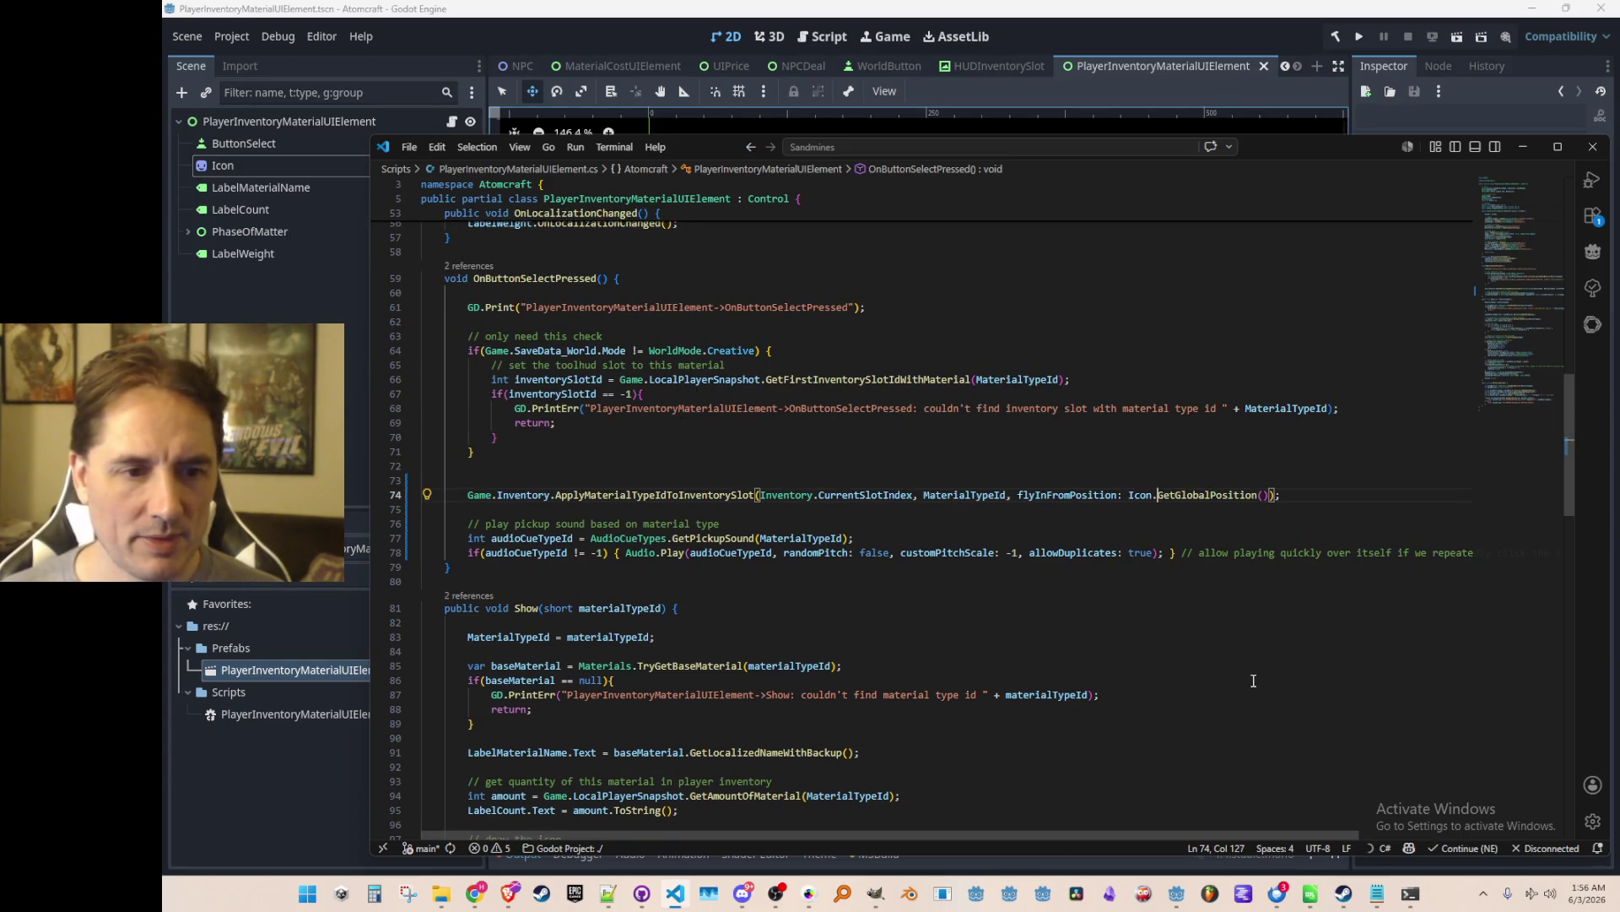
{"action": "key", "text": "ctrl+shift+Right"}
{"action": "type", "text": "GlobalPosition"}
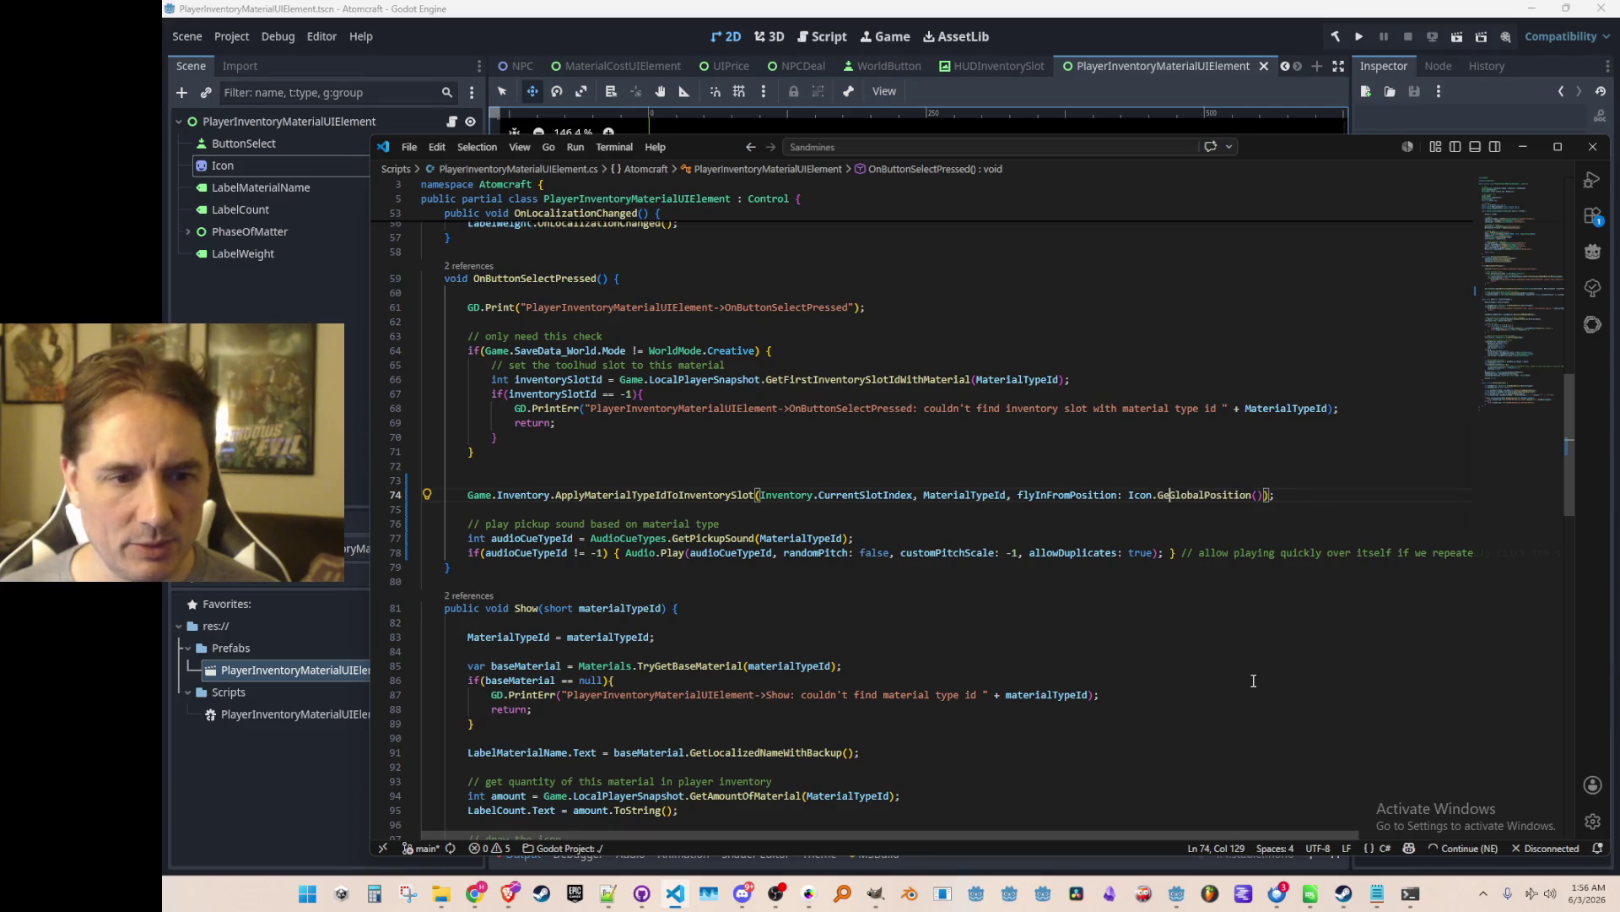
{"action": "key", "text": "shift+End"}
{"action": "type", "text": ");"}
Return to HUDInventorySlot.cs at the FLY_IN_DURATION constant on line 32.
{"action": "key", "text": "Up"}
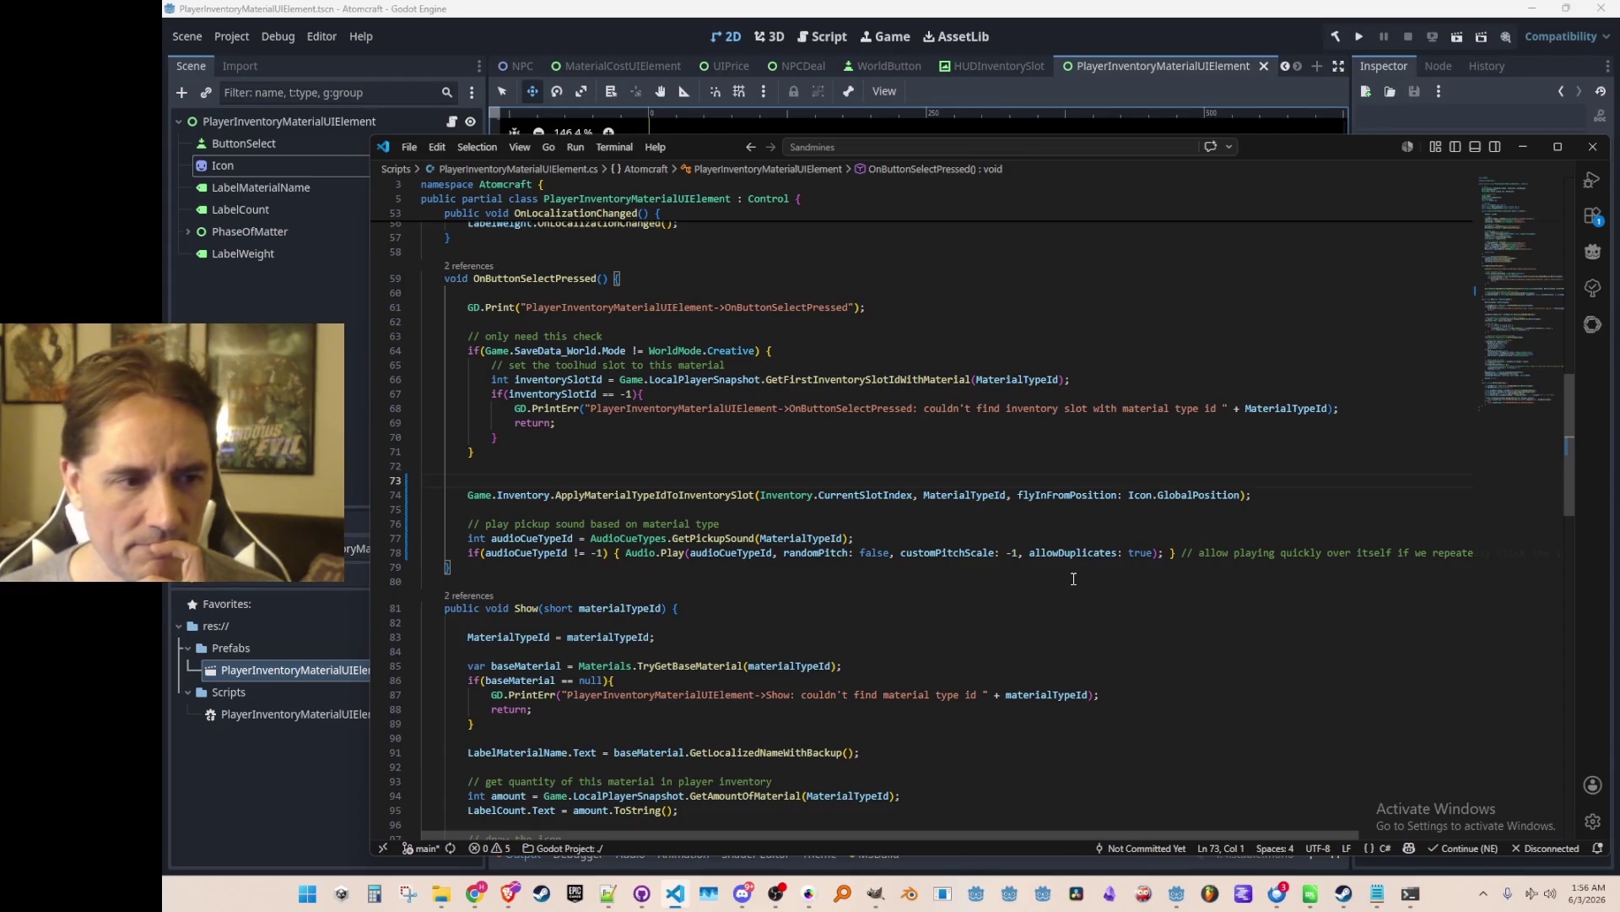
{"action": "scroll", "coordinate": [716, 532], "scroll_direction": "up", "scroll_amount": 1}
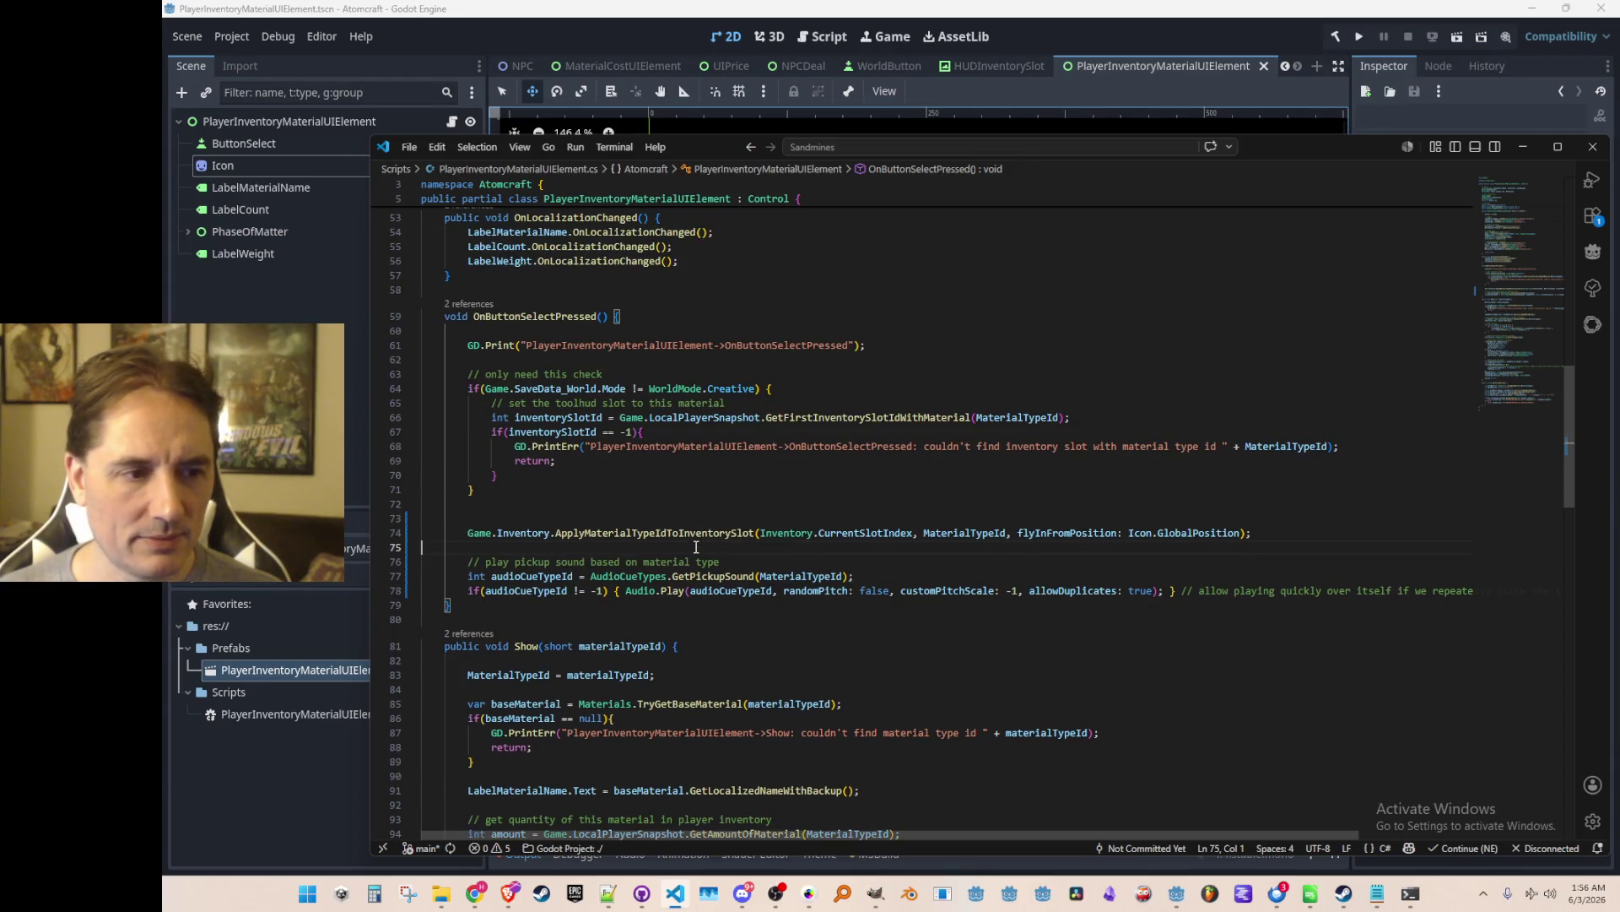
{"action": "key", "text": "ctrl+Tab"}
{"action": "key", "text": "alt+Left"}
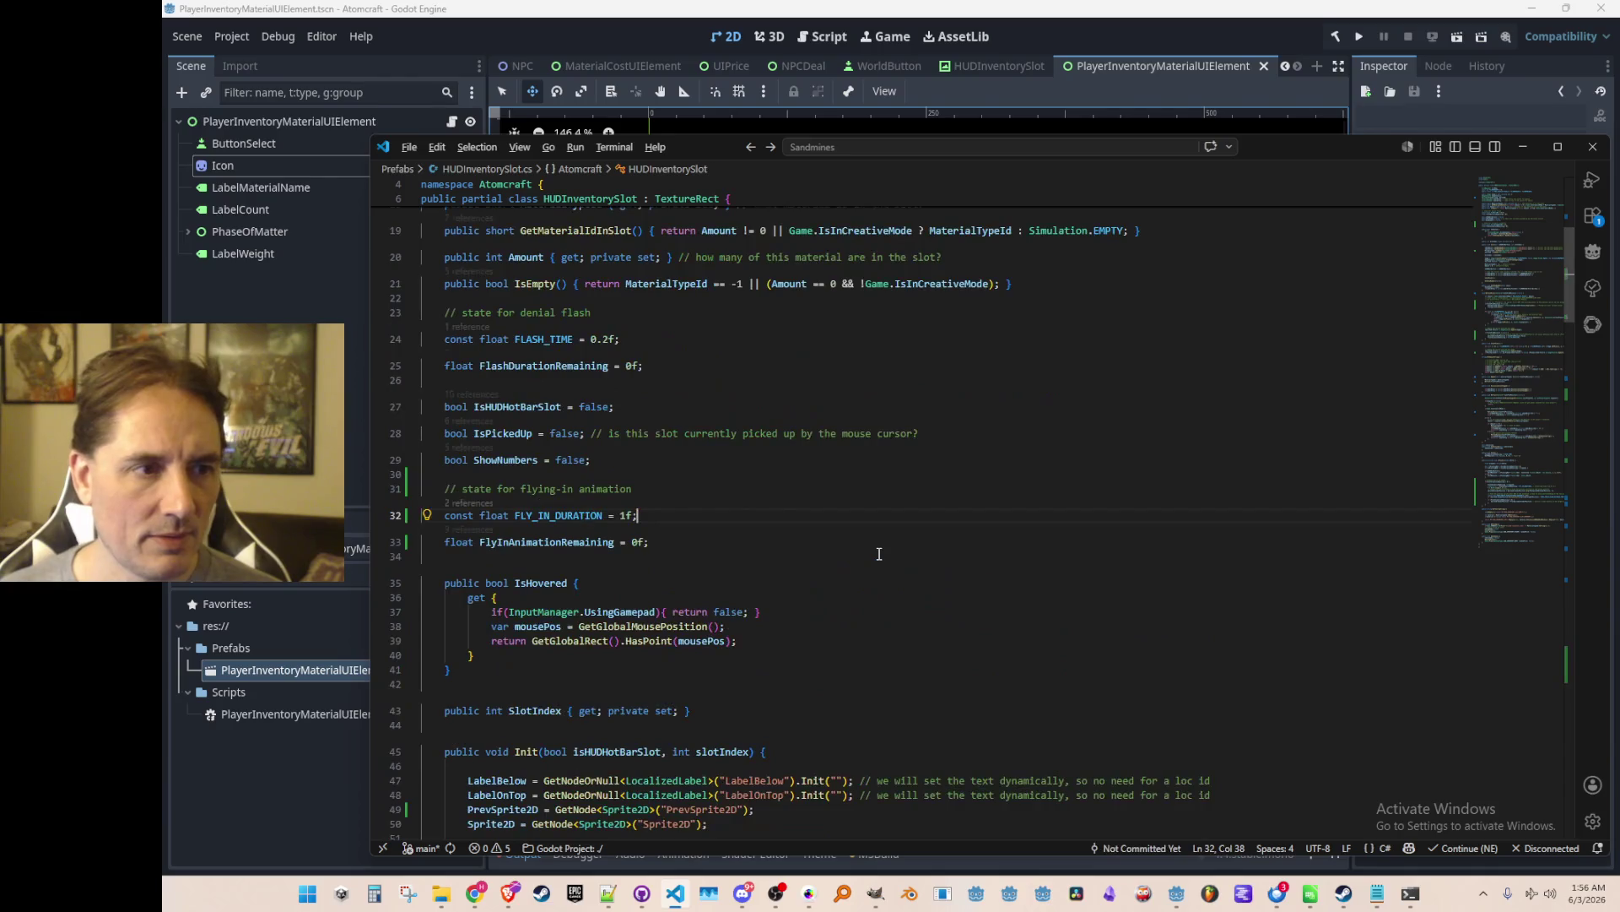
Jump to the RefreshPixels definition and its fly-in GlobalPosition assignment on line 105.
{"action": "scroll", "coordinate": [879, 554], "scroll_direction": "down", "scroll_amount": 15}
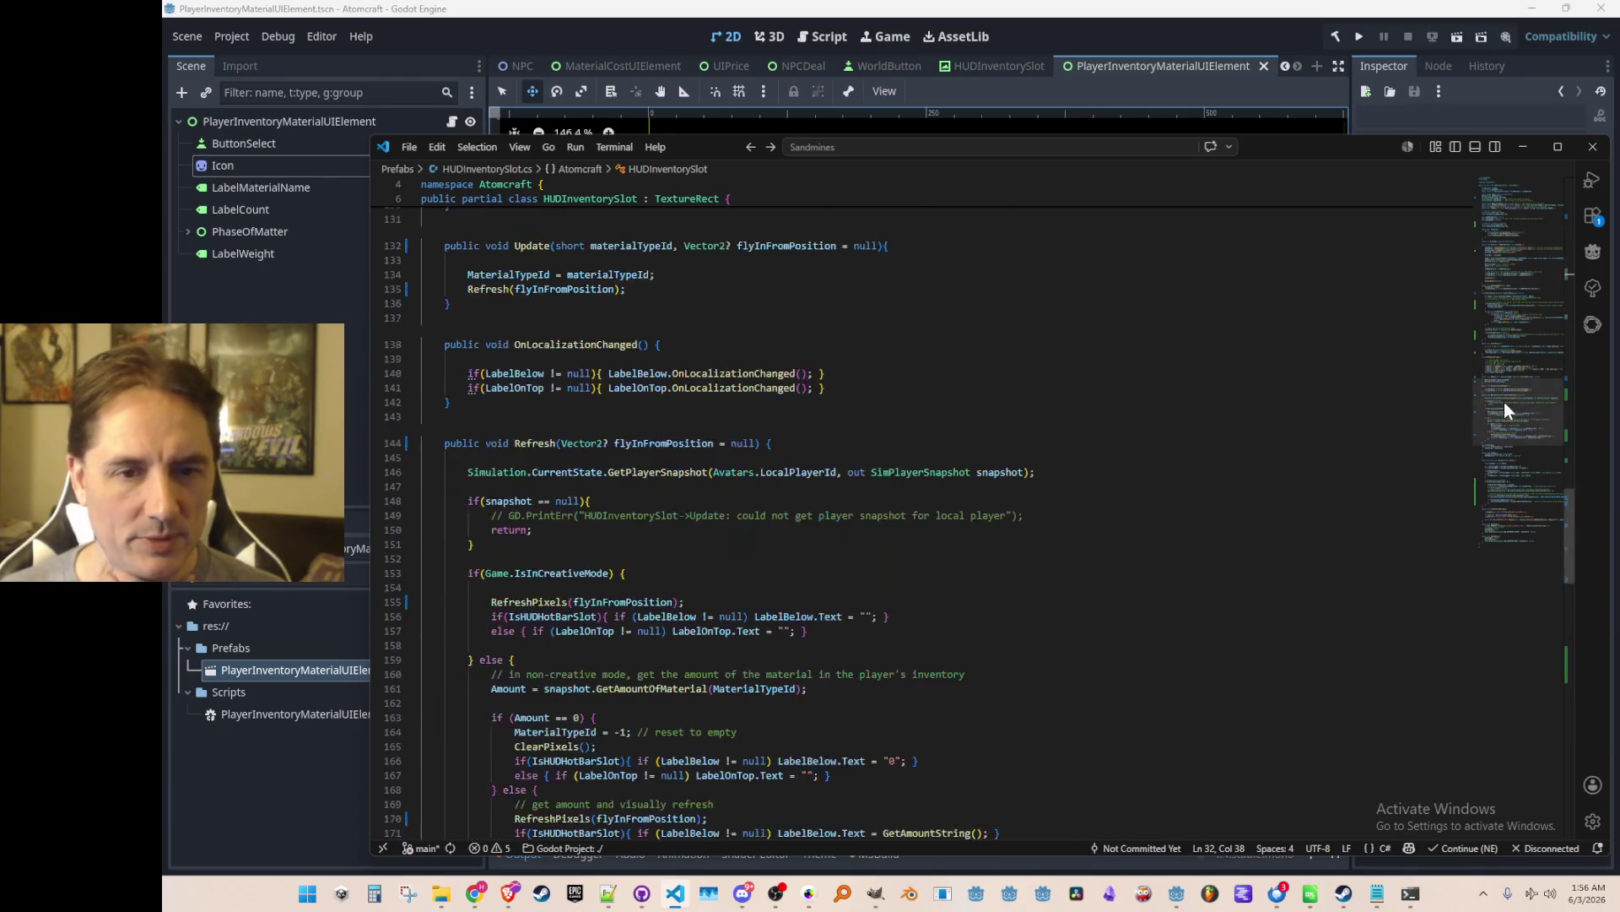
{"action": "mouse_move", "coordinate": [1513, 407]}
{"action": "left_mouse_down"}
{"action": "mouse_move", "coordinate": [1507, 422]}
{"action": "mouse_move", "coordinate": [1483, 366]}
{"action": "mouse_move", "coordinate": [1497, 527]}
{"action": "mouse_move", "coordinate": [1476, 409]}
{"action": "mouse_move", "coordinate": [1474, 429]}
{"action": "left_mouse_up"}
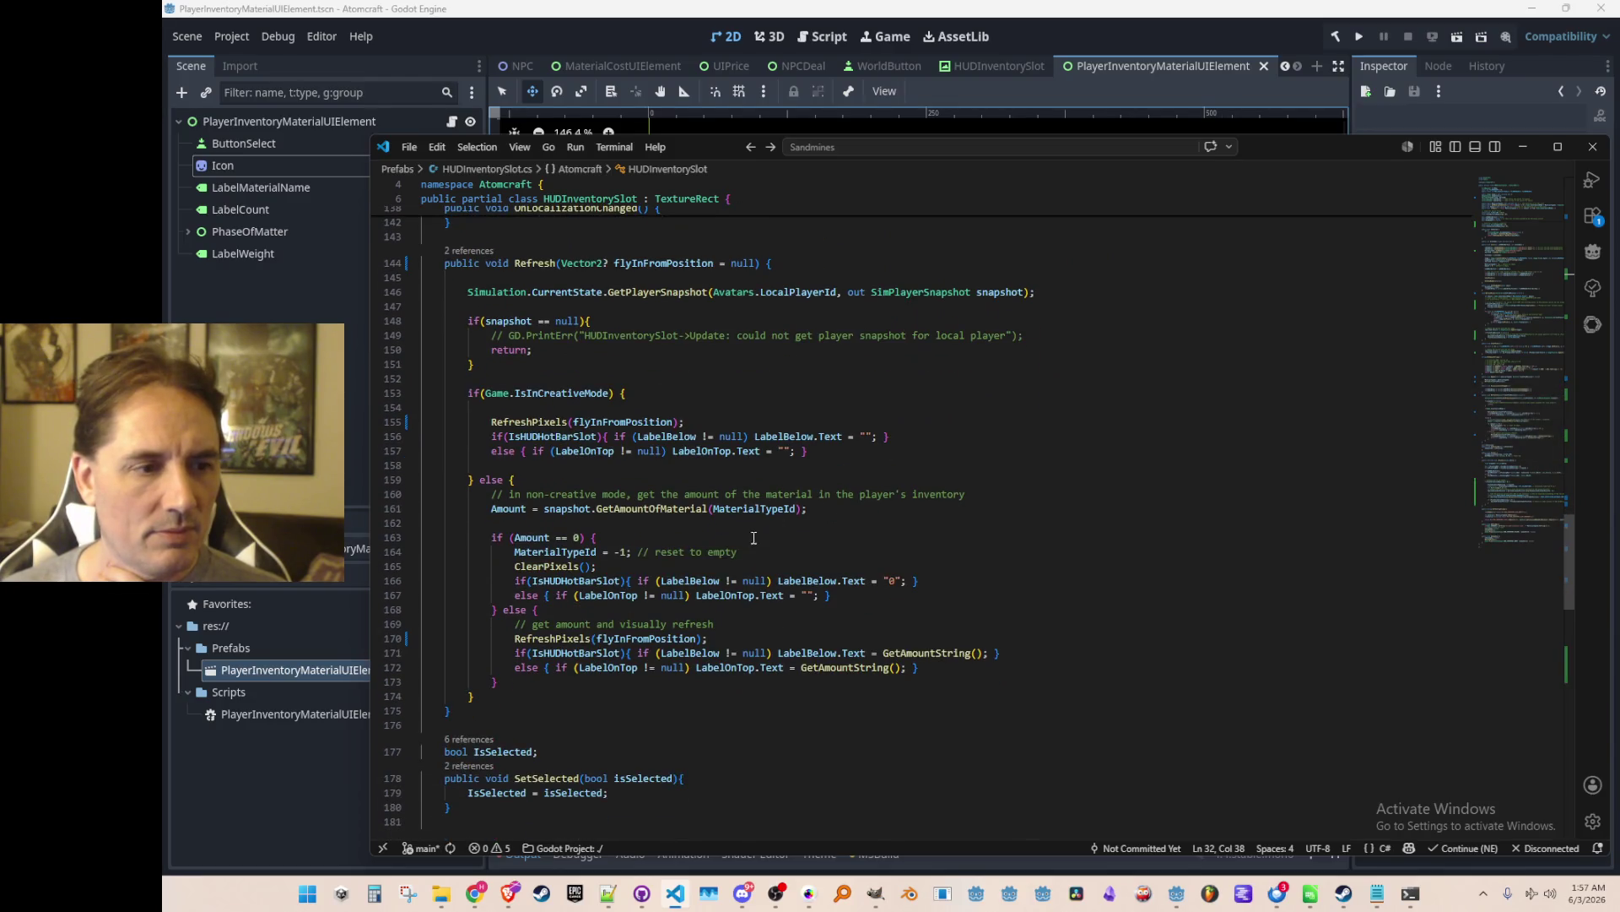
{"action": "left_click", "coordinate": [548, 422], "text": "ctrl"}
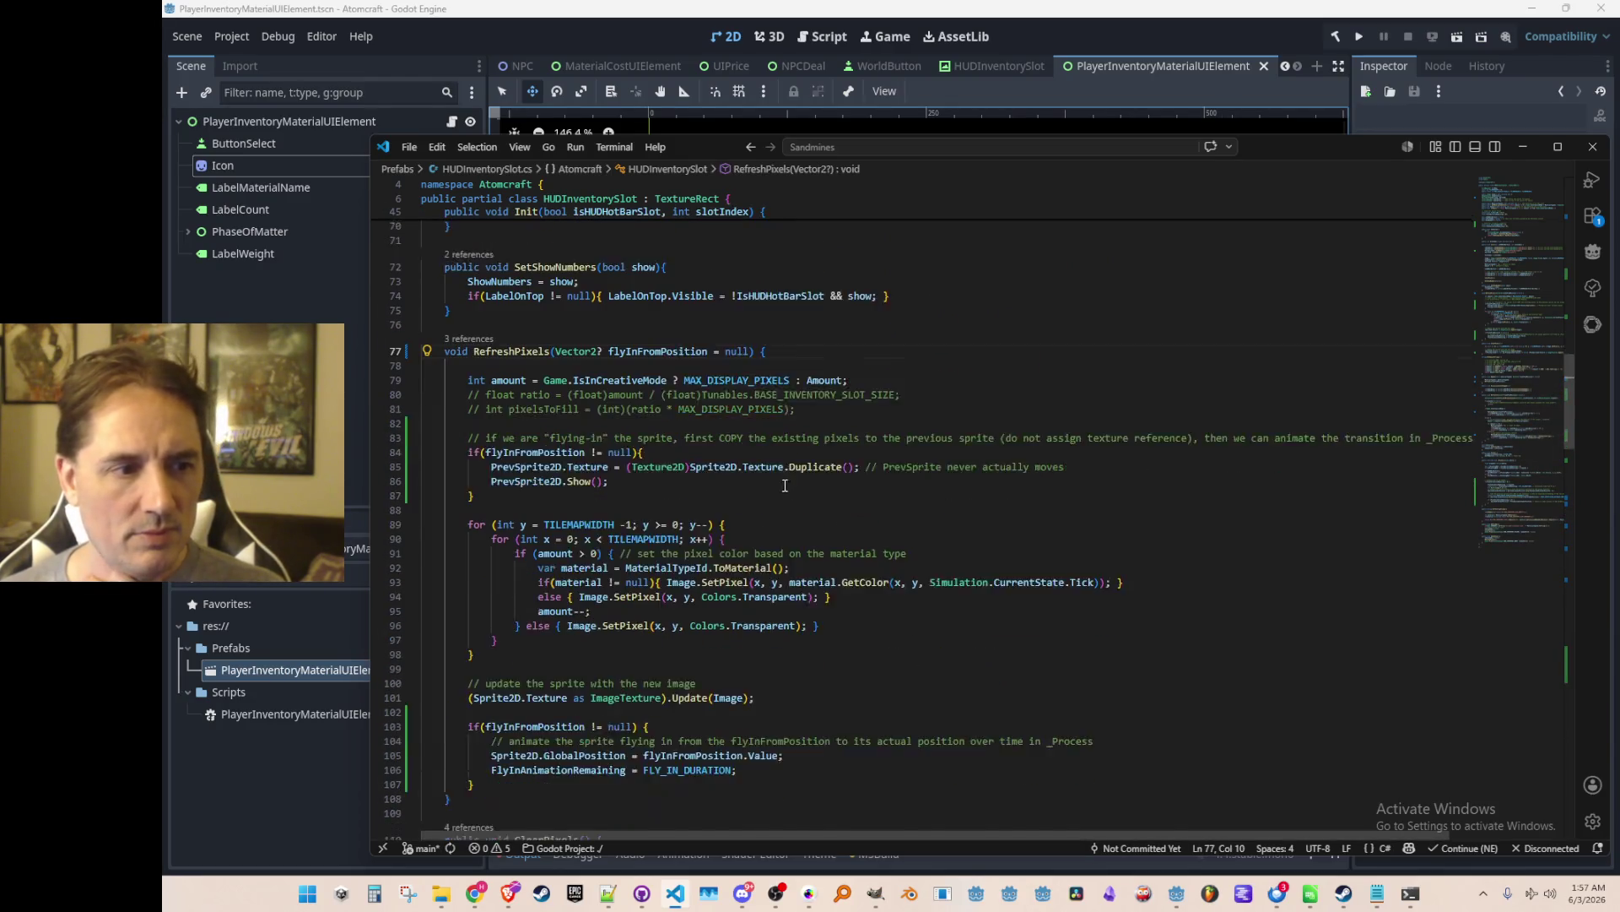
{"action": "scroll", "coordinate": [625, 482], "scroll_direction": "down", "scroll_amount": 1}
{"action": "scroll", "coordinate": [753, 462], "scroll_direction": "down", "scroll_amount": 3}
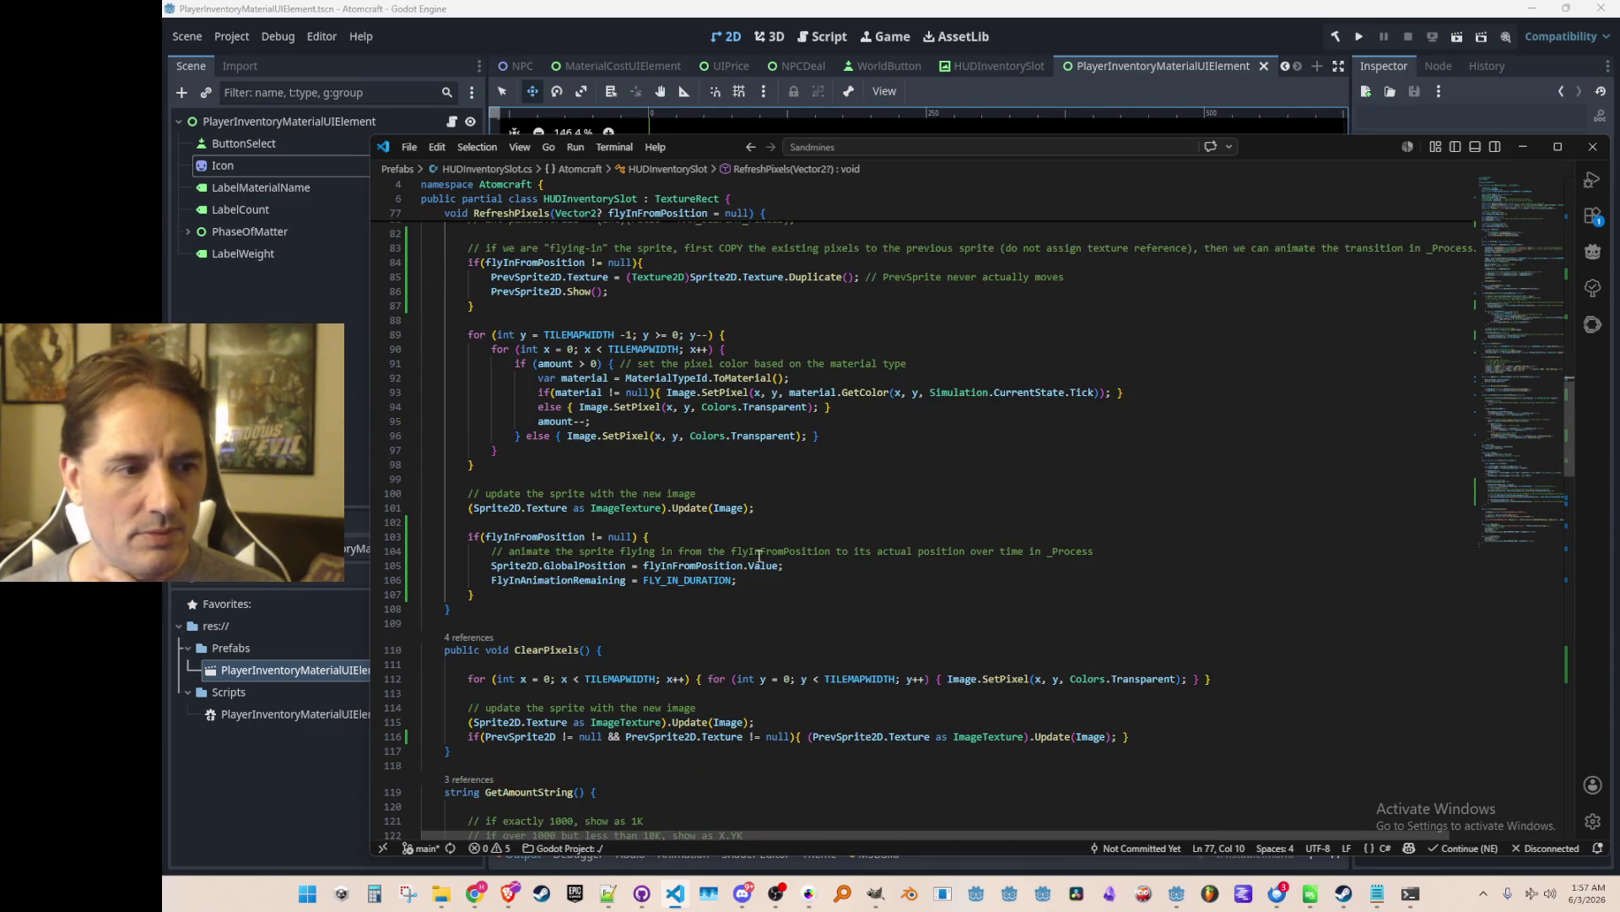
{"action": "left_click", "coordinate": [568, 566]}
{"action": "scroll", "coordinate": [1021, 646], "scroll_direction": "down", "scroll_amount": 1}
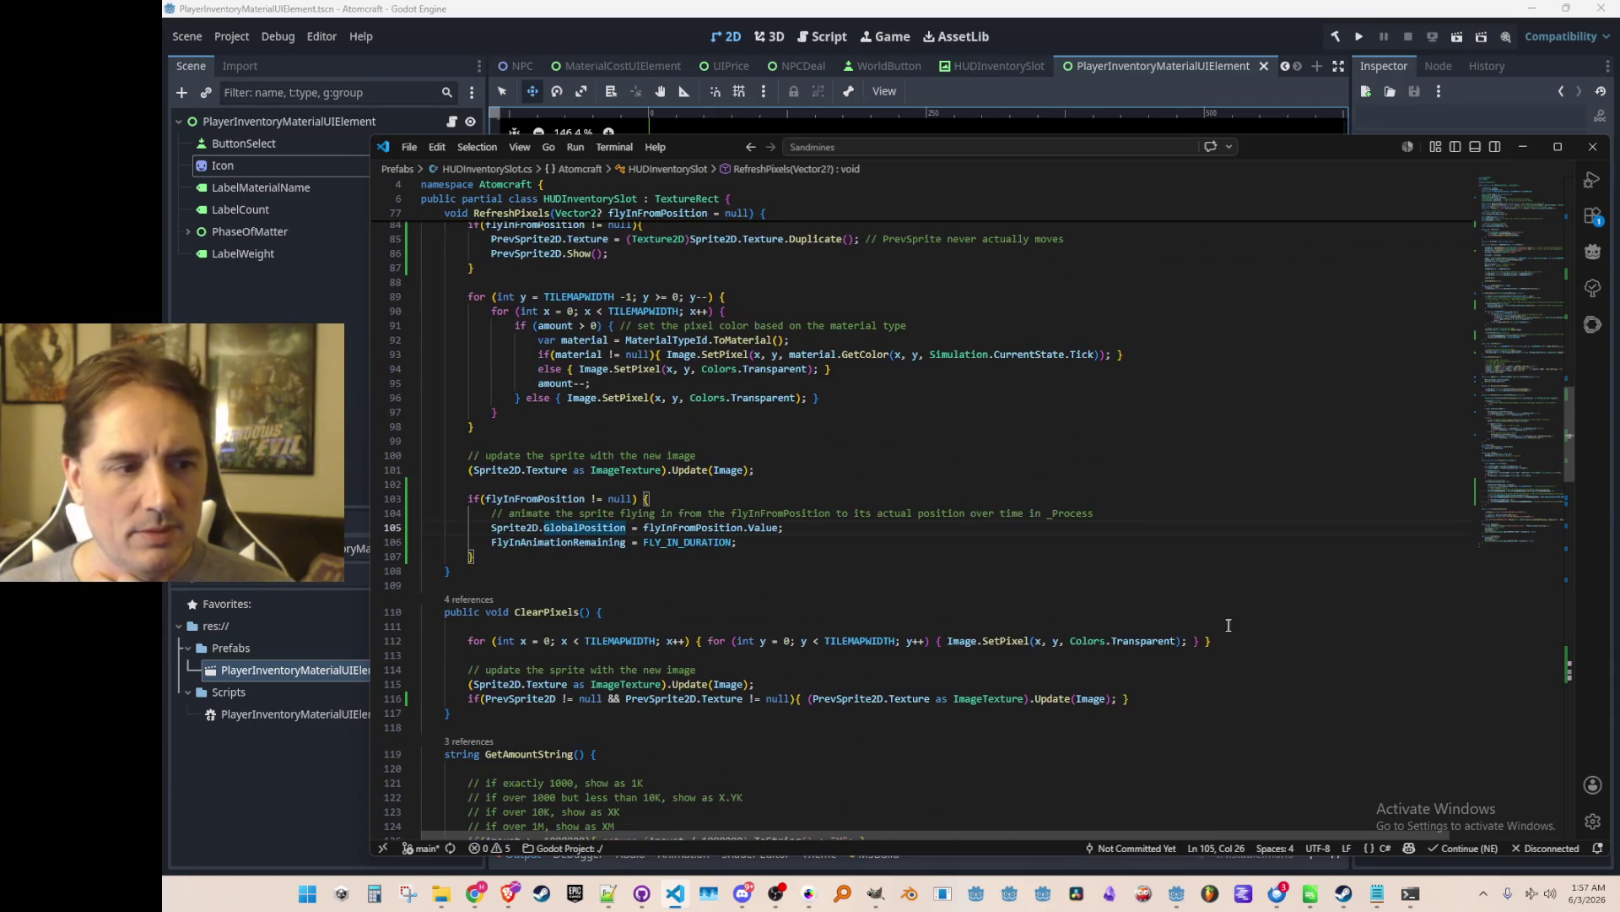
Add a commented-out '//Sprite2D.Scale =' line after line 105, then go back to Godot.
{"action": "key", "text": "Home"}
{"action": "key", "text": "End"}
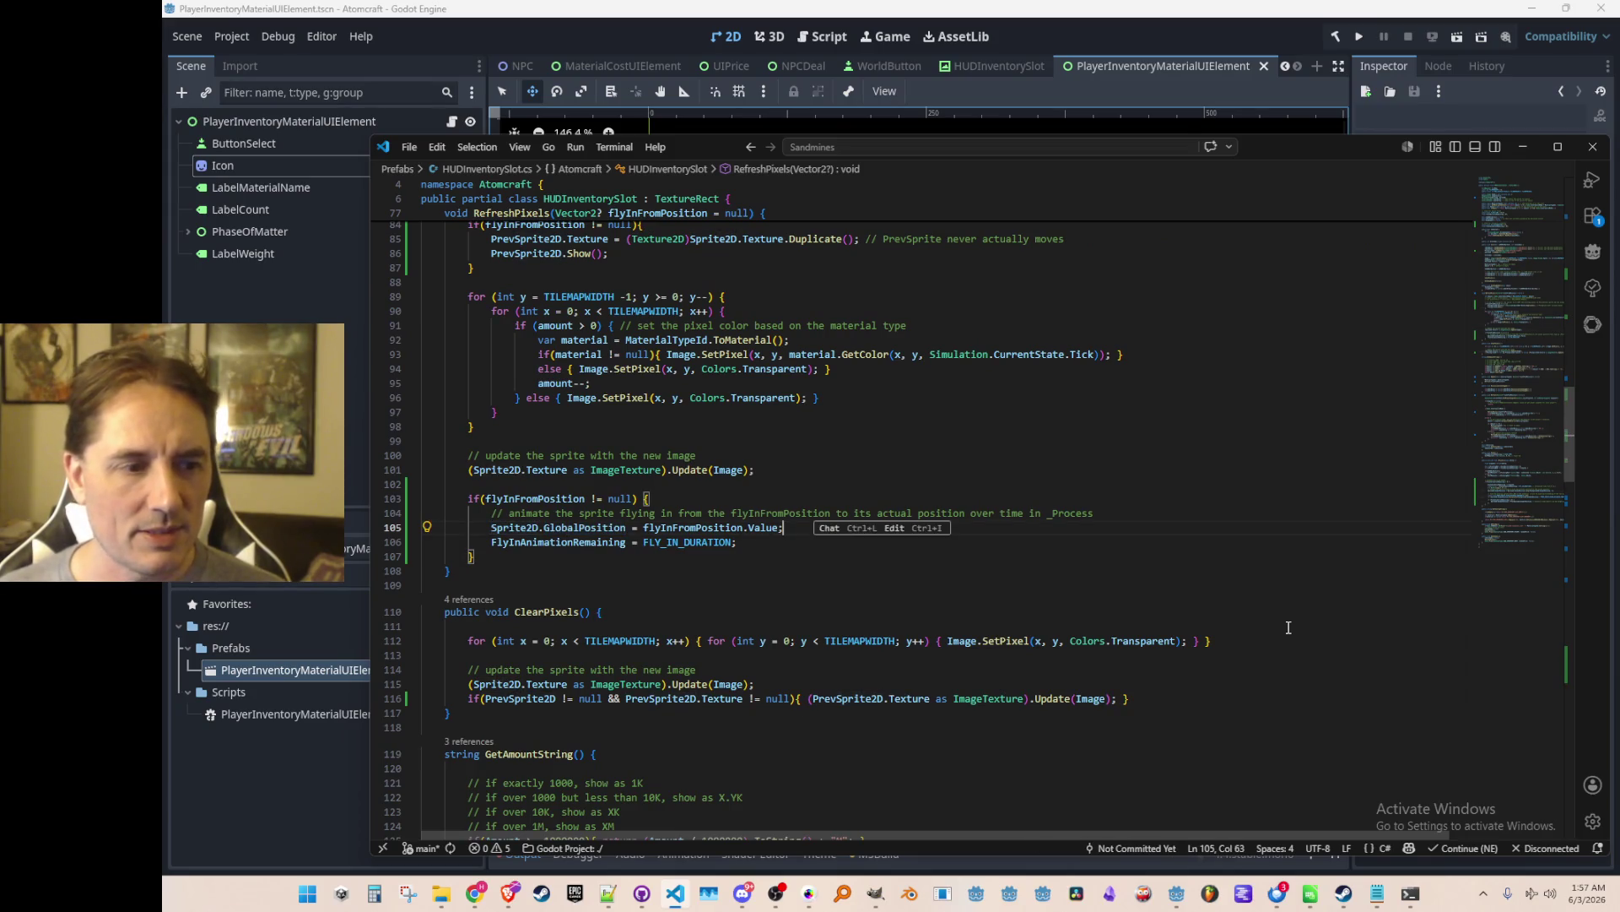
{"action": "key", "text": "Return"}
{"action": "type", "text": "Sprite2D."}
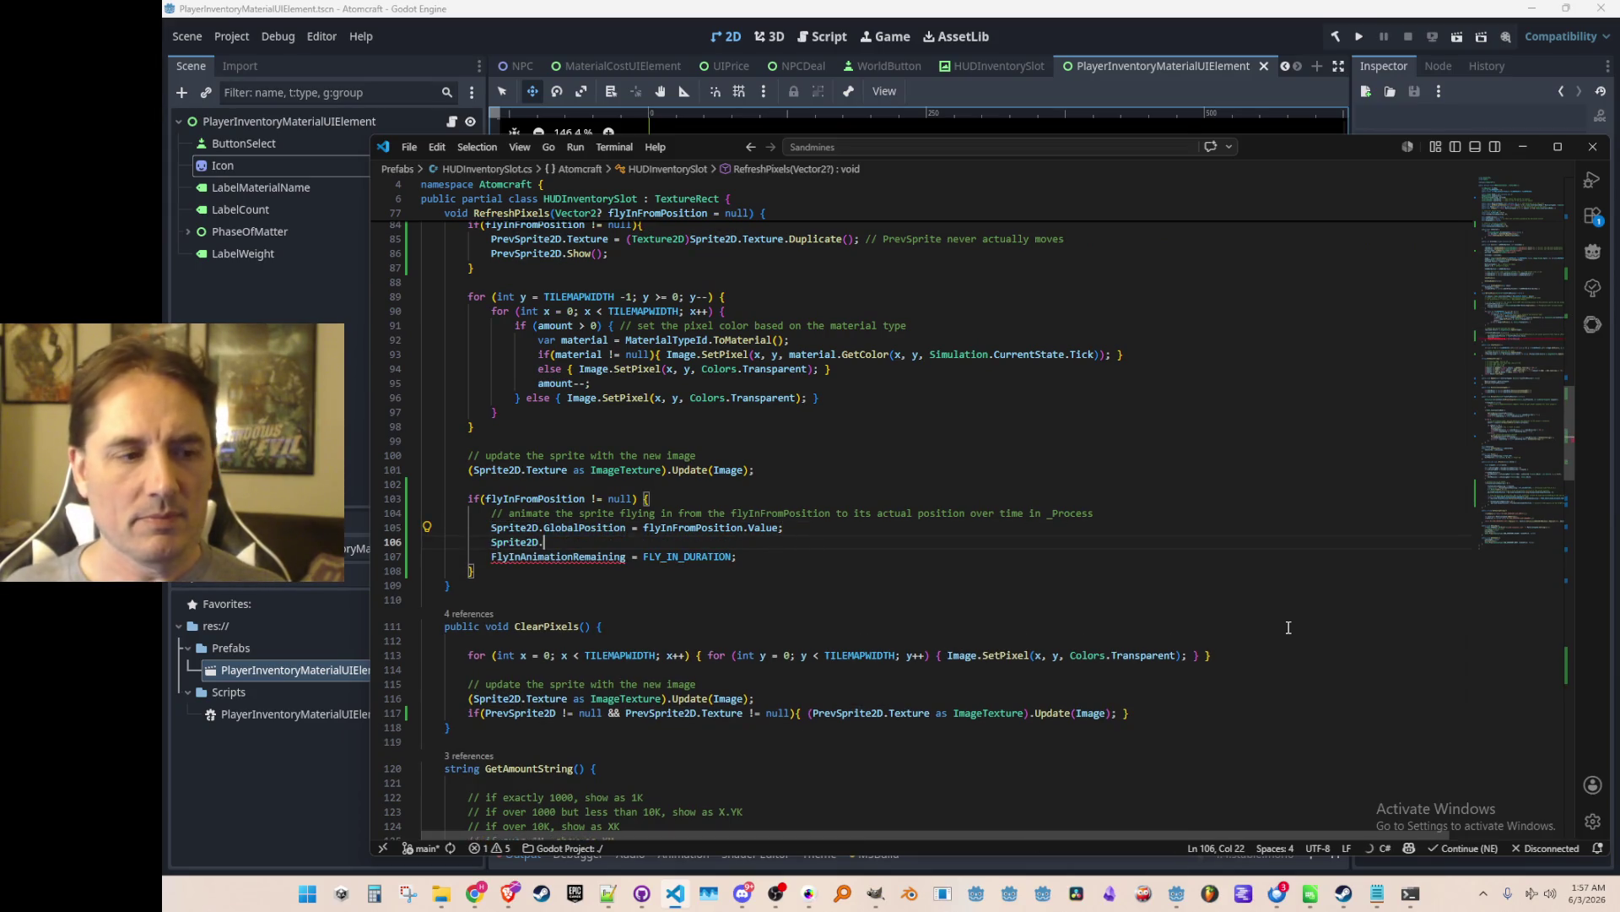
{"action": "type", "text": "Scale "}
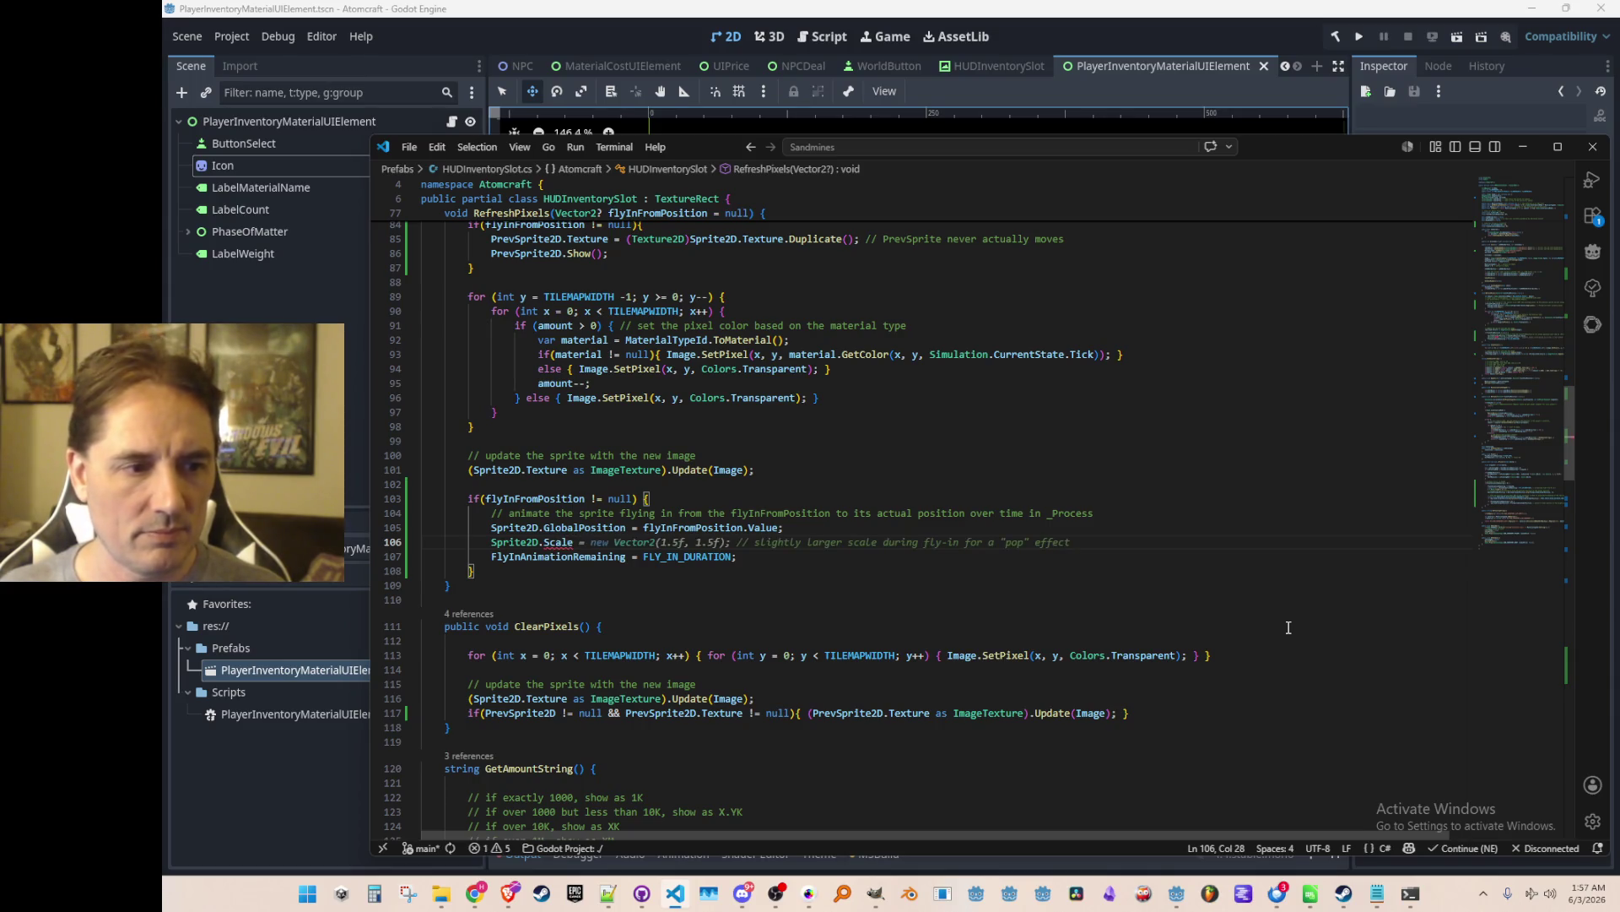
{"action": "type", "text": "="}
{"action": "key", "text": "Home"}
{"action": "type", "text": "/"}
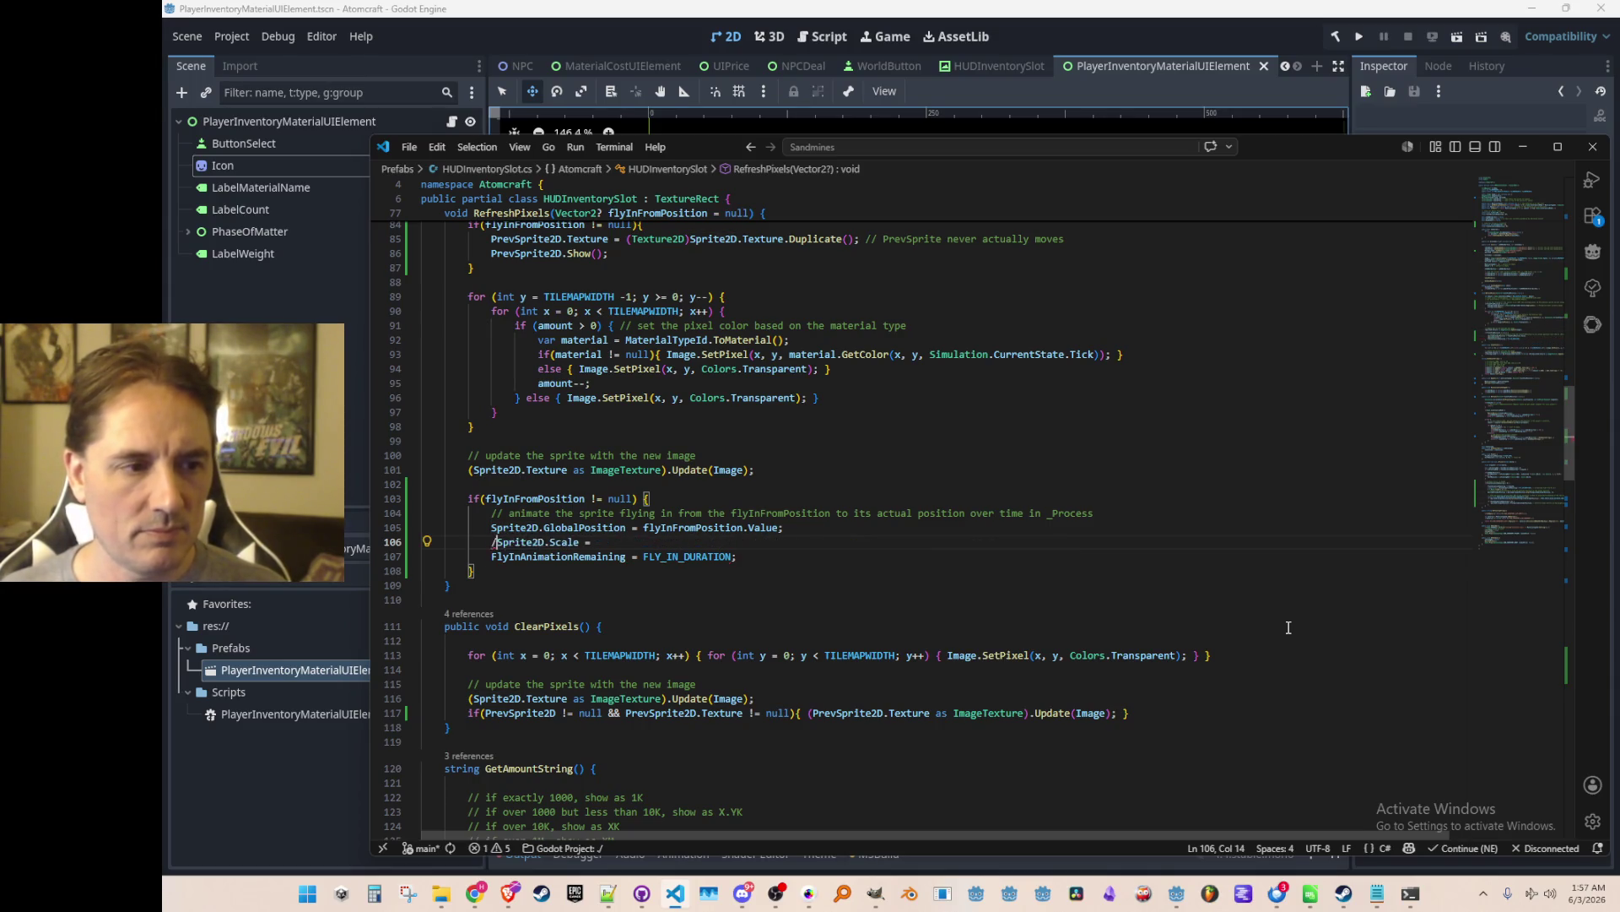
{"action": "type", "text": "/"}
{"action": "left_click", "coordinate": [676, 17]}
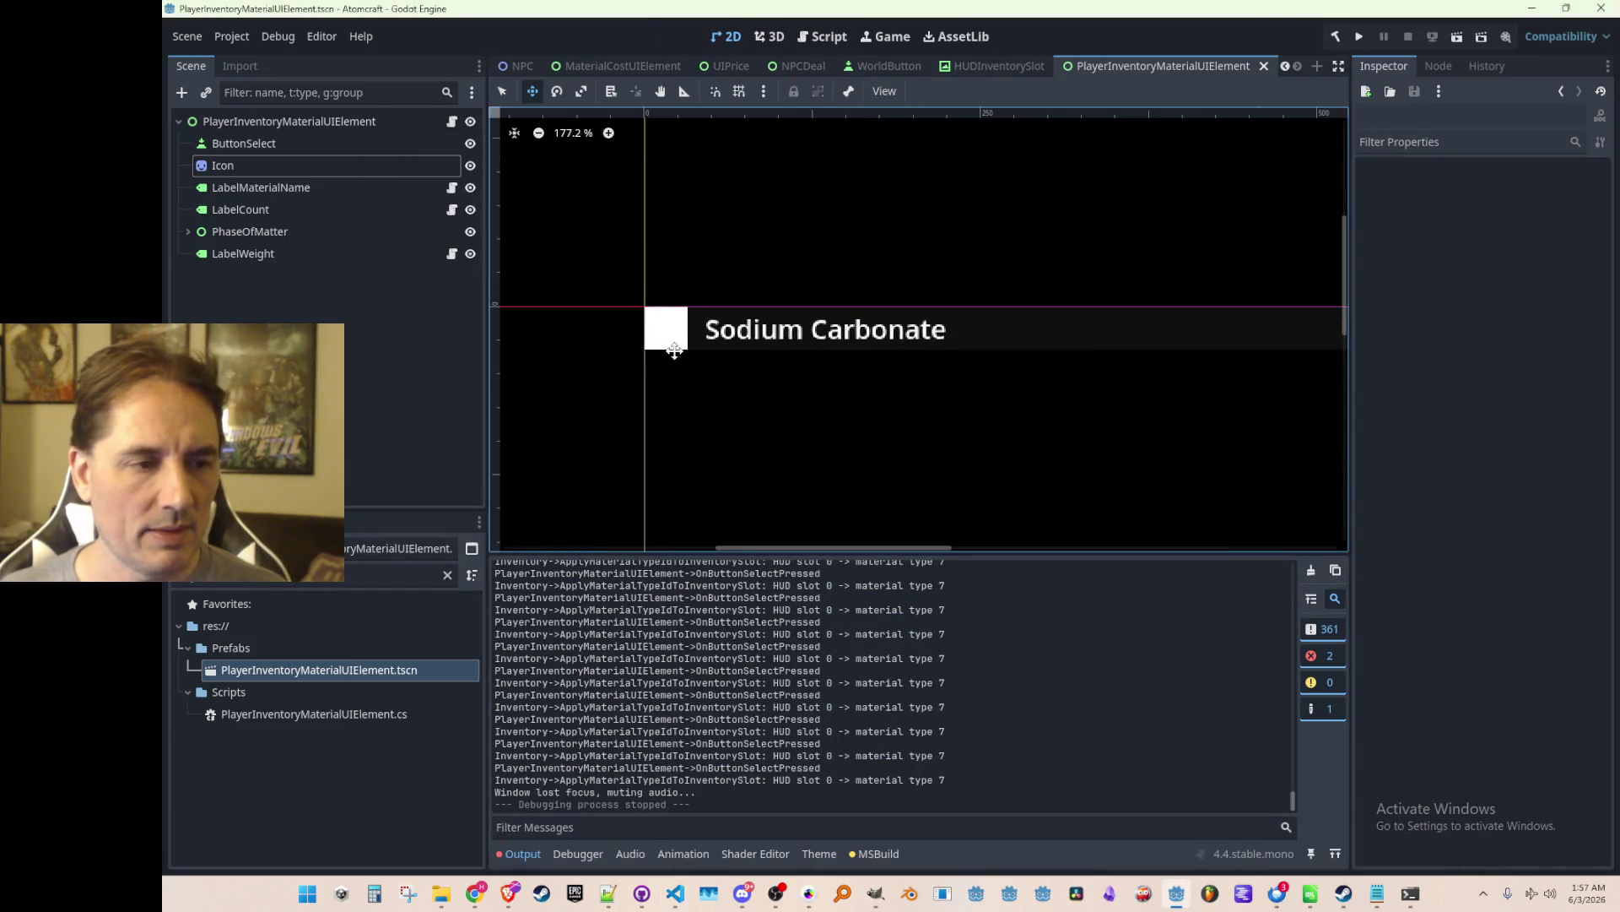
Inspect the Icon, PrevSprite2D and Sprite2D nodes to read the 5.2 scale, then return to the script.
{"action": "left_click", "coordinate": [421, 168]}
{"action": "left_click", "coordinate": [1416, 317]}
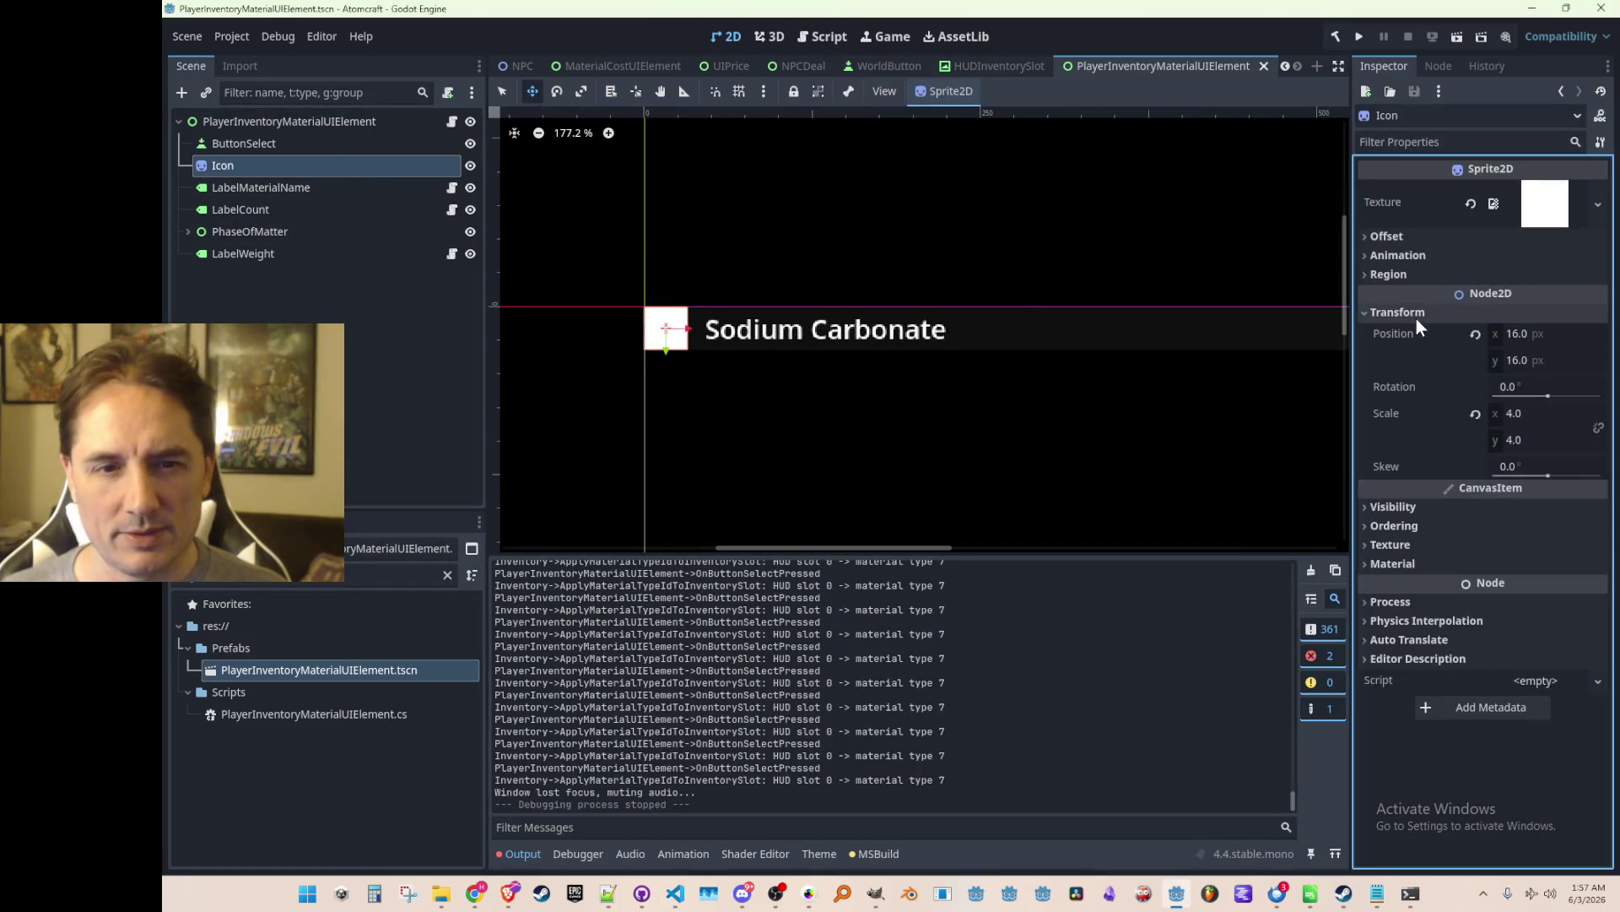
{"action": "left_click", "coordinate": [1385, 314]}
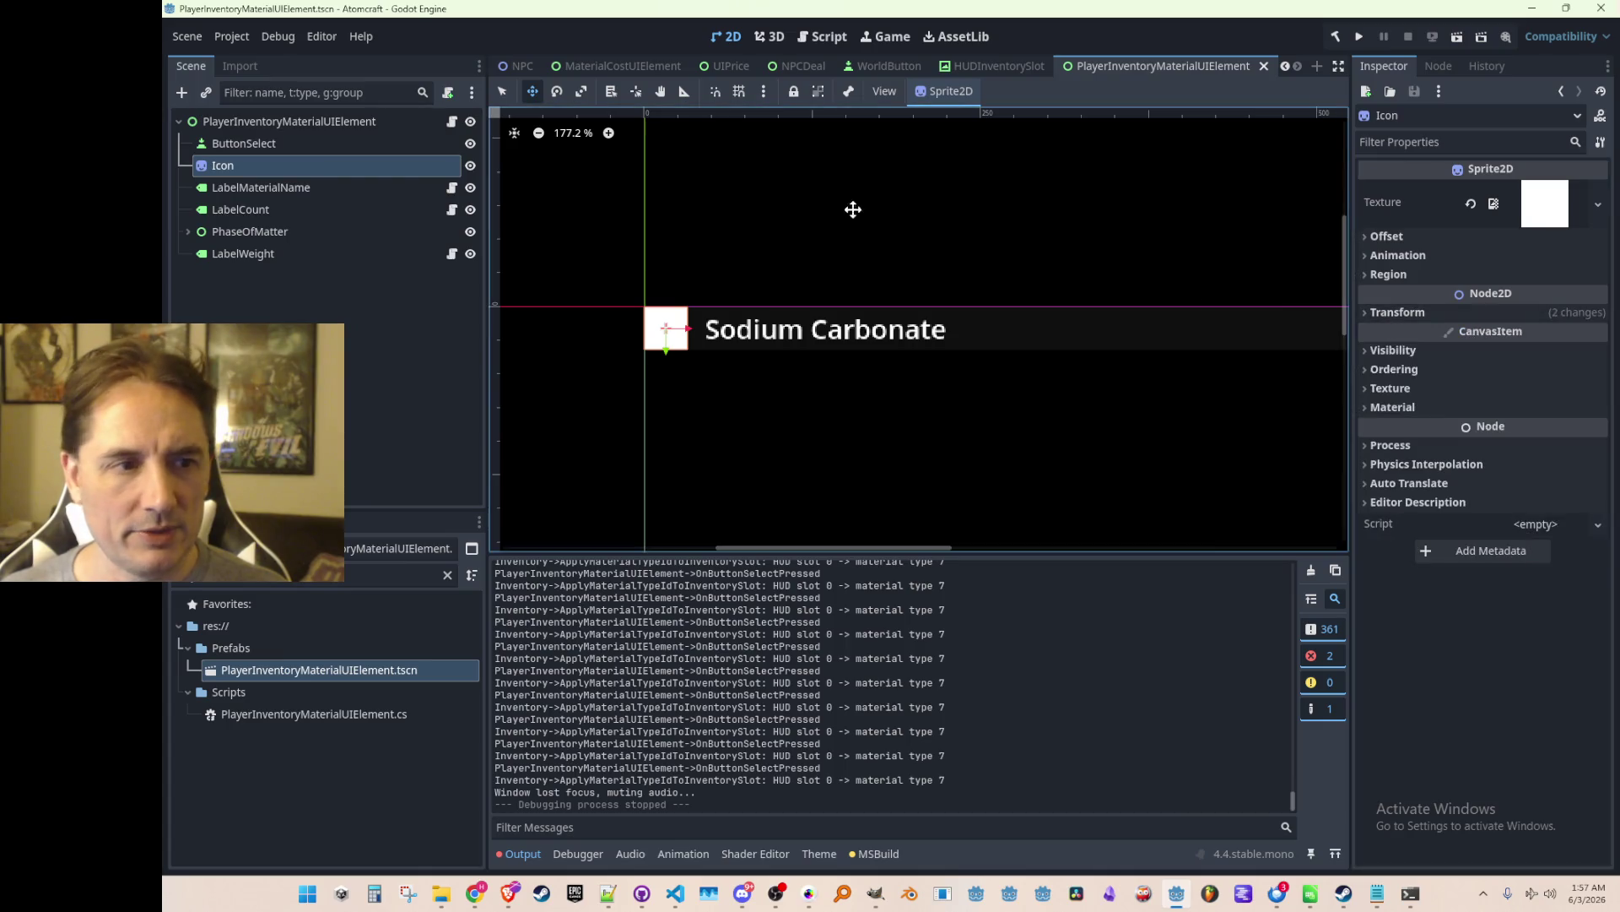
{"action": "scroll", "coordinate": [532, 68], "scroll_direction": "up", "scroll_amount": 2}
{"action": "left_click", "coordinate": [524, 69]}
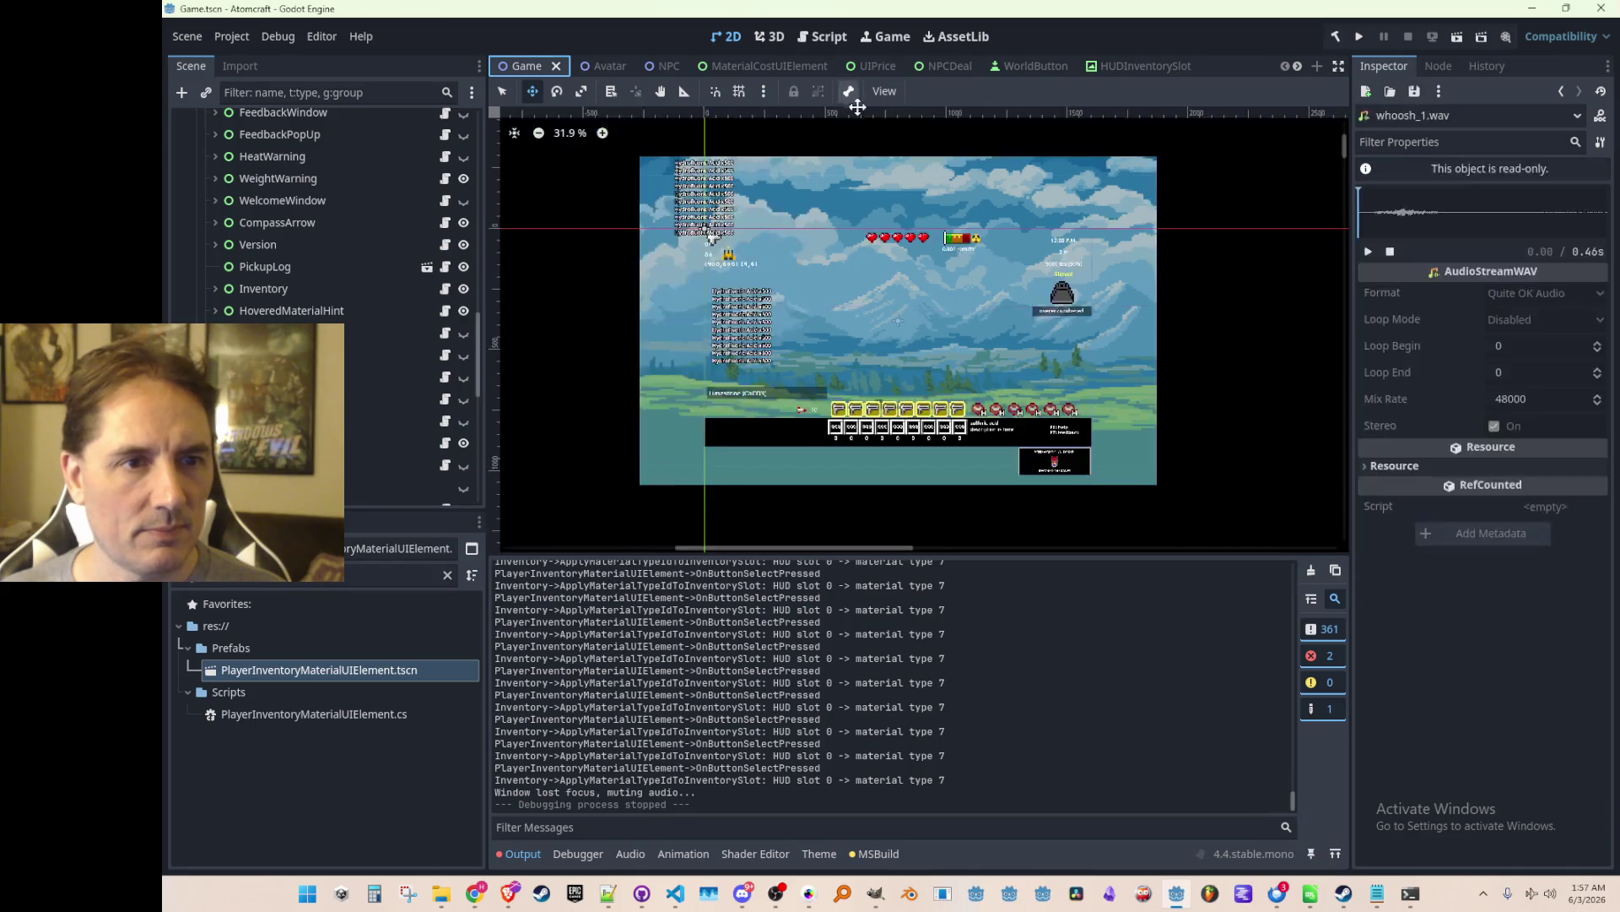
{"action": "left_click", "coordinate": [1153, 66]}
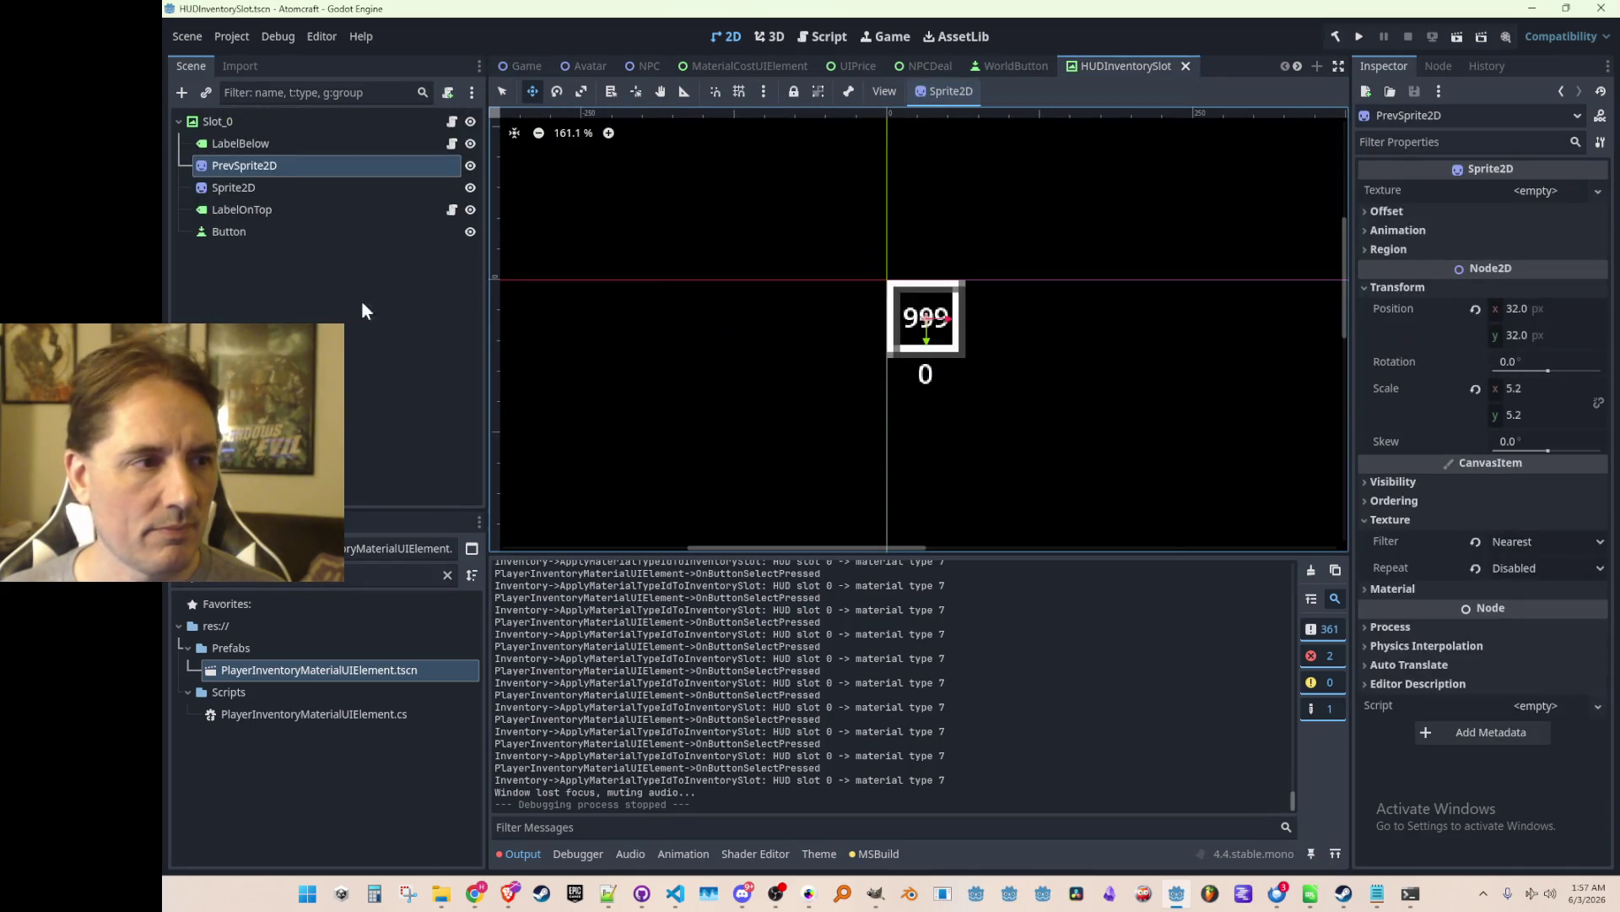
{"action": "left_click", "coordinate": [262, 181]}
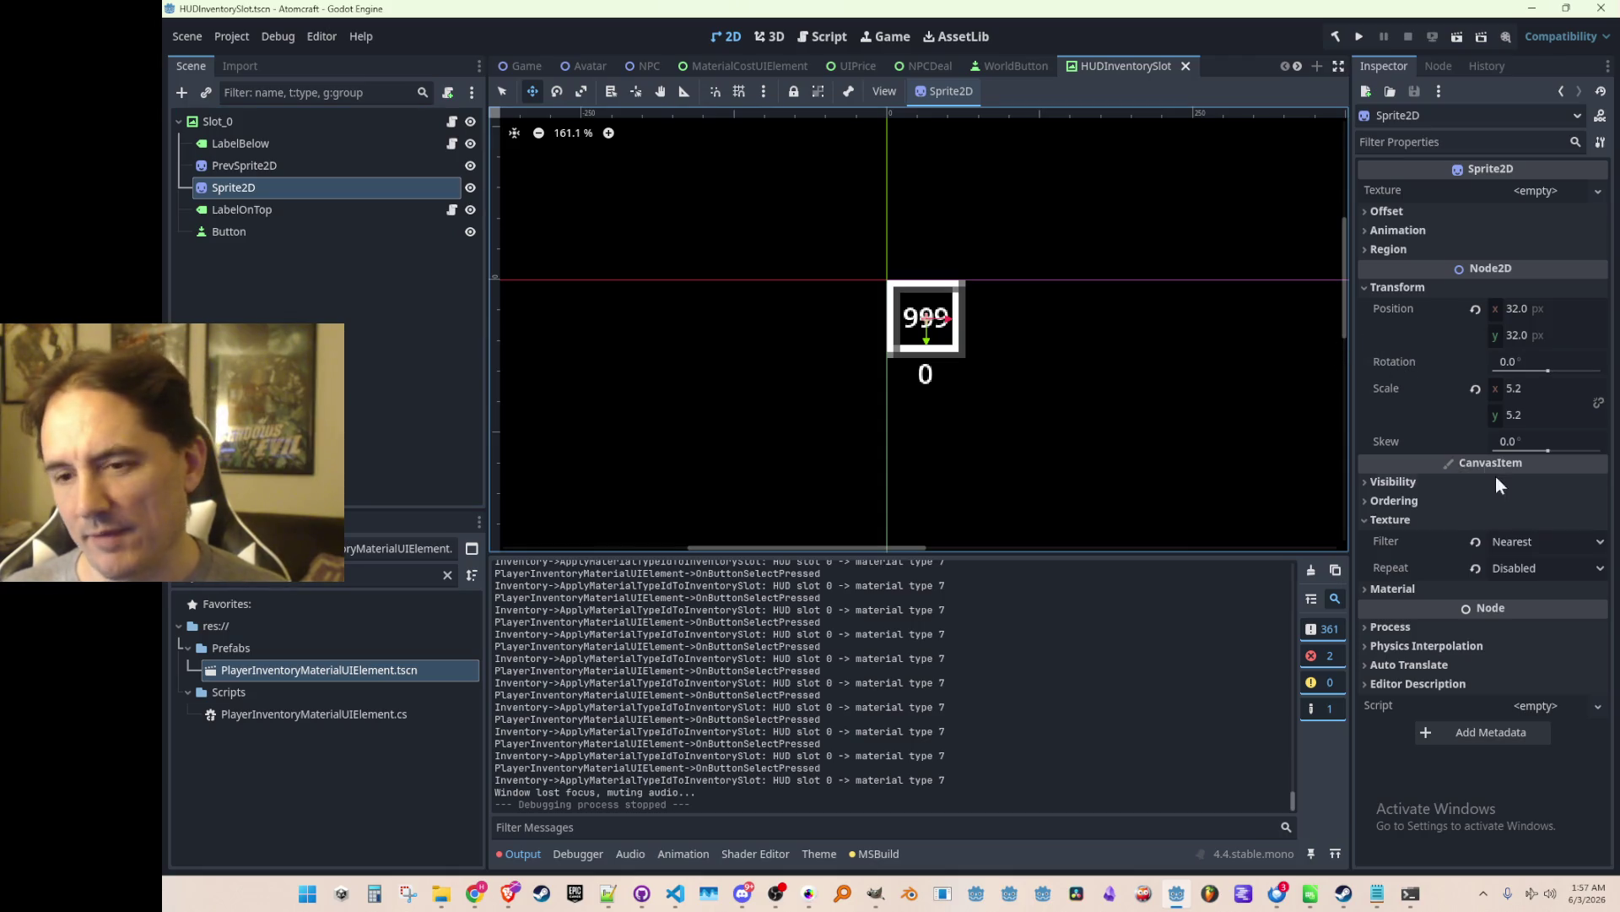
{"action": "key", "text": "alt+Tab"}
{"action": "key", "text": "End"}
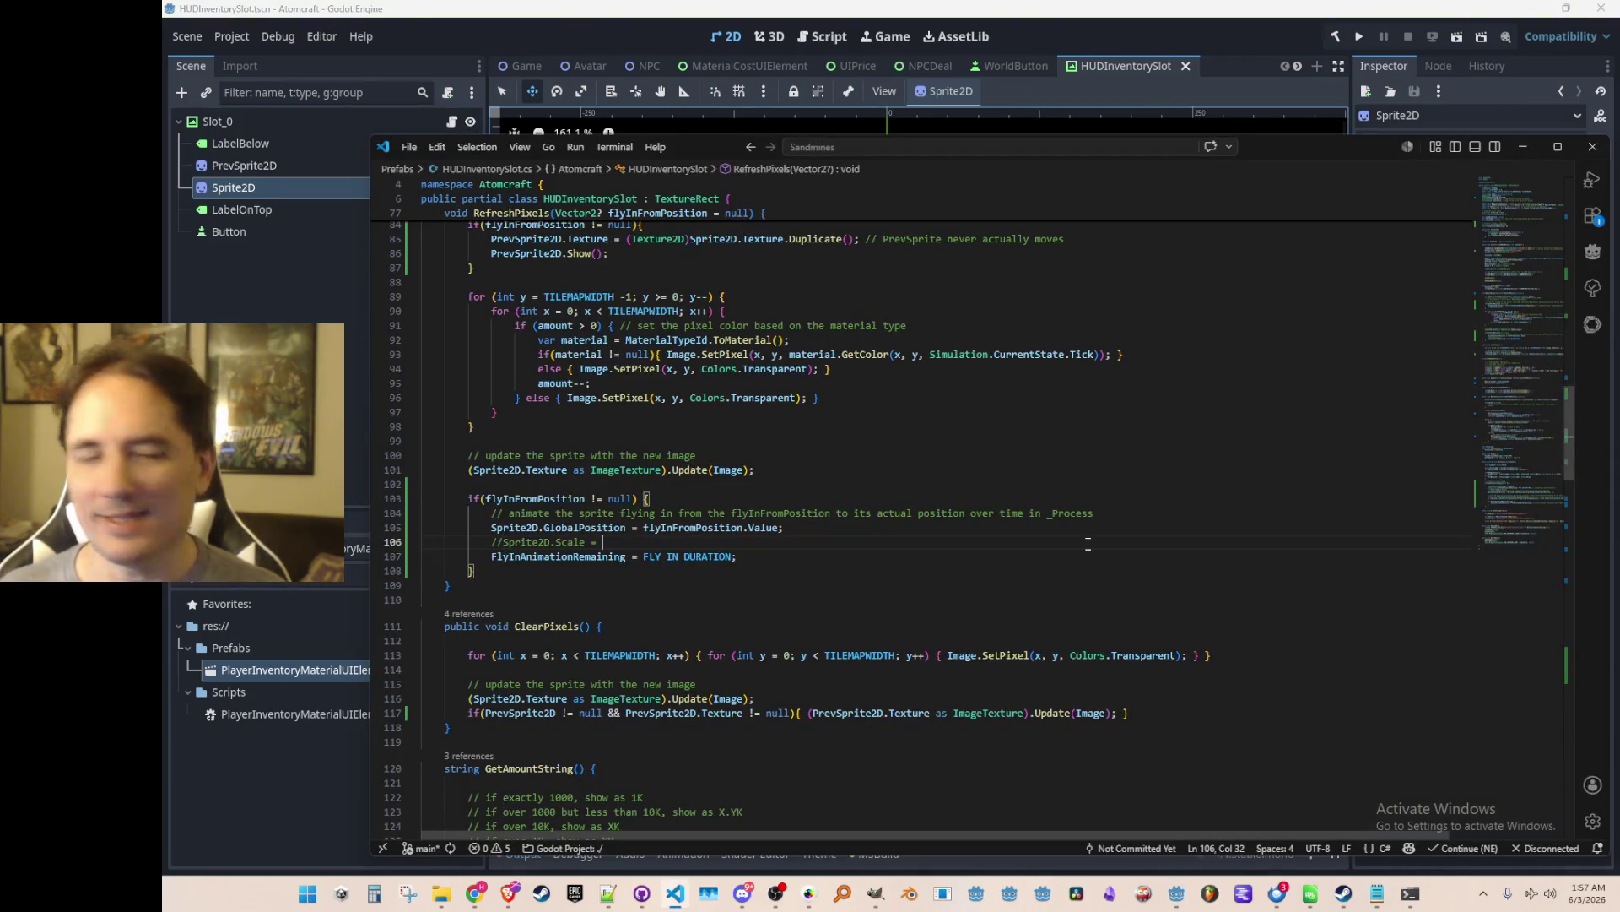
Below FlyInAnimationRemaining, declare 'Vector2 SourceScale = Vector2.One * 4f;'.
{"action": "scroll", "coordinate": [1202, 566], "scroll_direction": "up", "scroll_amount": 3}
{"action": "scroll", "coordinate": [1202, 566], "scroll_direction": "up", "scroll_amount": 3}
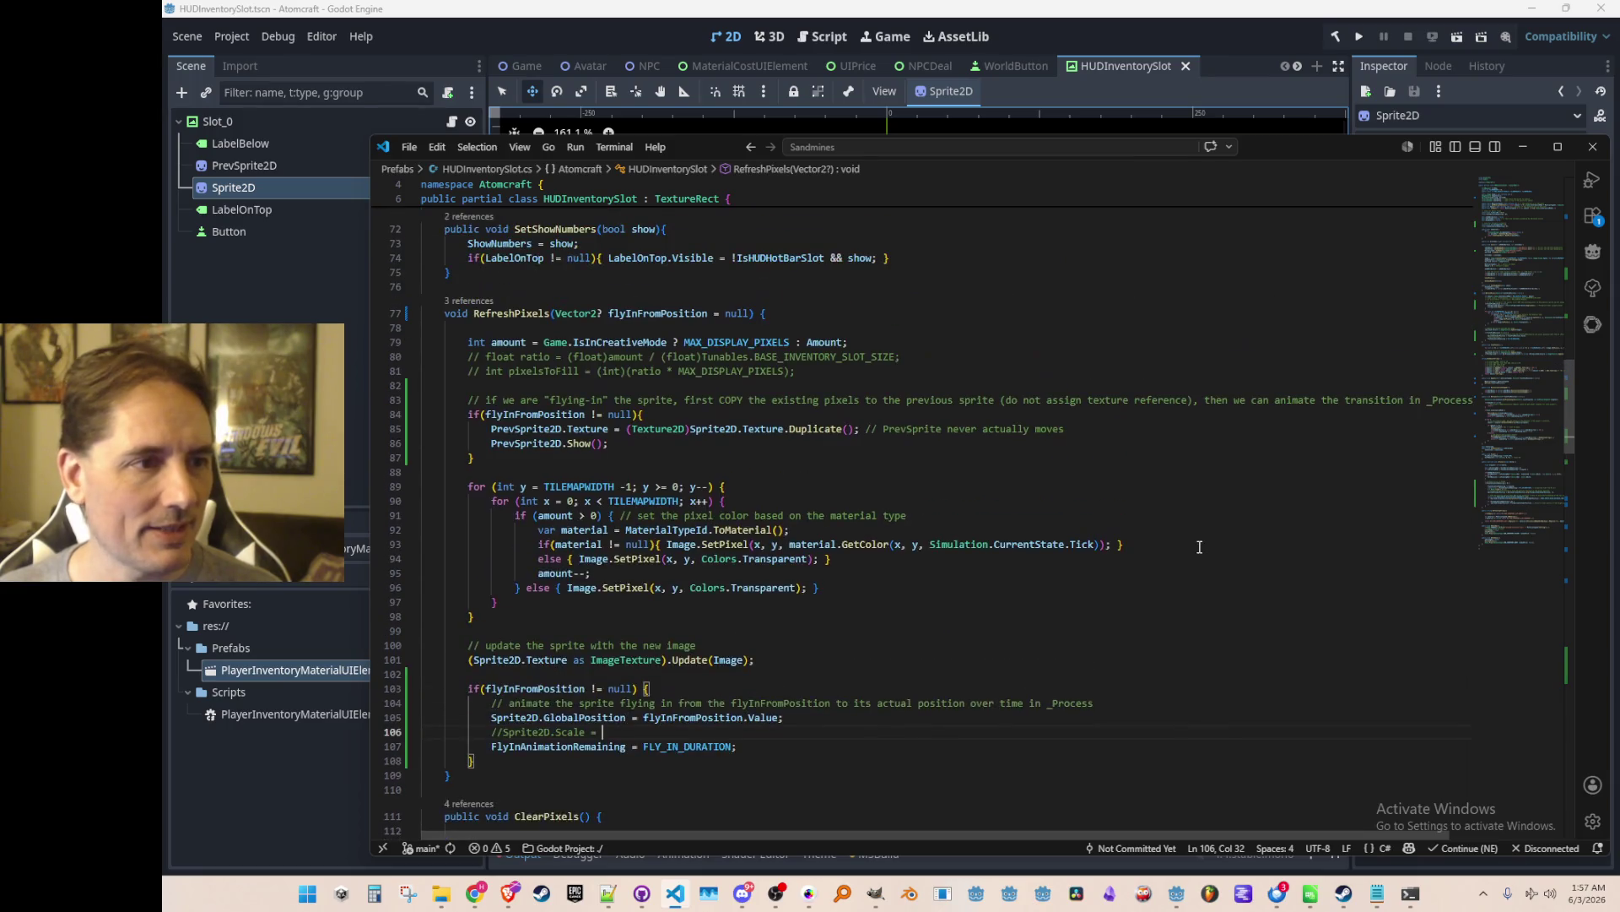
{"action": "scroll", "coordinate": [1511, 359], "scroll_direction": "up", "scroll_amount": 15}
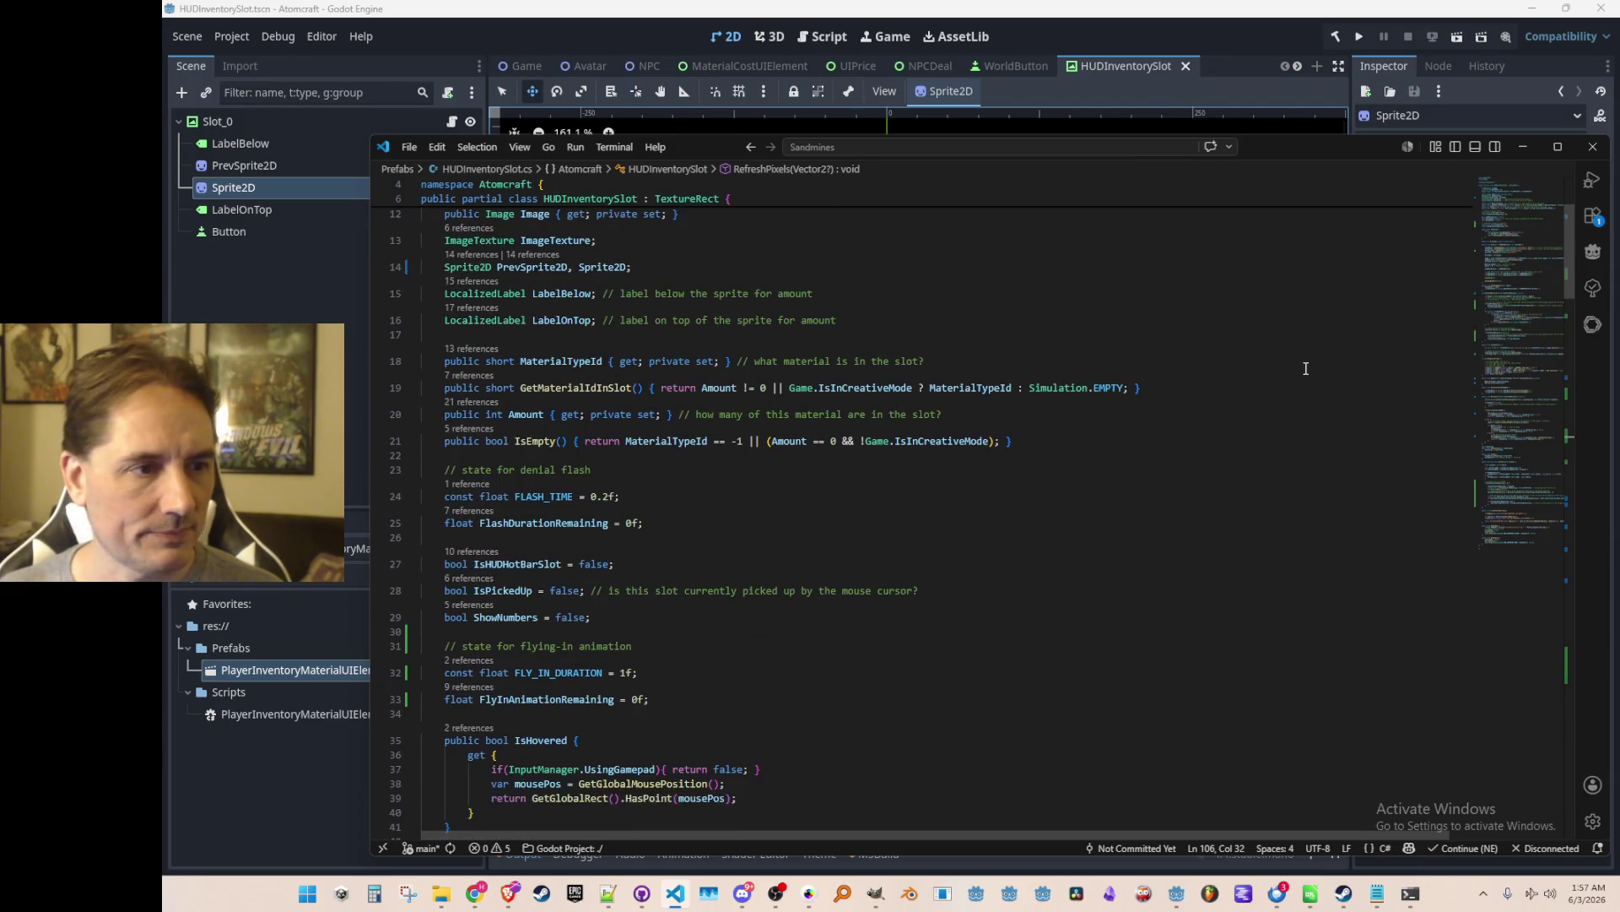
{"action": "scroll", "coordinate": [1313, 380], "scroll_direction": "up", "scroll_amount": 3}
{"action": "scroll", "coordinate": [1316, 388], "scroll_direction": "down", "scroll_amount": 5}
{"action": "left_click", "coordinate": [1294, 407]}
{"action": "key", "text": "Down"}
{"action": "key", "text": "End"}
{"action": "key", "text": "Return"}
{"action": "type", "text": "flo"}
{"action": "key", "text": "BackSpace"}
{"action": "key", "text": "BackSpace"}
{"action": "key", "text": "BackSpace"}
{"action": "type", "text": "Vecto"}
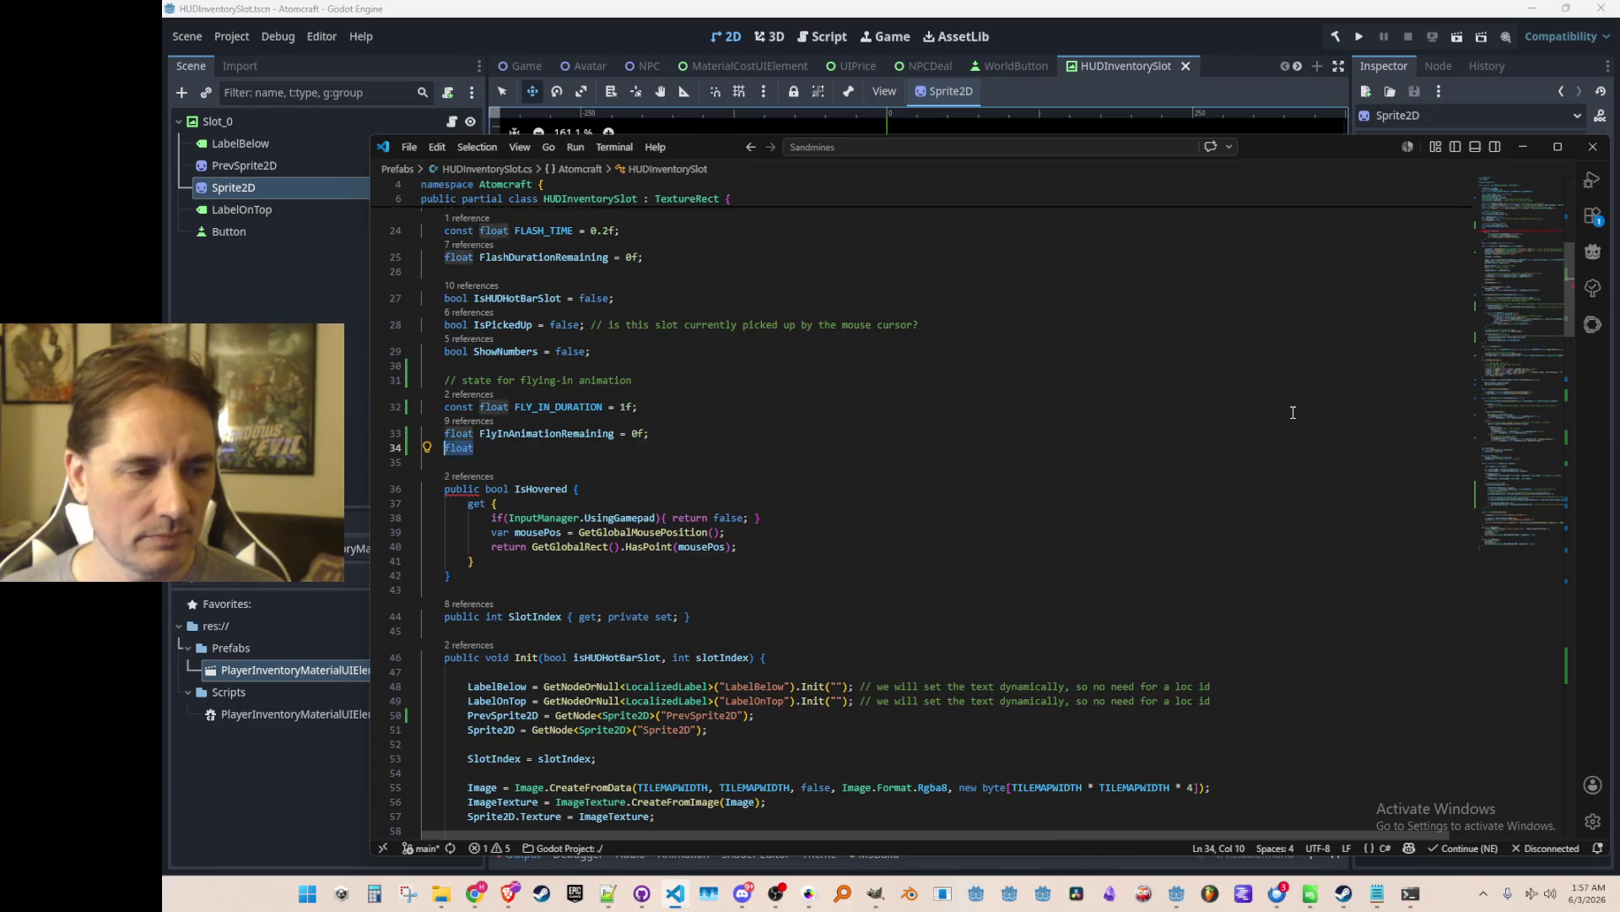
{"action": "type", "text": "r2"}
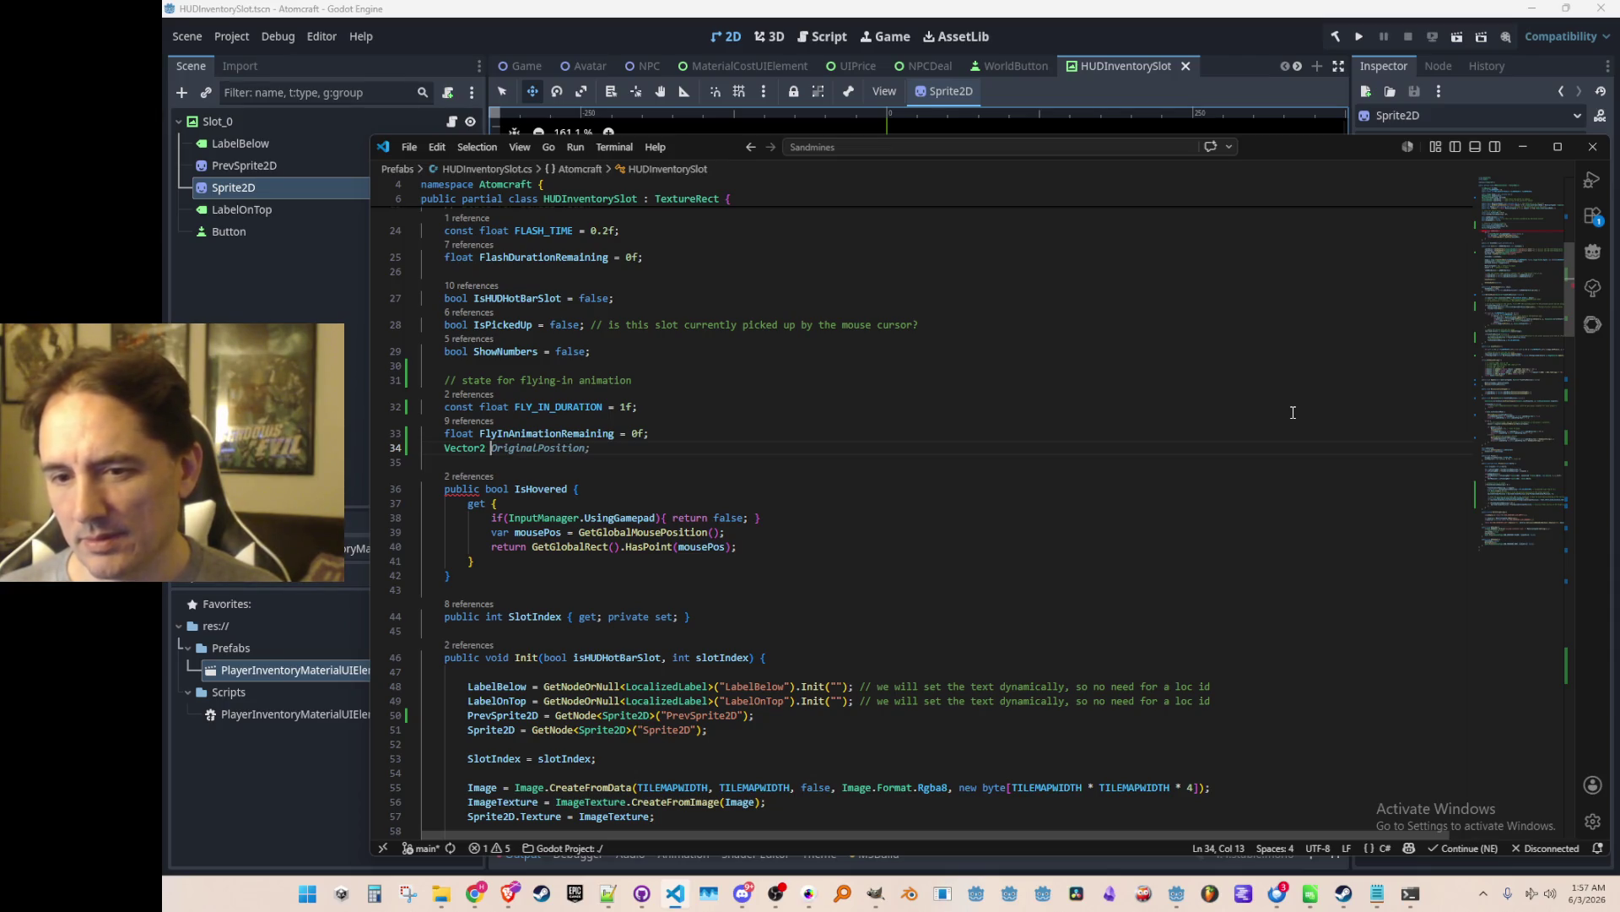
{"action": "type", "text": "Sour"}
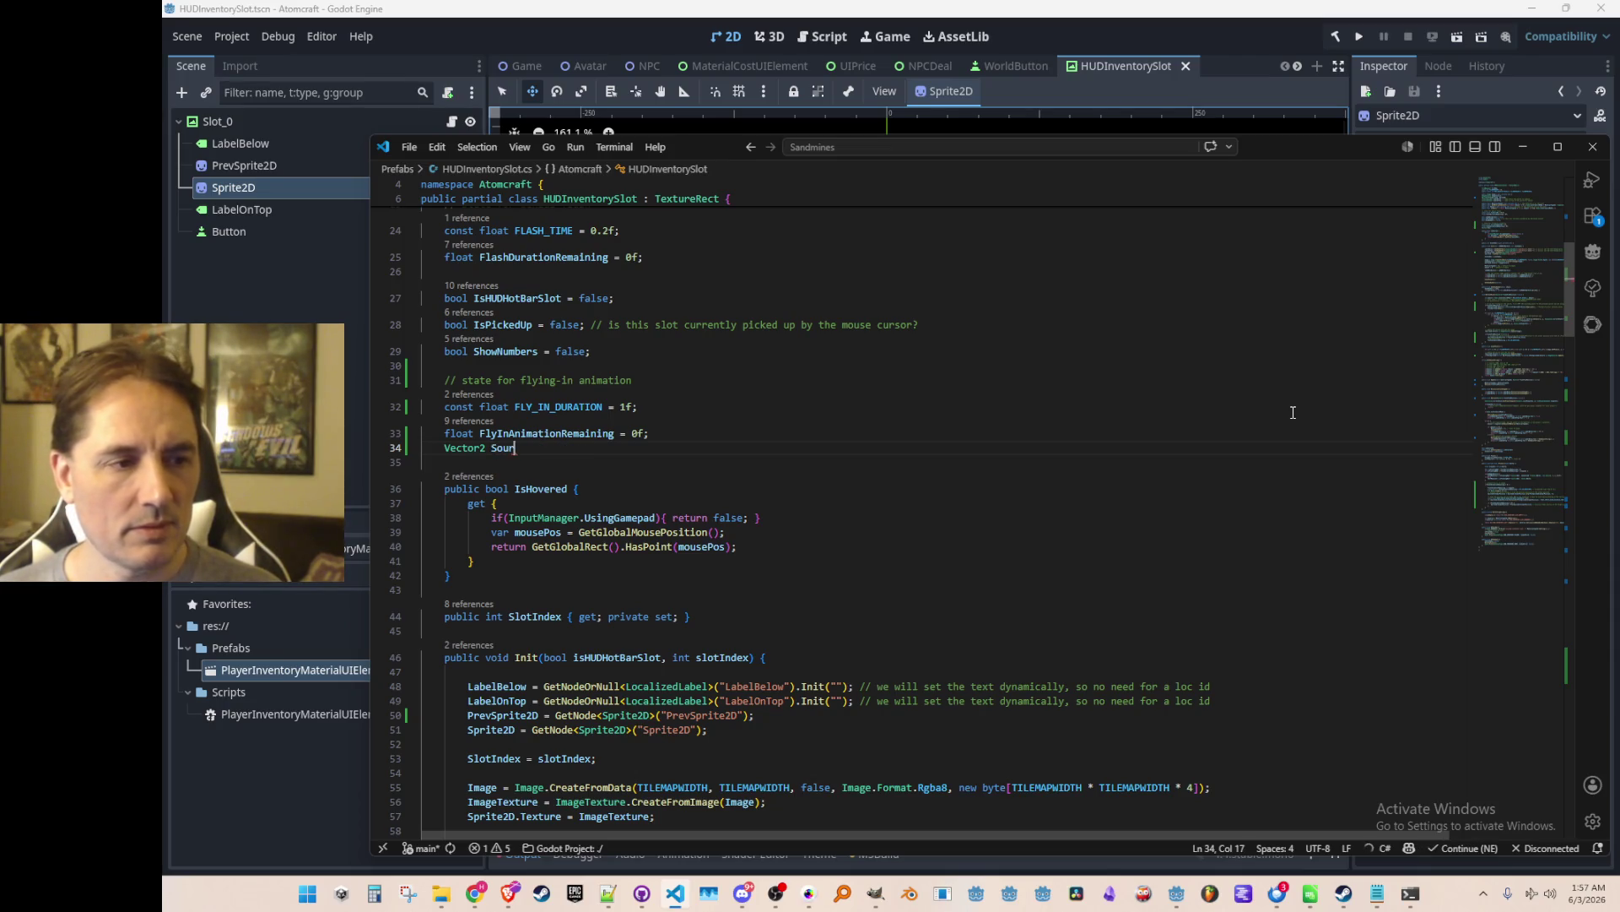
{"action": "type", "text": "ceScale = Vector2.One * 4f;"}
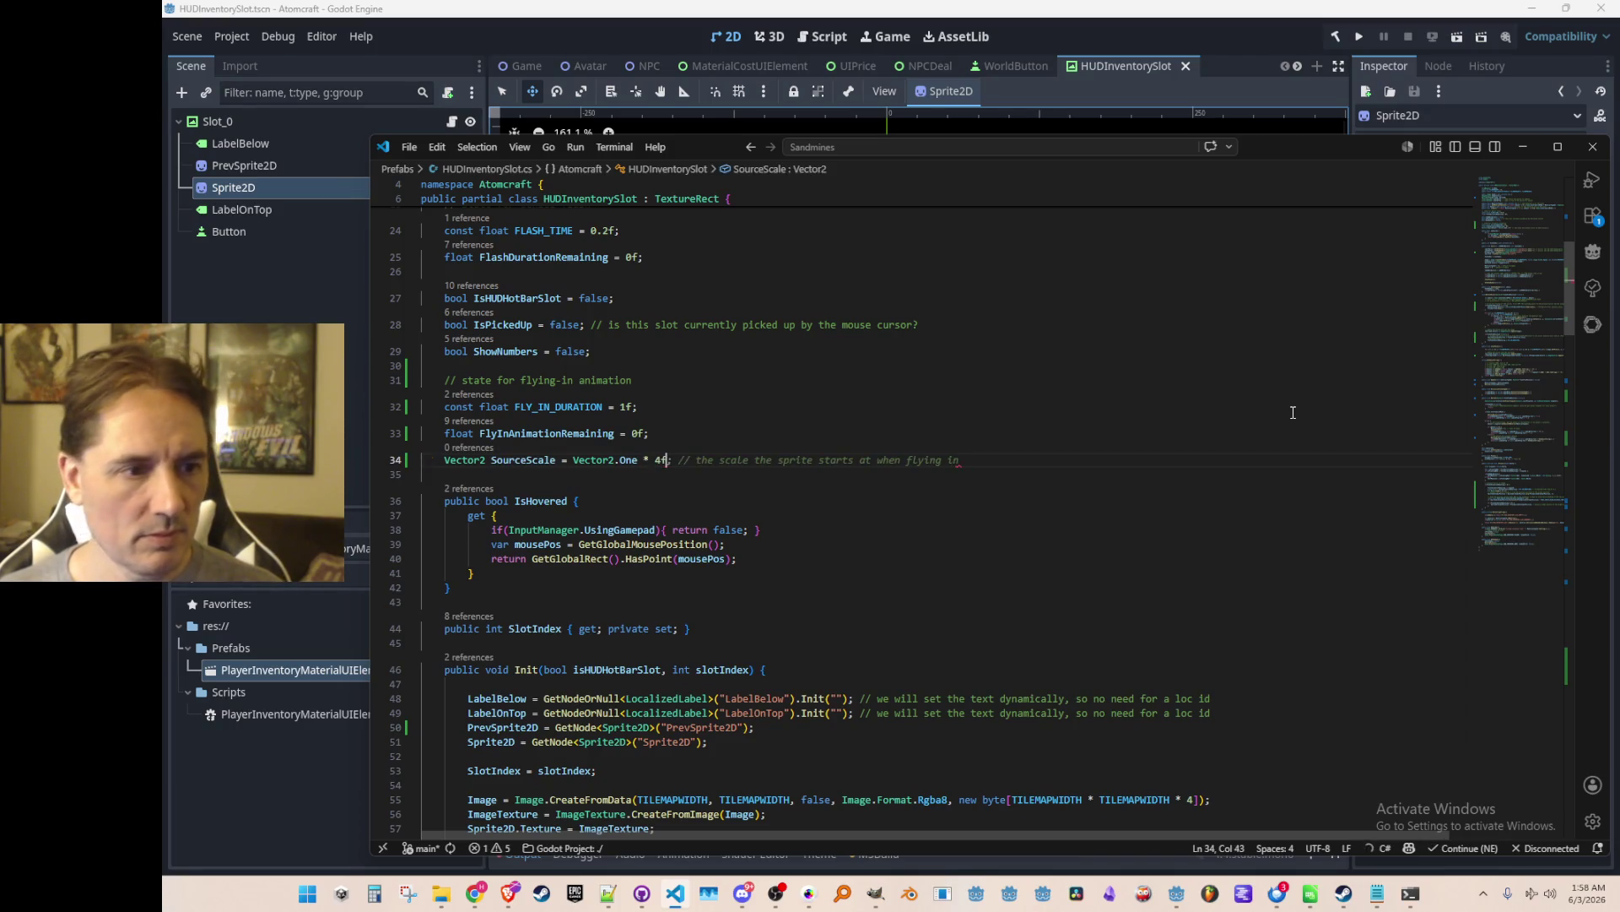
{"action": "key", "text": "Return"}
Add the TargetScale field from Copilot's suggestion, set to Vector2.One * 5.2f.
{"action": "type", "text": "Var"}
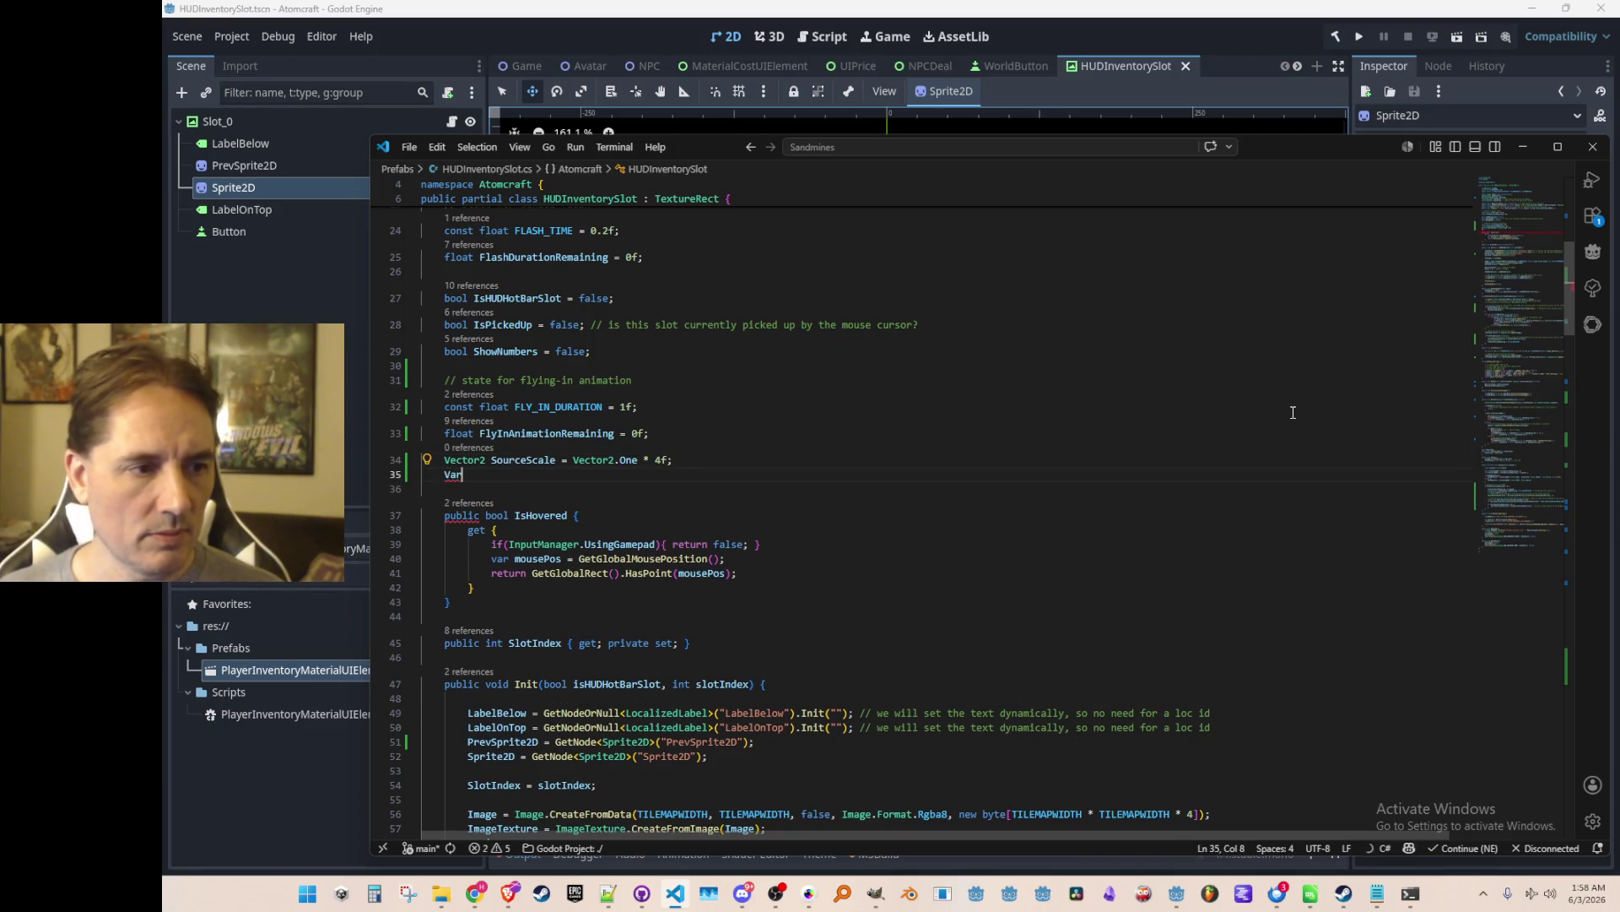
{"action": "key", "text": "BackSpace"}
{"action": "type", "text": "ector2 Targ"}
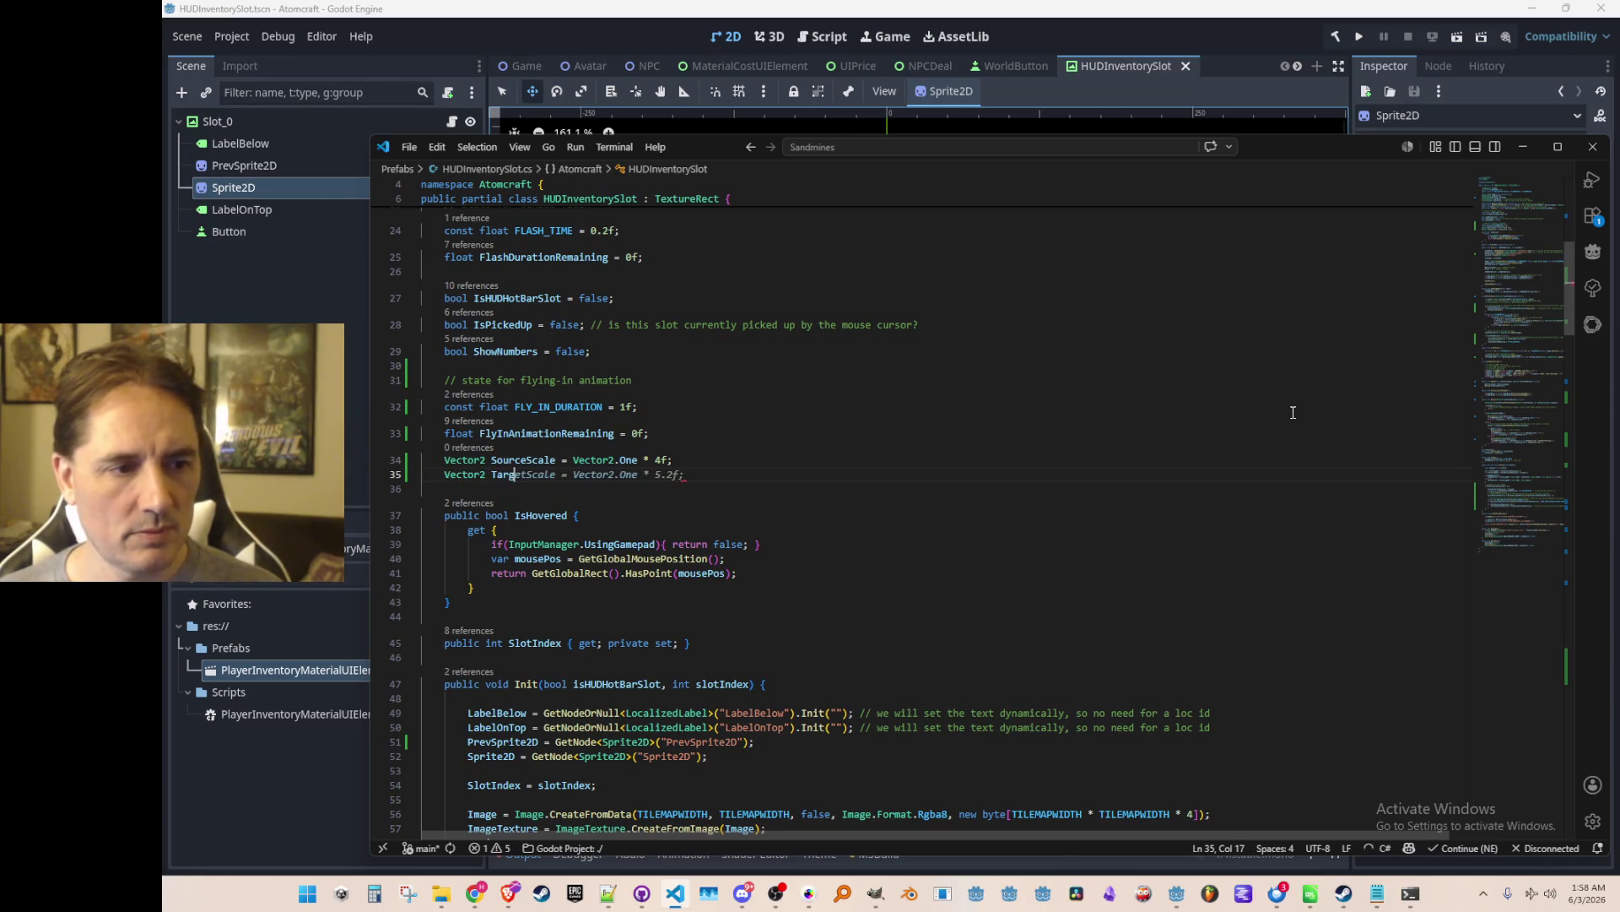
{"action": "key", "text": "Tab"}
{"action": "key", "text": "Up"}
{"action": "key", "text": "Home"}
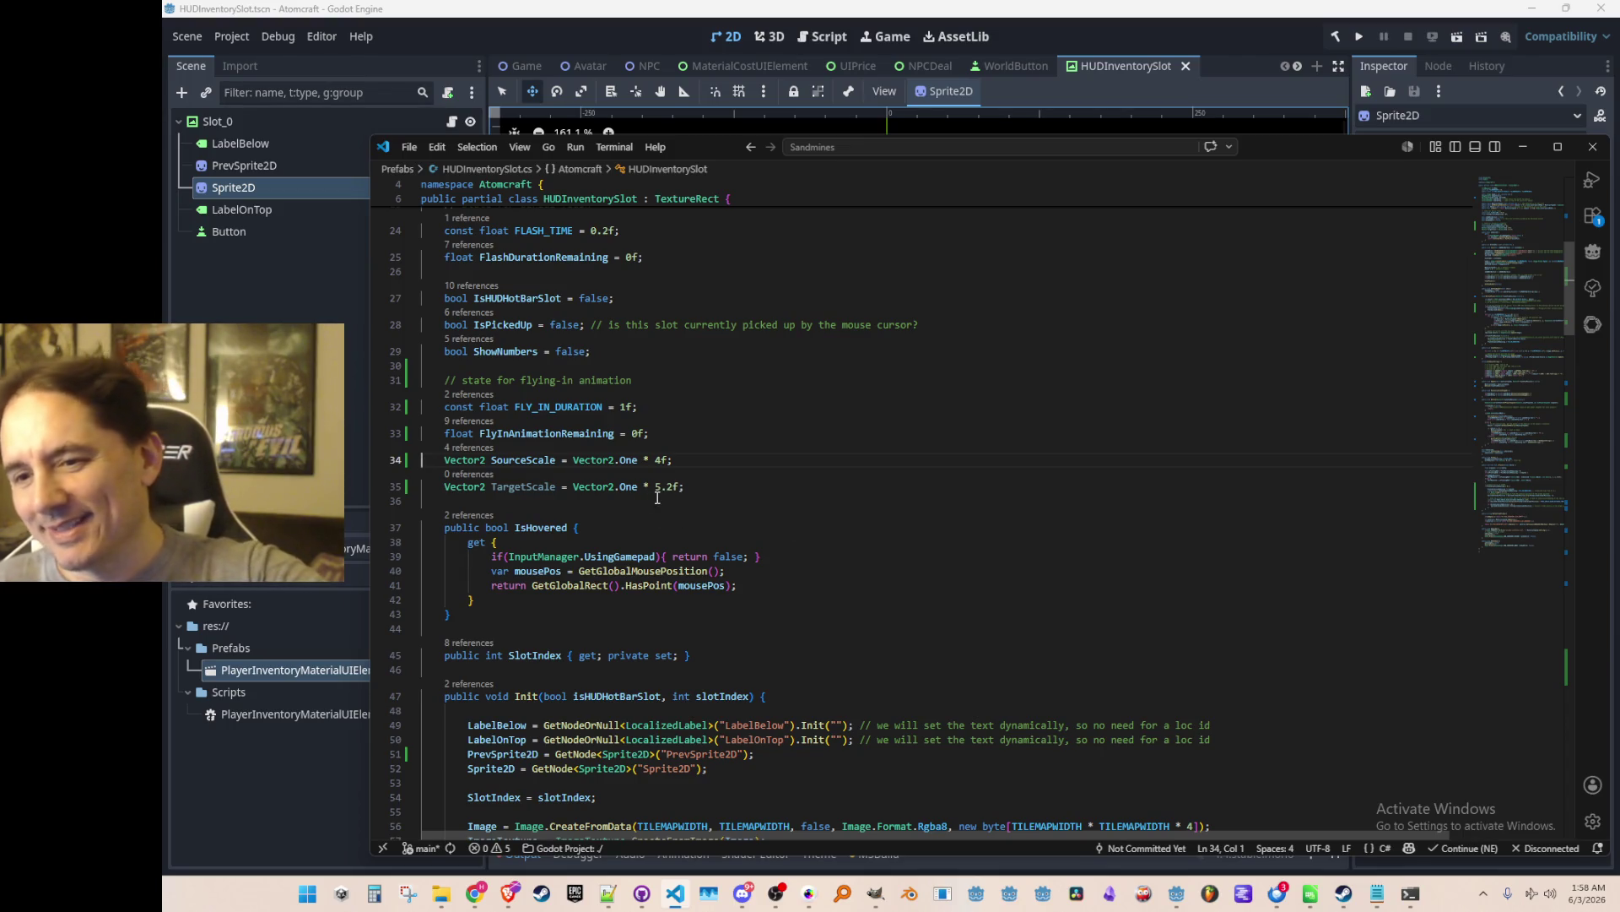
{"action": "scroll", "coordinate": [832, 489], "scroll_direction": "down", "scroll_amount": 1}
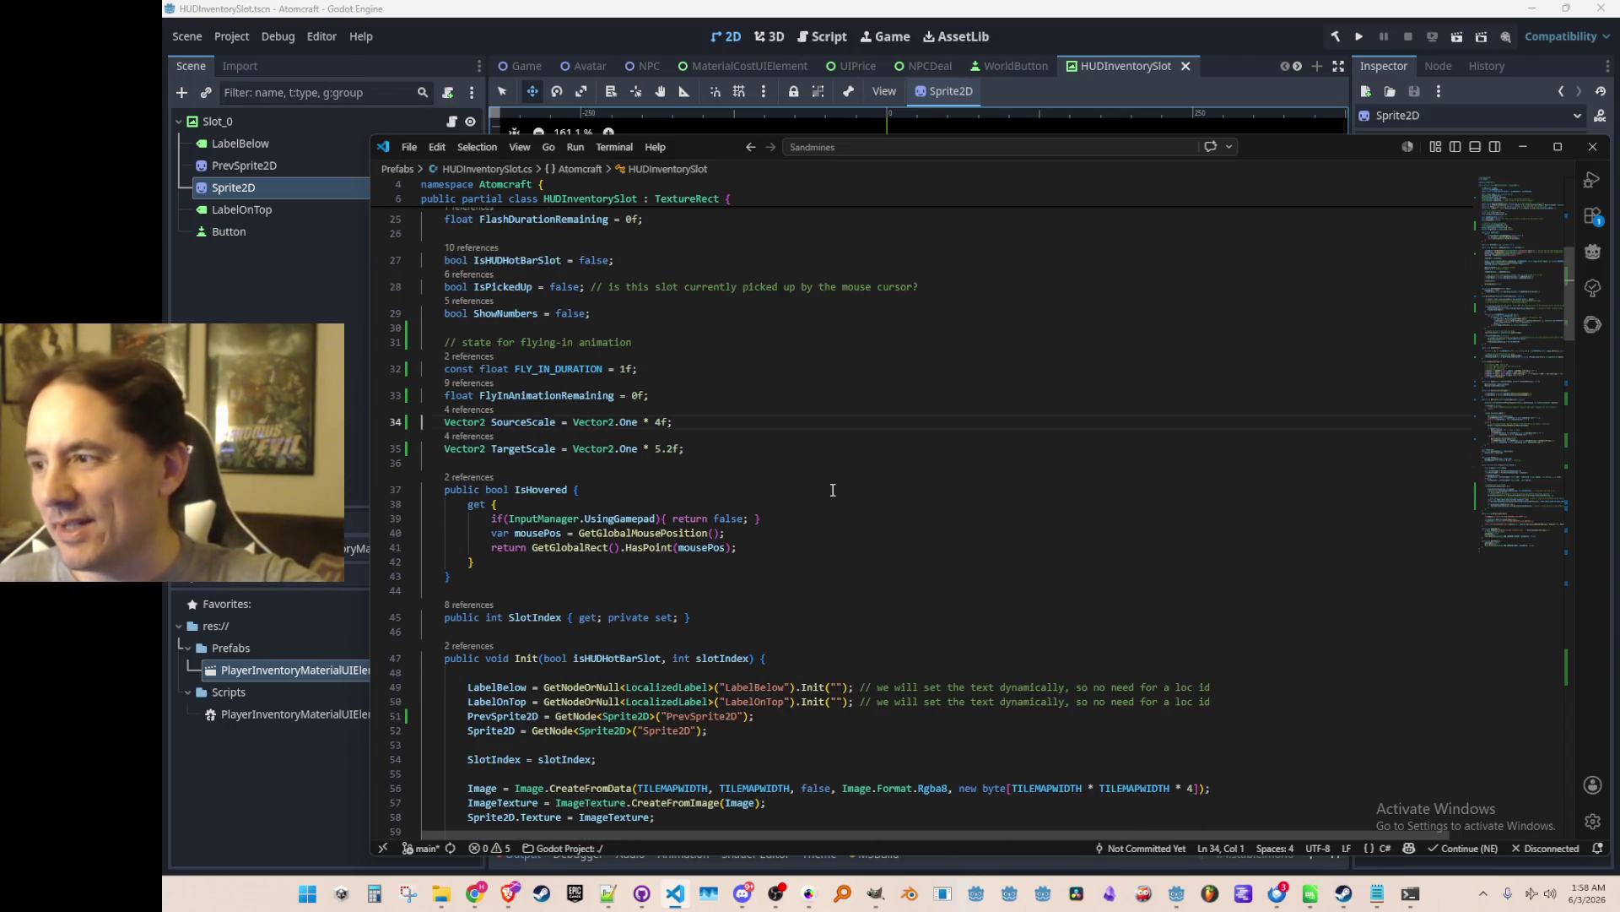
{"action": "left_click", "coordinate": [768, 442]}
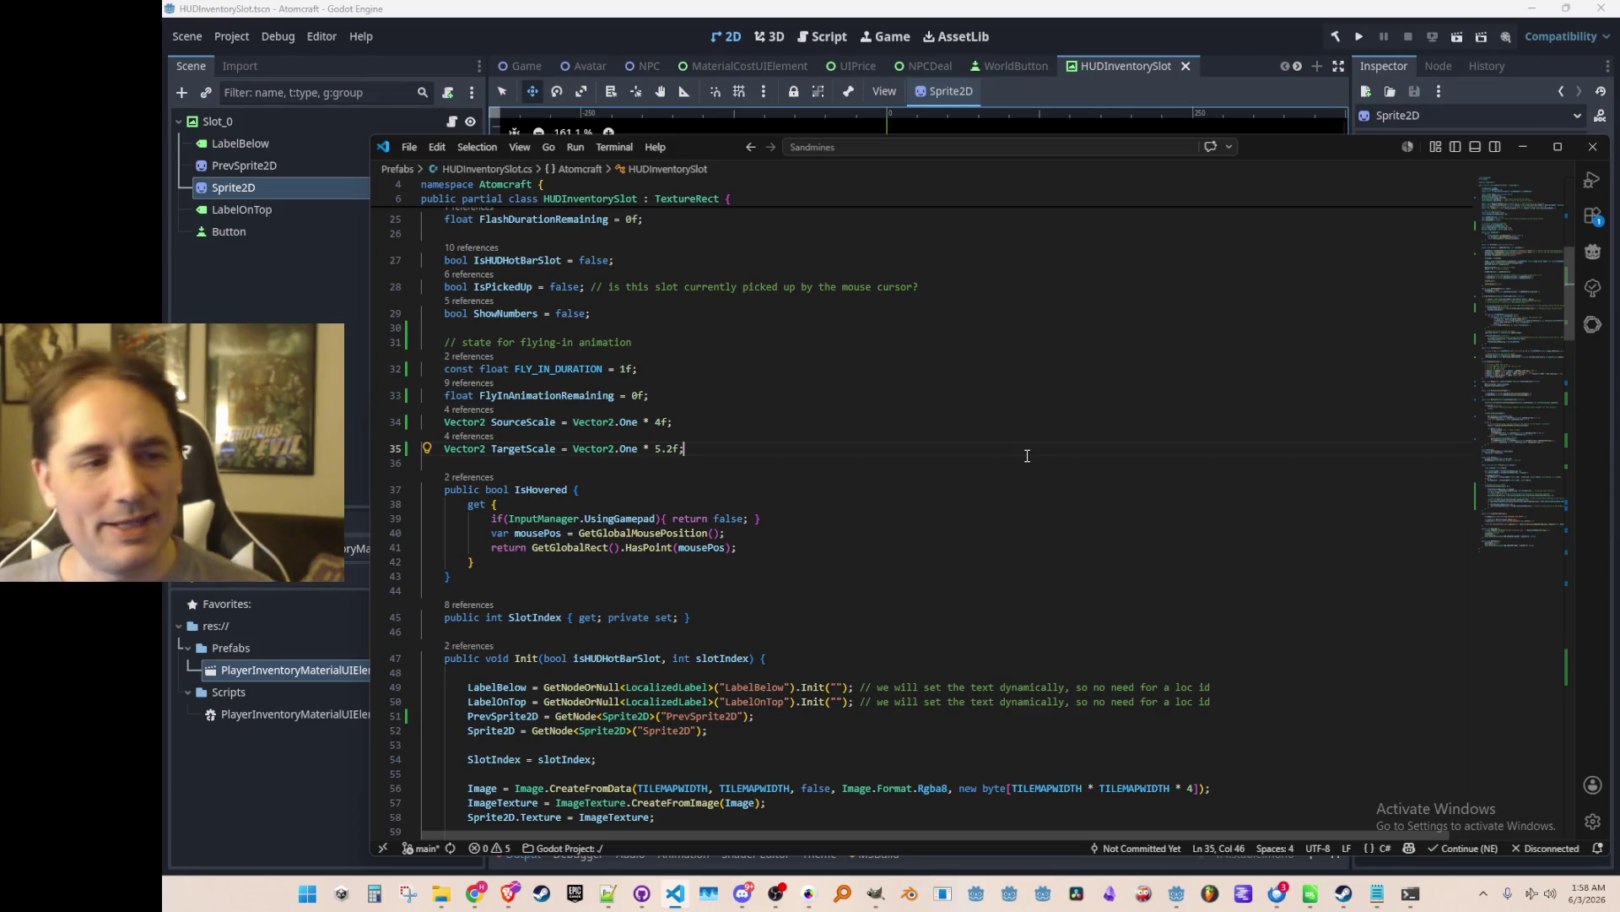
Search the file for the 5.2 value, then navigate back to the SourceScale declaration.
{"action": "key", "text": "Left"}
{"action": "key", "text": "Left"}
{"action": "key", "text": "shift+Left"}
{"action": "key", "text": "shift+Left"}
{"action": "key", "text": "shift+Left"}
{"action": "key", "text": "ctrl+f"}
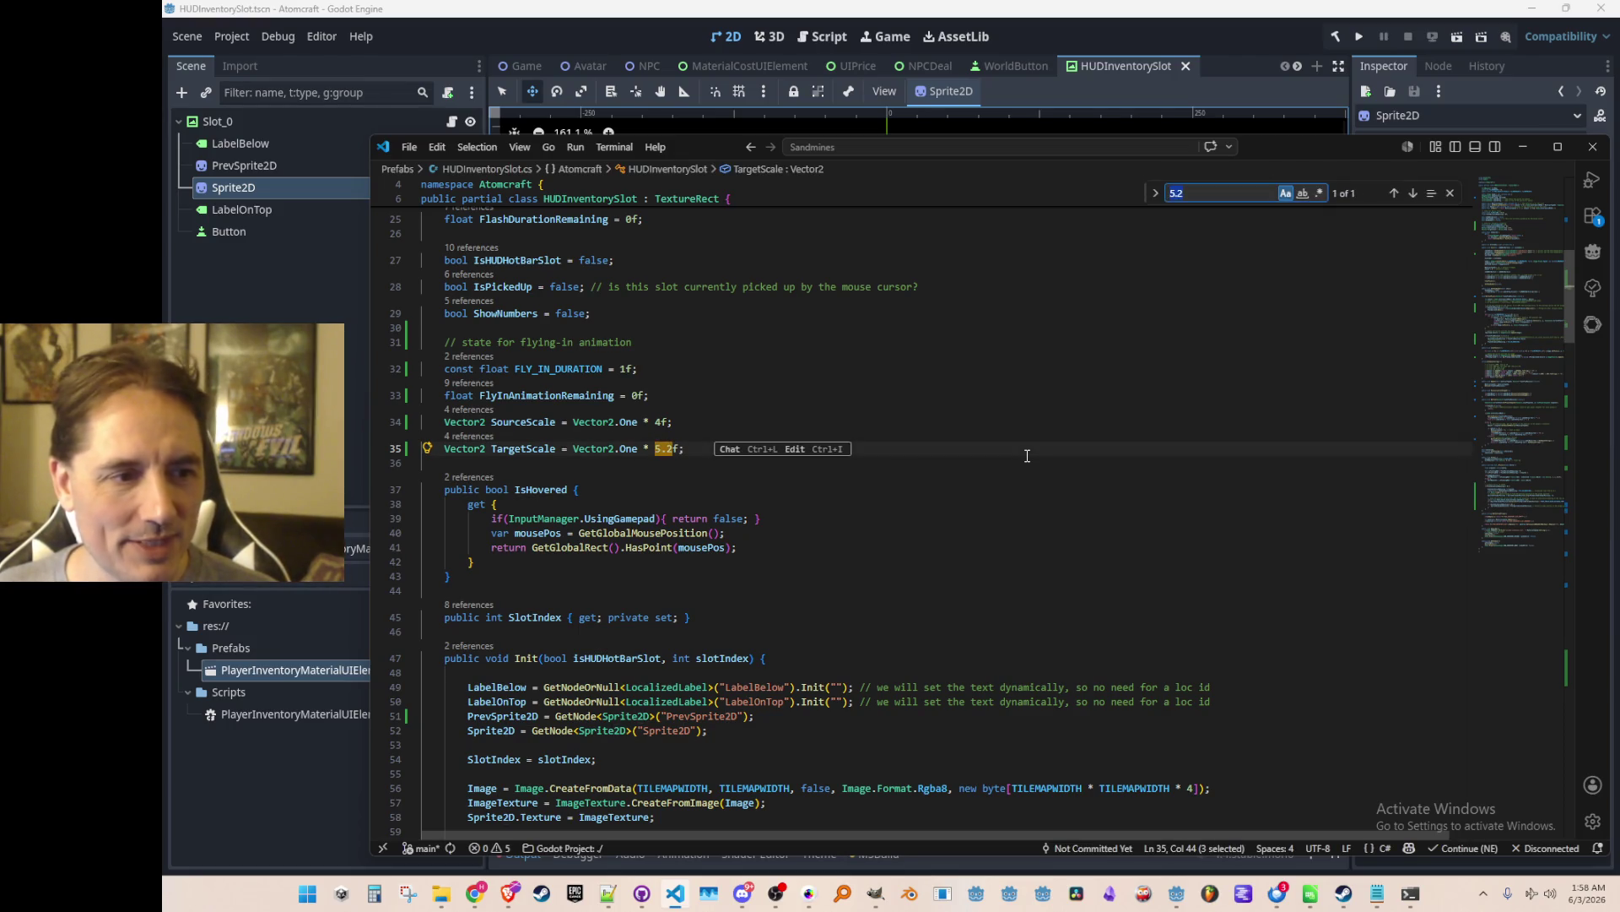
{"action": "key", "text": "Escape"}
{"action": "key", "text": "Home"}
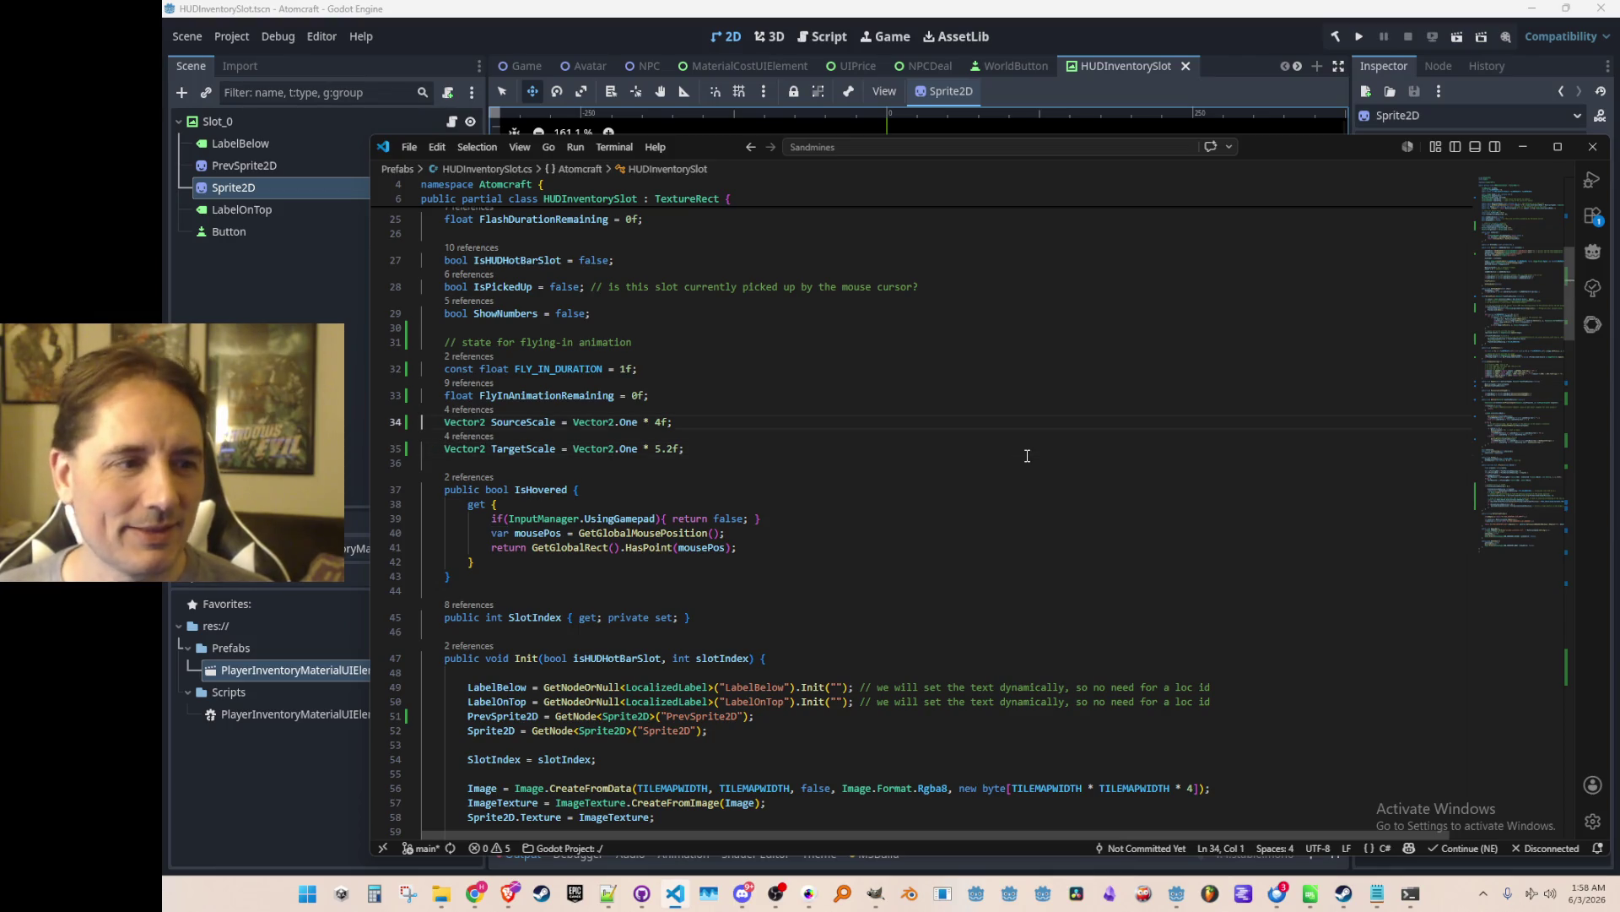
{"action": "key", "text": "ctrl+alt+minus"}
{"action": "key", "text": "alt+Left"}
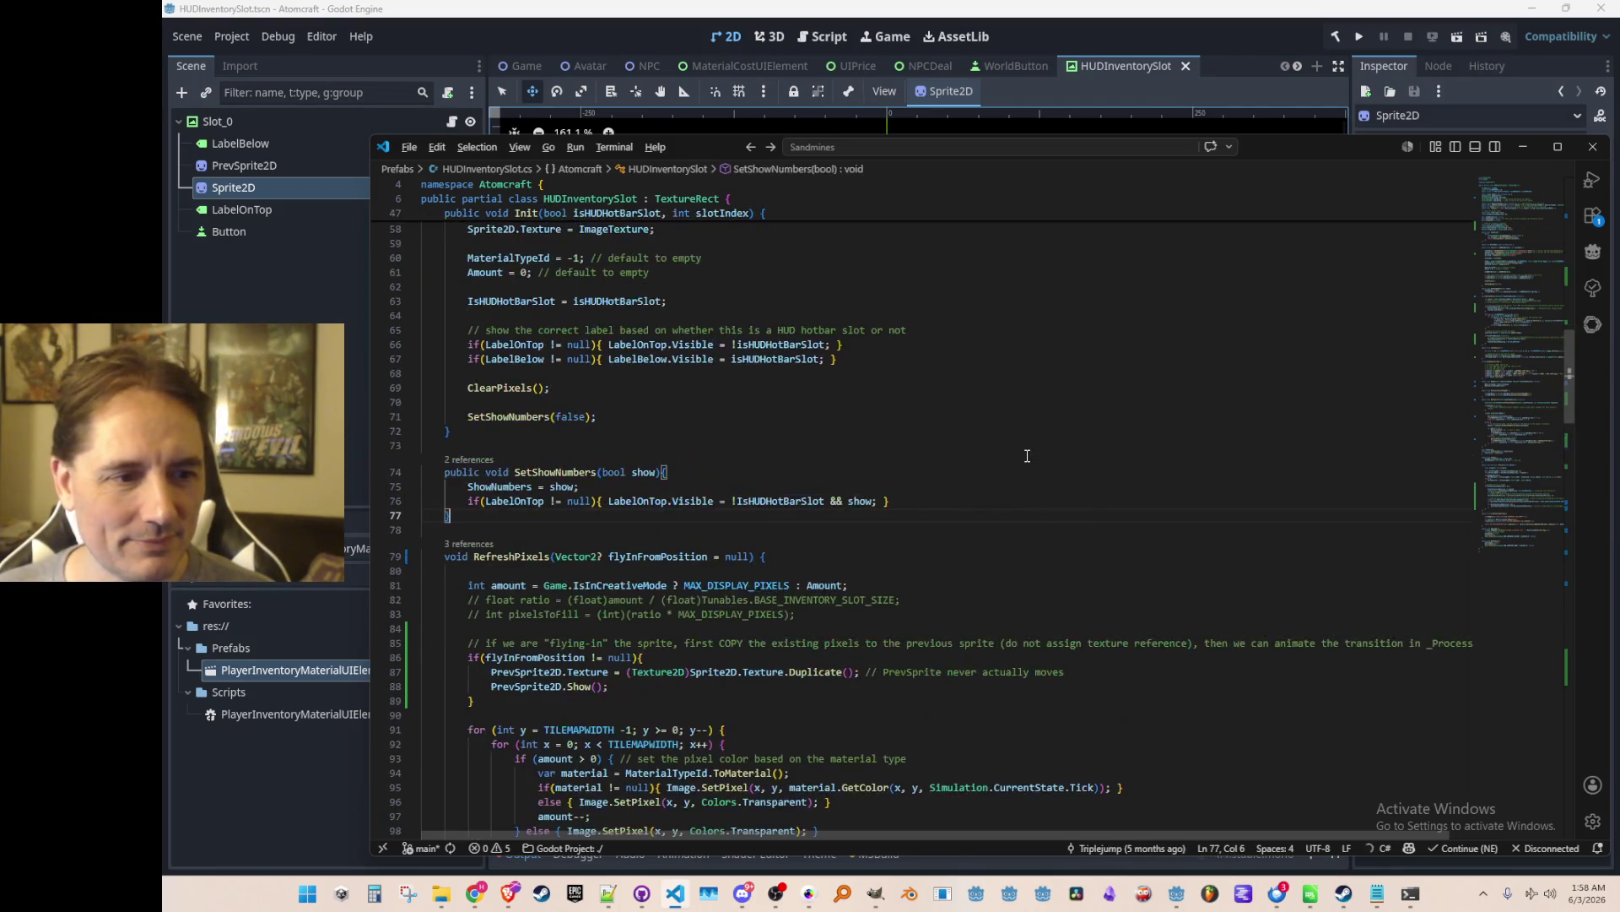
In RefreshPixels, uncomment the scale line so it reads 'Sprite2D.Scale = SourceScale'.
{"action": "key", "text": "alt+Right"}
{"action": "key", "text": "alt+Right"}
{"action": "left_click_drag", "start_coordinate": [1526, 429], "coordinate": [1517, 496]}
{"action": "scroll", "coordinate": [1138, 631], "scroll_direction": "up", "scroll_amount": 2}
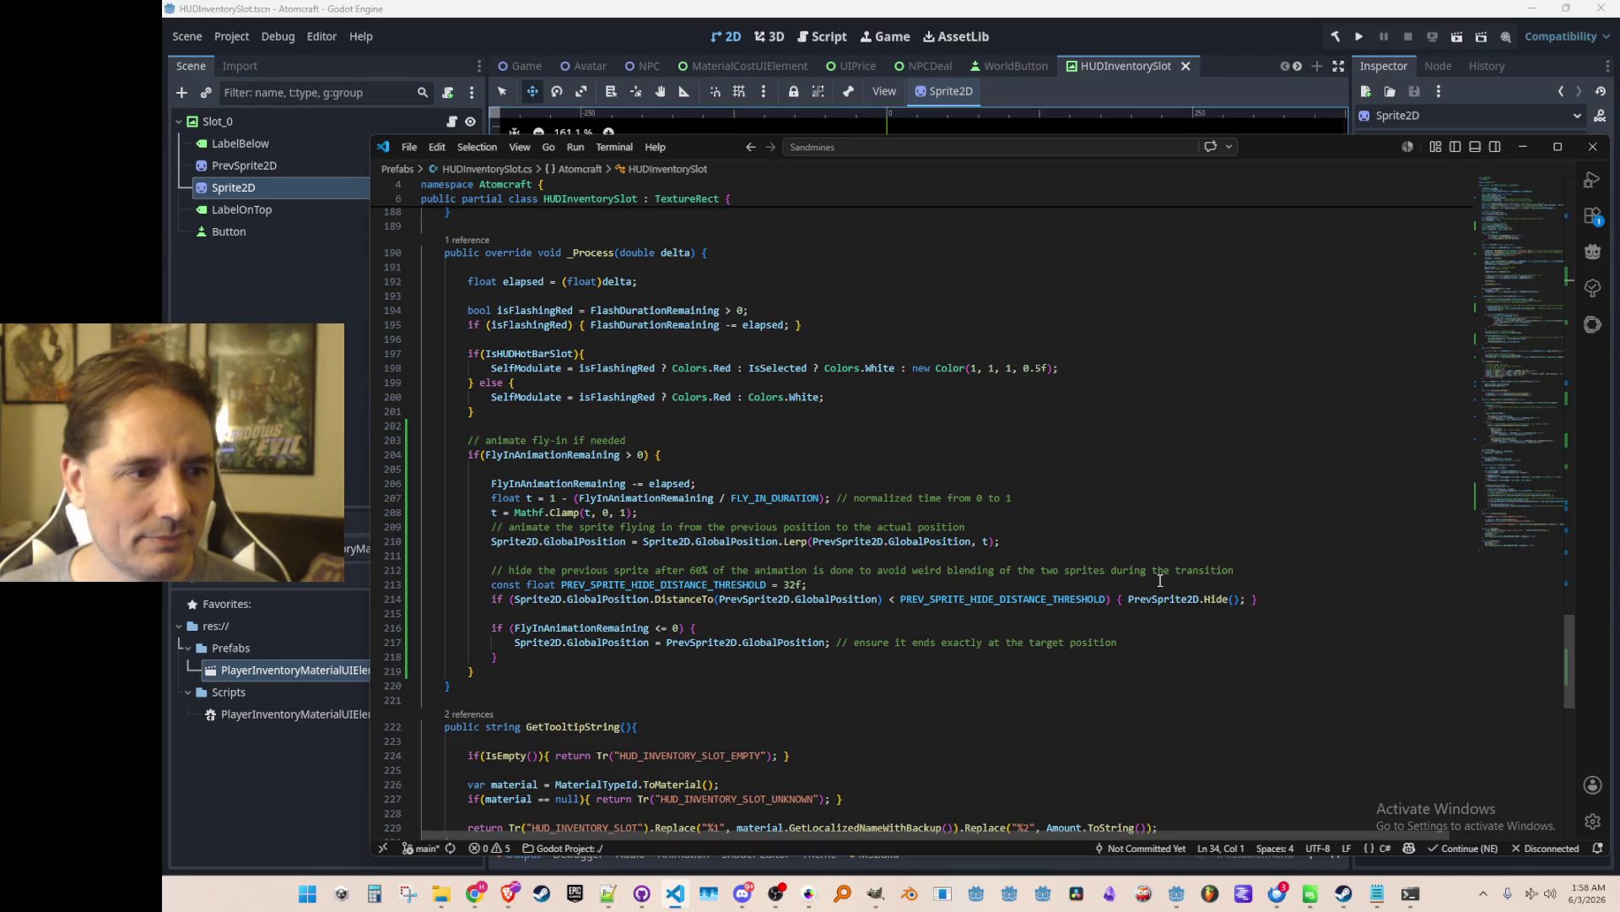
{"action": "scroll", "coordinate": [1162, 579], "scroll_direction": "up", "scroll_amount": 2}
{"action": "left_click", "coordinate": [1165, 558]}
{"action": "key", "text": "ctrl+f"}
{"action": "type", "text": "Refresh"}
{"action": "key", "text": "Escape"}
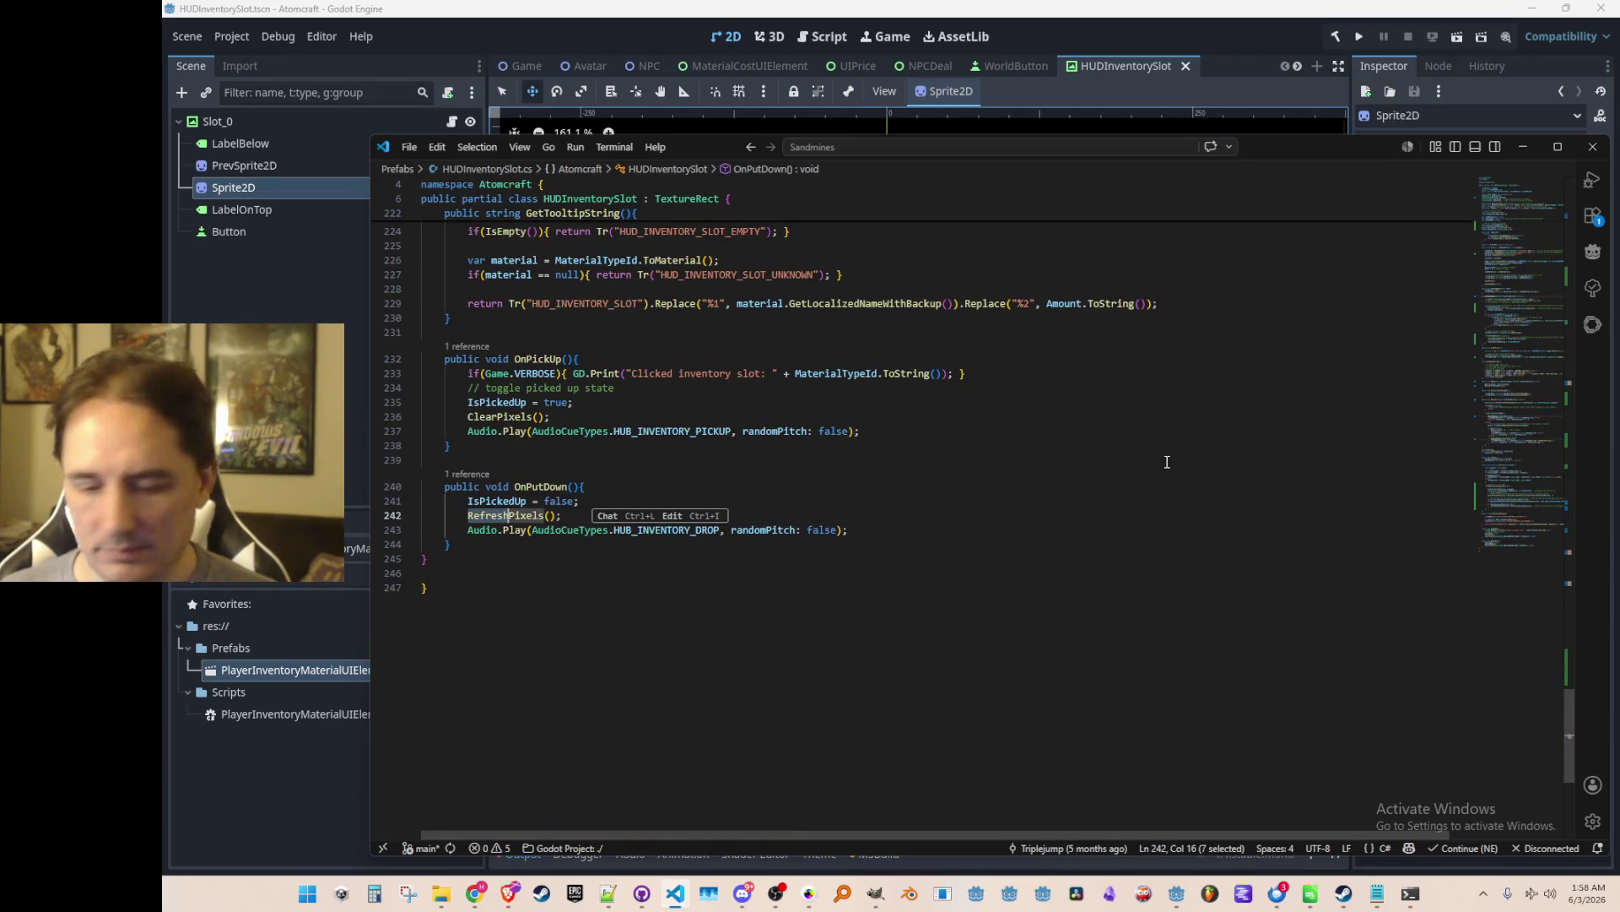
{"action": "key", "text": "F12"}
{"action": "scroll", "coordinate": [1215, 443], "scroll_direction": "down", "scroll_amount": 3}
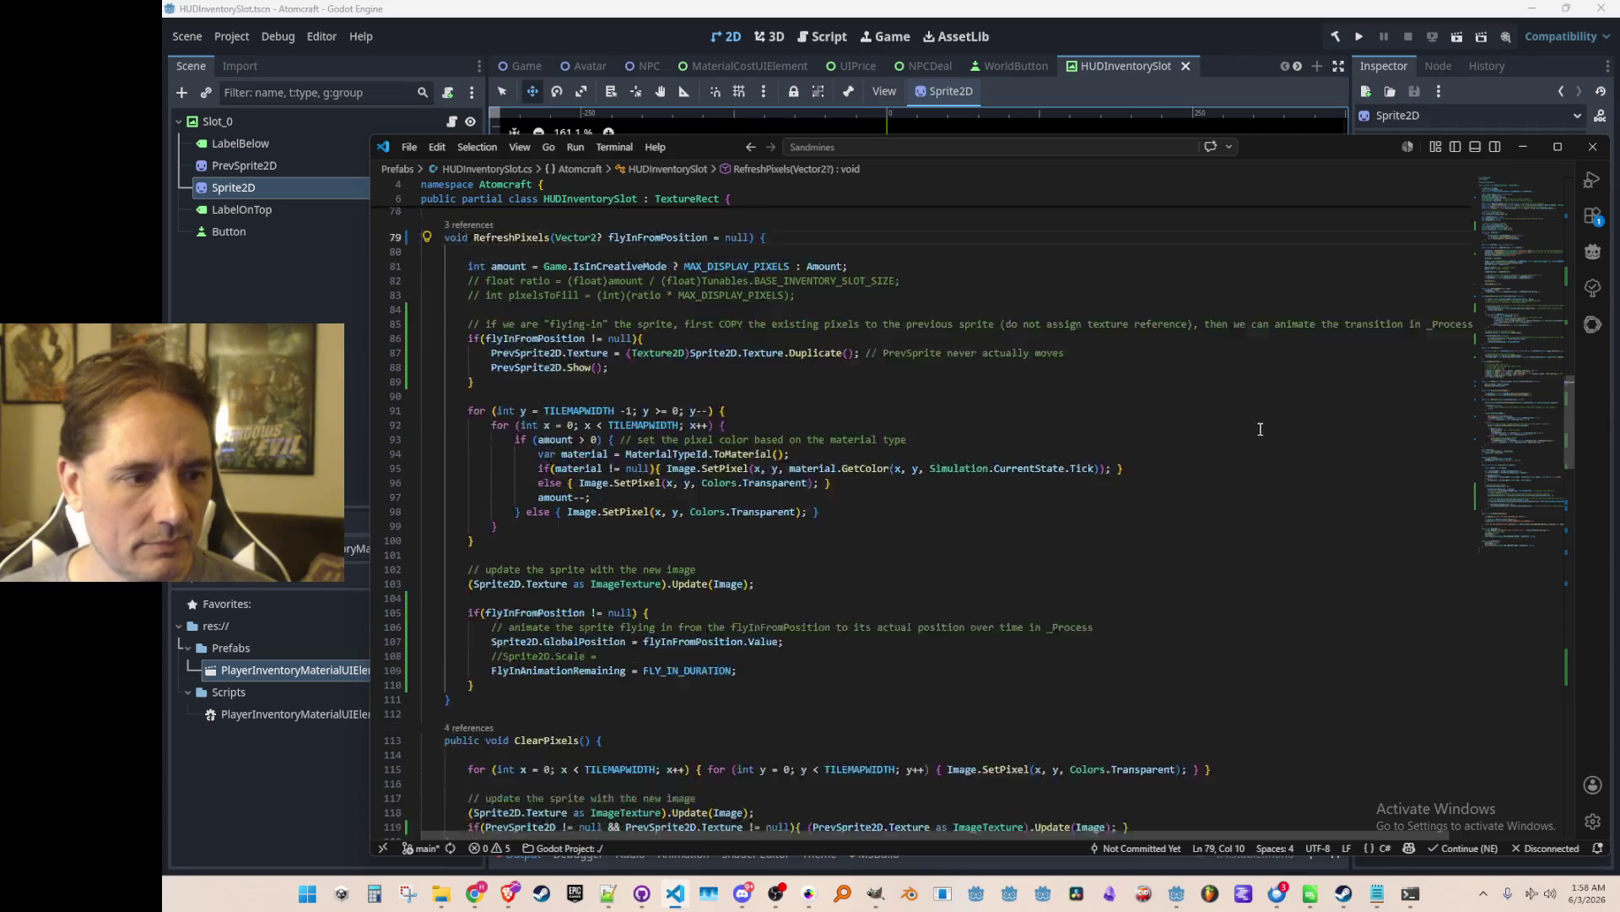
{"action": "scroll", "coordinate": [1261, 428], "scroll_direction": "down", "scroll_amount": 2}
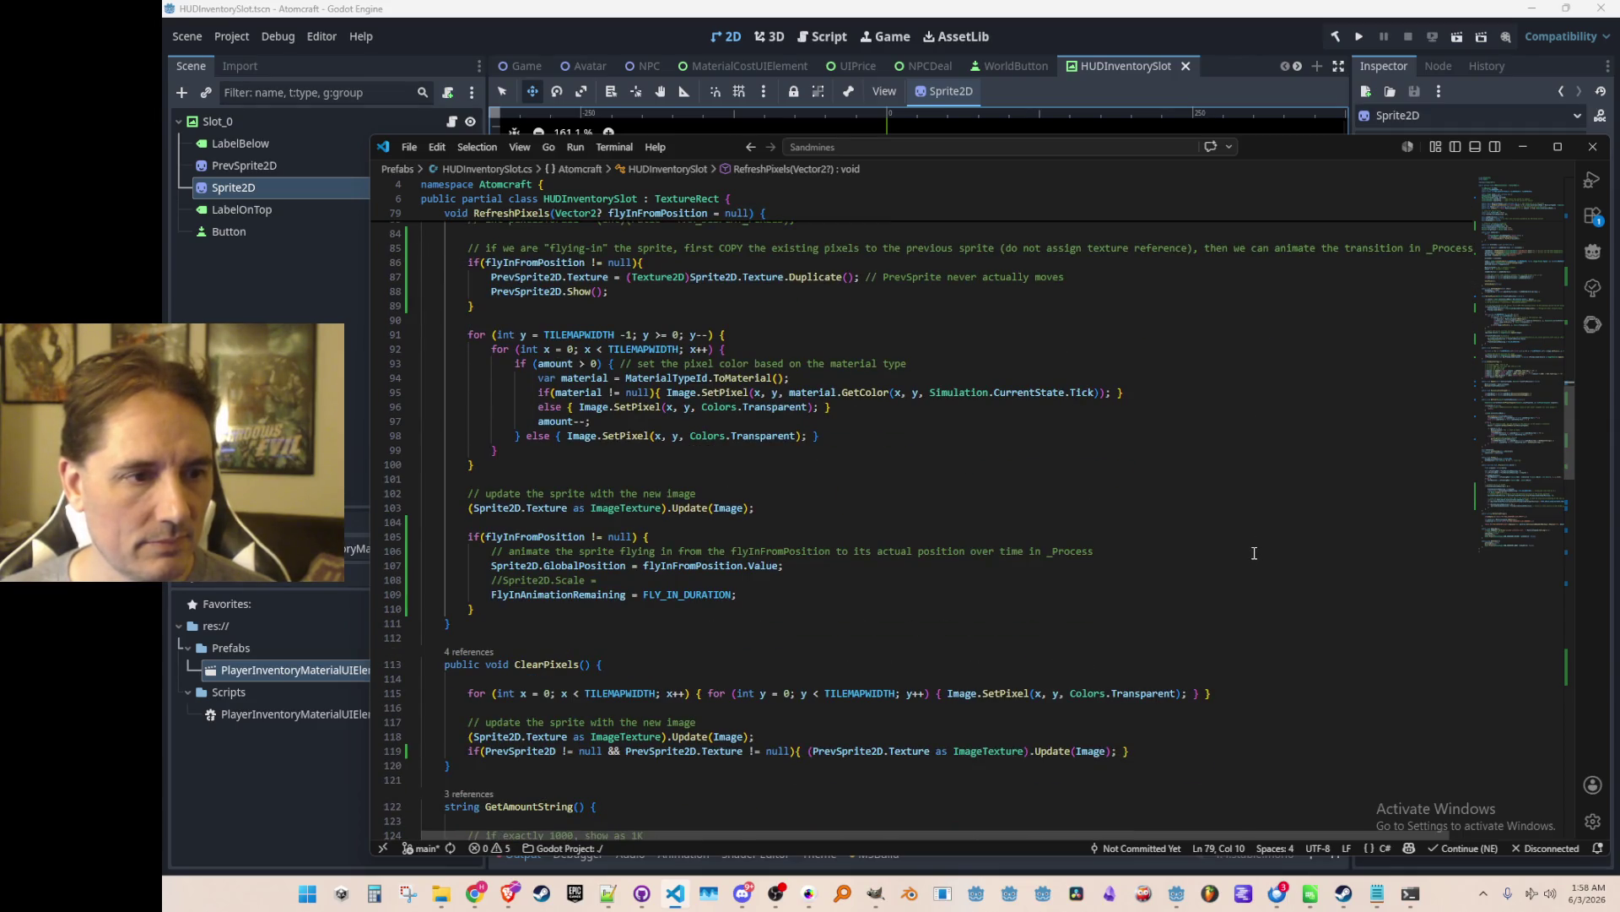
{"action": "scroll", "coordinate": [1249, 547], "scroll_direction": "up", "scroll_amount": 1}
{"action": "scroll", "coordinate": [1248, 548], "scroll_direction": "down", "scroll_amount": 1}
{"action": "left_click", "coordinate": [1283, 561]}
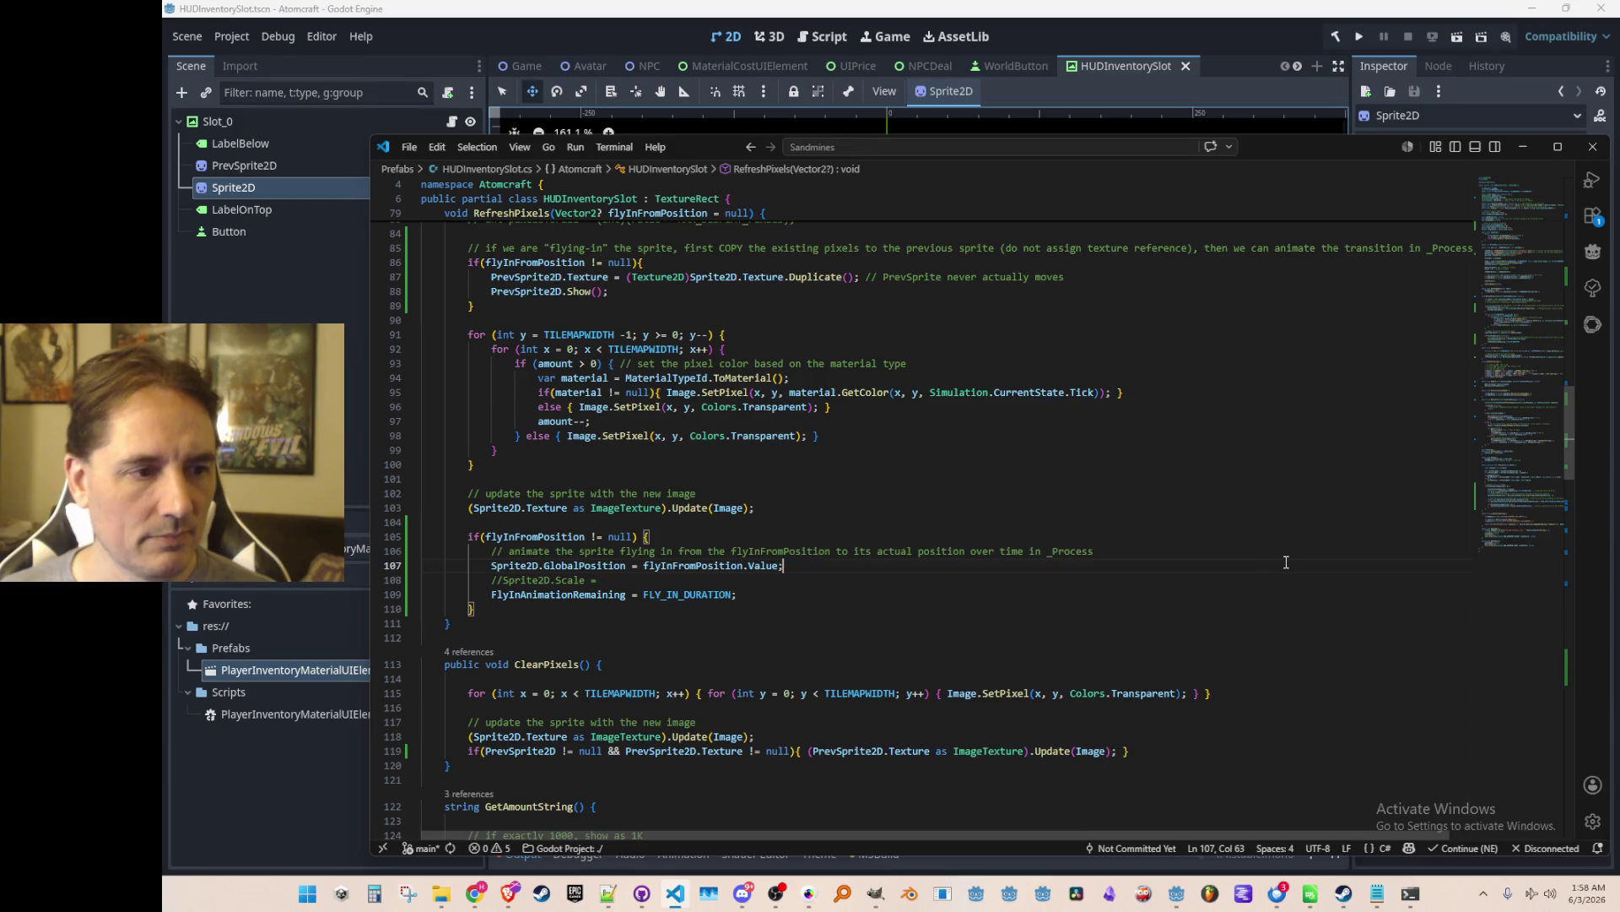
{"action": "scroll", "coordinate": [1300, 557], "scroll_direction": "down", "scroll_amount": 1}
{"action": "key", "text": "BackSpace"}
{"action": "key", "text": "BackSpace"}
{"action": "key", "text": "BackSpace"}
{"action": "key", "text": "Tab"}
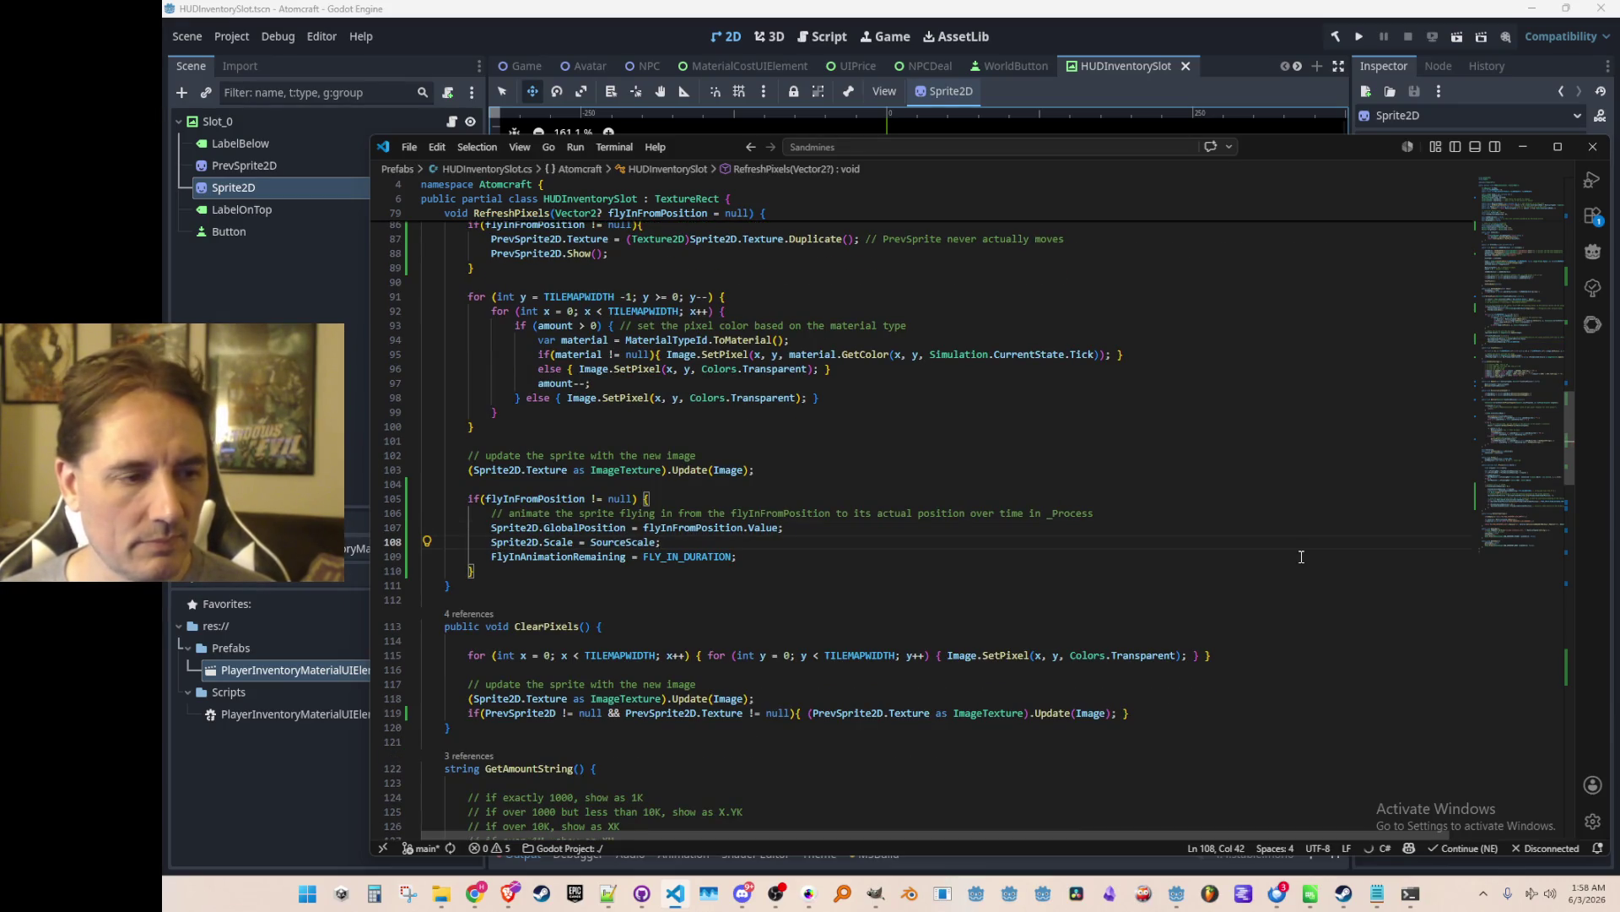
{"action": "key", "text": "Home"}
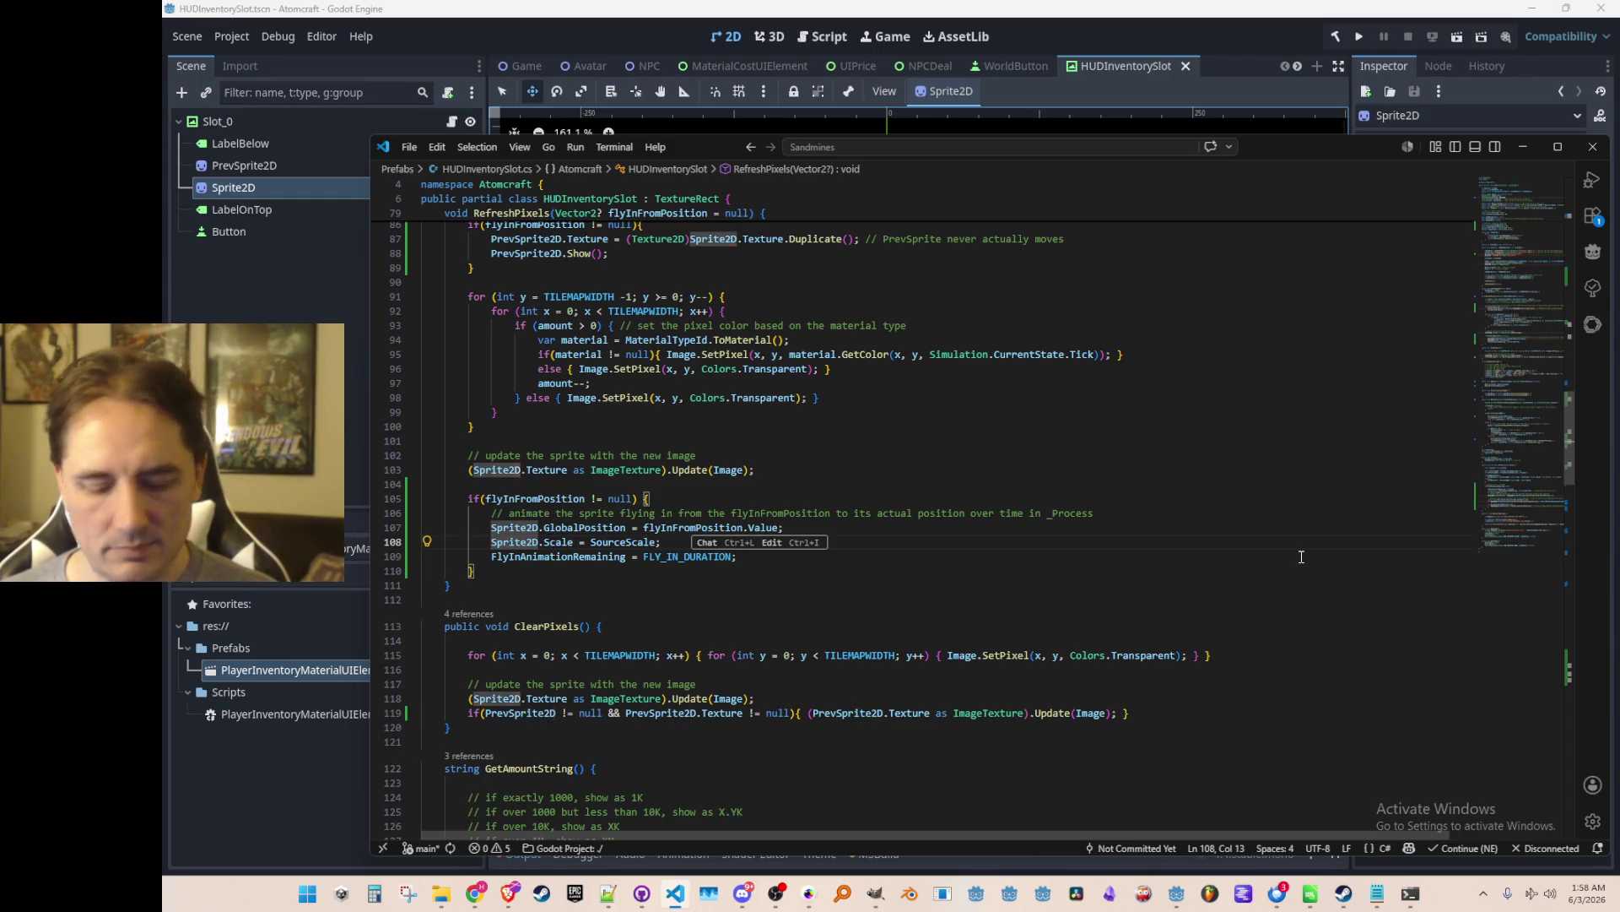
In _Process, add a final 'Sprite2D.Scale = TargetScale' snap when the fly-in ends.
{"action": "key", "text": "F3"}
{"action": "scroll", "coordinate": [1276, 546], "scroll_direction": "down", "scroll_amount": 3}
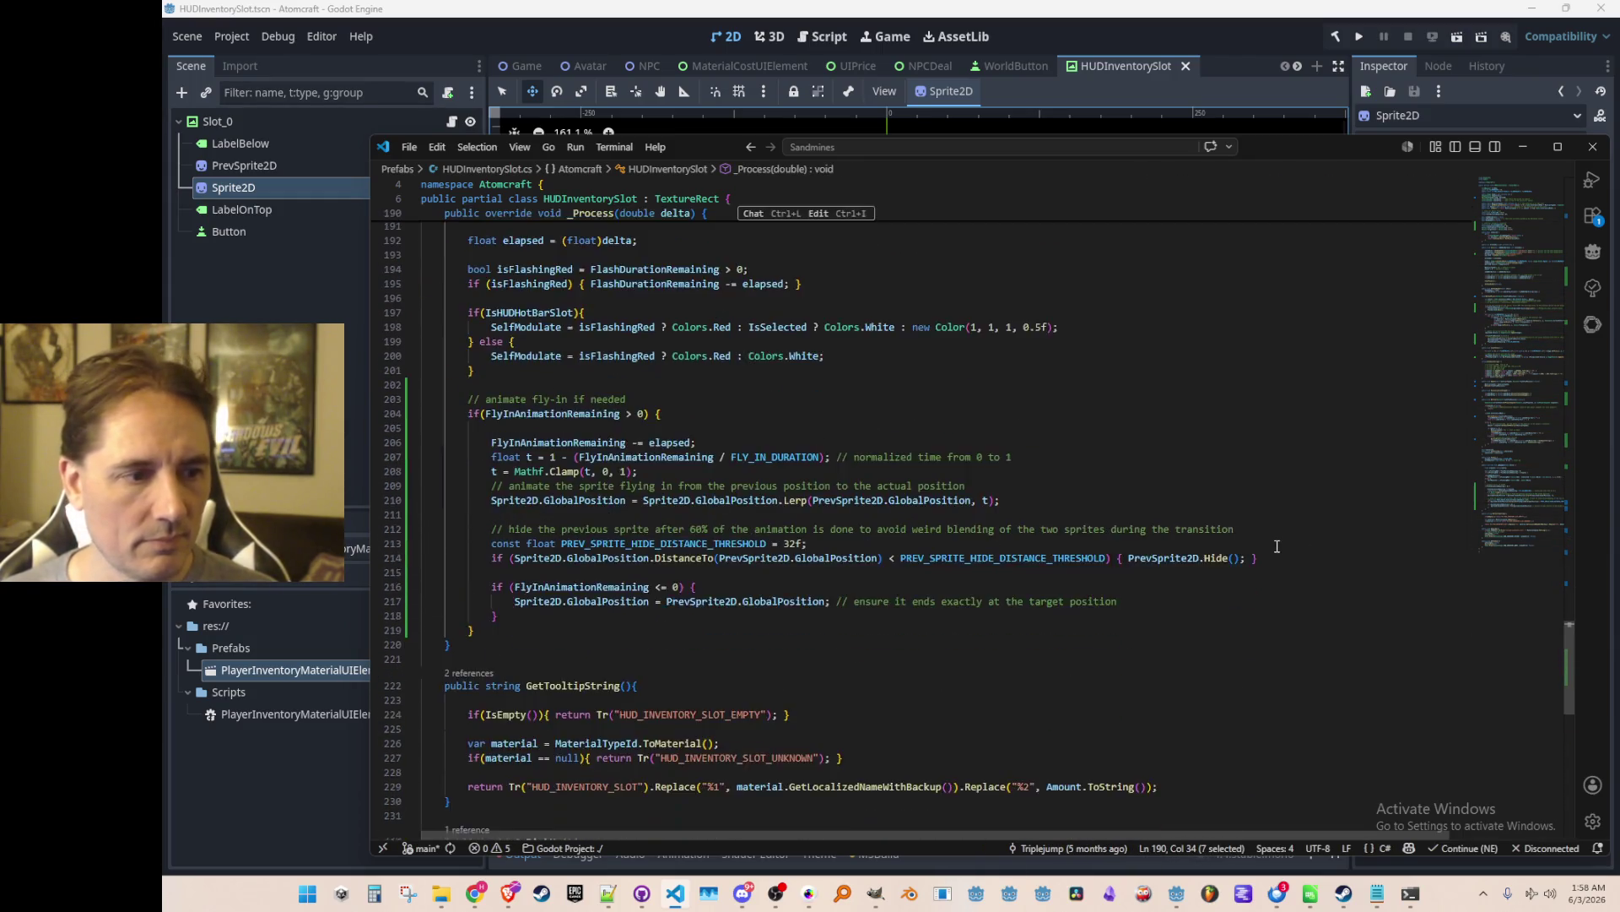
{"action": "scroll", "coordinate": [1276, 546], "scroll_direction": "down", "scroll_amount": 1}
{"action": "scroll", "coordinate": [1246, 572], "scroll_direction": "down", "scroll_amount": 2}
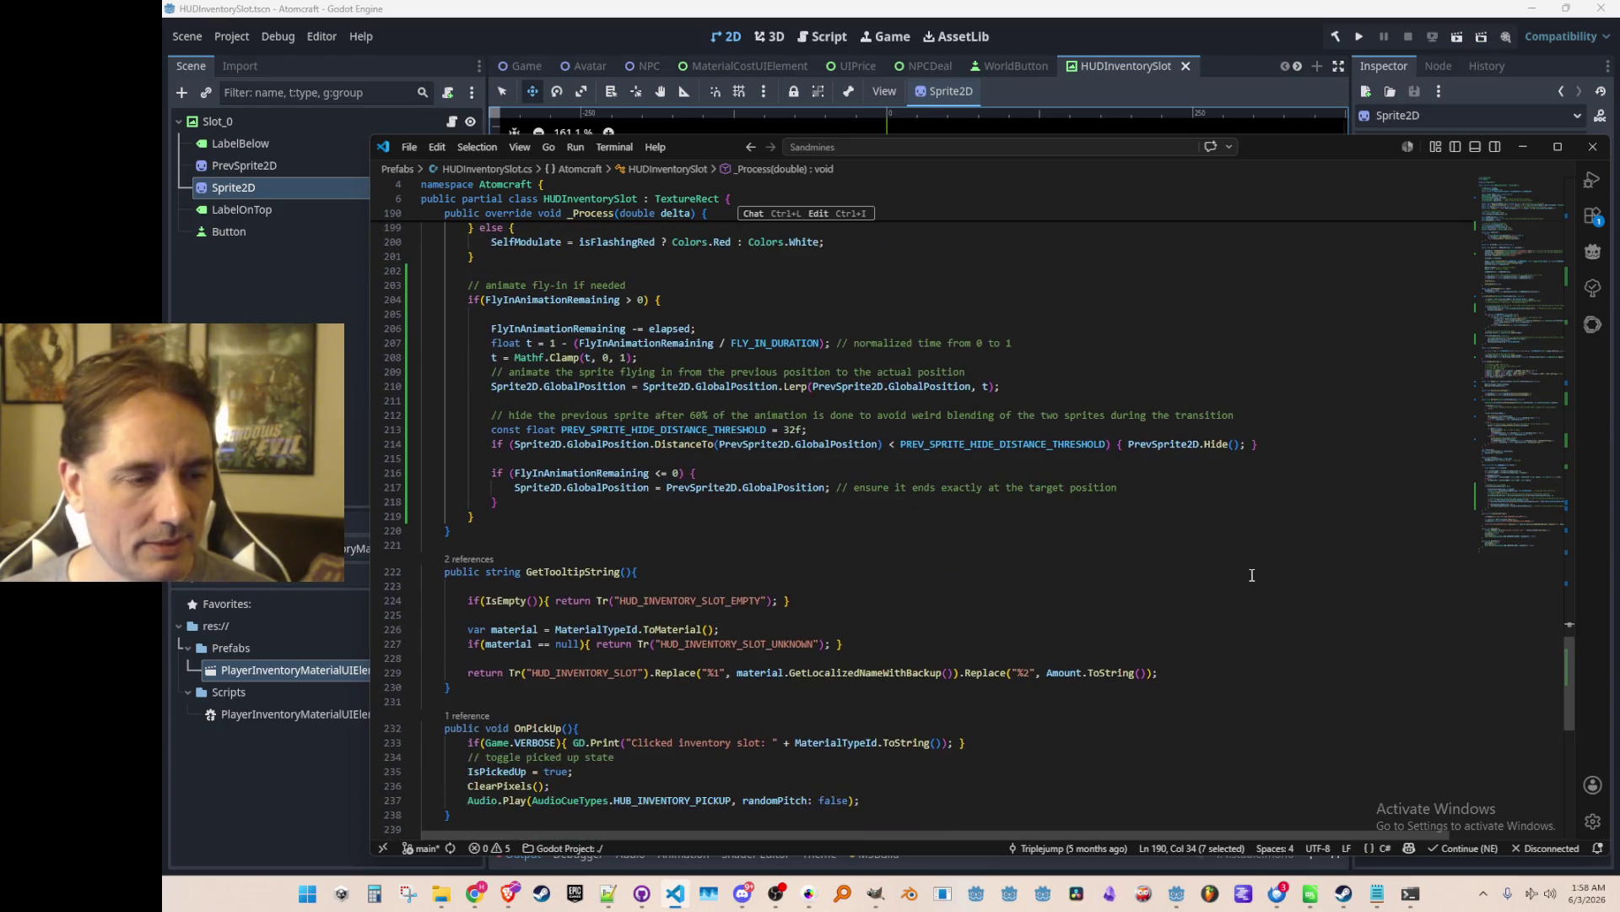
{"action": "left_click", "coordinate": [1311, 487]}
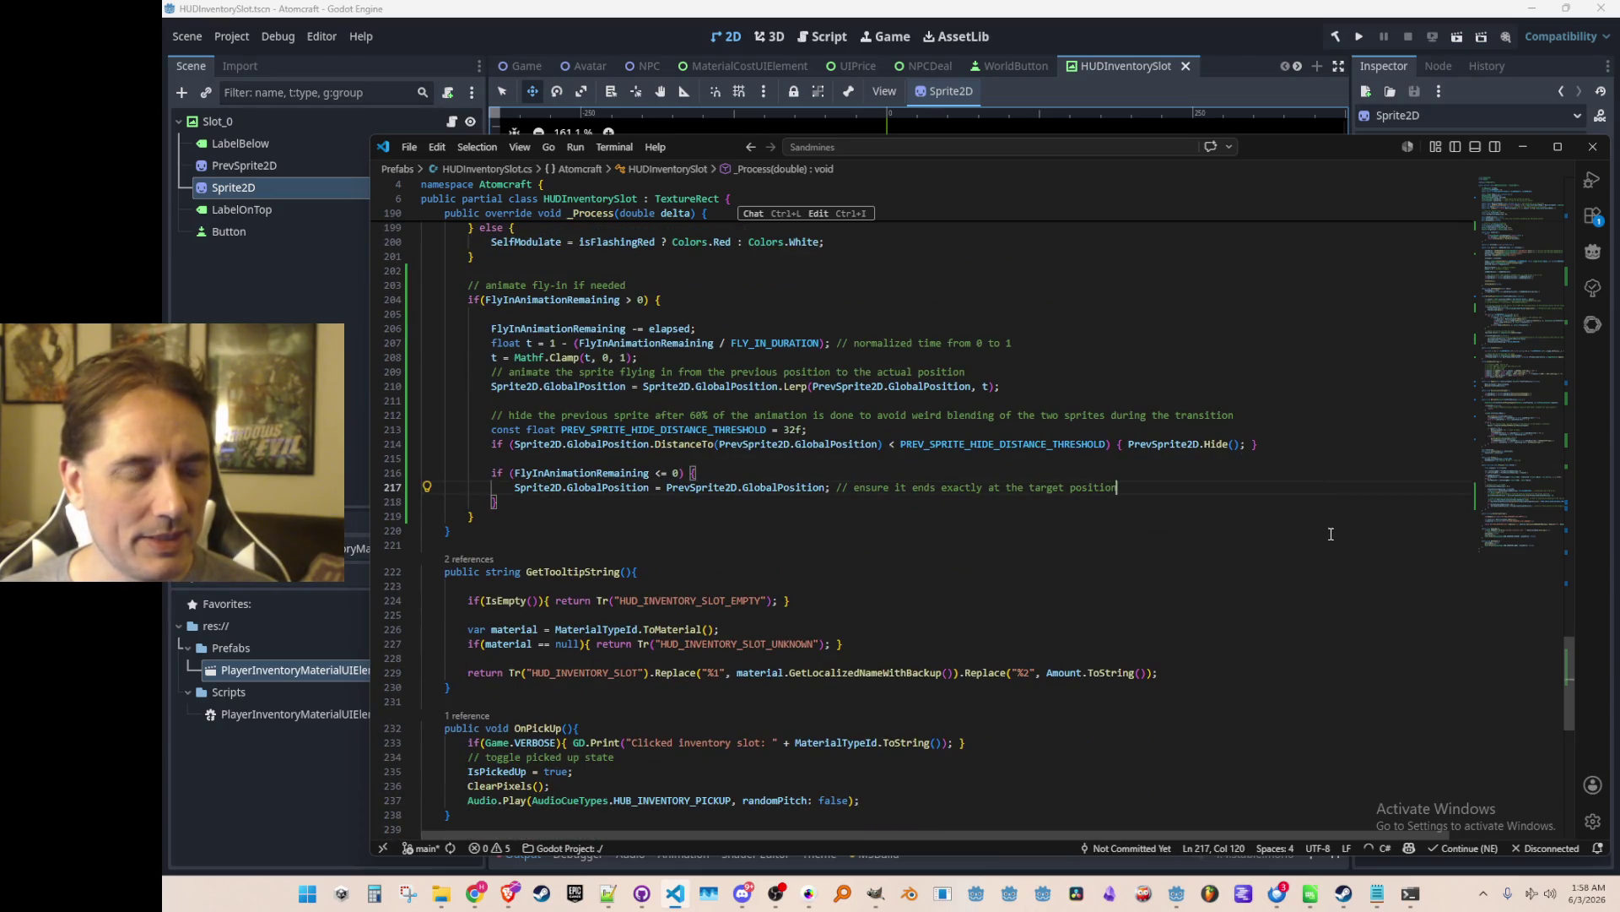
{"action": "scroll", "coordinate": [1337, 547], "scroll_direction": "up", "scroll_amount": 1}
{"action": "scroll", "coordinate": [1367, 622], "scroll_direction": "down", "scroll_amount": 1}
{"action": "key", "text": "Up"}
{"action": "key", "text": "Up"}
{"action": "key", "text": "Up"}
{"action": "key", "text": "Tab"}
{"action": "key", "text": "Tab"}
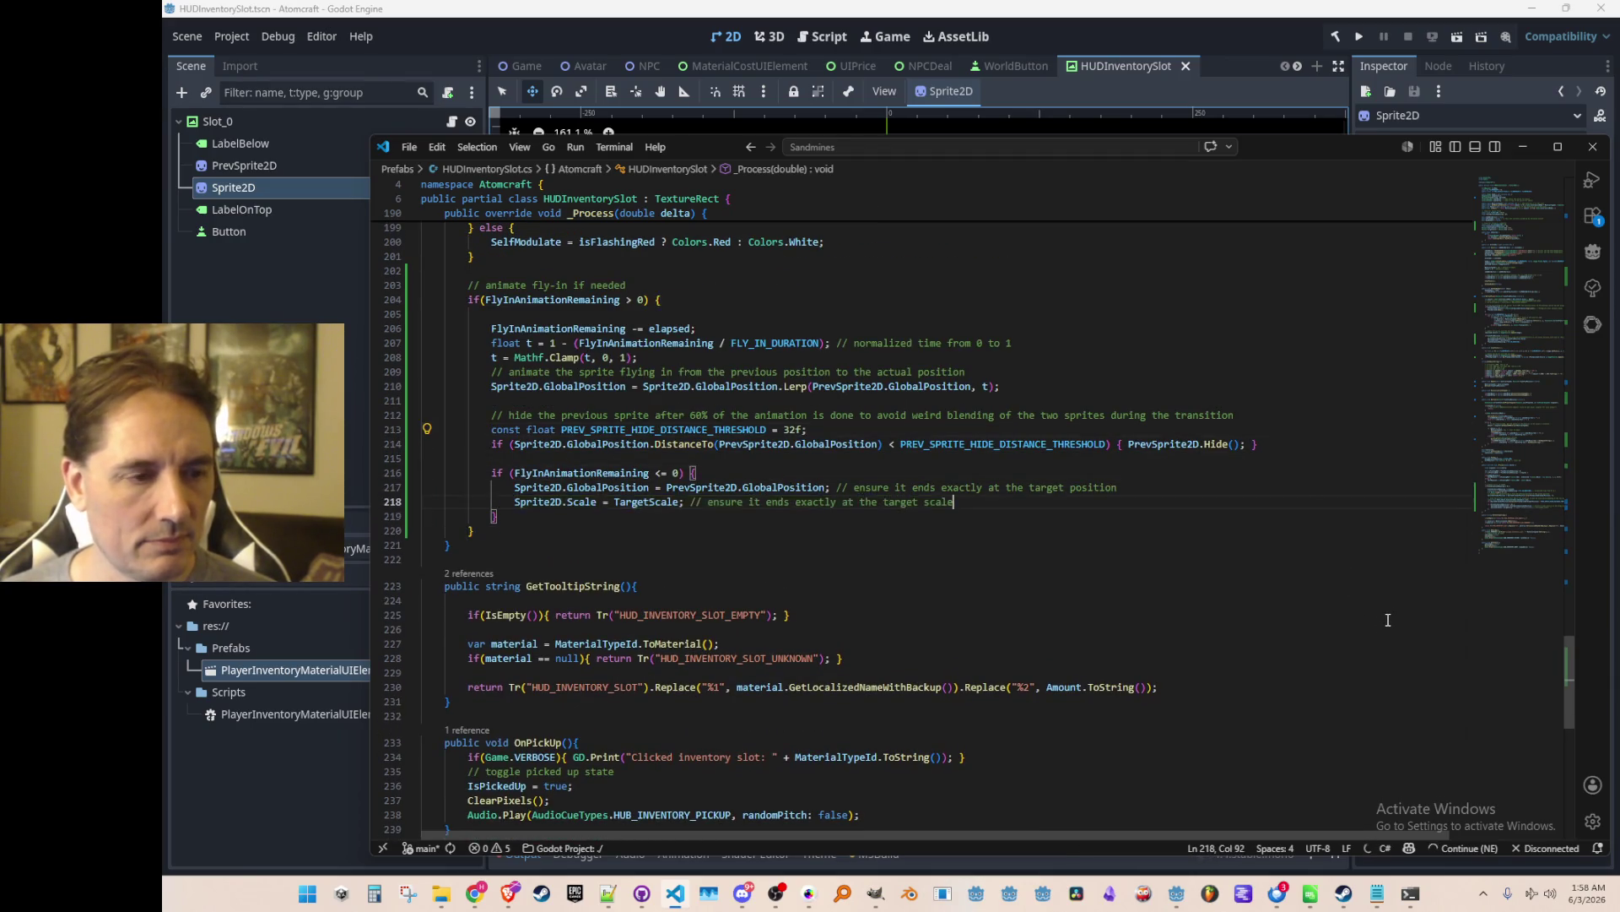
Add 'Sprite2D.Scale = SourceScale.Lerp(TargetScale, t)' after the position interpolation, then return to Godot.
{"action": "key", "text": "Up"}
{"action": "key", "text": "Up"}
{"action": "key", "text": "Up"}
{"action": "key", "text": "Down"}
{"action": "key", "text": "End"}
{"action": "key", "text": "Return"}
{"action": "key", "text": "Tab"}
{"action": "key", "text": "Down"}
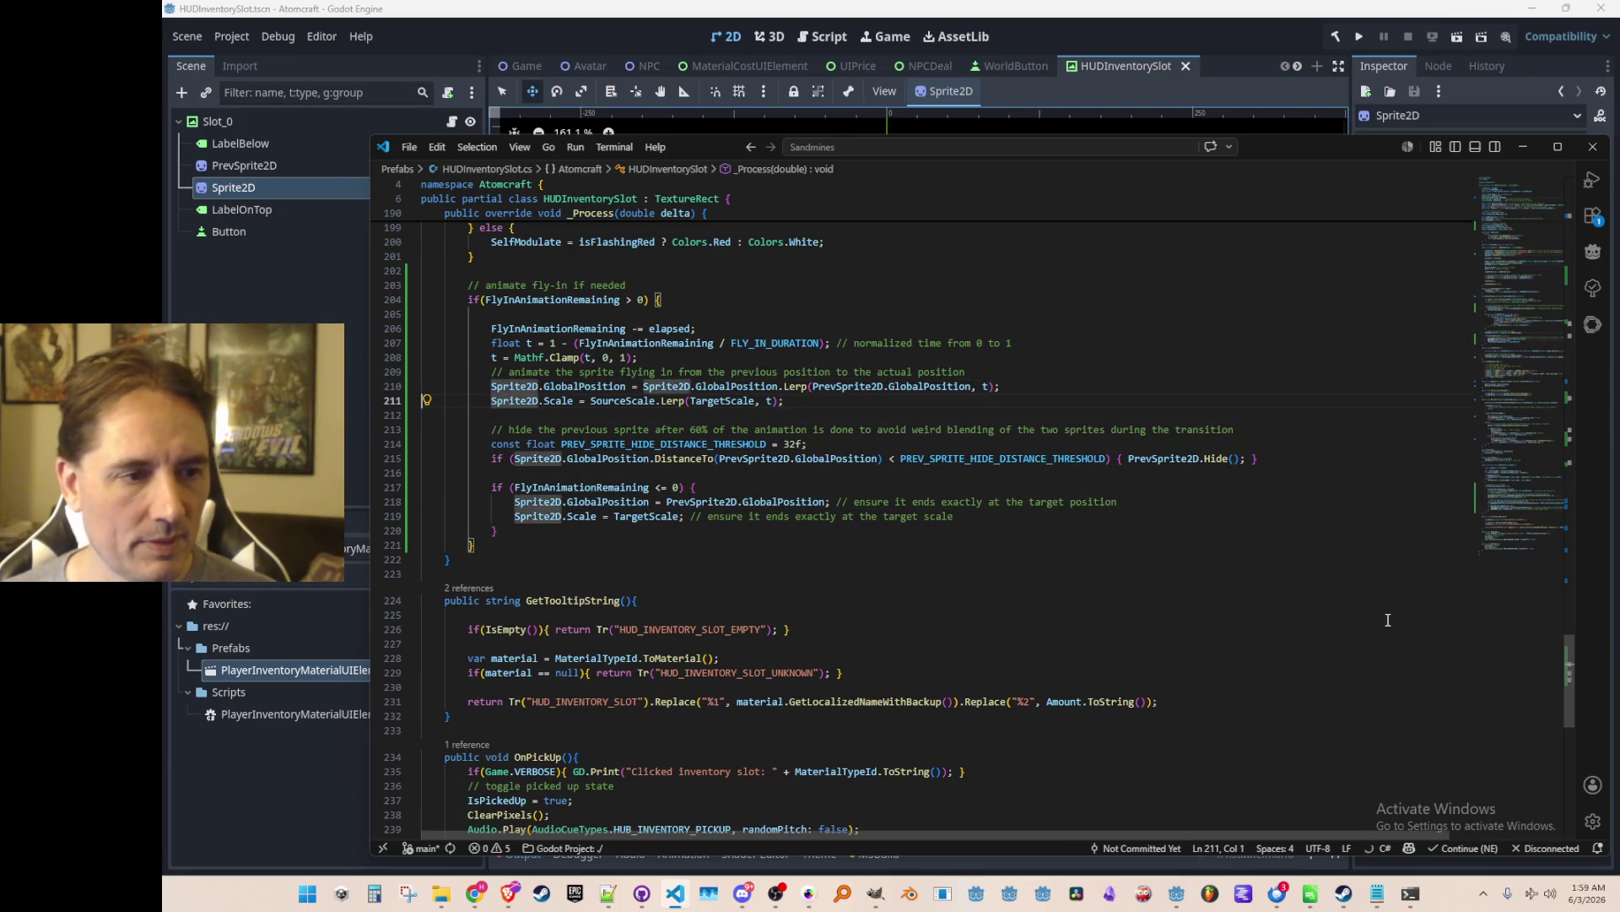
{"action": "left_click", "coordinate": [1246, 31]}
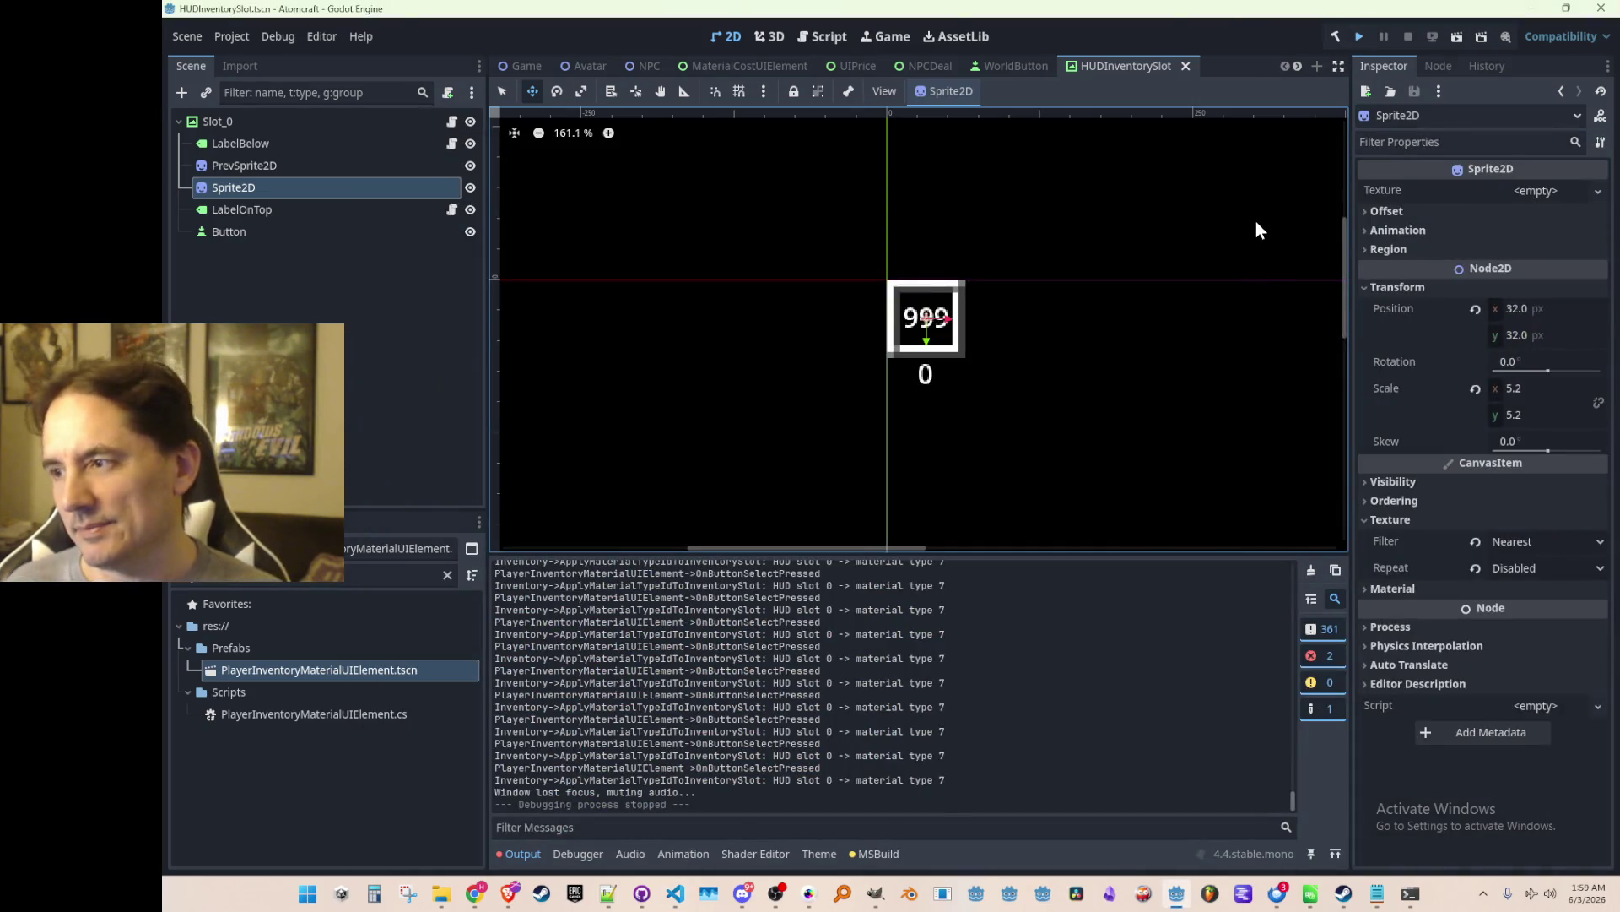
Save the HUDInventorySlot scene, run Atomcraft, and bring its game window forward.
{"action": "left_click", "coordinate": [475, 893]}
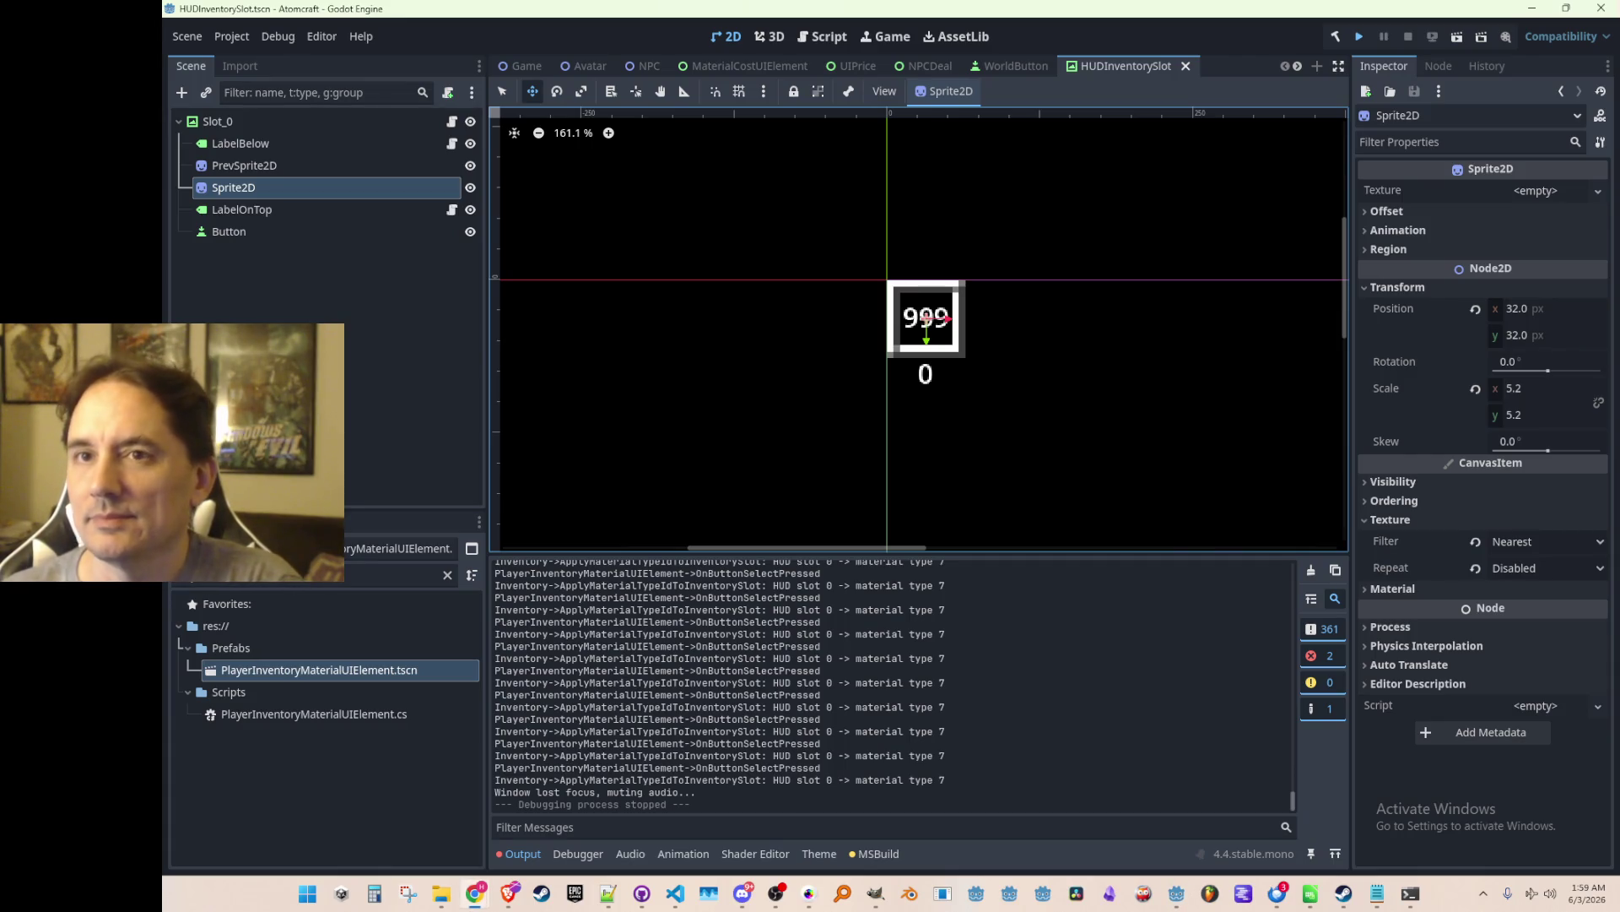
{"action": "key", "text": "alt+Tab"}
{"action": "key", "text": "ctrl+s"}
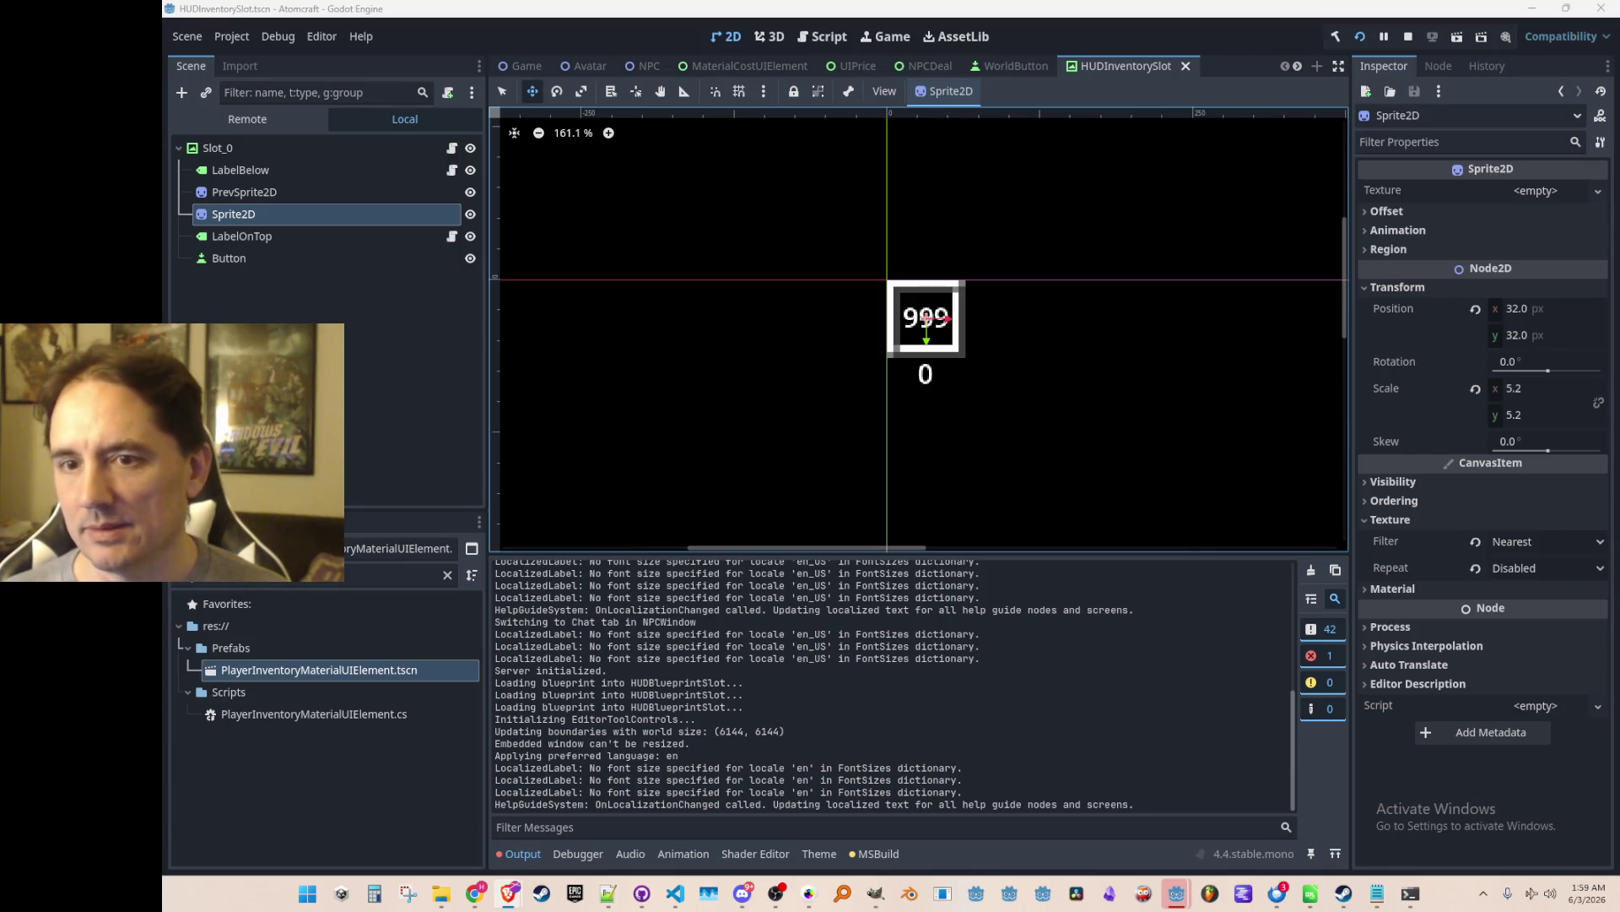
{"action": "mouse_move", "coordinate": [1178, 893]}
{"action": "left_click", "coordinate": [1238, 854]}
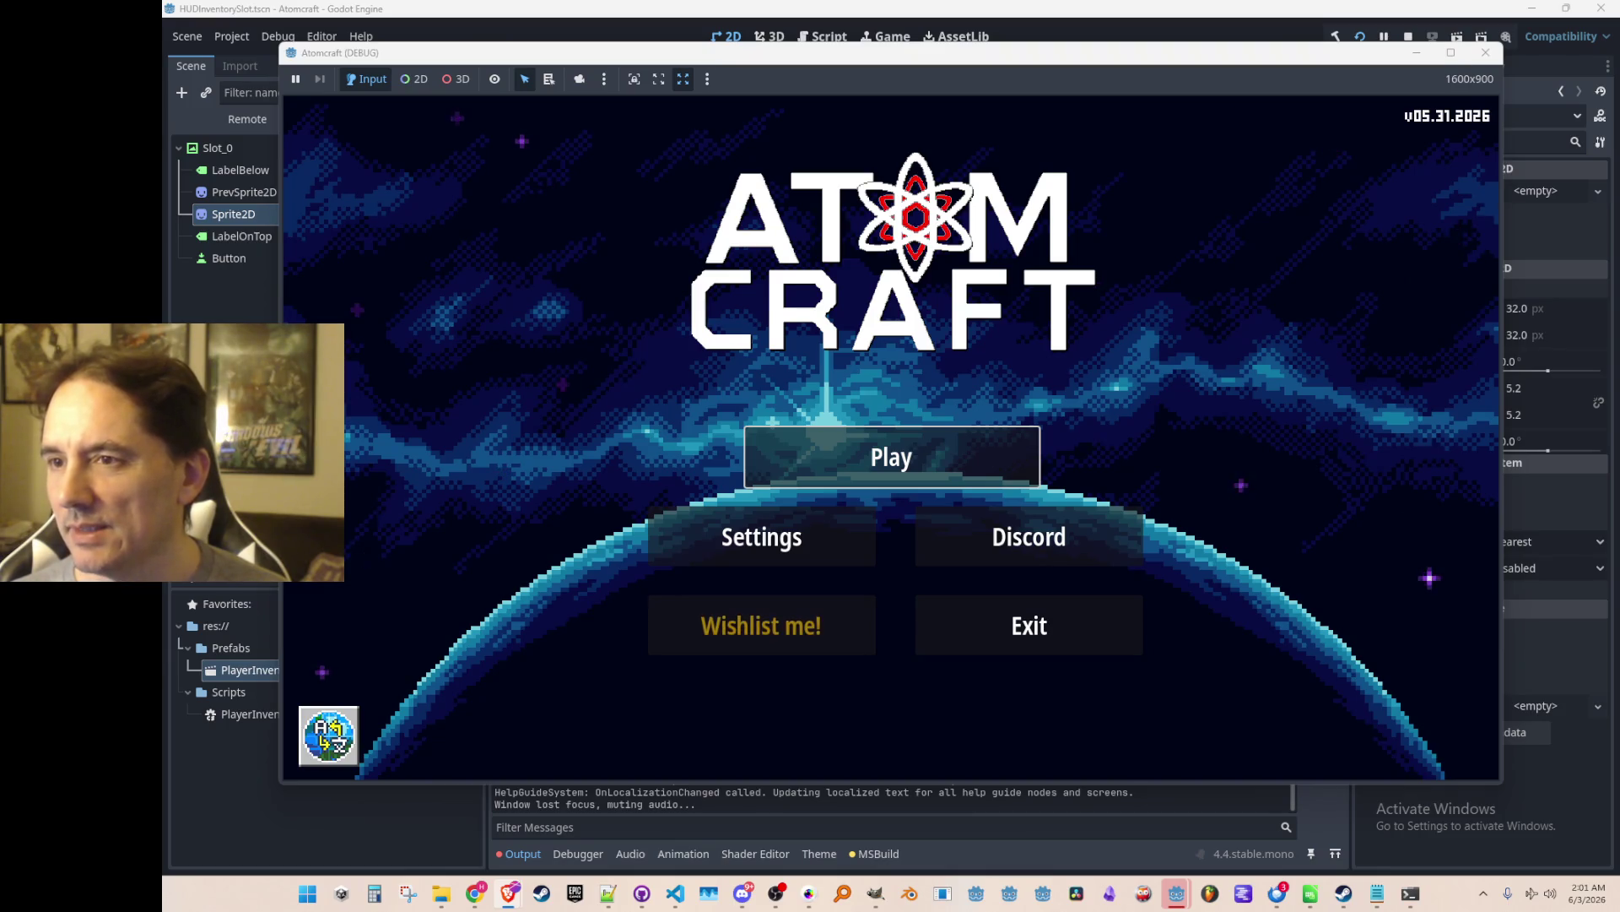
Start a game with profile A TEST 6 in the NPC TEST H world.
{"action": "left_click", "coordinate": [970, 481]}
{"action": "left_click", "coordinate": [910, 488]}
{"action": "scroll", "coordinate": [951, 414], "scroll_direction": "down", "scroll_amount": 10}
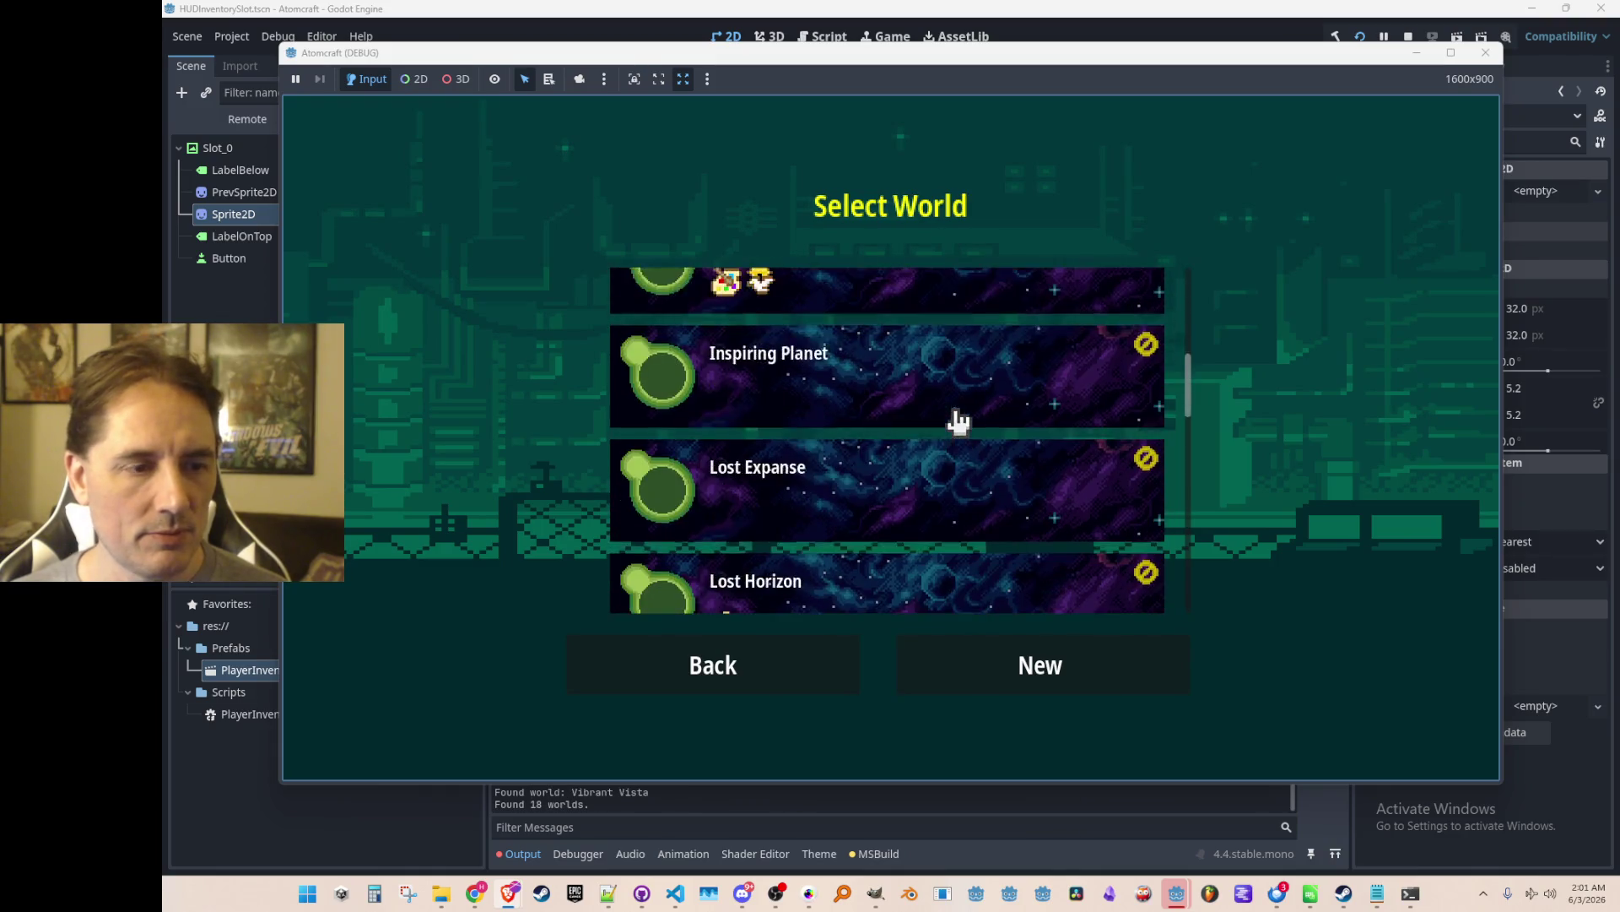
{"action": "left_click", "coordinate": [979, 551]}
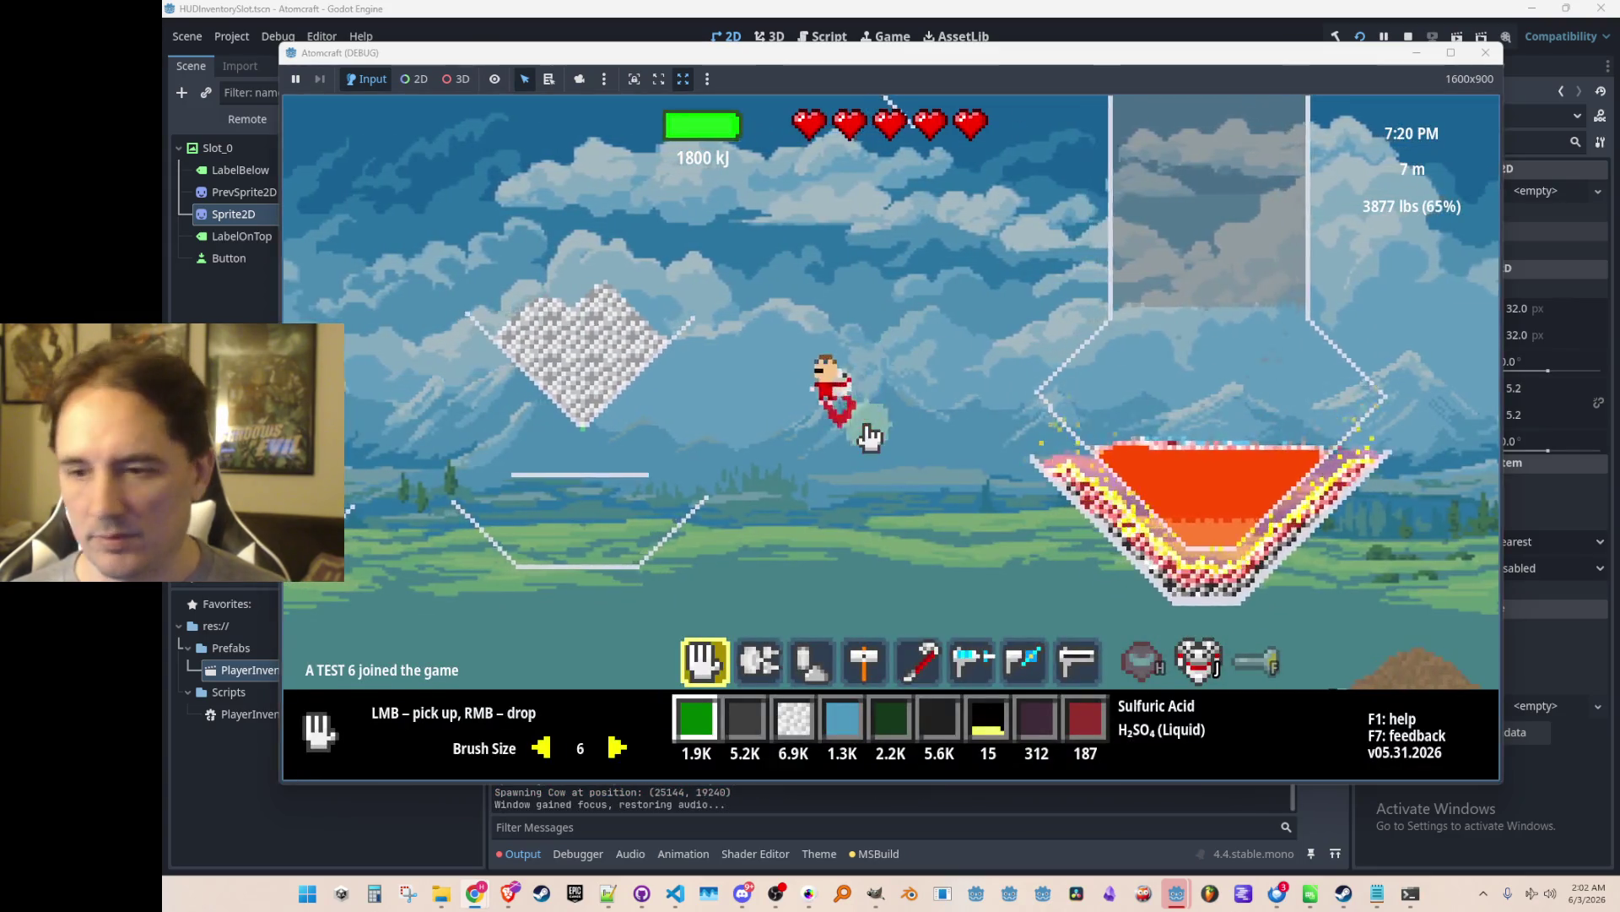
{"action": "left_click", "coordinate": [923, 358]}
Assign Wood, Flint, Wet Clay, Flint, then Nuts to hotbar slot 0, then stop the game.
{"action": "key", "text": "Tab"}
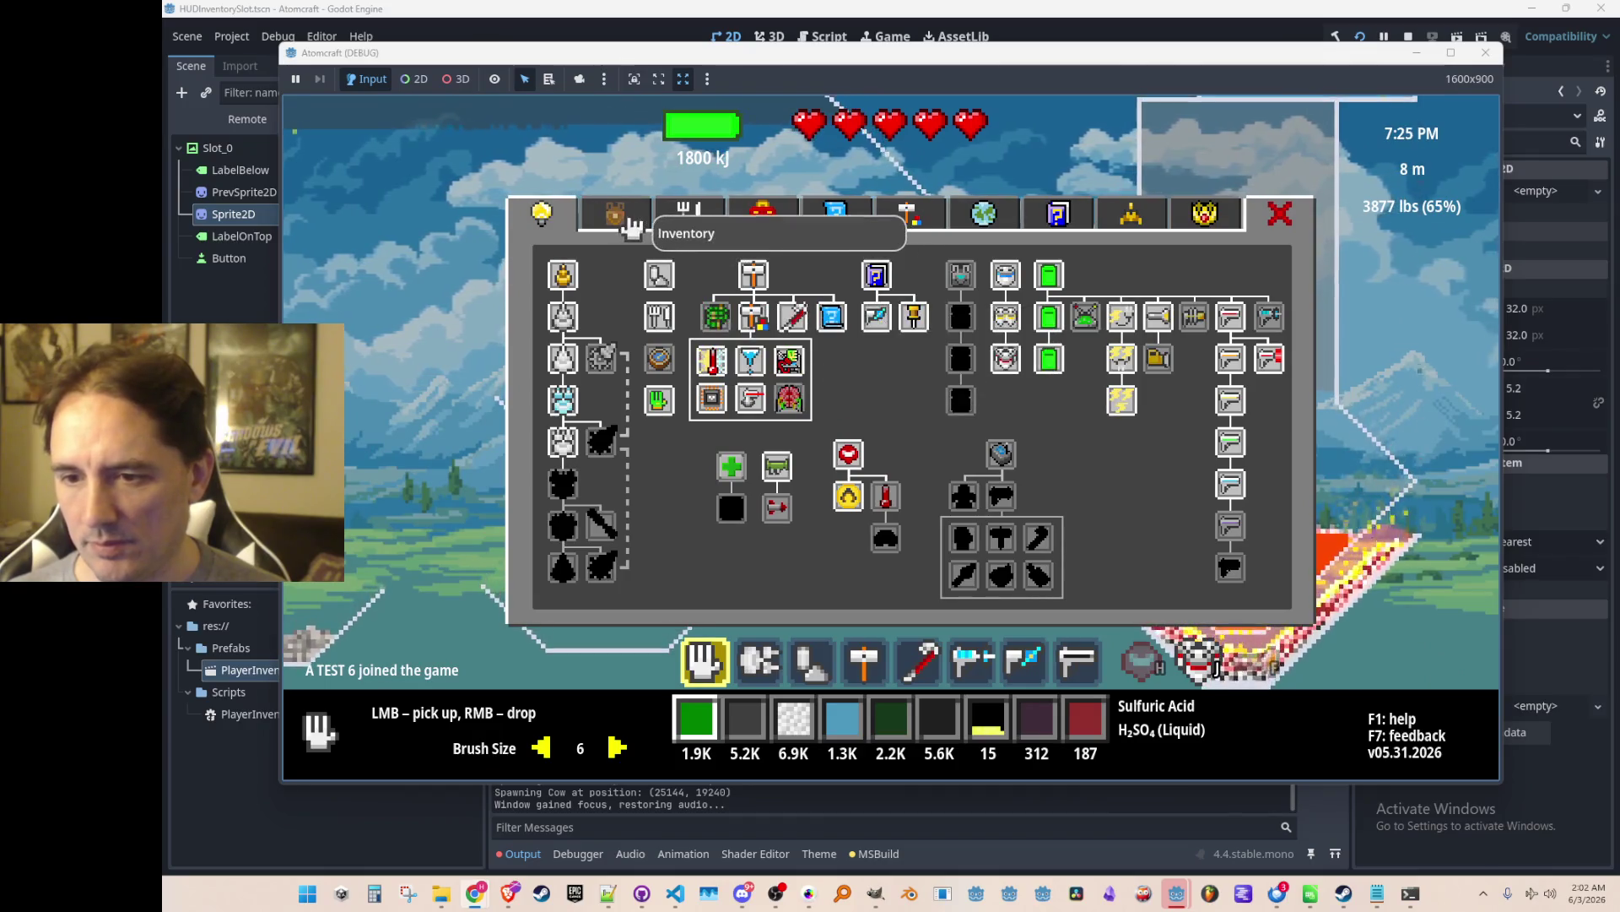
{"action": "left_click", "coordinate": [625, 217]}
{"action": "left_click", "coordinate": [629, 400]}
{"action": "left_click", "coordinate": [622, 422]}
{"action": "left_click", "coordinate": [623, 443]}
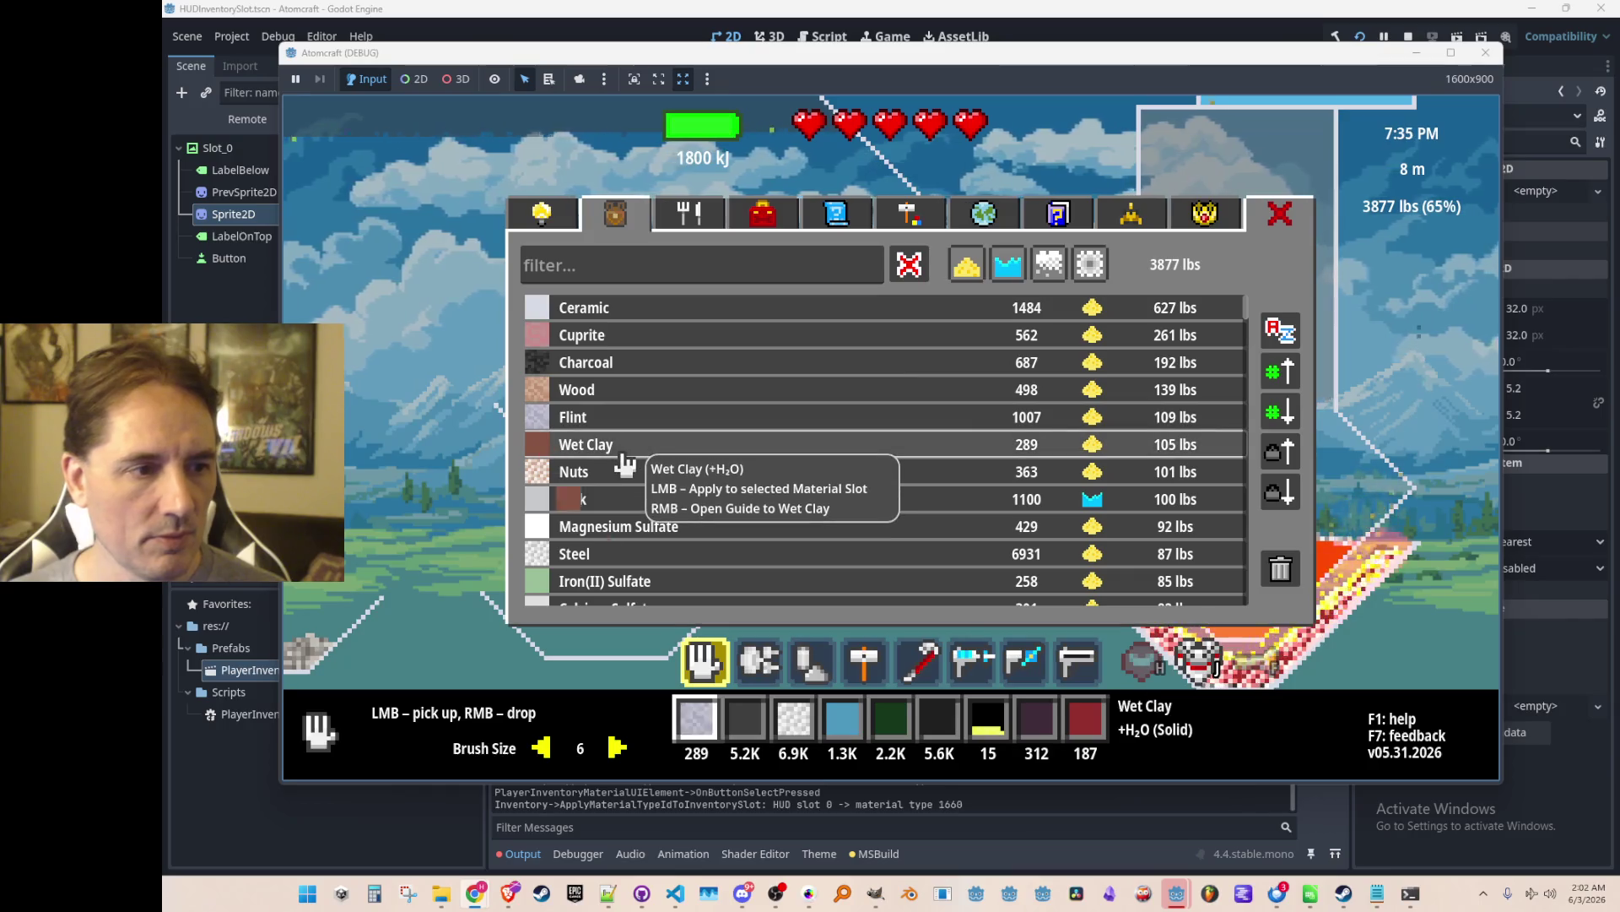
{"action": "left_click", "coordinate": [625, 418]}
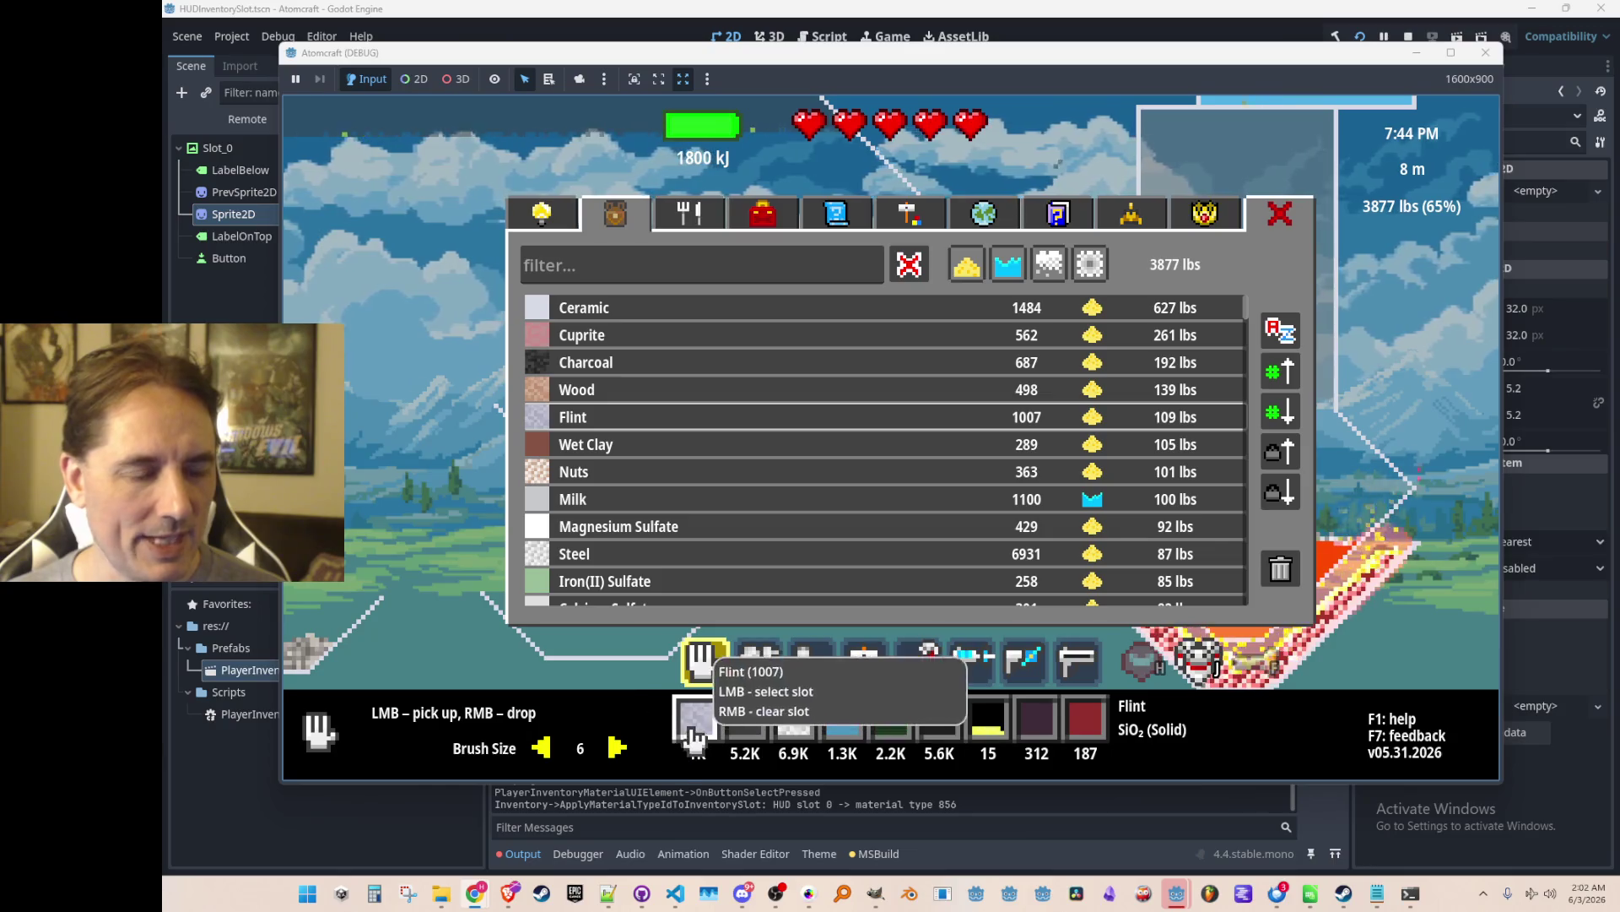
{"action": "left_click", "coordinate": [666, 473]}
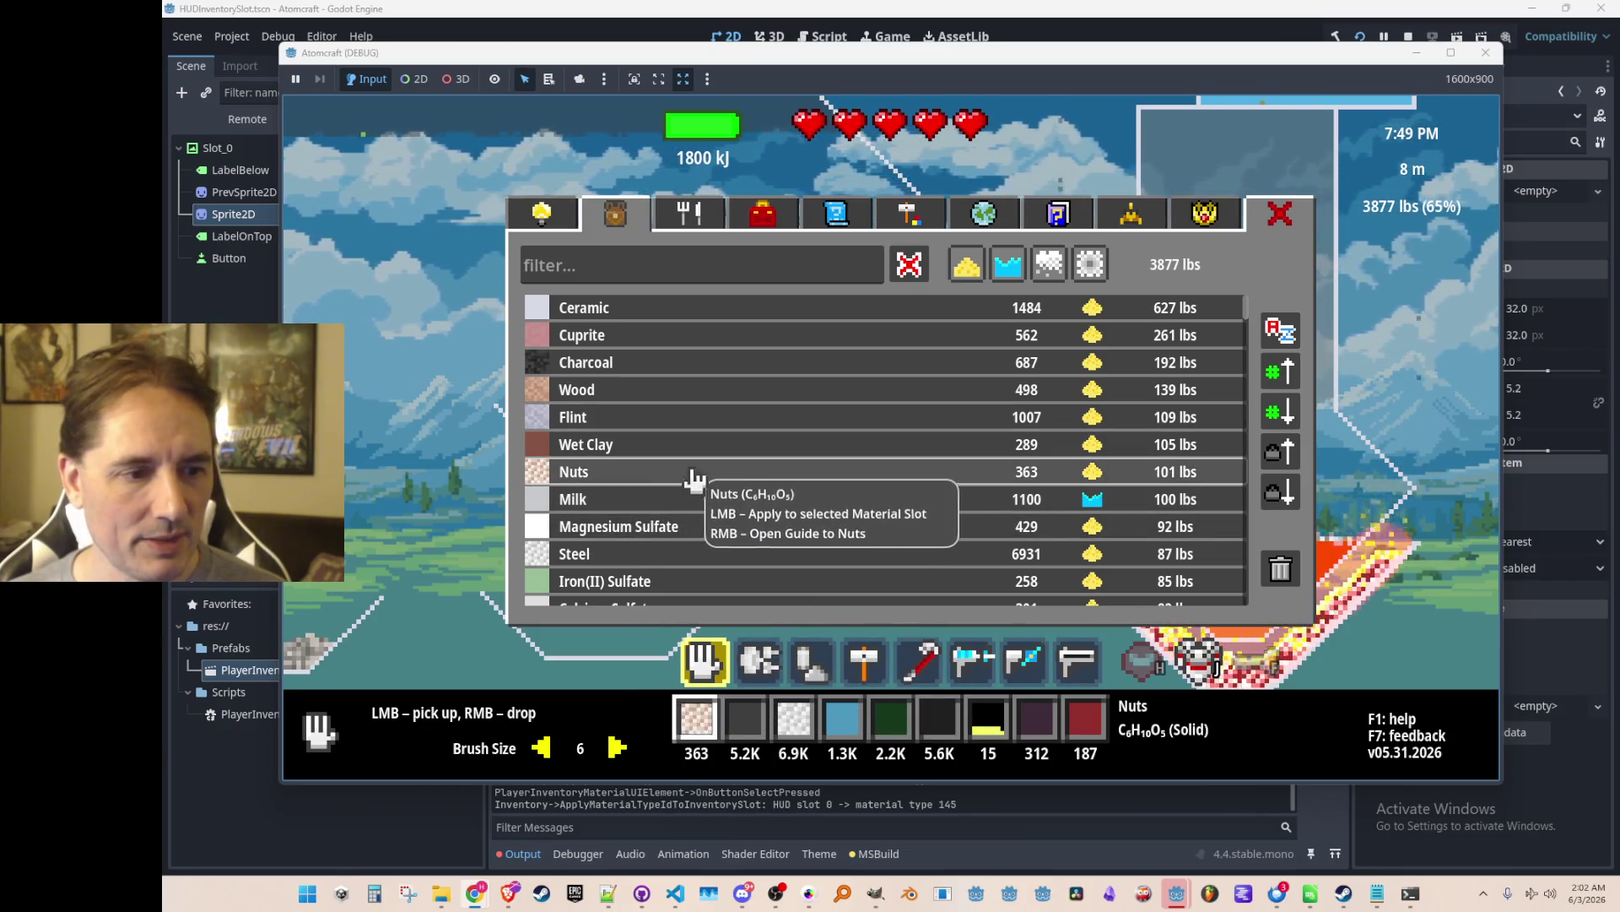
{"action": "left_click", "coordinate": [1408, 38]}
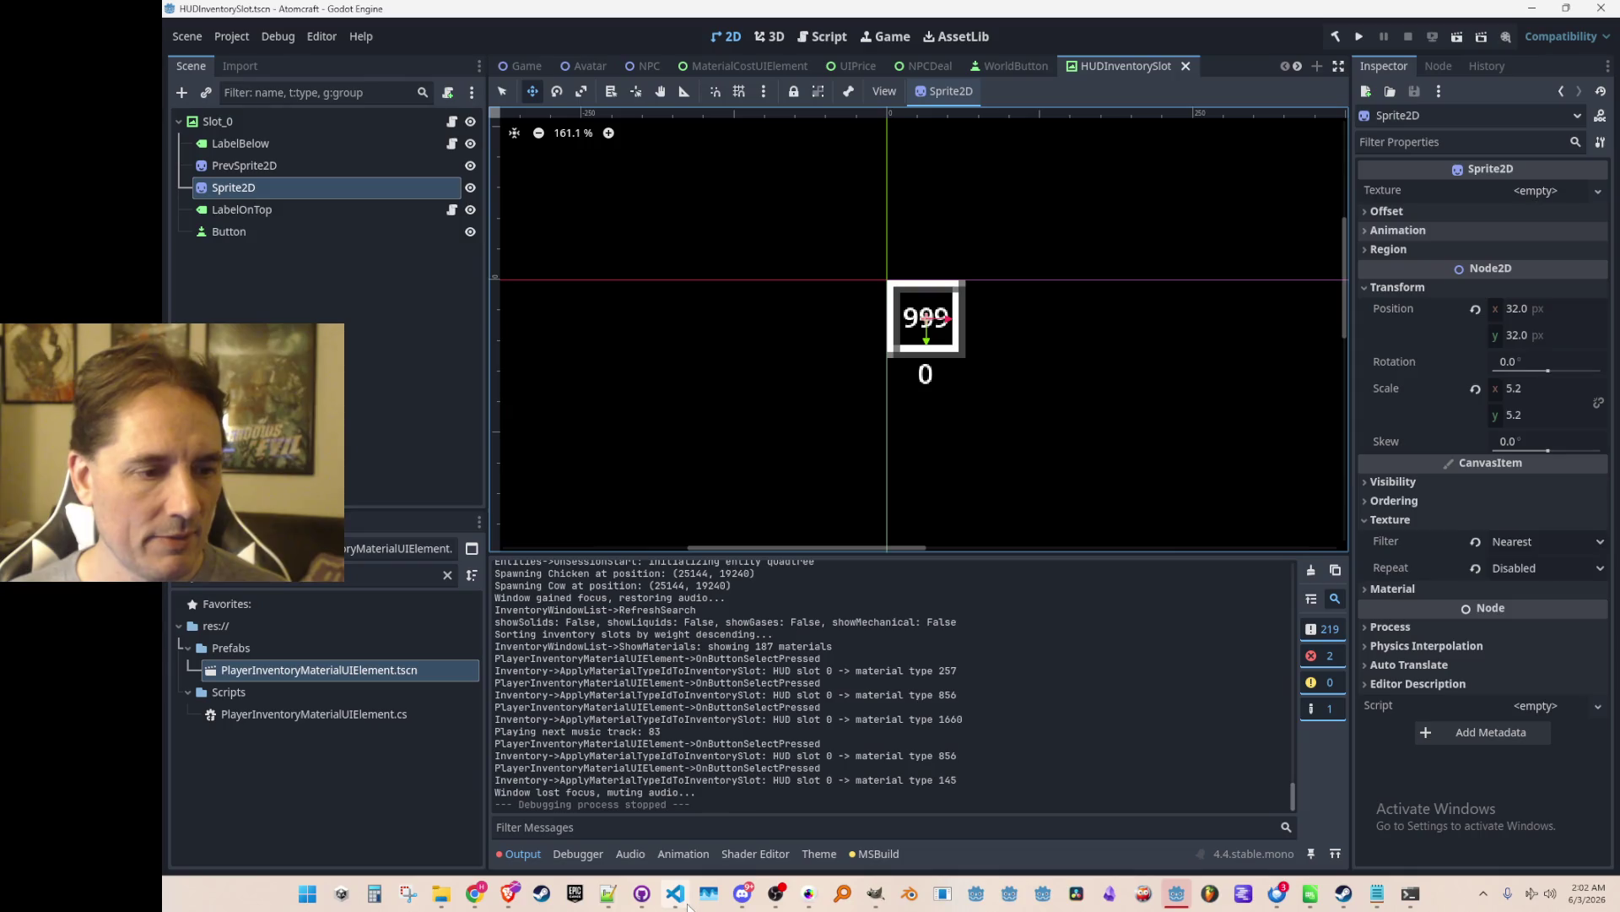
Locate the scale Lerp line inside the _Process method of HUDInventorySlot.cs.
{"action": "left_click", "coordinate": [682, 900]}
{"action": "left_click", "coordinate": [1145, 532]}
{"action": "left_click_drag", "start_coordinate": [1519, 519], "coordinate": [1519, 206]}
{"action": "scroll", "coordinate": [1313, 417], "scroll_direction": "down", "scroll_amount": 3}
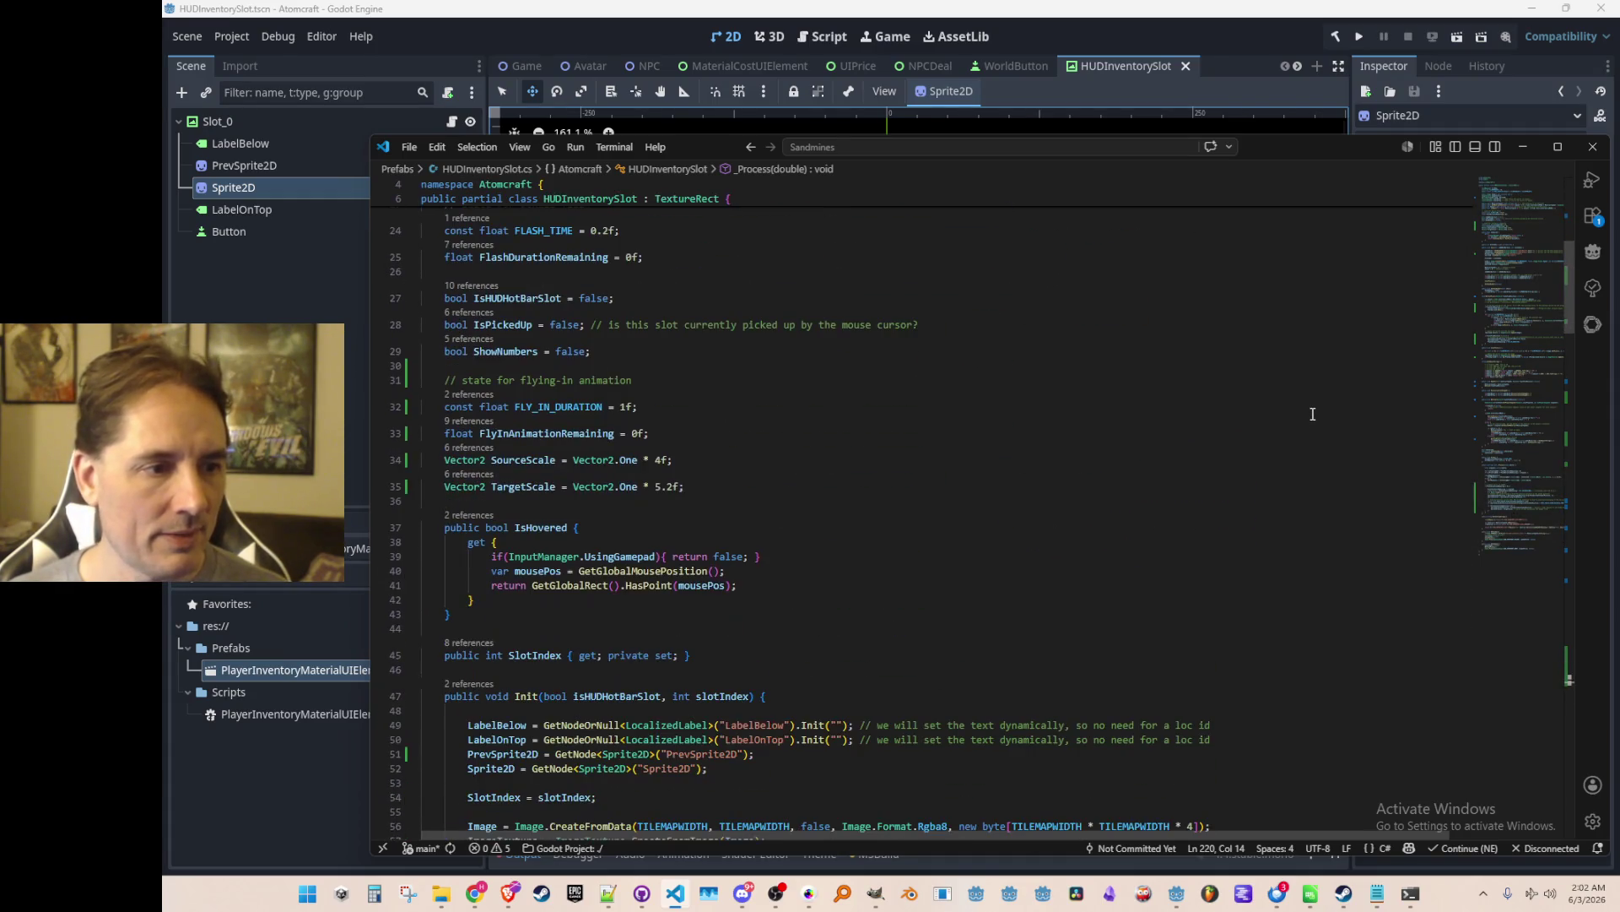
{"action": "left_click", "coordinate": [1300, 403]}
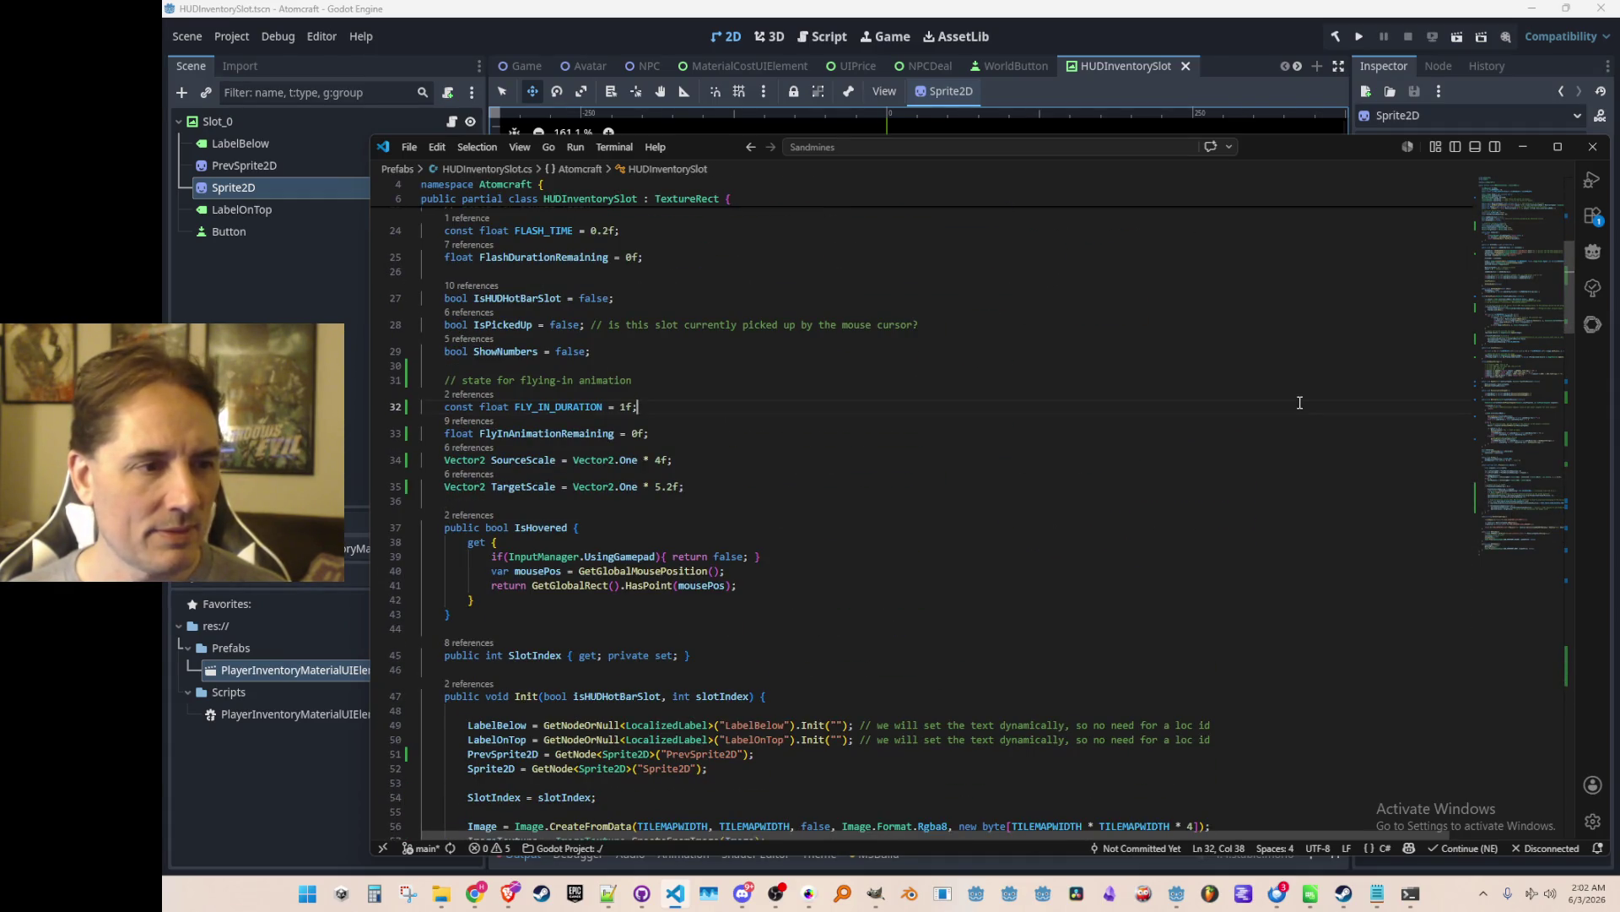
{"action": "key", "text": "alt+Left"}
{"action": "key", "text": "alt+Left"}
{"action": "key", "text": "alt+Left"}
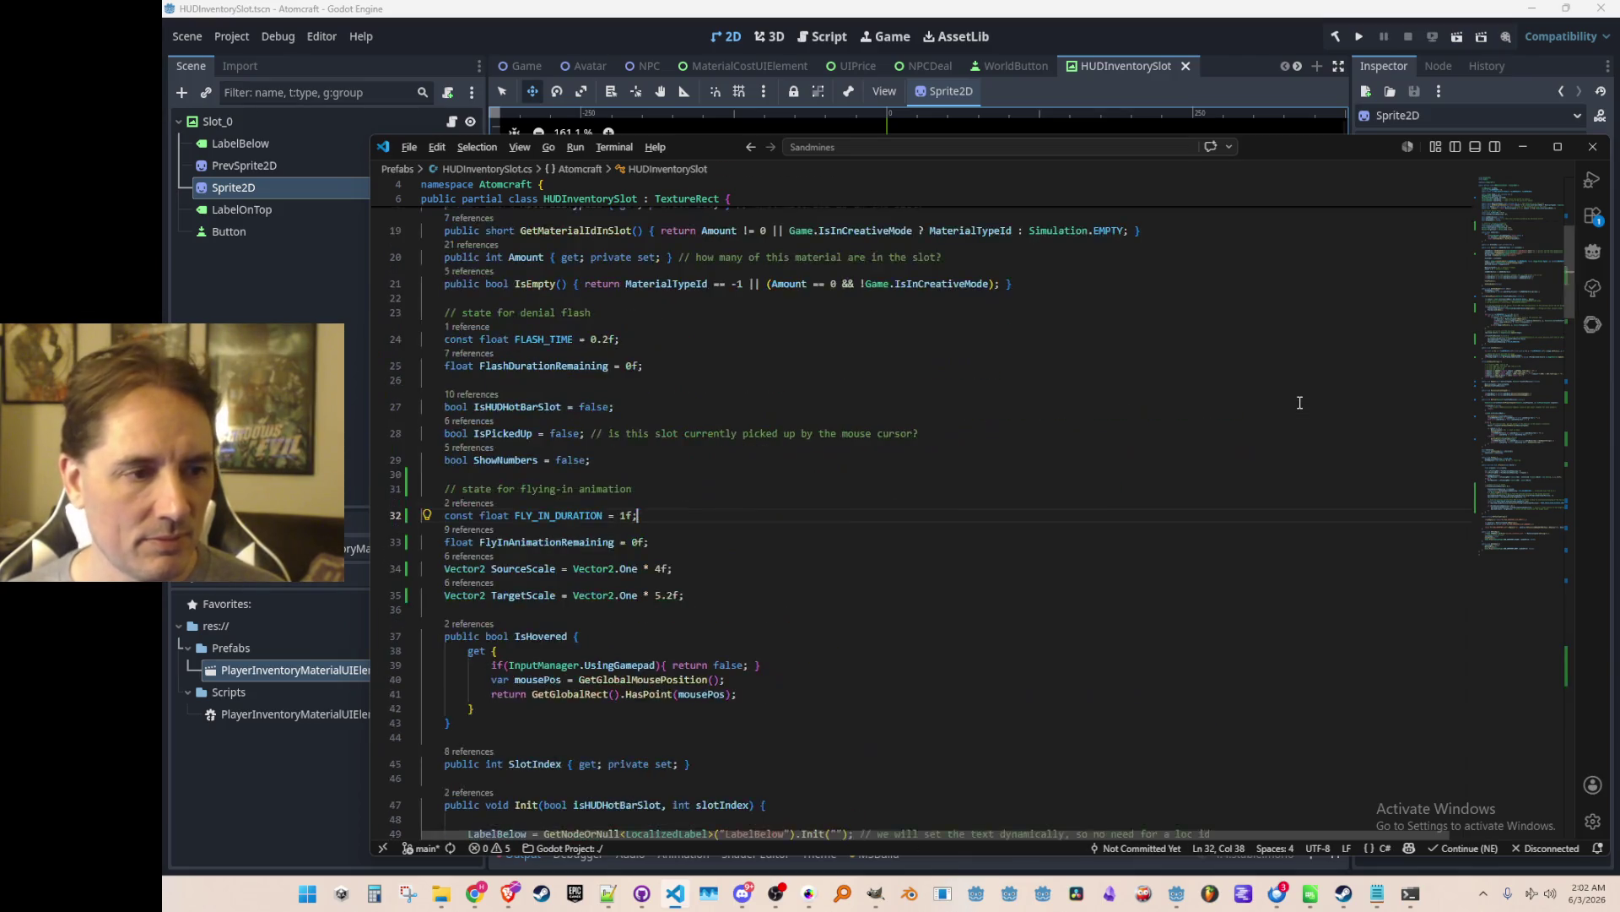
{"action": "scroll", "coordinate": [1300, 403], "scroll_direction": "down", "scroll_amount": 5}
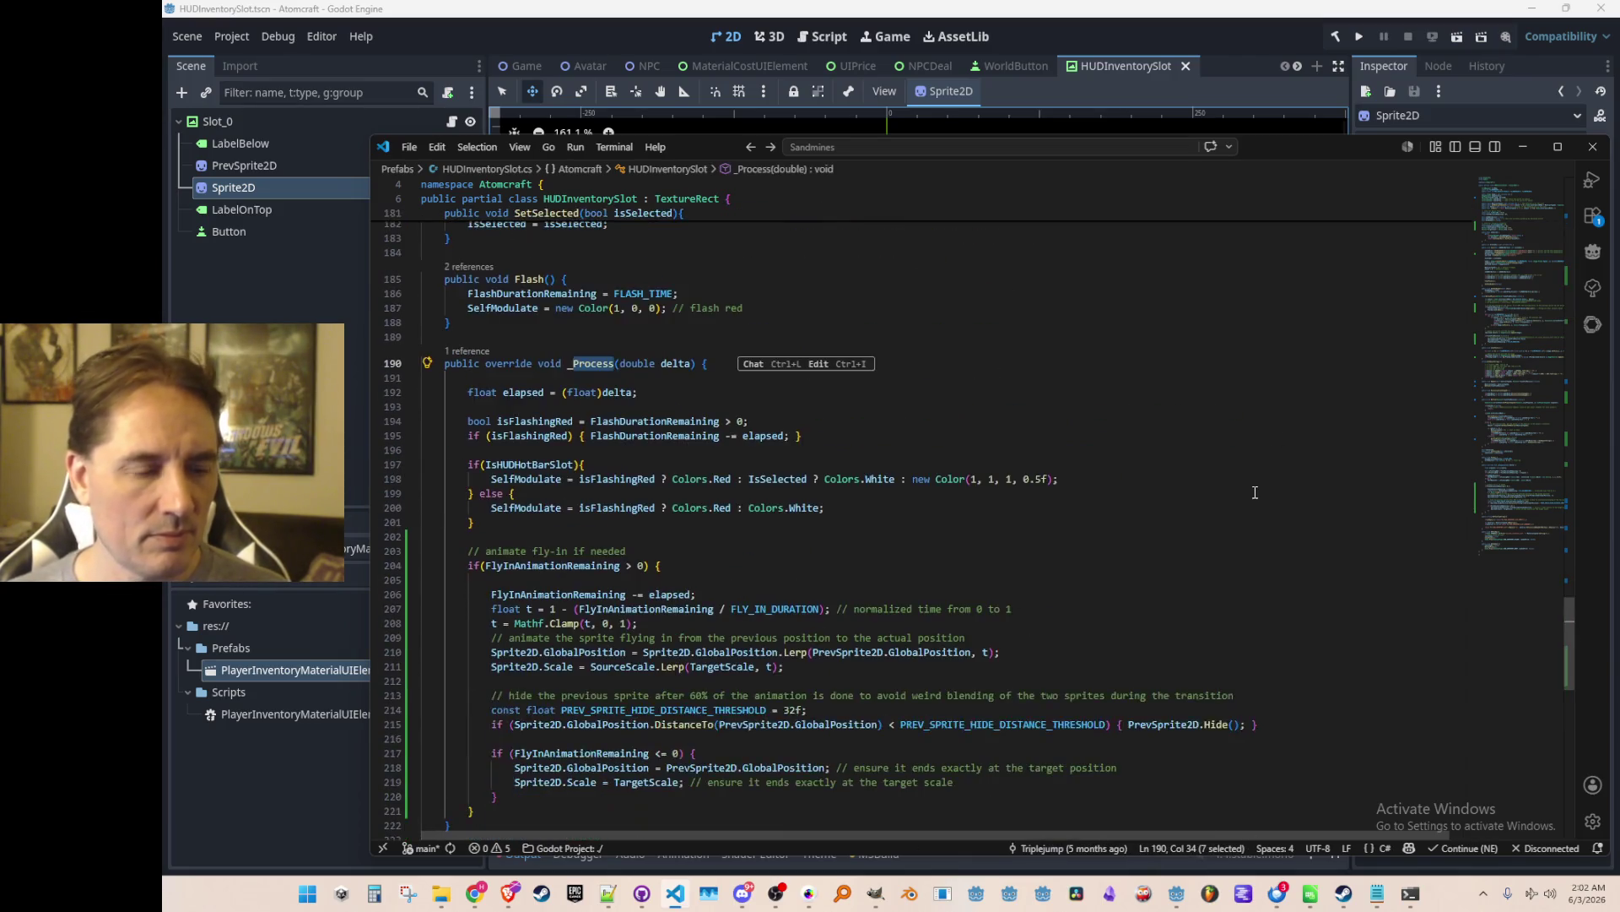
{"action": "left_click", "coordinate": [1374, 465]}
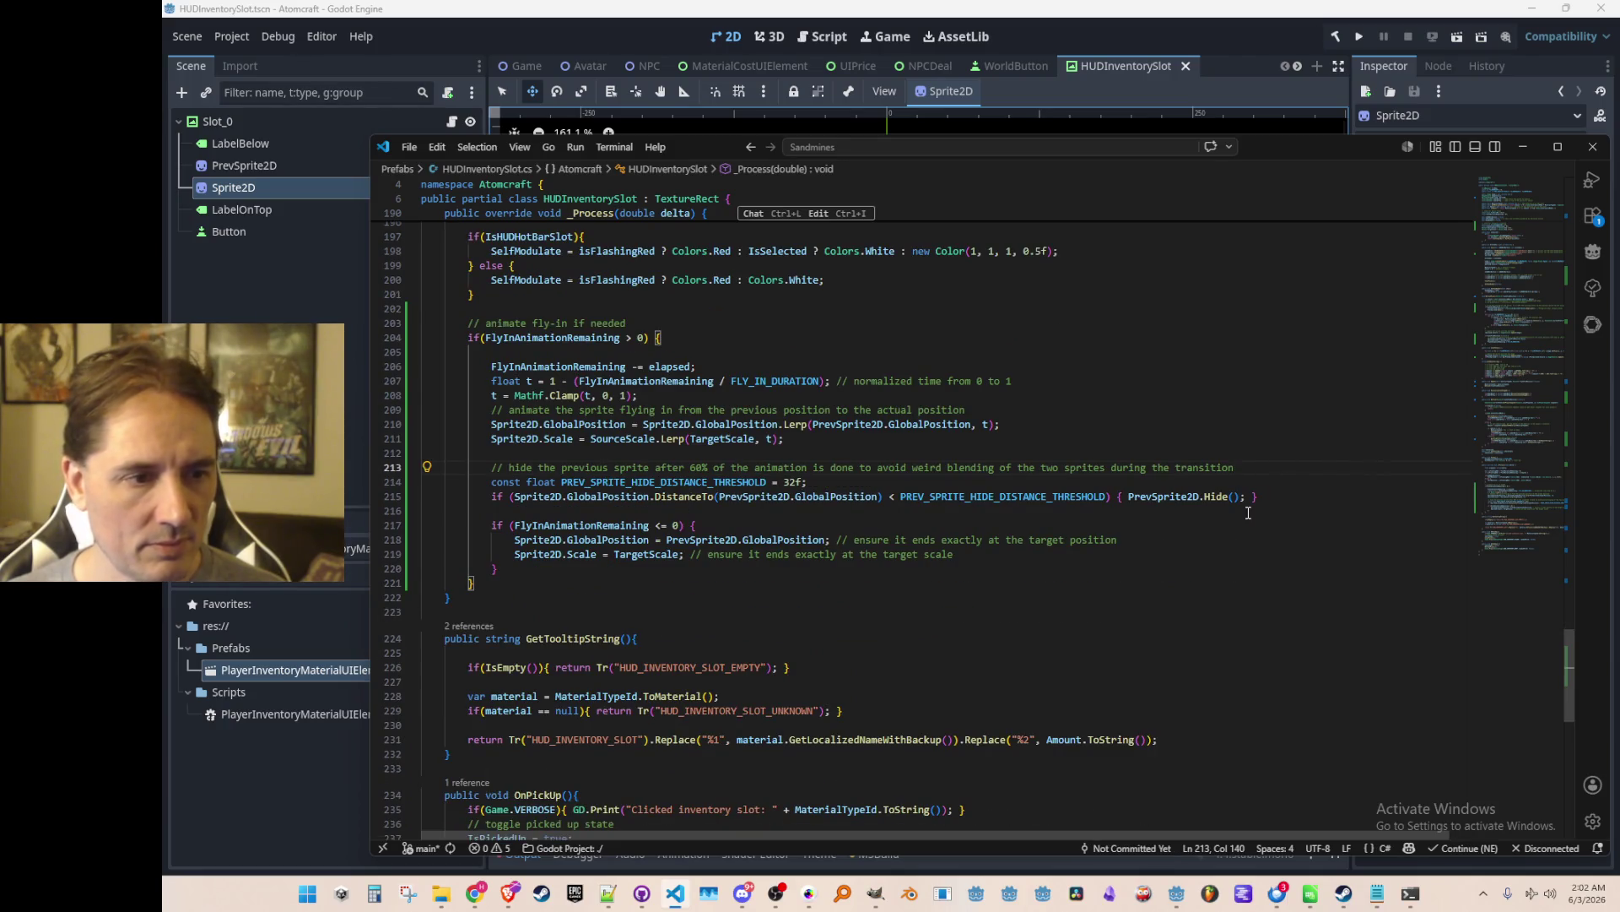
{"action": "left_click", "coordinate": [772, 438]}
{"action": "scroll", "coordinate": [1257, 713], "scroll_direction": "up", "scroll_amount": 1}
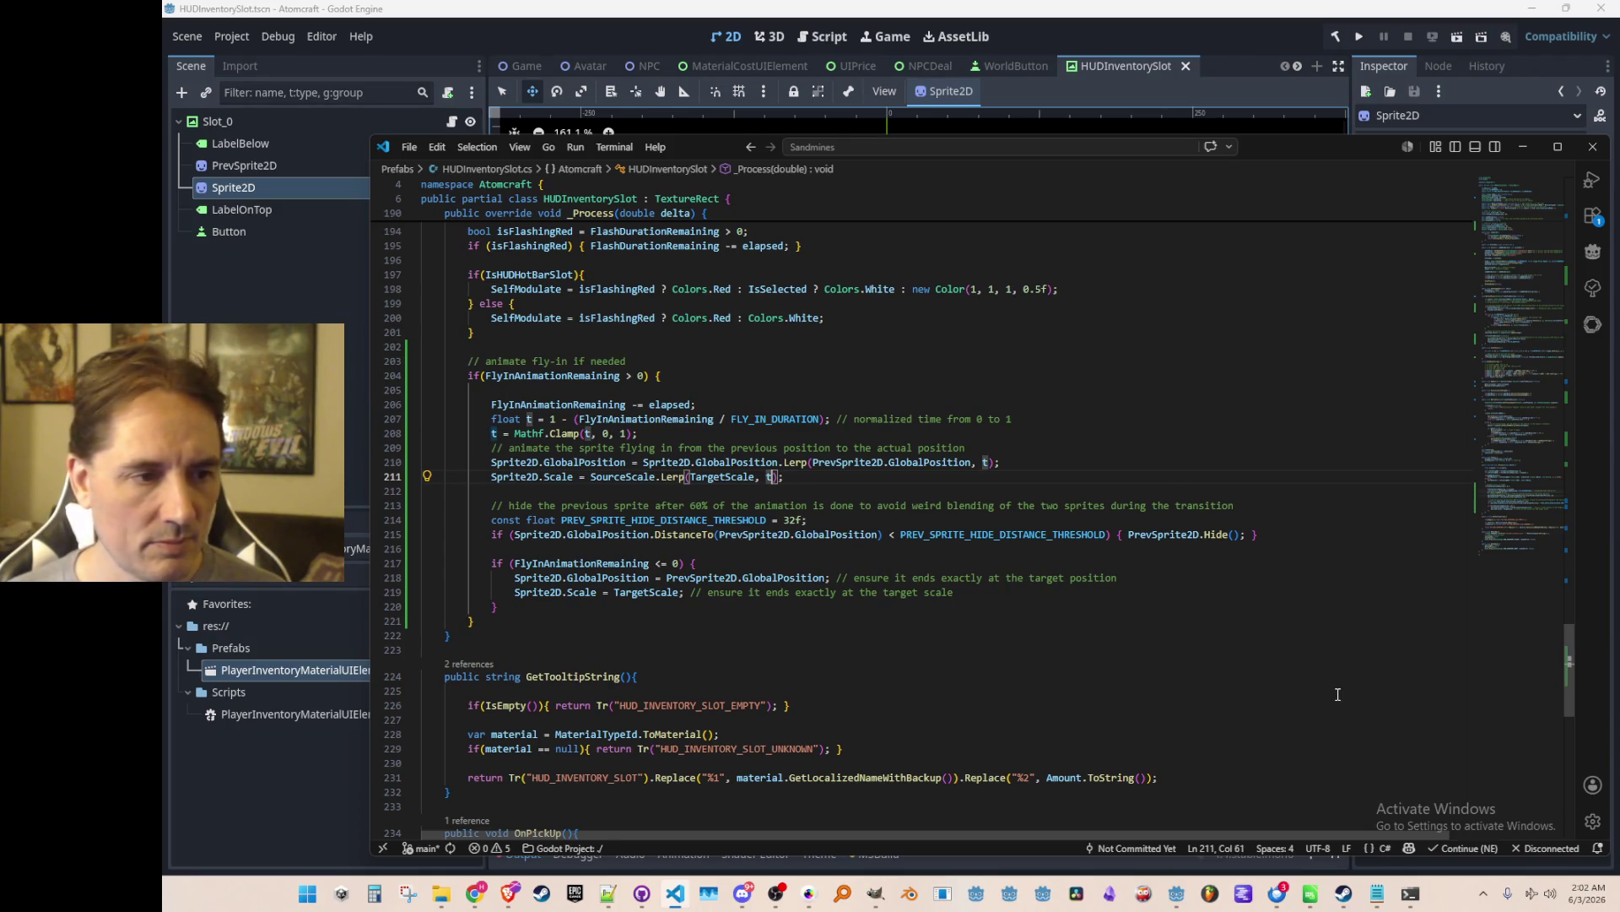
Above the scale Lerp, add a comment and declare scaleT = Mathf.Clamp(t * 2, 0, 1).
{"action": "key", "text": "Up"}
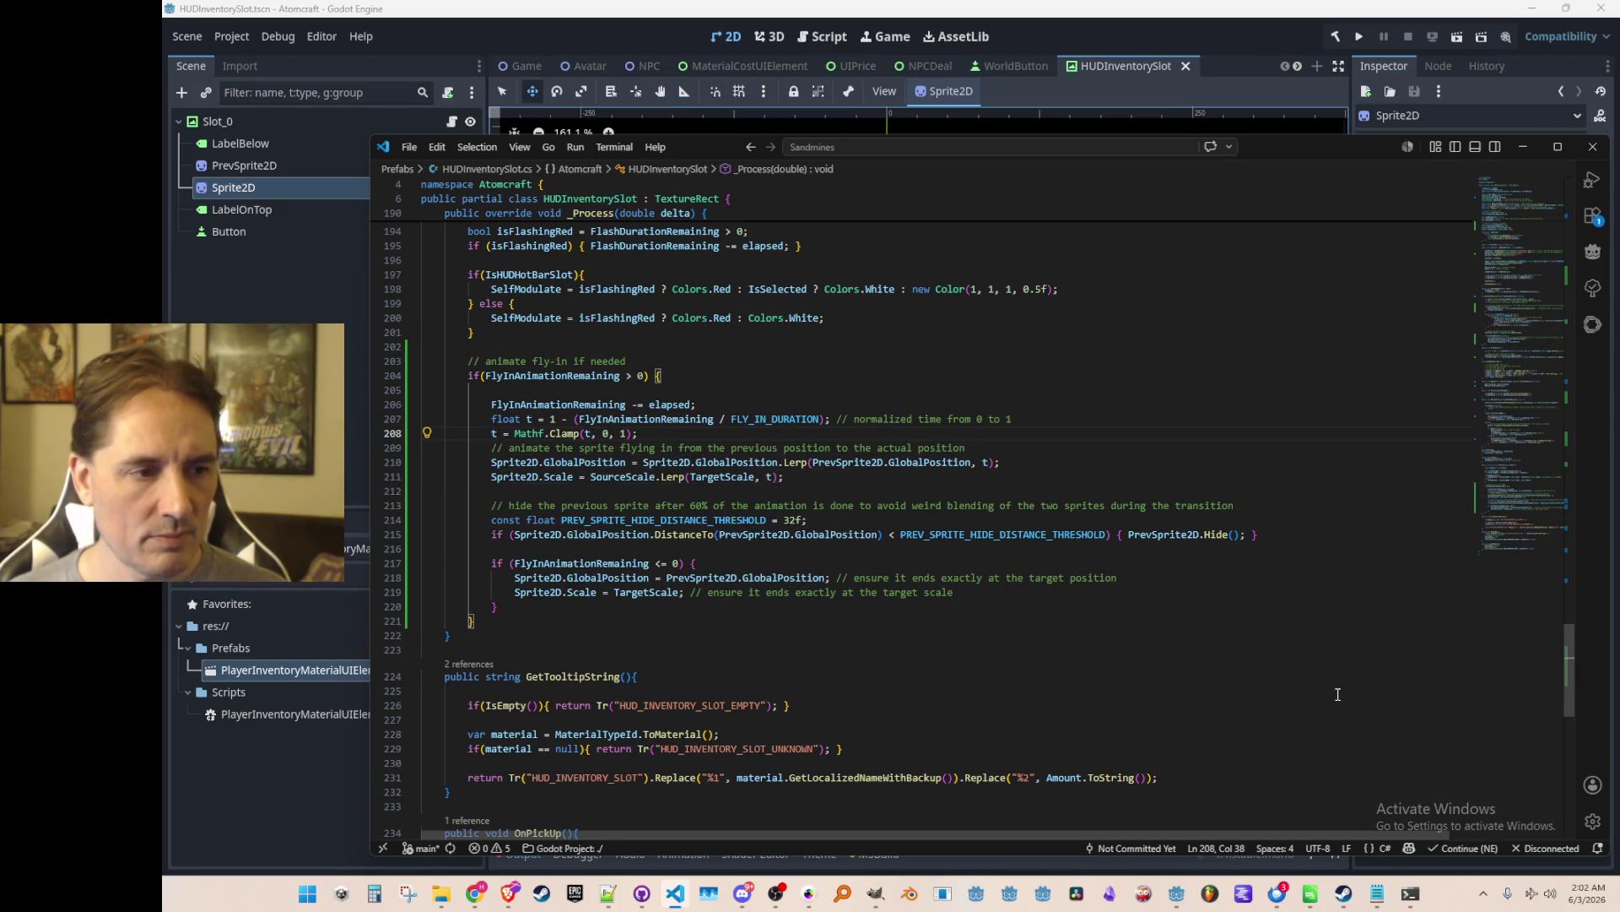
{"action": "key", "text": "End"}
{"action": "key", "text": "Return"}
{"action": "key", "text": "Return"}
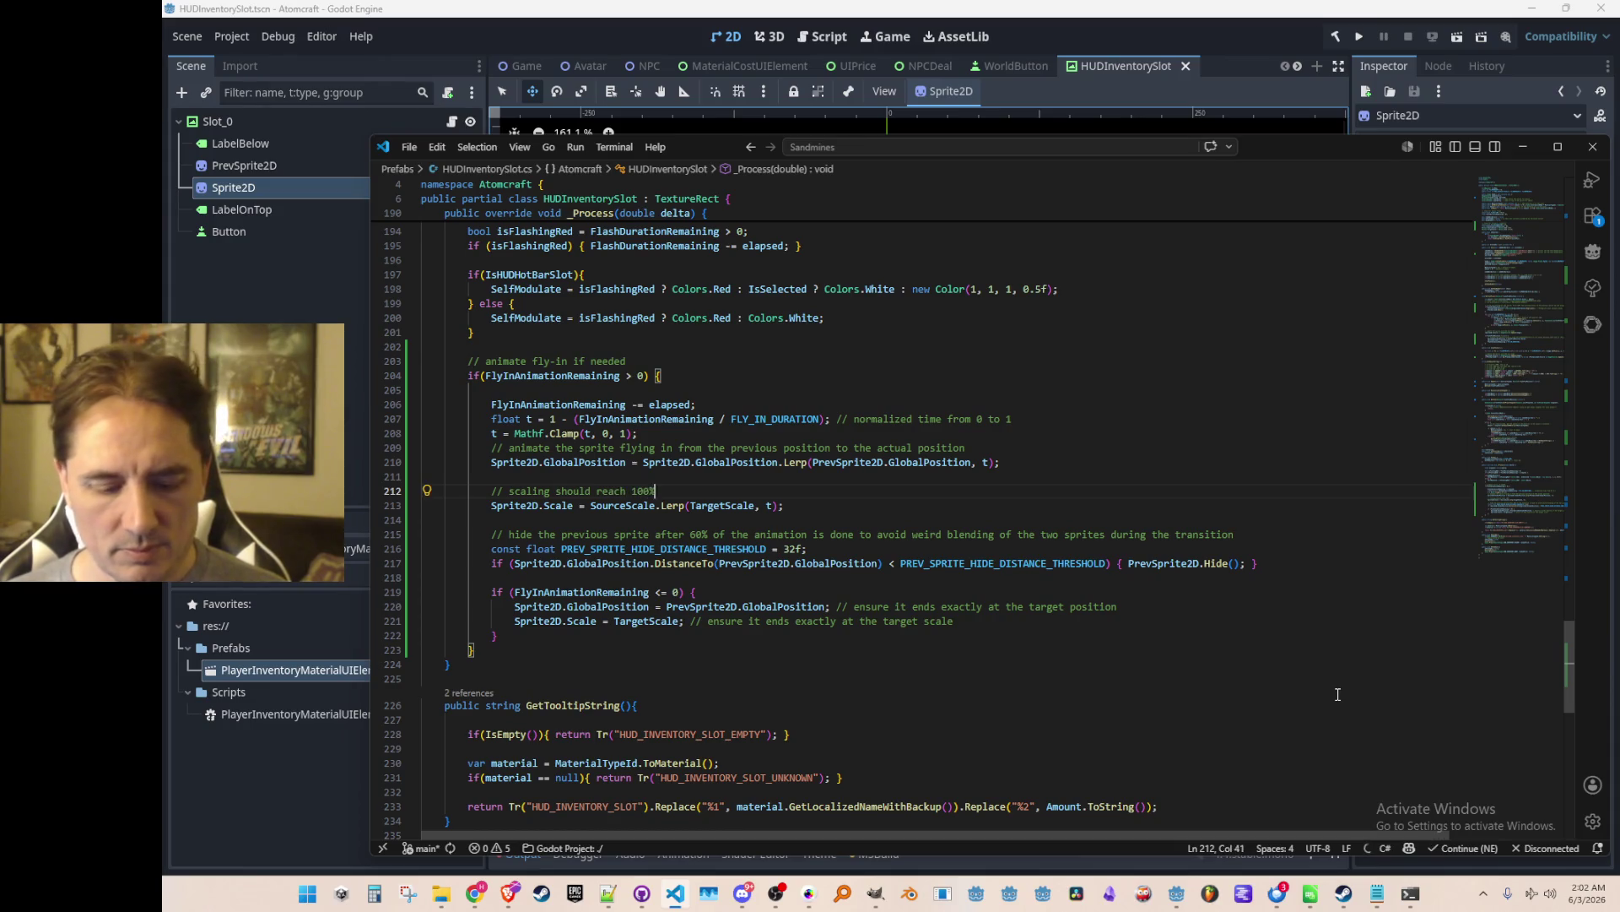
{"action": "type", "text": " twice as fsa"}
{"action": "key", "text": "Return"}
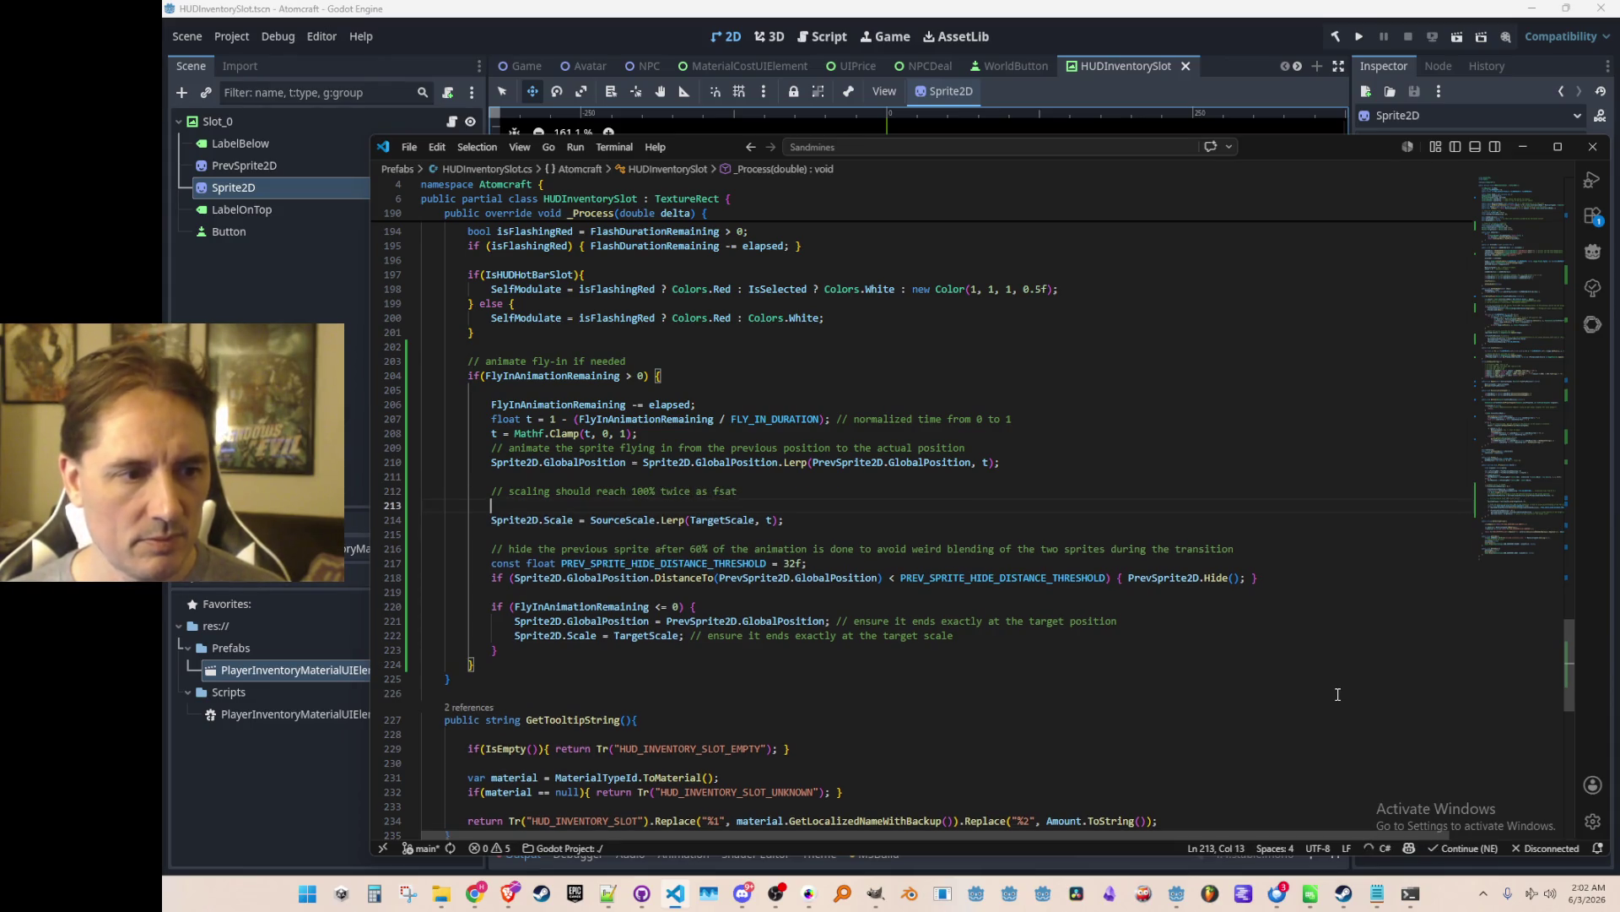
{"action": "key", "text": "BackSpace"}
{"action": "key", "text": "BackSpace"}
{"action": "key", "text": "BackSpace"}
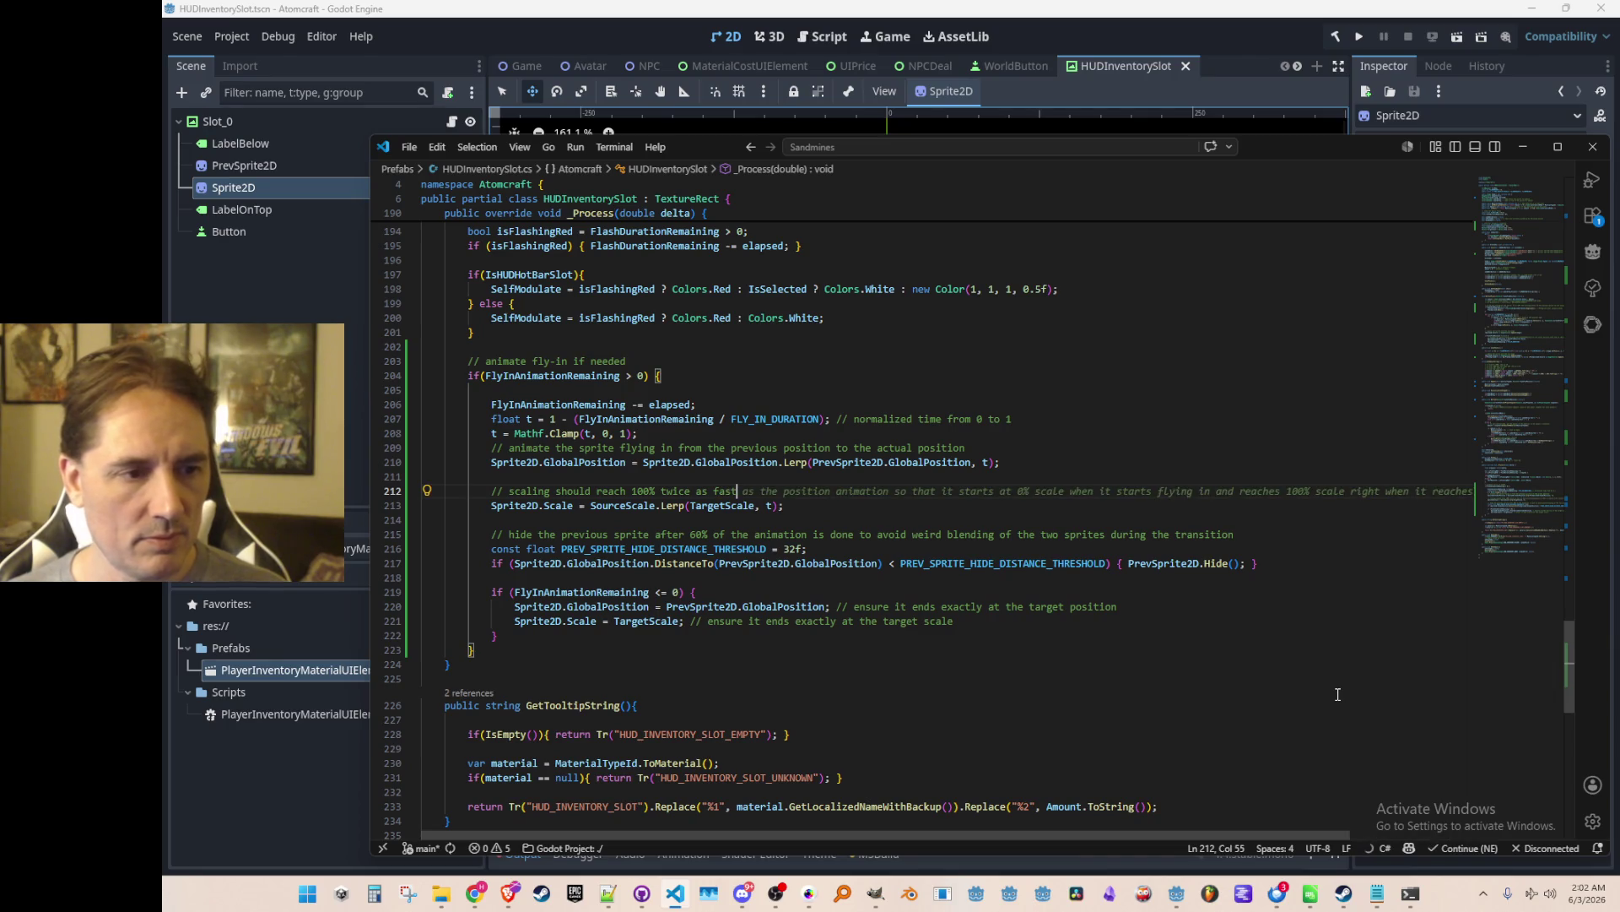
{"action": "key", "text": "Return"}
{"action": "type", "text": "t_s"}
{"action": "key", "text": "BackSpace"}
{"action": "key", "text": "BackSpace"}
{"action": "type", "text": "s"}
{"action": "key", "text": "Tab"}
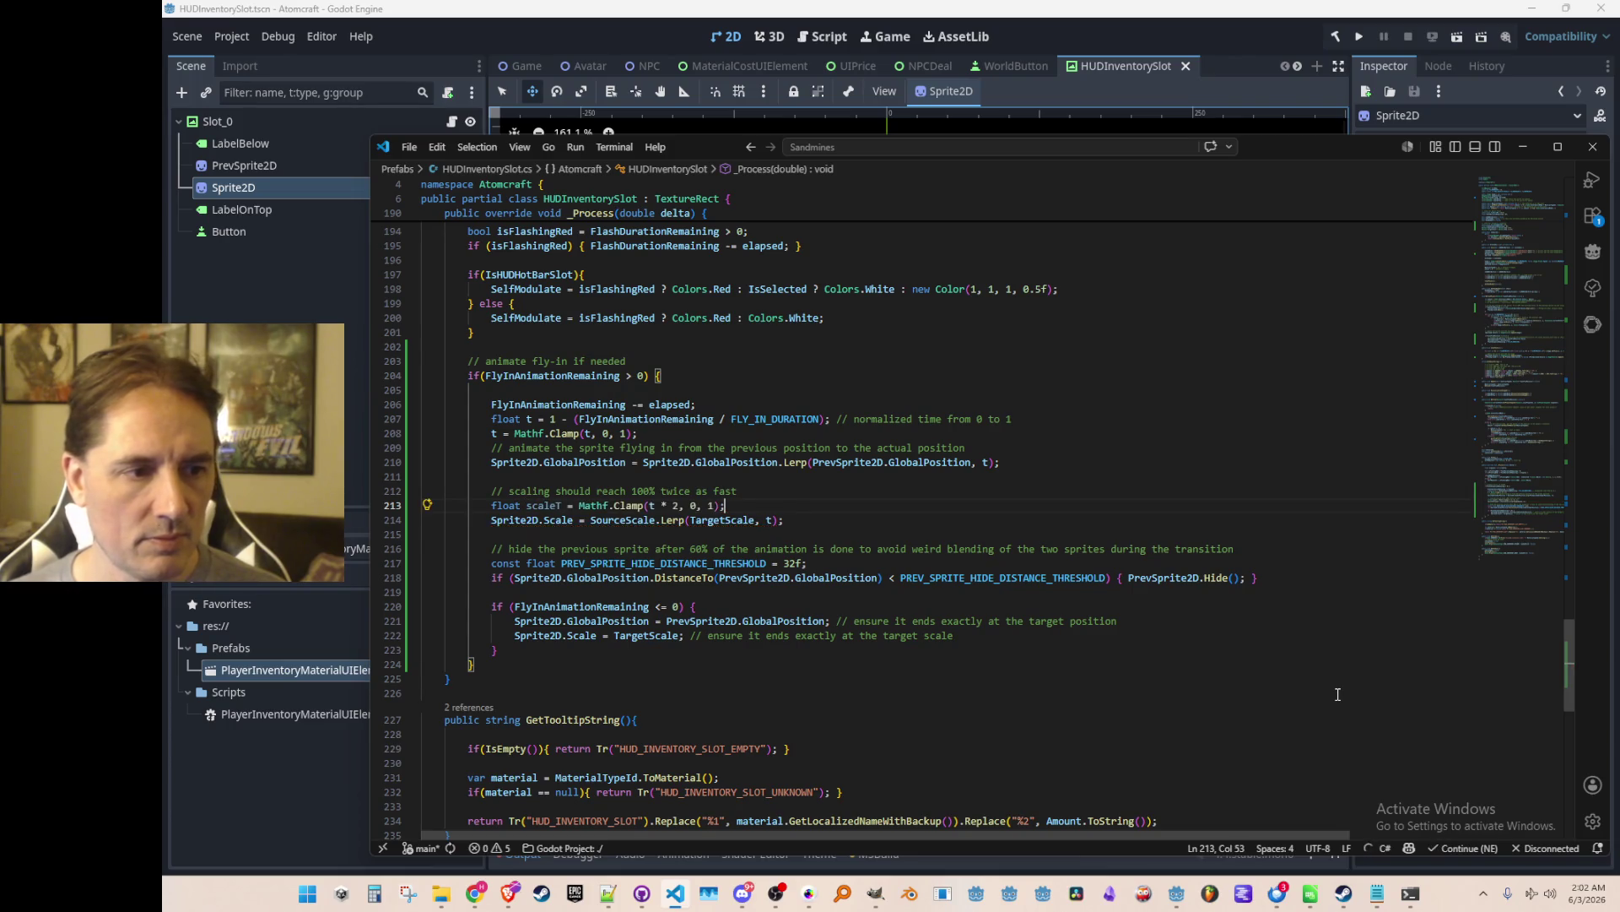
Replace the t argument of SourceScale.Lerp with scaleT.
{"action": "key", "text": "Down"}
{"action": "key", "text": "End"}
{"action": "key", "text": "Left"}
{"action": "key", "text": "Left"}
{"action": "key", "text": "BackSpace"}
{"action": "type", "text": "scaleT"}
{"action": "left_click", "coordinate": [1355, 58]}
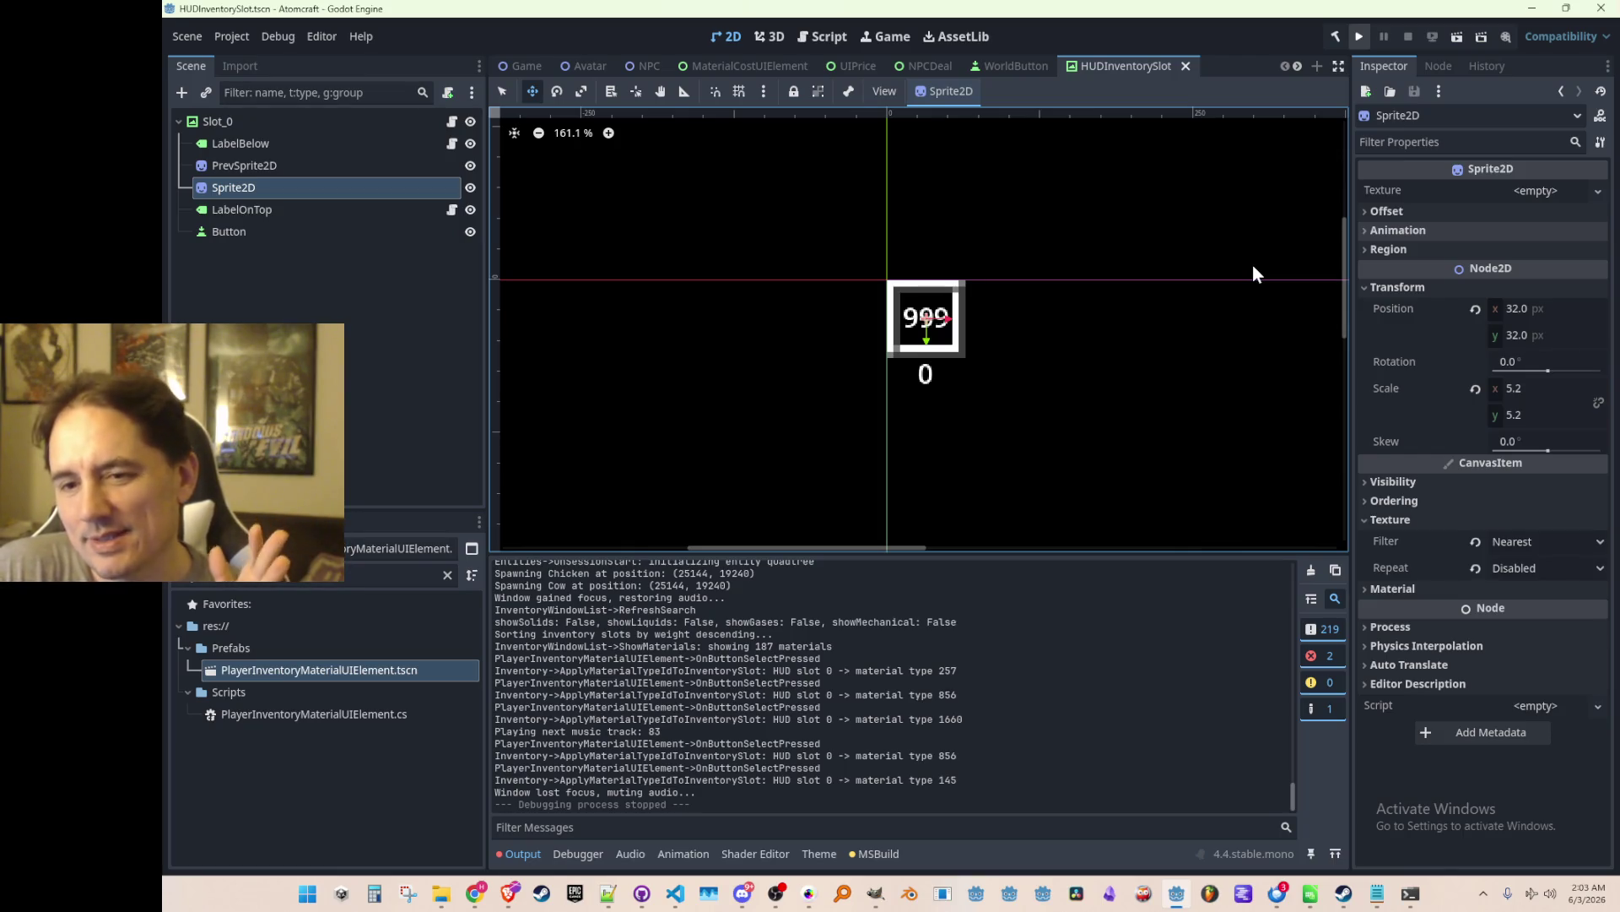
Save the HUDInventorySlot scene and run Atomcraft to its v05.31.2026 main menu.
{"action": "key", "text": "ctrl+s"}
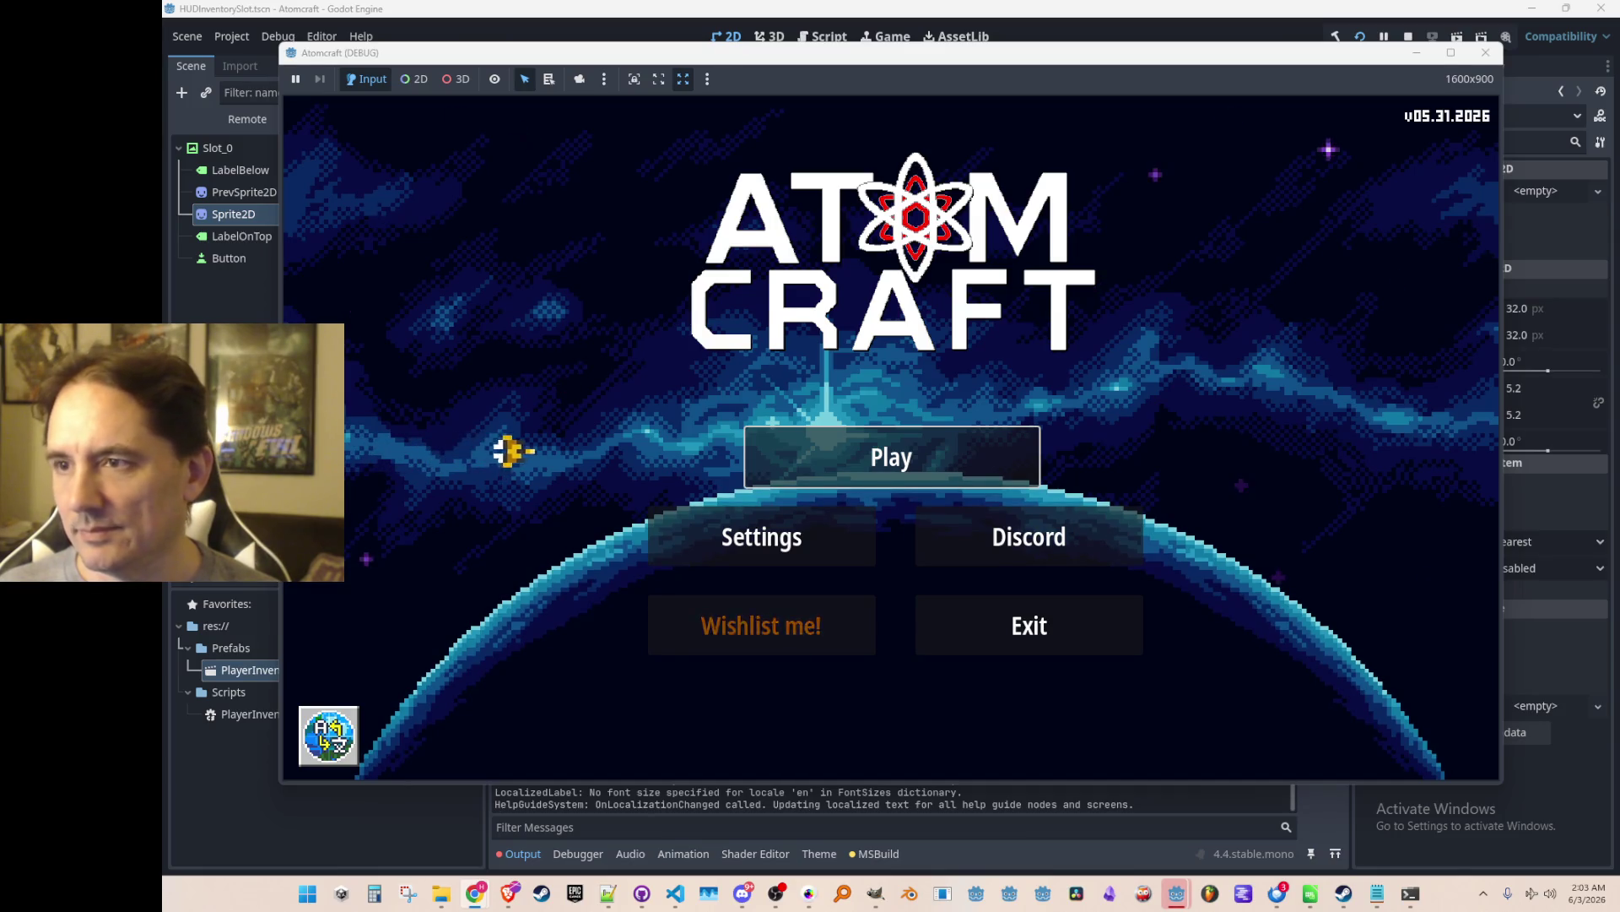
Start play with the A TEST 6 profile and load the NPC TEST H world.
{"action": "left_click", "coordinate": [891, 435]}
{"action": "scroll", "coordinate": [901, 535], "scroll_direction": "down", "scroll_amount": 3}
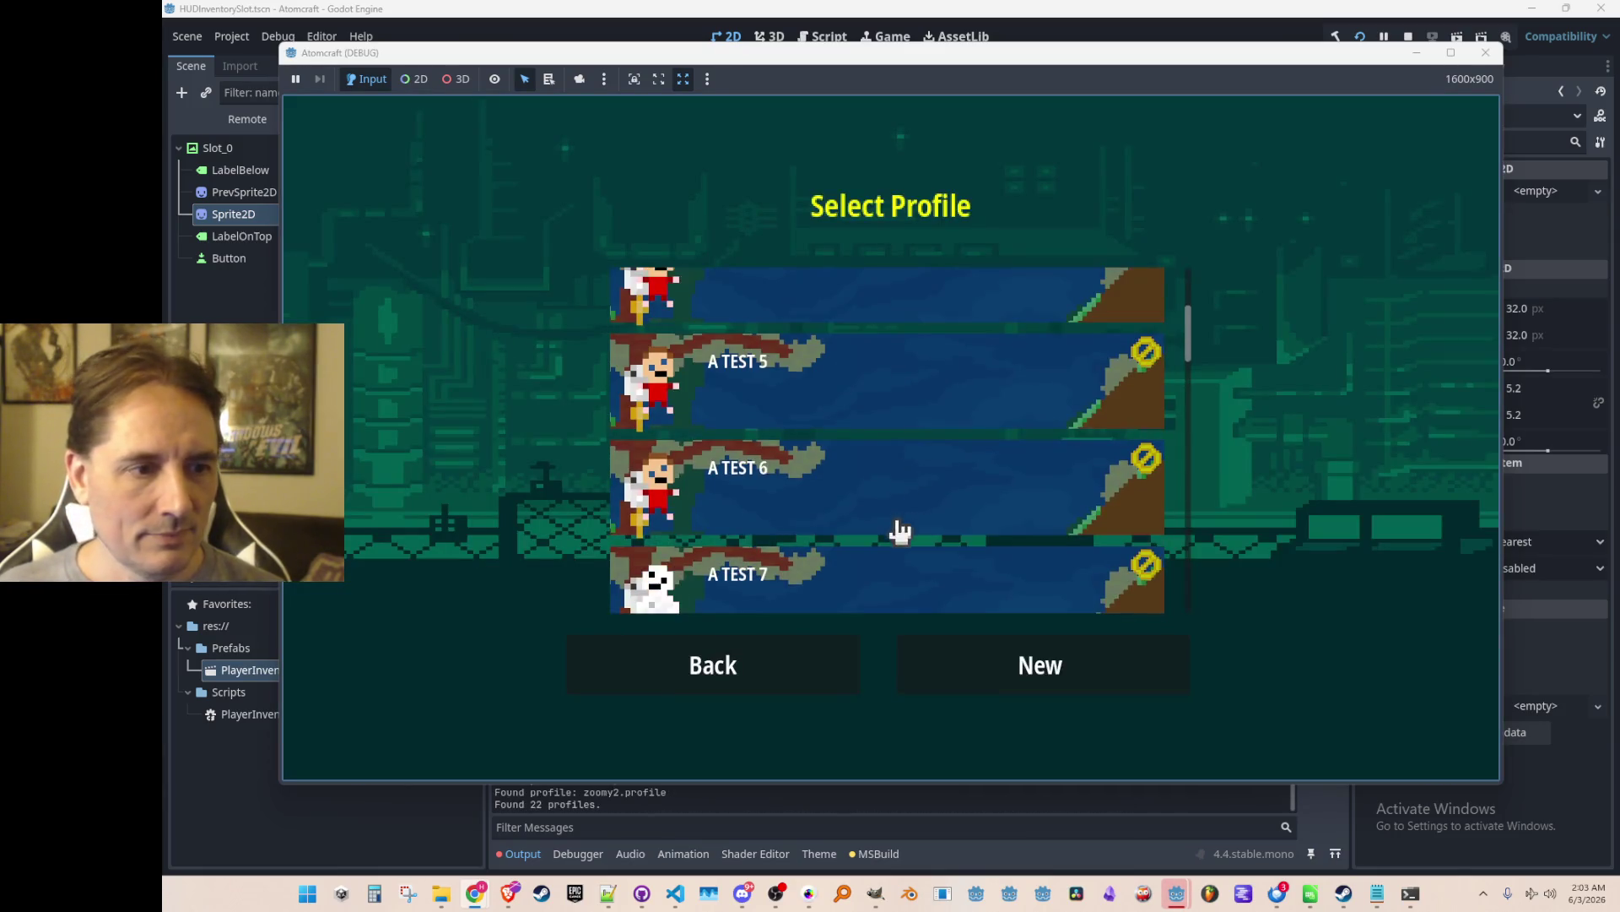
{"action": "left_click", "coordinate": [993, 403]}
{"action": "scroll", "coordinate": [1012, 465], "scroll_direction": "down", "scroll_amount": 10}
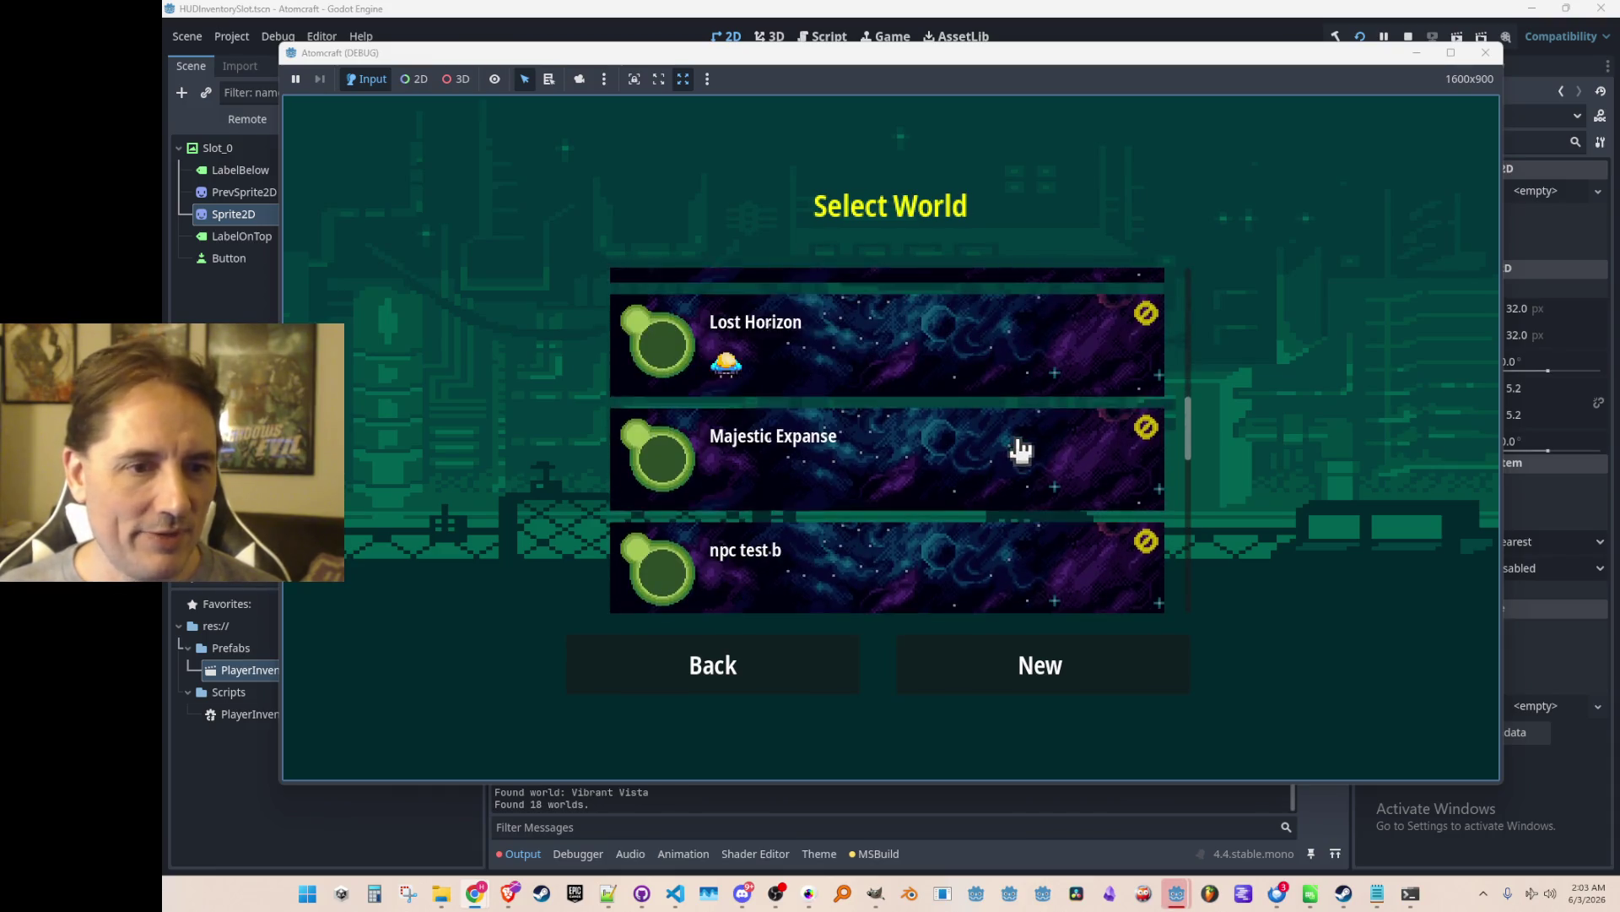
{"action": "scroll", "coordinate": [1004, 448], "scroll_direction": "up", "scroll_amount": 1}
{"action": "left_click", "coordinate": [982, 428]}
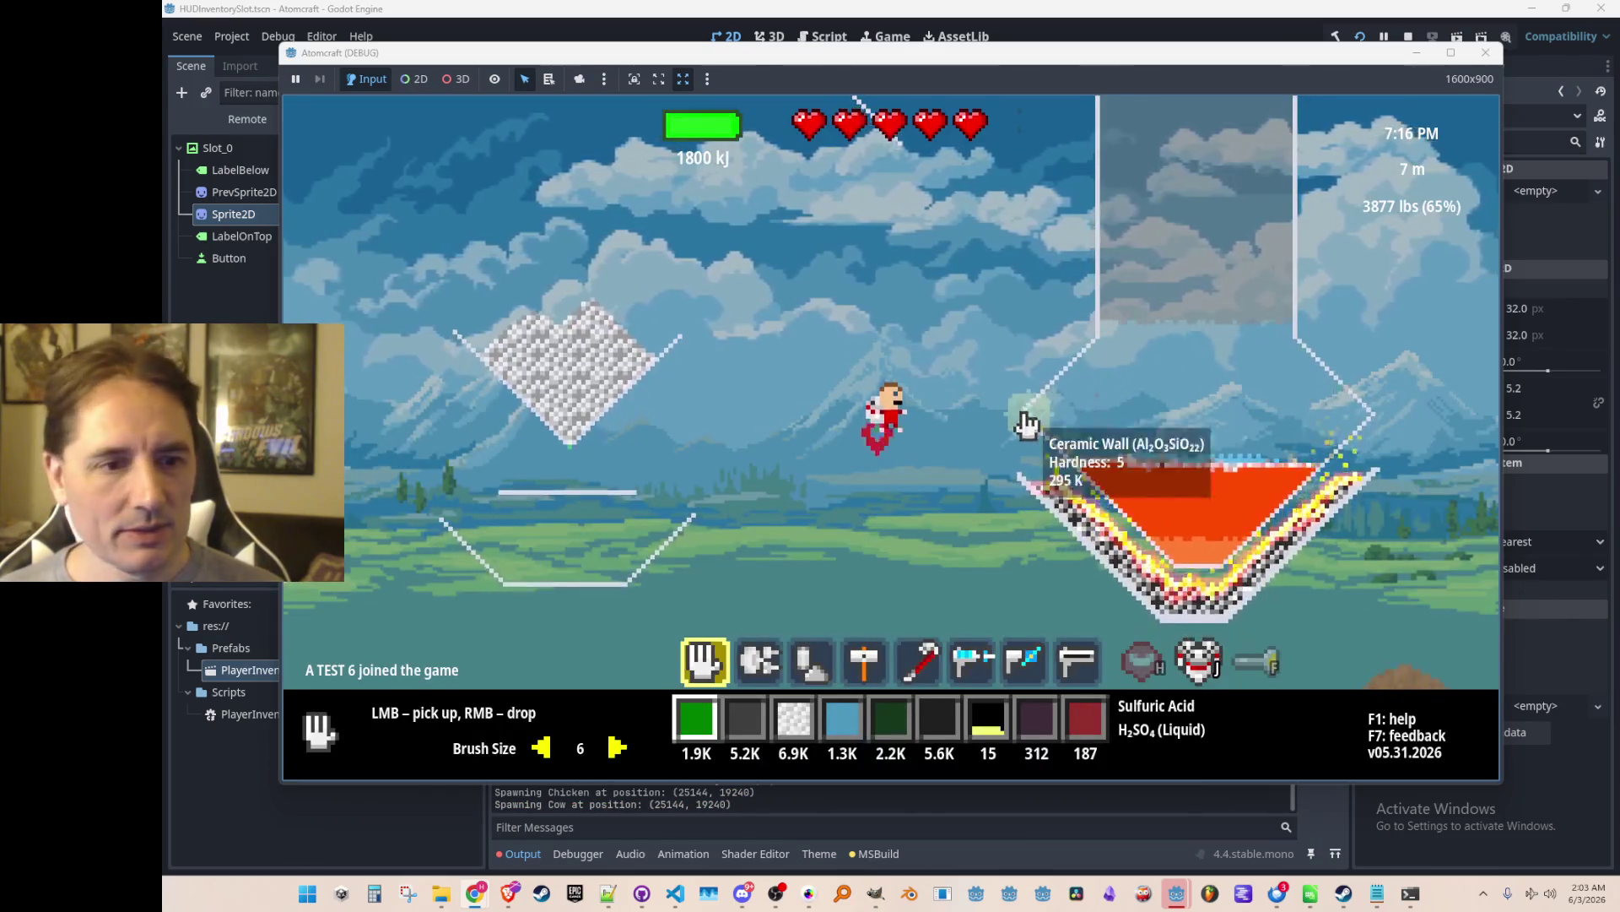
Fly the character around, then open the inventory's materials list.
{"action": "key", "text": "w"}
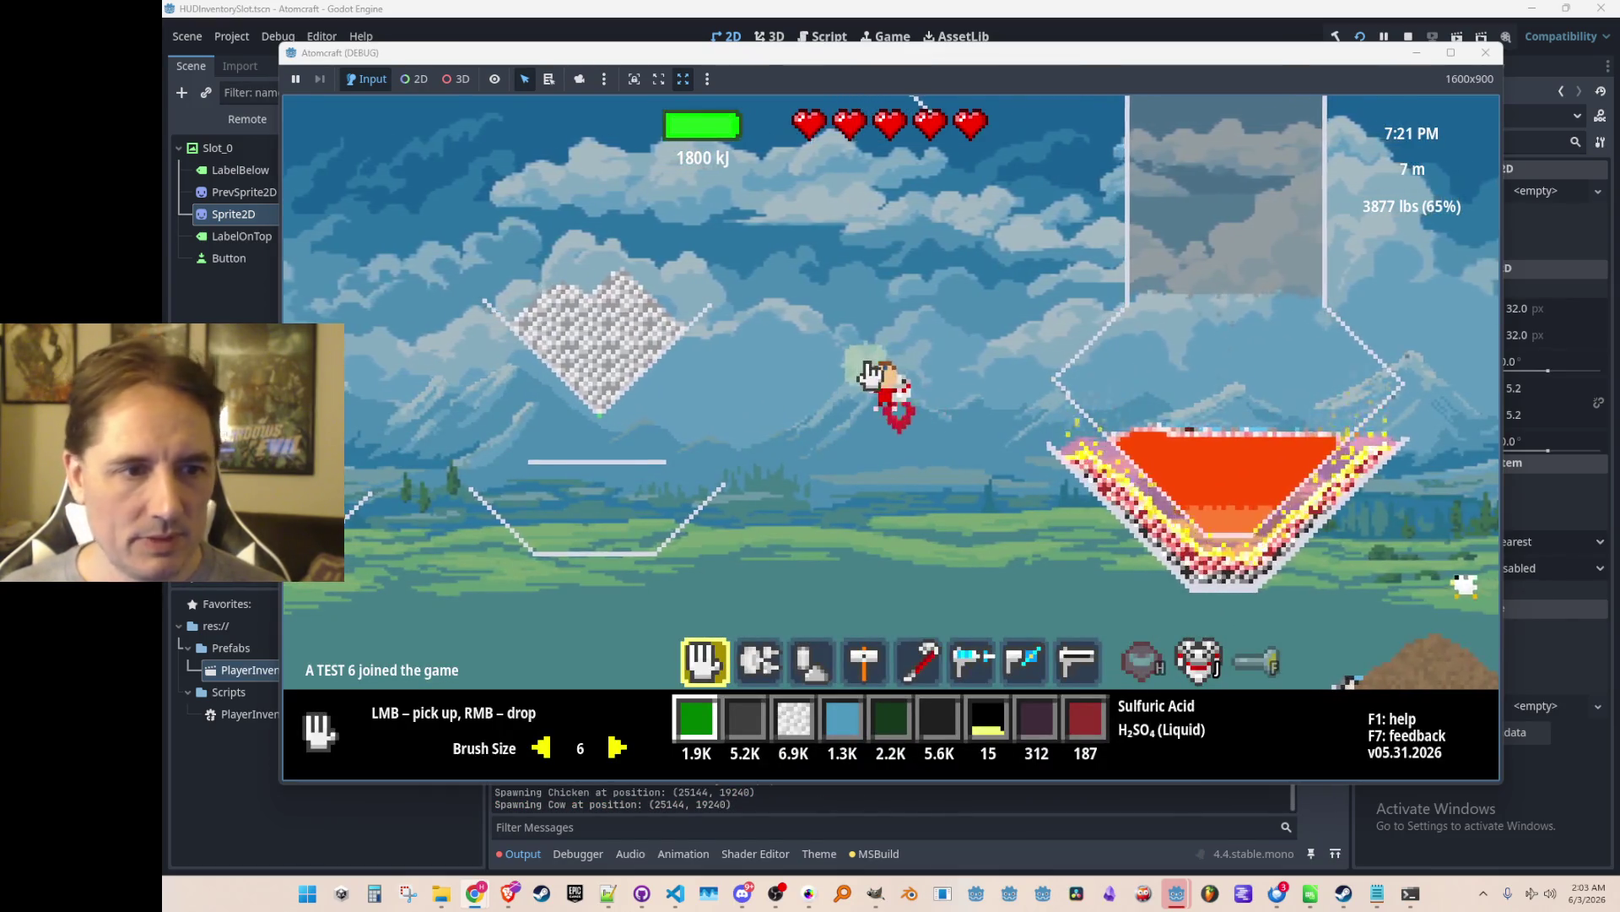
{"action": "key", "text": "a"}
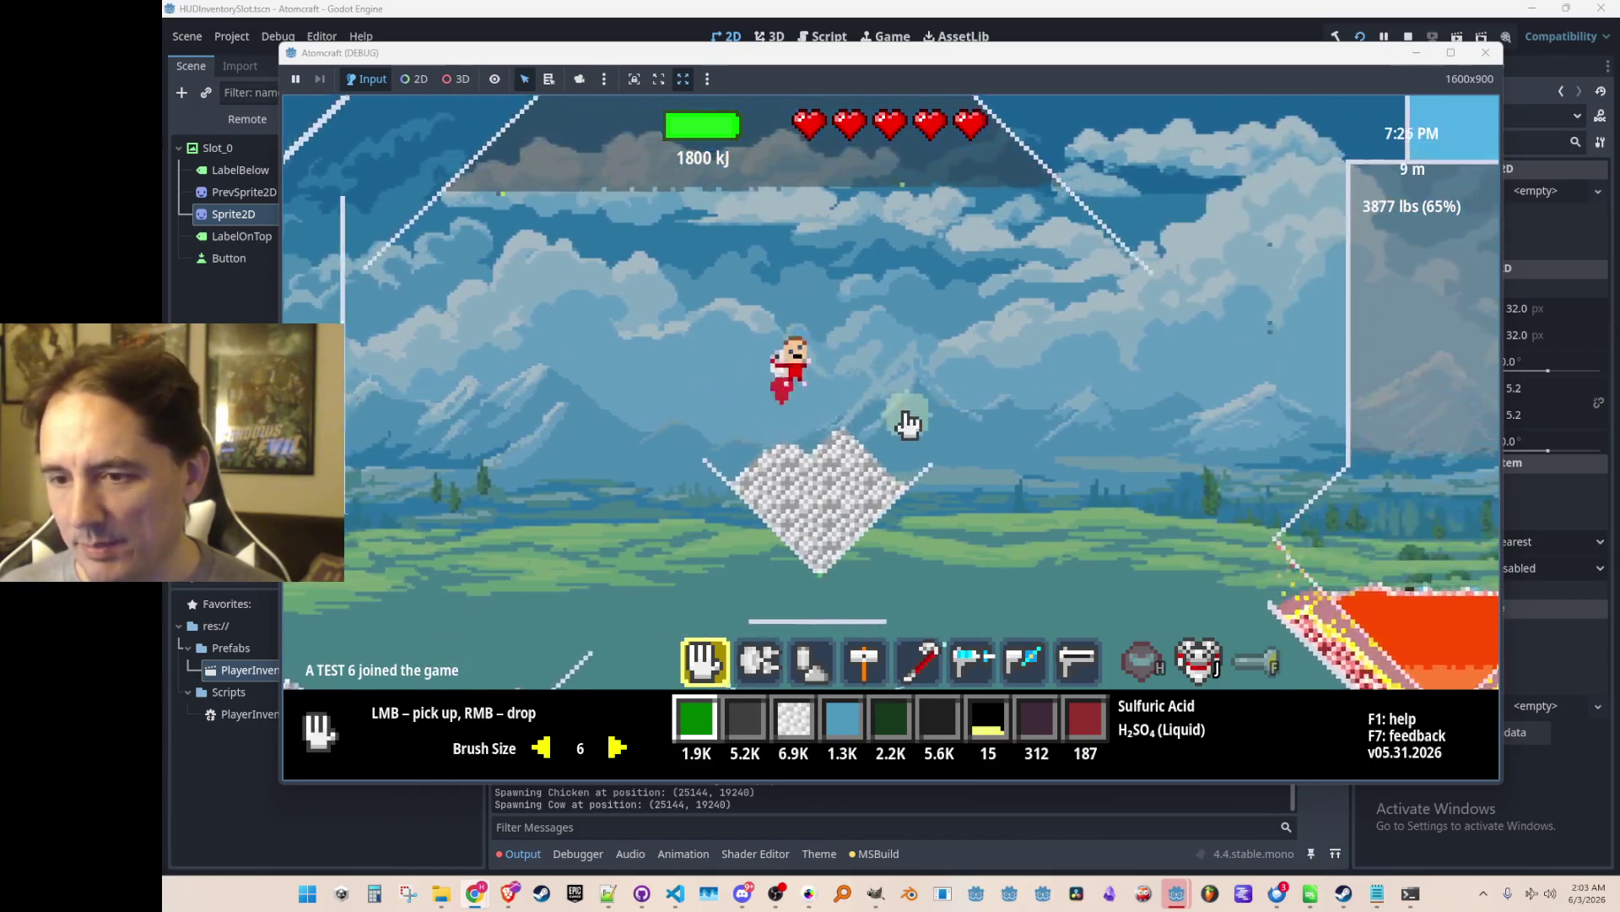
{"action": "key", "text": "d"}
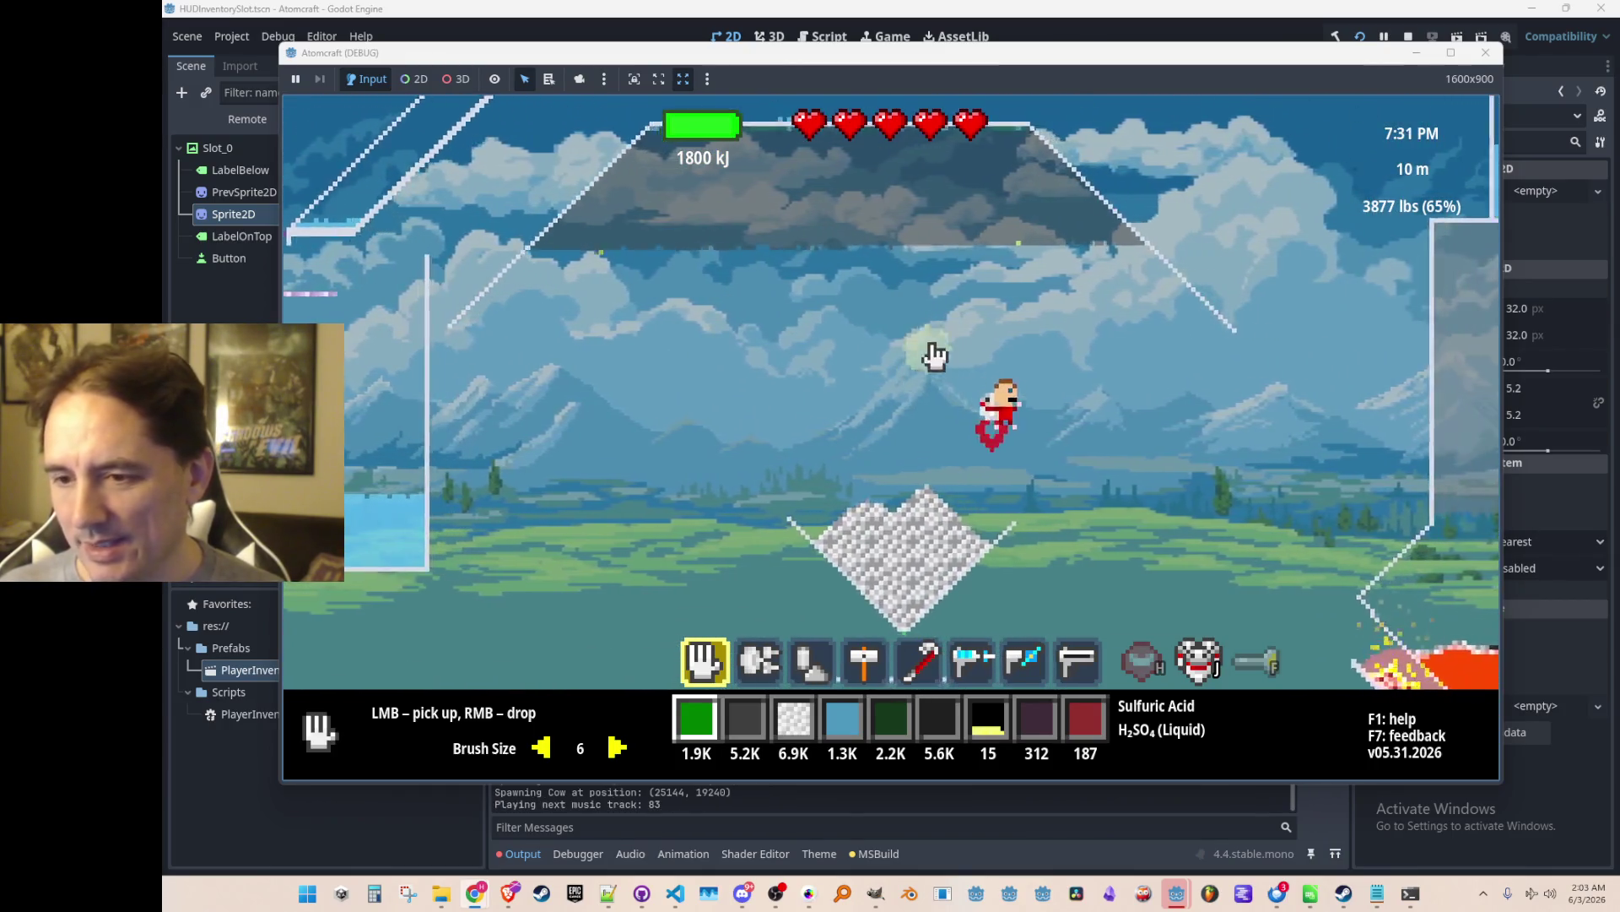
{"action": "key", "text": "a"}
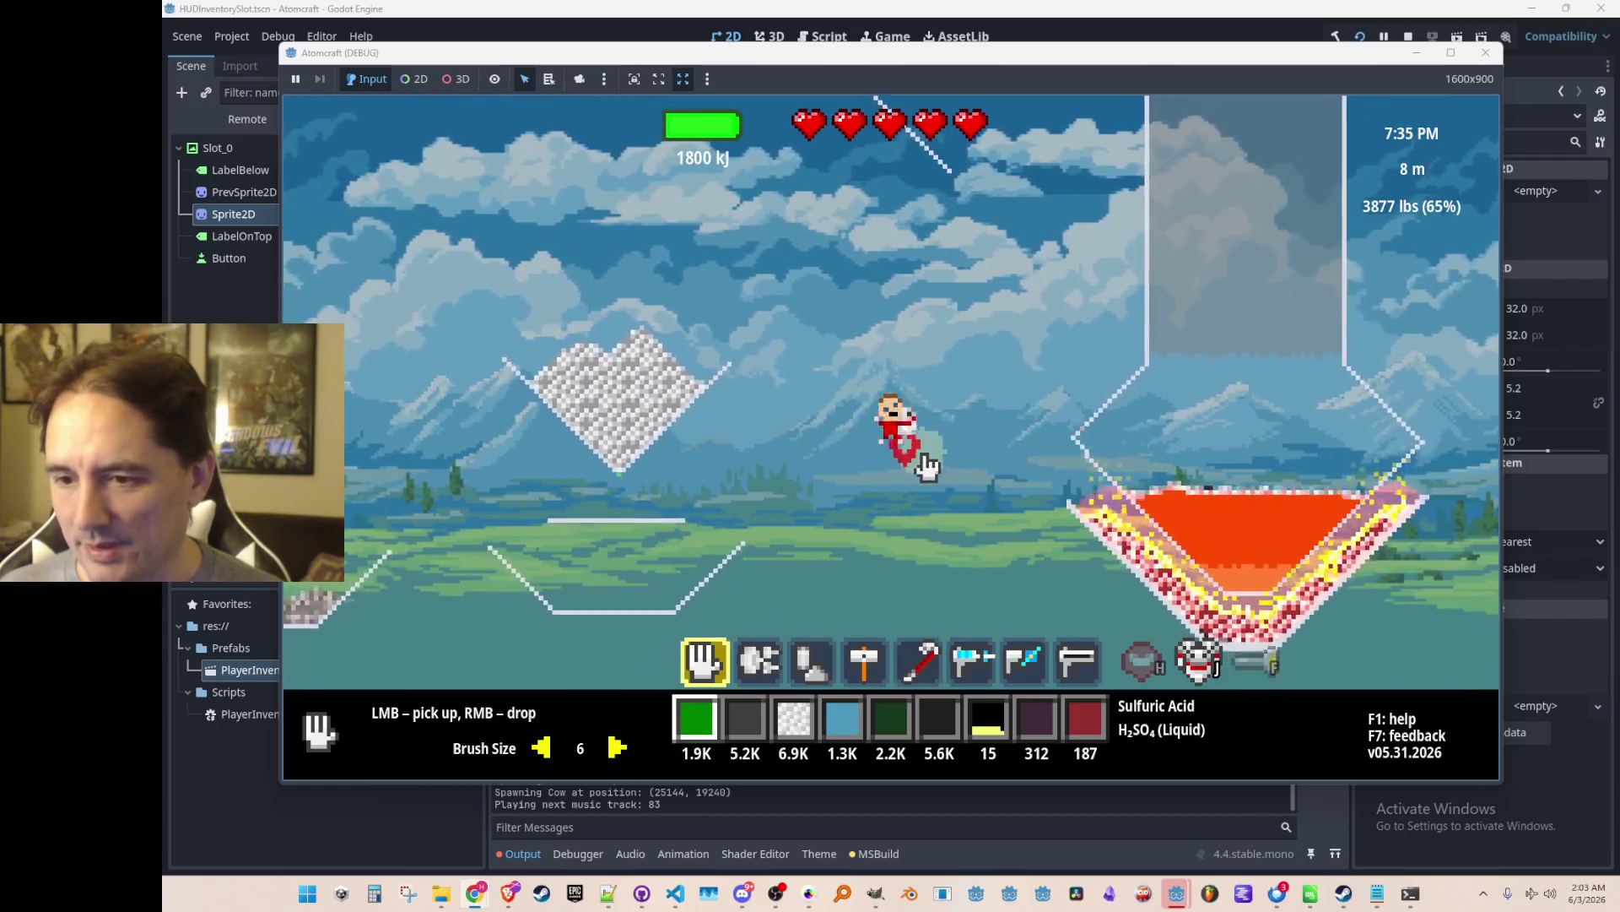
{"action": "key", "text": "i"}
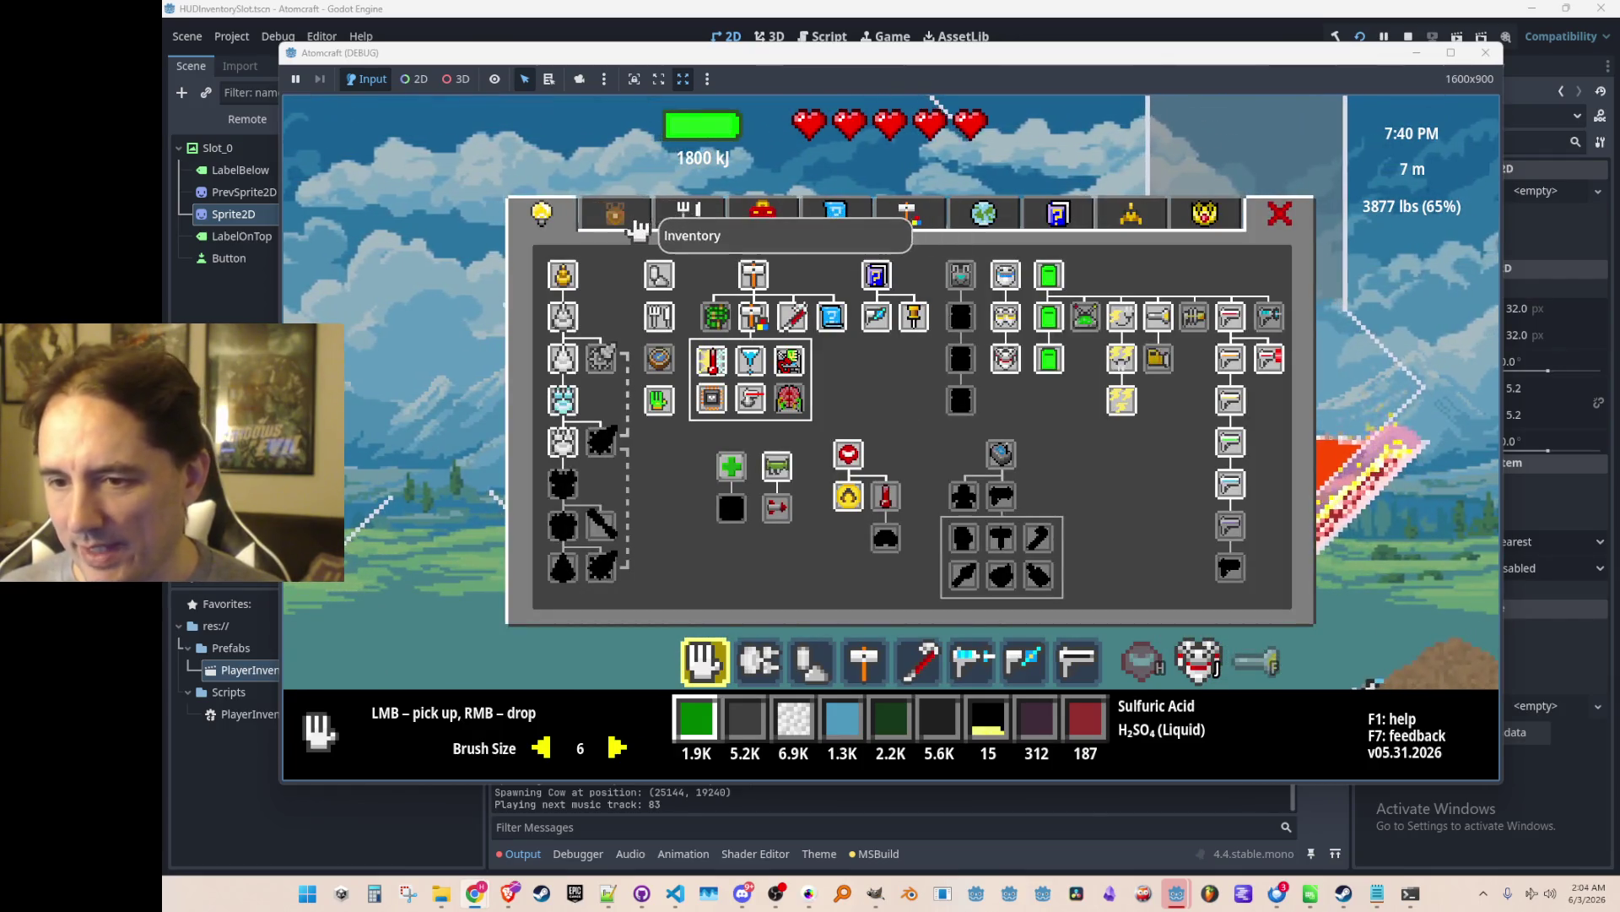
{"action": "left_click", "coordinate": [623, 214]}
Assign Charcoal, Iron(II) Sulfate, then Sulfuric Acid to the first hotbar slot, and select the Wheat Grain slot.
{"action": "left_click", "coordinate": [687, 364]}
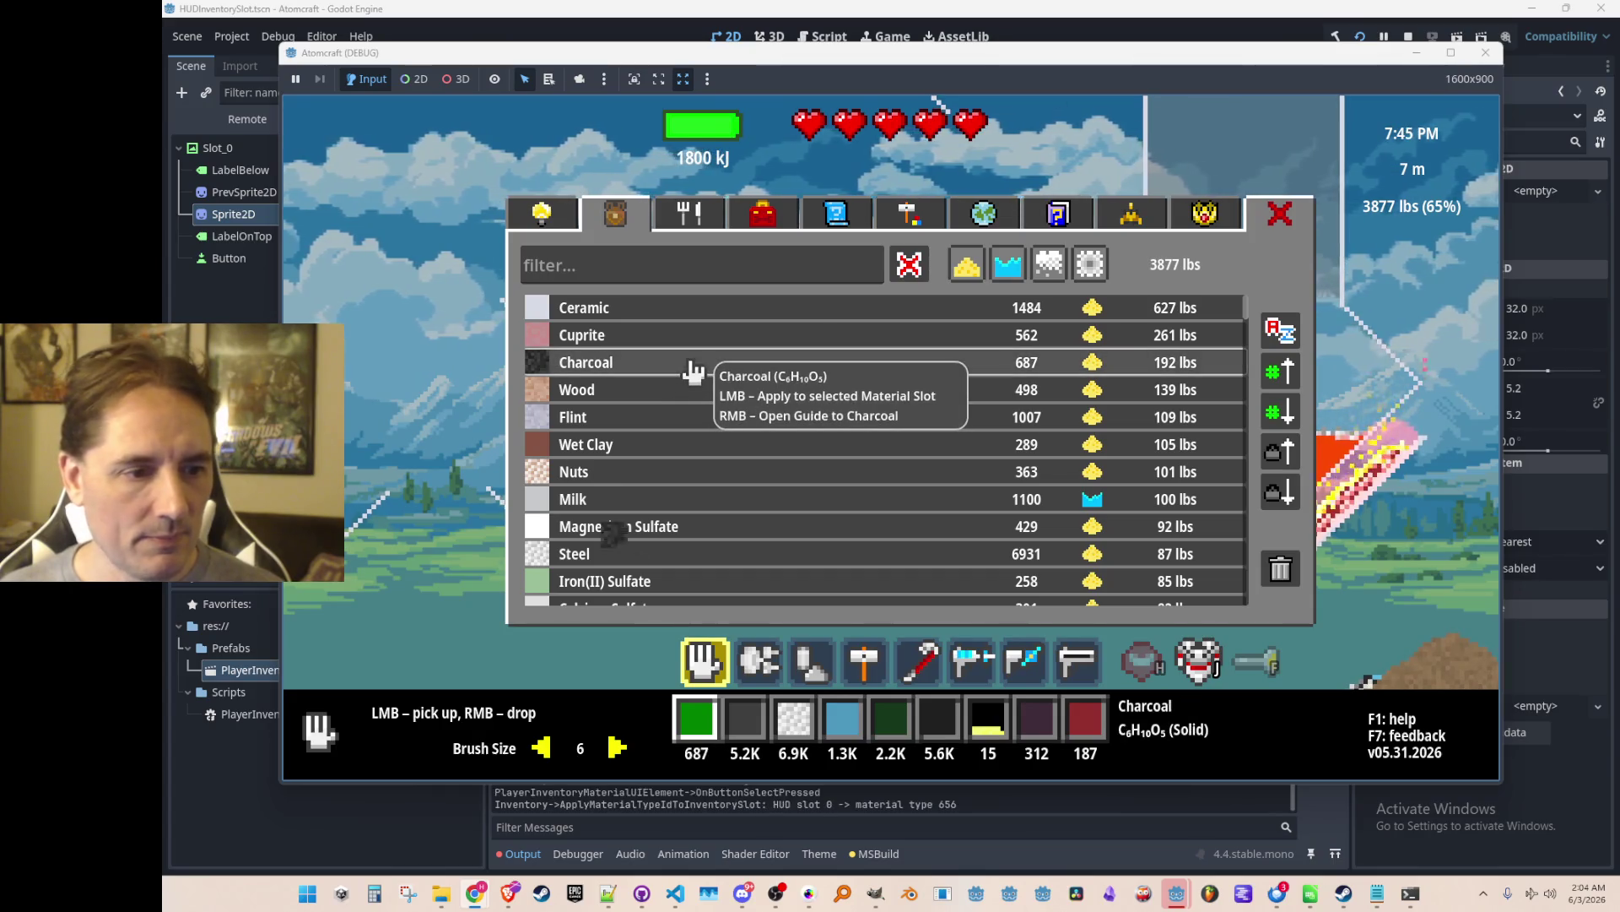
{"action": "left_click", "coordinate": [616, 581]}
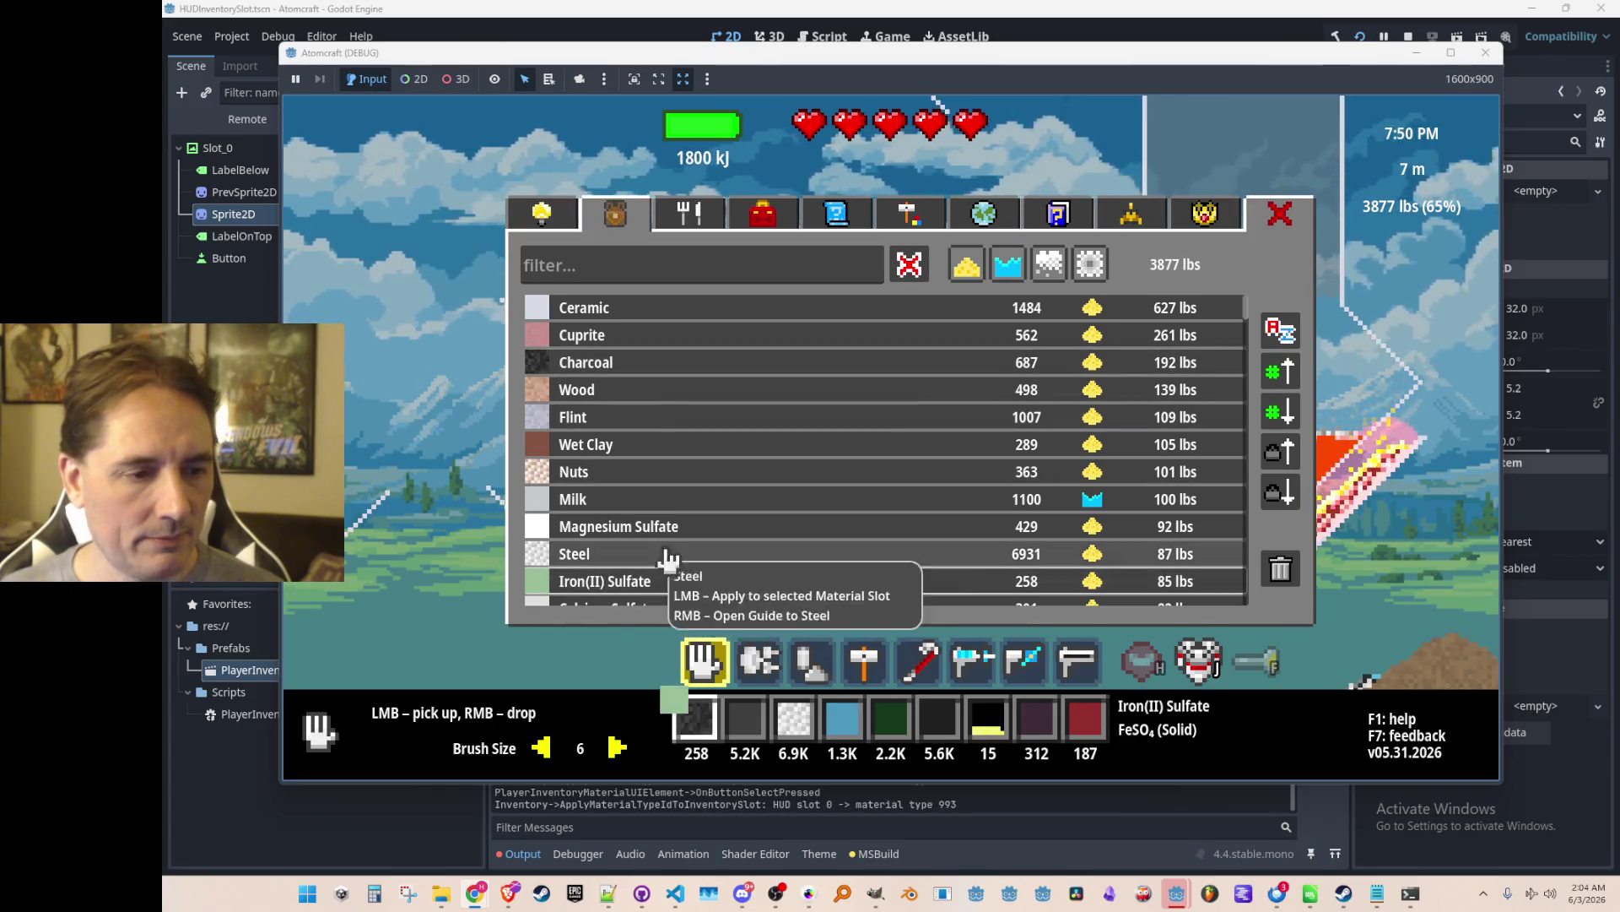
{"action": "scroll", "coordinate": [735, 401], "scroll_direction": "down", "scroll_amount": 3}
{"action": "scroll", "coordinate": [736, 397], "scroll_direction": "down", "scroll_amount": 3}
{"action": "left_click", "coordinate": [695, 439]}
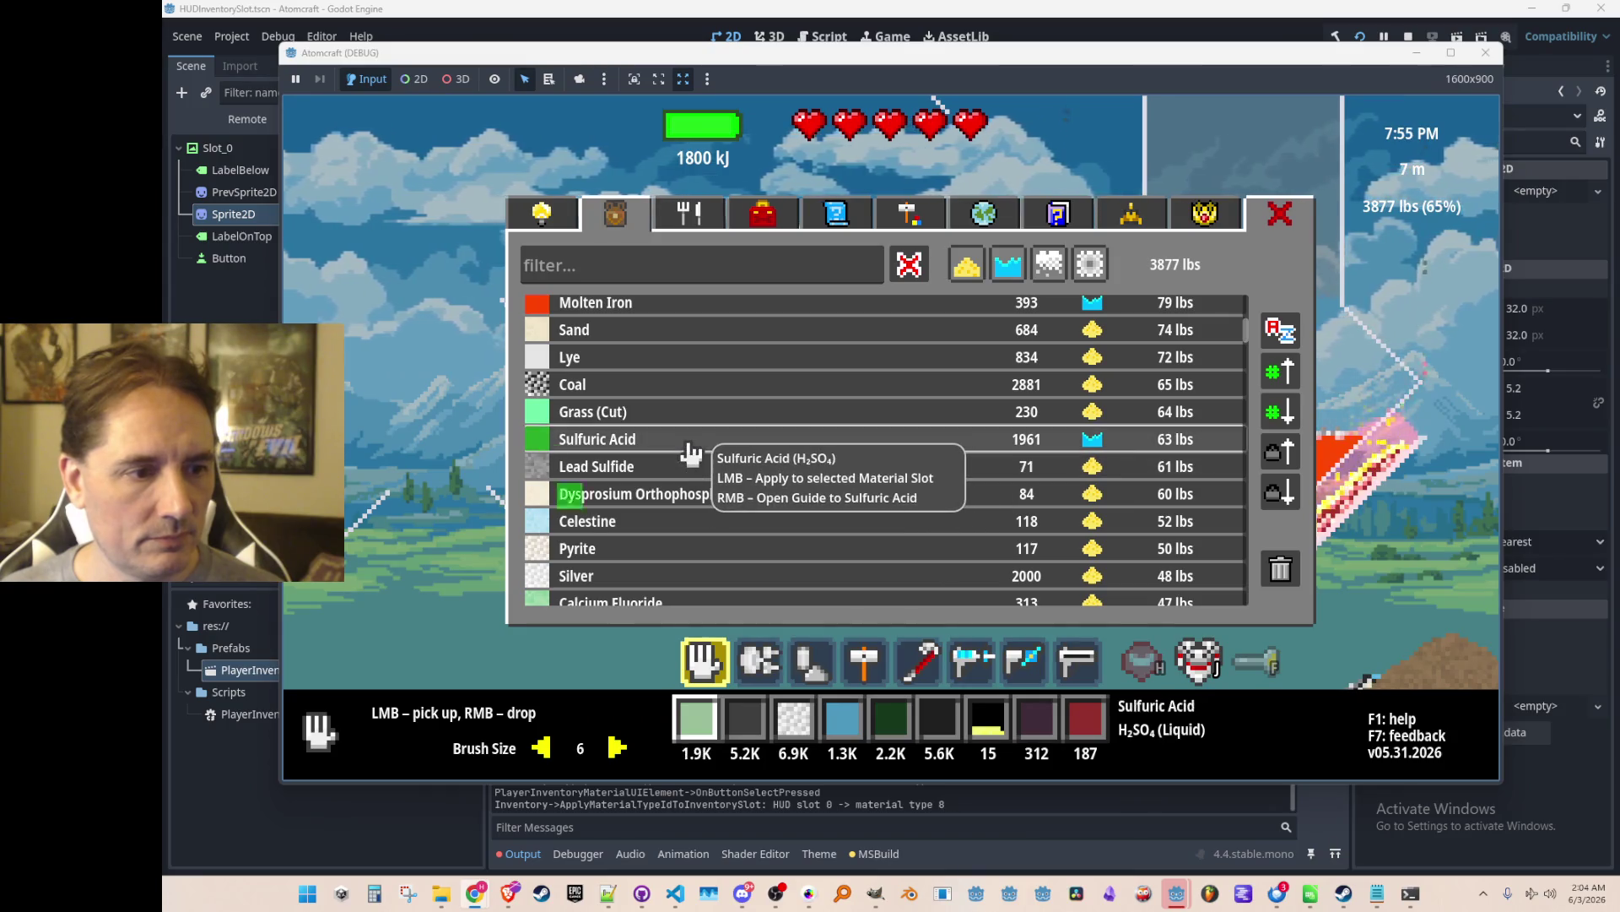
{"action": "left_click", "coordinate": [989, 719]}
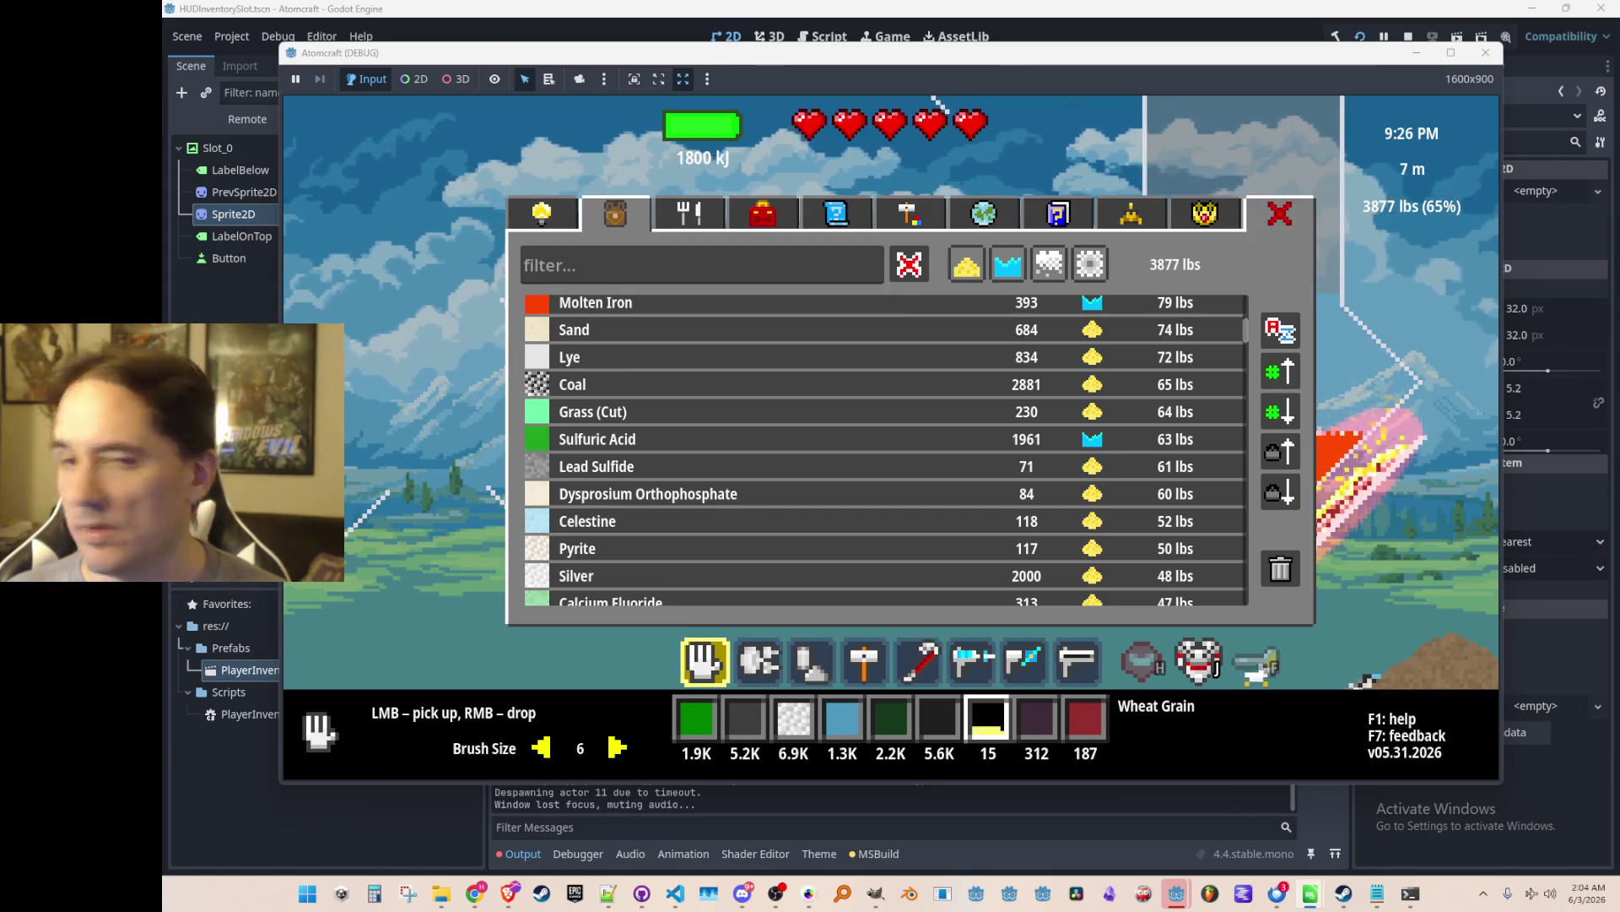
{"action": "left_click", "coordinate": [1234, 244]}
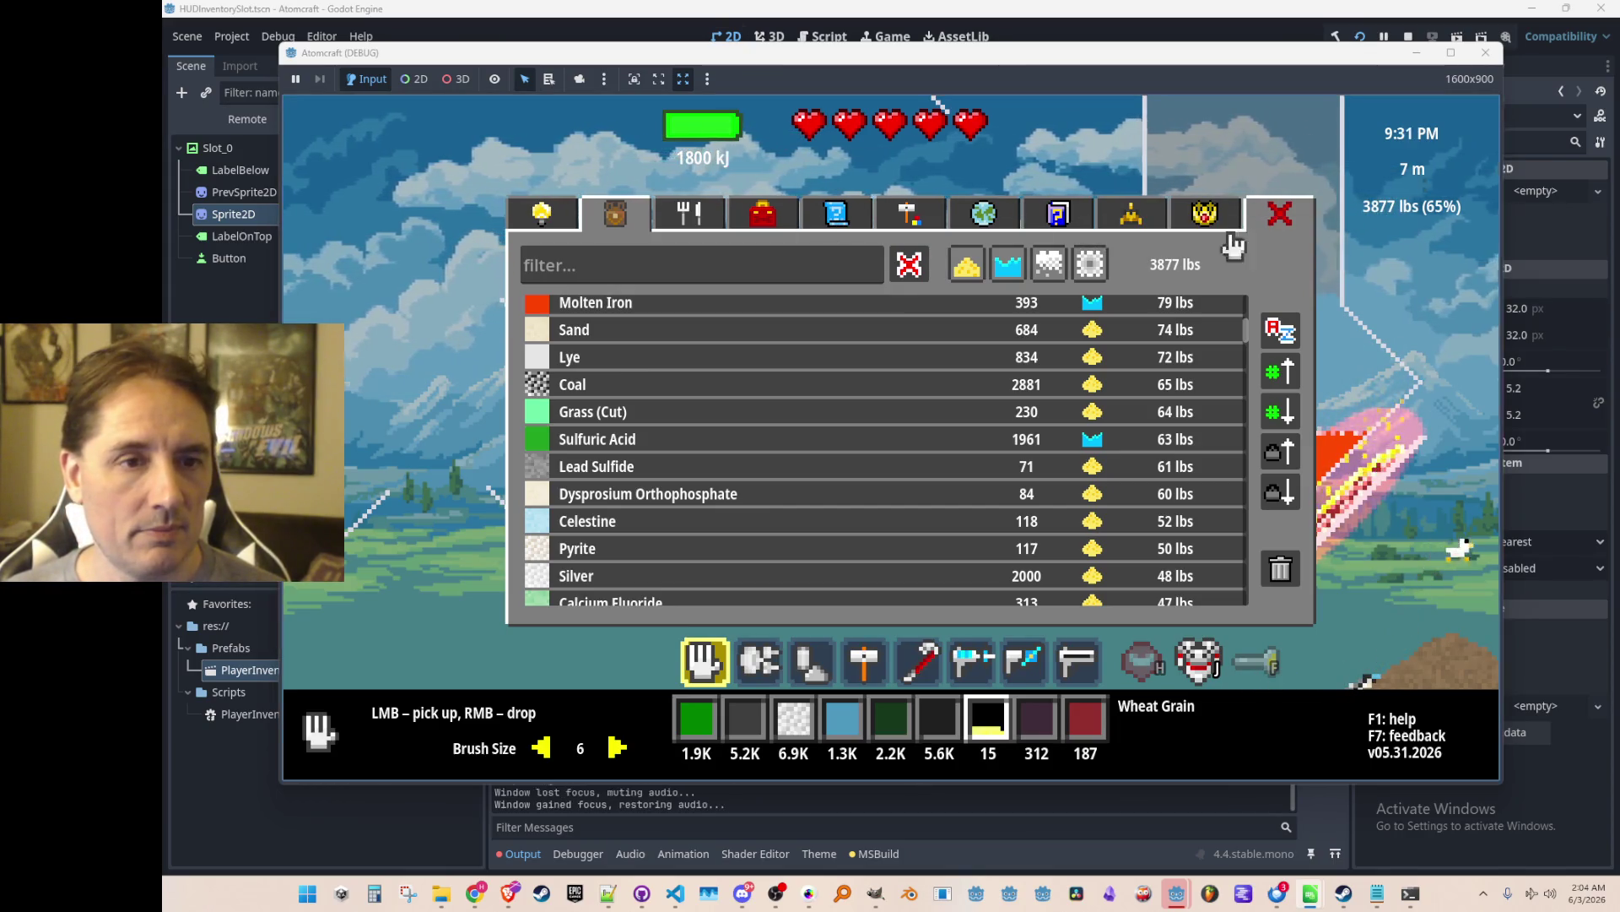
Close the inventory, drop some steel into the world, and pick it back up.
{"action": "left_click", "coordinate": [1295, 221]}
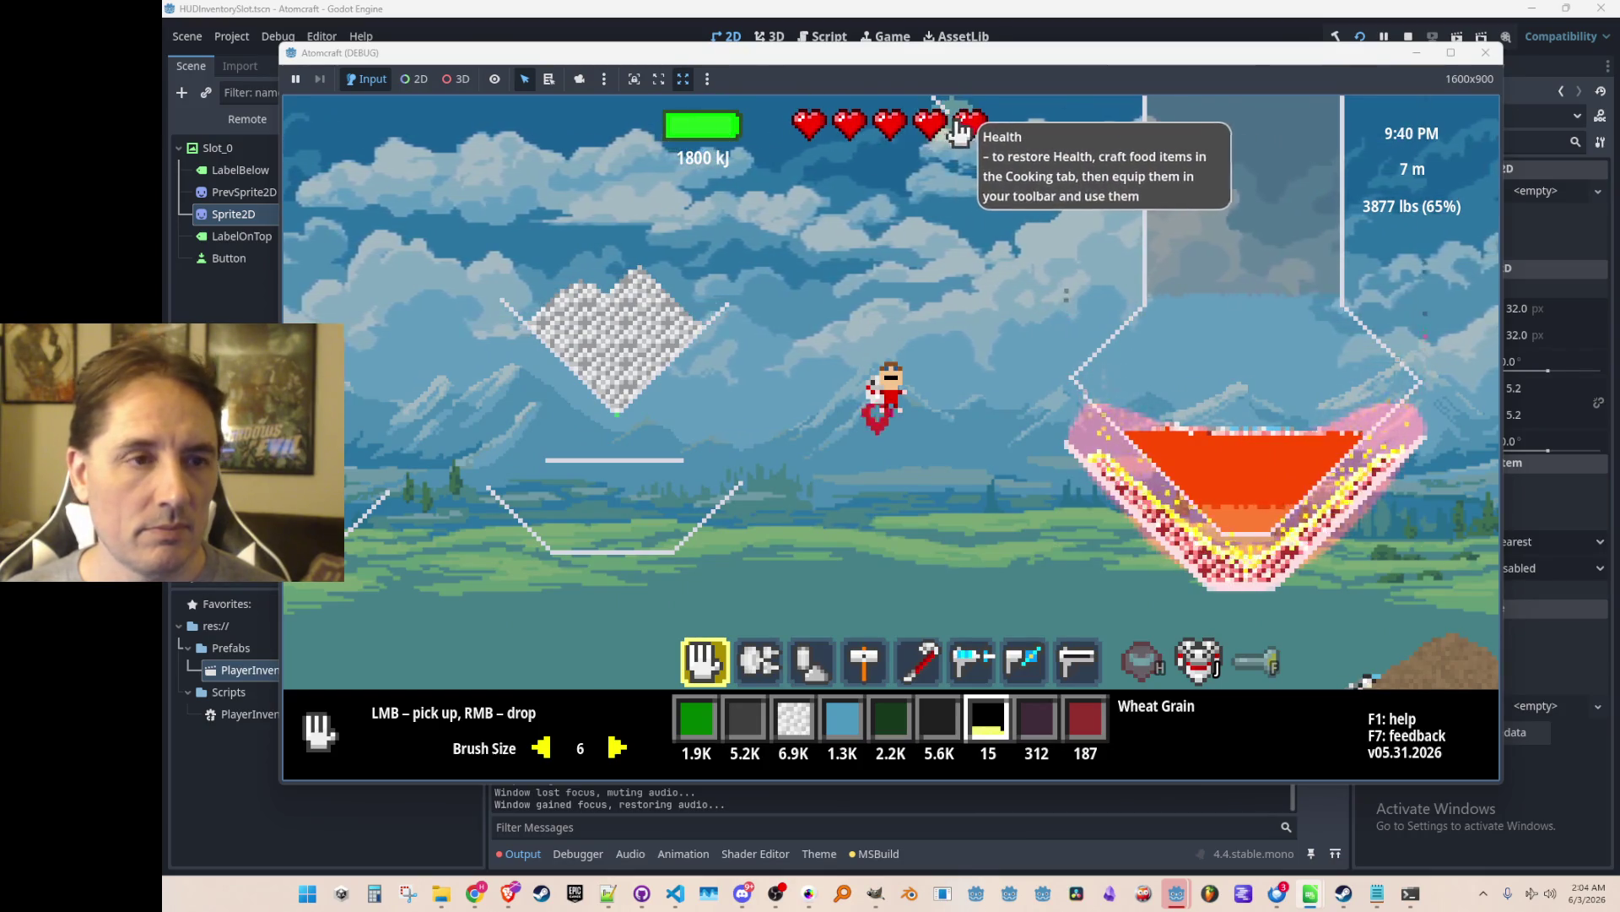
{"action": "key", "text": "w"}
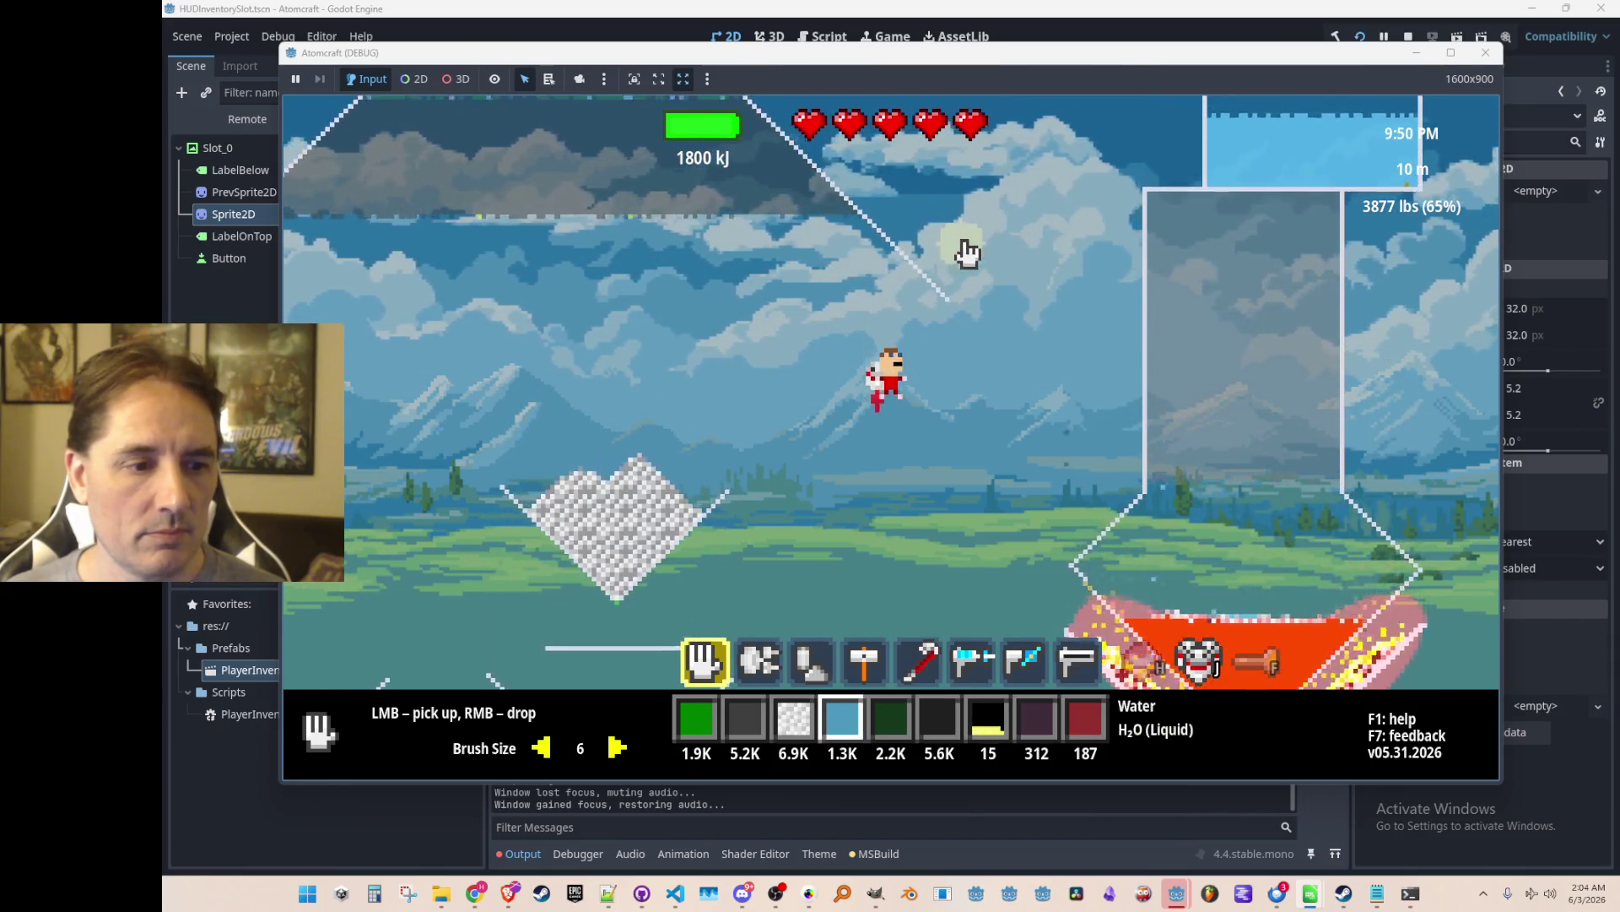
{"action": "right_click", "coordinate": [954, 292]}
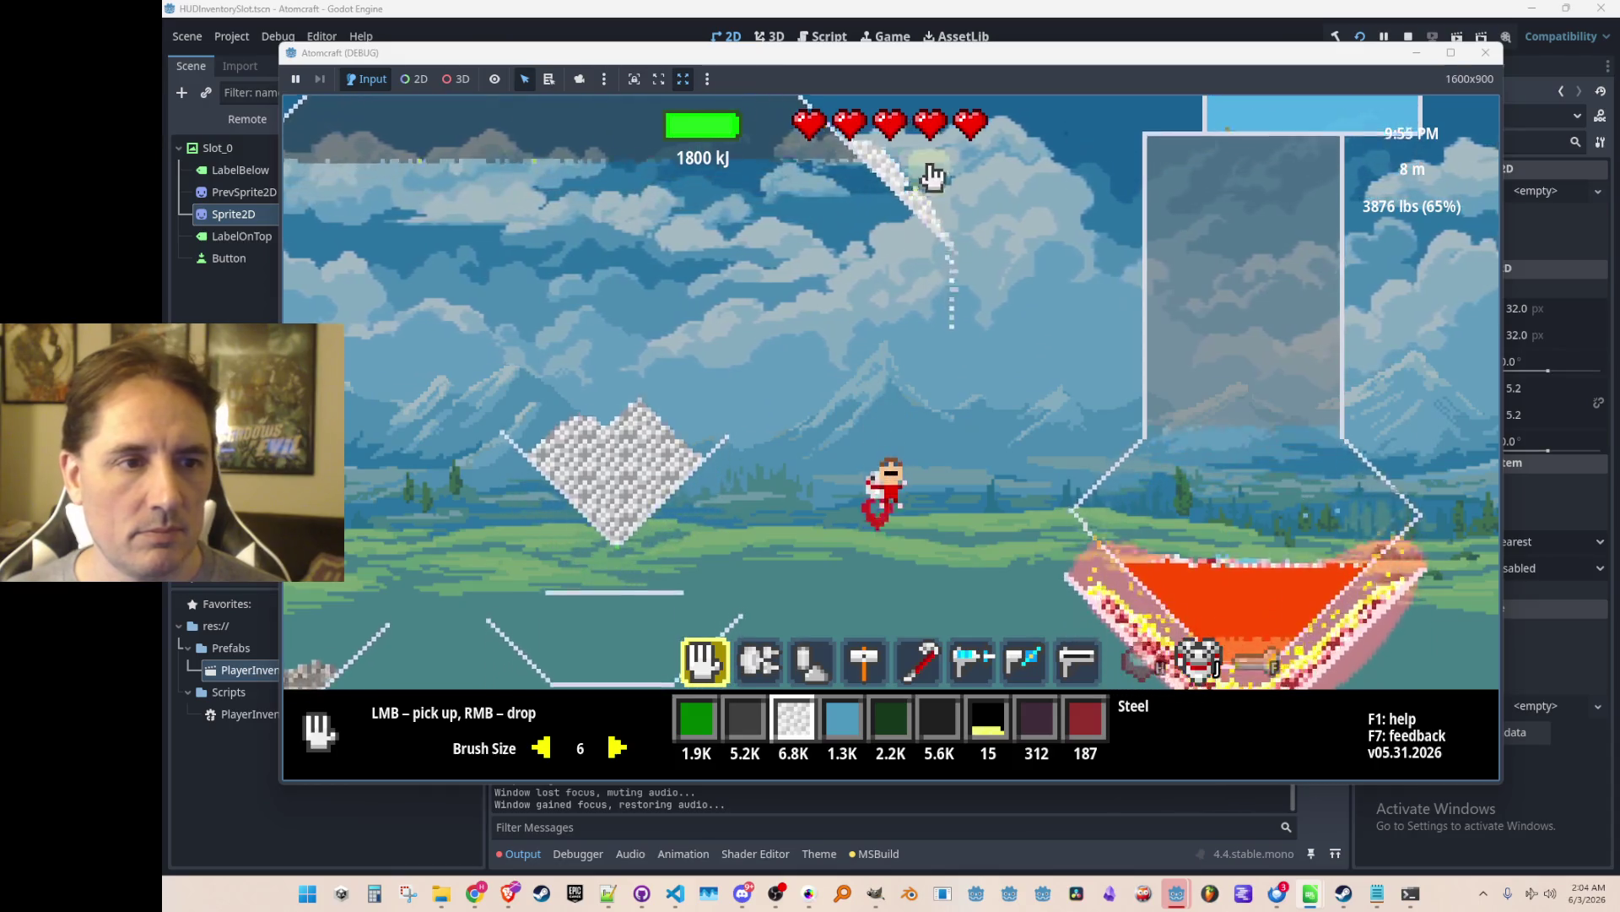
{"action": "mouse_move", "coordinate": [934, 121]}
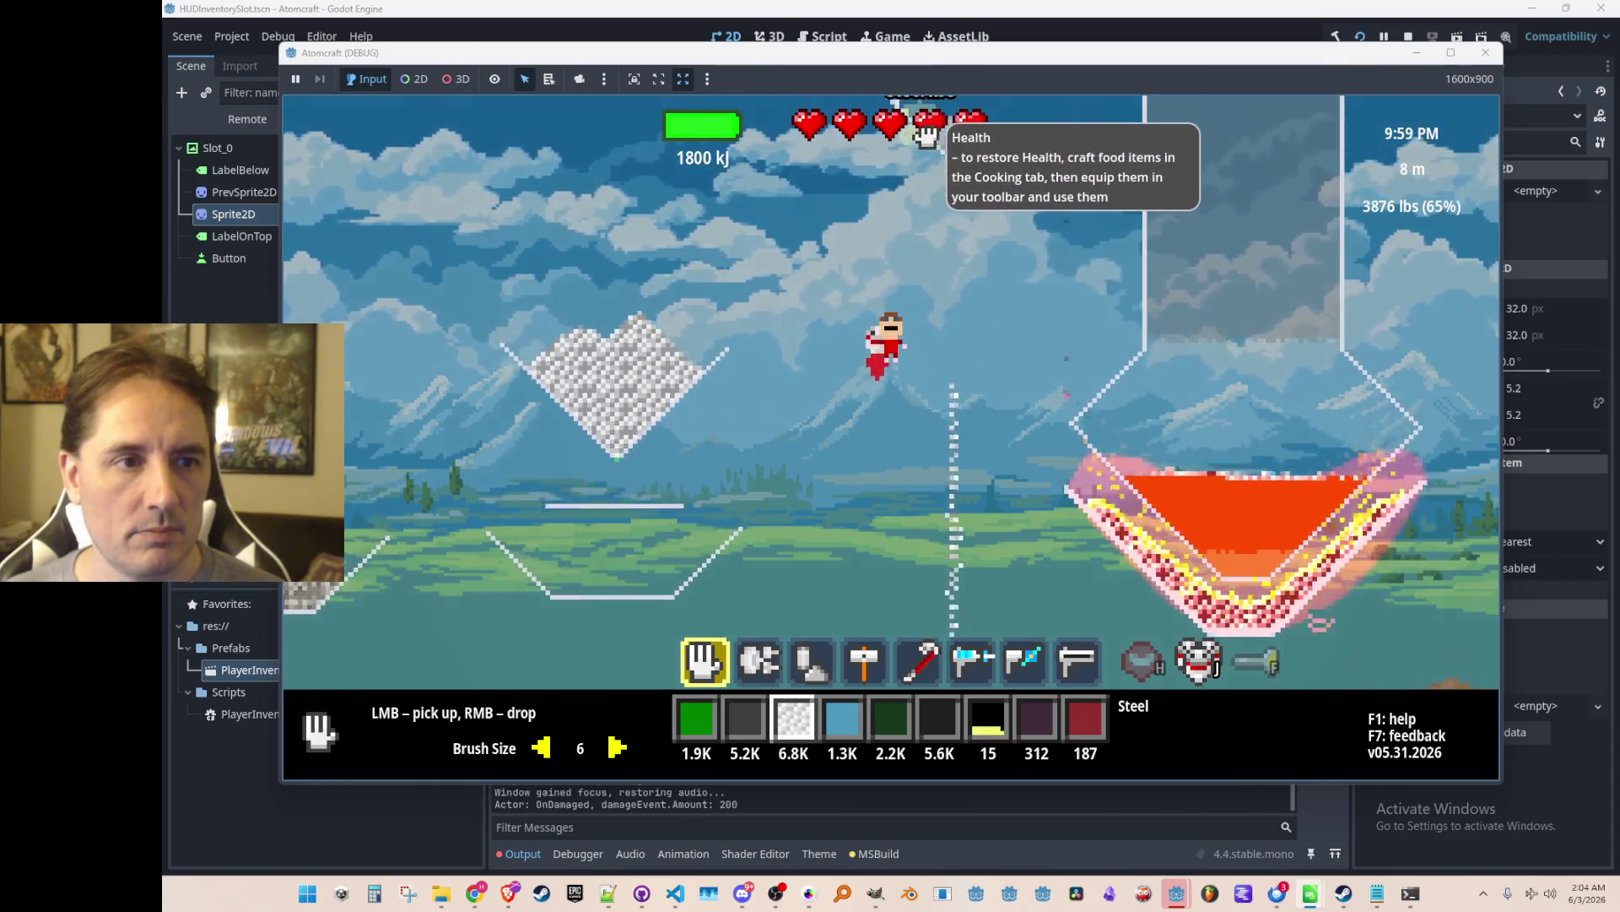
{"action": "left_click", "coordinate": [1011, 540]}
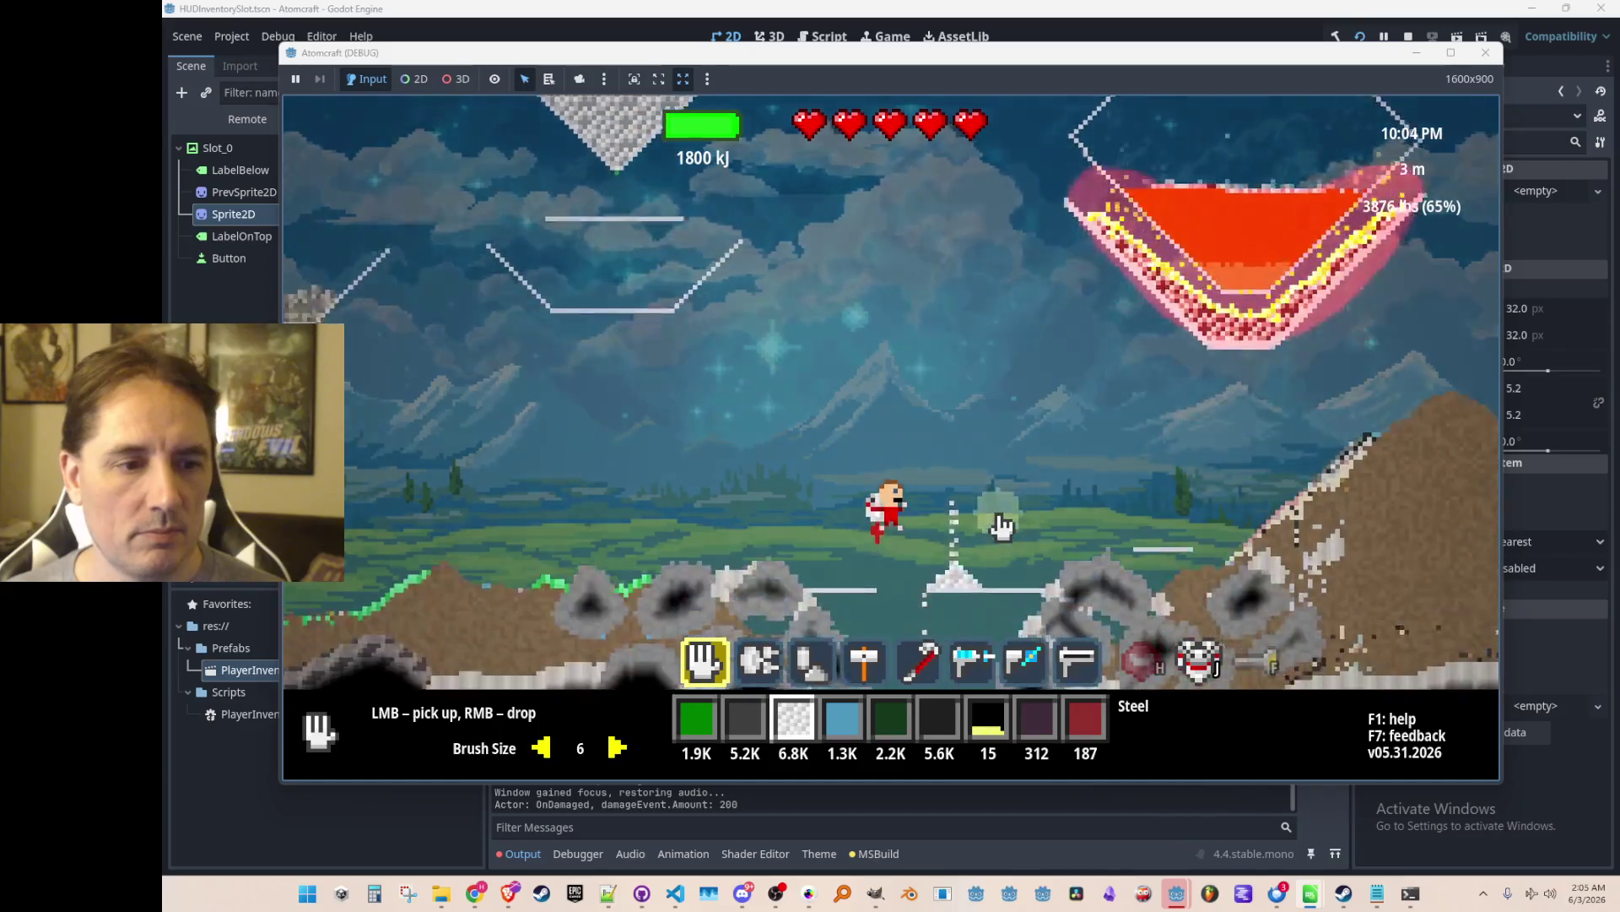
{"action": "key", "text": "w"}
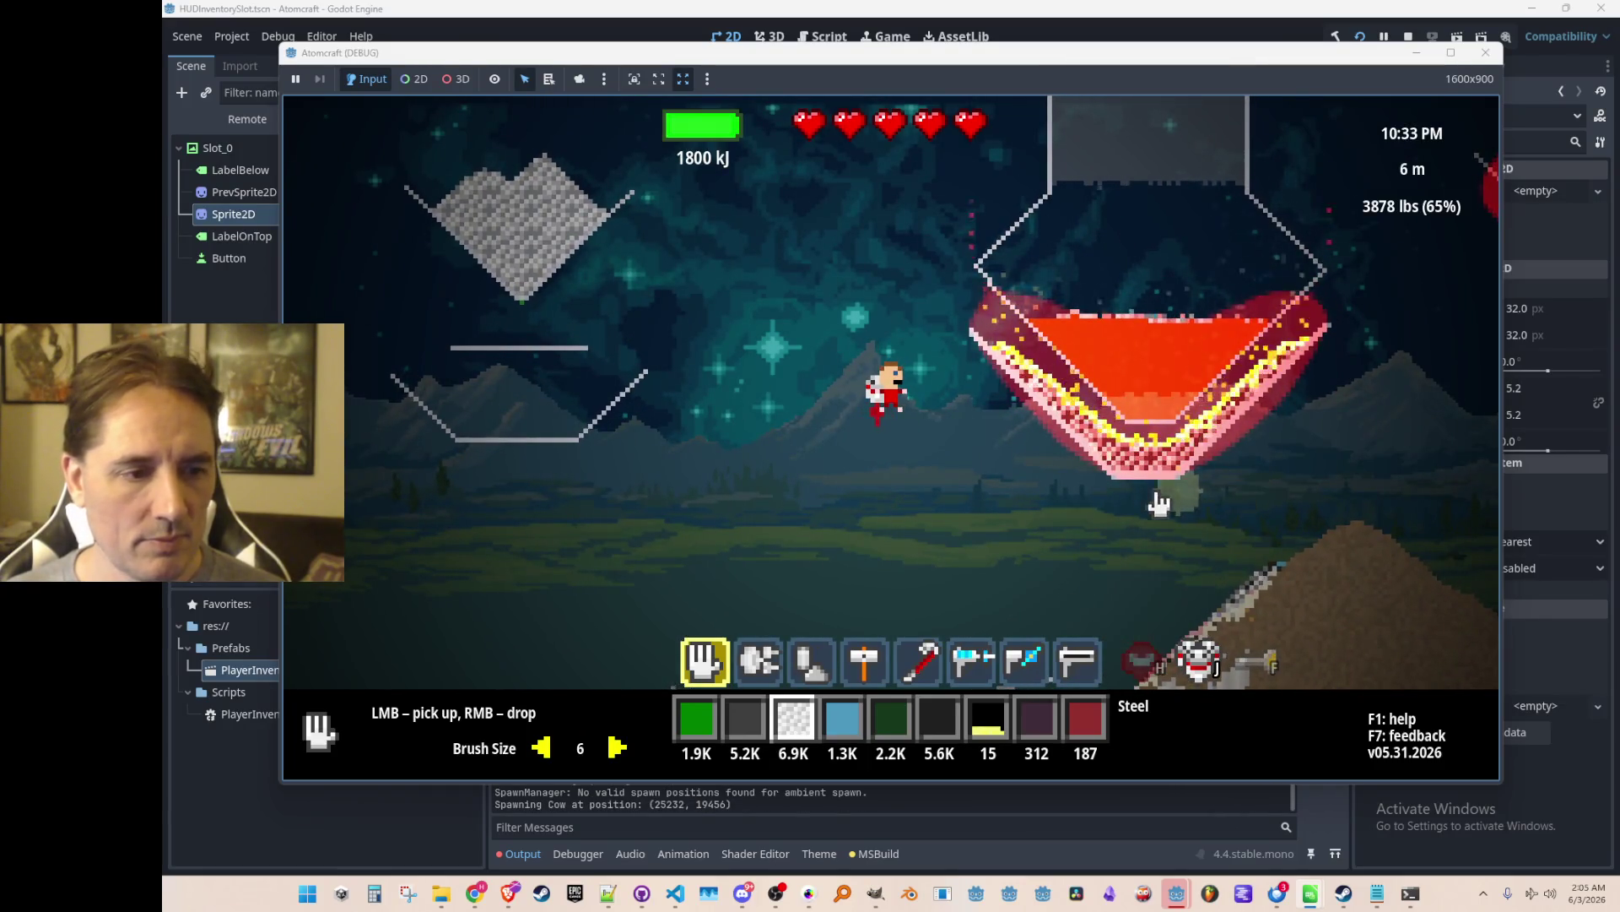
Move the hotbar selection and sample Ceramic Wall into hotbar slot 5.
{"action": "key", "text": "i"}
{"action": "key", "text": "i"}
{"action": "scroll", "coordinate": [1049, 470], "scroll_direction": "down", "scroll_amount": 1}
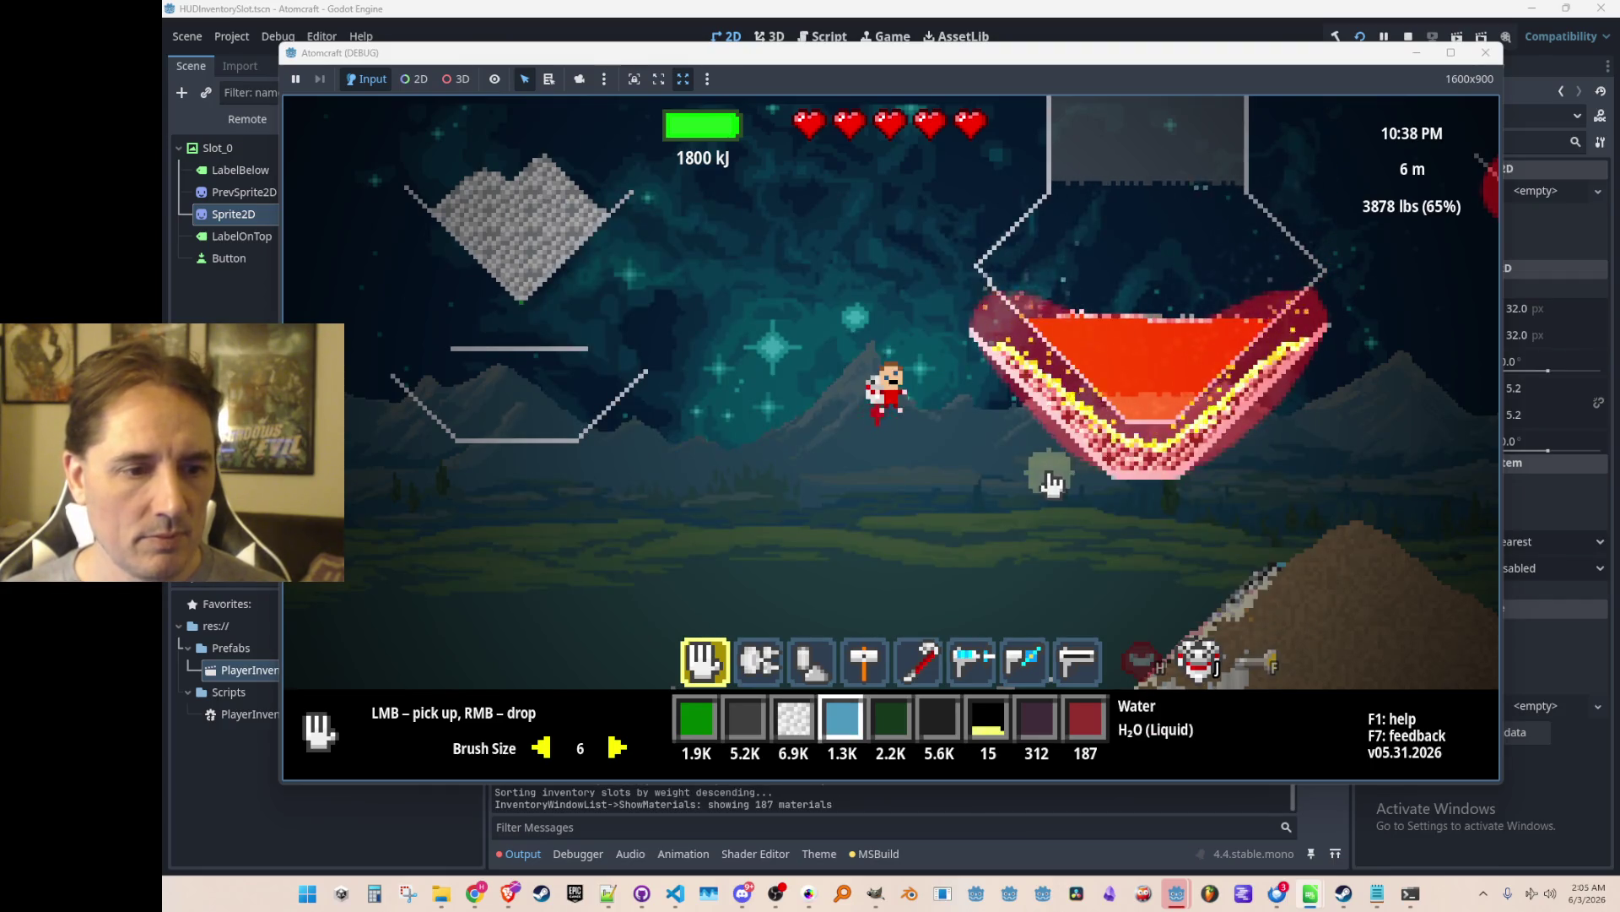
{"action": "scroll", "coordinate": [1220, 443], "scroll_direction": "down", "scroll_amount": 2}
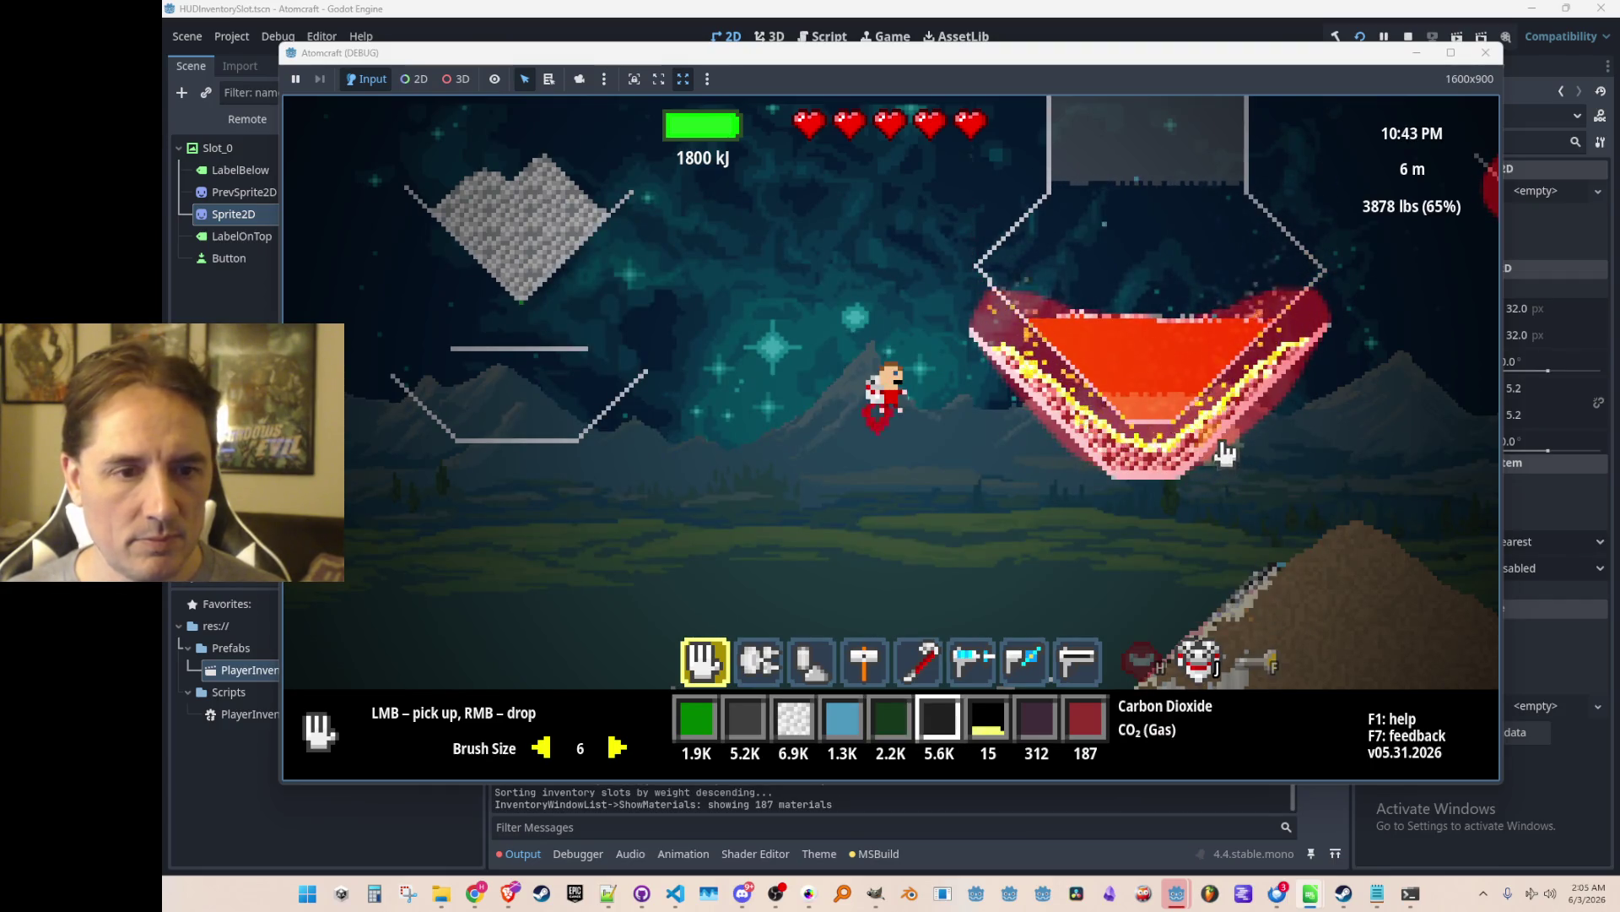
{"action": "middle_click", "coordinate": [1225, 449]}
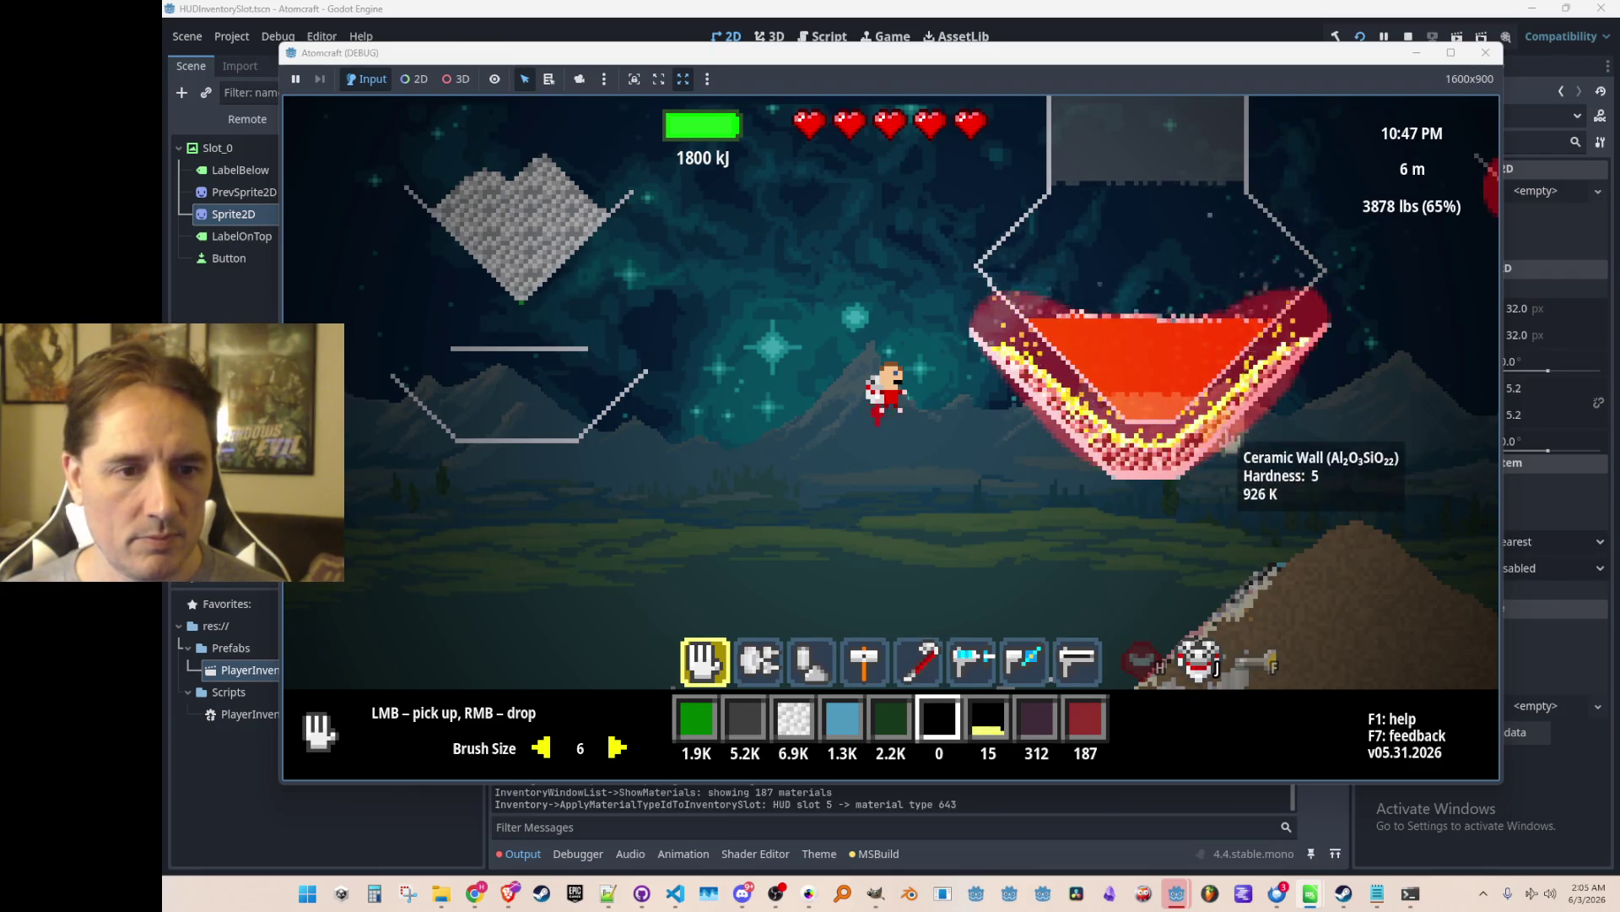
Search the inventory for 'cer' and put Ceramic (1.4K) into hotbar slot 5.
{"action": "key", "text": "i"}
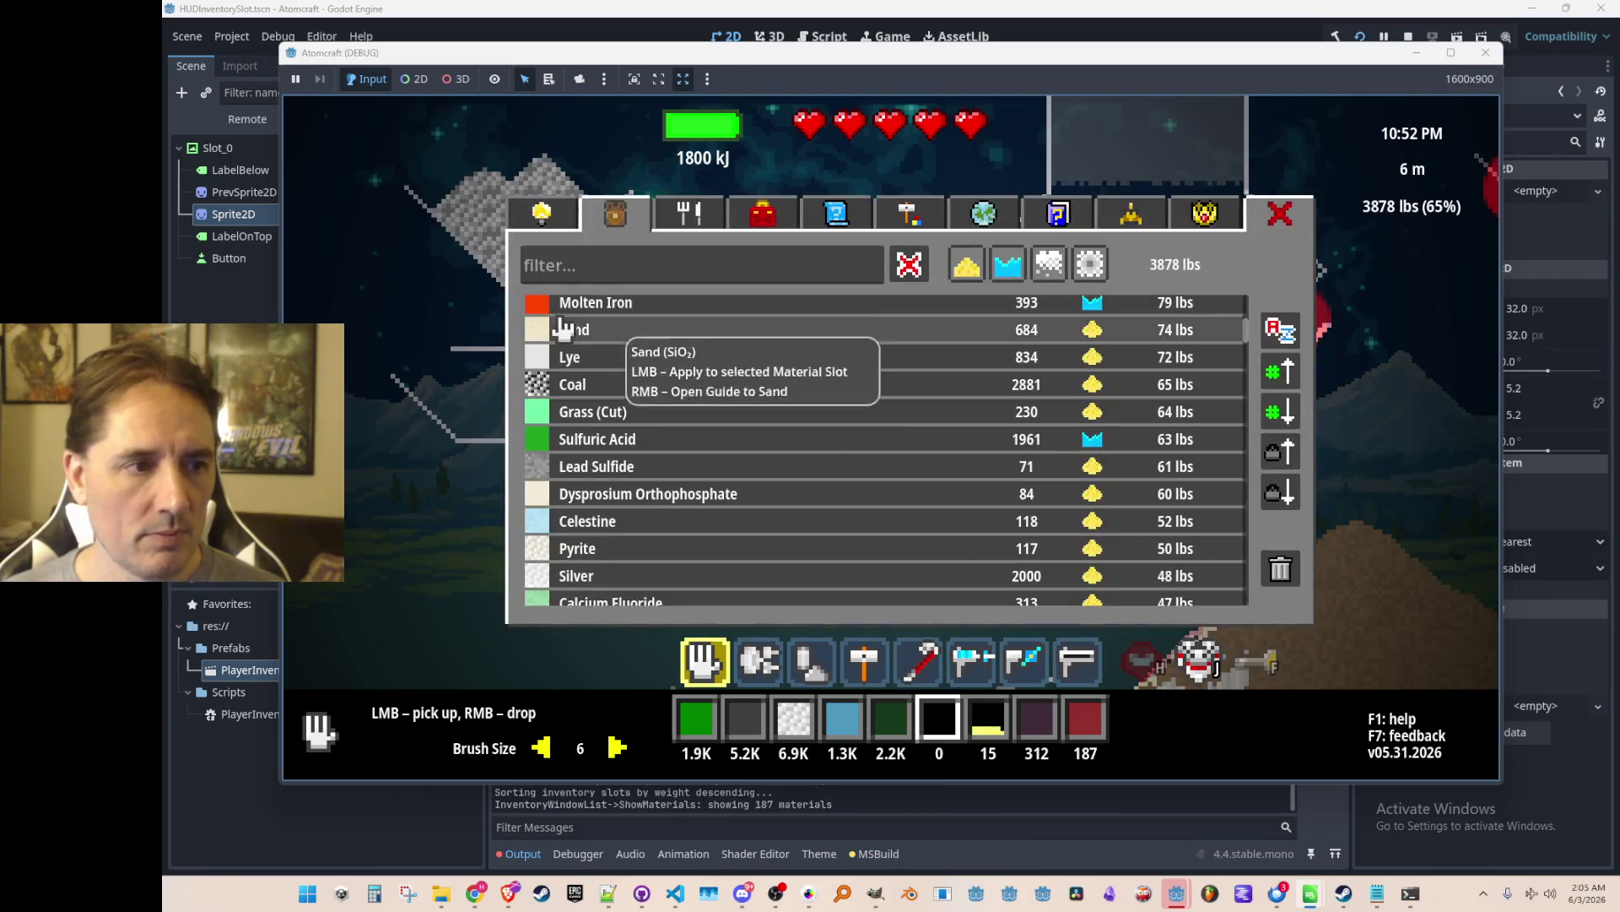
{"action": "left_click", "coordinate": [593, 269]}
{"action": "type", "text": "cer"}
{"action": "left_click", "coordinate": [623, 315]}
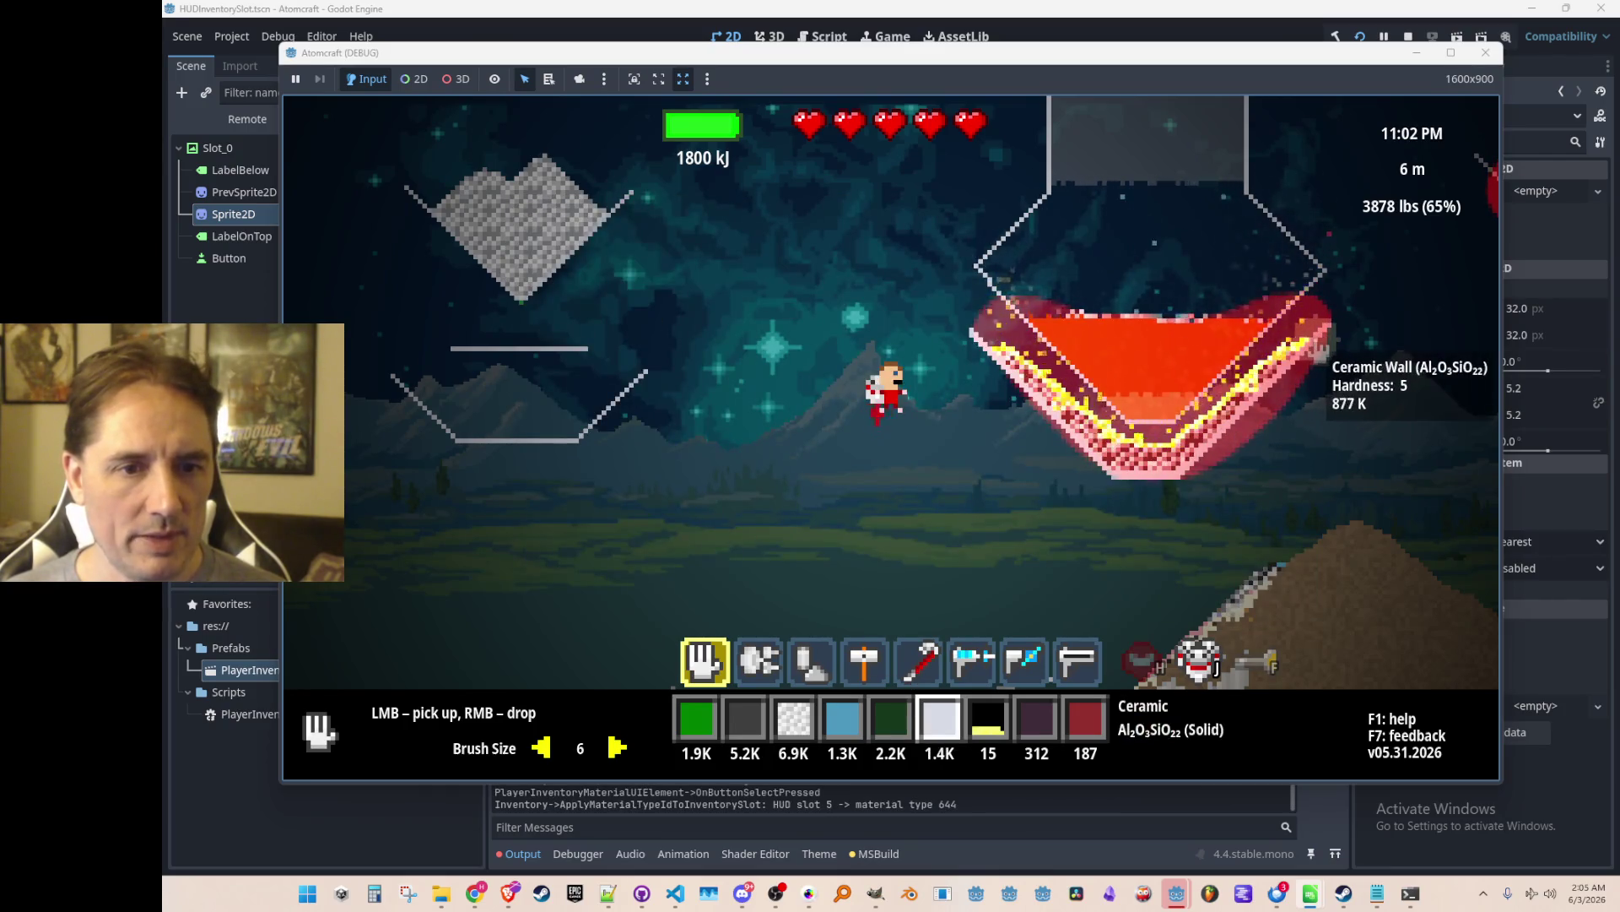
Build ceramic wall along the lava vessel's edge and beneath its bottom.
{"action": "scroll", "coordinate": [1327, 431], "scroll_direction": "down", "scroll_amount": 3}
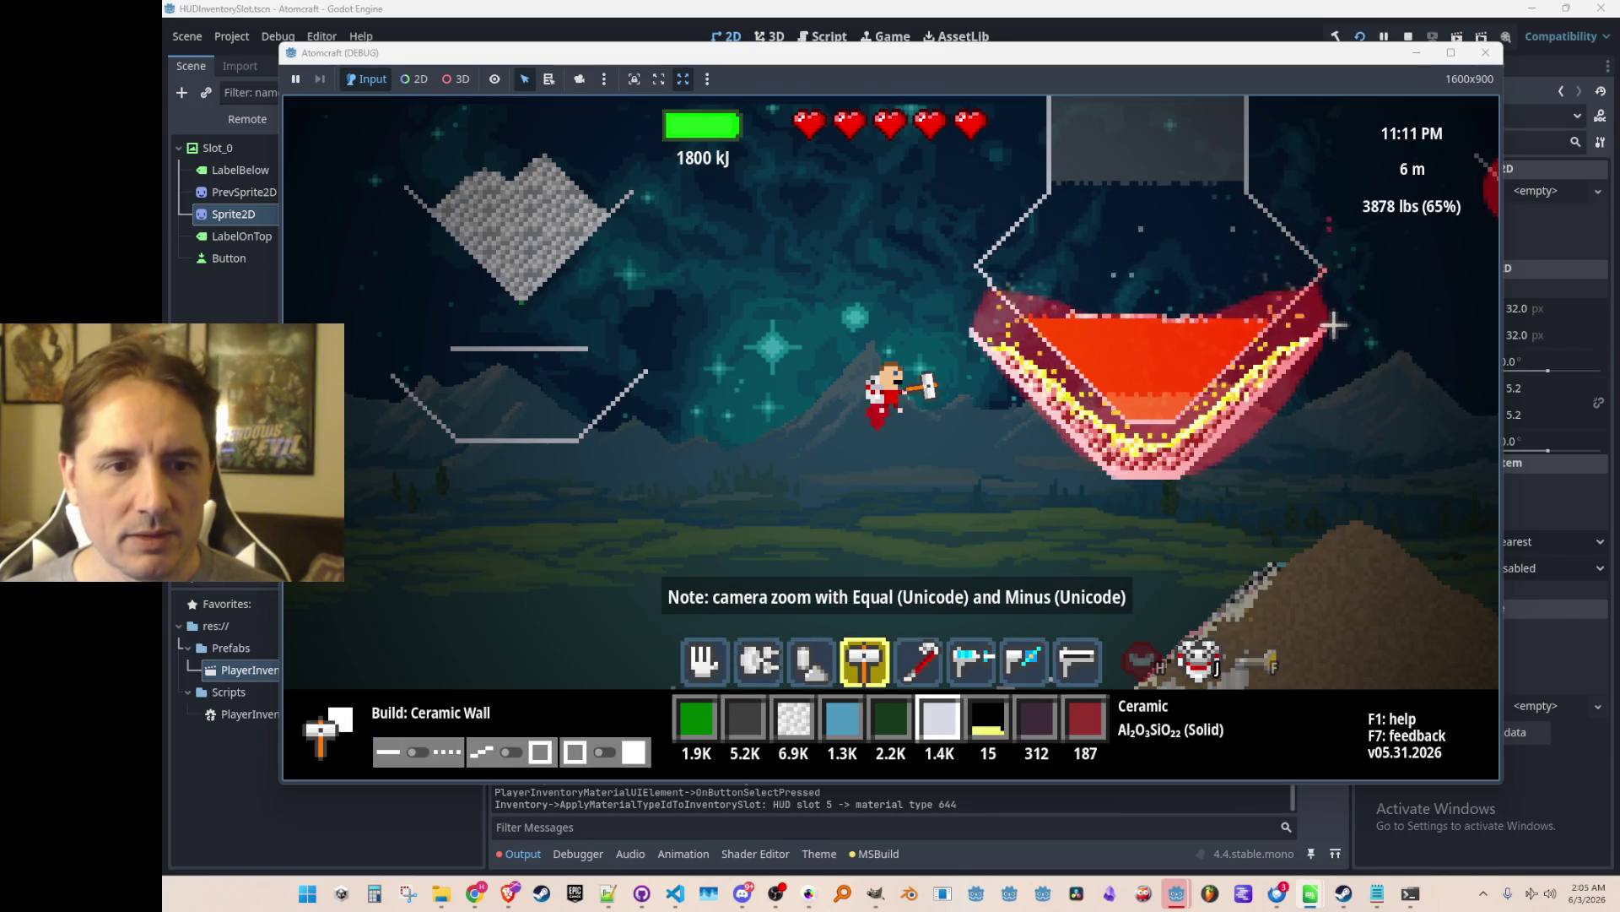
{"action": "left_click_drag", "start_coordinate": [1177, 481], "coordinate": [1172, 488]}
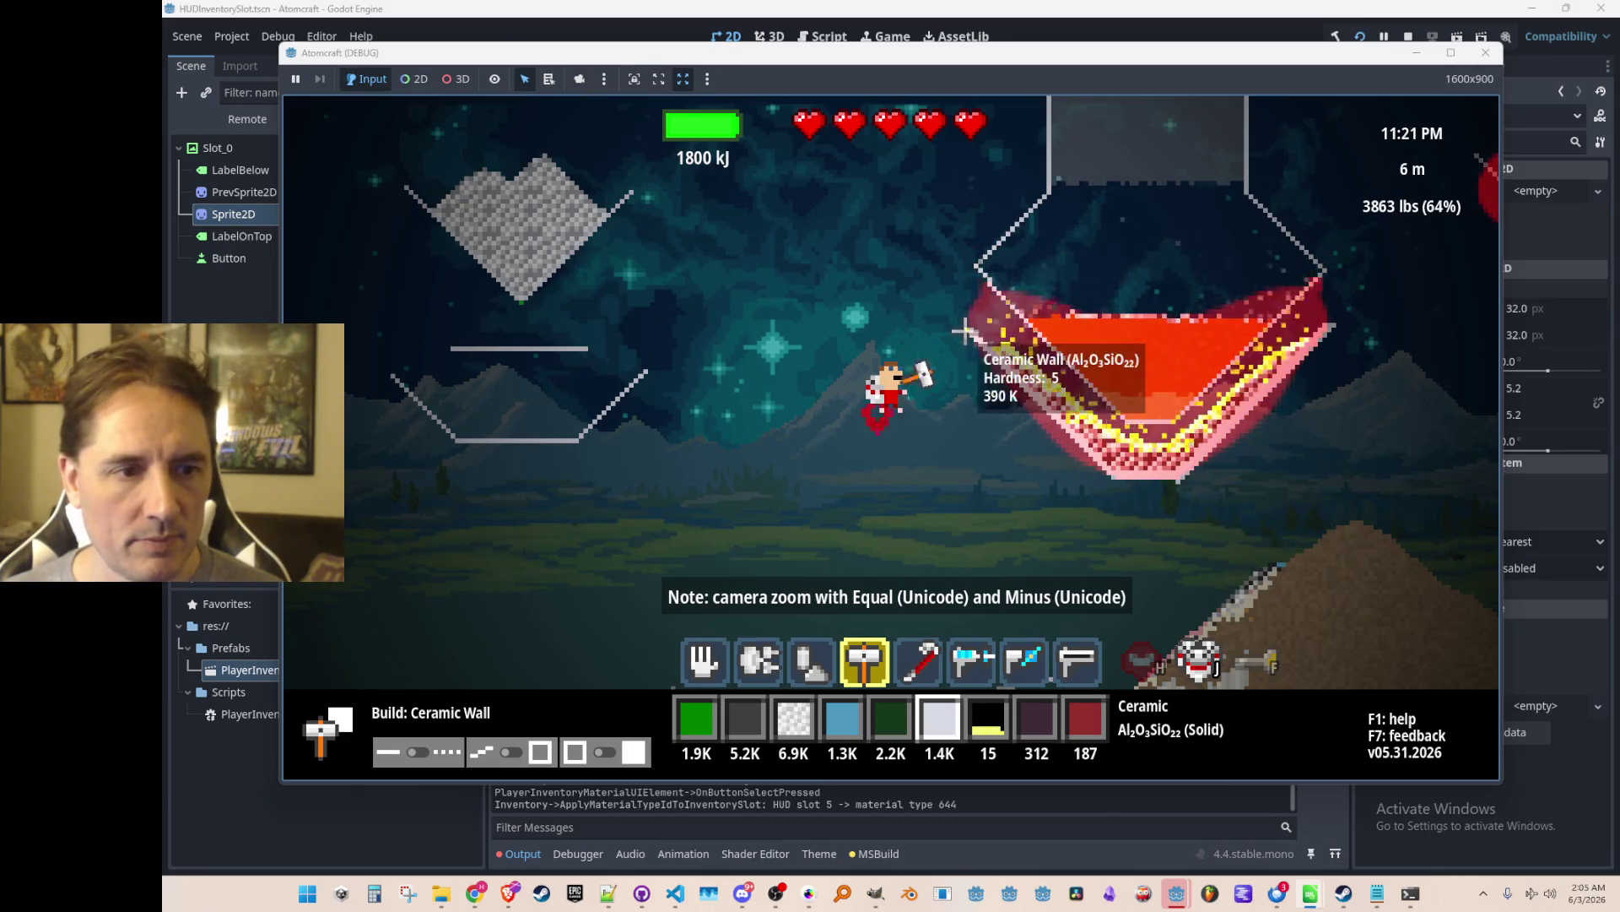
{"action": "mouse_move", "coordinate": [1115, 483]}
{"action": "left_mouse_down"}
{"action": "mouse_move", "coordinate": [1197, 481]}
{"action": "mouse_move", "coordinate": [1182, 481]}
{"action": "left_mouse_up"}
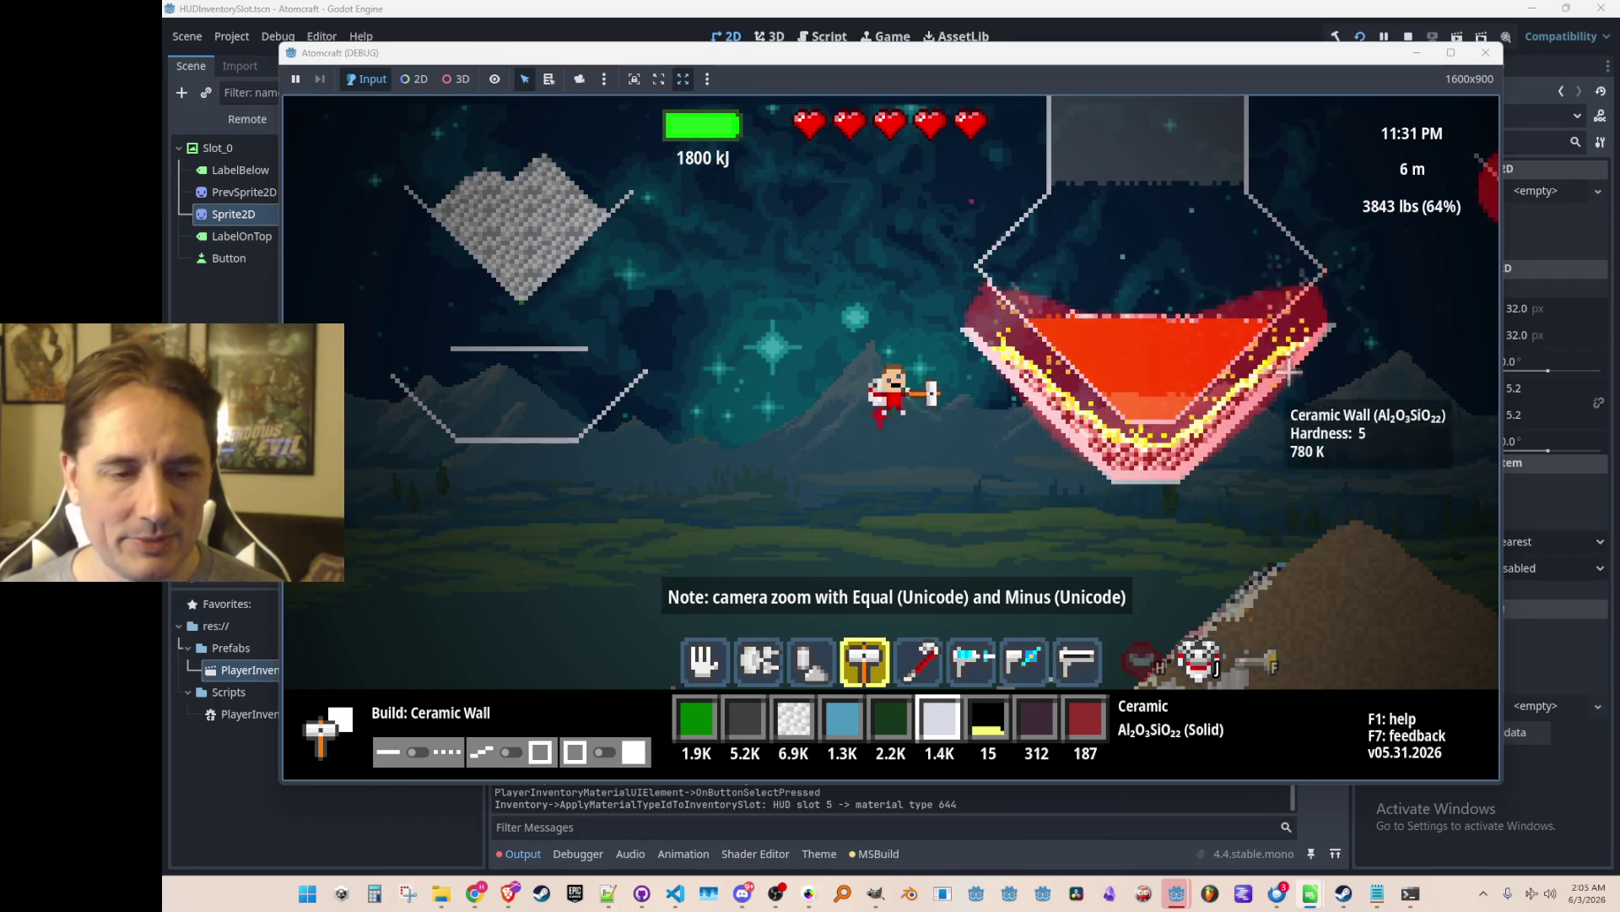
Fly up with the hand tool, fire the beam at the iron block, and stop the game.
{"action": "key", "text": "d"}
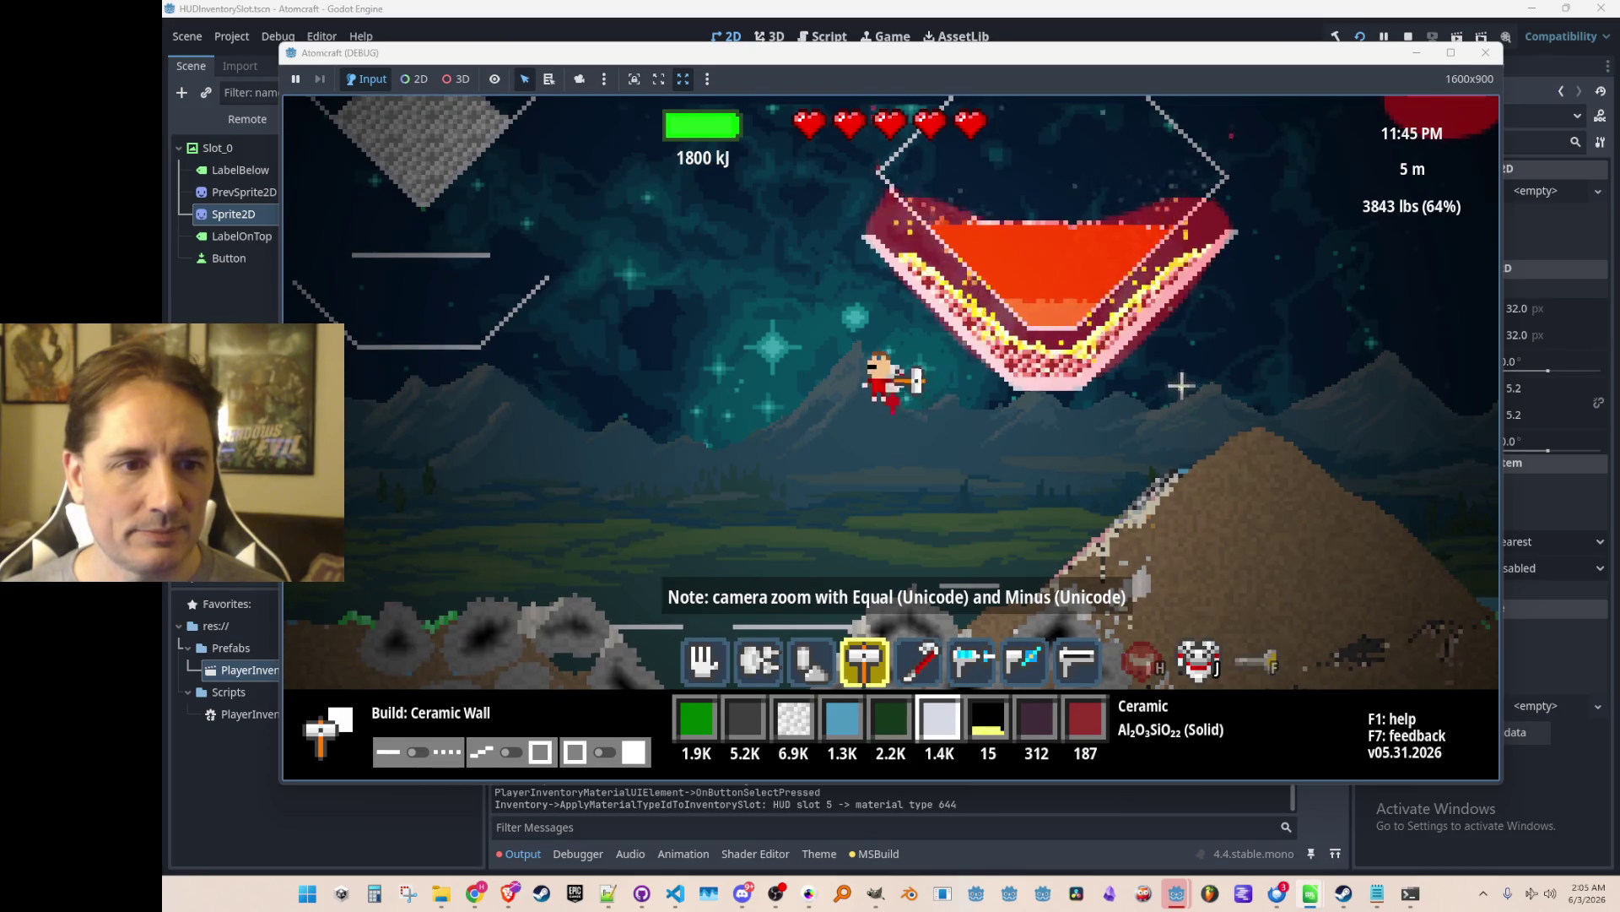
{"action": "key", "text": "w"}
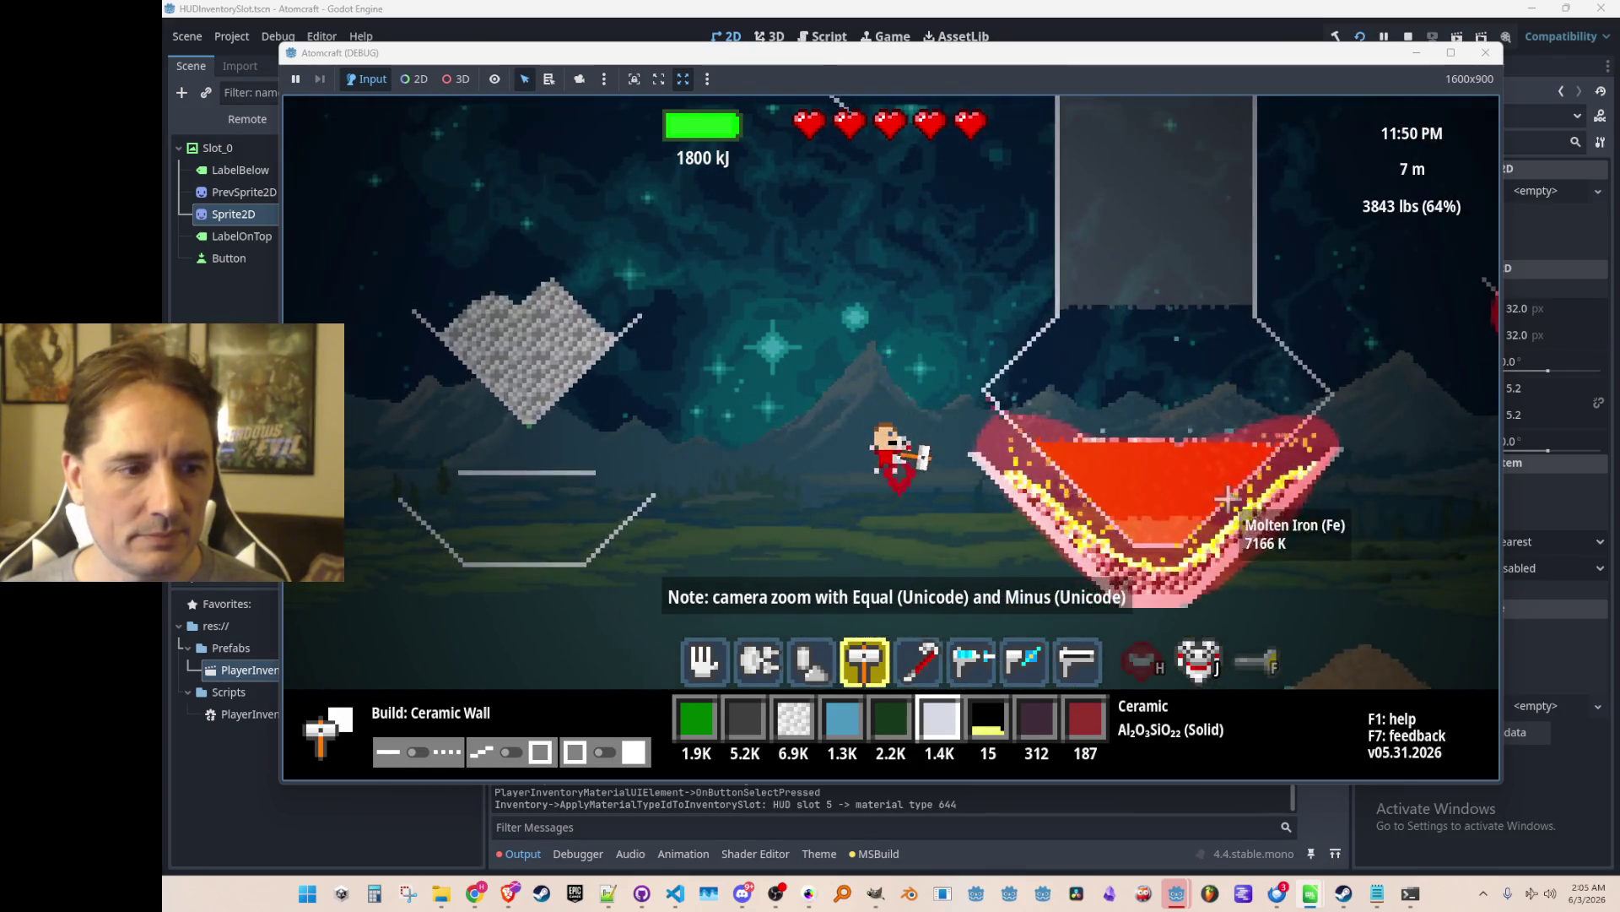
{"action": "key", "text": "1"}
{"action": "key", "text": "a"}
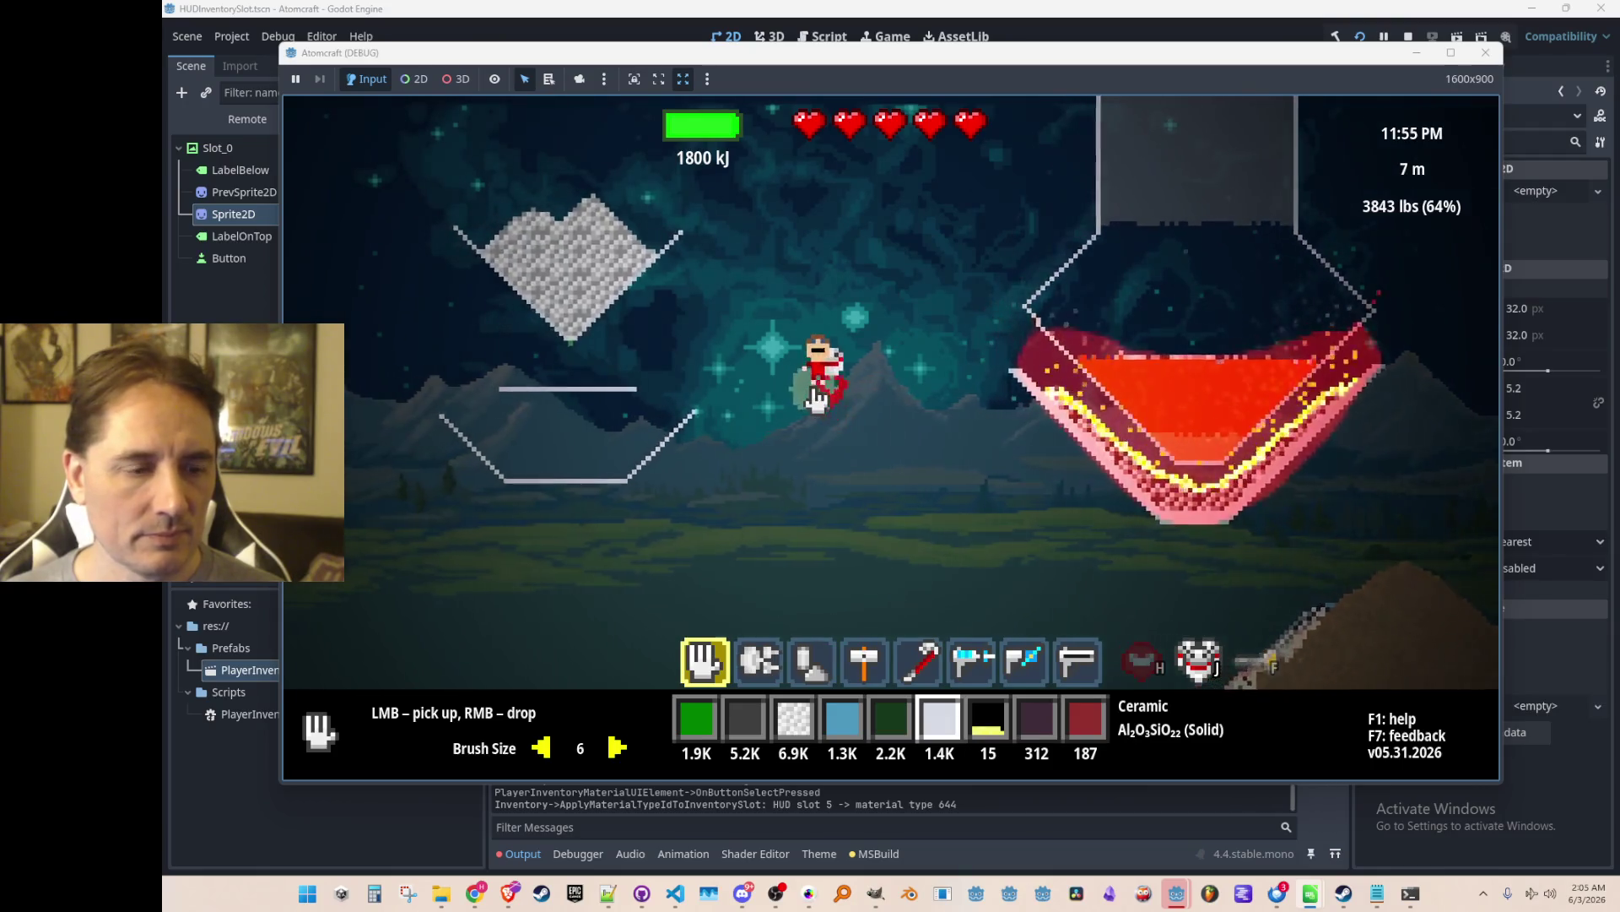
{"action": "scroll", "coordinate": [817, 400], "scroll_direction": "down", "scroll_amount": 5}
{"action": "scroll", "coordinate": [817, 400], "scroll_direction": "down", "scroll_amount": 2}
{"action": "key", "text": "w"}
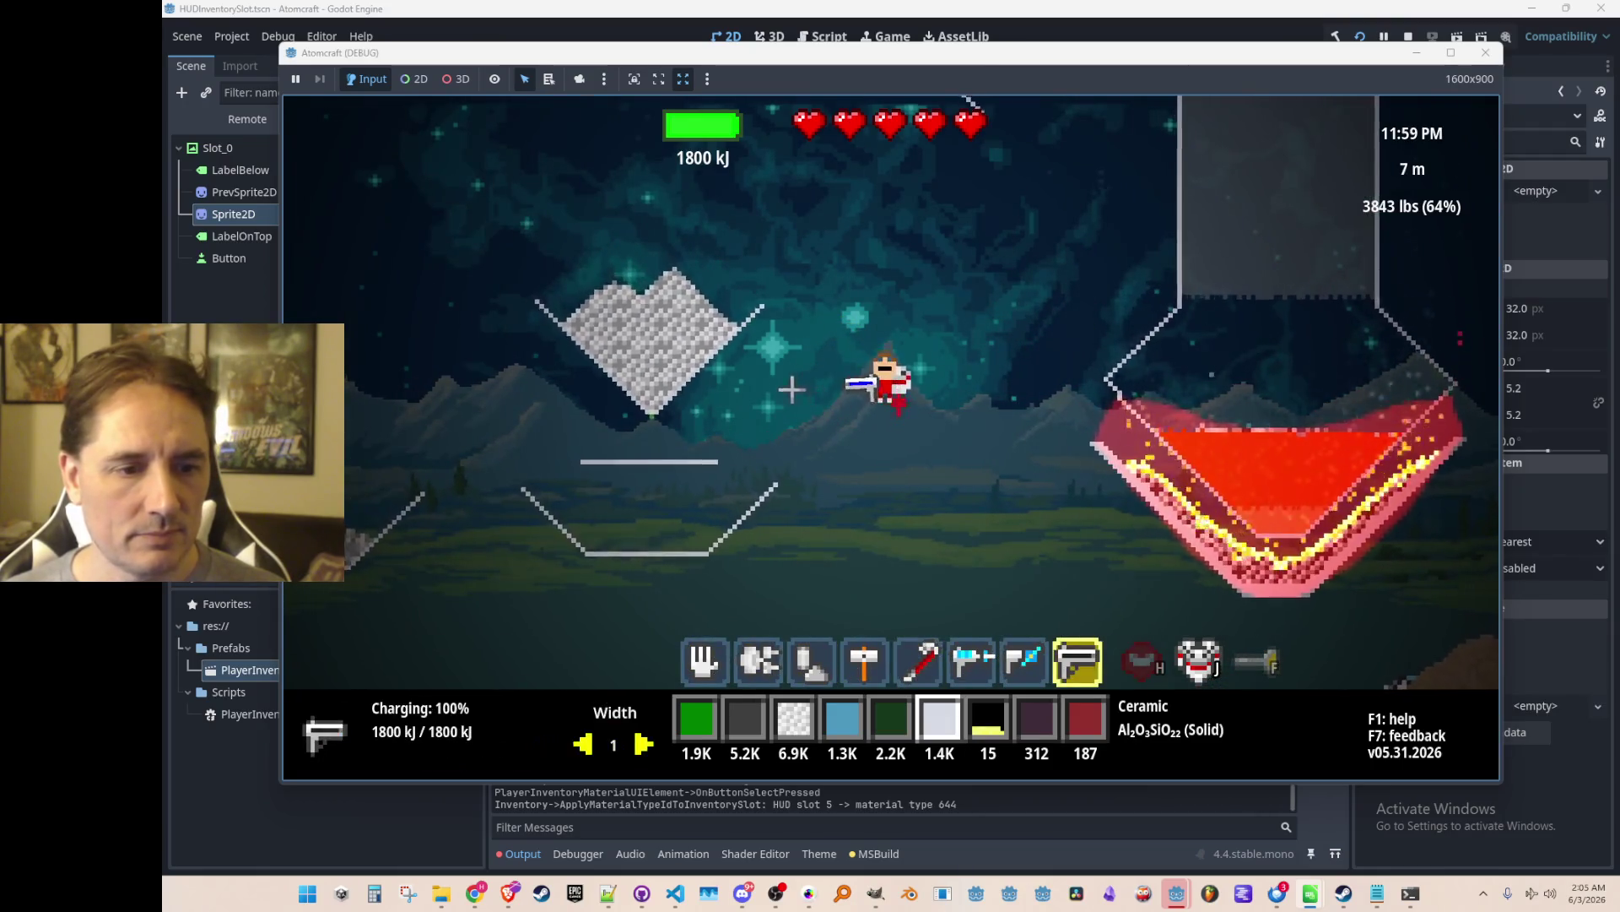
{"action": "left_click_drag", "start_coordinate": [705, 459], "coordinate": [715, 505]}
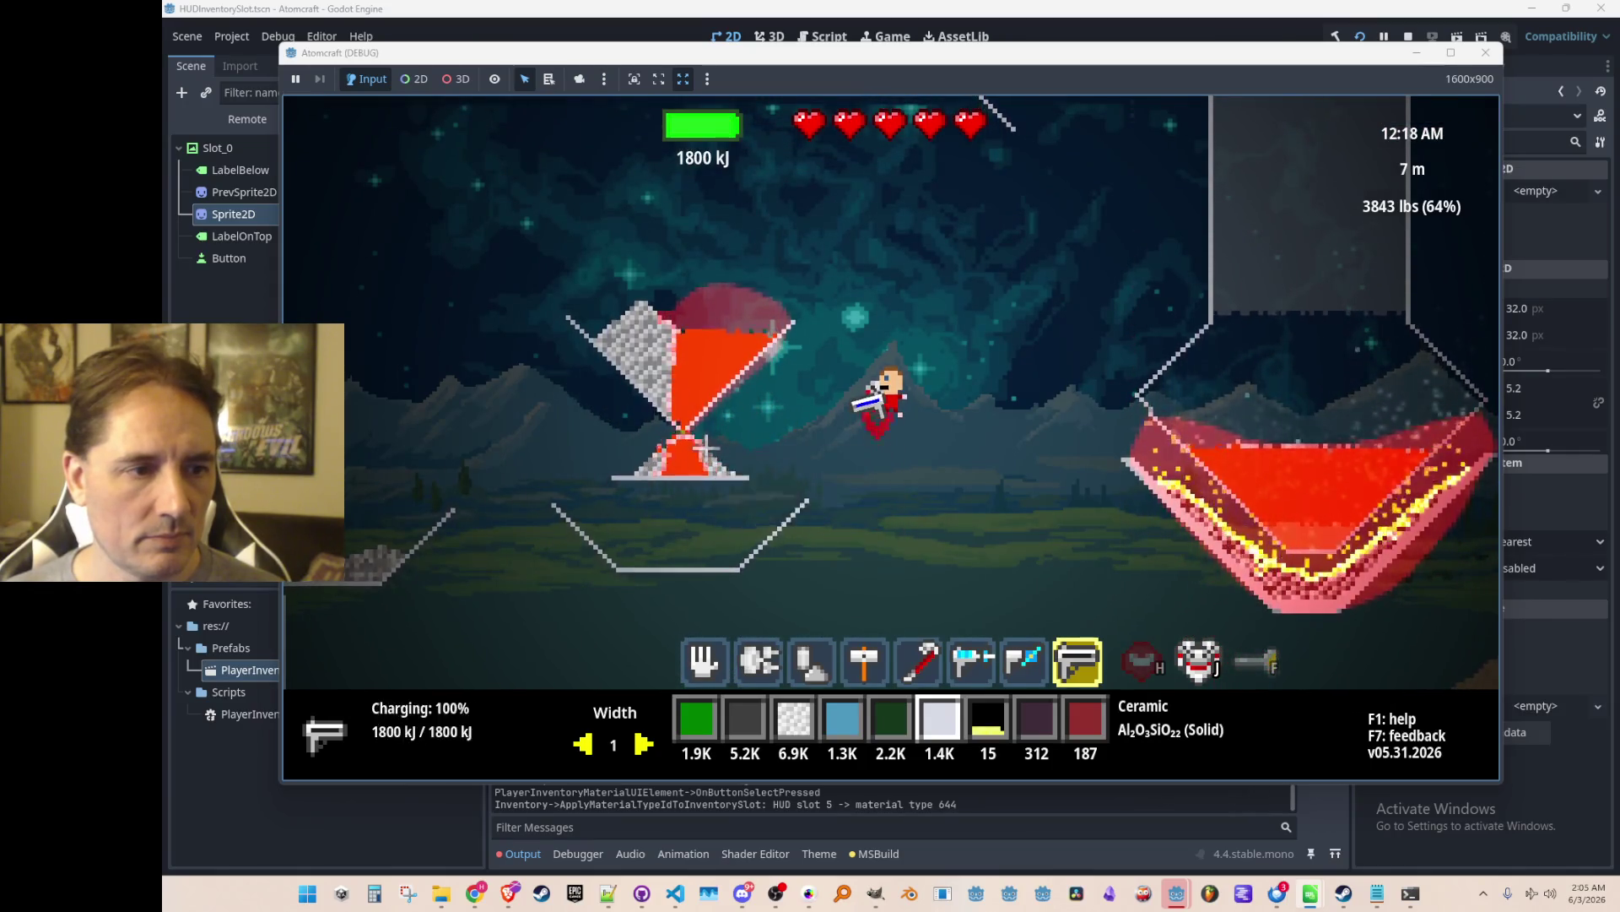
{"action": "left_click", "coordinate": [1405, 36]}
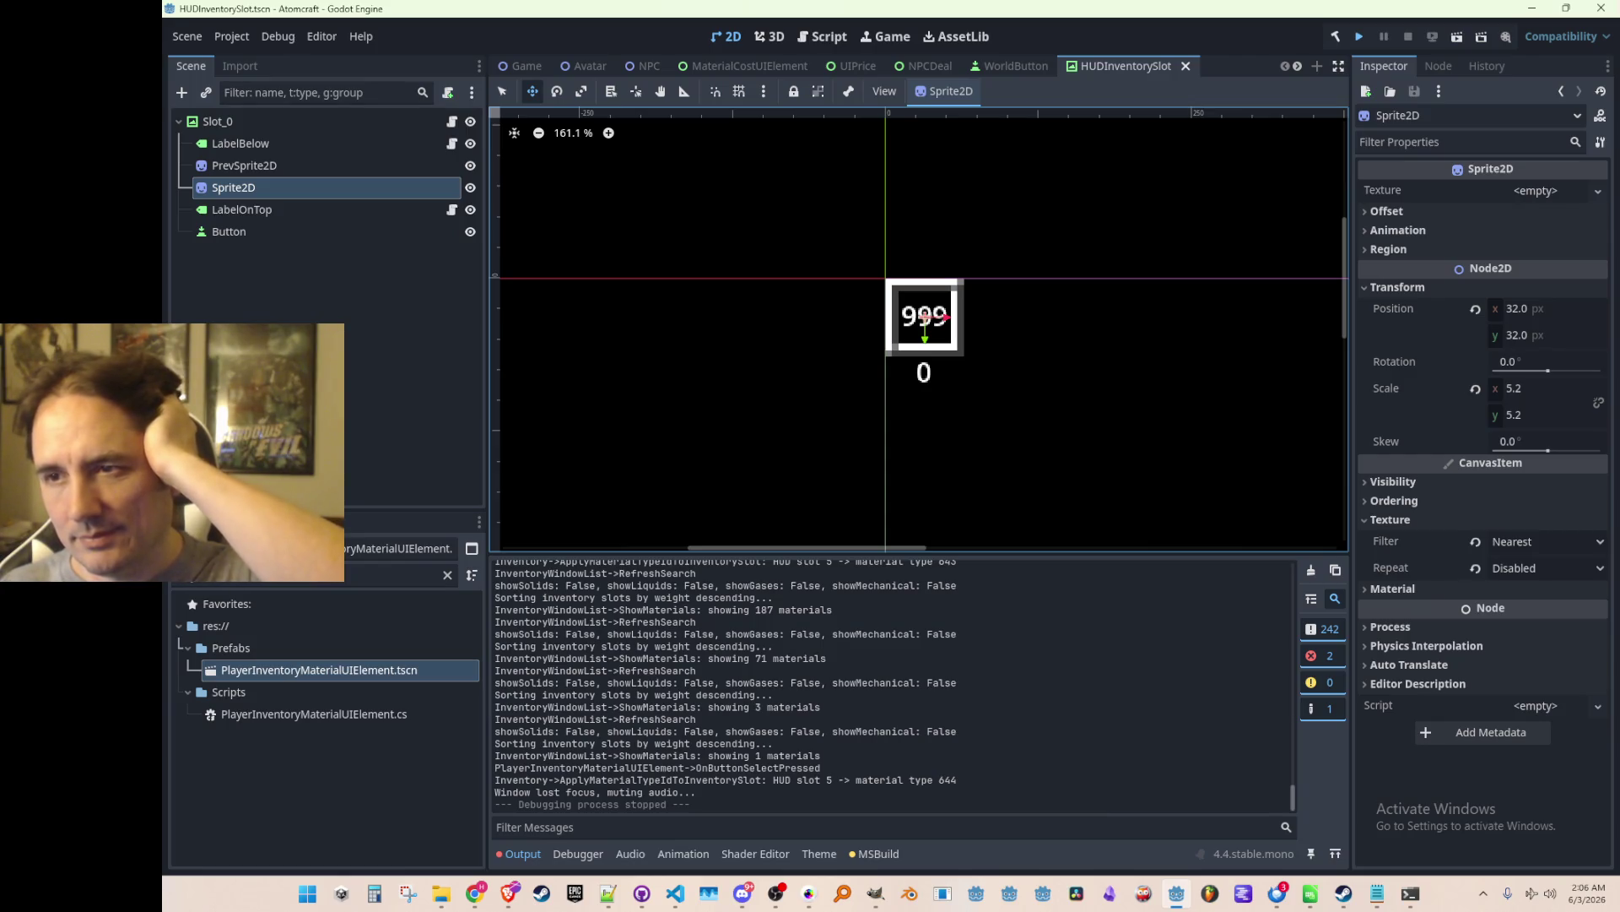
Save the HUDInventorySlot scene, whose slot preview shows 999 over a 0 count.
{"action": "key", "text": "ctrl+s"}
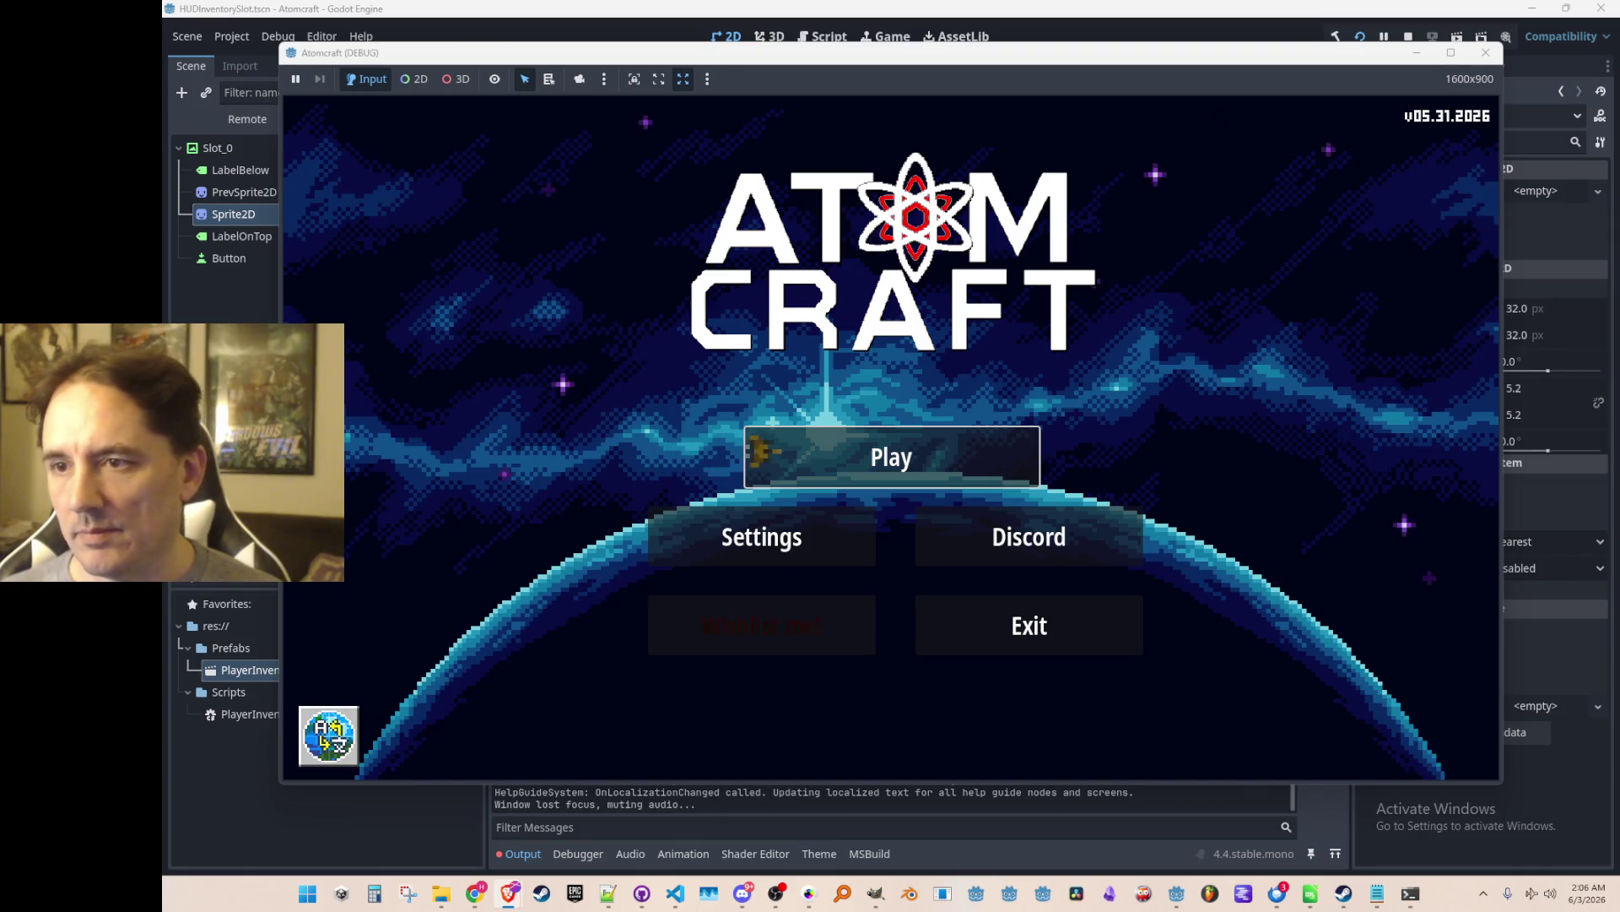
Play with the third test profile, load NPC TEST H, and fly up to the ceramic block.
{"action": "left_click", "coordinate": [839, 456]}
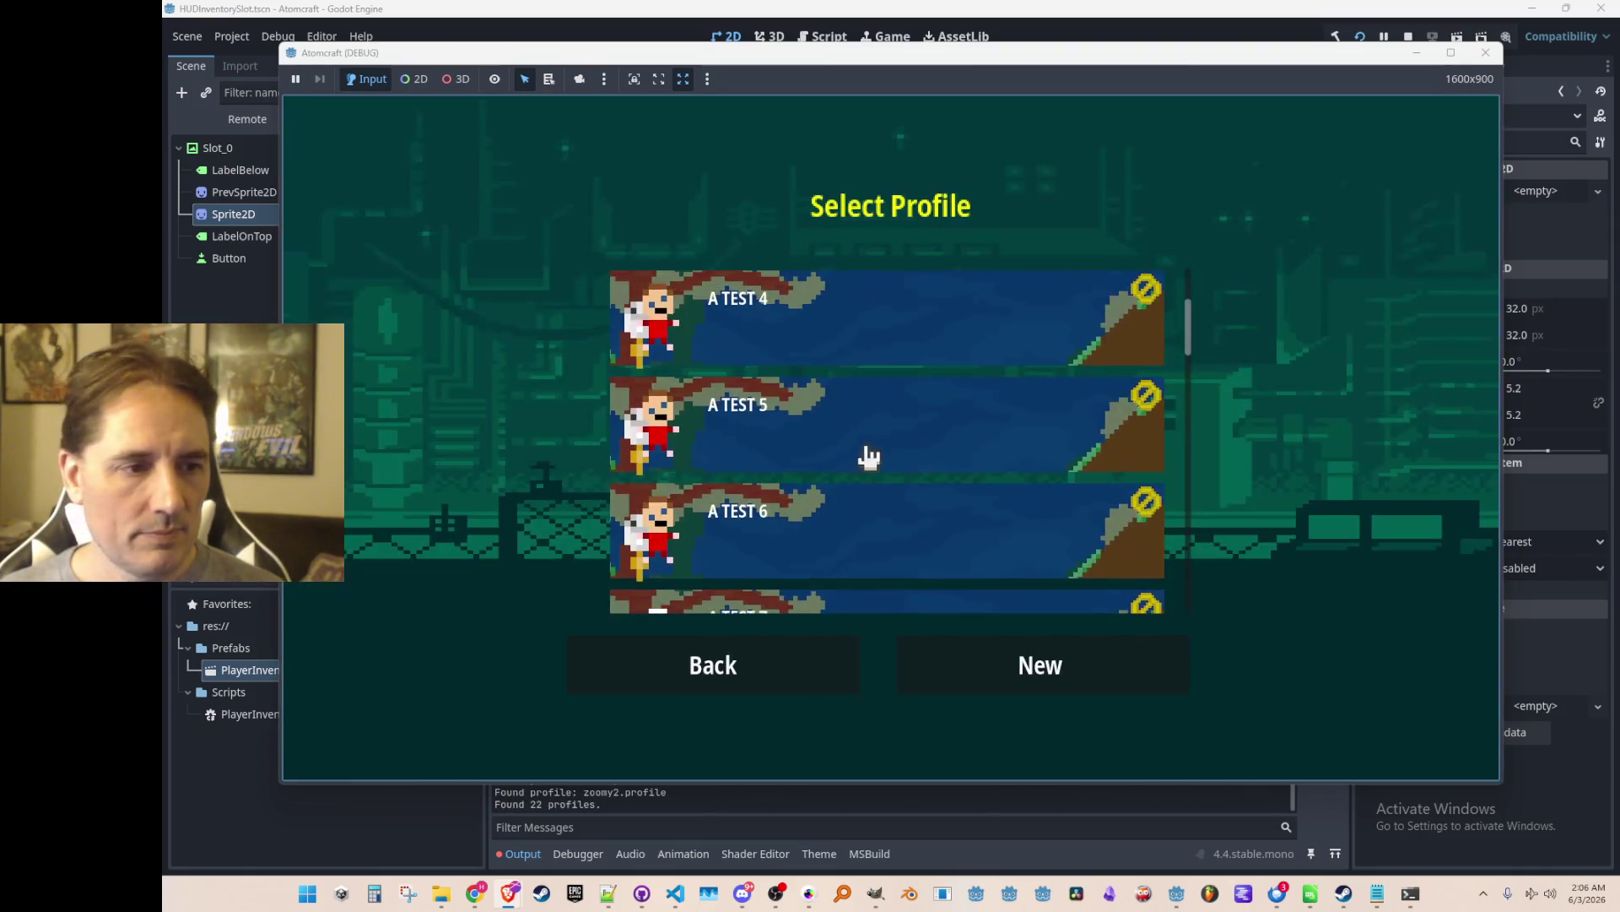
{"action": "left_click", "coordinate": [868, 546]}
{"action": "scroll", "coordinate": [899, 468], "scroll_direction": "down", "scroll_amount": 8}
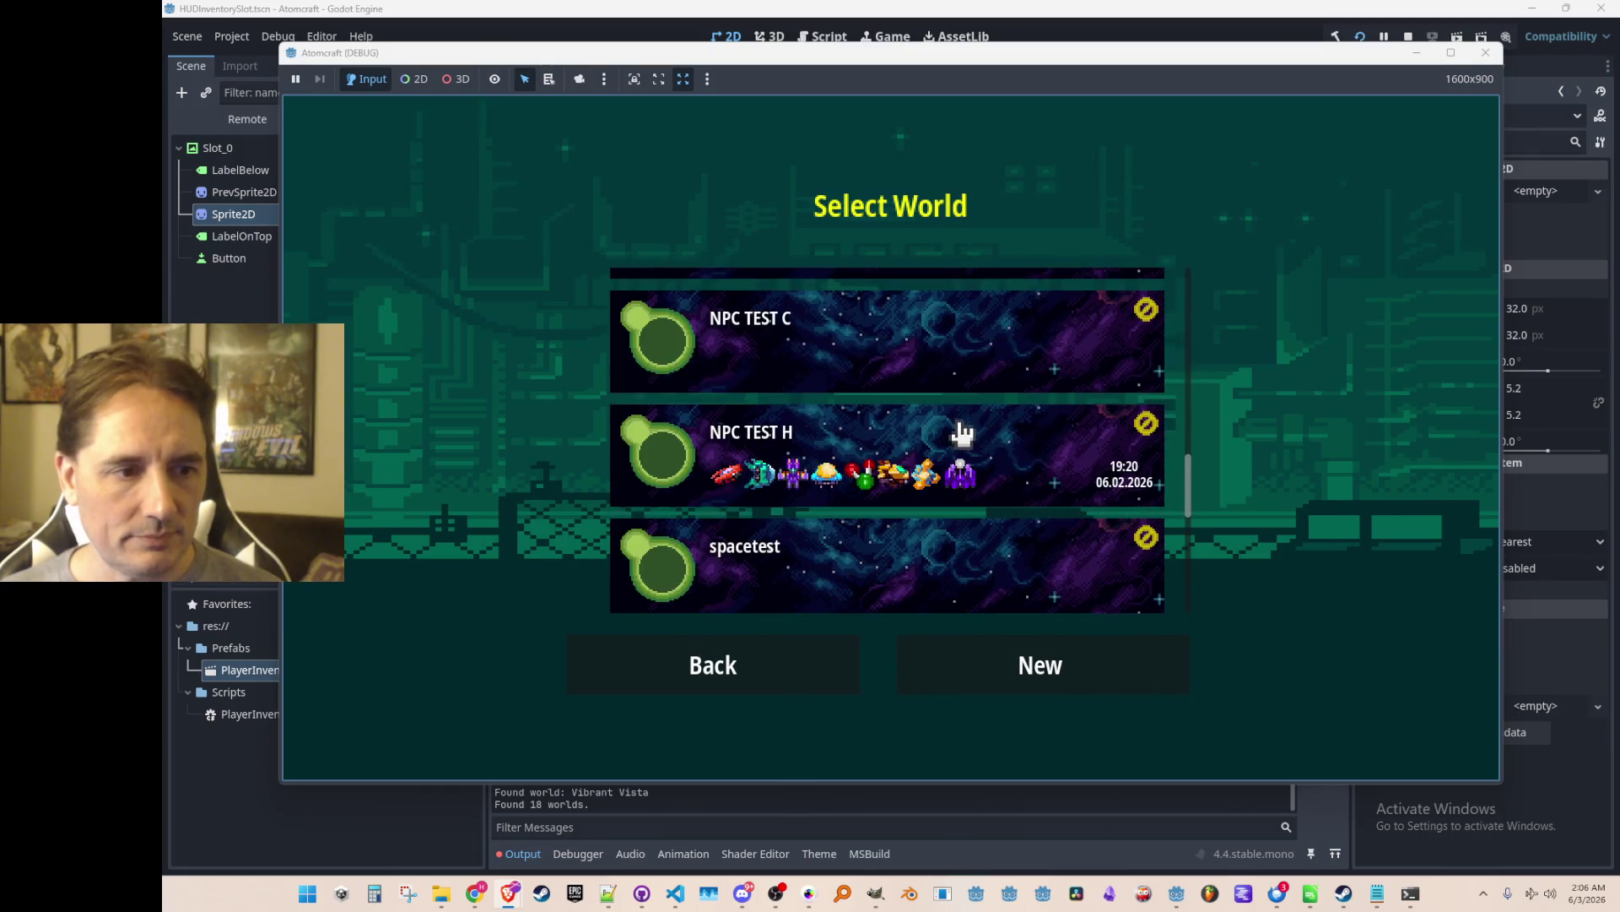
{"action": "left_click", "coordinate": [962, 434]}
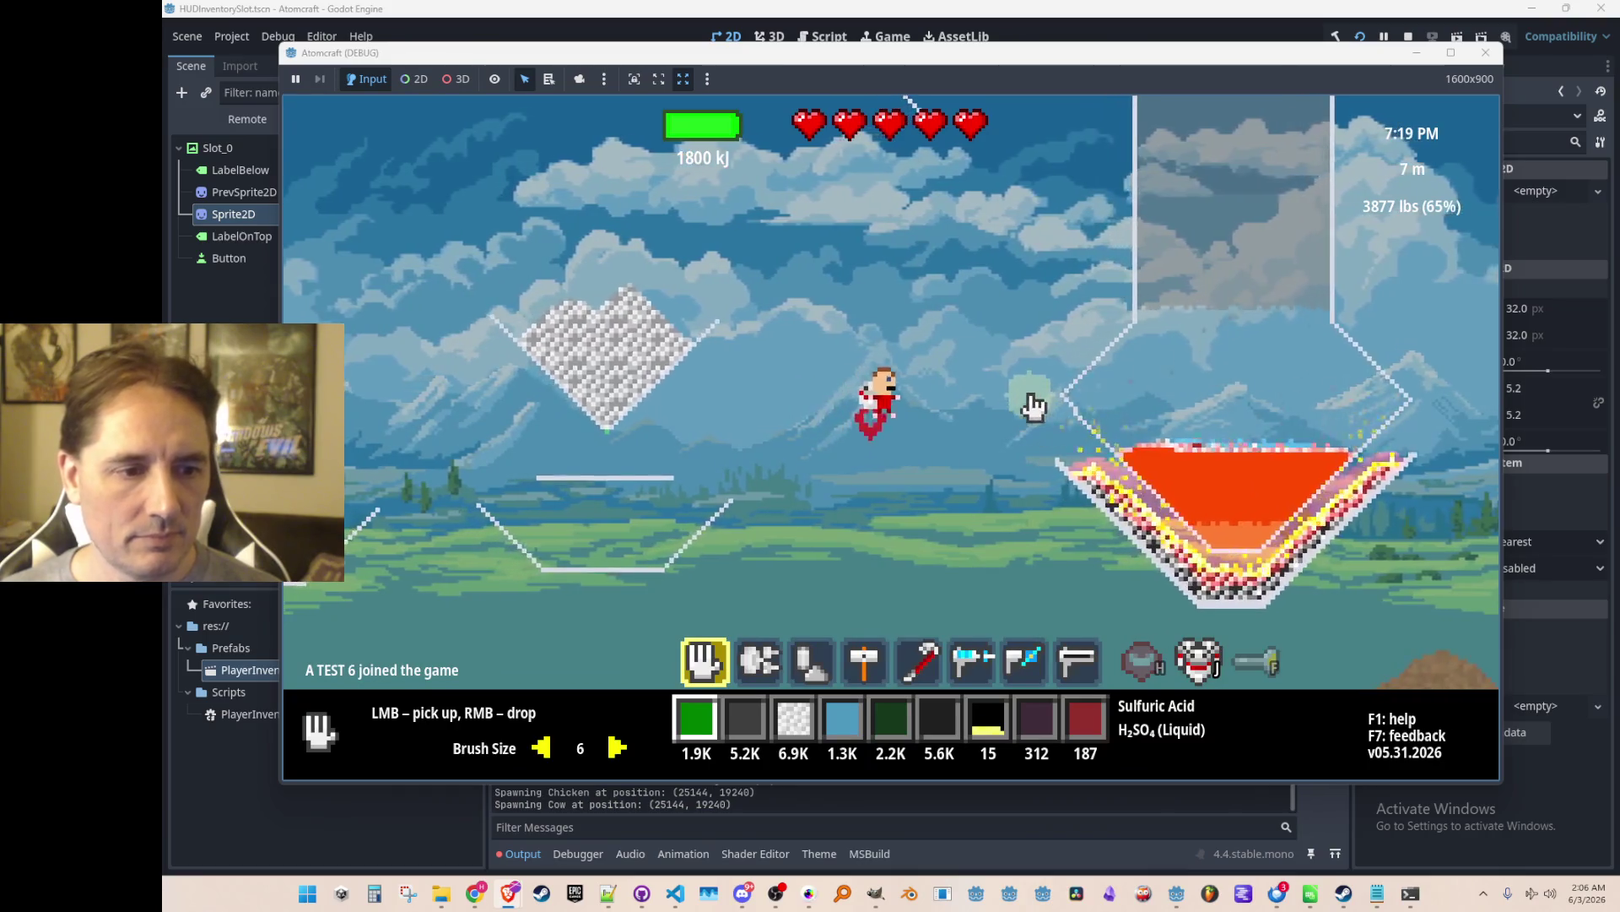
{"action": "key", "text": "w"}
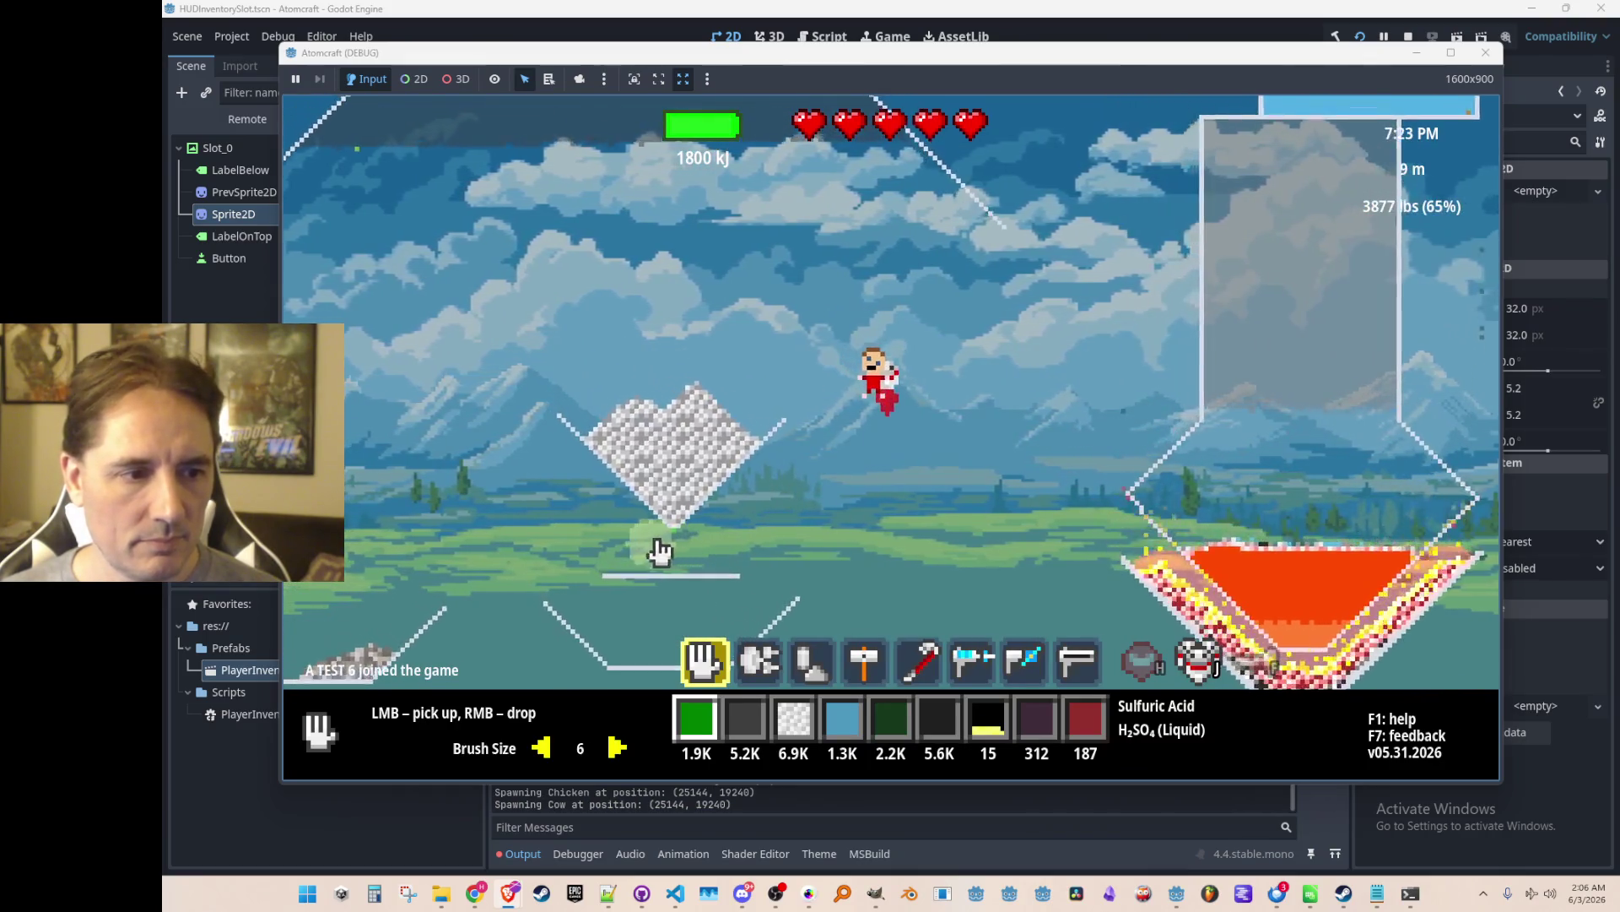
{"action": "mouse_move", "coordinate": [685, 547]}
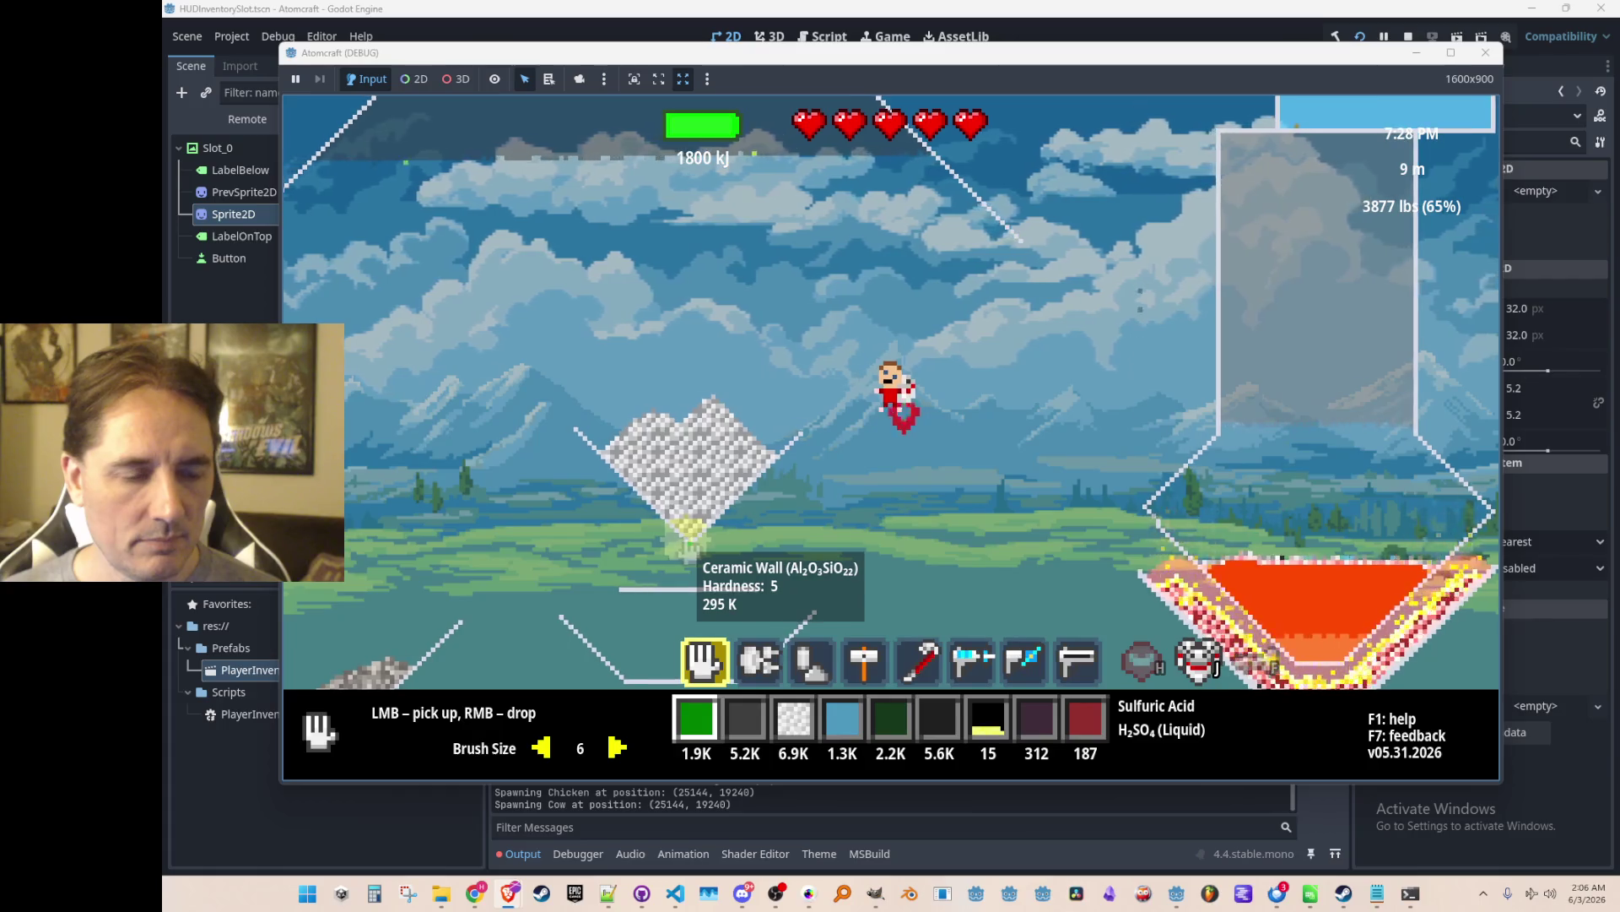
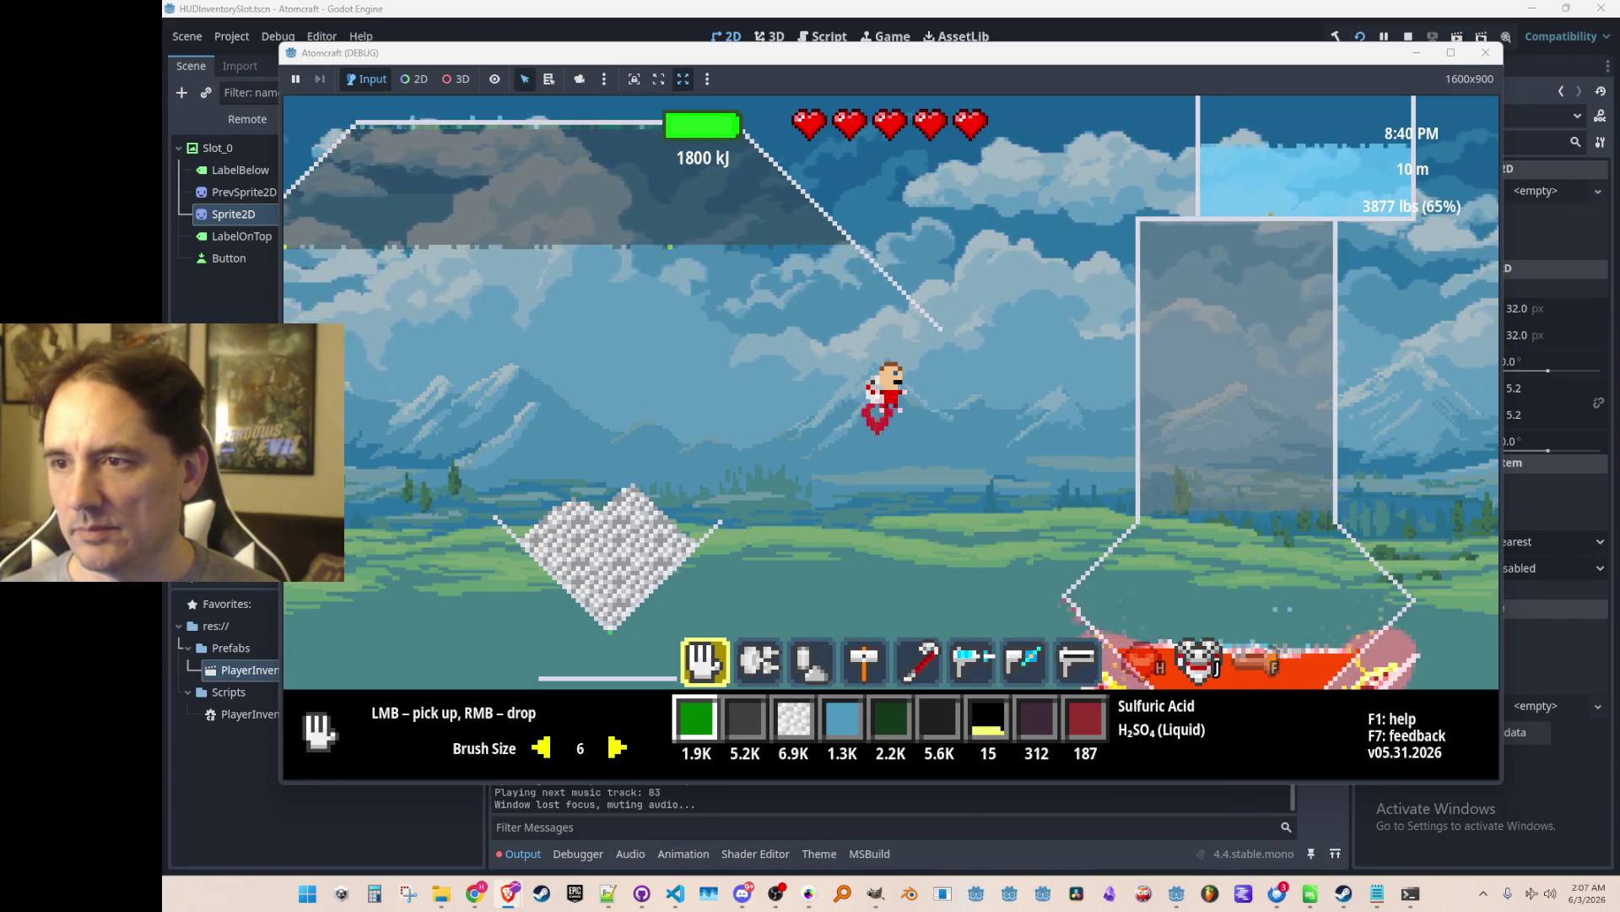
Open the inventory list and try Magnesium Sulfate, Milk, Wet Clay, Nuts and Lye in the slot.
{"action": "left_click", "coordinate": [1024, 422]}
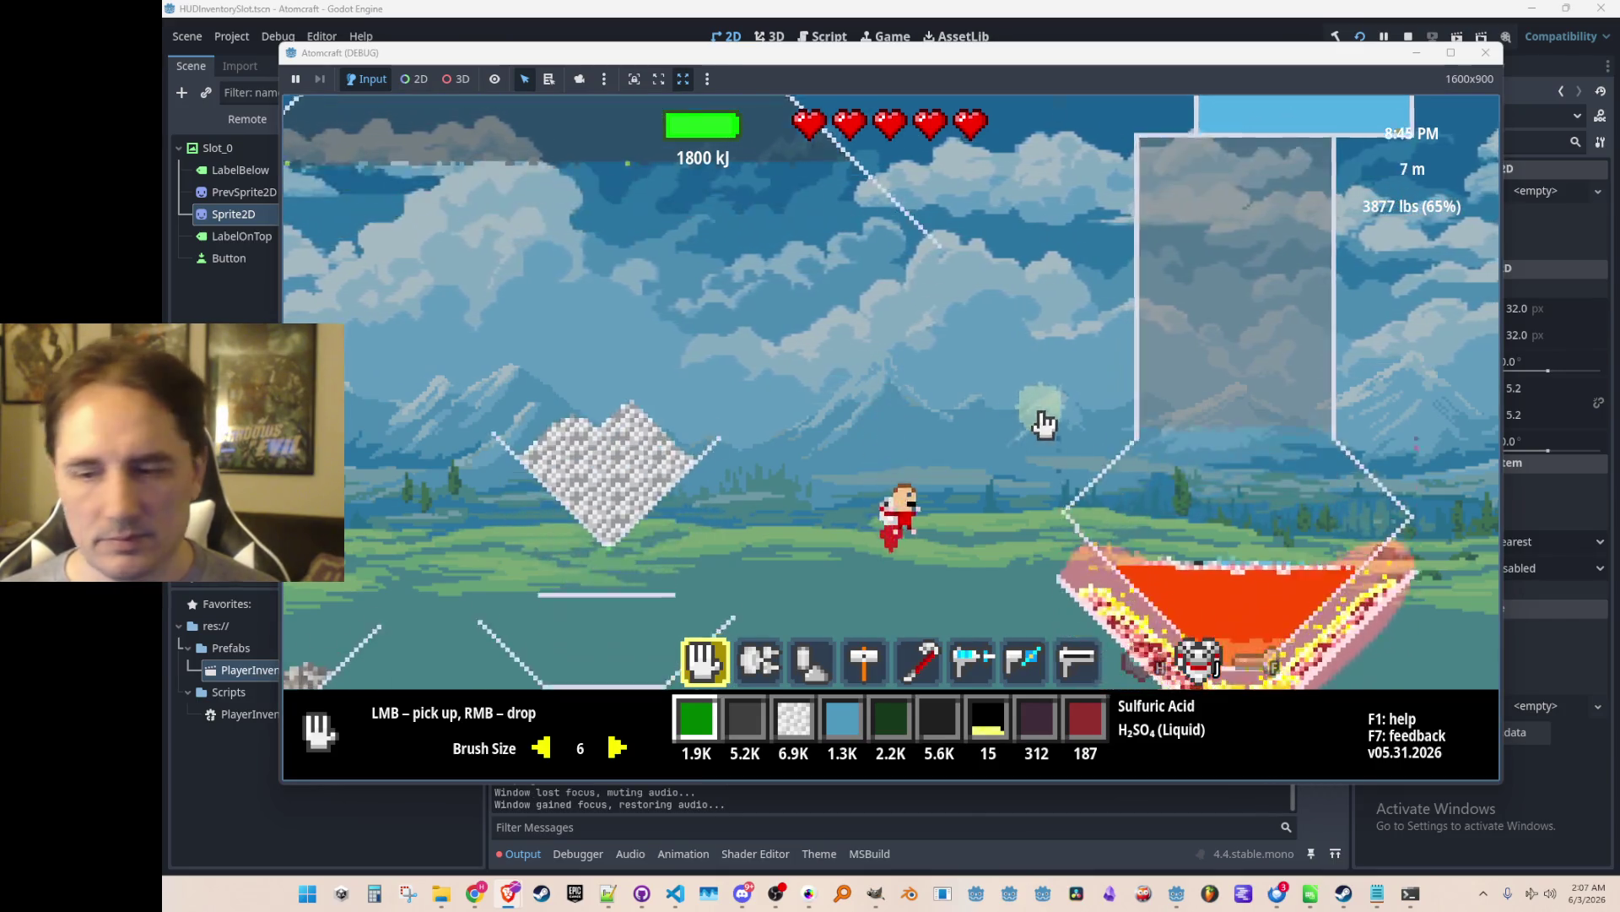
{"action": "key", "text": "Tab"}
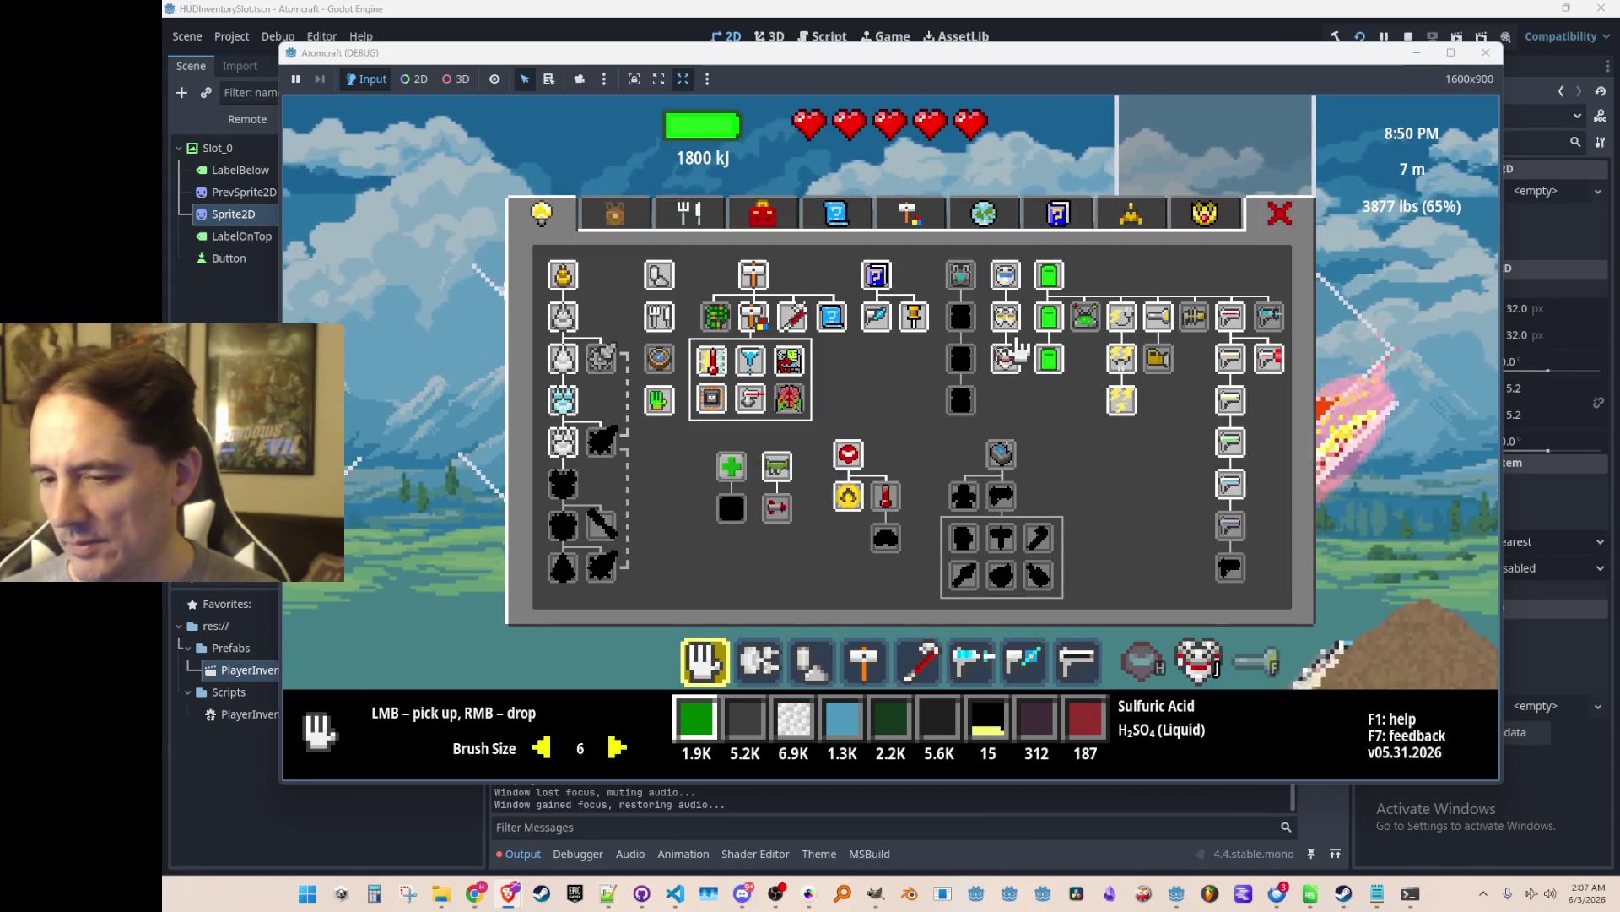
{"action": "left_click", "coordinate": [618, 218]}
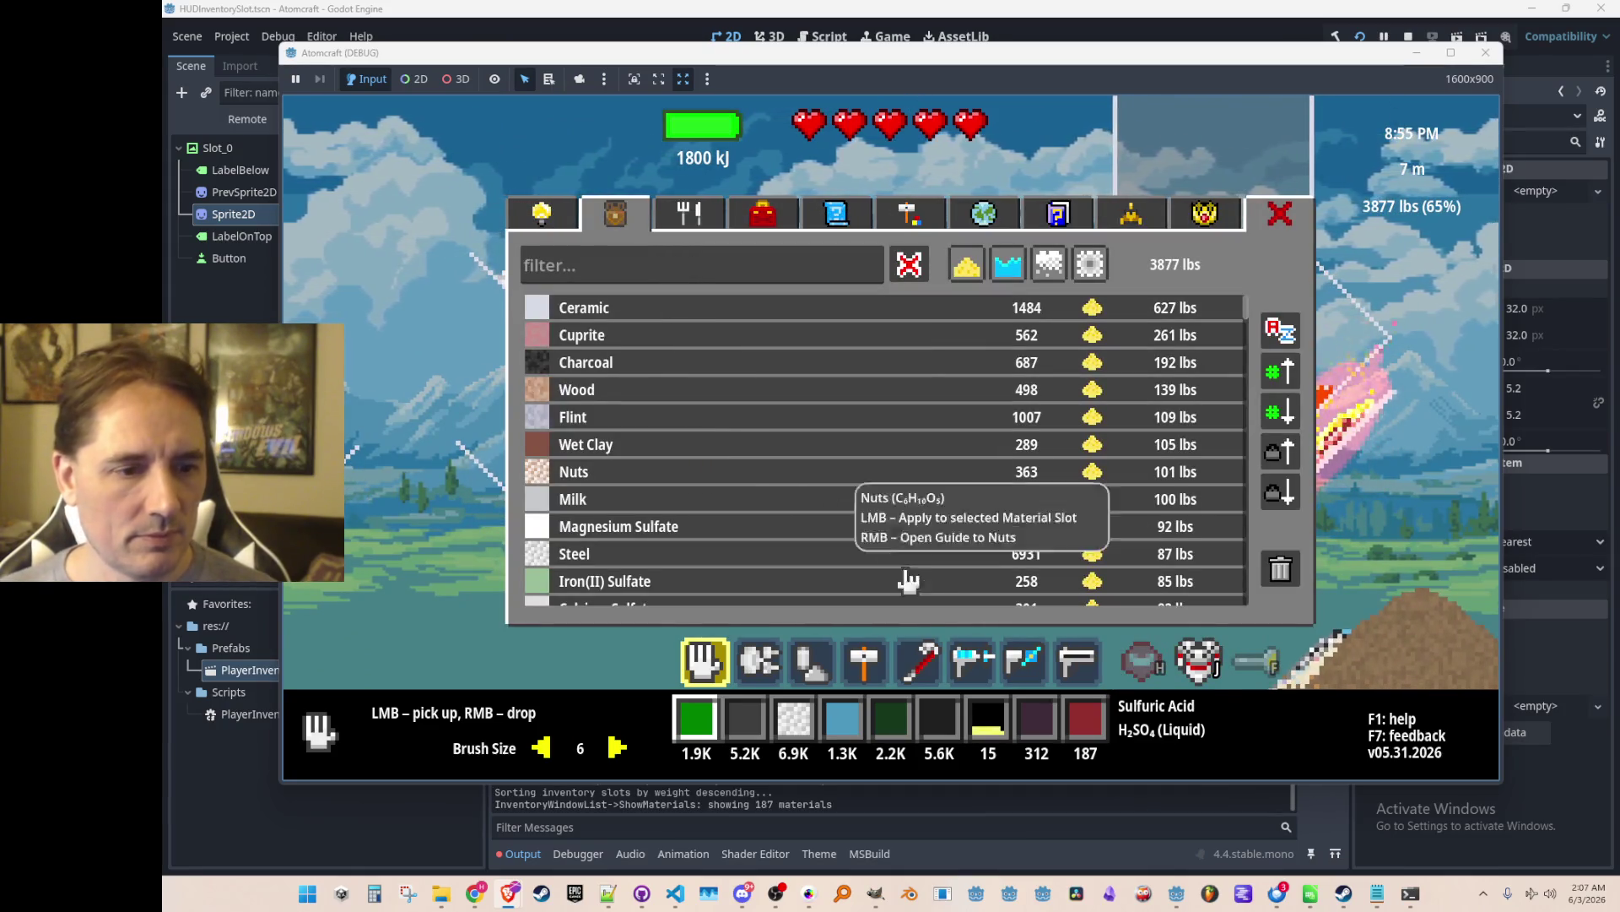
{"action": "left_click", "coordinate": [663, 526]}
{"action": "left_click", "coordinate": [675, 506]}
{"action": "left_click", "coordinate": [658, 445]}
{"action": "left_click", "coordinate": [650, 471]}
{"action": "scroll", "coordinate": [675, 489], "scroll_direction": "down", "scroll_amount": 4}
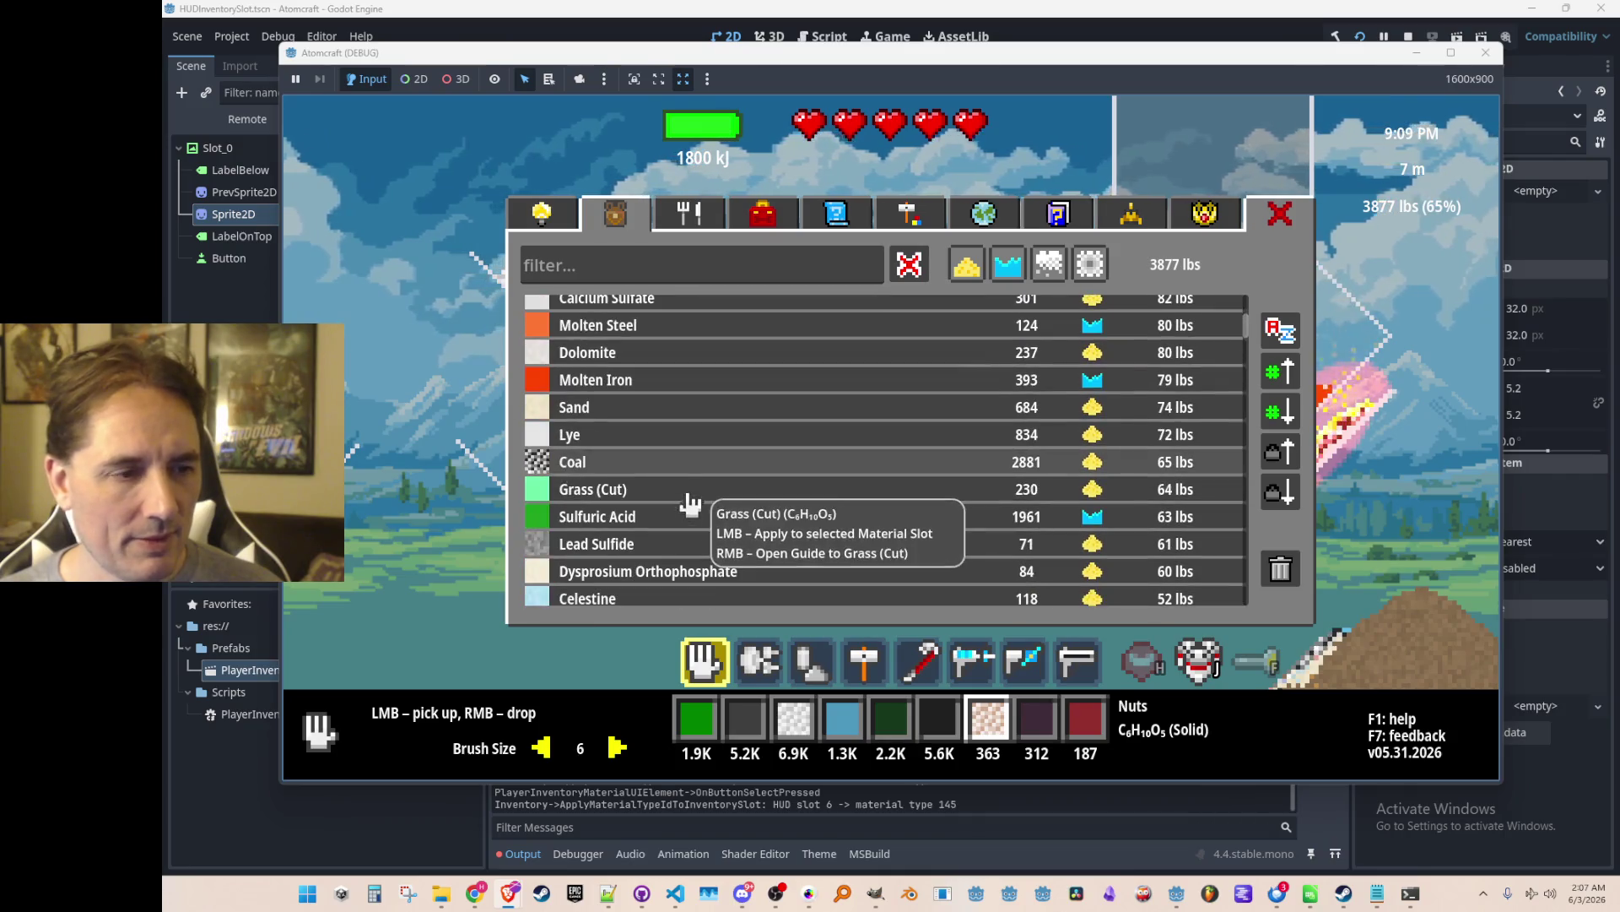
{"action": "left_click", "coordinate": [680, 435]}
Try Osmium Disulfide, Gold, Lithium Sulfate, Lithium Manganese Oxide, Rust, Aqueous Sulfur Dioxide and Tellurium.
{"action": "scroll", "coordinate": [709, 473], "scroll_direction": "down", "scroll_amount": 3}
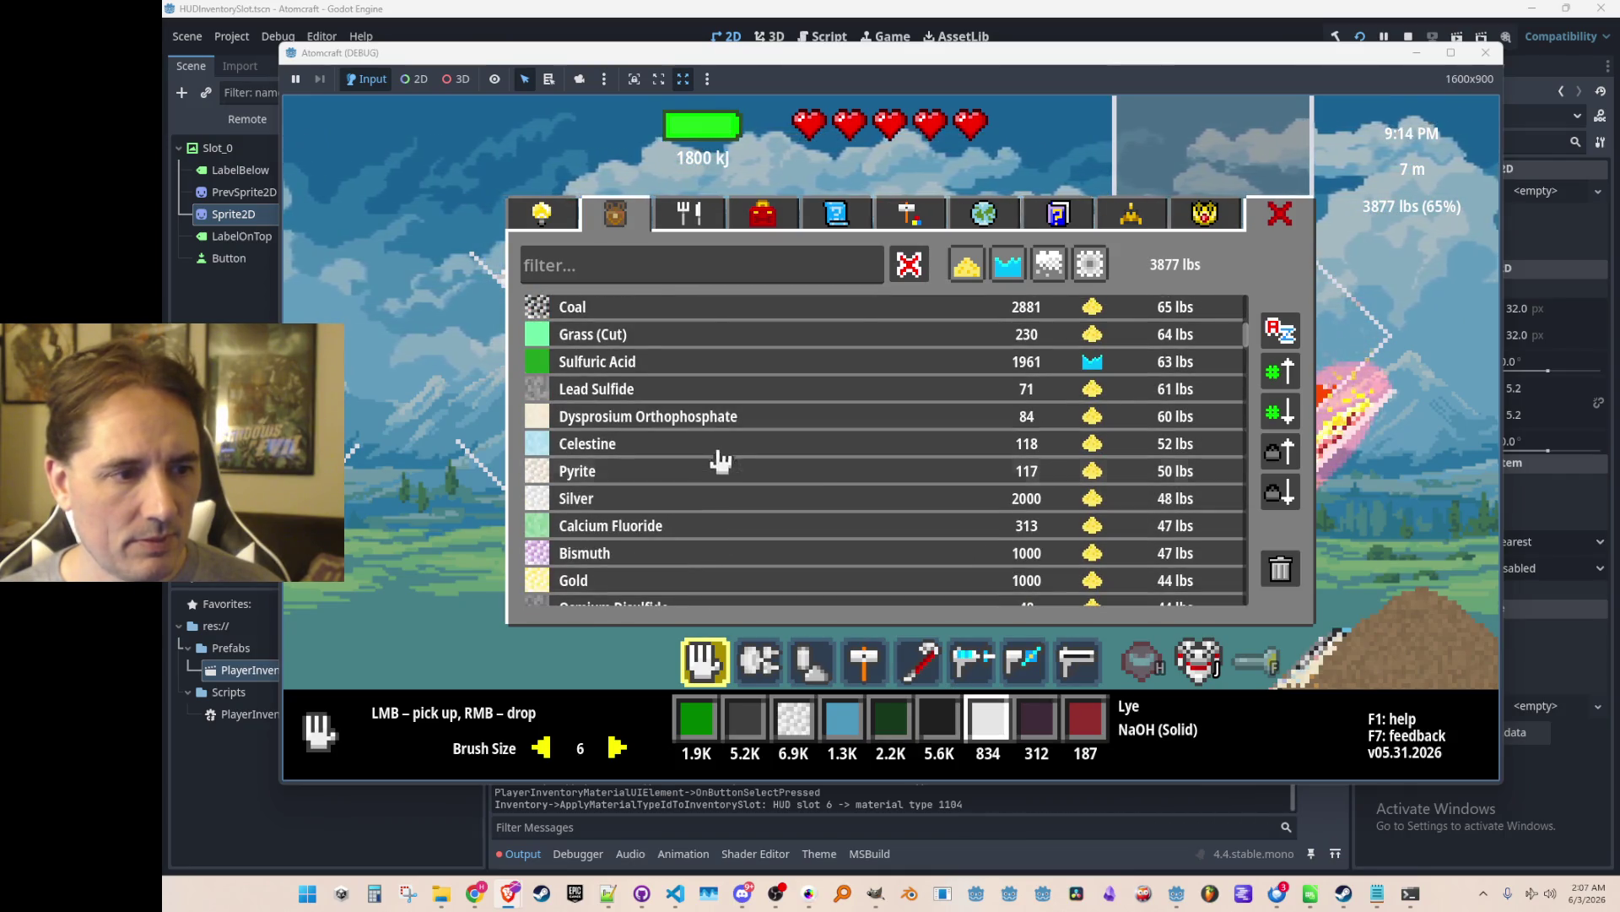
{"action": "scroll", "coordinate": [720, 459], "scroll_direction": "down", "scroll_amount": 2}
{"action": "left_click", "coordinate": [714, 502]}
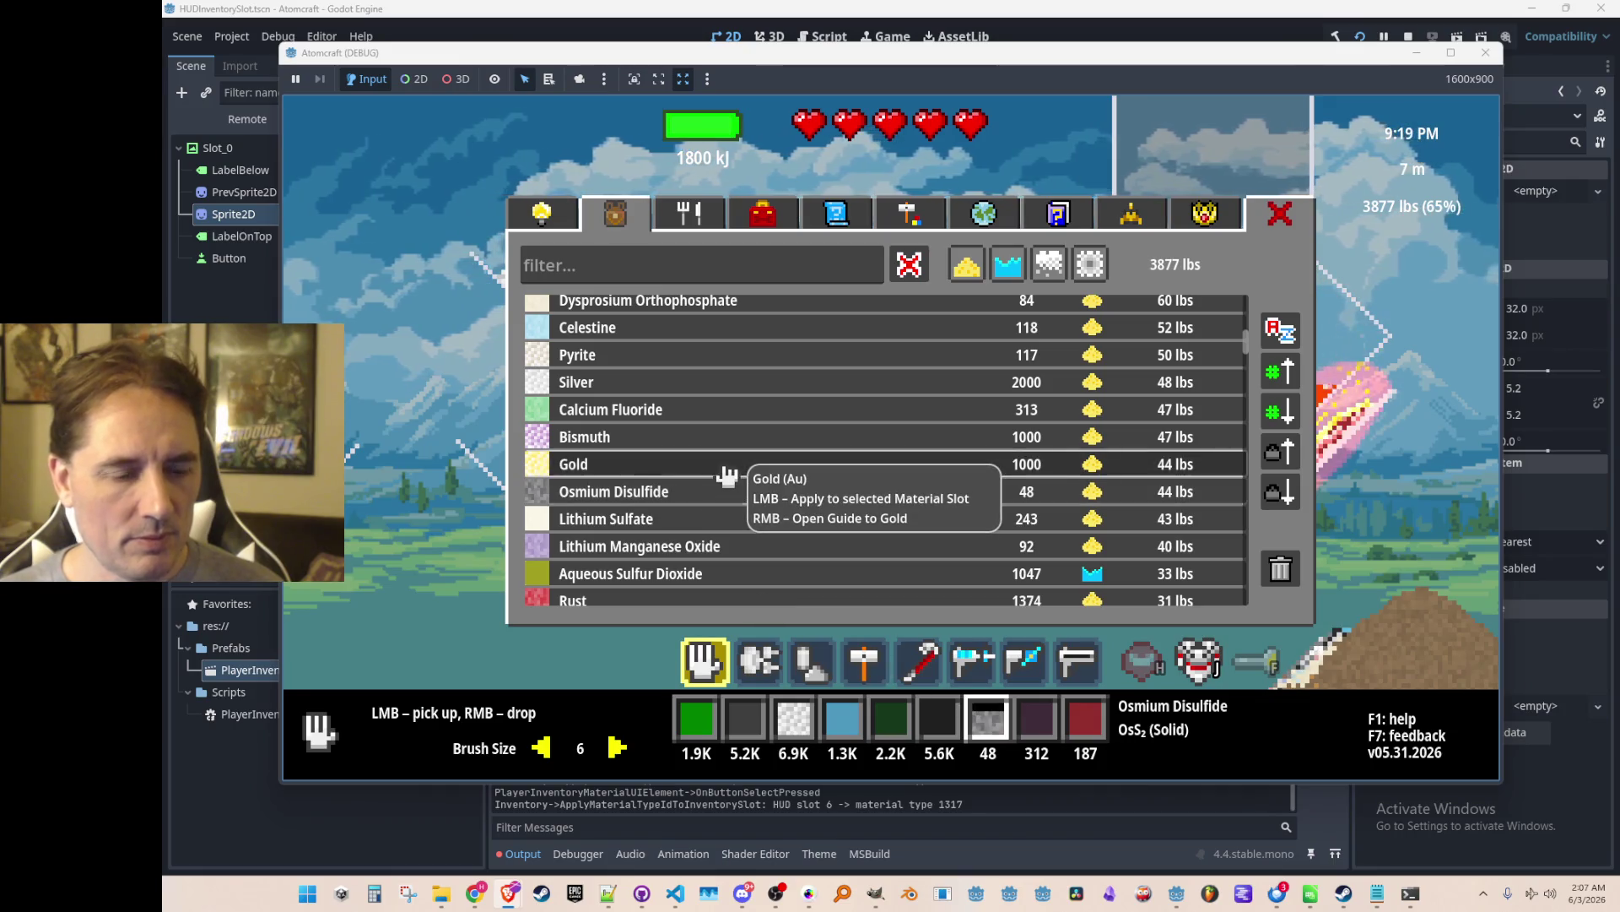
{"action": "left_click", "coordinate": [726, 473]}
{"action": "left_click", "coordinate": [698, 519]}
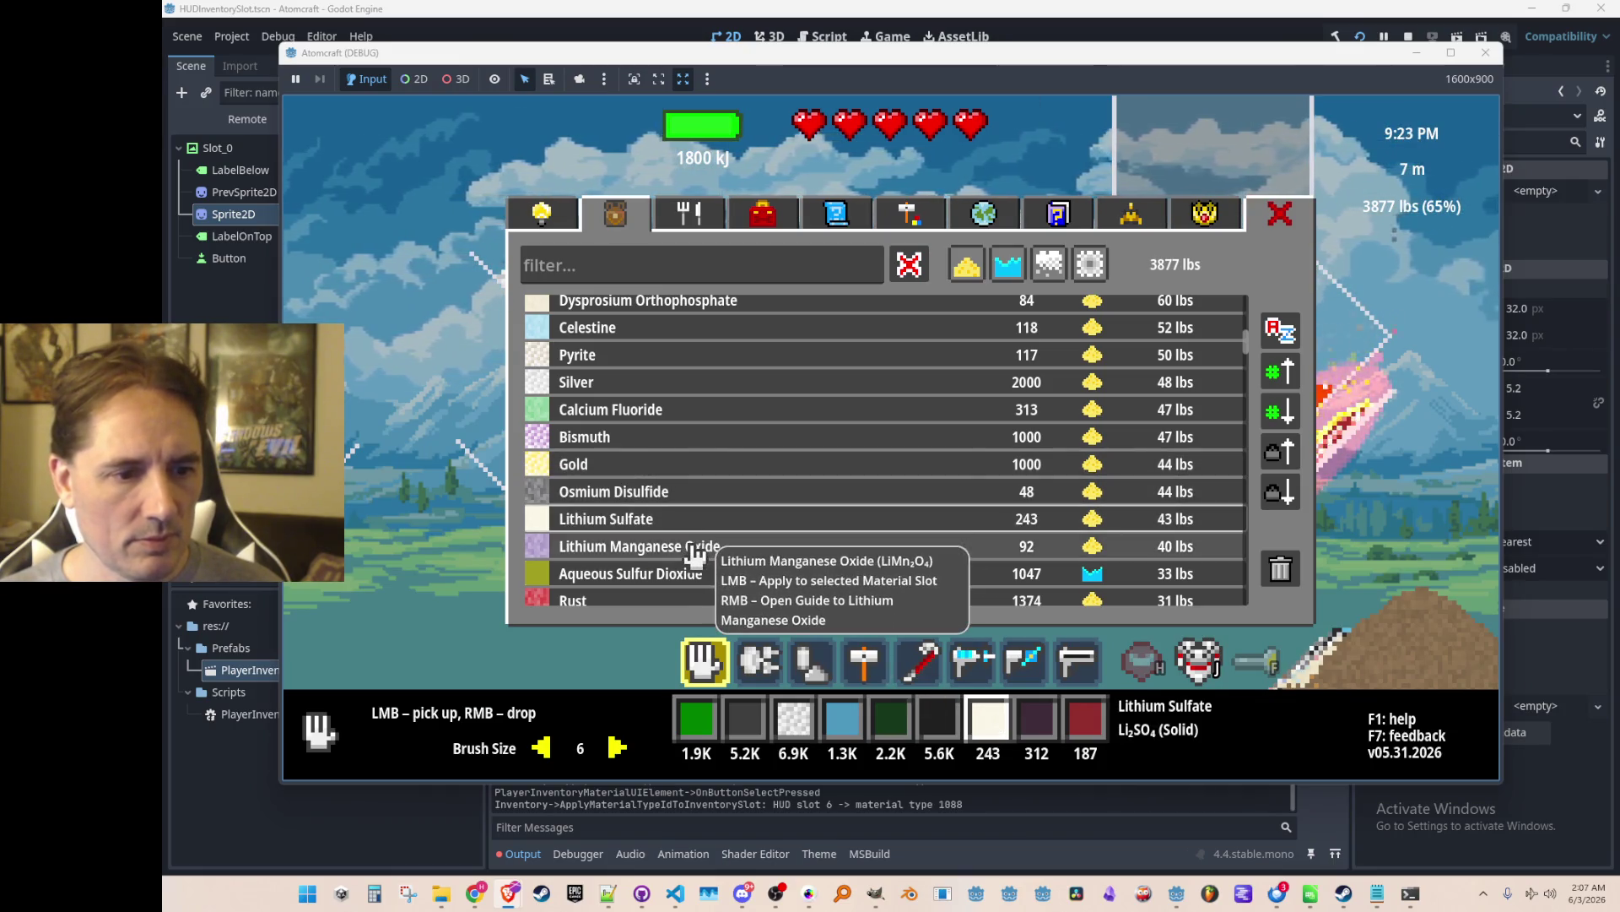
{"action": "left_click", "coordinate": [698, 548]}
{"action": "scroll", "coordinate": [742, 462], "scroll_direction": "down", "scroll_amount": 2}
{"action": "left_click", "coordinate": [736, 448]}
{"action": "left_click", "coordinate": [732, 419]}
{"action": "left_click", "coordinate": [720, 473]}
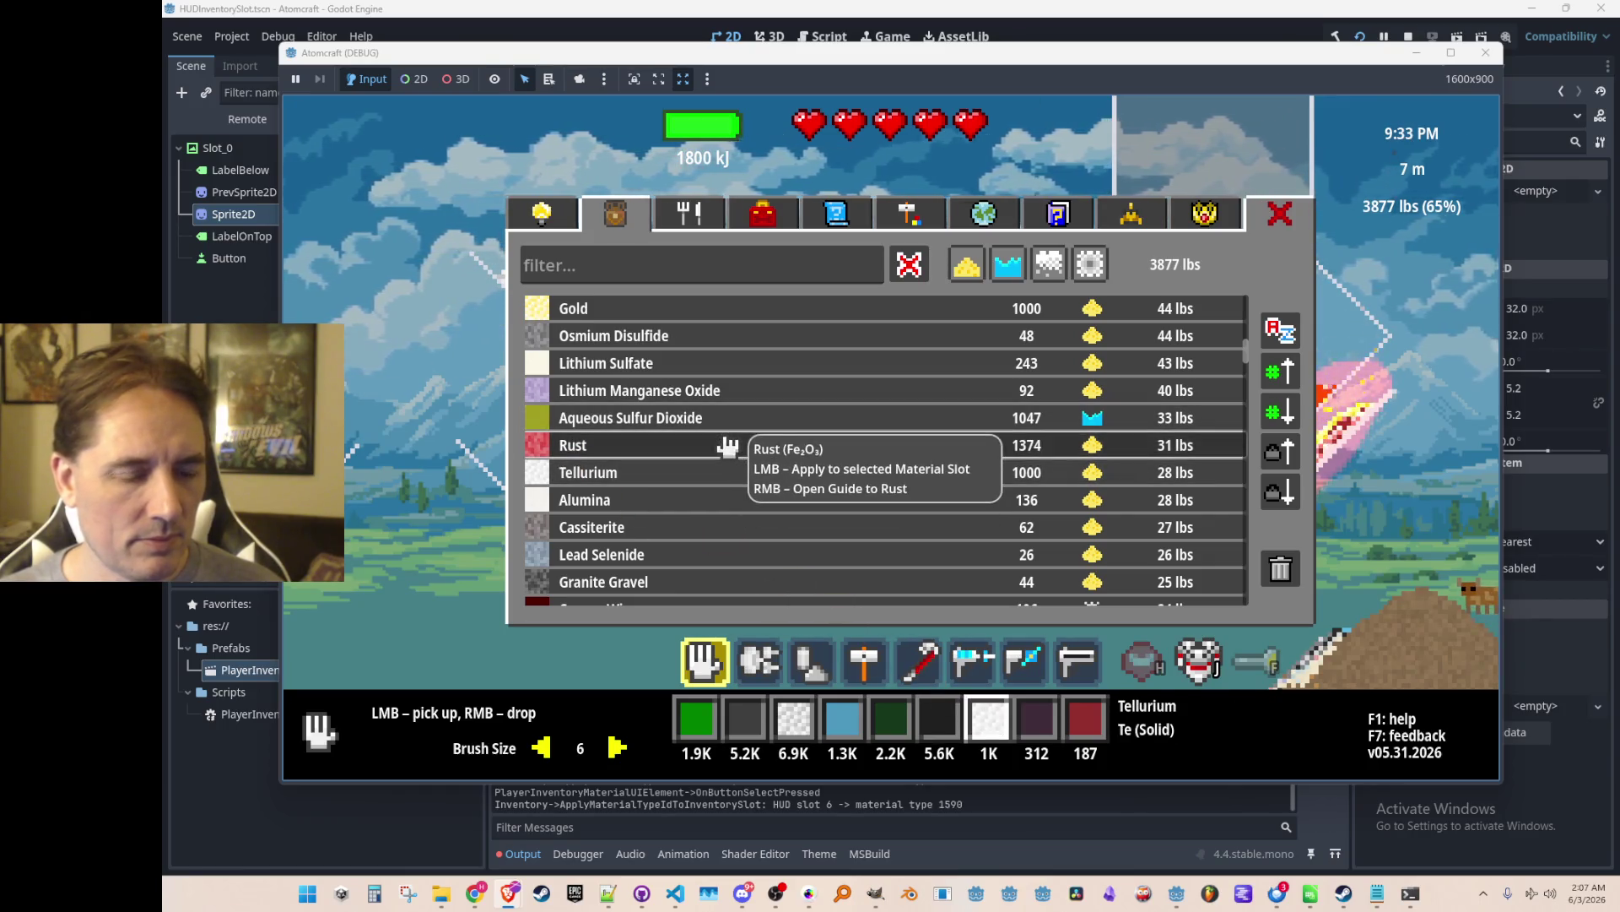
{"action": "left_click", "coordinate": [717, 447]}
Cycle through Alumina, Cassiterite and Tellurium, settle on Lead Selenide, and stop the game.
{"action": "left_click", "coordinate": [733, 506]}
{"action": "left_click", "coordinate": [739, 528]}
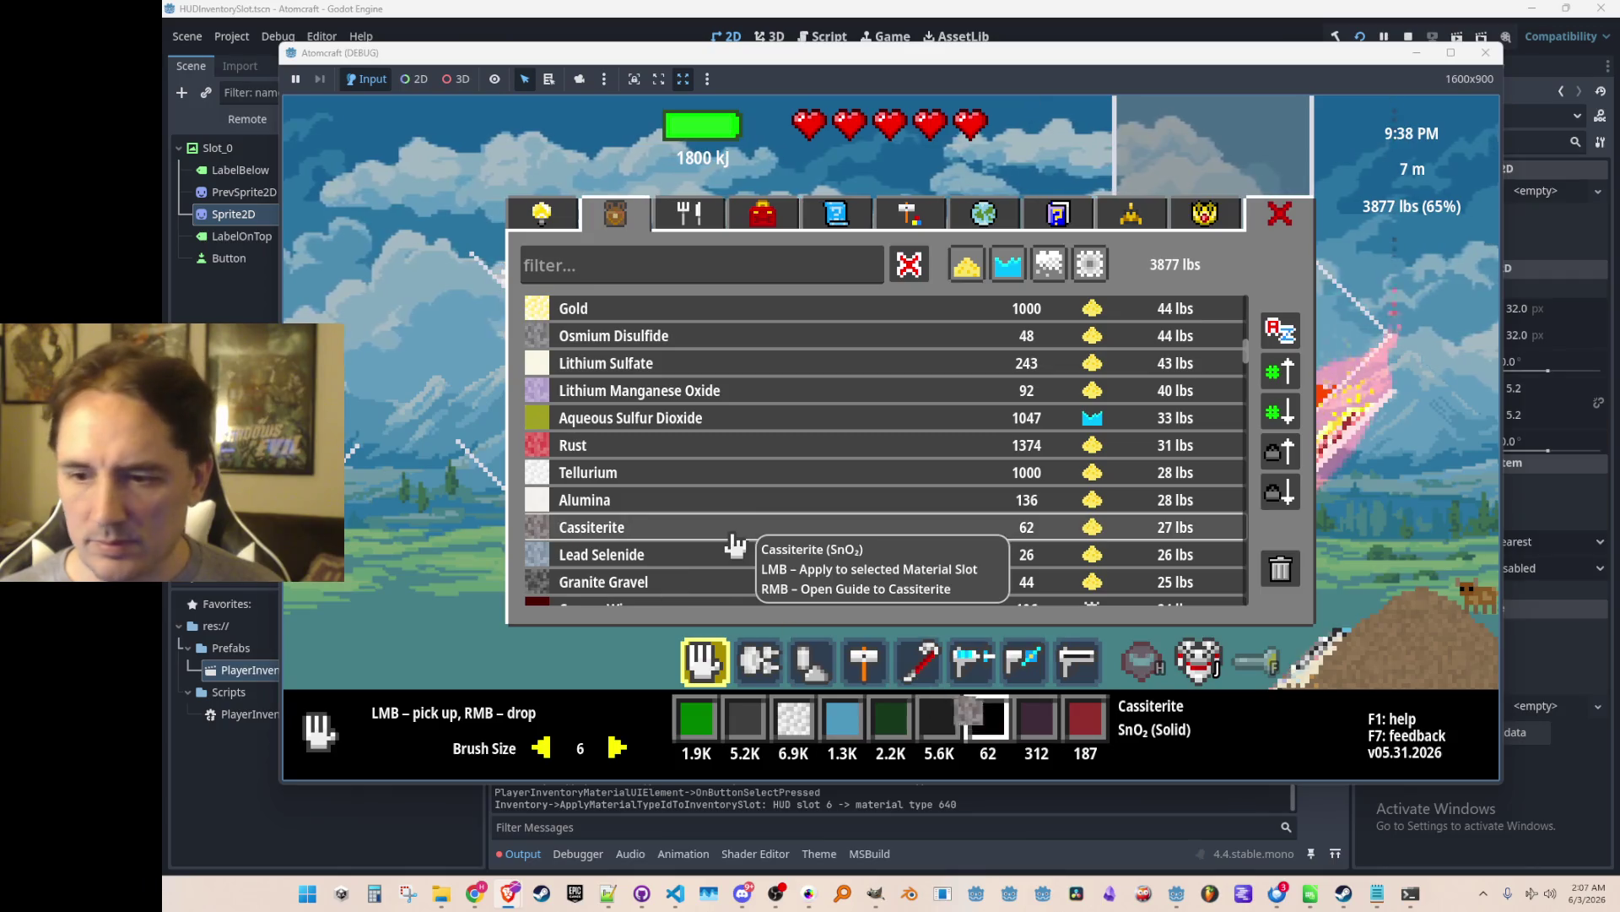
{"action": "left_click", "coordinate": [750, 475]}
{"action": "left_click", "coordinate": [751, 395]}
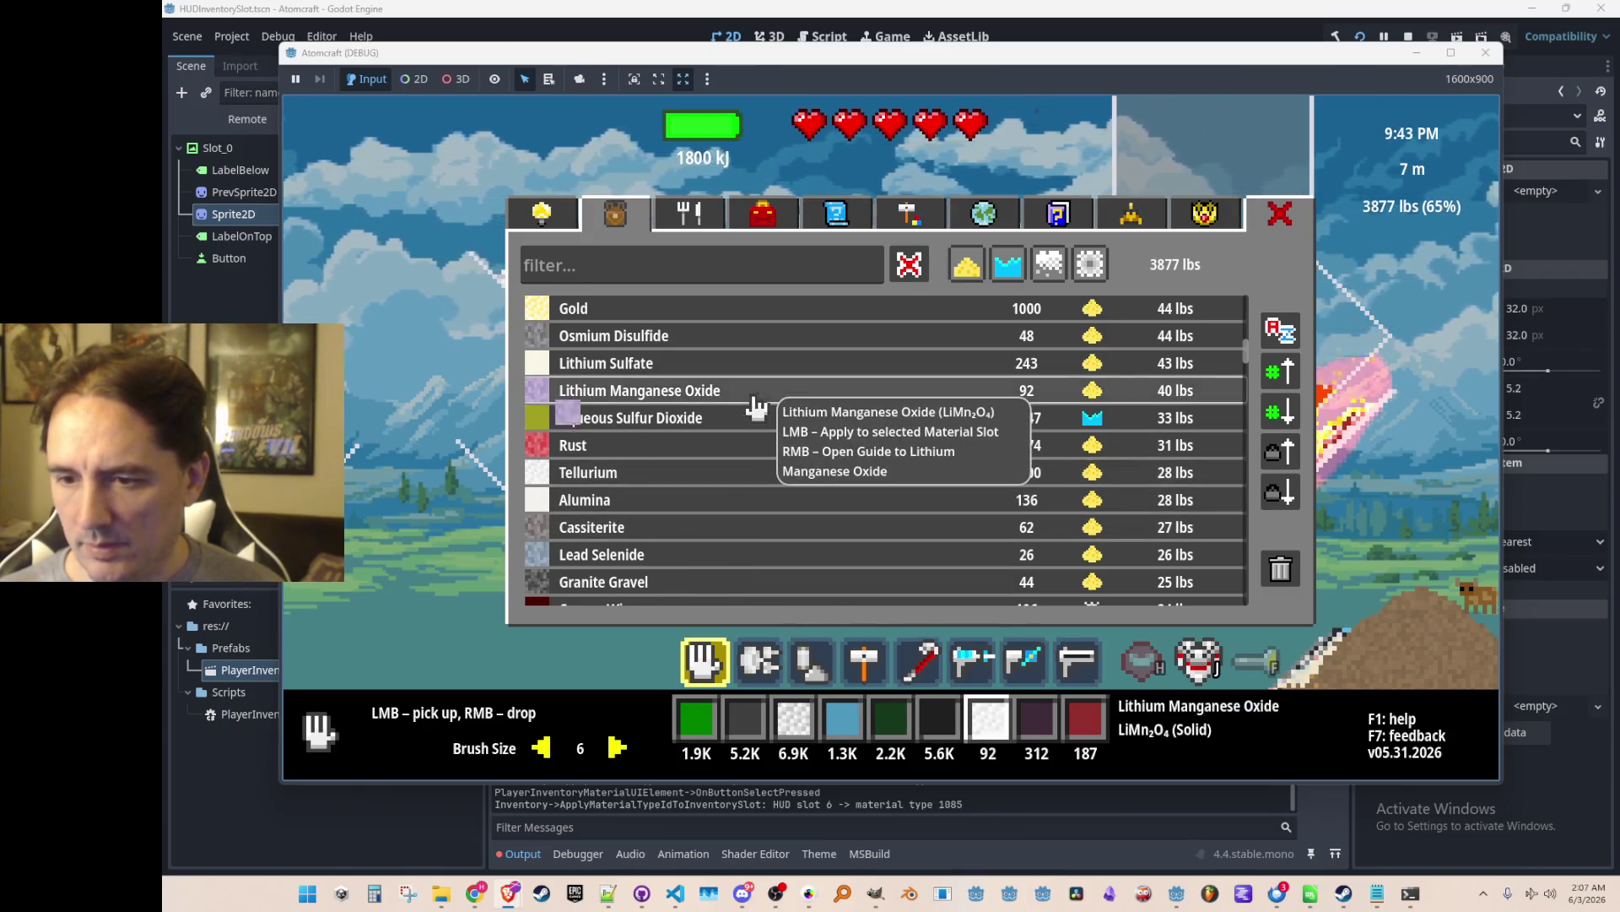
{"action": "left_click", "coordinate": [728, 475]}
{"action": "left_click", "coordinate": [701, 526]}
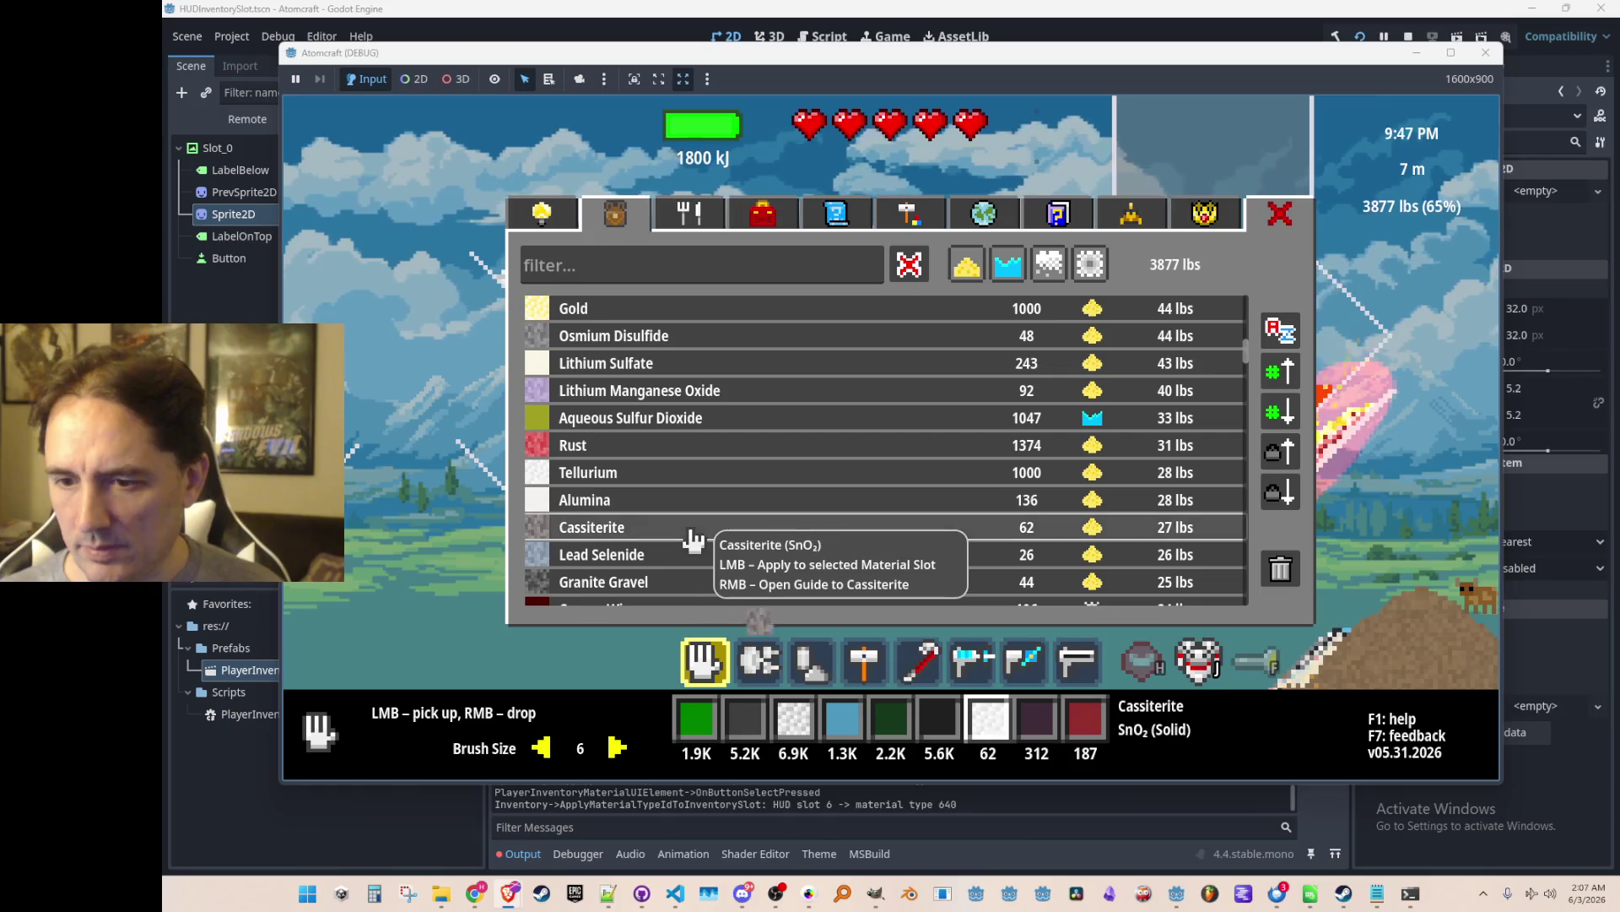
{"action": "left_click", "coordinate": [719, 555]}
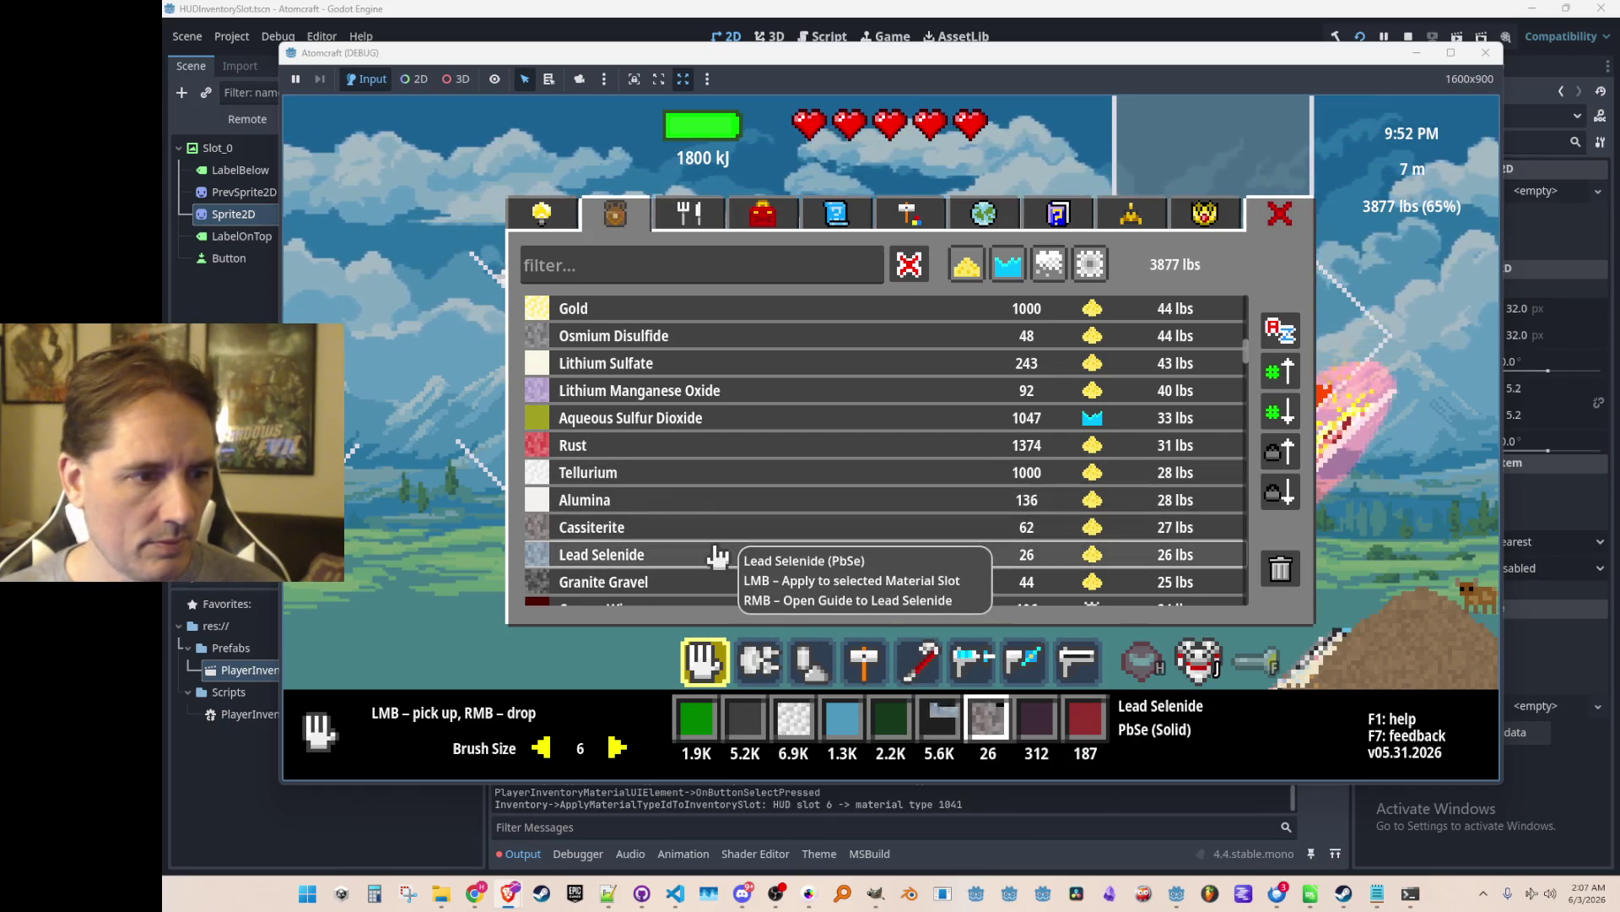
{"action": "scroll", "coordinate": [747, 431], "scroll_direction": "down", "scroll_amount": 1}
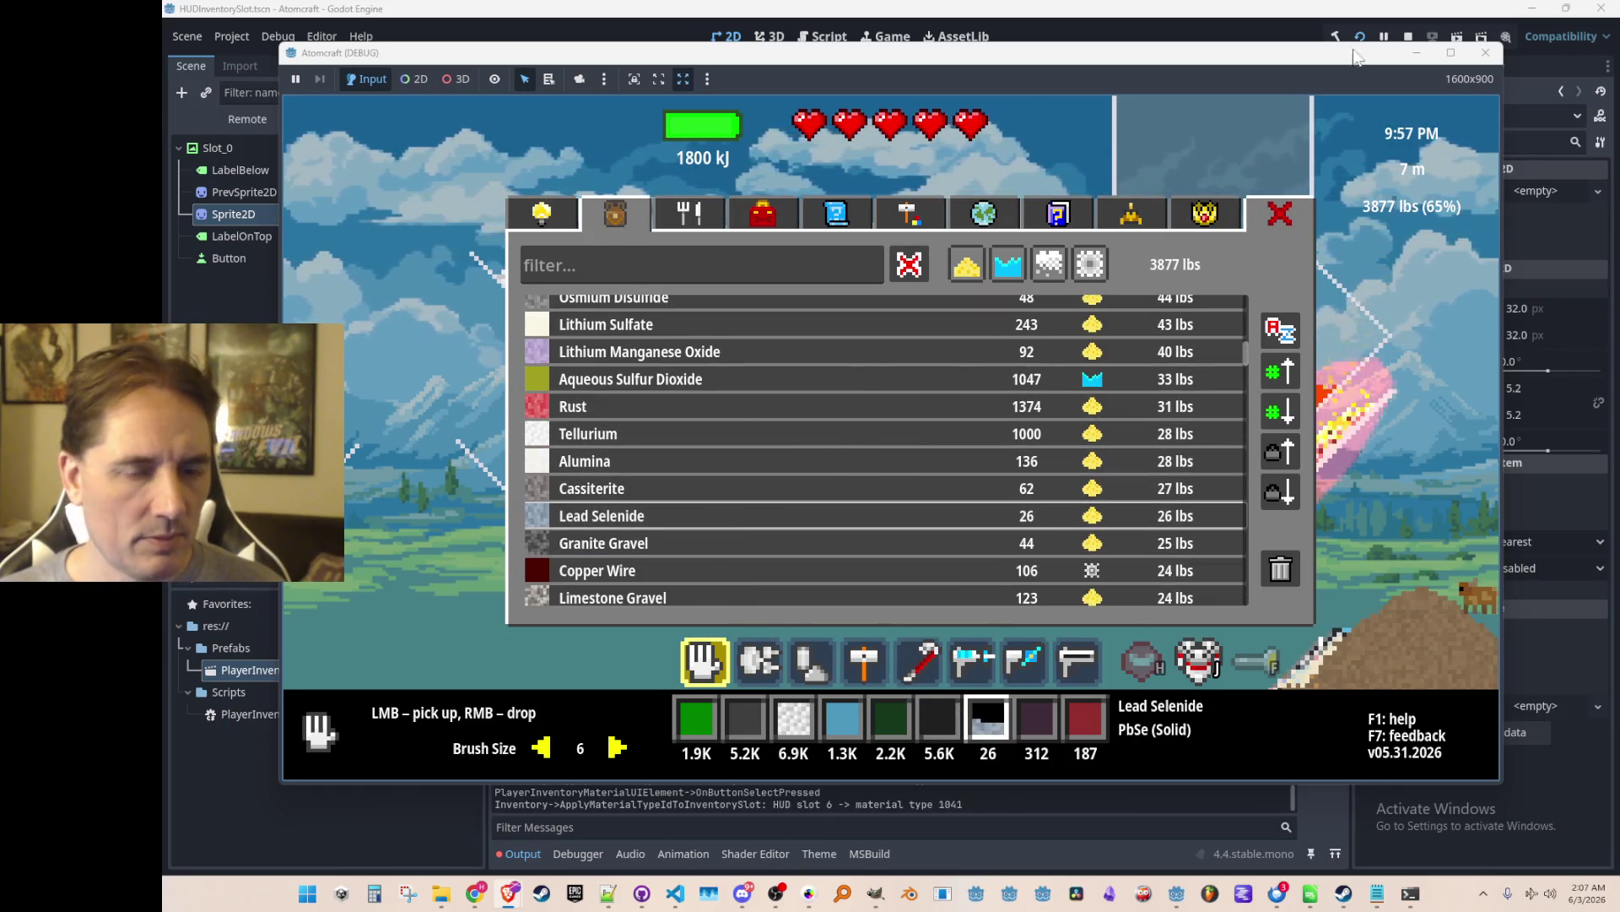
{"action": "key", "text": "F8"}
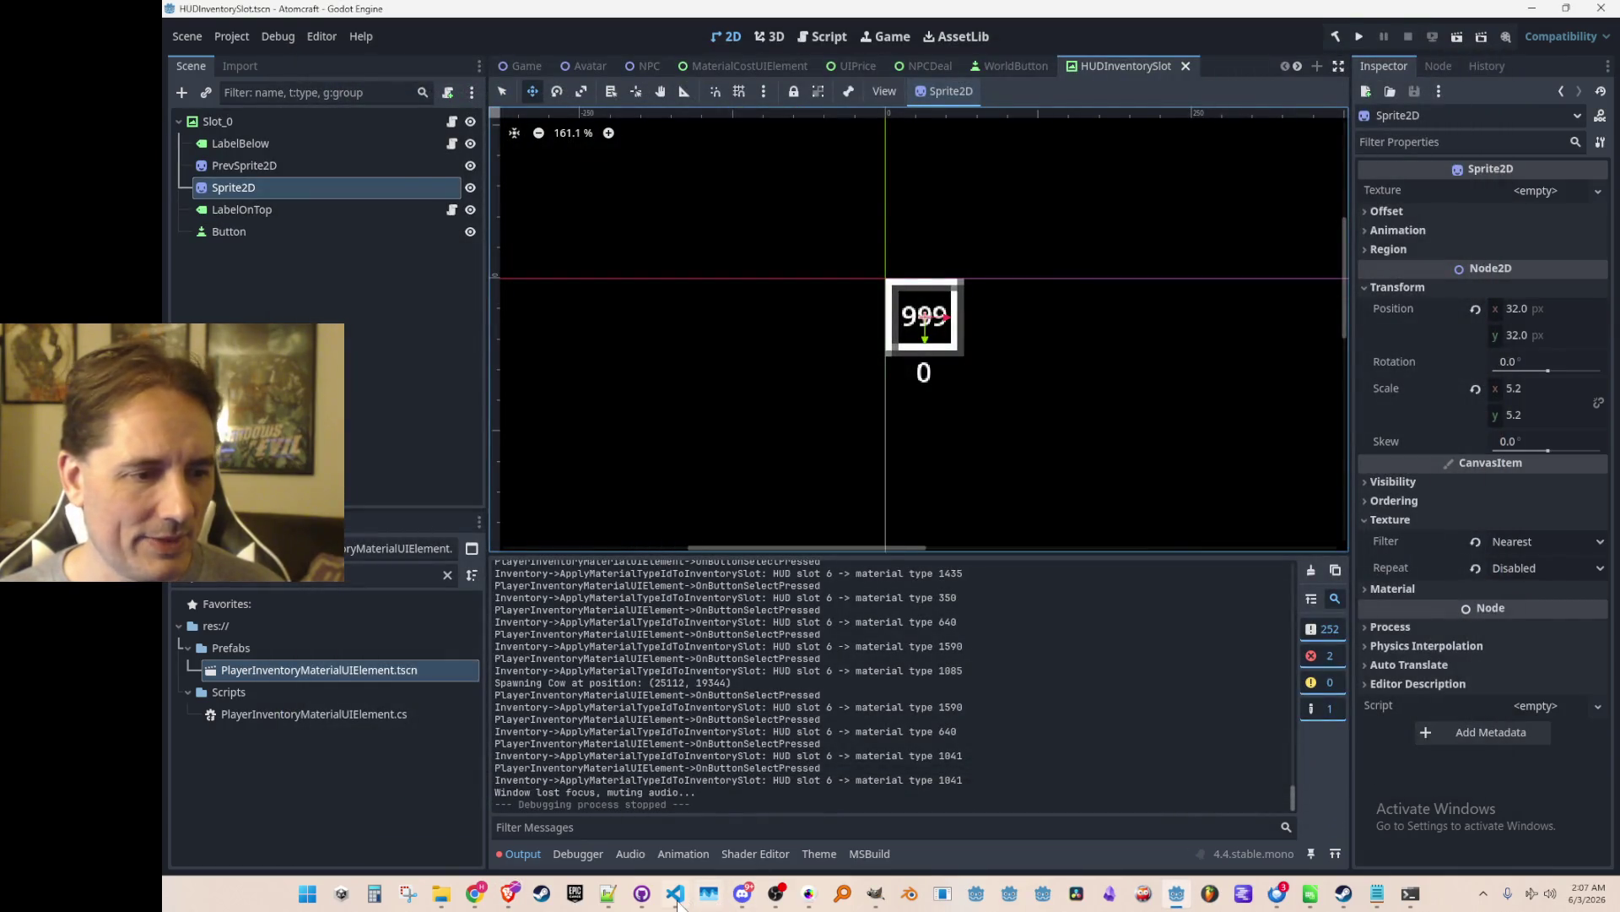
Bring HUDInventorySlot.cs forward in VS Code and scroll it to the top.
{"action": "left_click", "coordinate": [676, 895]}
{"action": "mouse_move", "coordinate": [1520, 383]}
{"action": "left_mouse_down"}
{"action": "mouse_move", "coordinate": [1524, 224]}
{"action": "mouse_move", "coordinate": [1513, 250]}
{"action": "left_mouse_up"}
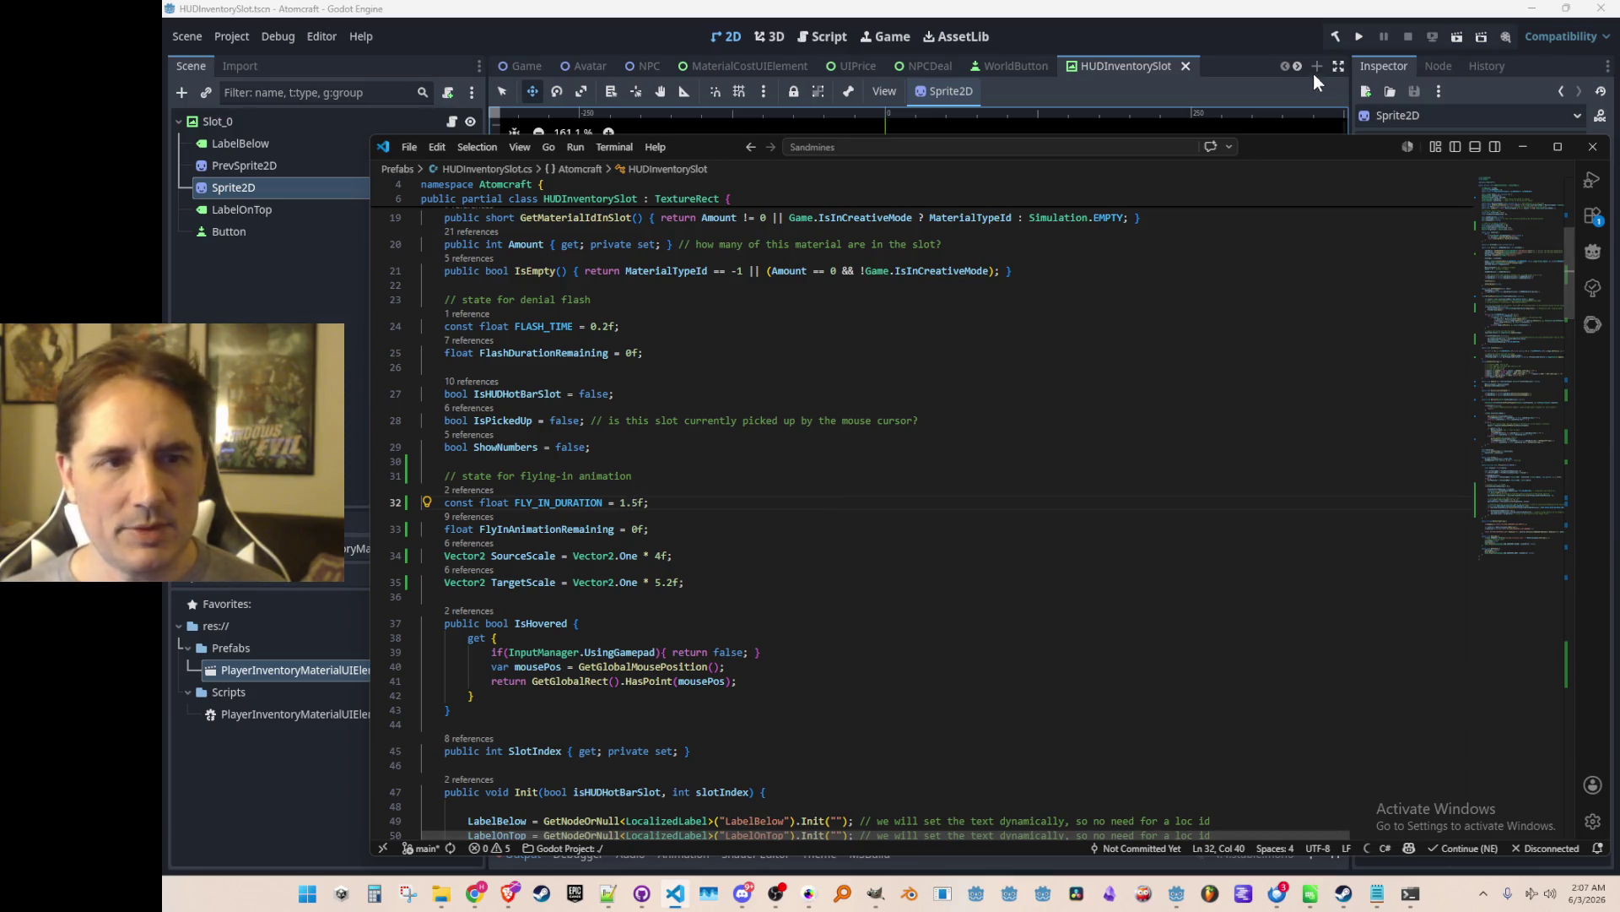
Switch back to the Godot editor and save the HUDInventorySlot scene.
{"action": "left_click", "coordinate": [1364, 42]}
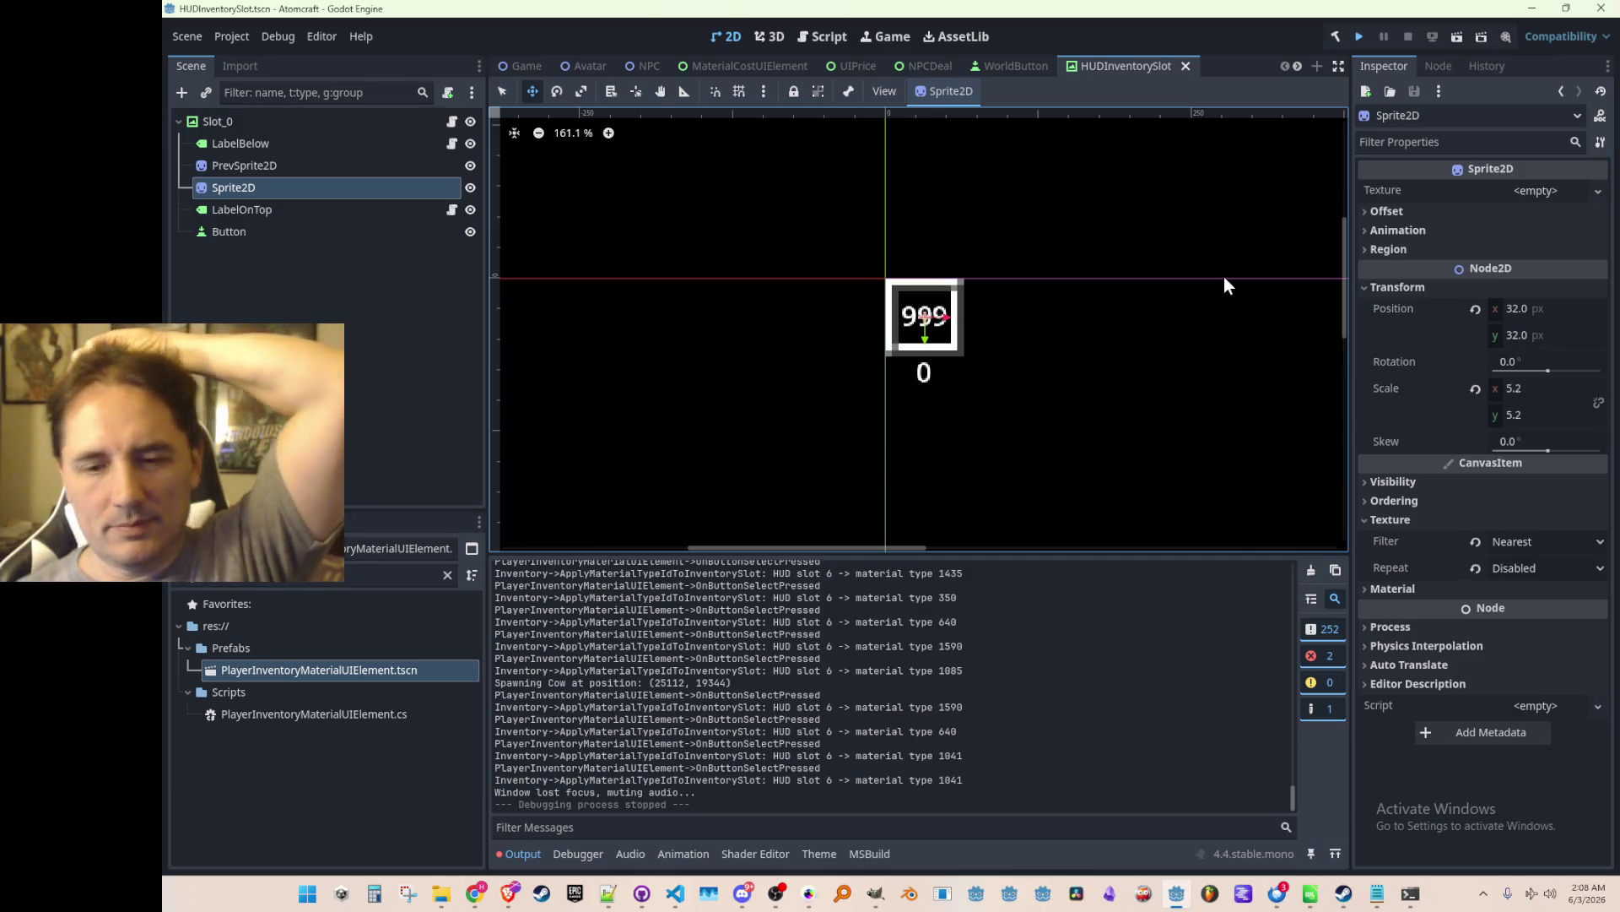
{"action": "key", "text": "ctrl+s"}
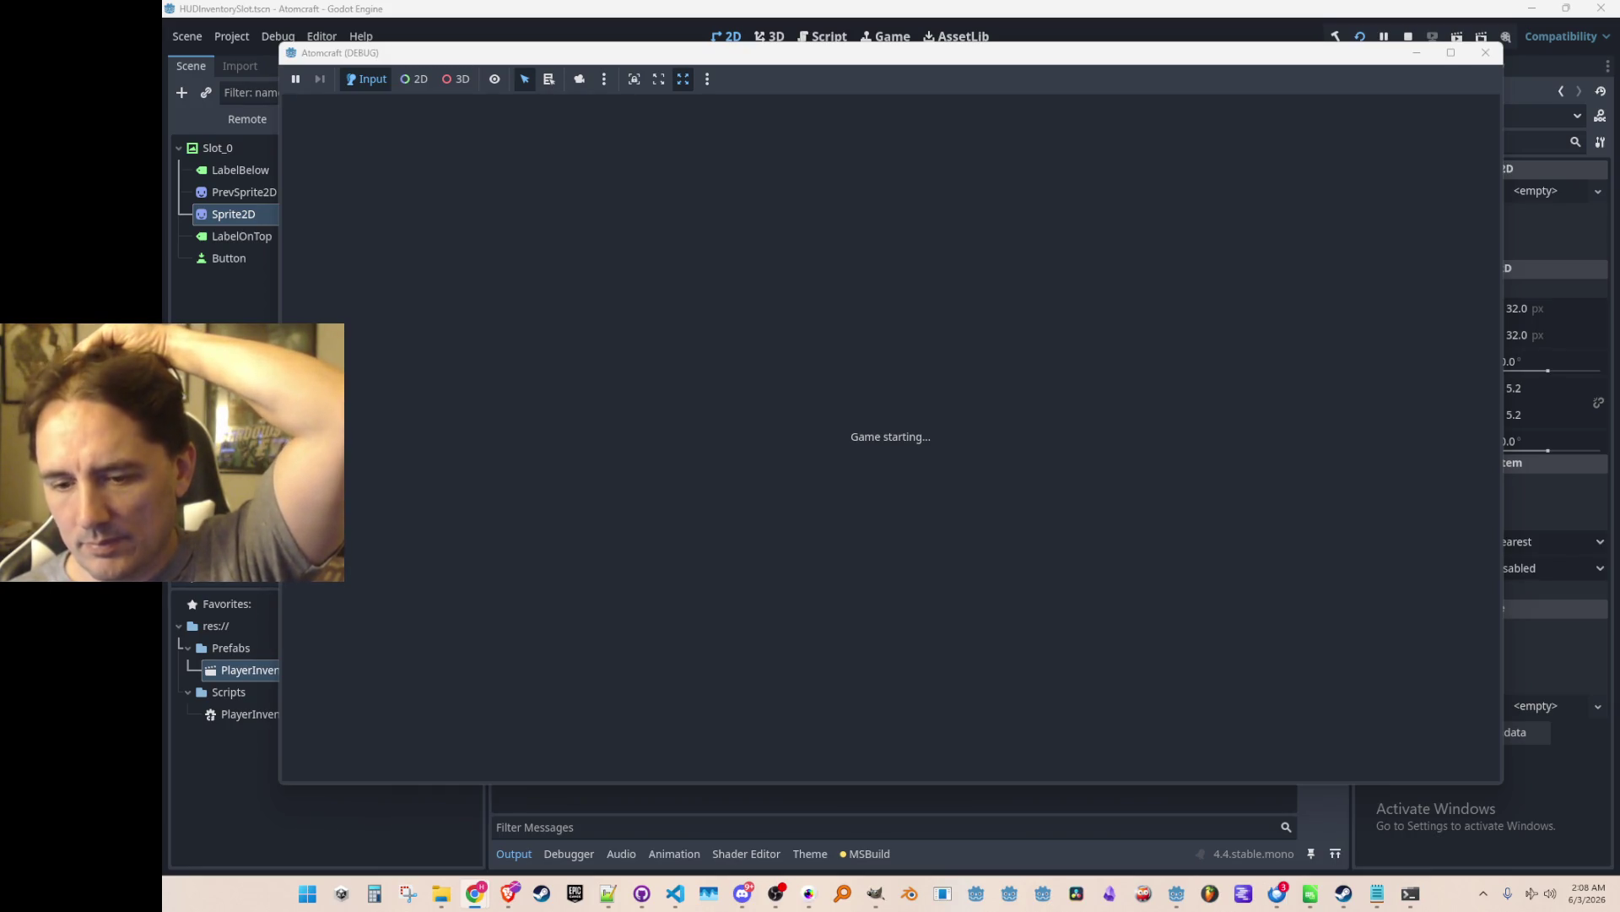
Run the project with F5 and choose Play to reach the Select Profile screen.
{"action": "key", "text": "XF86Calculator"}
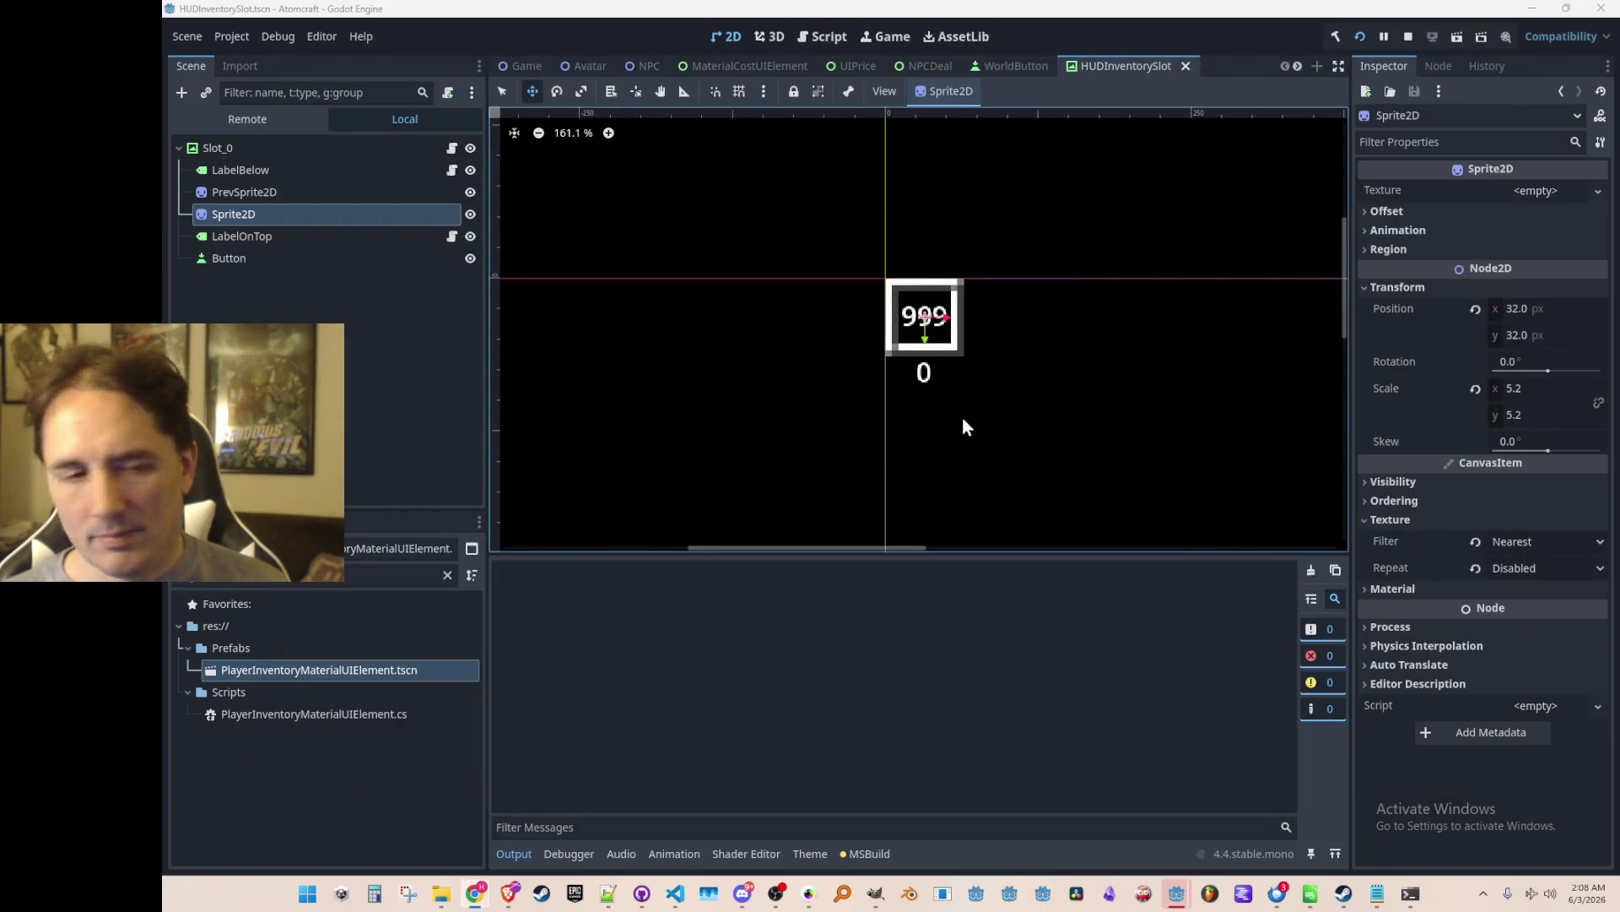
{"action": "key", "text": "F5"}
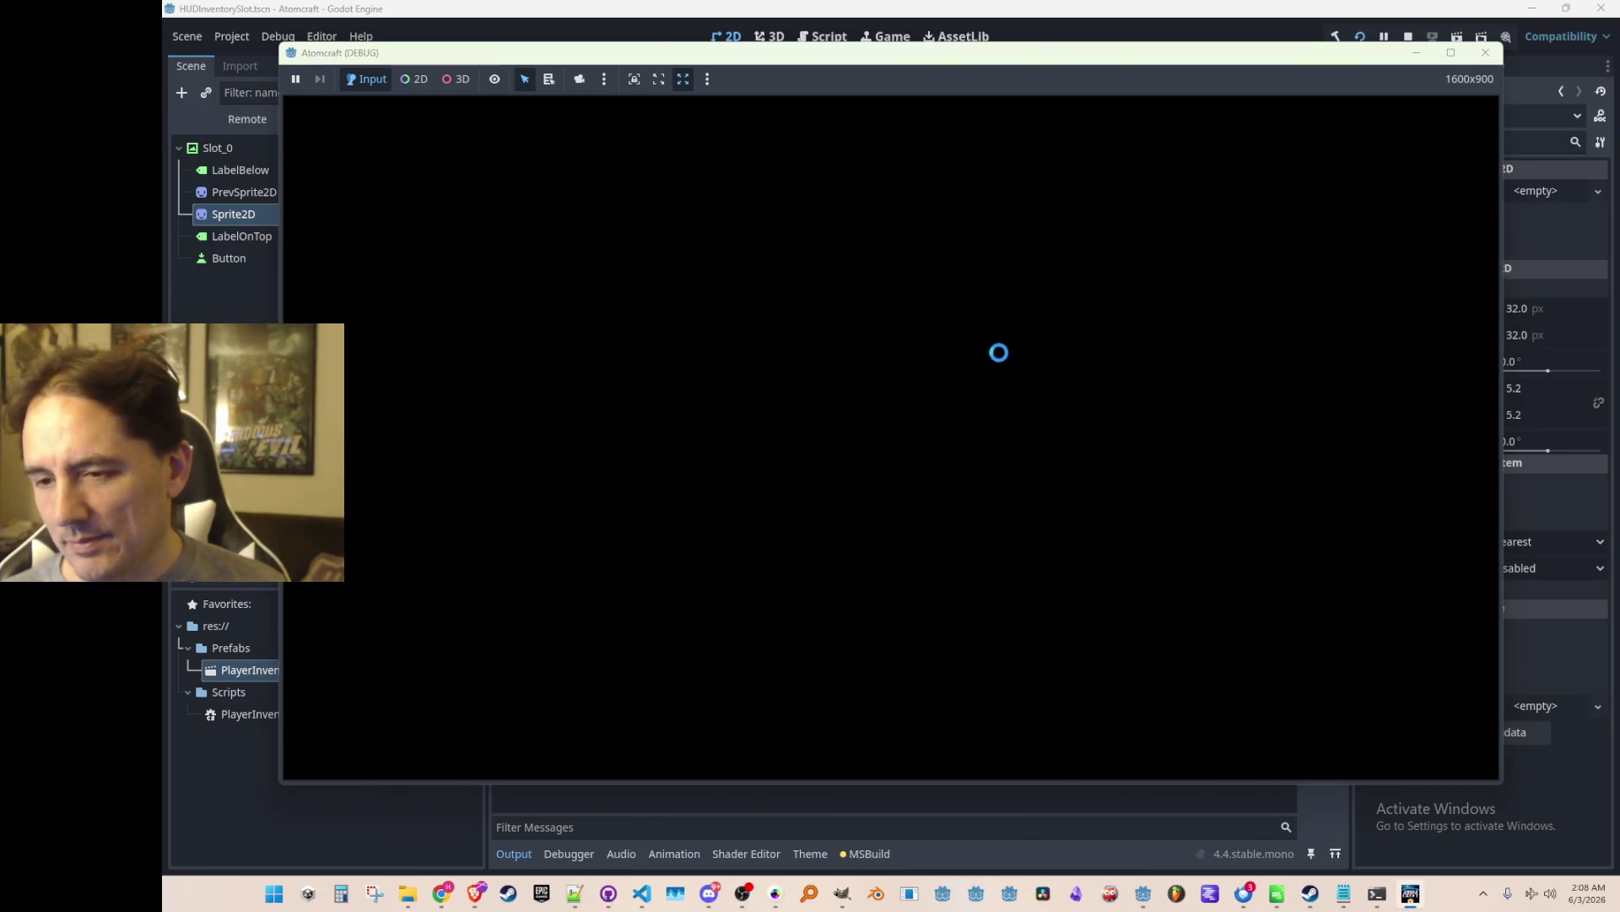
{"action": "left_click", "coordinate": [926, 456]}
{"action": "scroll", "coordinate": [894, 464], "scroll_direction": "down", "scroll_amount": 2}
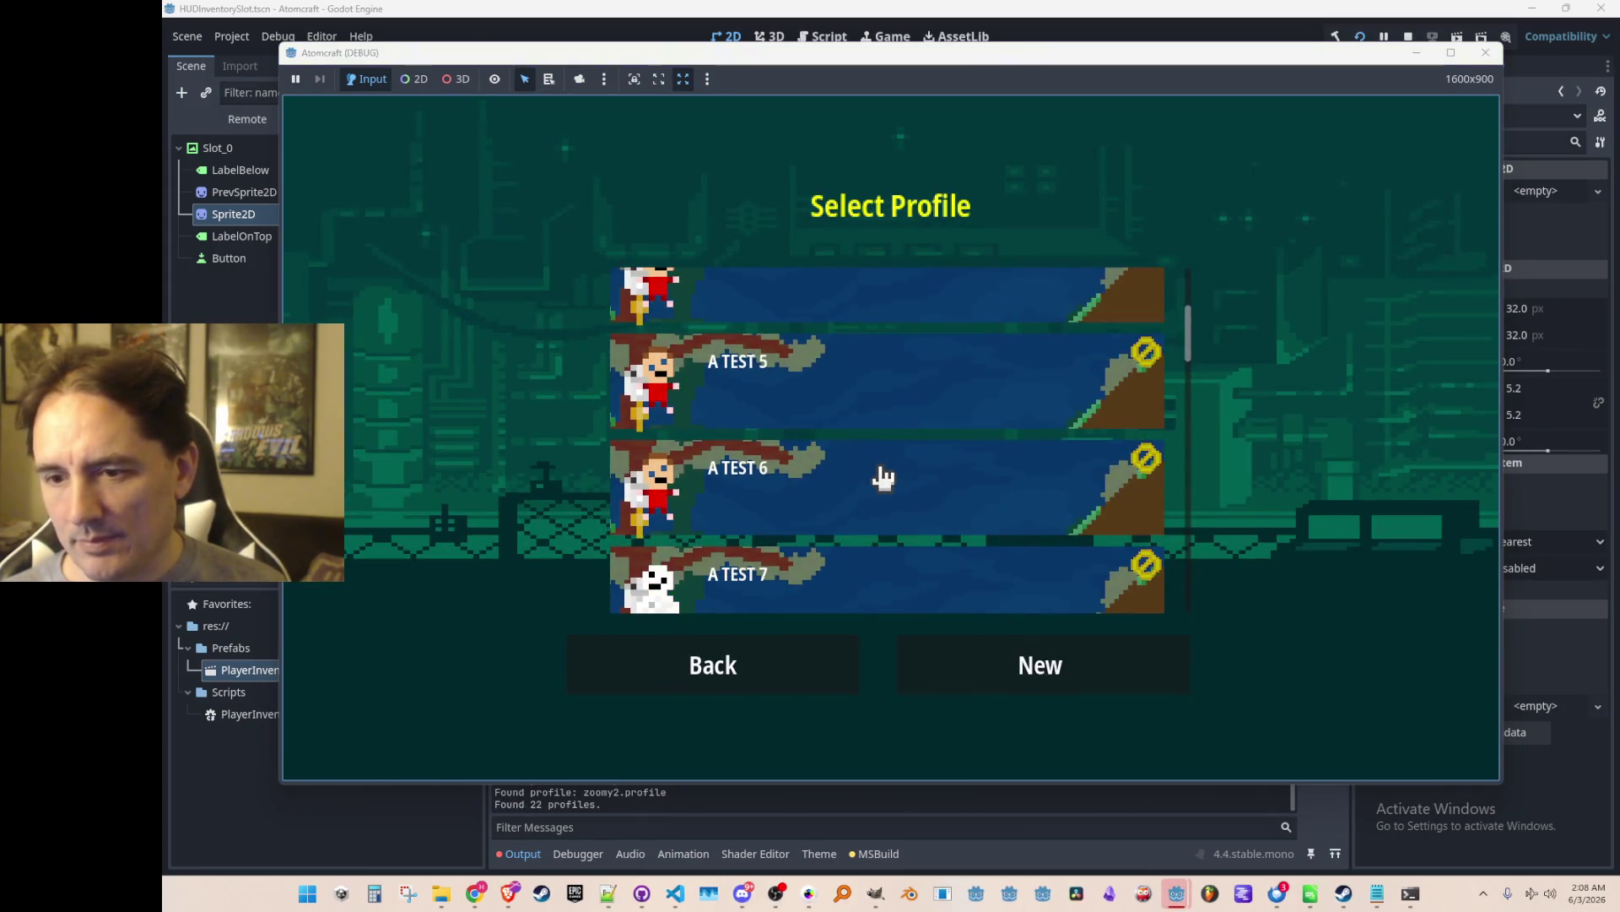
Pick the A TEST 6 profile and load the NPC TEST H world.
{"action": "left_click", "coordinate": [882, 478]}
{"action": "scroll", "coordinate": [888, 439], "scroll_direction": "down", "scroll_amount": 10}
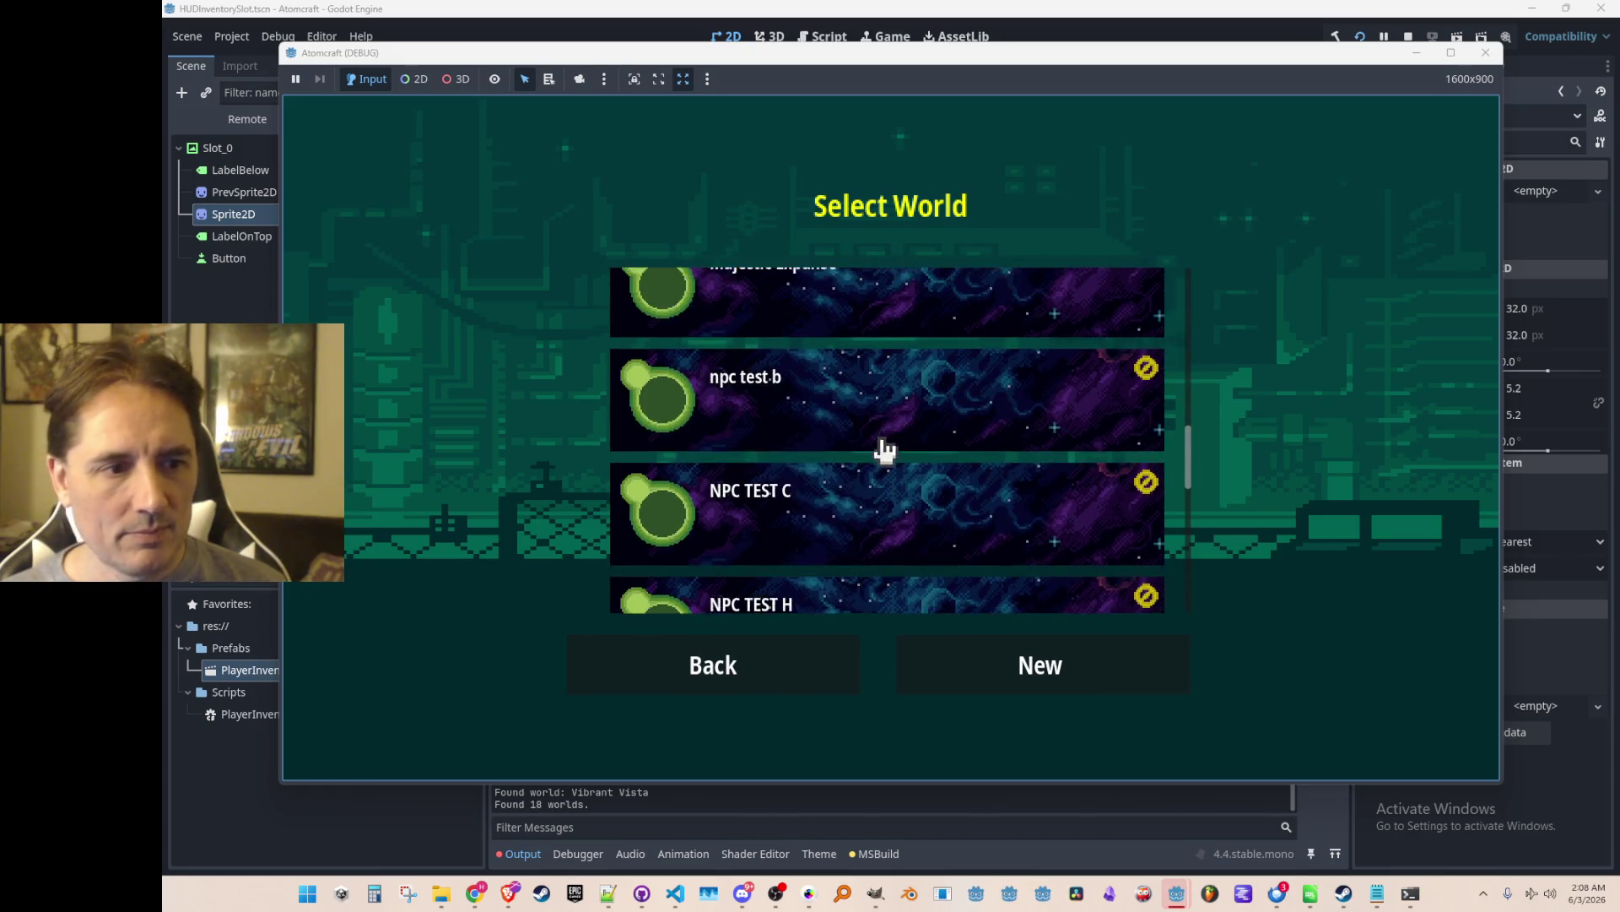
{"action": "scroll", "coordinate": [885, 452], "scroll_direction": "down", "scroll_amount": 3}
{"action": "left_click", "coordinate": [903, 431]}
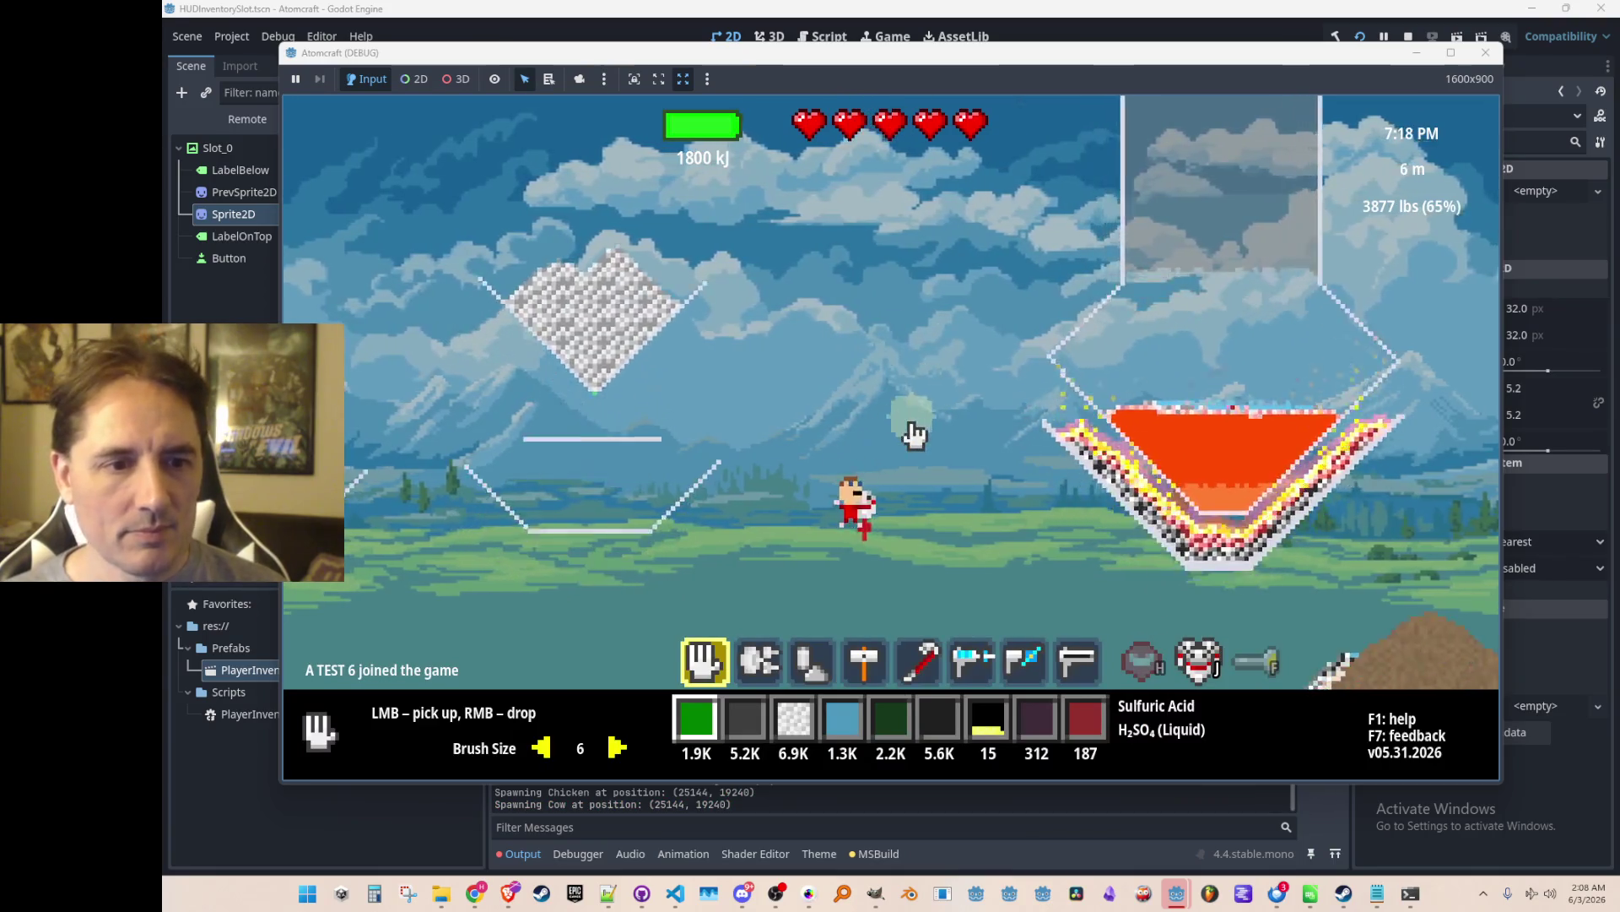
Fly up, select hotbar slot 7, and bring up the inventory materials list.
{"action": "key", "text": "space"}
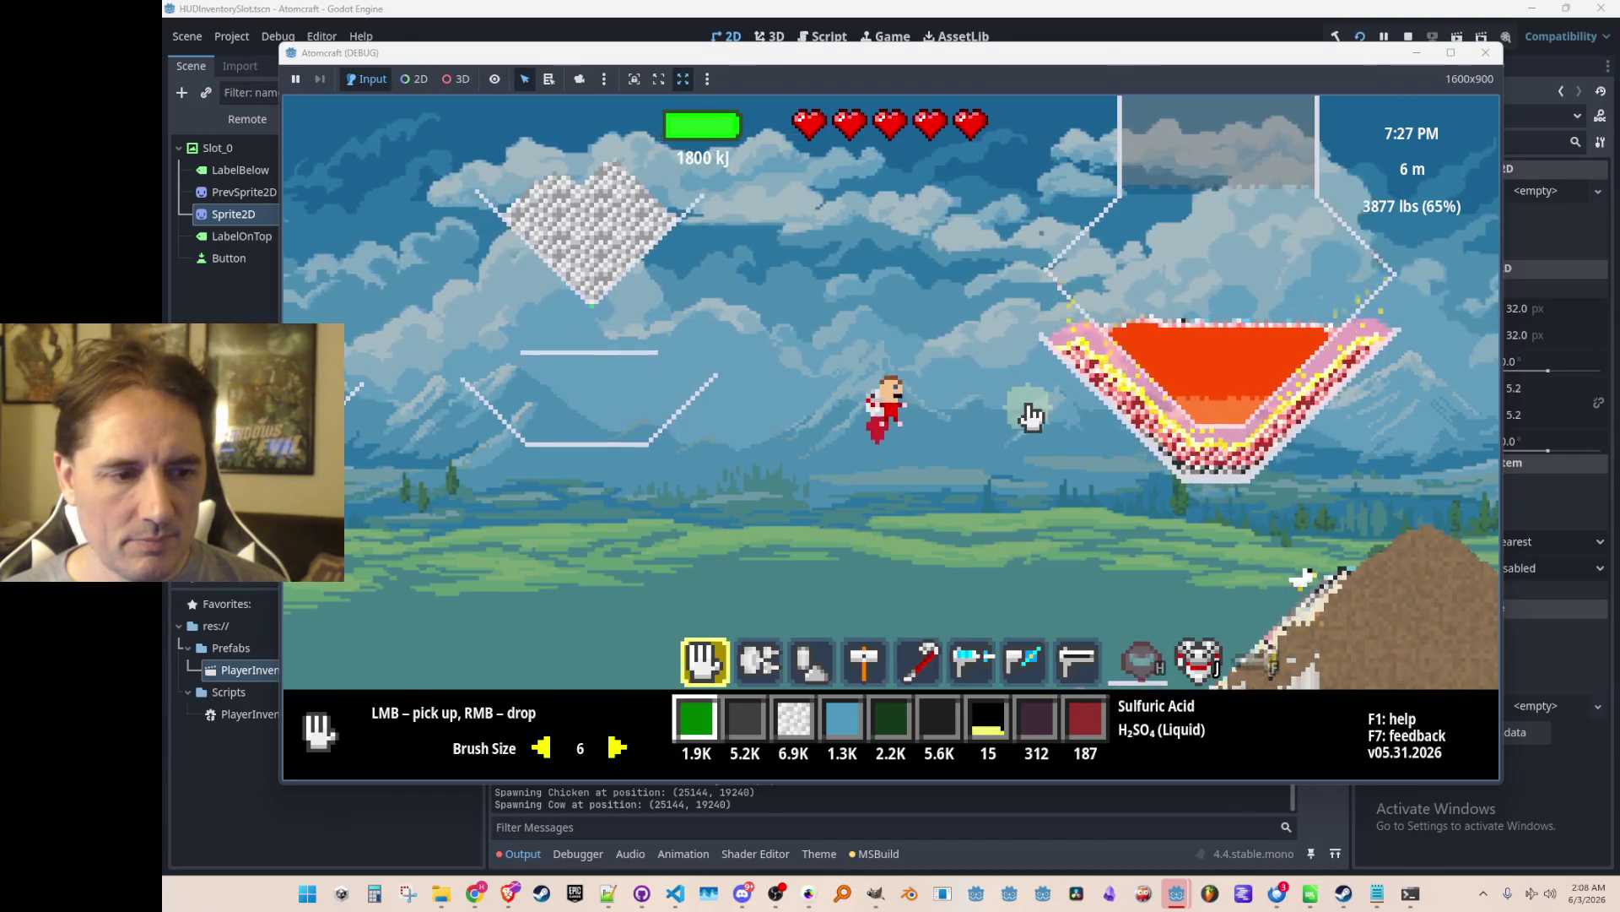
{"action": "key", "text": "3"}
{"action": "key", "text": "4"}
{"action": "key", "text": "7"}
{"action": "key", "text": "Tab"}
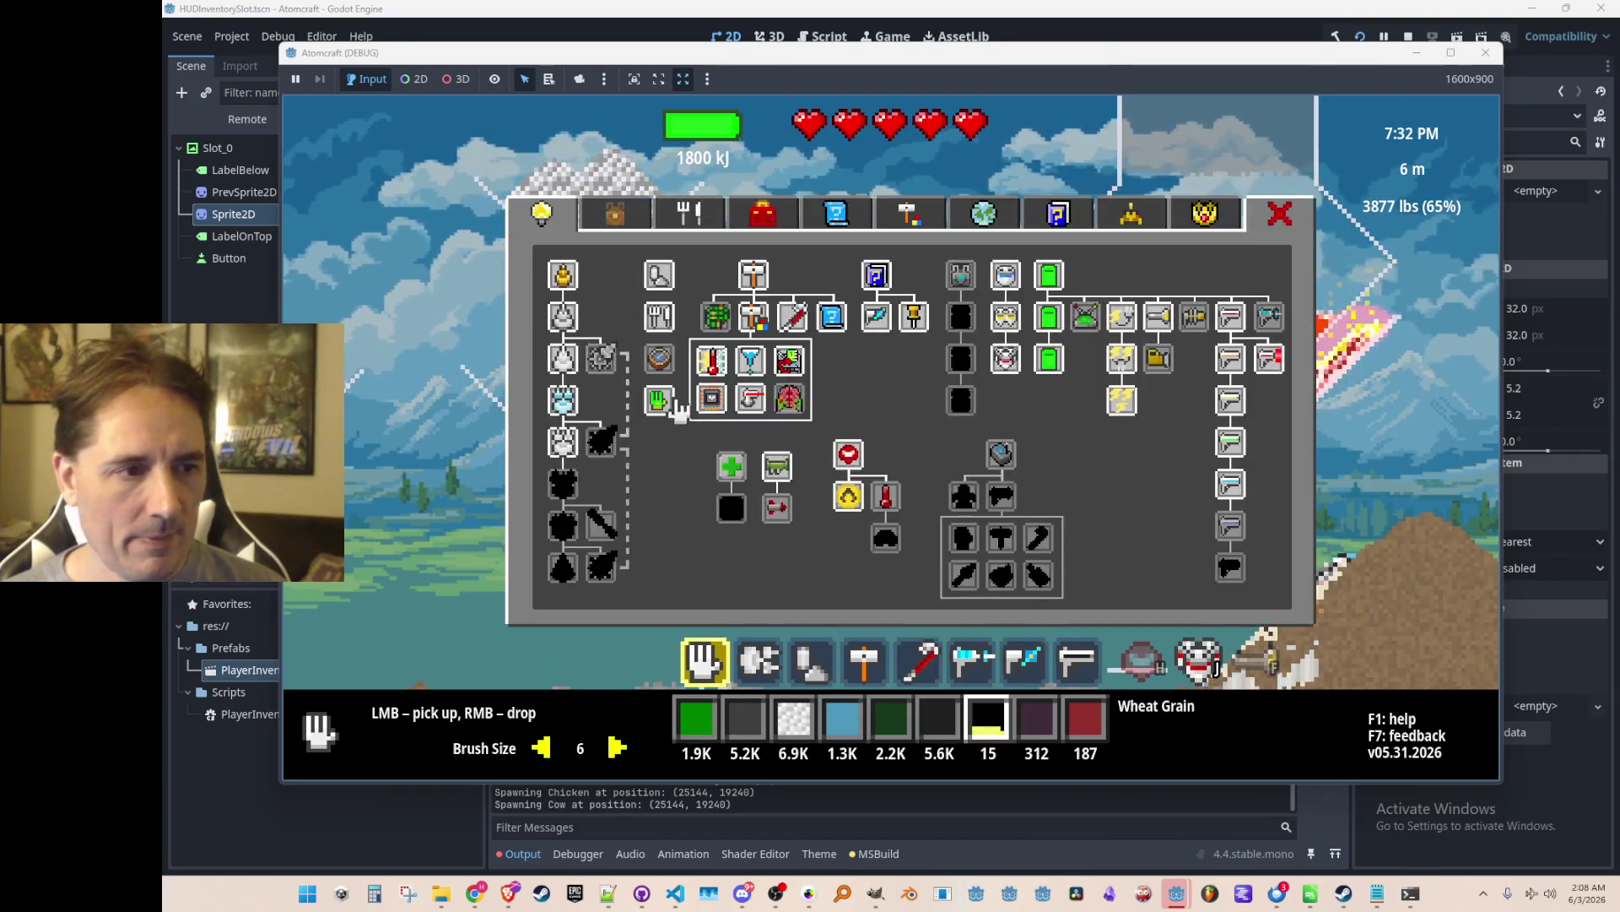
{"action": "left_click", "coordinate": [616, 221]}
Try Ceramic, Wood, Charcoal, Steel, Cuprite, Flint and Milk in the slot.
{"action": "left_click", "coordinate": [574, 307]}
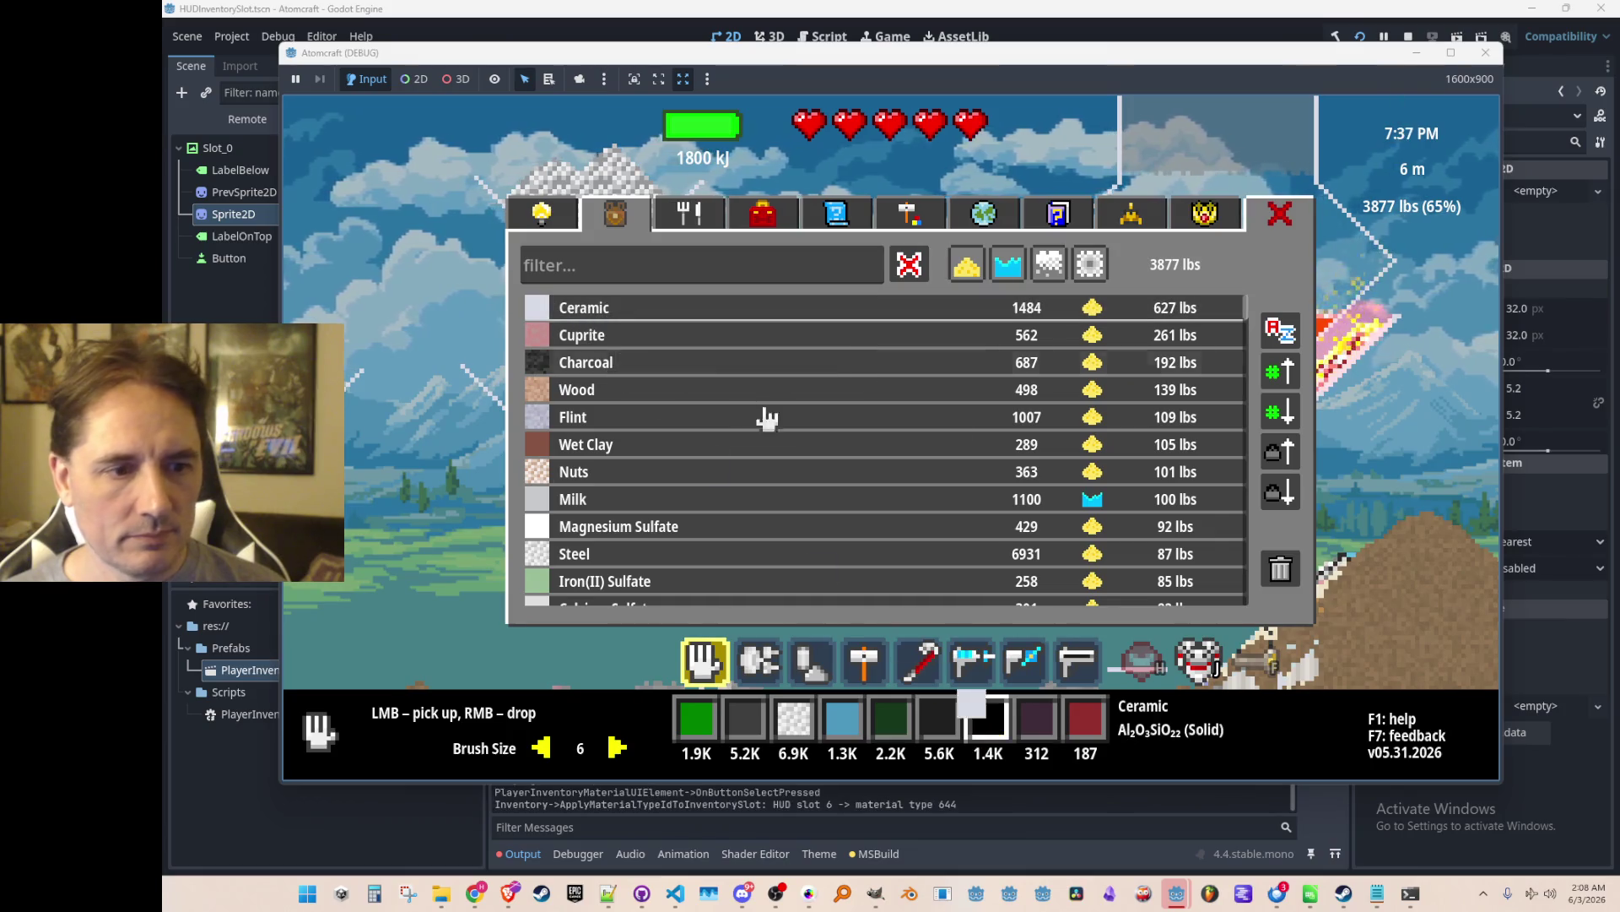
{"action": "left_click", "coordinate": [622, 389]}
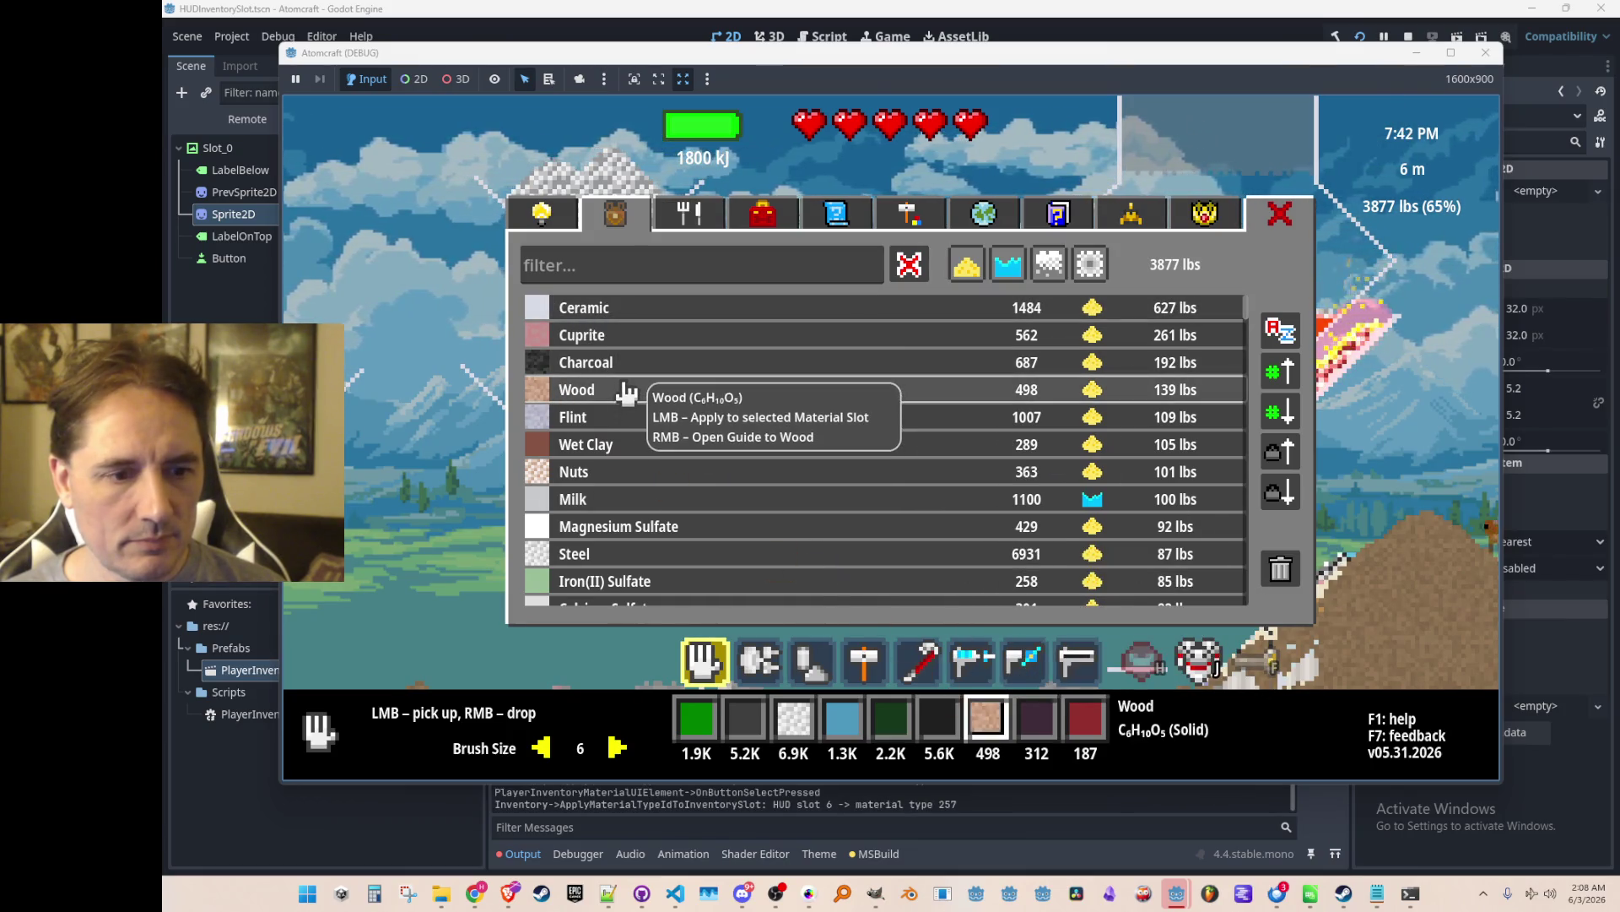
{"action": "left_click", "coordinate": [615, 308]}
{"action": "left_click", "coordinate": [621, 362]}
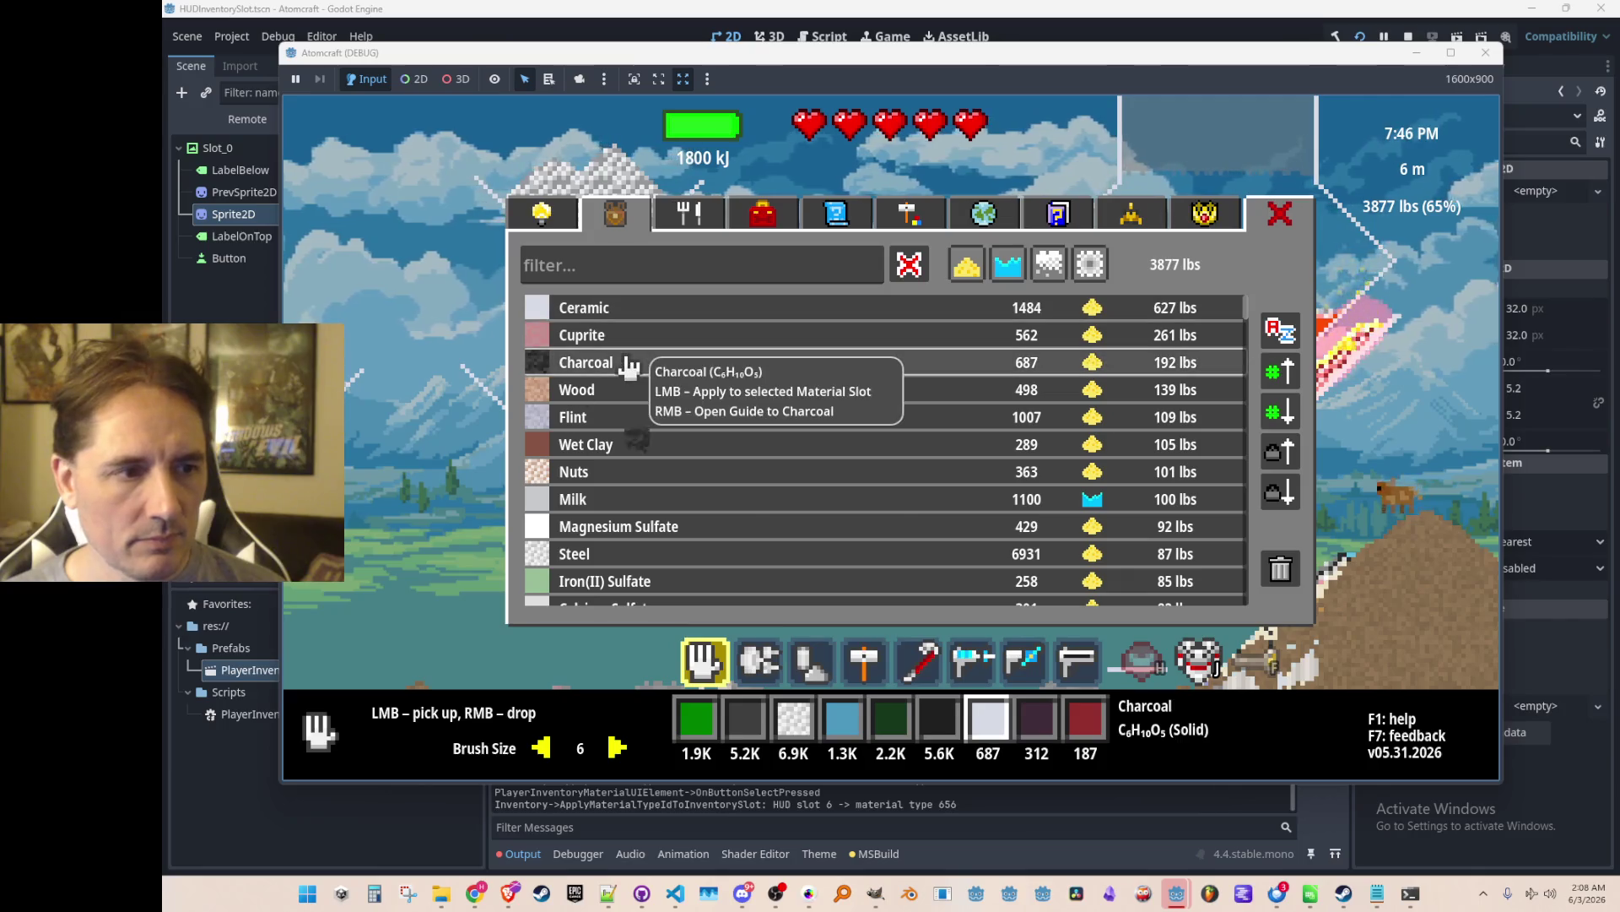
{"action": "left_click", "coordinate": [637, 554]}
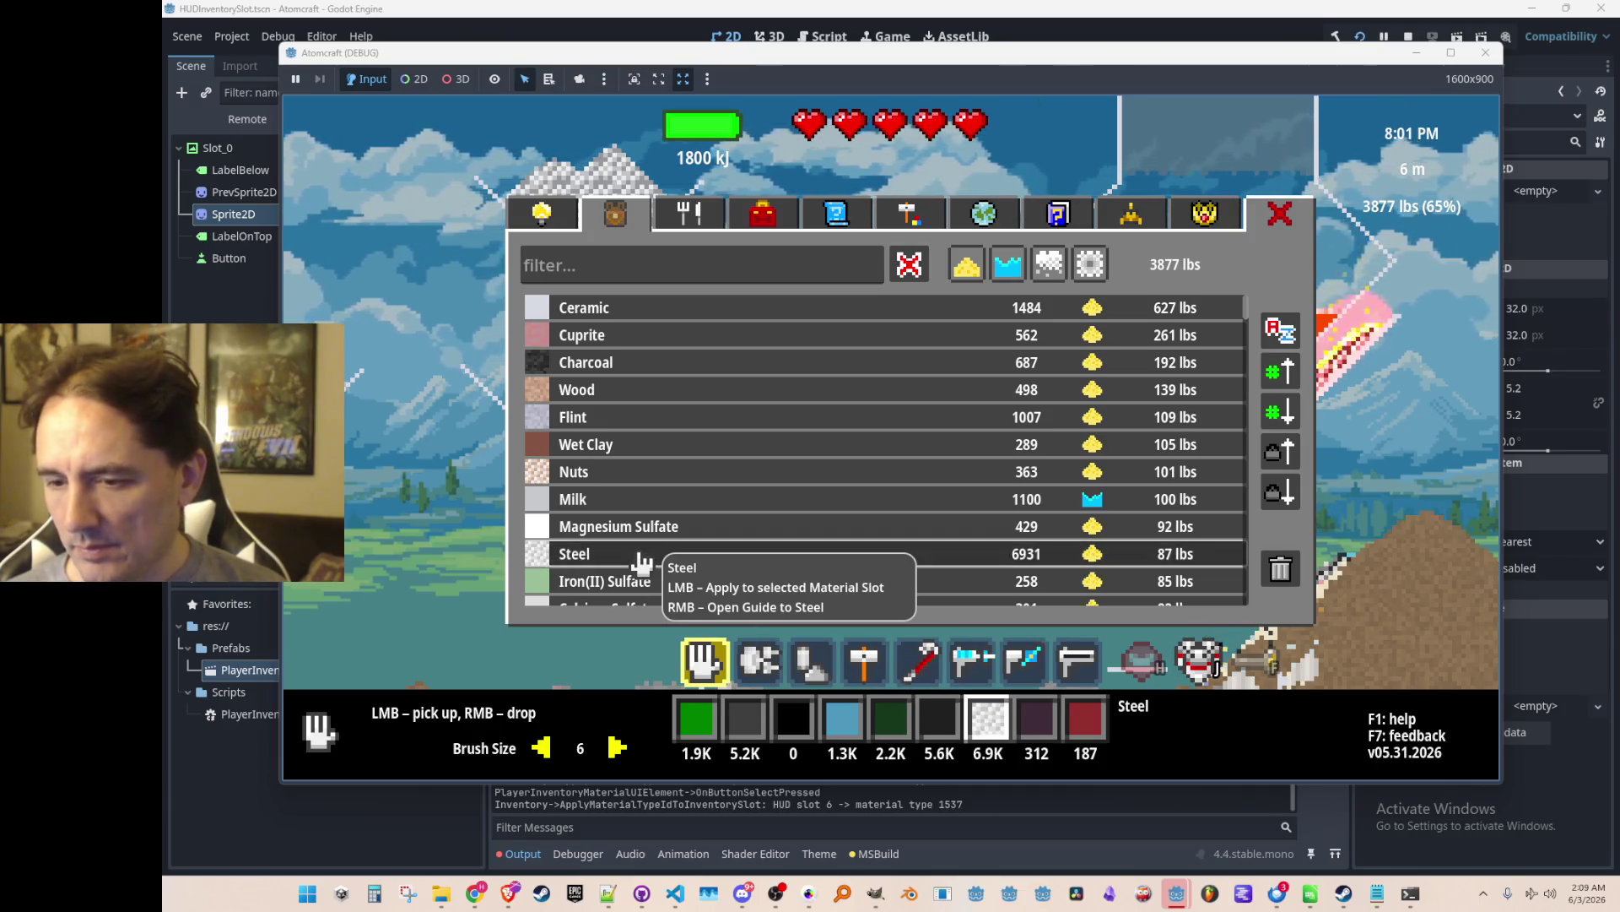
{"action": "left_click", "coordinate": [637, 365]}
{"action": "left_click", "coordinate": [633, 309]}
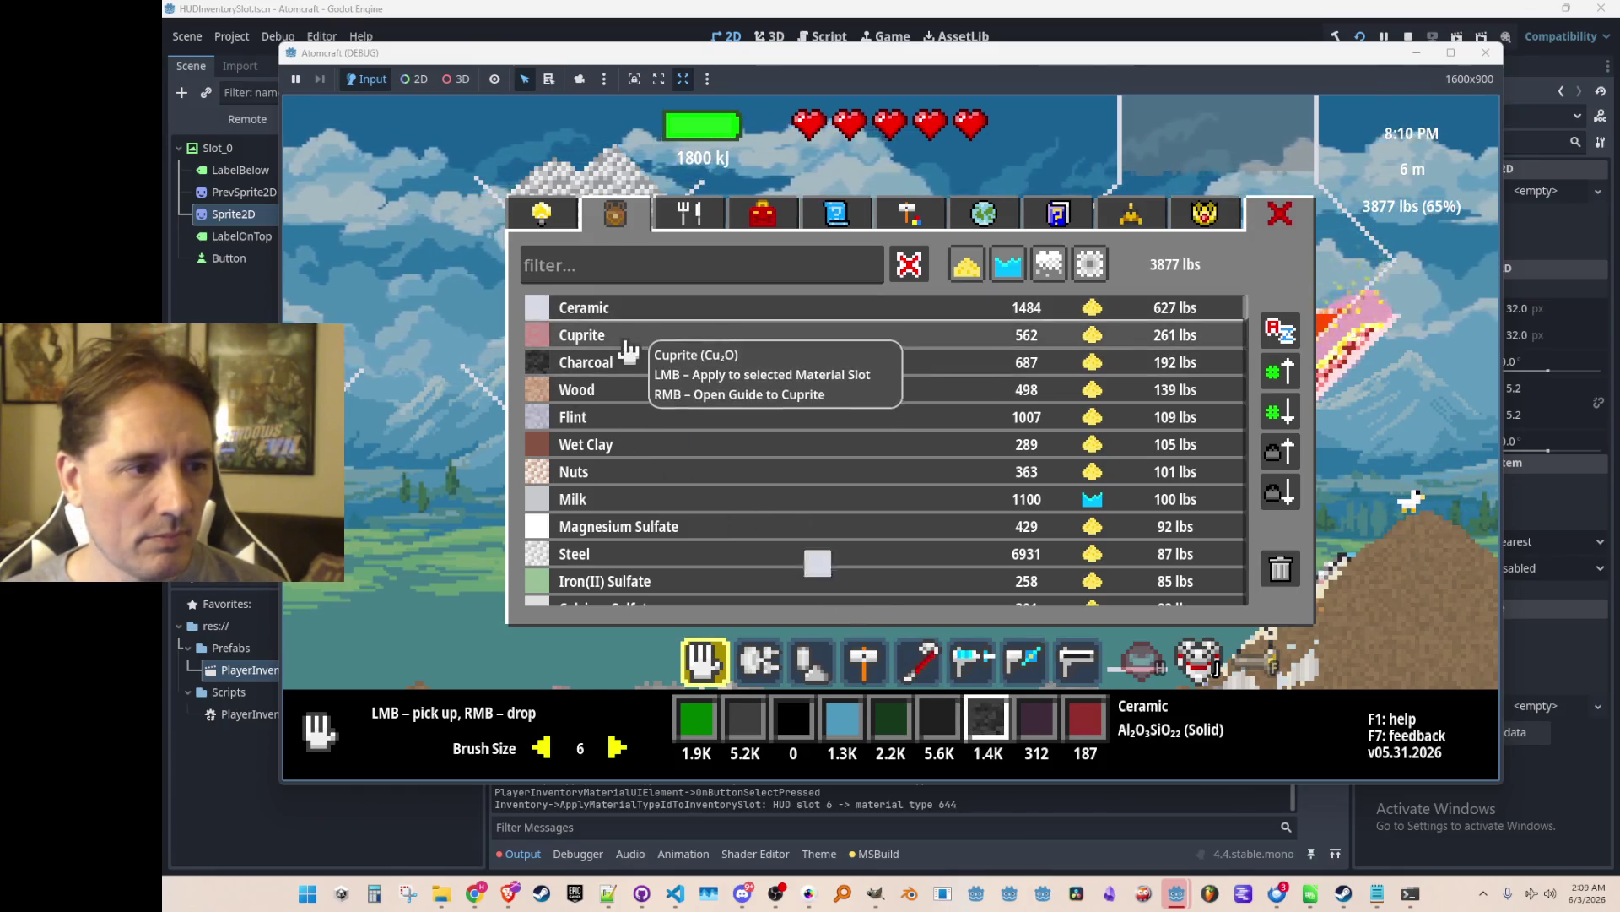
{"action": "left_click", "coordinate": [626, 336]}
{"action": "left_click", "coordinate": [624, 389]}
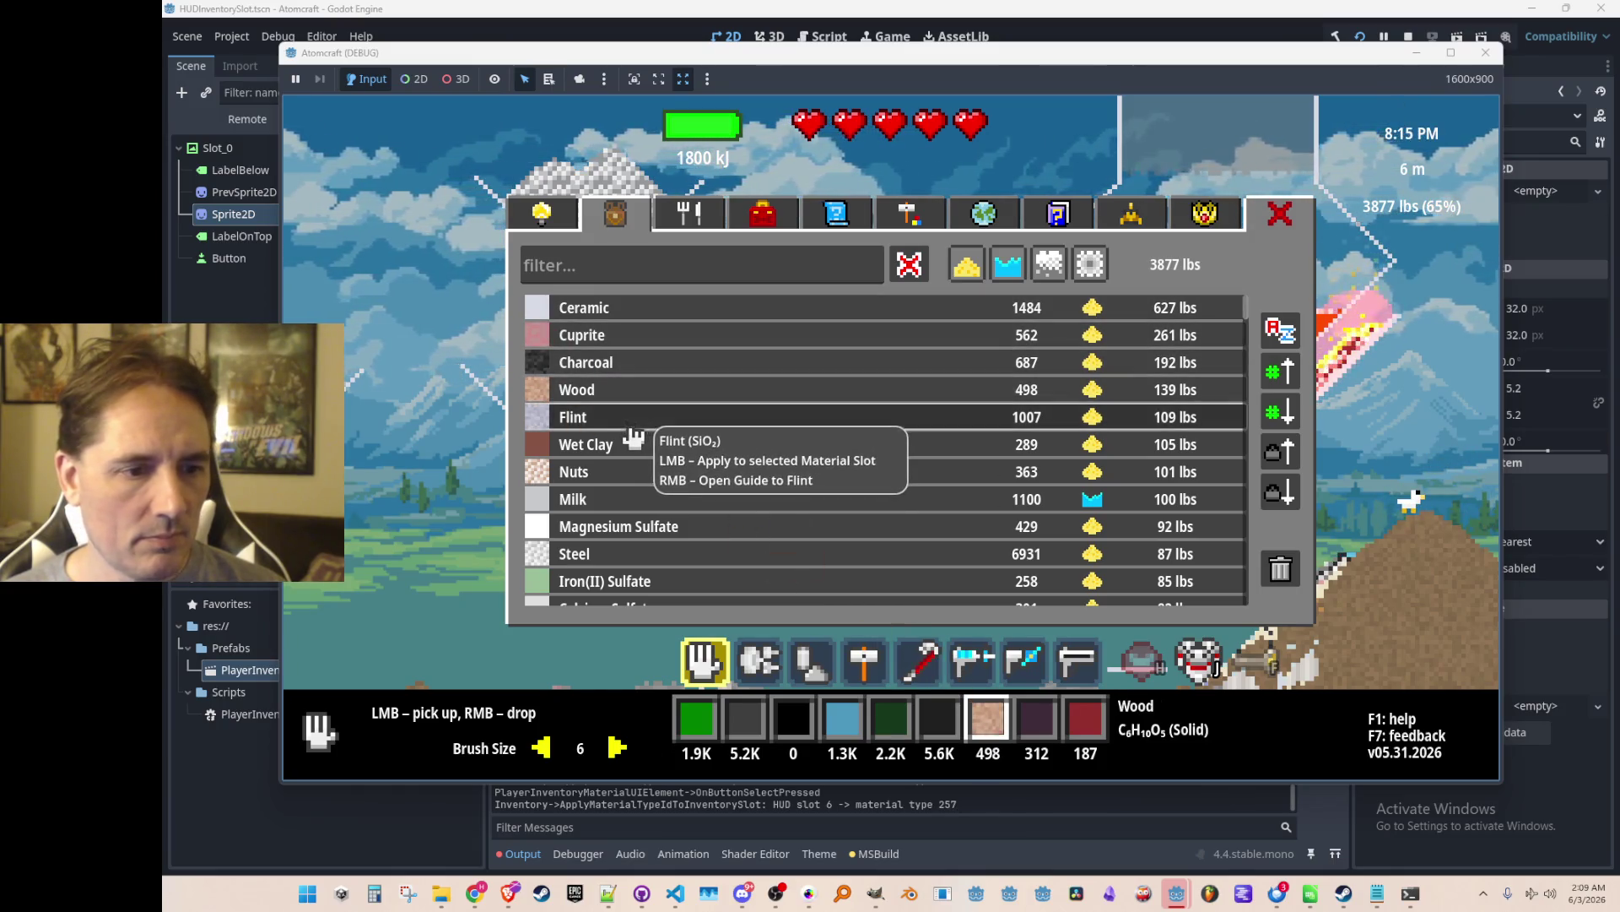
{"action": "left_click", "coordinate": [633, 419]}
{"action": "left_click", "coordinate": [654, 496]}
Cycle the slot through Nuts, Wet Clay, Flint, Wood and Charcoal repeatedly.
{"action": "left_click", "coordinate": [654, 471]}
{"action": "left_click", "coordinate": [654, 456]}
{"action": "left_click", "coordinate": [648, 473]}
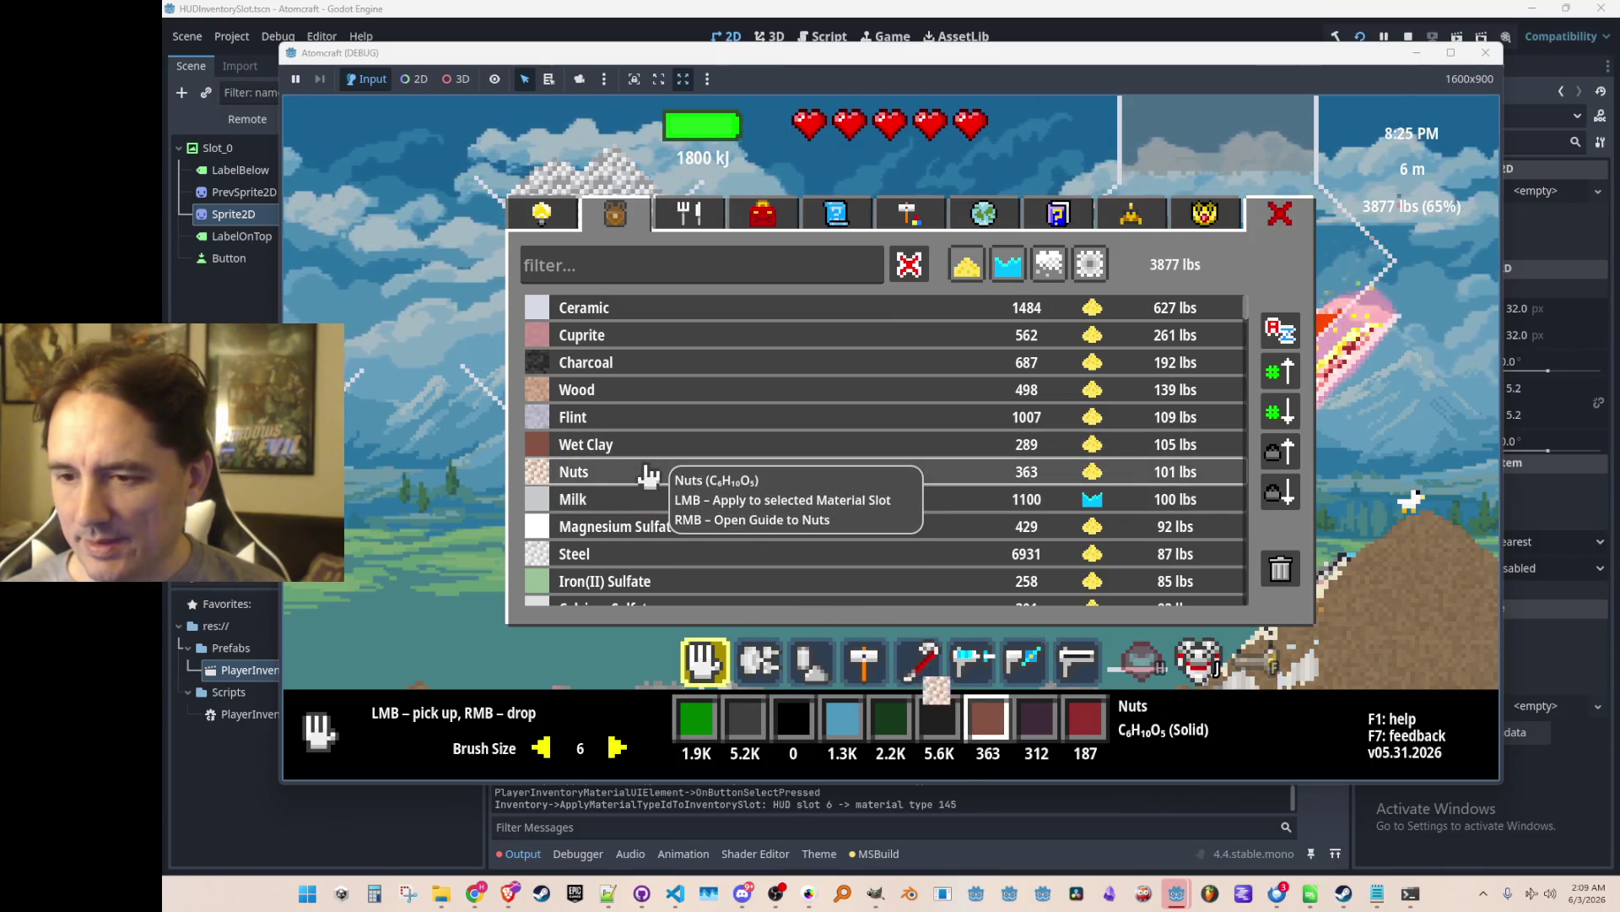
{"action": "left_click", "coordinate": [651, 419]}
{"action": "left_click", "coordinate": [651, 392]}
{"action": "left_click", "coordinate": [654, 371]}
{"action": "left_click", "coordinate": [650, 392]}
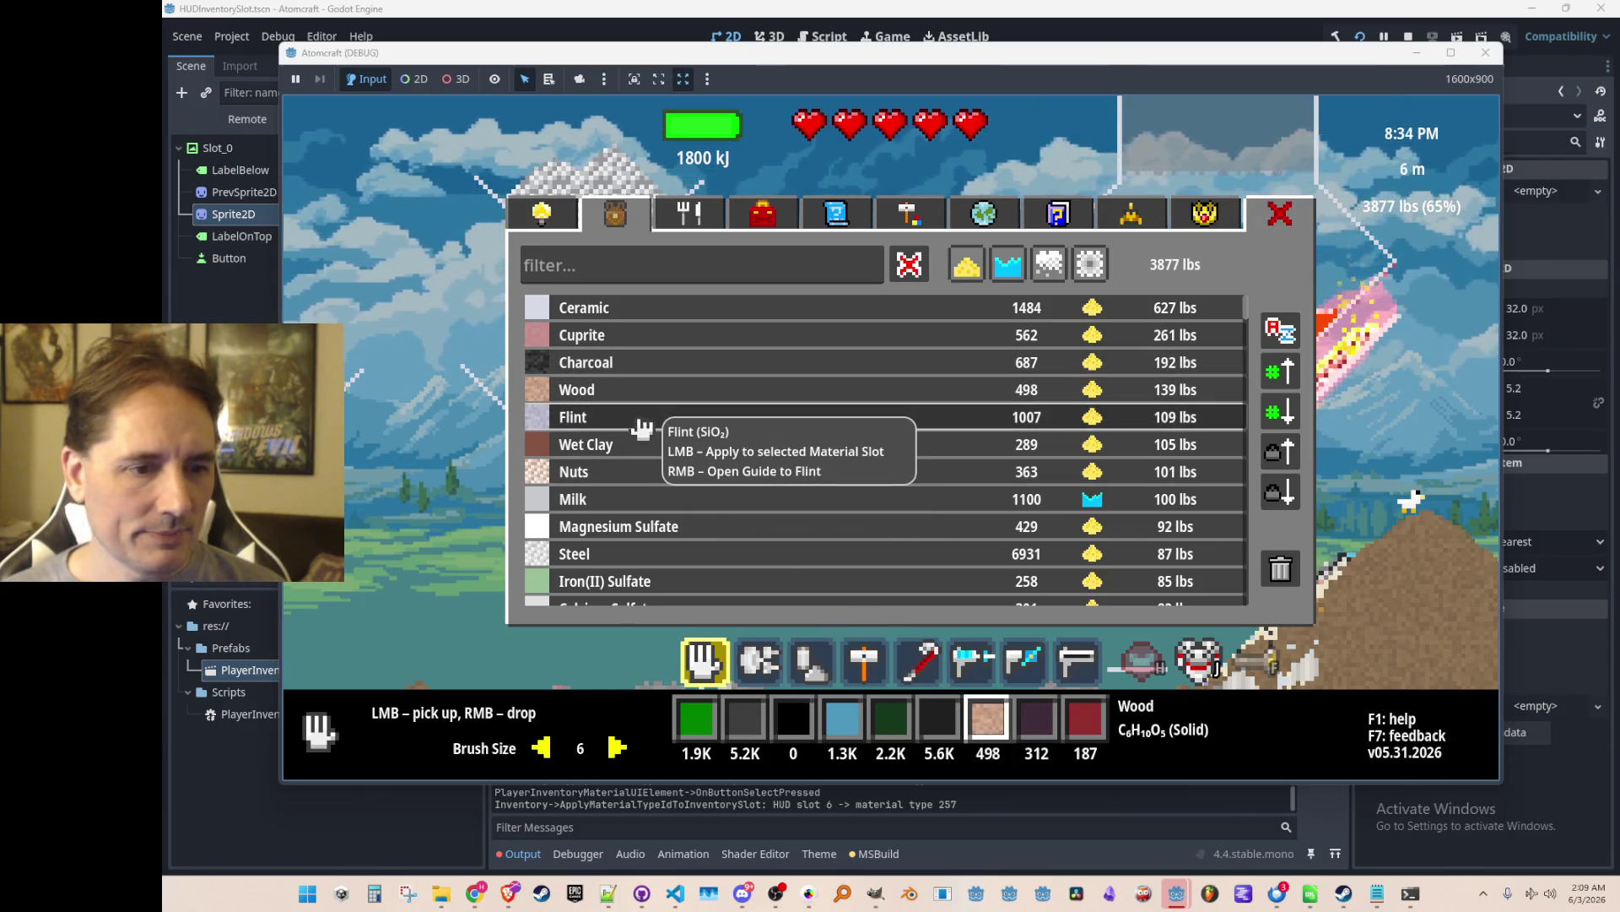
{"action": "left_click", "coordinate": [641, 418]}
{"action": "left_click", "coordinate": [645, 396]}
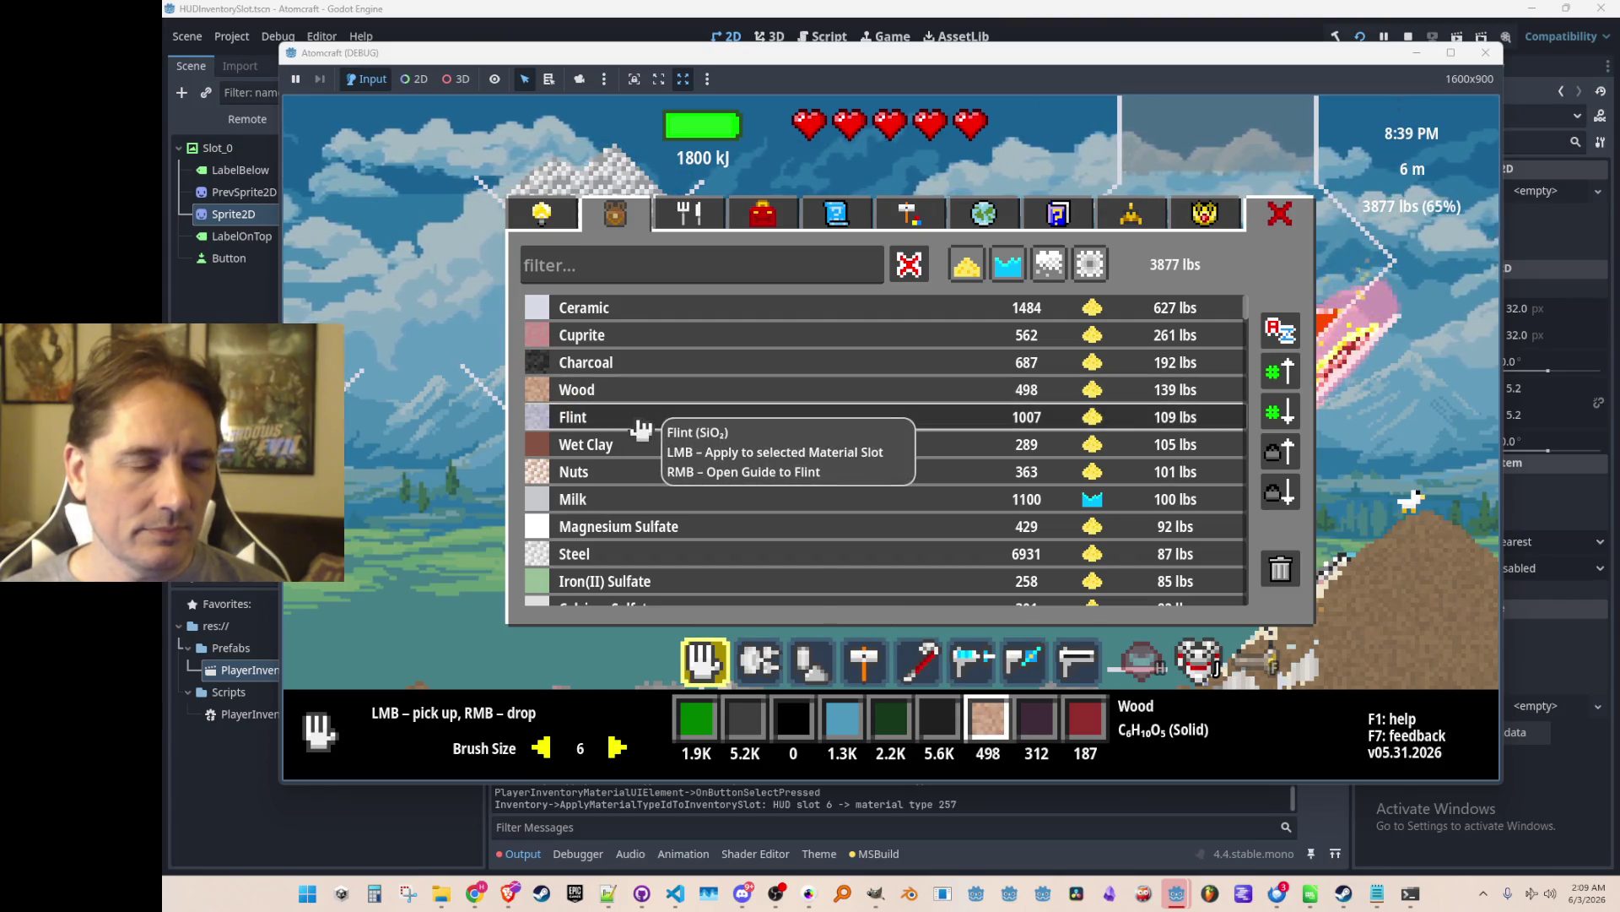
{"action": "left_click", "coordinate": [642, 420]}
{"action": "left_click", "coordinate": [651, 372]}
{"action": "left_click", "coordinate": [647, 402]}
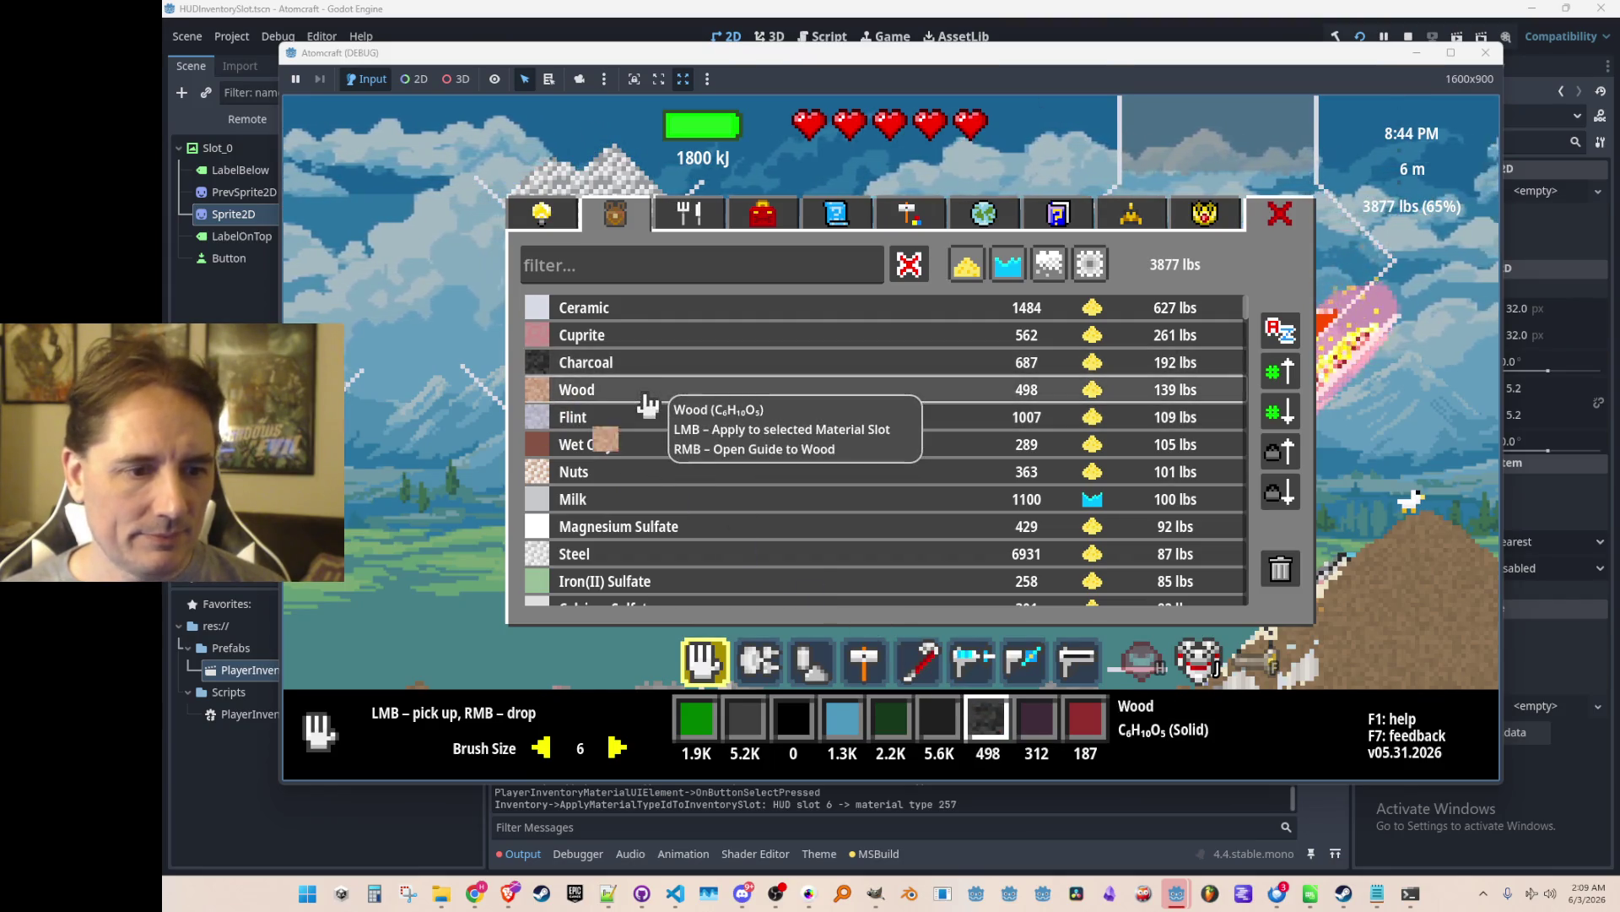
Try Molten Steel, Lye, Sand, Grass (Cut), Coal, Sulfuric Acid, Lead Sulfide and Dysprosium Orthophosphate.
{"action": "scroll", "coordinate": [650, 409], "scroll_direction": "down", "scroll_amount": 3}
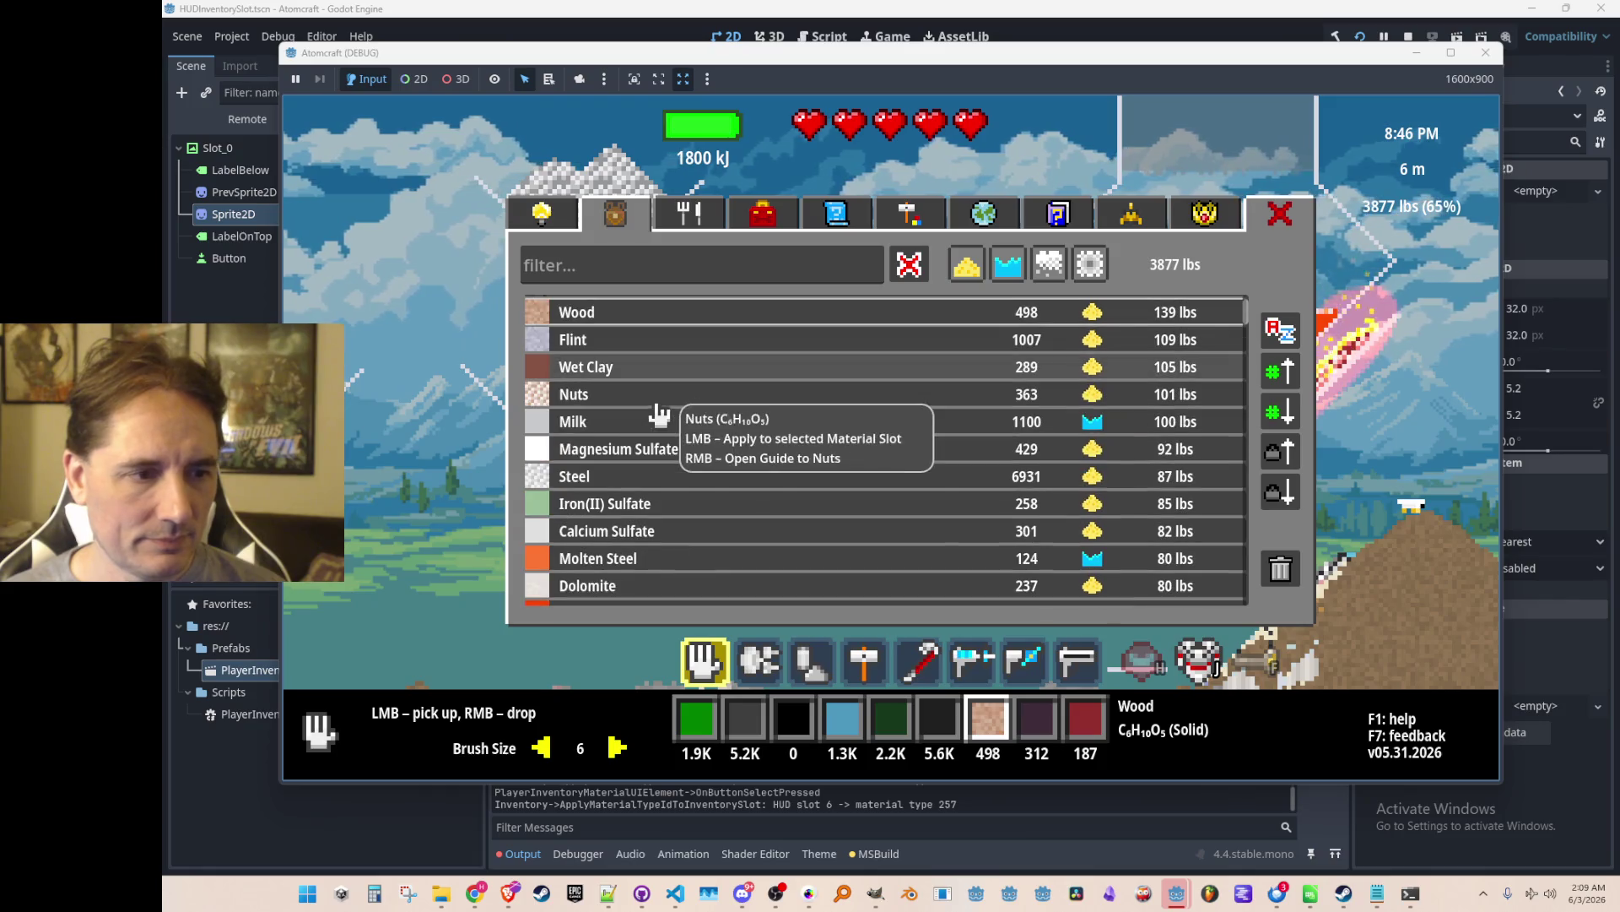
{"action": "scroll", "coordinate": [660, 494], "scroll_direction": "down", "scroll_amount": 3}
{"action": "left_click", "coordinate": [654, 488]}
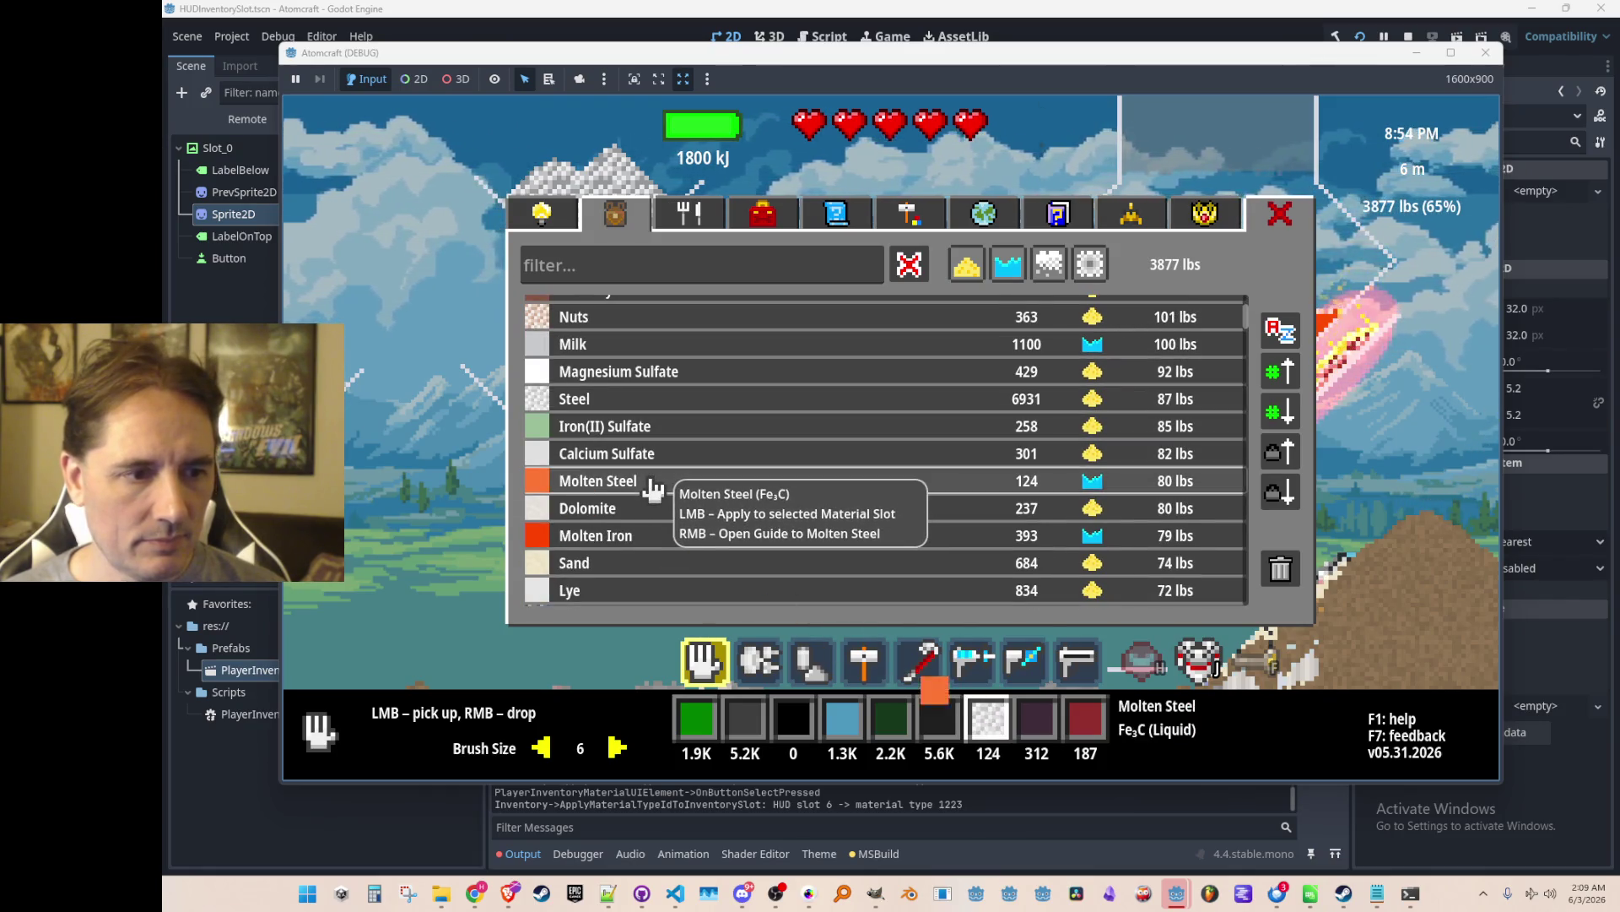
{"action": "scroll", "coordinate": [654, 488], "scroll_direction": "down", "scroll_amount": 4}
{"action": "left_click", "coordinate": [654, 483]}
{"action": "left_click", "coordinate": [654, 460]}
{"action": "scroll", "coordinate": [654, 460], "scroll_direction": "down", "scroll_amount": 3}
{"action": "left_click", "coordinate": [662, 452]}
{"action": "left_click", "coordinate": [676, 431]}
{"action": "left_click", "coordinate": [680, 477]}
{"action": "left_click", "coordinate": [684, 505]}
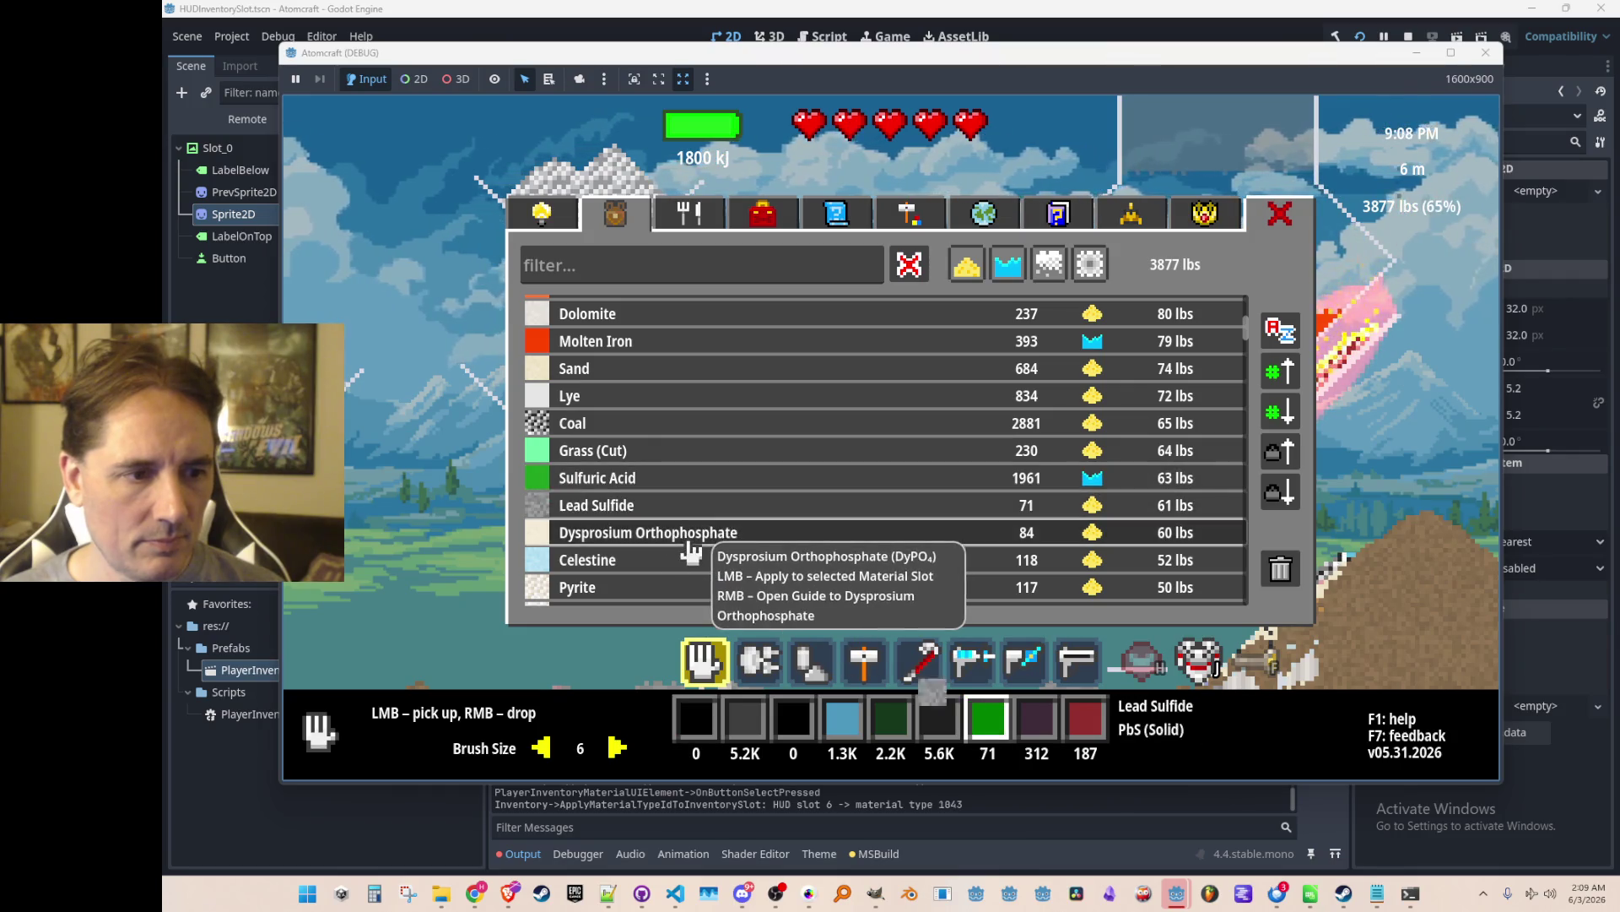
{"action": "left_click", "coordinate": [693, 533]}
Try Pyrite, Celestine, Silver, Calcium Fluoride, Bismuth, Gold and Osmium Disulfide in the slot.
{"action": "scroll", "coordinate": [688, 506], "scroll_direction": "down", "scroll_amount": 6}
{"action": "left_click", "coordinate": [688, 432]}
{"action": "left_click", "coordinate": [693, 405]}
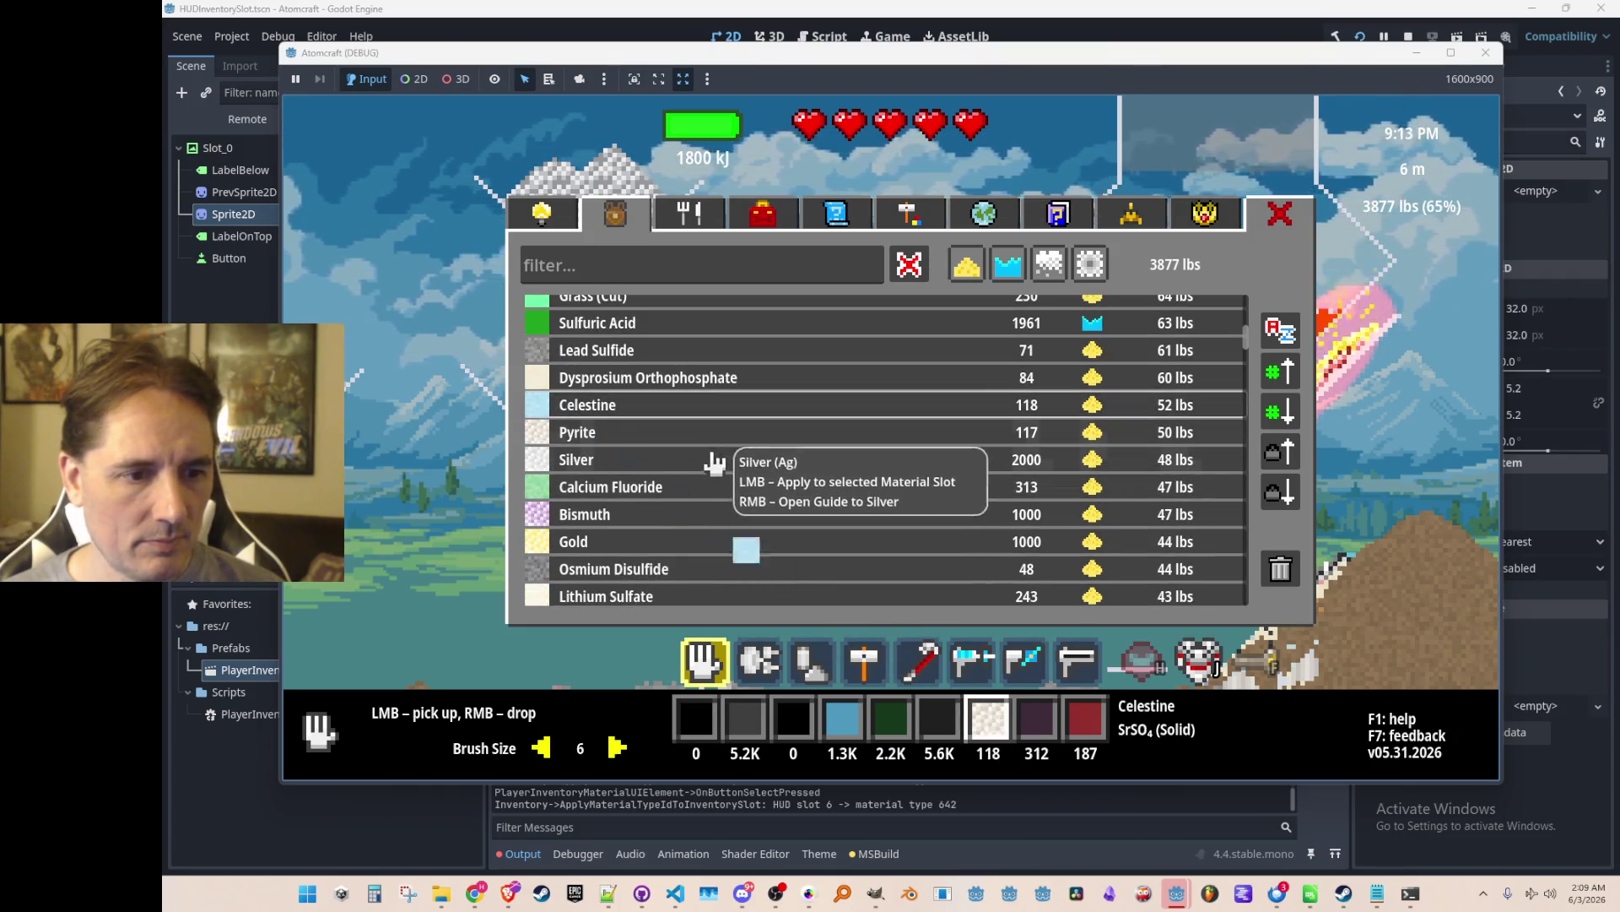
{"action": "left_click", "coordinate": [711, 460]}
{"action": "left_click", "coordinate": [711, 488]}
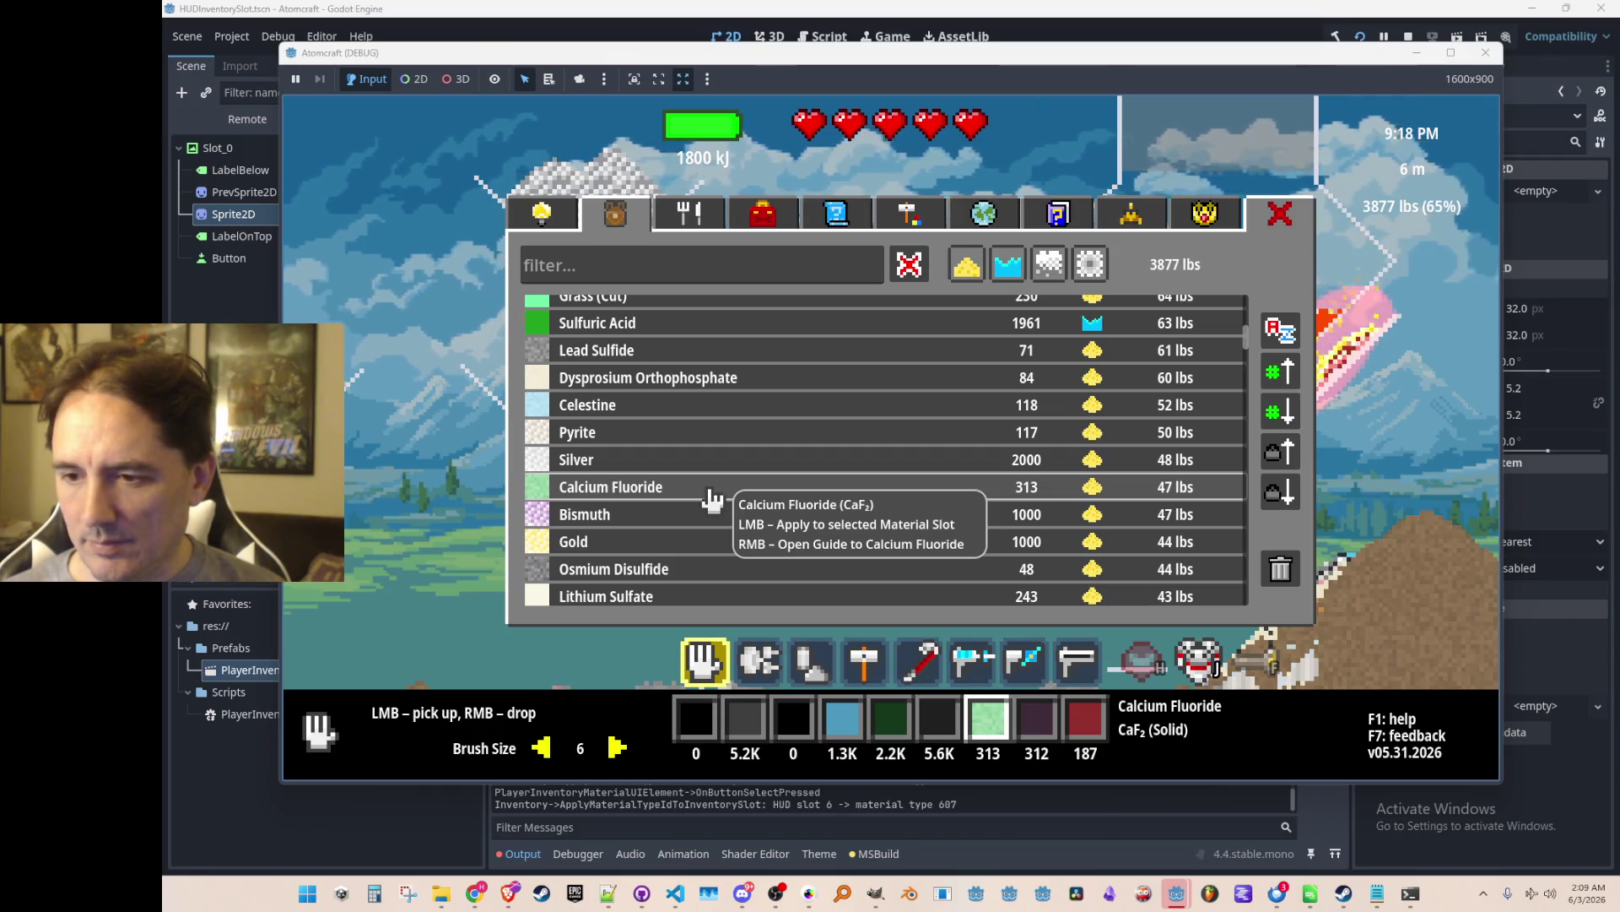
{"action": "left_click", "coordinate": [713, 514]}
{"action": "left_click", "coordinate": [716, 541]}
{"action": "left_click", "coordinate": [718, 574]}
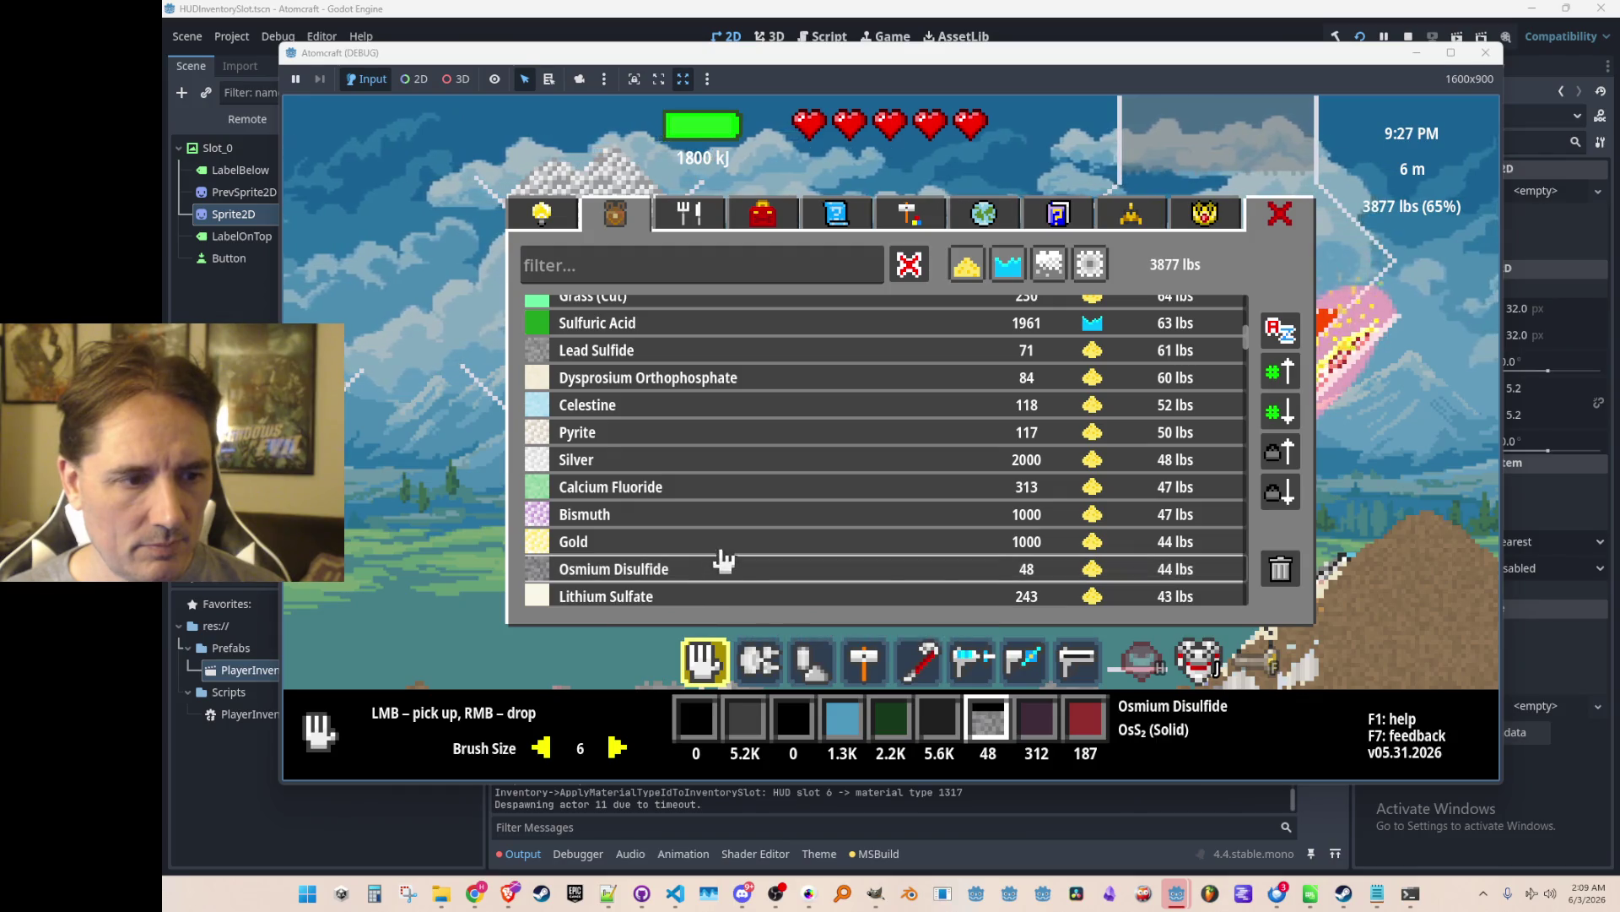
{"action": "left_click", "coordinate": [718, 541]}
{"action": "left_click", "coordinate": [719, 568]}
{"action": "left_click", "coordinate": [723, 544]}
Set the slot back to Ceramic and close the inventory.
{"action": "scroll", "coordinate": [726, 547], "scroll_direction": "up", "scroll_amount": 5}
{"action": "scroll", "coordinate": [738, 547], "scroll_direction": "up", "scroll_amount": 2}
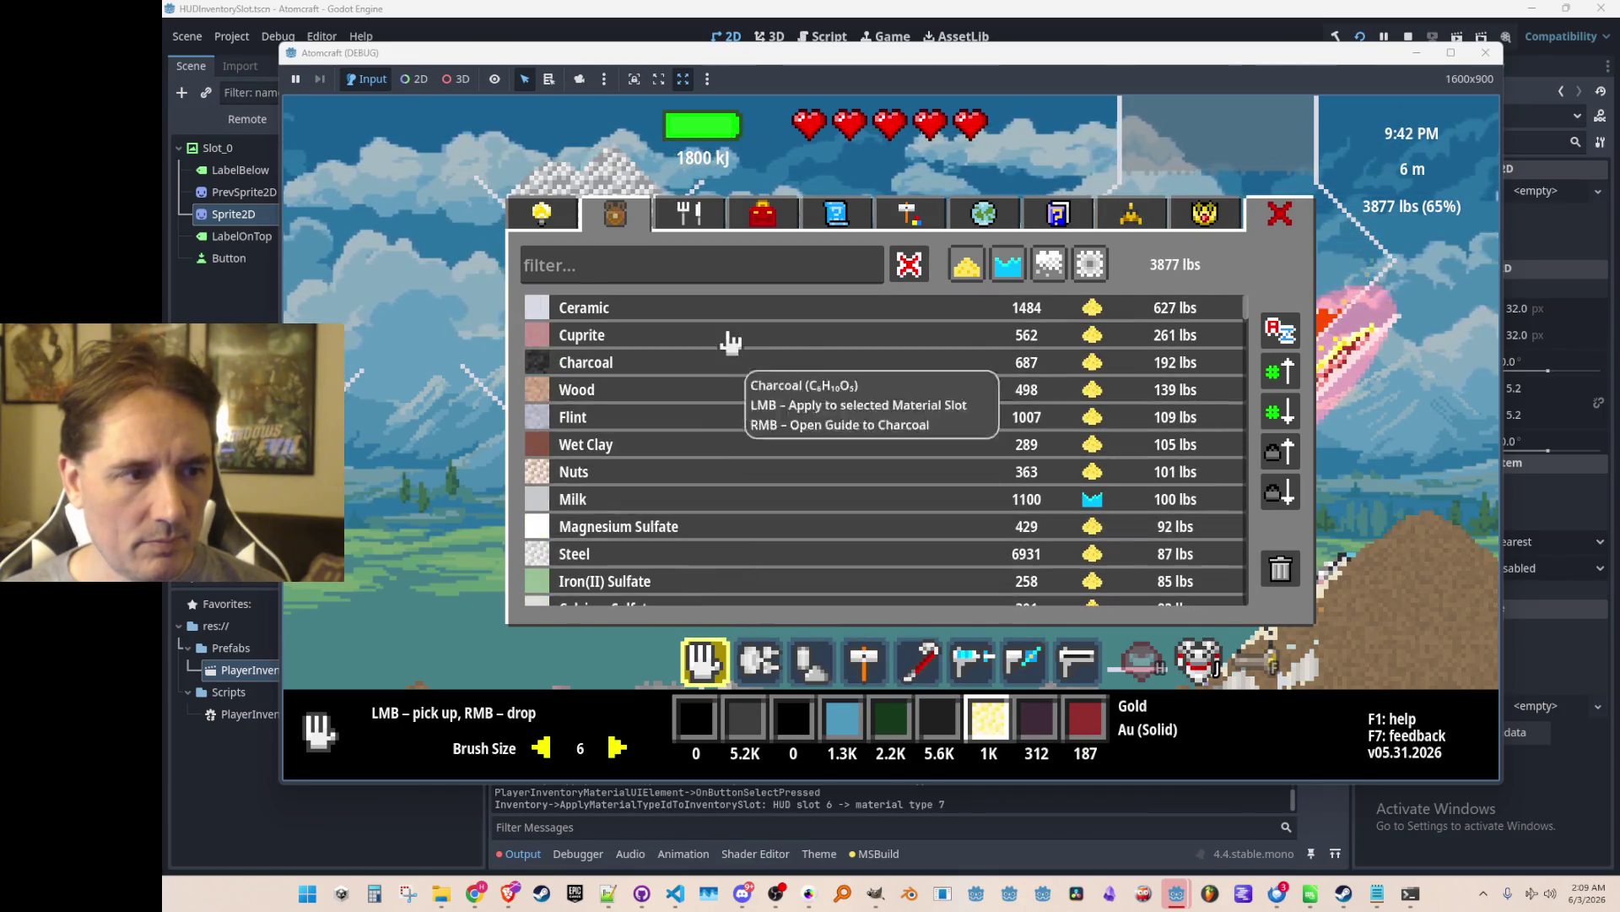
{"action": "left_click", "coordinate": [723, 307]}
{"action": "key", "text": "Tab"}
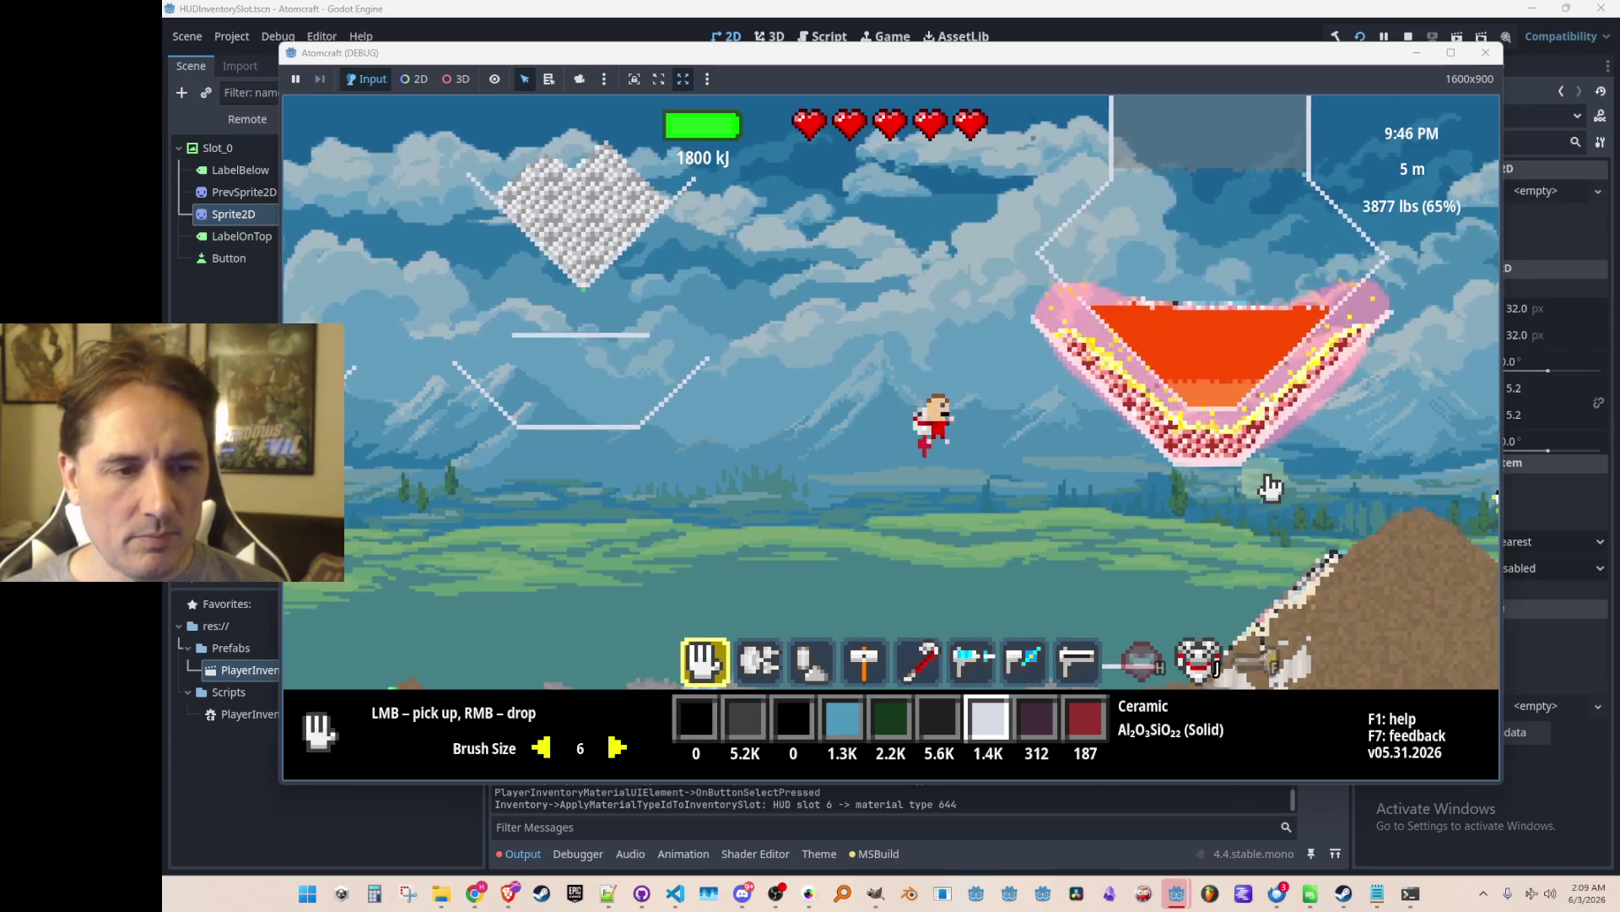
Build ceramic wall along the bowl's right edge and lower-left edge with the width gun.
{"action": "key", "text": "8"}
{"action": "scroll", "coordinate": [1252, 243], "scroll_direction": "up", "scroll_amount": 4}
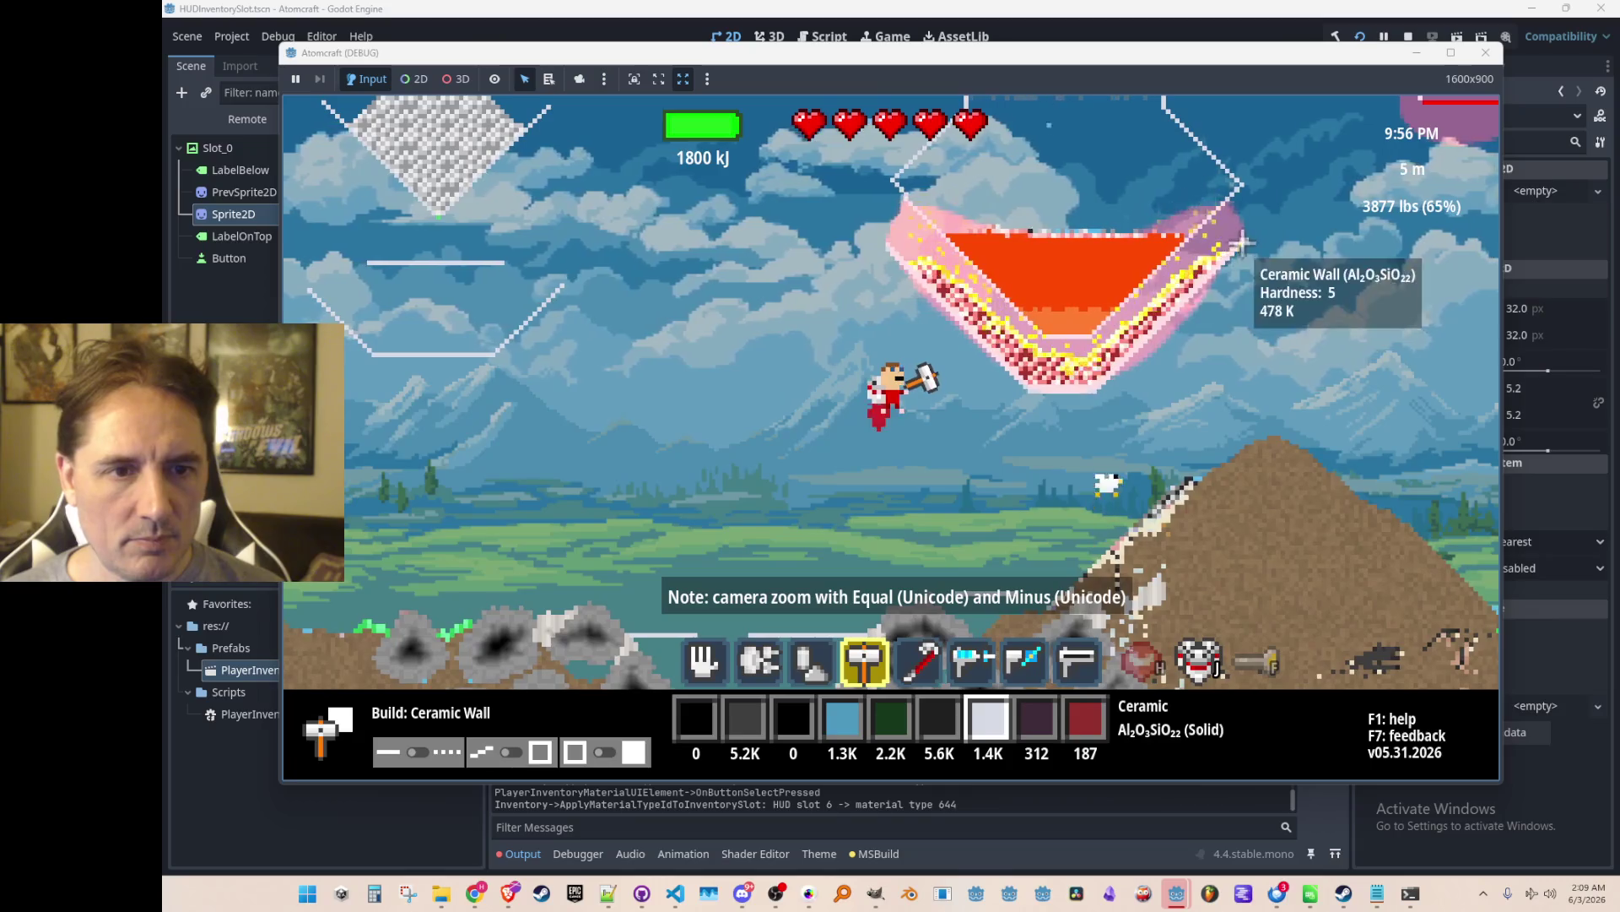
{"action": "left_click_drag", "start_coordinate": [1252, 243], "coordinate": [1095, 398]}
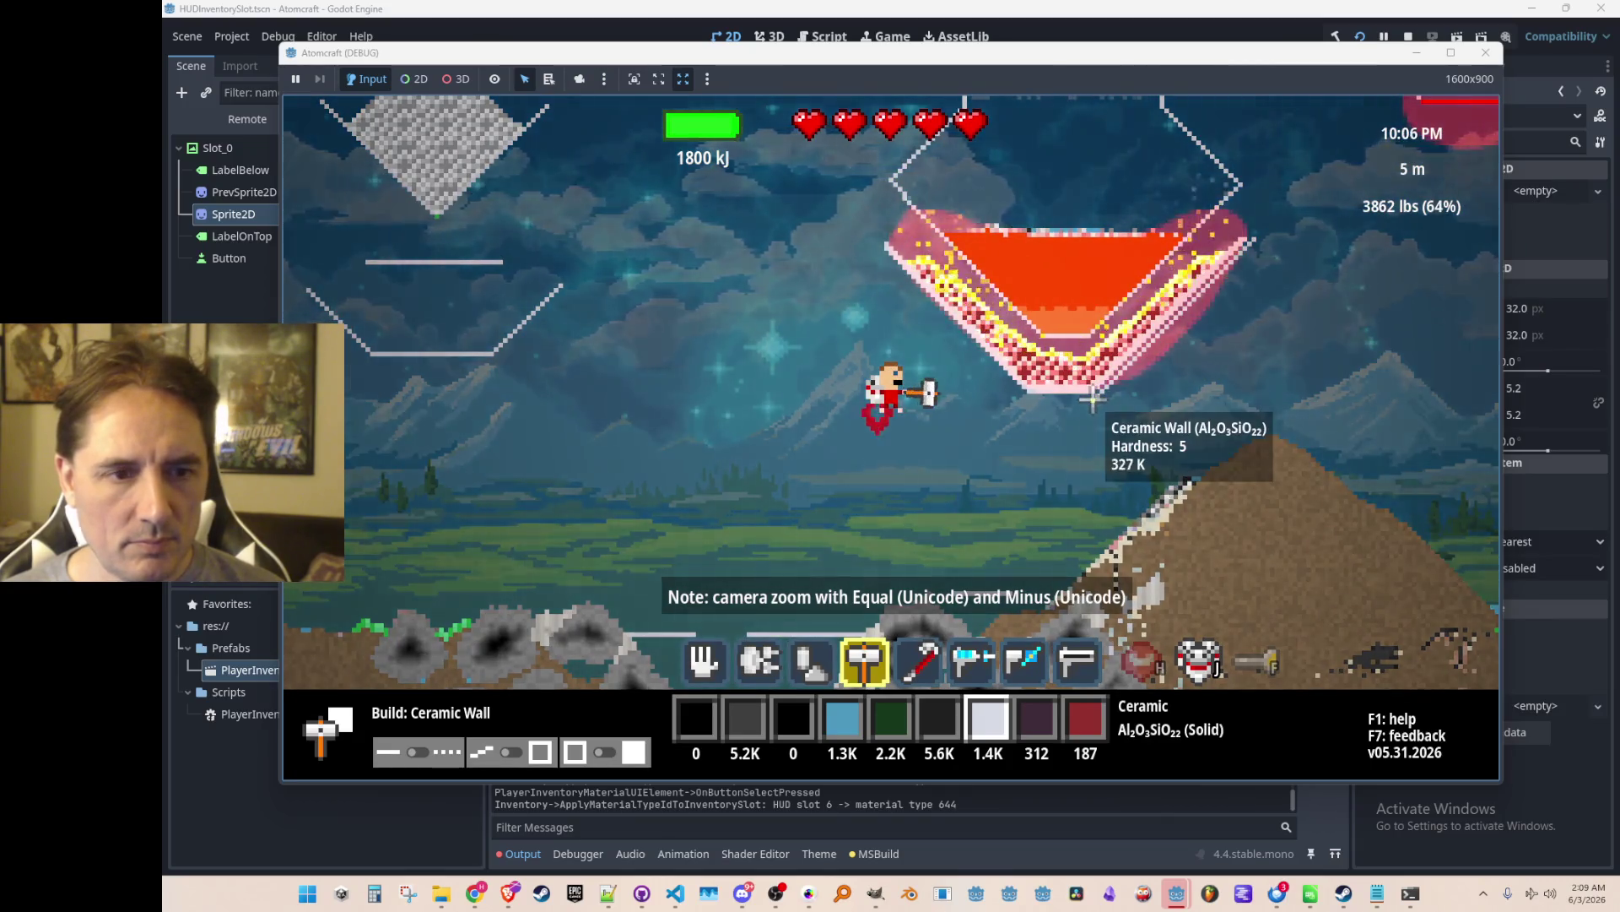
{"action": "left_click_drag", "start_coordinate": [1026, 401], "coordinate": [962, 340]}
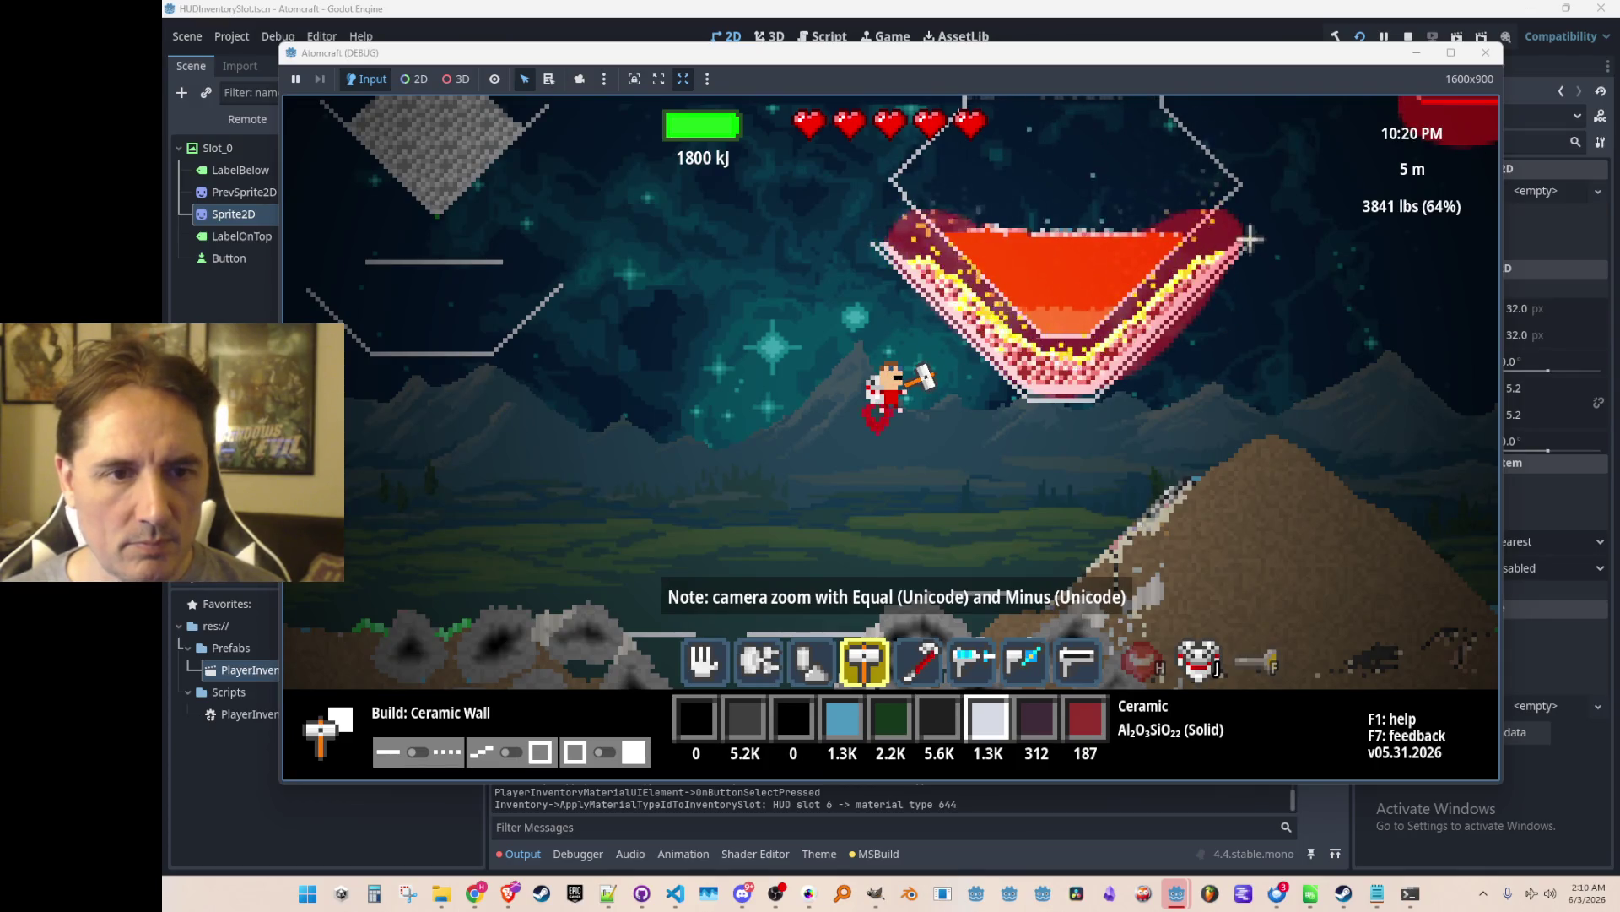
{"action": "scroll", "coordinate": [1152, 426], "scroll_direction": "up", "scroll_amount": 1}
Run the 'give Heat Insulator' command in the console.
{"action": "key", "text": "i"}
{"action": "key", "text": "i"}
{"action": "key", "text": "Return"}
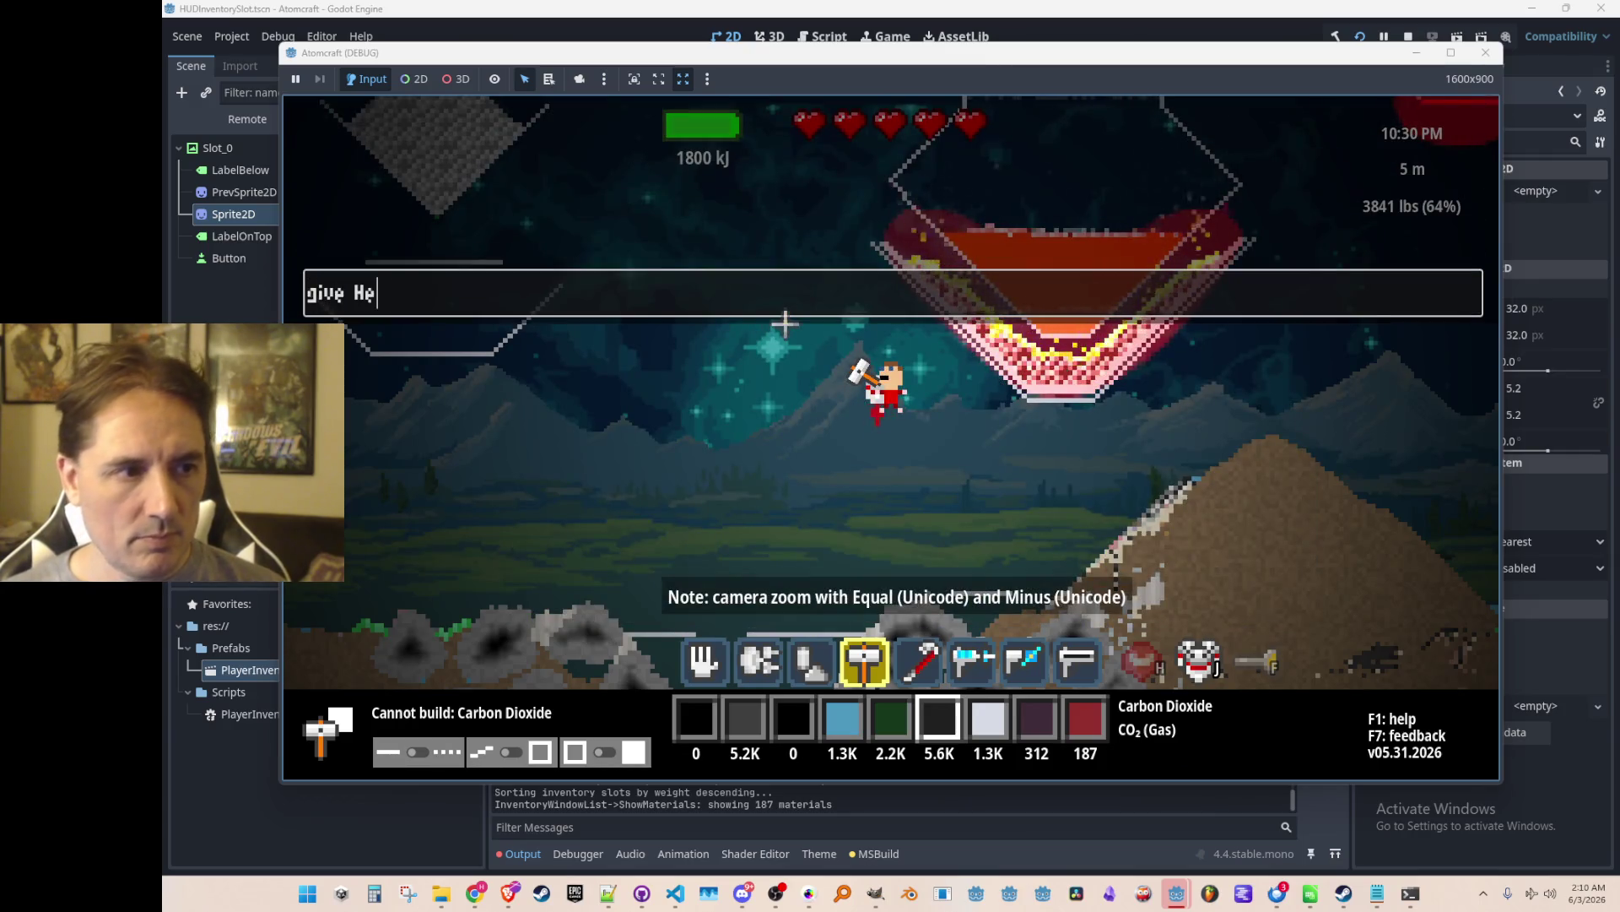
{"action": "type", "text": "tor"}
{"action": "key", "text": "Return"}
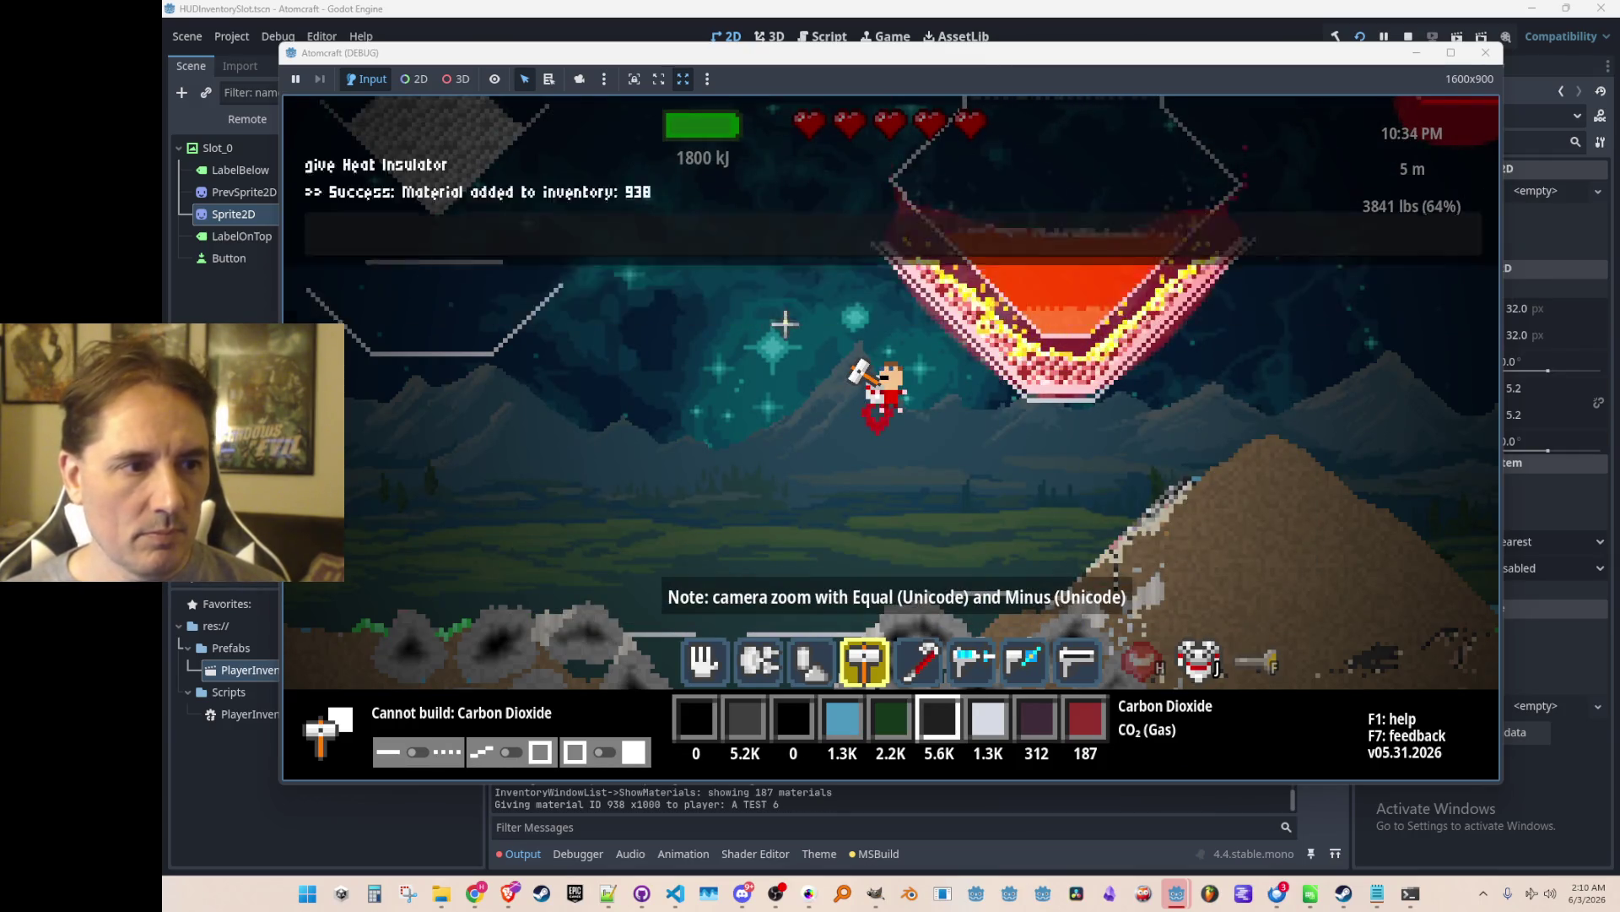
Filter the inventory by 'heat' and load Heat Insulator into the selected slot.
{"action": "key", "text": "i"}
{"action": "scroll", "coordinate": [763, 416], "scroll_direction": "down", "scroll_amount": 2}
{"action": "scroll", "coordinate": [764, 396], "scroll_direction": "up", "scroll_amount": 2}
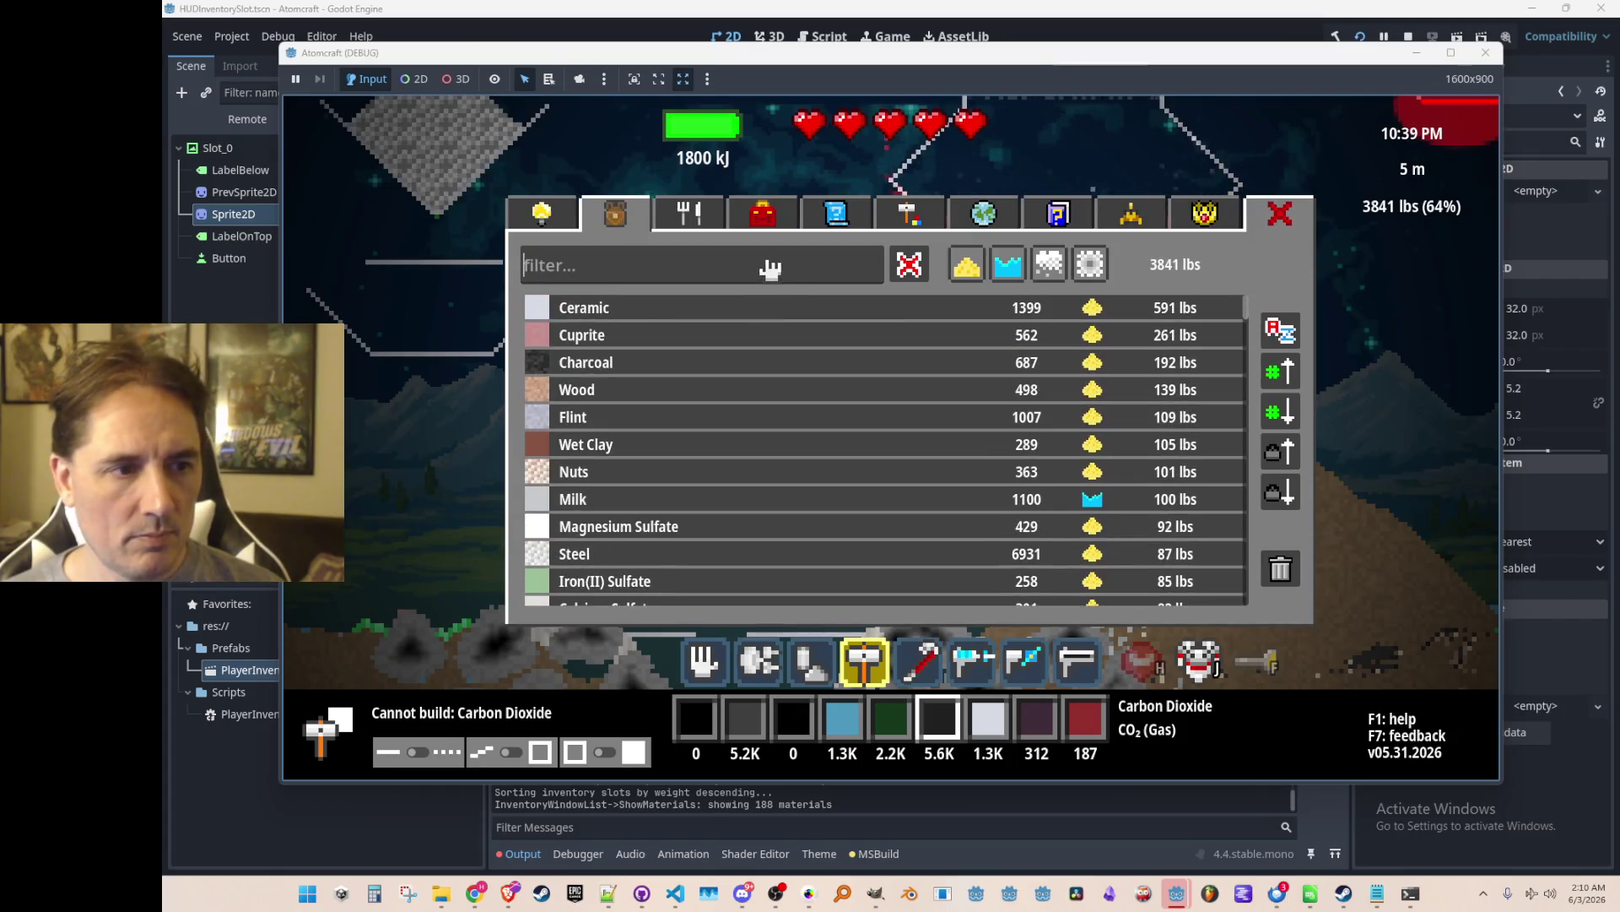
{"action": "type", "text": "heat"}
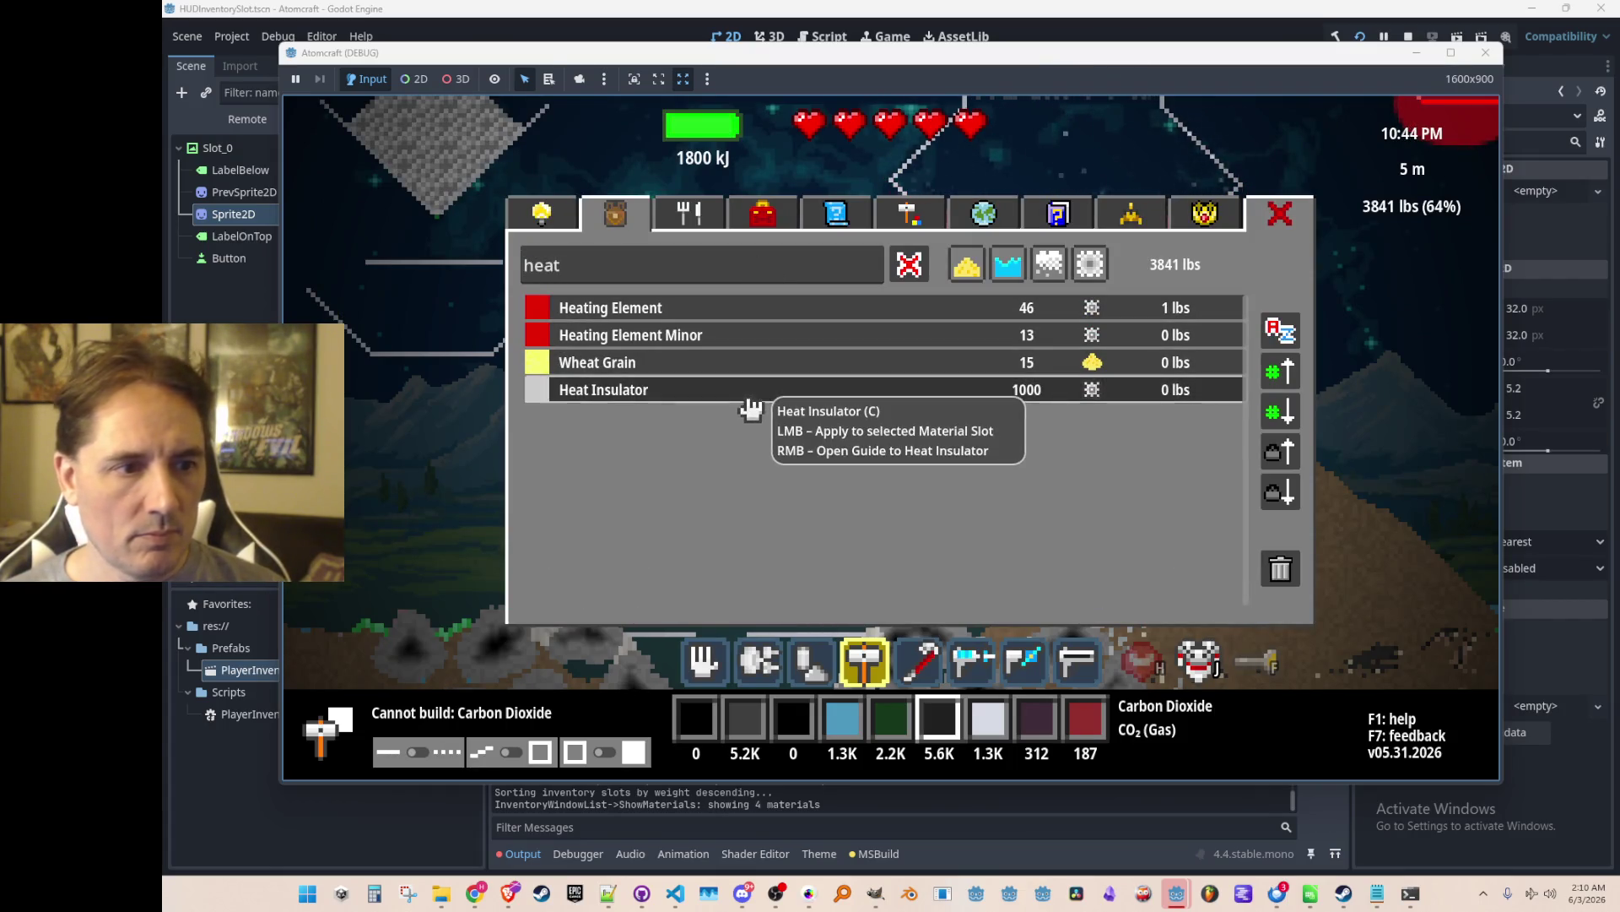
{"action": "left_click", "coordinate": [760, 390]}
{"action": "key", "text": "i"}
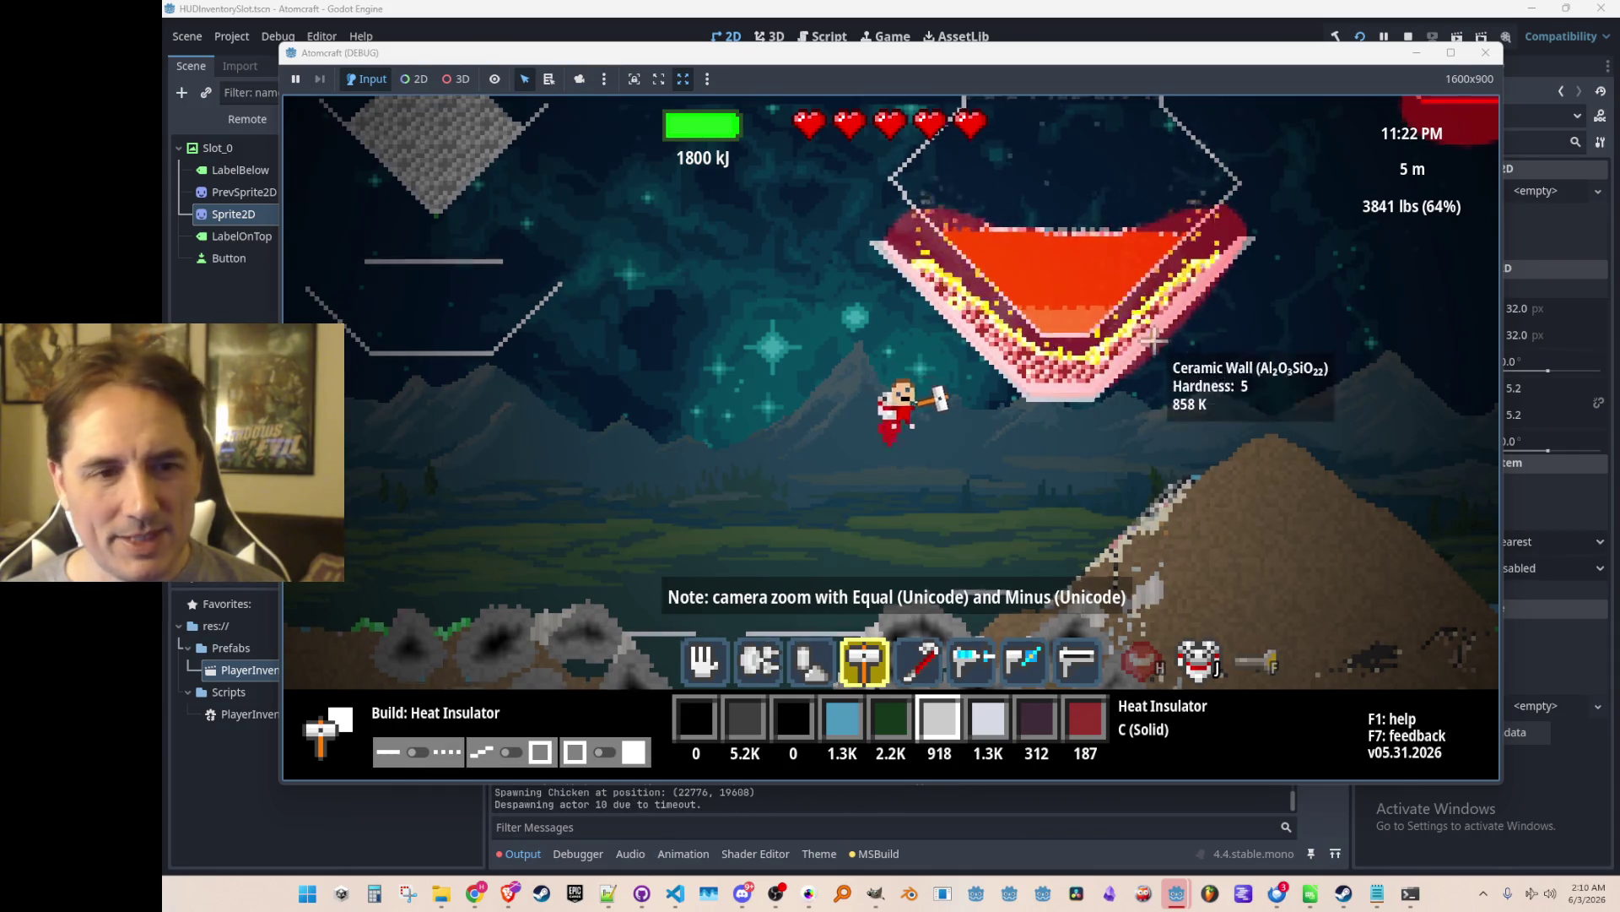
Walk right onto the mountain, then fly up and over to the left hill.
{"action": "key", "text": "d"}
{"action": "key", "text": "w"}
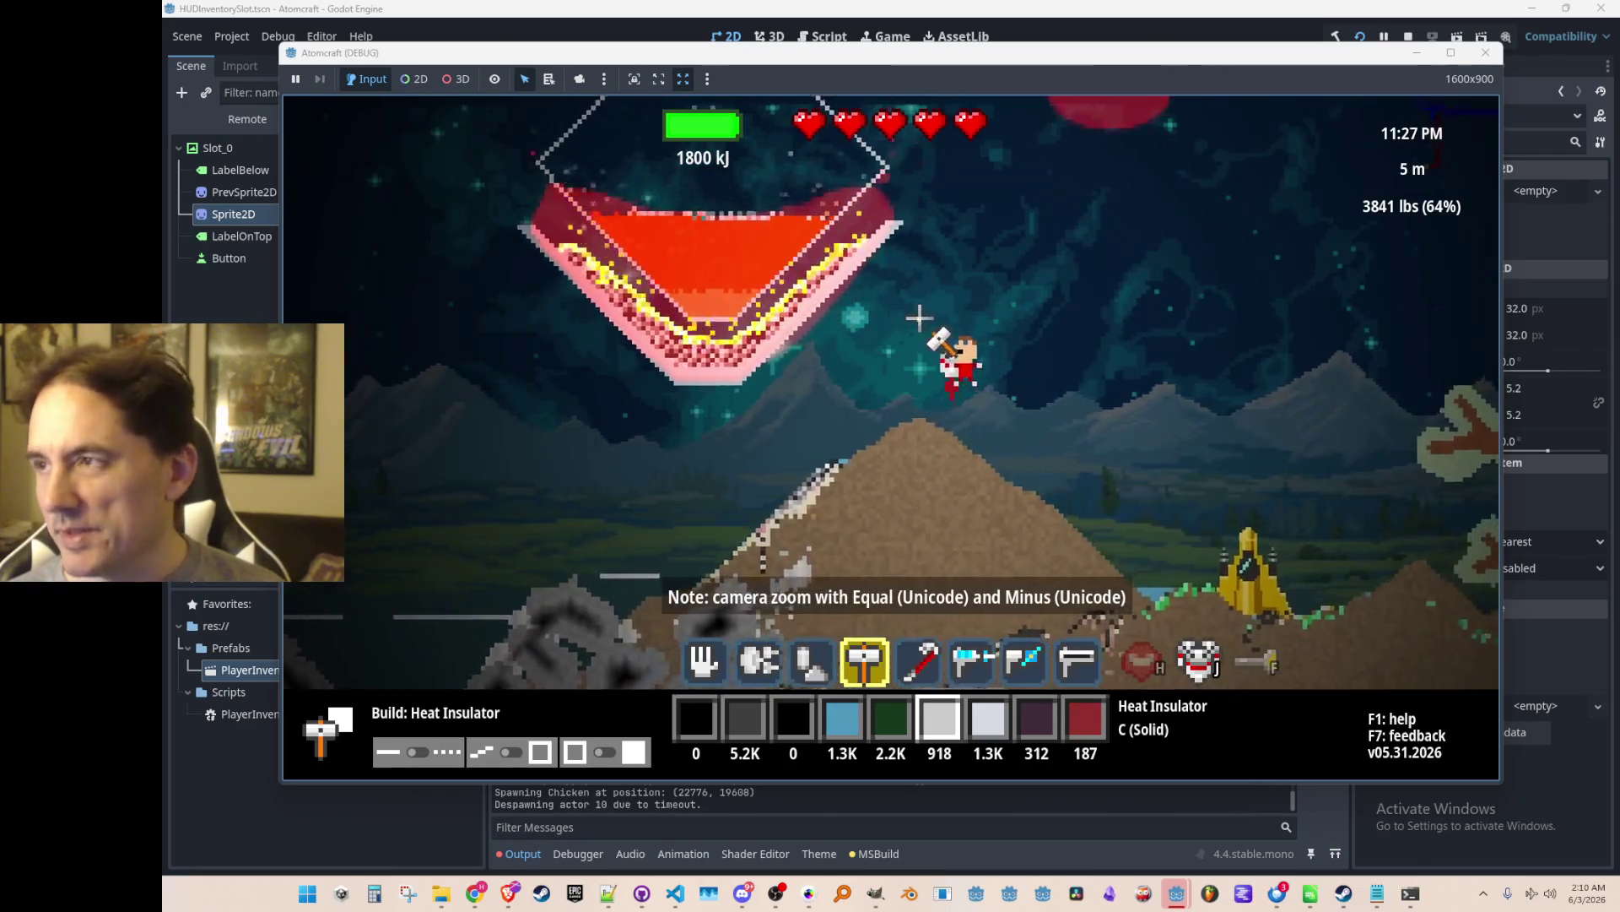
{"action": "key", "text": "w"}
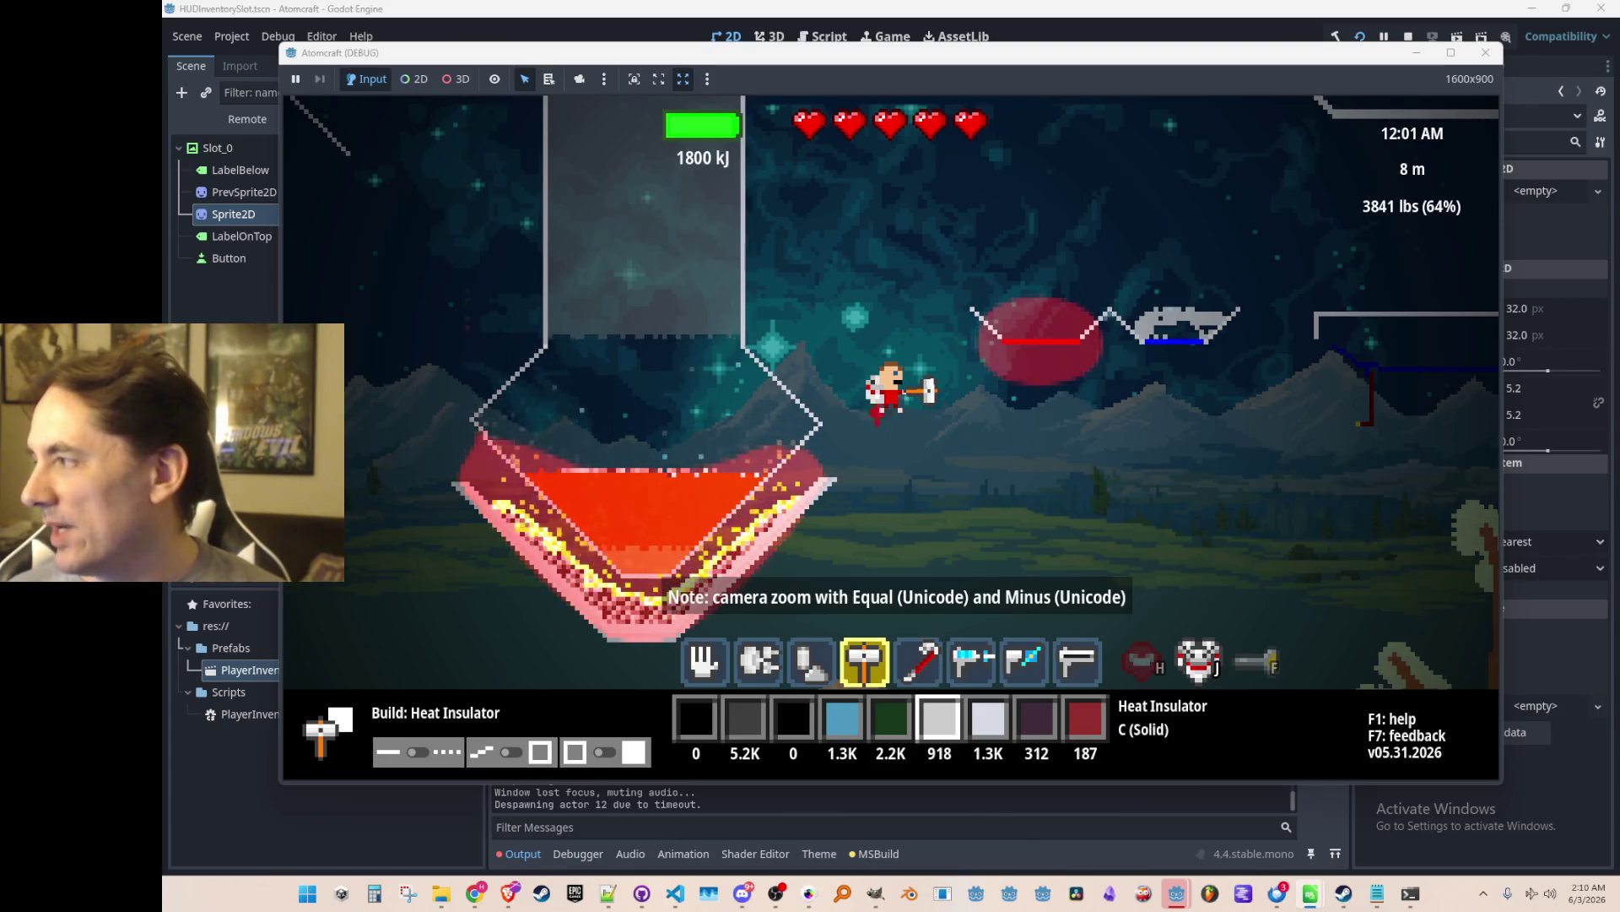
{"action": "key", "text": "a"}
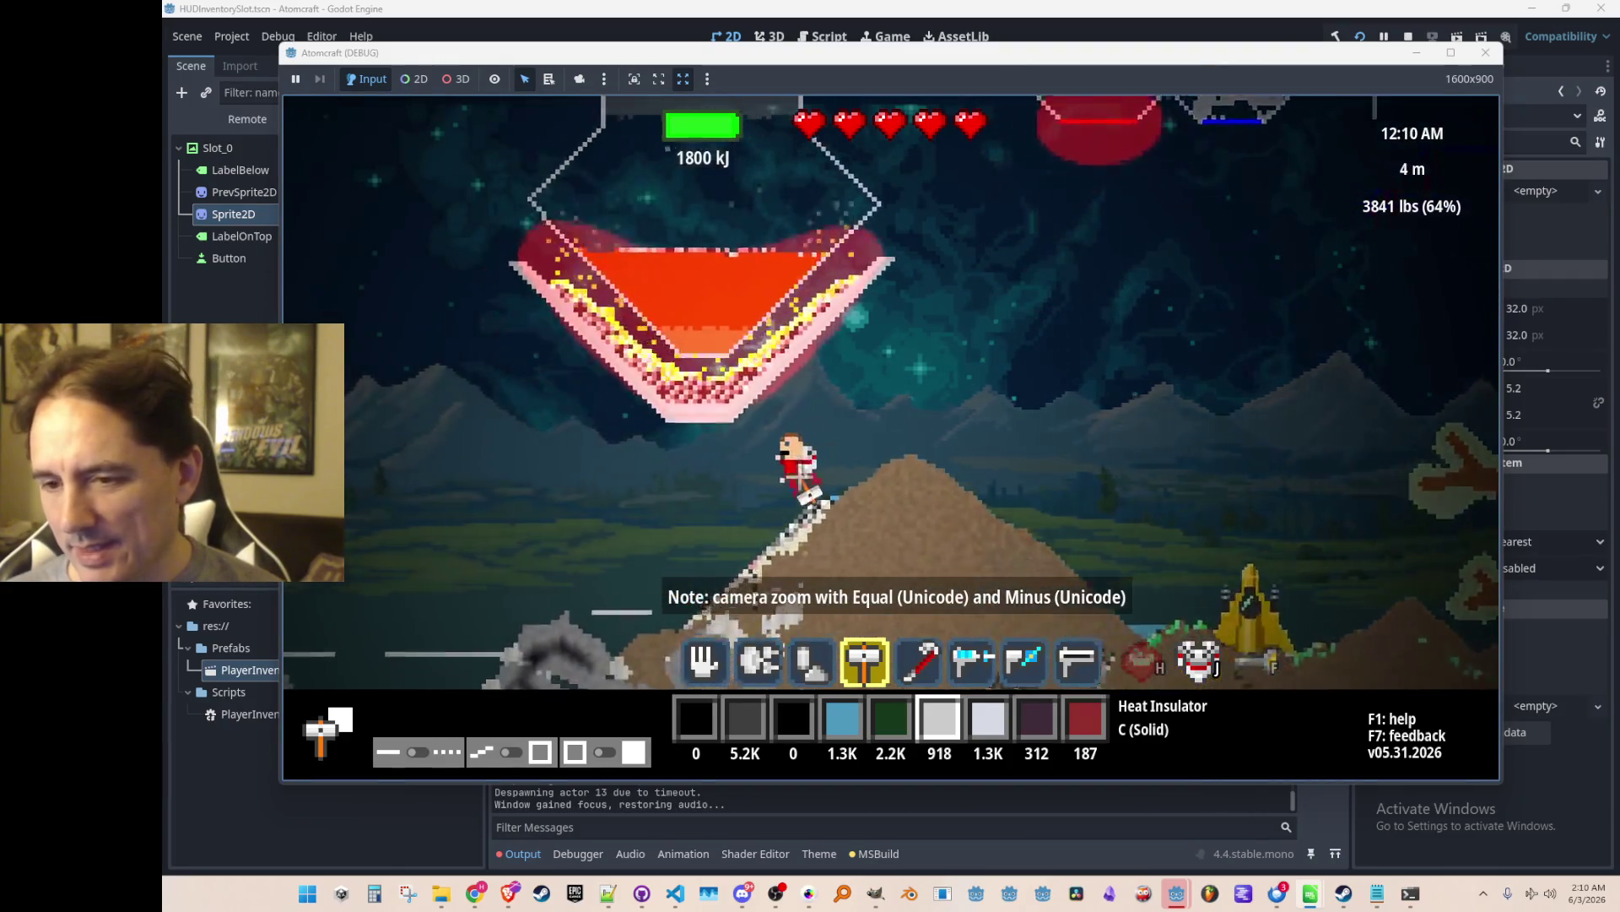
{"action": "key", "text": "w"}
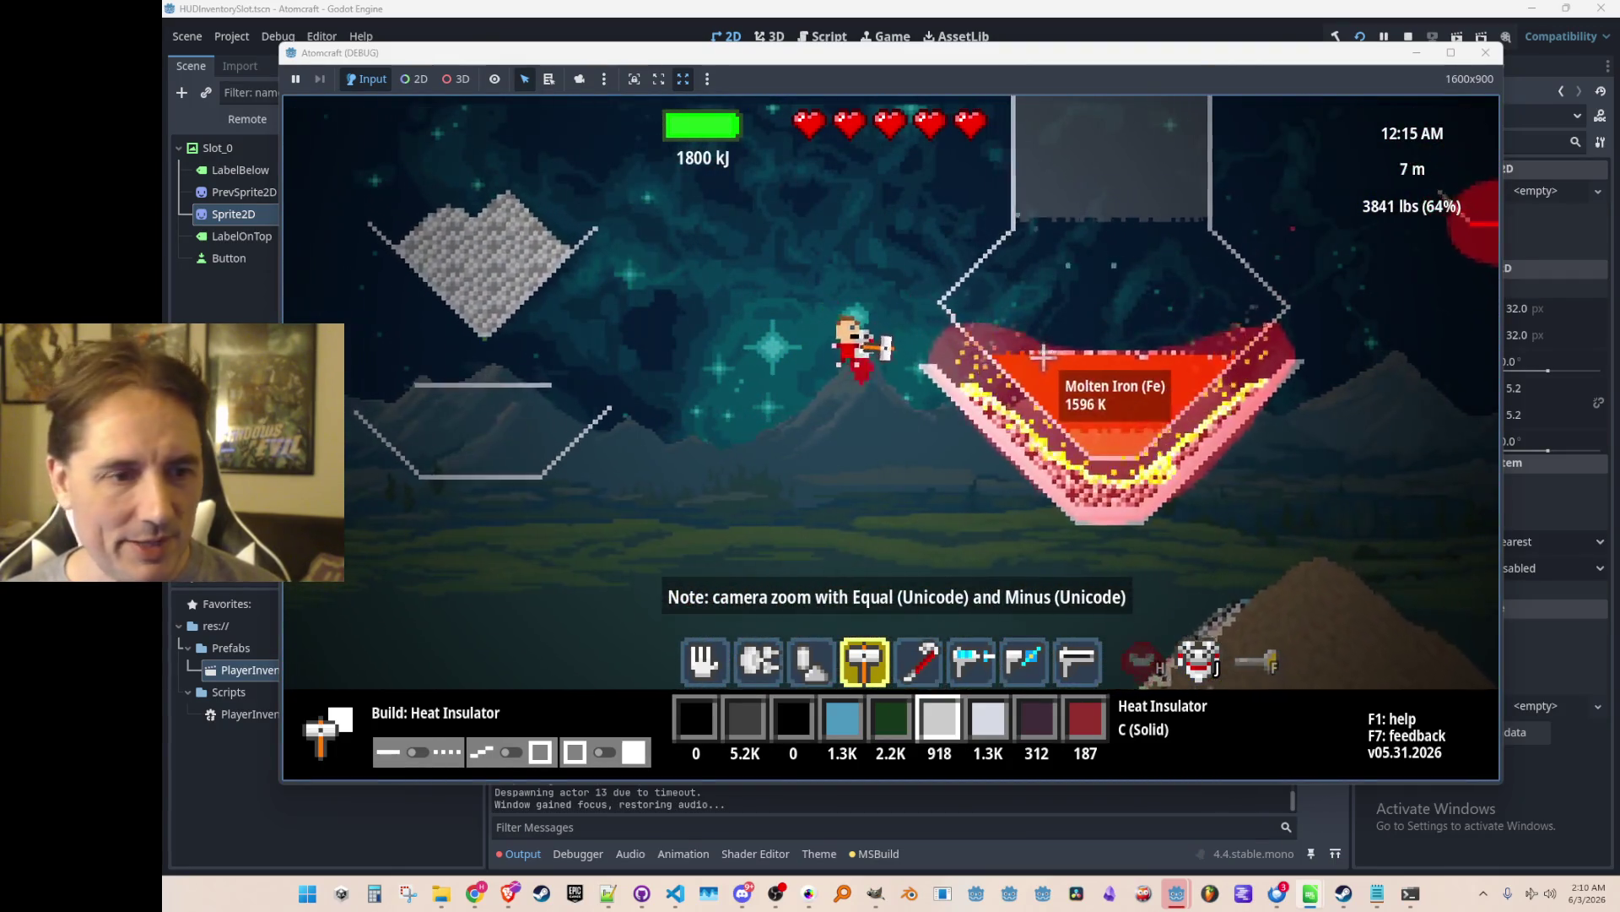
Try Wheat Grain, Heating Element, Charcoal, Cuprite and Ceramic as the selected material in the inventory.
{"action": "key", "text": "i"}
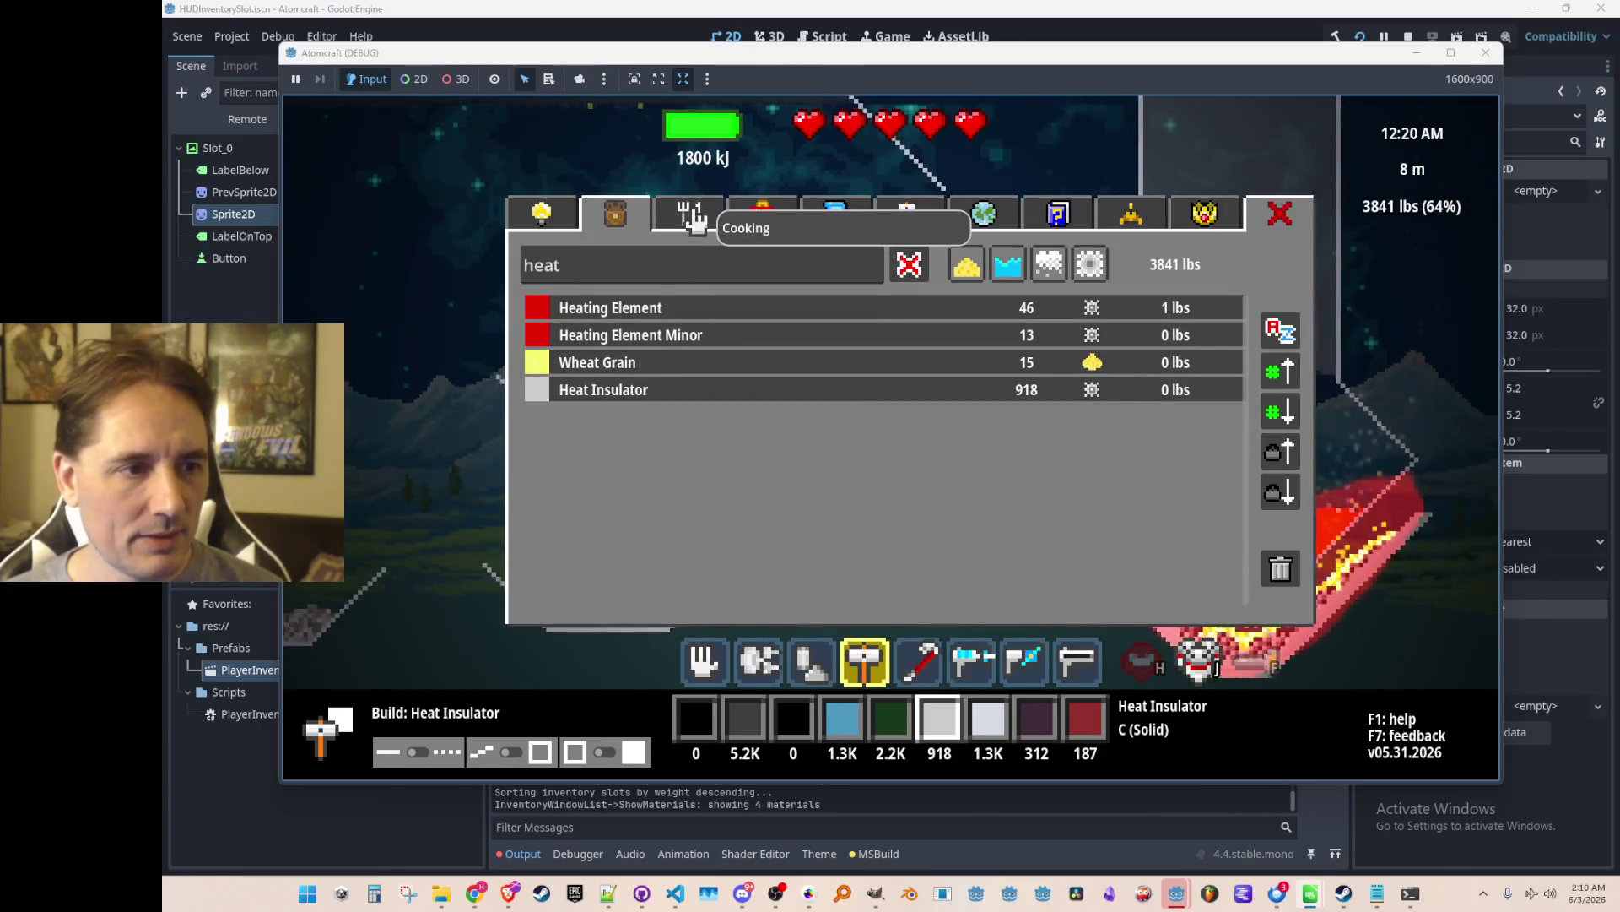
{"action": "left_click", "coordinate": [694, 221]}
{"action": "left_click", "coordinate": [616, 213]}
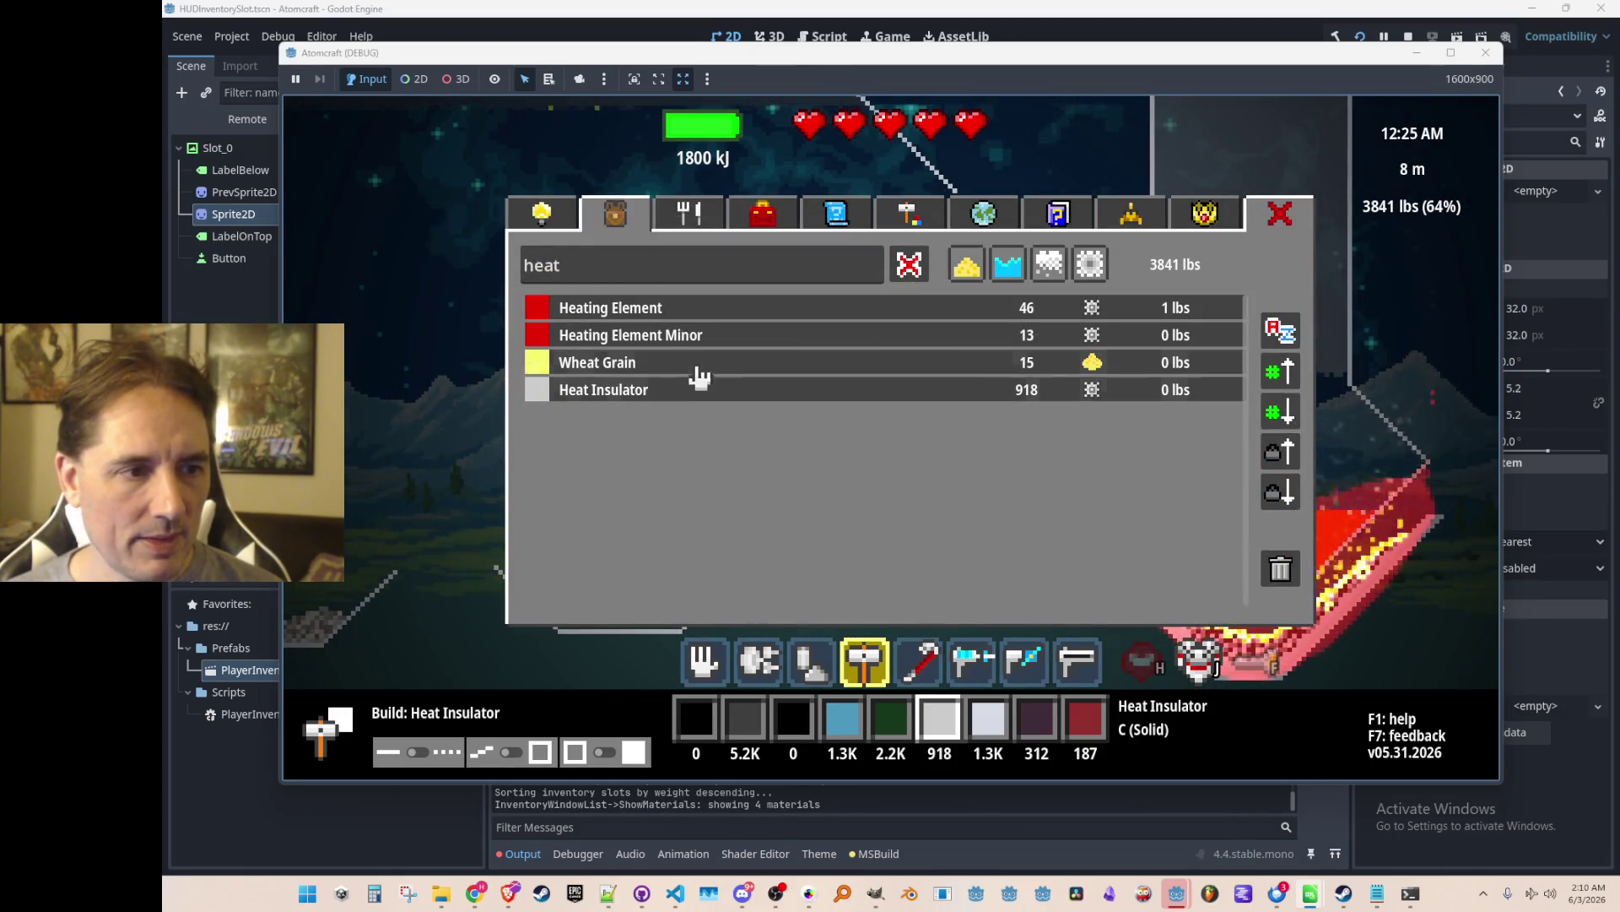
{"action": "left_click", "coordinate": [697, 365]}
{"action": "left_click", "coordinate": [672, 313]}
{"action": "left_click", "coordinate": [905, 269]}
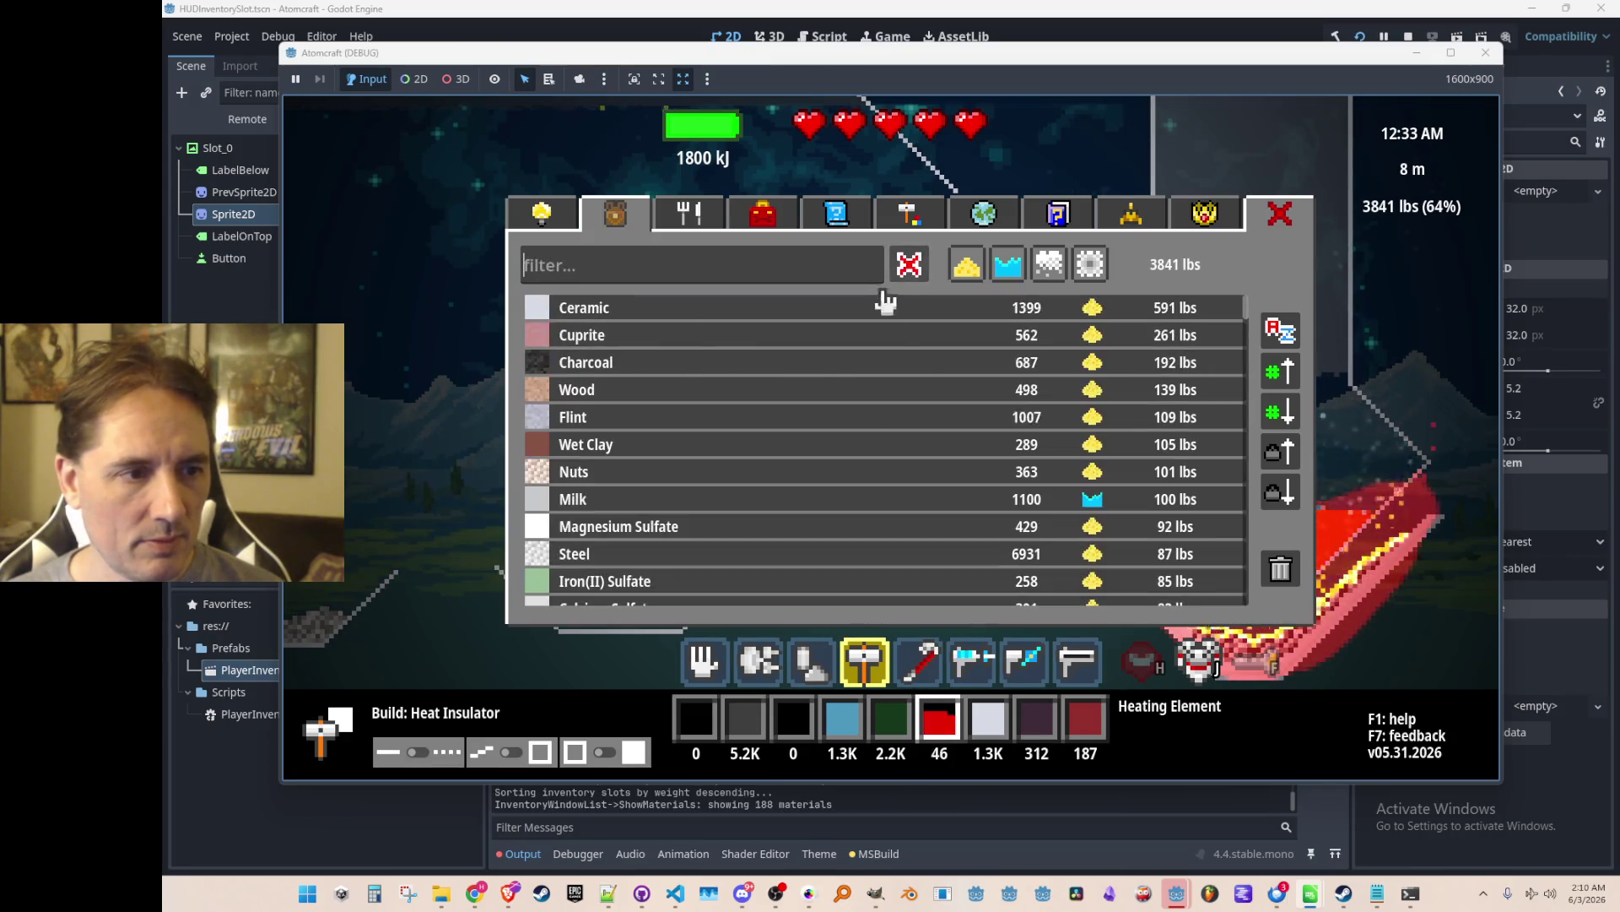
{"action": "left_click", "coordinate": [776, 363]}
{"action": "left_click", "coordinate": [771, 338]}
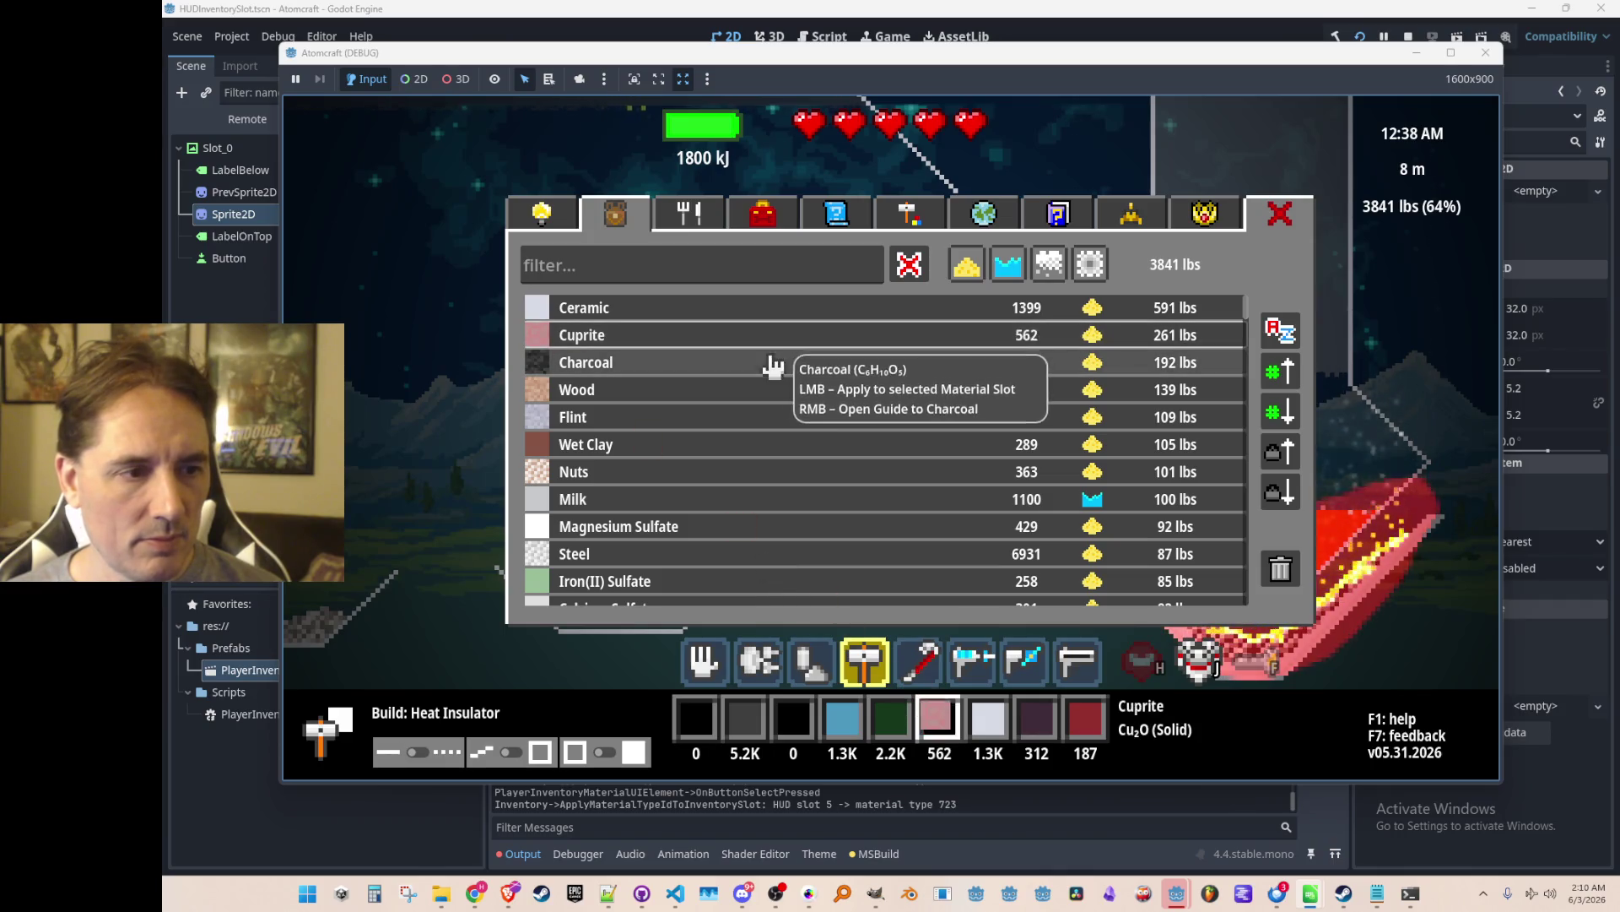
{"action": "left_click", "coordinate": [771, 309]}
{"action": "scroll", "coordinate": [823, 511], "scroll_direction": "down", "scroll_amount": 3}
{"action": "scroll", "coordinate": [819, 509], "scroll_direction": "up", "scroll_amount": 3}
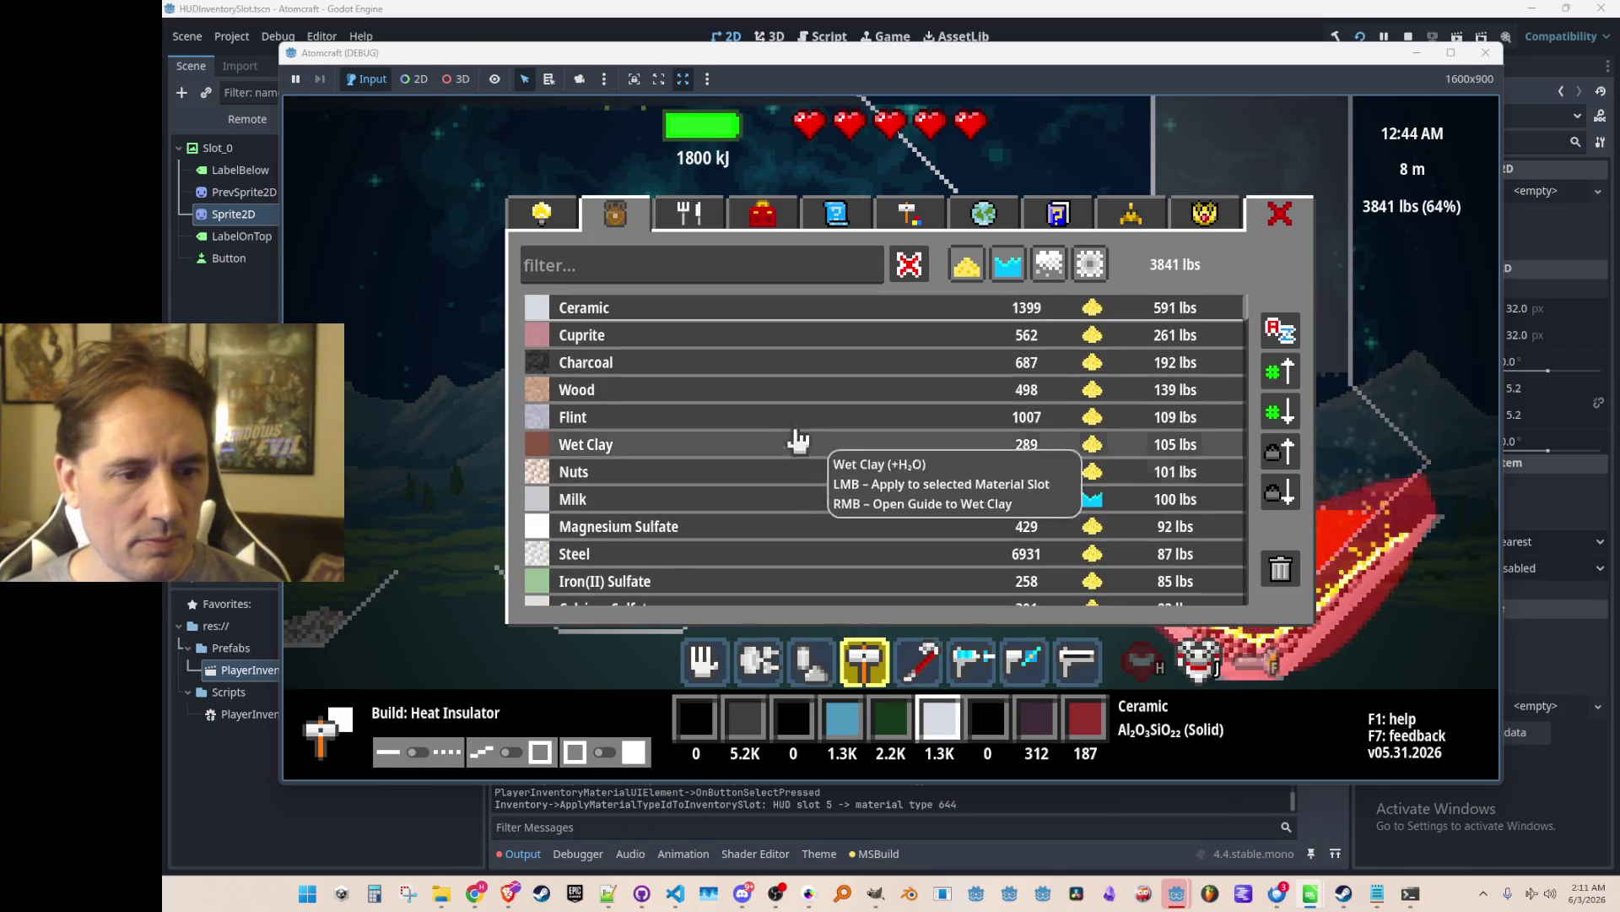
{"action": "key", "text": "i"}
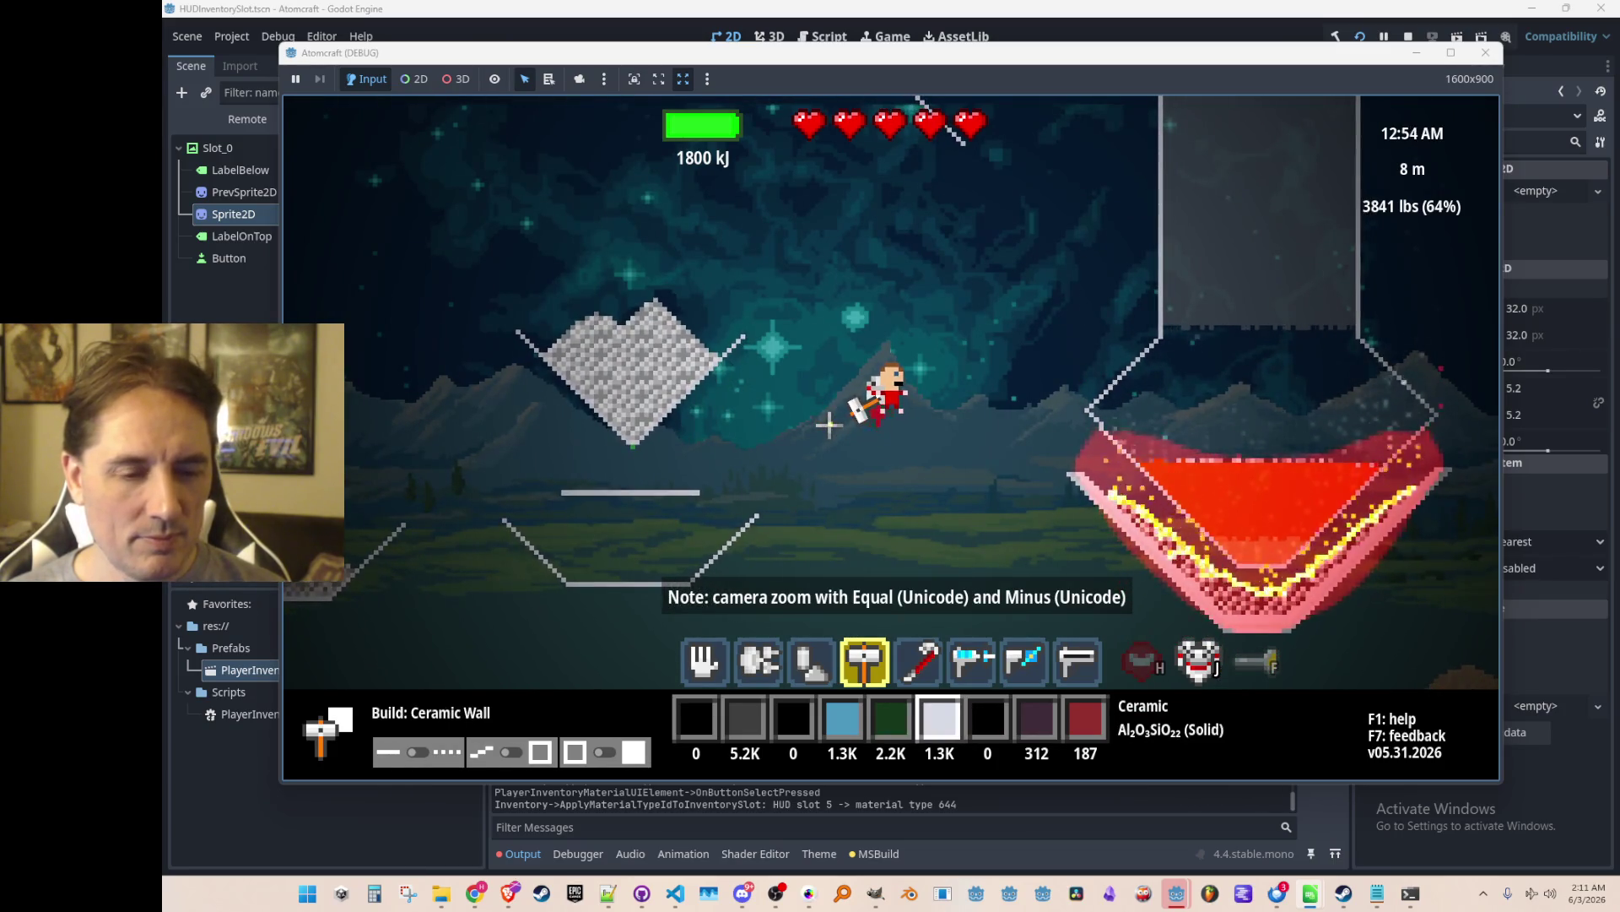
Reopen the inventory, look at the Cooking category, and close it again.
{"action": "scroll", "coordinate": [828, 422], "scroll_direction": "up", "scroll_amount": 5}
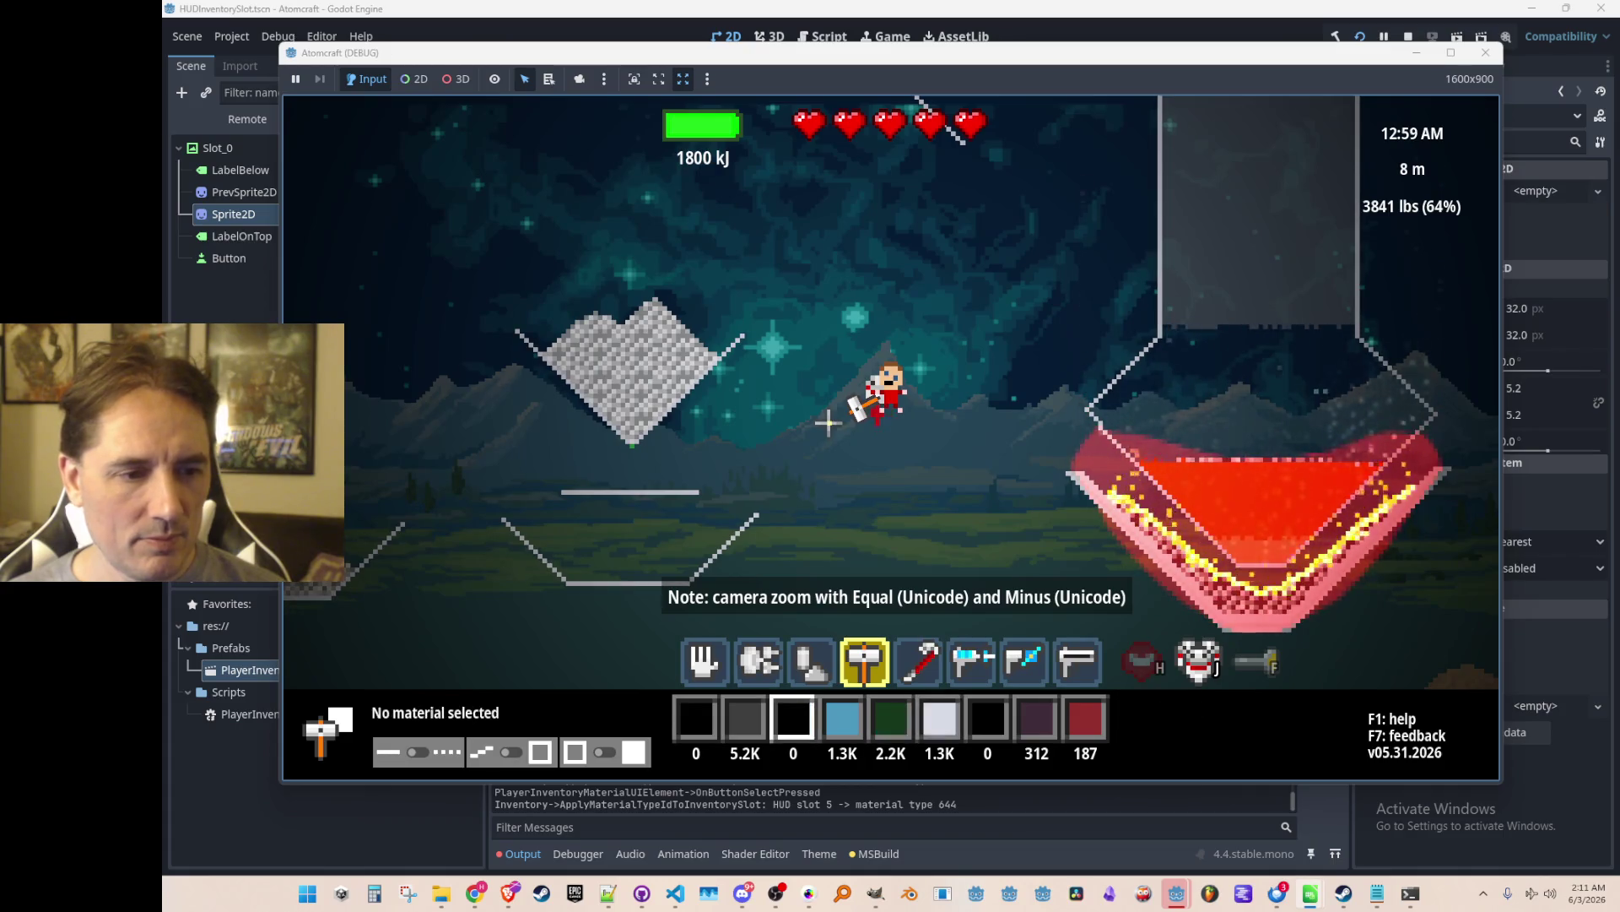
{"action": "scroll", "coordinate": [828, 422], "scroll_direction": "down", "scroll_amount": 1}
{"action": "key", "text": "i"}
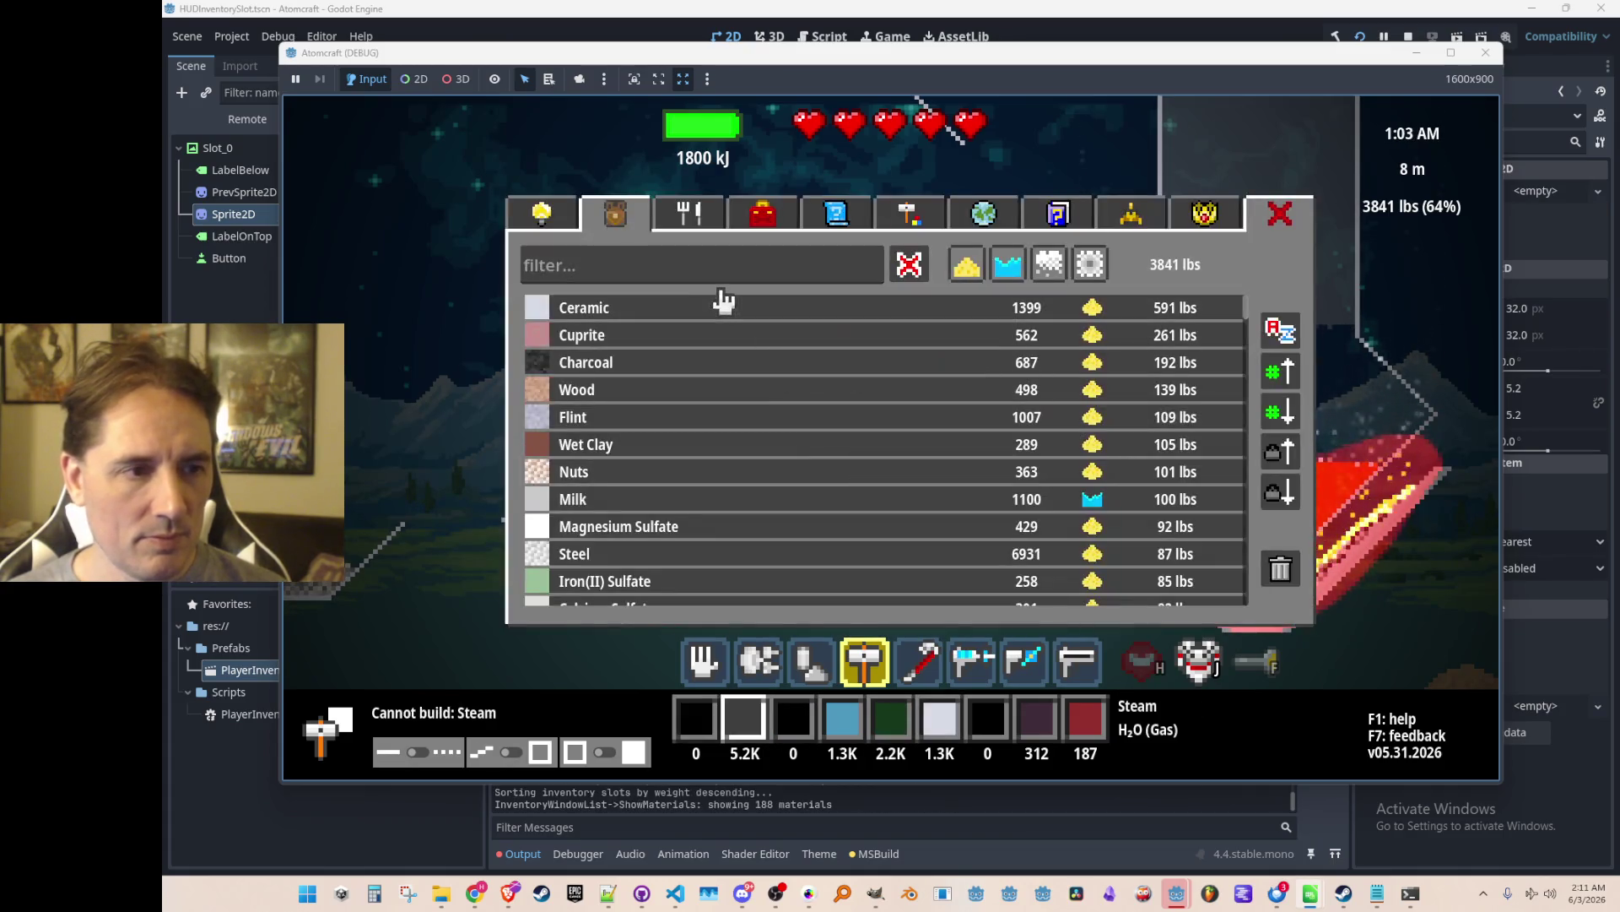
{"action": "left_click", "coordinate": [688, 217]}
{"action": "left_click", "coordinate": [635, 221]}
{"action": "key", "text": "i"}
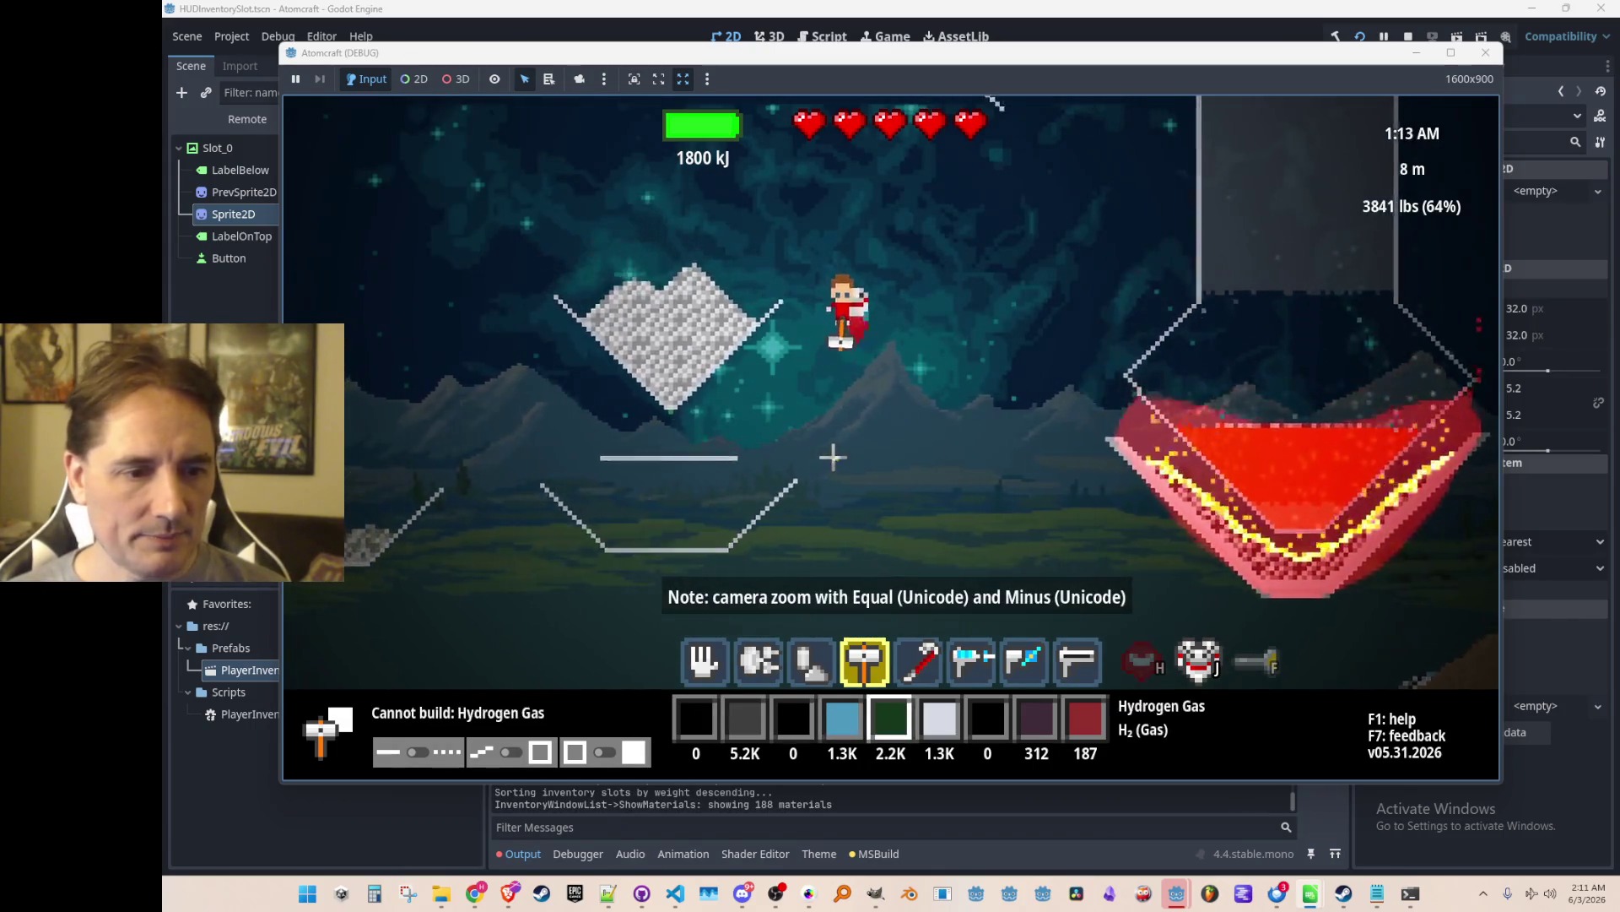
Filter the inventory for 'sulf' and assign Sulfuric Acid to hotbar slot 3.
{"action": "scroll", "coordinate": [833, 460], "scroll_direction": "down", "scroll_amount": 1}
{"action": "type", "text": "isulf"}
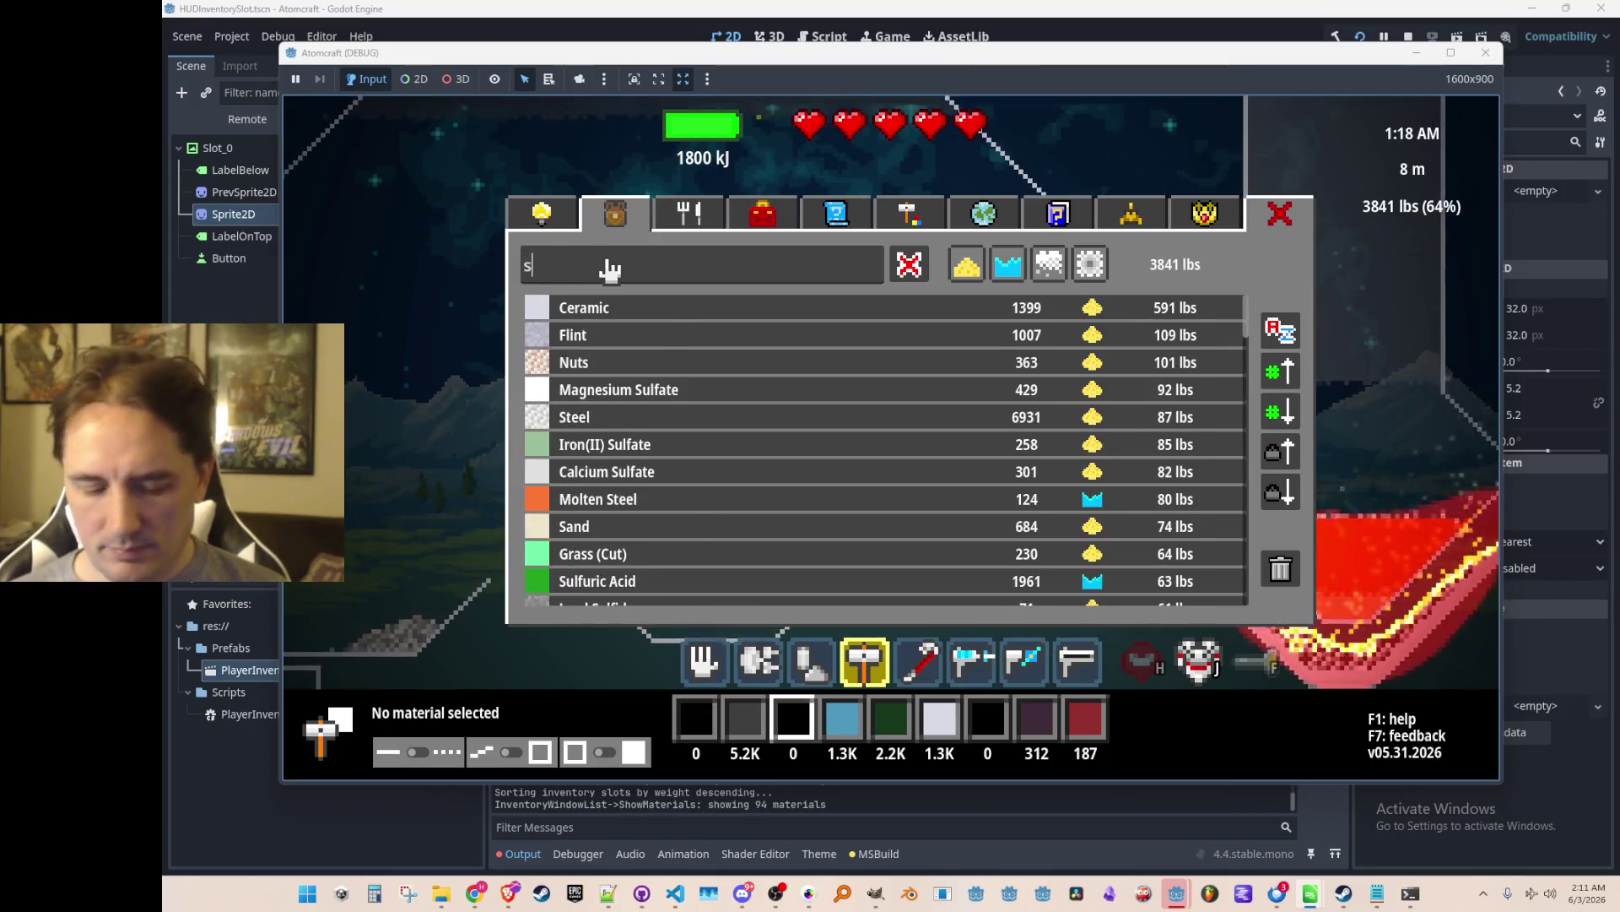
{"action": "left_click", "coordinate": [716, 401]}
{"action": "key", "text": "i"}
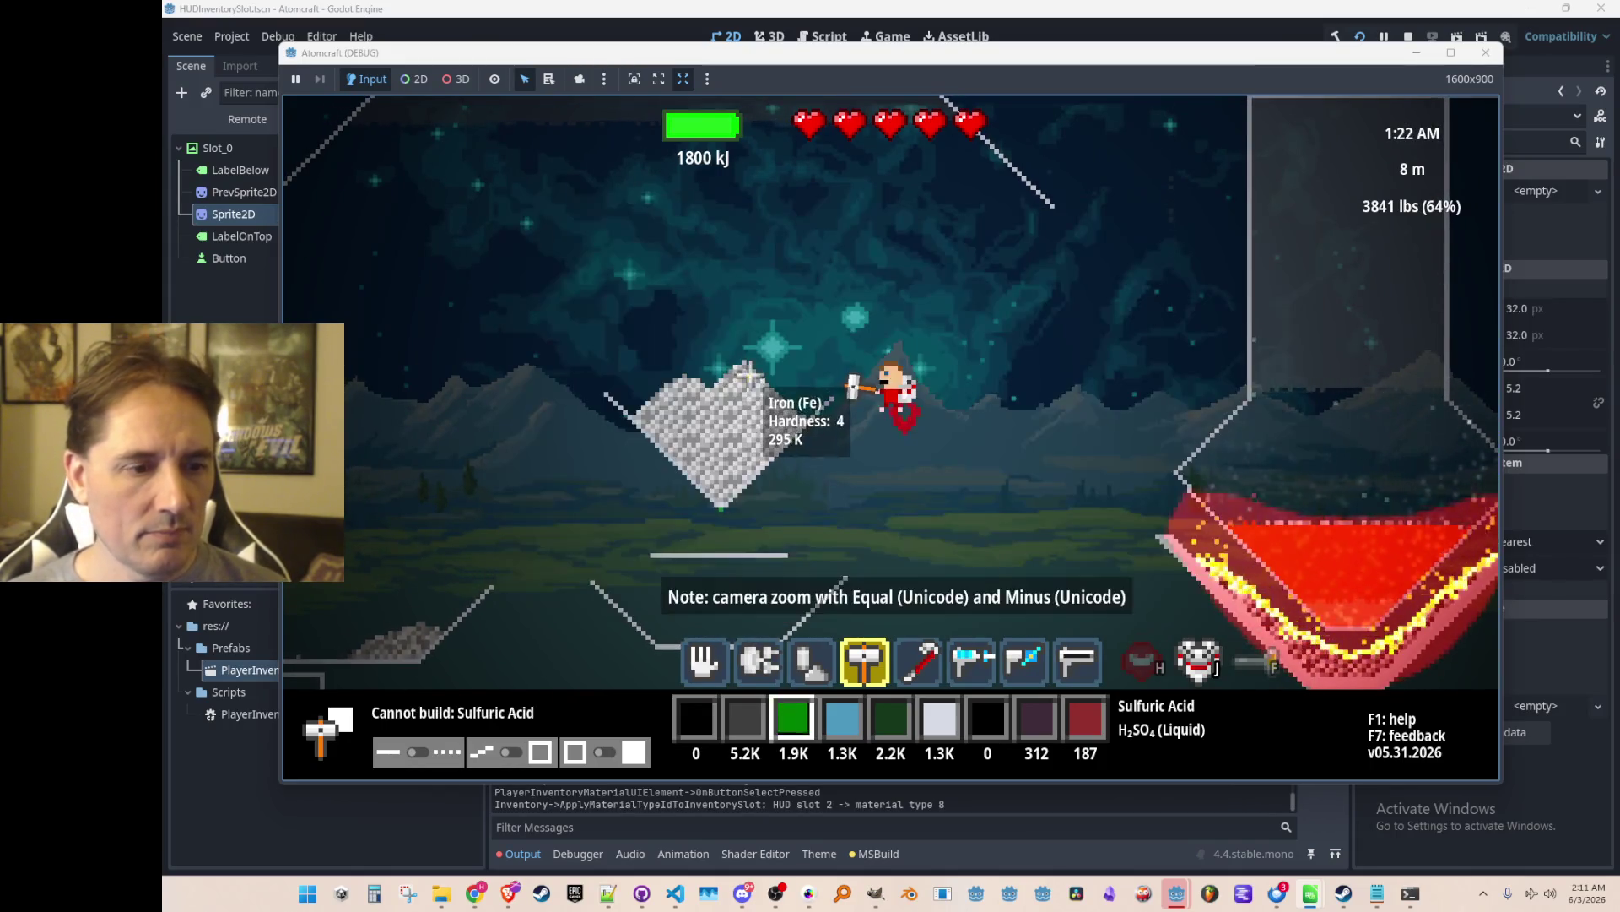
Walk the character left and right, then scoop a clump of iron off the stone diamond pile.
{"action": "key", "text": "a"}
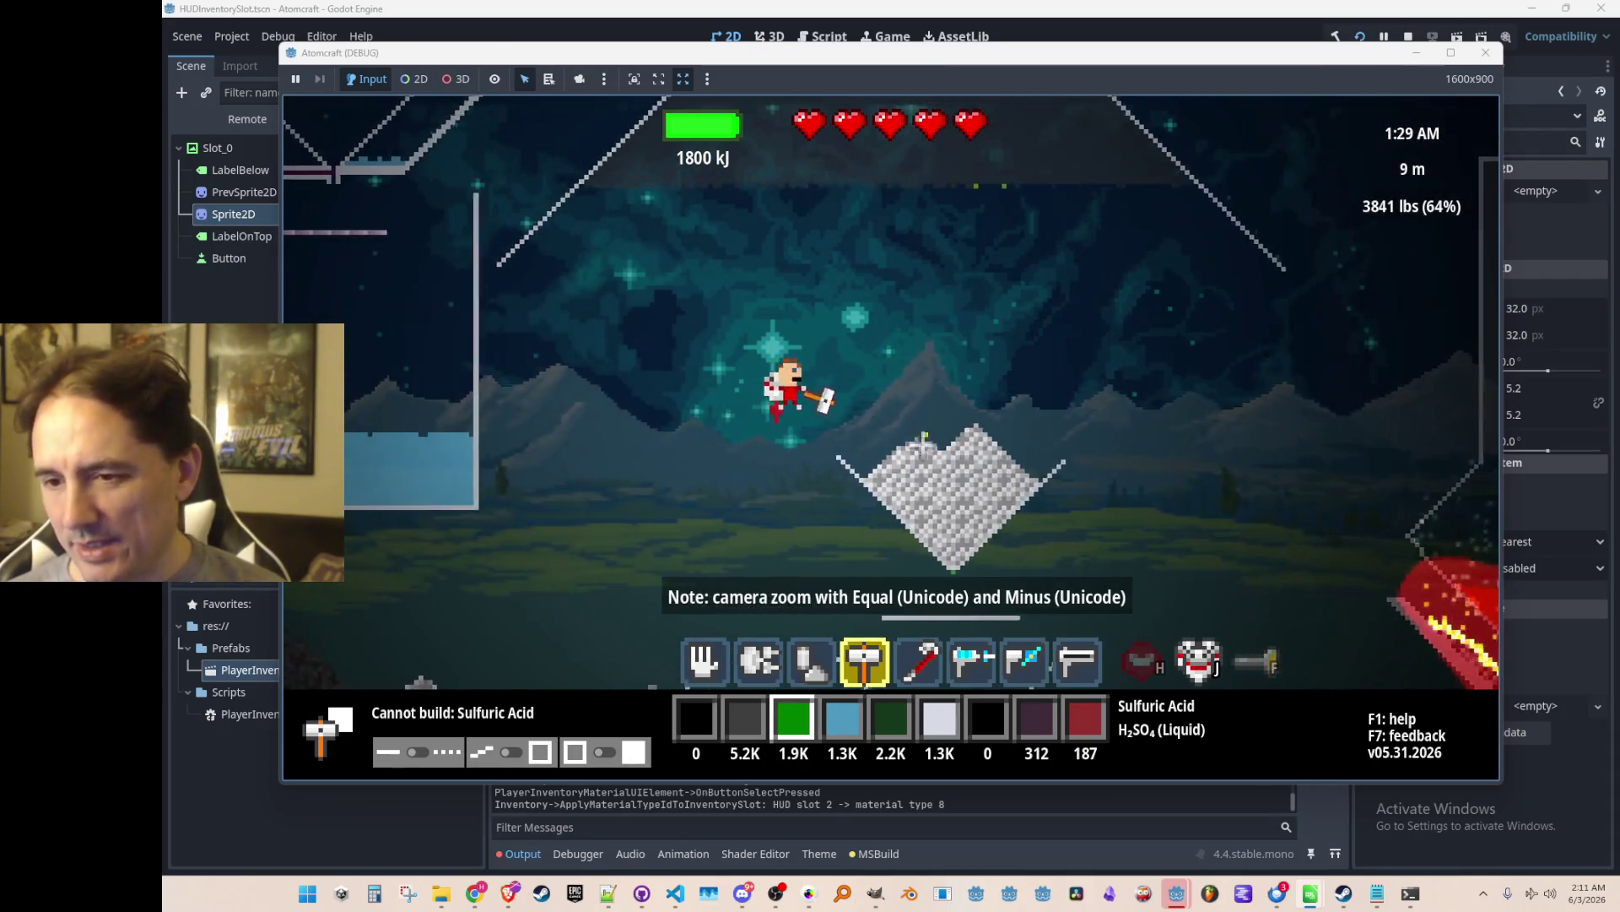
{"action": "key", "text": "d"}
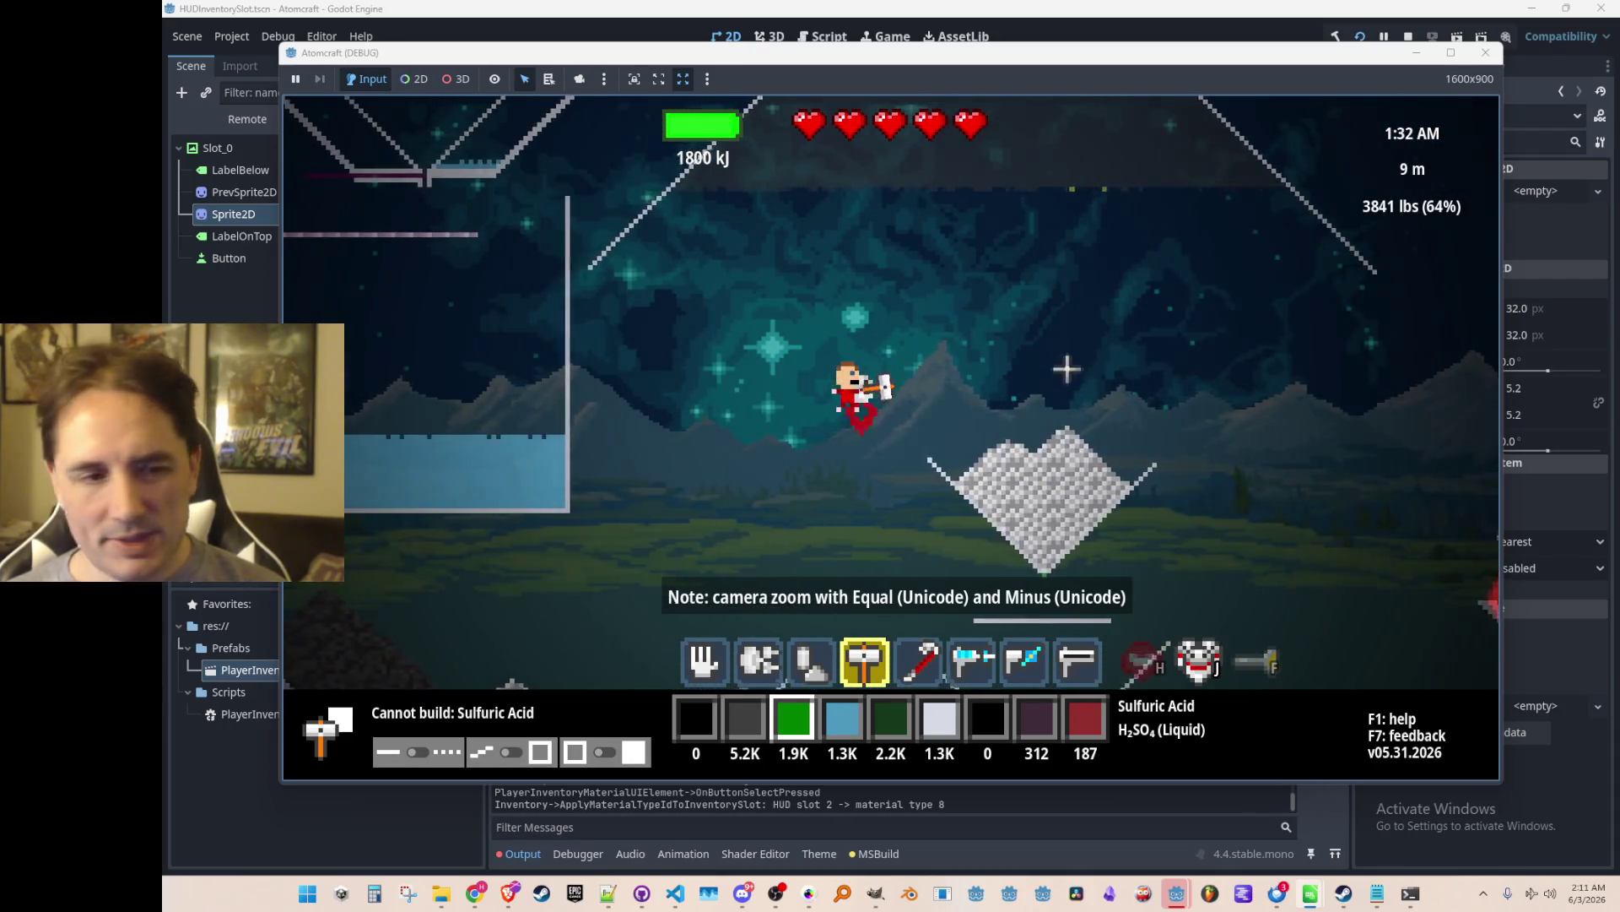
{"action": "scroll", "coordinate": [1038, 354], "scroll_direction": "down", "scroll_amount": 1}
{"action": "scroll", "coordinate": [1030, 406], "scroll_direction": "up", "scroll_amount": 1}
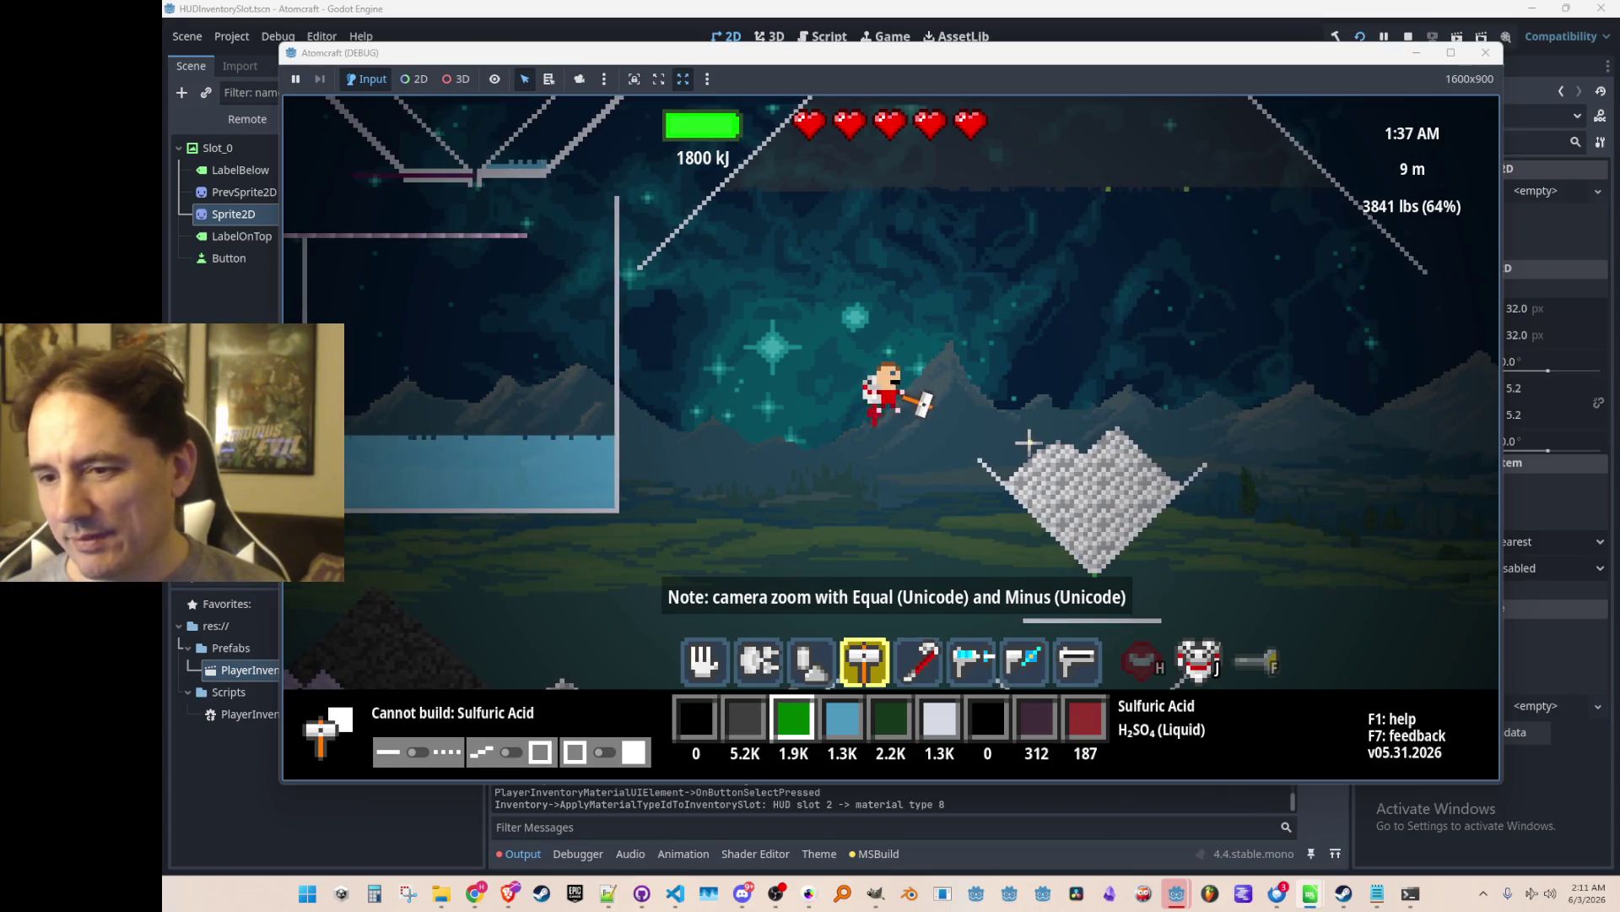
{"action": "scroll", "coordinate": [1047, 460], "scroll_direction": "up", "scroll_amount": 3}
{"action": "left_click_drag", "start_coordinate": [1070, 448], "coordinate": [1080, 398]}
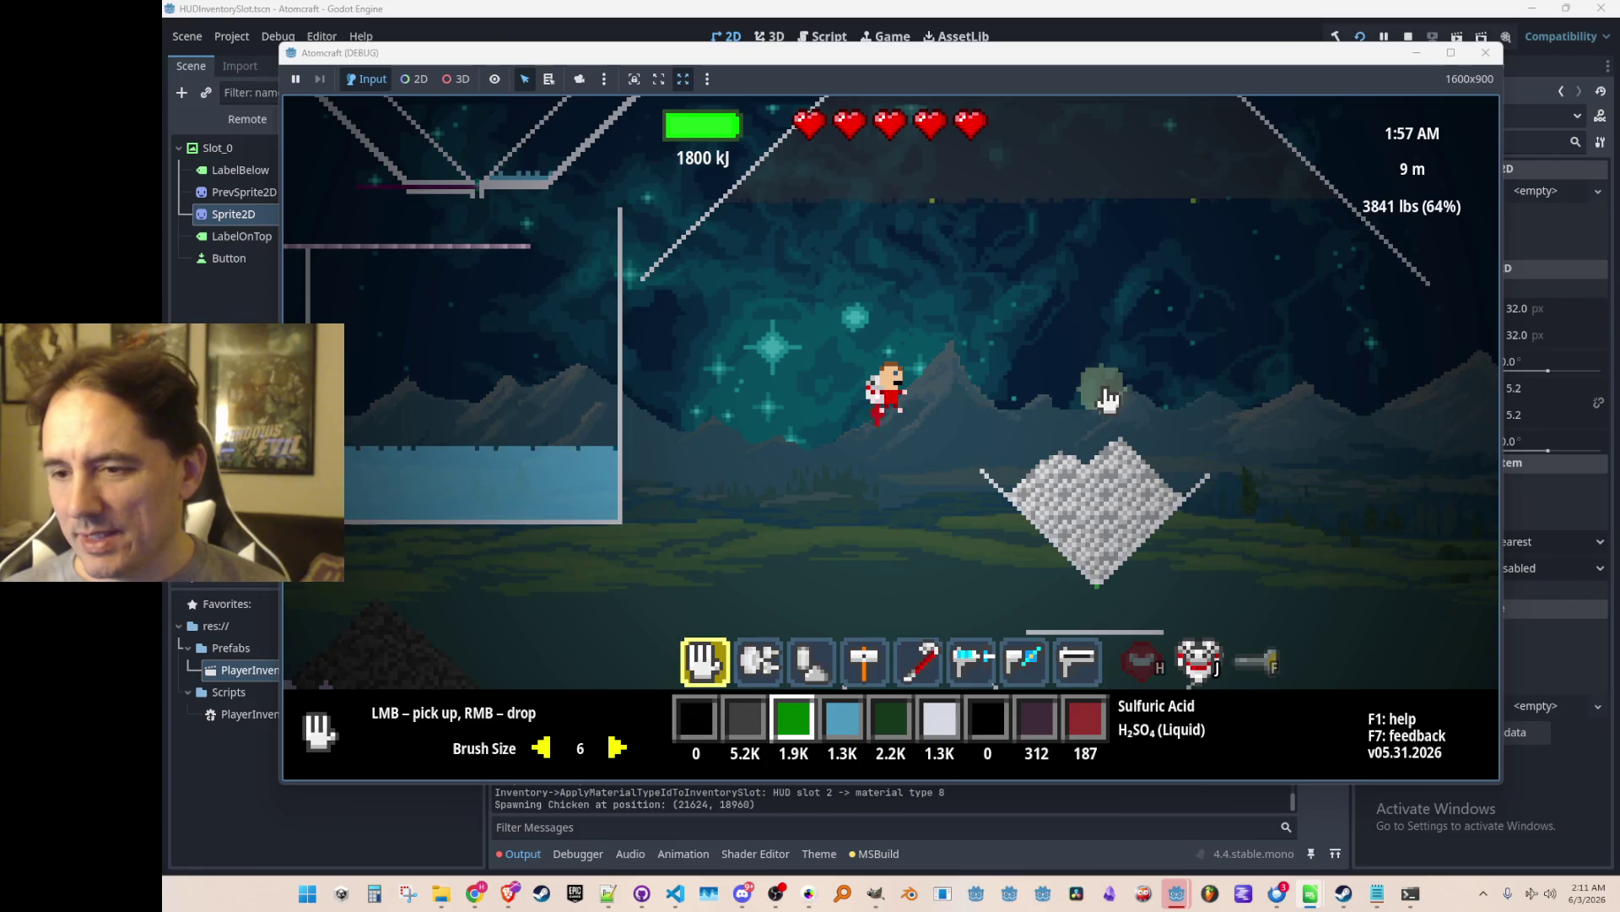
Pour sulfuric acid onto the grey iron heap and pick up the resulting Iron(II) Sulfate.
{"action": "right_click", "coordinate": [1090, 411]}
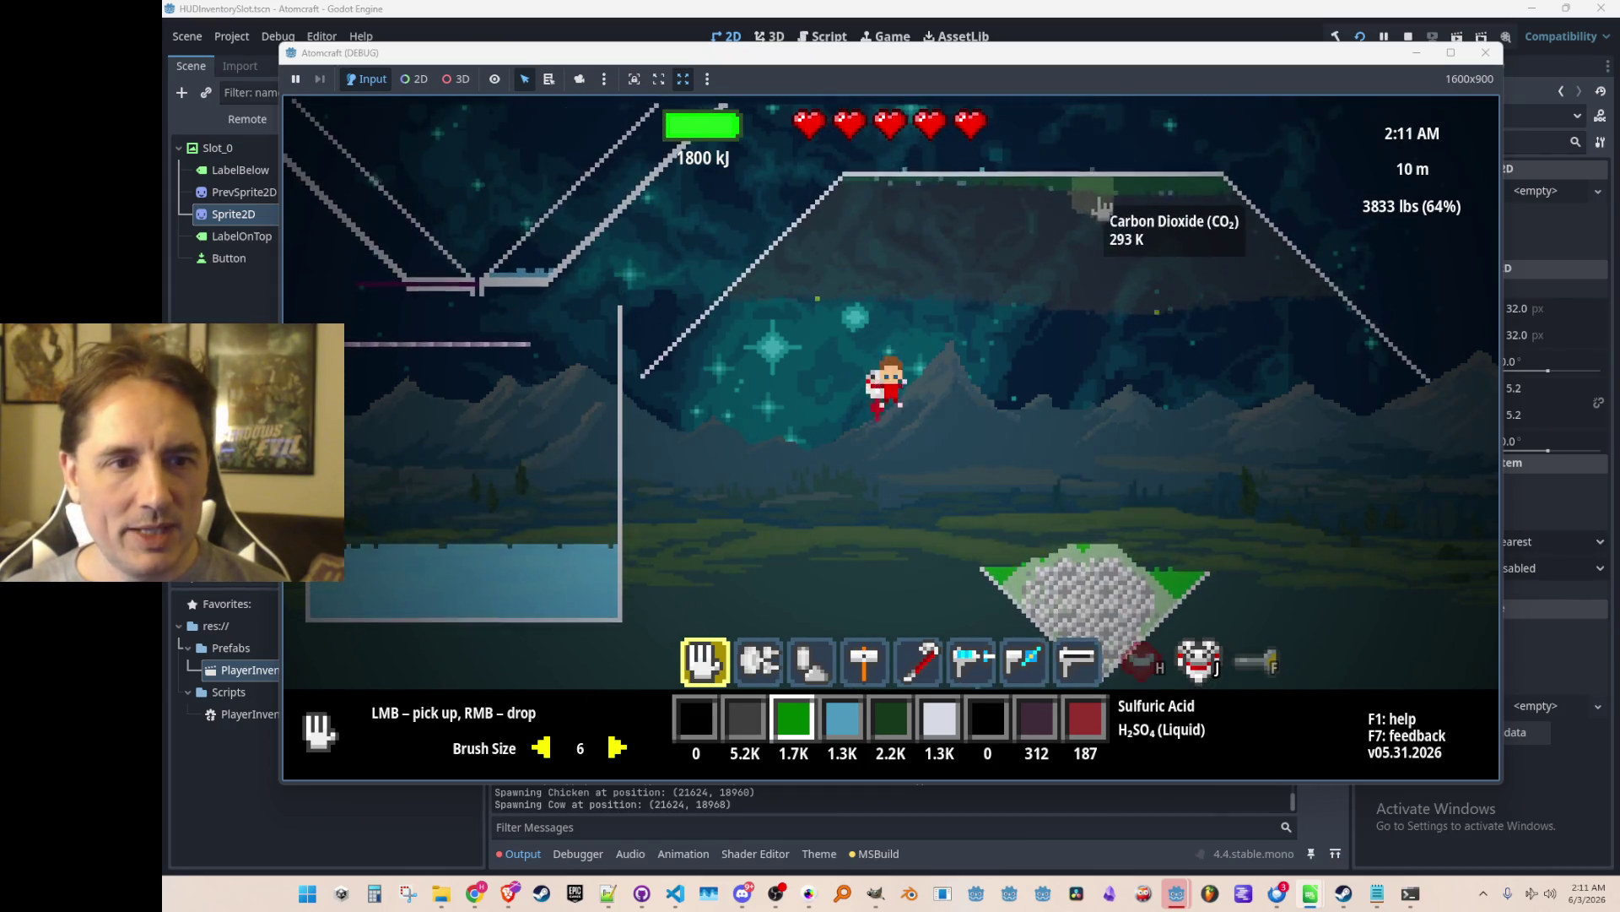
{"action": "mouse_move", "coordinate": [1056, 505]}
{"action": "left_mouse_down"}
{"action": "mouse_move", "coordinate": [1067, 485]}
{"action": "mouse_move", "coordinate": [1186, 470]}
{"action": "mouse_move", "coordinate": [1176, 333]}
{"action": "mouse_move", "coordinate": [1148, 312]}
{"action": "left_mouse_up"}
{"action": "right_click", "coordinate": [1148, 316]}
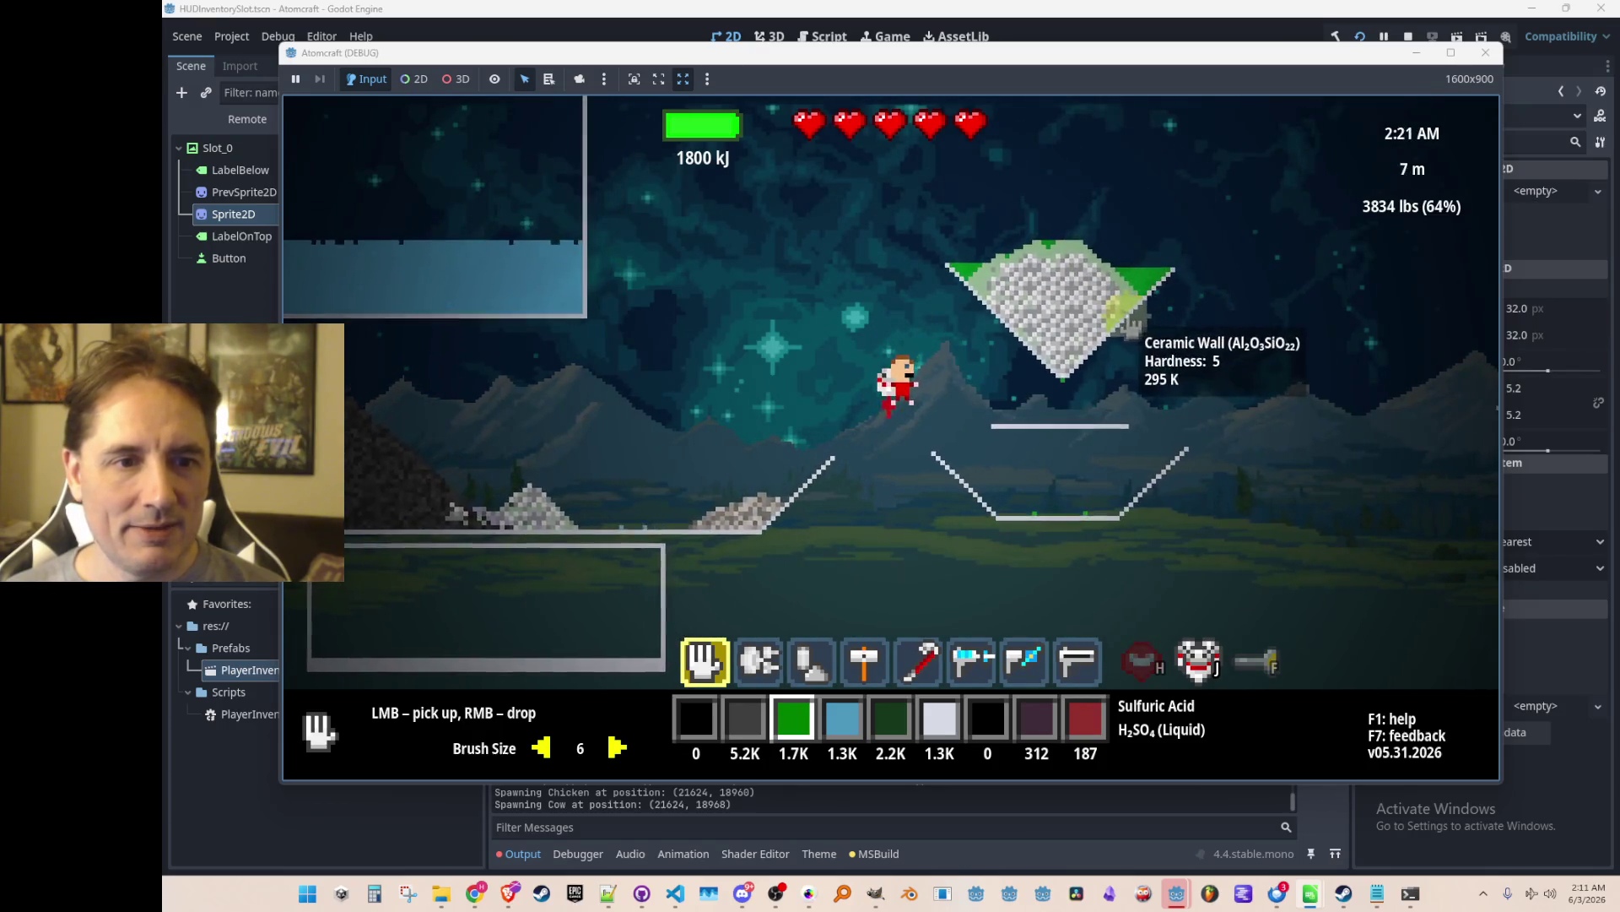
{"action": "mouse_move", "coordinate": [1012, 400]}
{"action": "left_mouse_down"}
{"action": "mouse_move", "coordinate": [1089, 261]}
{"action": "mouse_move", "coordinate": [987, 291]}
{"action": "mouse_move", "coordinate": [1102, 368]}
{"action": "left_mouse_up"}
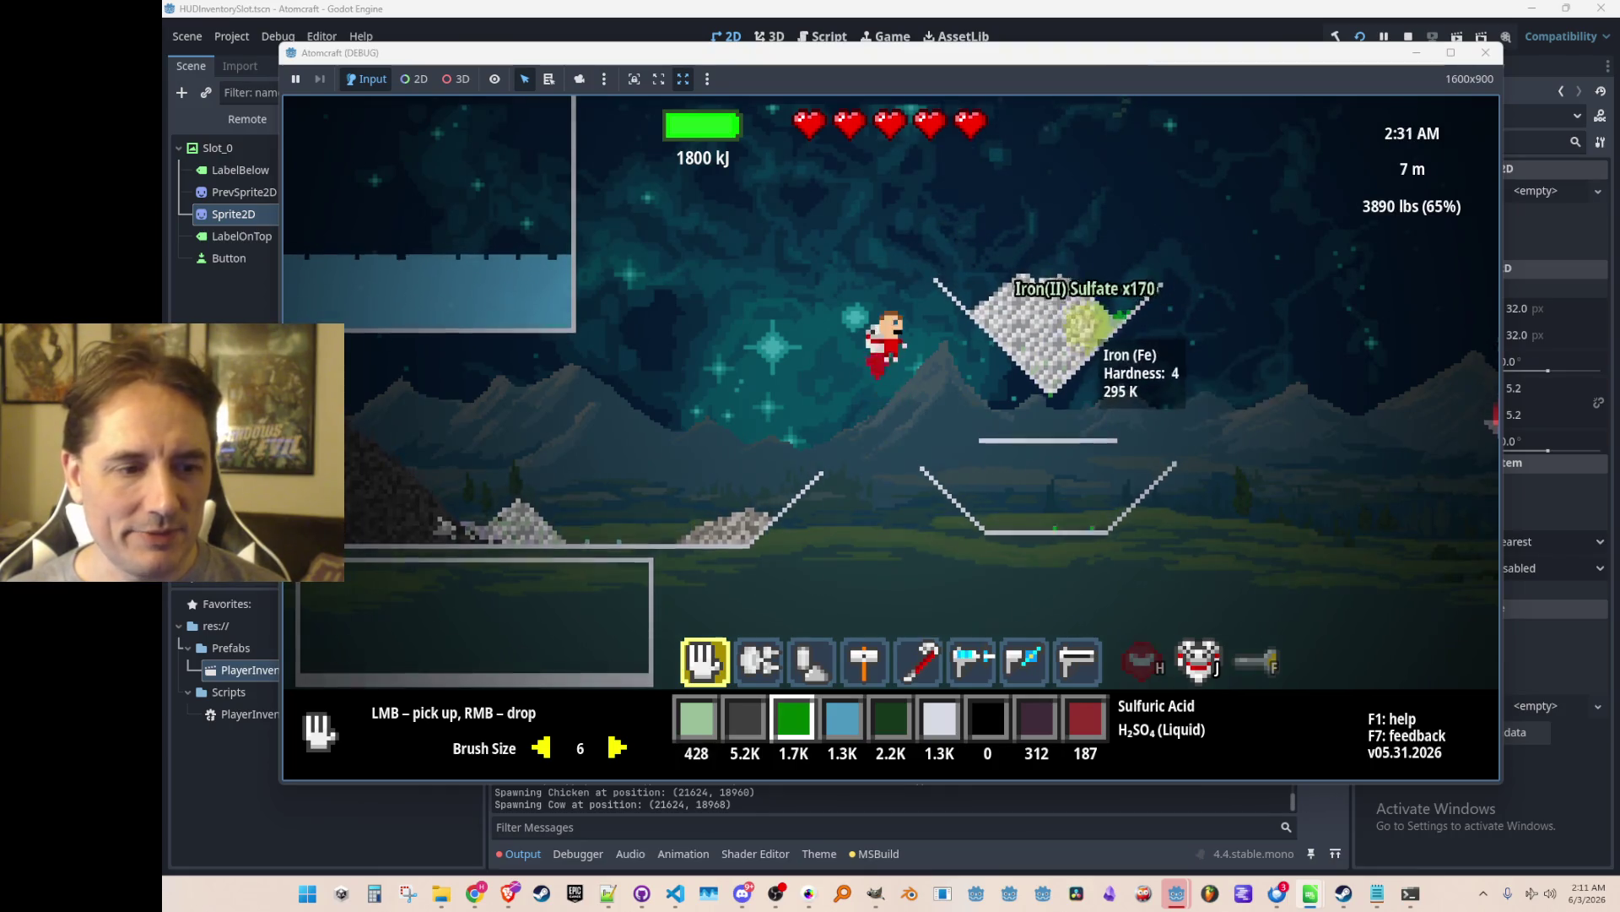
{"action": "right_click", "coordinate": [1055, 270]}
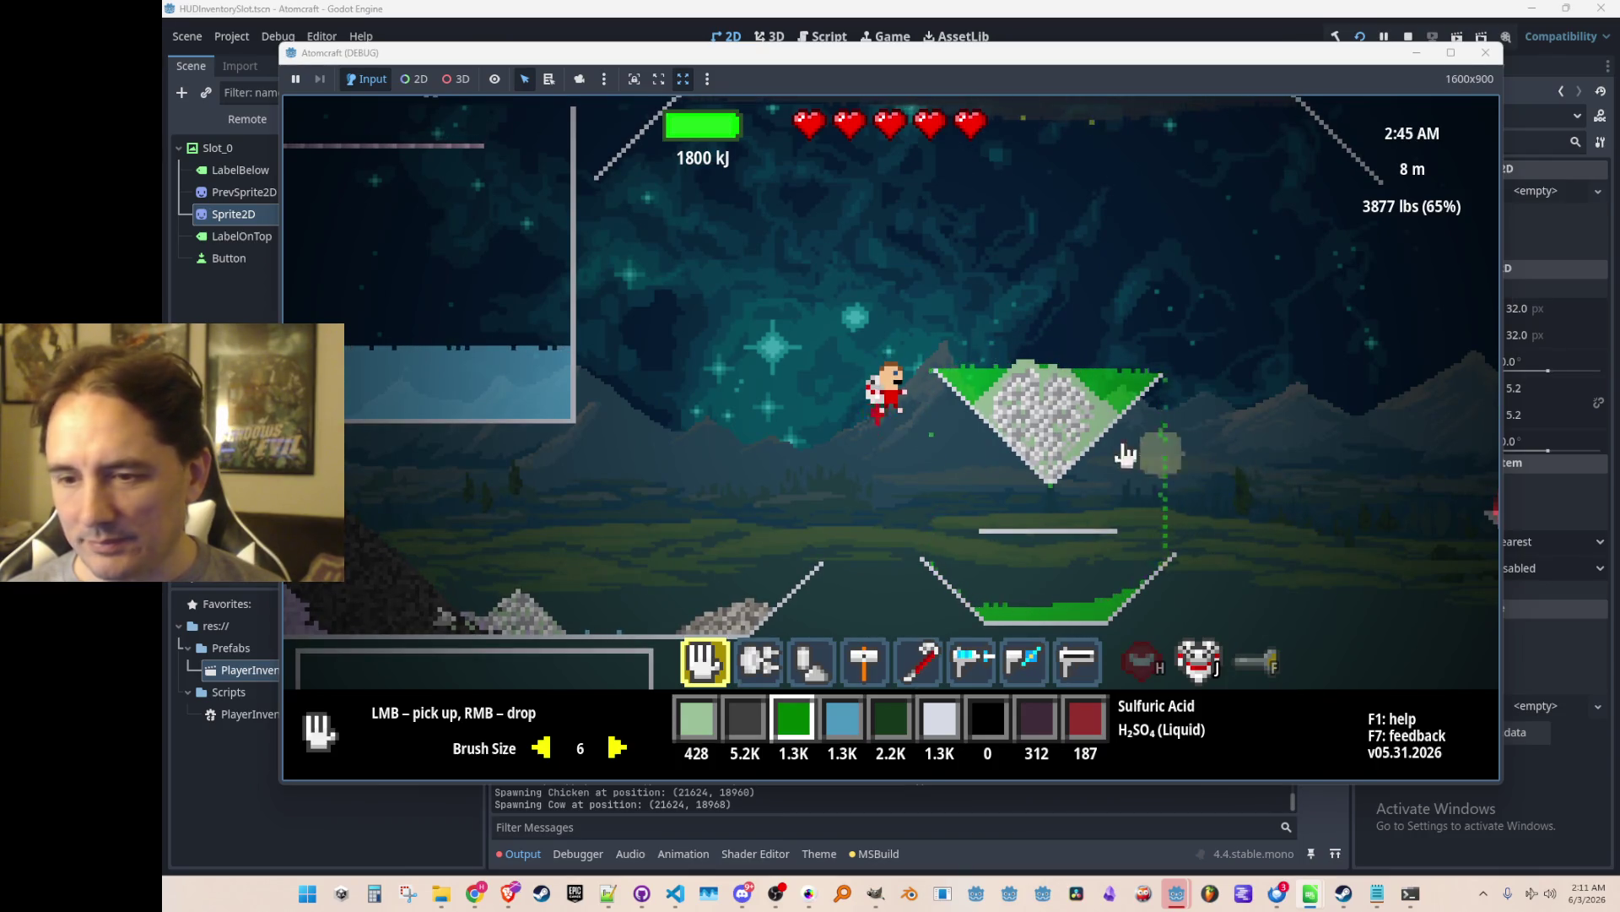
Gather more Iron(II) Sulfate and acid from the heap and both containers.
{"action": "mouse_move", "coordinate": [1088, 414]}
{"action": "left_mouse_down"}
{"action": "mouse_move", "coordinate": [1103, 426]}
{"action": "mouse_move", "coordinate": [1019, 402]}
{"action": "mouse_move", "coordinate": [1051, 419]}
{"action": "mouse_move", "coordinate": [1068, 299]}
{"action": "left_mouse_up"}
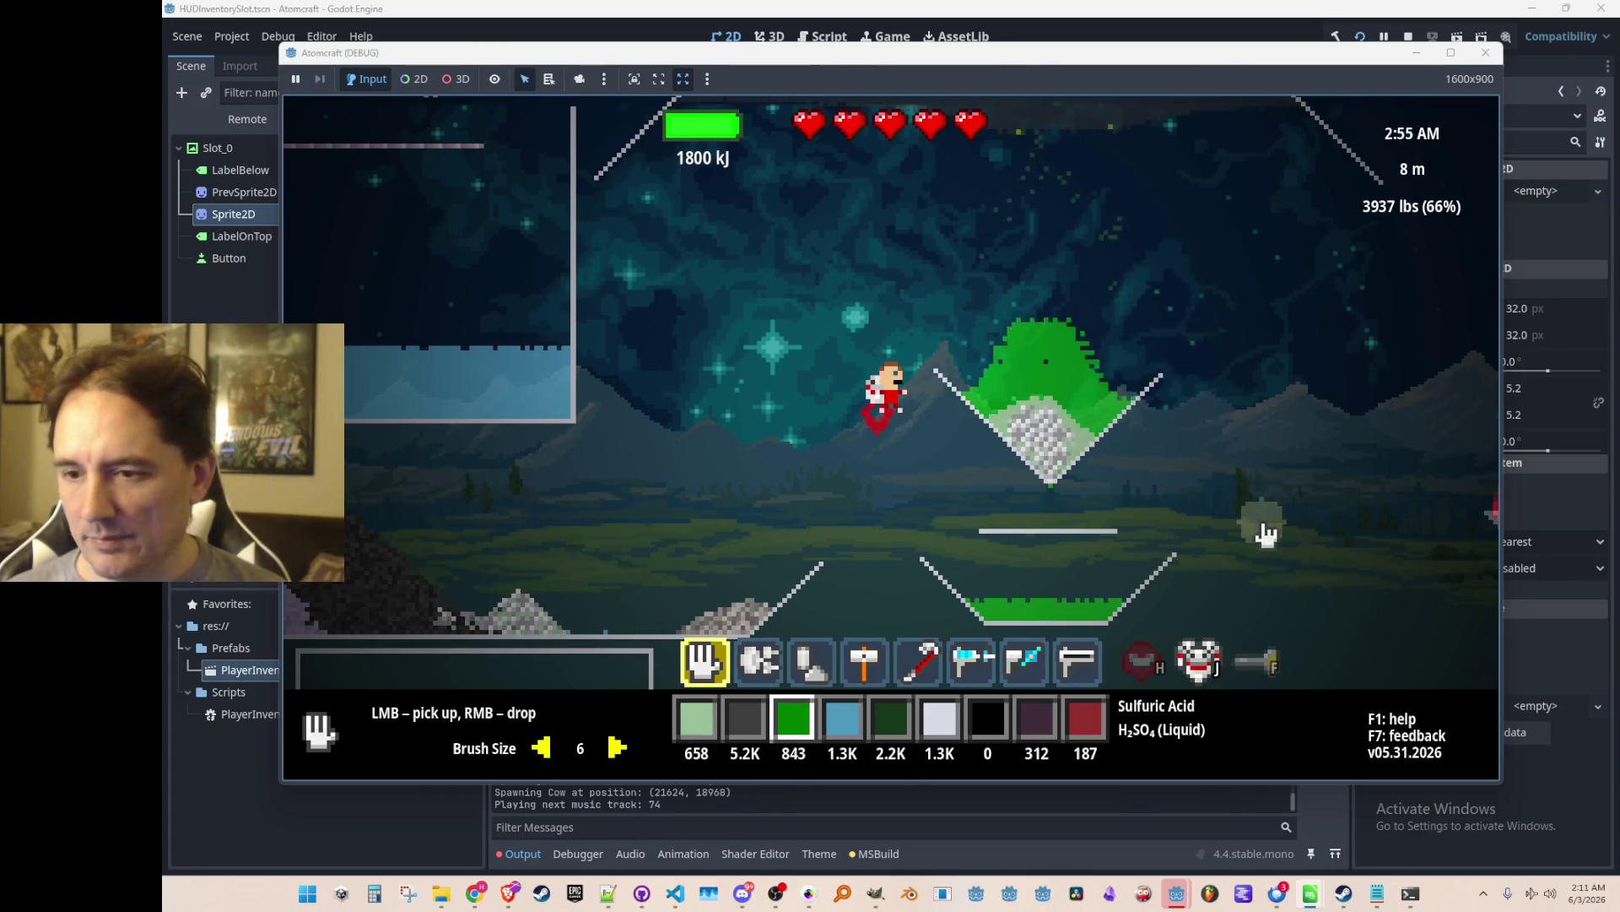
{"action": "left_click_drag", "start_coordinate": [1232, 540], "coordinate": [1020, 397]}
{"action": "right_click", "coordinate": [1122, 490]}
{"action": "right_click", "coordinate": [1122, 591]}
{"action": "scroll", "coordinate": [1123, 595], "scroll_direction": "up", "scroll_amount": 2}
{"action": "mouse_move", "coordinate": [1123, 595]}
{"action": "left_mouse_down"}
{"action": "mouse_move", "coordinate": [1132, 499]}
{"action": "mouse_move", "coordinate": [970, 532]}
{"action": "mouse_move", "coordinate": [1049, 326]}
{"action": "mouse_move", "coordinate": [1087, 320]}
{"action": "left_mouse_up"}
Fly upward, release the carried materials, and switch to tools 2 and 3.
{"action": "key", "text": "w"}
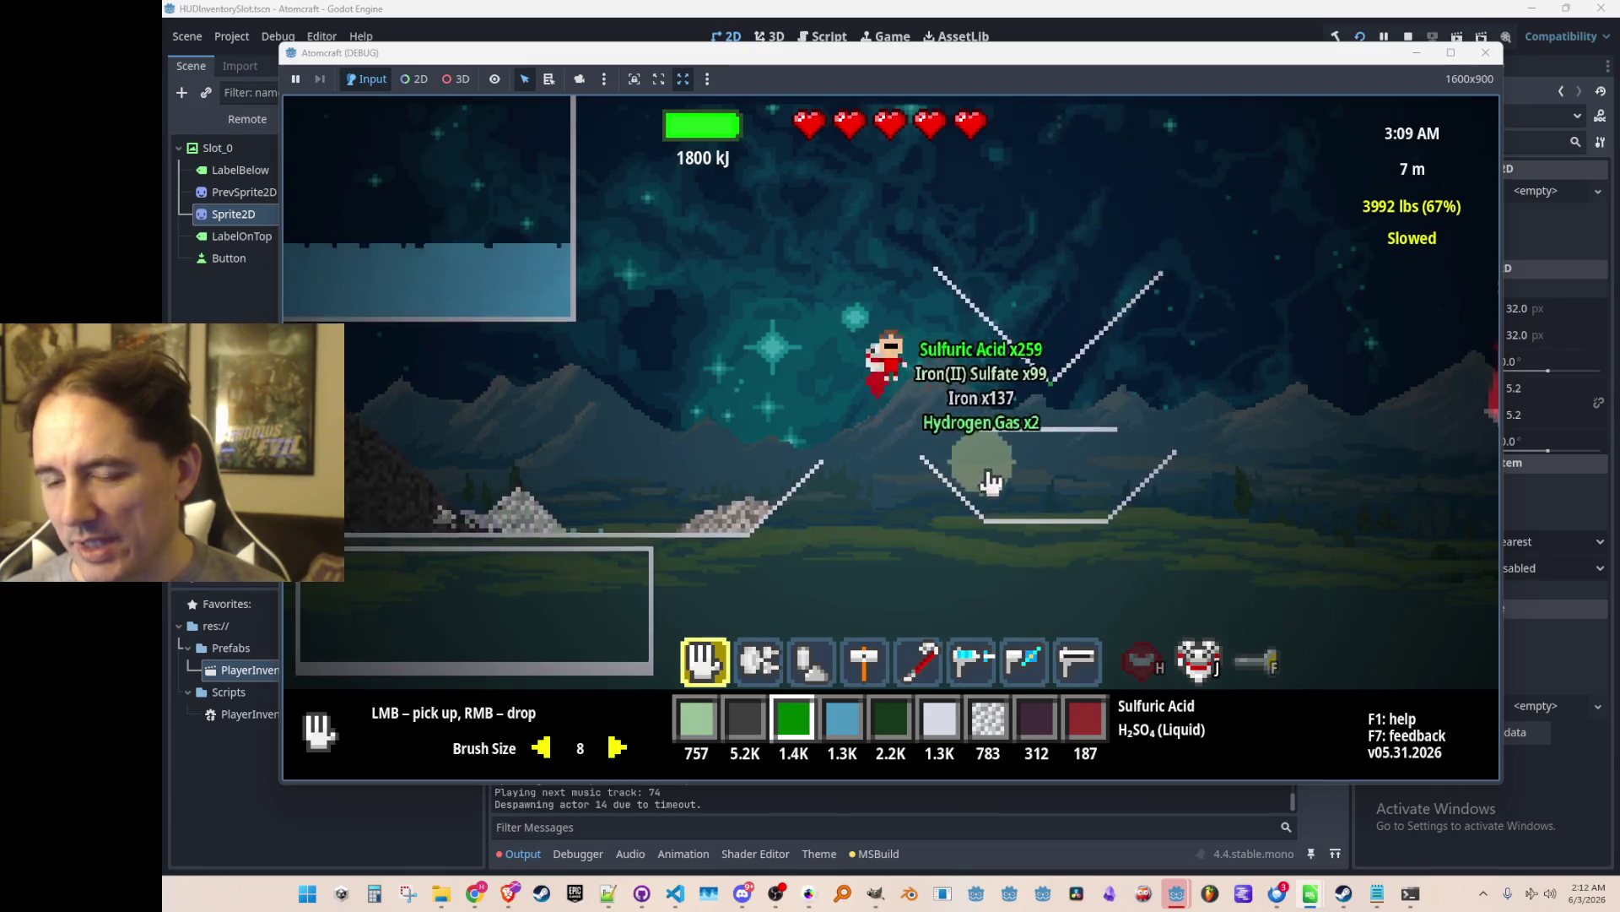
{"action": "right_click", "coordinate": [948, 390]}
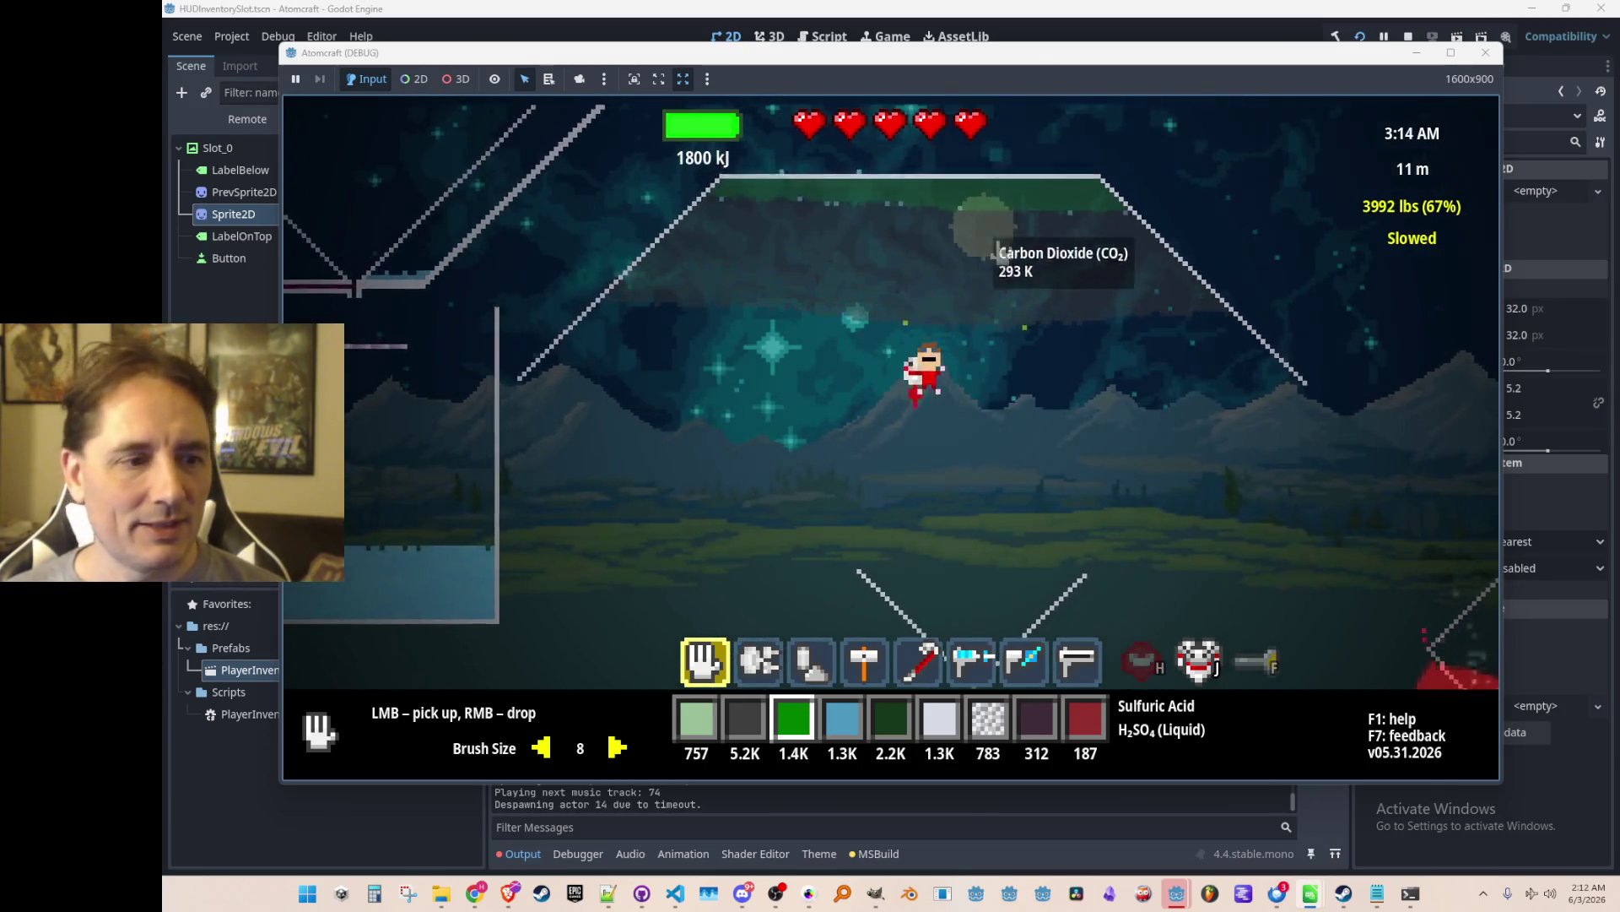
{"action": "key", "text": "2"}
{"action": "key", "text": "3"}
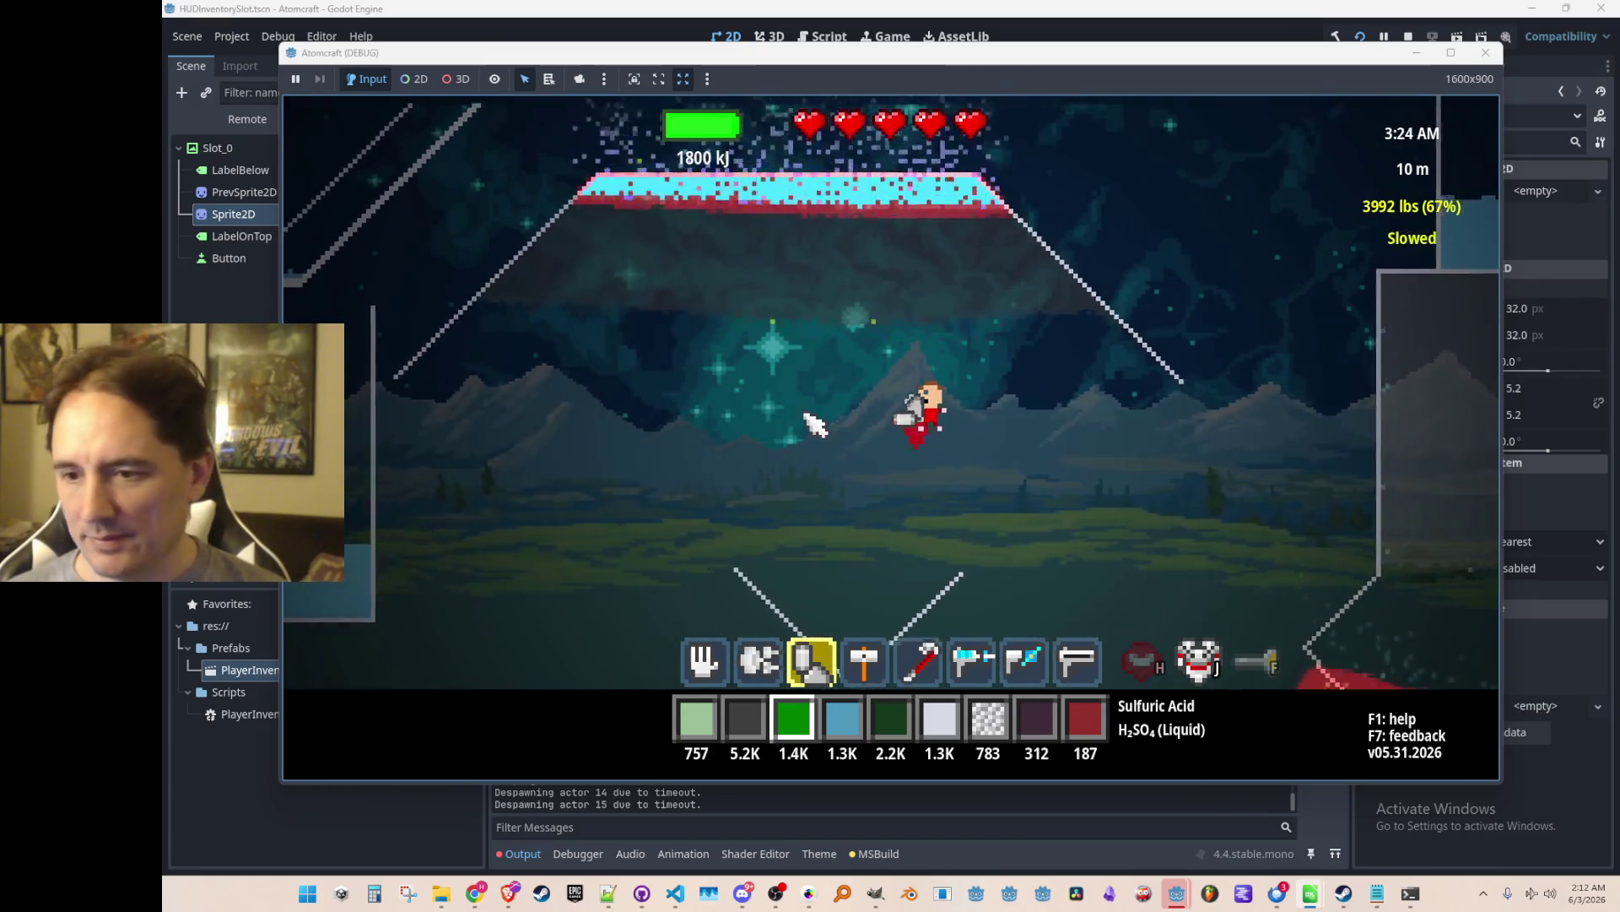
Stop the running Atomcraft game and save the HUDInventorySlot scene.
{"action": "key", "text": "w"}
{"action": "left_click", "coordinate": [1410, 37]}
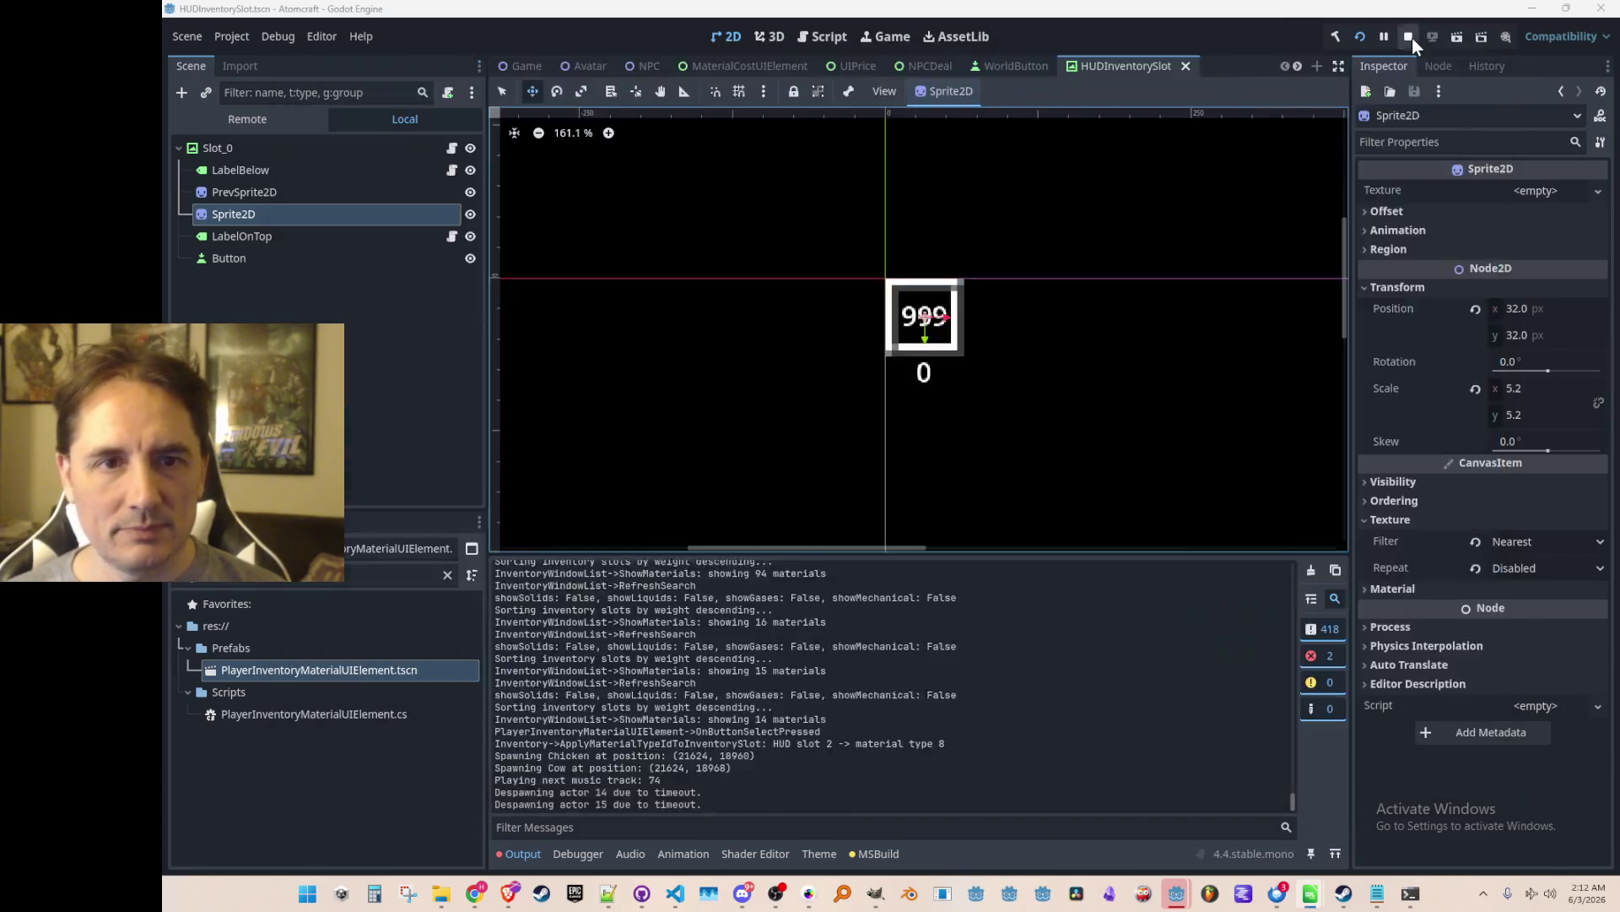
{"action": "key", "text": "ctrl+s"}
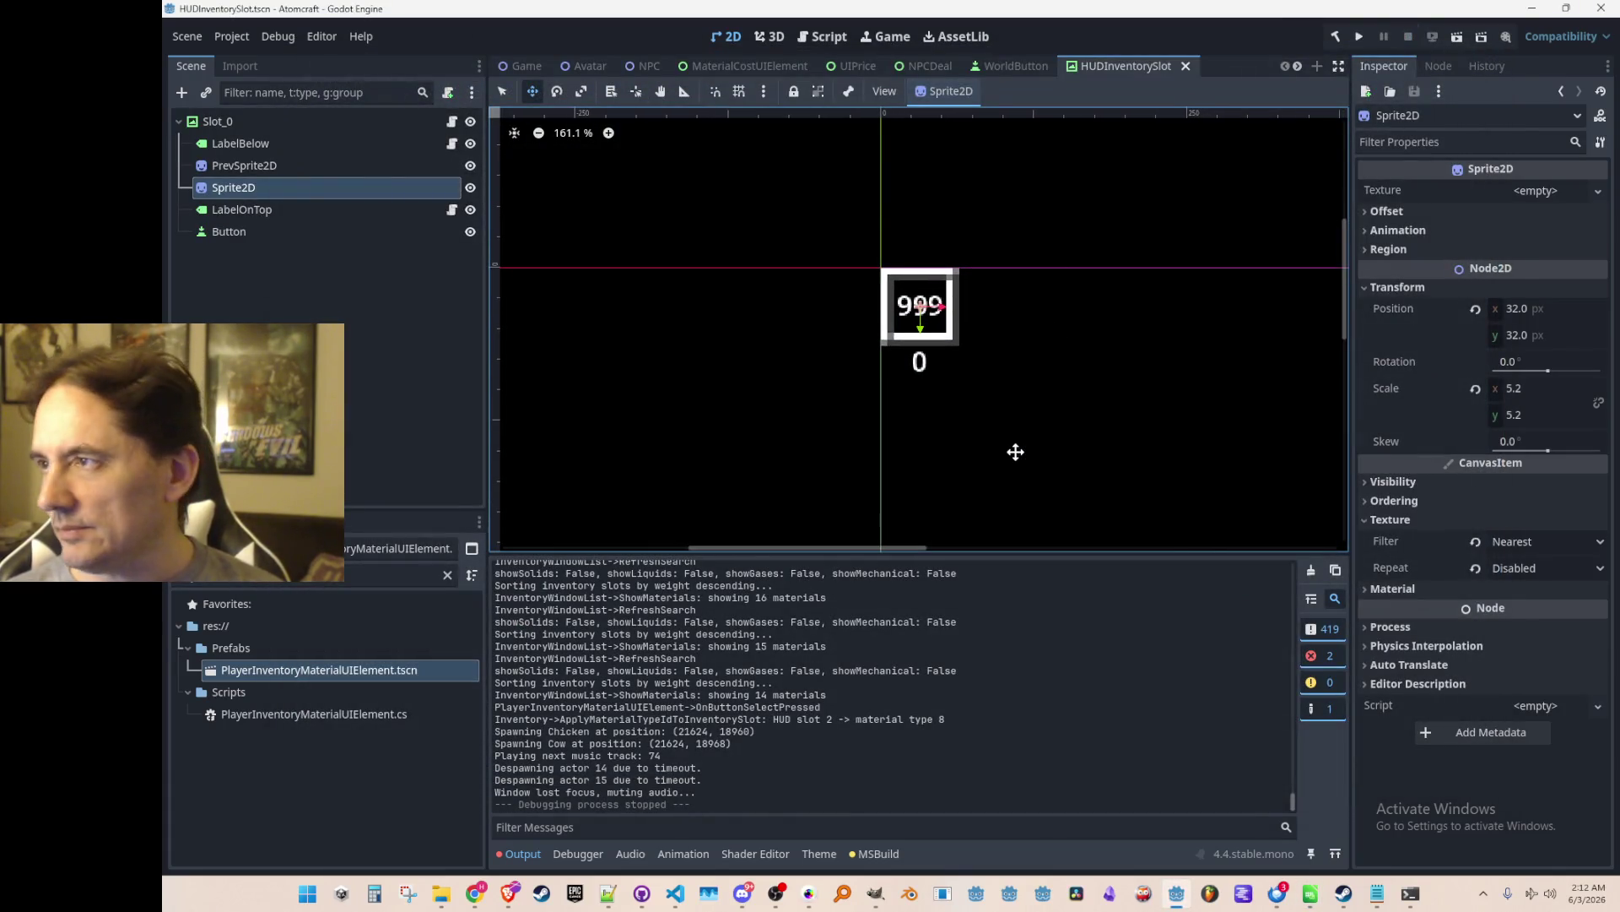
Save in the other window and bring HUDInventorySlot.cs to the front in Visual Studio Code.
{"action": "key", "text": "alt+Tab"}
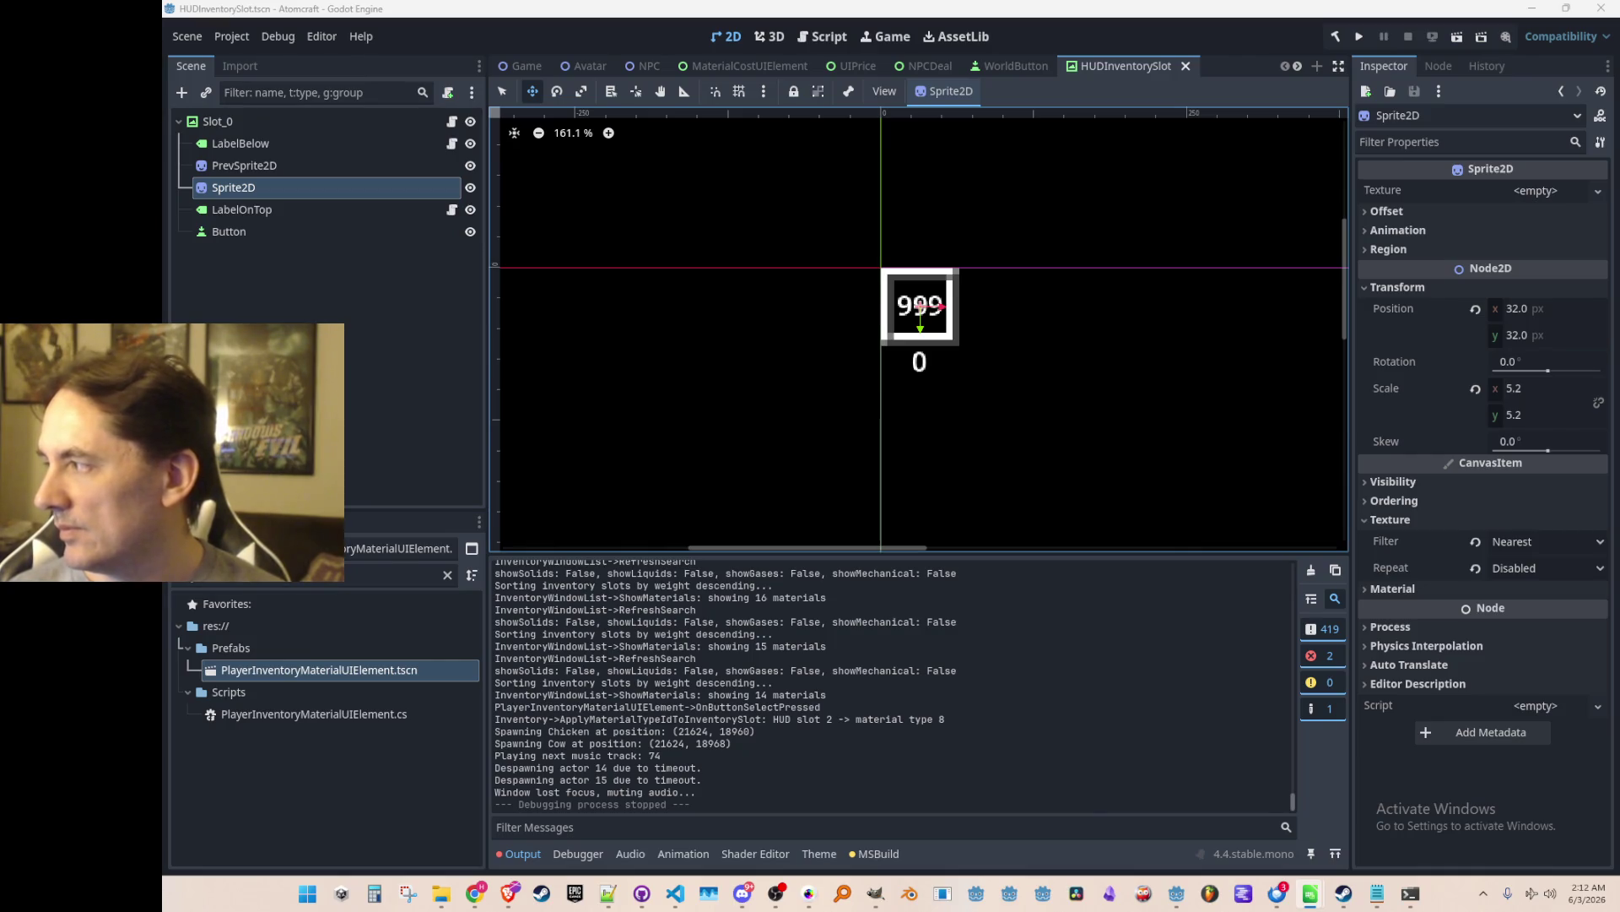
{"action": "key", "text": "ctrl+s"}
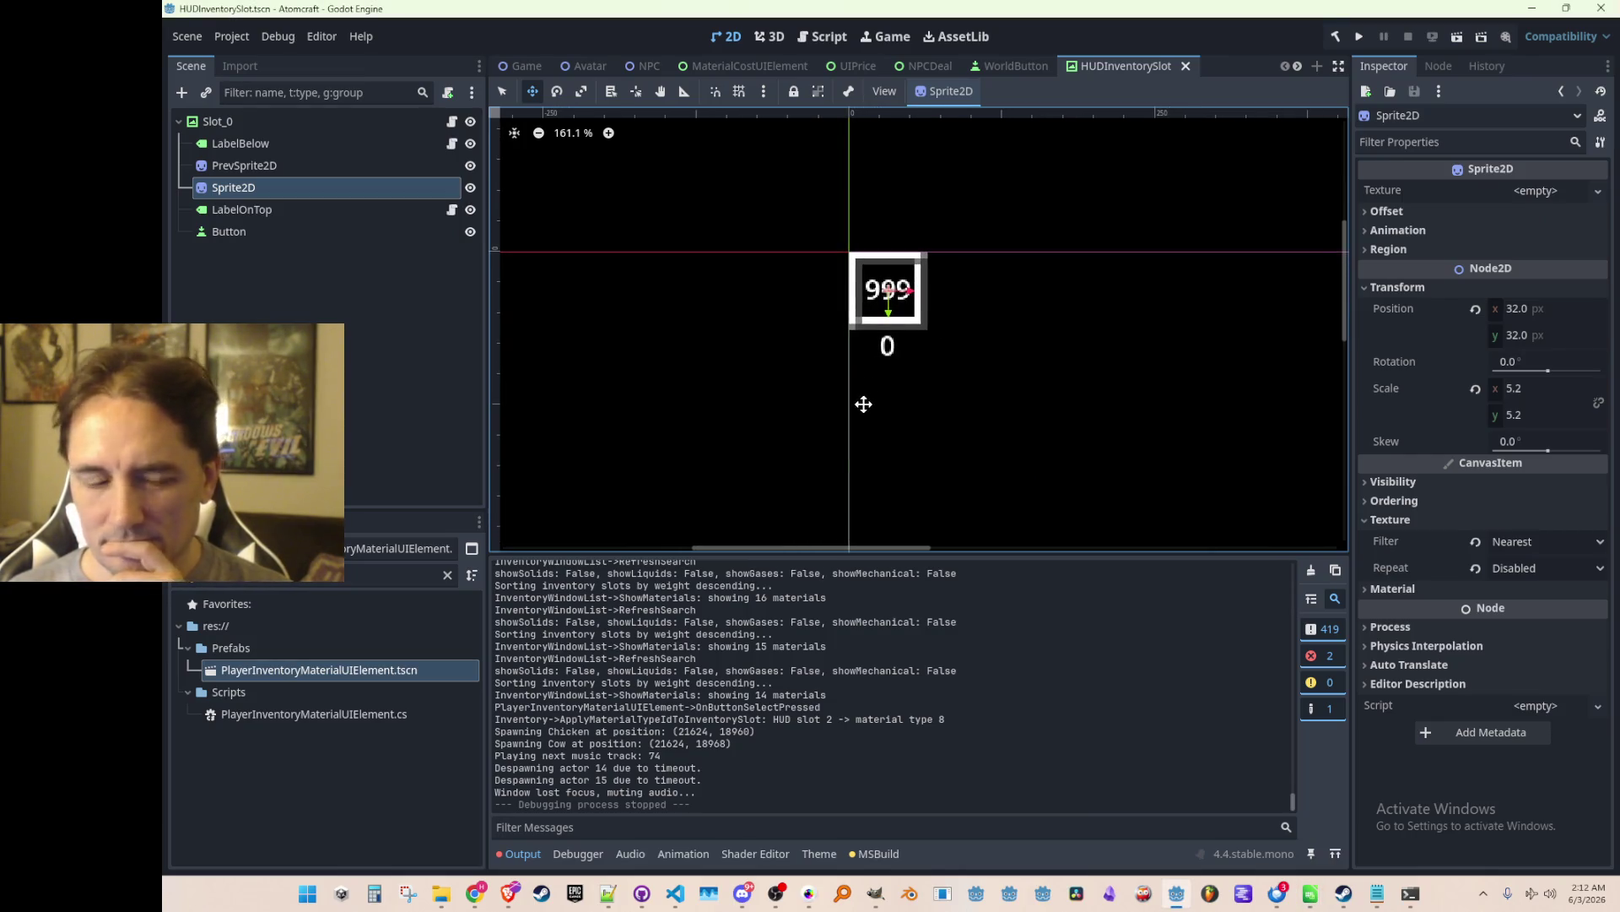
{"action": "mouse_move", "coordinate": [641, 904]}
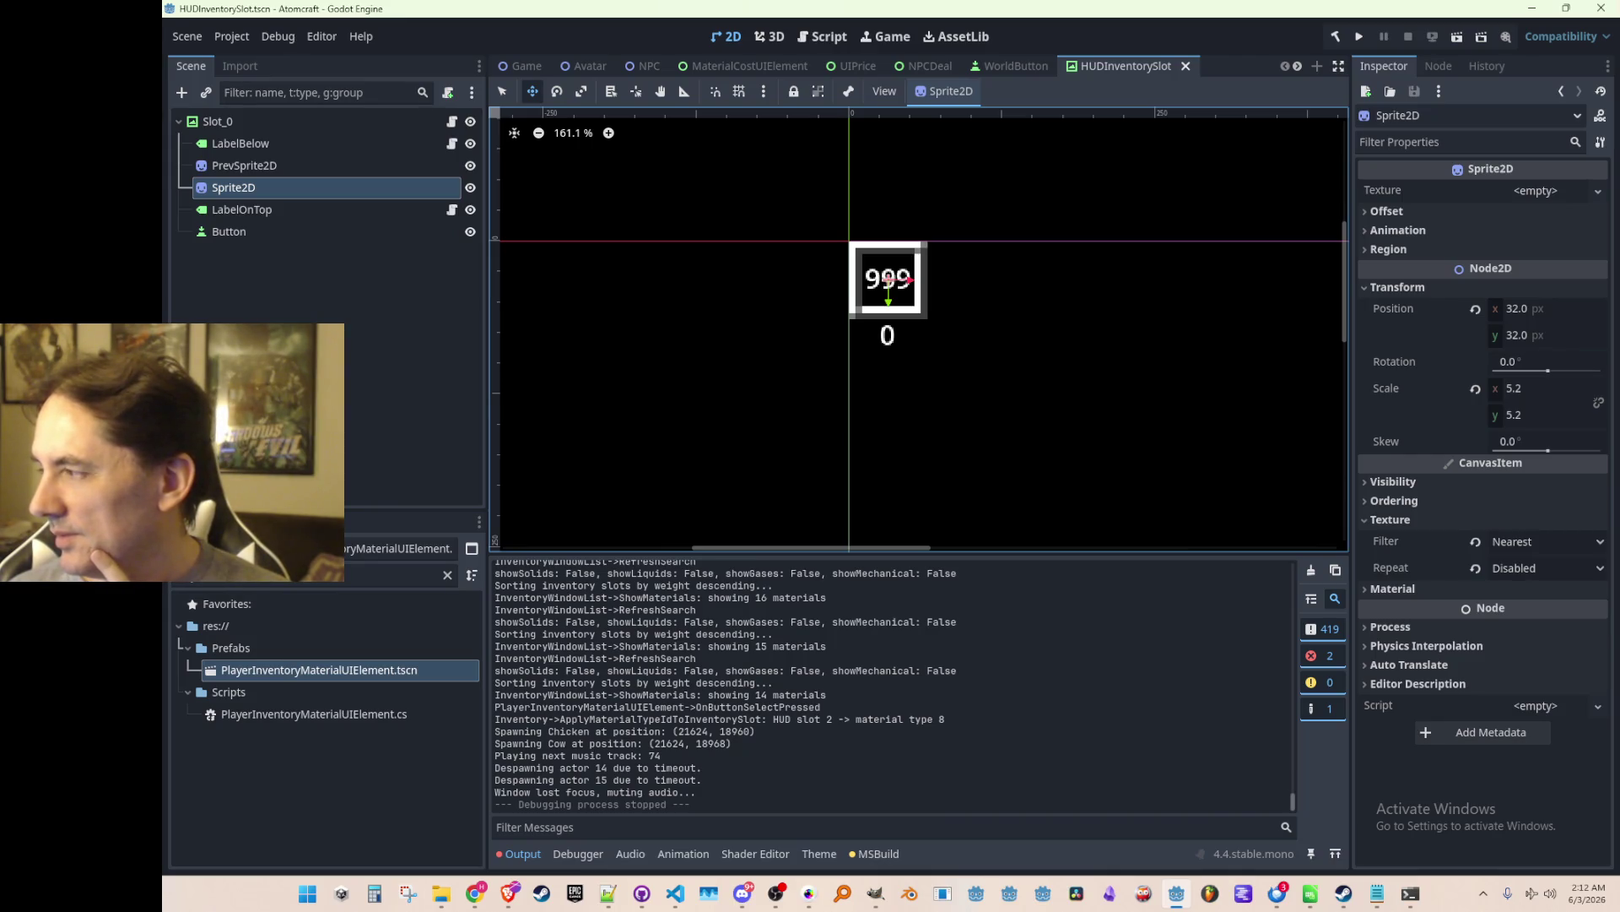
{"action": "key", "text": "alt+Tab"}
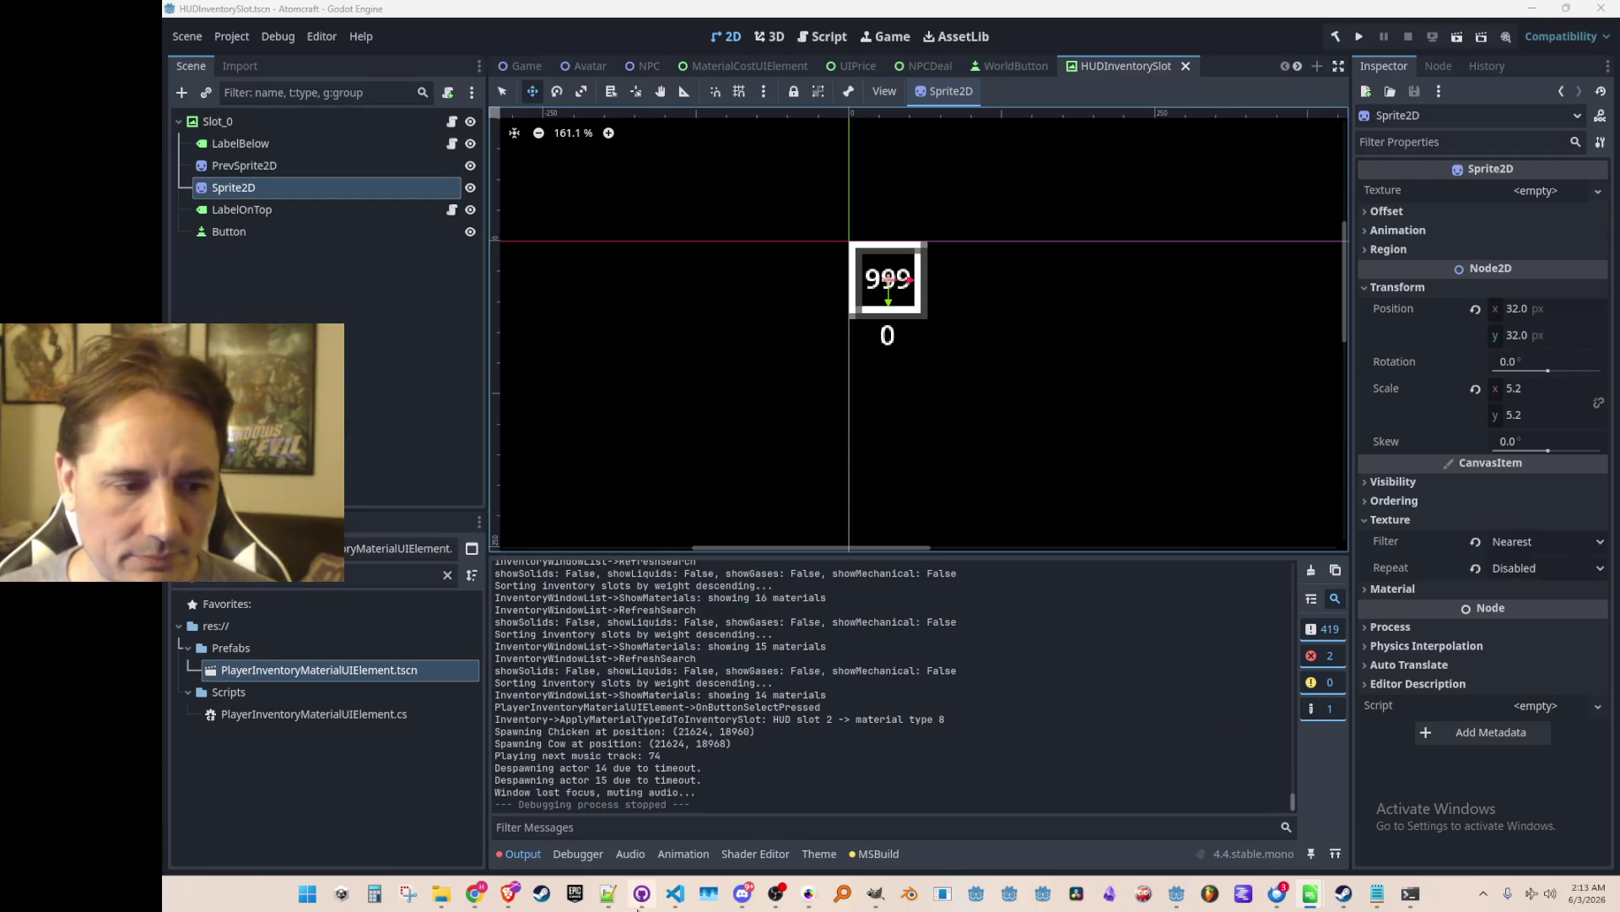
{"action": "left_click", "coordinate": [675, 893]}
{"action": "left_click", "coordinate": [1095, 473]}
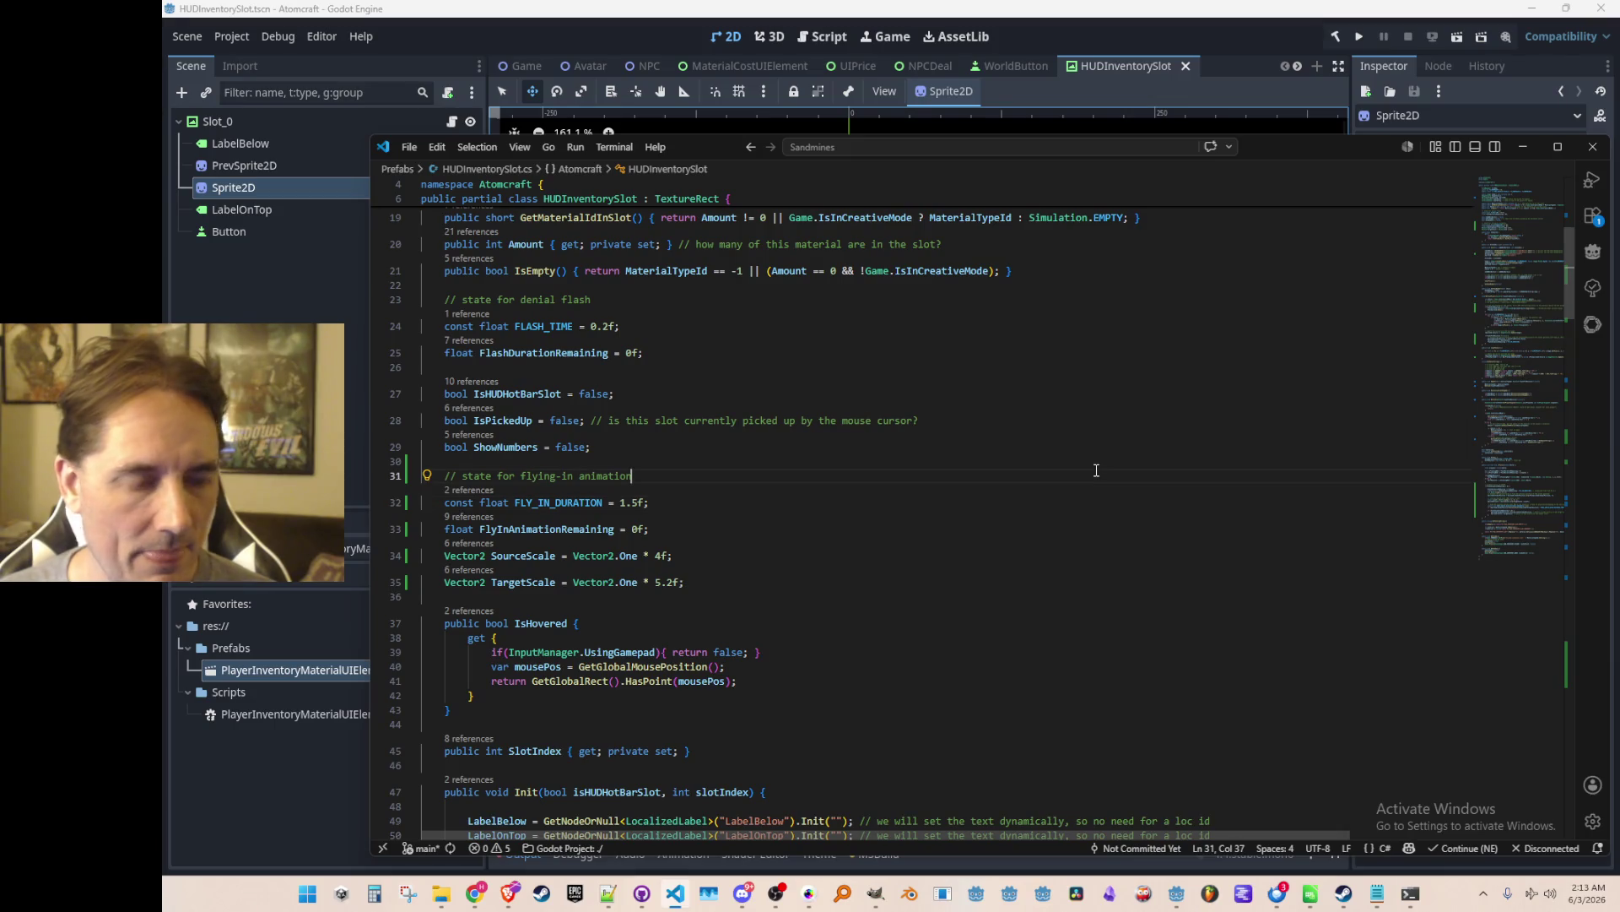
{"action": "key", "text": "ctrl+p"}
{"action": "type", "text": "text"}
{"action": "key", "text": "BackSpace"}
{"action": "key", "text": "BackSpace"}
{"action": "key", "text": "BackSpace"}
{"action": "type", "text": "Inputman"}
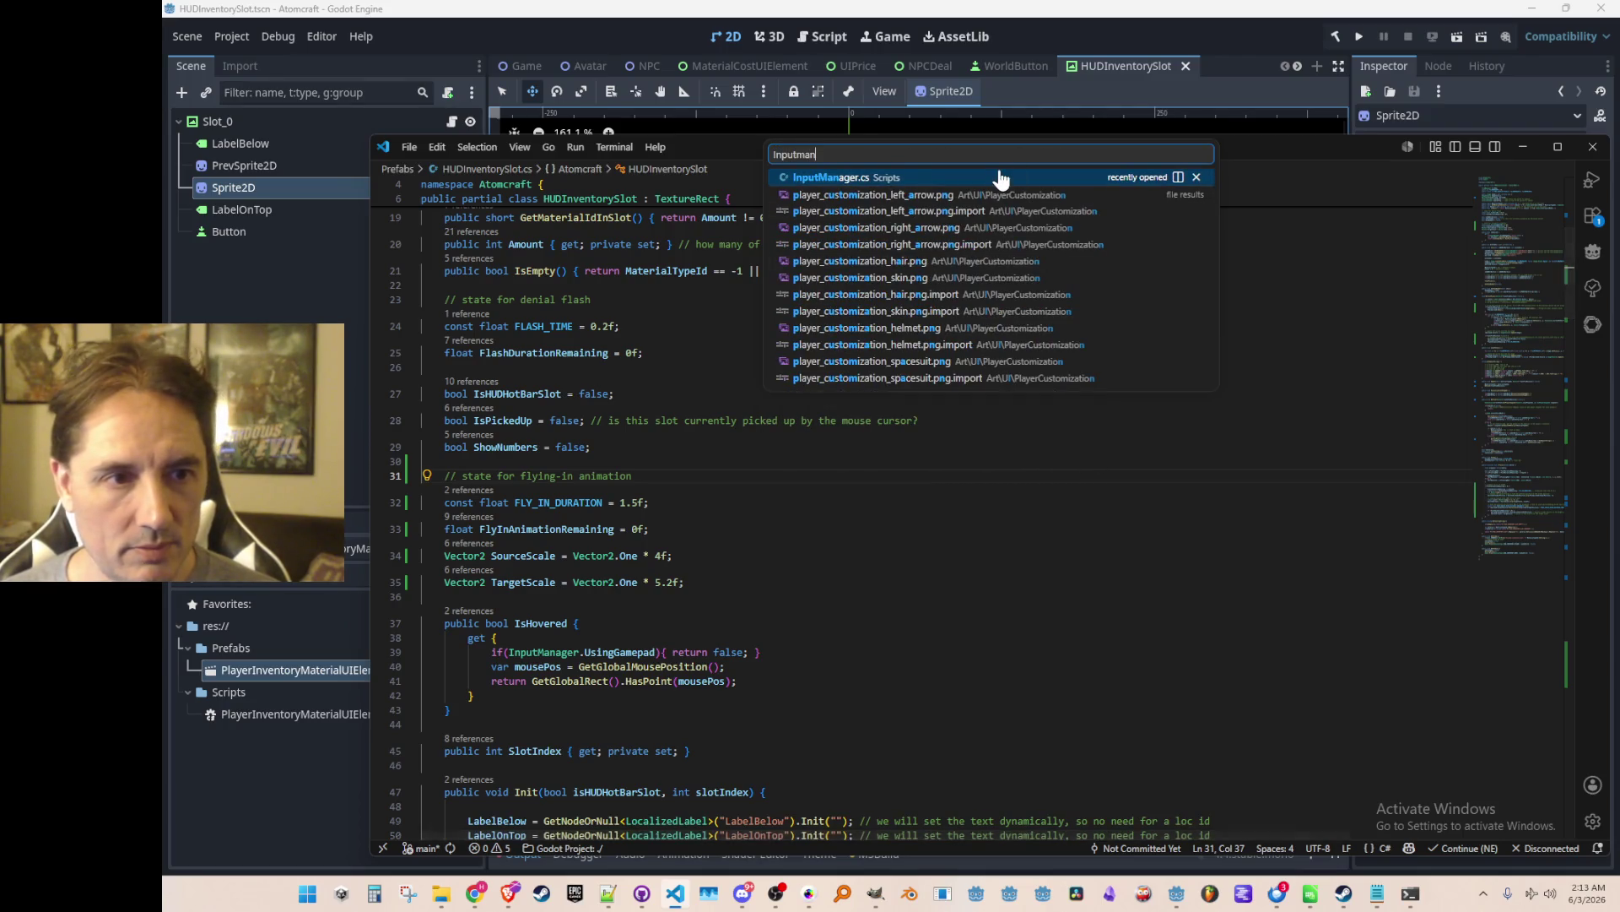
{"action": "left_click", "coordinate": [1001, 179]}
{"action": "key", "text": "ctrl+f"}
{"action": "type", "text": "Tutorial"}
{"action": "key", "text": "Escape"}
{"action": "scroll", "coordinate": [1190, 501], "scroll_direction": "down", "scroll_amount": 6}
{"action": "scroll", "coordinate": [1201, 501], "scroll_direction": "down", "scroll_amount": 8}
{"action": "scroll", "coordinate": [1153, 506], "scroll_direction": "down", "scroll_amount": 3}
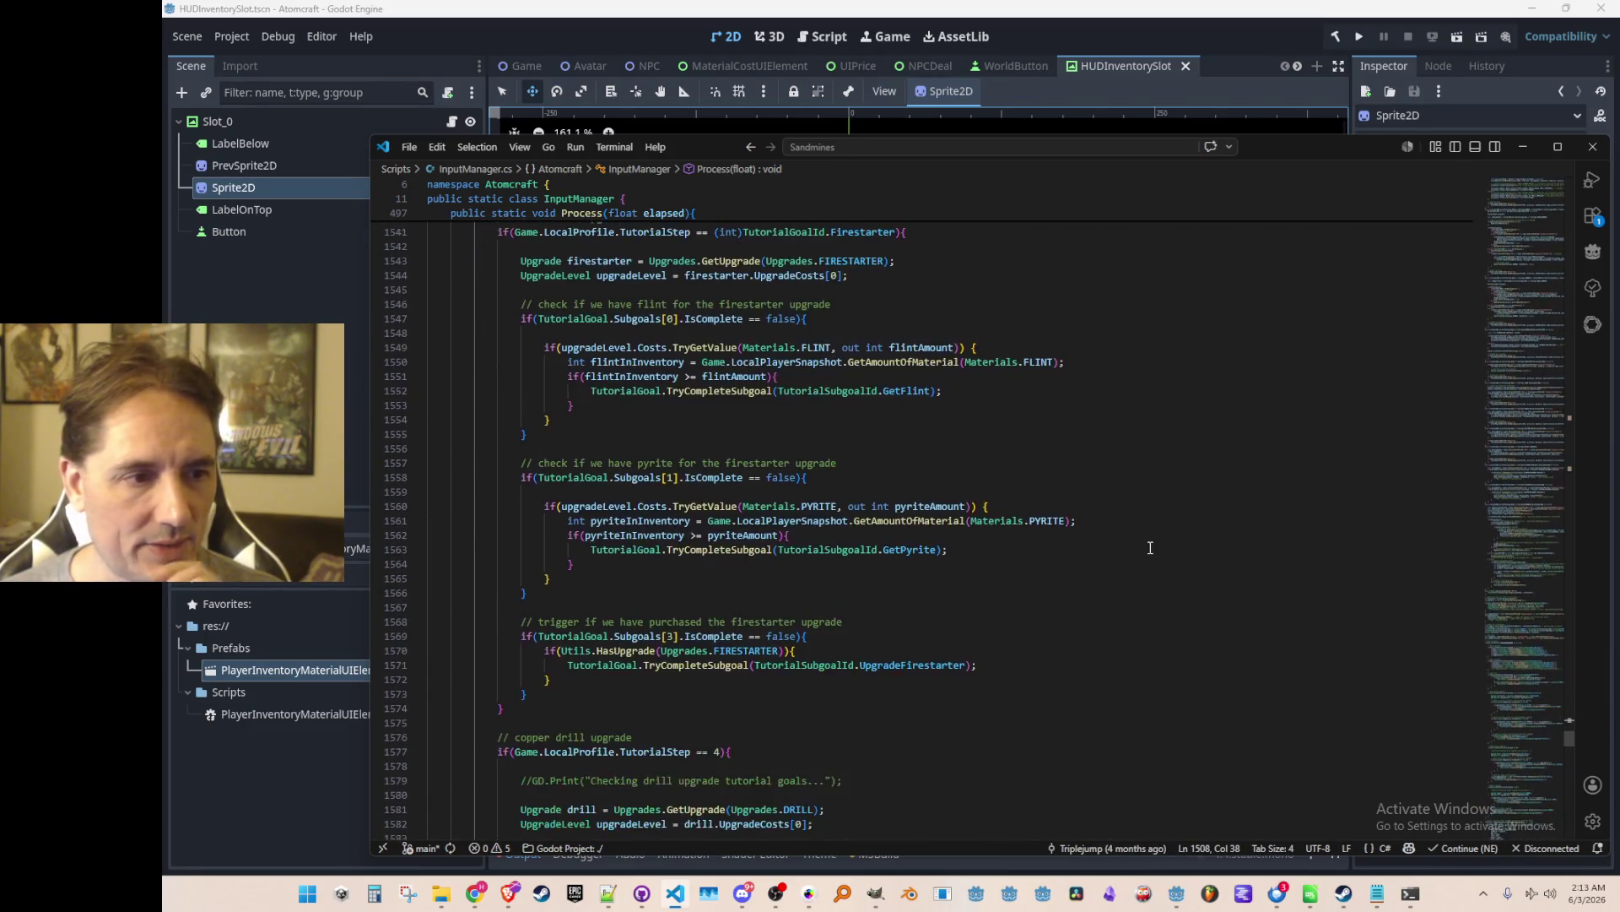
{"action": "scroll", "coordinate": [1155, 523], "scroll_direction": "up", "scroll_amount": 5}
{"action": "scroll", "coordinate": [1156, 541], "scroll_direction": "down", "scroll_amount": 10}
{"action": "scroll", "coordinate": [1161, 543], "scroll_direction": "up", "scroll_amount": 7}
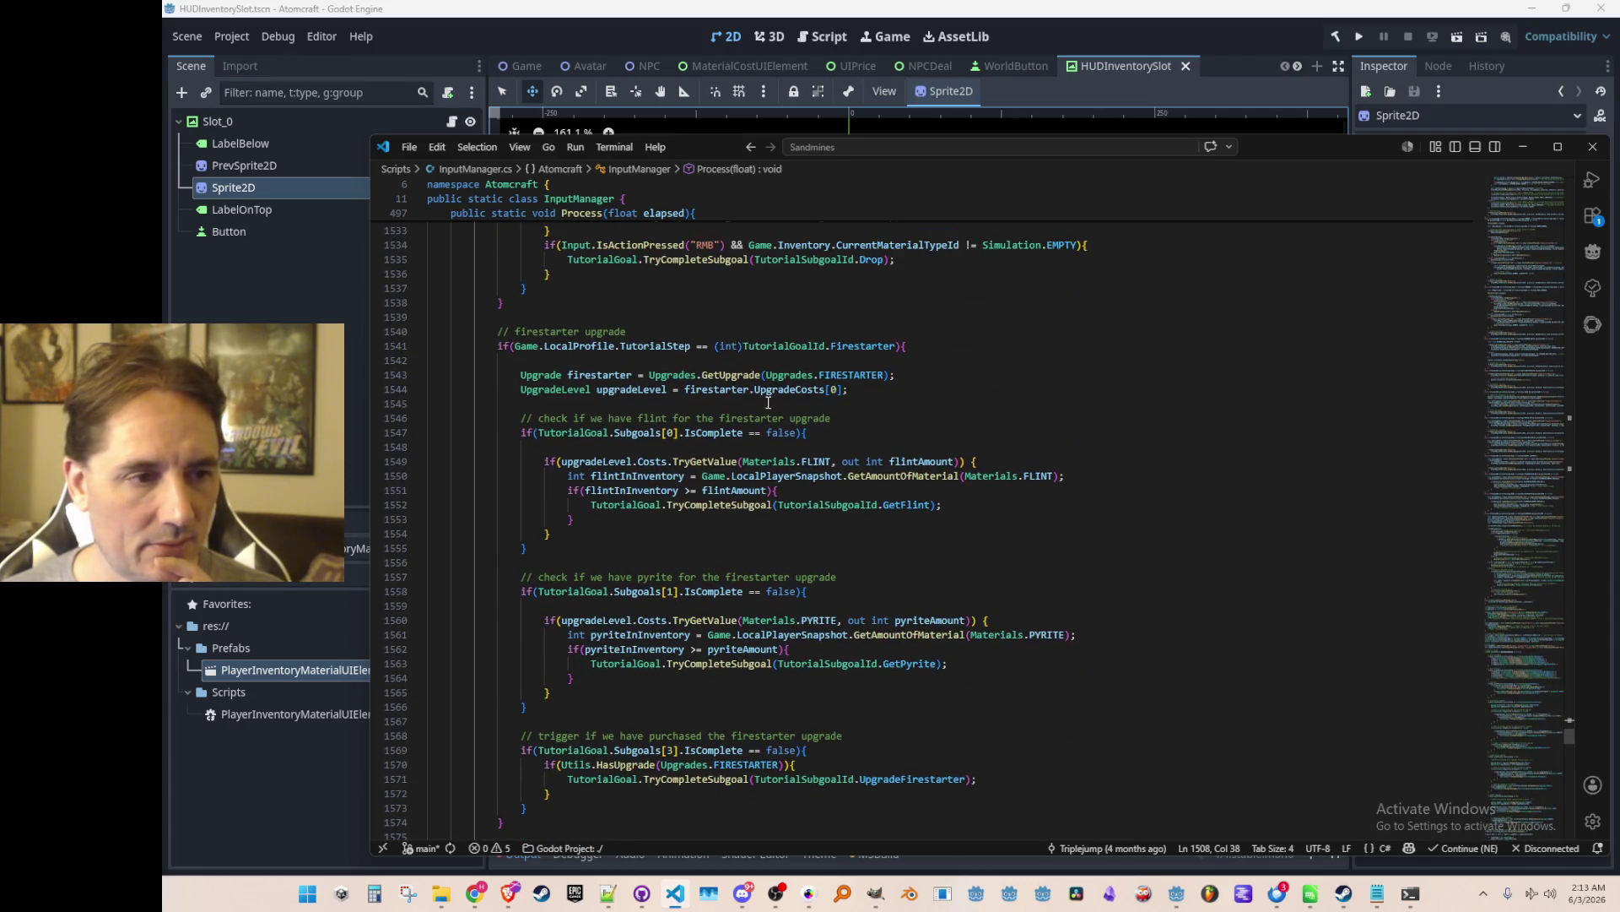
{"action": "scroll", "coordinate": [687, 476], "scroll_direction": "down", "scroll_amount": 12}
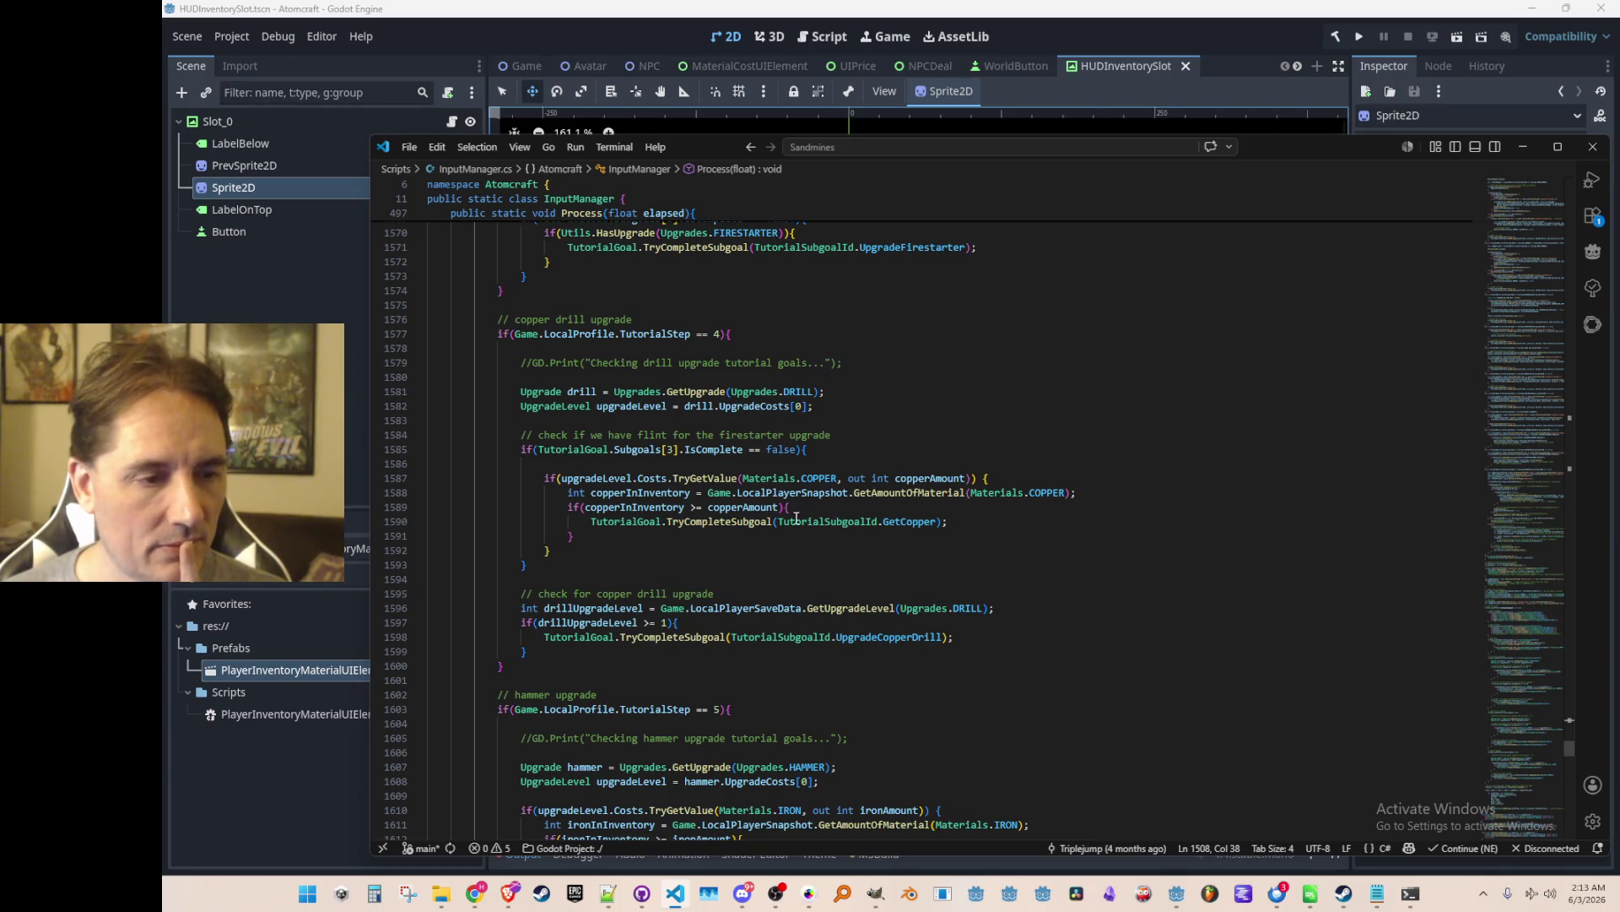
{"action": "scroll", "coordinate": [912, 538], "scroll_direction": "down", "scroll_amount": 2}
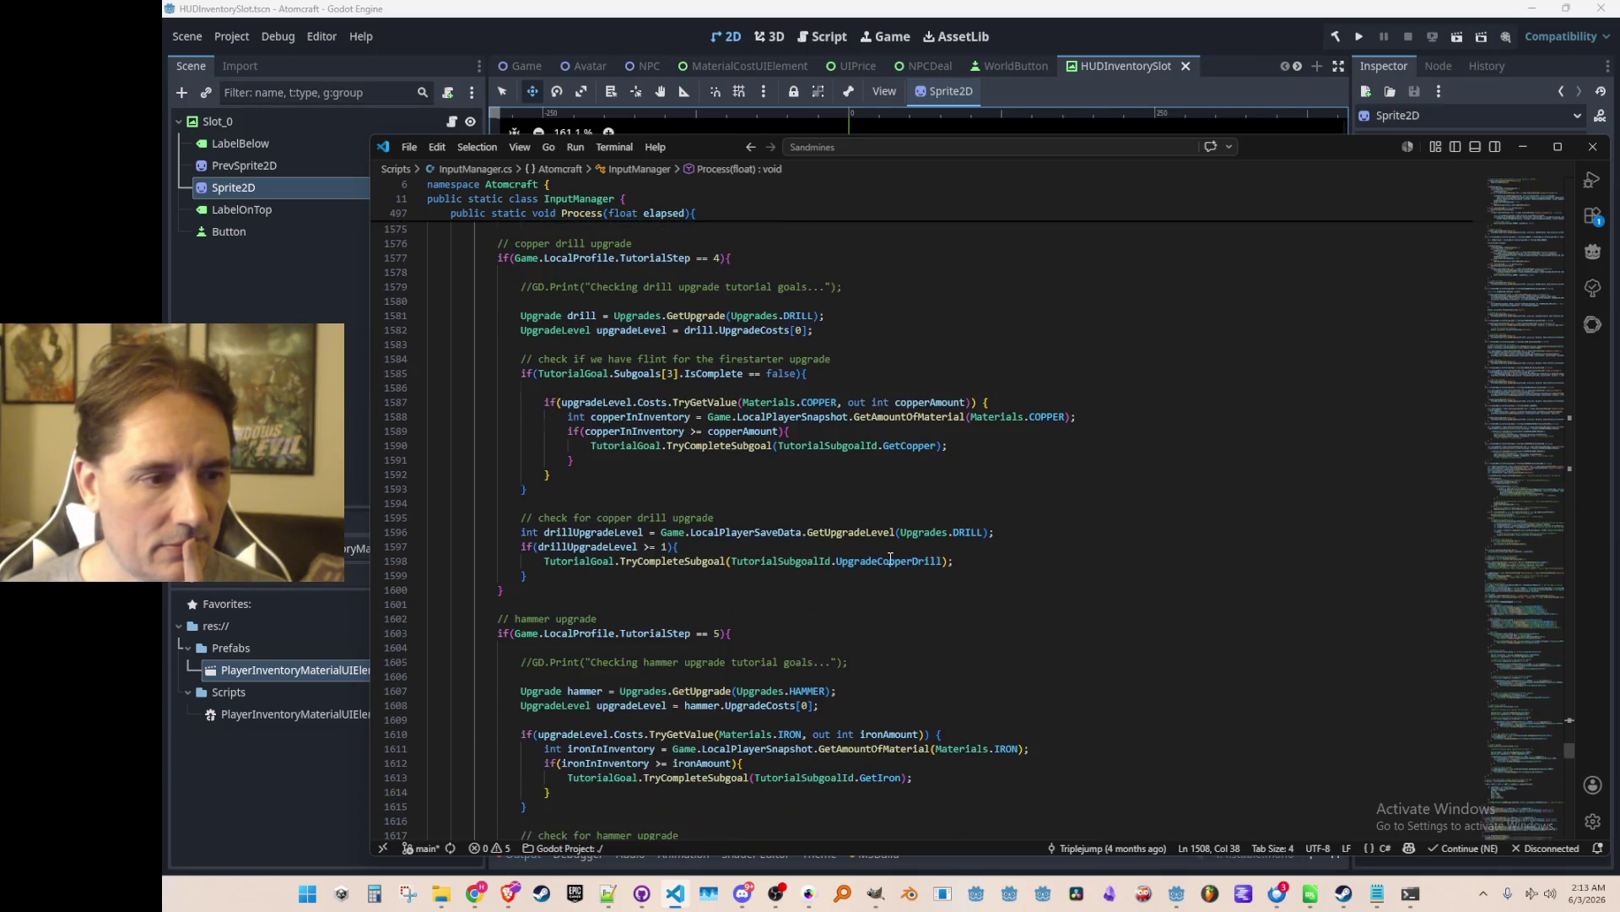
{"action": "scroll", "coordinate": [917, 542], "scroll_direction": "down", "scroll_amount": 5}
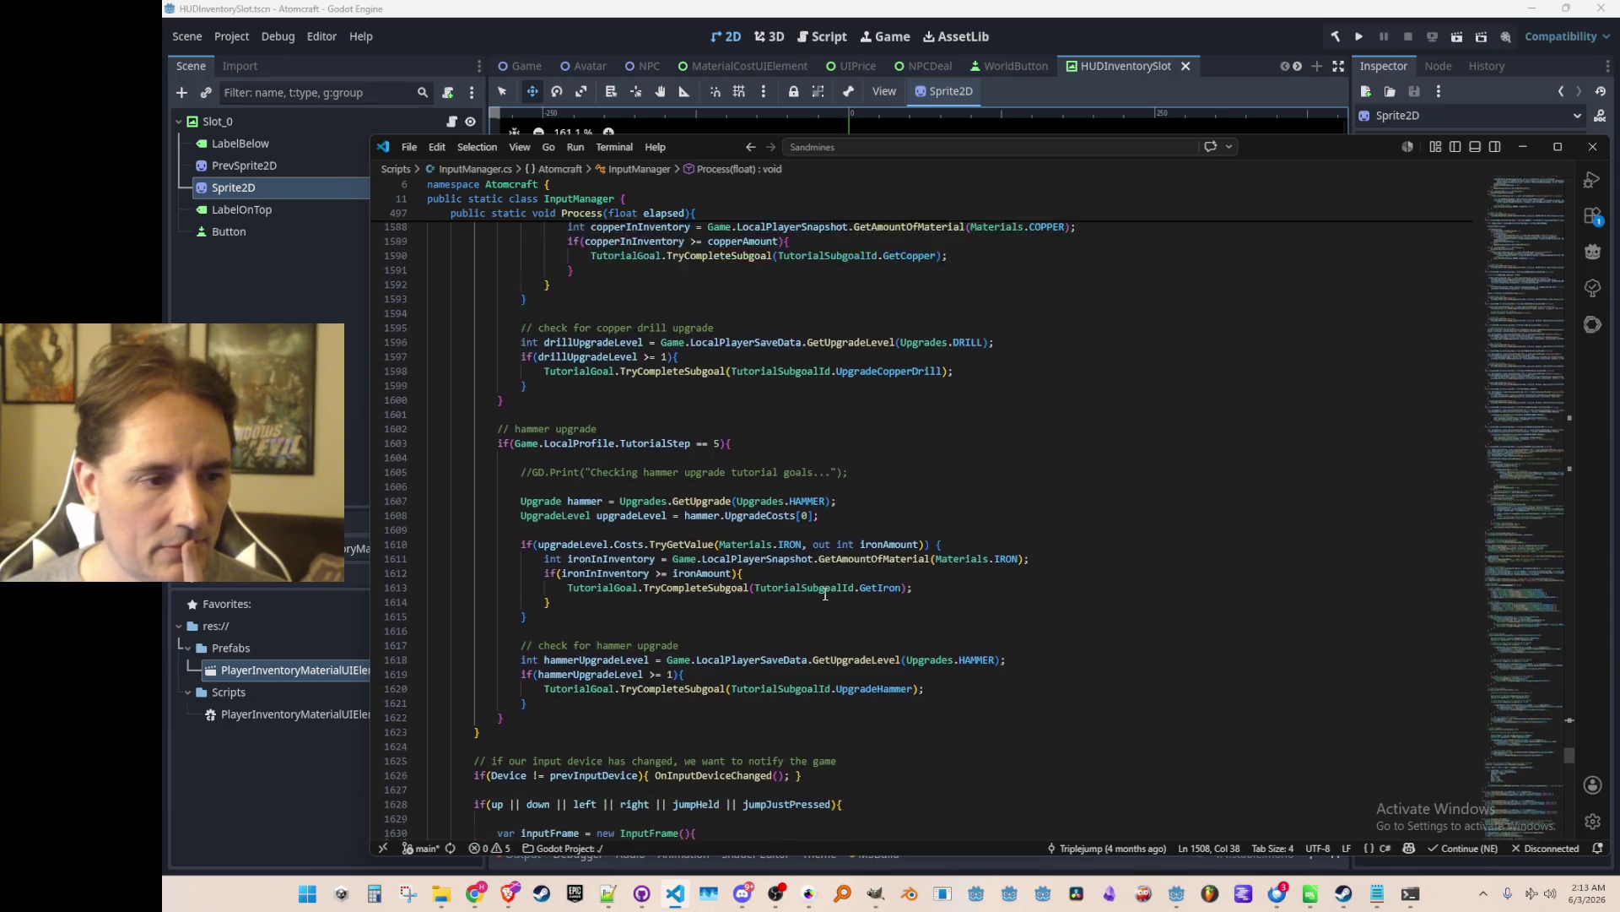
{"action": "scroll", "coordinate": [823, 494], "scroll_direction": "down", "scroll_amount": 2}
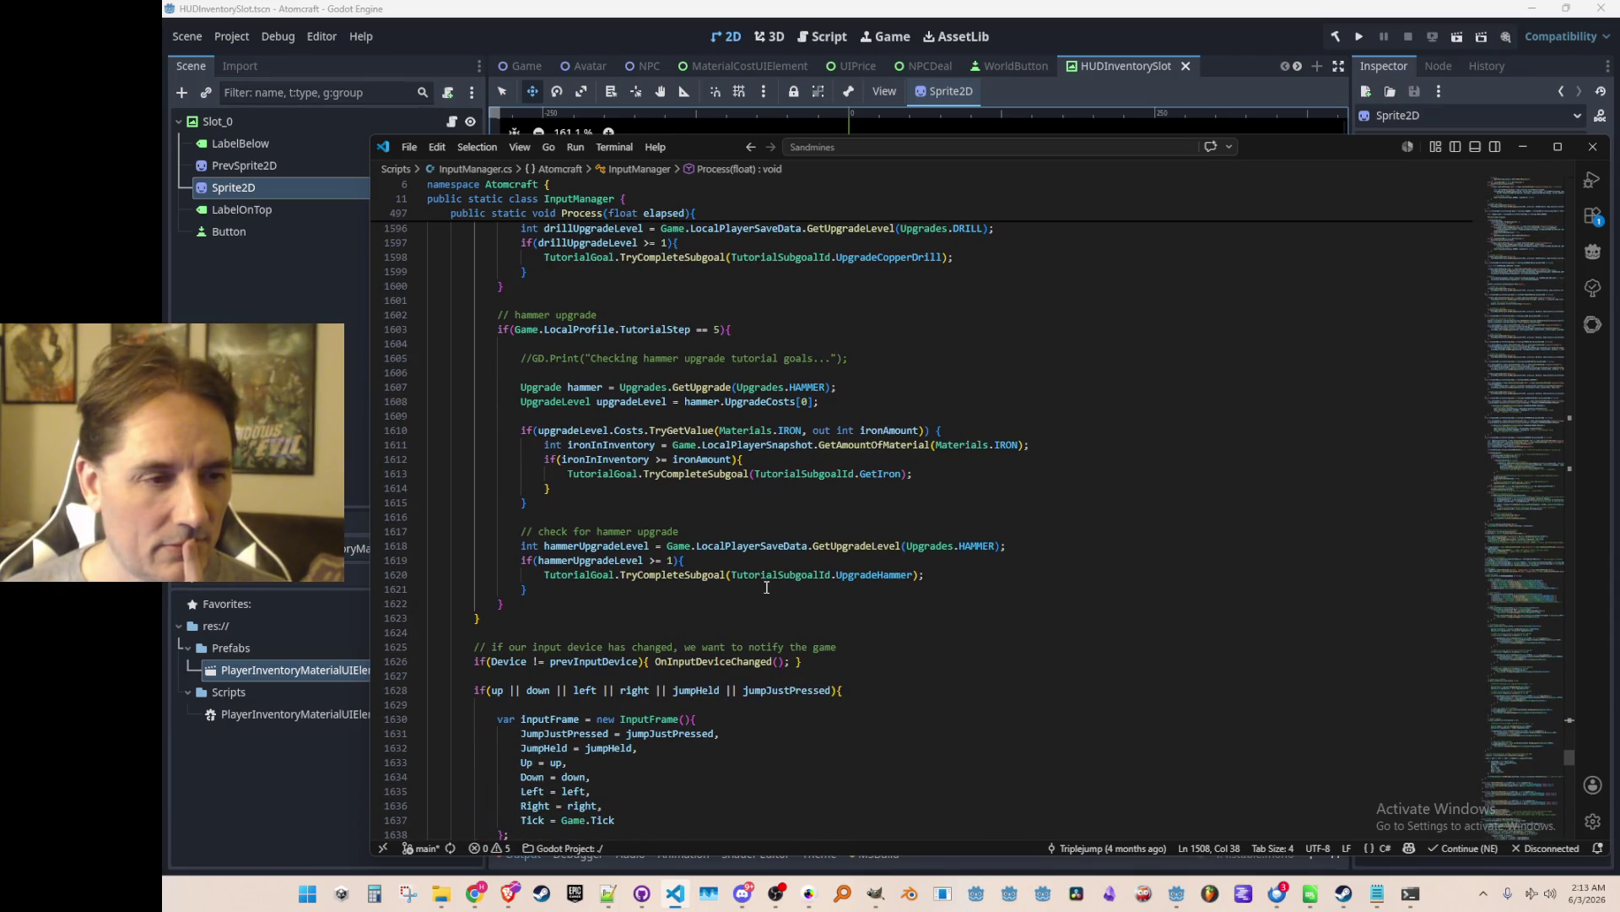
{"action": "scroll", "coordinate": [723, 568], "scroll_direction": "down", "scroll_amount": 2}
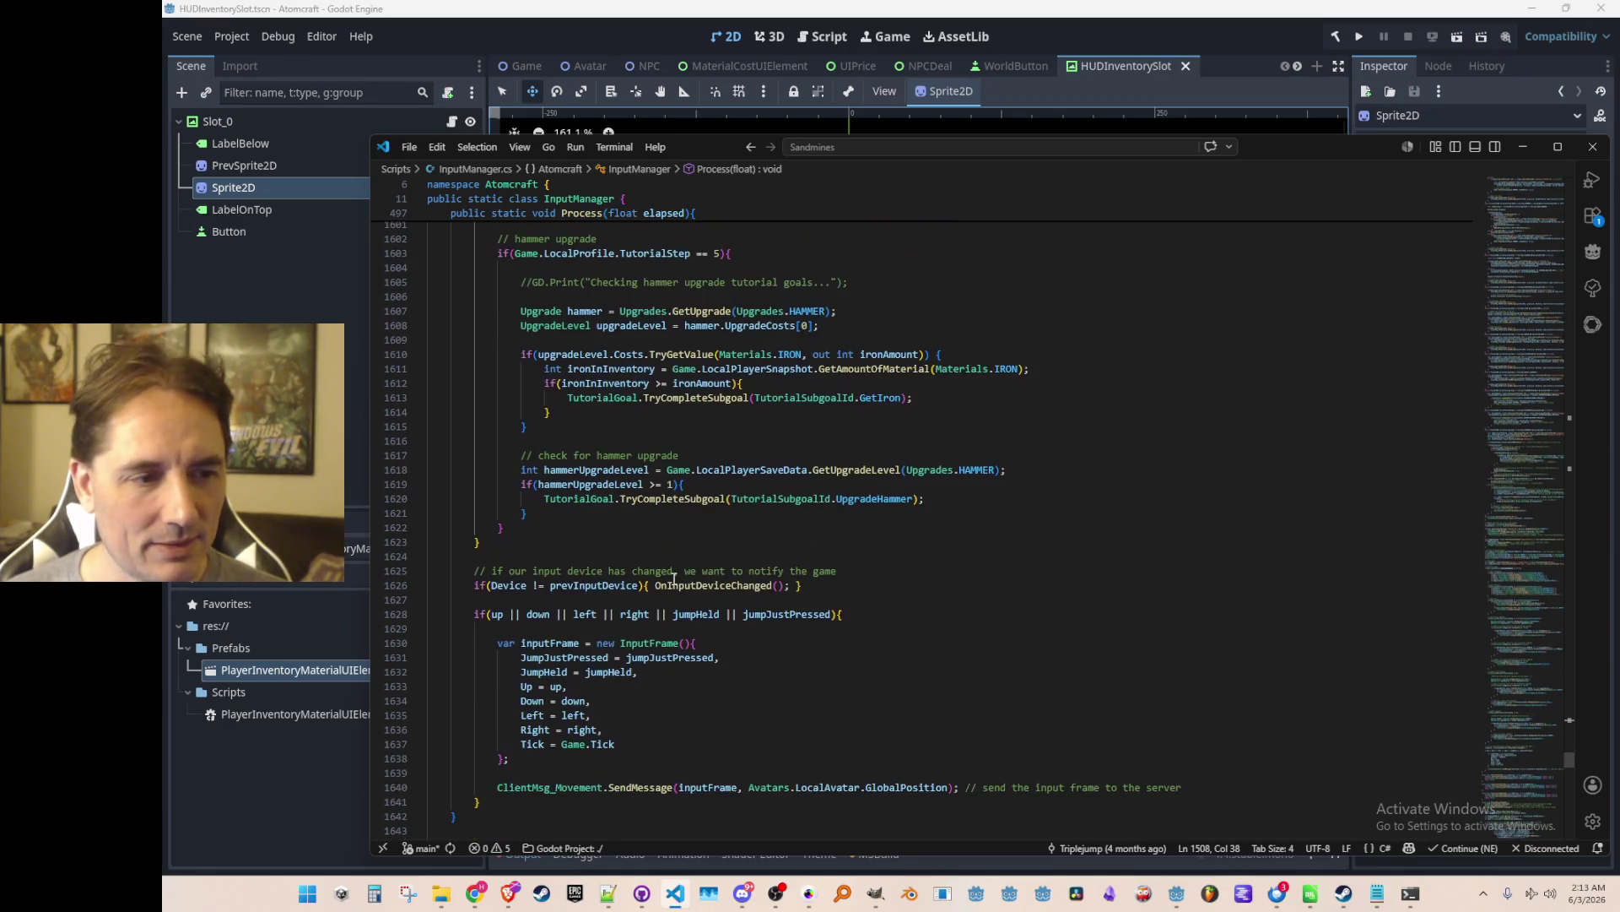
{"action": "left_click", "coordinate": [660, 545]}
{"action": "scroll", "coordinate": [664, 551], "scroll_direction": "up", "scroll_amount": 2}
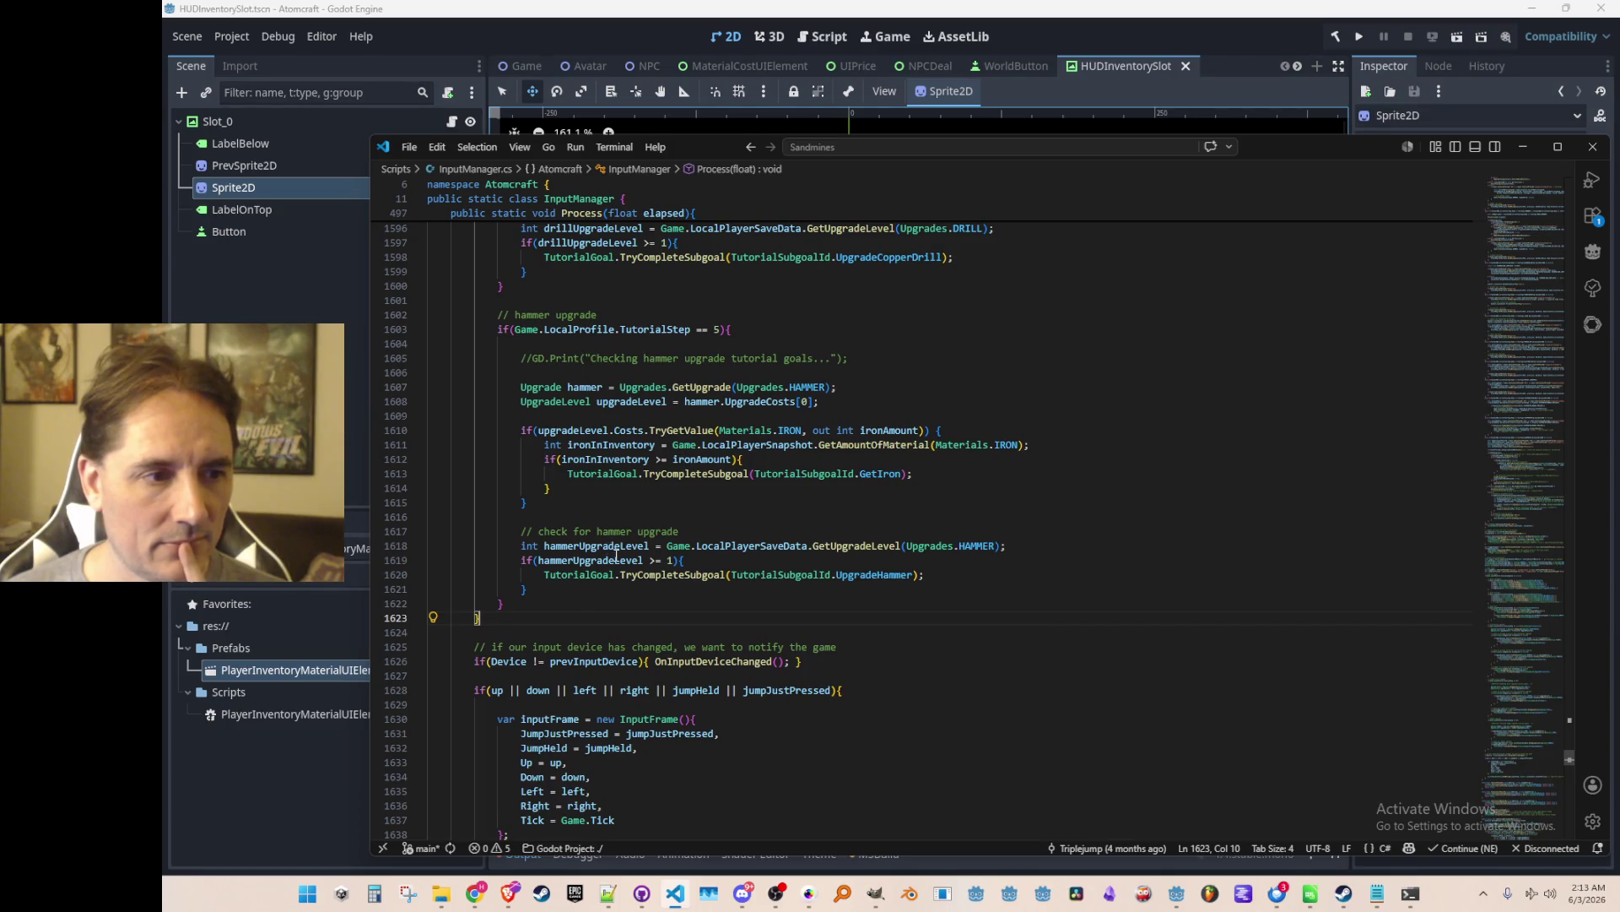
{"action": "mouse_move", "coordinate": [617, 554]}
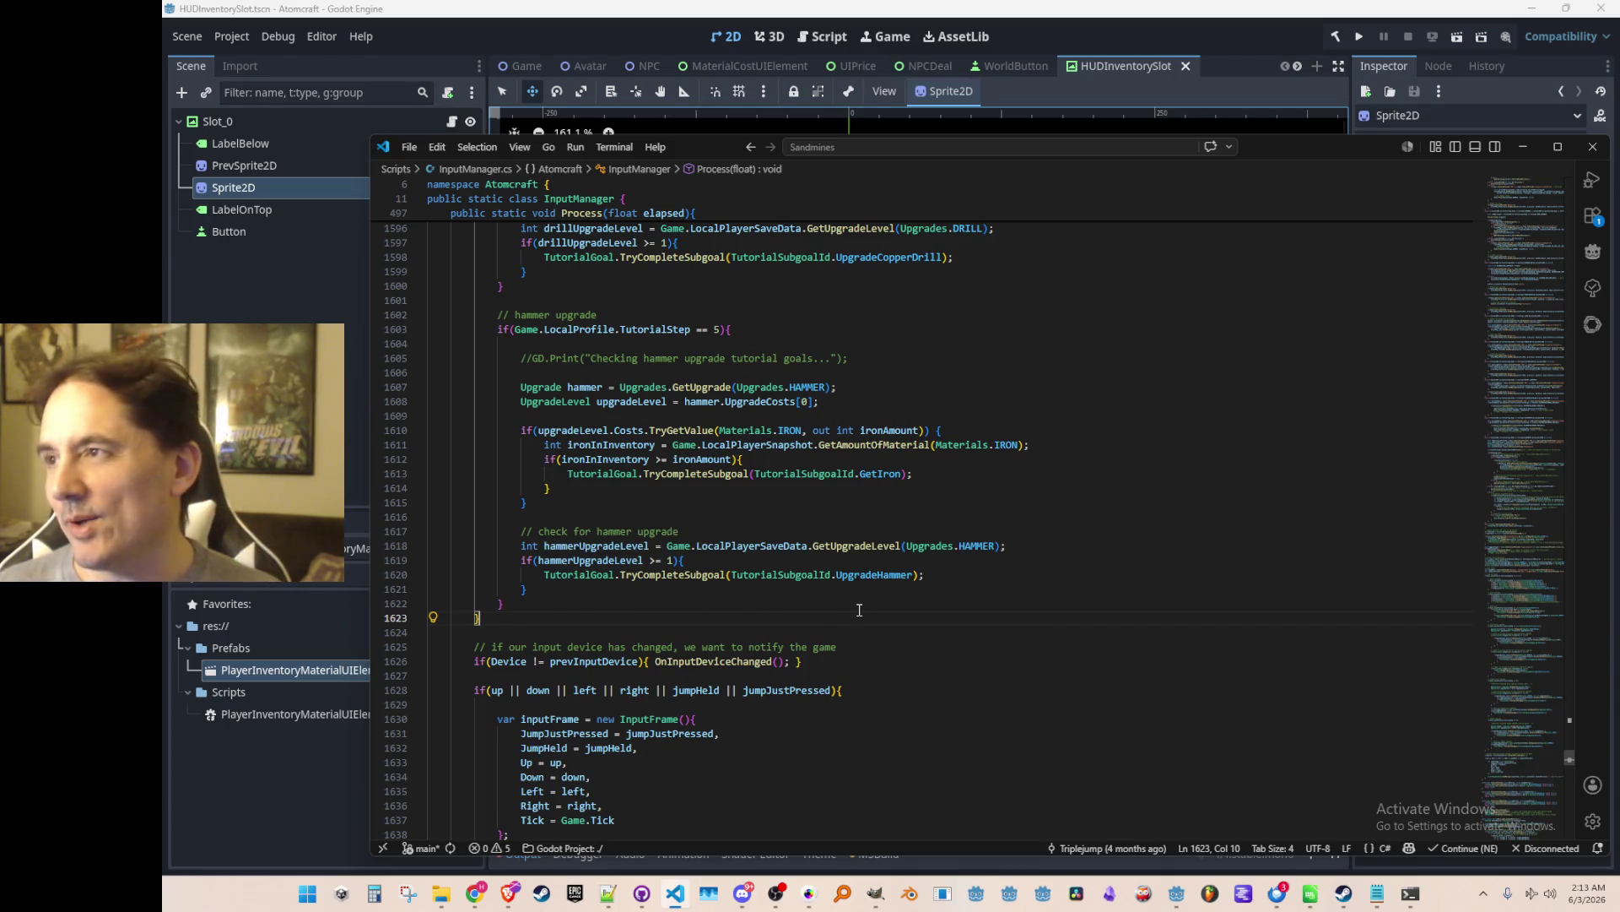
{"action": "scroll", "coordinate": [859, 610], "scroll_direction": "up", "scroll_amount": 2}
{"action": "scroll", "coordinate": [945, 646], "scroll_direction": "down", "scroll_amount": 2}
{"action": "scroll", "coordinate": [946, 650], "scroll_direction": "up", "scroll_amount": 1}
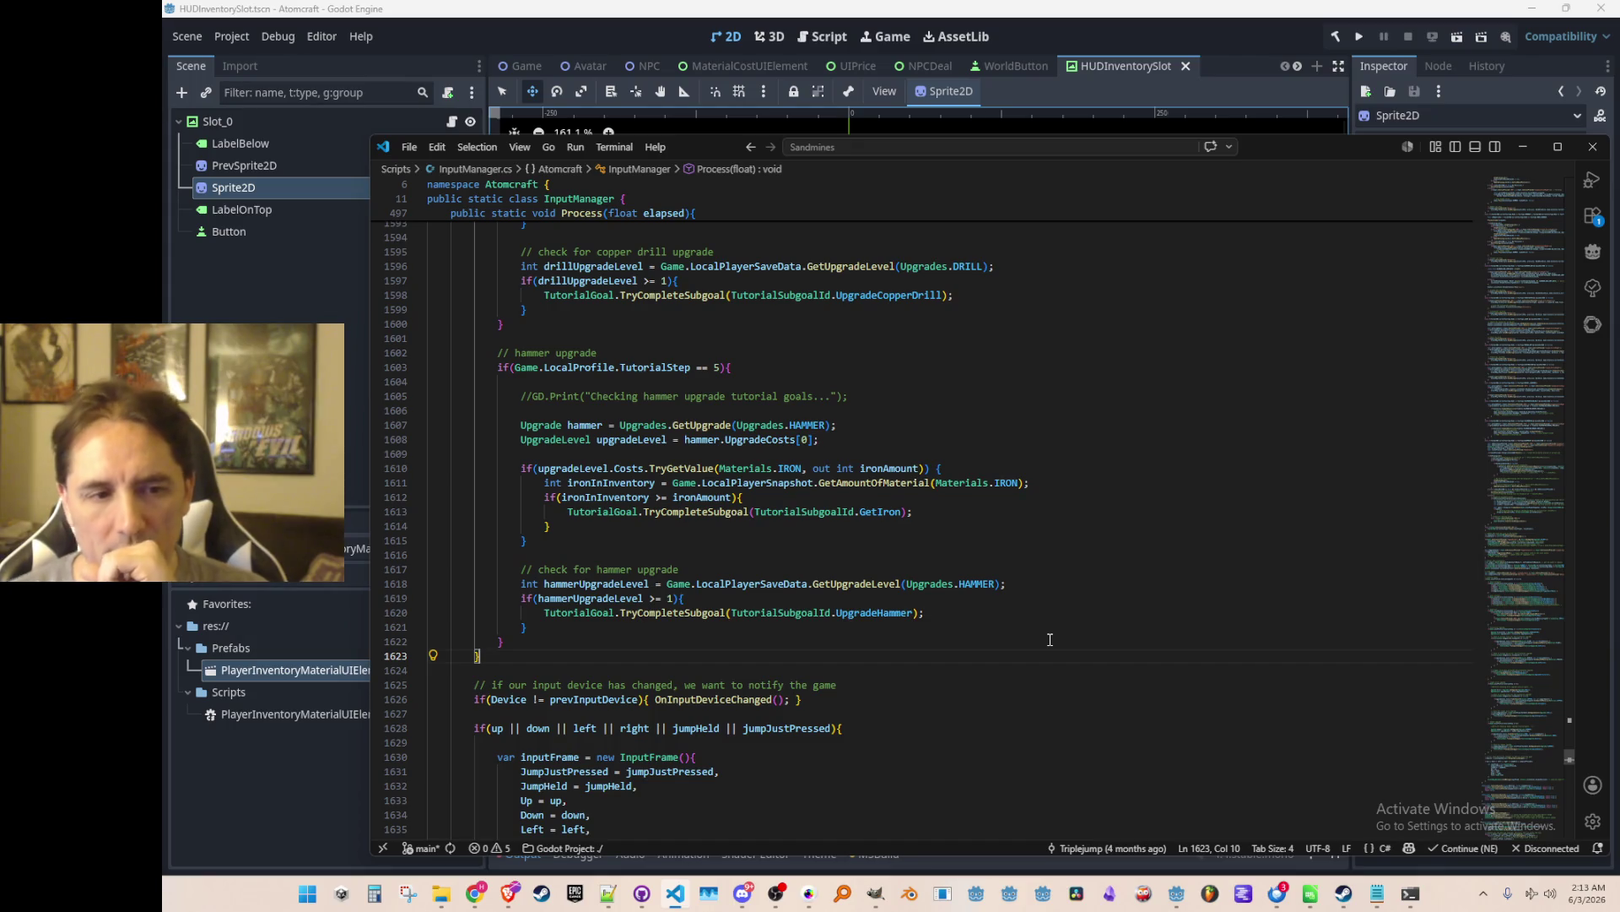
{"action": "scroll", "coordinate": [562, 384], "scroll_direction": "up", "scroll_amount": 20}
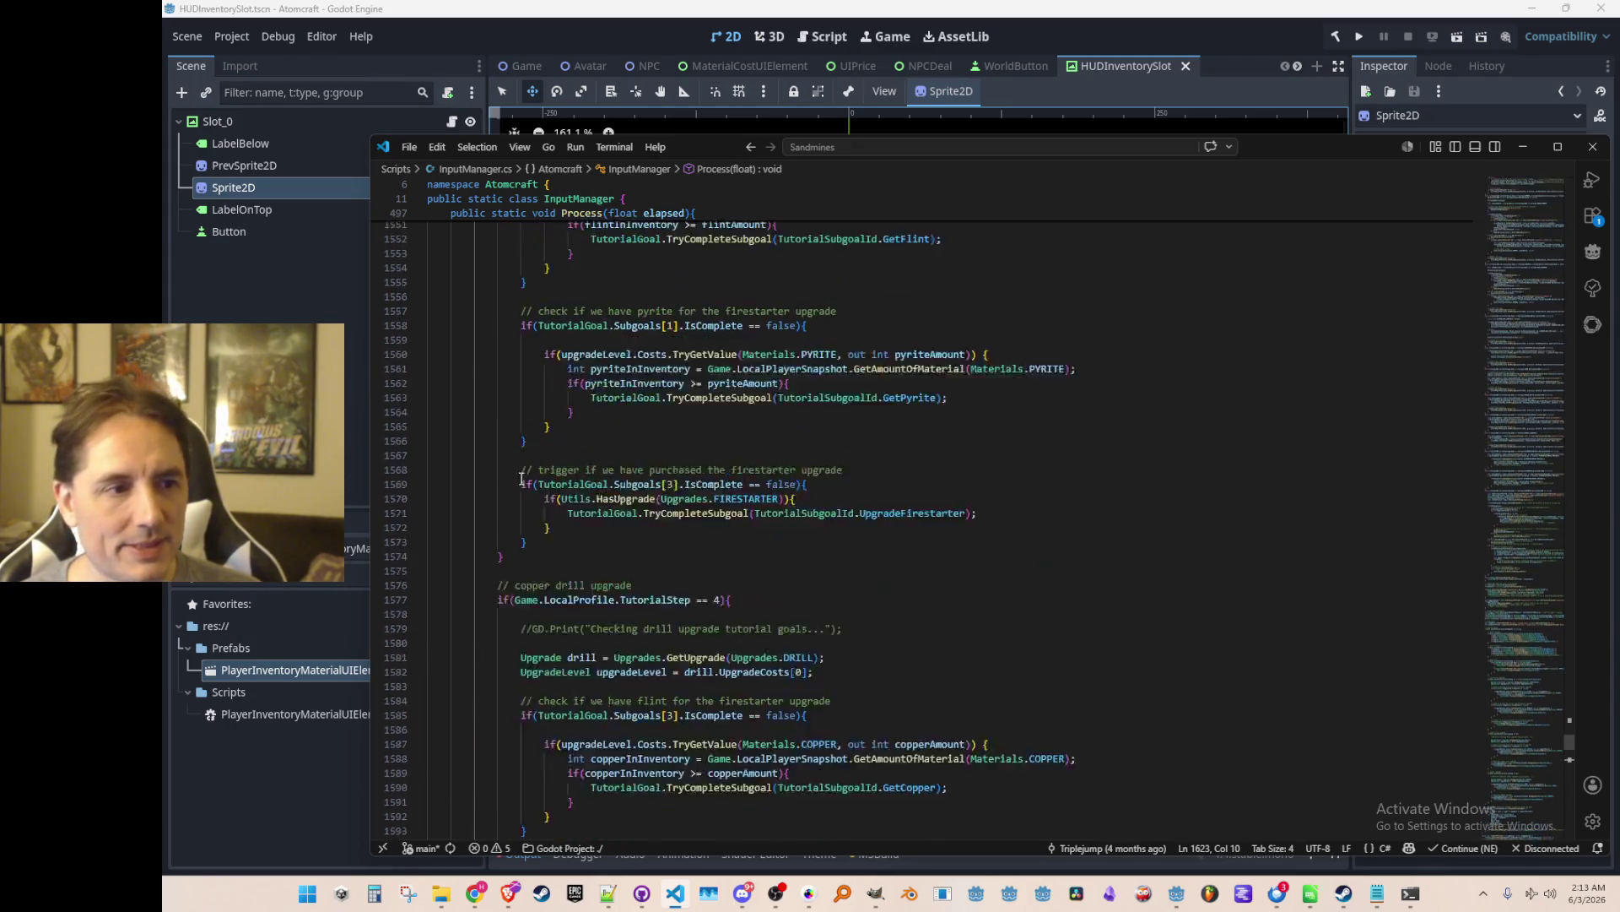
{"action": "scroll", "coordinate": [502, 484], "scroll_direction": "up", "scroll_amount": 3}
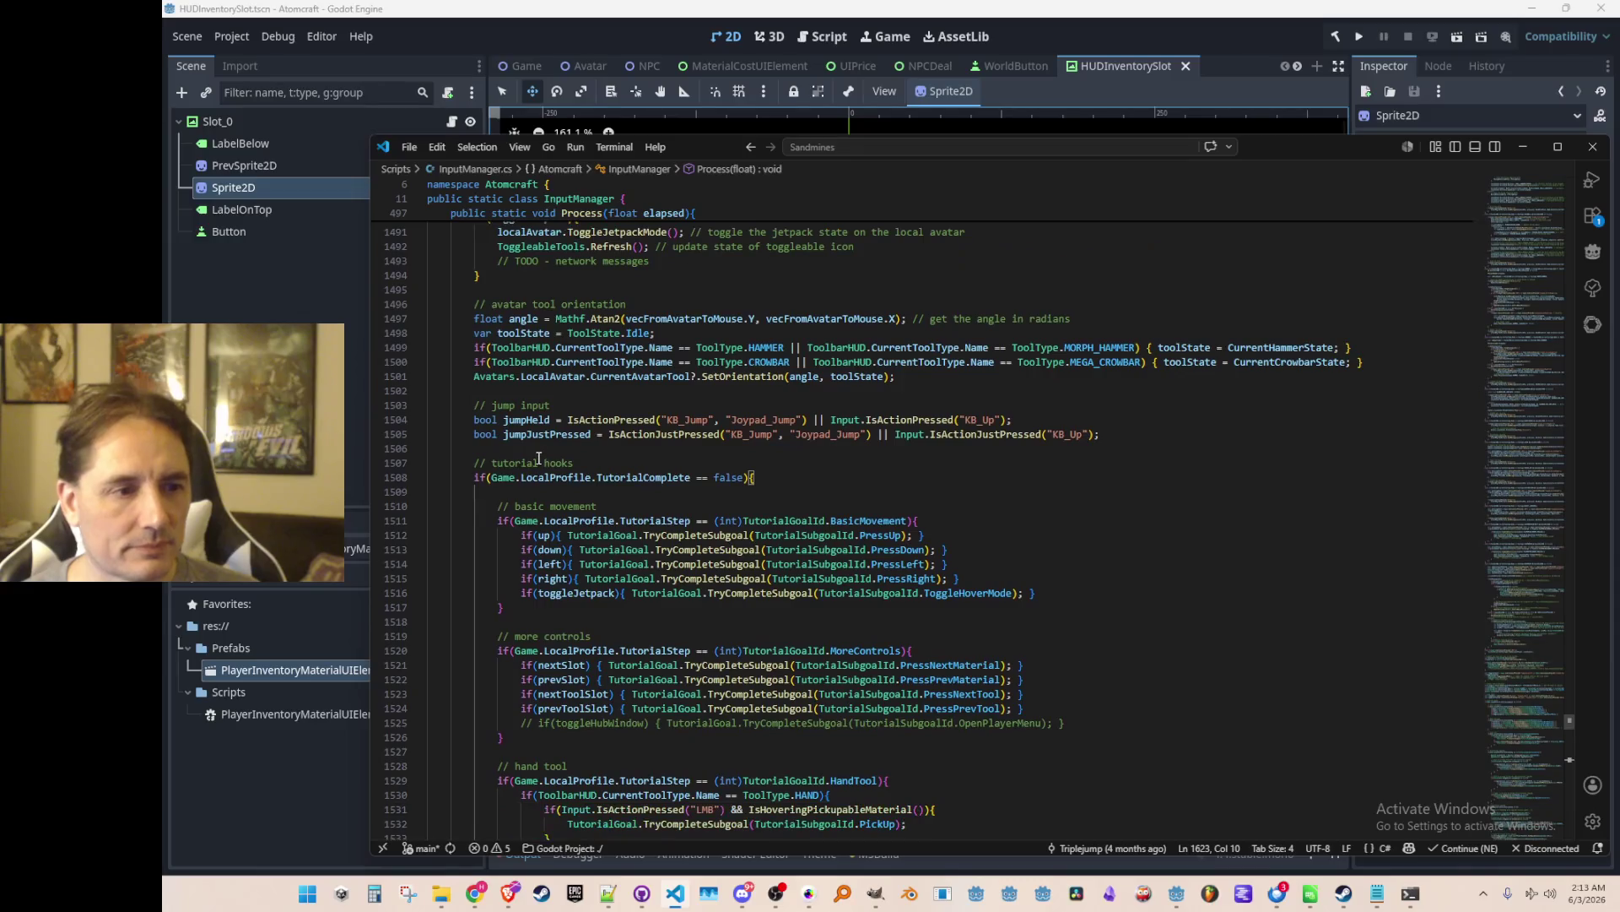
{"action": "scroll", "coordinate": [505, 477], "scroll_direction": "down", "scroll_amount": 20}
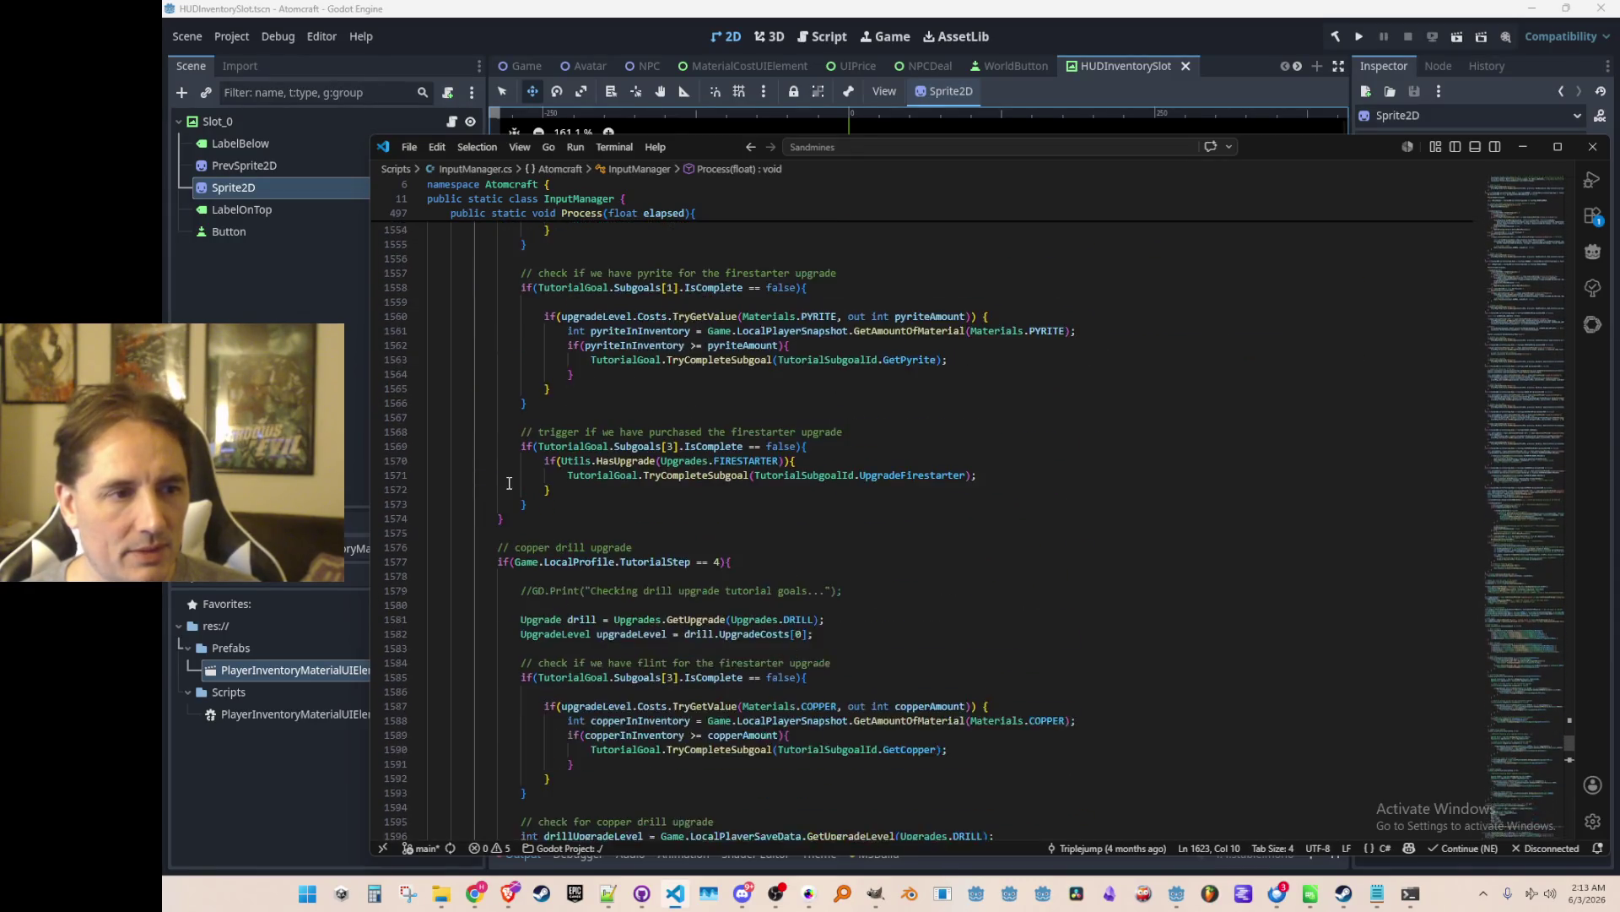
{"action": "scroll", "coordinate": [509, 478], "scroll_direction": "down", "scroll_amount": 6}
{"action": "scroll", "coordinate": [508, 478], "scroll_direction": "down", "scroll_amount": 1}
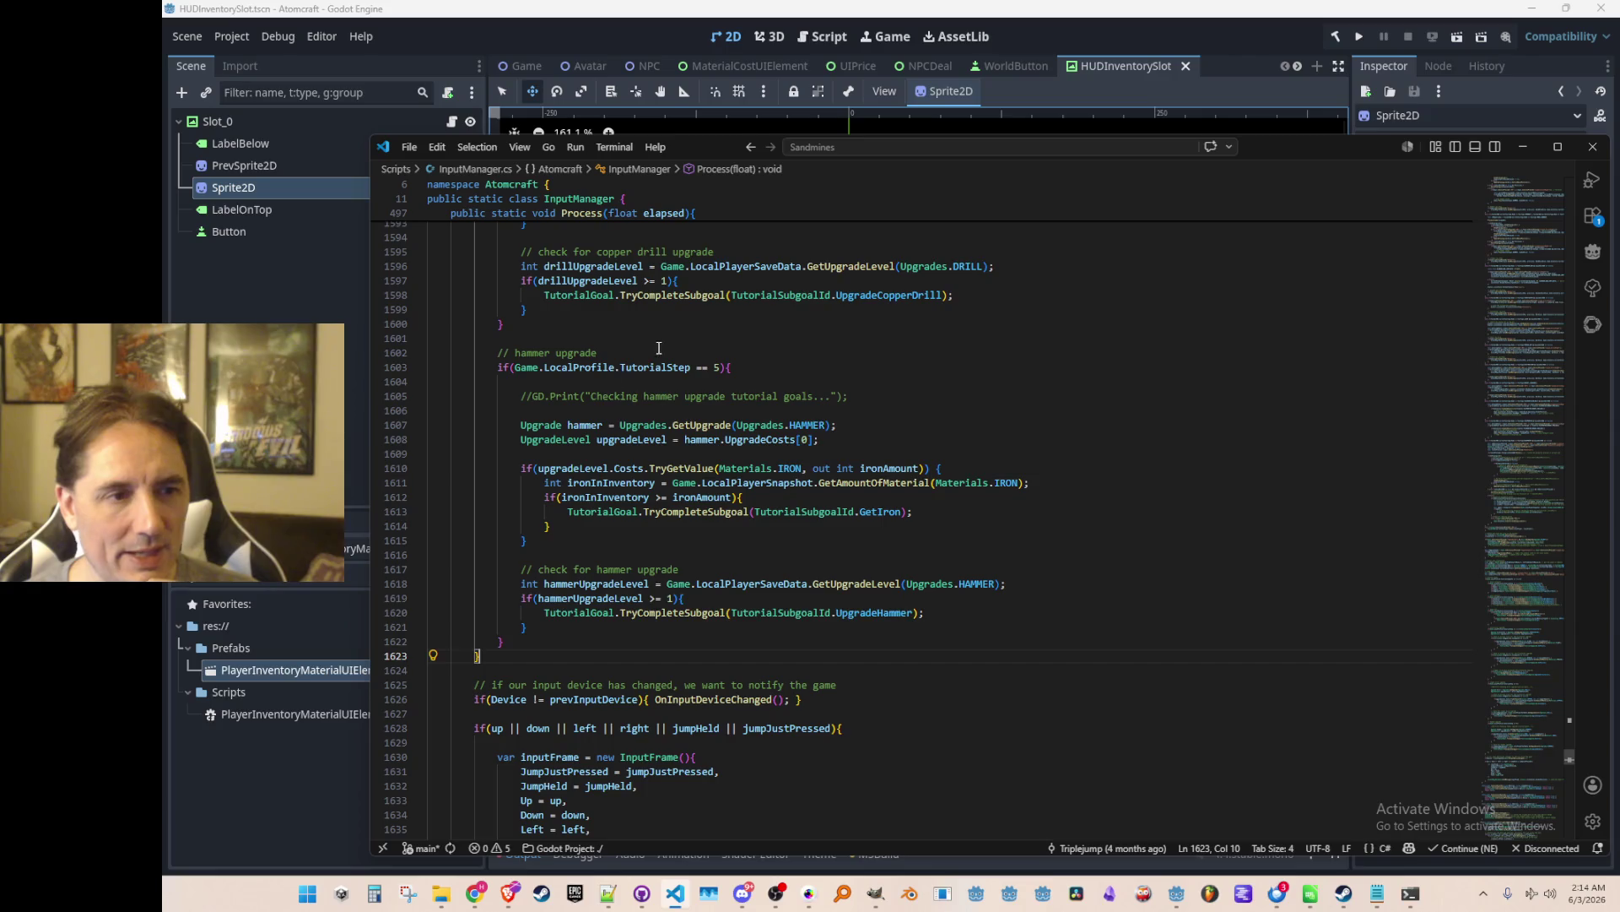
{"action": "scroll", "coordinate": [589, 460], "scroll_direction": "up", "scroll_amount": 20}
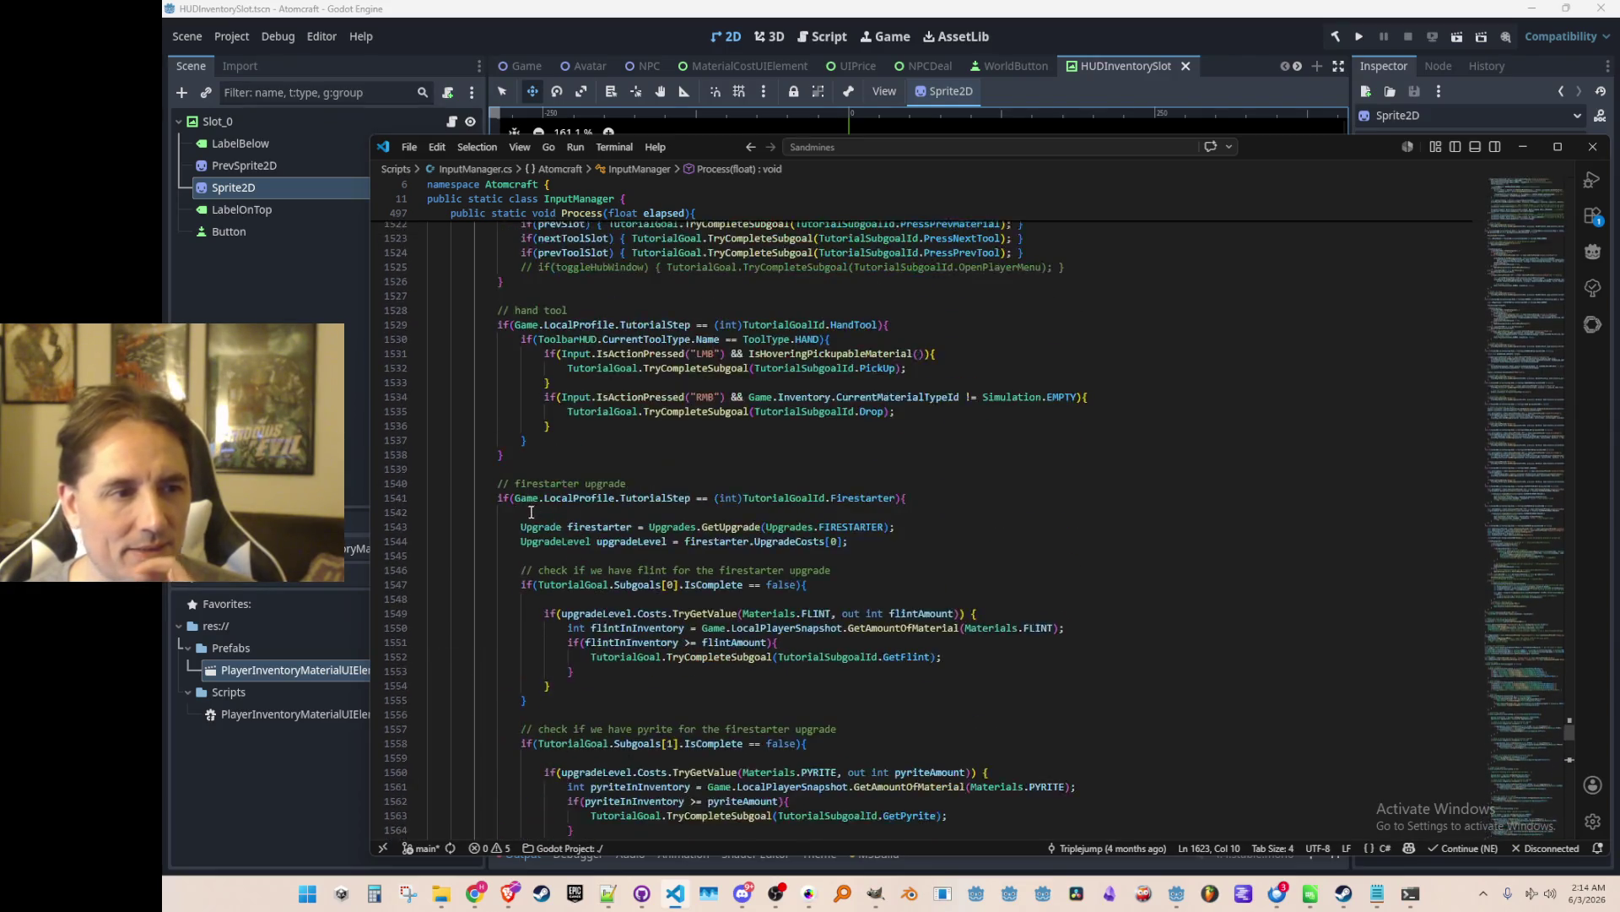
{"action": "scroll", "coordinate": [510, 541], "scroll_direction": "up", "scroll_amount": 1}
{"action": "scroll", "coordinate": [498, 532], "scroll_direction": "down", "scroll_amount": 1}
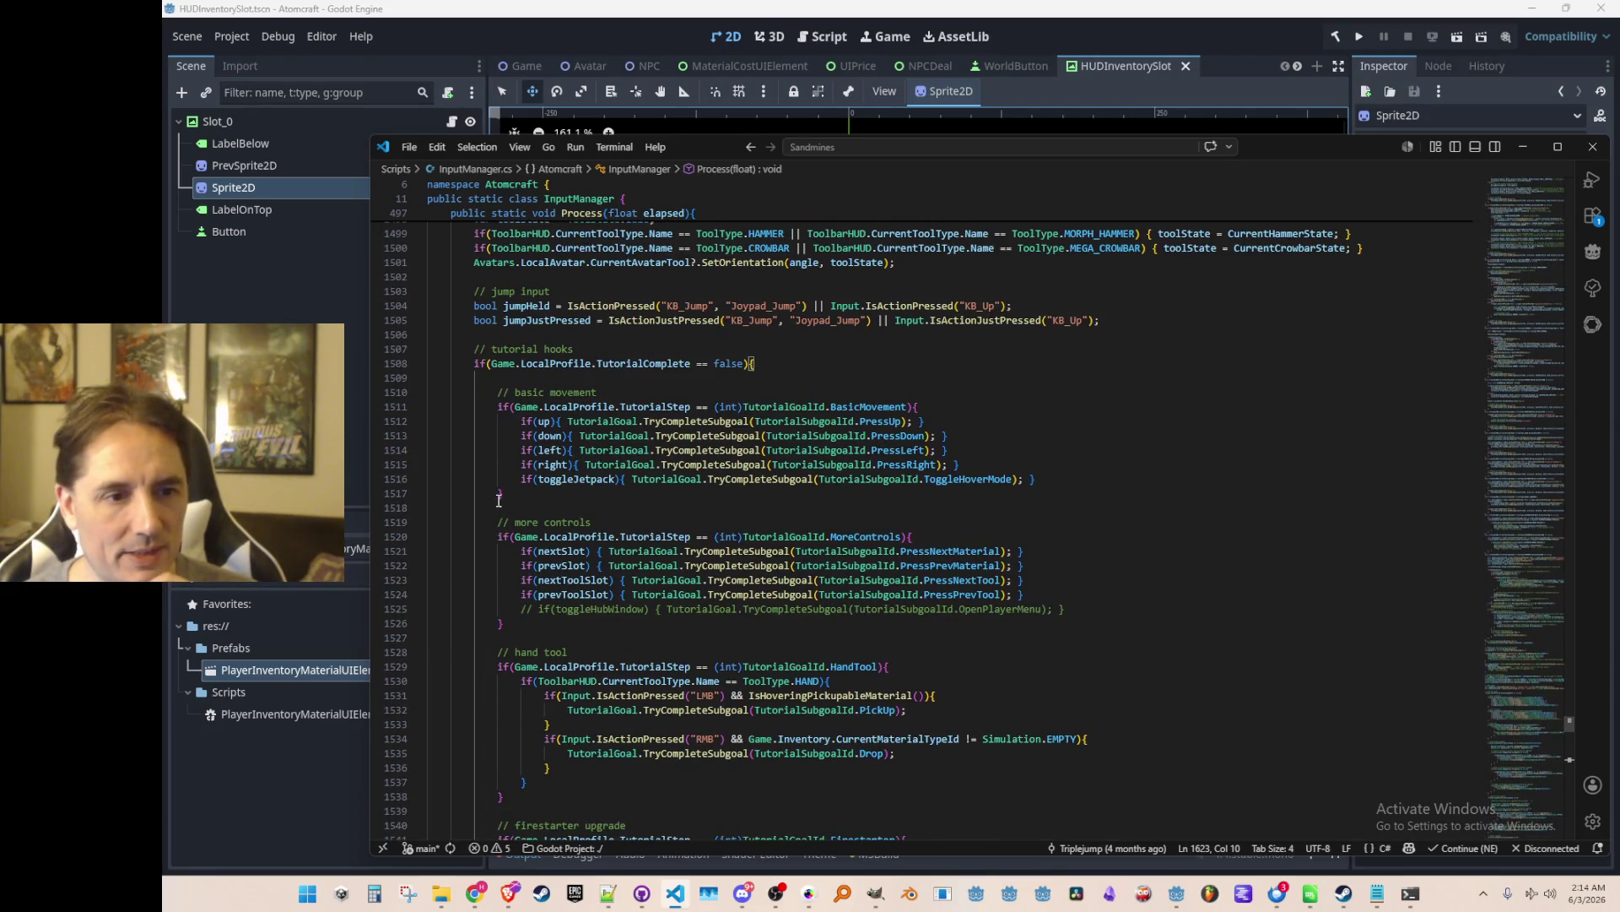
{"action": "scroll", "coordinate": [489, 523], "scroll_direction": "up", "scroll_amount": 1}
{"action": "scroll", "coordinate": [481, 497], "scroll_direction": "down", "scroll_amount": 2}
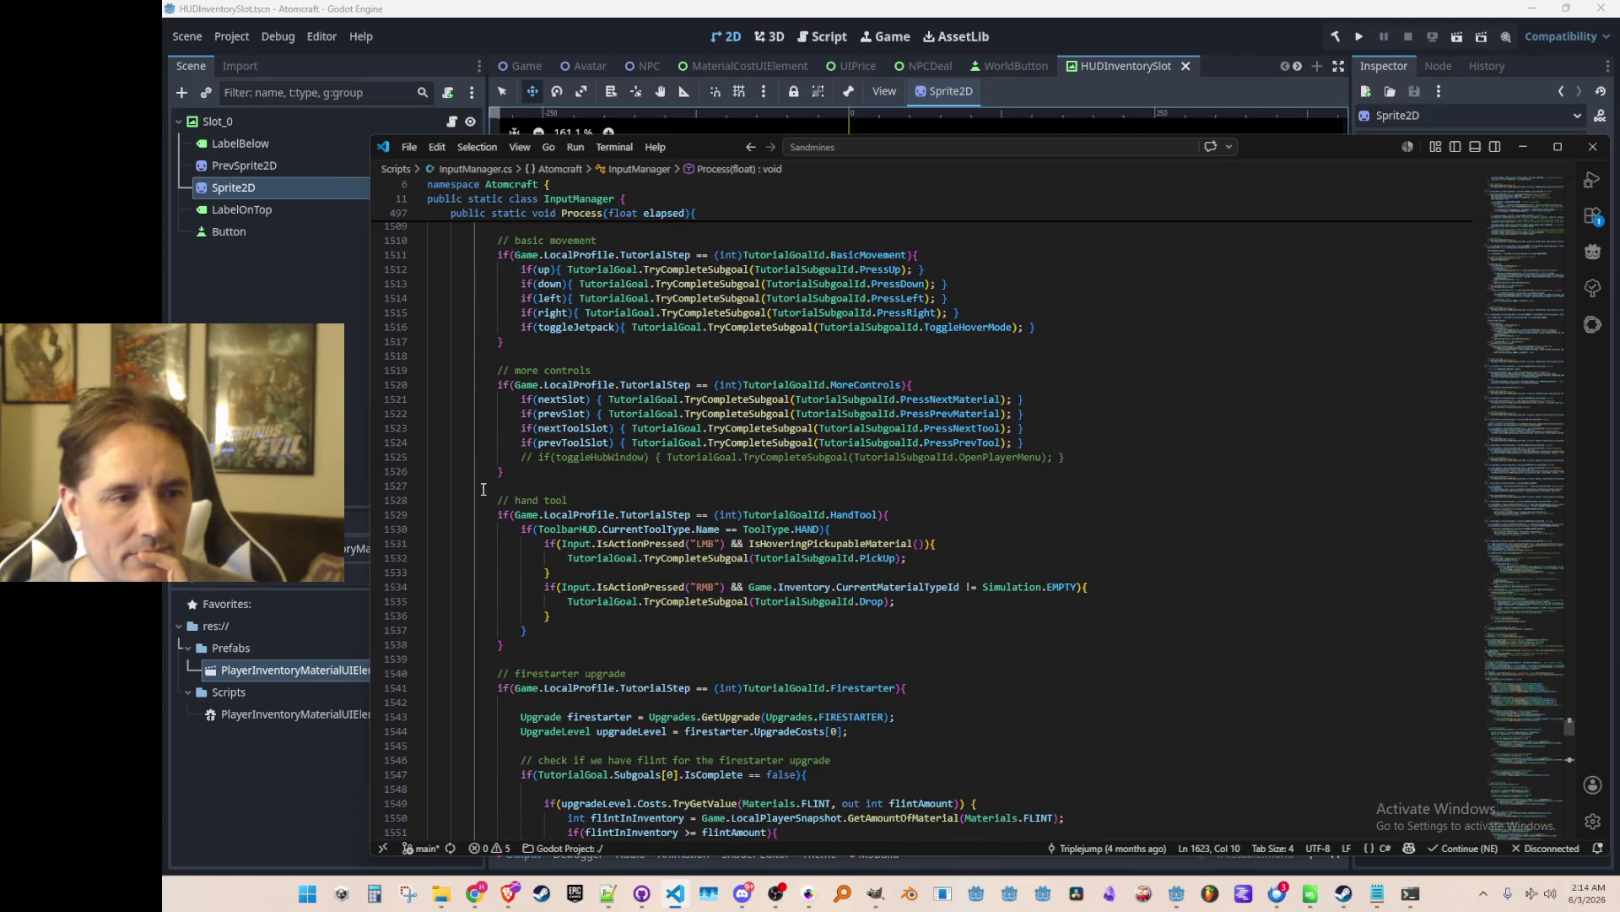
{"action": "scroll", "coordinate": [484, 490], "scroll_direction": "down", "scroll_amount": 20}
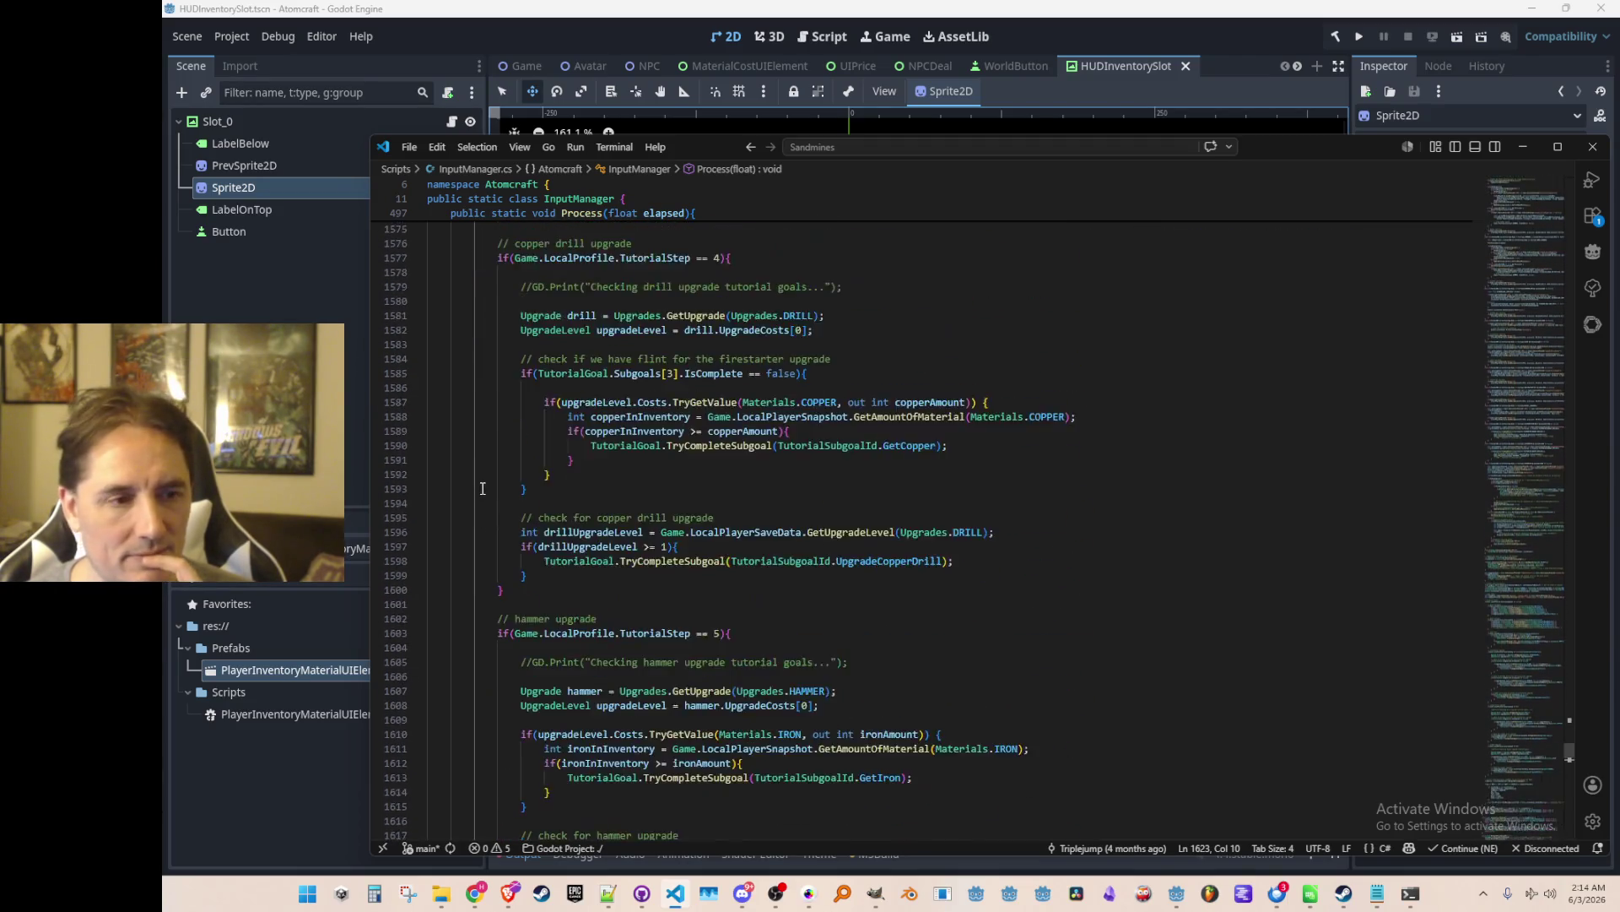
{"action": "scroll", "coordinate": [483, 488], "scroll_direction": "up", "scroll_amount": 3}
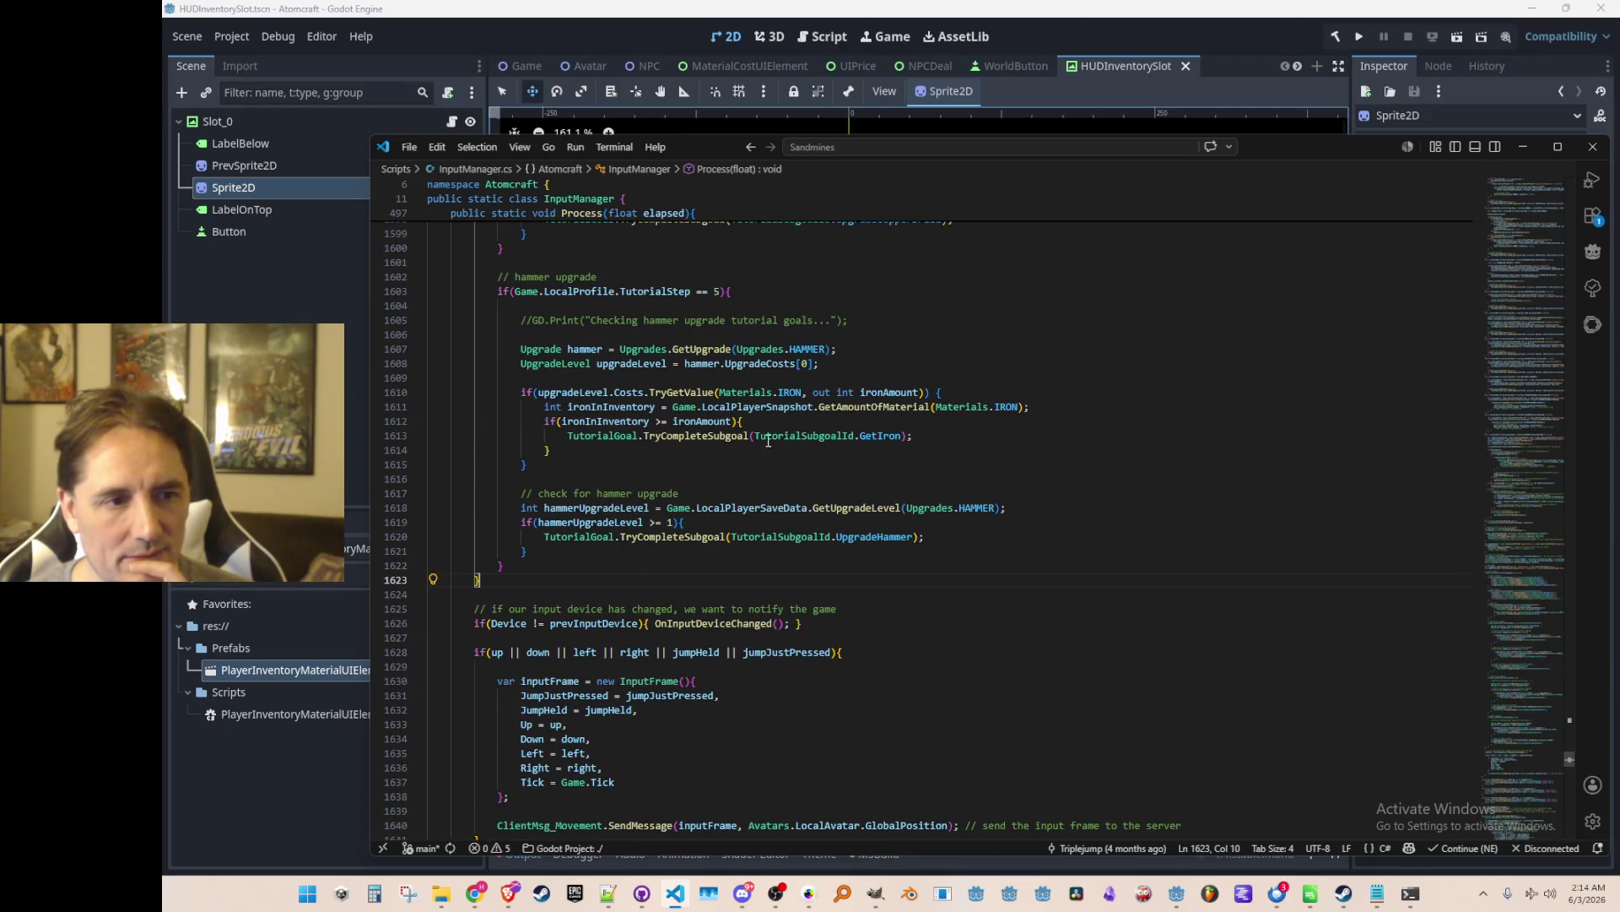
{"action": "left_click", "coordinate": [585, 349]}
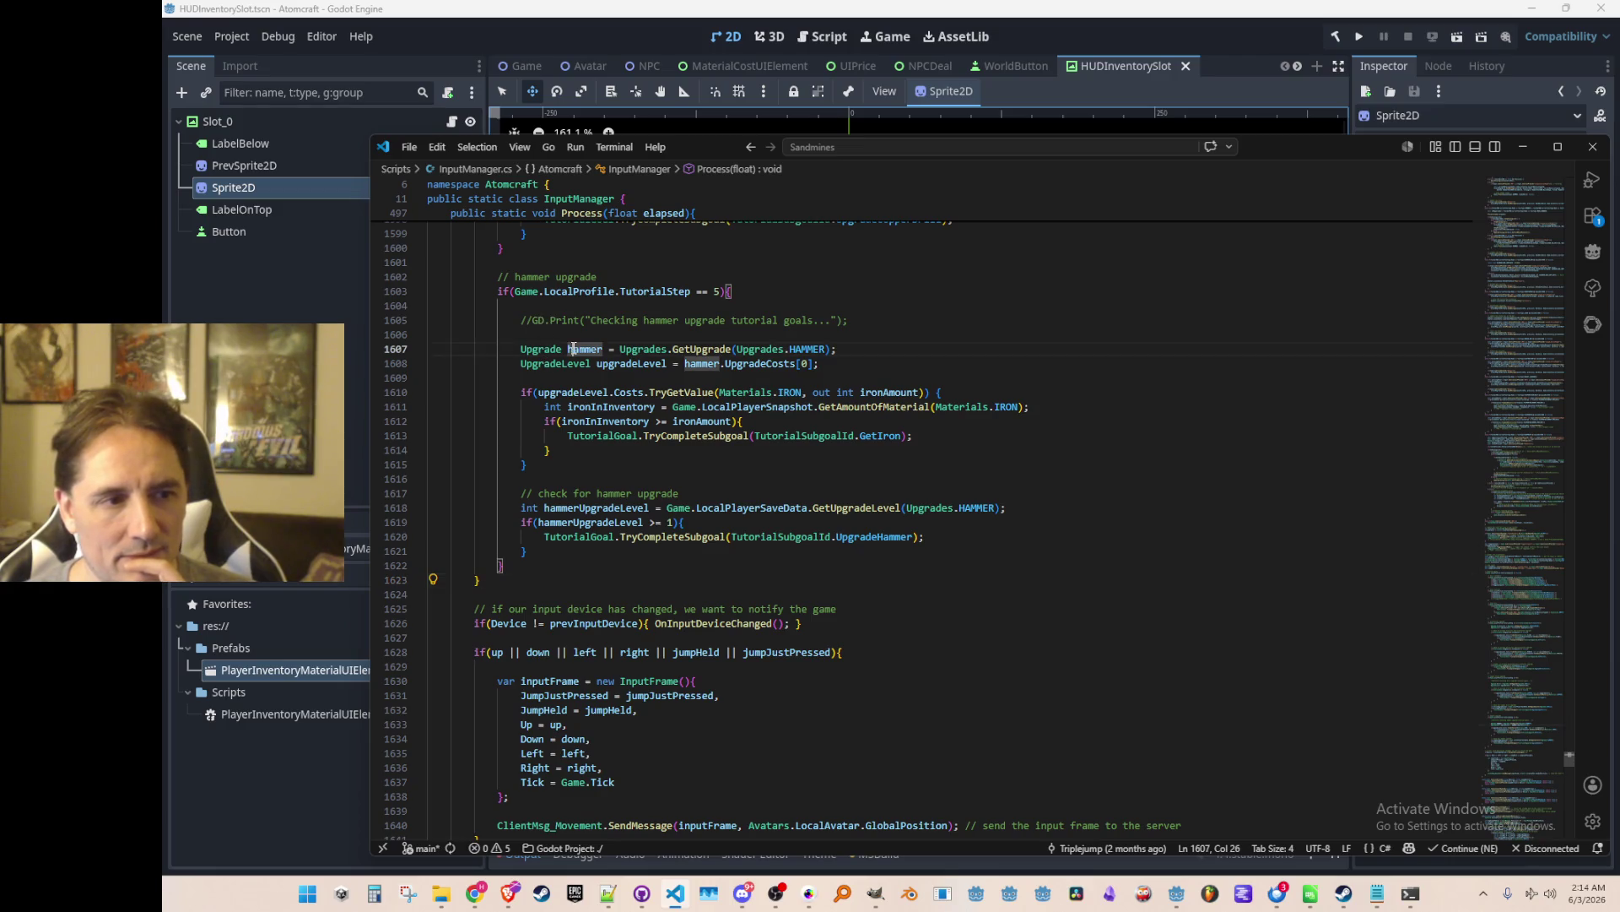
{"action": "left_click", "coordinate": [617, 367]}
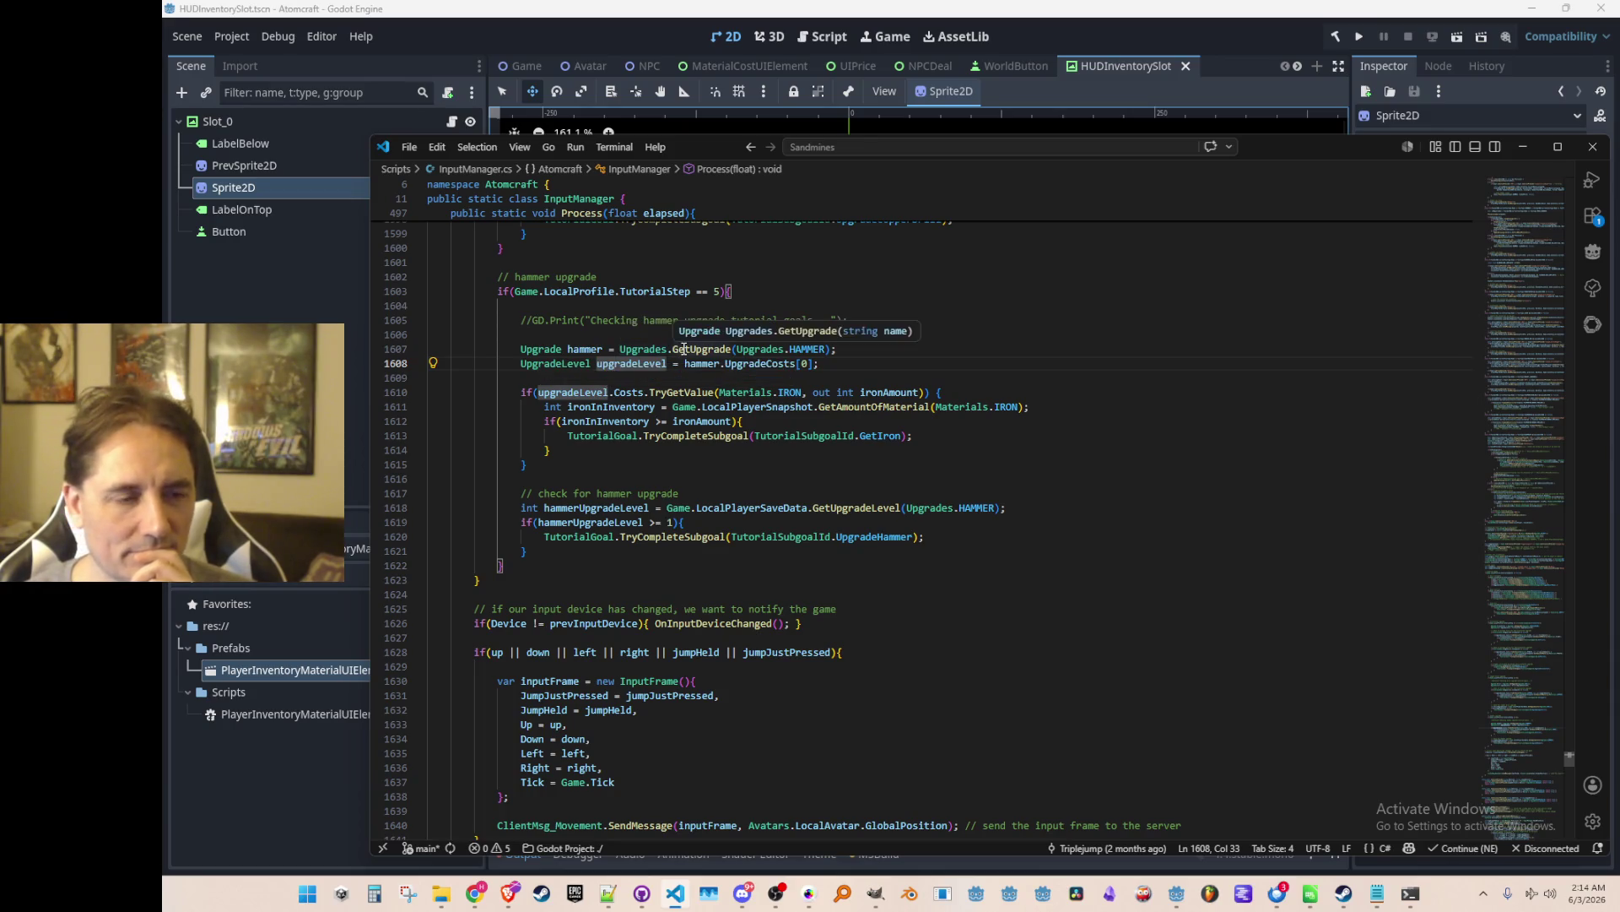
{"action": "left_click", "coordinate": [586, 394]}
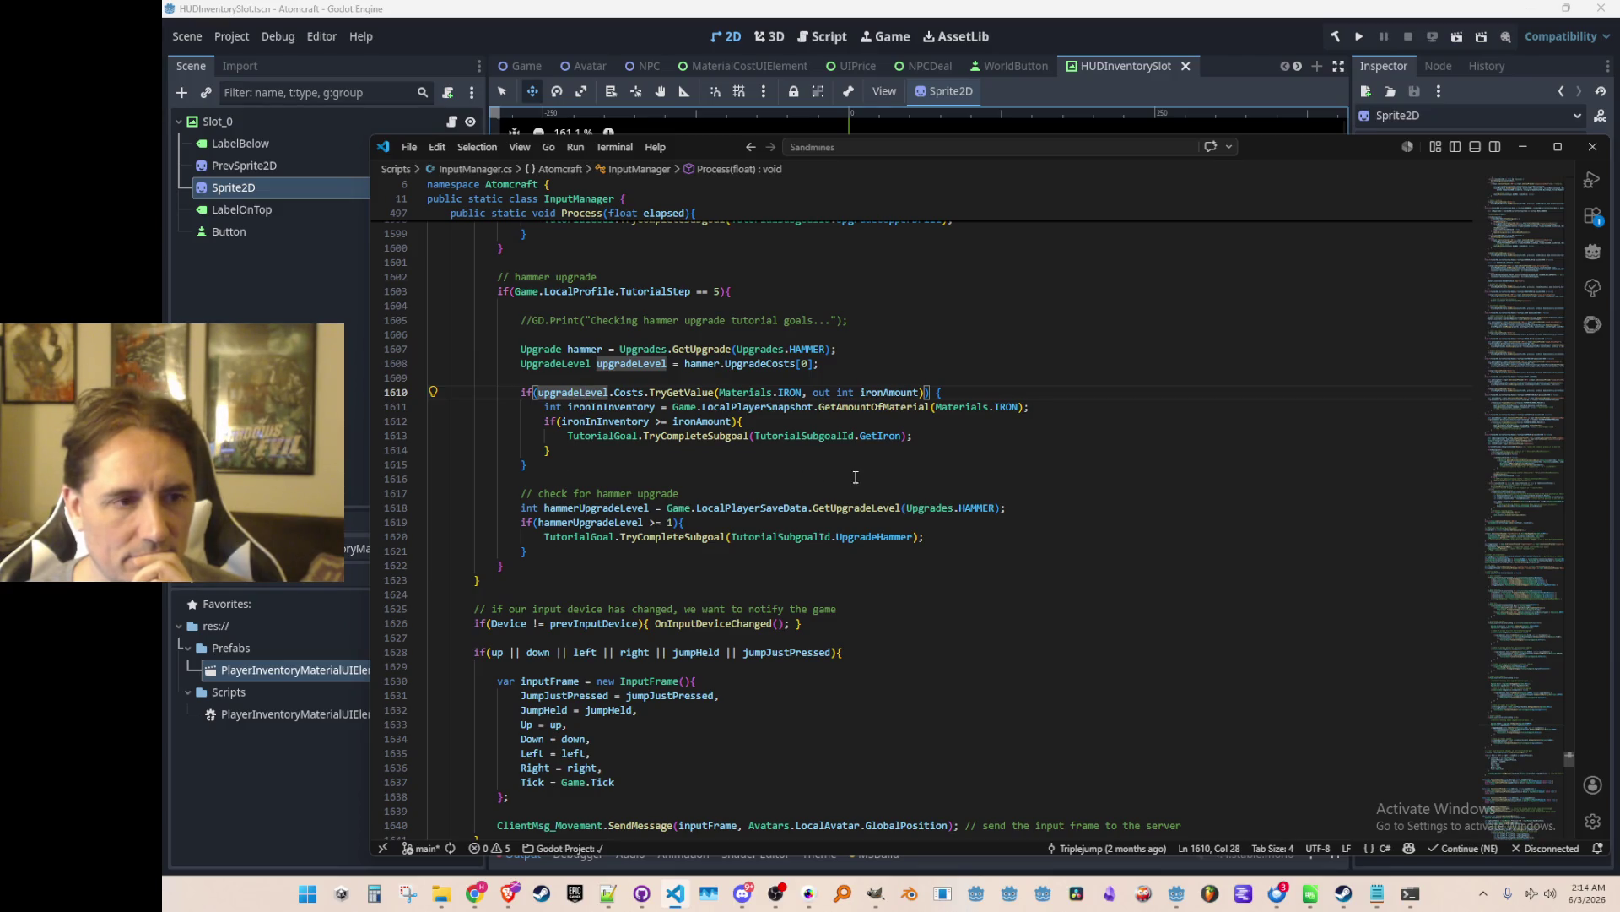
{"action": "left_click", "coordinate": [846, 507]}
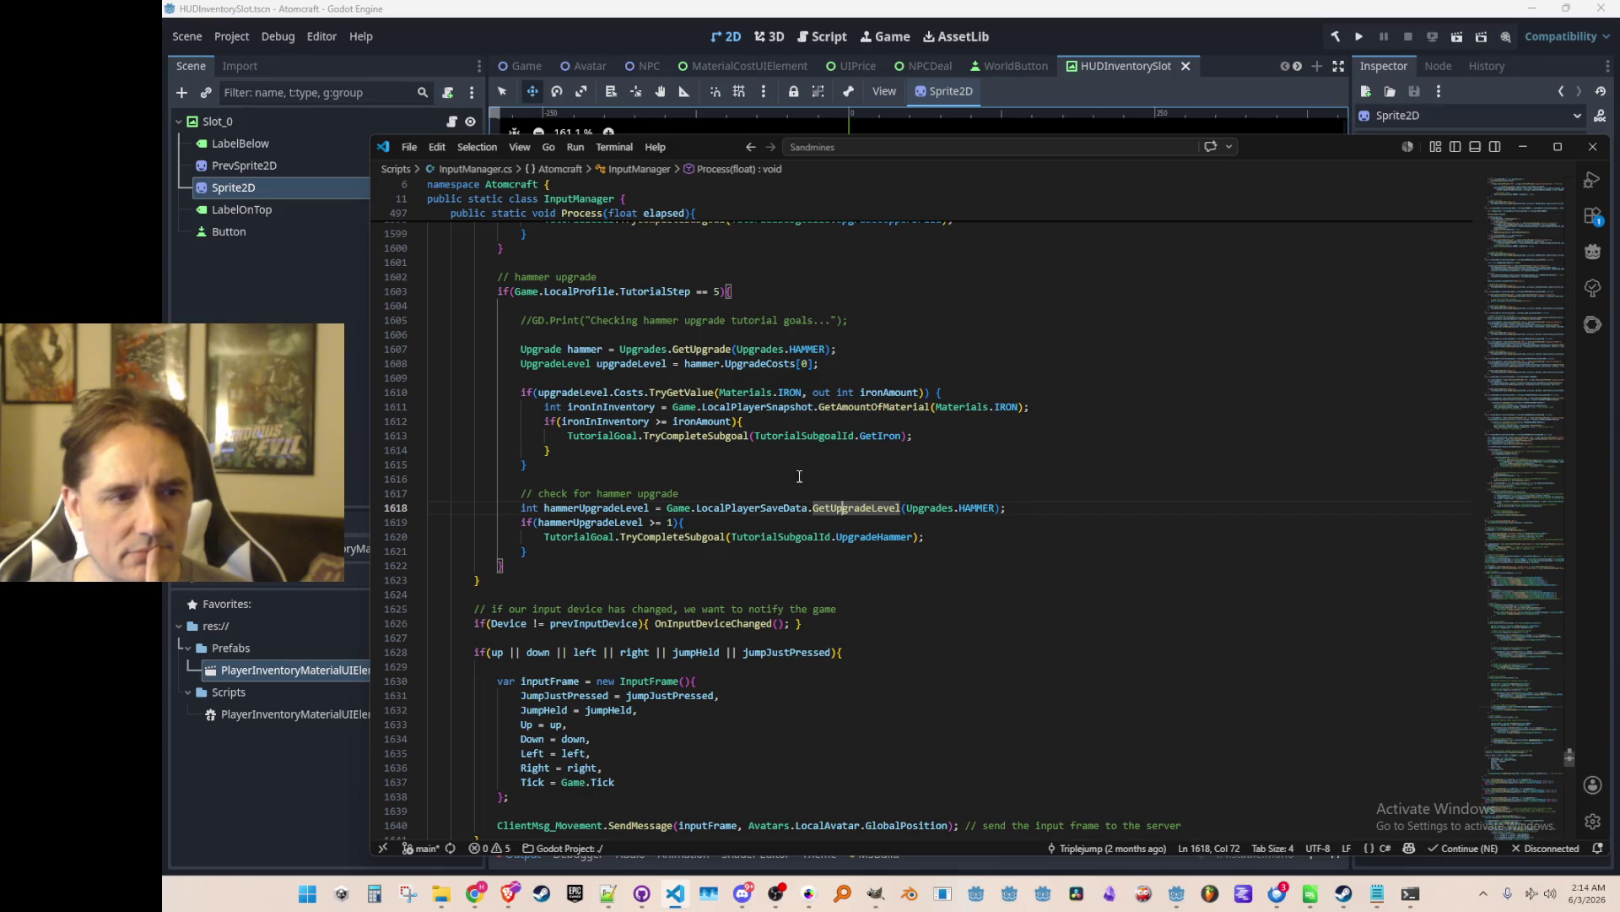
{"action": "mouse_move", "coordinate": [842, 508]}
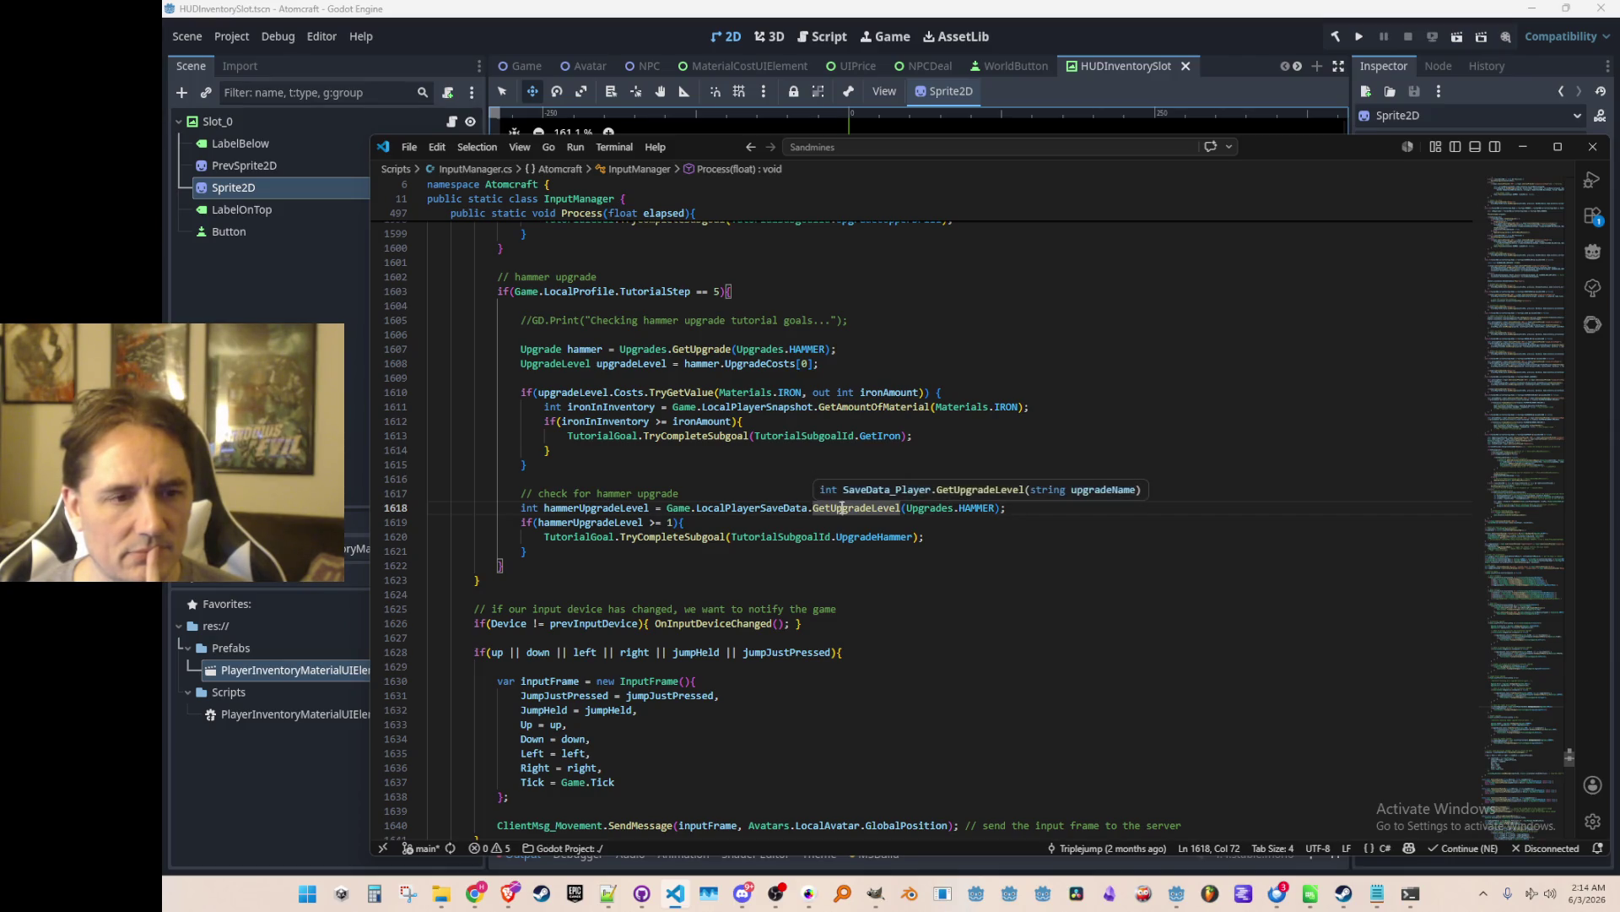
{"action": "left_click", "coordinate": [590, 521]}
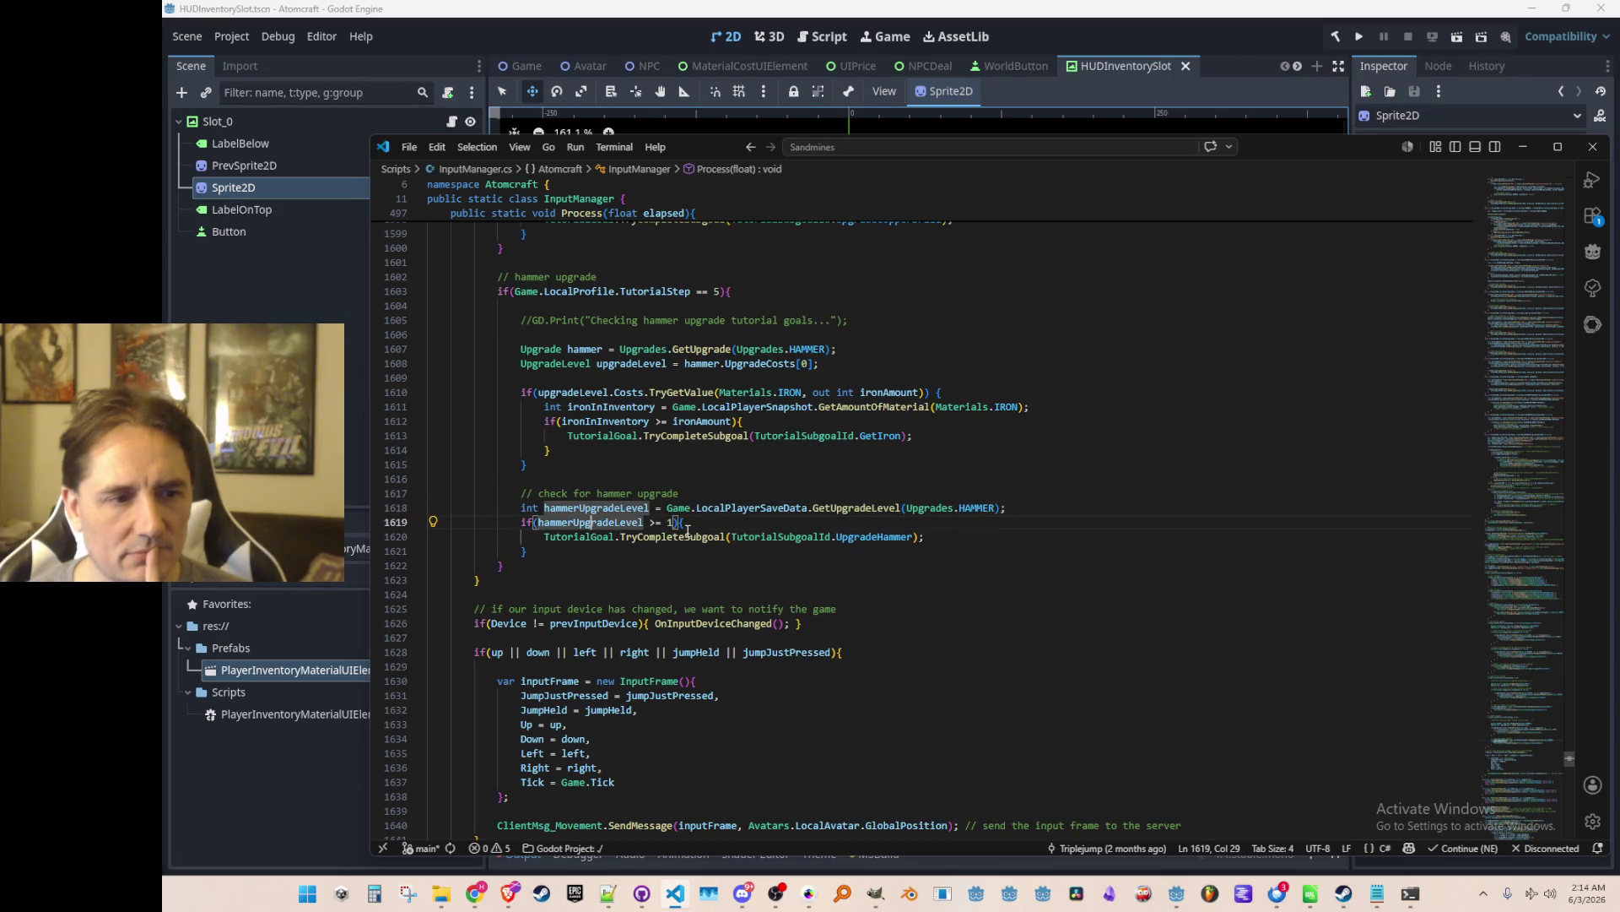
{"action": "left_click", "coordinate": [766, 528]}
{"action": "left_click", "coordinate": [946, 535]}
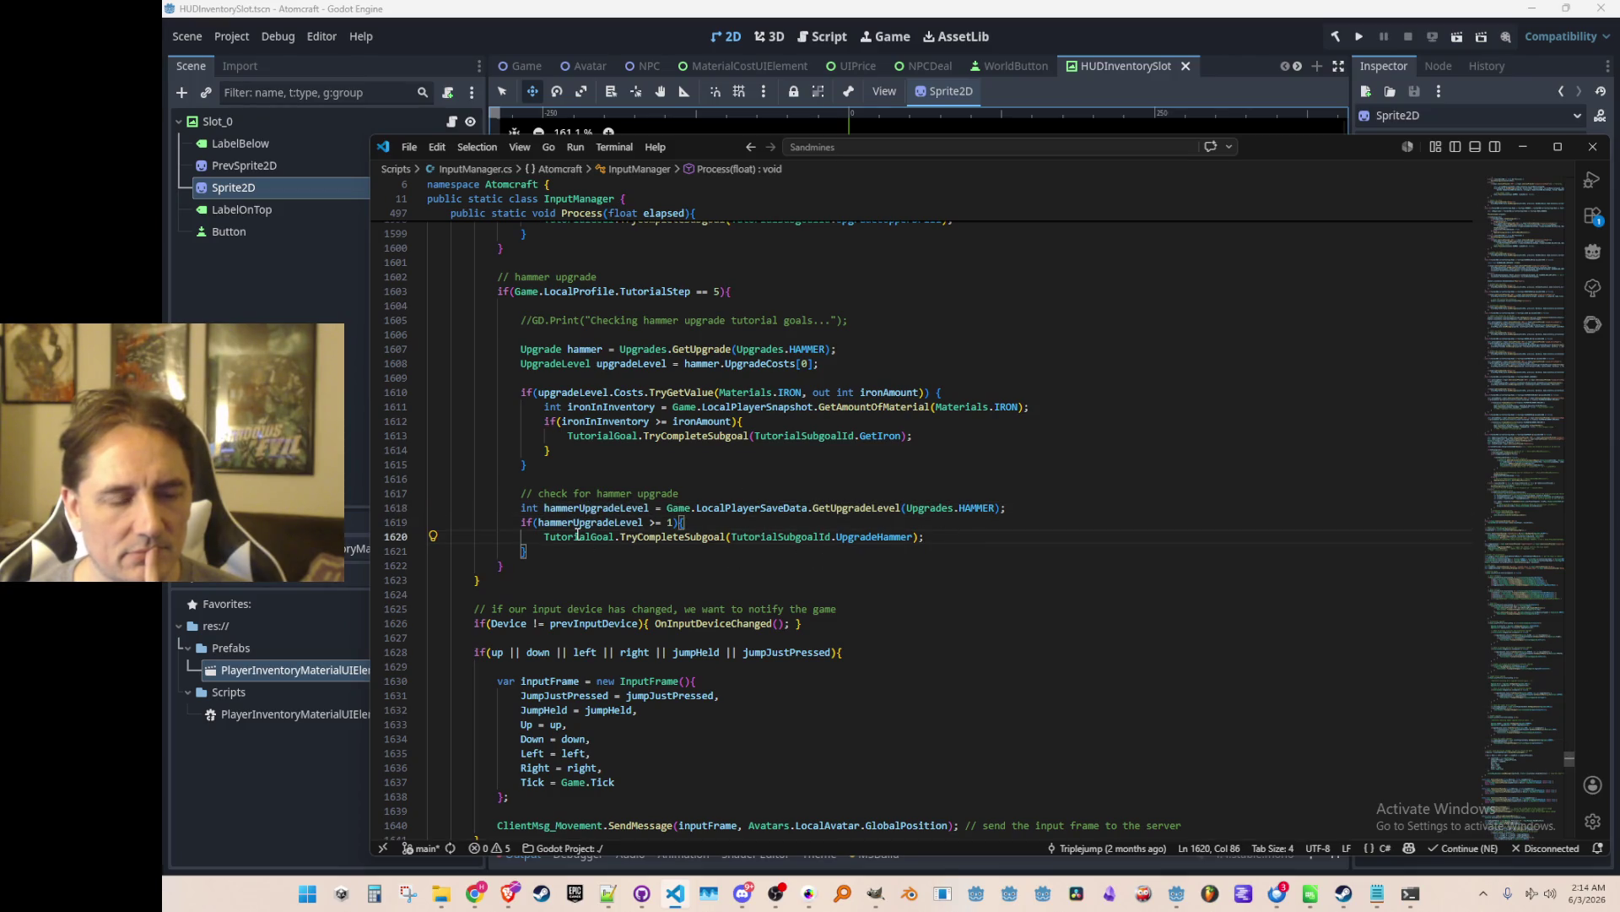
{"action": "left_click", "coordinate": [570, 479]}
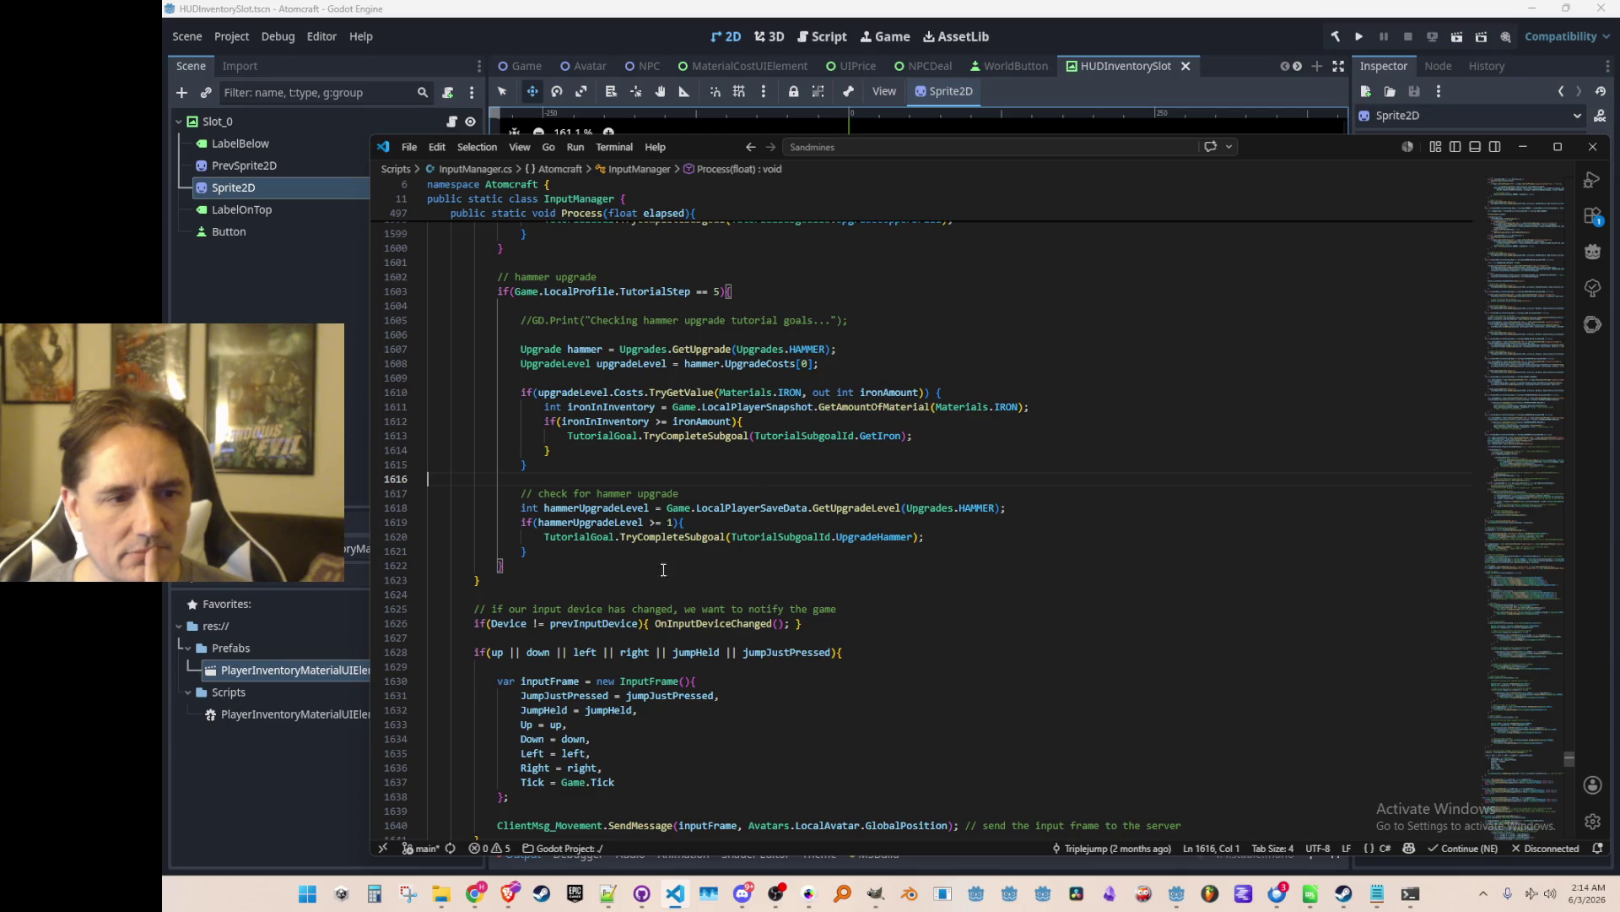
{"action": "left_click", "coordinate": [633, 594]}
{"action": "scroll", "coordinate": [874, 574], "scroll_direction": "down", "scroll_amount": 2}
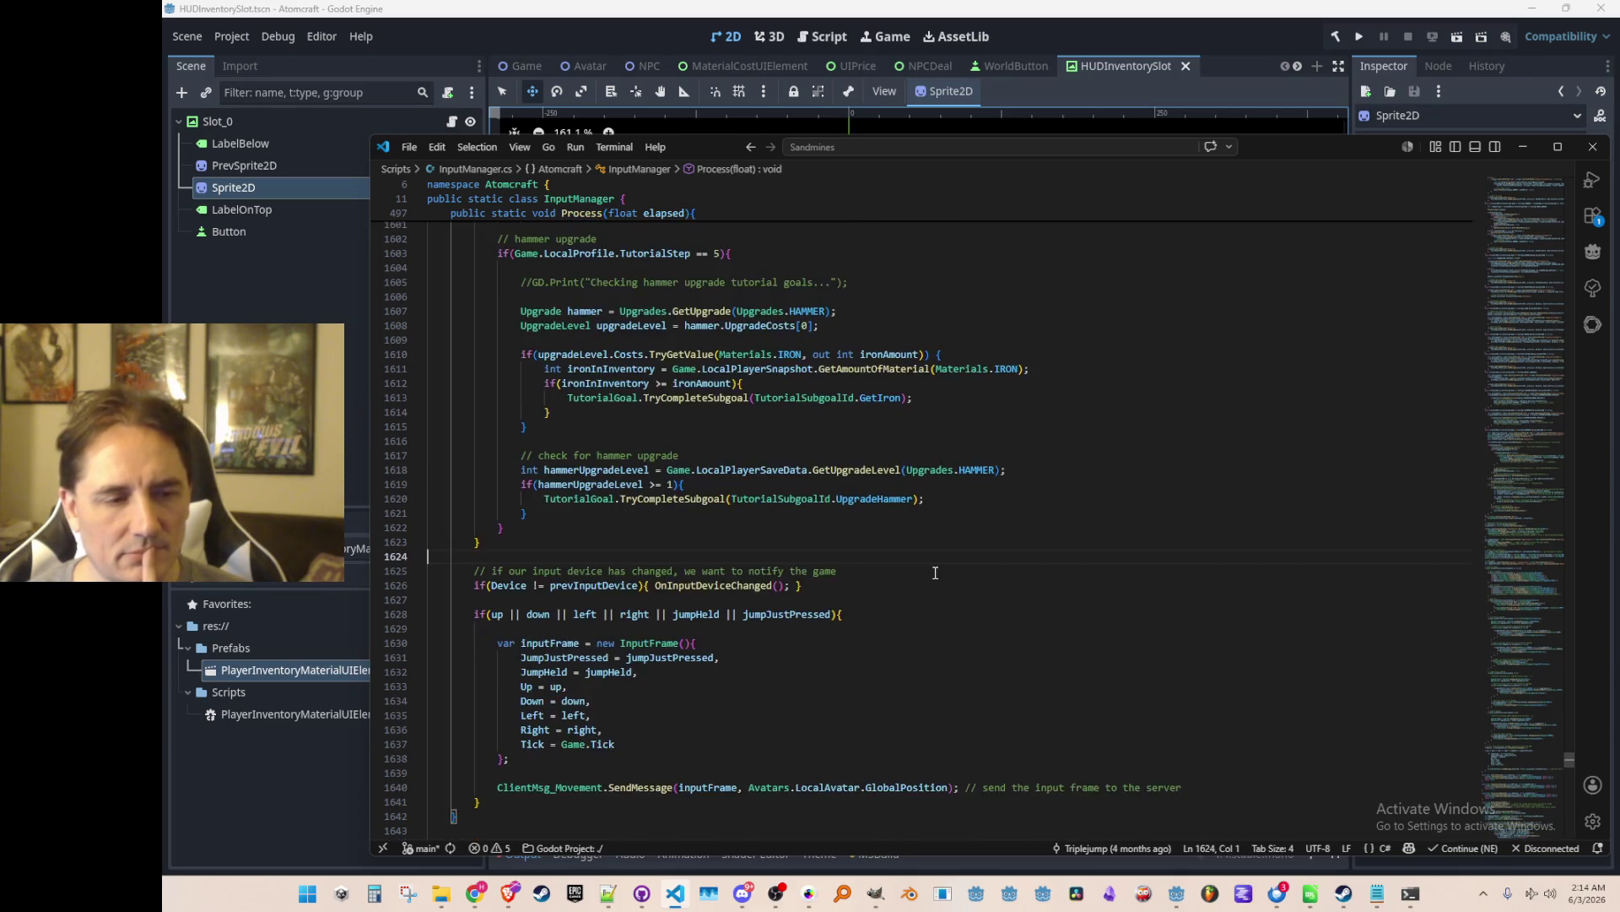
{"action": "scroll", "coordinate": [936, 575], "scroll_direction": "up", "scroll_amount": 2}
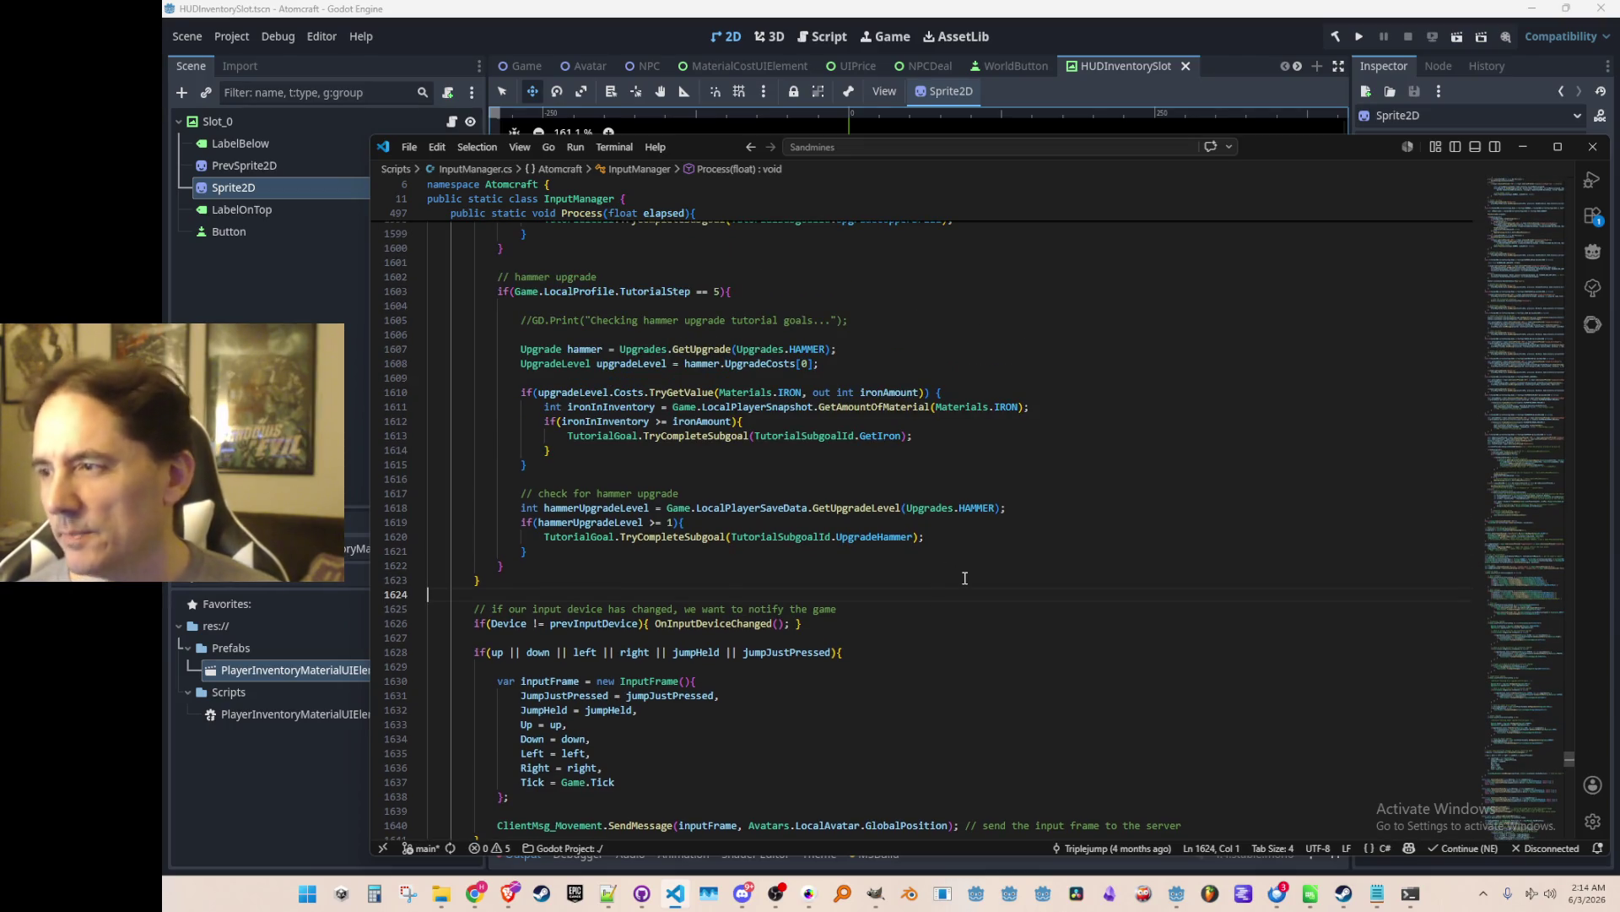
{"action": "scroll", "coordinate": [948, 570], "scroll_direction": "up", "scroll_amount": 2}
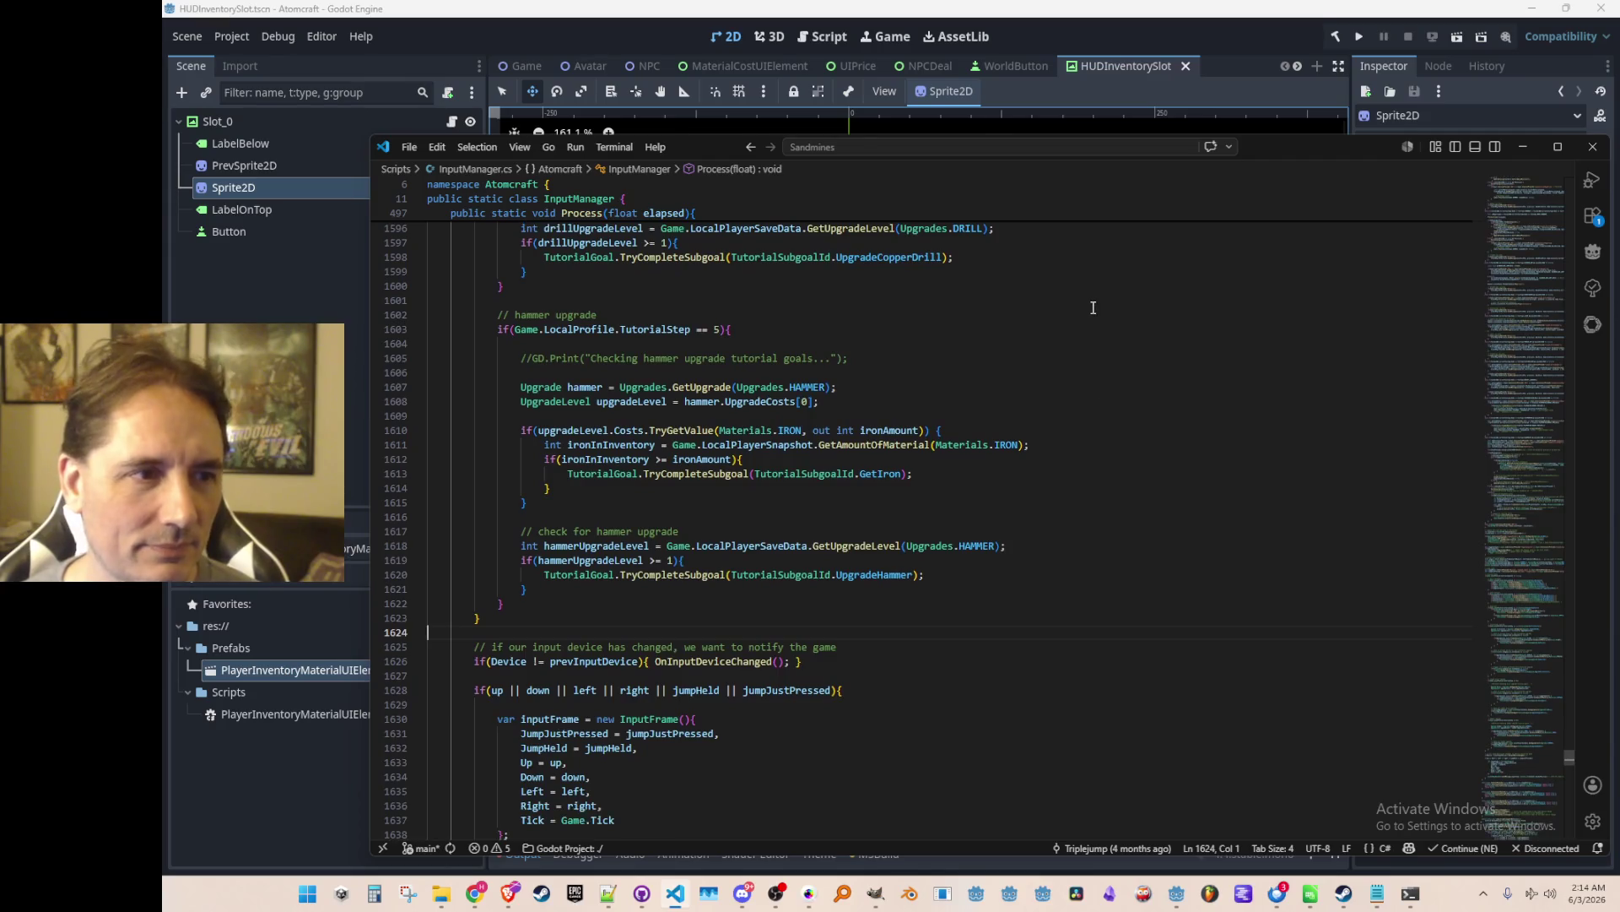
{"action": "left_click", "coordinate": [1185, 127]}
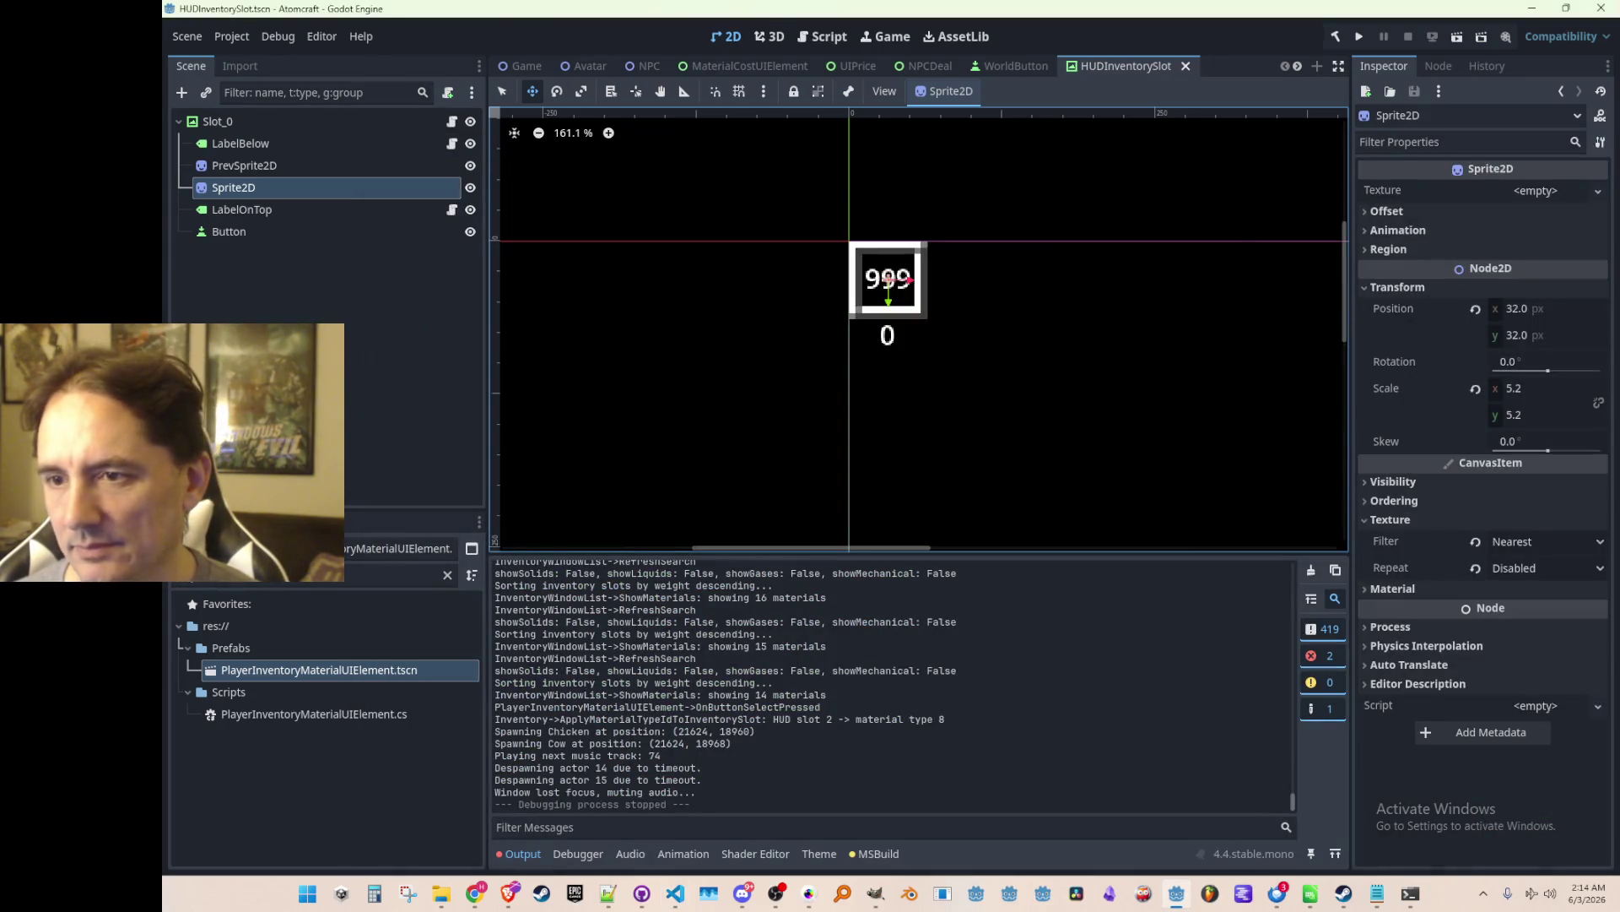
Cycle windows back to Godot, pan the 2D canvas, then return to InputManager.cs in the code editor.
{"action": "key", "text": "alt+Tab"}
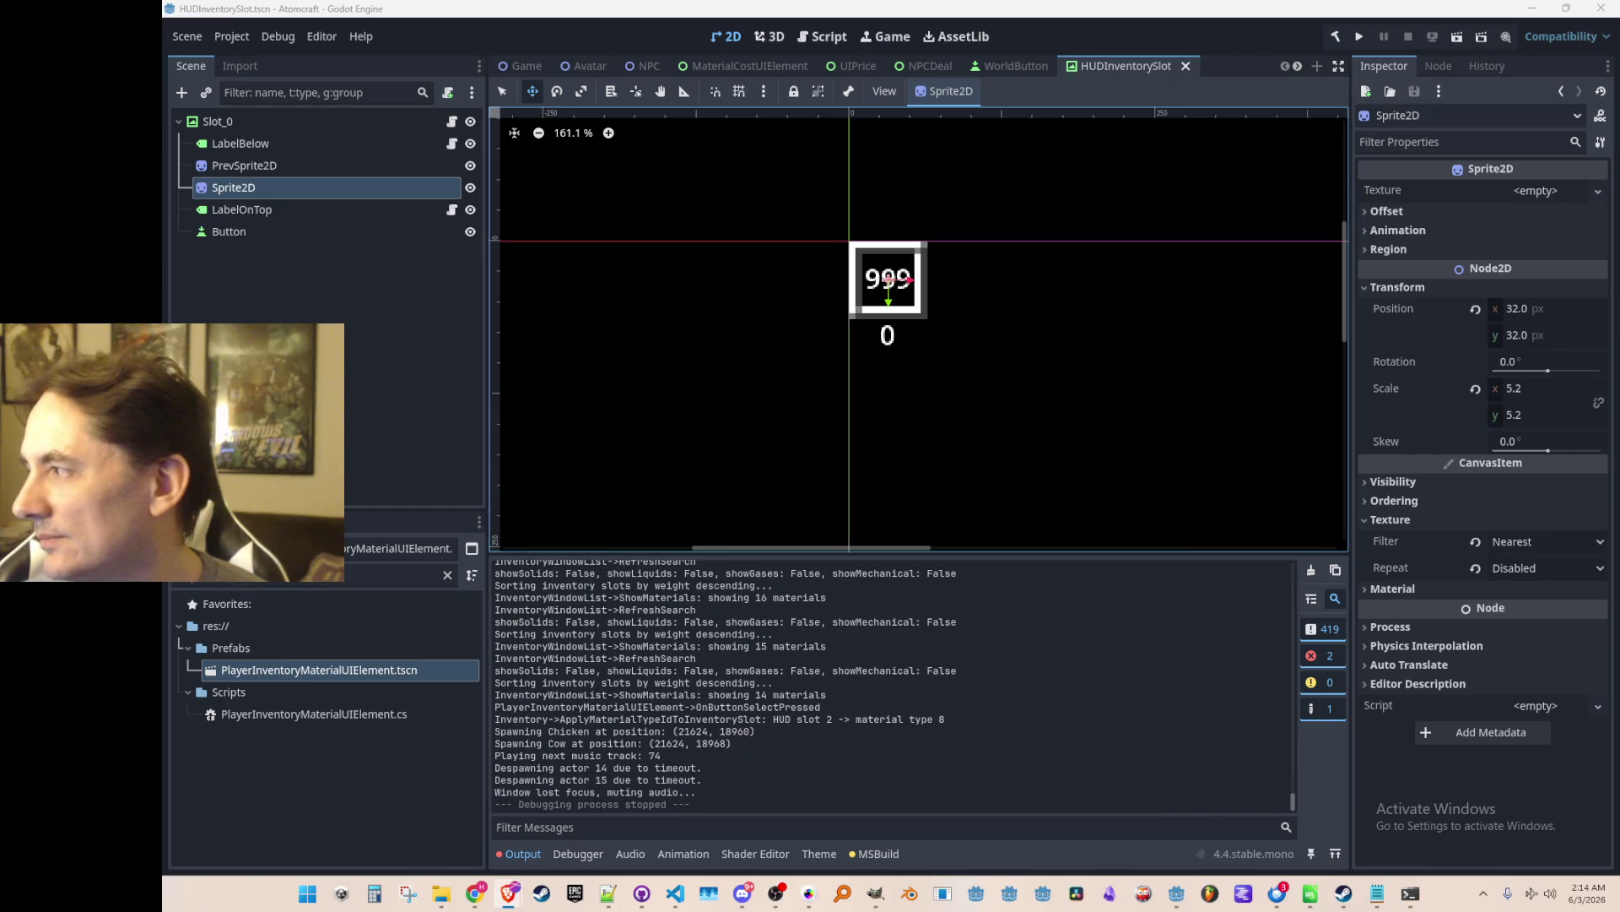
{"action": "key", "text": "alt+Tab"}
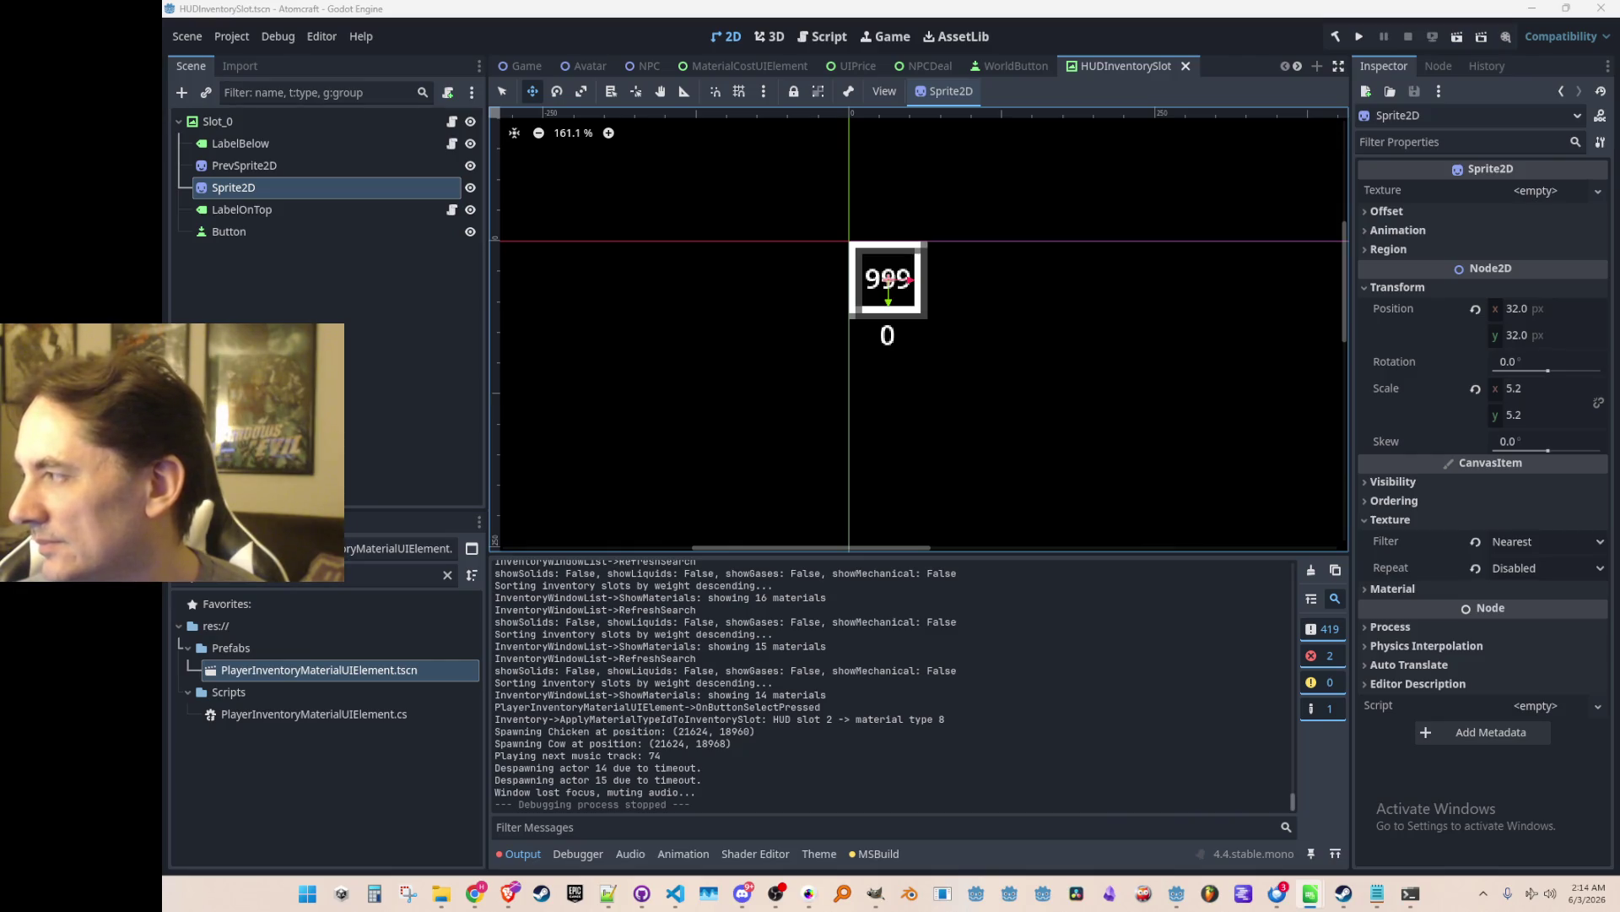
{"action": "key", "text": "alt+Tab"}
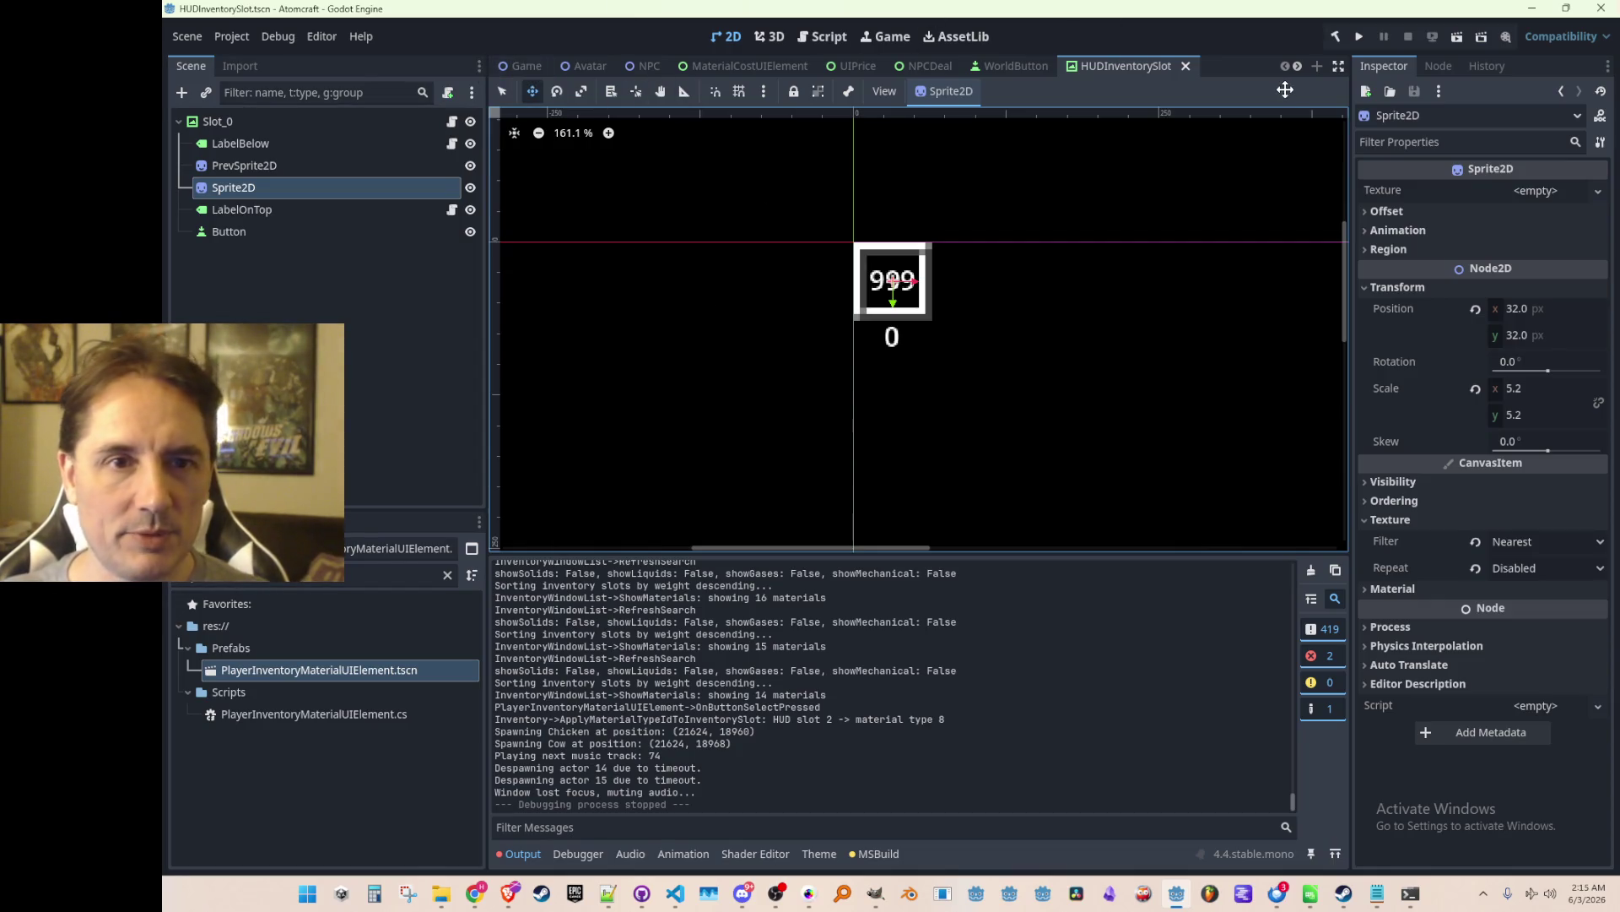
{"action": "scroll", "coordinate": [1089, 279], "scroll_direction": "up", "scroll_amount": 1}
{"action": "scroll", "coordinate": [785, 267], "scroll_direction": "left", "scroll_amount": 1}
{"action": "left_click", "coordinate": [675, 893]}
Open HealthHUD.cs via quick file search and inspect its SetHoveredControl call on mouse enter.
{"action": "left_click", "coordinate": [1063, 410]}
{"action": "key", "text": "ctrl+p"}
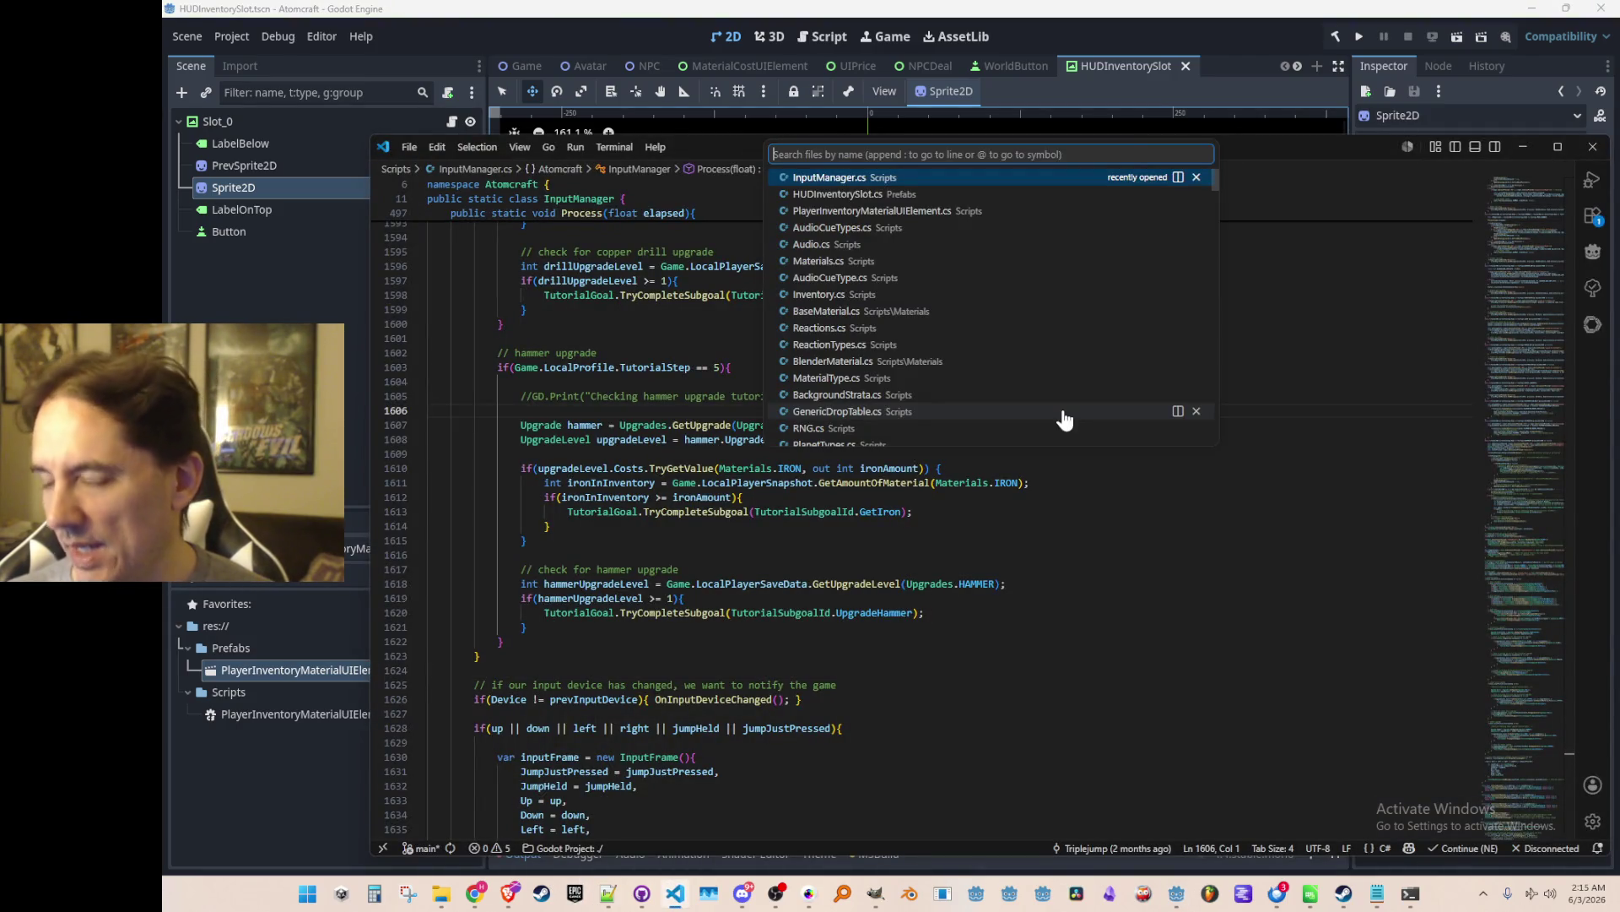
{"action": "type", "text": "Health"}
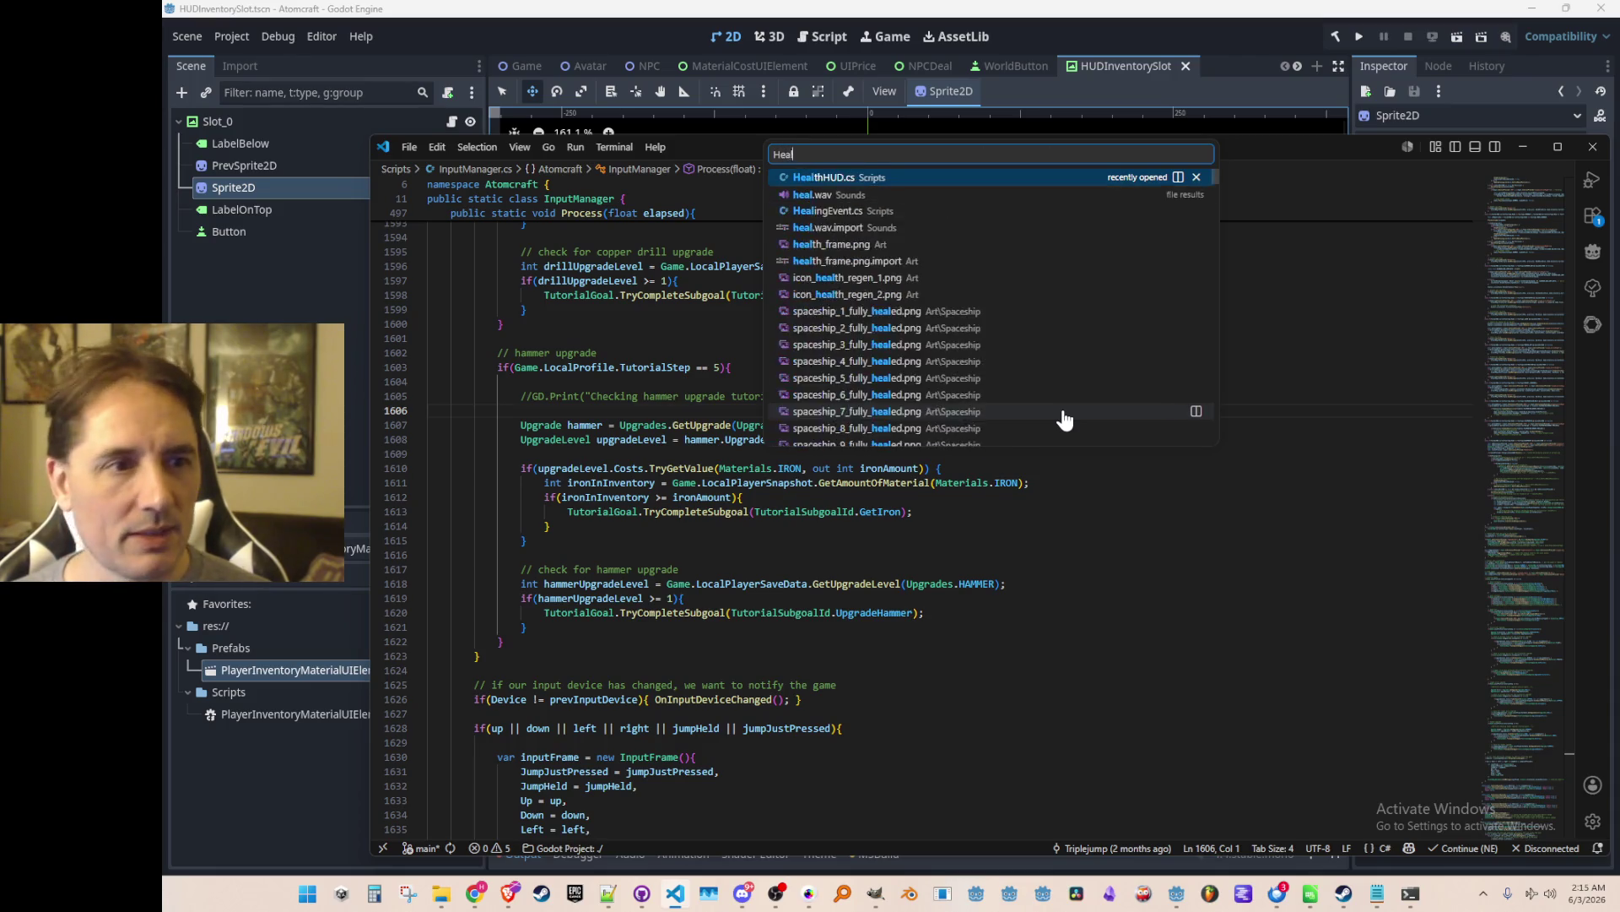
{"action": "left_click", "coordinate": [1049, 179]}
{"action": "scroll", "coordinate": [1485, 524], "scroll_direction": "down", "scroll_amount": 15}
{"action": "scroll", "coordinate": [902, 595], "scroll_direction": "down", "scroll_amount": 2}
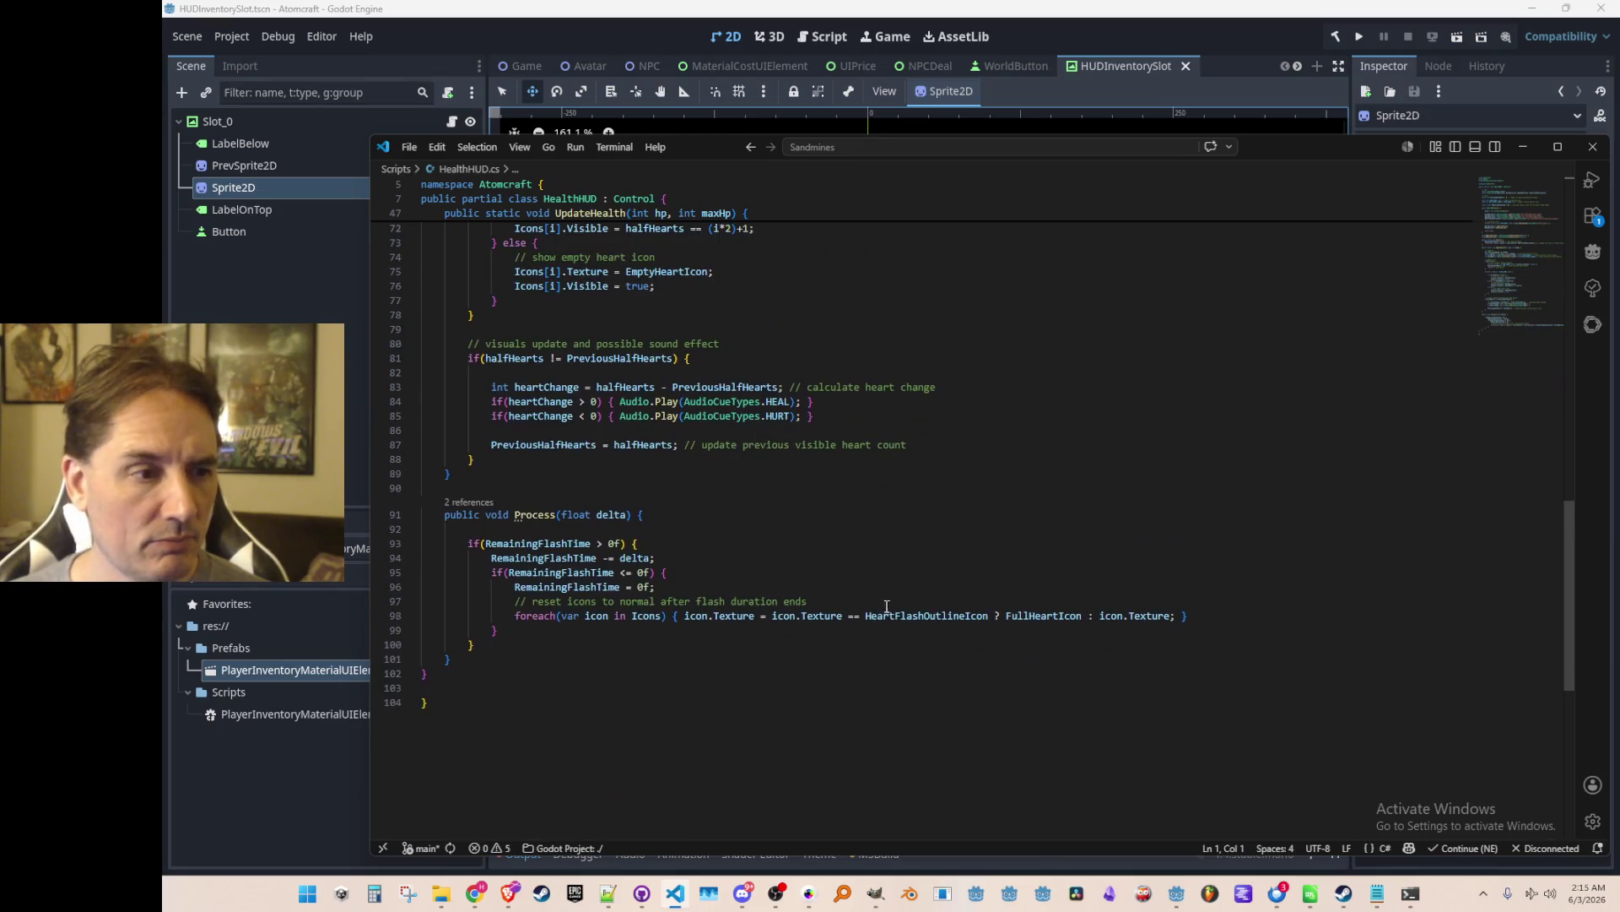
{"action": "scroll", "coordinate": [639, 622], "scroll_direction": "up", "scroll_amount": 15}
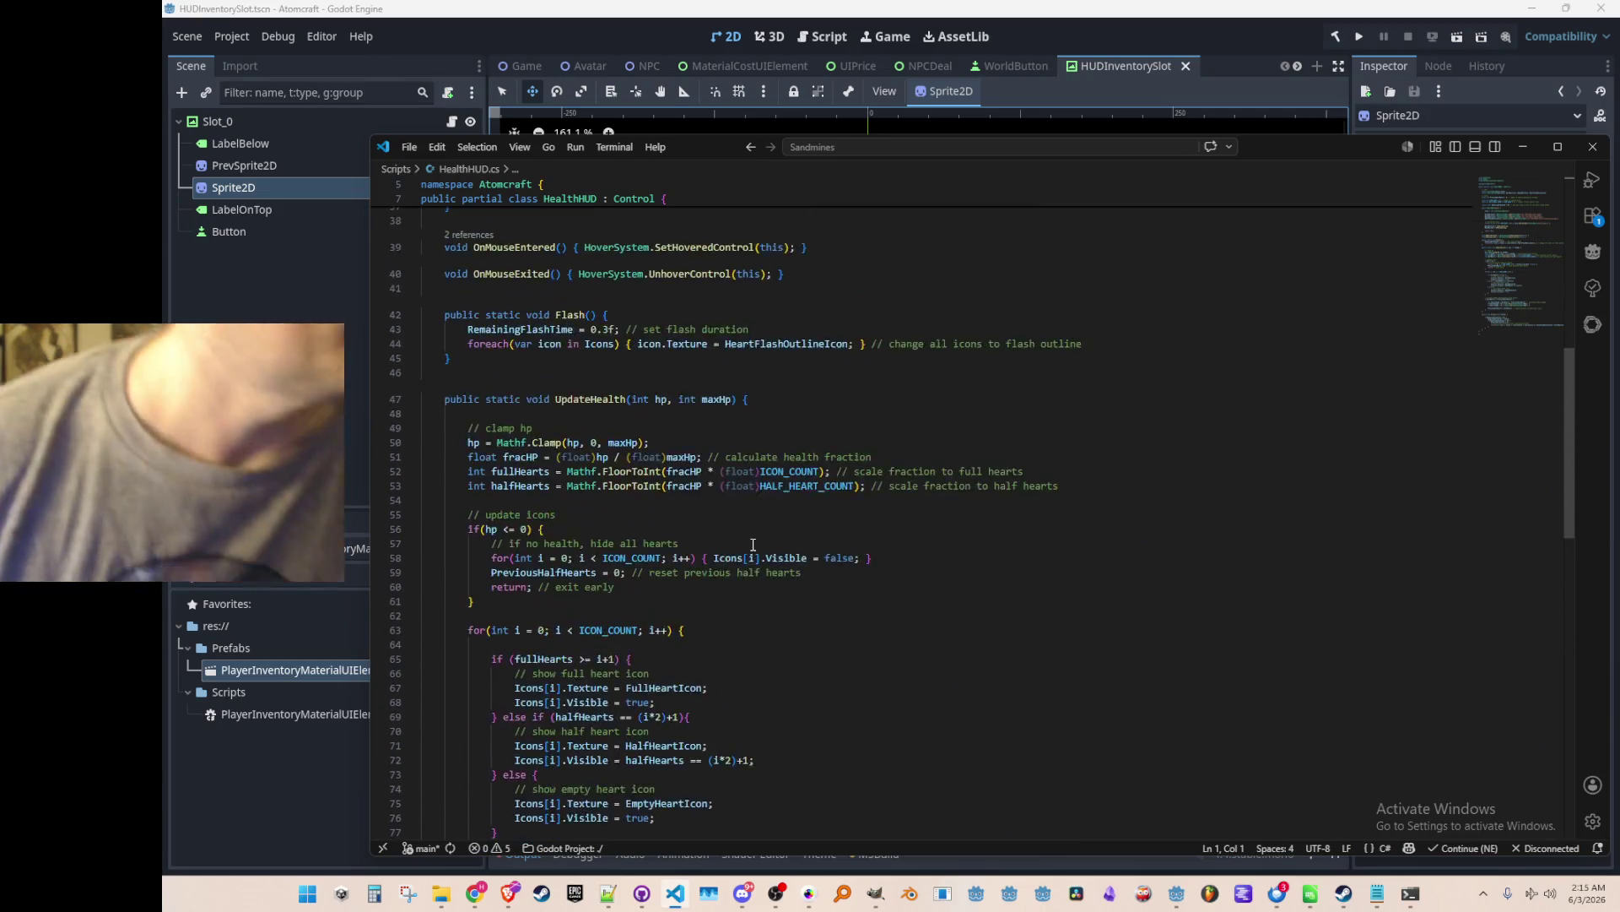
{"action": "scroll", "coordinate": [763, 540], "scroll_direction": "up", "scroll_amount": 4}
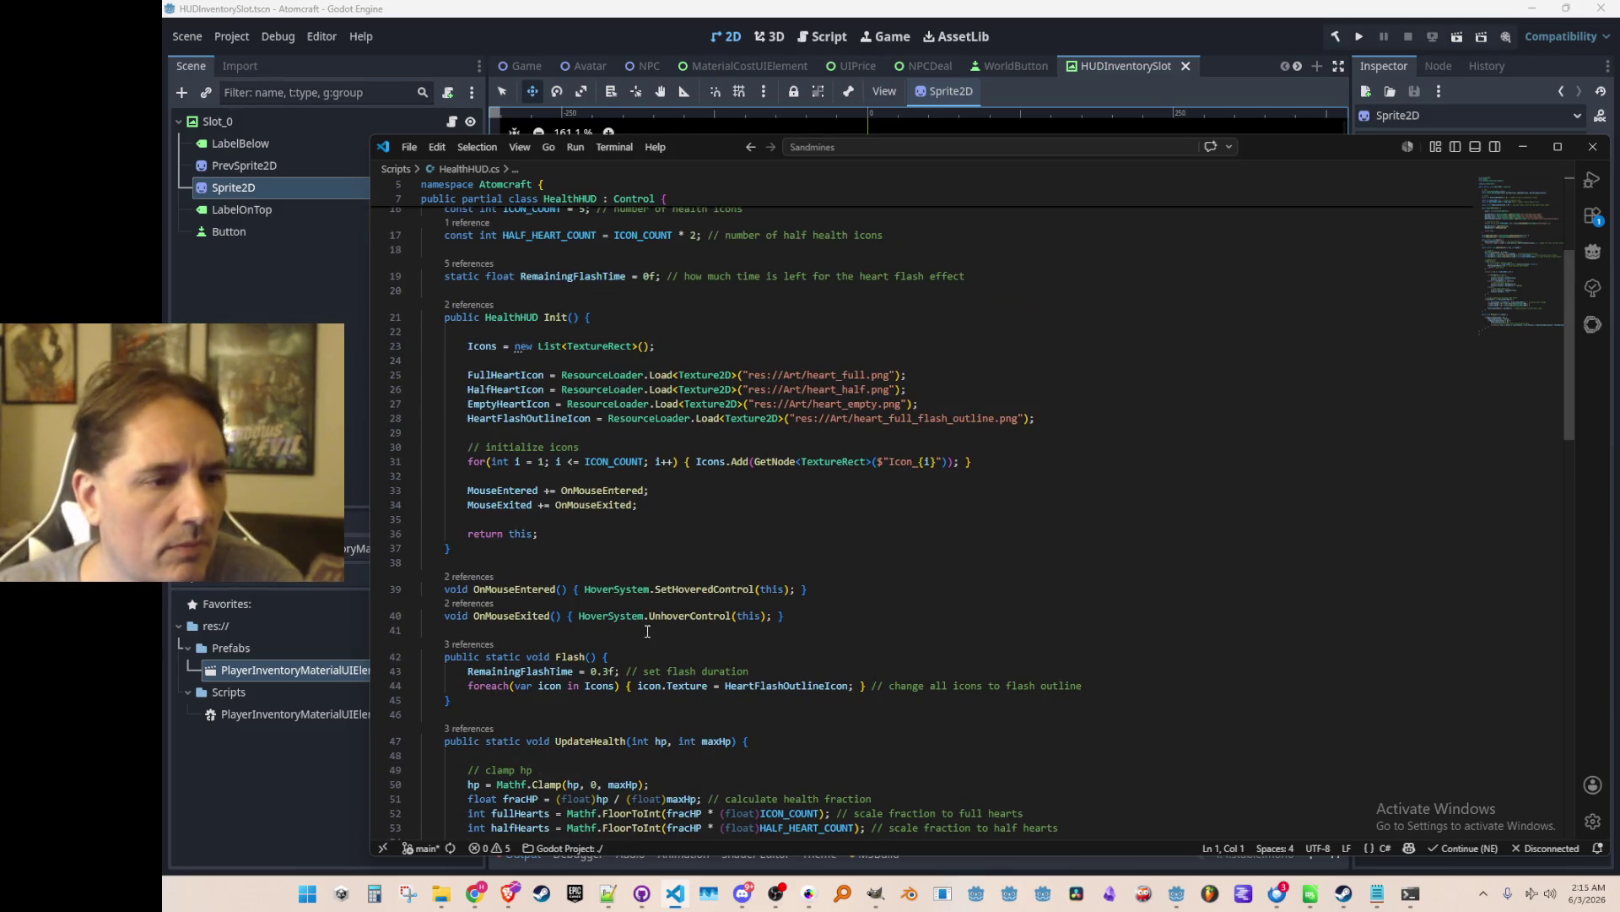
{"action": "left_click", "coordinate": [683, 589]}
{"action": "scroll", "coordinate": [902, 580], "scroll_direction": "down", "scroll_amount": 1}
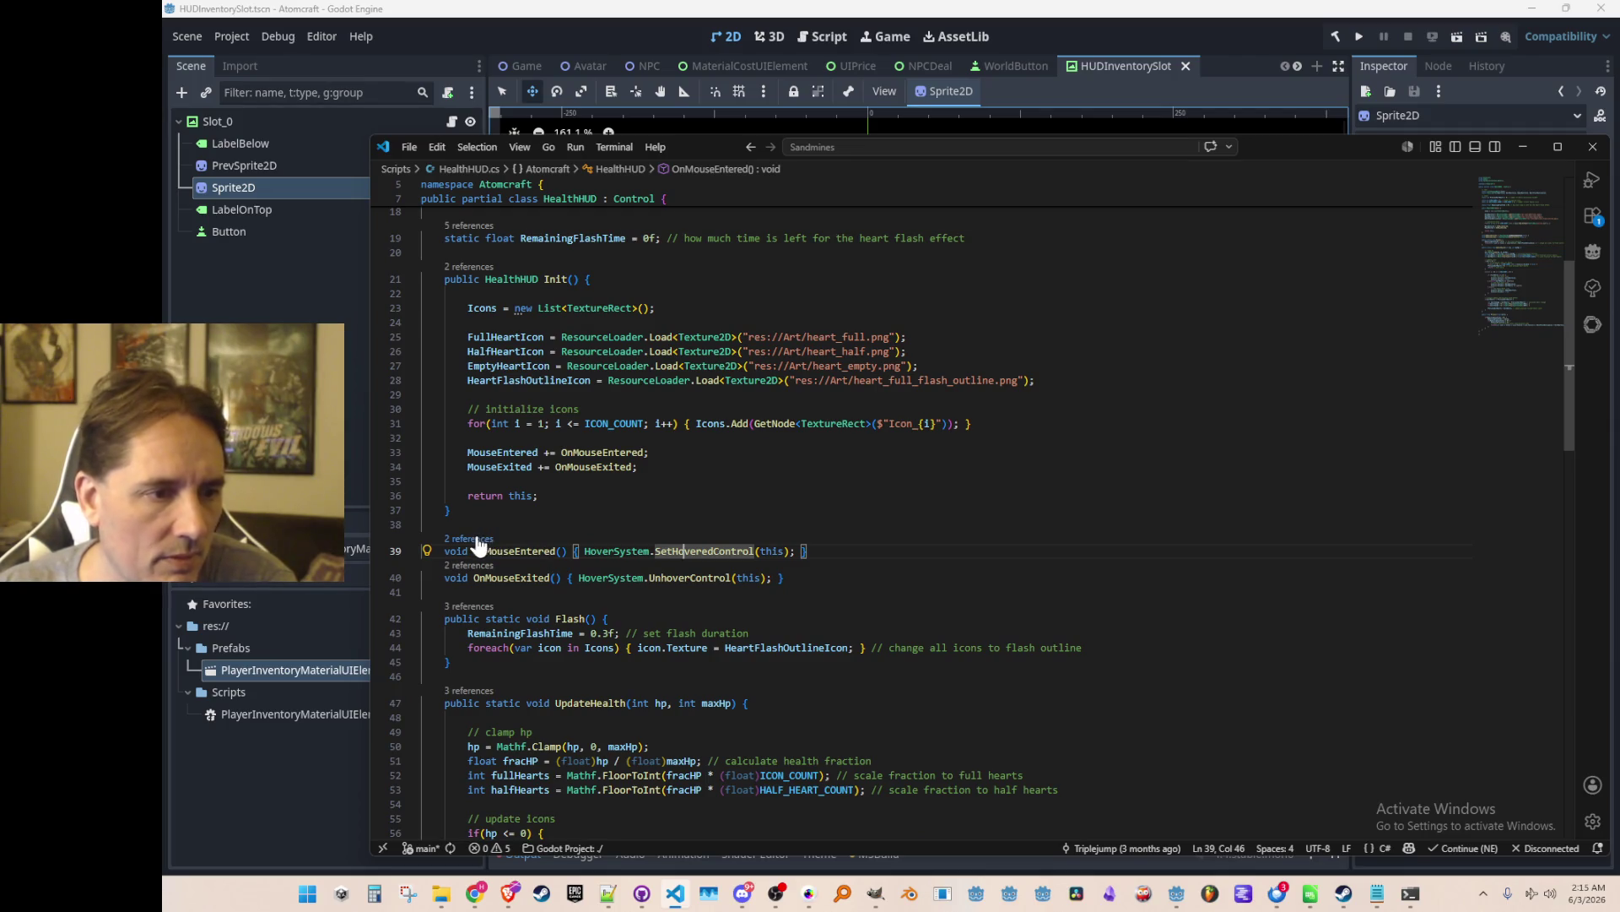
Jump to the HoverSystem definition and list CurrentHoveredControl's references, expanding Gameplay.cs.
{"action": "key", "text": "Left"}
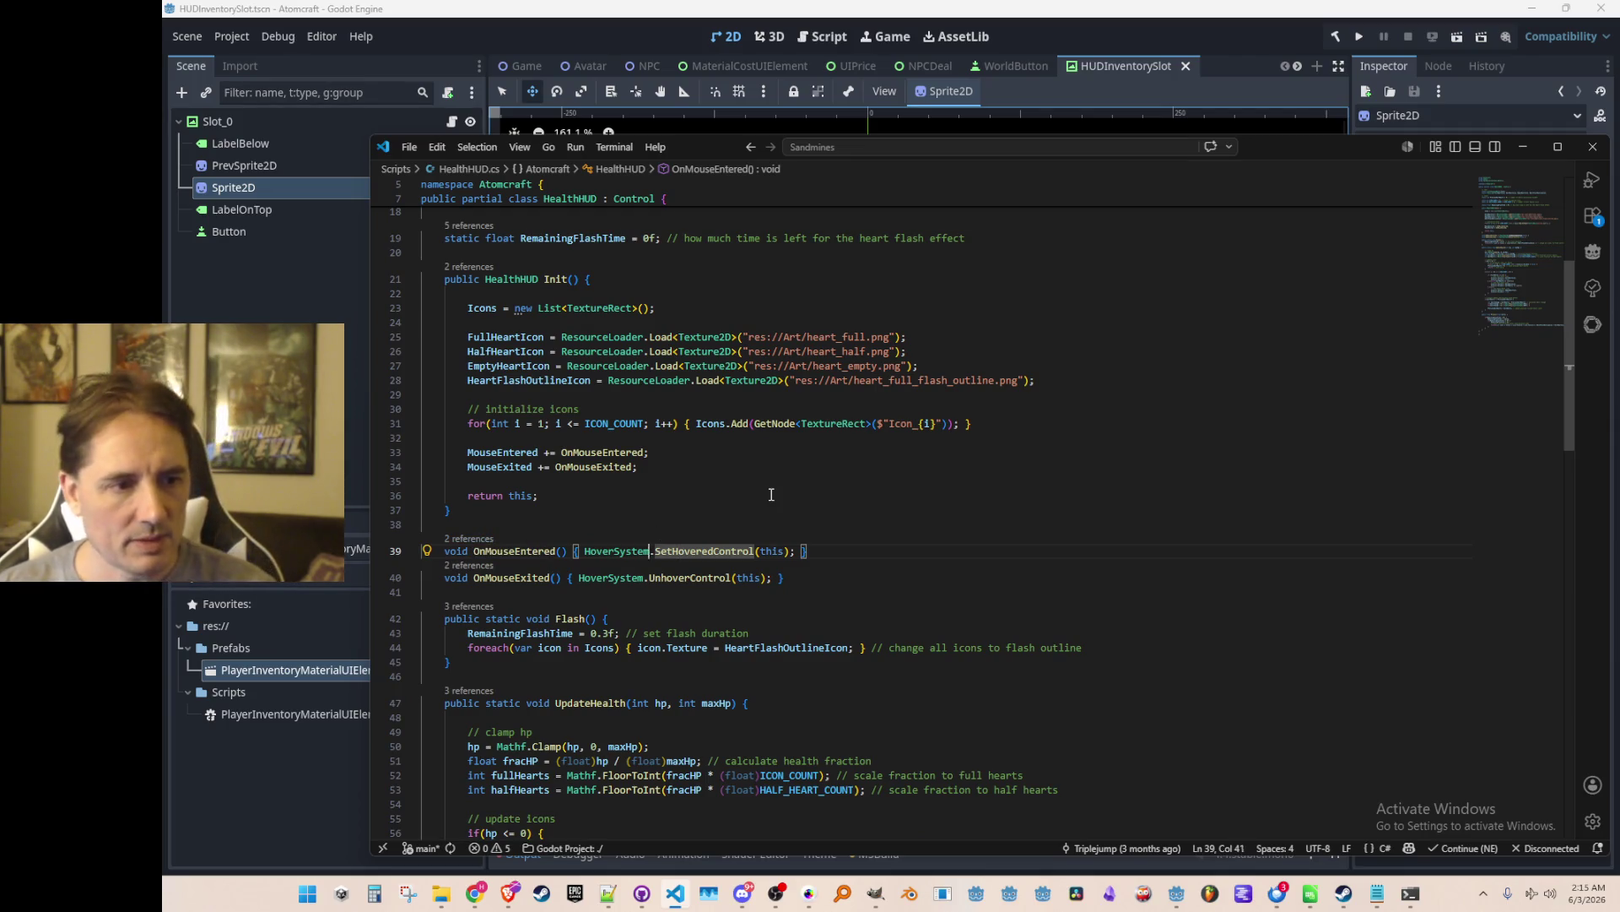
{"action": "key", "text": "F12"}
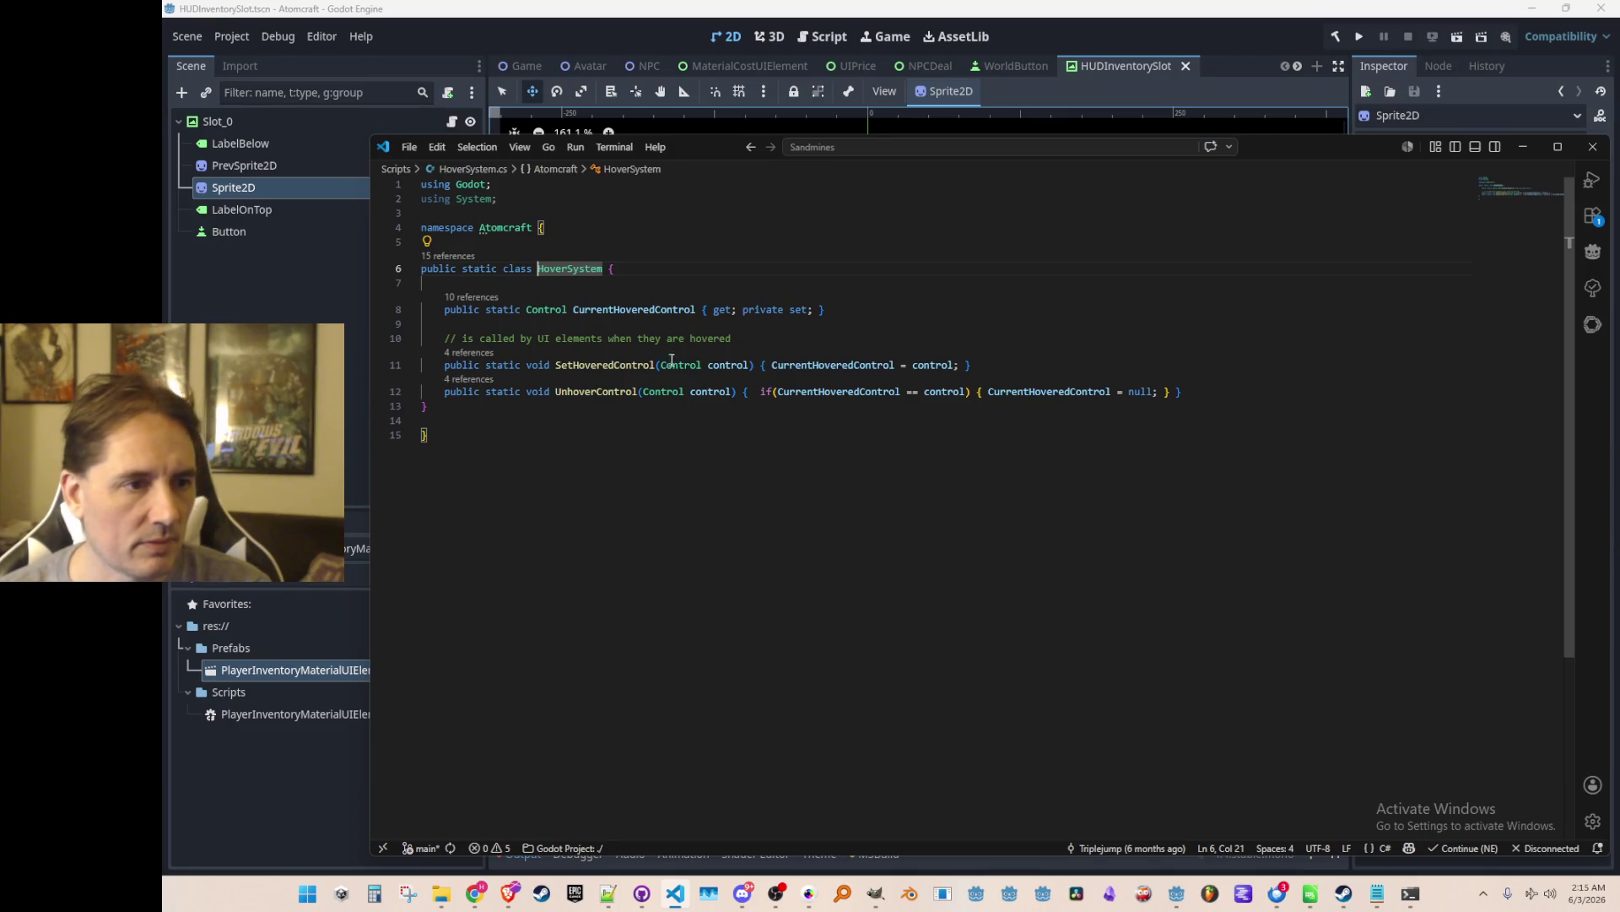
{"action": "left_click", "coordinate": [489, 296]}
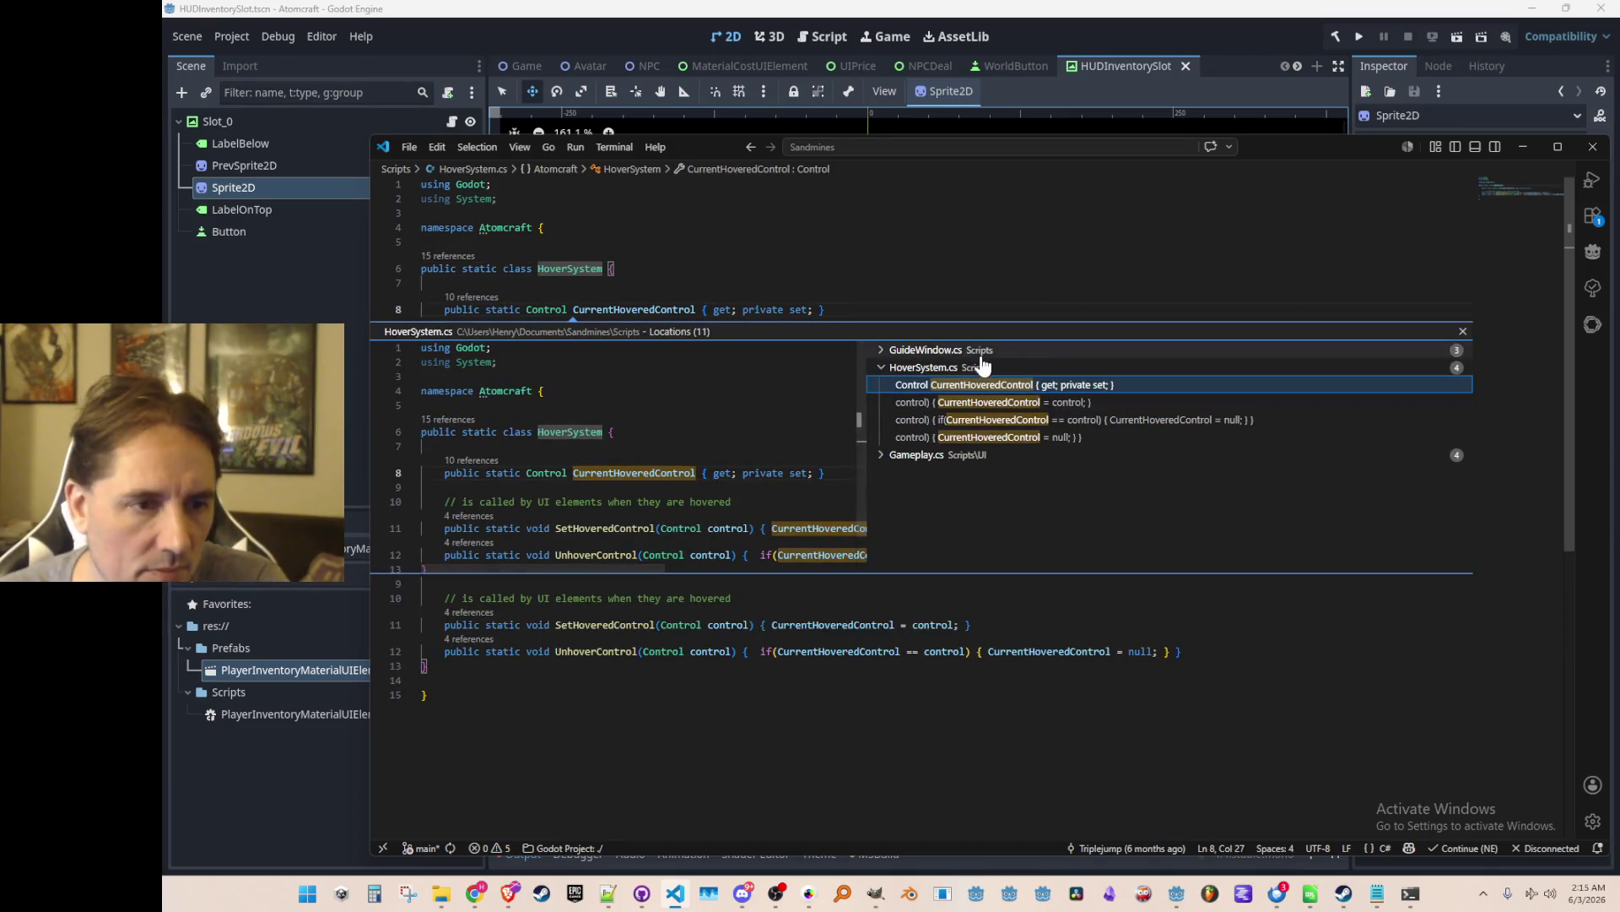
{"action": "left_click", "coordinate": [956, 456]}
{"action": "left_click", "coordinate": [1047, 506]}
Open Gameplay.cs at the HealthHUD tooltip check and copy that tooltip block.
{"action": "left_click", "coordinate": [1038, 524]}
{"action": "double_click", "coordinate": [1038, 524]}
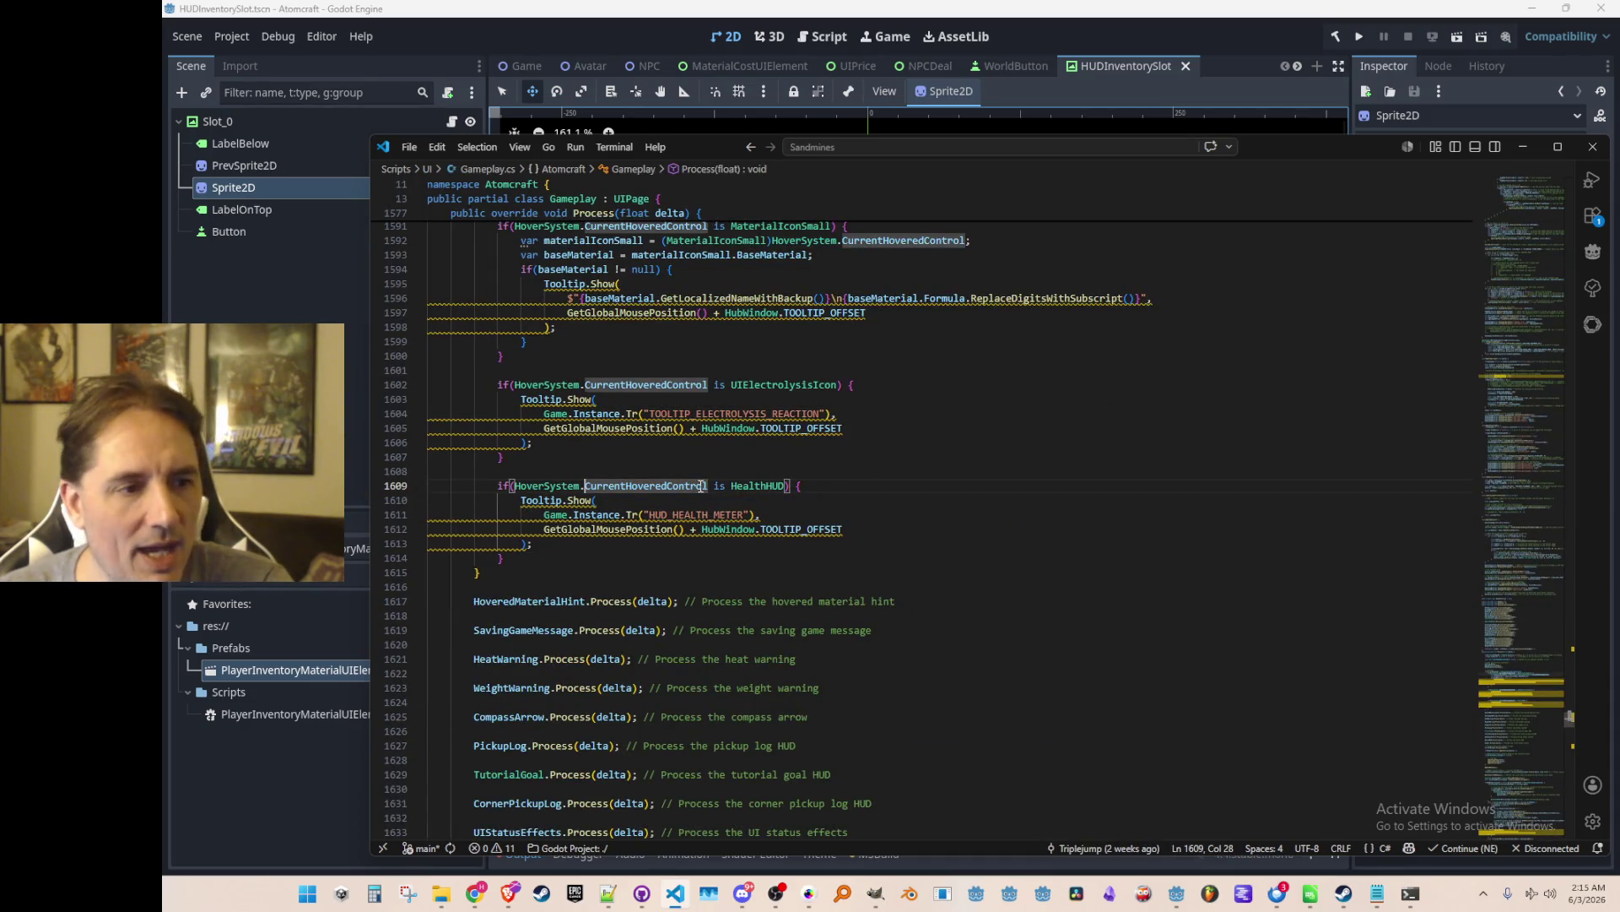
{"action": "scroll", "coordinate": [1105, 655], "scroll_direction": "down", "scroll_amount": 3}
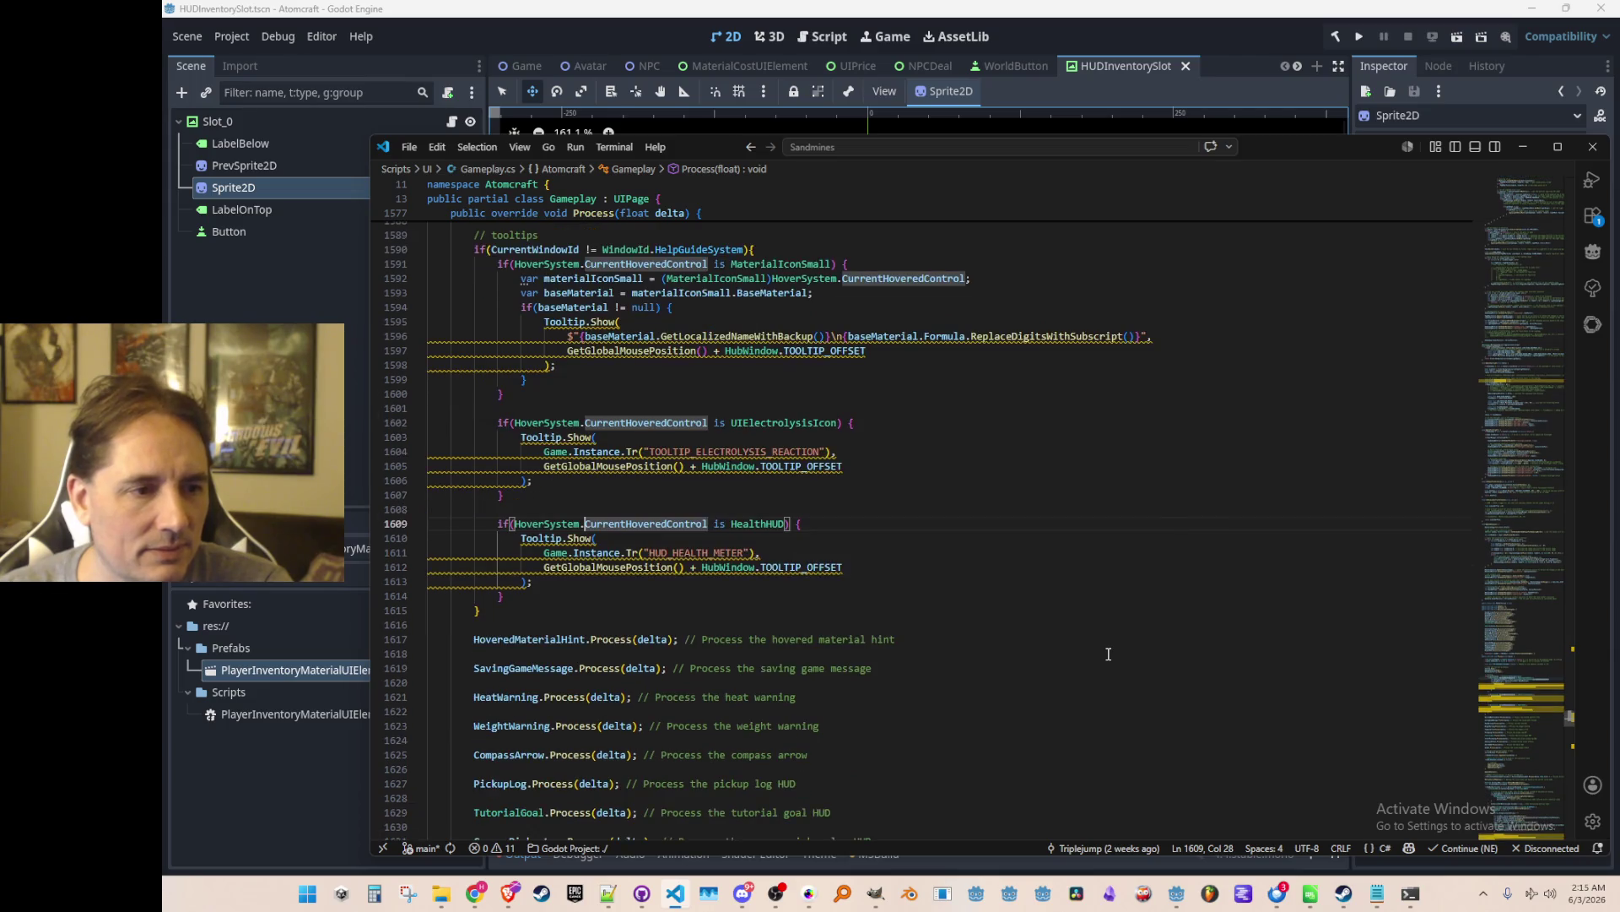
{"action": "key", "text": "Home"}
{"action": "key", "text": "Home"}
{"action": "key", "text": "shift+Down"}
{"action": "key", "text": "shift+Down"}
{"action": "key", "text": "shift+Down"}
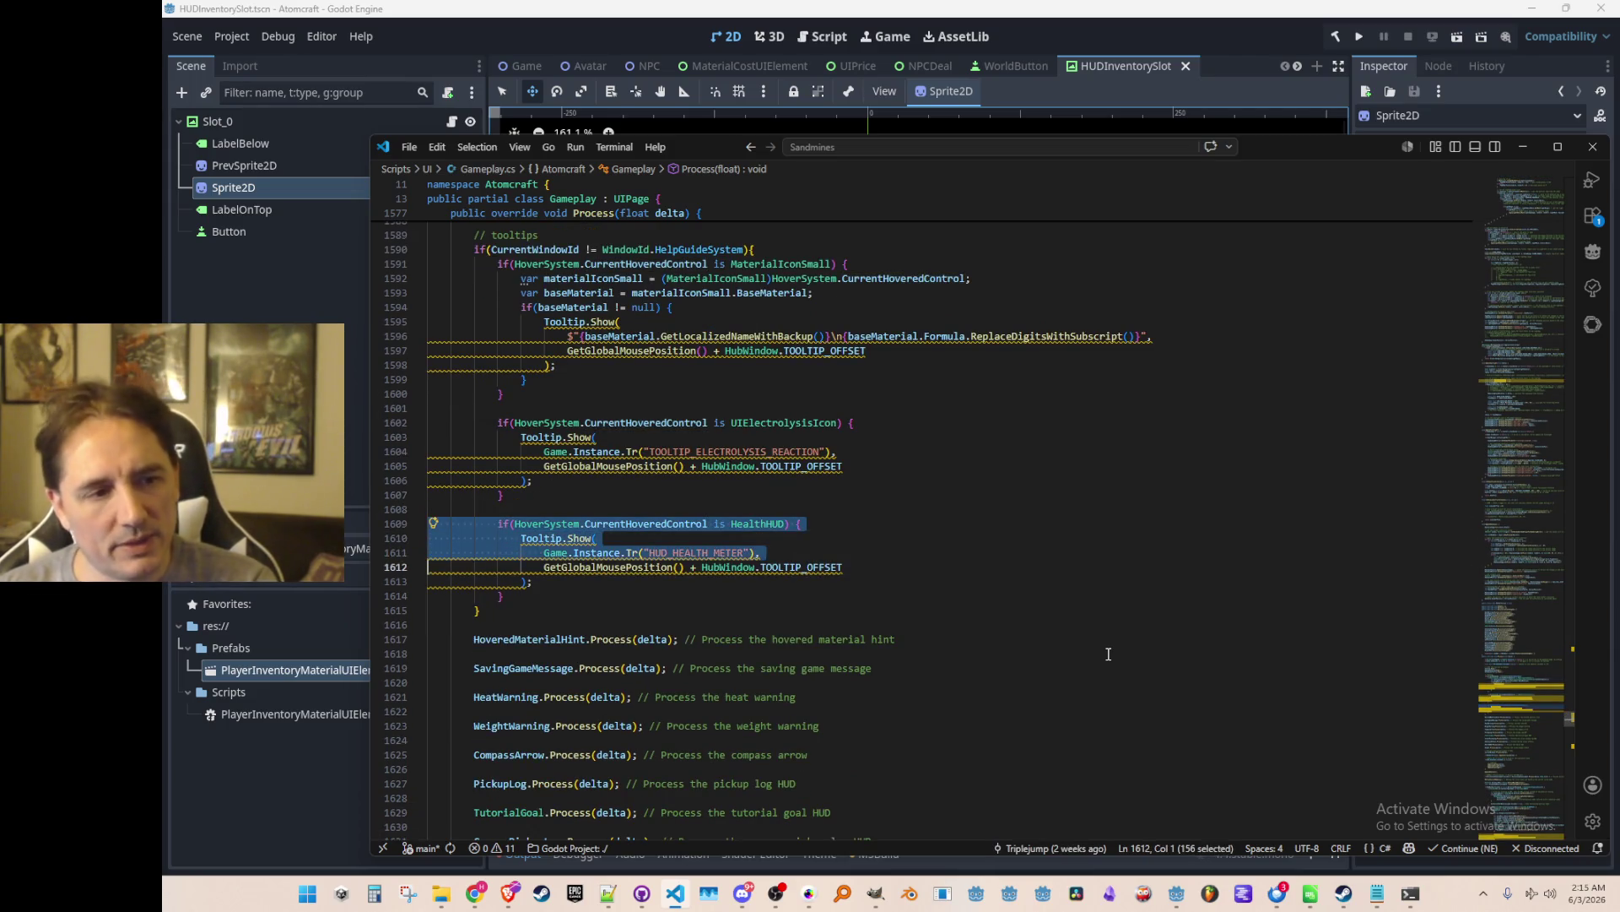
{"action": "key", "text": "ctrl+c"}
Paste a duplicate of the tooltip block below it and comment the duplicate out.
{"action": "key", "text": "Down"}
{"action": "key", "text": "Return"}
{"action": "key", "text": "ctrl+v"}
{"action": "key", "text": "BackSpace"}
{"action": "key", "text": "shift+Home"}
{"action": "key", "text": "shift+Up"}
{"action": "key", "text": "shift+Up"}
{"action": "key", "text": "shift+Up"}
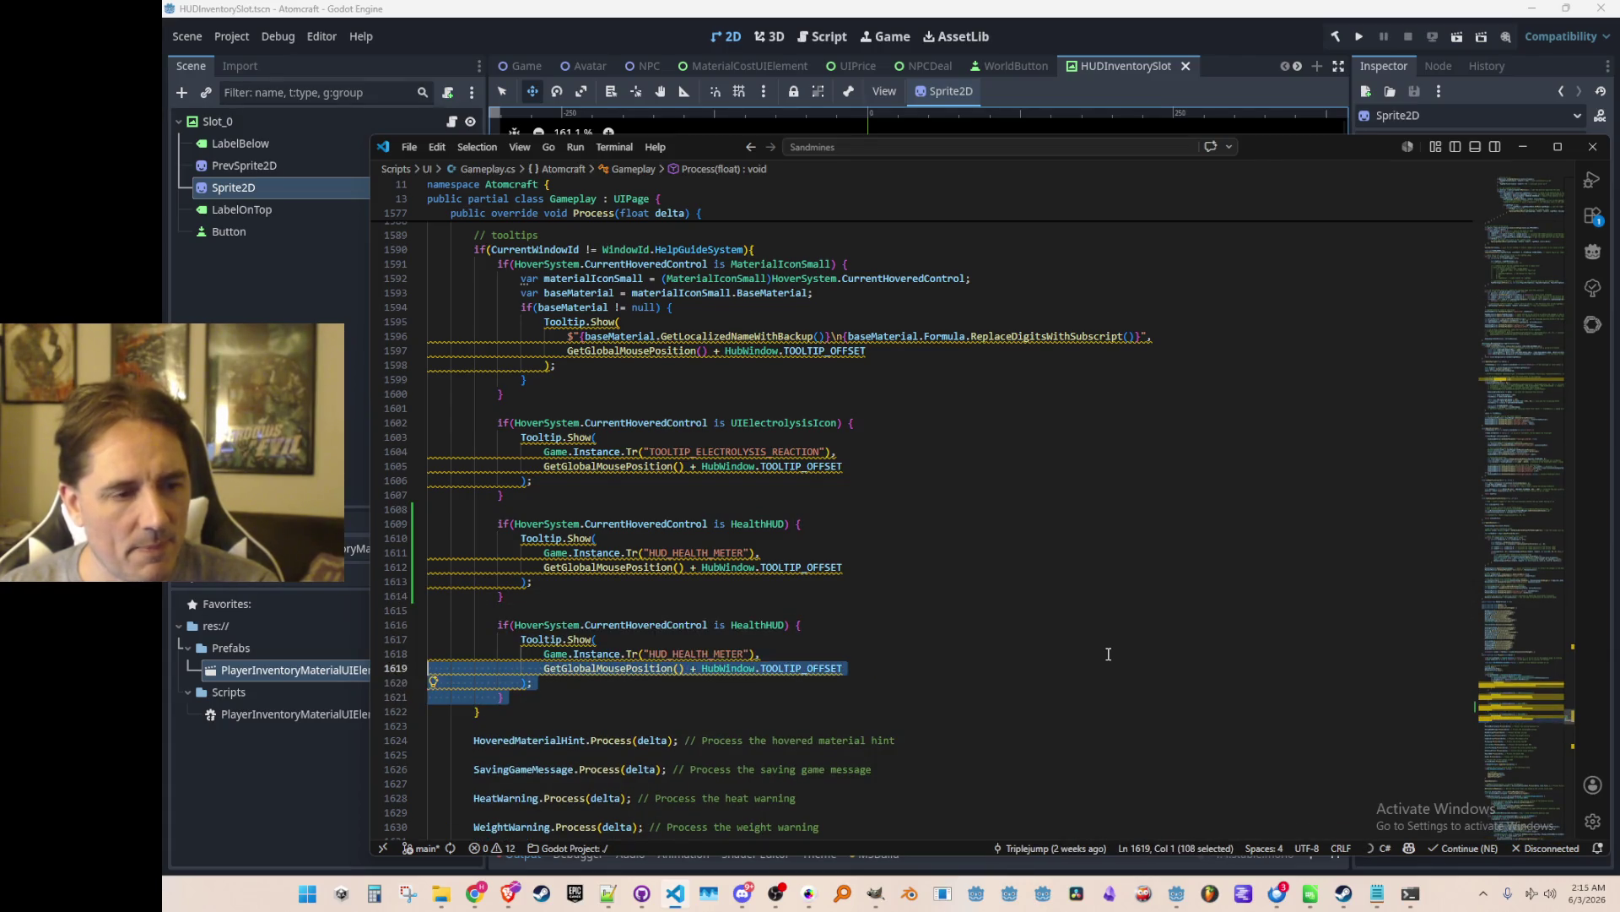
{"action": "key", "text": "ctrl+slash"}
{"action": "key", "text": "Escape"}
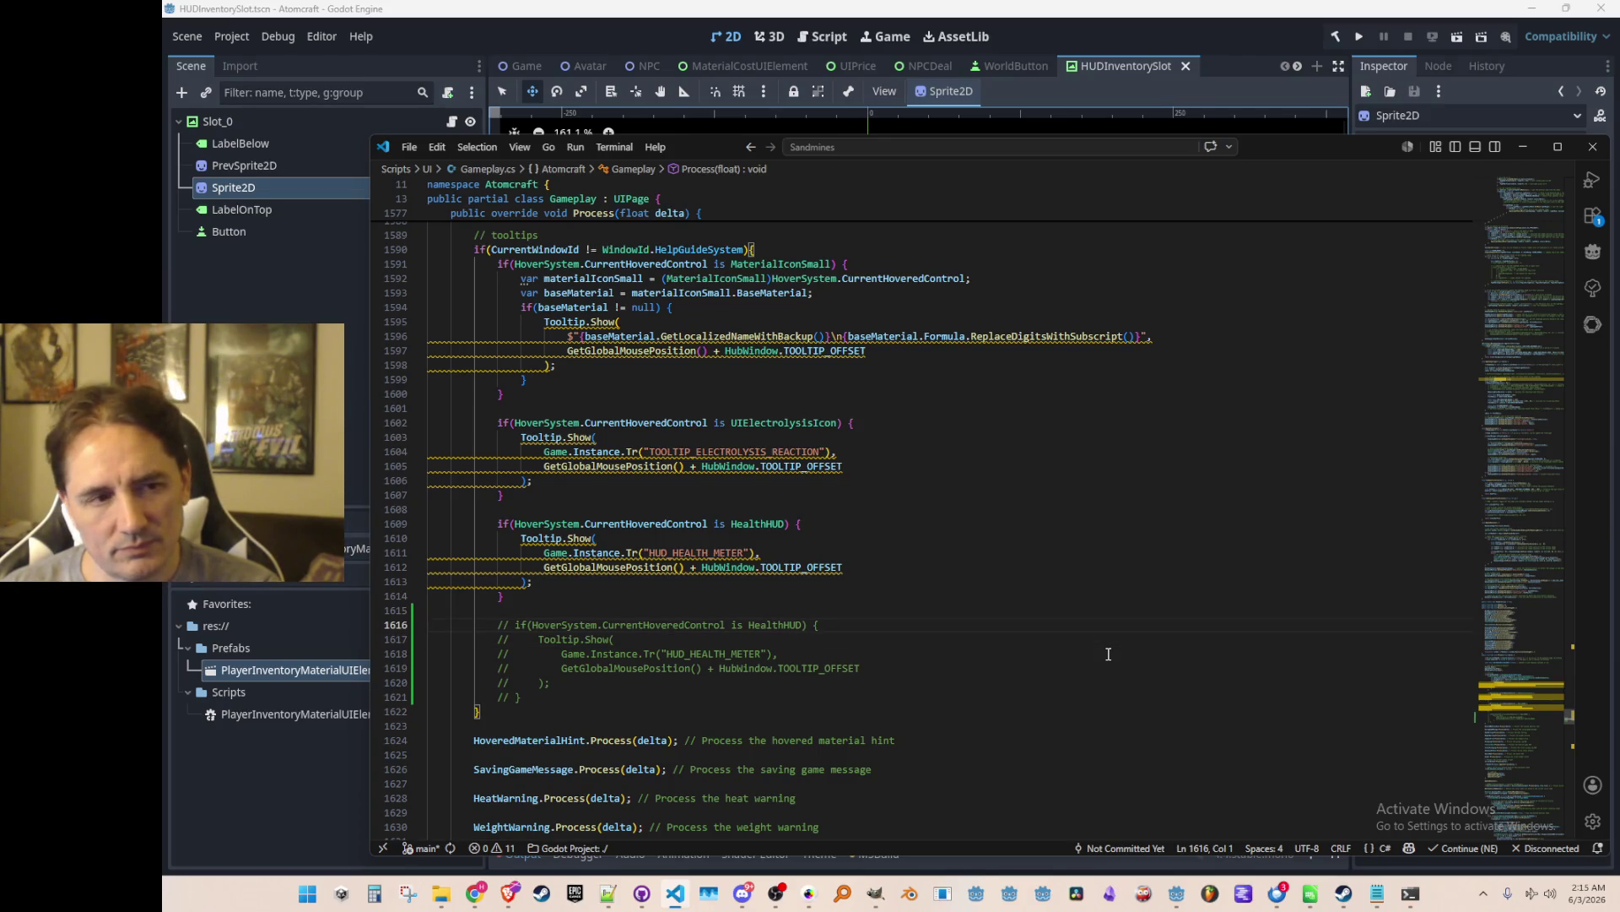
Delete the commented-out duplicate block, then search project files for 'Toggle'.
{"action": "key", "text": "Down"}
{"action": "key", "text": "Down"}
{"action": "key", "text": "Up"}
{"action": "key", "text": "shift+Down"}
{"action": "key", "text": "shift+Down"}
{"action": "key", "text": "shift+Down"}
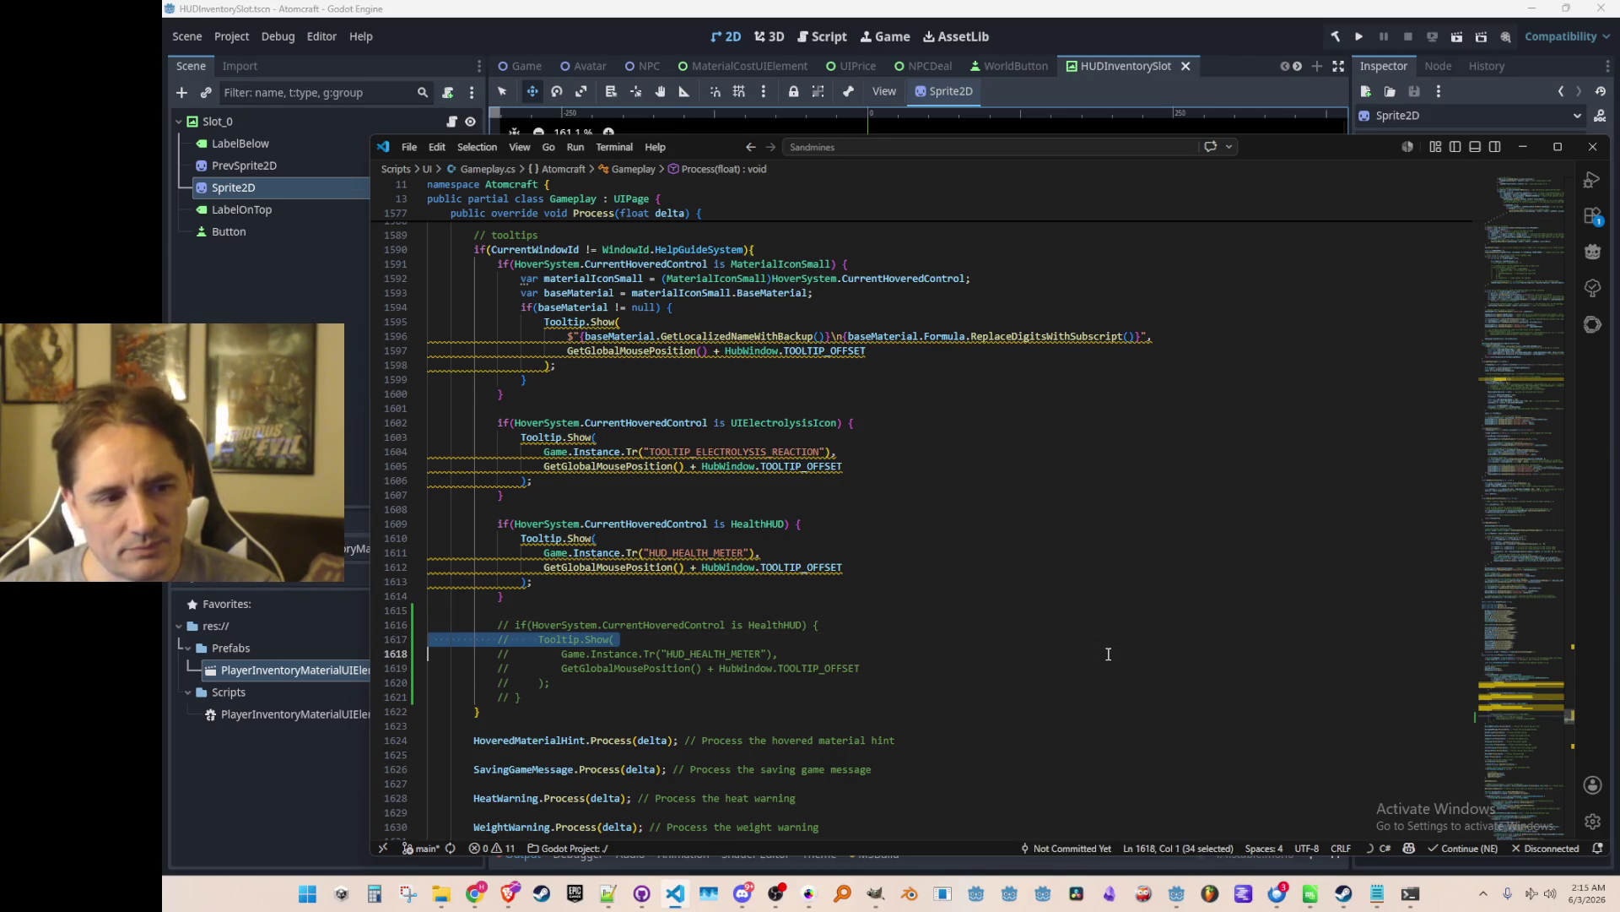
{"action": "key", "text": "Down"}
{"action": "key", "text": "shift+Up"}
{"action": "key", "text": "shift+Up"}
{"action": "key", "text": "shift+Up"}
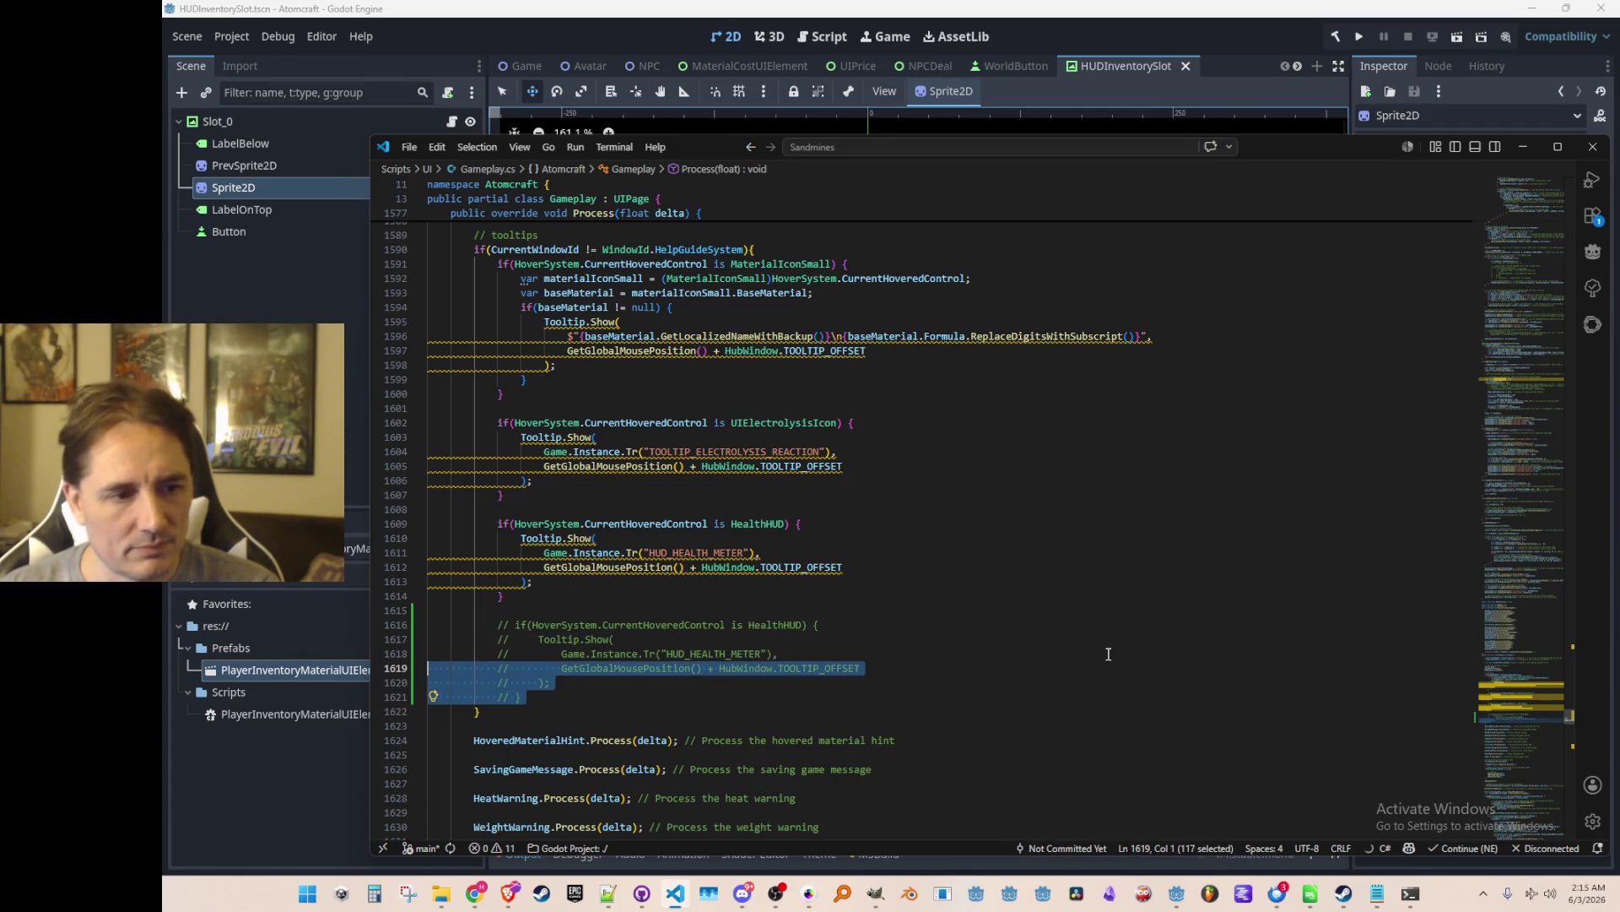
{"action": "key", "text": "shift+Up"}
{"action": "key", "text": "shift+Up"}
{"action": "key", "text": "ctrl+shift+k"}
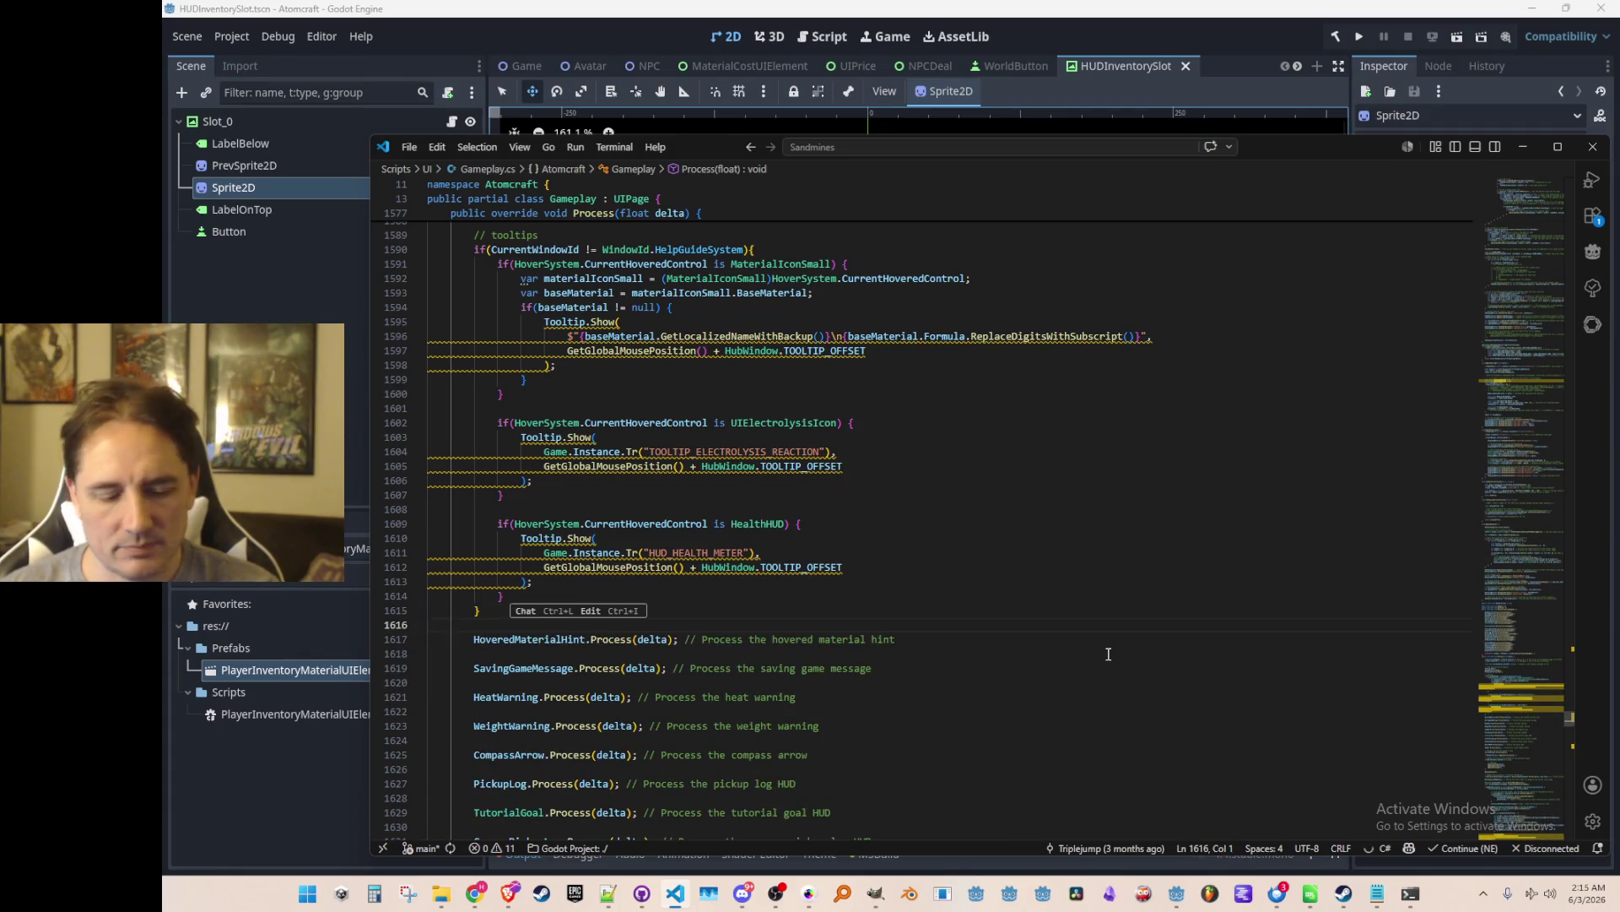
{"action": "key", "text": "ctrl+p"}
{"action": "type", "text": "Toggle"}
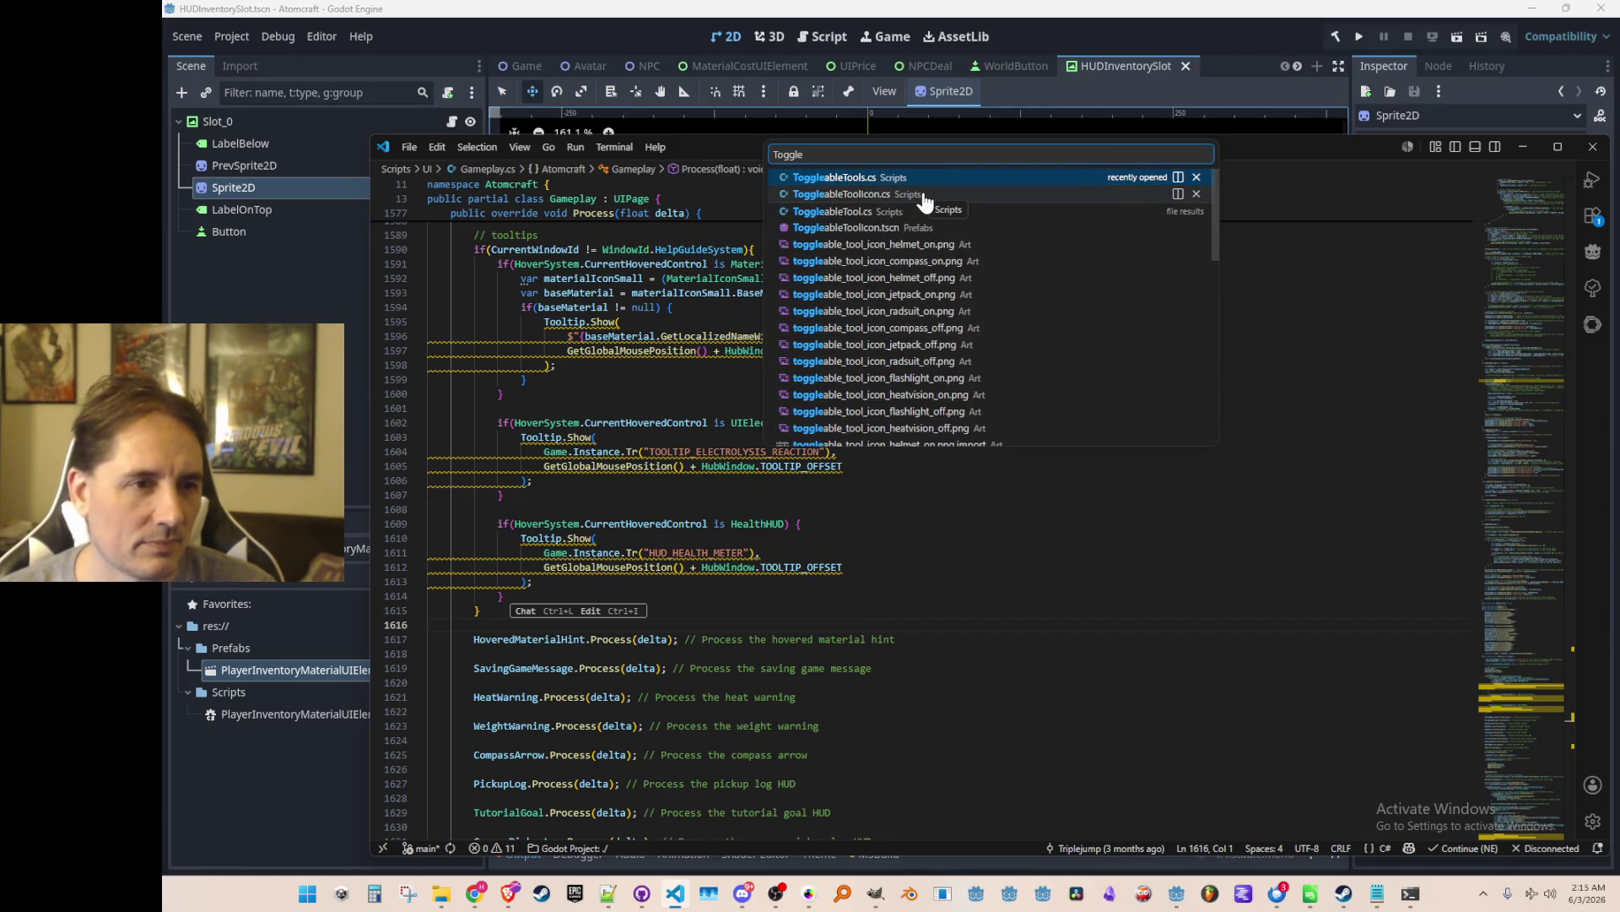
In ToggleableToolIcon.cs, add 'public void Process(float elapsed)' after Hide with the suggested hover tooltip code.
{"action": "left_click", "coordinate": [926, 196]}
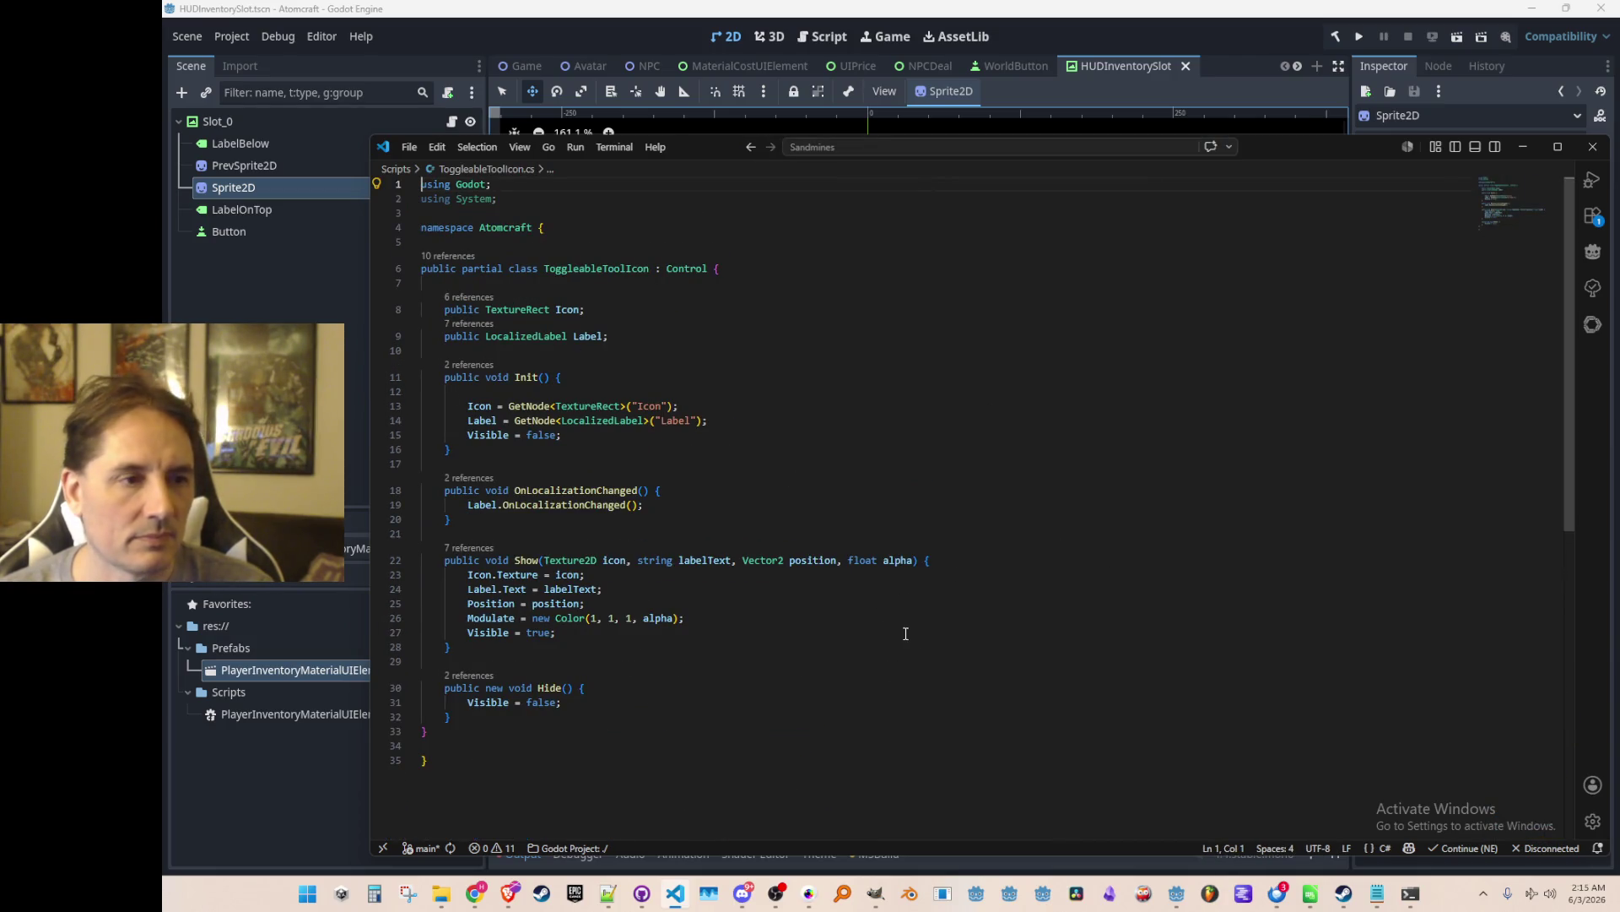
{"action": "left_click", "coordinate": [1050, 697]}
{"action": "key", "text": "Down"}
{"action": "key", "text": "Return"}
{"action": "key", "text": "Return"}
{"action": "type", "text": "public "}
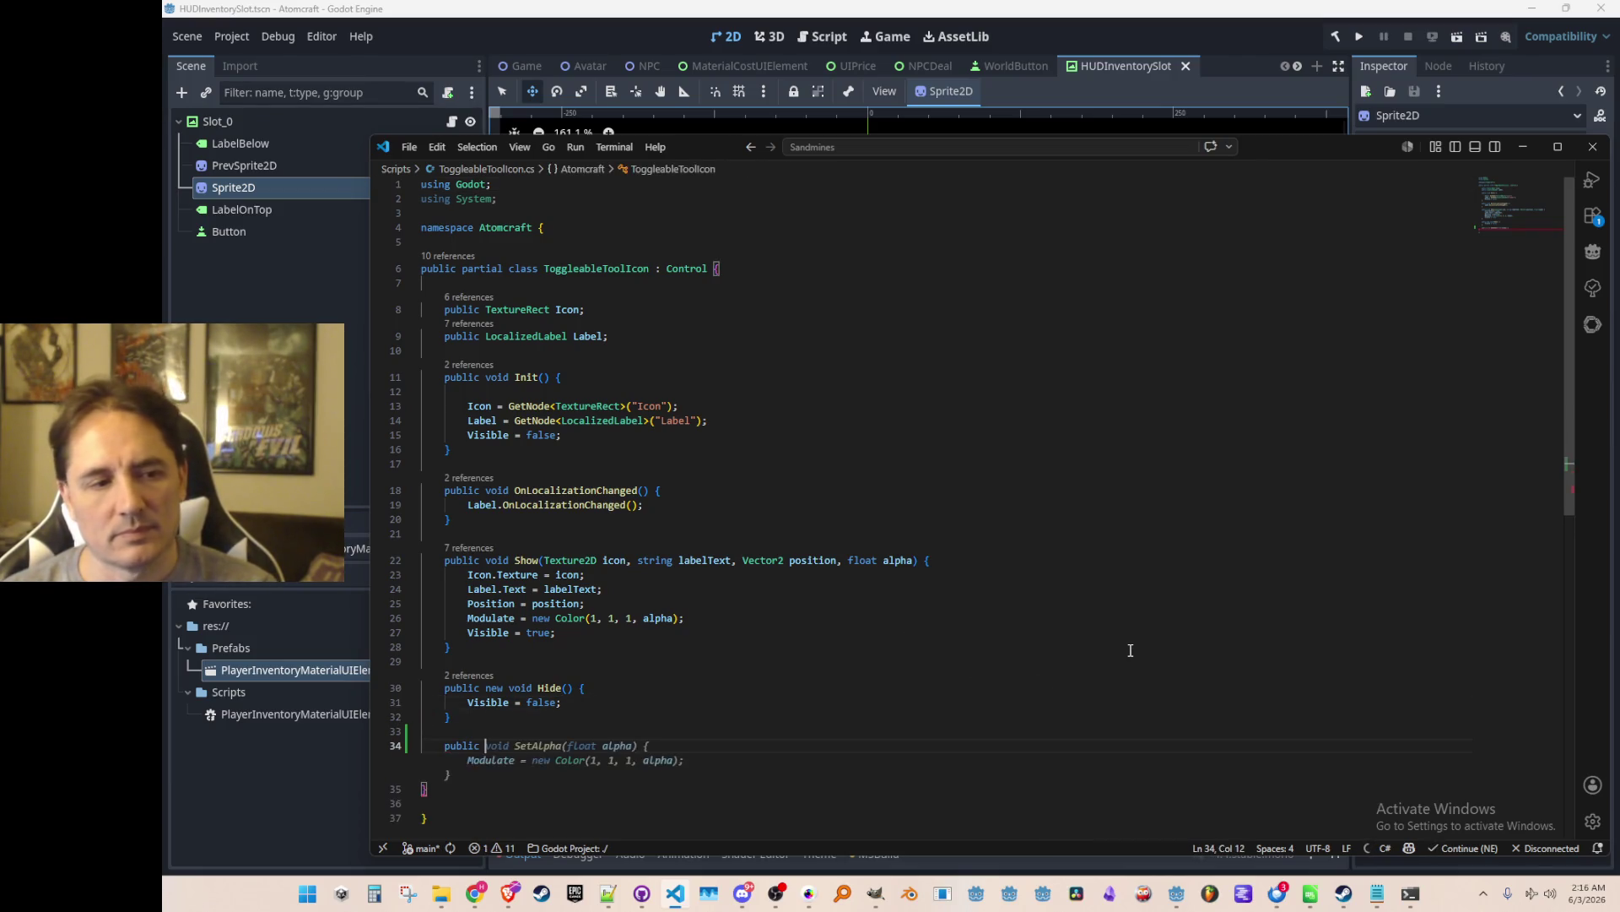
{"action": "type", "text": "void Process"}
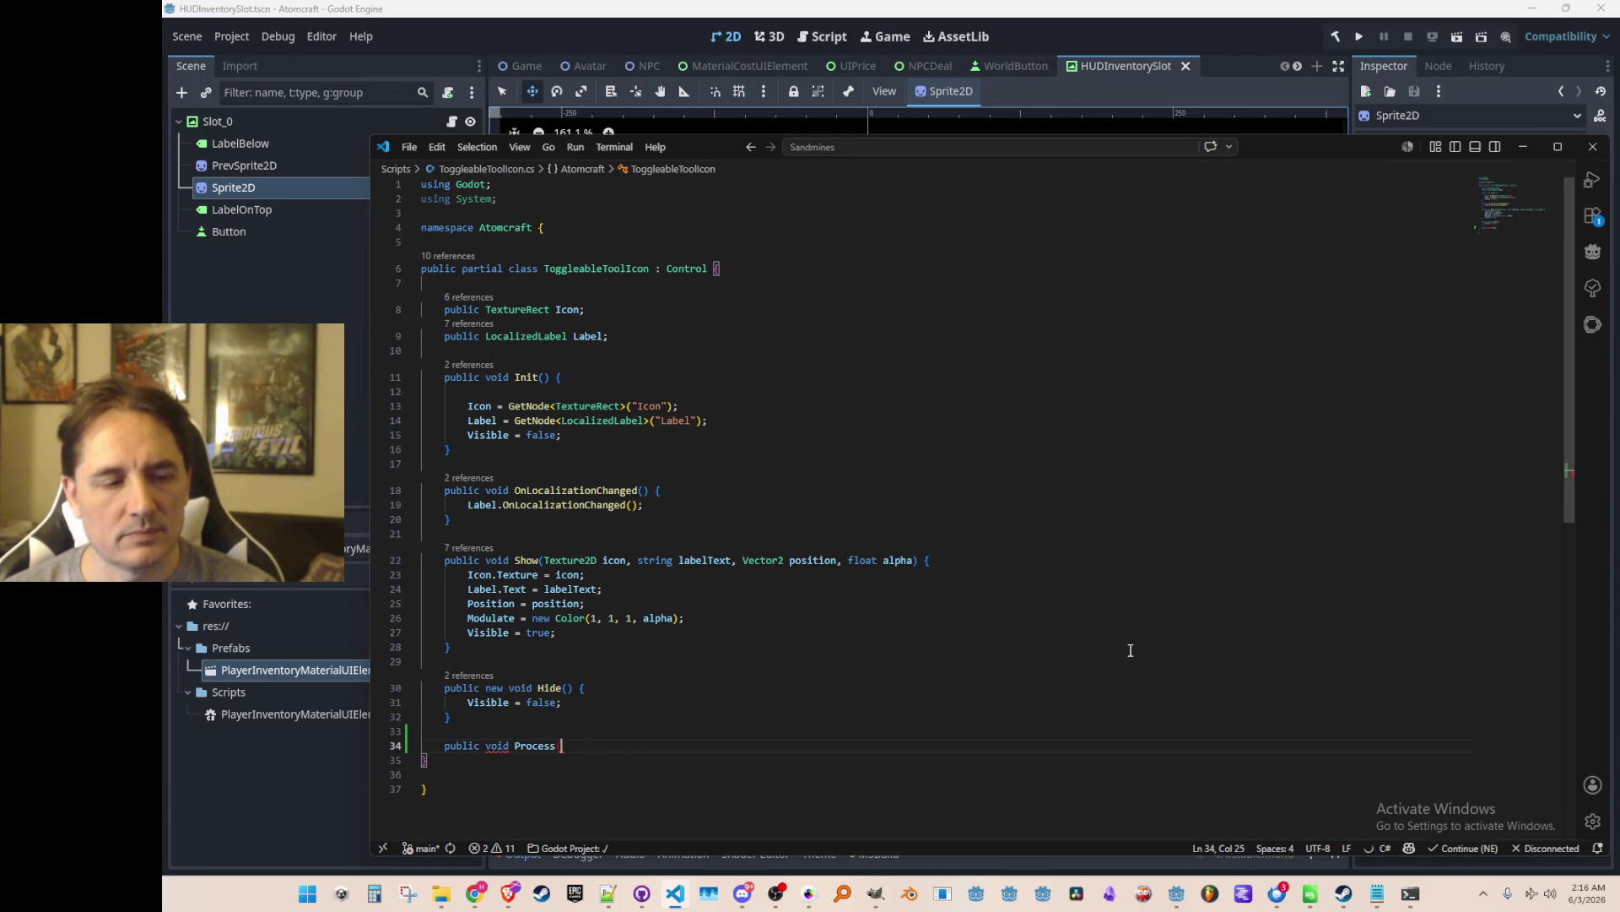
{"action": "type", "text": "(float elapsed)"}
{"action": "key", "text": "Return"}
{"action": "type", "text": "{"}
{"action": "key", "text": "Return"}
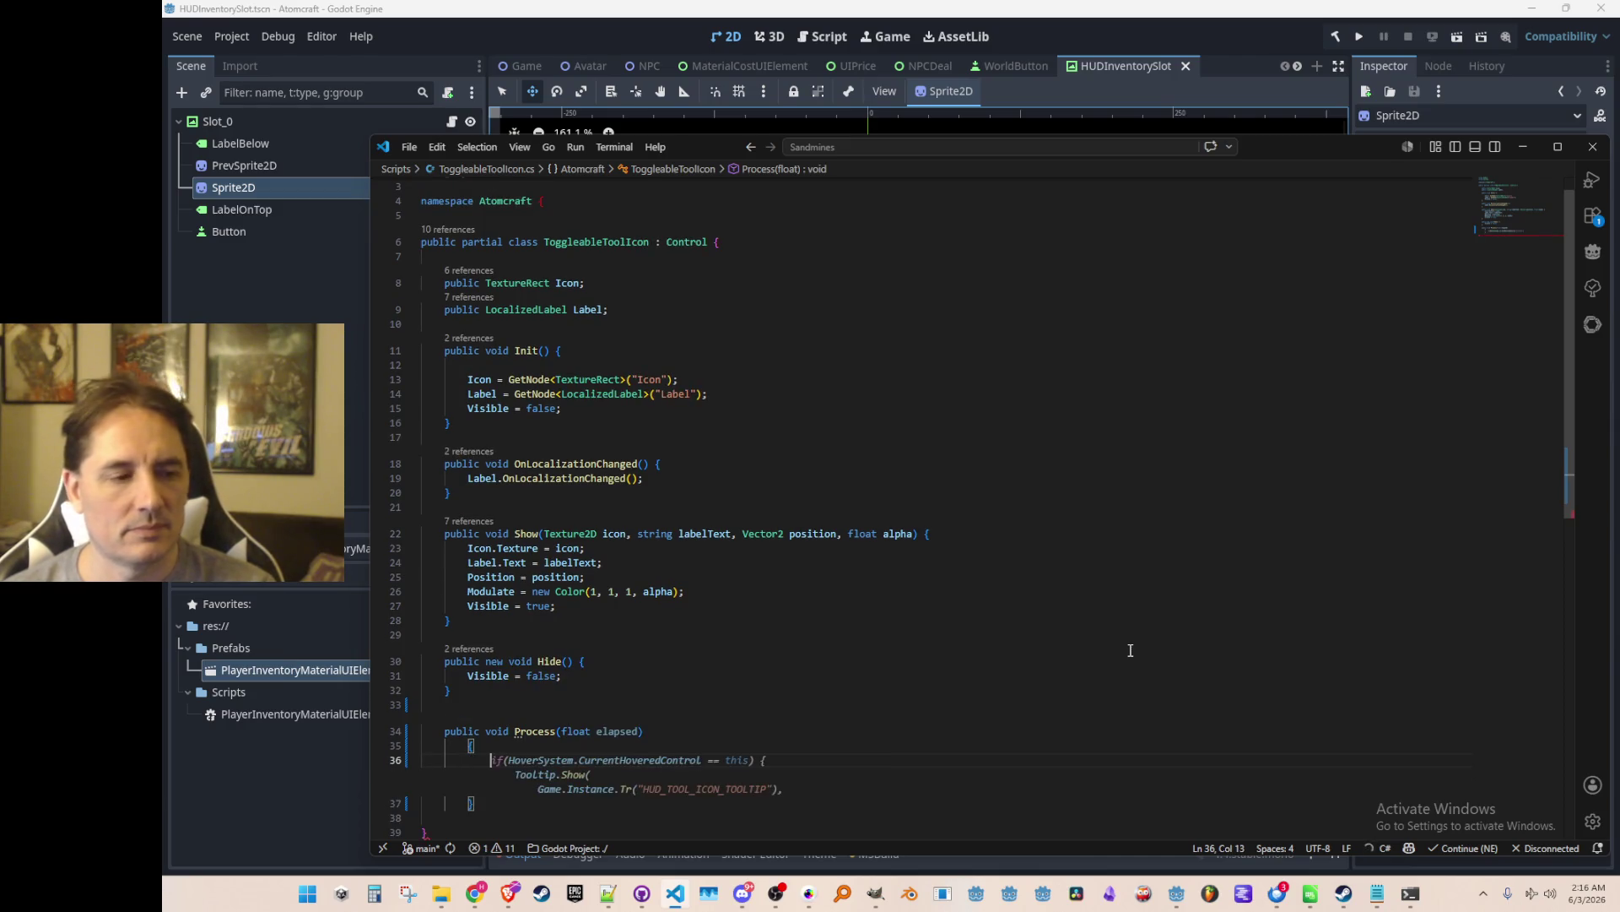
{"action": "key", "text": "Tab"}
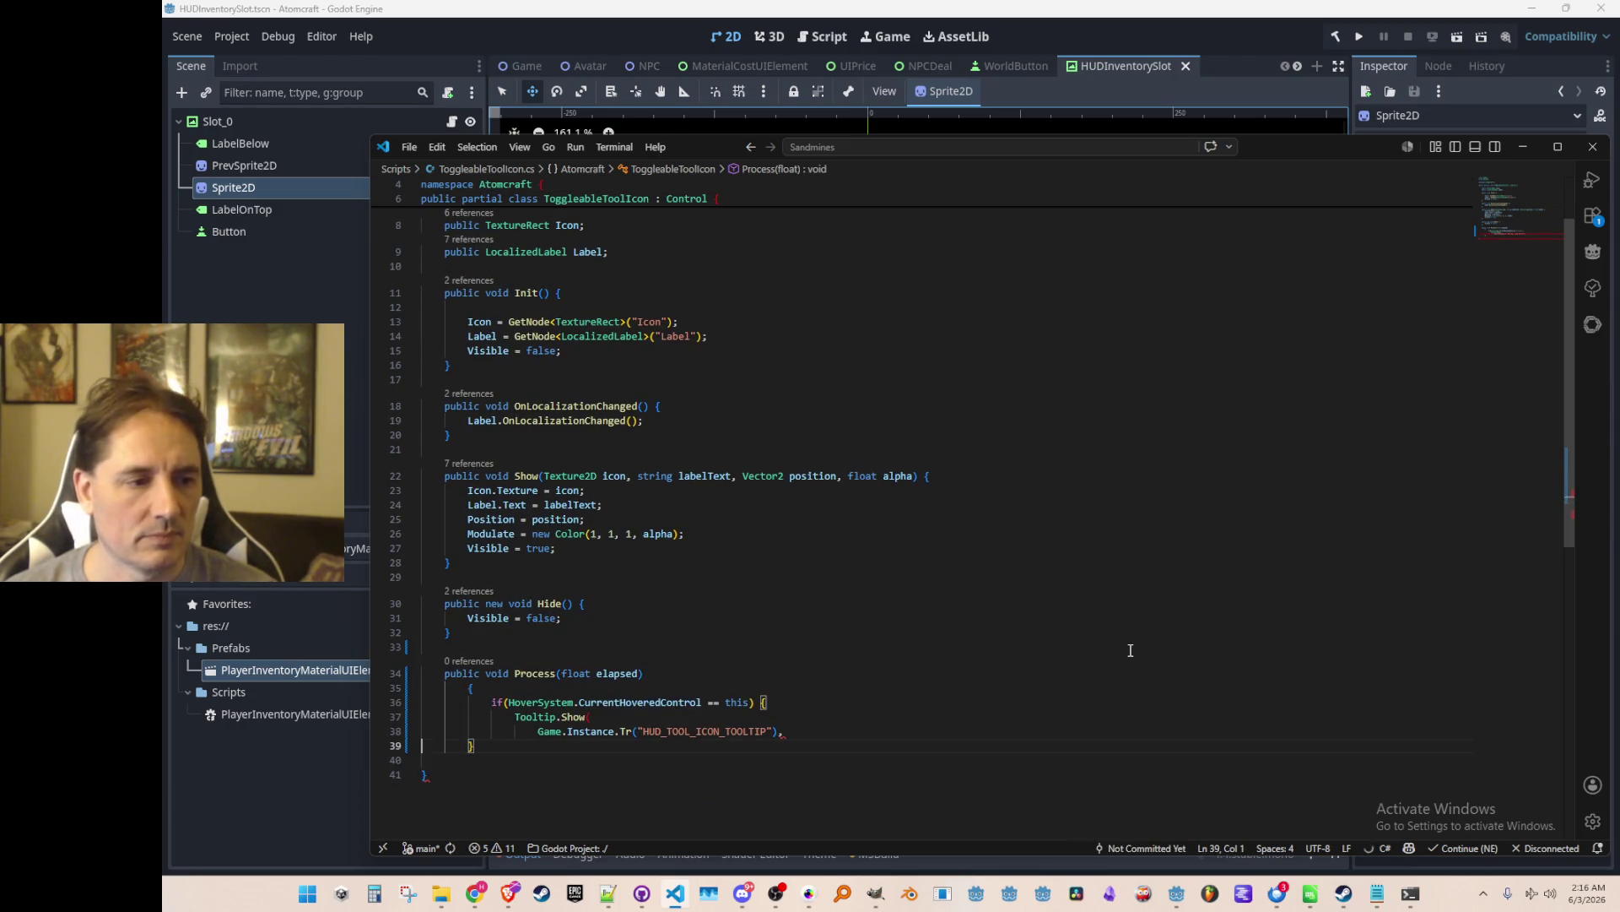
{"action": "type", "text": "}"}
Fix the braces and indentation of Process around the HoverSystem.CurrentHoveredControl == this check.
{"action": "key", "text": "Up"}
{"action": "key", "text": "Up"}
{"action": "key", "text": "Up"}
{"action": "key", "text": "Home"}
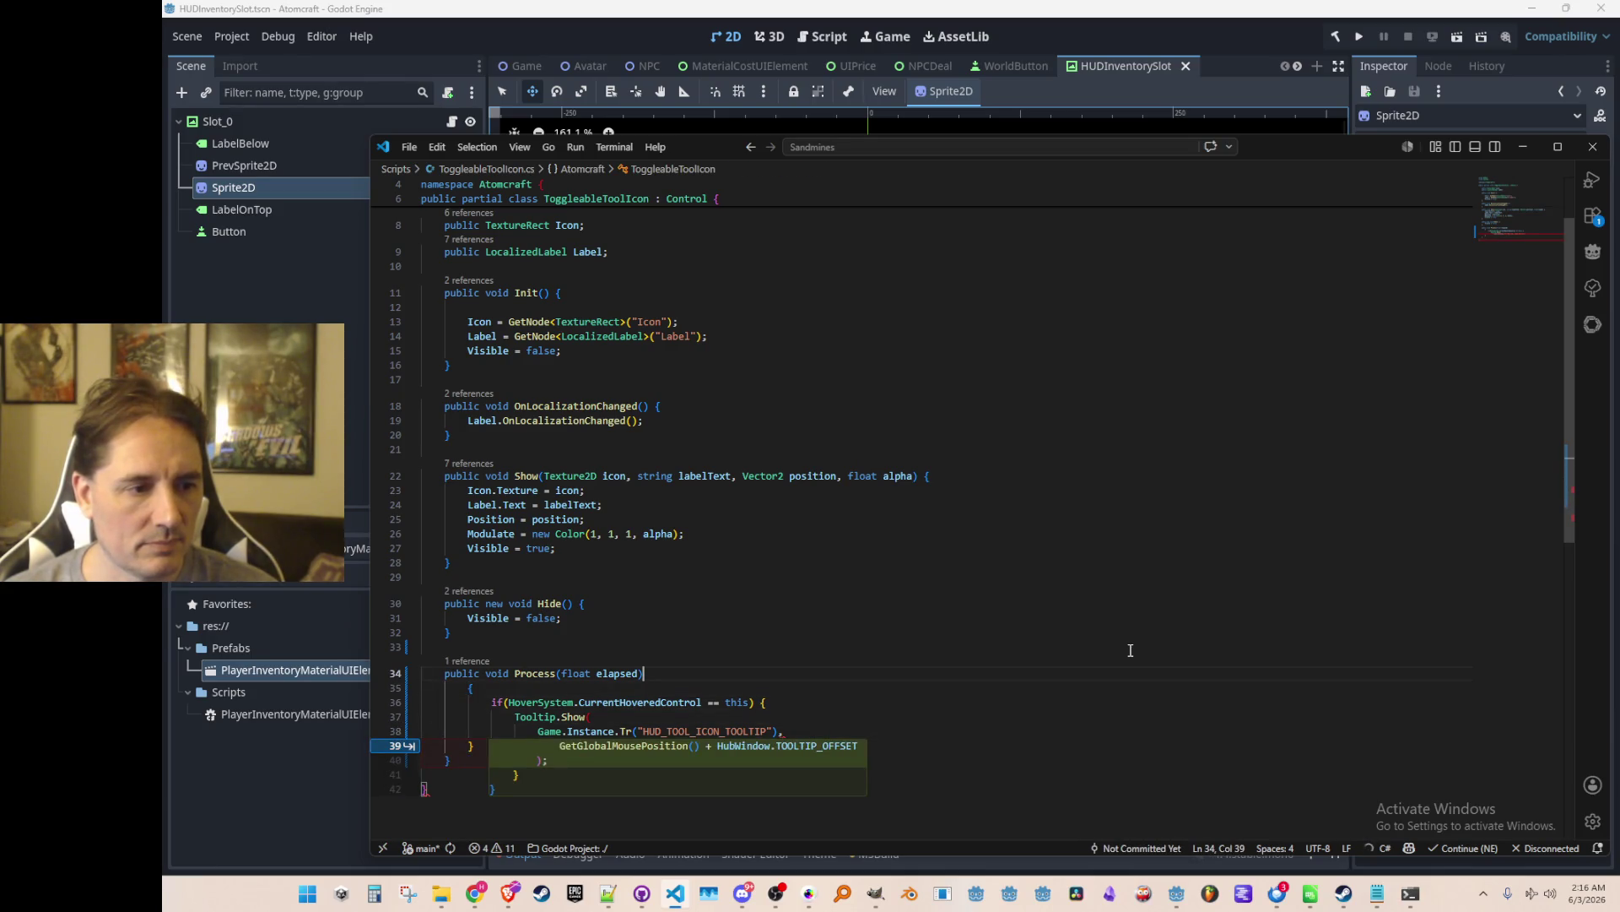
{"action": "key", "text": "Tab"}
{"action": "key", "text": "ctrl+l"}
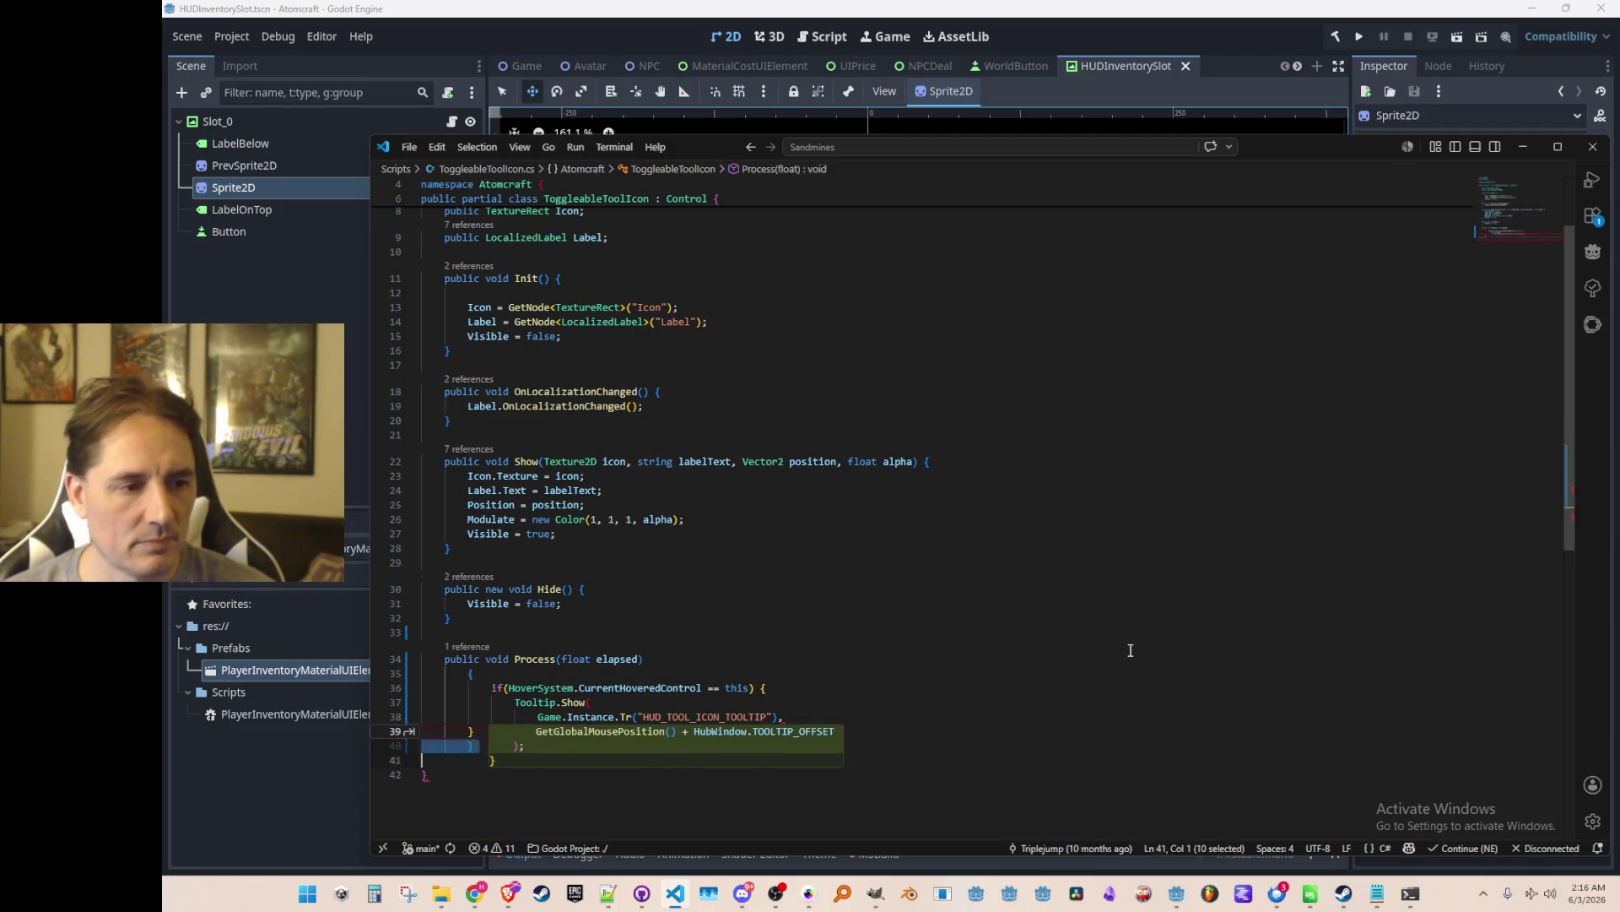
{"action": "key", "text": "Escape"}
{"action": "key", "text": "BackSpace"}
{"action": "key", "text": "shift+Home"}
{"action": "key", "text": "shift+Up"}
{"action": "key", "text": "shift+Up"}
{"action": "key", "text": "shift+Tab"}
{"action": "key", "text": "shift+Up"}
{"action": "key", "text": "shift+Up"}
{"action": "key", "text": "shift+Tab"}
{"action": "key", "text": "Up"}
{"action": "key", "text": "End"}
{"action": "type", "text": "{"}
{"action": "key", "text": "ctrl+shift+k"}
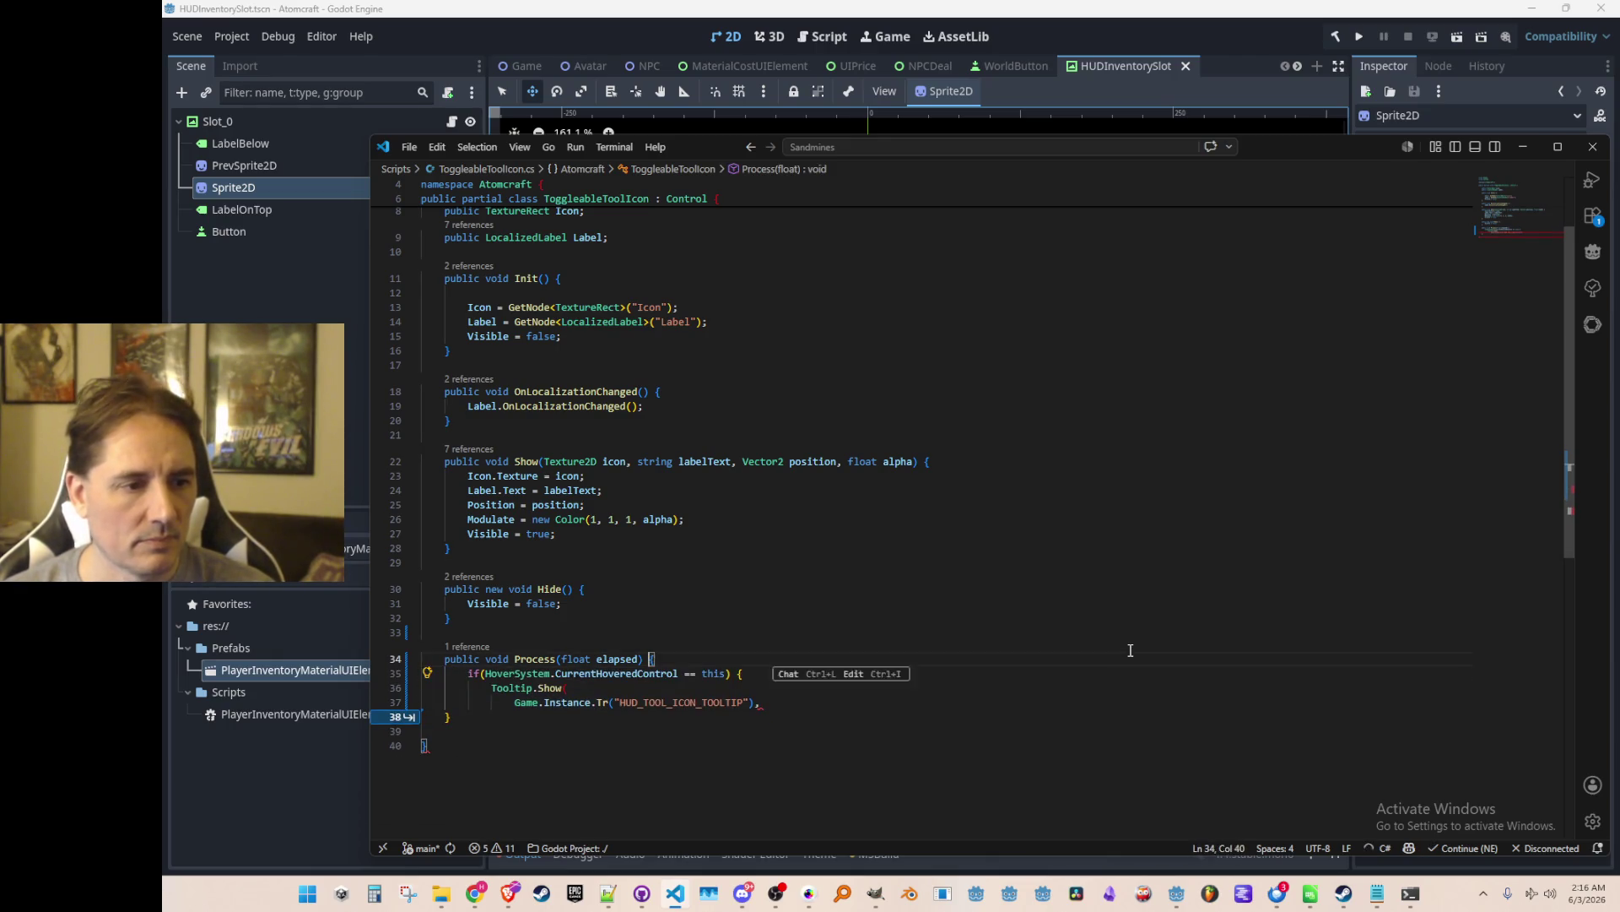
{"action": "key", "text": "Down"}
{"action": "key", "text": "Down"}
{"action": "key", "text": "Down"}
{"action": "key", "text": "Return"}
{"action": "type", "text": "}"}
{"action": "key", "text": "Up"}
{"action": "key", "text": "Up"}
{"action": "key", "text": "Up"}
{"action": "key", "text": "End"}
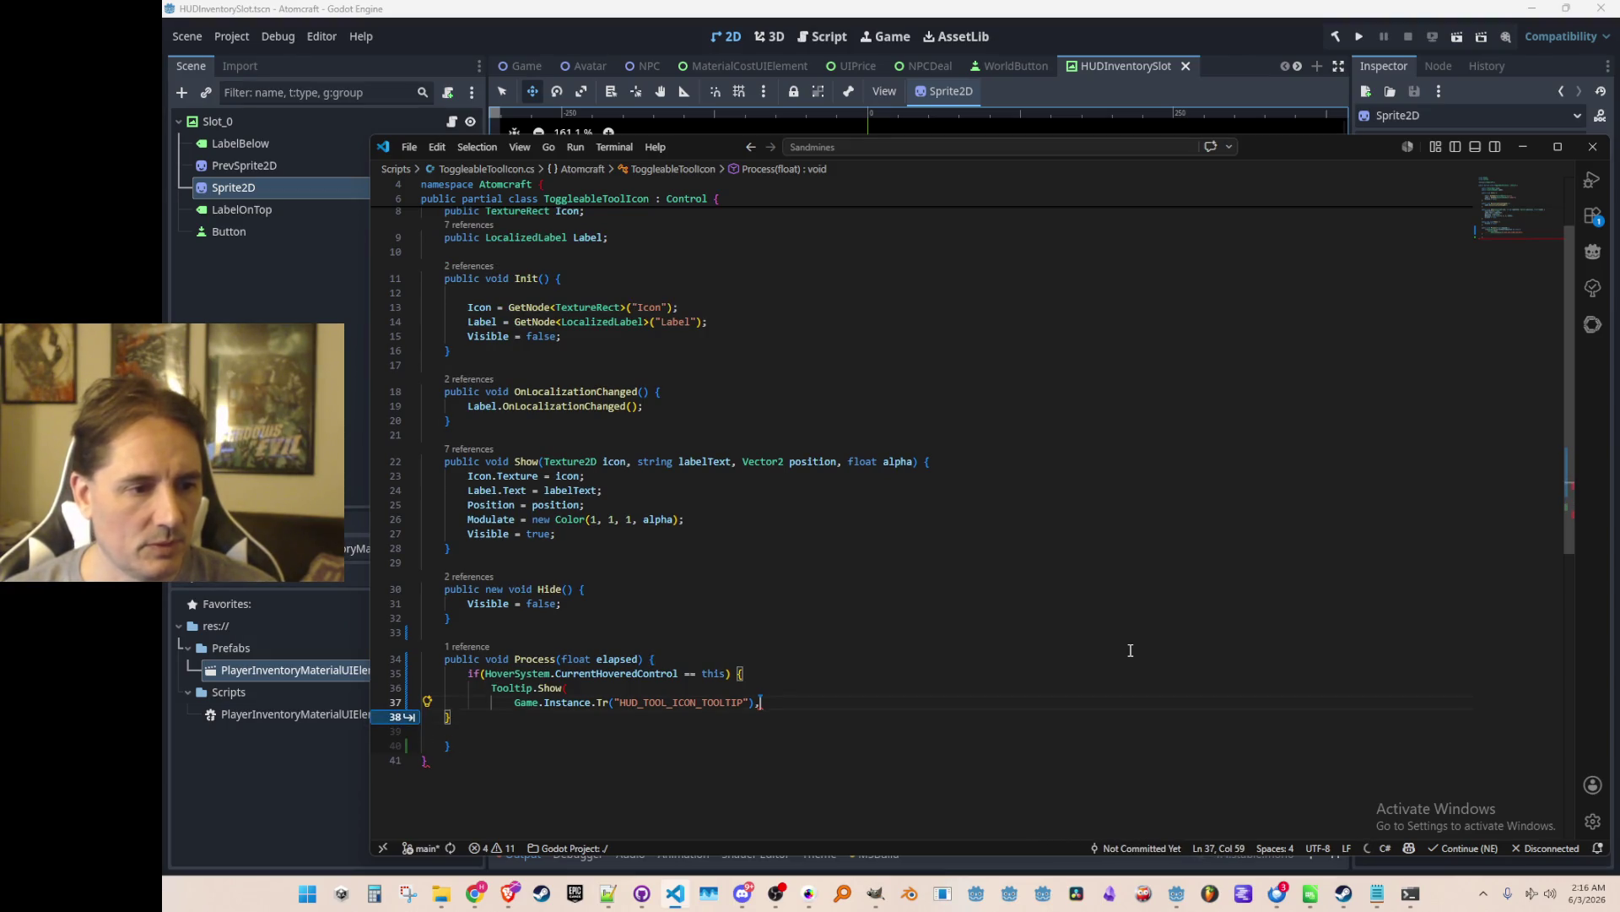
Keep the Tooltip.Show lines commented out and tidy the closing braces at the file end.
{"action": "key", "text": "ctrl+z"}
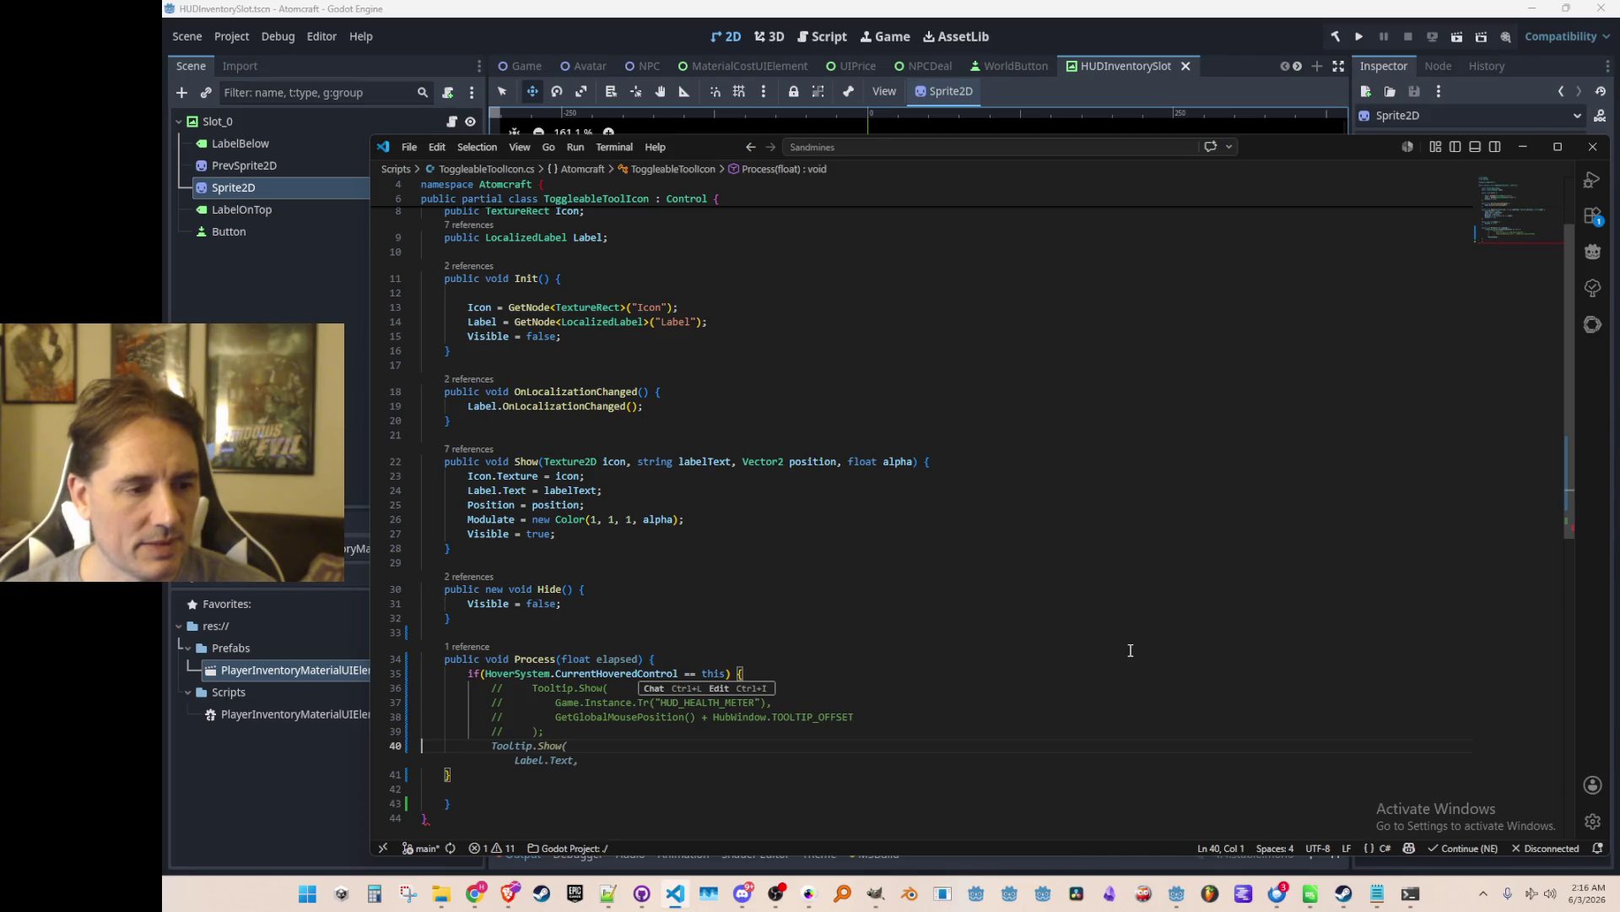
{"action": "key", "text": "Escape"}
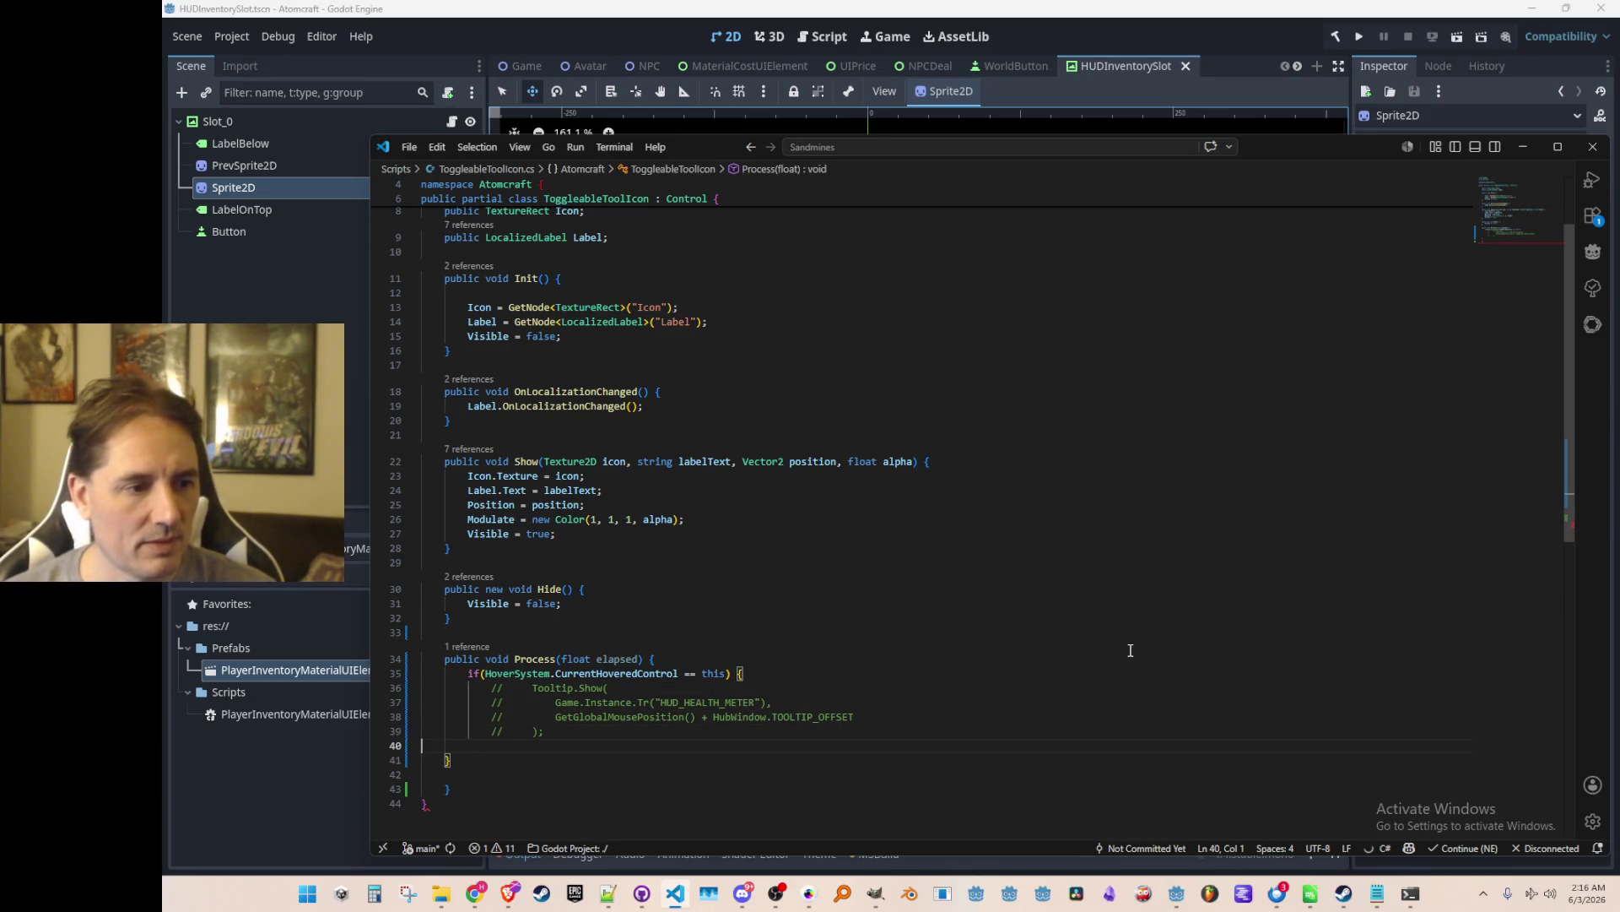
{"action": "type", "text": "}"}
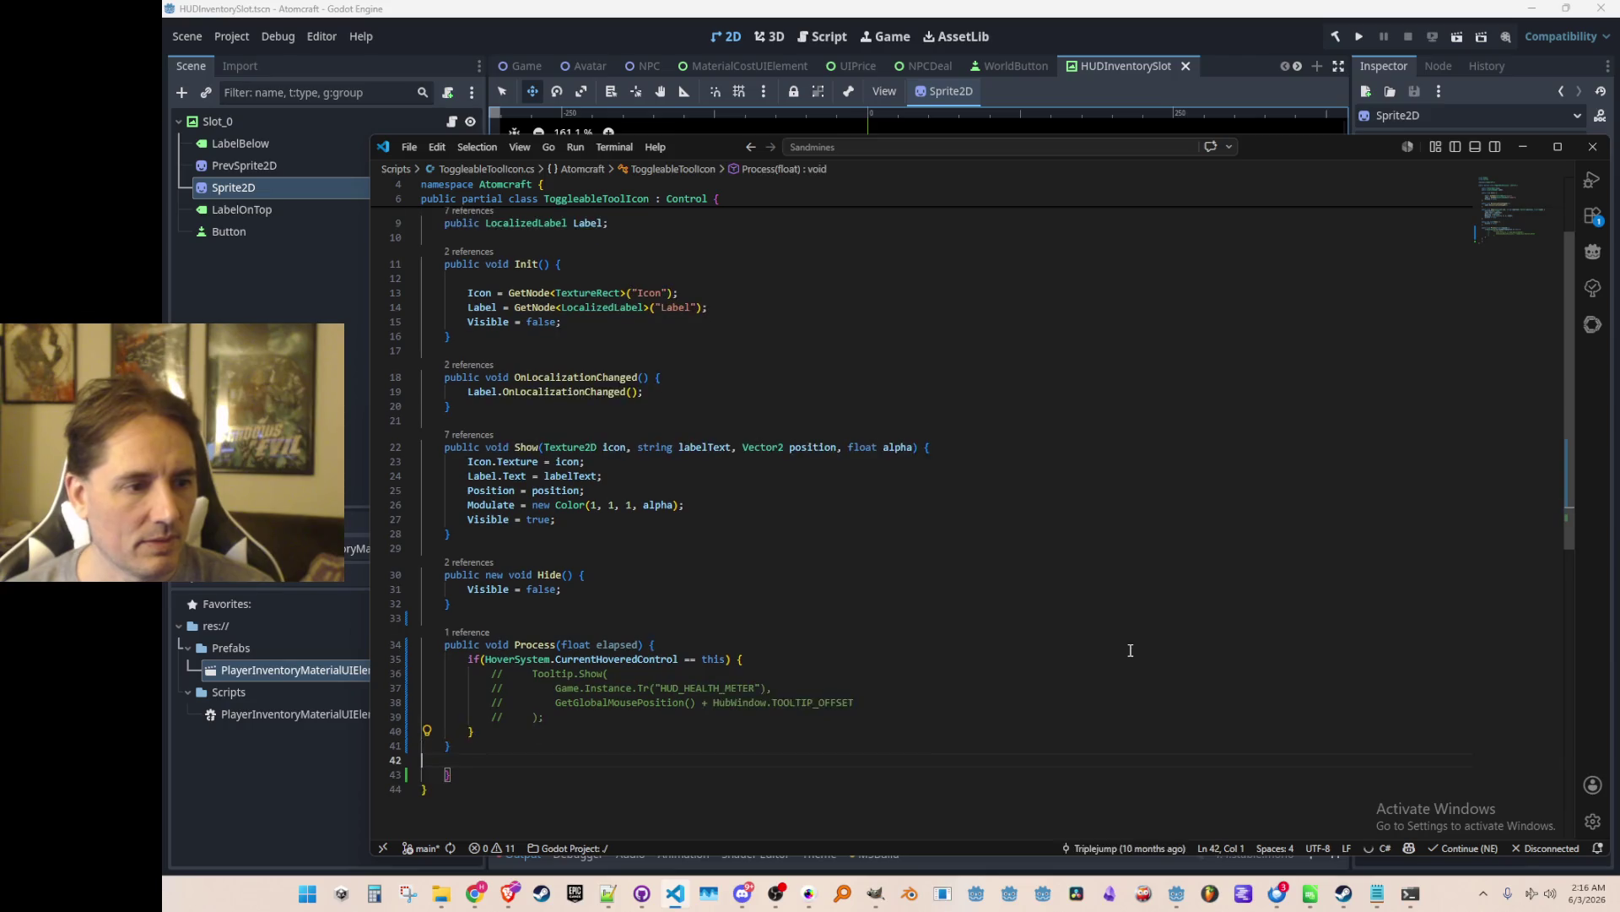
{"action": "key", "text": "Down"}
{"action": "key", "text": "Down"}
{"action": "key", "text": "Down"}
{"action": "key", "text": "shift+Tab"}
{"action": "key", "text": "End"}
{"action": "key", "text": "Return"}
{"action": "key", "text": "Down"}
{"action": "key", "text": "shift+End"}
{"action": "key", "text": "BackSpace"}
{"action": "key", "text": "BackSpace"}
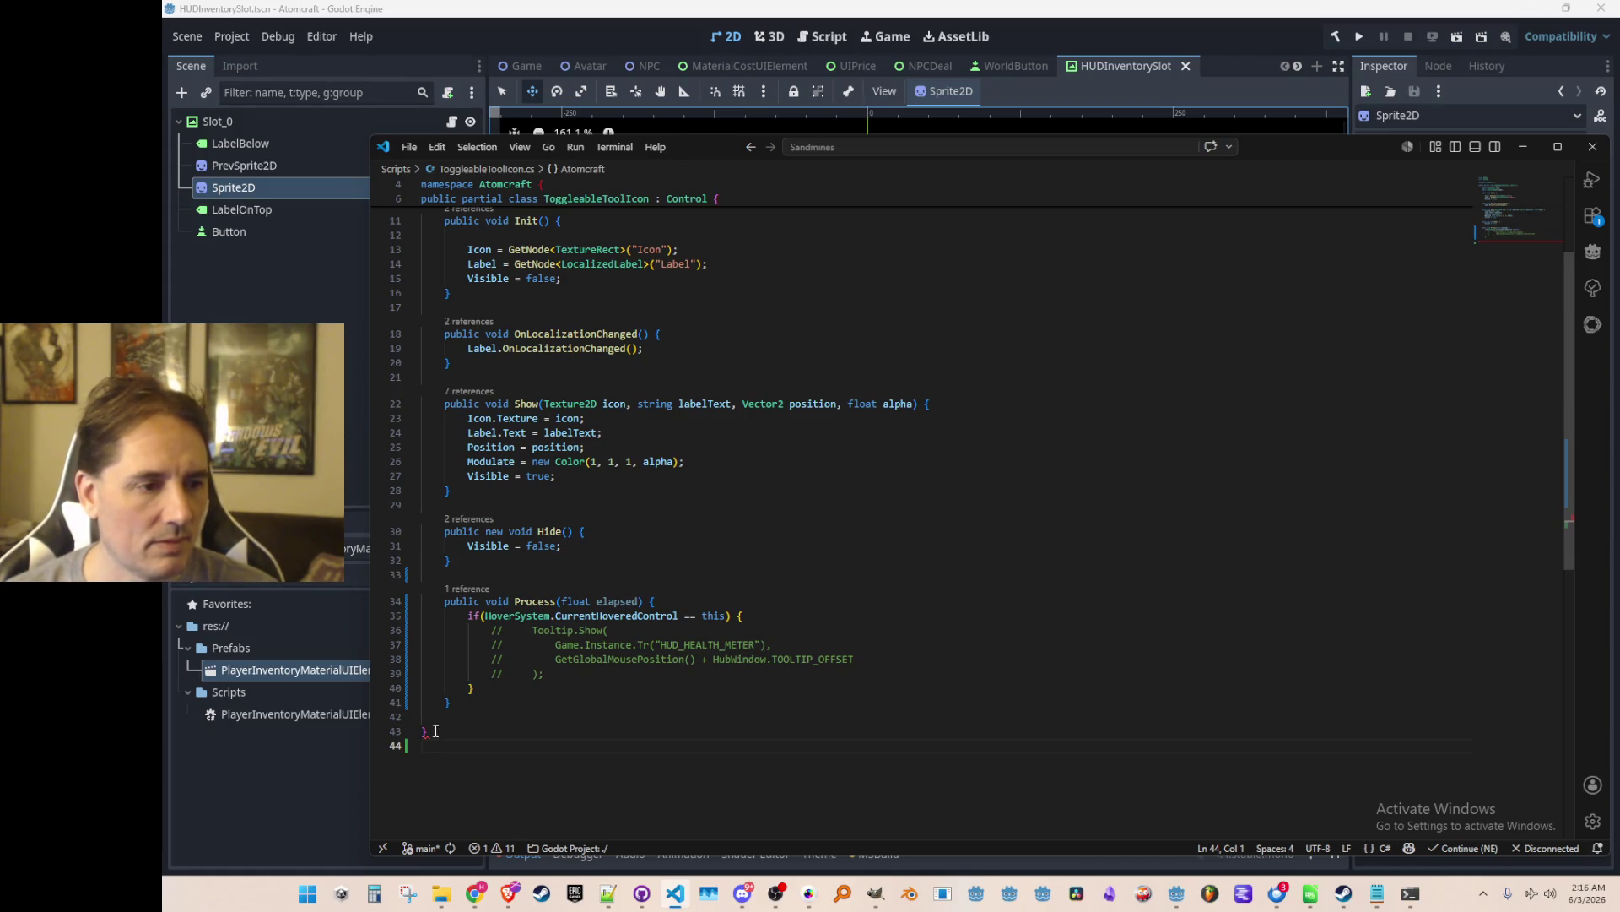
{"action": "key", "text": "ctrl+z"}
Delete the empty line before the closing braces, keeping the hovered-control check around the commented tooltip.
{"action": "left_click", "coordinate": [1262, 544]}
{"action": "scroll", "coordinate": [1038, 622], "scroll_direction": "down", "scroll_amount": 1}
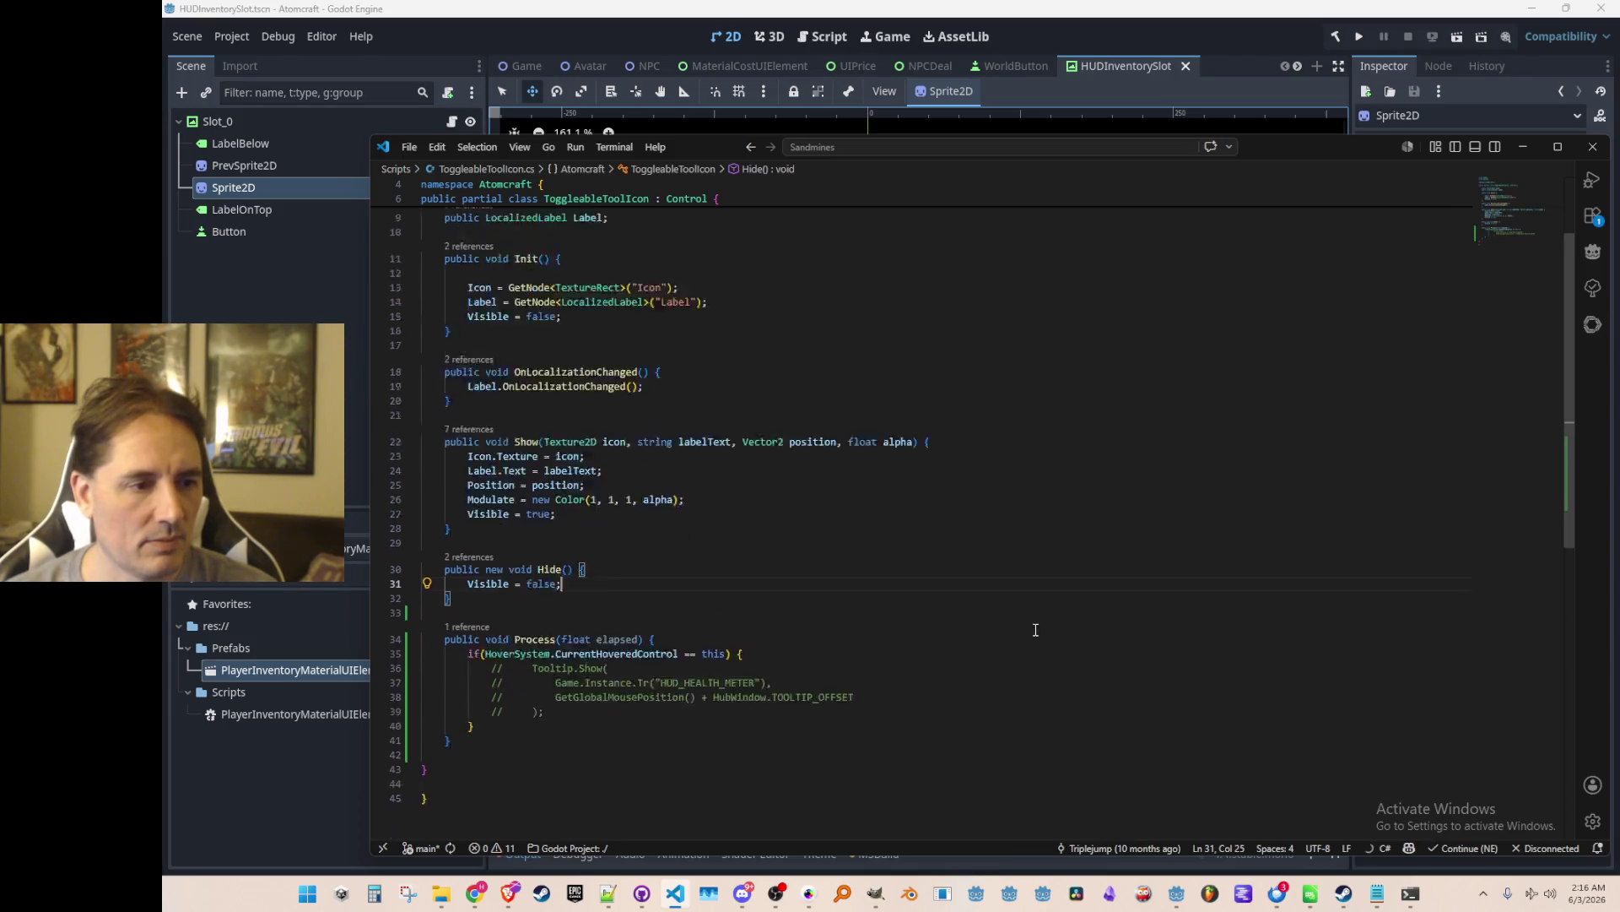
{"action": "left_click", "coordinate": [1051, 677]}
{"action": "key", "text": "Delete"}
{"action": "key", "text": "Up"}
{"action": "key", "text": "Up"}
{"action": "key", "text": "Up"}
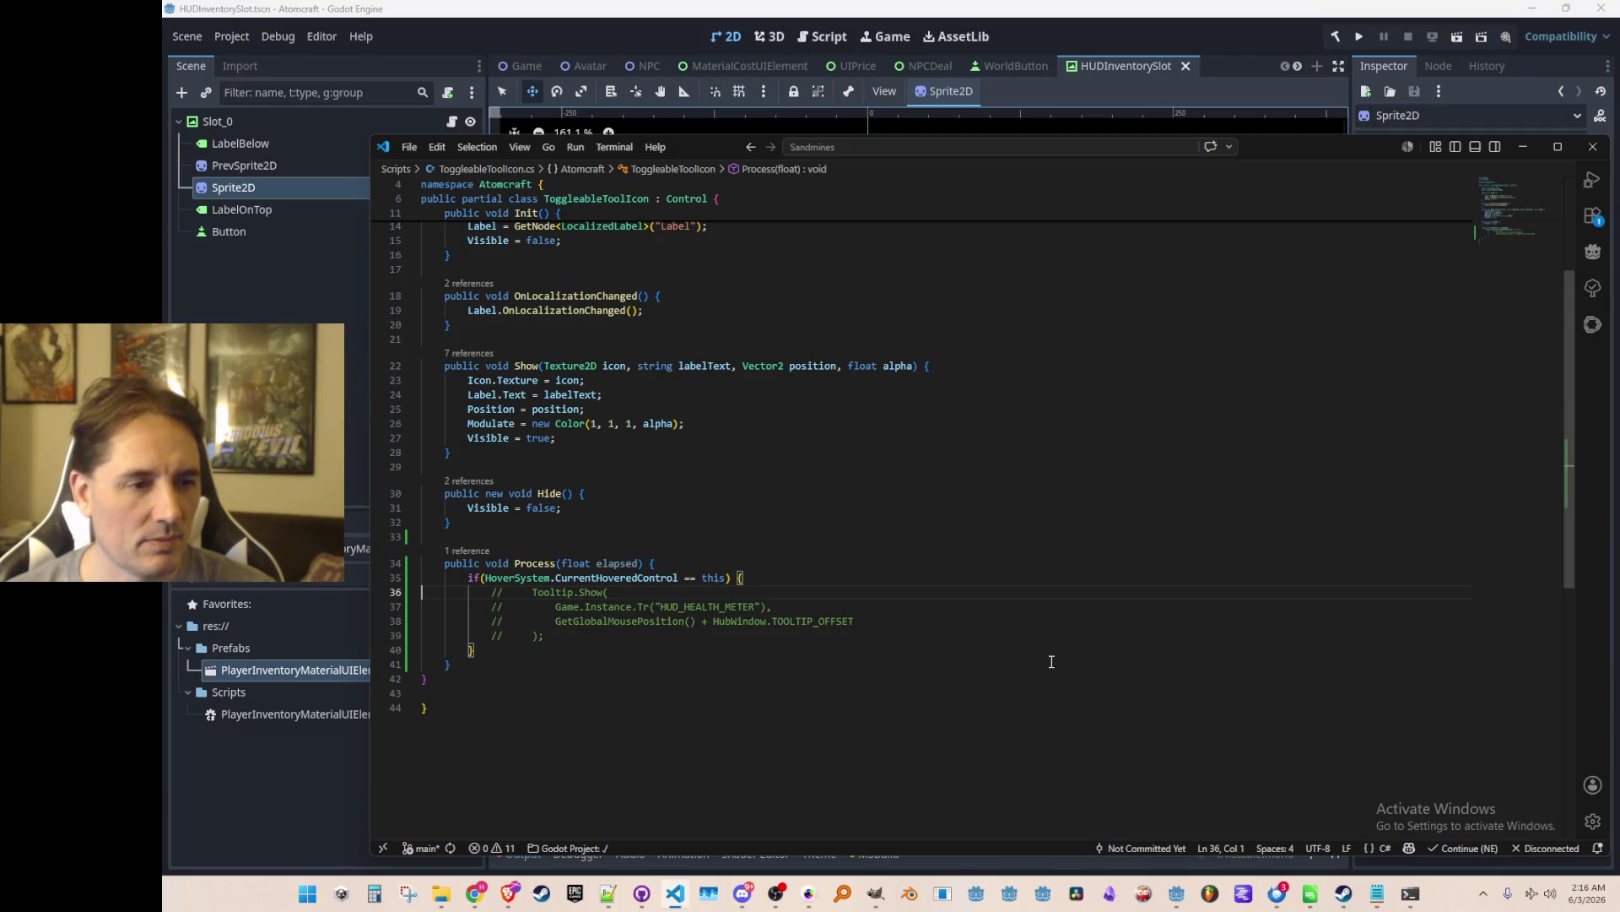
{"action": "key", "text": "shift+Up"}
{"action": "key", "text": "Delete"}
{"action": "key", "text": "Down"}
{"action": "key", "text": "Down"}
{"action": "key", "text": "Down"}
{"action": "key", "text": "shift+Down"}
{"action": "key", "text": "Delete"}
{"action": "key", "text": "Up"}
{"action": "key", "text": "ctrl+z"}
{"action": "key", "text": "ctrl+z"}
{"action": "key", "text": "Up"}
{"action": "key", "text": "Up"}
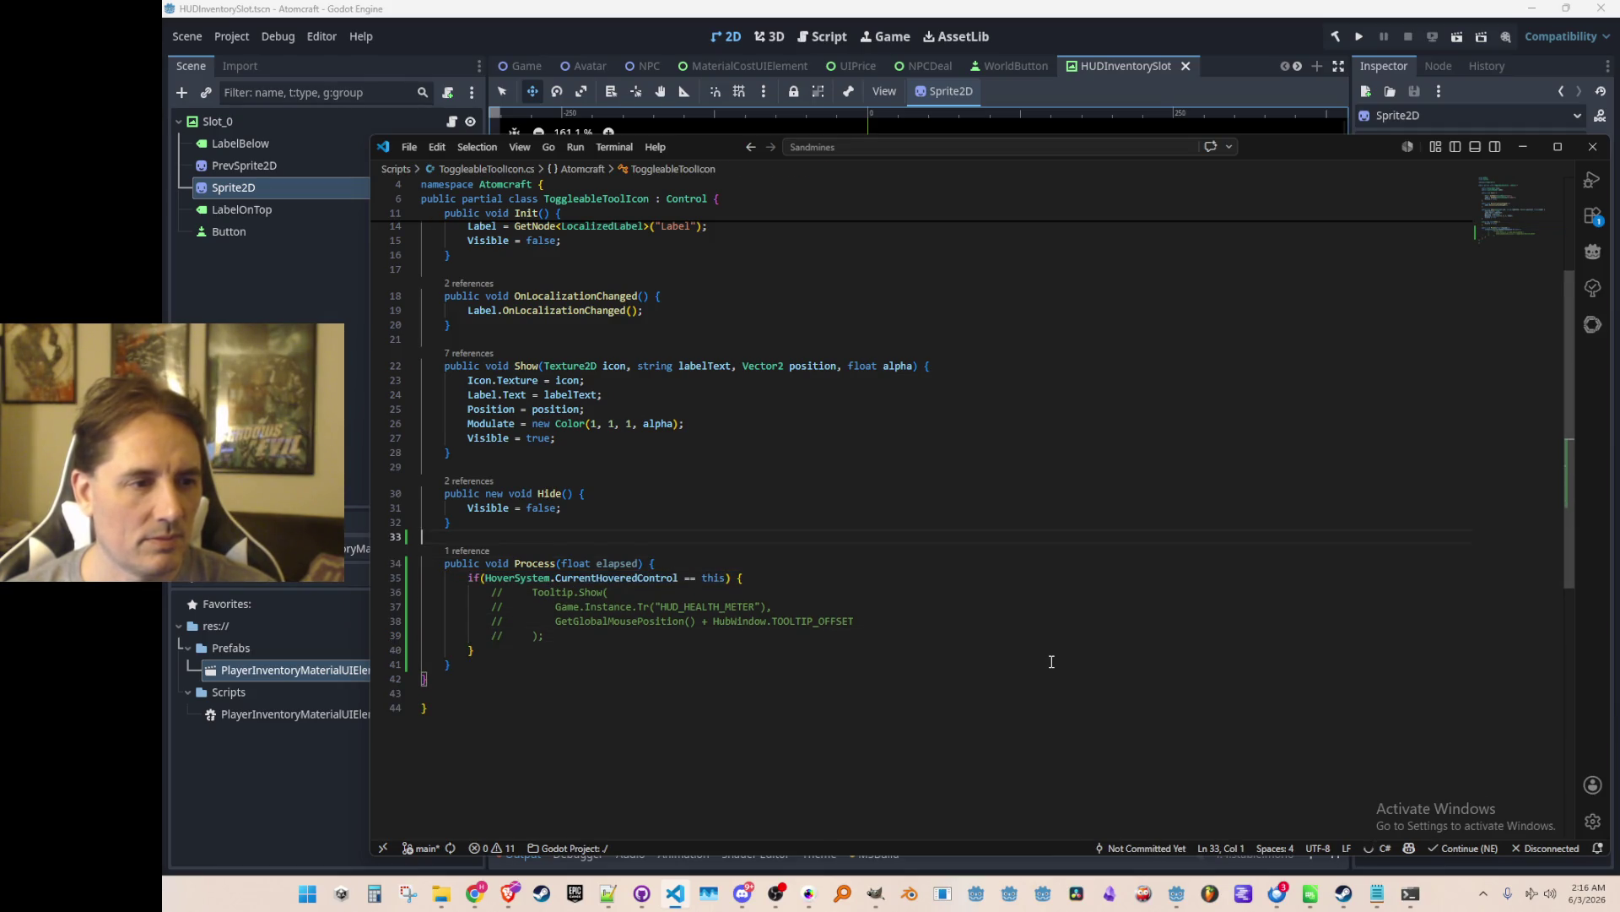
{"action": "key", "text": "Down"}
{"action": "key", "text": "Up"}
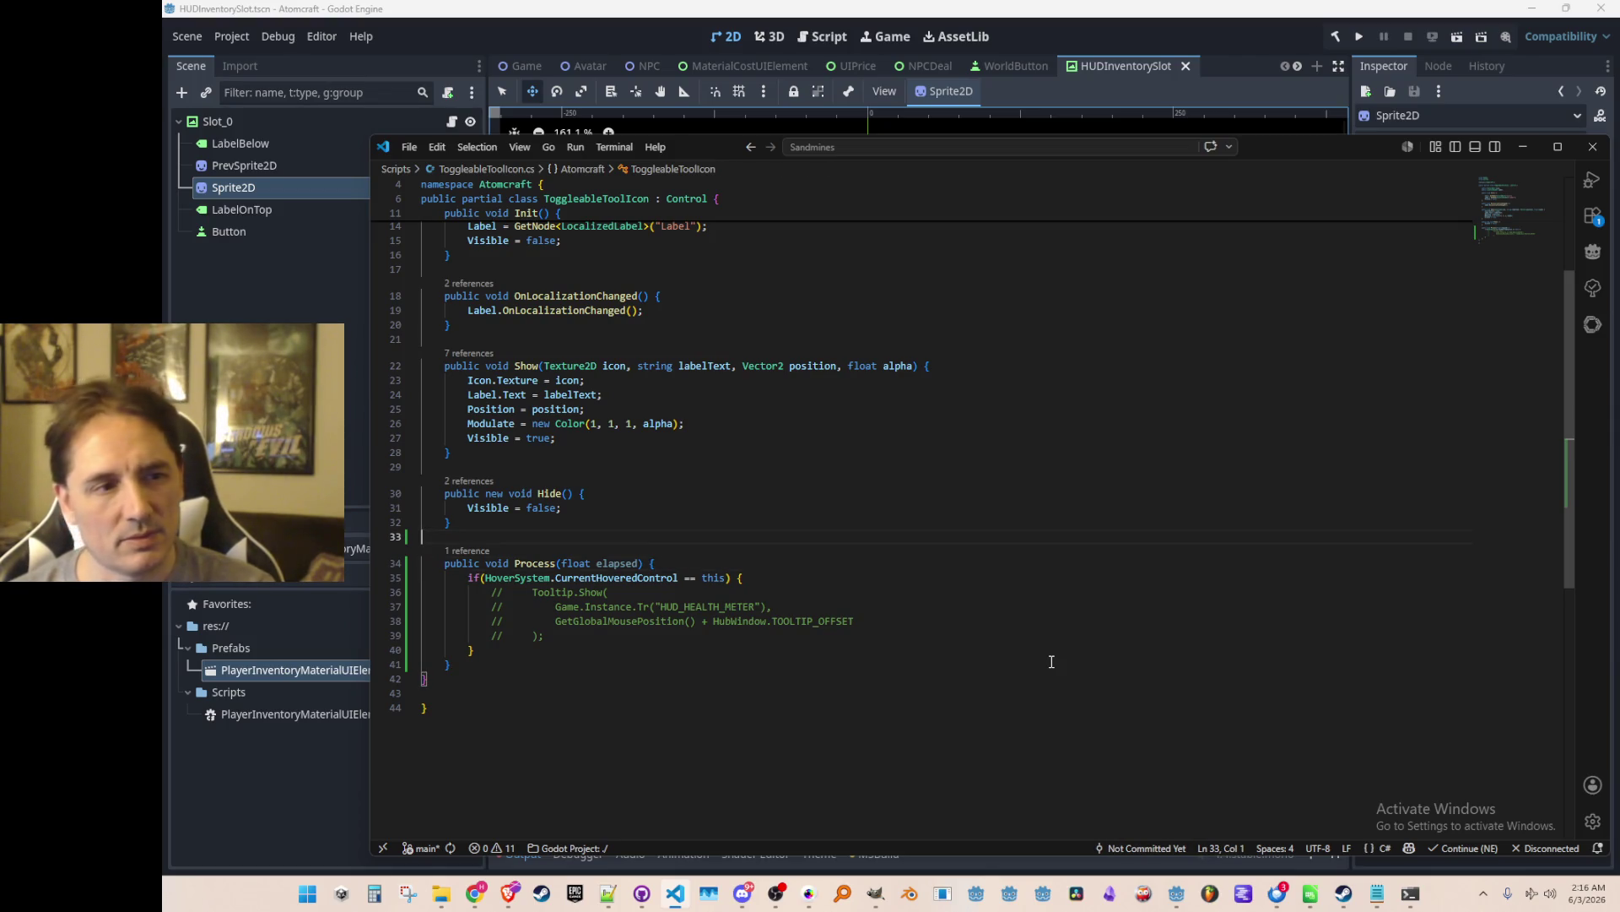
{"action": "scroll", "coordinate": [1184, 583], "scroll_direction": "up", "scroll_amount": 5}
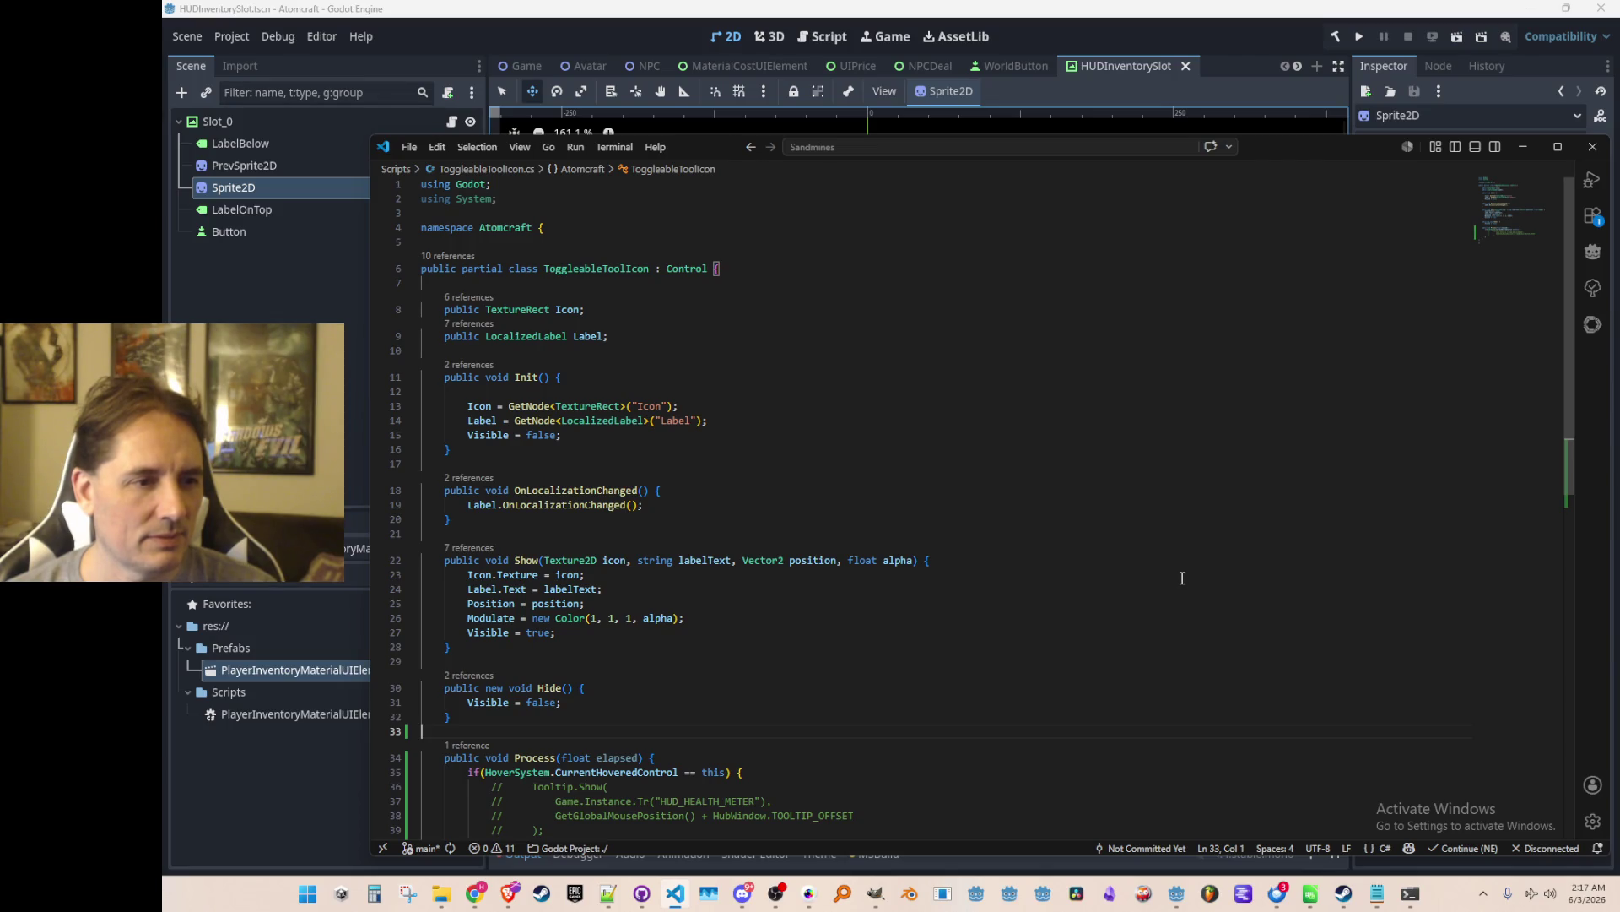
{"action": "scroll", "coordinate": [1184, 570], "scroll_direction": "down", "scroll_amount": 1}
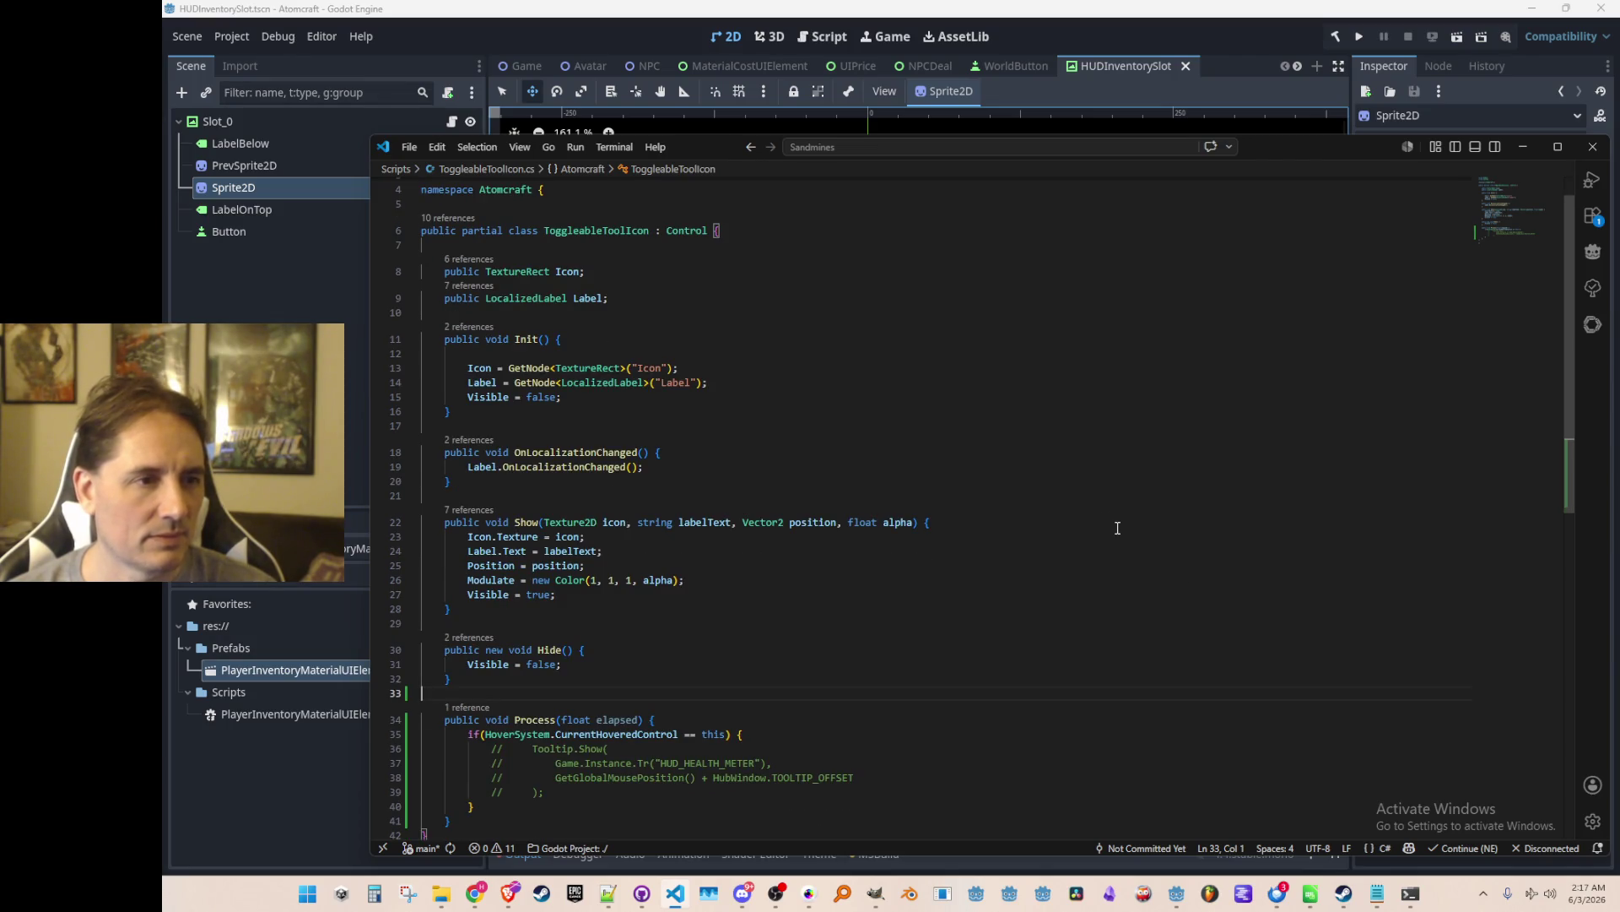
{"action": "left_click", "coordinate": [489, 515]}
{"action": "left_click", "coordinate": [1034, 561]}
{"action": "left_click", "coordinate": [1027, 579]}
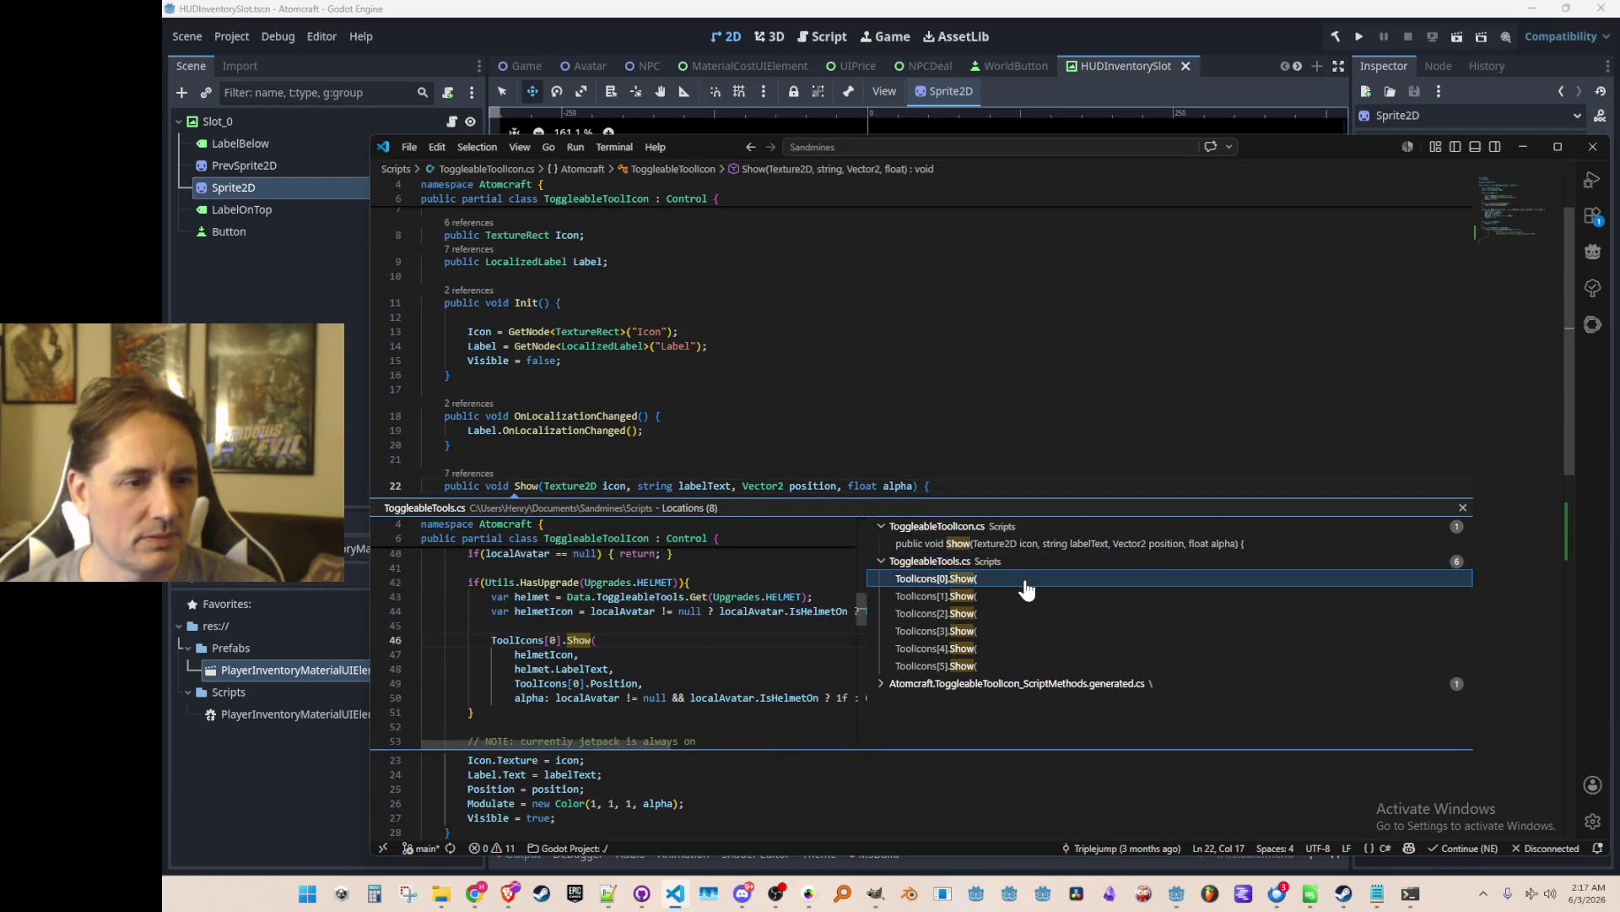
{"action": "double_click", "coordinate": [1024, 581]}
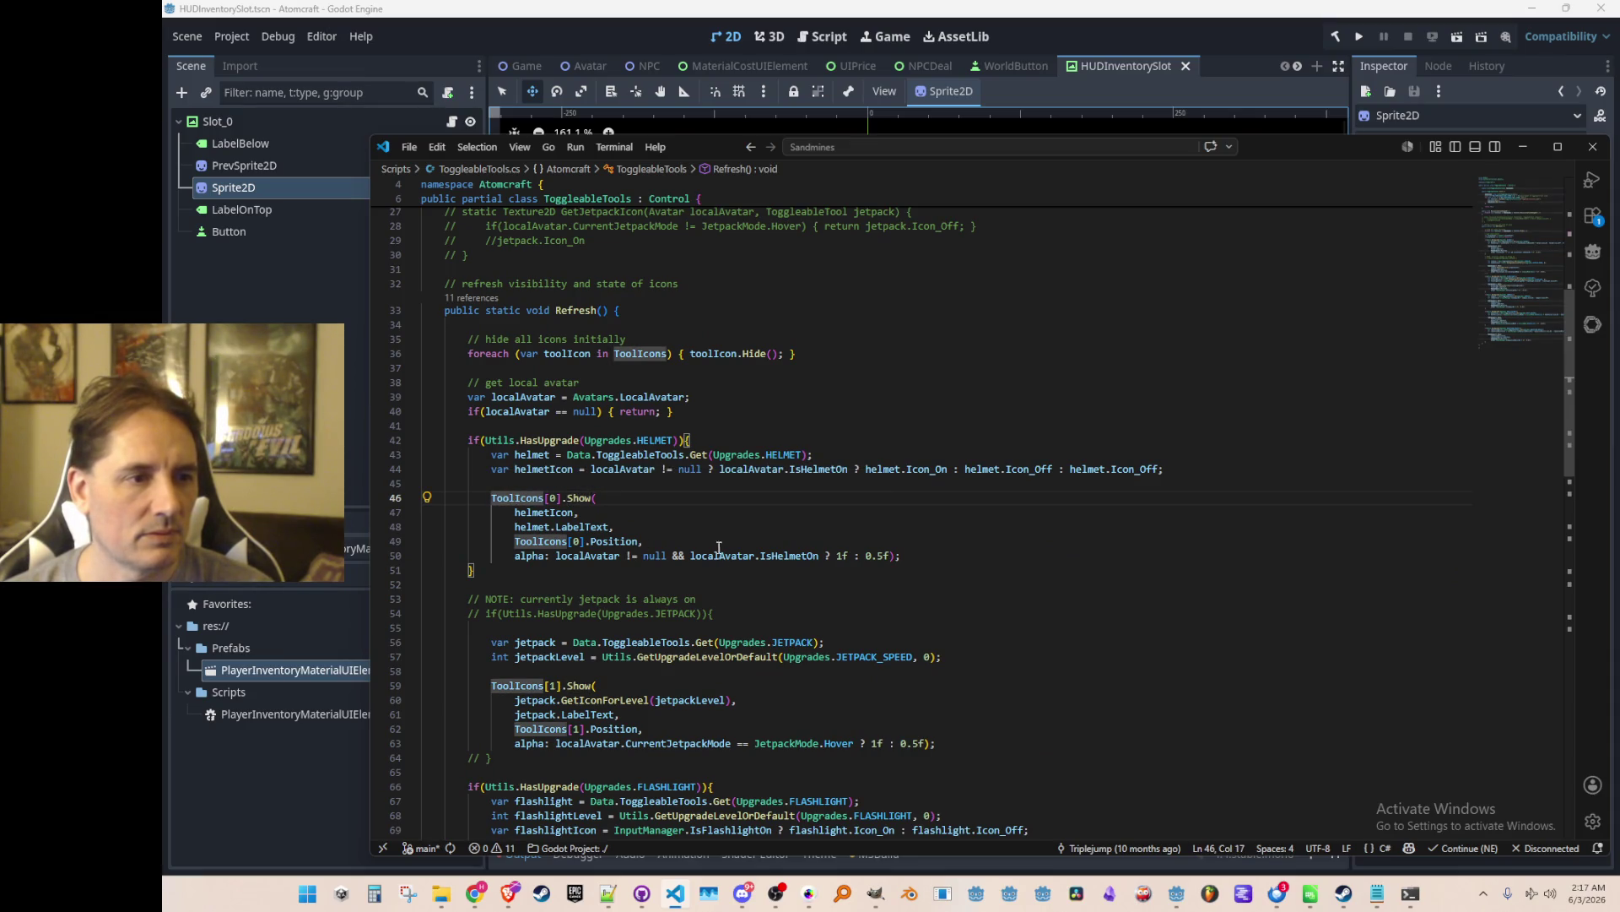
{"action": "key", "text": "Down"}
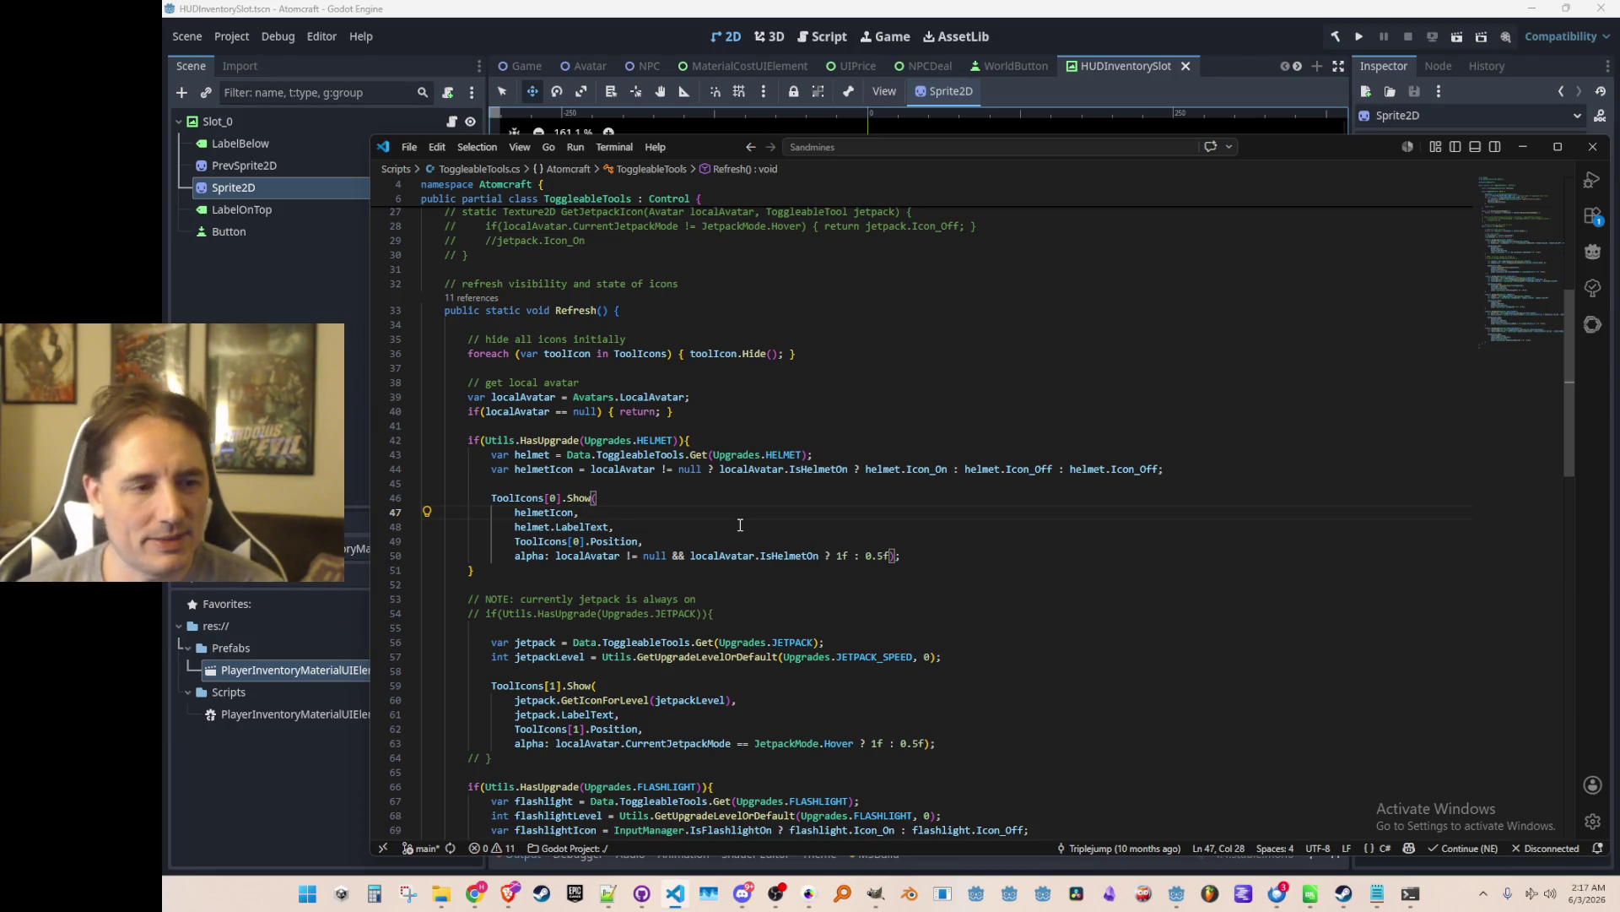
{"action": "scroll", "coordinate": [741, 467], "scroll_direction": "down", "scroll_amount": 2}
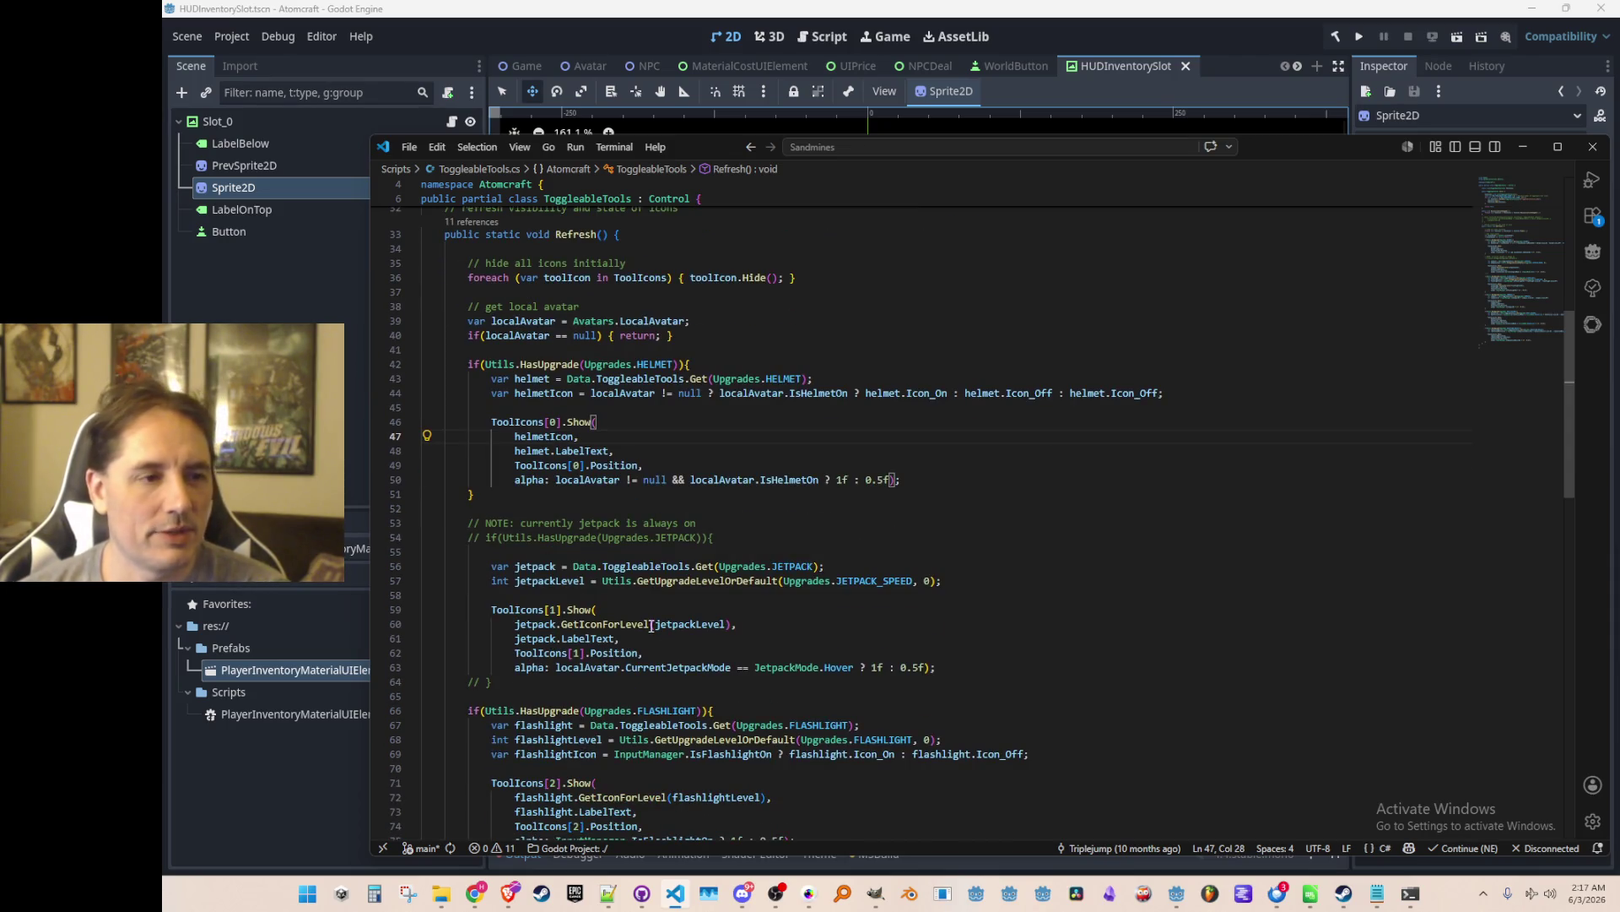
{"action": "left_click", "coordinate": [641, 624]}
{"action": "scroll", "coordinate": [641, 629], "scroll_direction": "down", "scroll_amount": 4}
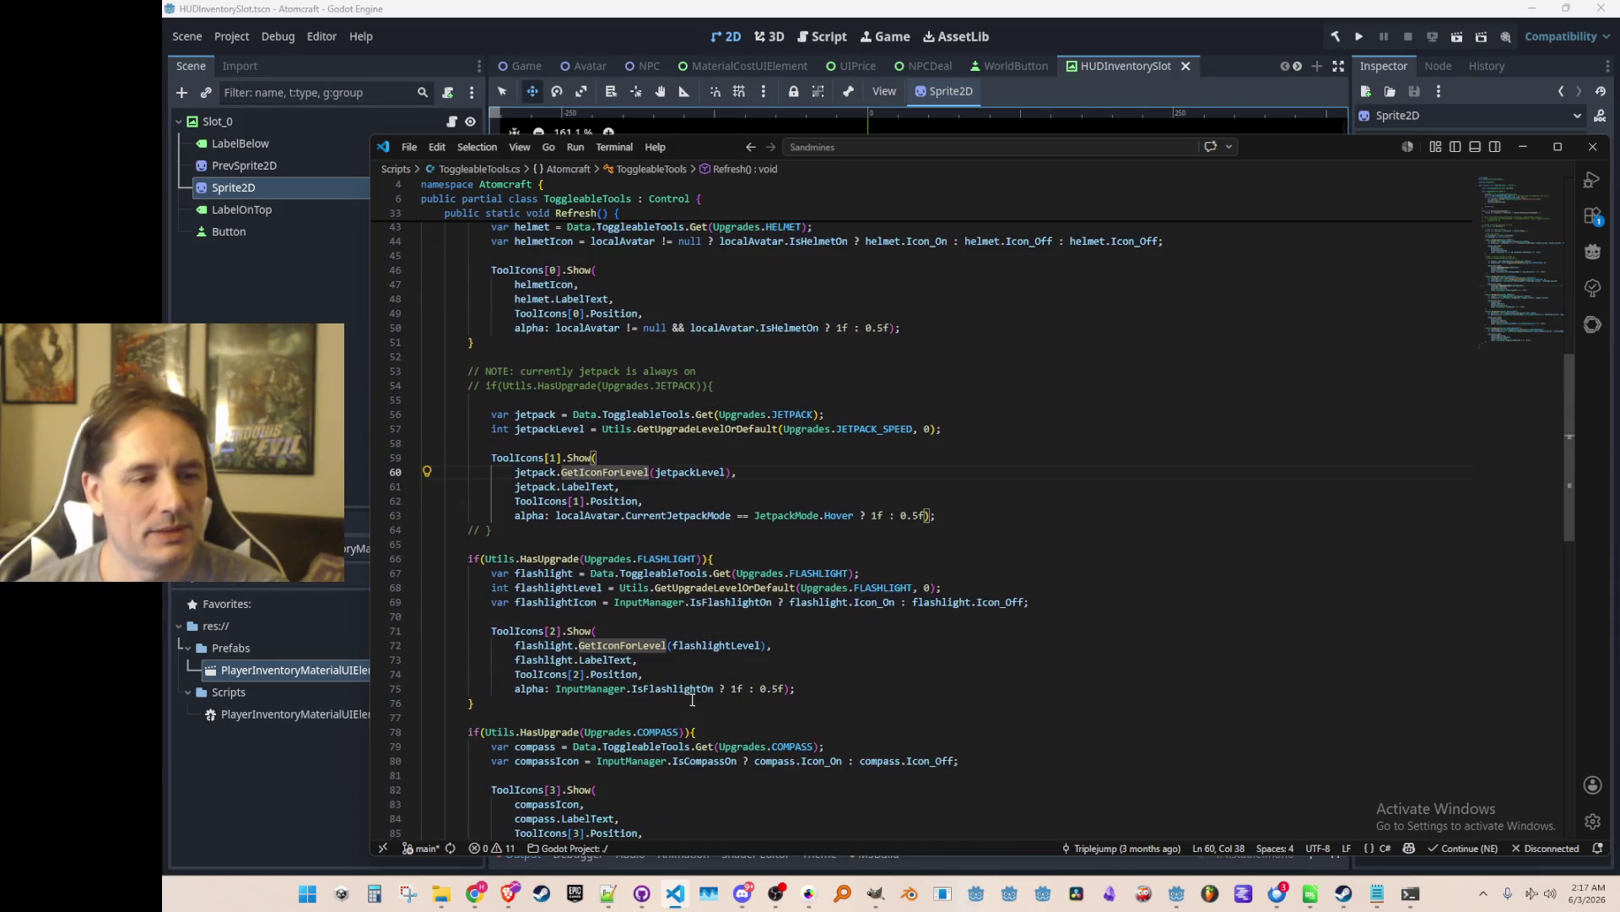
{"action": "left_click", "coordinate": [647, 648]}
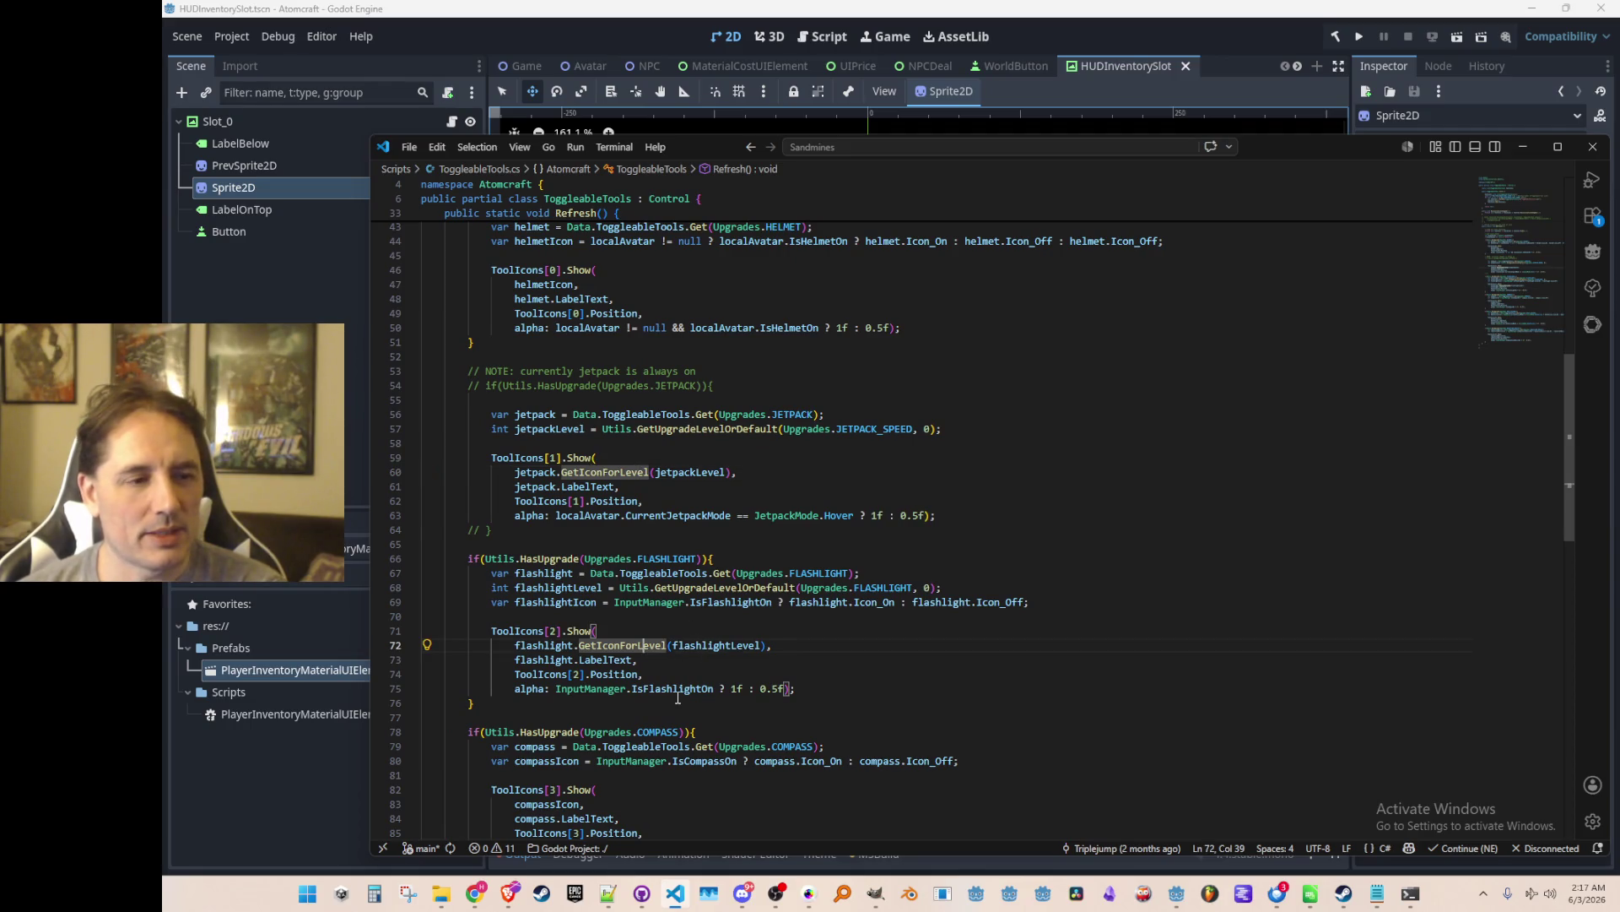
{"action": "scroll", "coordinate": [735, 608], "scroll_direction": "up", "scroll_amount": 1}
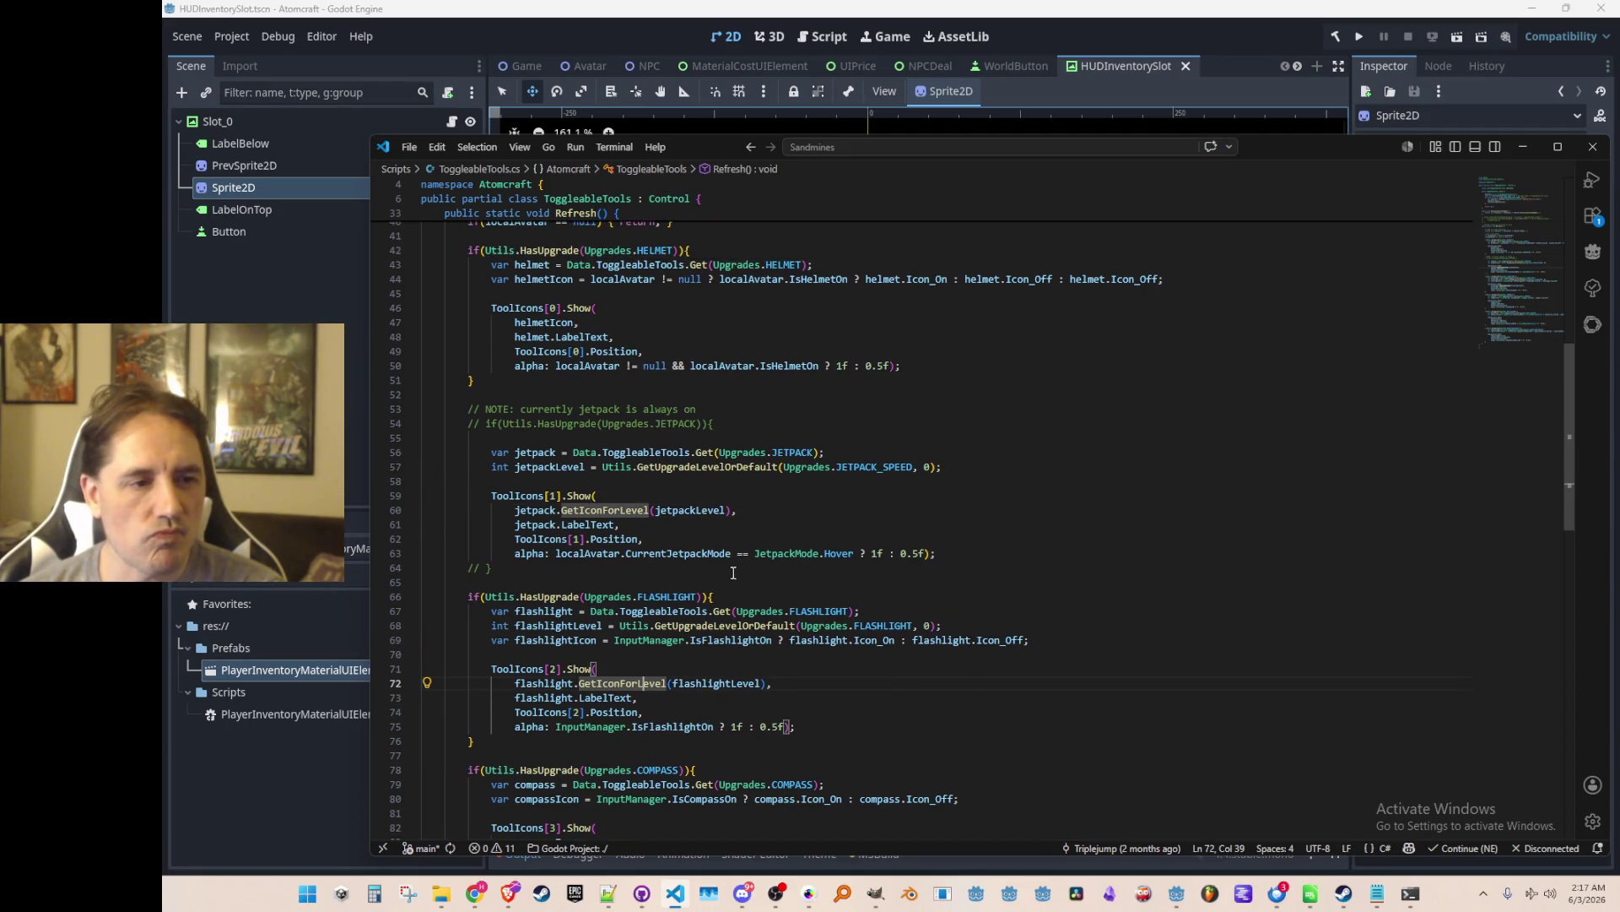
{"action": "scroll", "coordinate": [712, 594], "scroll_direction": "up", "scroll_amount": 3}
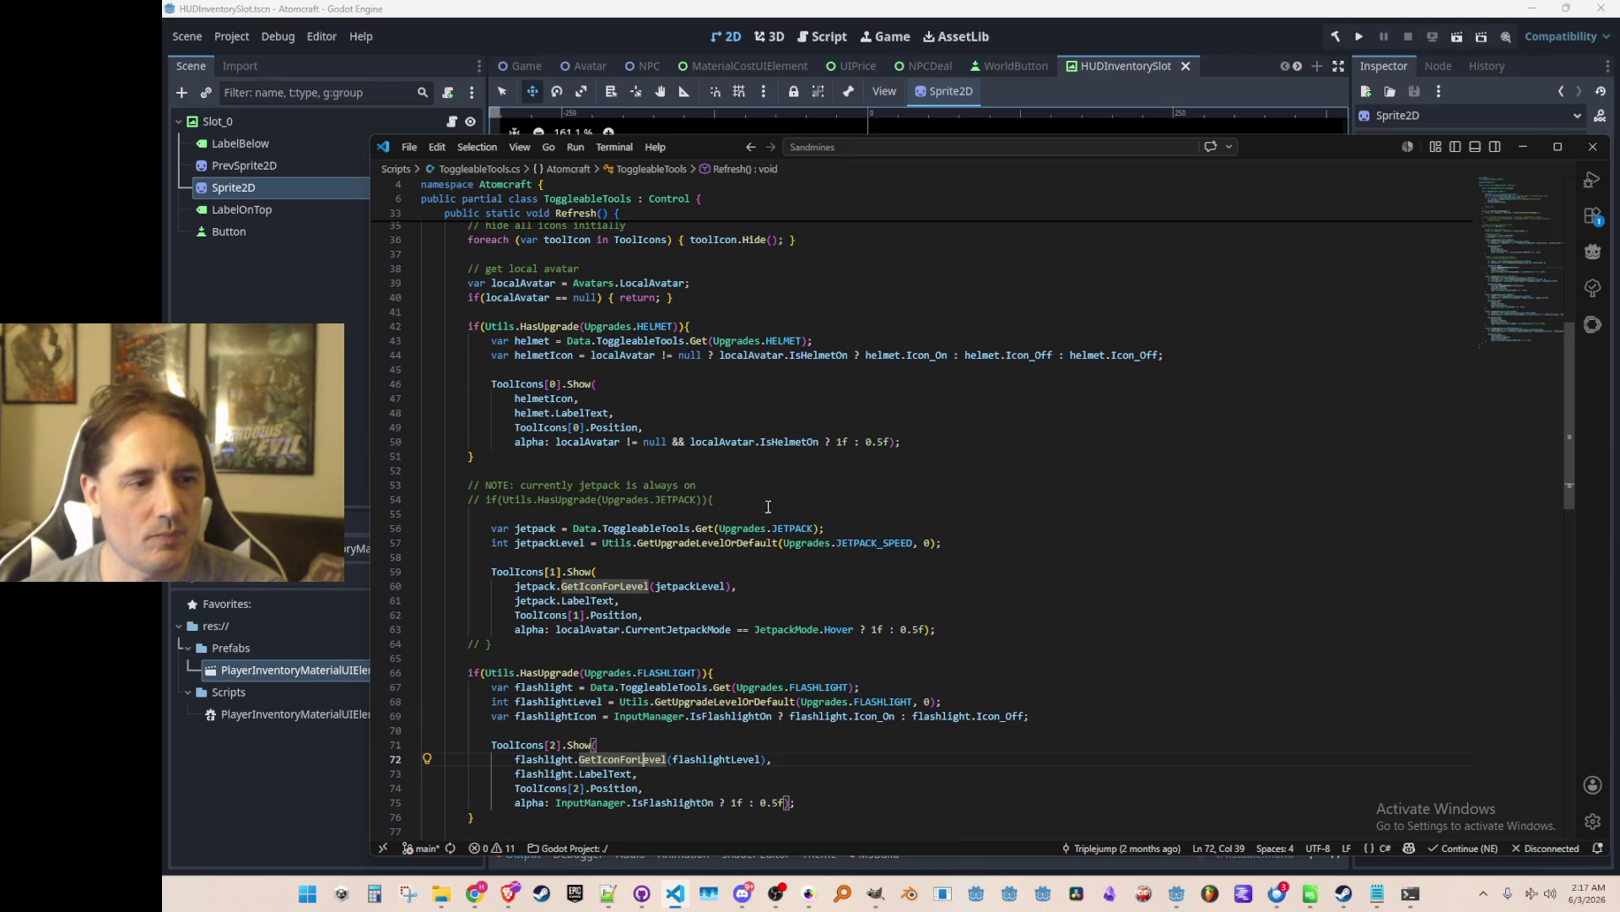
{"action": "scroll", "coordinate": [740, 522], "scroll_direction": "up", "scroll_amount": 4}
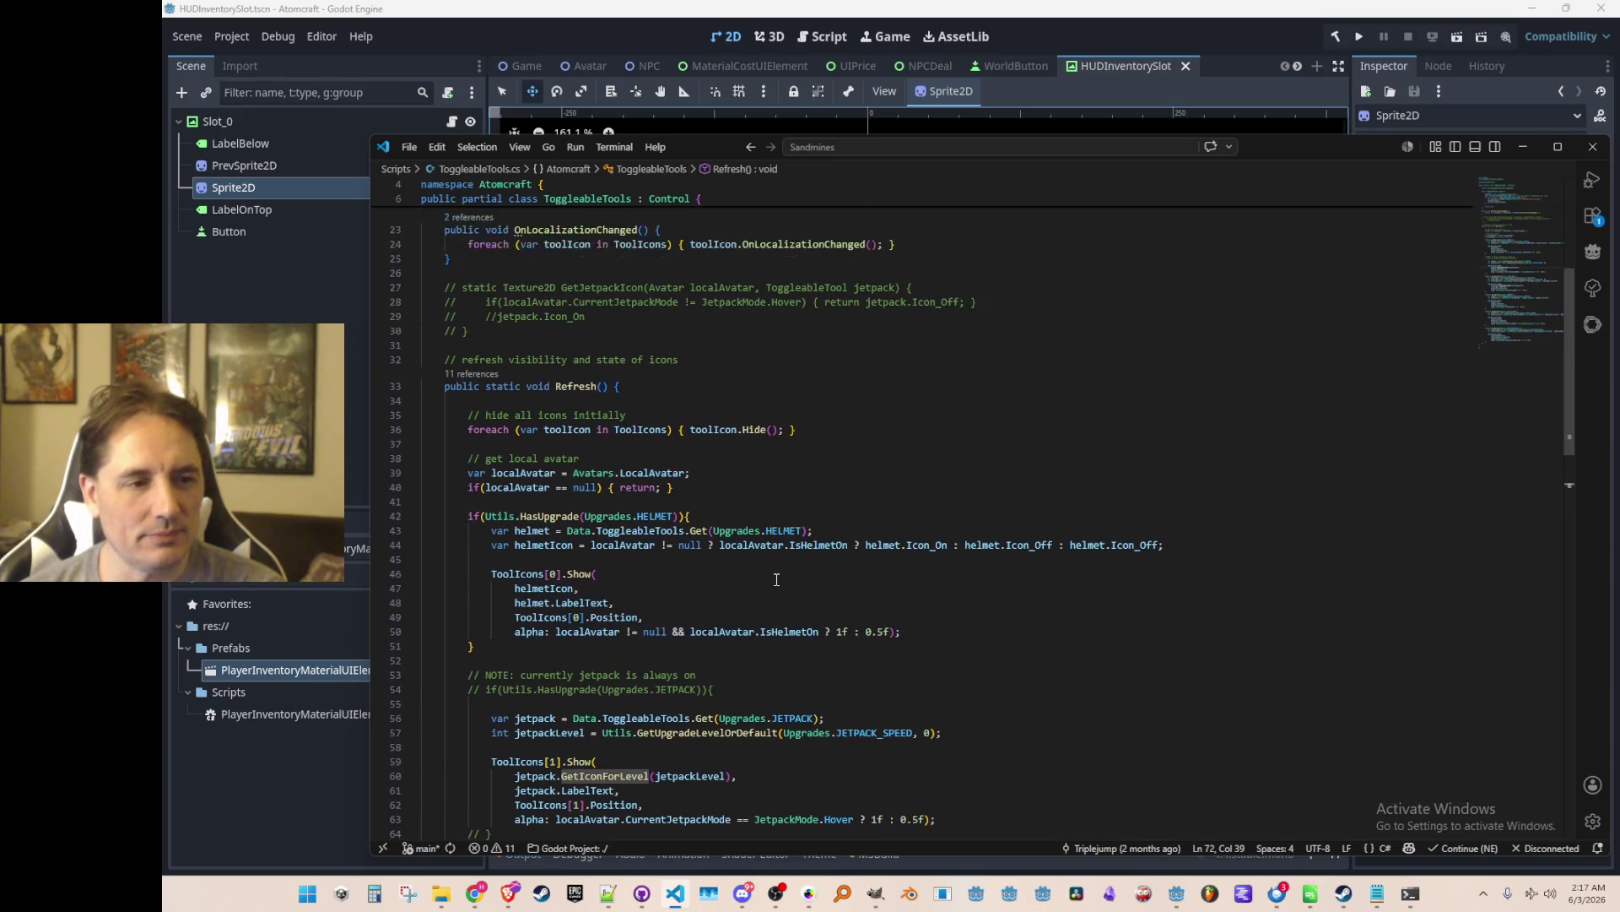
{"action": "scroll", "coordinate": [776, 579], "scroll_direction": "up", "scroll_amount": 1}
{"action": "scroll", "coordinate": [776, 579], "scroll_direction": "down", "scroll_amount": 2}
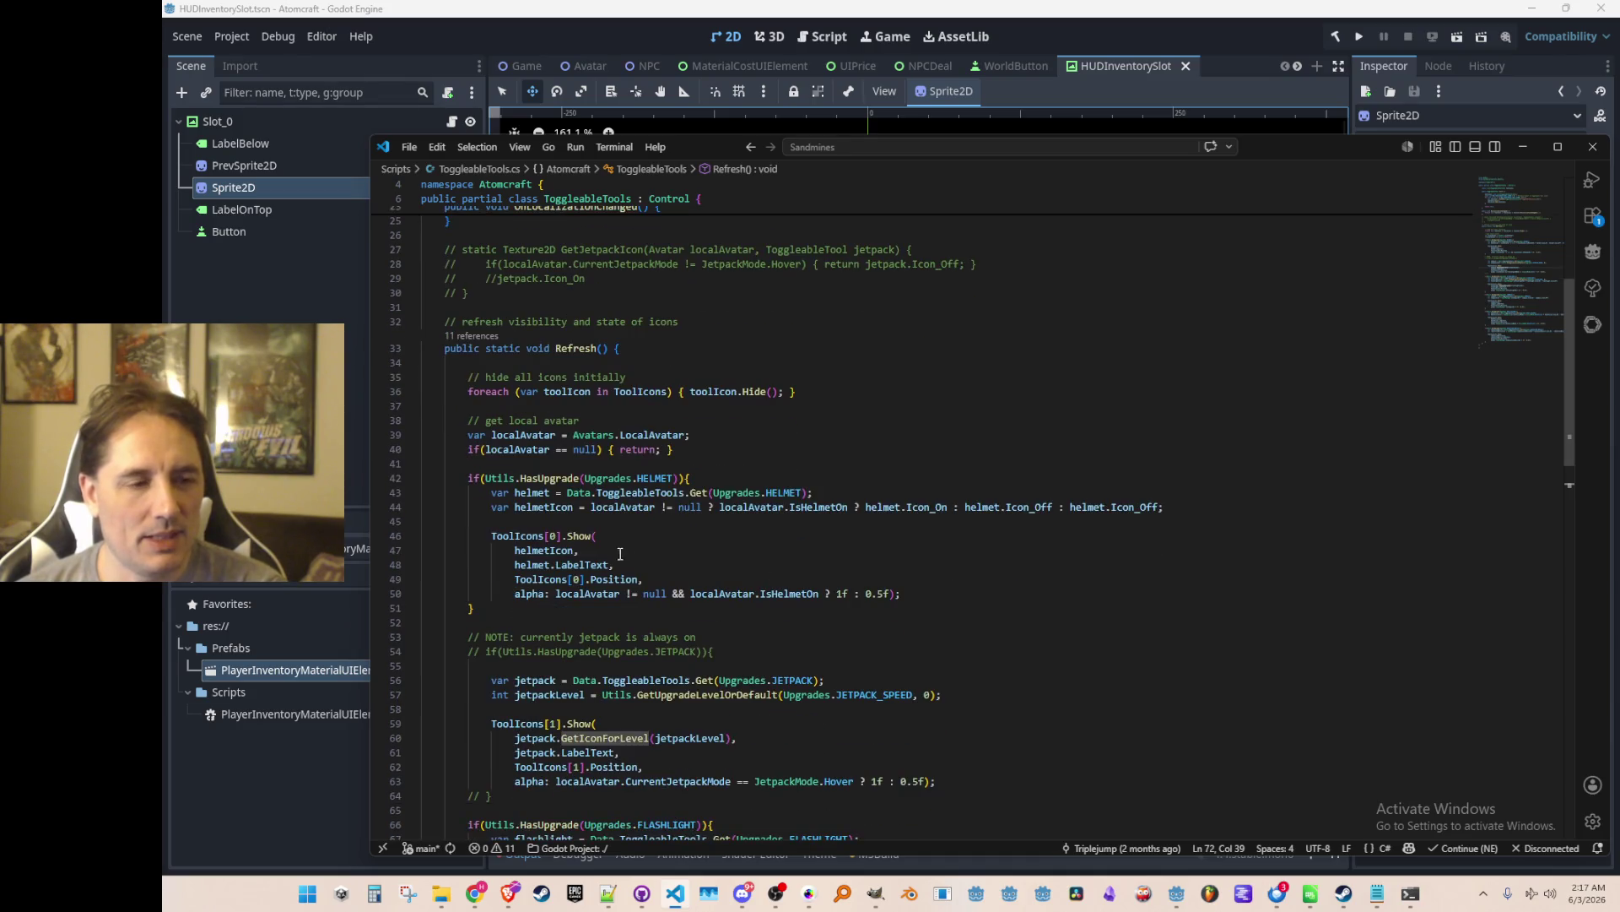
{"action": "left_click", "coordinate": [584, 536], "text": "ctrl"}
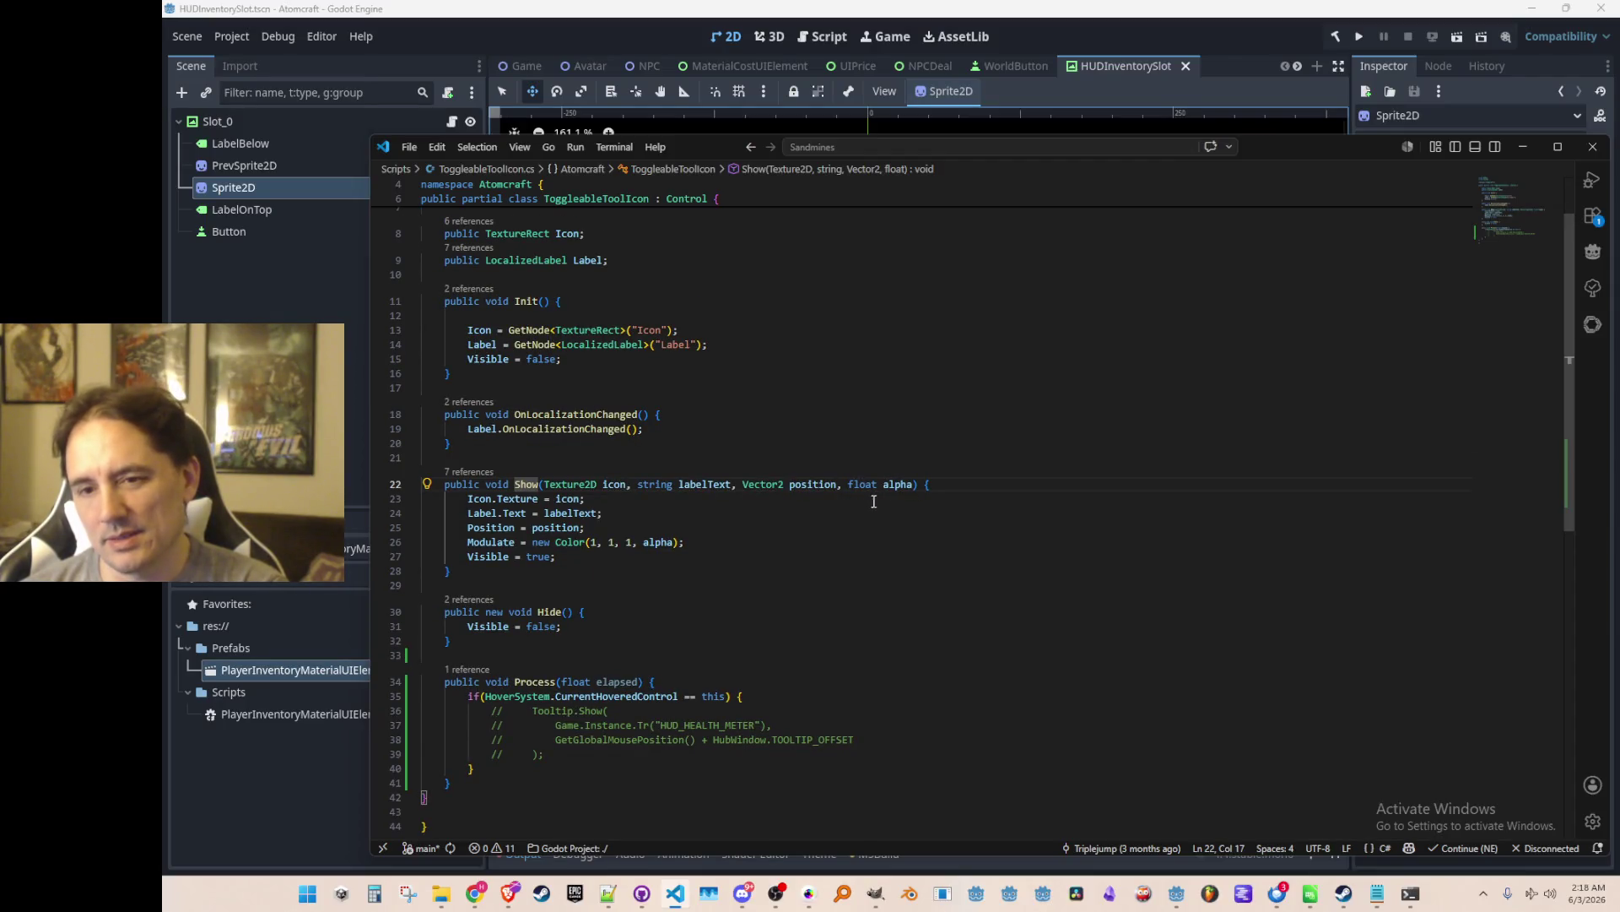
{"action": "scroll", "coordinate": [827, 704], "scroll_direction": "down", "scroll_amount": 2}
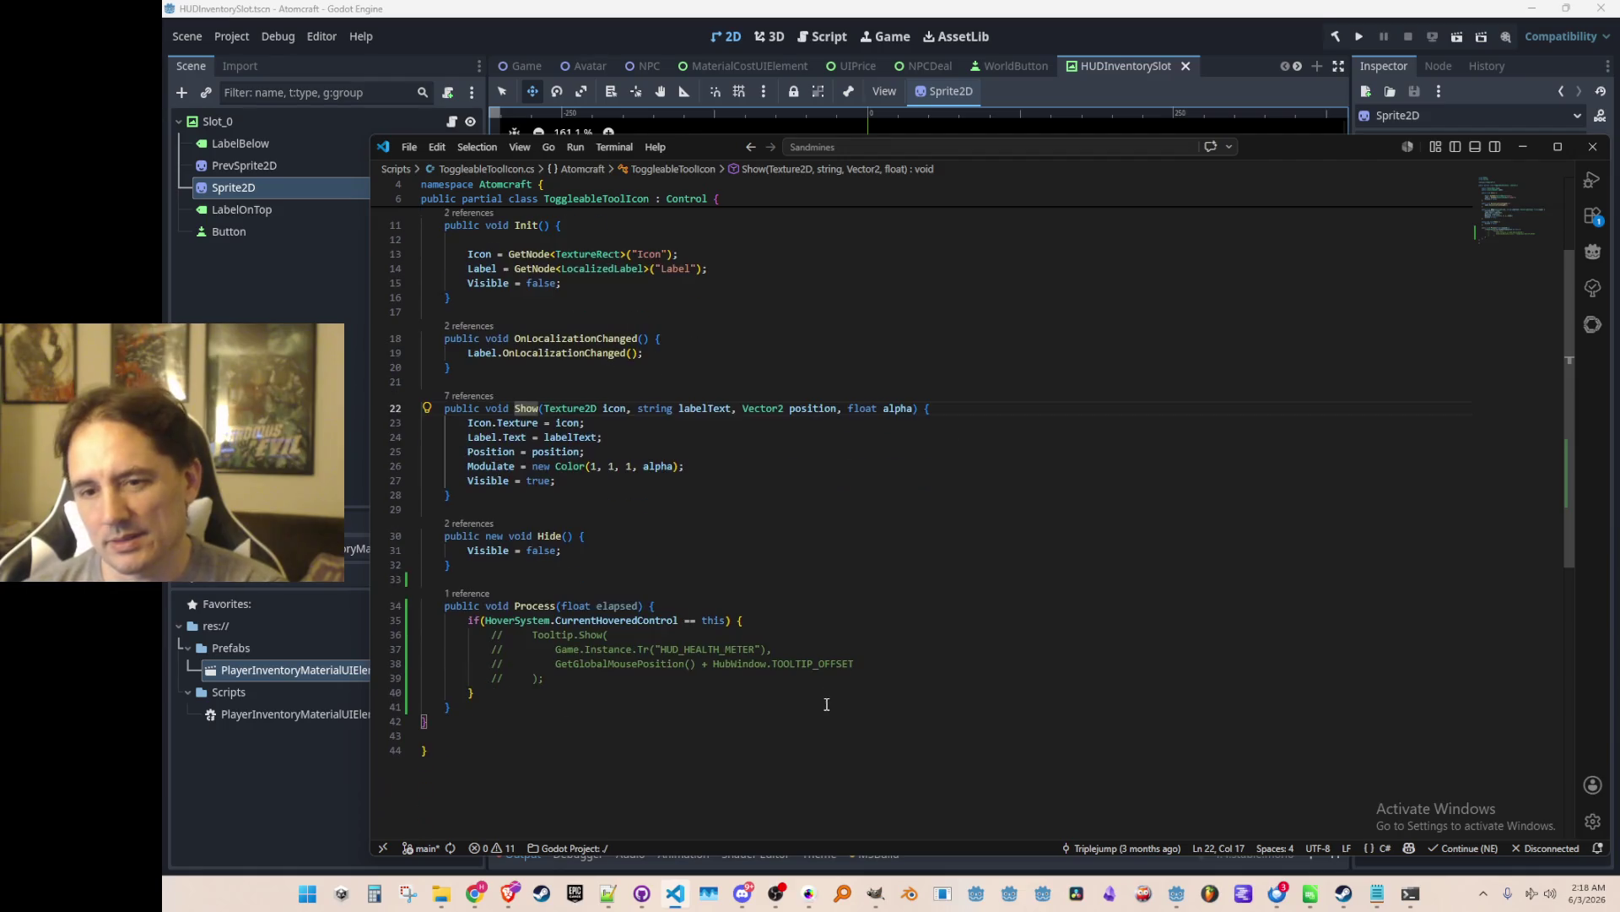
{"action": "scroll", "coordinate": [878, 680], "scroll_direction": "up", "scroll_amount": 1}
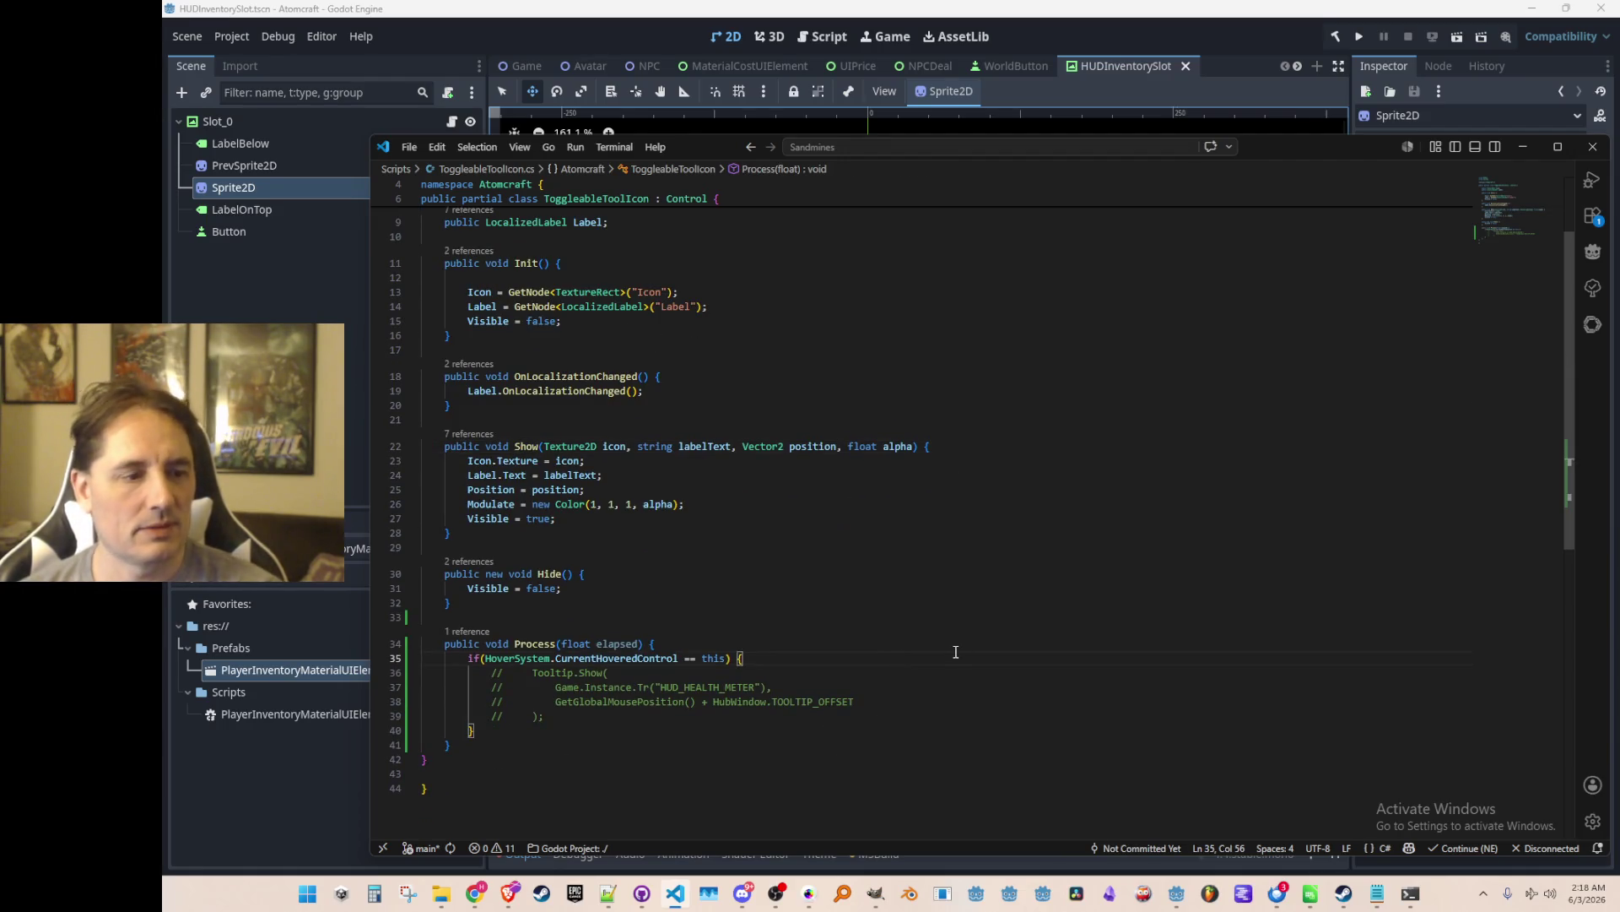
{"action": "key", "text": "alt+Left"}
{"action": "scroll", "coordinate": [952, 608], "scroll_direction": "down", "scroll_amount": 10}
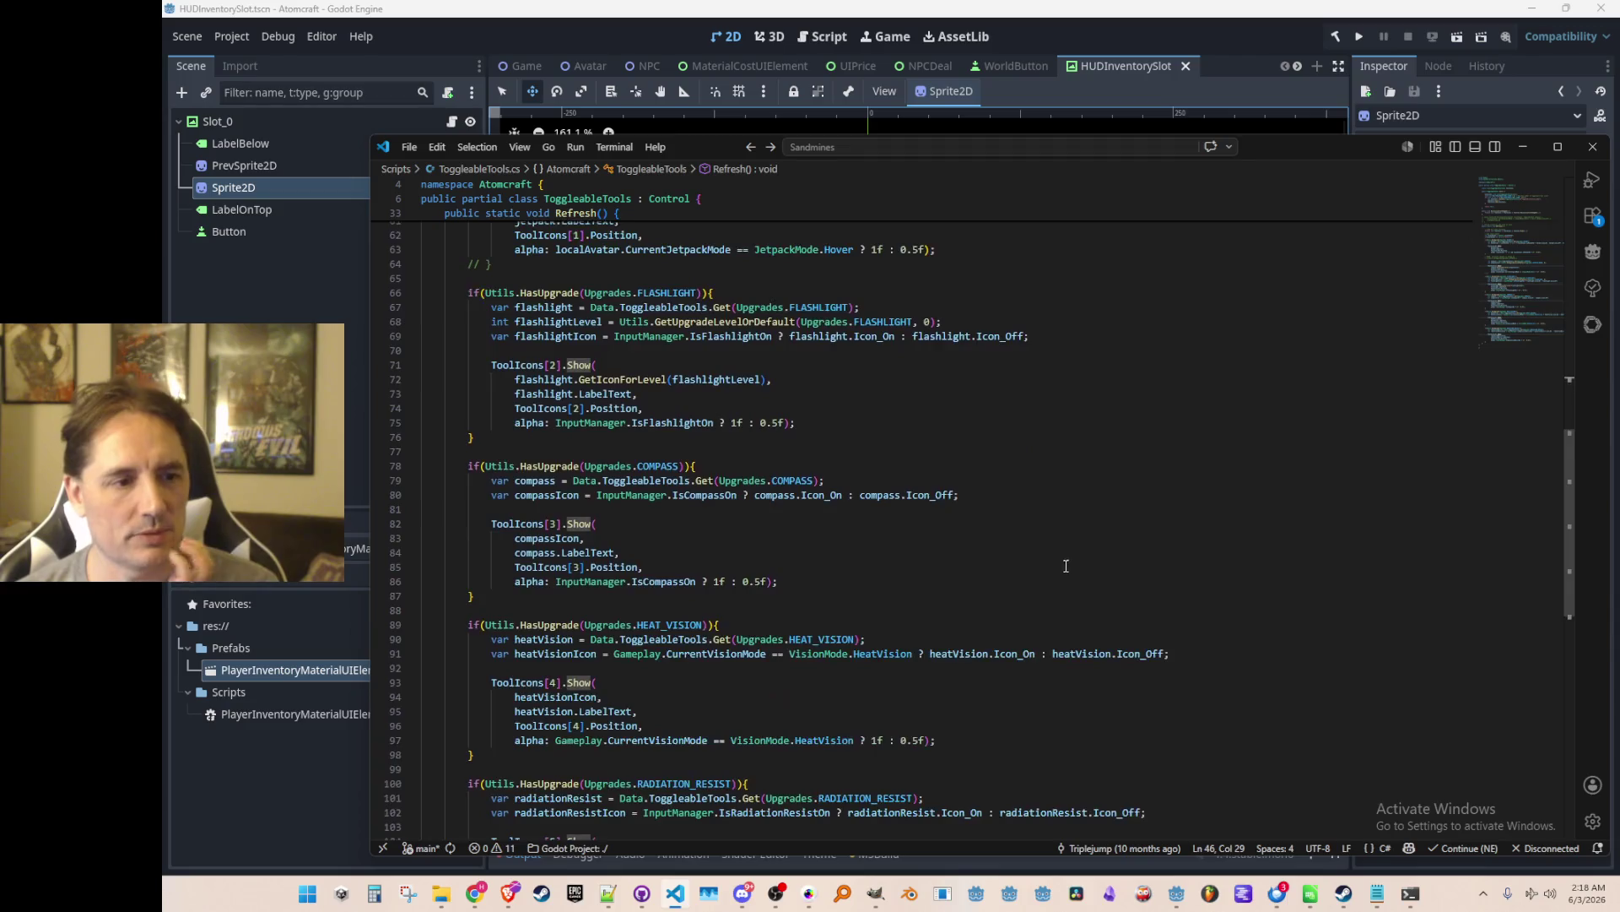
{"action": "scroll", "coordinate": [1055, 567], "scroll_direction": "up", "scroll_amount": 20}
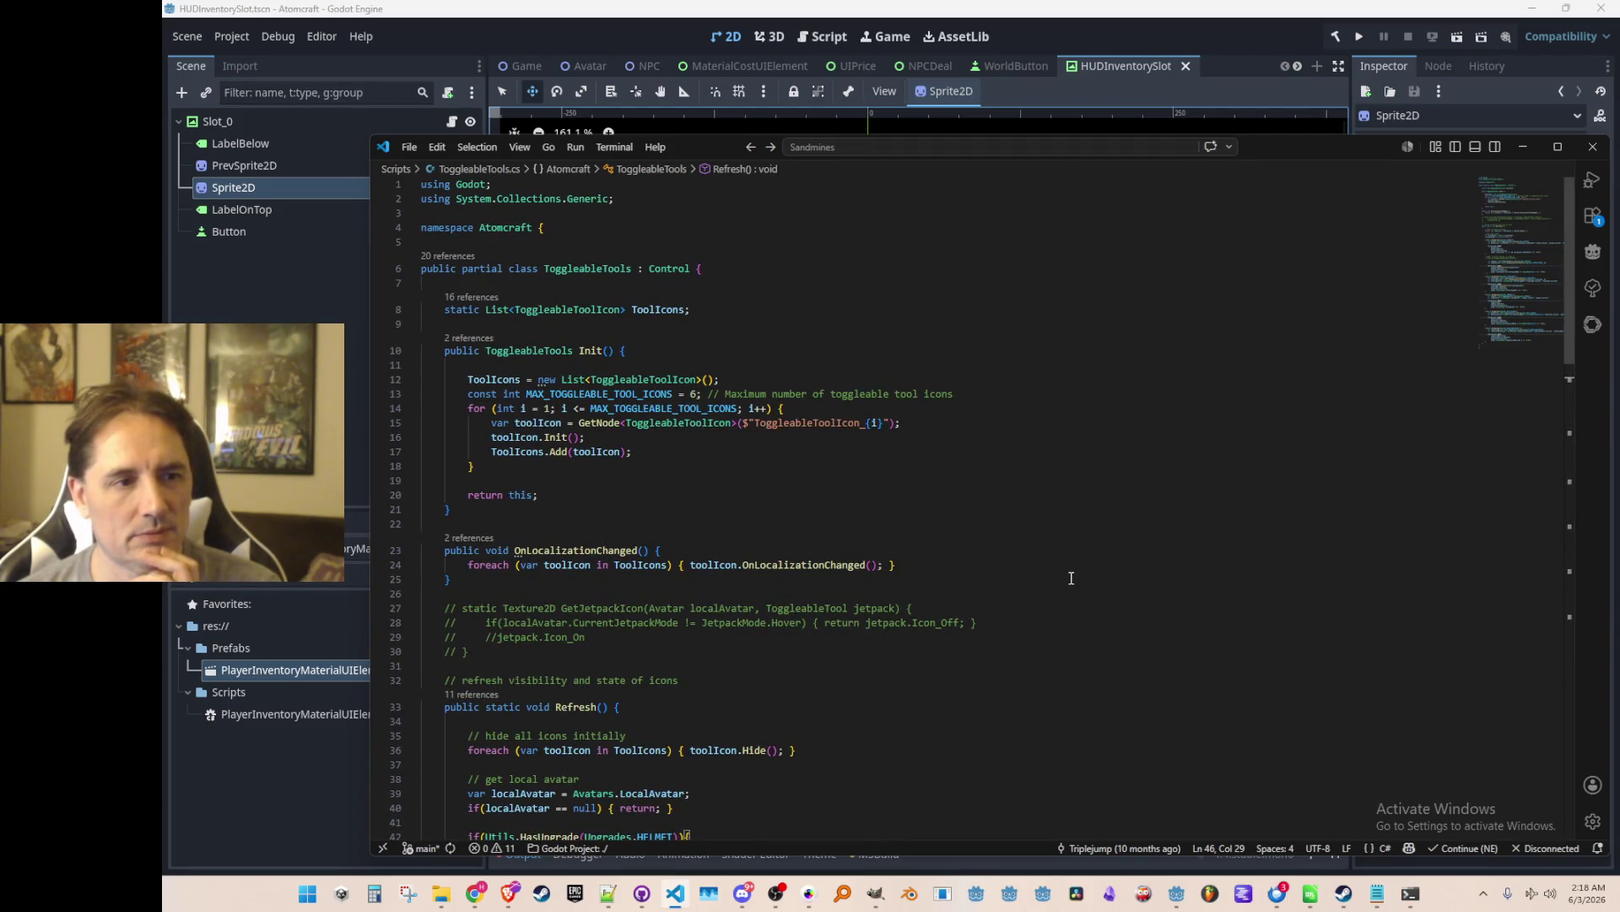
{"action": "scroll", "coordinate": [1071, 578], "scroll_direction": "down", "scroll_amount": 20}
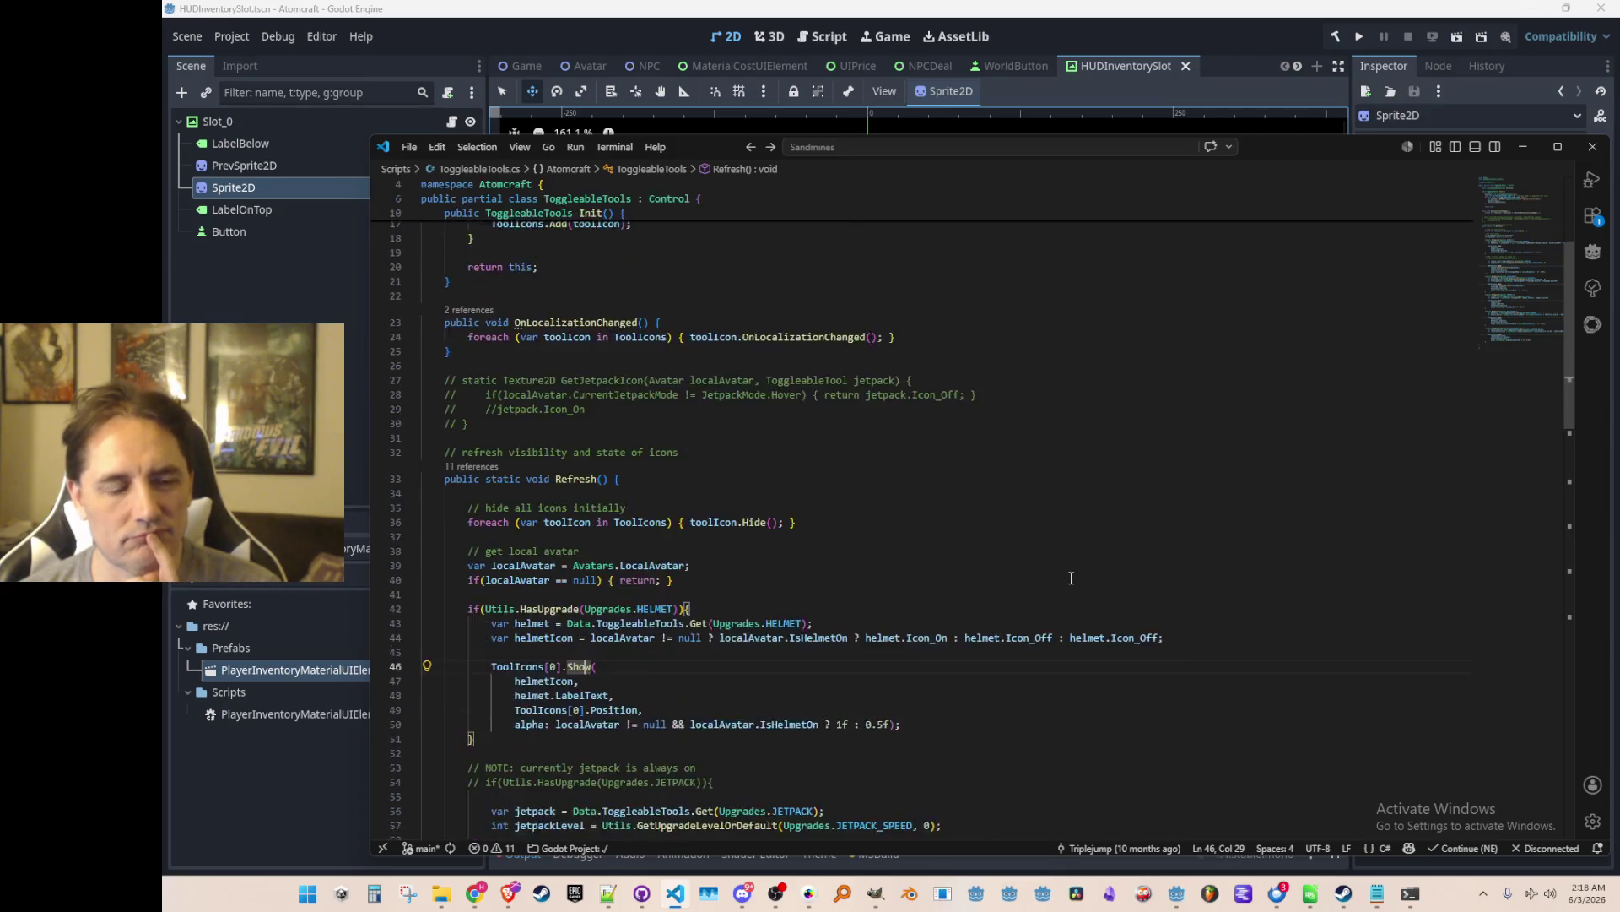
Below Refresh, add a static Process(float elapsed) method that calls Process(elapsed) on every tool icon.
{"action": "left_click", "coordinate": [1097, 603]}
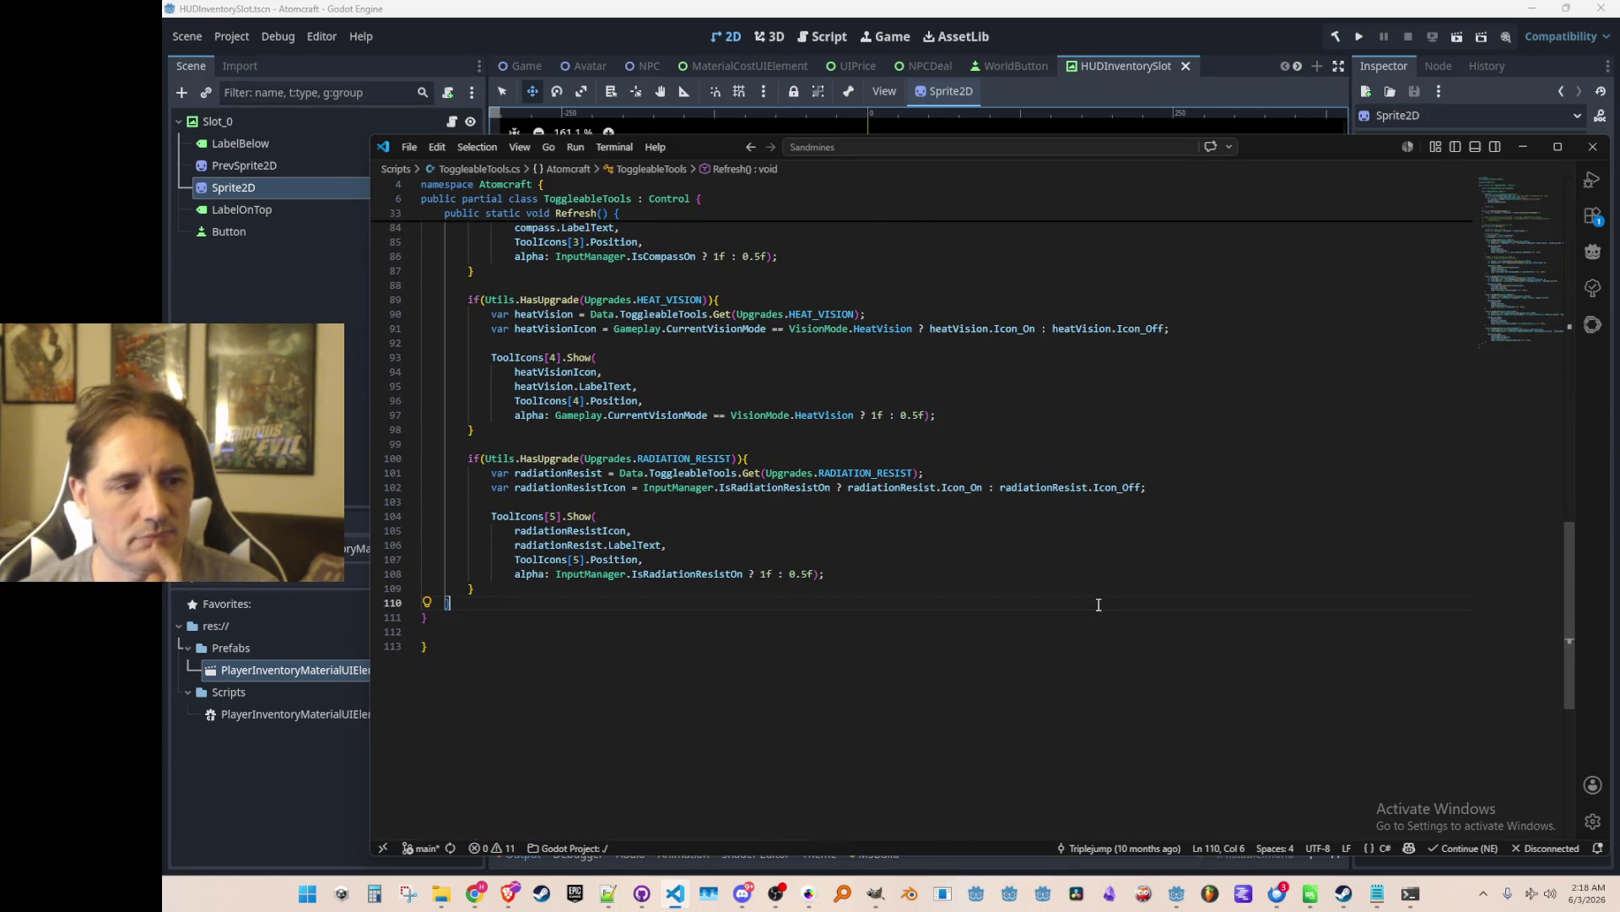
{"action": "key", "text": "Return"}
{"action": "key", "text": "Return"}
{"action": "type", "text": "public static void Process(float elapsed) {"}
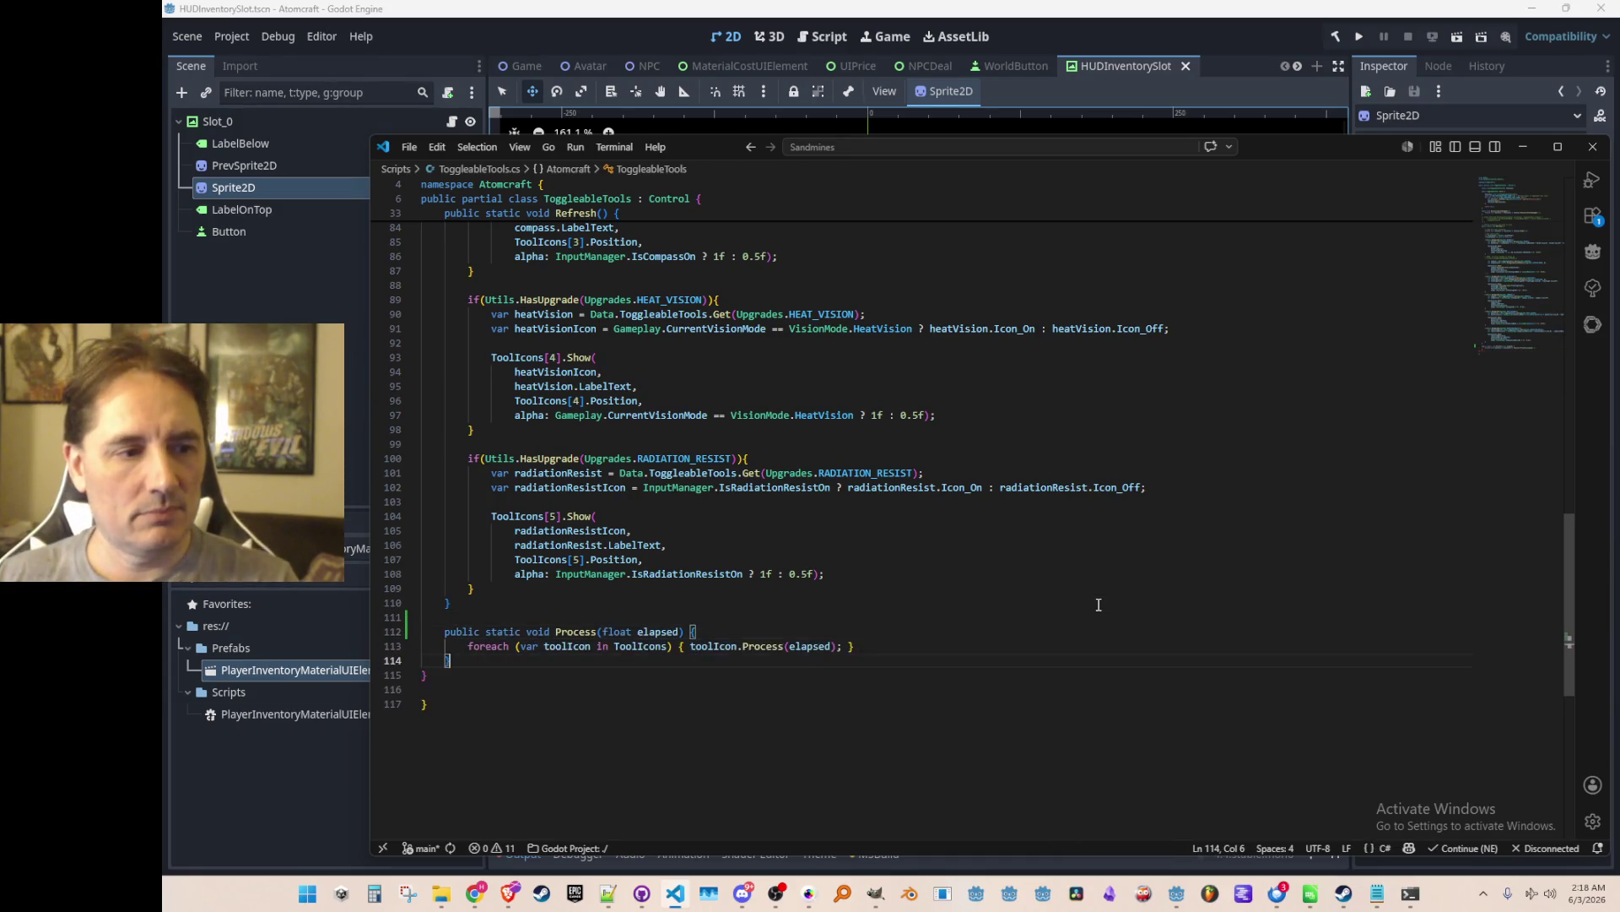
{"action": "key", "text": "Tab"}
{"action": "key", "text": "Up"}
{"action": "scroll", "coordinate": [1099, 605], "scroll_direction": "up", "scroll_amount": 15}
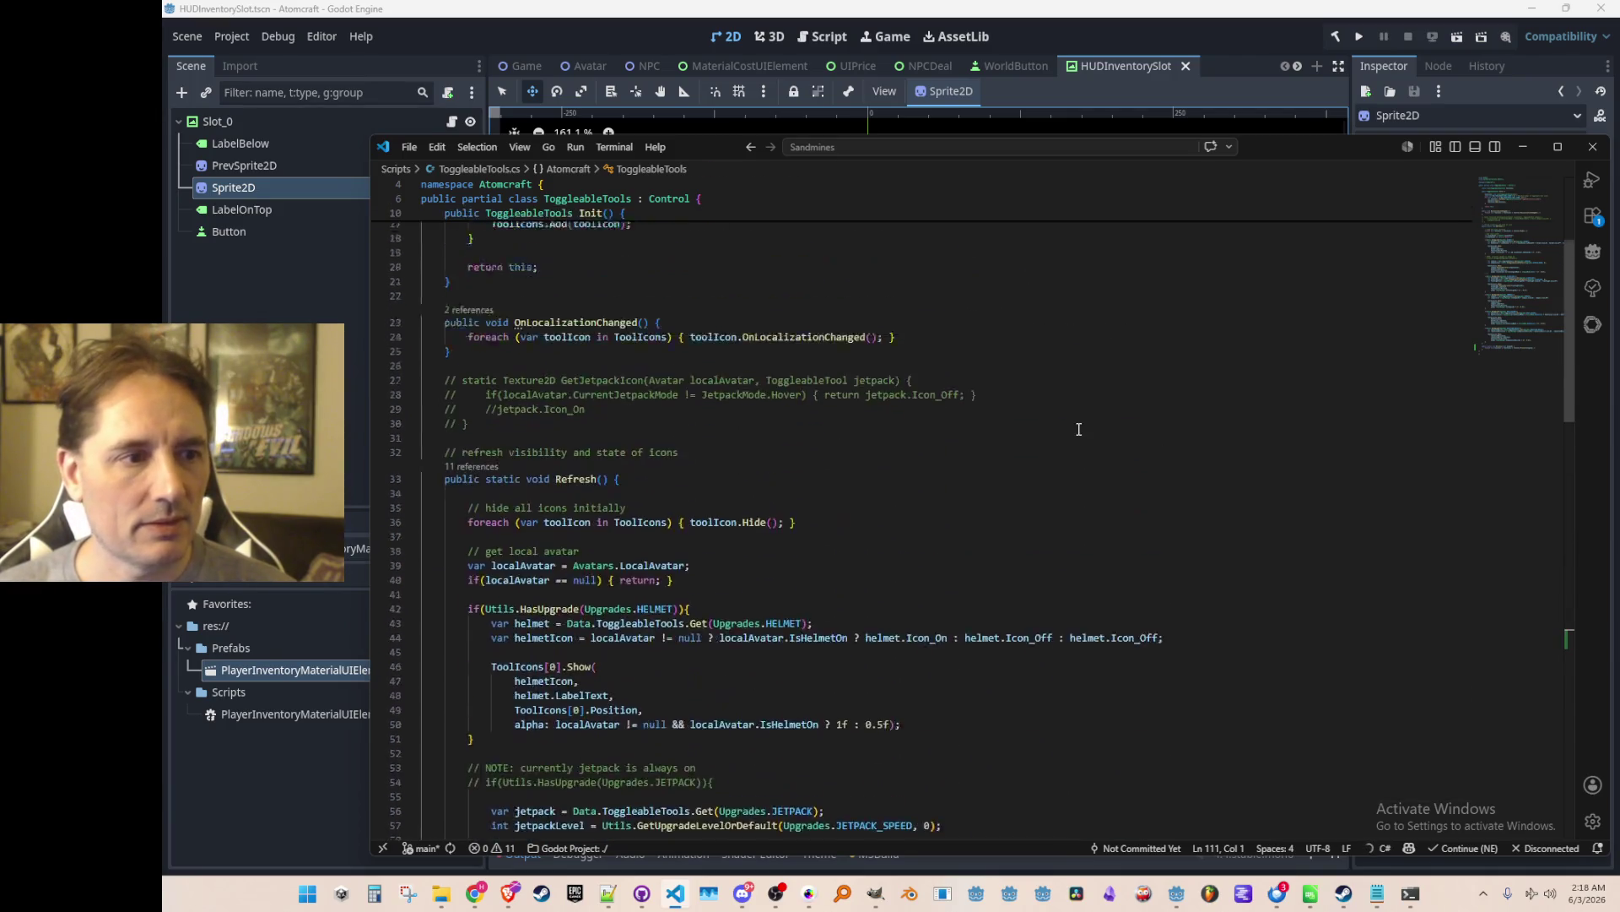
List the 2 references to ToggleableTools.Init and preview the call in Gameplay.cs.
{"action": "left_click", "coordinate": [622, 271]}
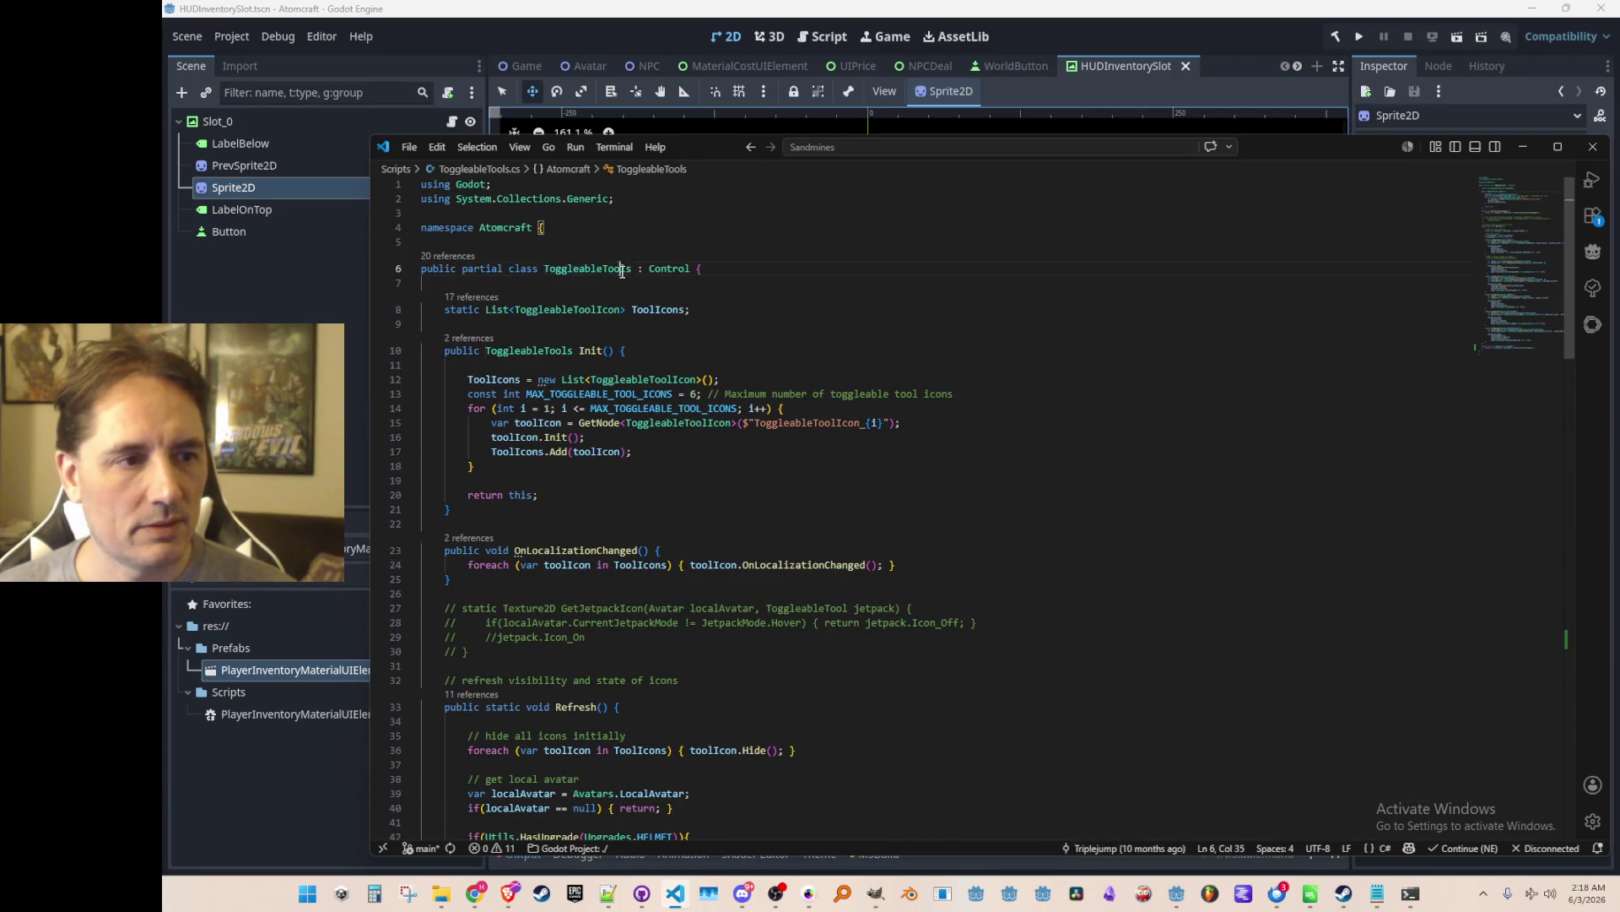
{"action": "left_click", "coordinate": [832, 251]}
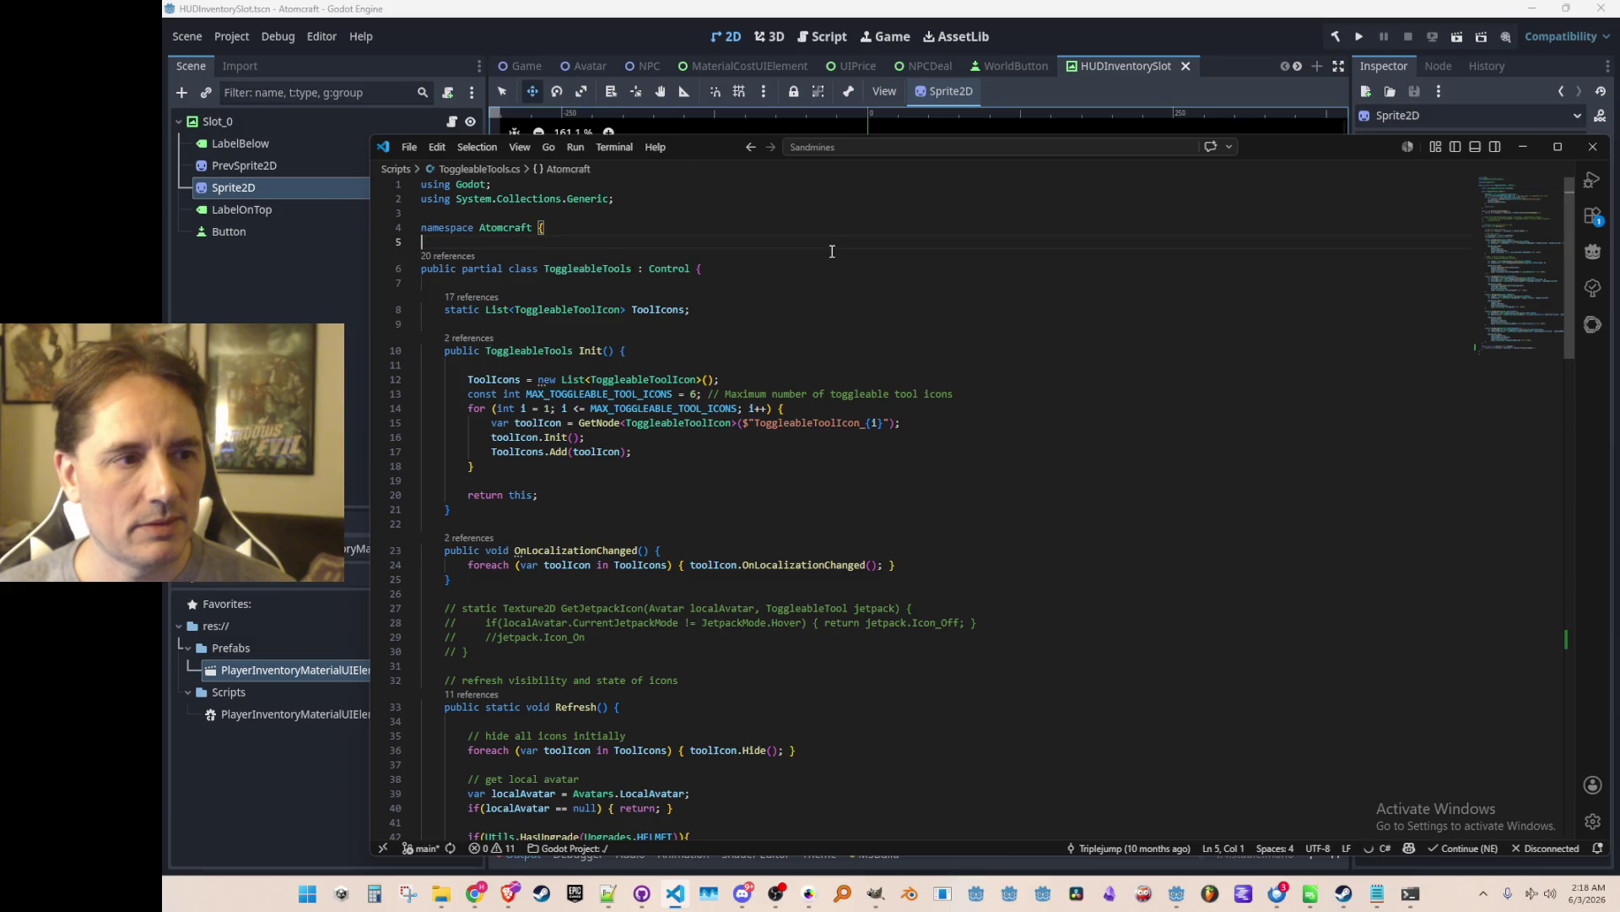
{"action": "left_click", "coordinate": [473, 339]}
{"action": "left_click", "coordinate": [948, 426]}
{"action": "left_click", "coordinate": [961, 446]}
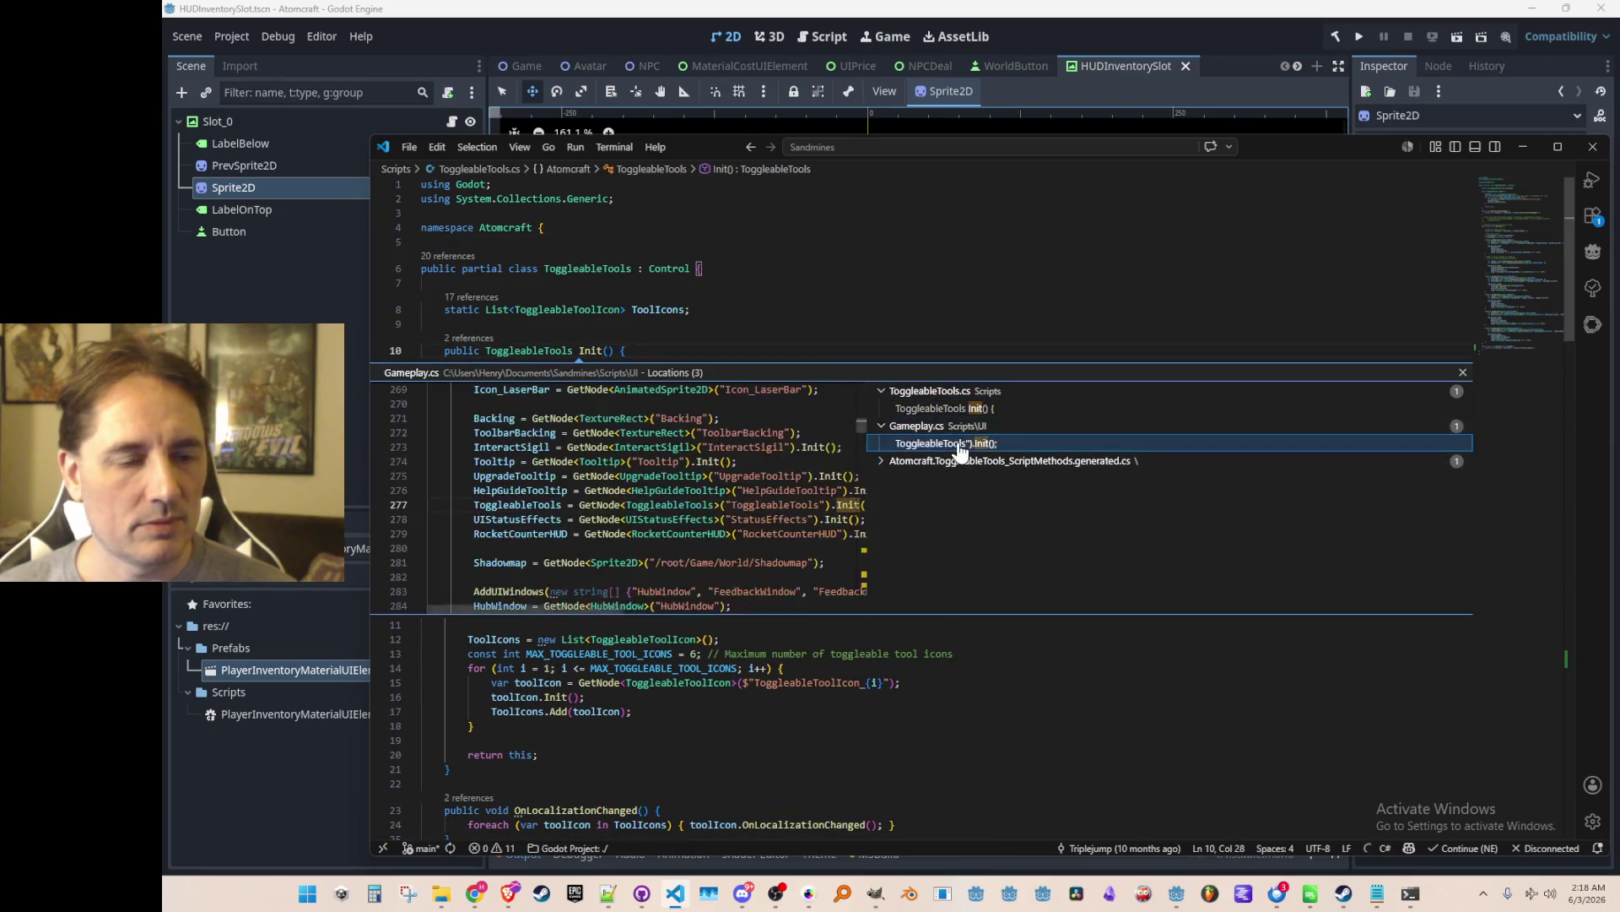
Open Gameplay.cs and go to the blank line after HealthHUD.Process in Process(delta).
{"action": "double_click", "coordinate": [961, 446]}
{"action": "scroll", "coordinate": [1524, 380], "scroll_direction": "down", "scroll_amount": 5}
{"action": "left_click_drag", "start_coordinate": [1509, 336], "coordinate": [1517, 715]}
{"action": "scroll", "coordinate": [1327, 628], "scroll_direction": "up", "scroll_amount": 3}
{"action": "scroll", "coordinate": [1327, 627], "scroll_direction": "down", "scroll_amount": 1}
{"action": "left_click", "coordinate": [1283, 589]}
{"action": "scroll", "coordinate": [1283, 582], "scroll_direction": "up", "scroll_amount": 3}
{"action": "scroll", "coordinate": [1282, 569], "scroll_direction": "down", "scroll_amount": 2}
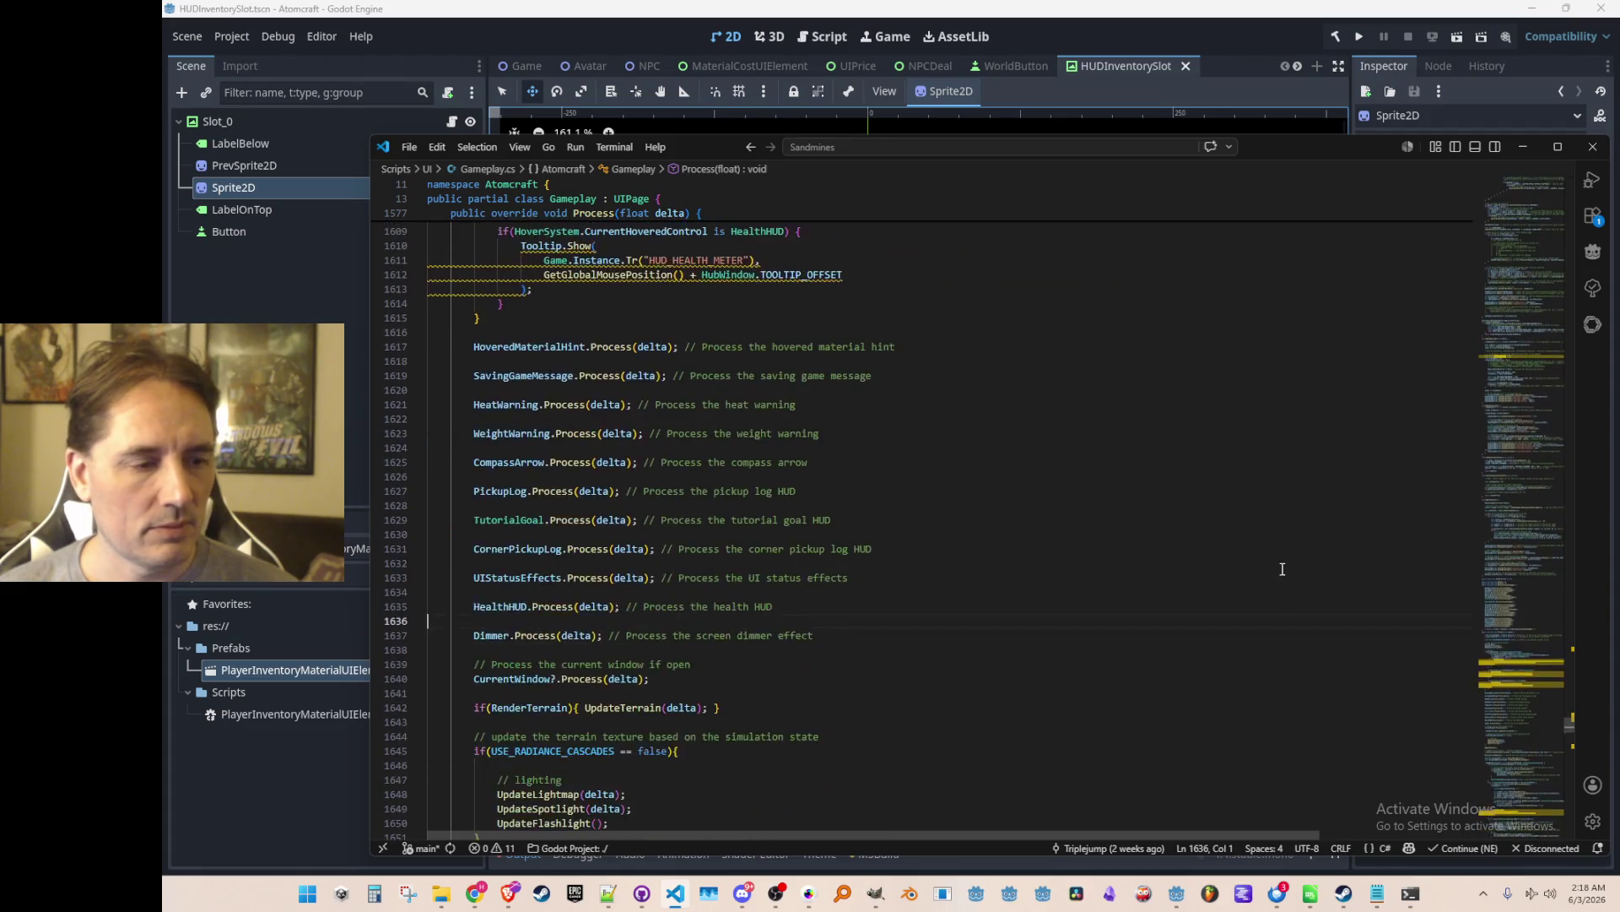
{"action": "scroll", "coordinate": [1282, 568], "scroll_direction": "down", "scroll_amount": 3}
Add 'ToggleableTools.Process(delta);' after HealthHUD and jump to that method's definition.
{"action": "key", "text": "Return"}
{"action": "key", "text": "Return"}
{"action": "key", "text": "Up"}
{"action": "type", "text": "ToggleableTools"}
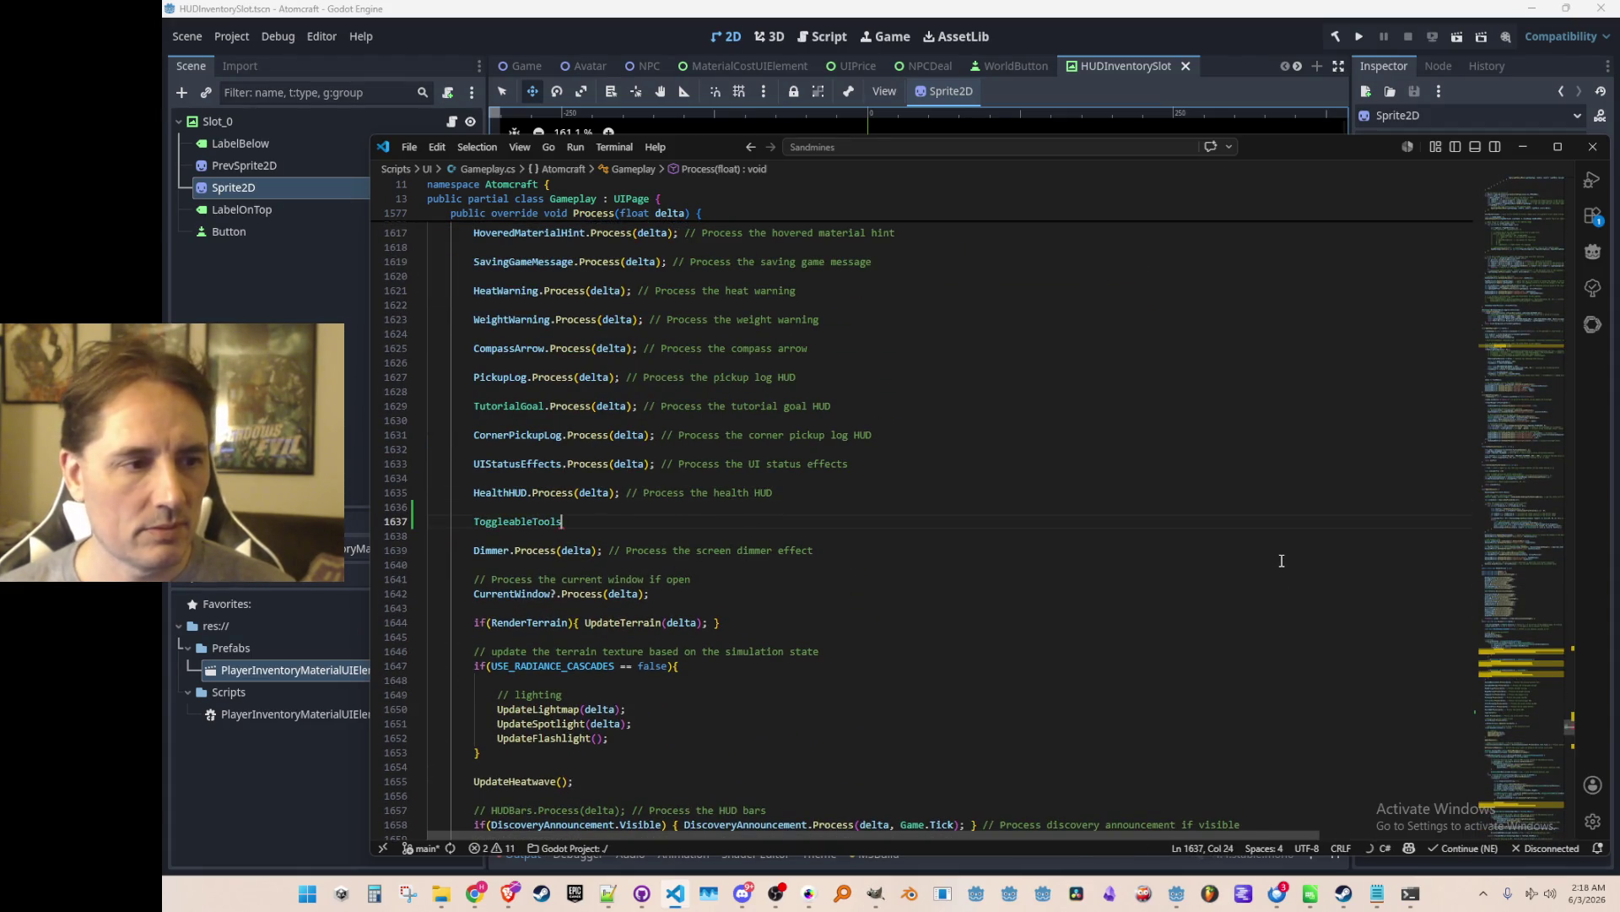
{"action": "key", "text": "Tab"}
{"action": "key", "text": "Home"}
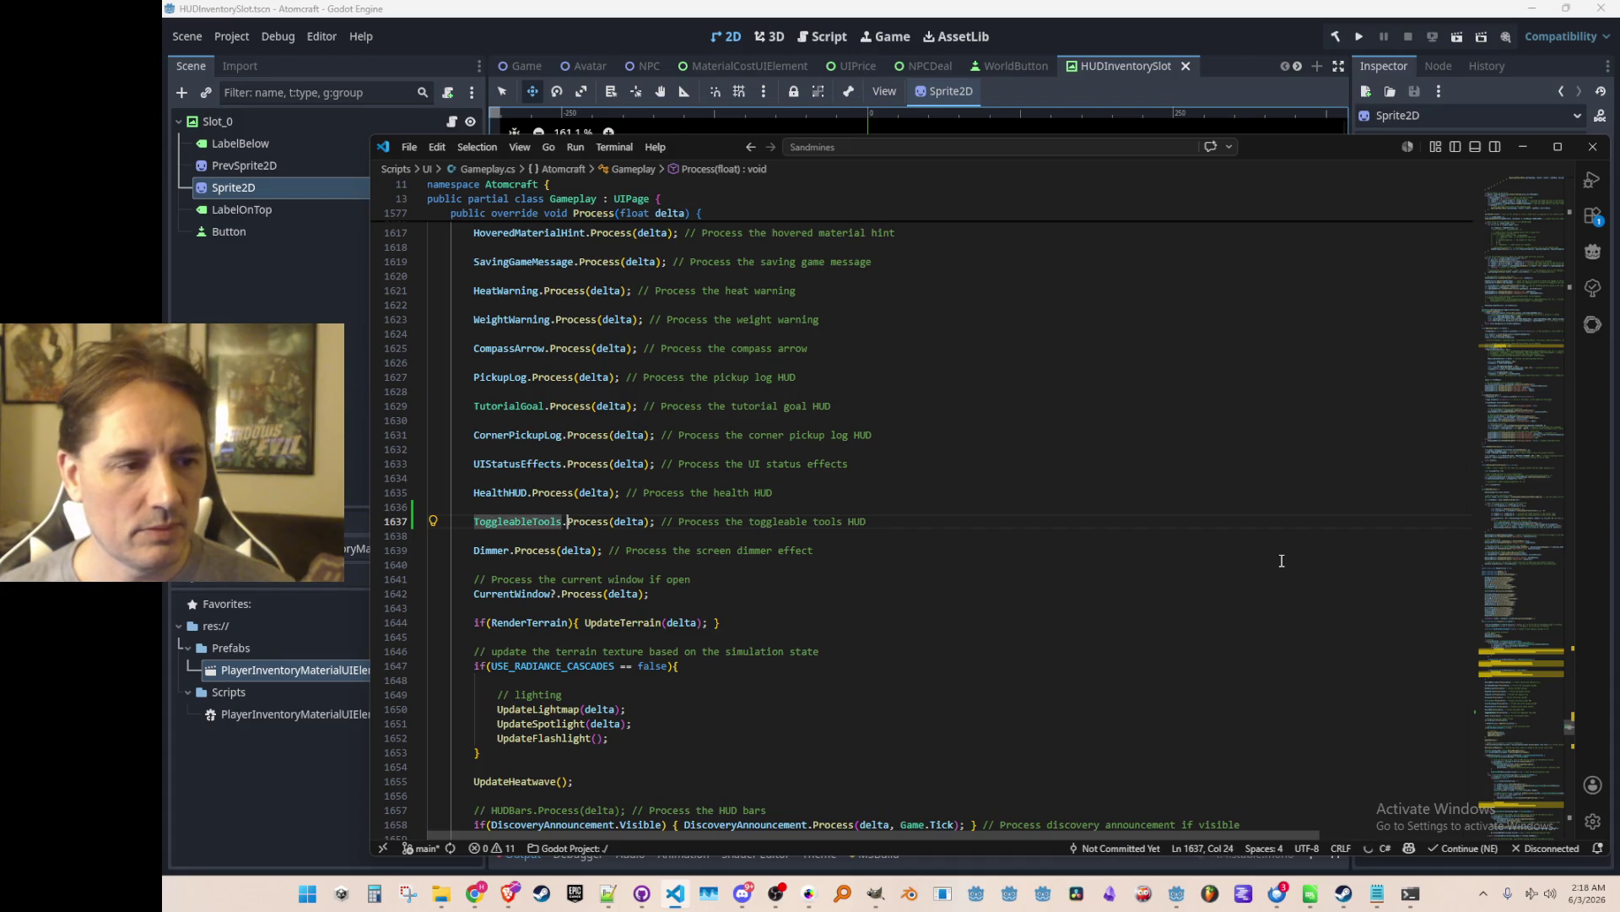
{"action": "key", "text": "ctrl+Right"}
{"action": "key", "text": "ctrl+Right"}
{"action": "key", "text": "F12"}
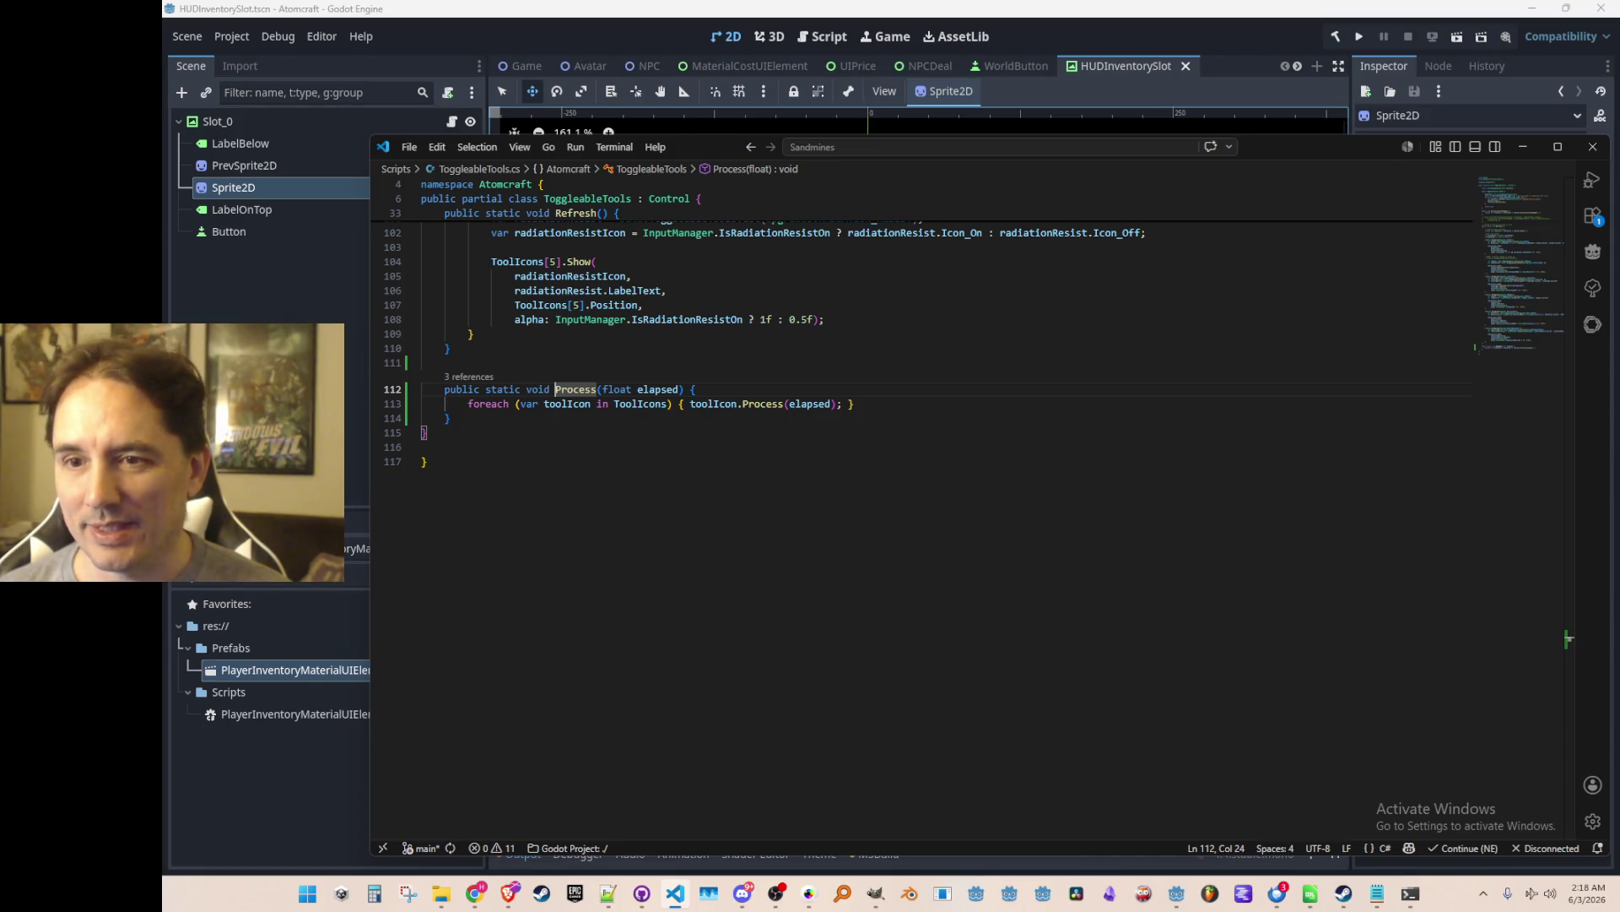
Look over the new static Process method, then switch to Steam's Atomcraft store page.
{"action": "key", "text": "alt+Tab"}
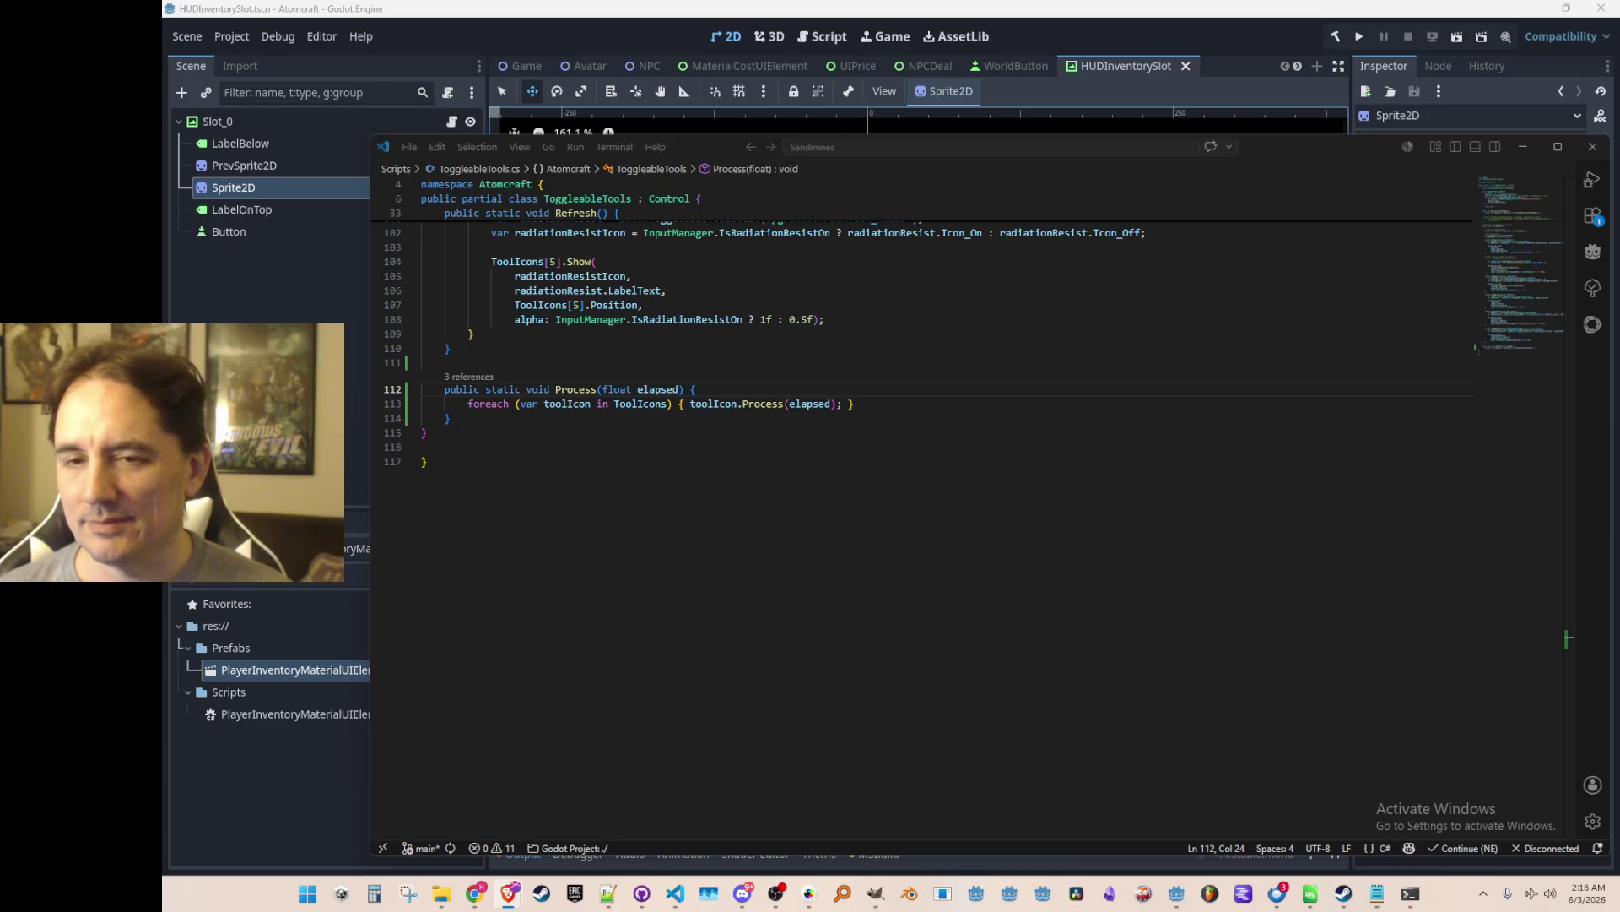
{"action": "left_click", "coordinate": [934, 512]}
{"action": "scroll", "coordinate": [945, 515], "scroll_direction": "up", "scroll_amount": 4}
{"action": "left_click", "coordinate": [962, 552]}
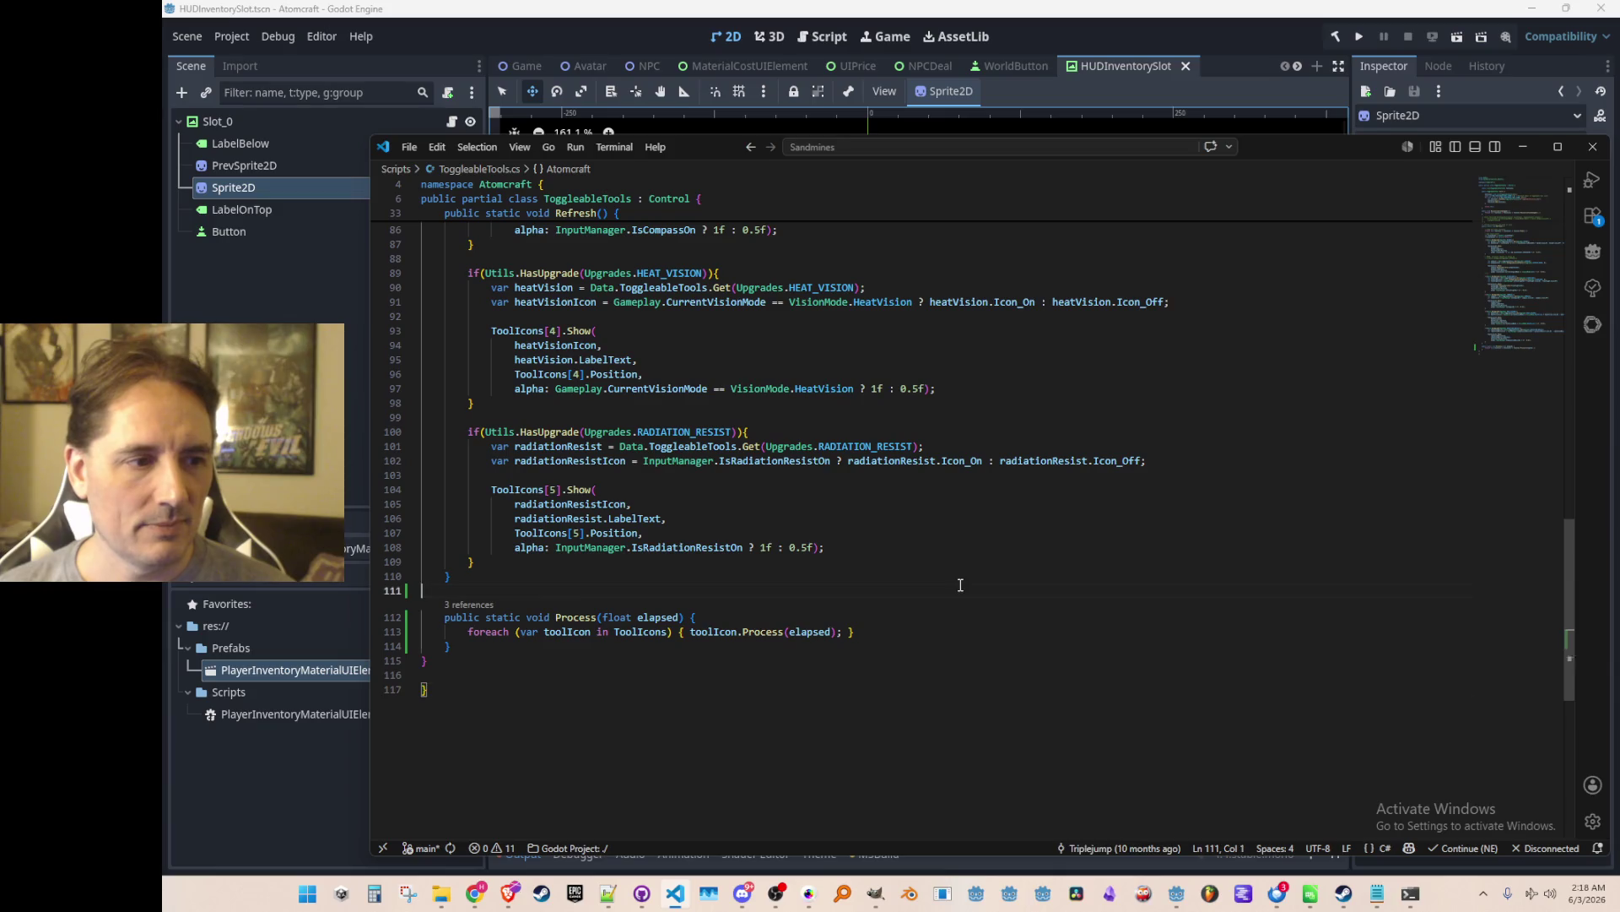
{"action": "scroll", "coordinate": [997, 561], "scroll_direction": "up", "scroll_amount": 1}
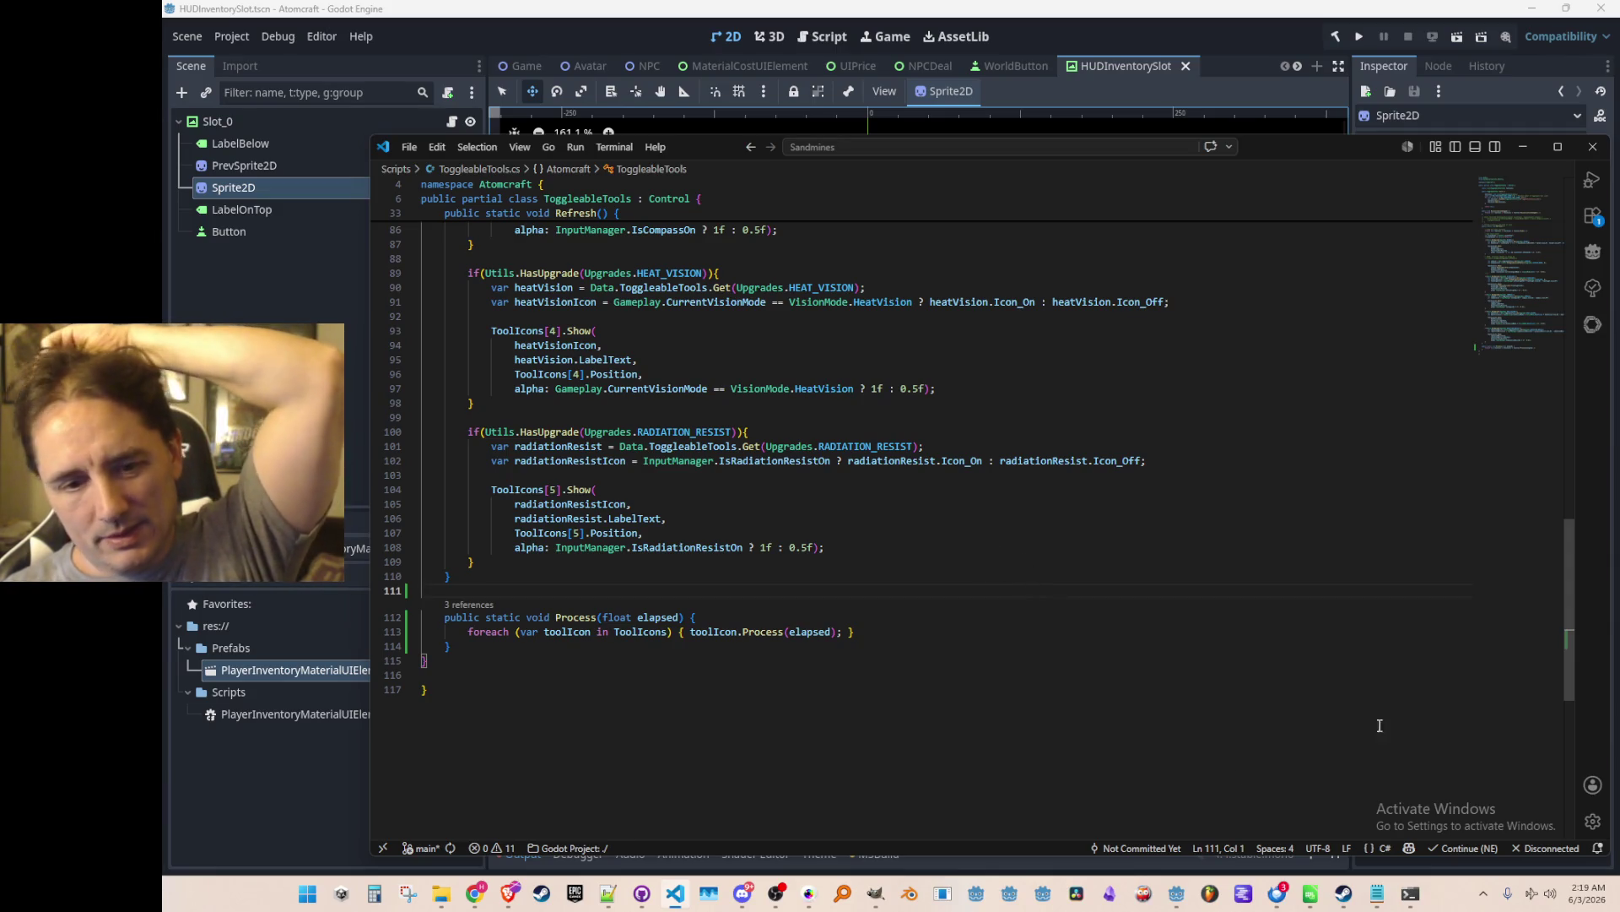
{"action": "left_click", "coordinate": [1344, 895]}
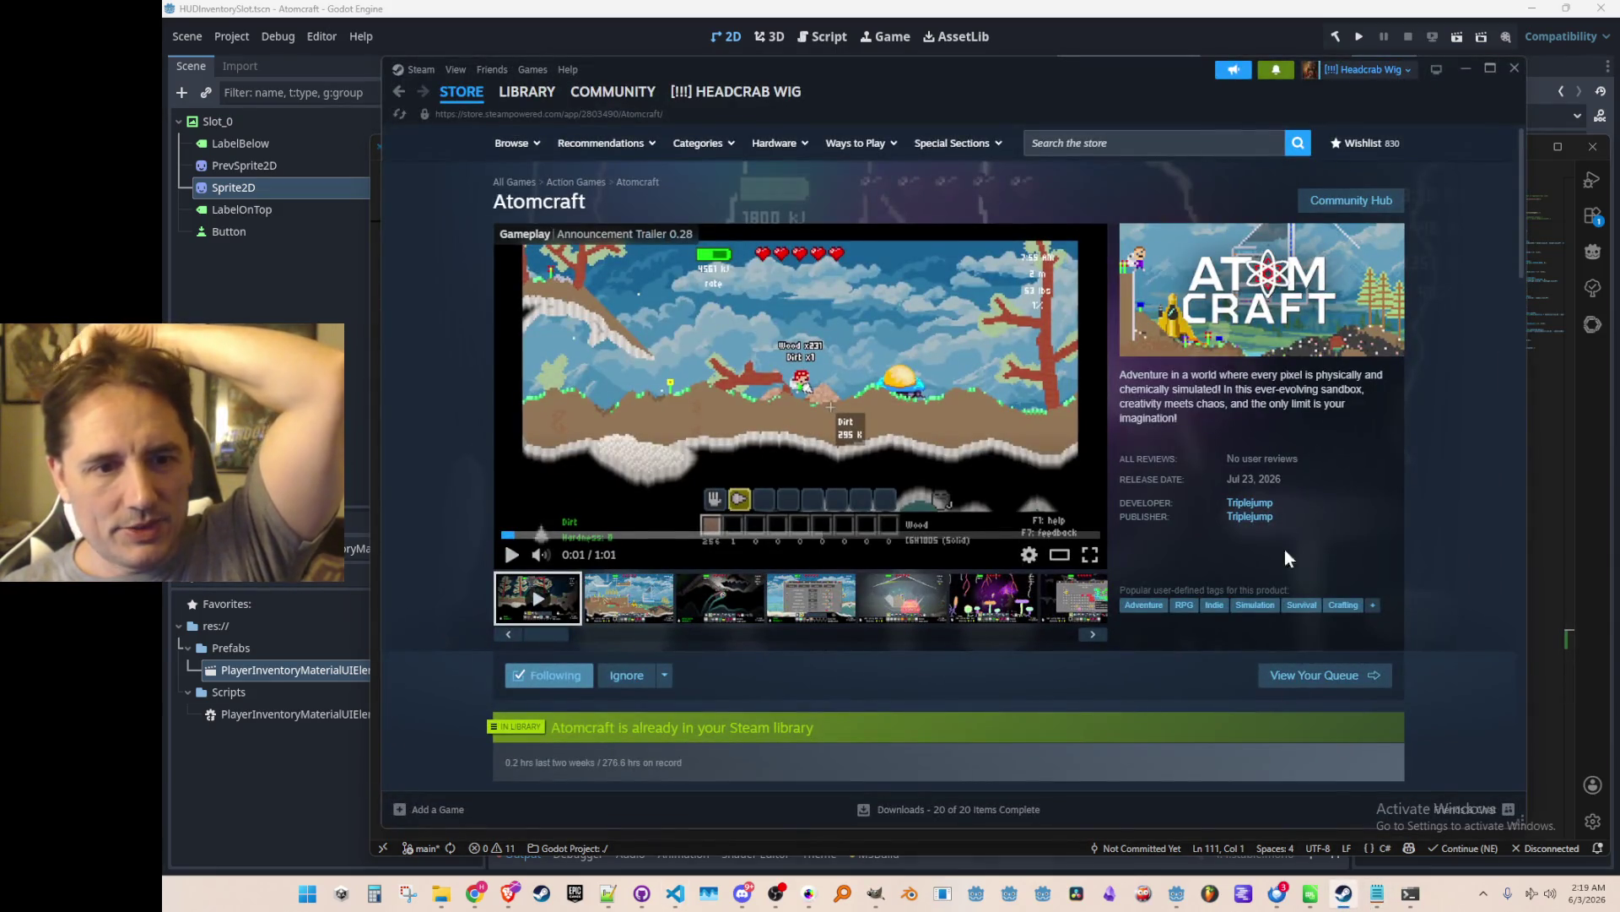
Search the store for 'forza' and open the Forza Horizon 6 page.
{"action": "left_click", "coordinate": [1192, 142]}
{"action": "type", "text": "forza"}
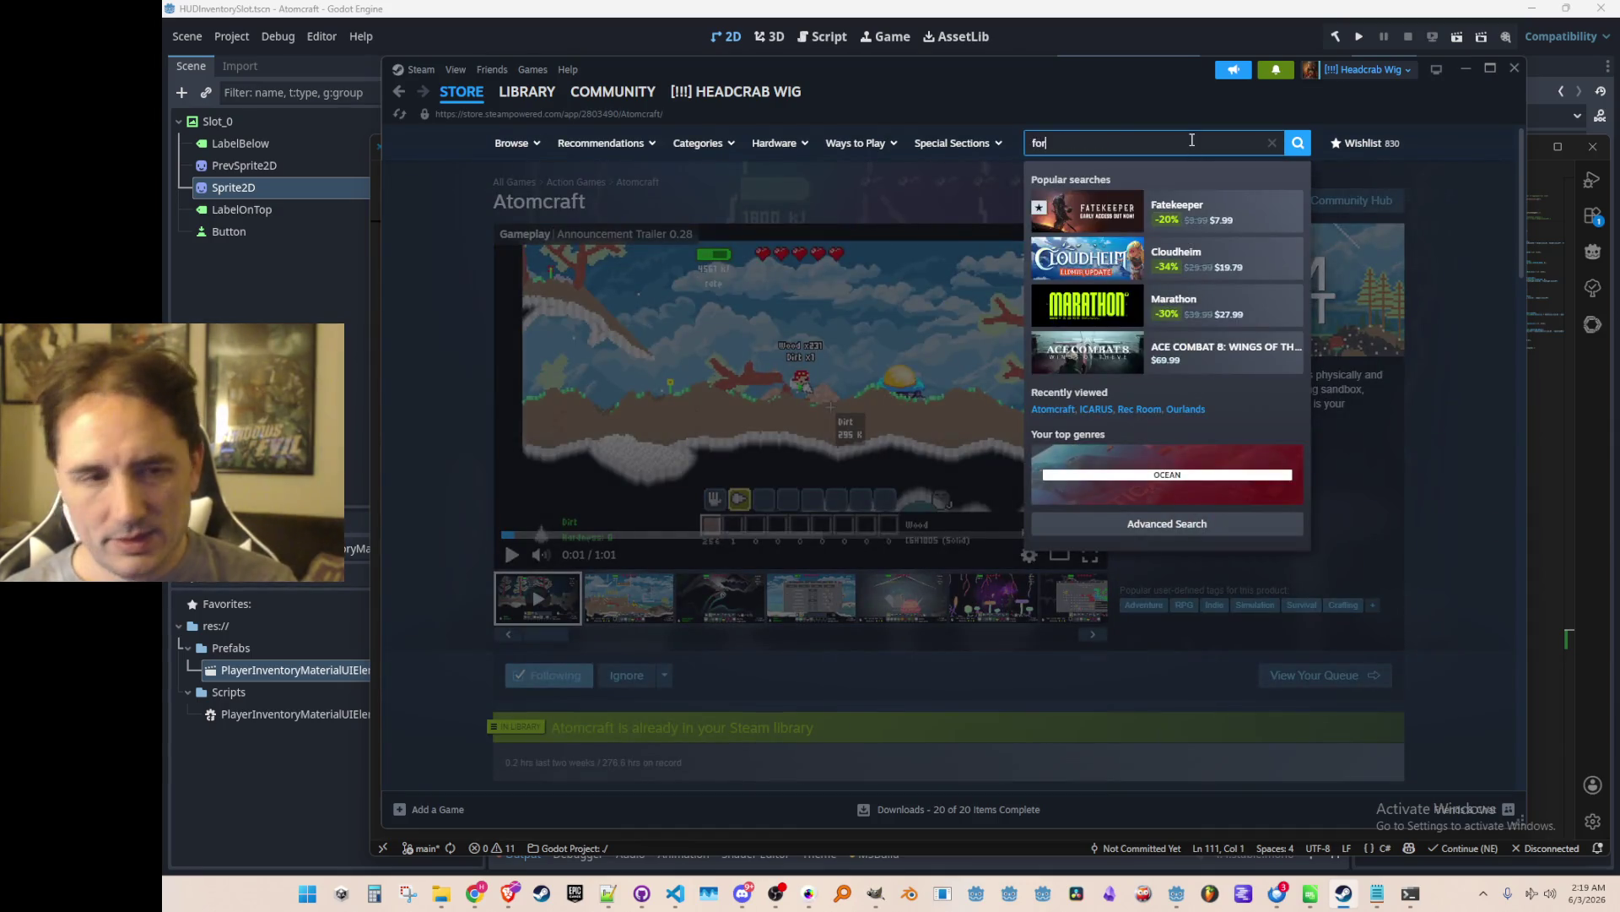
{"action": "left_click", "coordinate": [1178, 306]}
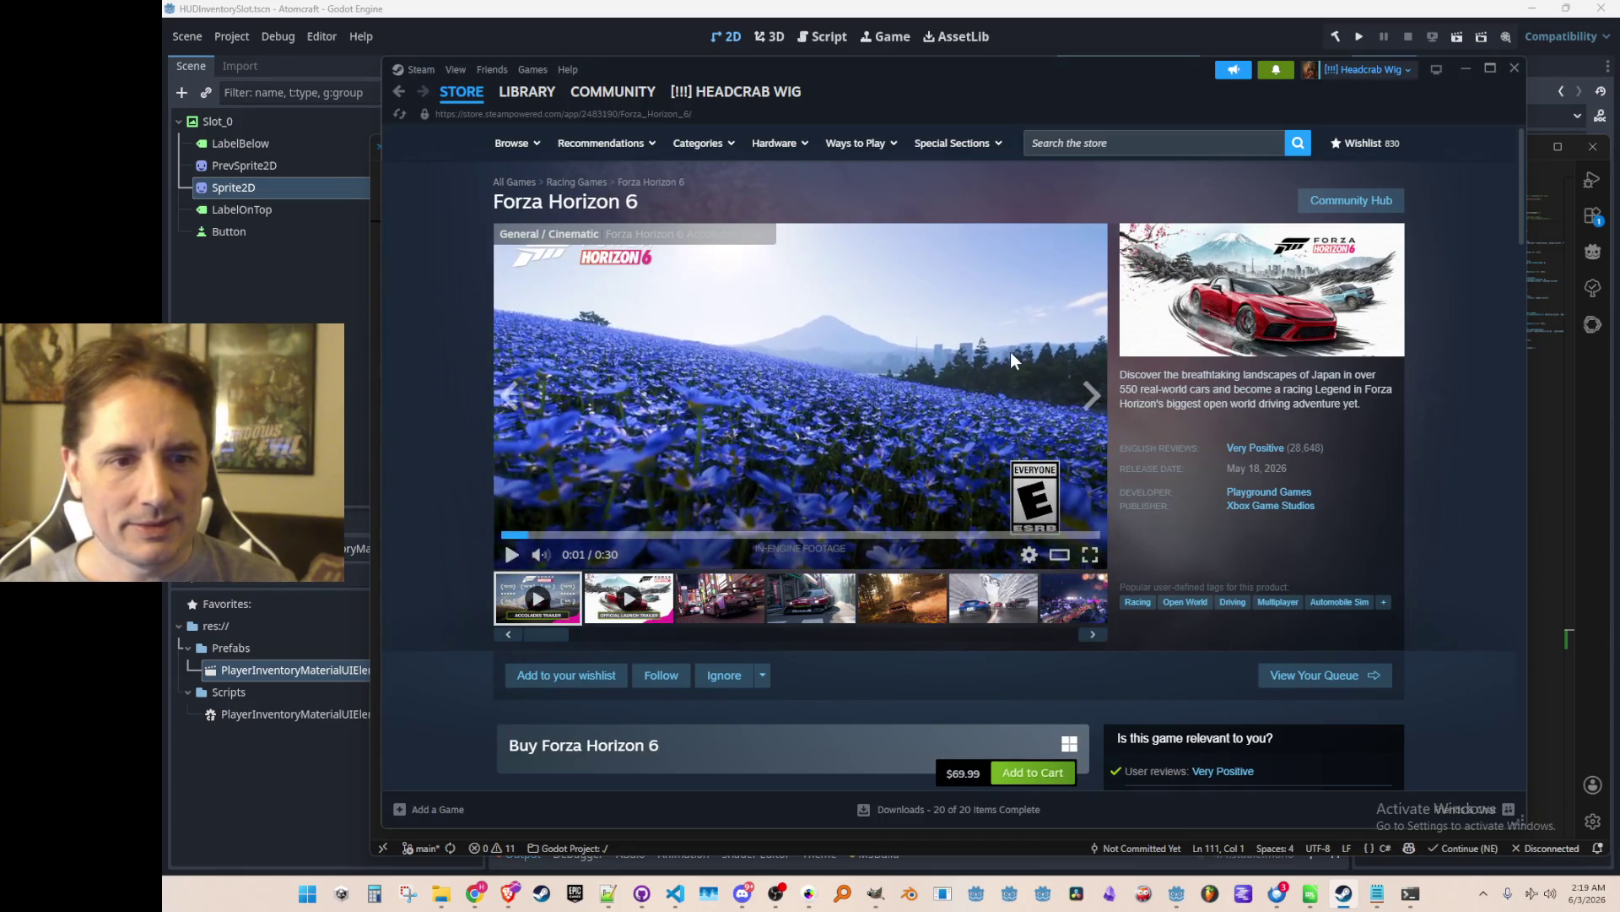
{"action": "mouse_move", "coordinate": [1268, 456]}
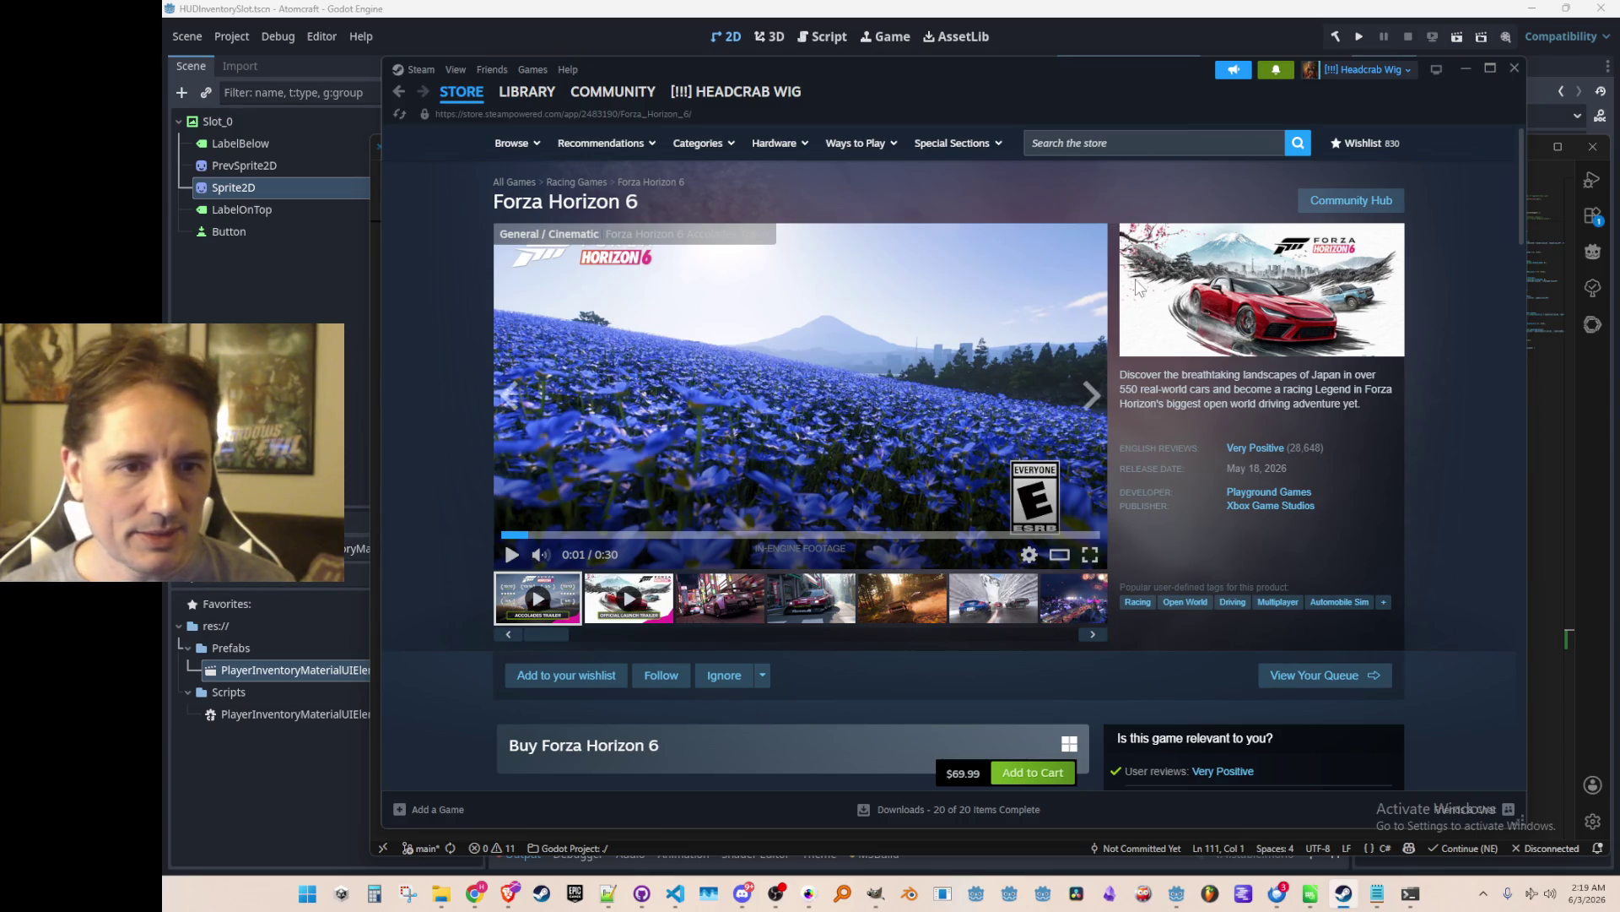
{"action": "scroll", "coordinate": [1042, 321], "scroll_direction": "down", "scroll_amount": 3}
{"action": "scroll", "coordinate": [1030, 365], "scroll_direction": "up", "scroll_amount": 3}
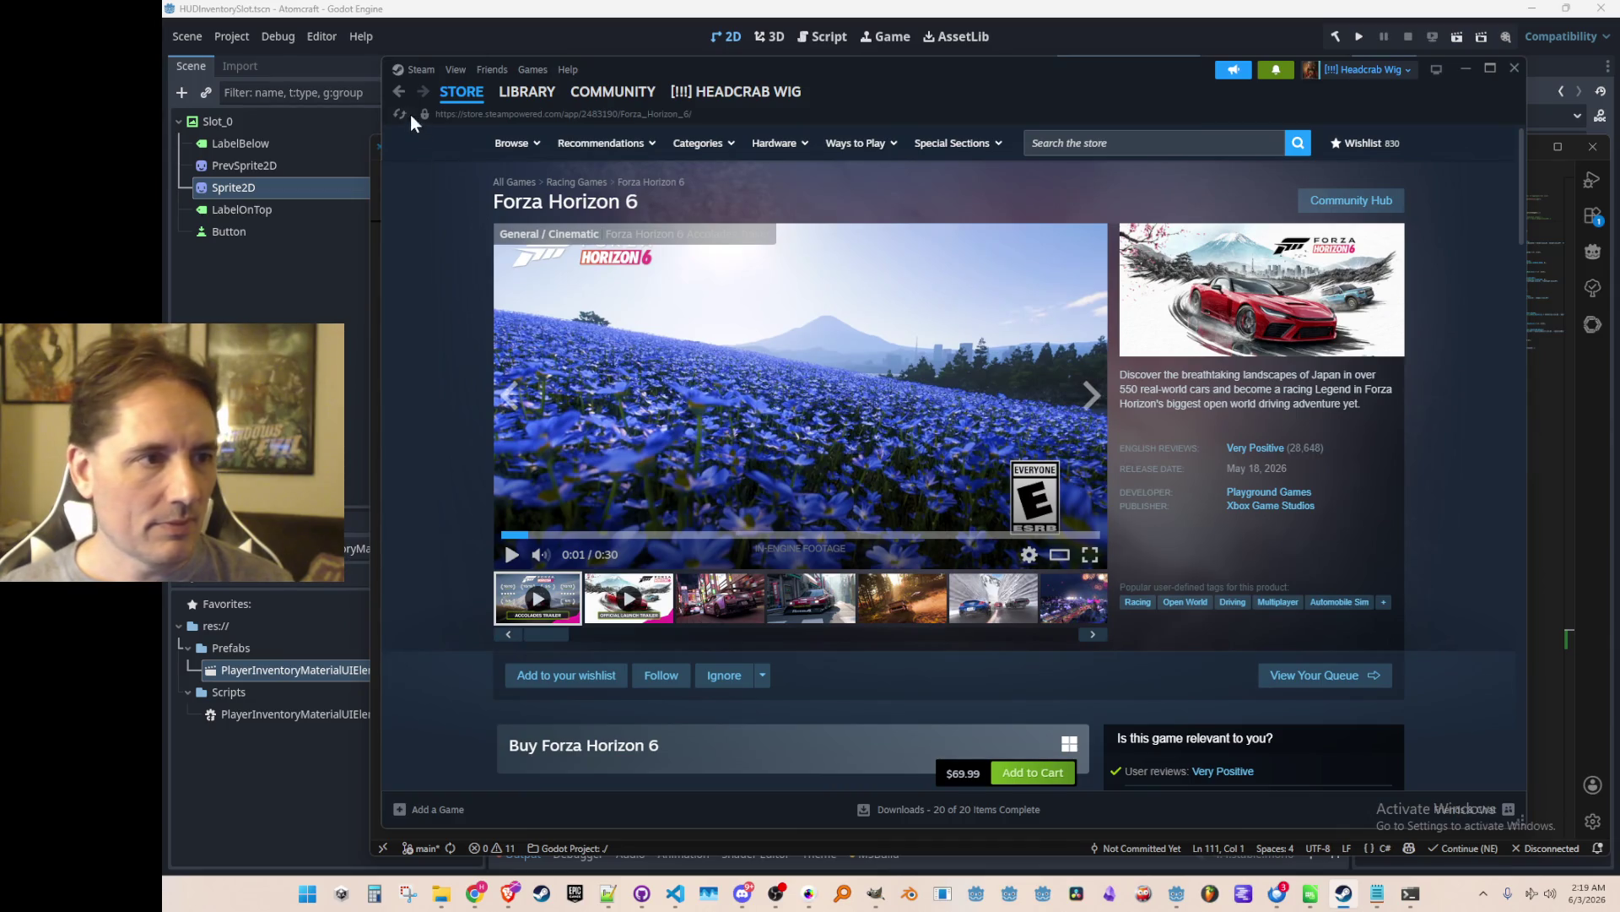
Look at the Slay the Spire 2 page, pause its trailer, then return to Forza Horizon 6.
{"action": "left_click", "coordinate": [1177, 144]}
{"action": "type", "text": "slay"}
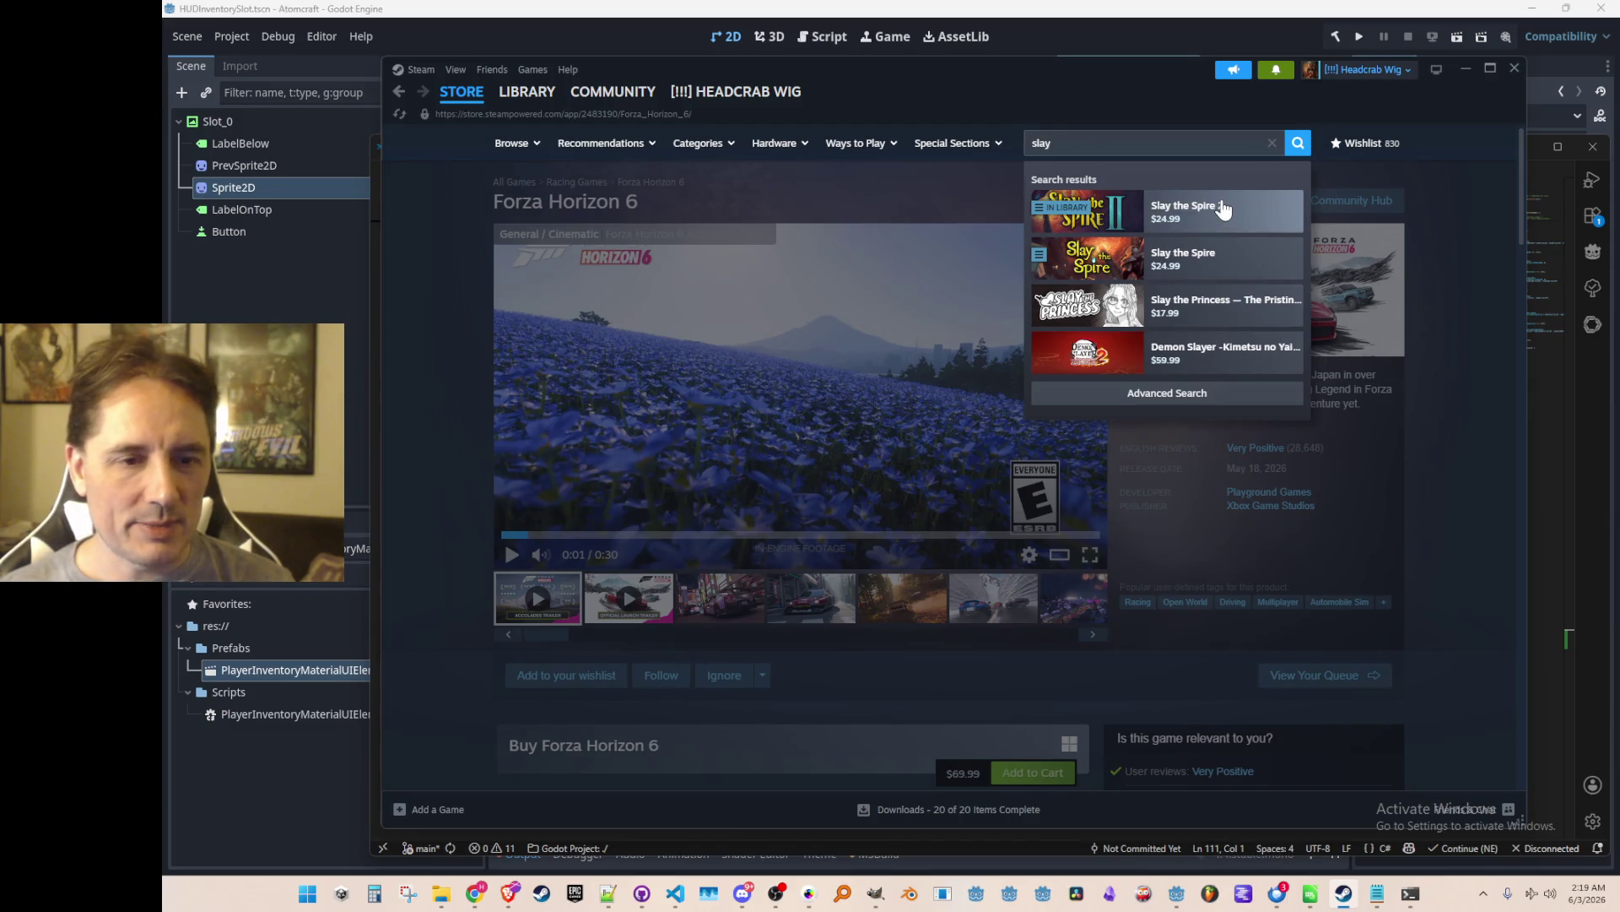
{"action": "left_click", "coordinate": [1223, 209]}
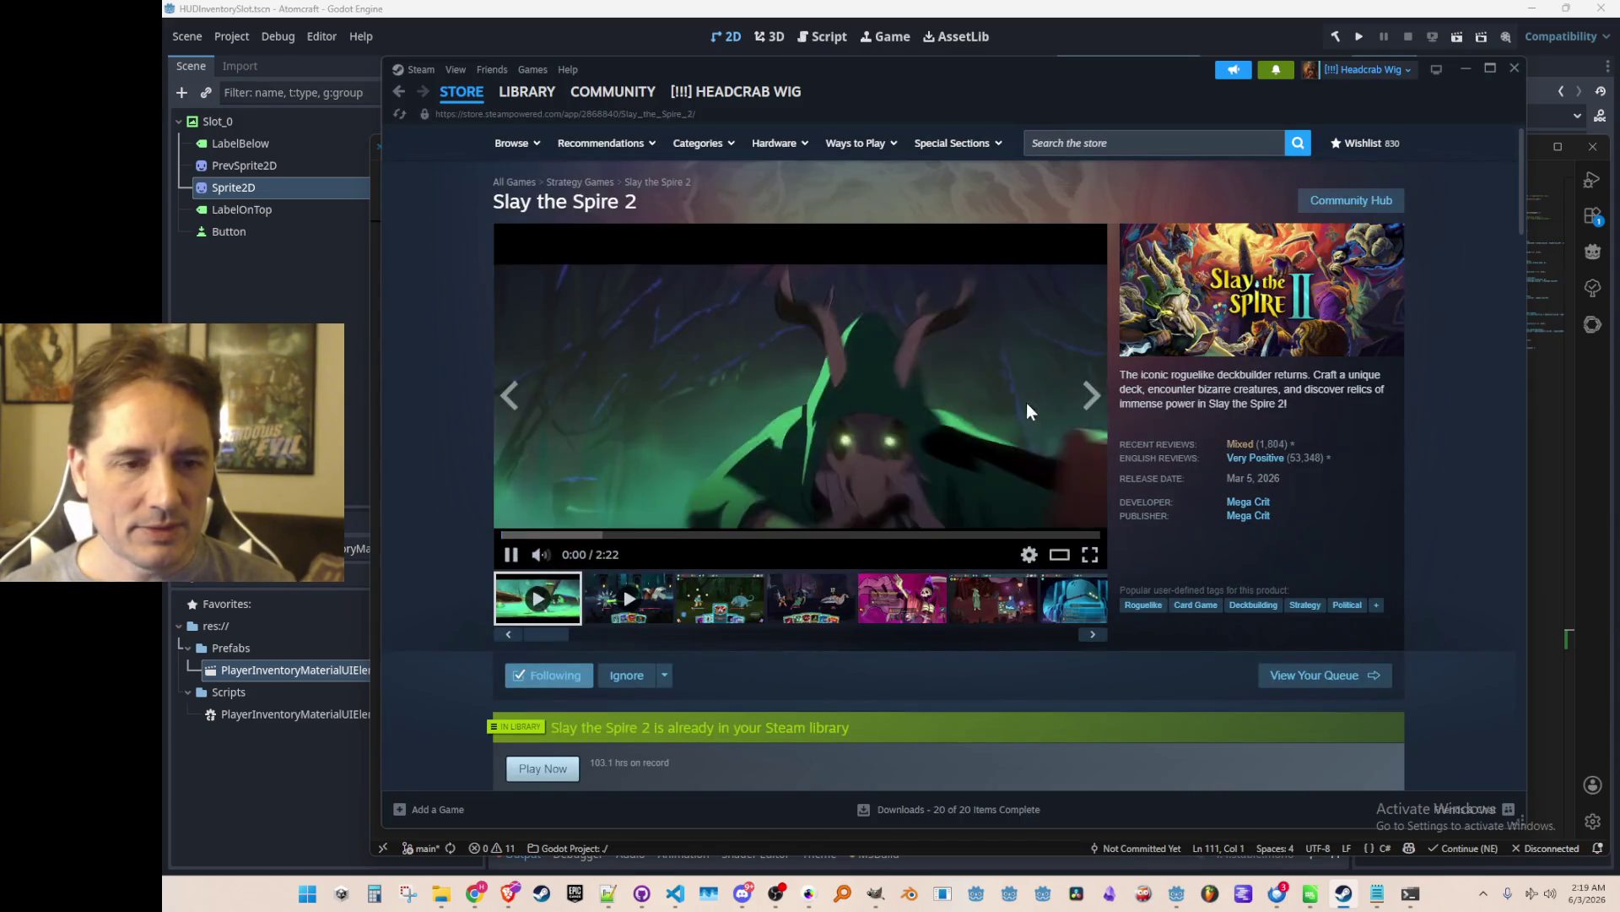
{"action": "left_click", "coordinate": [949, 342]}
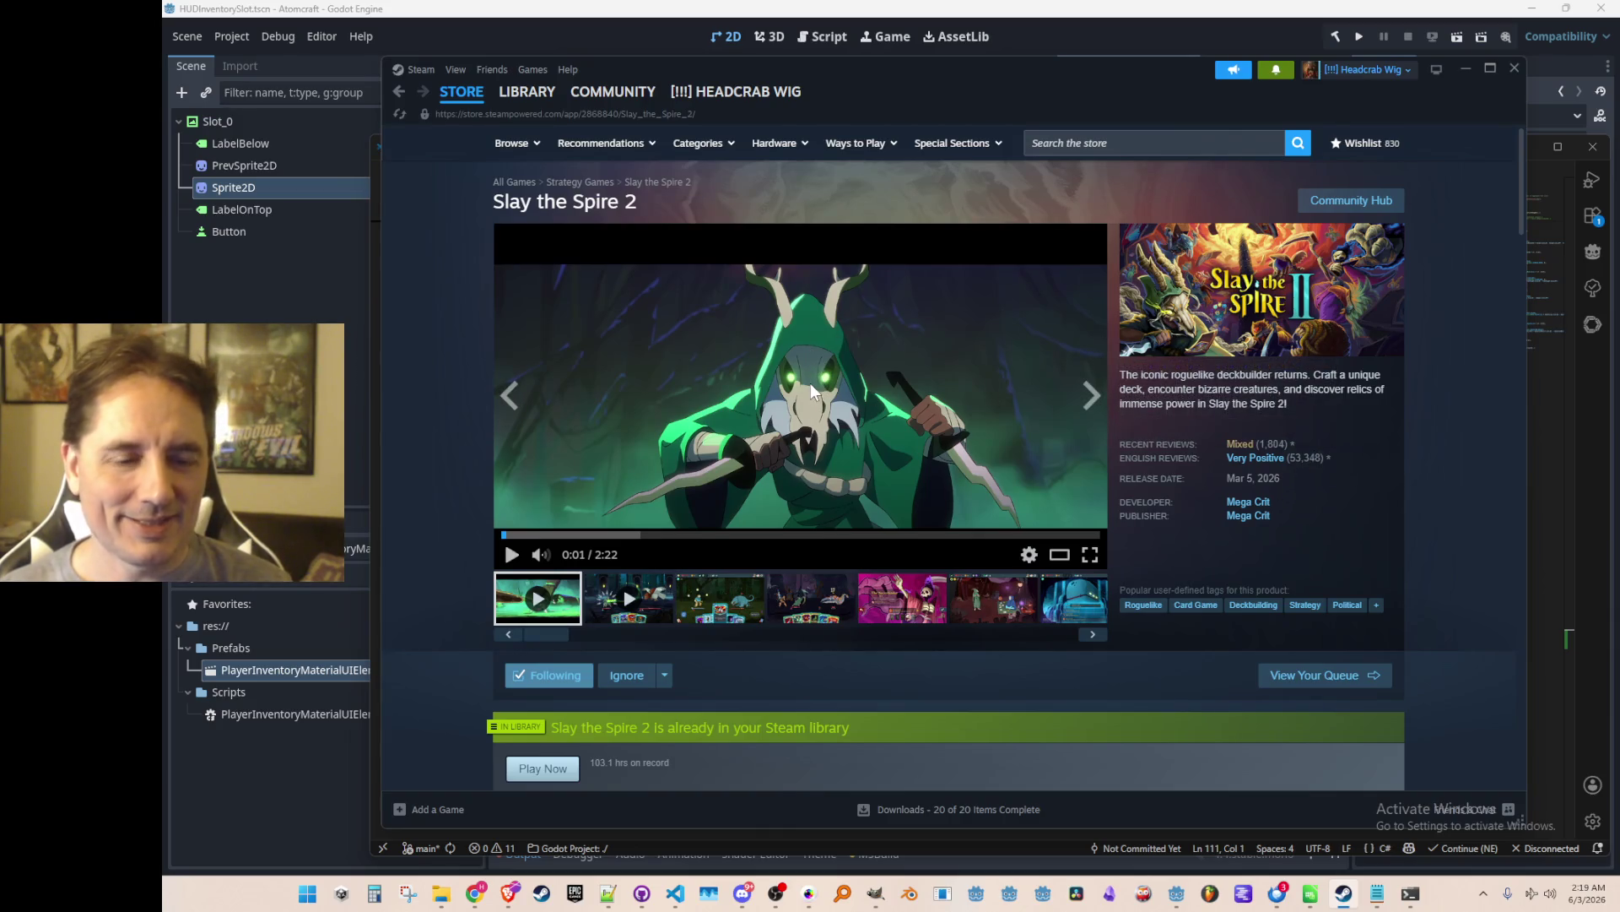
{"action": "left_click", "coordinate": [400, 98]}
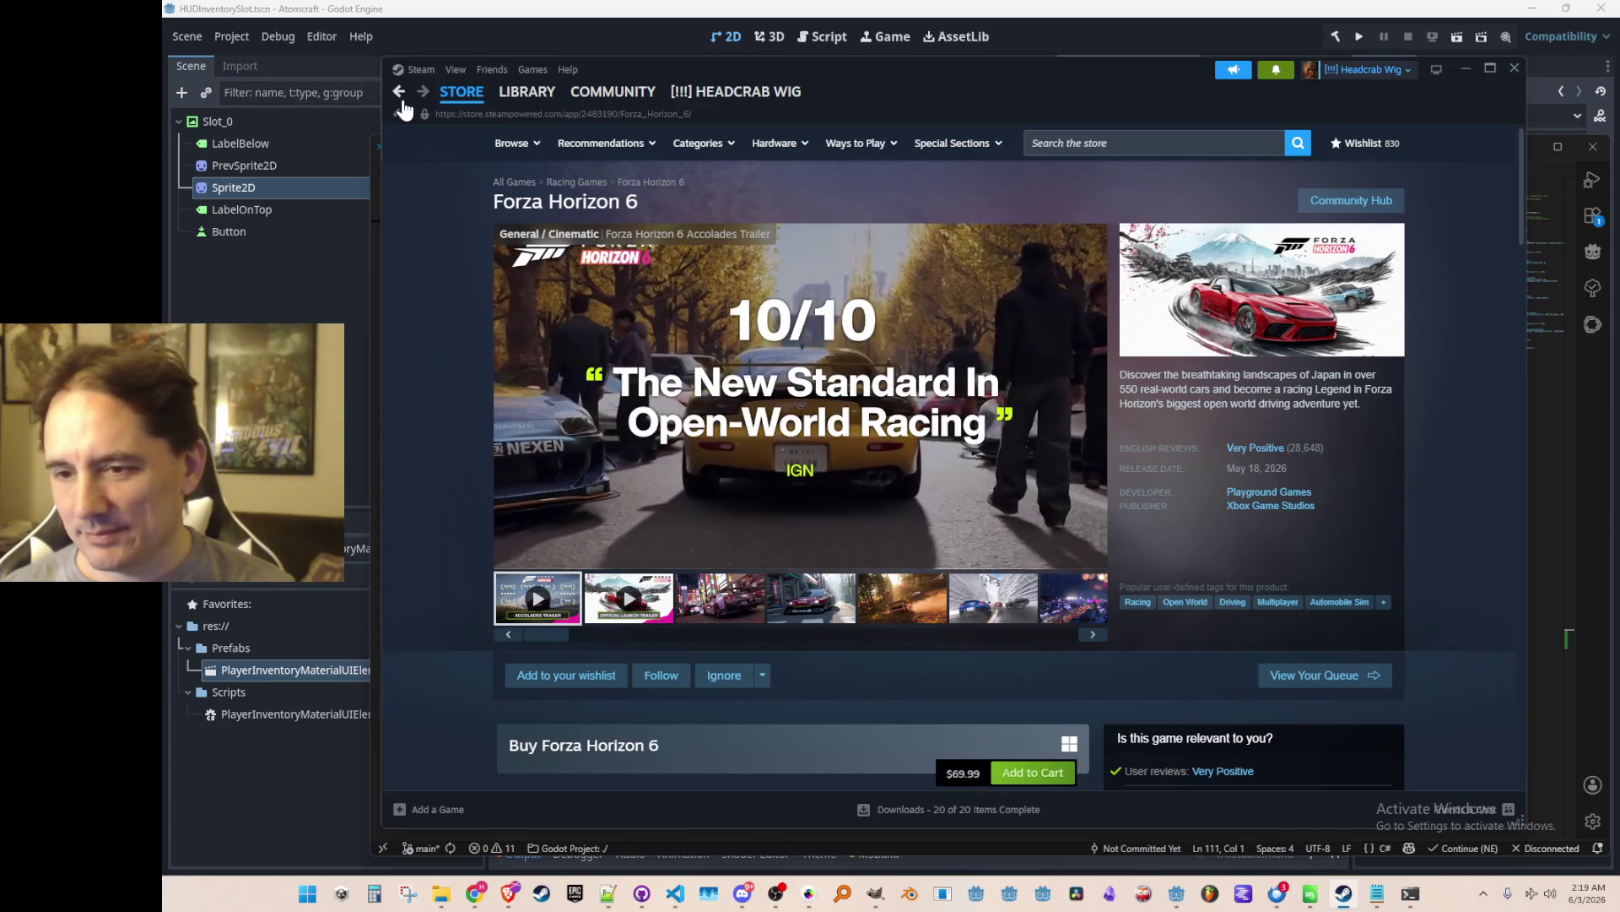
{"action": "left_click", "coordinate": [402, 100]}
{"action": "left_click", "coordinate": [427, 100]}
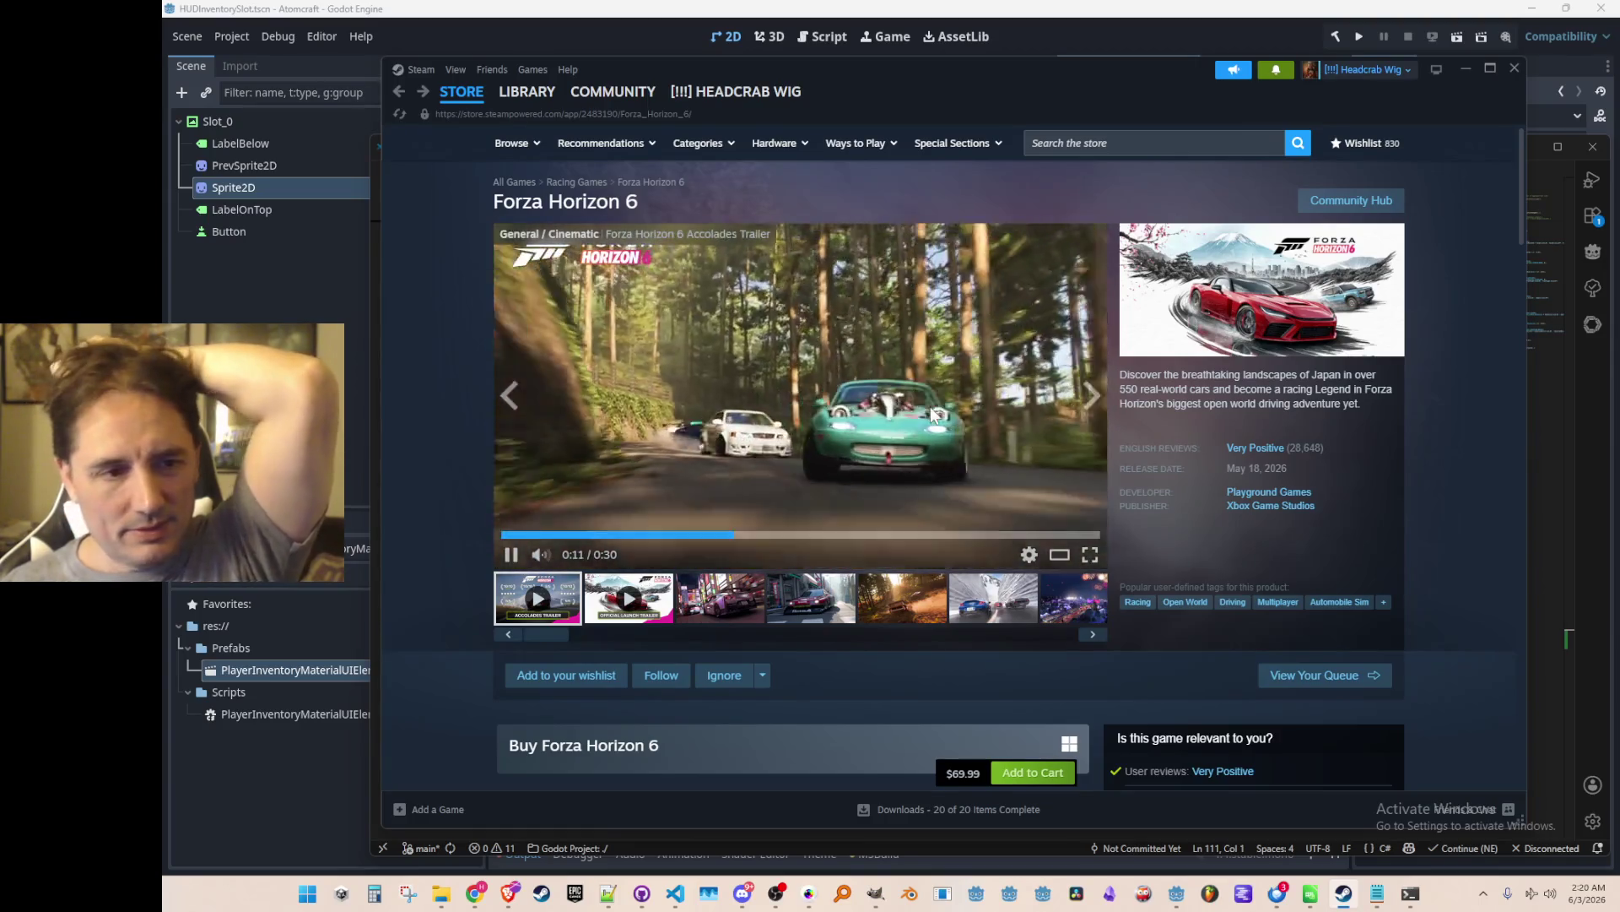
Wishlist and follow Forza Horizon 6, pause its trailer, and go to the Library home.
{"action": "scroll", "coordinate": [930, 407], "scroll_direction": "down", "scroll_amount": 2}
{"action": "scroll", "coordinate": [930, 403], "scroll_direction": "up", "scroll_amount": 1}
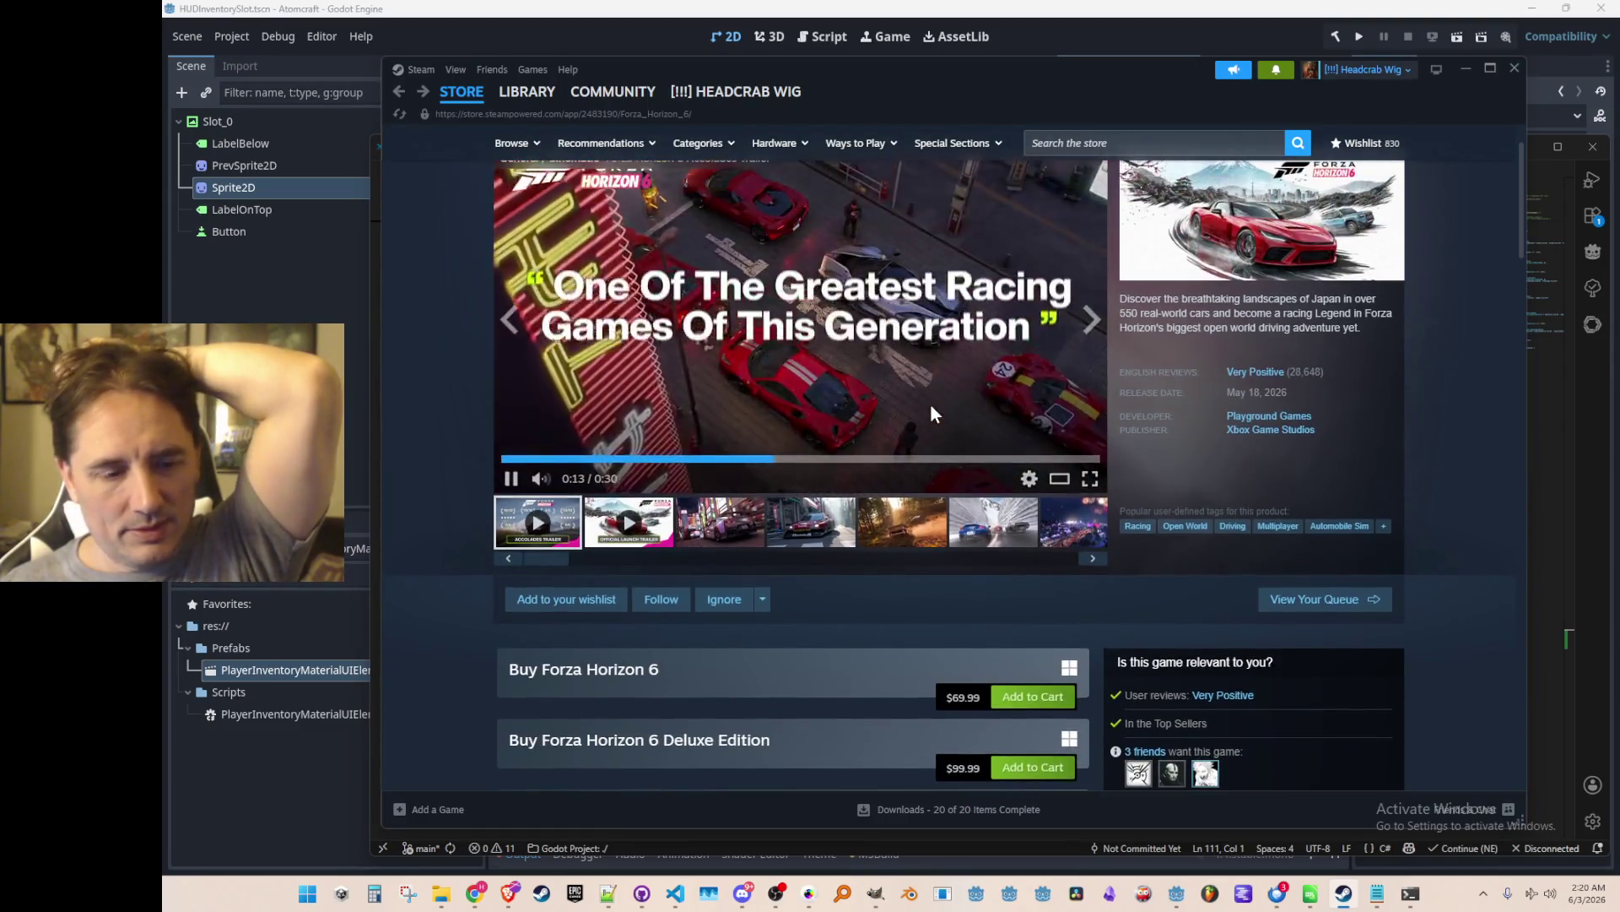
{"action": "left_click", "coordinate": [553, 601]}
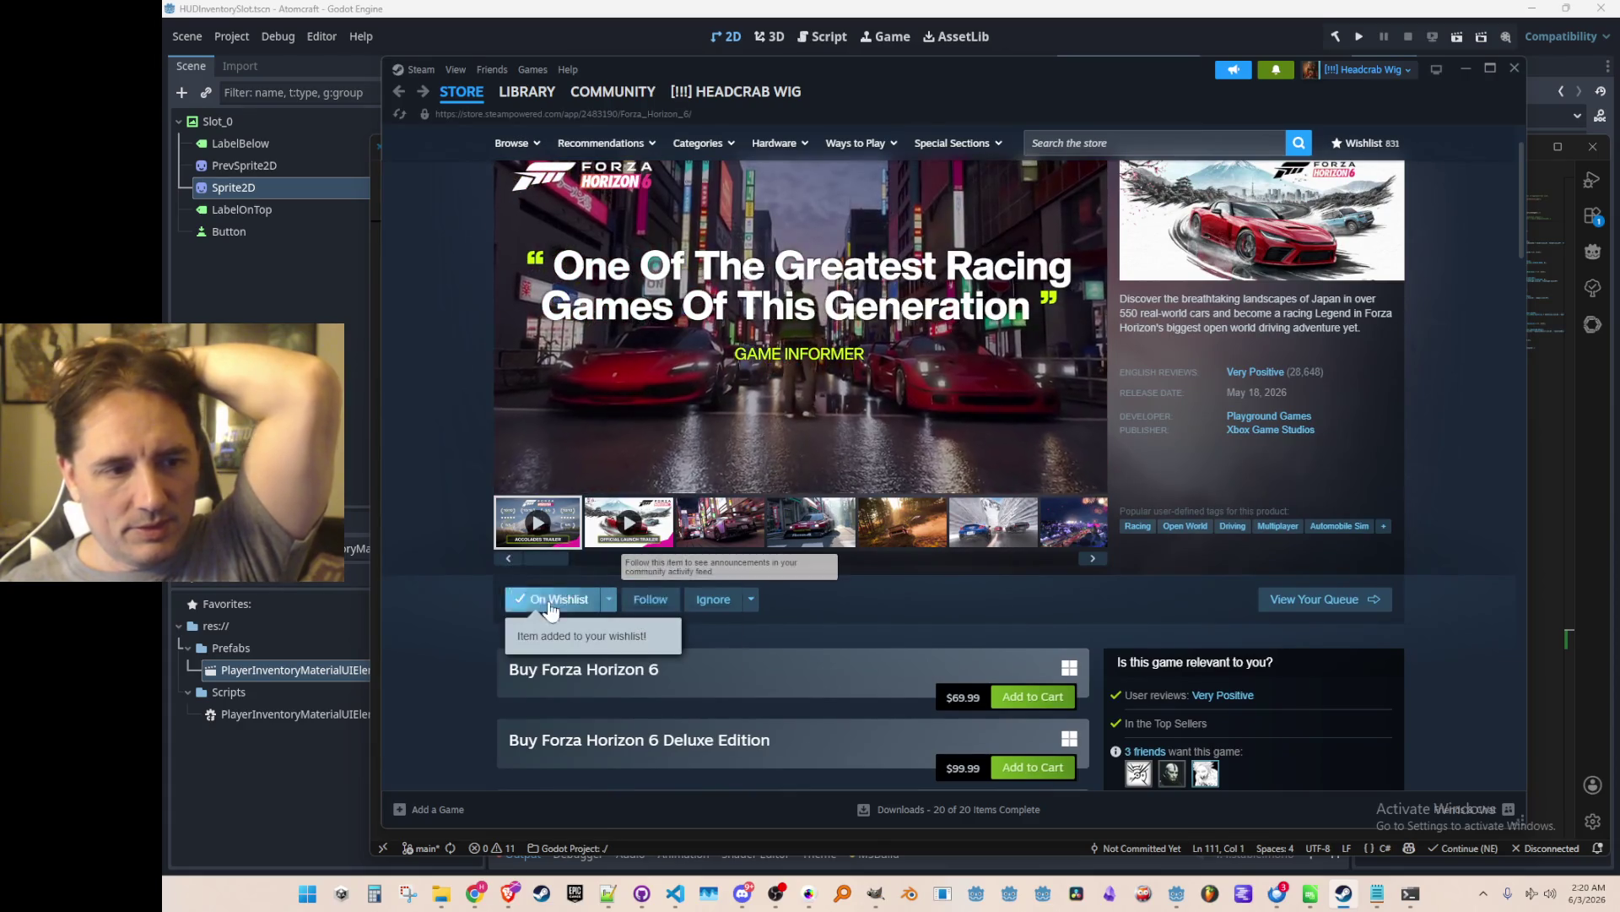
{"action": "left_click", "coordinate": [650, 599]}
{"action": "scroll", "coordinate": [591, 363], "scroll_direction": "up", "scroll_amount": 1}
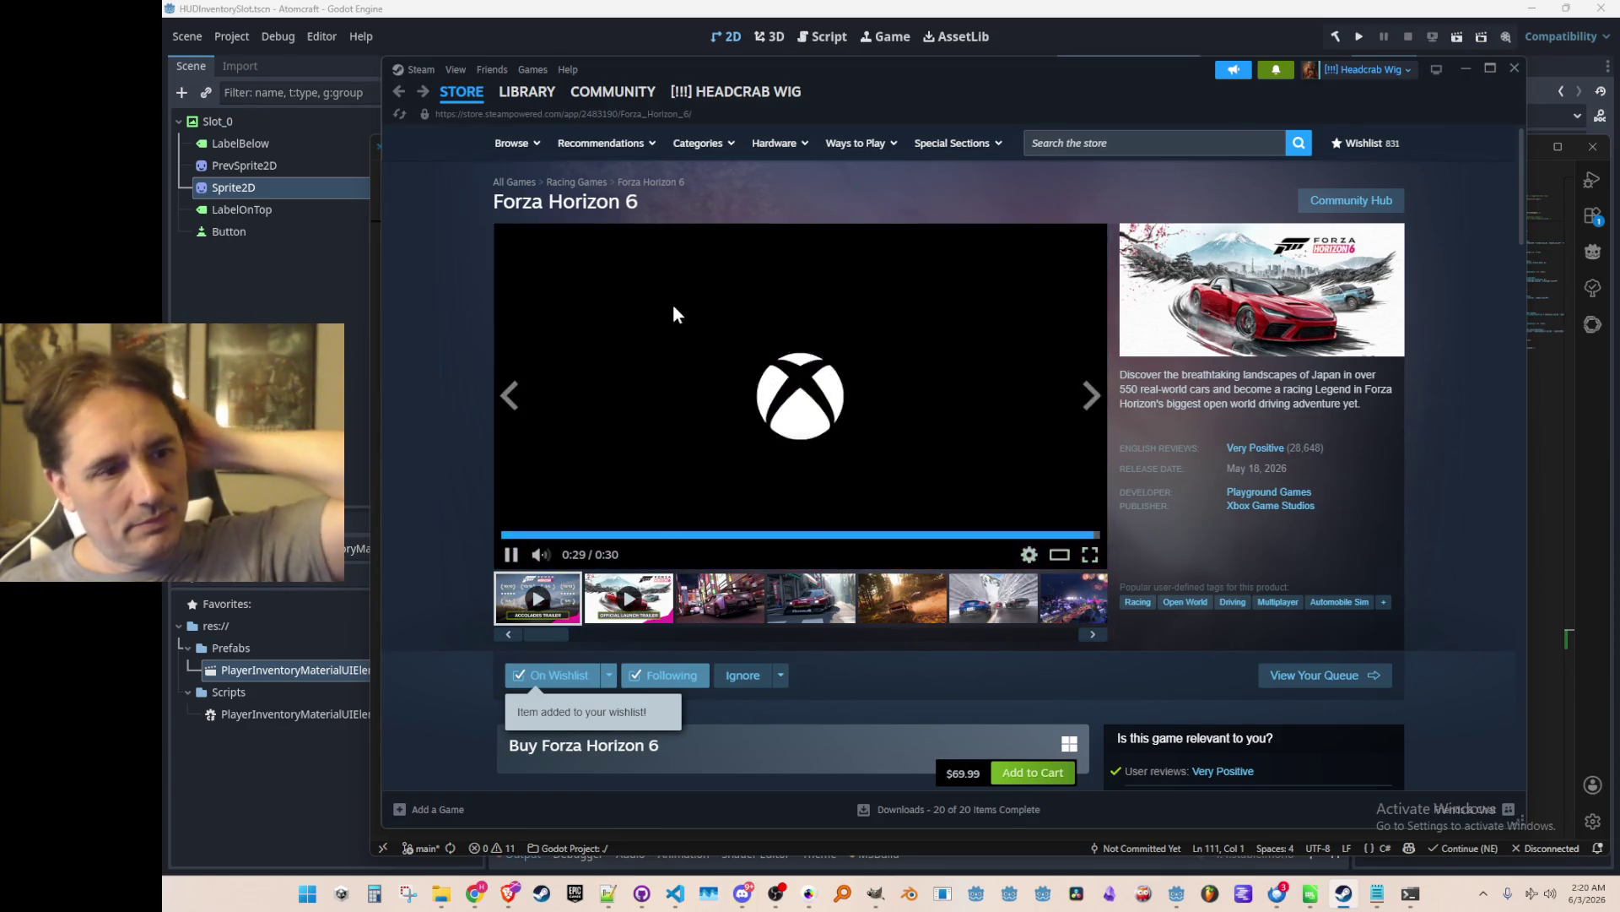
{"action": "left_click", "coordinate": [512, 554]}
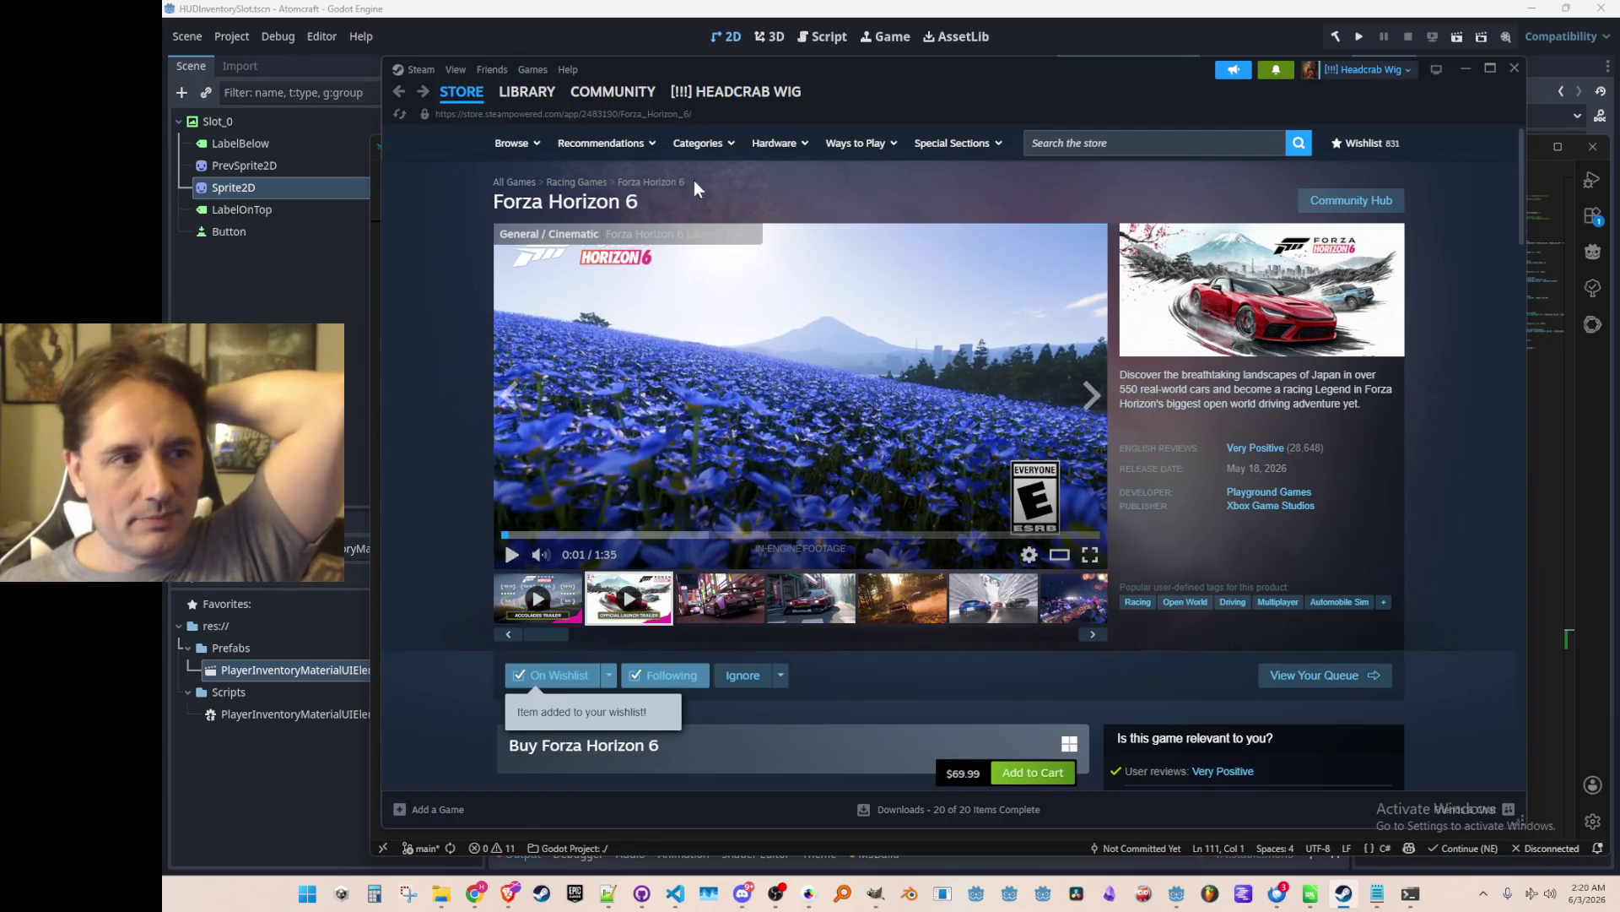
{"action": "left_click", "coordinate": [527, 93]}
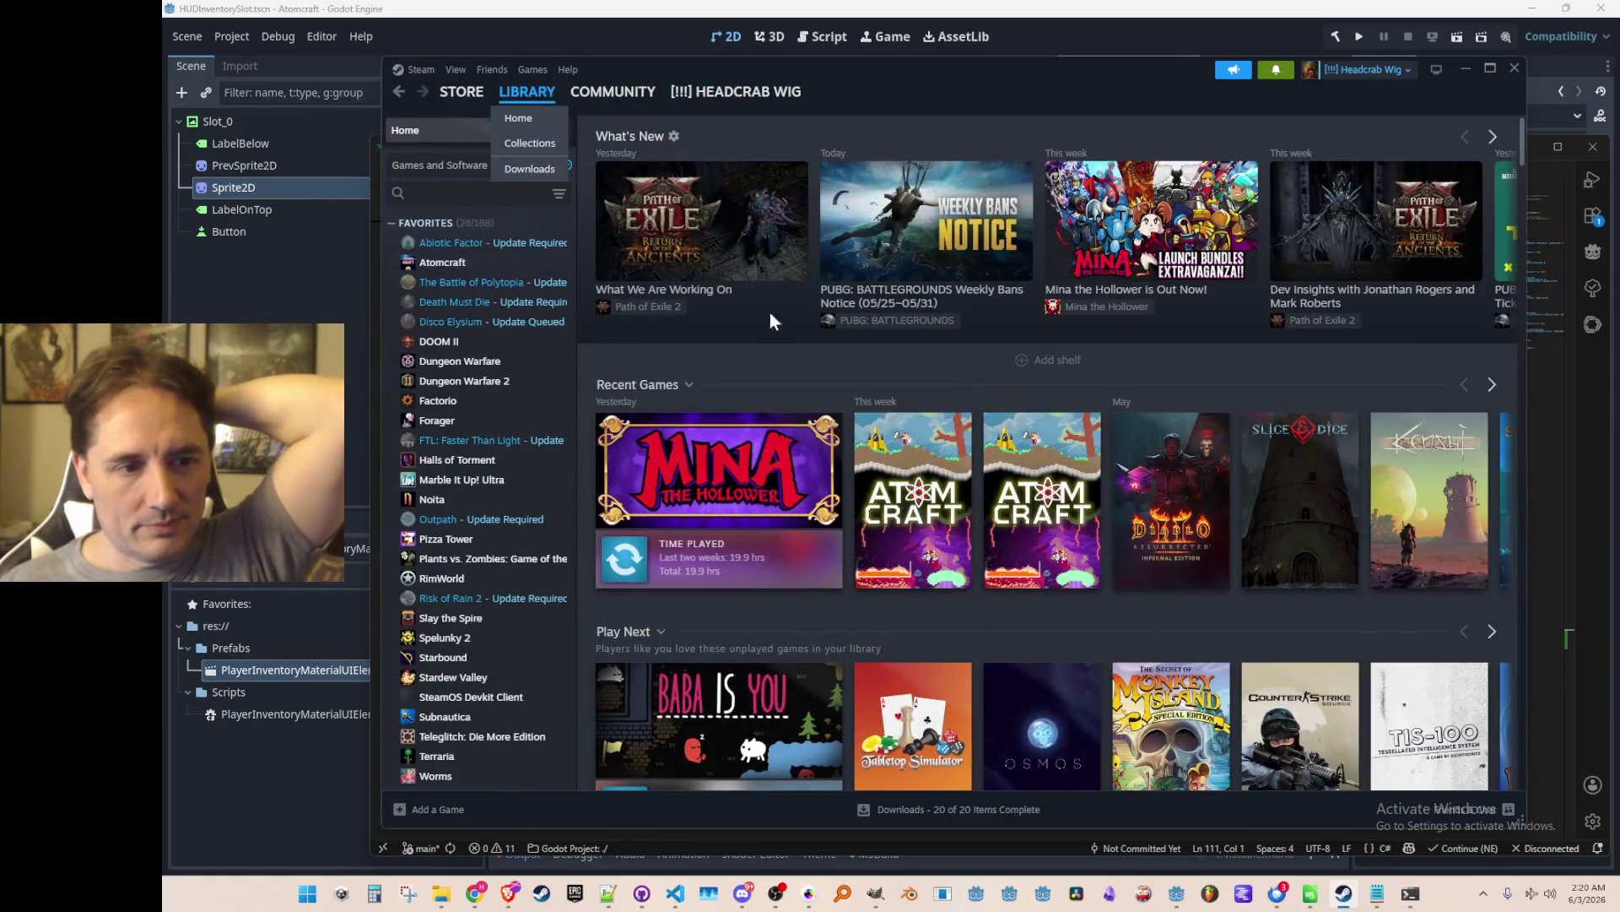
Start updating Mina the Hollower and view its library page.
{"action": "left_click", "coordinate": [645, 564]}
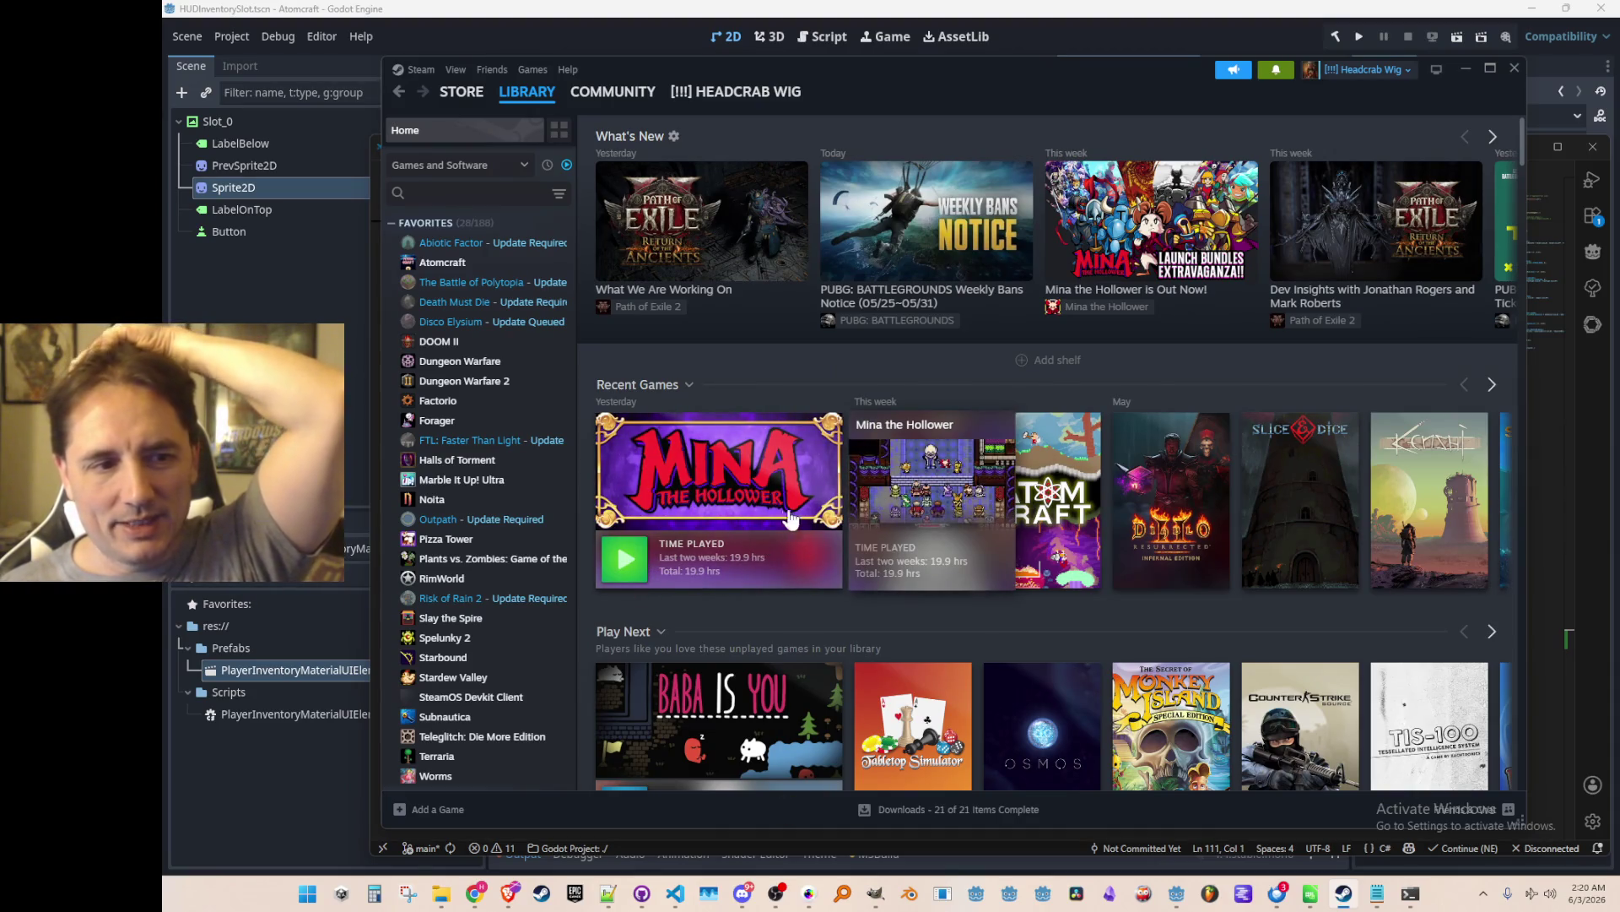
{"action": "mouse_move", "coordinate": [768, 507]}
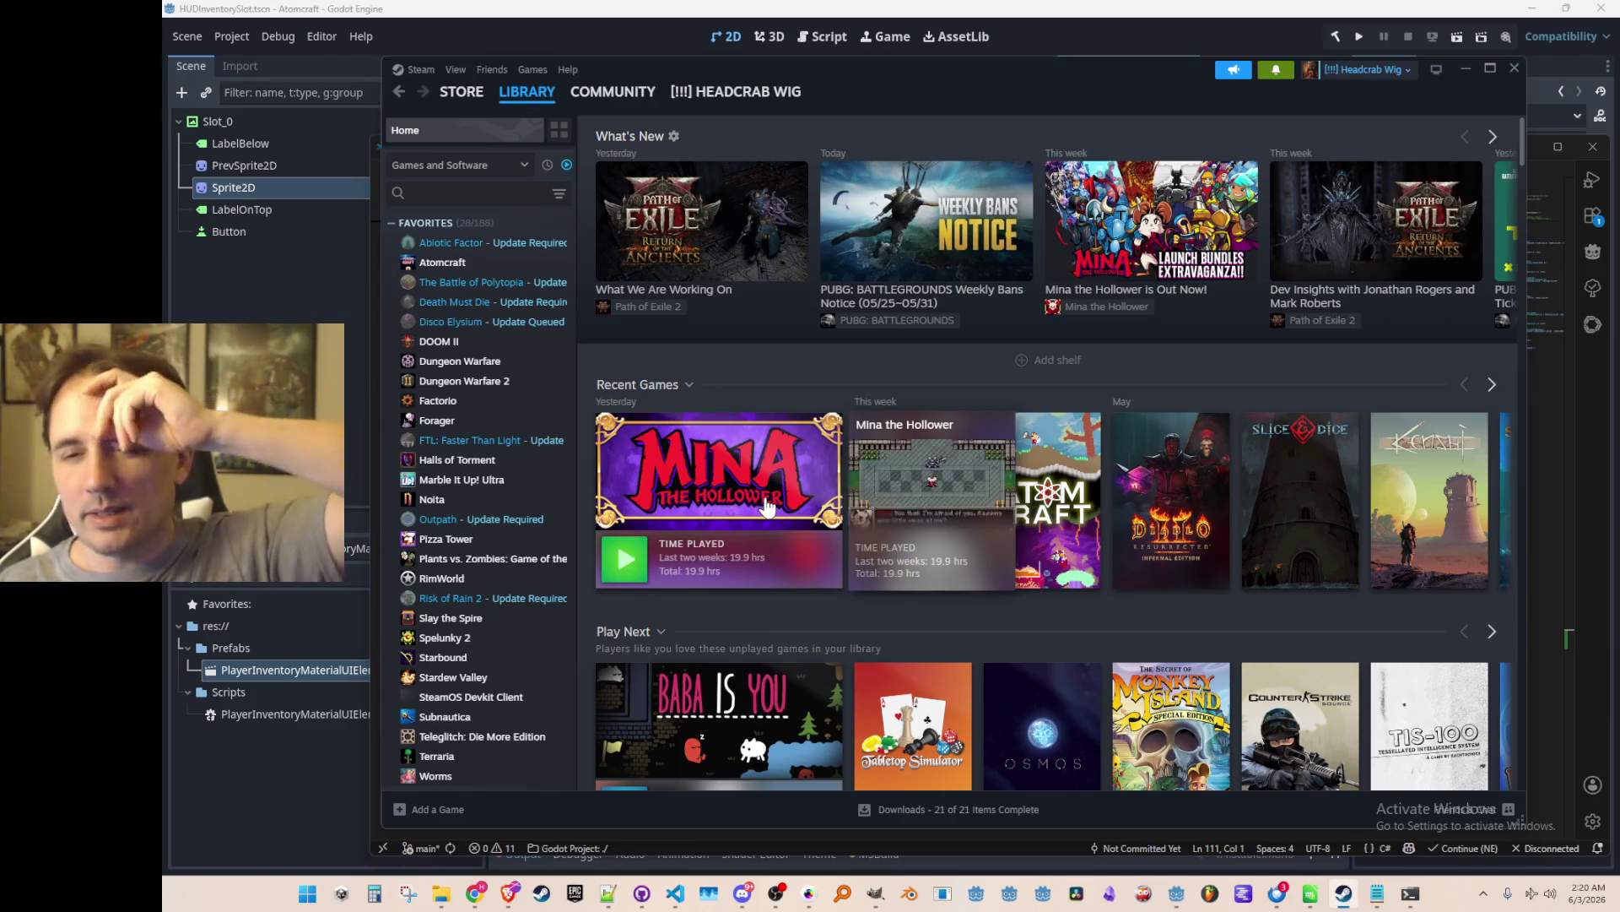
{"action": "left_click", "coordinate": [765, 502]}
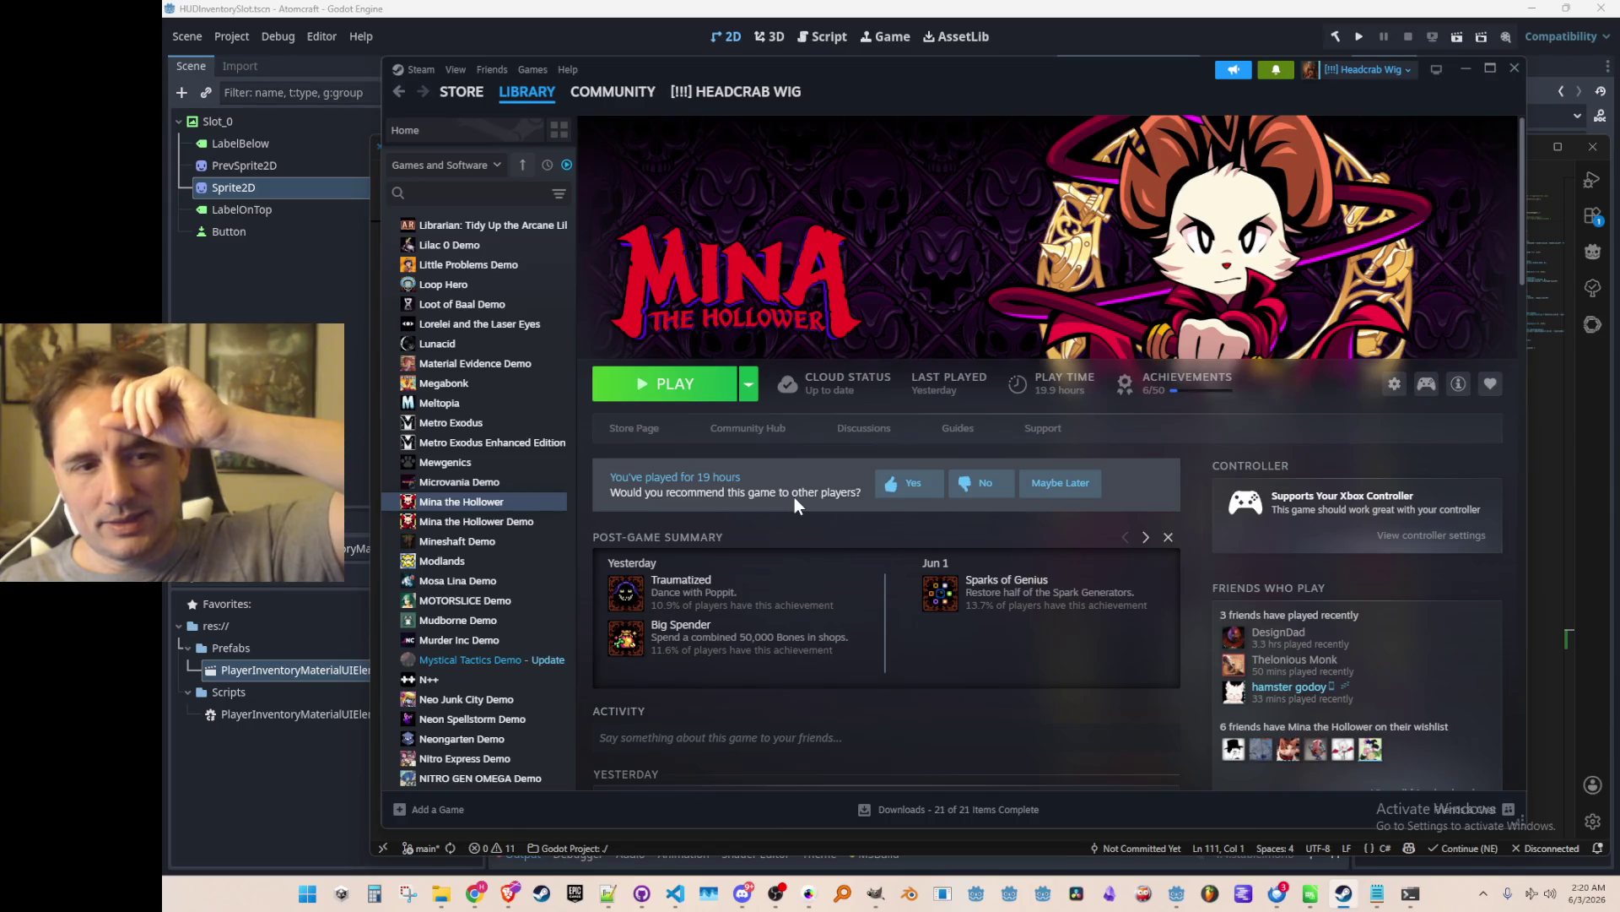
{"action": "mouse_move", "coordinate": [930, 606]}
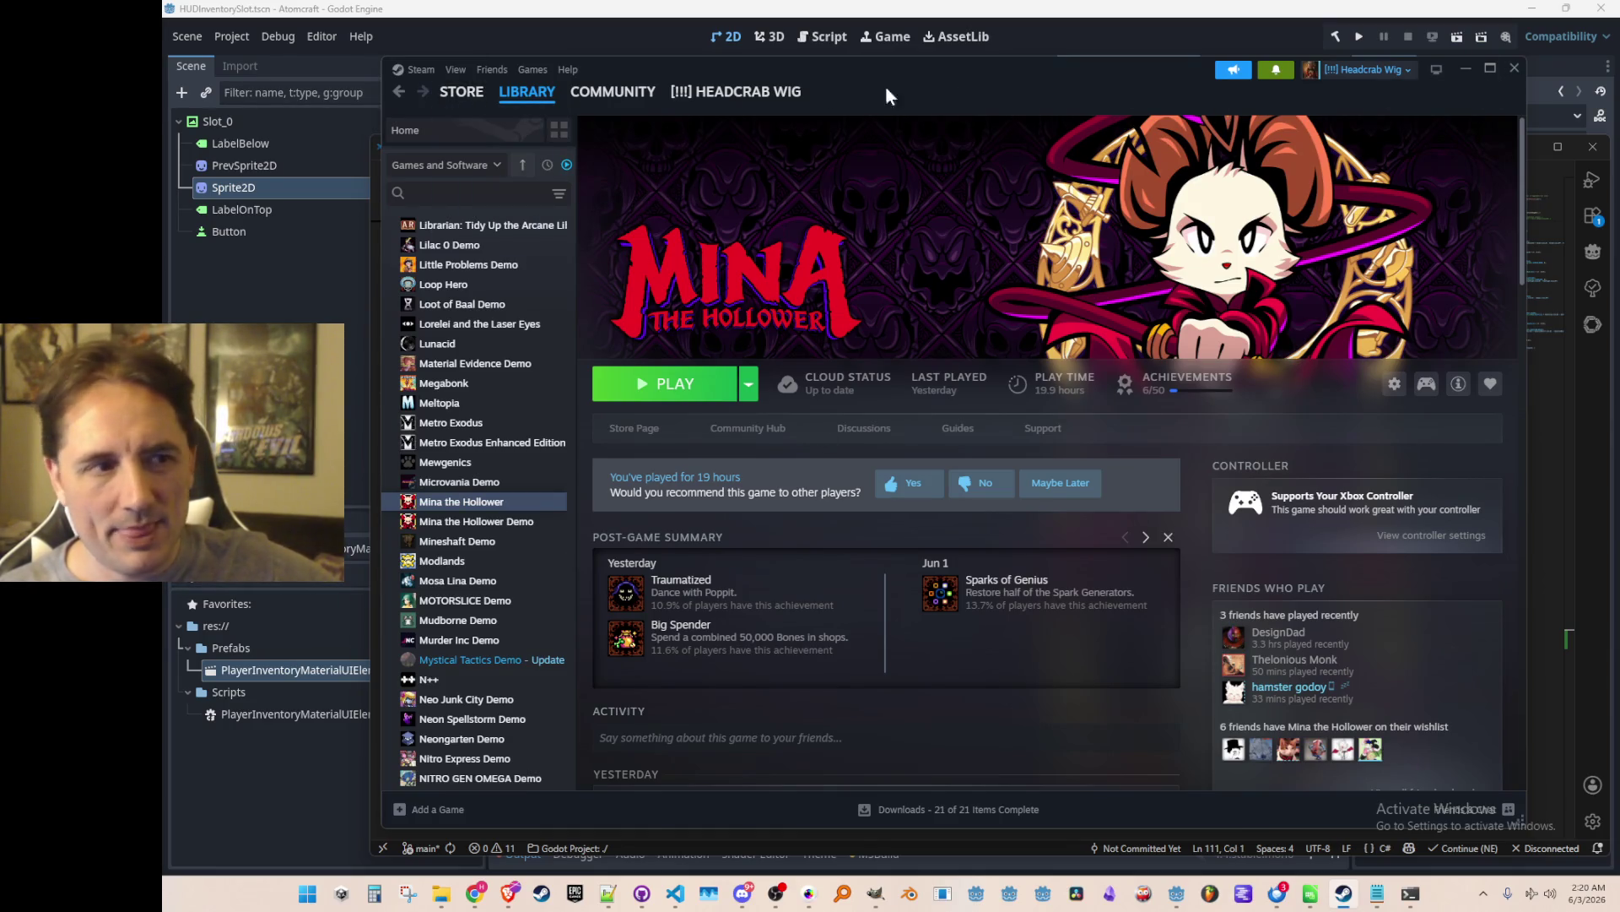
{"action": "left_click", "coordinate": [530, 108]}
Open Atomcraft's store page from the library, then minimize Steam.
{"action": "left_click", "coordinate": [922, 518]}
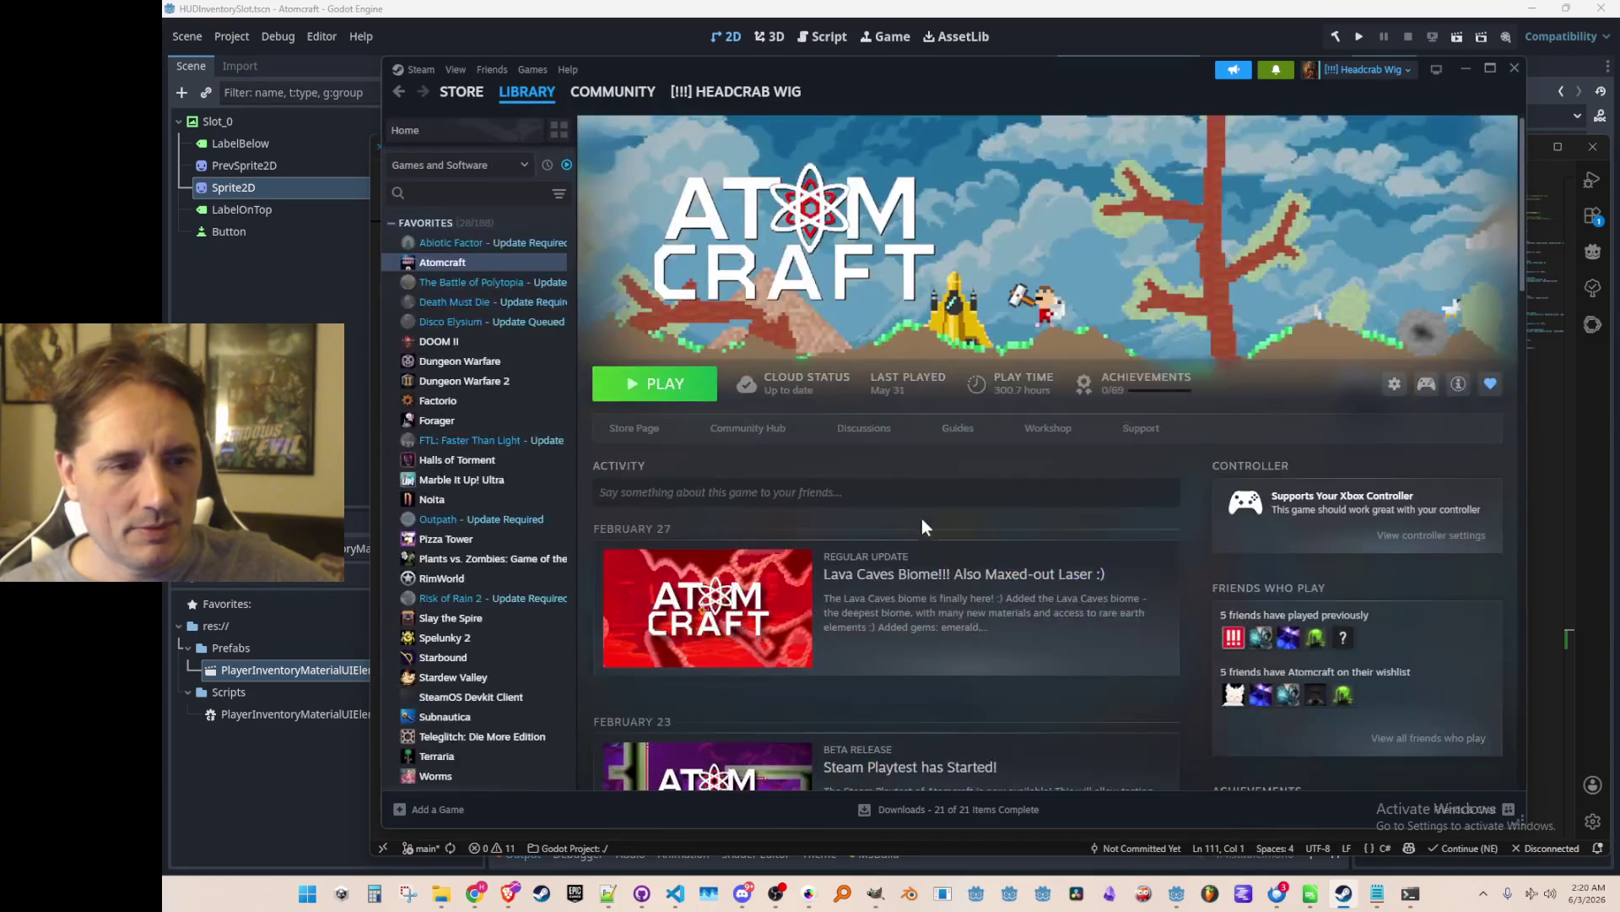
{"action": "left_click", "coordinate": [646, 430]}
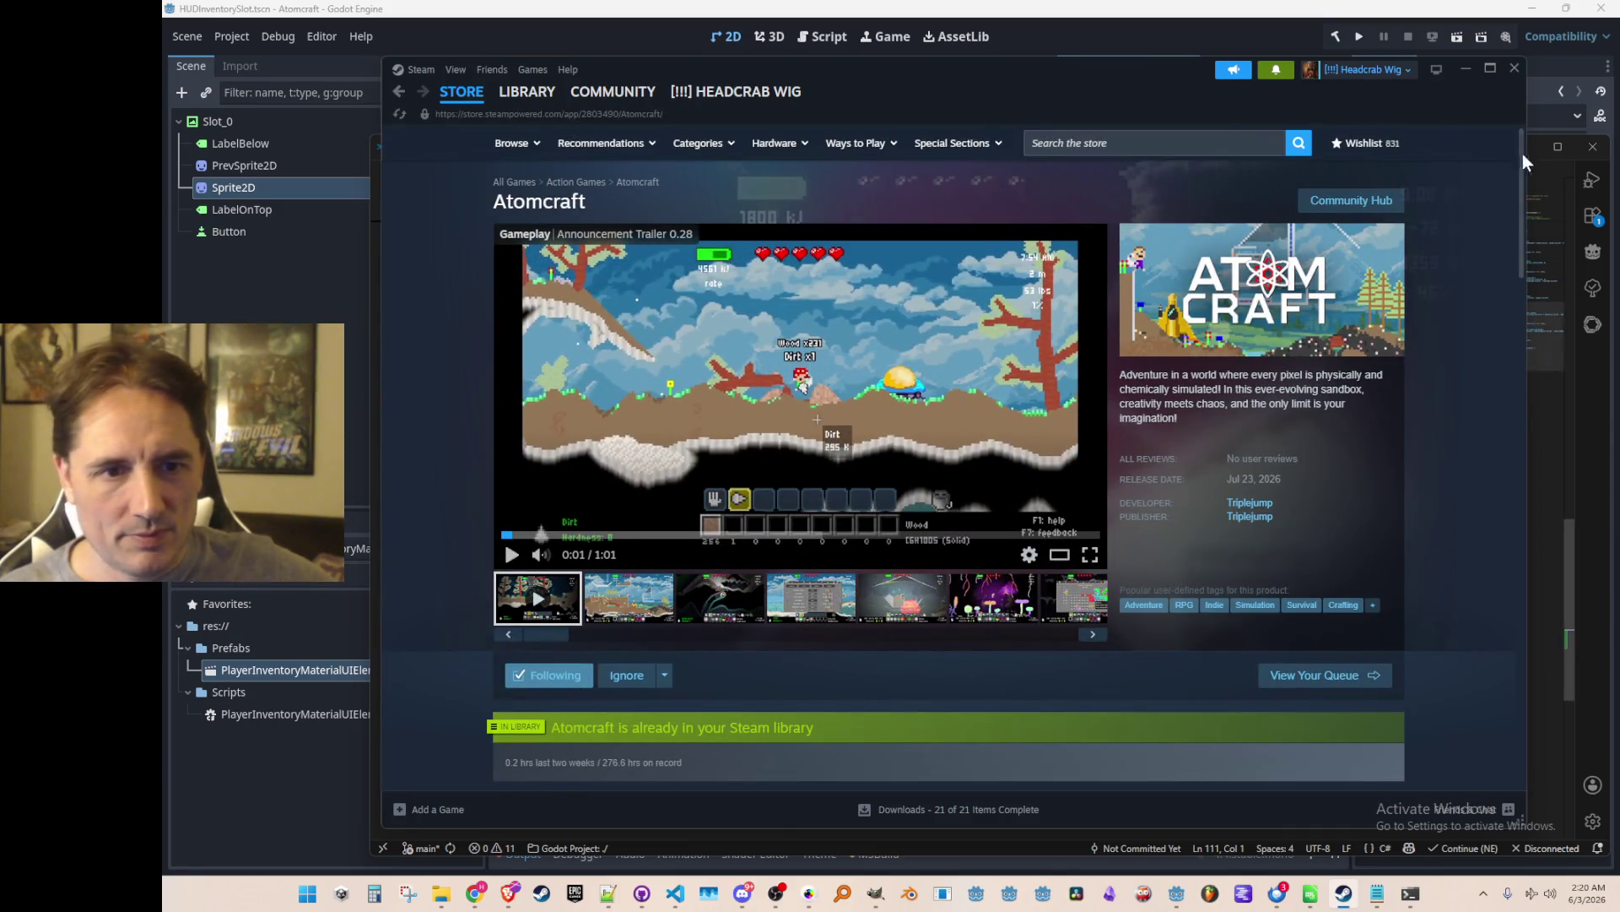
{"action": "left_click", "coordinate": [1466, 69]}
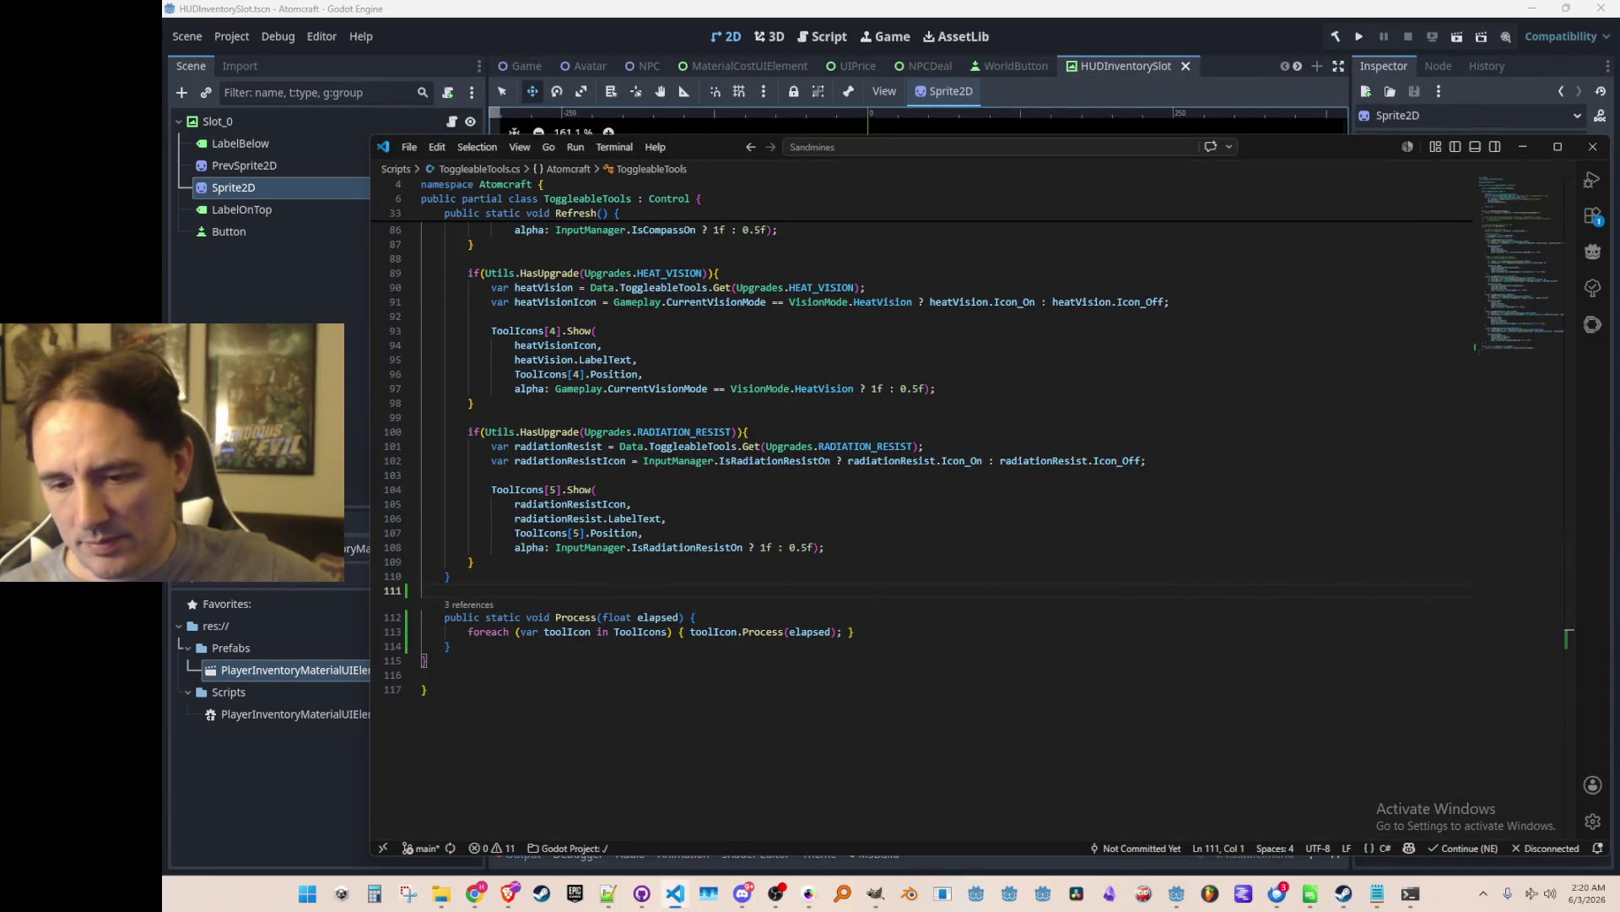
Read through ToggleableTools.cs, then restore the Steam window showing Atomcraft's store page.
{"action": "key", "text": "alt+Tab"}
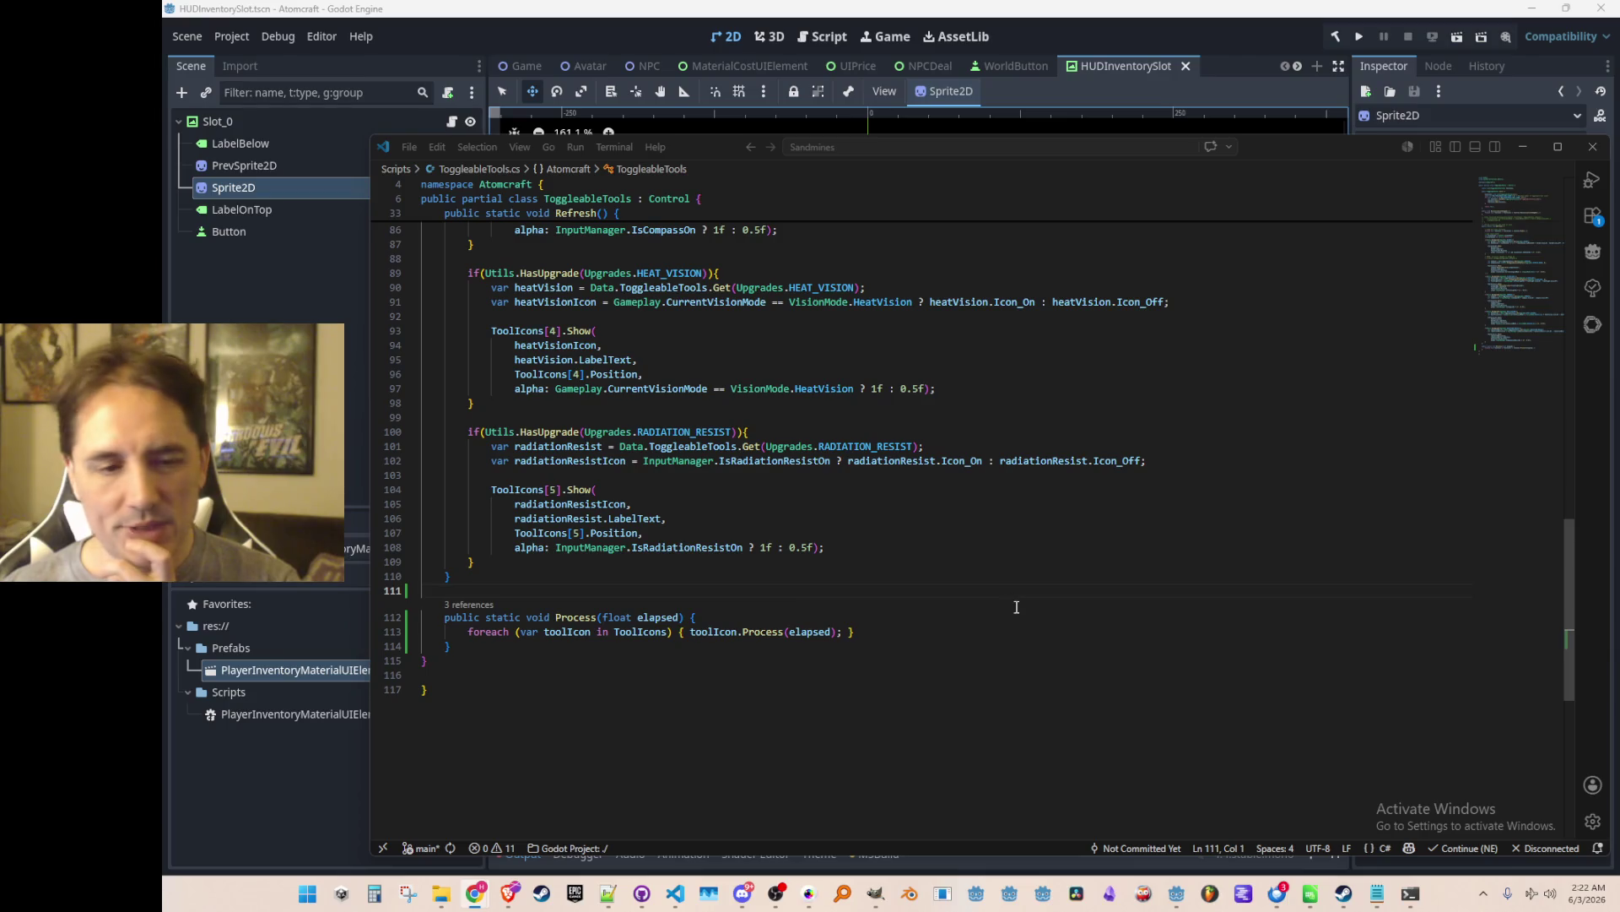
{"action": "left_click", "coordinate": [1345, 895]}
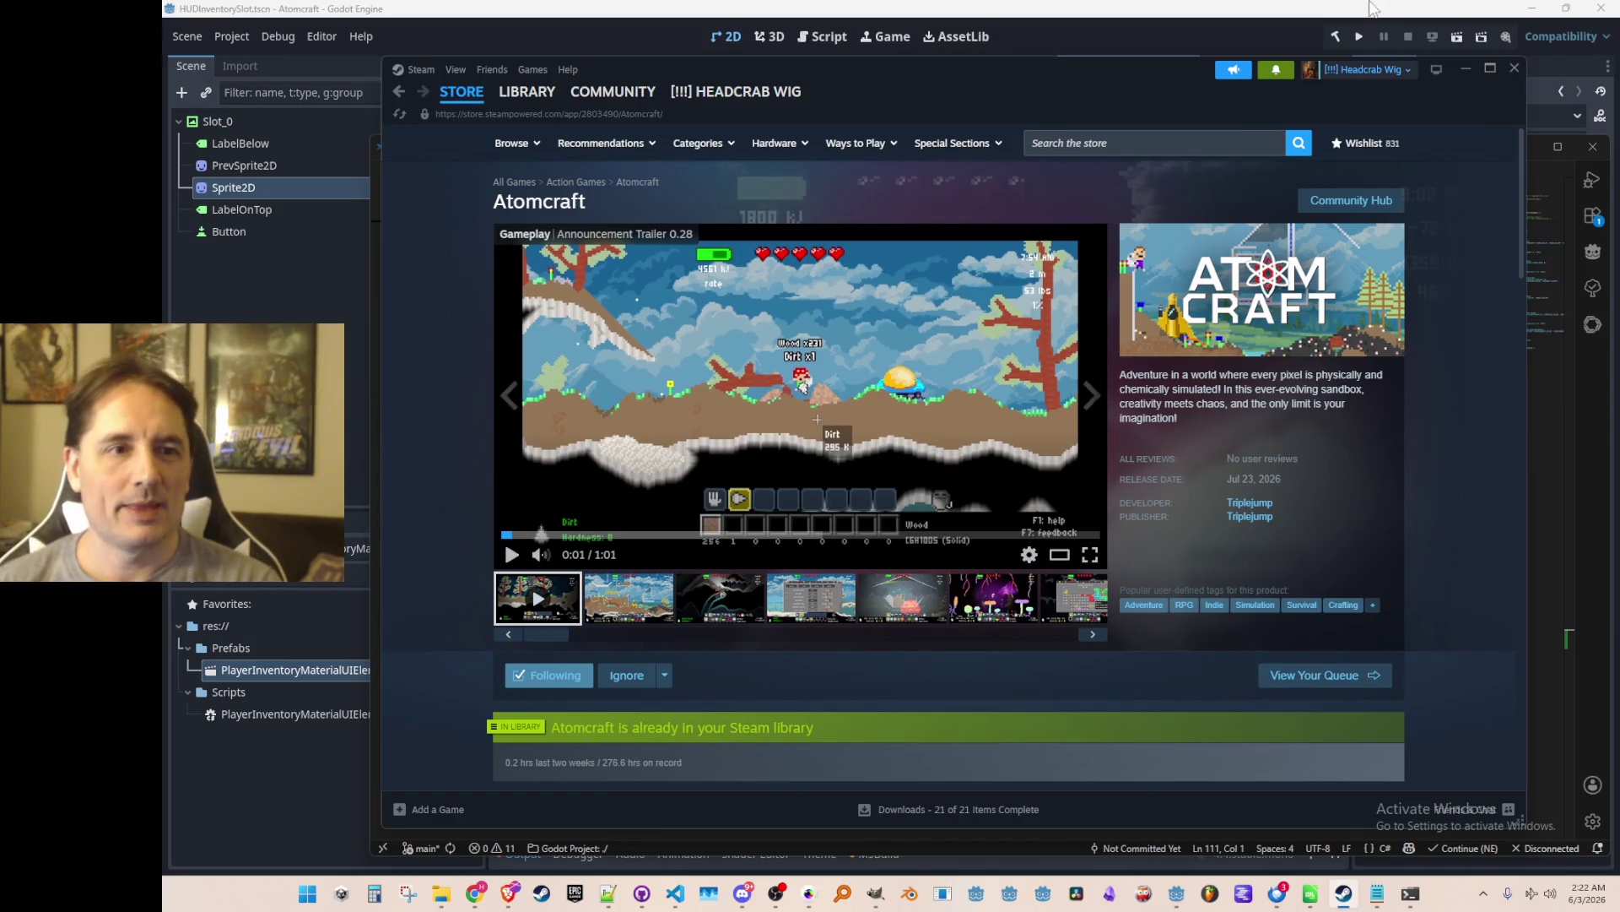
Search the store for 'mewgenics' and browse the Mewgenics page.
{"action": "left_click", "coordinate": [1101, 145]}
{"action": "type", "text": "mewgenics"}
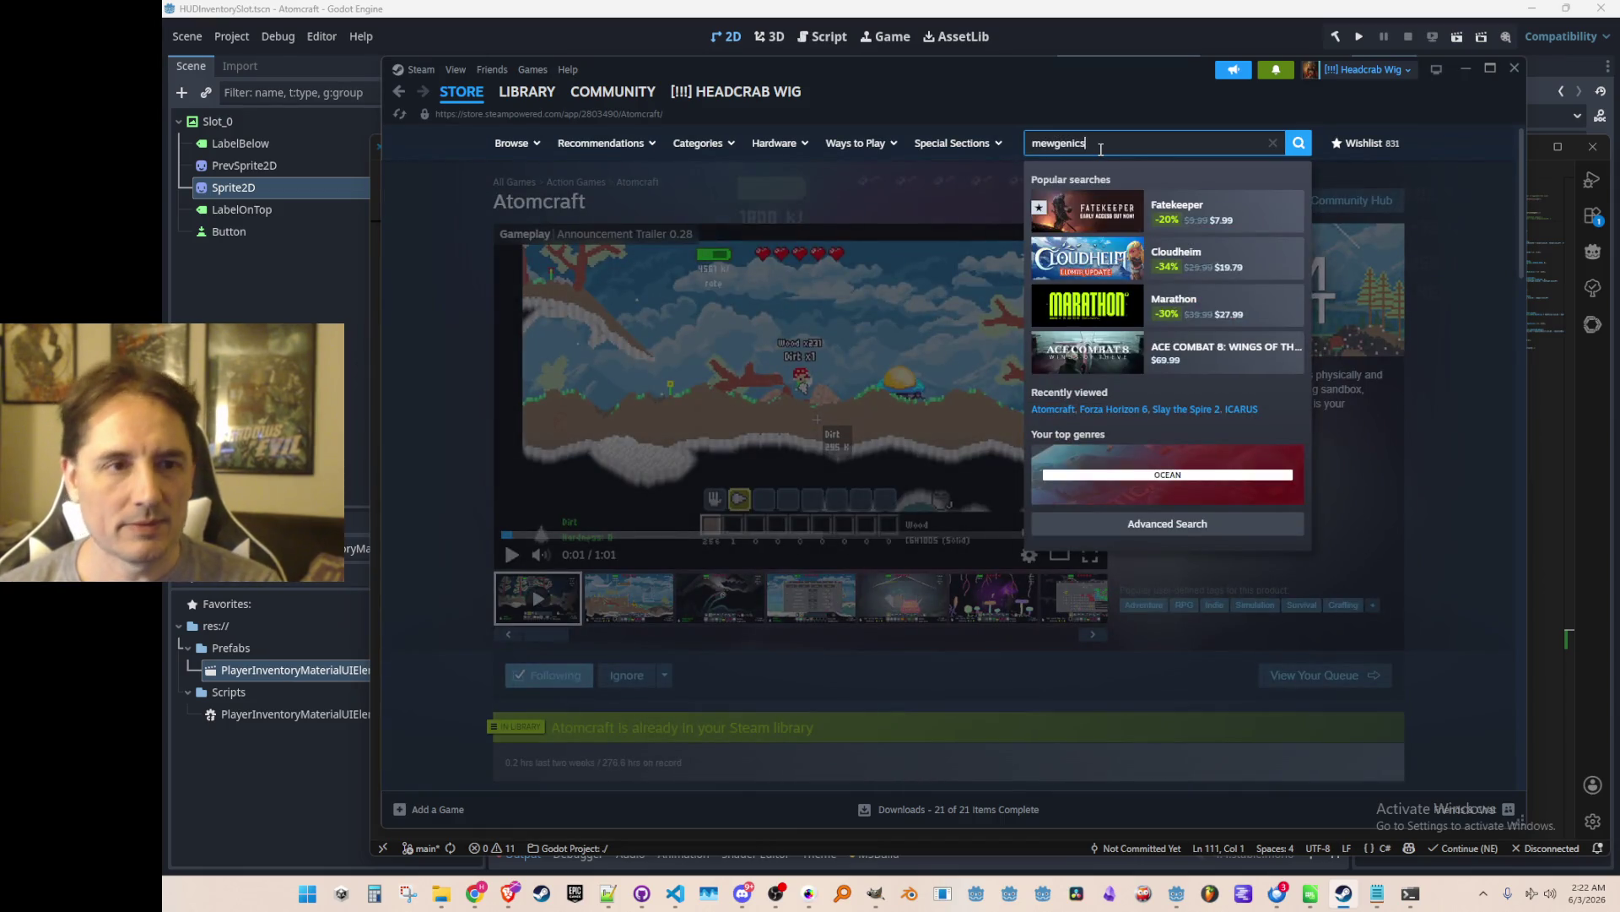
{"action": "left_click", "coordinate": [1207, 218]}
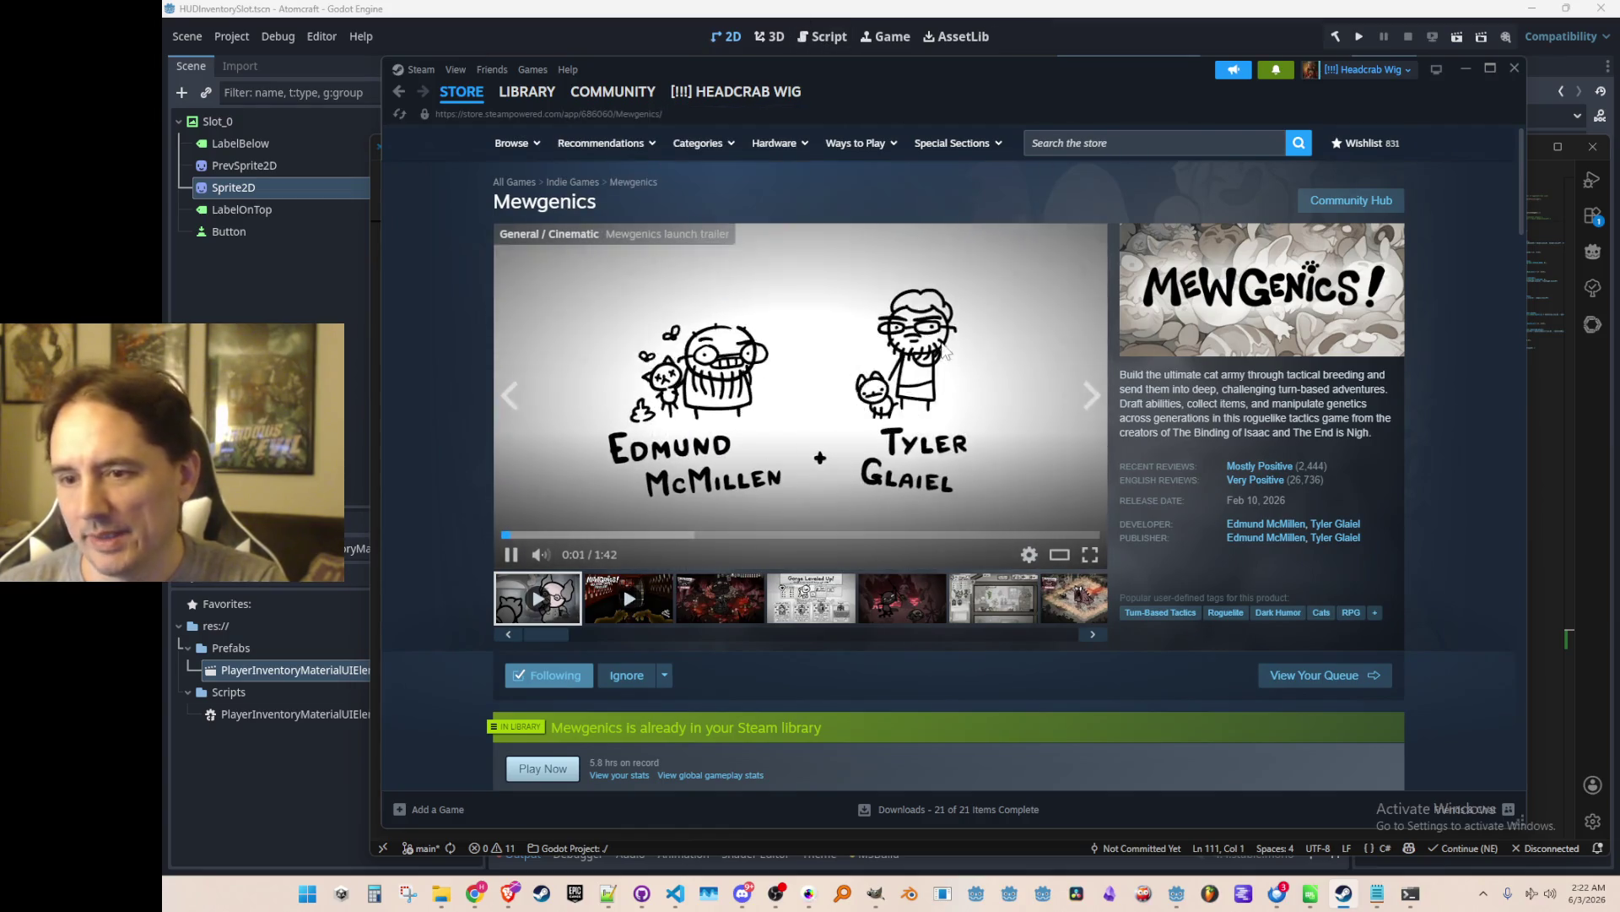
{"action": "scroll", "coordinate": [912, 442], "scroll_direction": "down", "scroll_amount": 7}
{"action": "scroll", "coordinate": [886, 398], "scroll_direction": "up", "scroll_amount": 7}
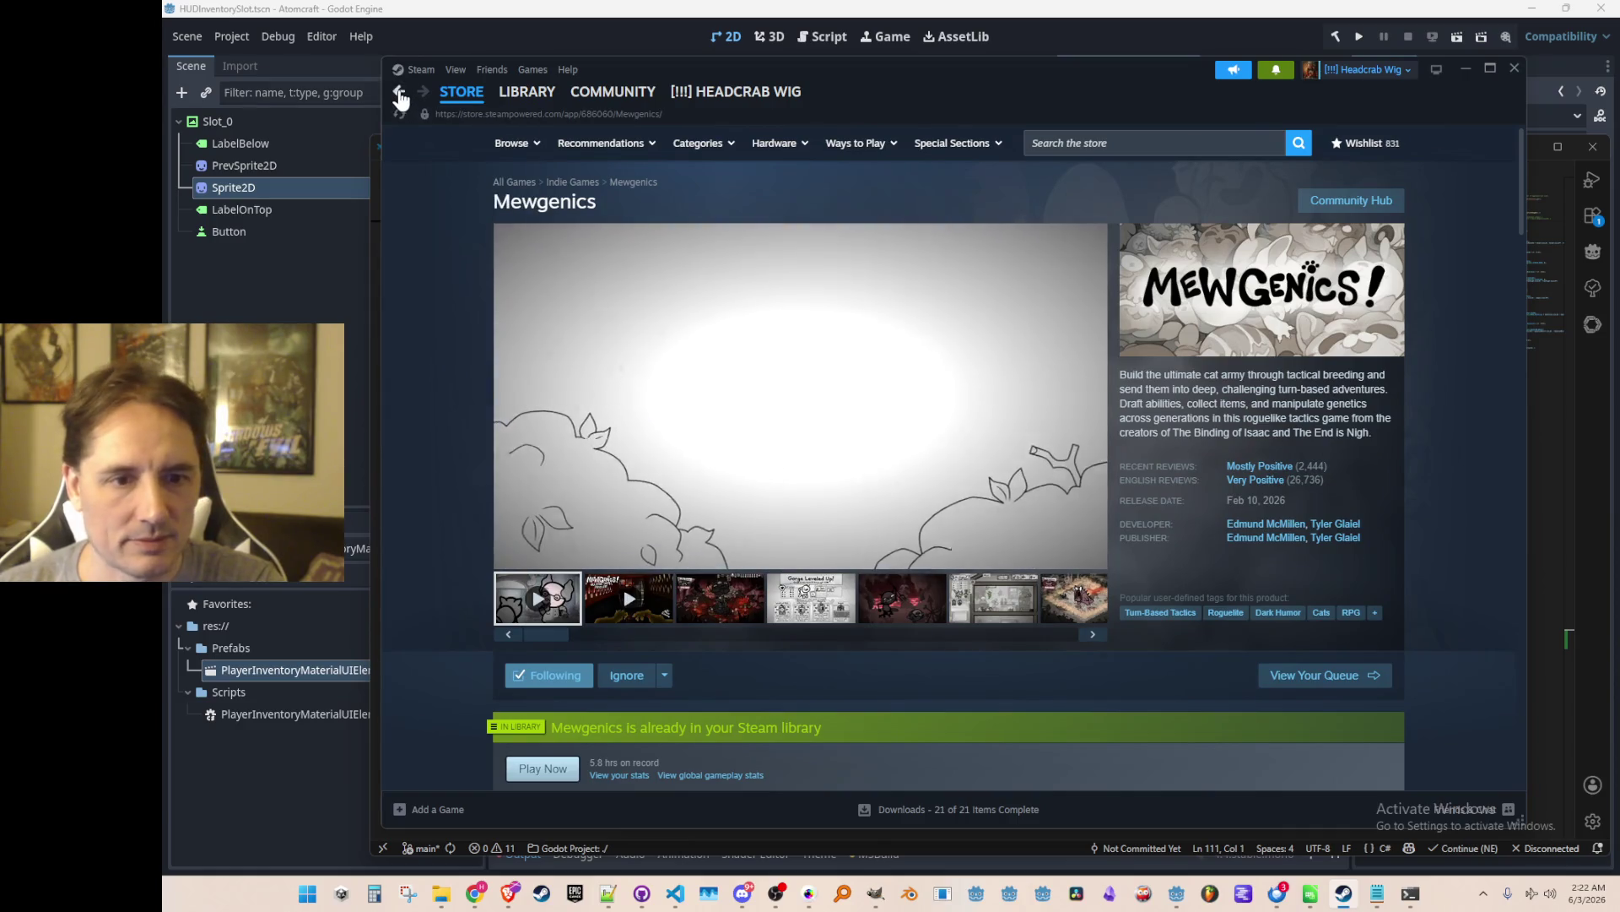
Go back to Atomcraft's page, pause its trailer, and minimize Steam to reach the code.
{"action": "left_click", "coordinate": [402, 98]}
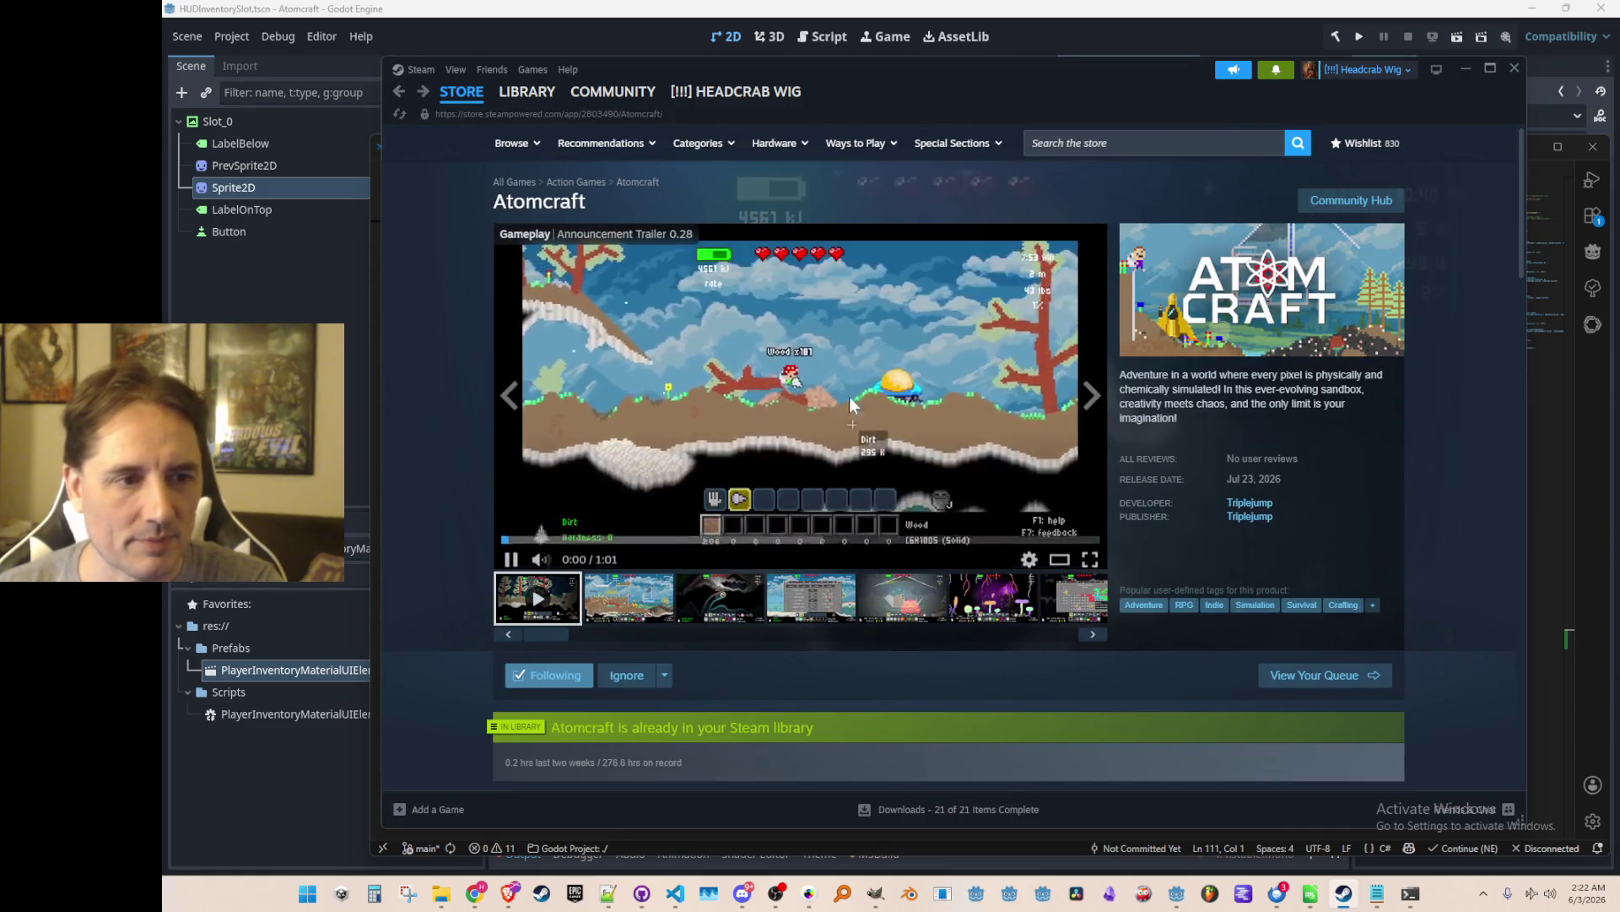
{"action": "left_click", "coordinate": [908, 392]}
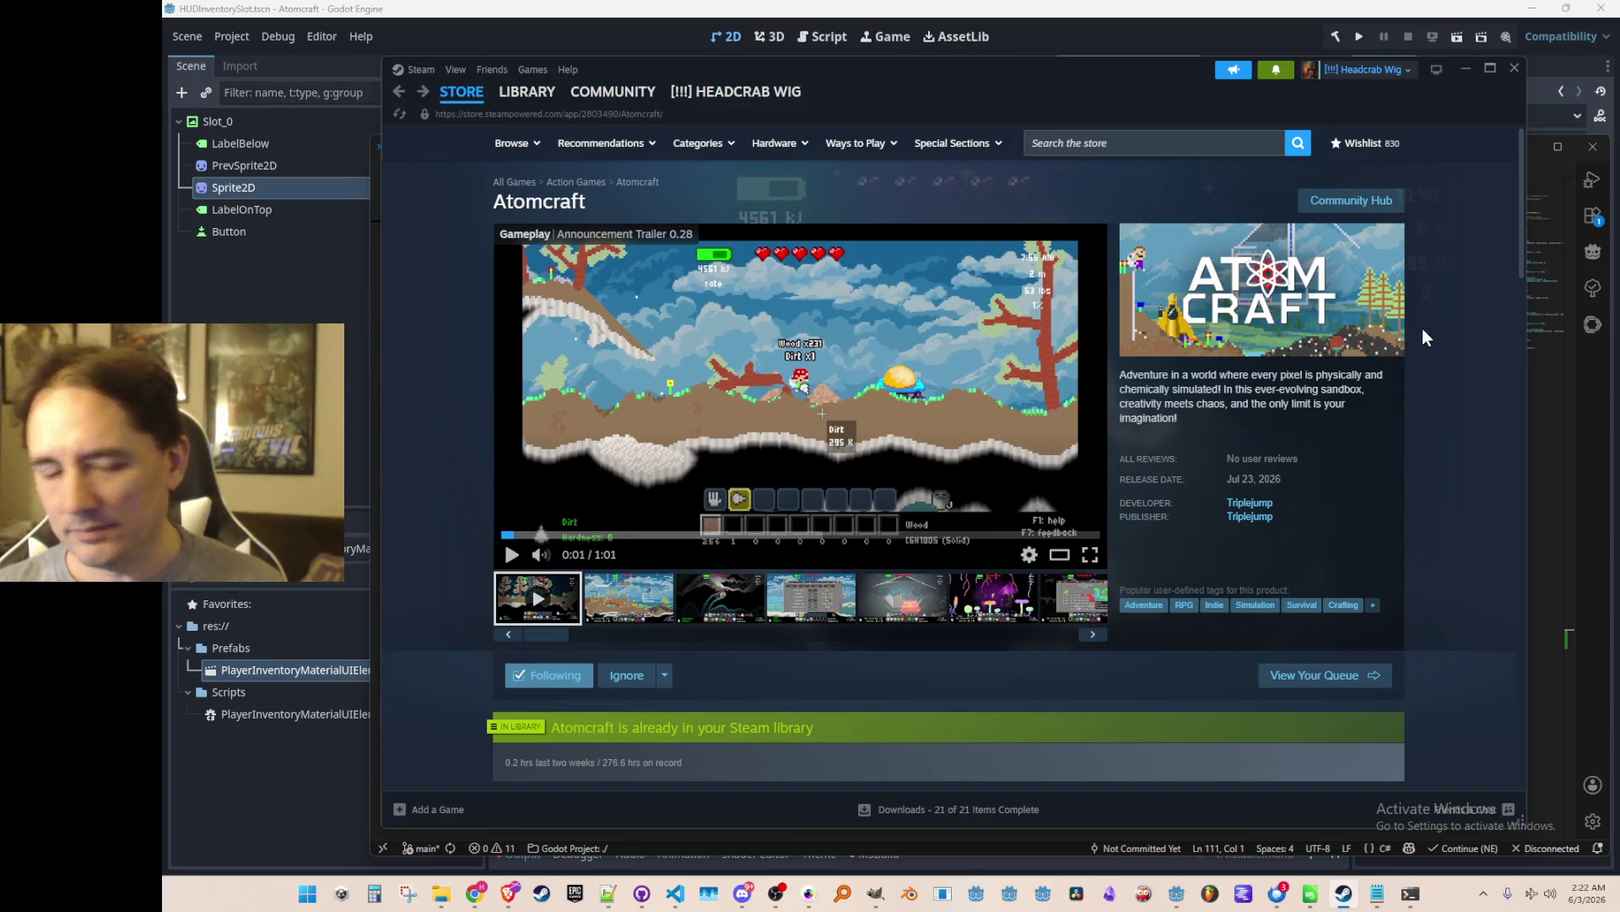
{"action": "left_click", "coordinate": [1466, 68]}
{"action": "left_click", "coordinate": [1097, 420]}
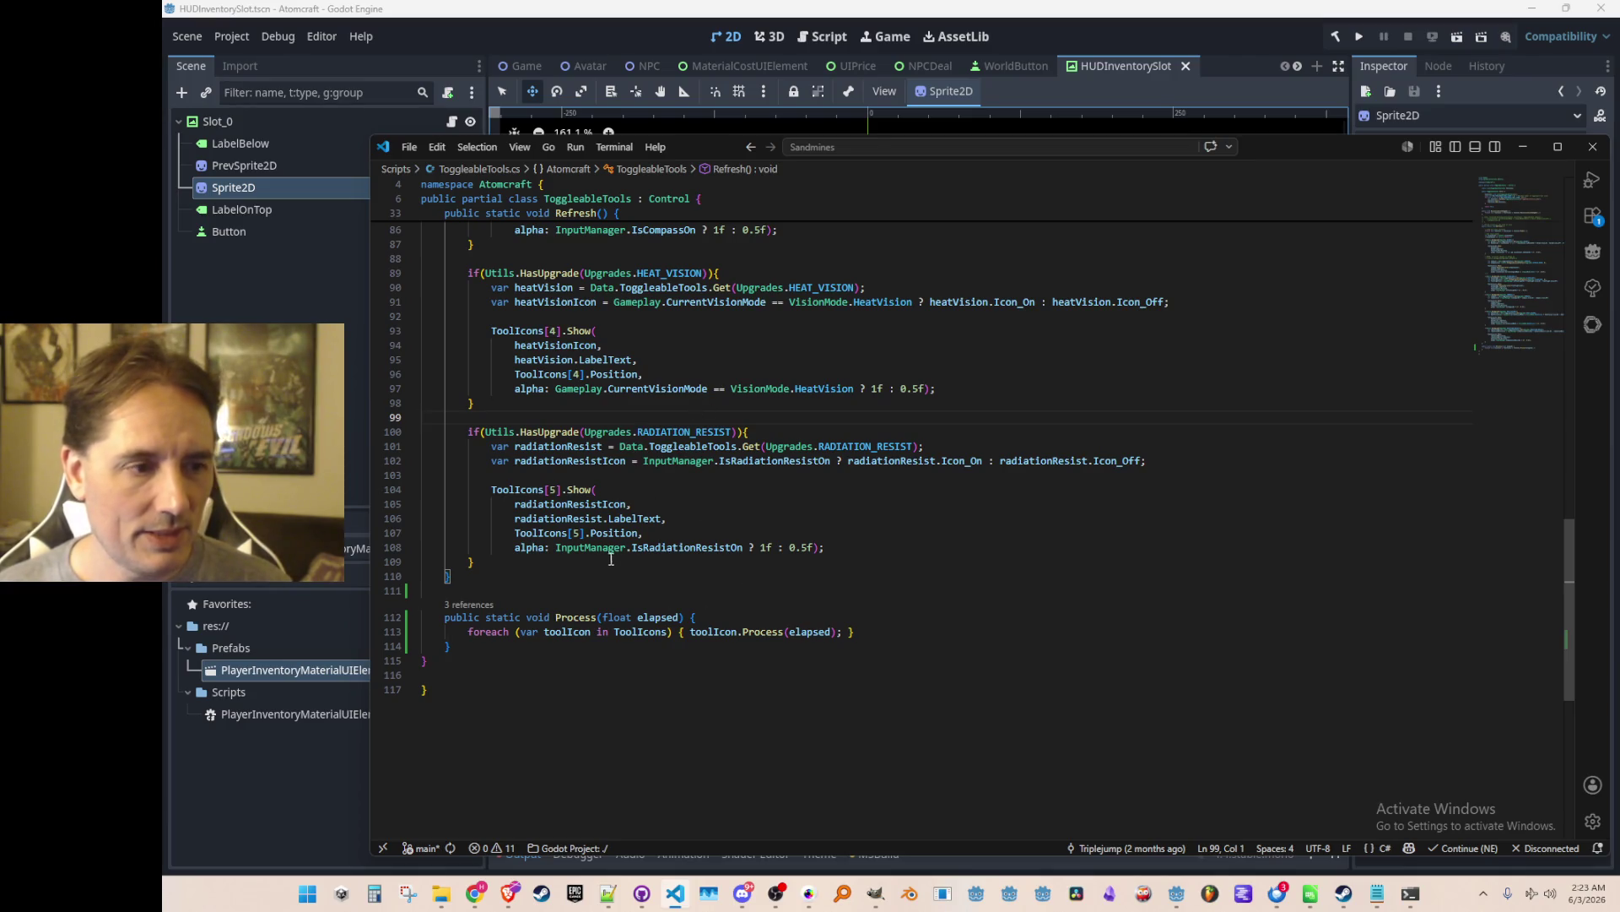
Add a 'string locId' parameter to ToggleableToolIcon.Show's signature.
{"action": "left_click", "coordinate": [581, 490]}
{"action": "key", "text": "F12"}
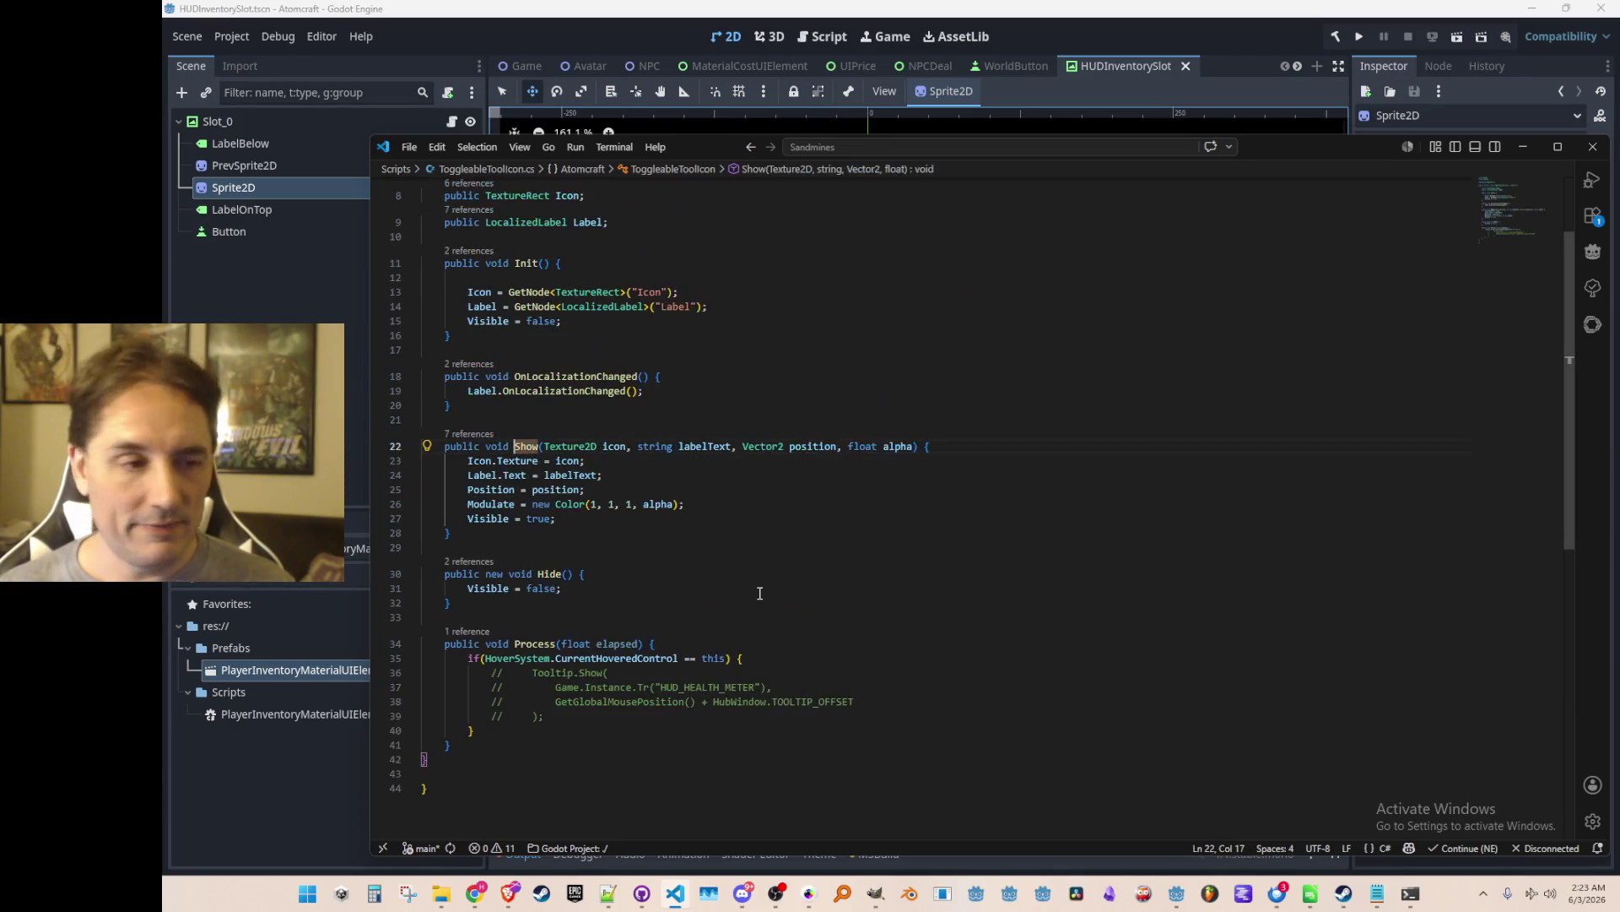
{"action": "key", "text": "End"}
{"action": "key", "text": "Left"}
{"action": "key", "text": "Left"}
{"action": "key", "text": "Left"}
{"action": "type", "text": ", "}
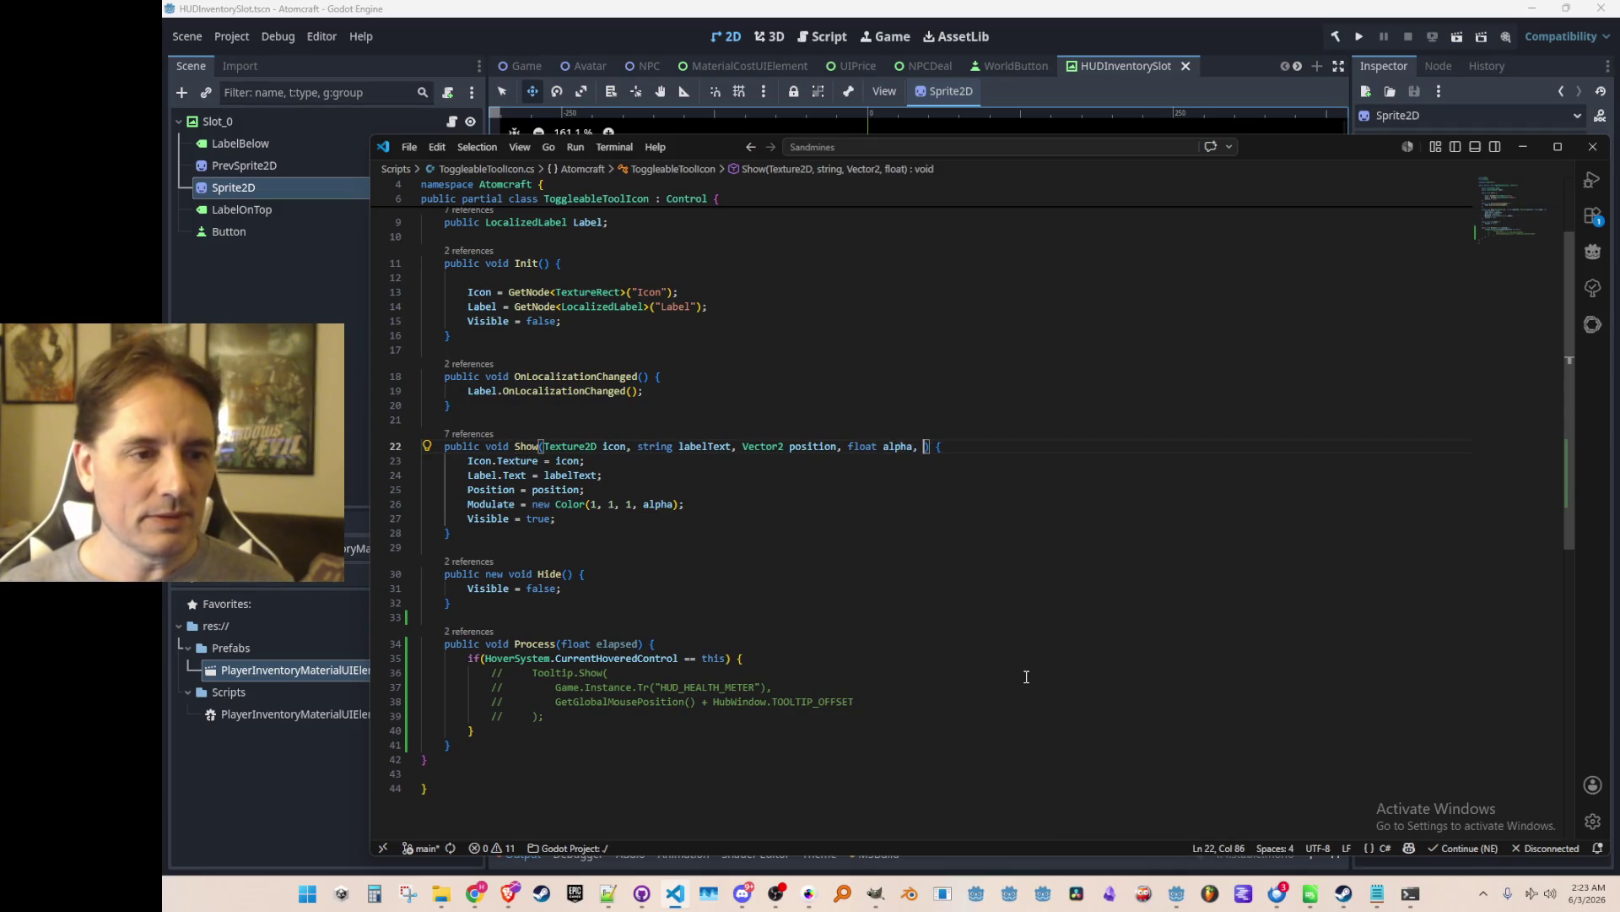
{"action": "type", "text": "string loc"}
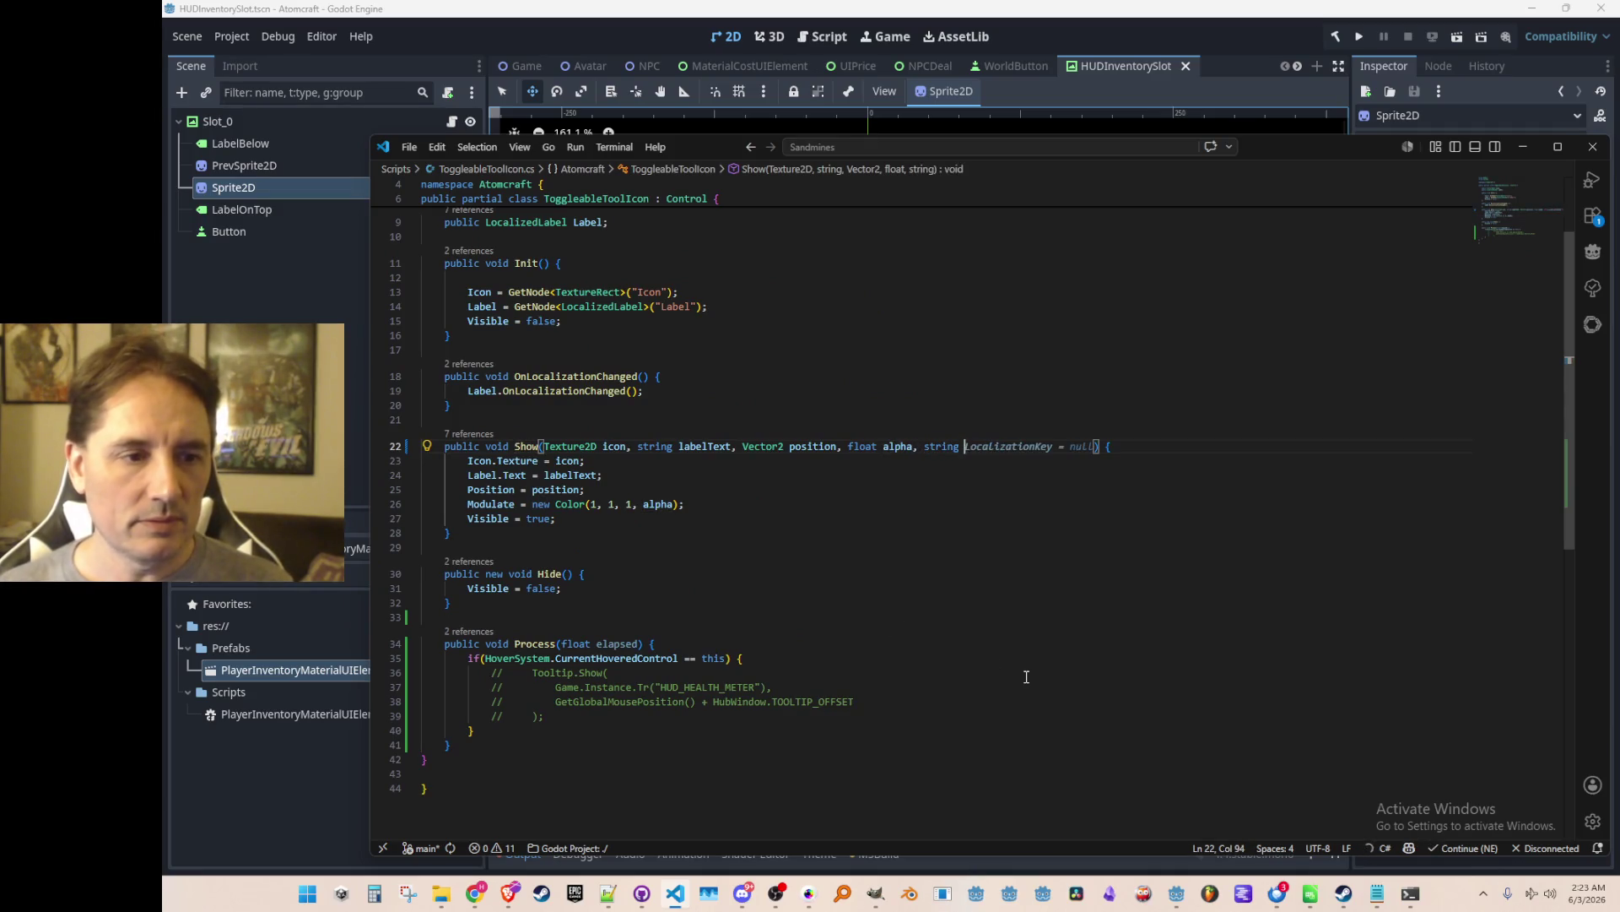
{"action": "type", "text": "Id"}
{"action": "key", "text": "Home"}
Declare a new 'string LocId;' field below the Label field.
{"action": "key", "text": "Up"}
{"action": "scroll", "coordinate": [1068, 606], "scroll_direction": "up", "scroll_amount": 3}
{"action": "left_click", "coordinate": [1140, 338]}
{"action": "key", "text": "Return"}
{"action": "type", "text": "stri"}
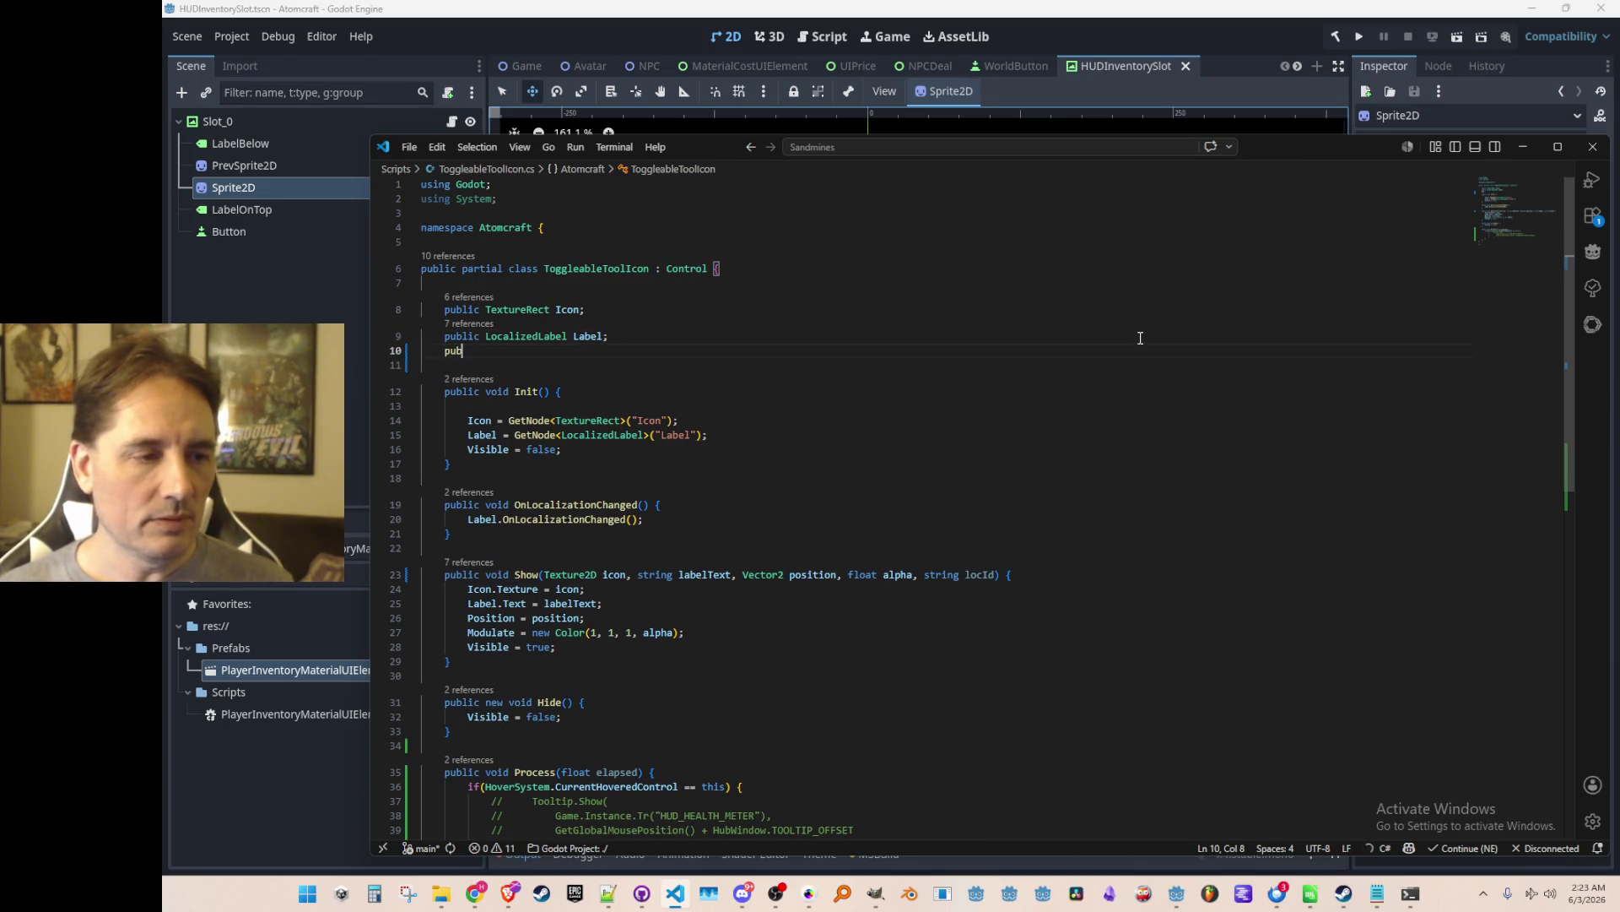
{"action": "type", "text": "ng LocId;"}
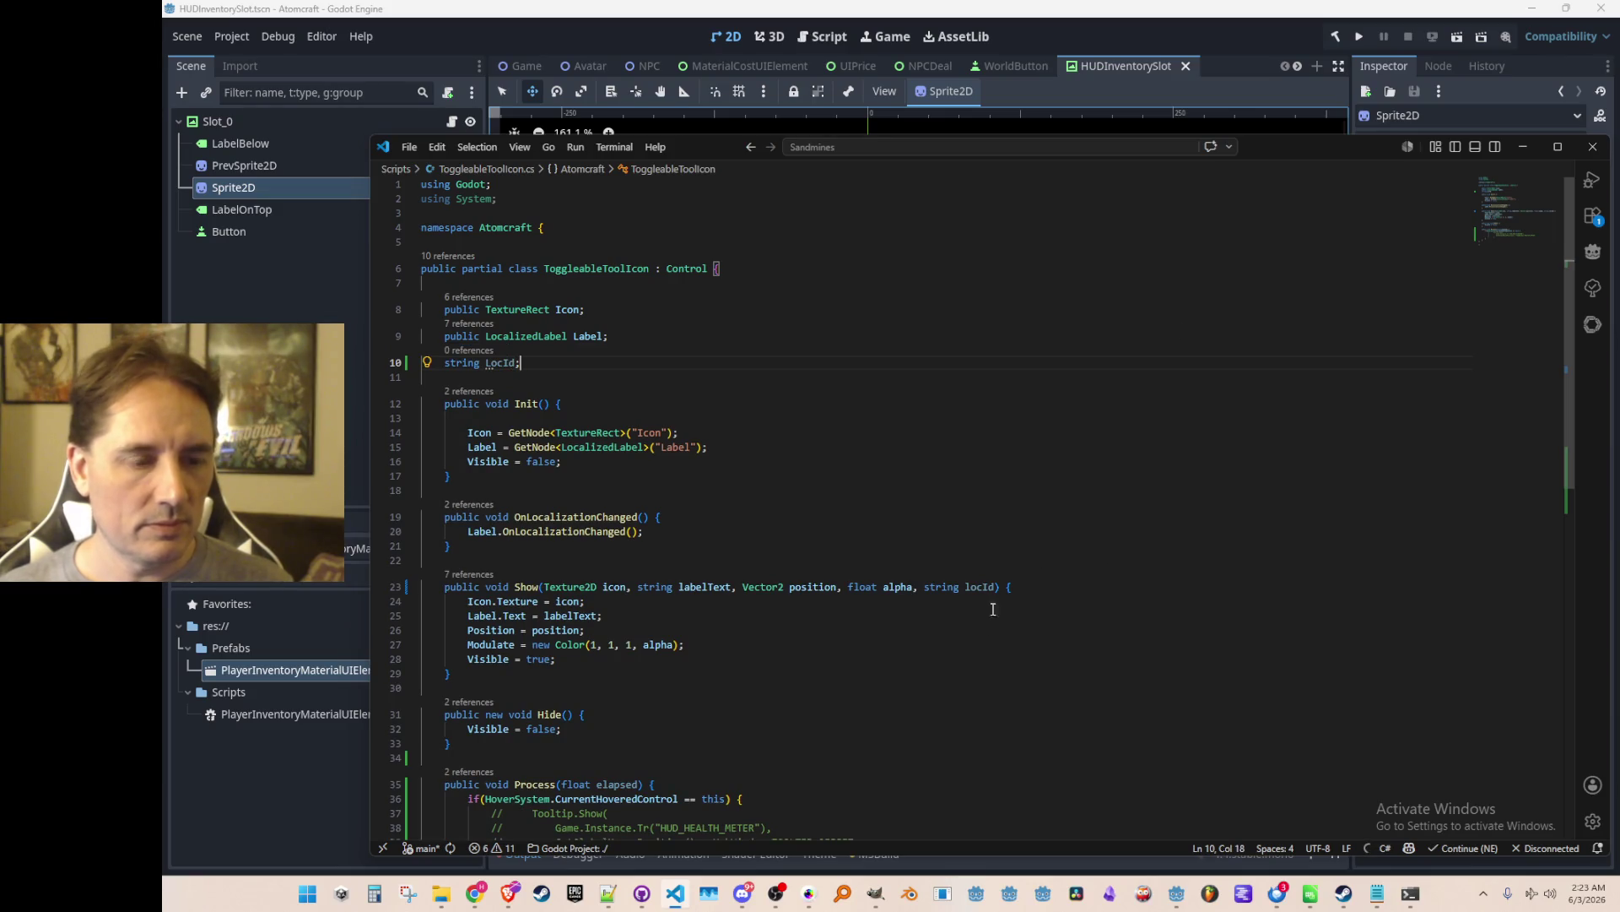
Add 'LocId = locId;' inside Show, placed above 'Visible = true'.
{"action": "left_click", "coordinate": [1059, 663]}
{"action": "key", "text": "Return"}
{"action": "type", "text": "LocId = locId;"}
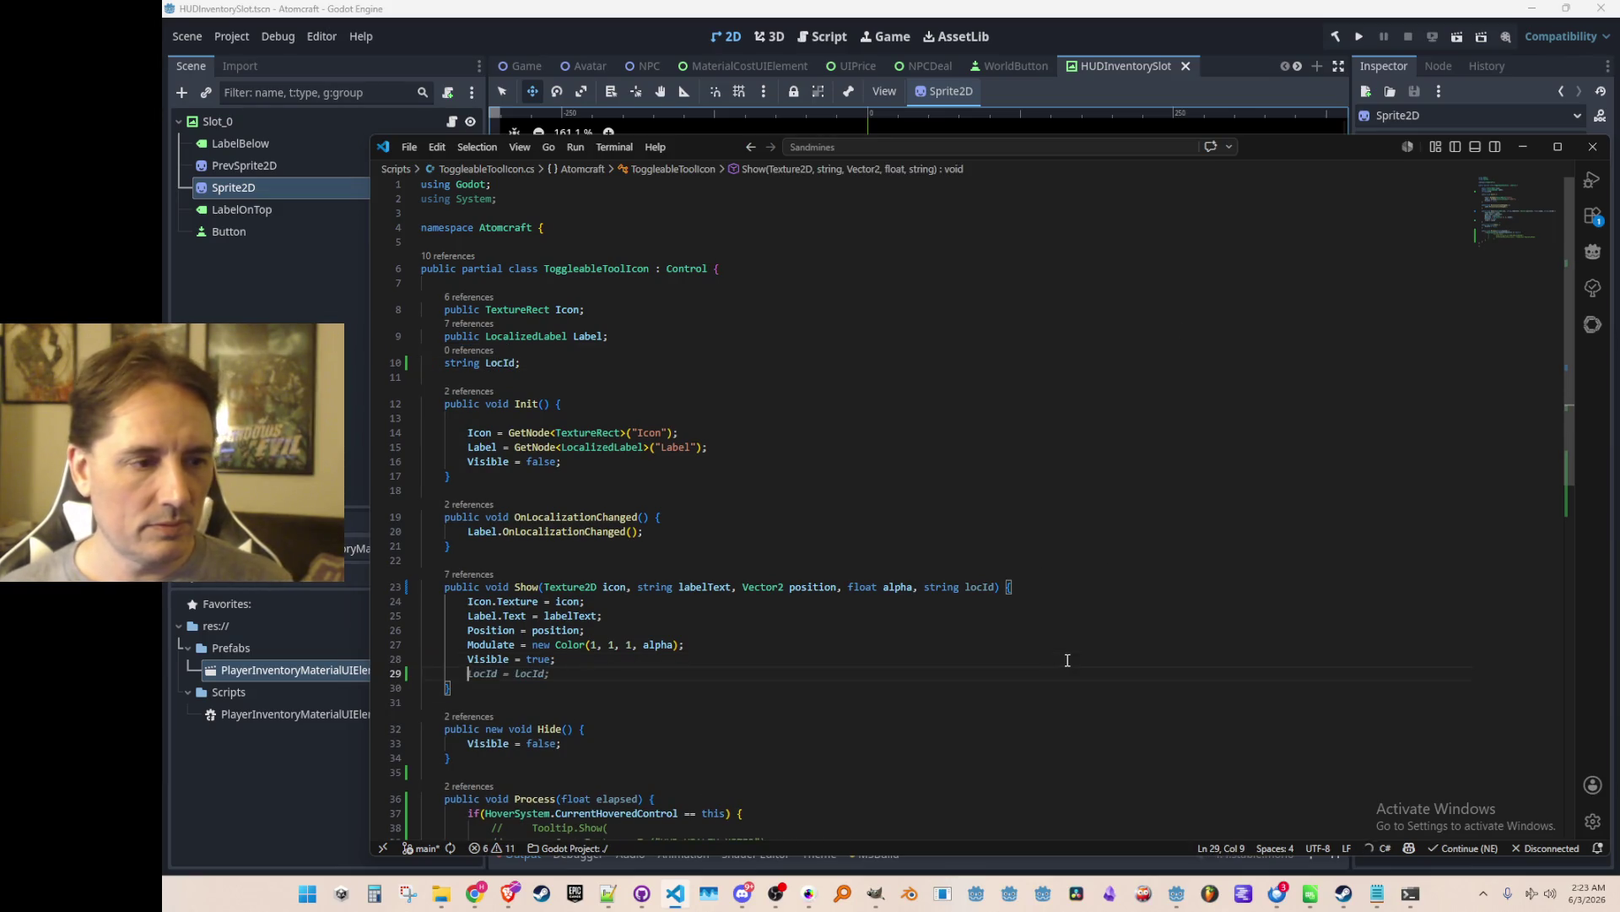
{"action": "key", "text": "Home"}
{"action": "key", "text": "shift+Down"}
{"action": "key", "text": "ctrl+x"}
{"action": "key", "text": "Up"}
{"action": "key", "text": "ctrl+v"}
{"action": "key", "text": "Up"}
{"action": "key", "text": "Up"}
{"action": "key", "text": "alt+Left"}
{"action": "key", "text": "alt+Left"}
{"action": "key", "text": "alt+Left"}
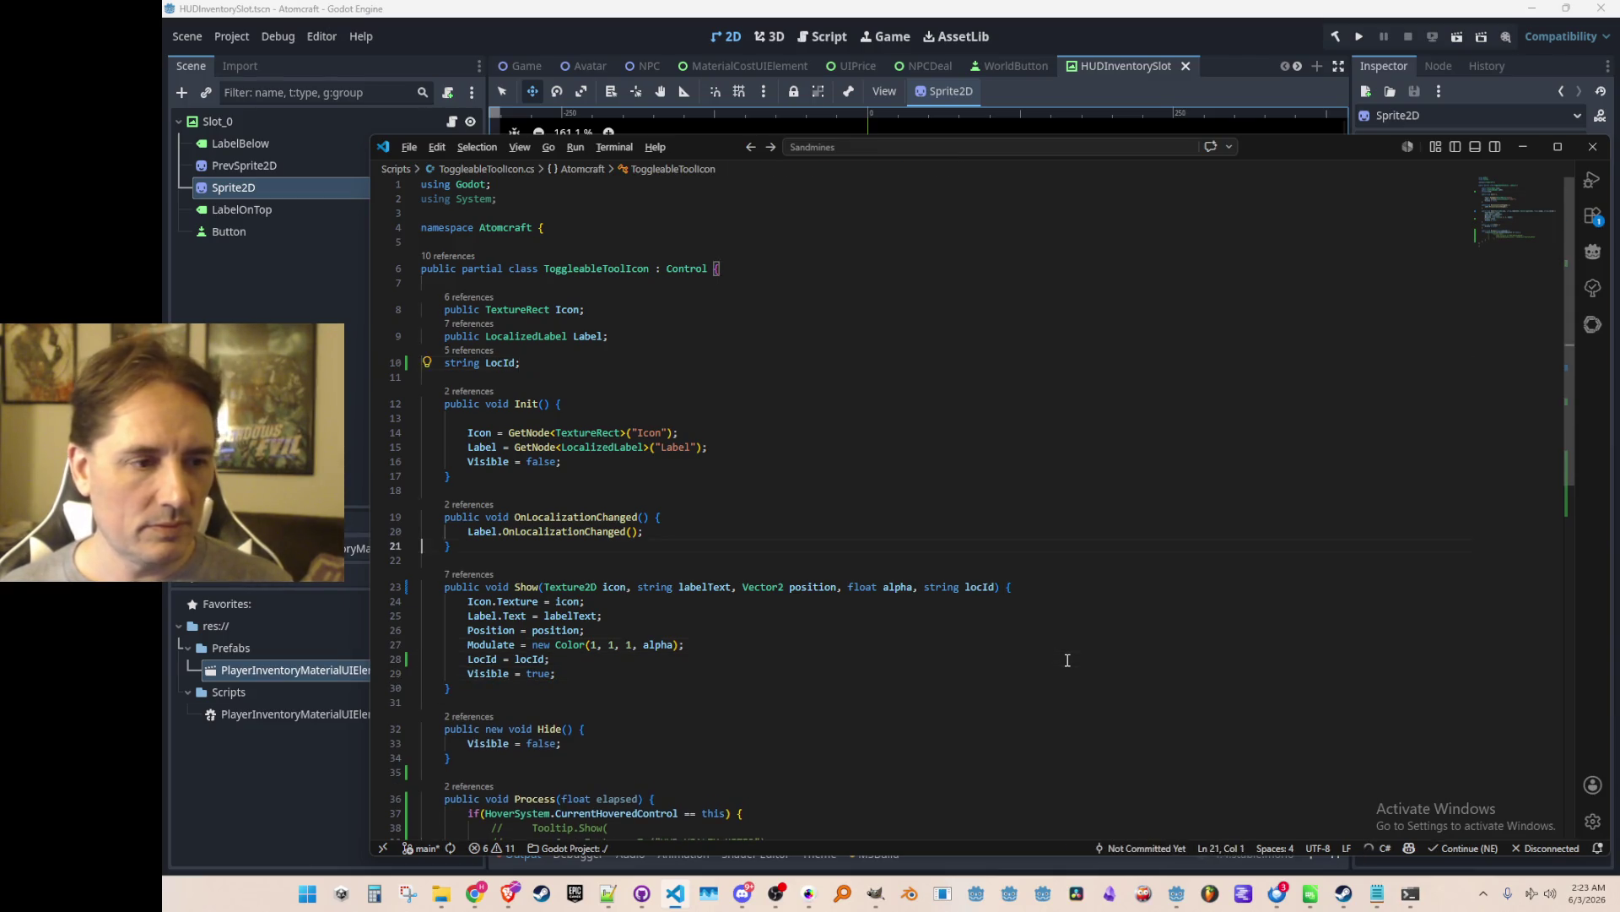
Pass locId "TOOLTIP_RADIATION_RESIST" to the radiation resist icon's Show call.
{"action": "key", "text": "Down"}
{"action": "key", "text": "Down"}
{"action": "key", "text": "Down"}
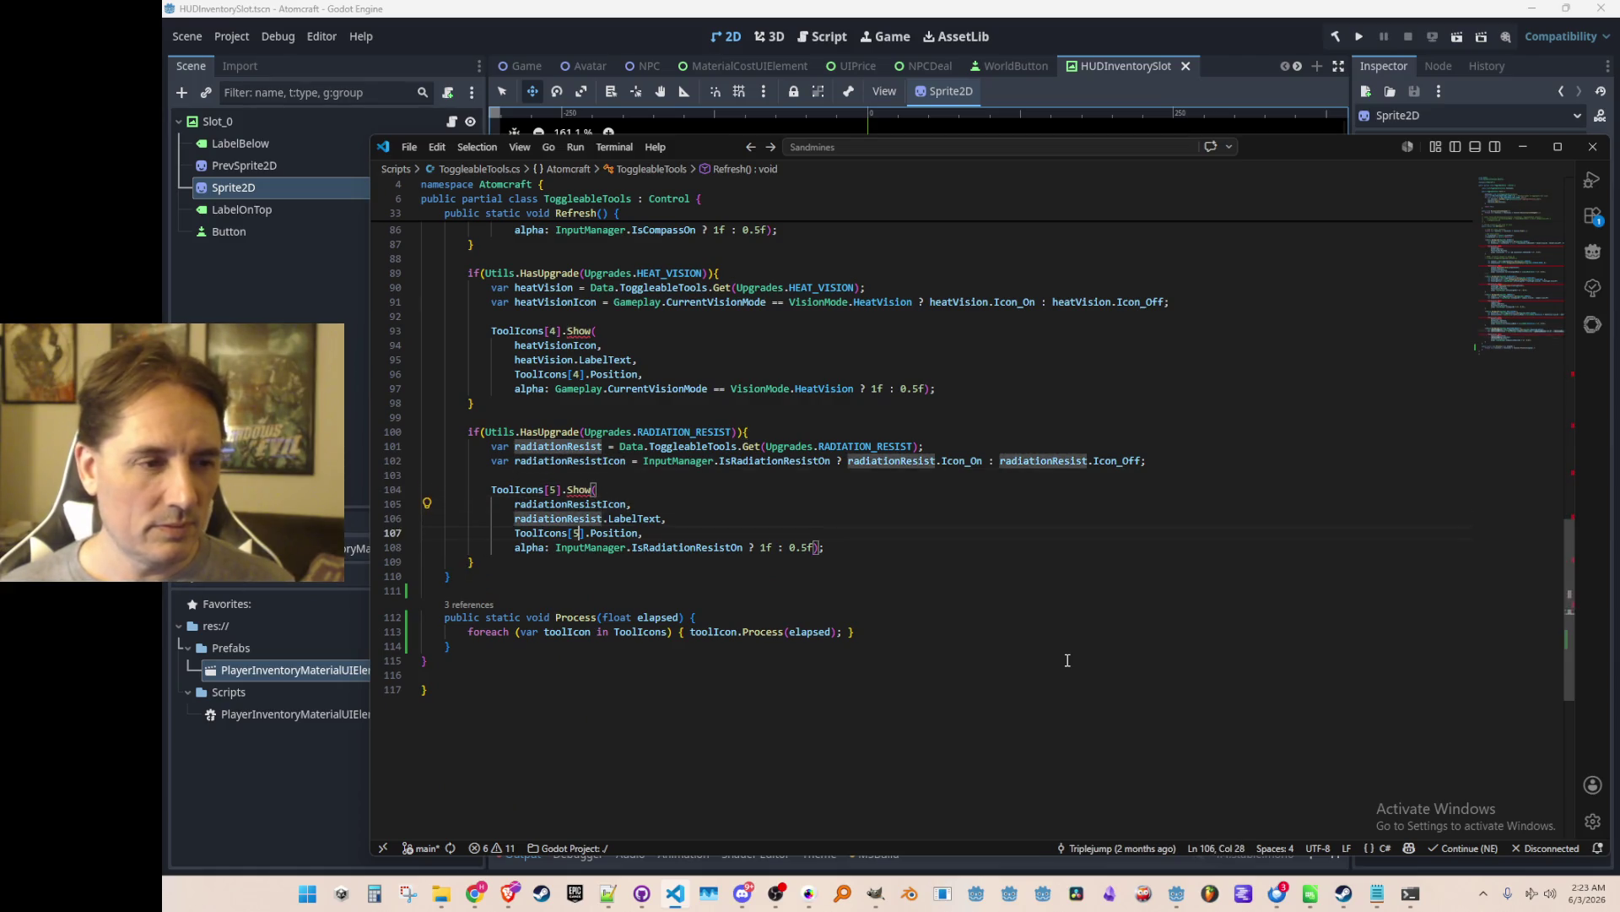
{"action": "key", "text": "End"}
{"action": "key", "text": "Left"}
{"action": "key", "text": "Left"}
{"action": "type", "text": ","}
{"action": "key", "text": "Return"}
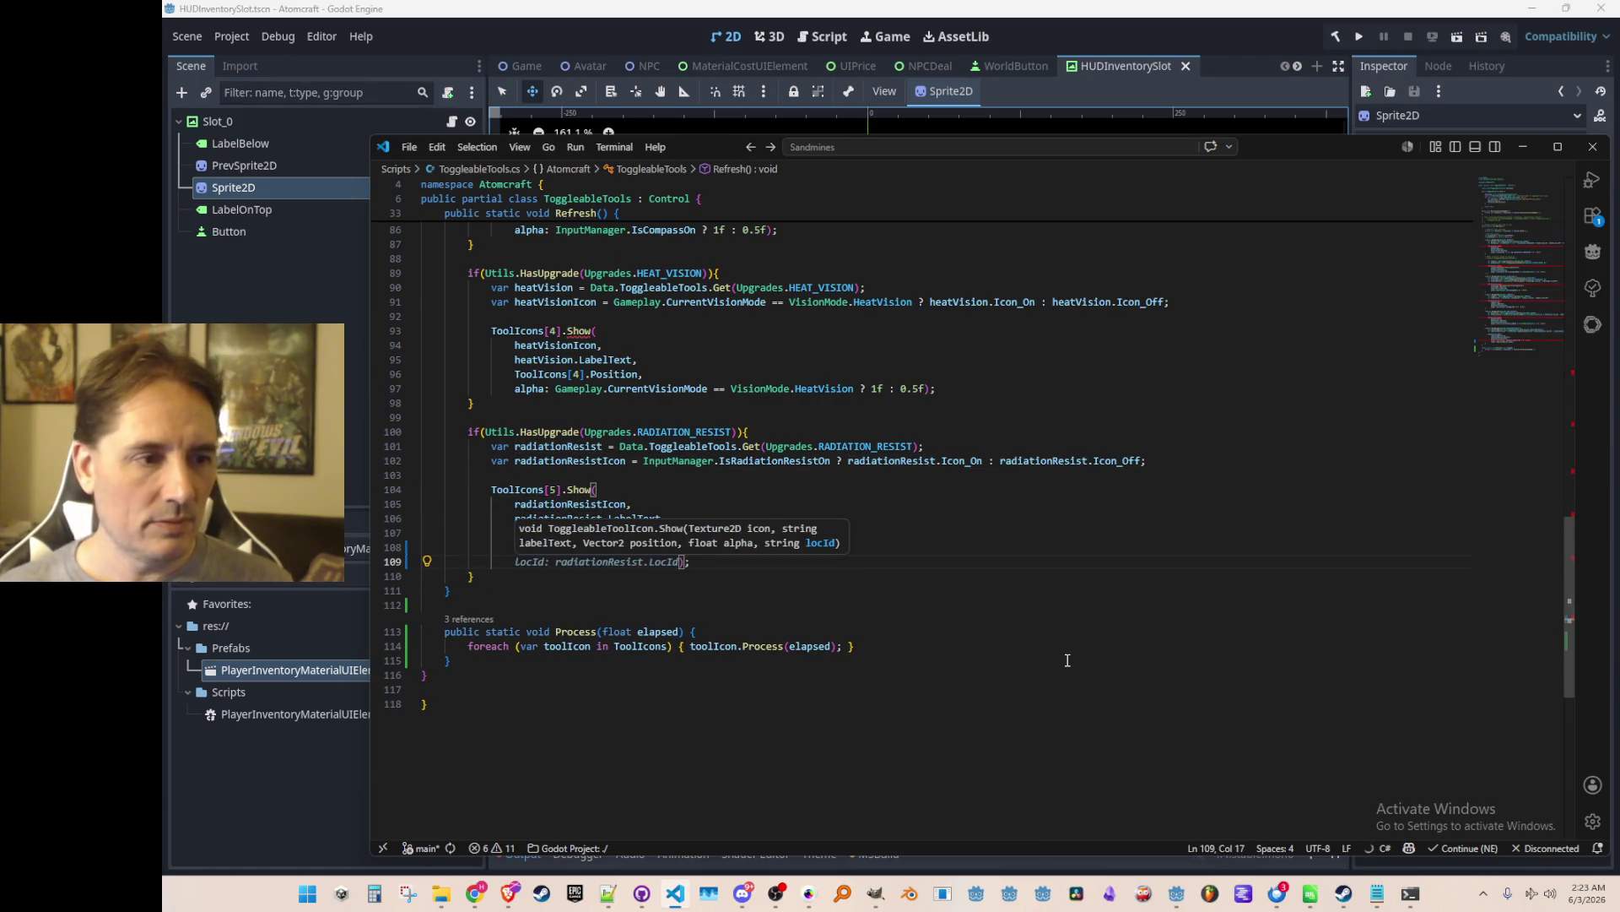
{"action": "type", "text": "l"}
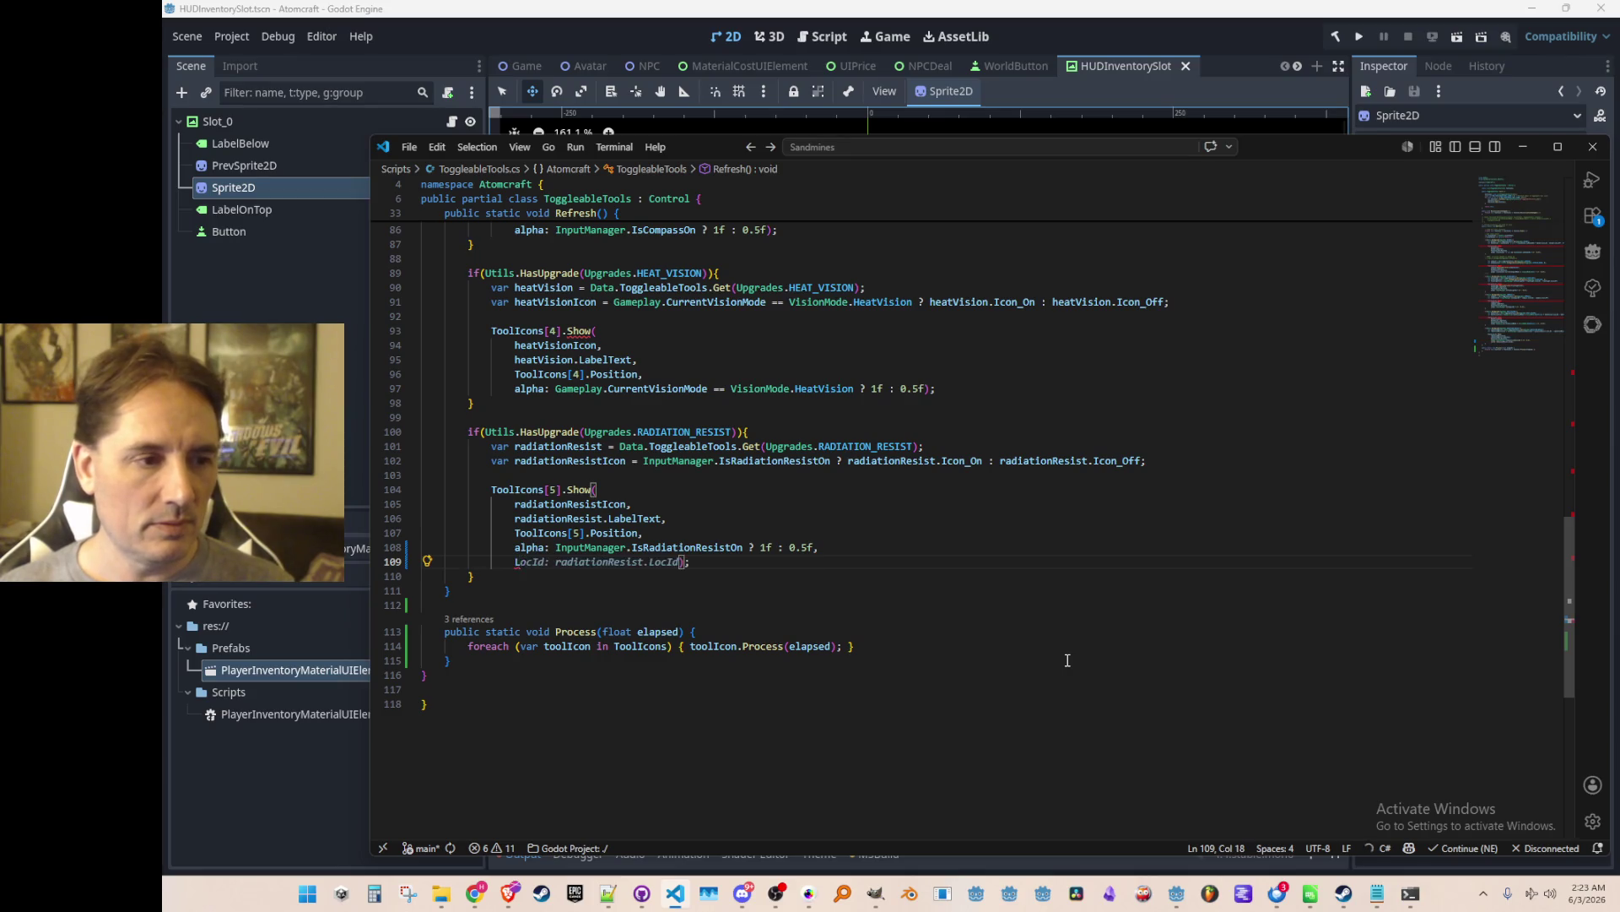
{"action": "type", "text": "ocId"}
{"action": "key", "text": "Tab"}
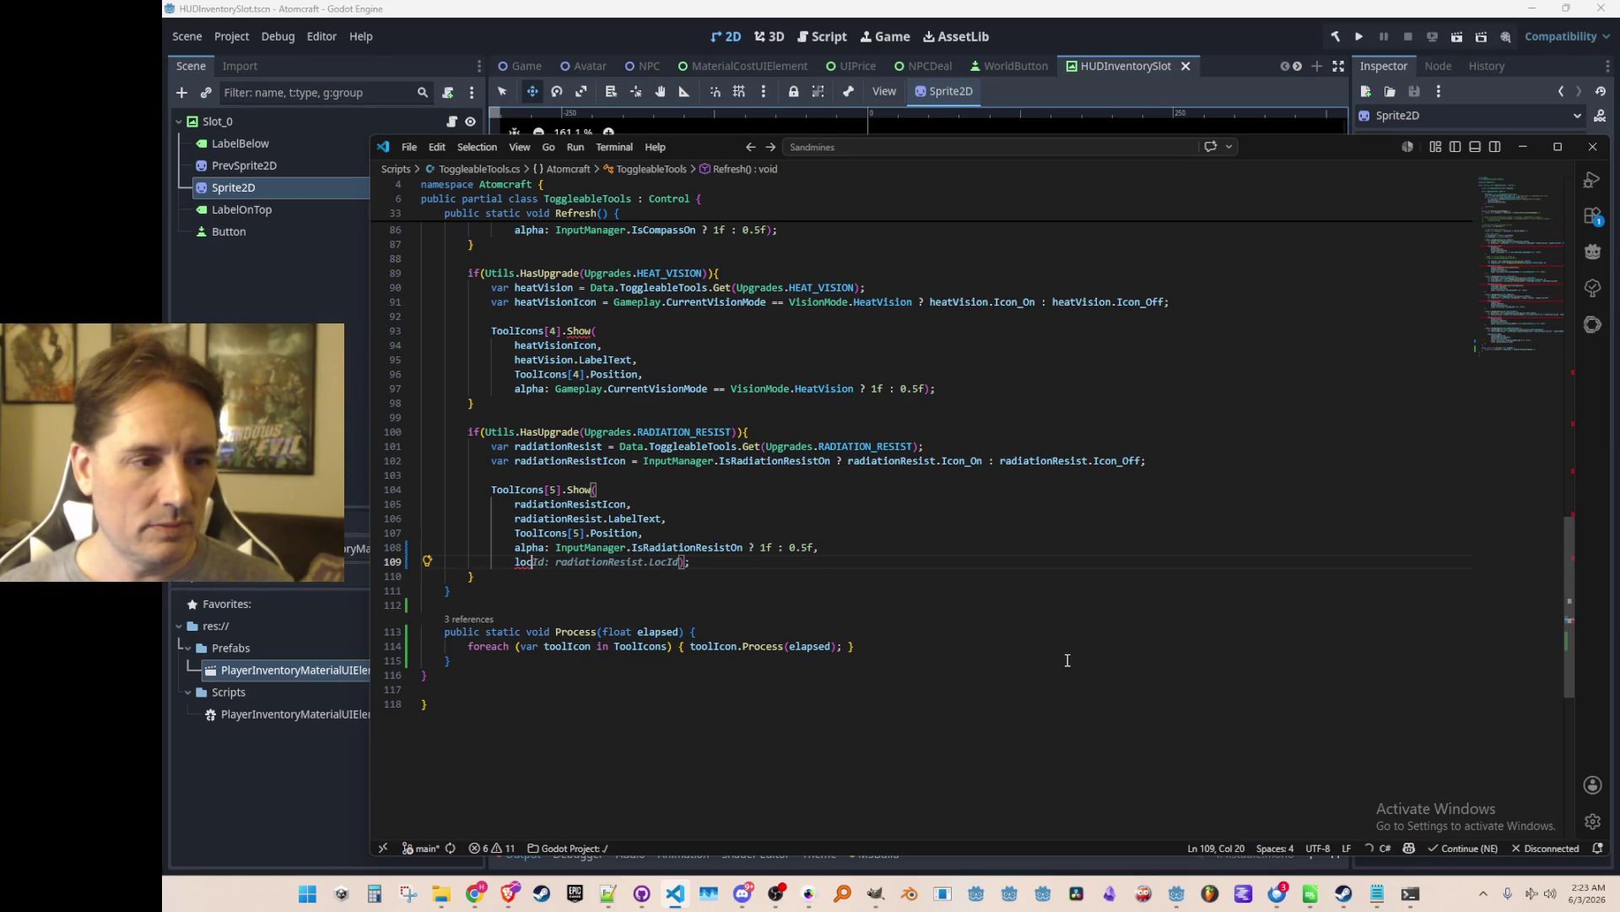
{"action": "key", "text": "ctrl+shift+Left"}
{"action": "key", "text": "ctrl+shift+Left"}
{"action": "key", "text": "BackSpace"}
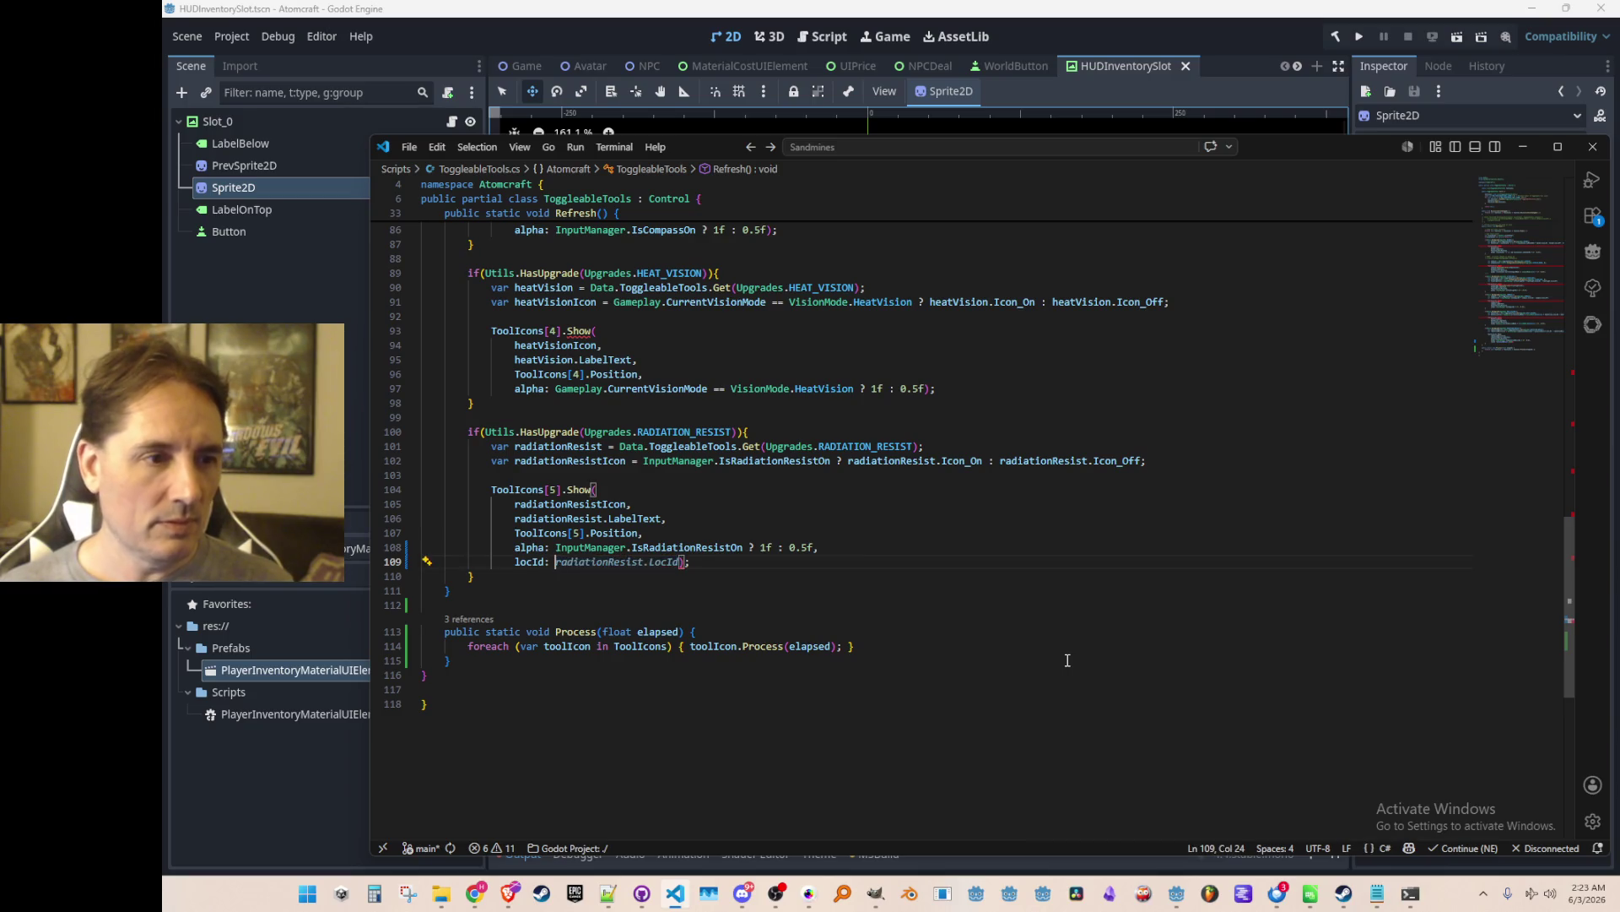
{"action": "type", "text": "\""}
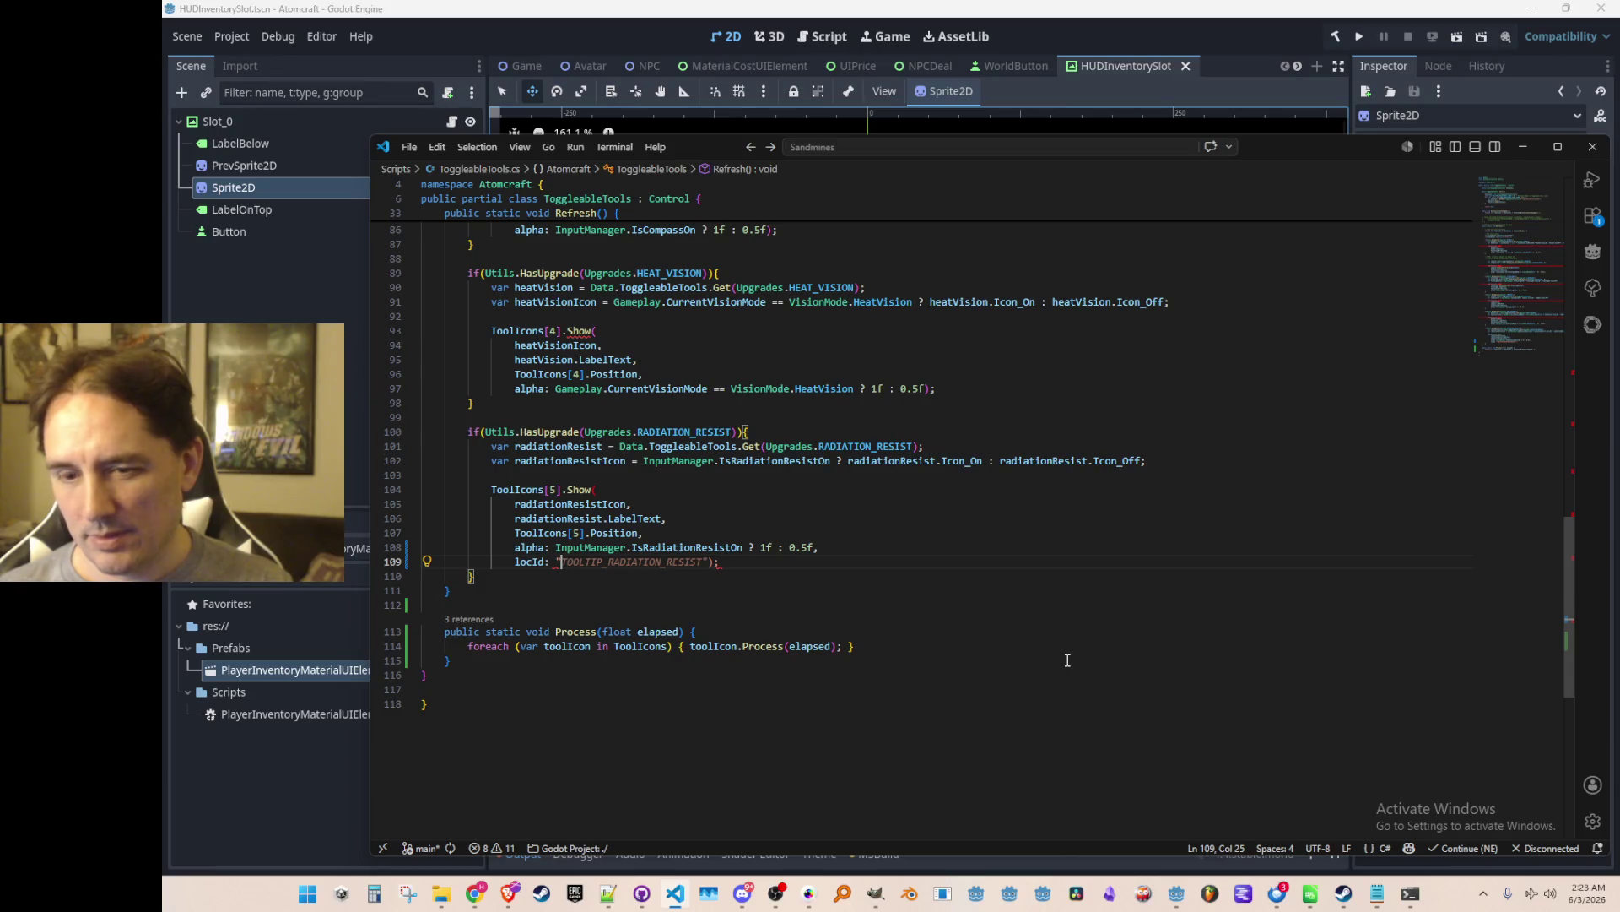
{"action": "key", "text": "Tab"}
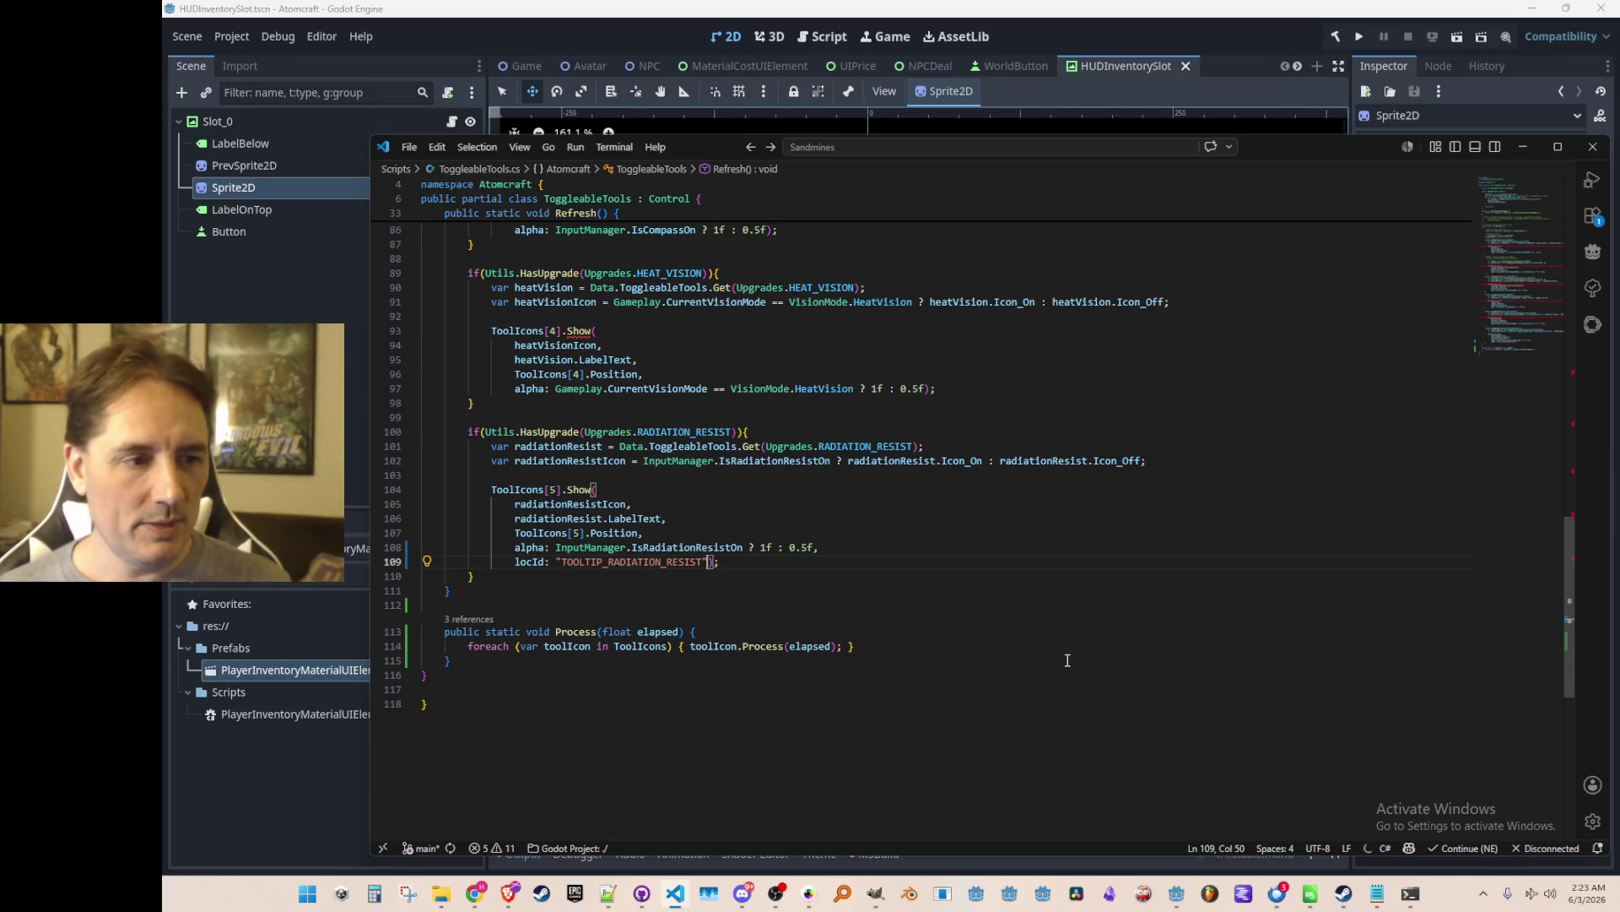
Pass locId "TOOLTIP_HEAT_VISION" to the heat vision icon's Show call.
{"action": "scroll", "coordinate": [1068, 666], "scroll_direction": "up", "scroll_amount": 4}
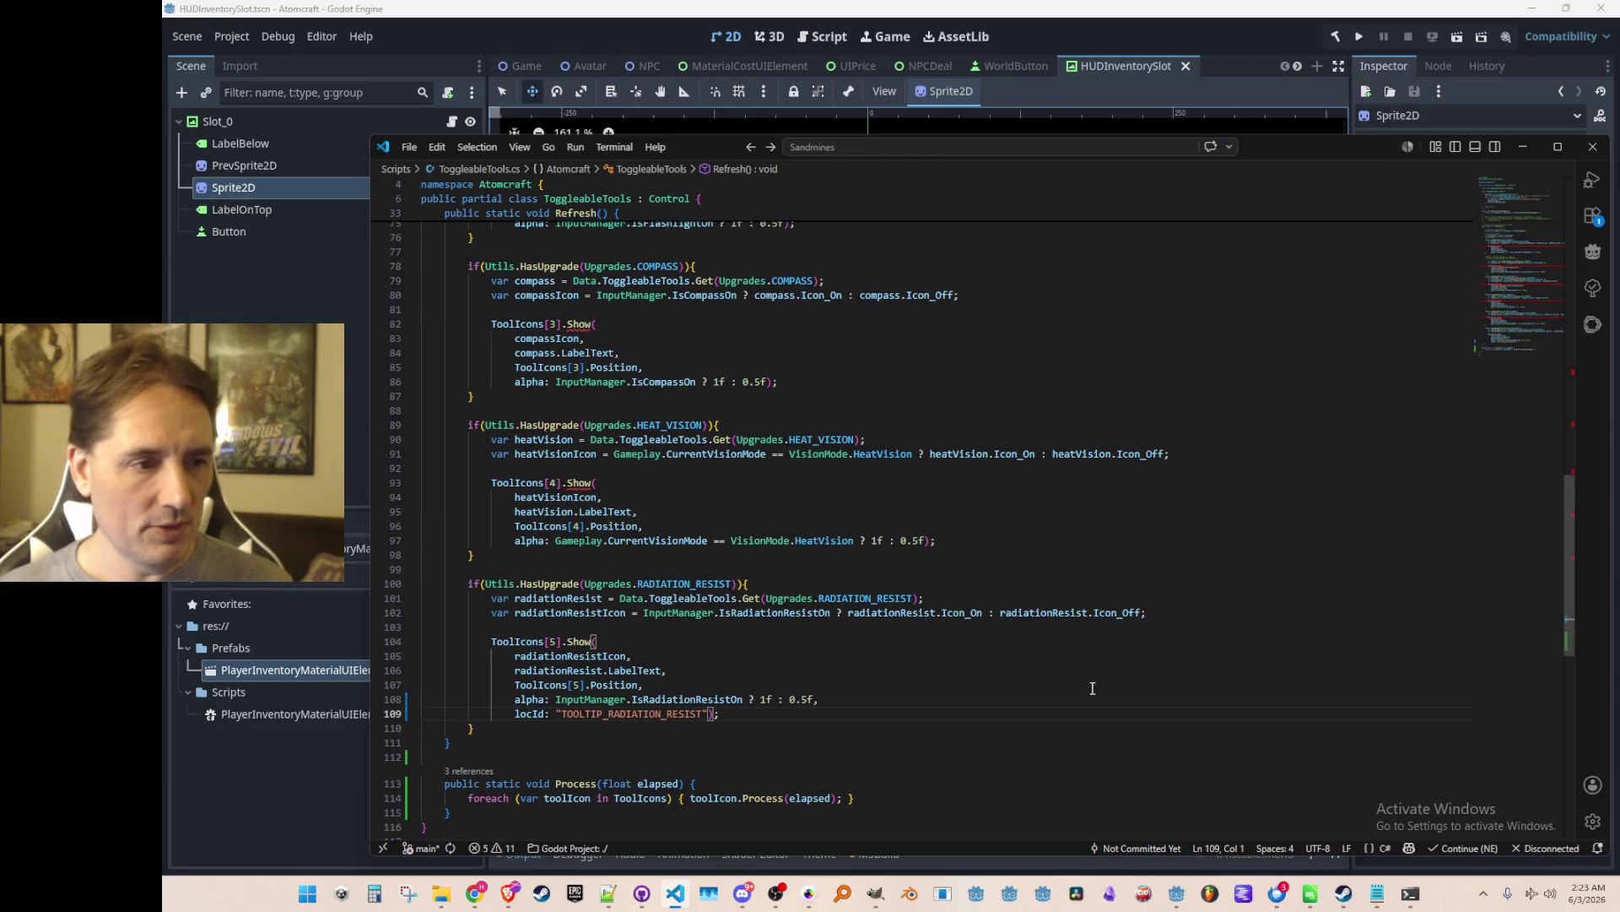
{"action": "left_click", "coordinate": [1114, 528]}
{"action": "key", "text": "Left"}
{"action": "key", "text": "Return"}
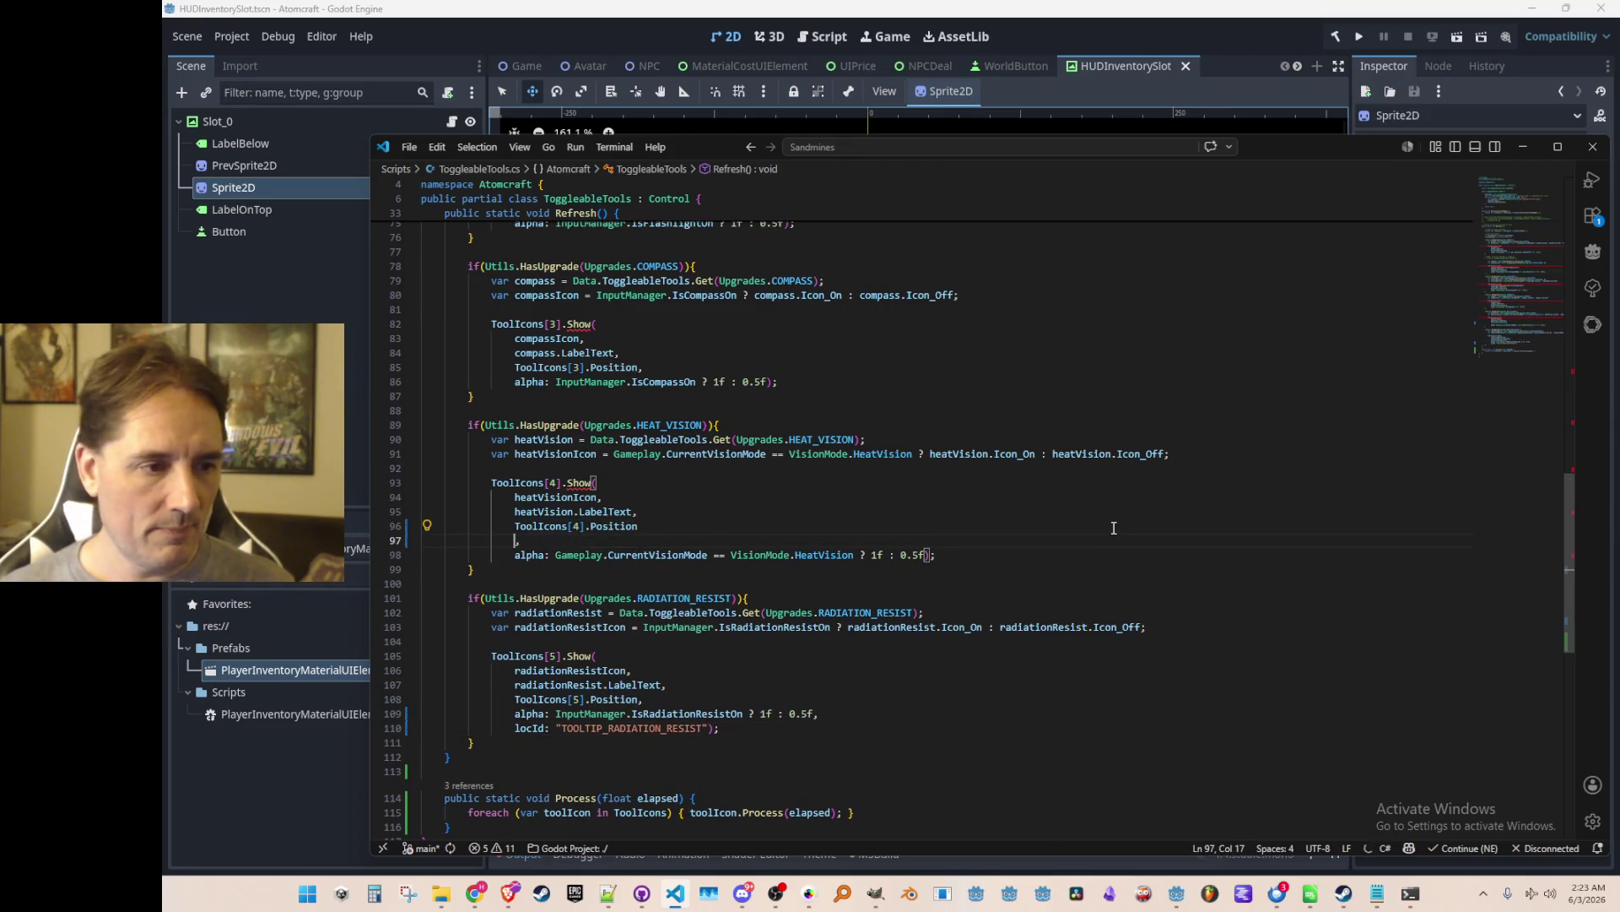
{"action": "key", "text": "ctrl+z"}
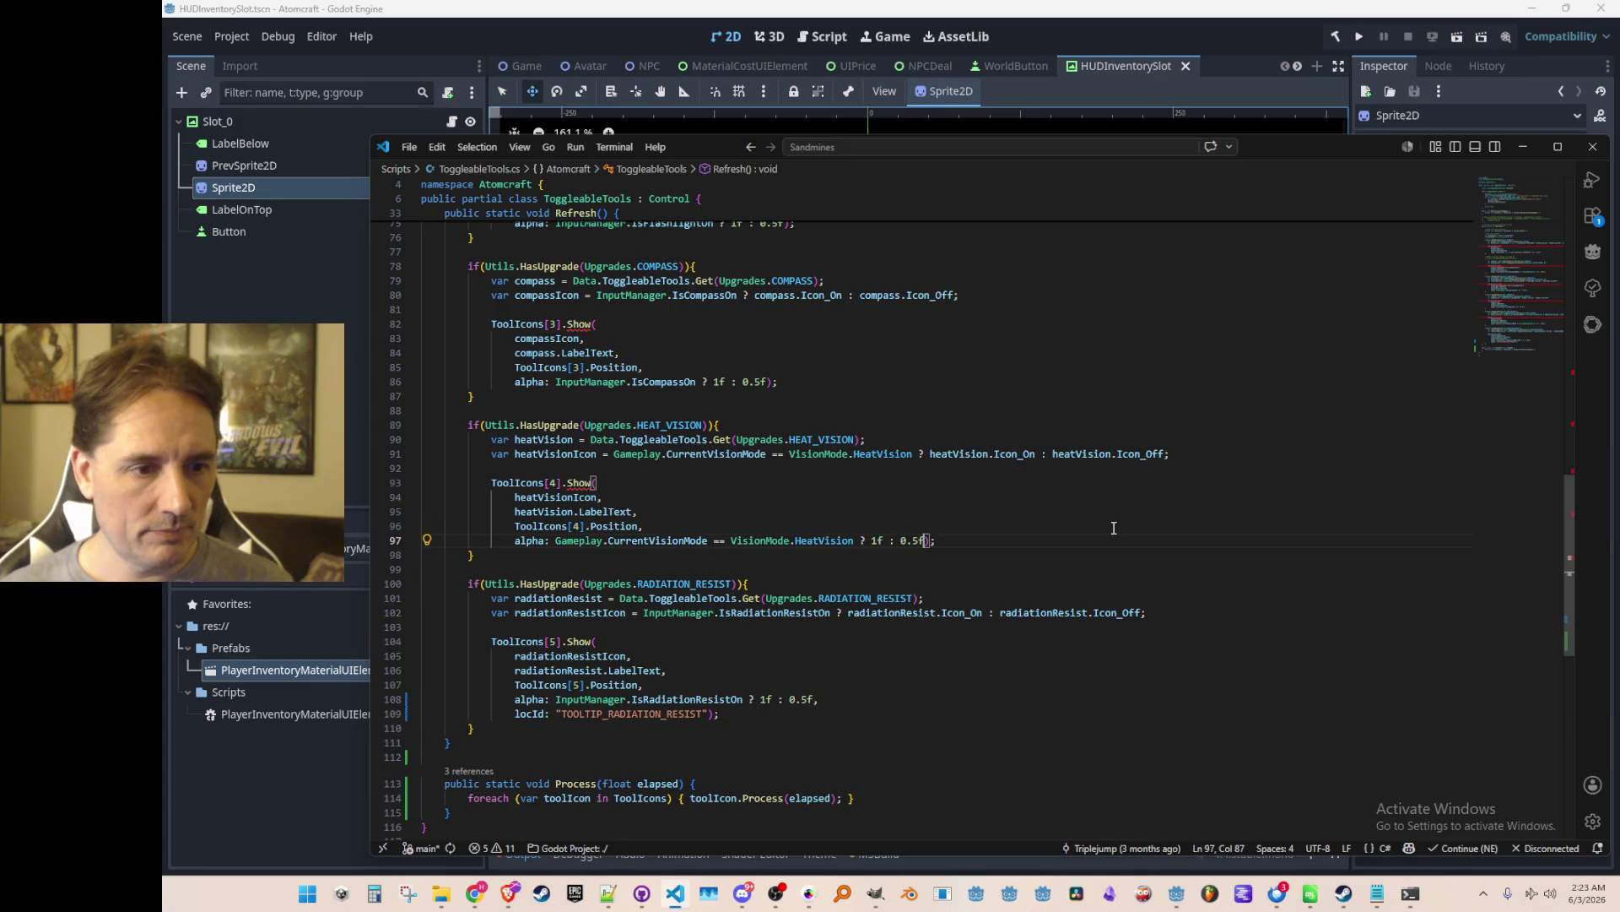
{"action": "type", "text": ","}
{"action": "key", "text": "Return"}
{"action": "key", "text": "Tab"}
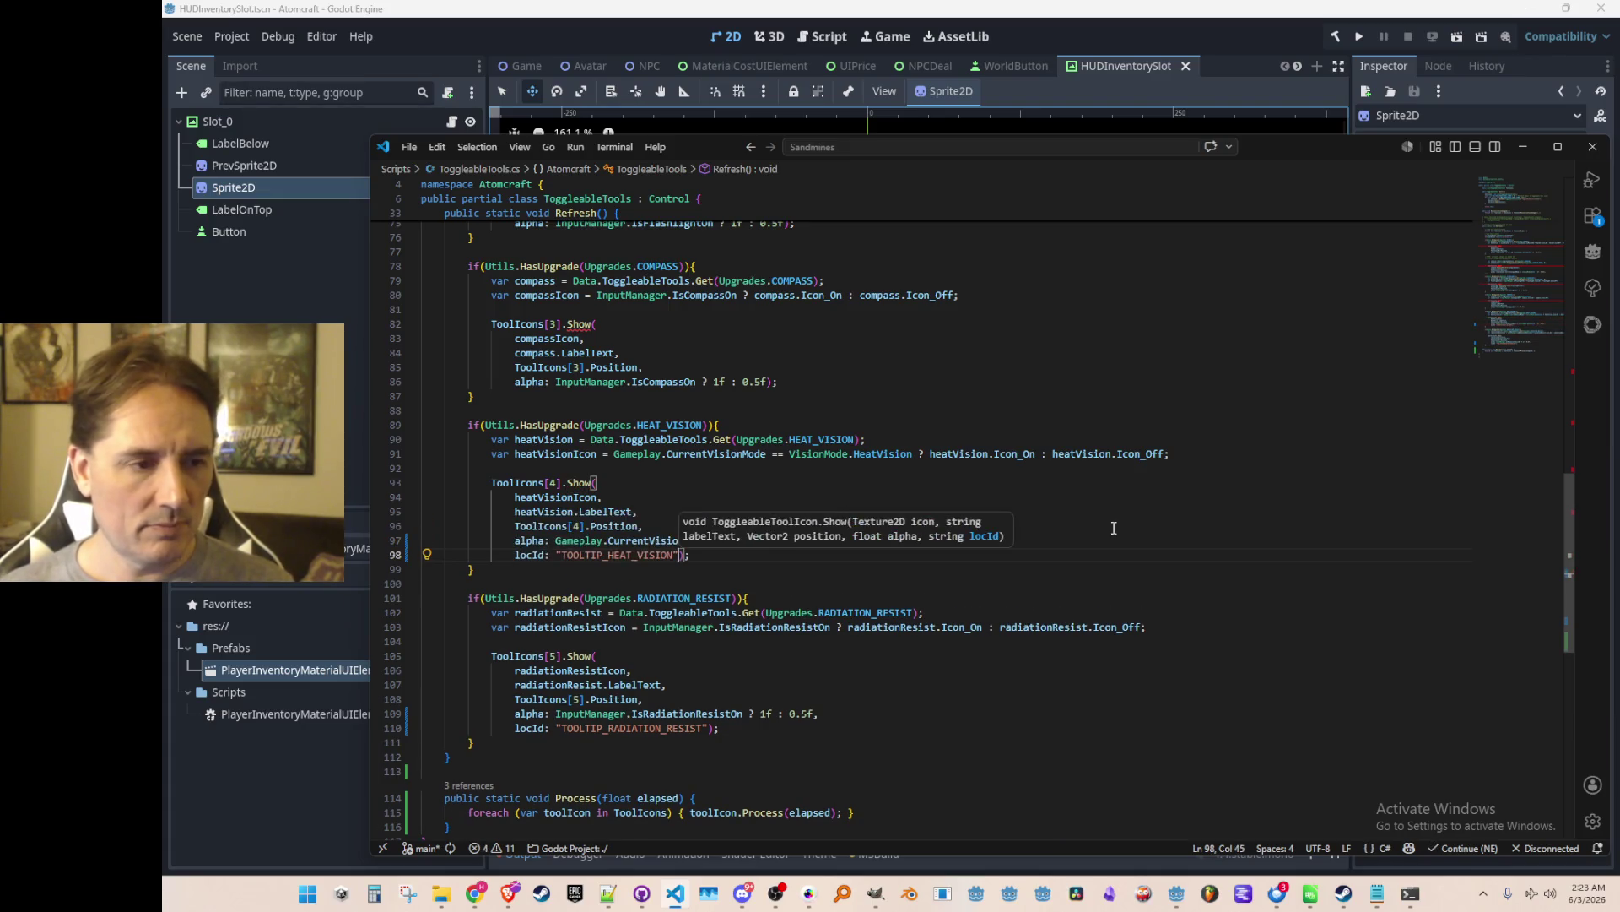
Add "TOOLTIP_COMPASS" and "TOOLTIP_FLASHLIGHT" locId arguments to the compass and flashlight Show calls.
{"action": "key", "text": "alt+Left"}
{"action": "key", "text": "alt+Left"}
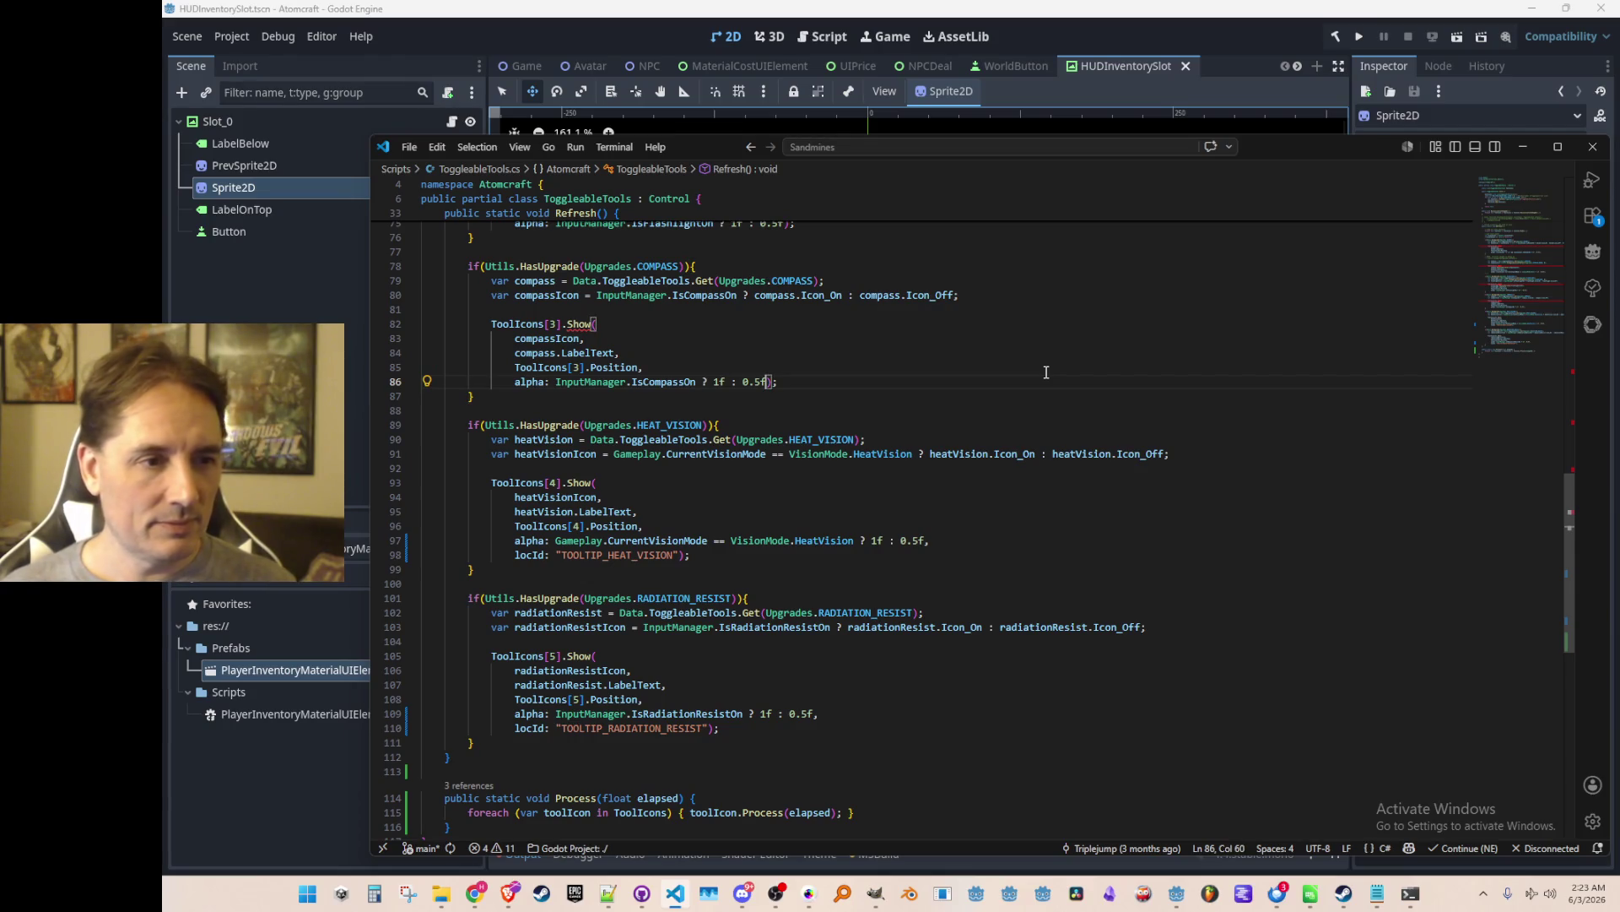
{"action": "type", "text": ","}
{"action": "key", "text": "Return"}
{"action": "key", "text": "Tab"}
{"action": "key", "text": "Escape"}
{"action": "key", "text": "alt+Left"}
{"action": "key", "text": "alt+Left"}
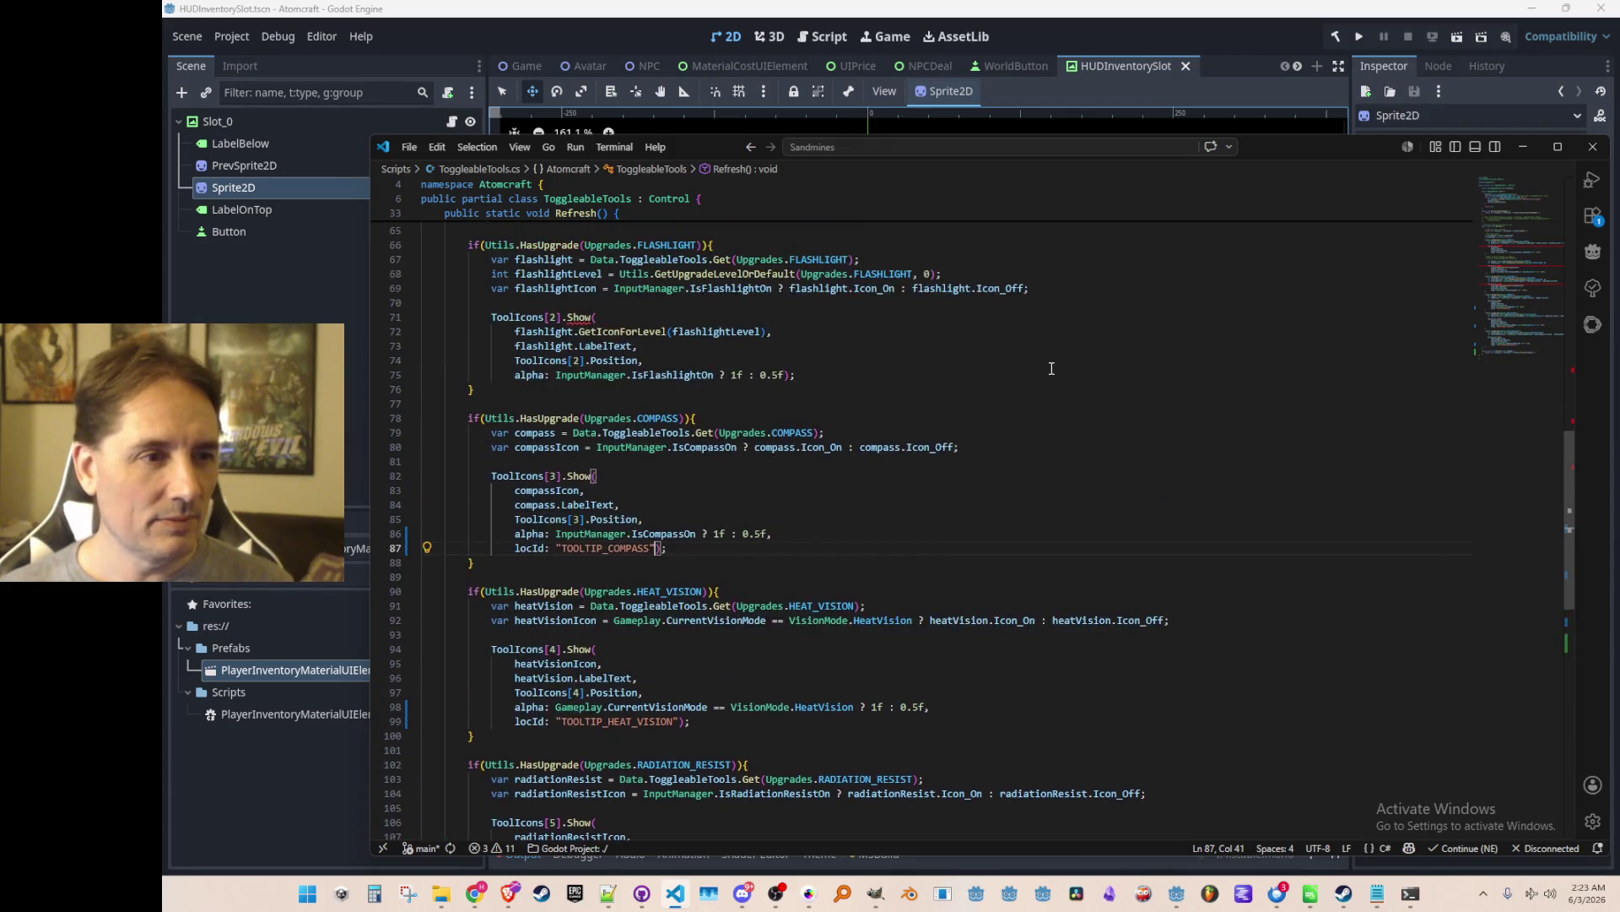
{"action": "key", "text": "BackSpace"}
{"action": "key", "text": "BackSpace"}
{"action": "type", "text": ","}
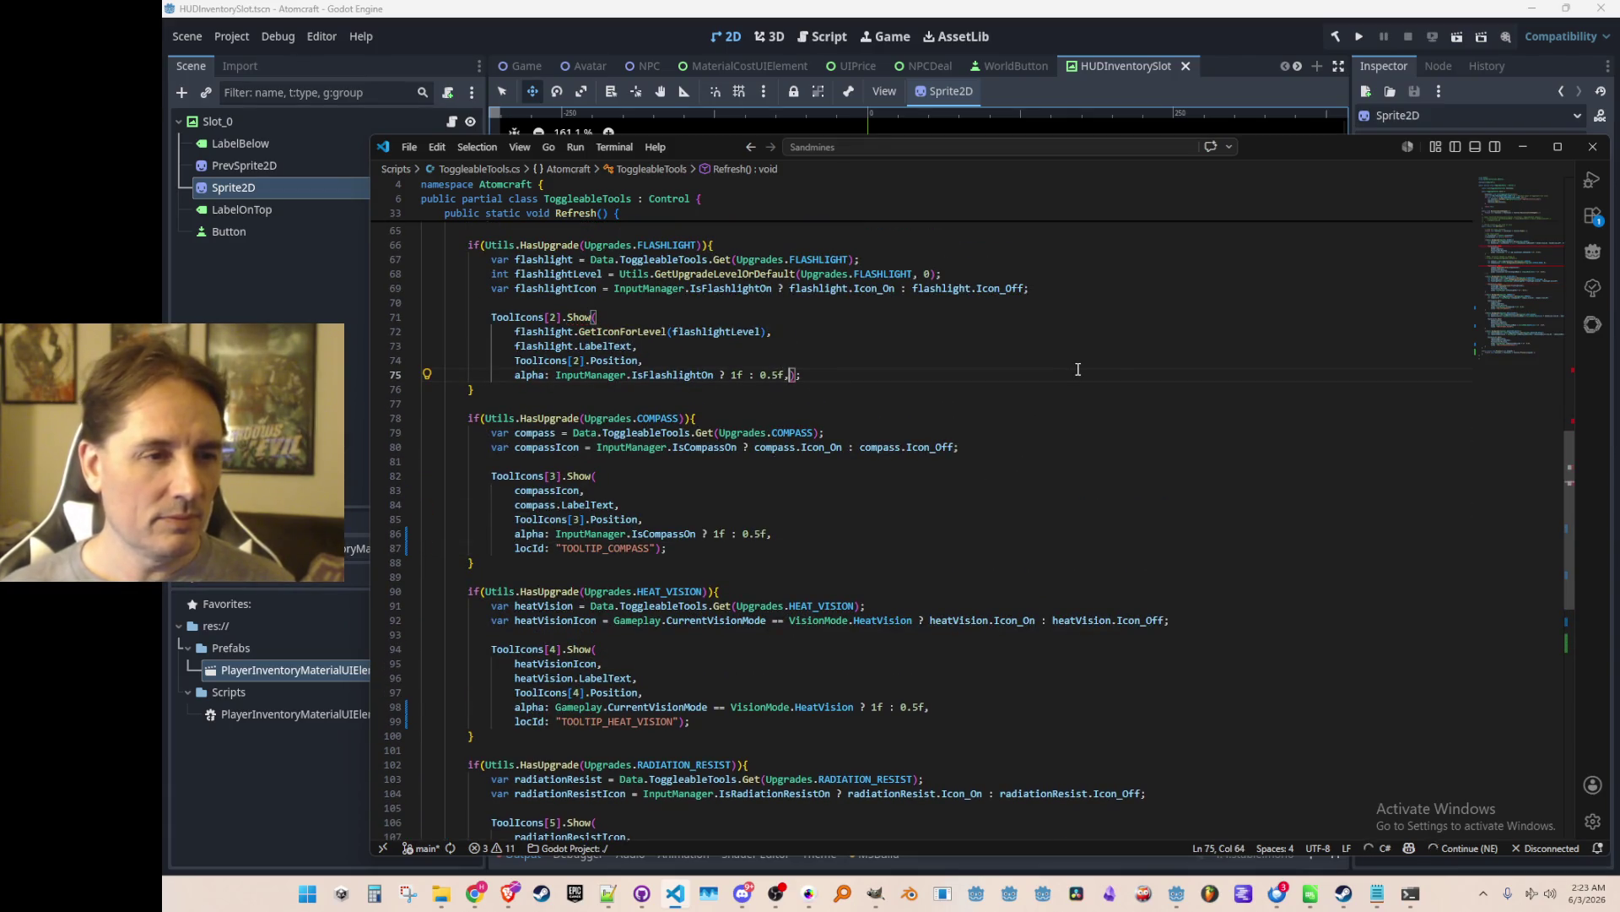
{"action": "key", "text": "Tab"}
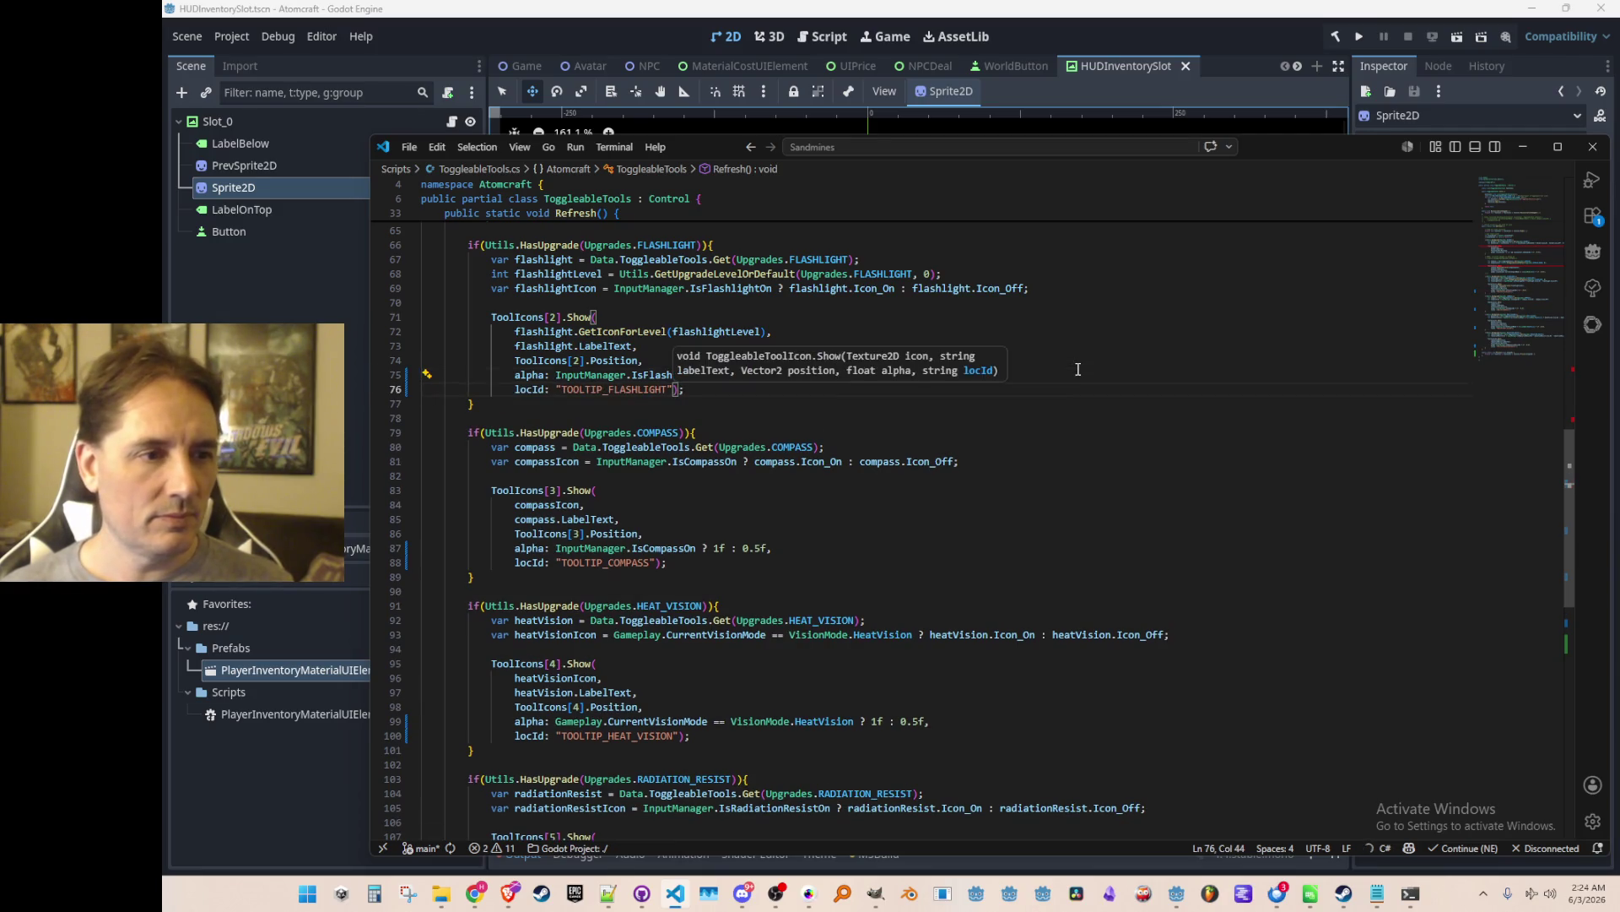
Pass locId "TOOLTIP_JETPACK" to the jetpack icon's Show call.
{"action": "scroll", "coordinate": [1097, 456], "scroll_direction": "up", "scroll_amount": 3}
{"action": "scroll", "coordinate": [1102, 473], "scroll_direction": "up", "scroll_amount": 1}
{"action": "key", "text": "alt+Left"}
{"action": "type", "text": ","}
{"action": "key", "text": "Return"}
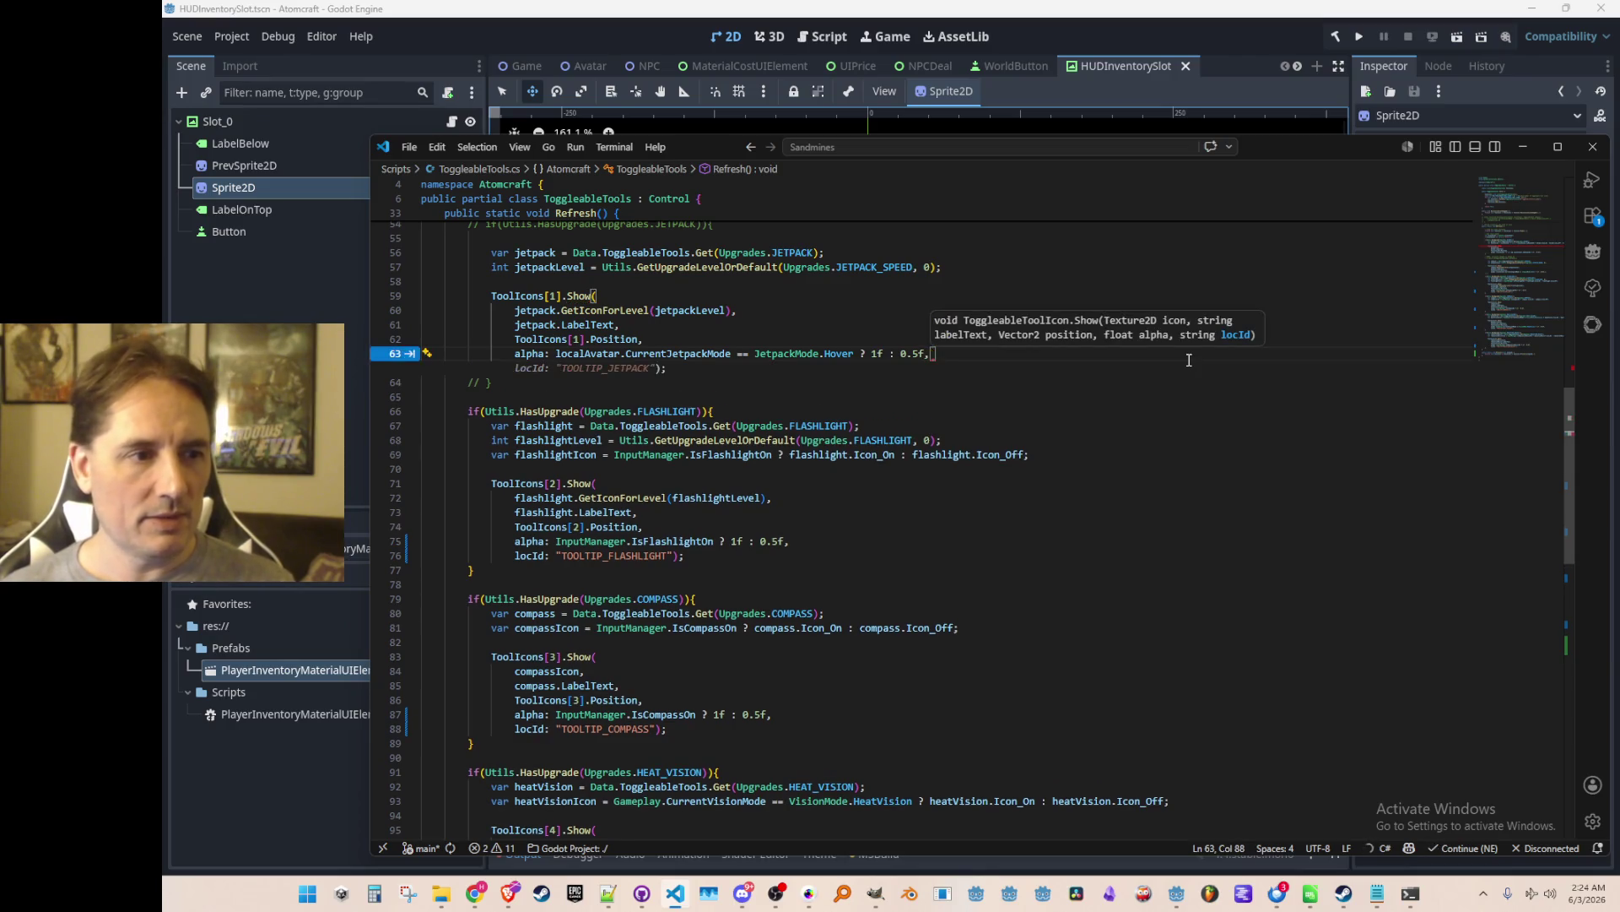
{"action": "key", "text": "Tab"}
{"action": "key", "text": "Down"}
Pass locId "TOOLTIP_HELMET" to the helmet icon's Show call.
{"action": "scroll", "coordinate": [1203, 521], "scroll_direction": "up", "scroll_amount": 3}
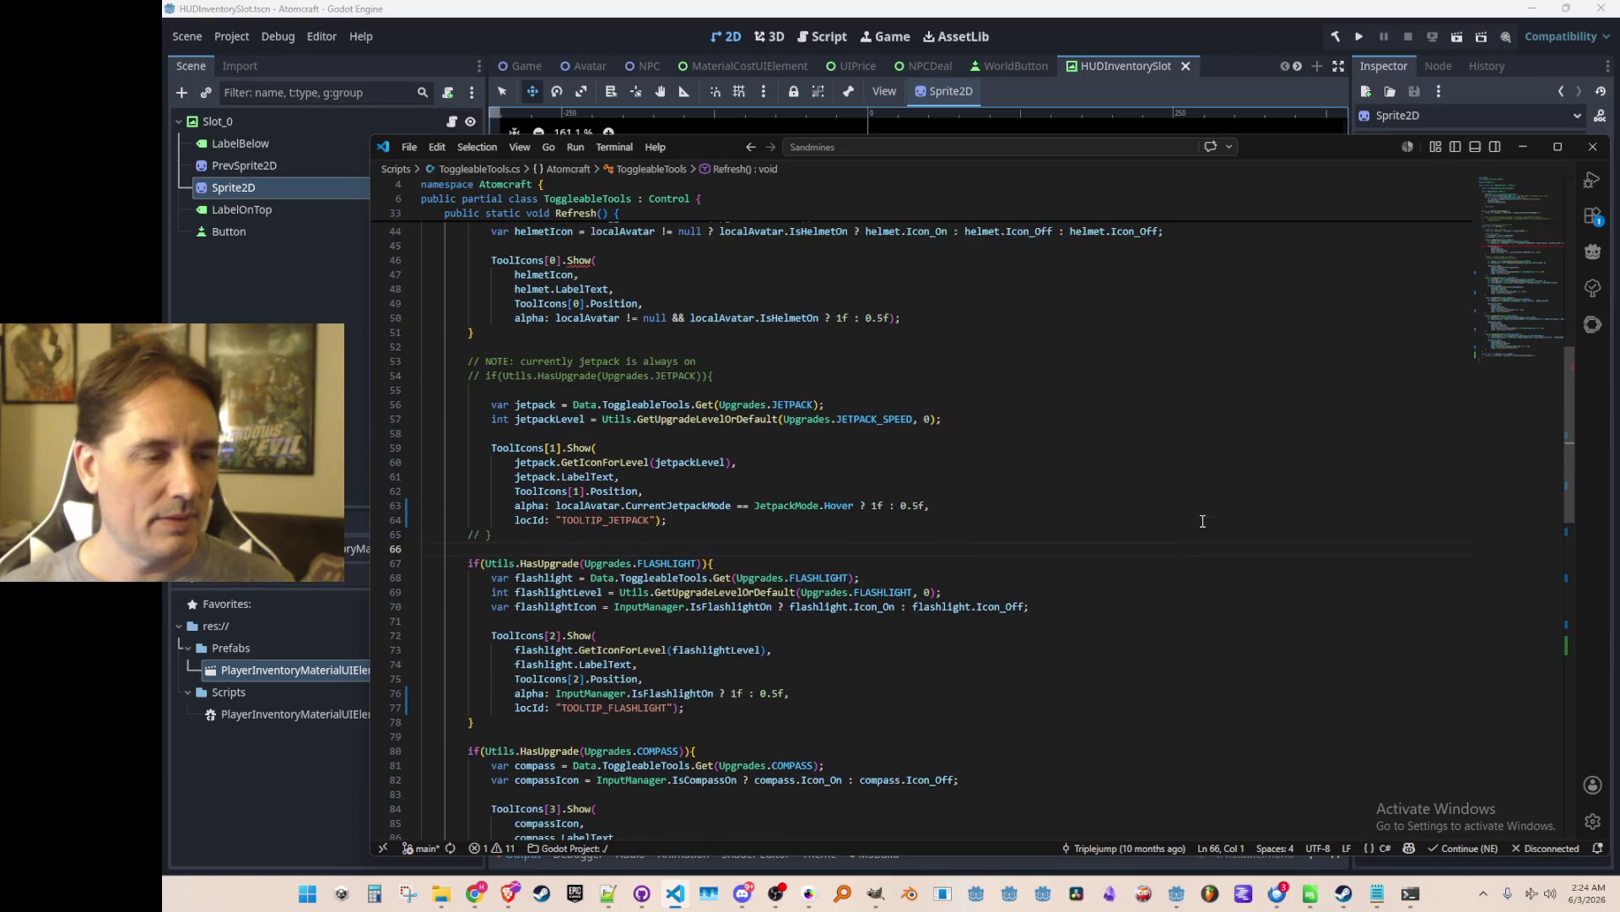
{"action": "scroll", "coordinate": [1202, 521], "scroll_direction": "up", "scroll_amount": 3}
{"action": "scroll", "coordinate": [1202, 521], "scroll_direction": "down", "scroll_amount": 3}
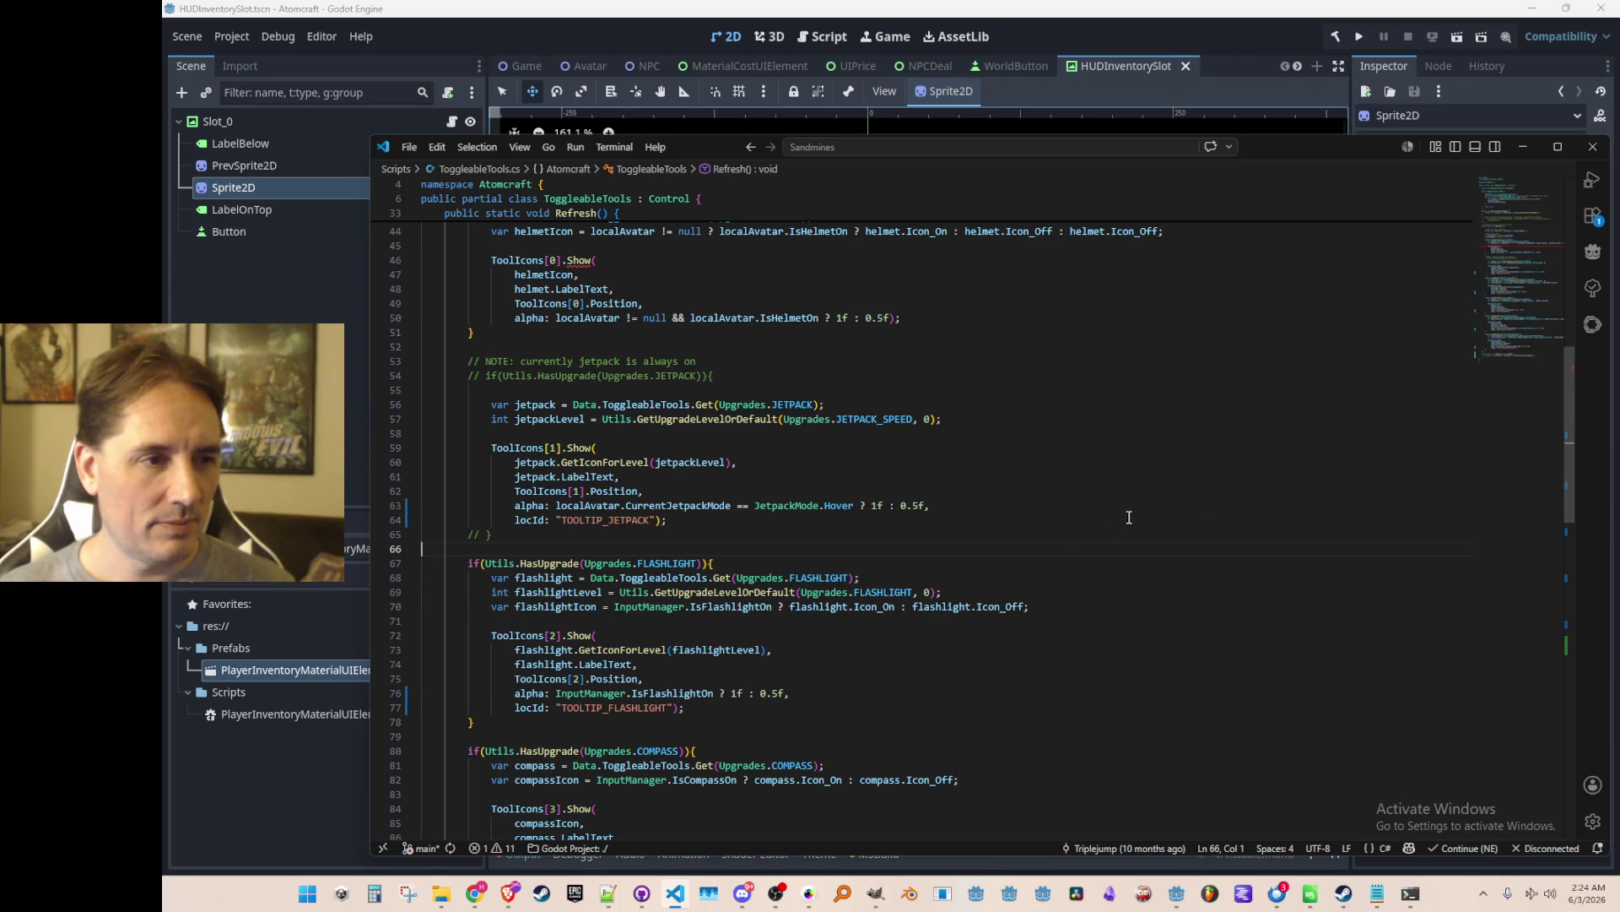
{"action": "scroll", "coordinate": [1135, 515], "scroll_direction": "up", "scroll_amount": 2}
{"action": "left_click", "coordinate": [1244, 405]}
{"action": "key", "text": "Up"}
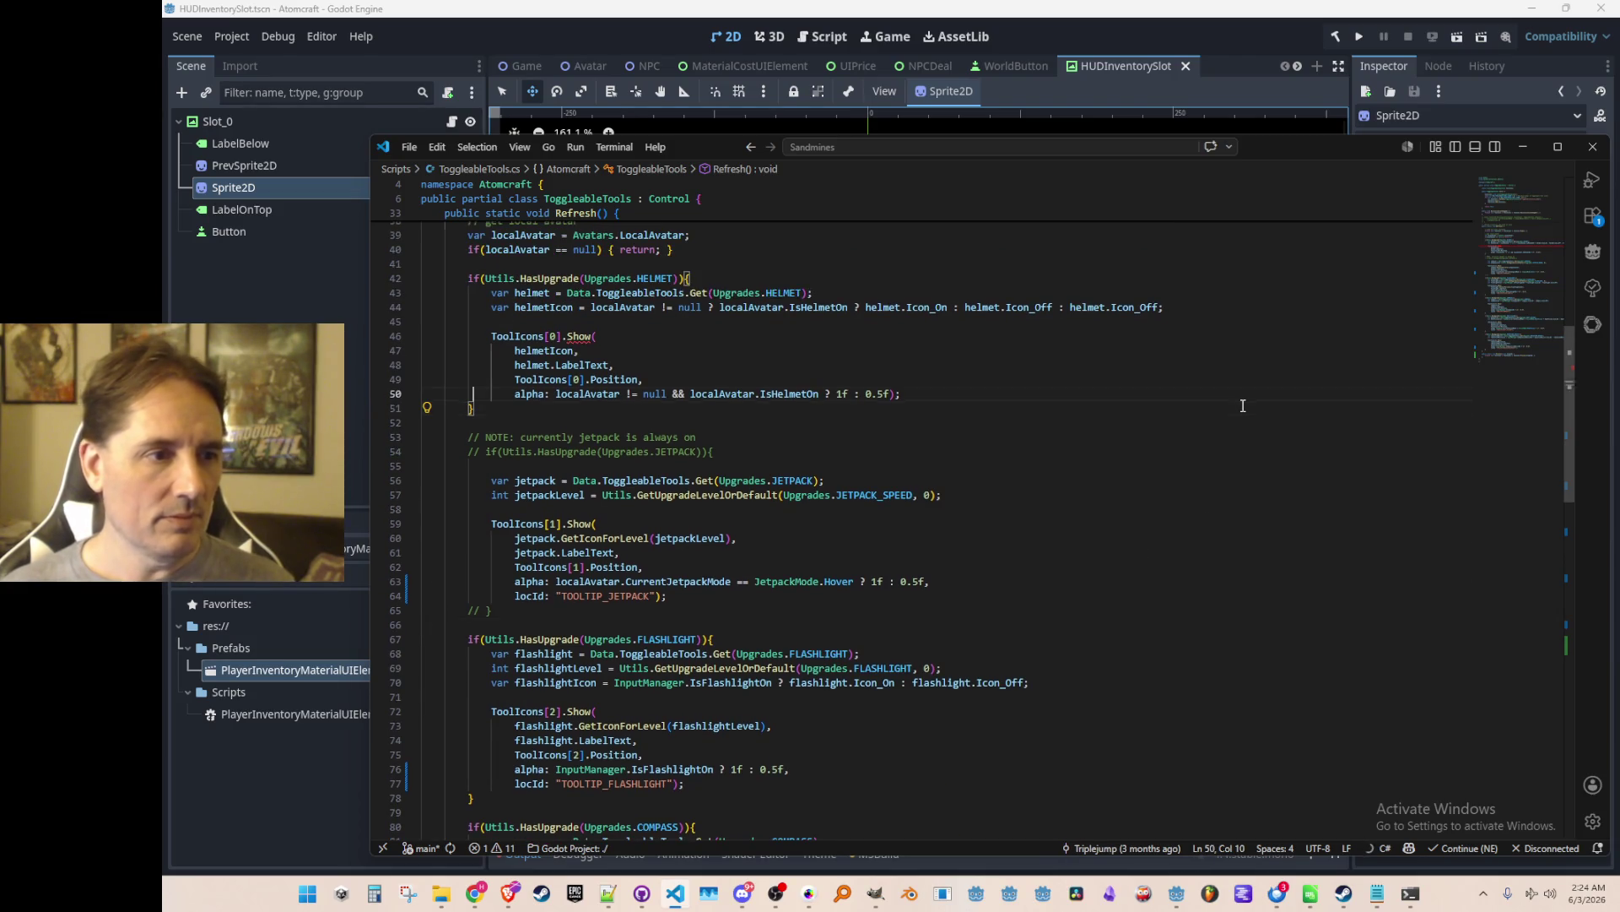
{"action": "key", "text": "Tab"}
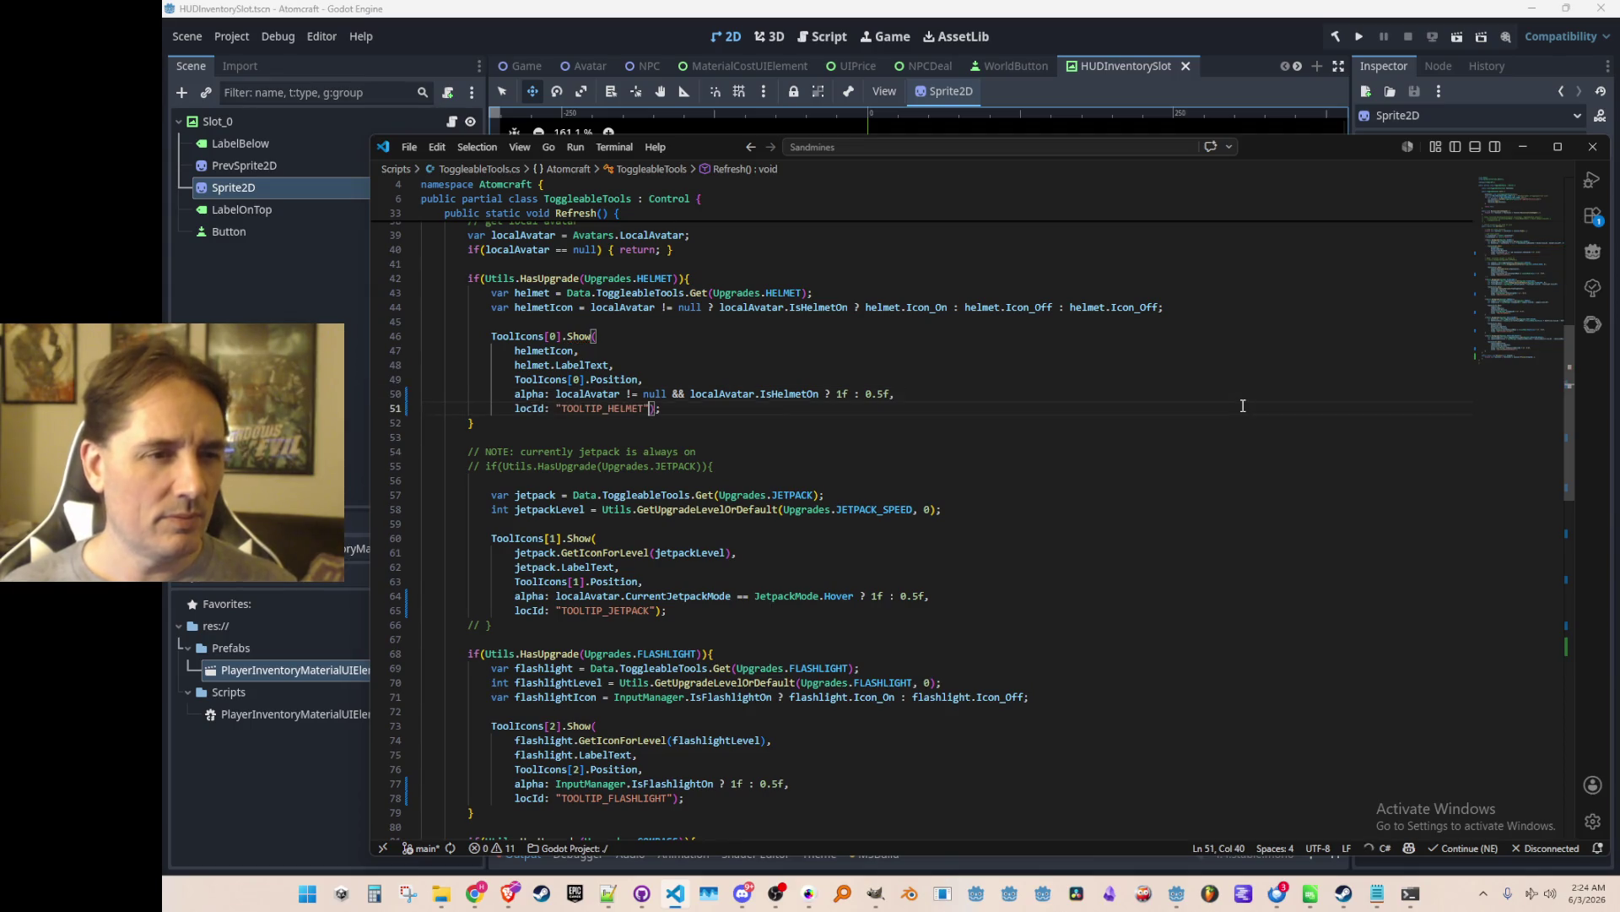
{"action": "scroll", "coordinate": [1234, 400], "scroll_direction": "down", "scroll_amount": 18}
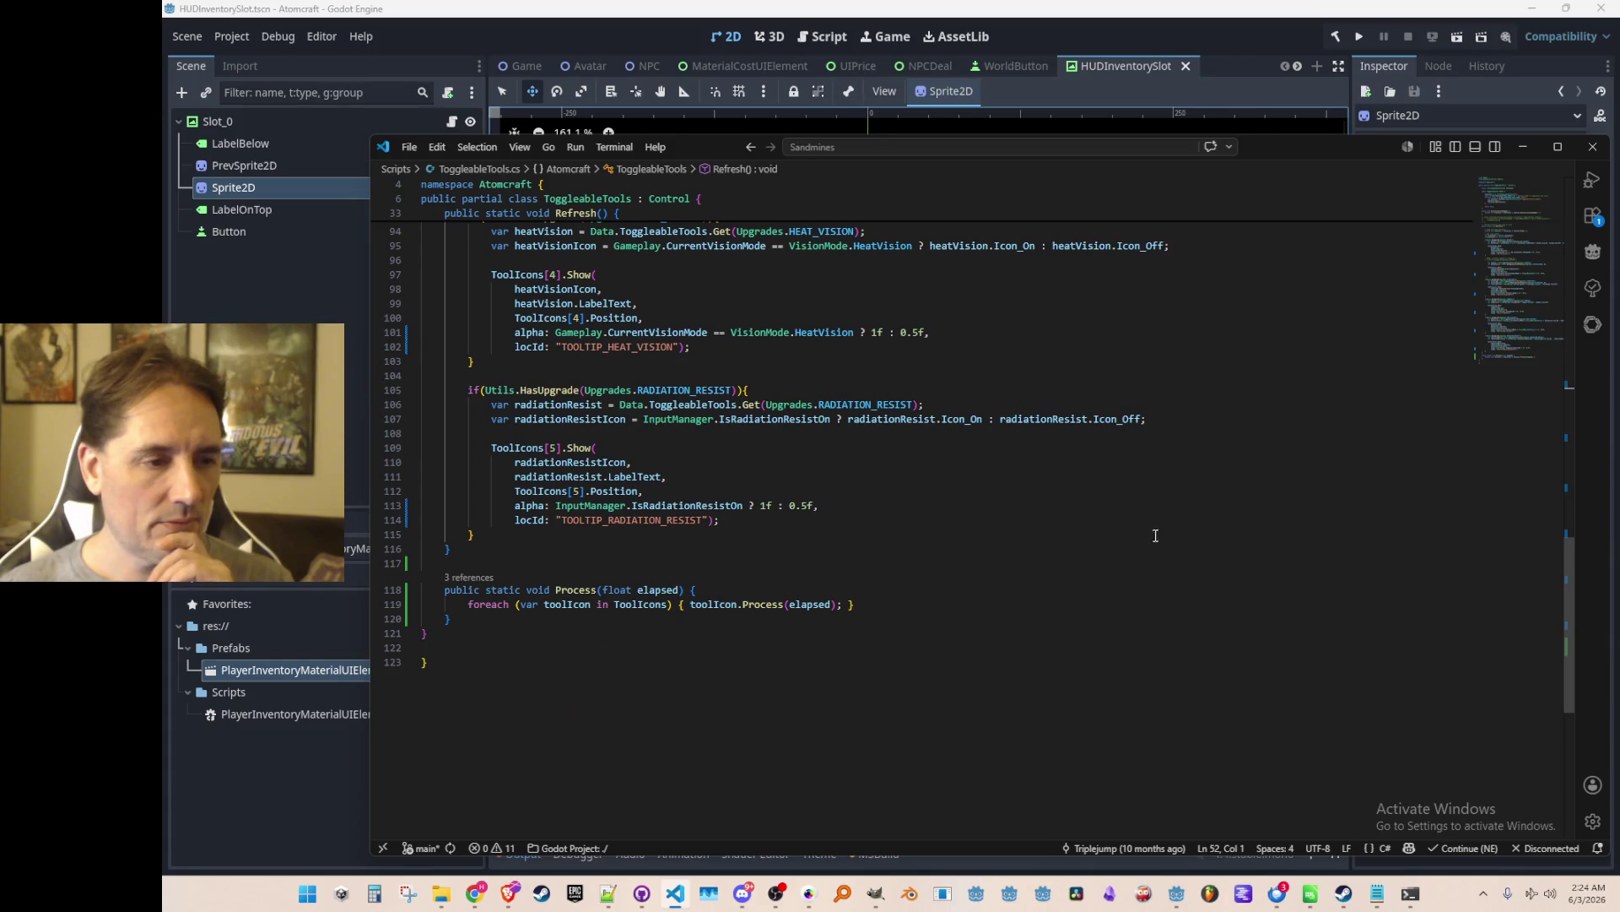
{"action": "scroll", "coordinate": [856, 628], "scroll_direction": "up", "scroll_amount": 1}
{"action": "left_click", "coordinate": [786, 643]}
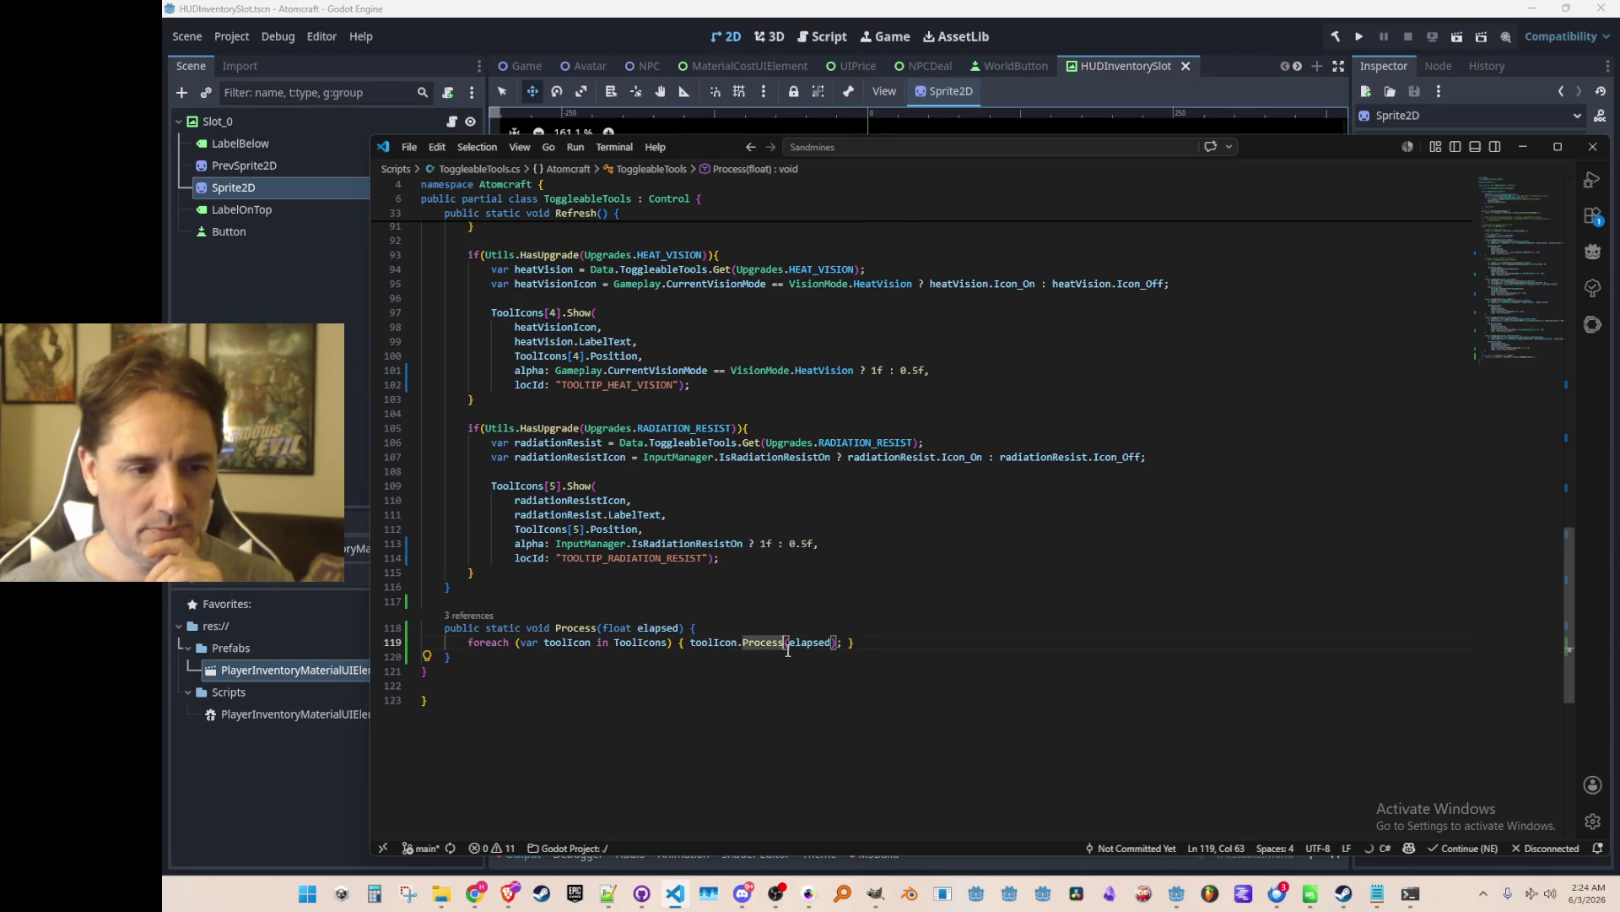
In ToggleableToolIcon.Process, accept the suggested tooltip edit using Game.Instance.Tr(LocId).
{"action": "key", "text": "F12"}
{"action": "scroll", "coordinate": [862, 550], "scroll_direction": "up", "scroll_amount": 3}
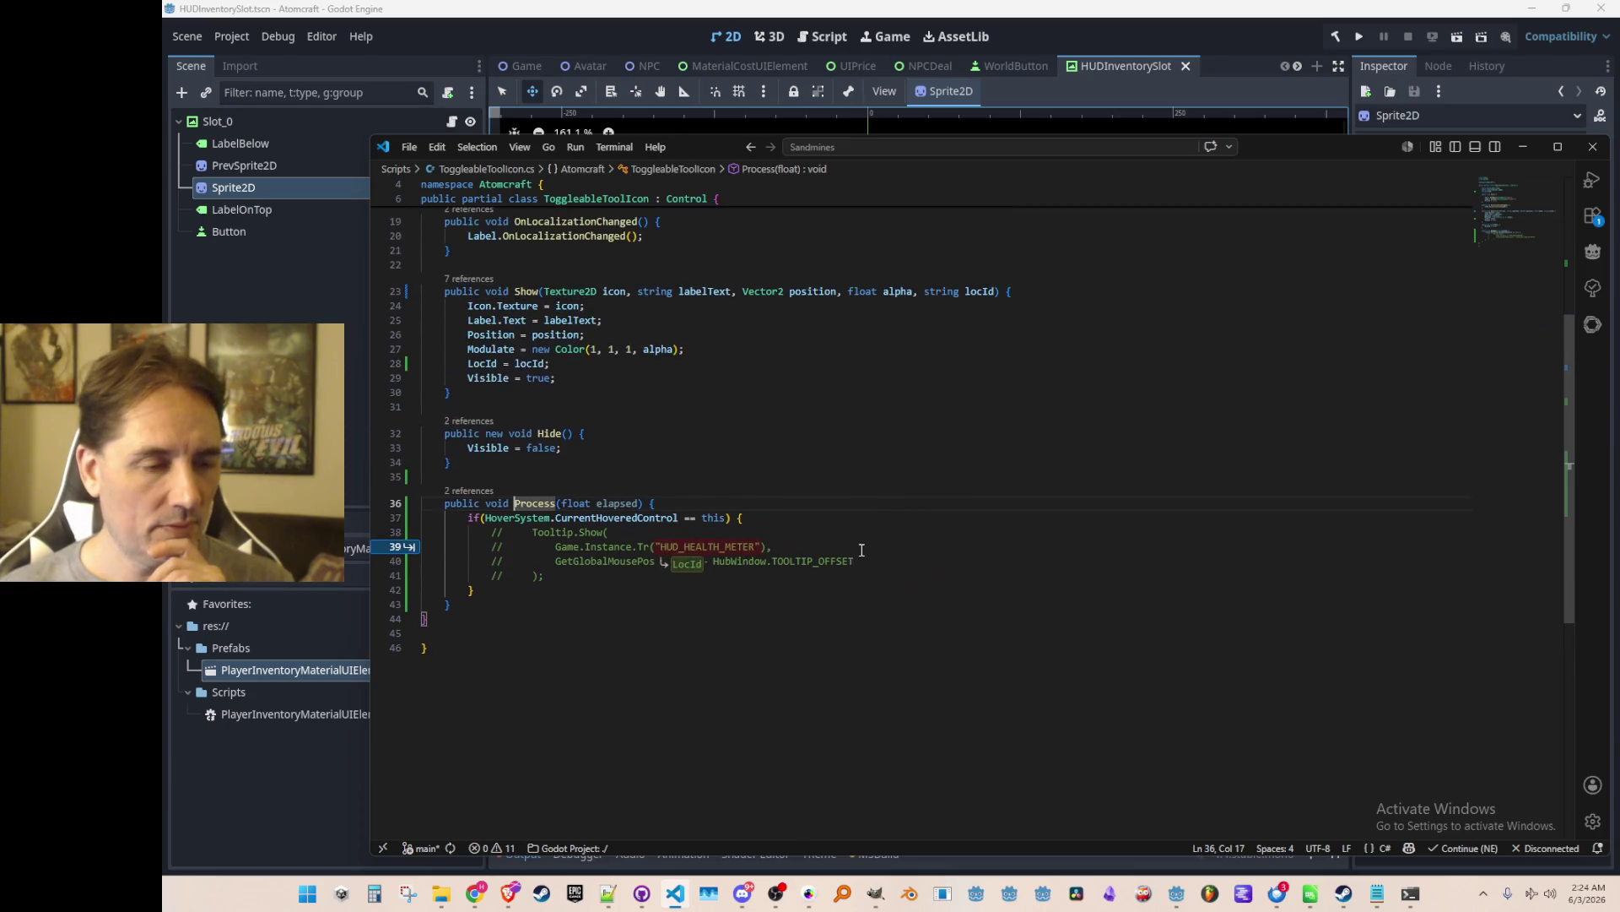
{"action": "key", "text": "Tab"}
{"action": "key", "text": "Tab"}
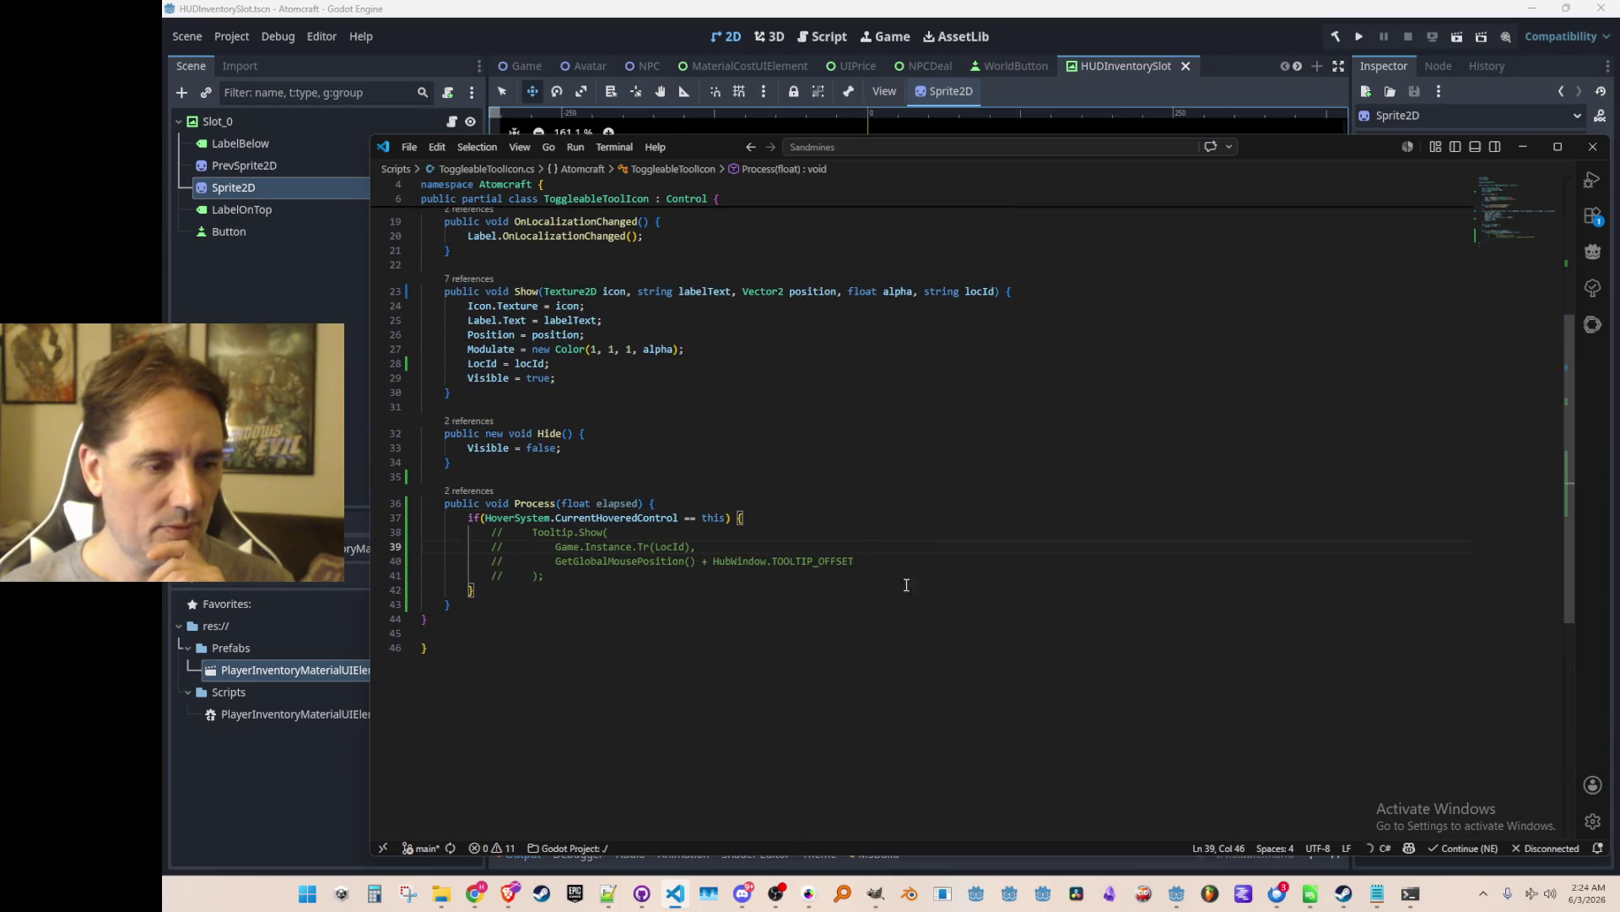
{"action": "key", "text": "Up"}
{"action": "key", "text": "Home"}
{"action": "key", "text": "Home"}
{"action": "key", "text": "shift+Down"}
{"action": "key", "text": "shift+Down"}
{"action": "key", "text": "shift+Down"}
{"action": "key", "text": "shift+Down"}
{"action": "type", "text": "KU"}
{"action": "key", "text": "ctrl+z"}
{"action": "key", "text": "ctrl+z"}
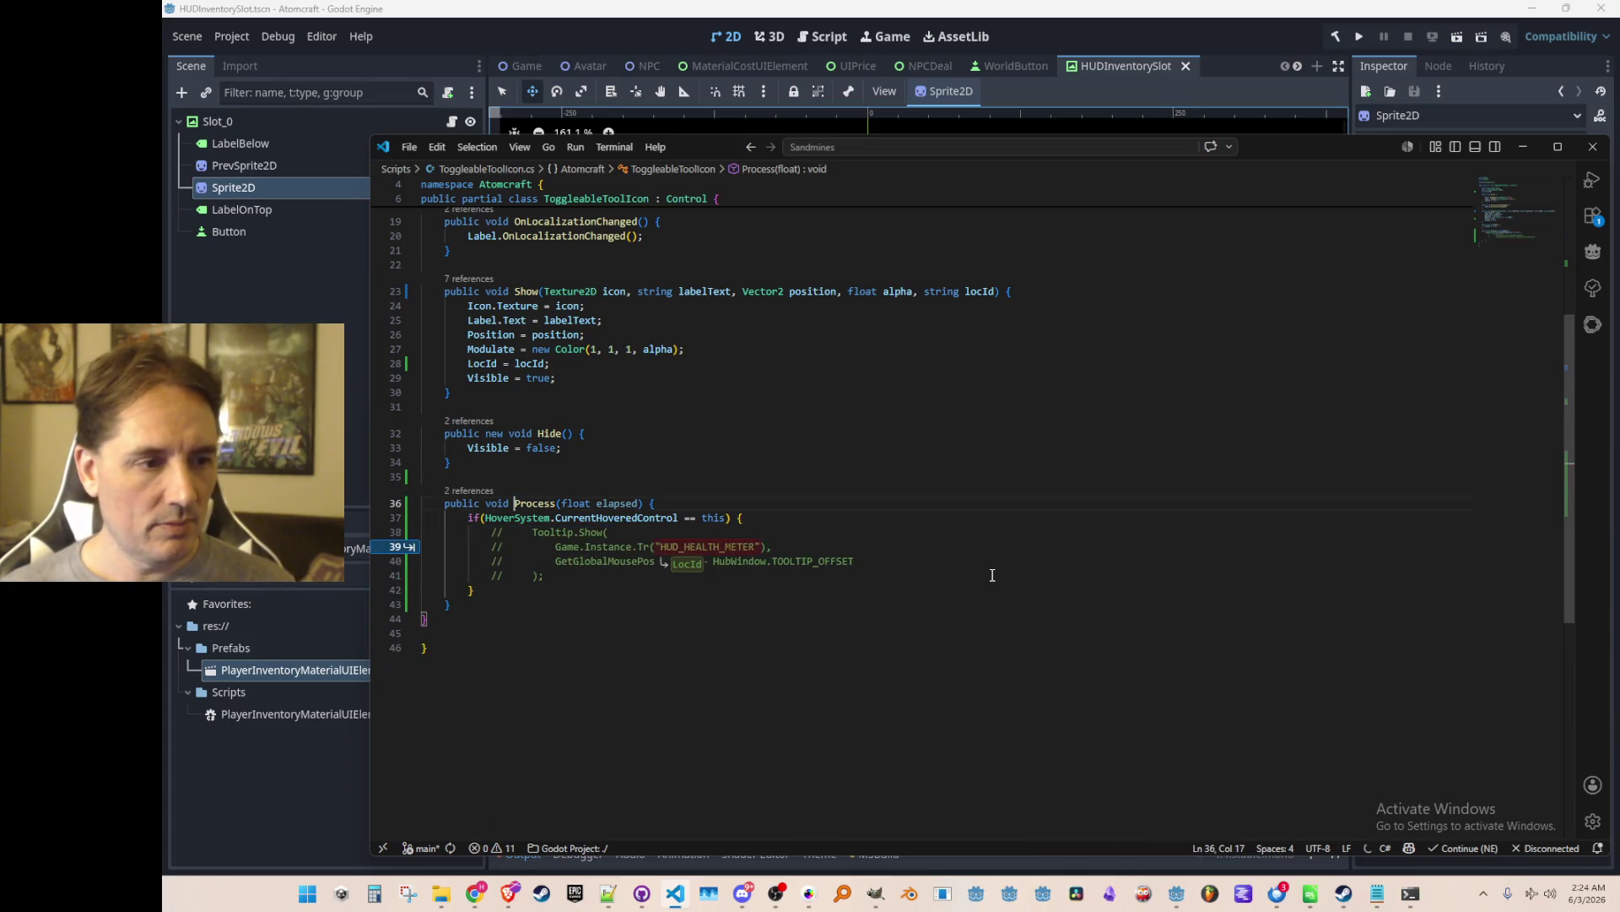
{"action": "key", "text": "Tab"}
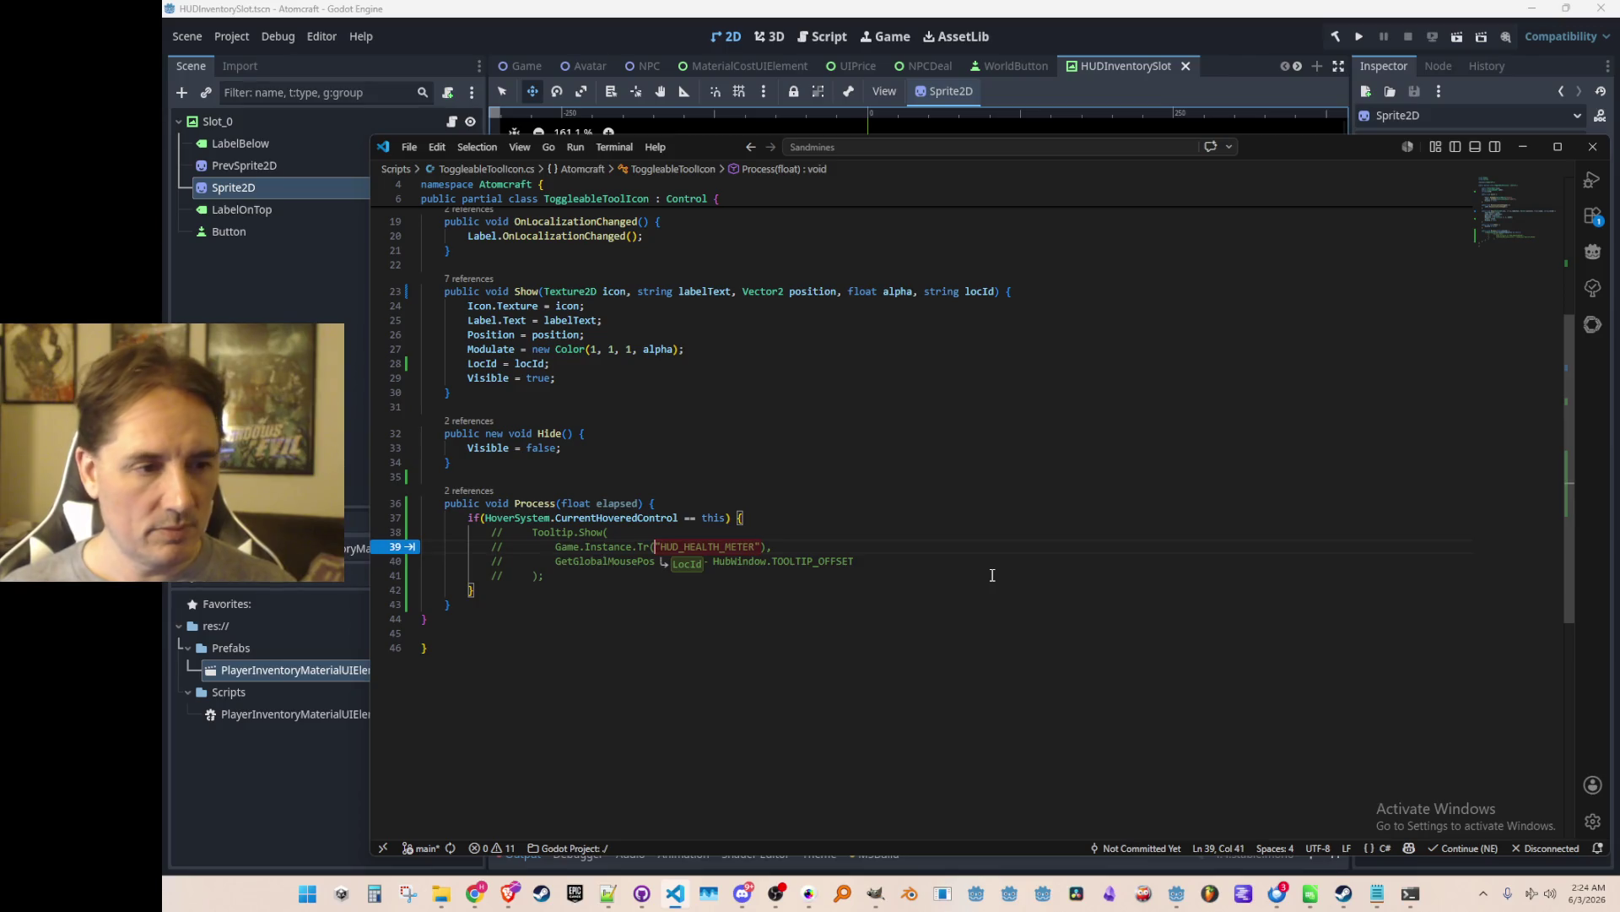
{"action": "key", "text": "Up"}
Uncomment the Tooltip.Show block, outdent it, and prefix it with 'Gameplay.'.
{"action": "key", "text": "Home"}
{"action": "key", "text": "shift+Down"}
{"action": "key", "text": "shift+Down"}
{"action": "key", "text": "shift+Down"}
{"action": "key", "text": "shift+Down"}
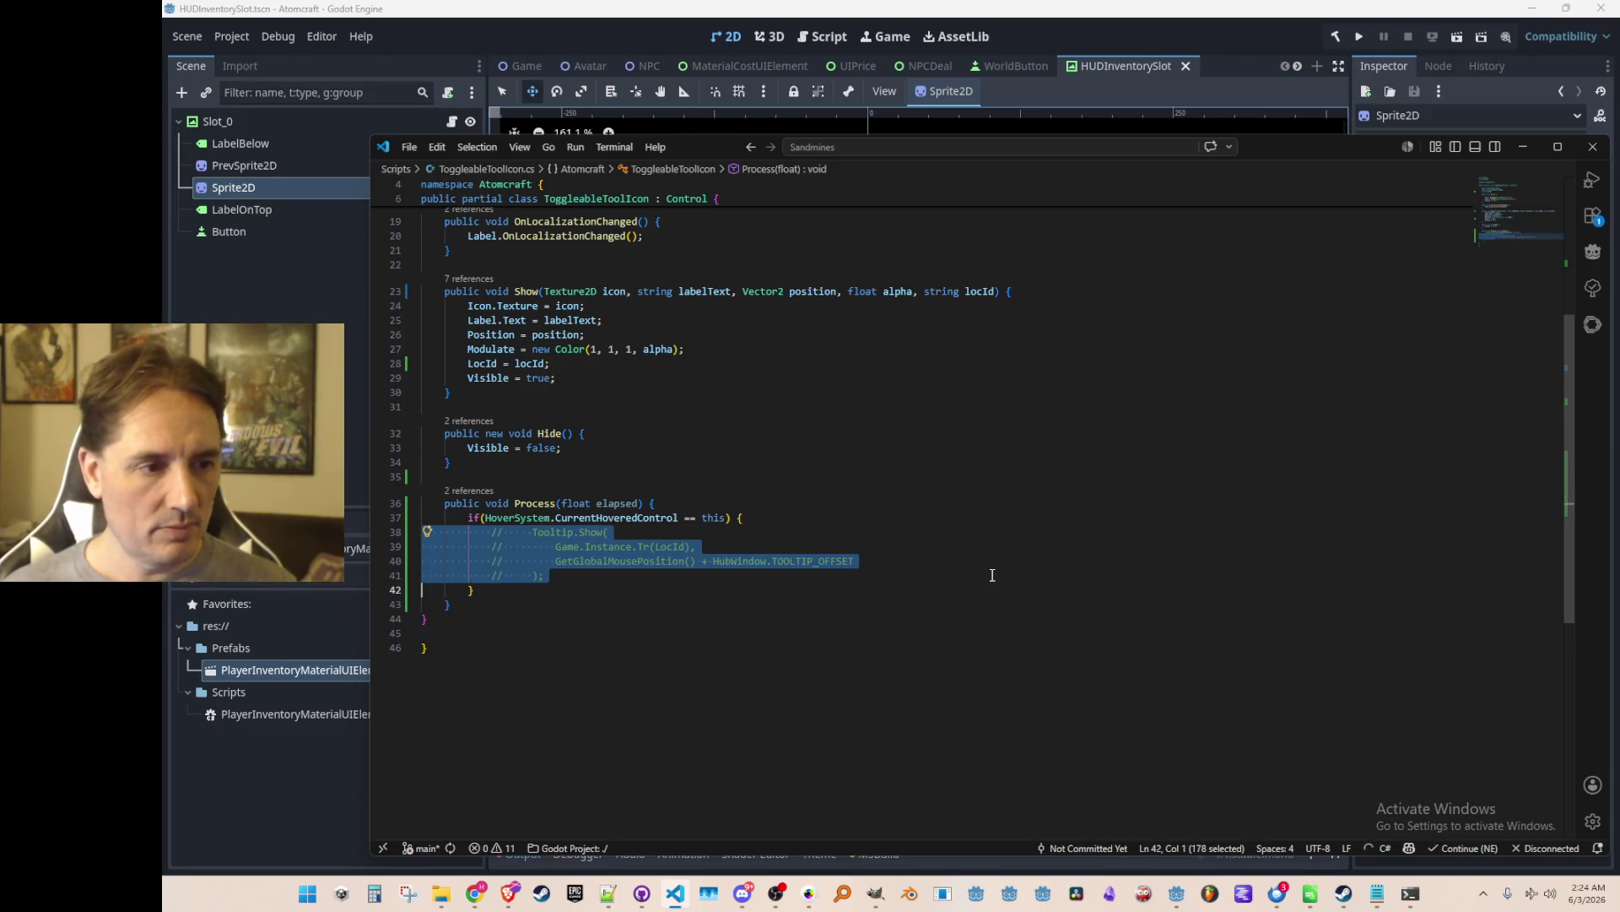
{"action": "key", "text": "ctrl+slash"}
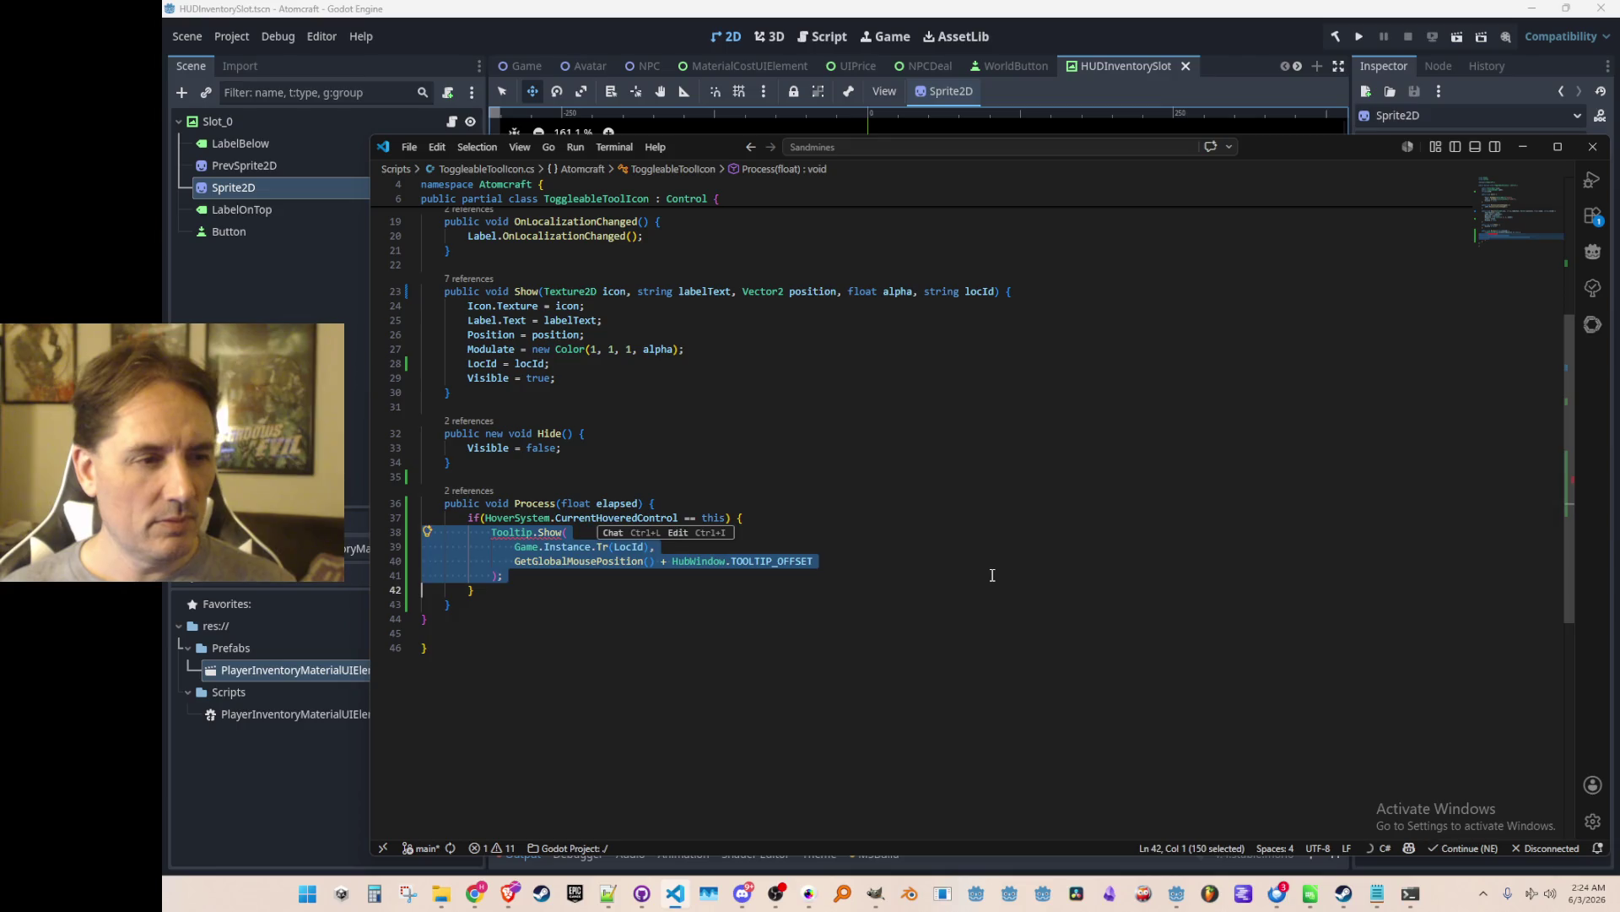
{"action": "key", "text": "shift+Tab"}
{"action": "key", "text": "Left"}
{"action": "key", "text": "Home"}
{"action": "type", "text": "Gameplay."}
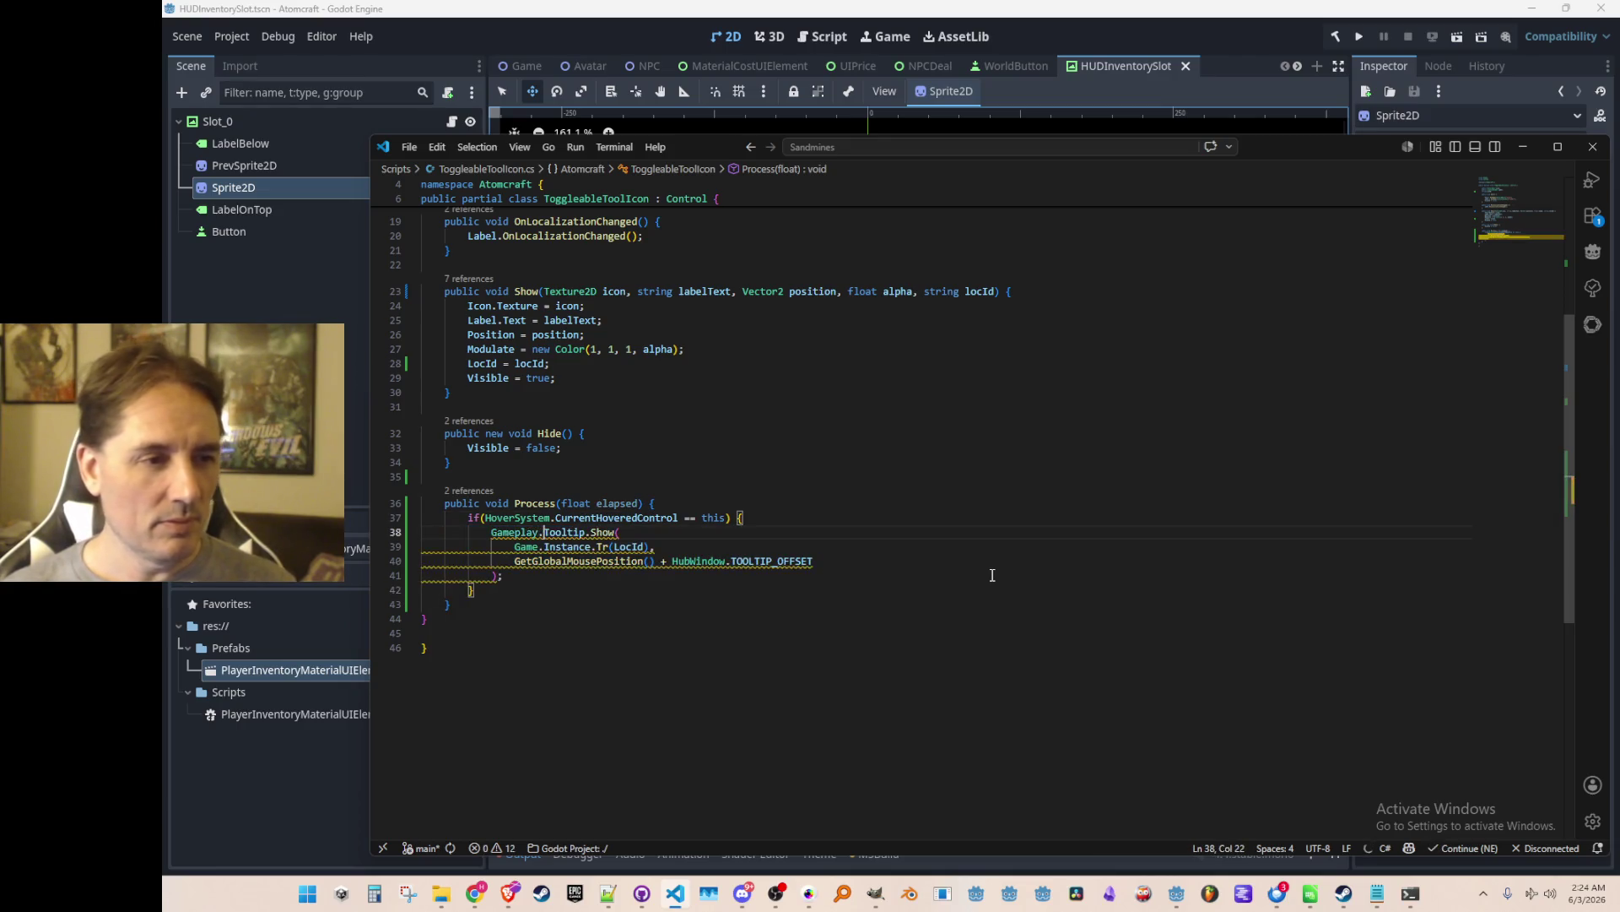
{"action": "key", "text": "Up"}
{"action": "key", "text": "Up"}
{"action": "key", "text": "Up"}
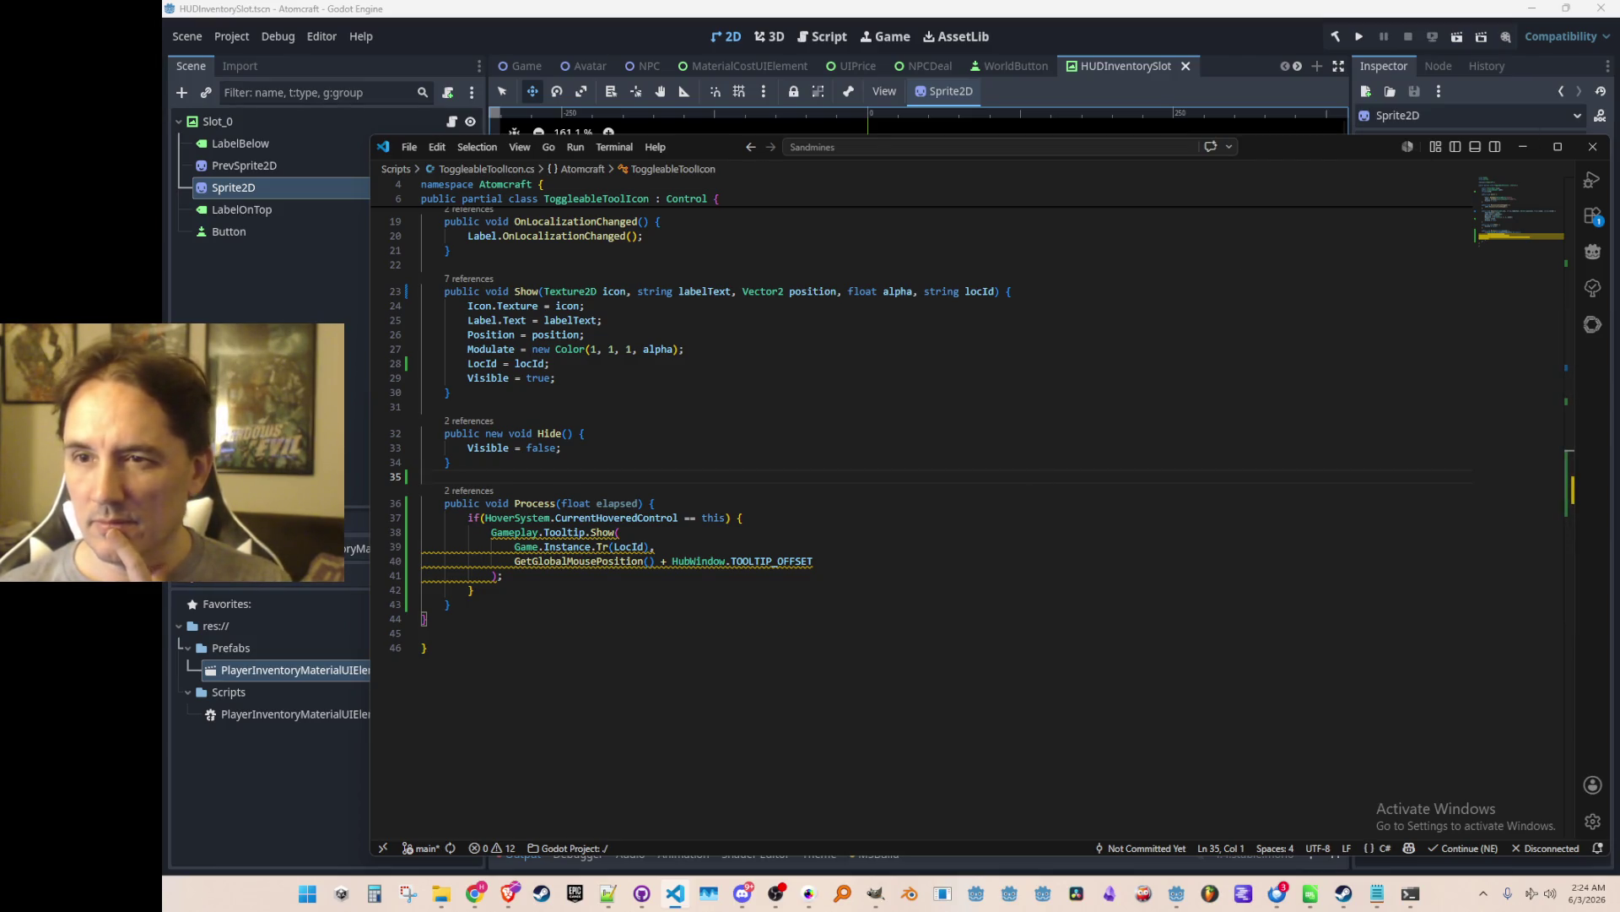
{"action": "left_click", "coordinate": [509, 893]}
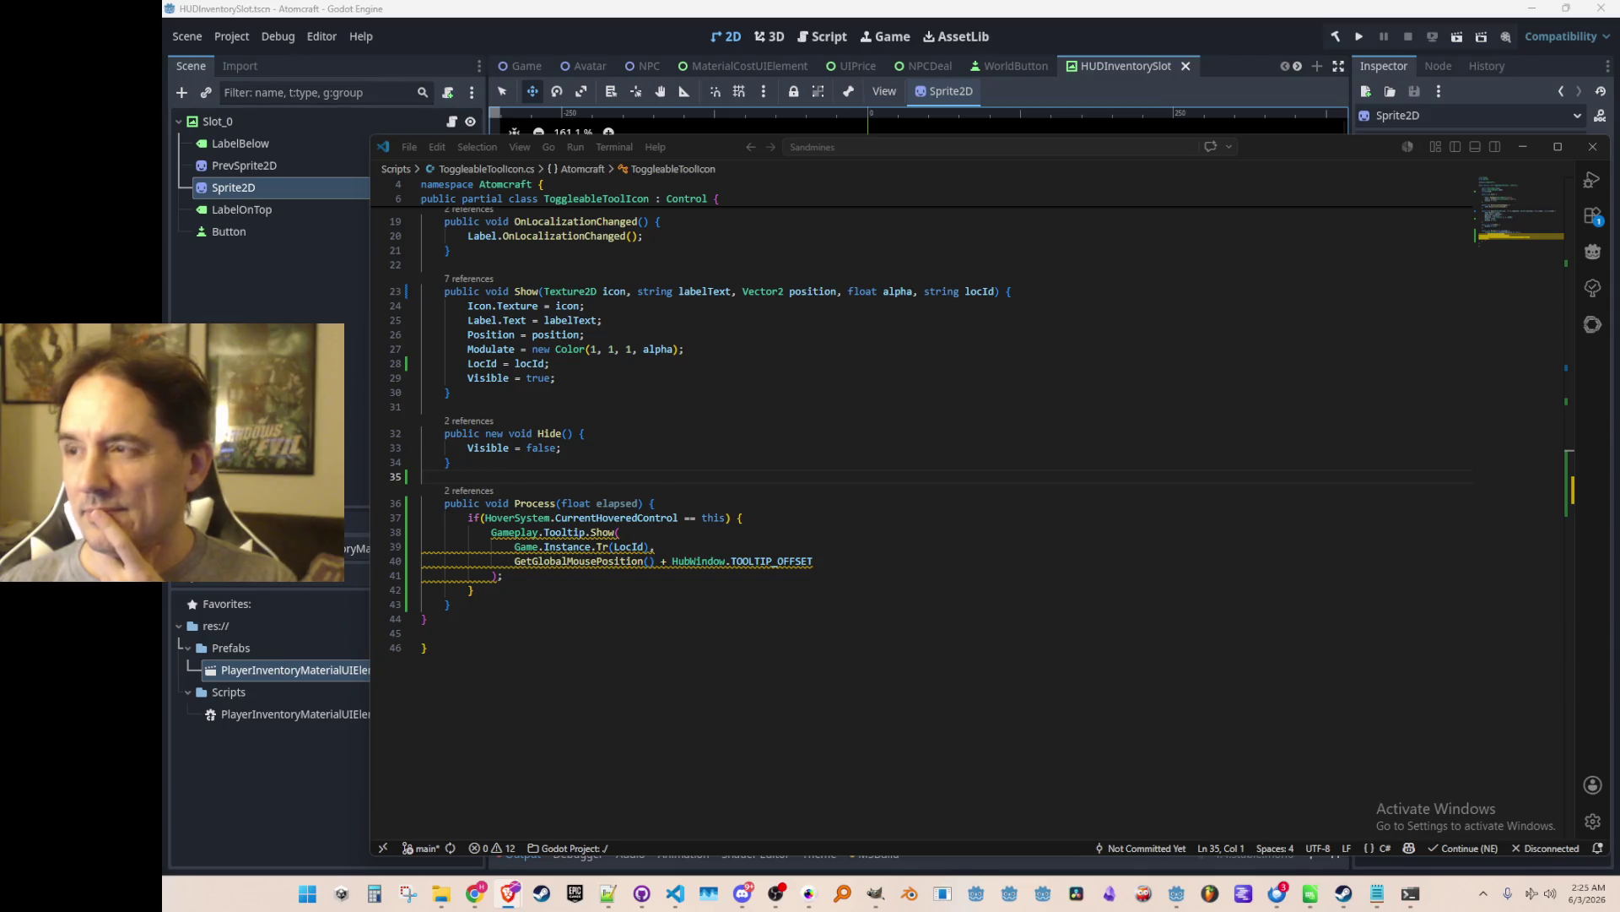
{"action": "left_click", "coordinate": [1067, 414]}
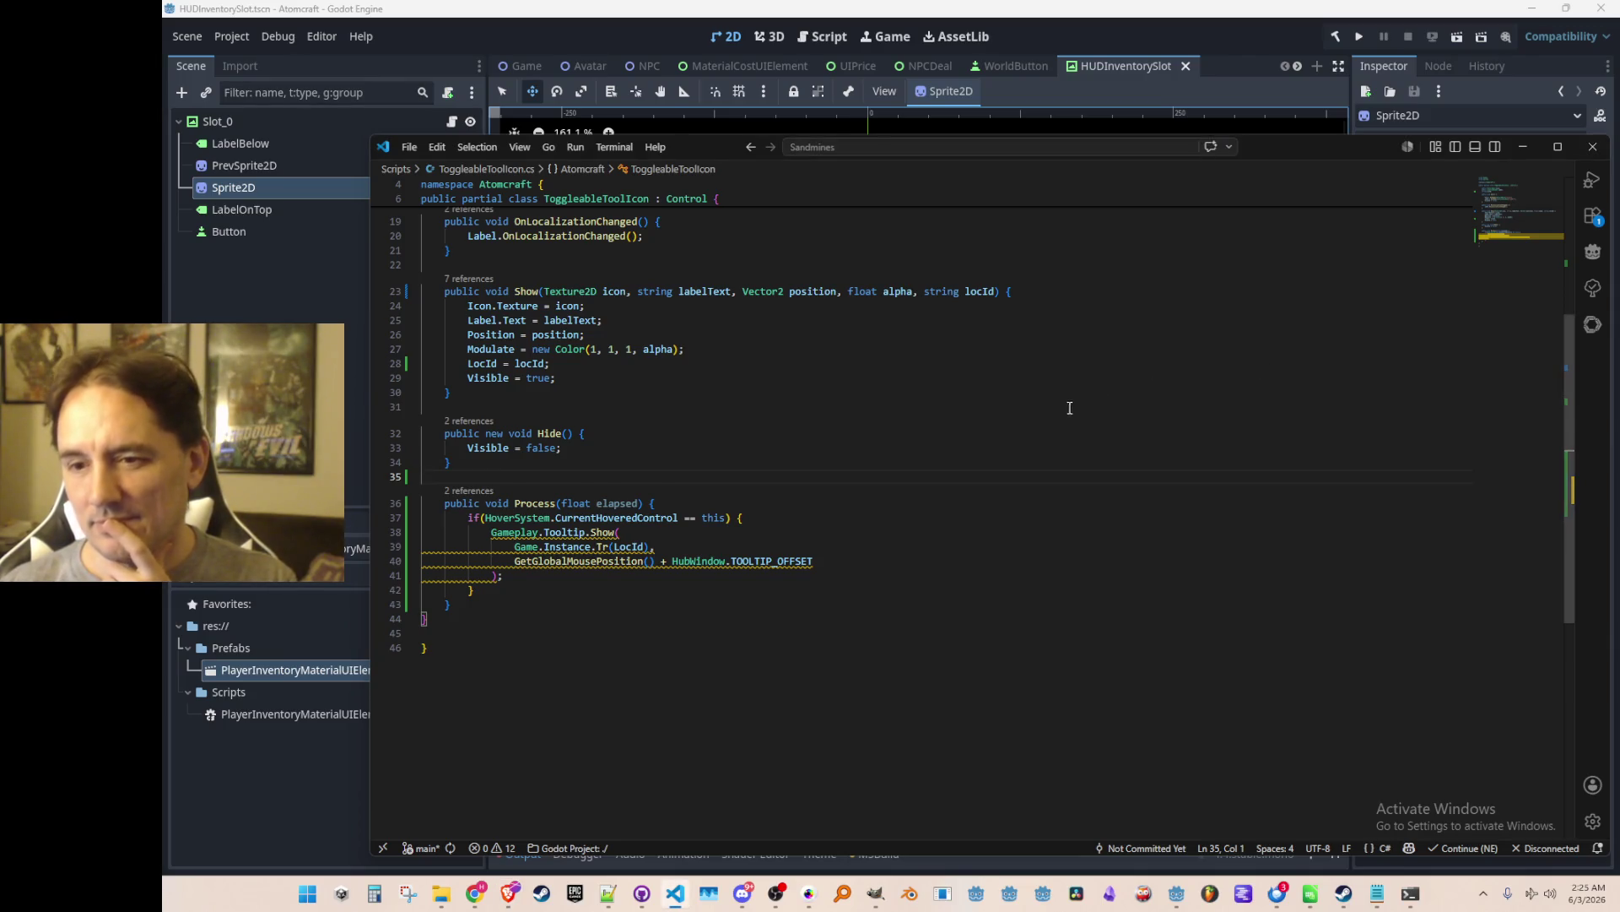
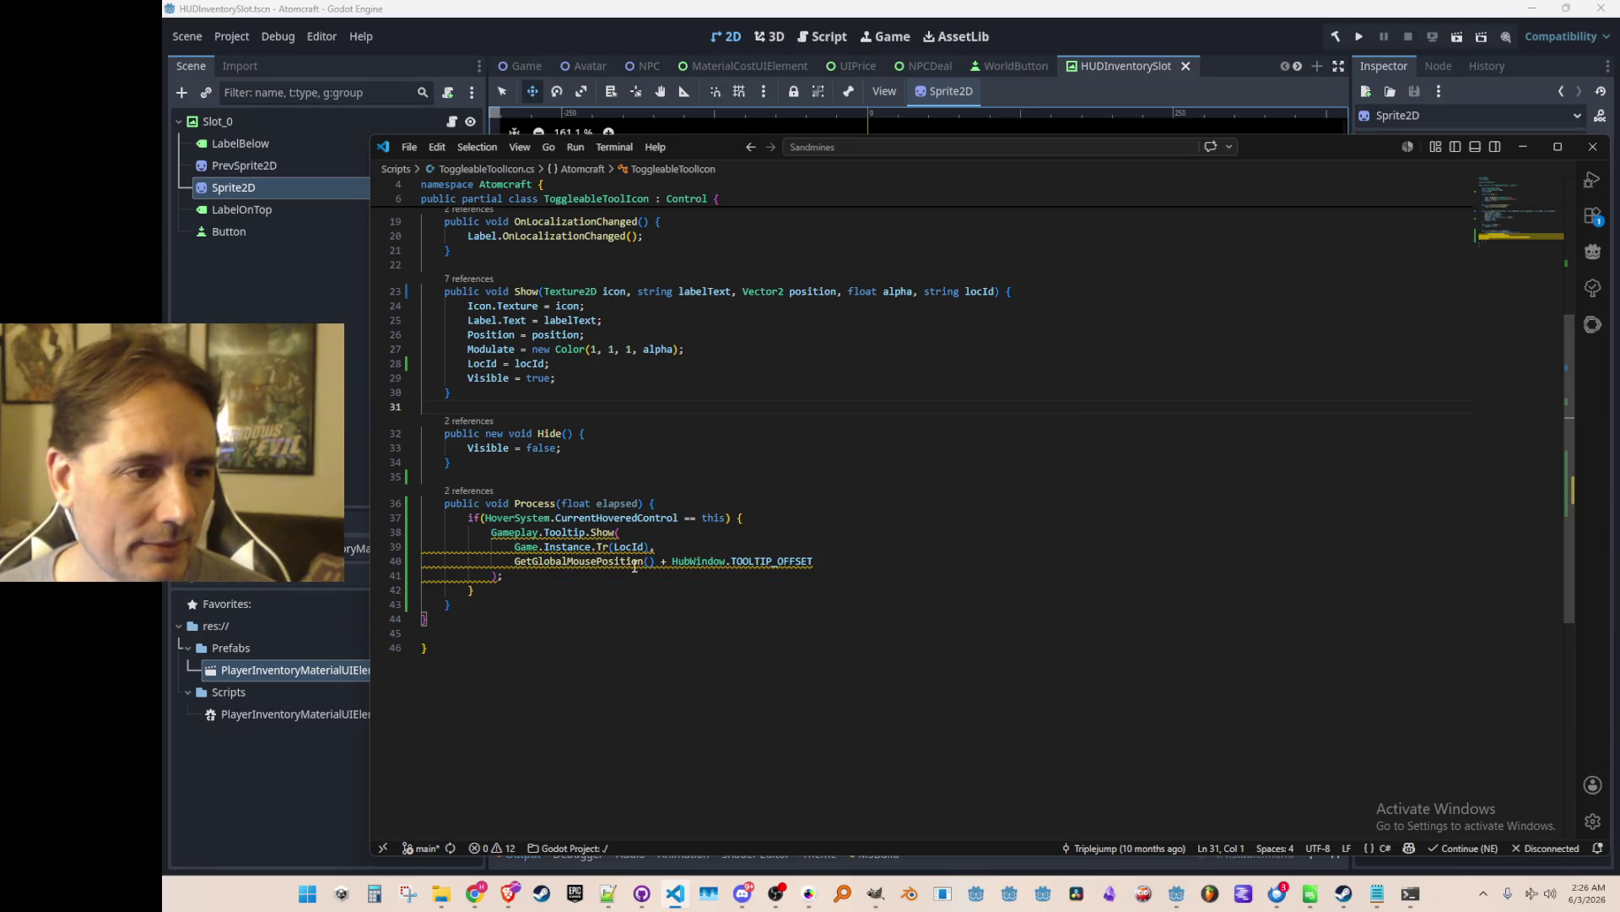
Follow CurrentHoveredControl to its definition, then open HealthHUD.cs from SetHoveredControl's references.
{"action": "scroll", "coordinate": [634, 565], "scroll_direction": "up", "scroll_amount": 1}
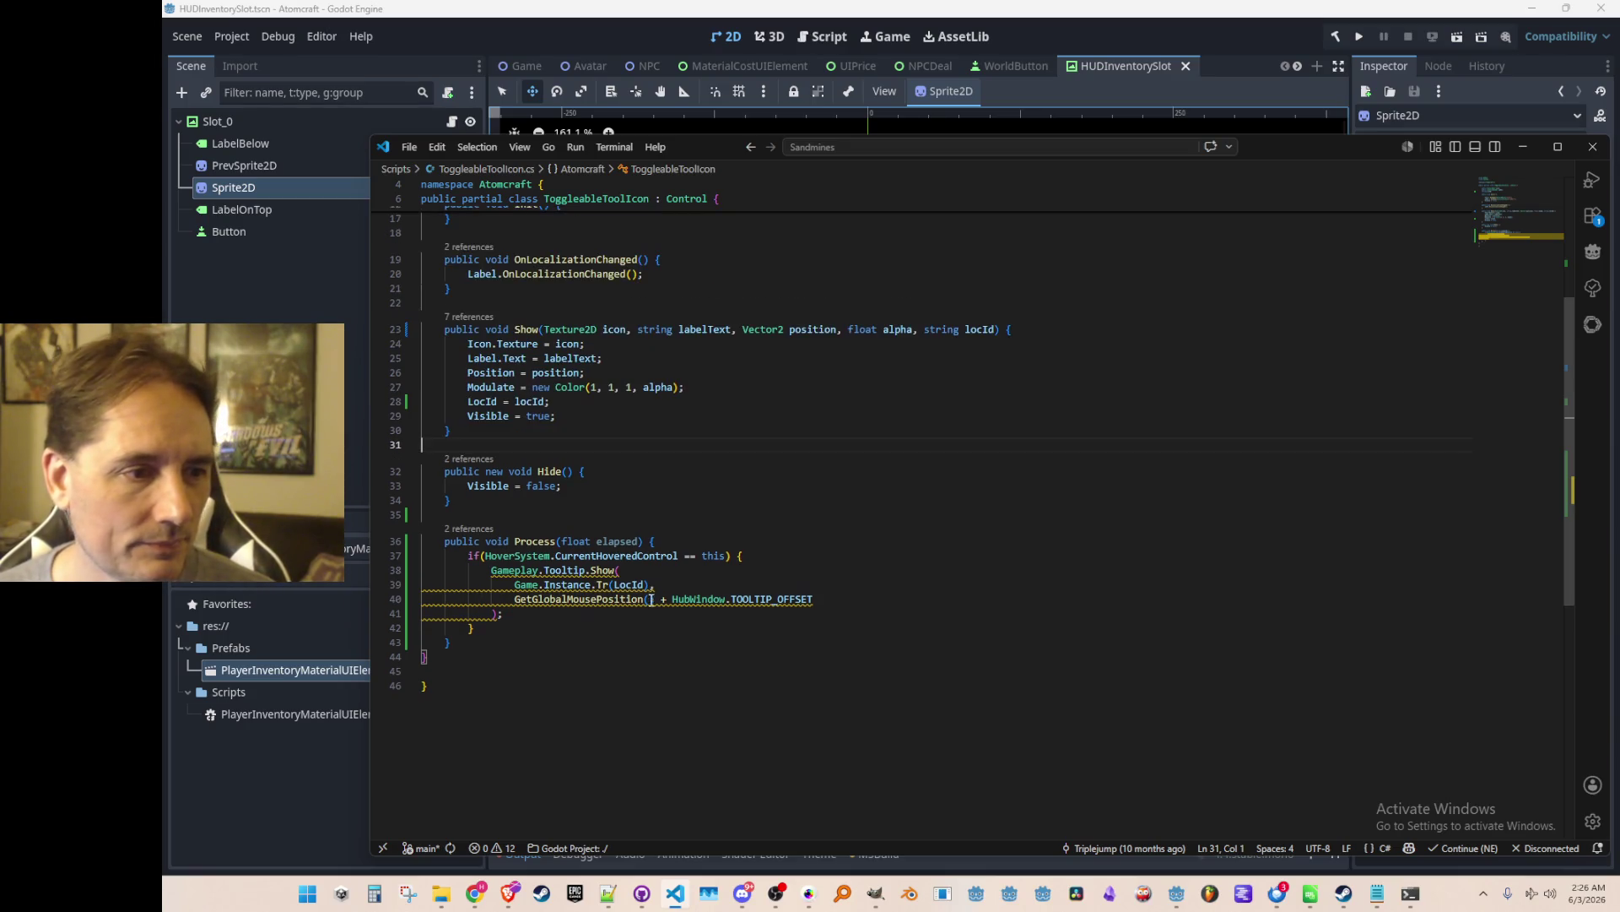
{"action": "left_click", "coordinate": [616, 555], "text": "ctrl"}
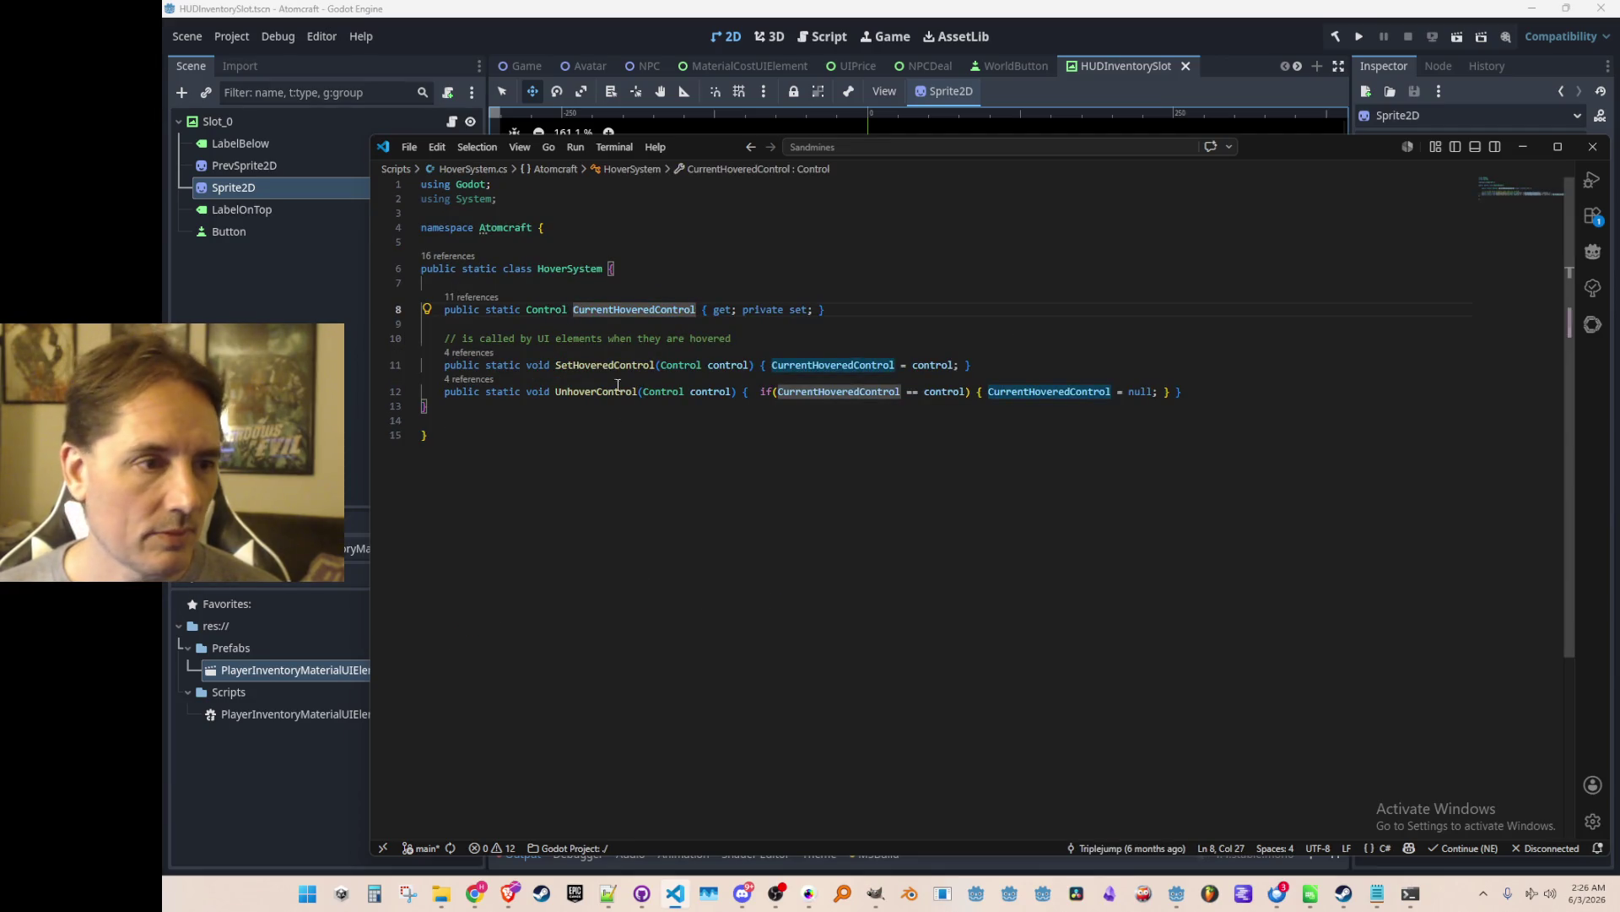
{"action": "left_click", "coordinate": [557, 365], "text": "ctrl"}
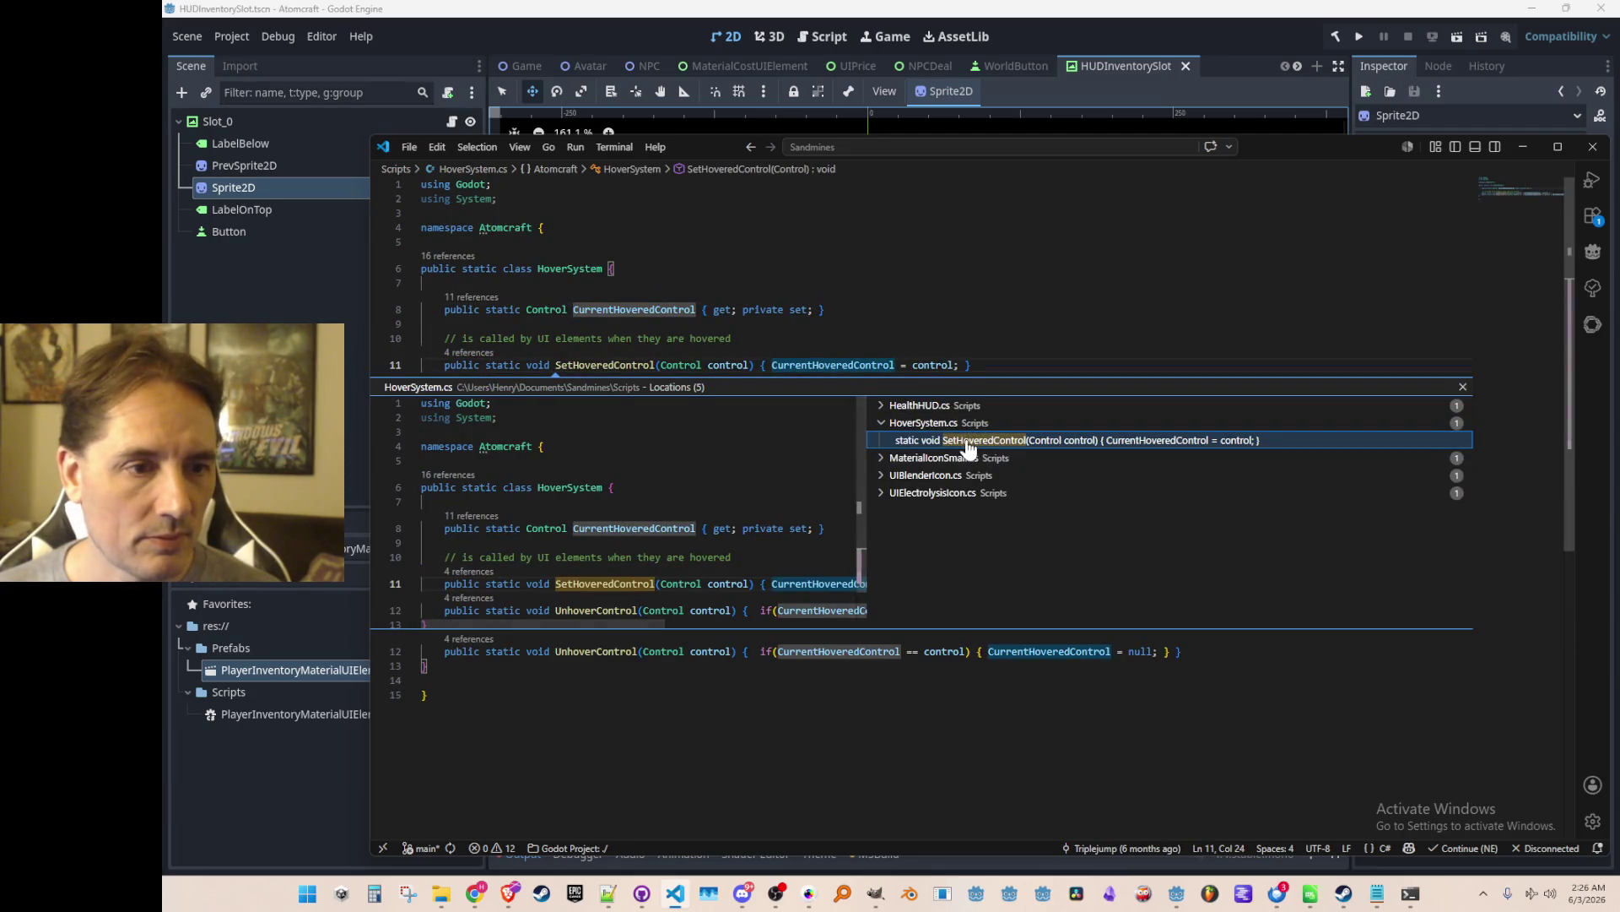
{"action": "left_click", "coordinate": [929, 405]}
{"action": "double_click", "coordinate": [970, 423]}
Copy HealthHUD's OnMouseEntered and OnMouseExited lines (39–40) and navigate back to ToggleableTools.cs.
{"action": "key", "text": "Home"}
{"action": "key", "text": "Home"}
{"action": "key", "text": "shift+Down"}
{"action": "key", "text": "shift+Down"}
{"action": "key", "text": "shift+Down"}
{"action": "key", "text": "ctrl+c"}
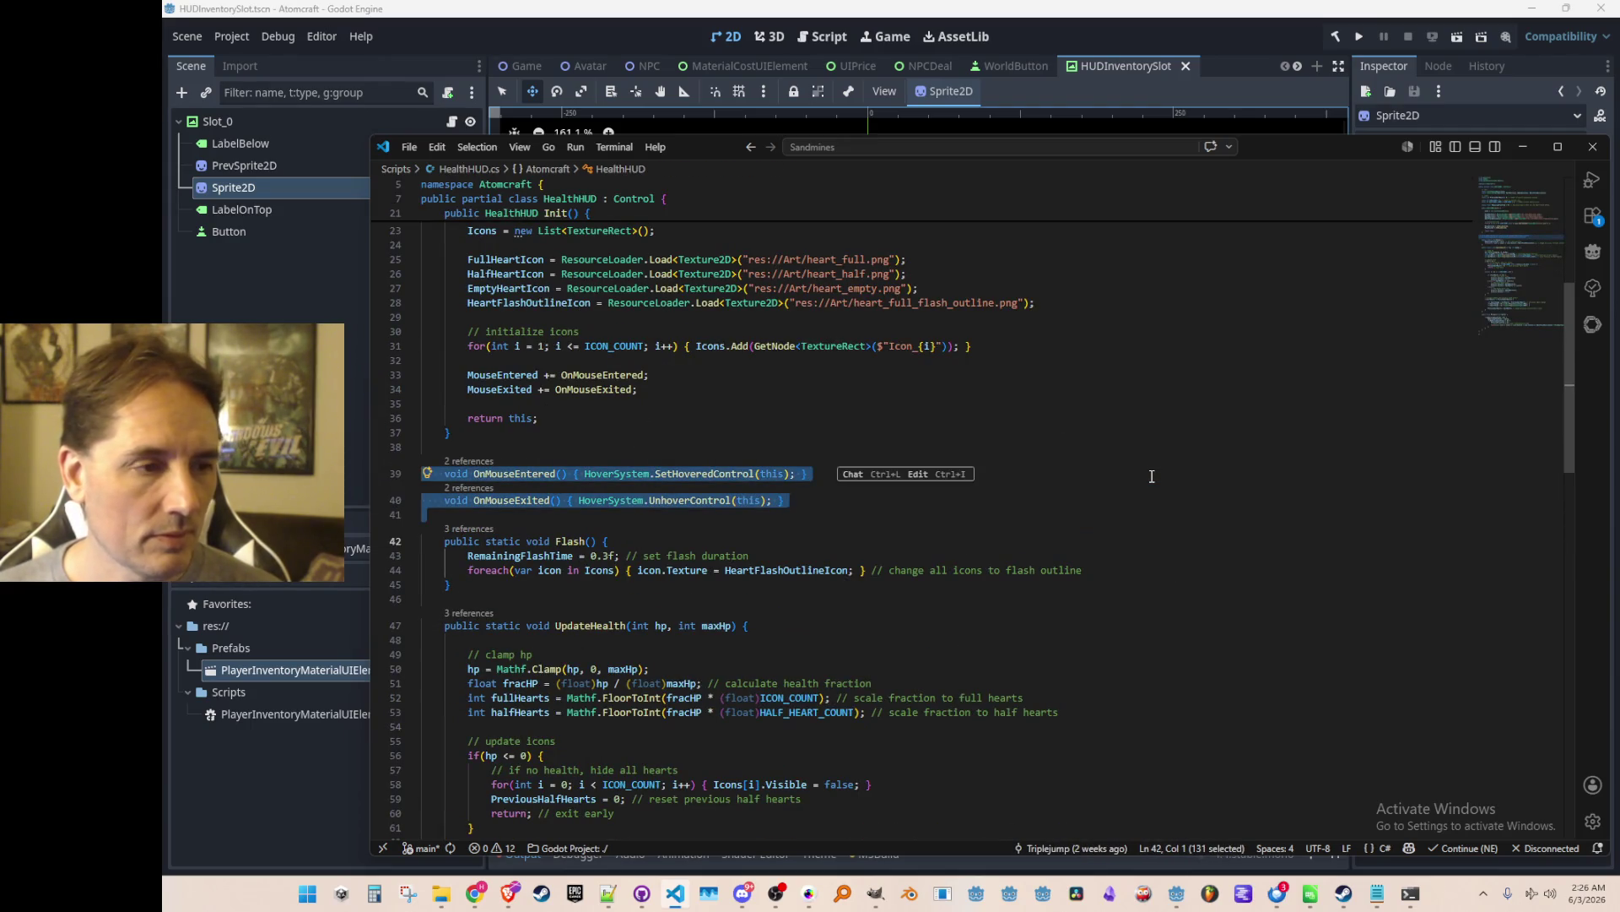
{"action": "key", "text": "alt+Left"}
{"action": "key", "text": "alt+Left"}
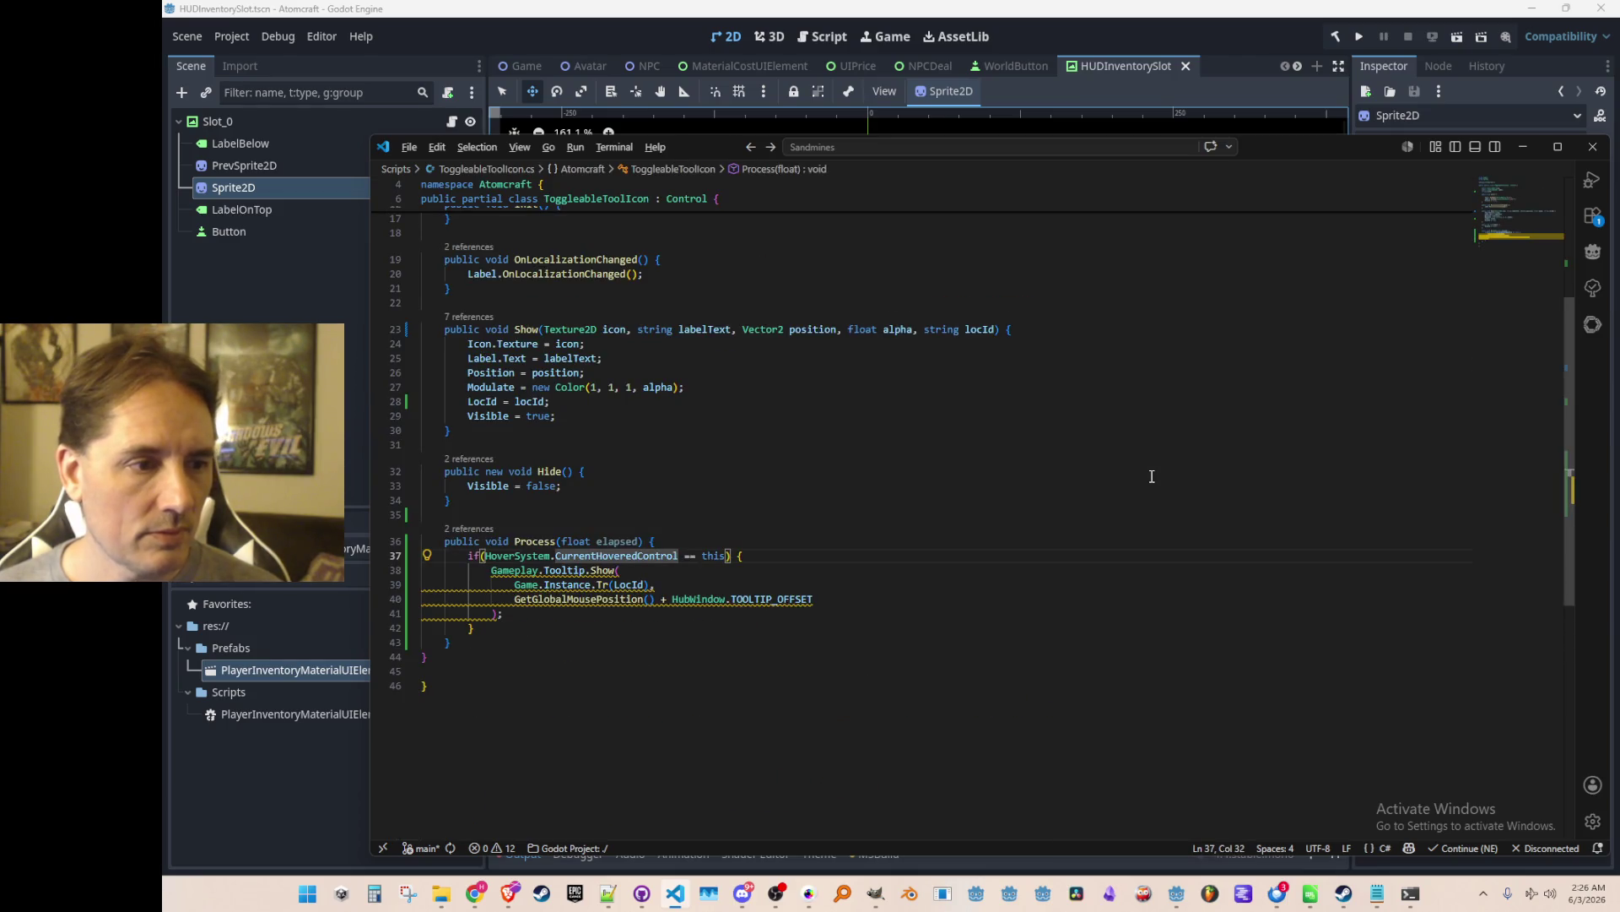
{"action": "key", "text": "alt+Left"}
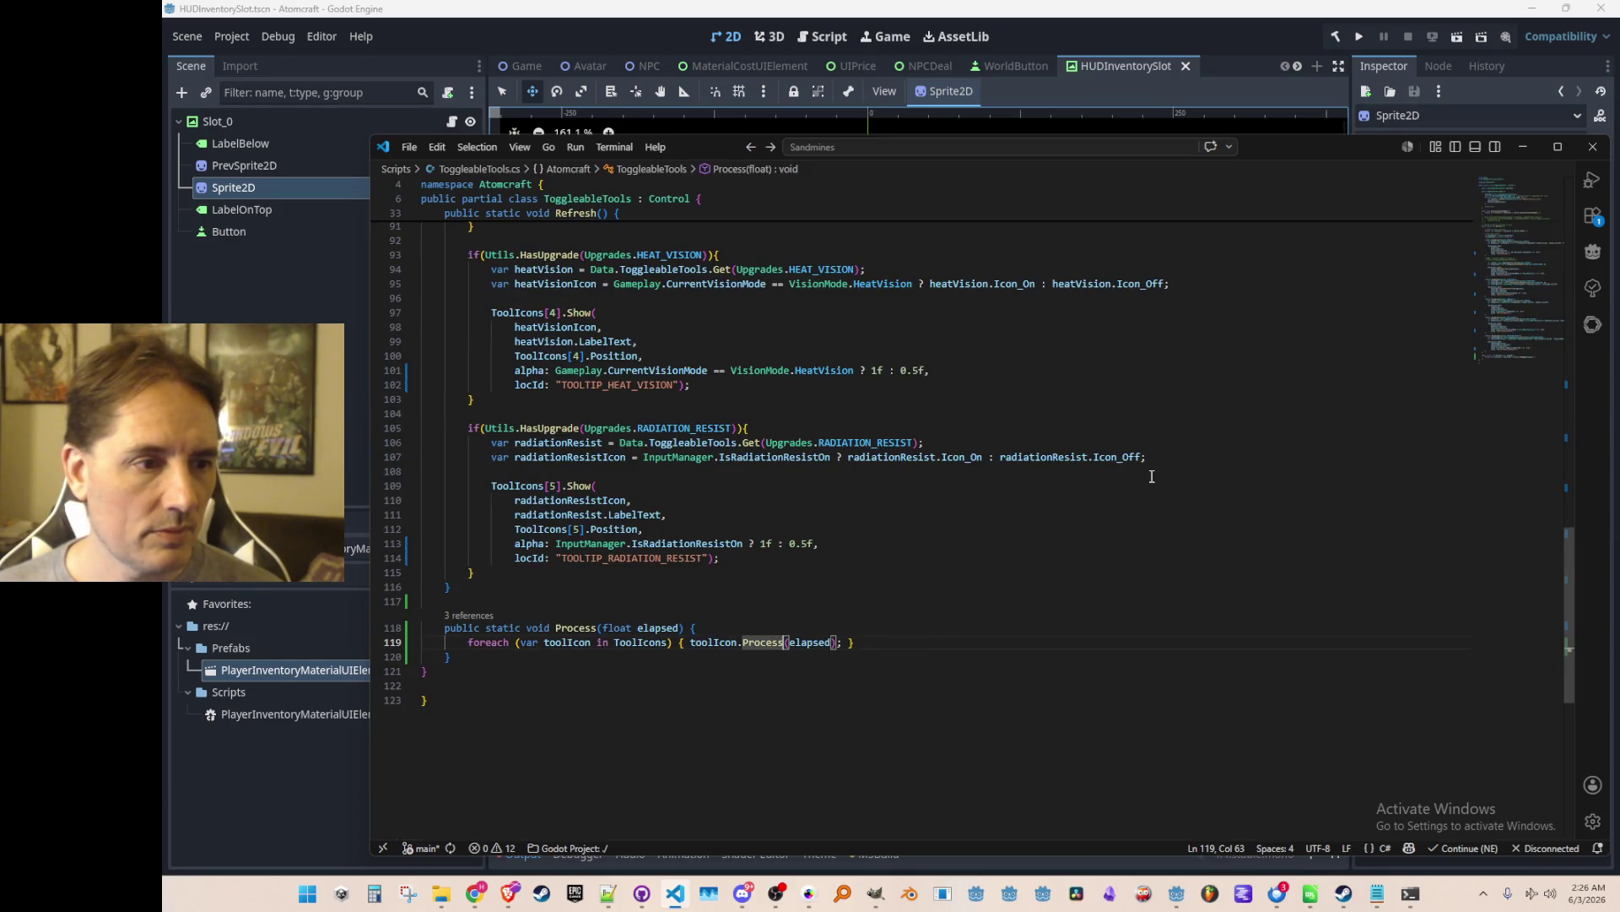
Jump from the ToolIcons[5].Show call to its definition in ToggleableToolIcon.cs.
{"action": "scroll", "coordinate": [1000, 474], "scroll_direction": "up", "scroll_amount": 1}
{"action": "left_click", "coordinate": [756, 529]}
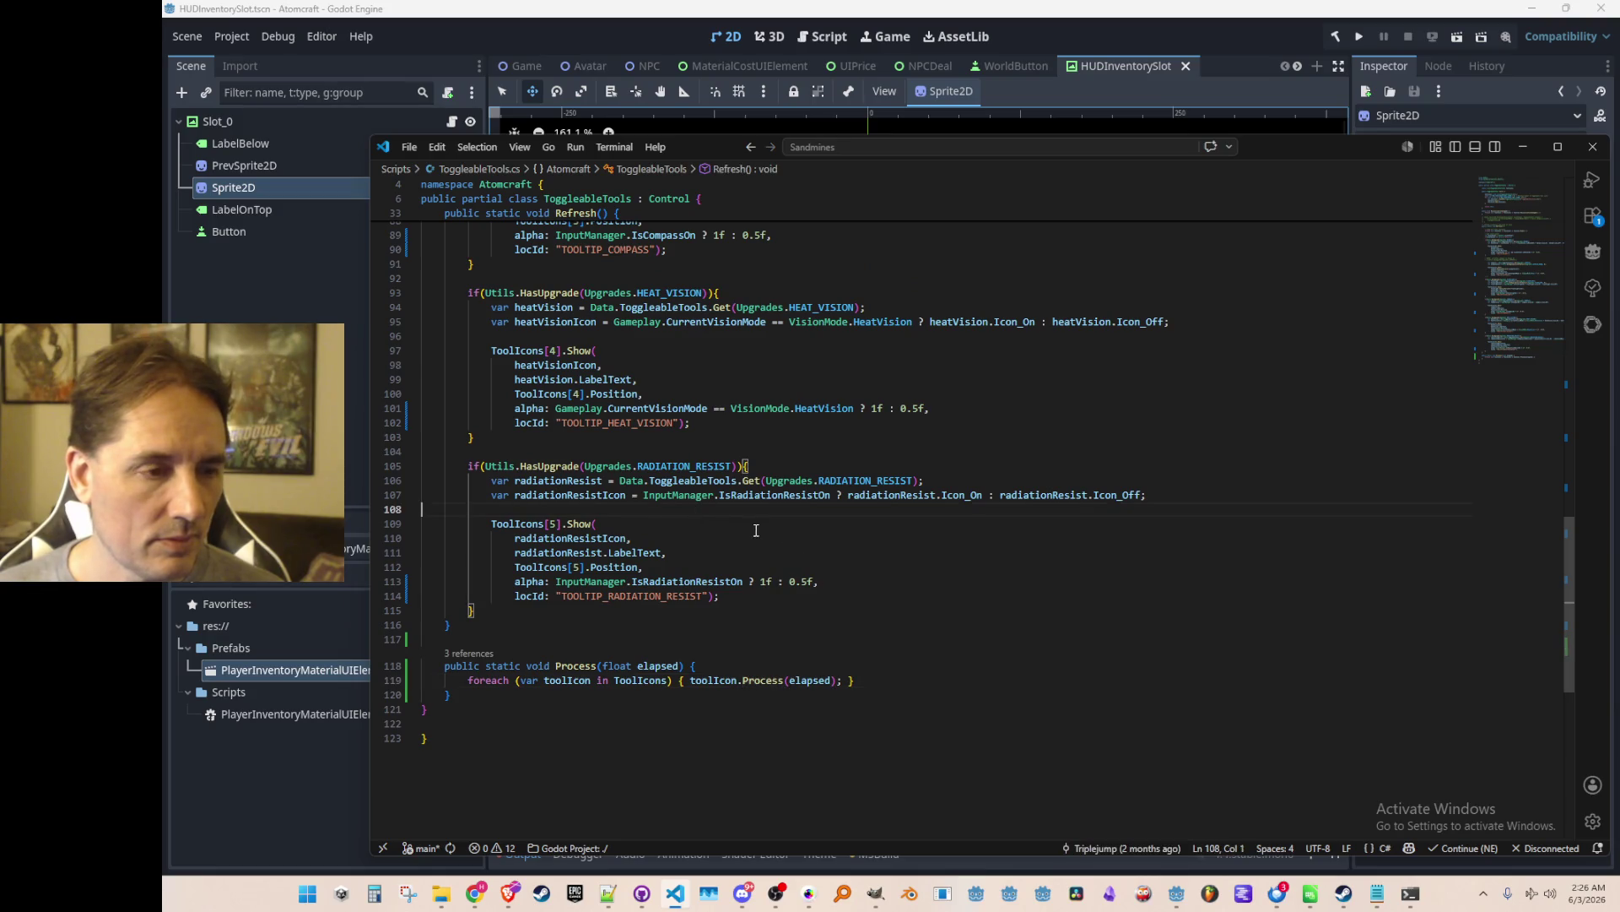
{"action": "scroll", "coordinate": [756, 530], "scroll_direction": "up", "scroll_amount": 1}
{"action": "left_click", "coordinate": [585, 559]}
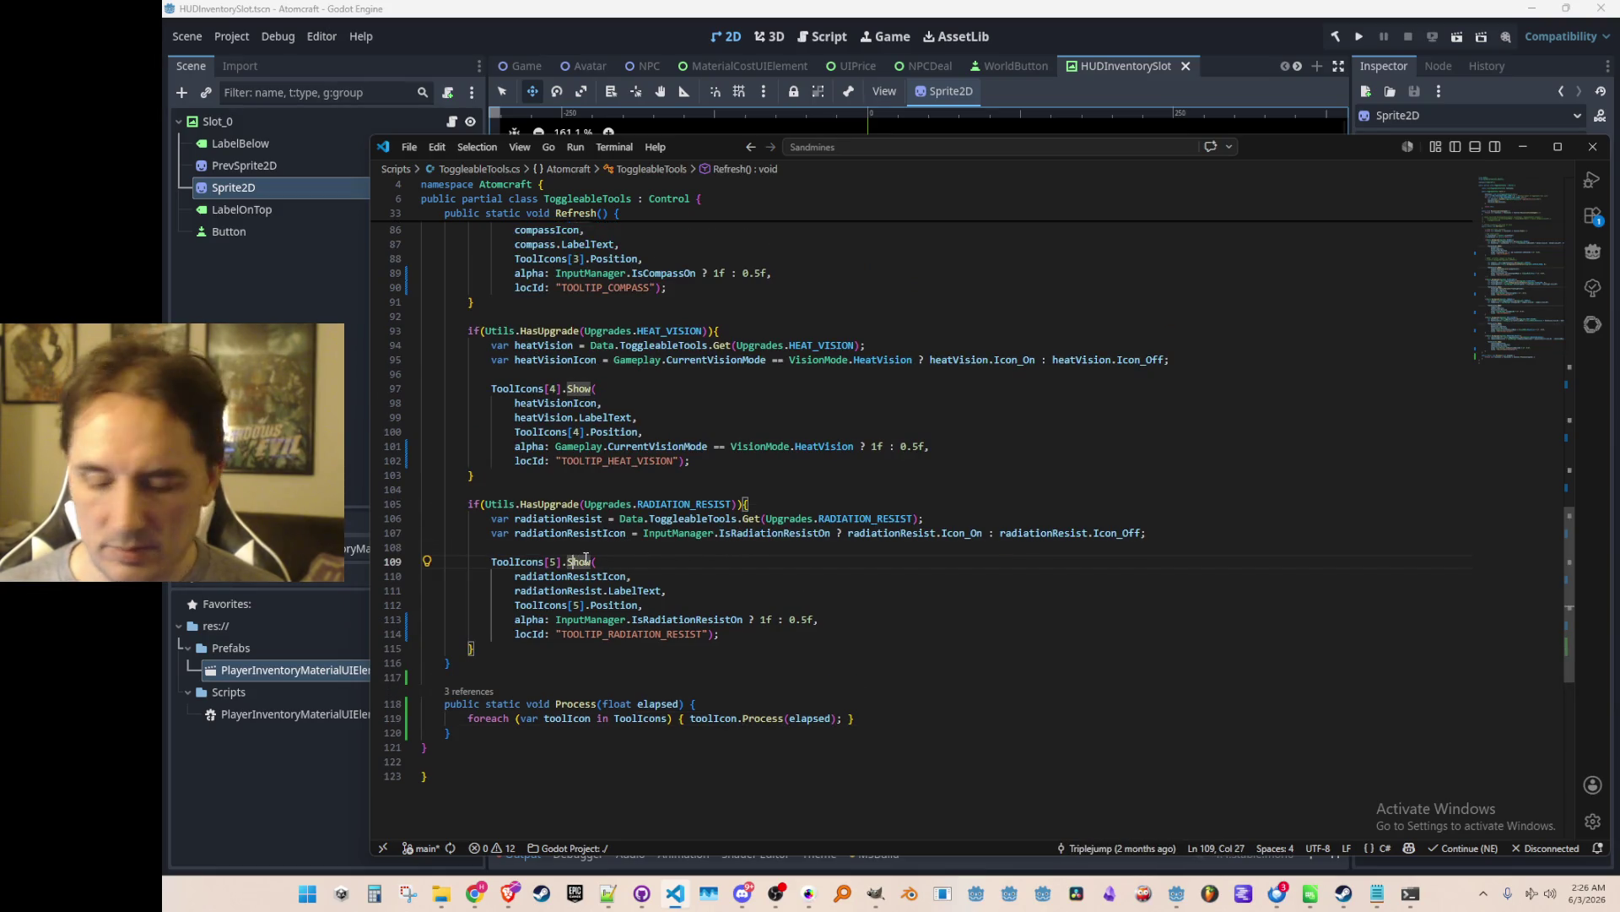
{"action": "key", "text": "F12"}
Paste the OnMouseEntered and OnMouseExited handlers after the LocId field.
{"action": "scroll", "coordinate": [1244, 377], "scroll_direction": "up", "scroll_amount": 5}
{"action": "left_click", "coordinate": [1244, 376]}
{"action": "key", "text": "ctrl+v"}
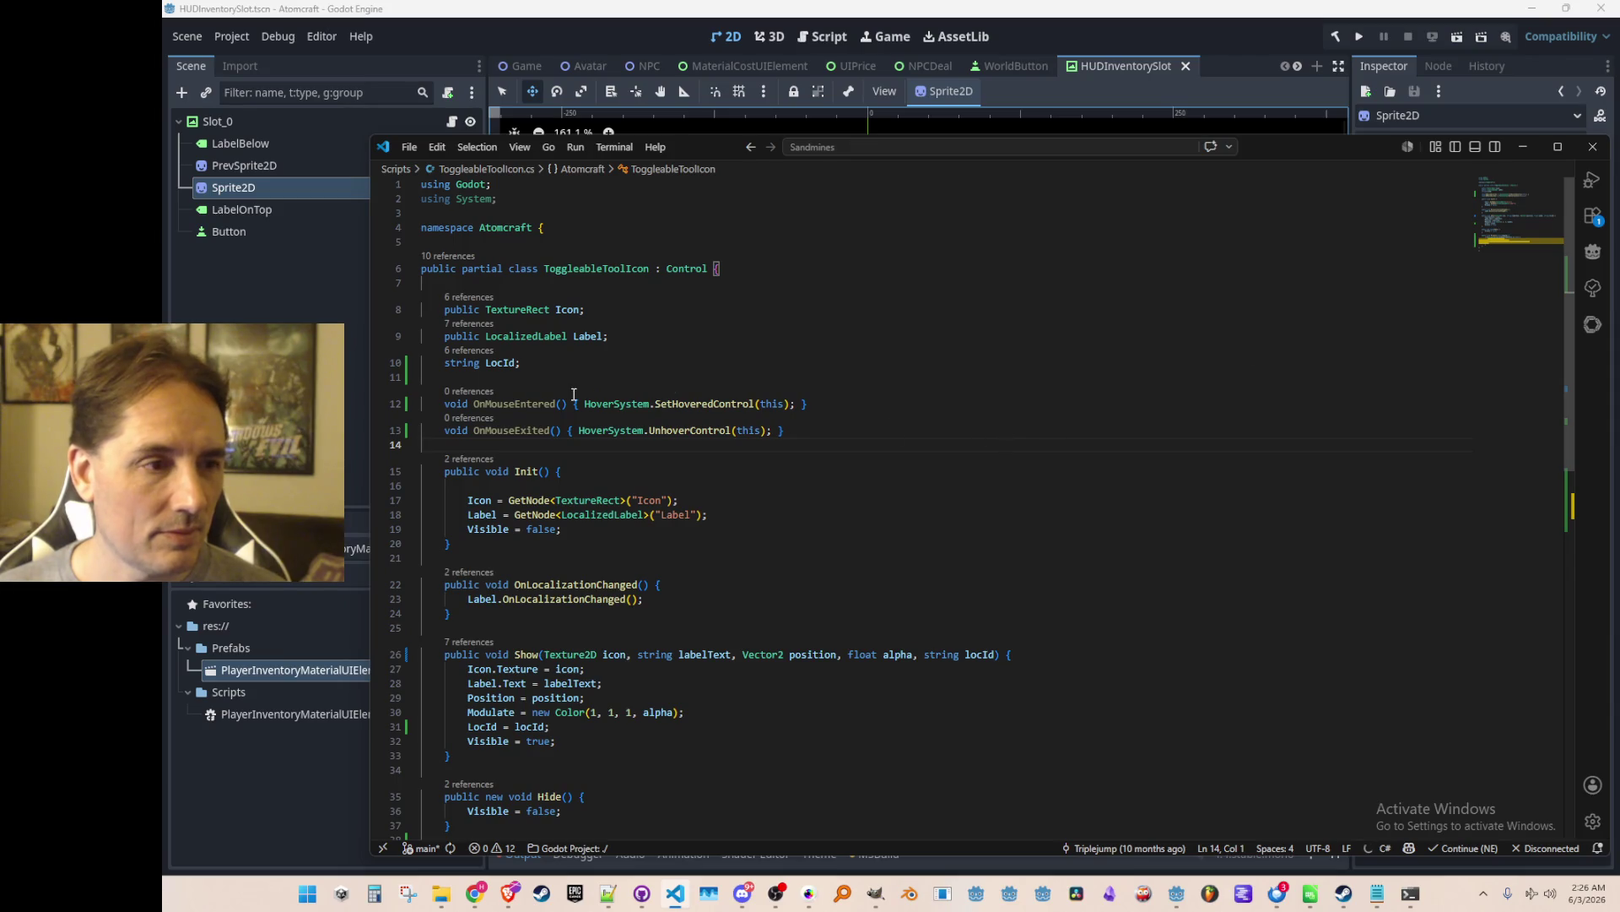
Switch to the Godot editor and run the project to test the changes.
{"action": "scroll", "coordinate": [1068, 460], "scroll_direction": "down", "scroll_amount": 2}
{"action": "scroll", "coordinate": [1068, 460], "scroll_direction": "down", "scroll_amount": 5}
{"action": "scroll", "coordinate": [1023, 644], "scroll_direction": "up", "scroll_amount": 2}
{"action": "left_click", "coordinate": [1223, 17]}
{"action": "left_click", "coordinate": [1359, 36]}
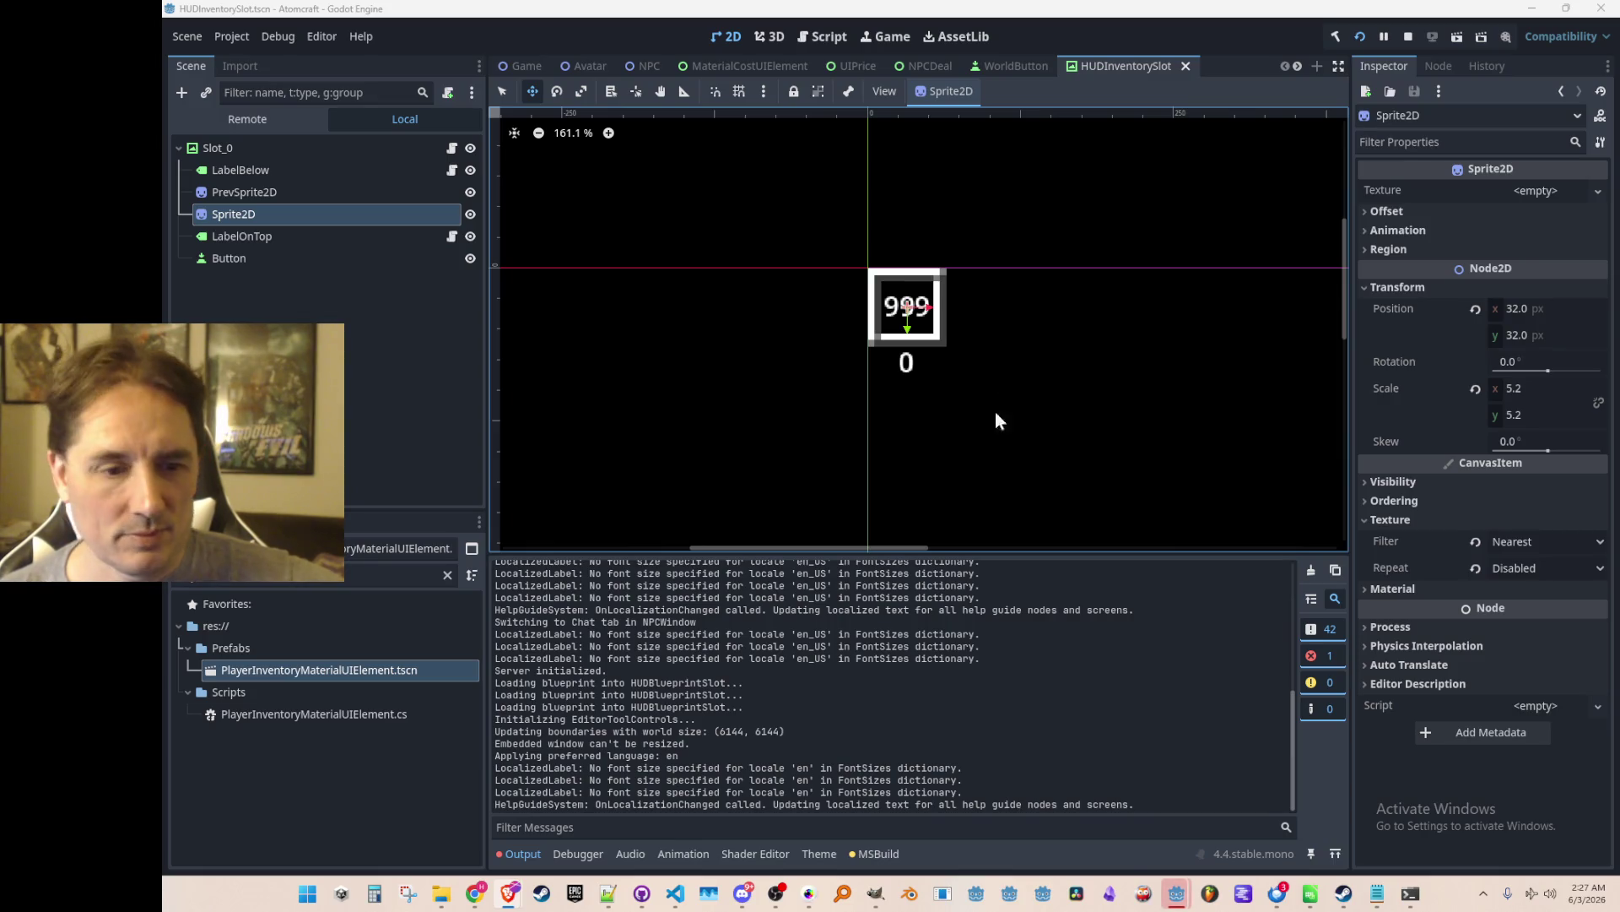
In the running Atomcraft debug game, choose Play and a profile, then load the NPC TEST H world.
{"action": "mouse_move", "coordinate": [1176, 893]}
{"action": "left_click", "coordinate": [1226, 833]}
{"action": "left_click", "coordinate": [878, 448]}
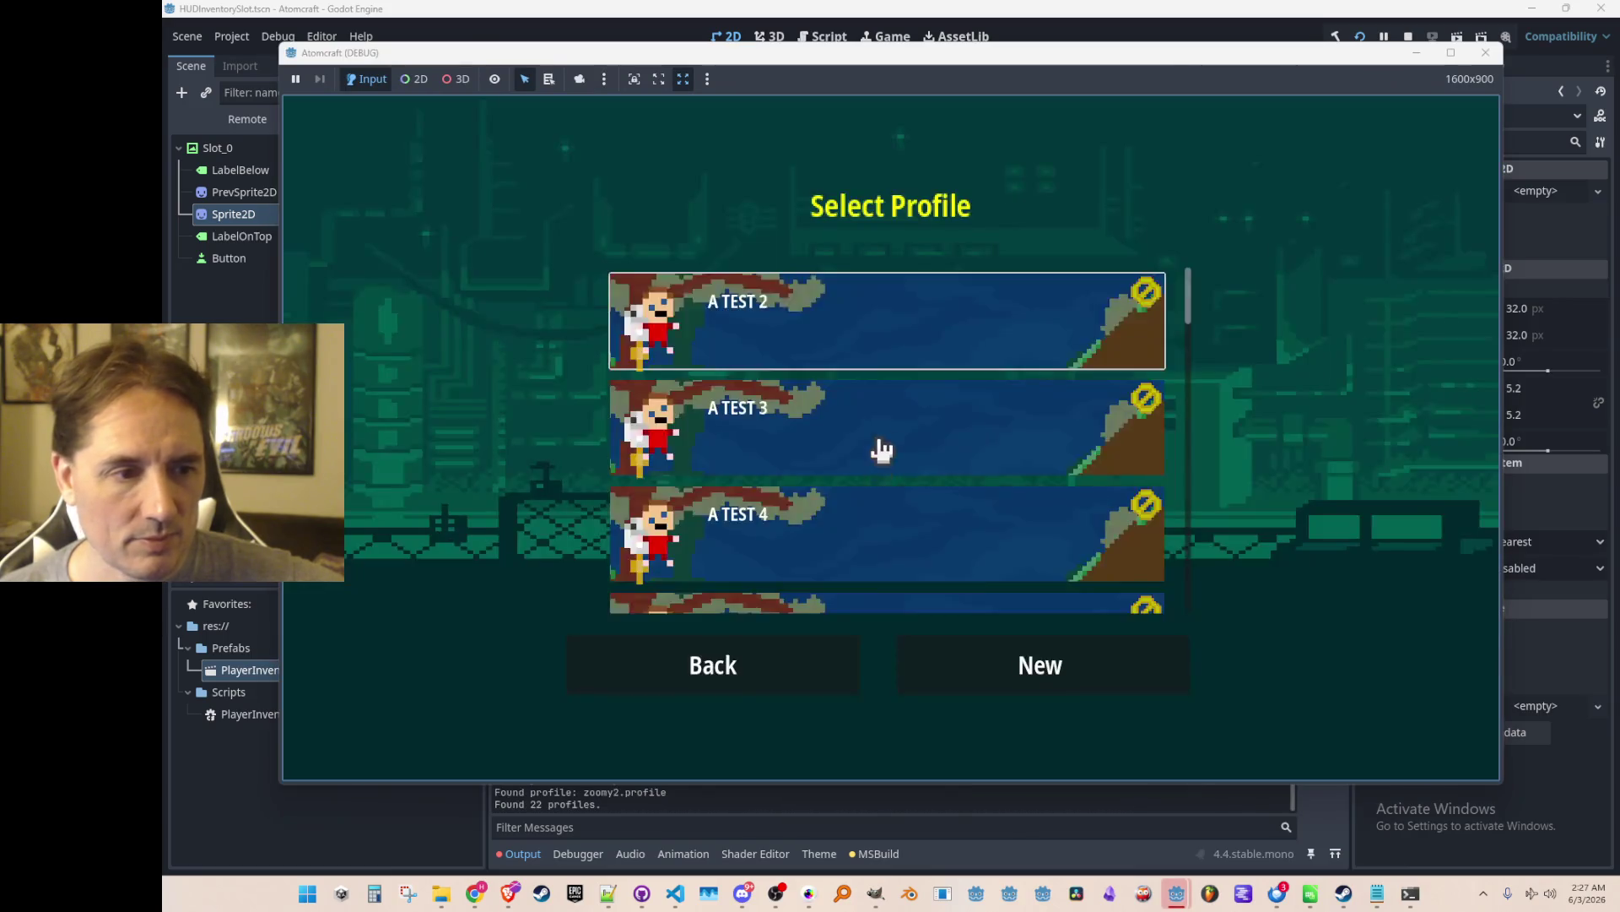
{"action": "left_click", "coordinate": [860, 542]}
{"action": "scroll", "coordinate": [896, 499], "scroll_direction": "down", "scroll_amount": 10}
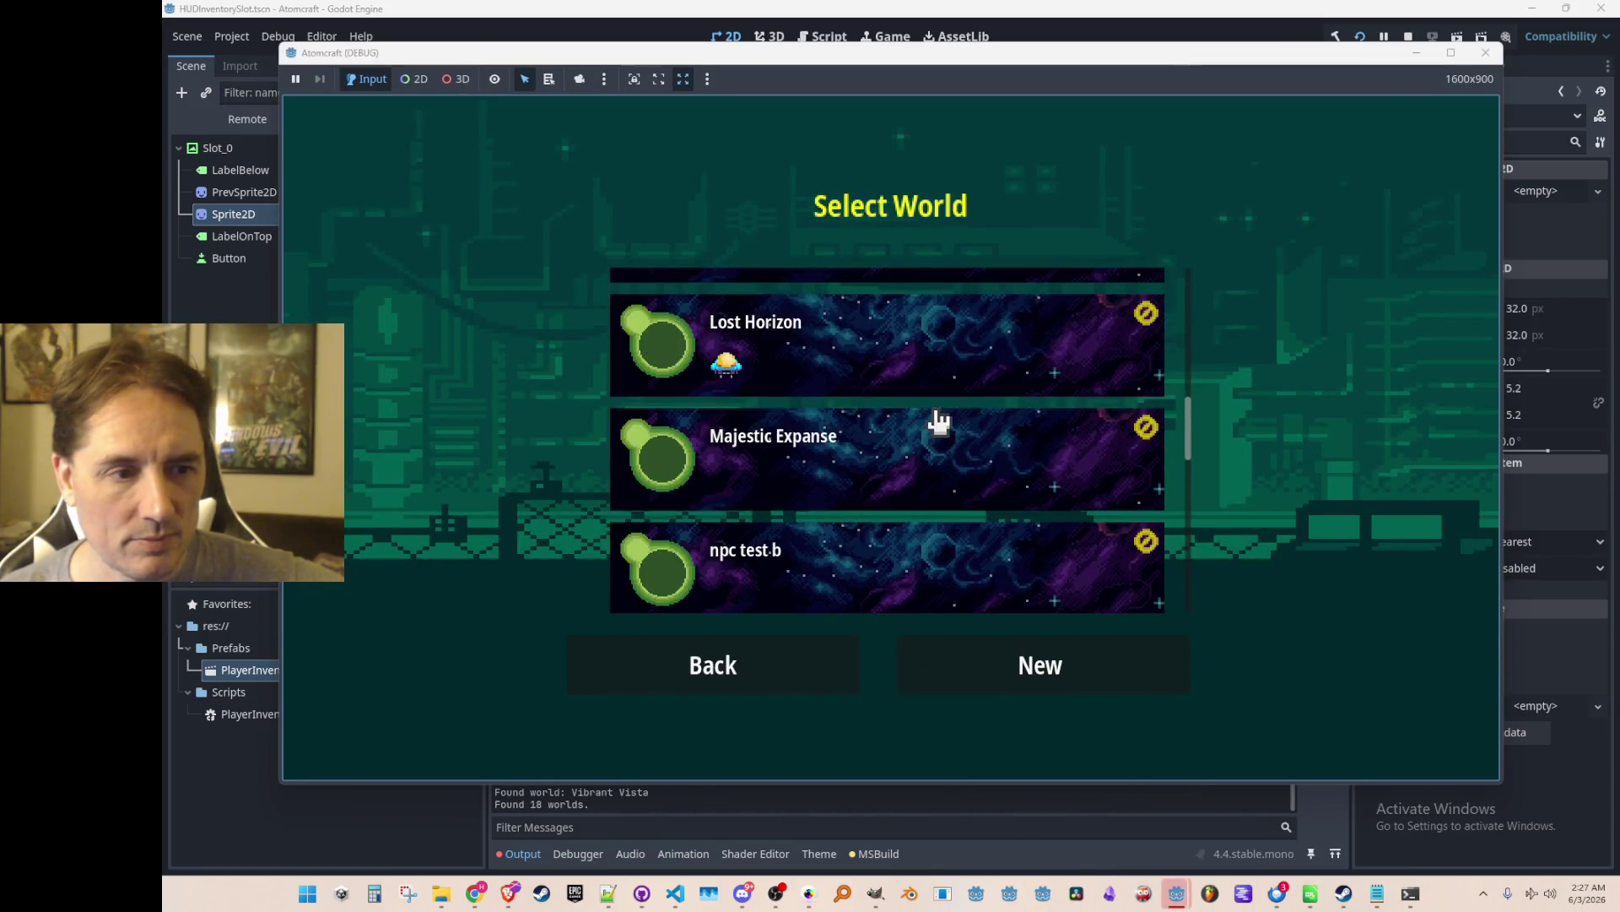
{"action": "left_click", "coordinate": [940, 500]}
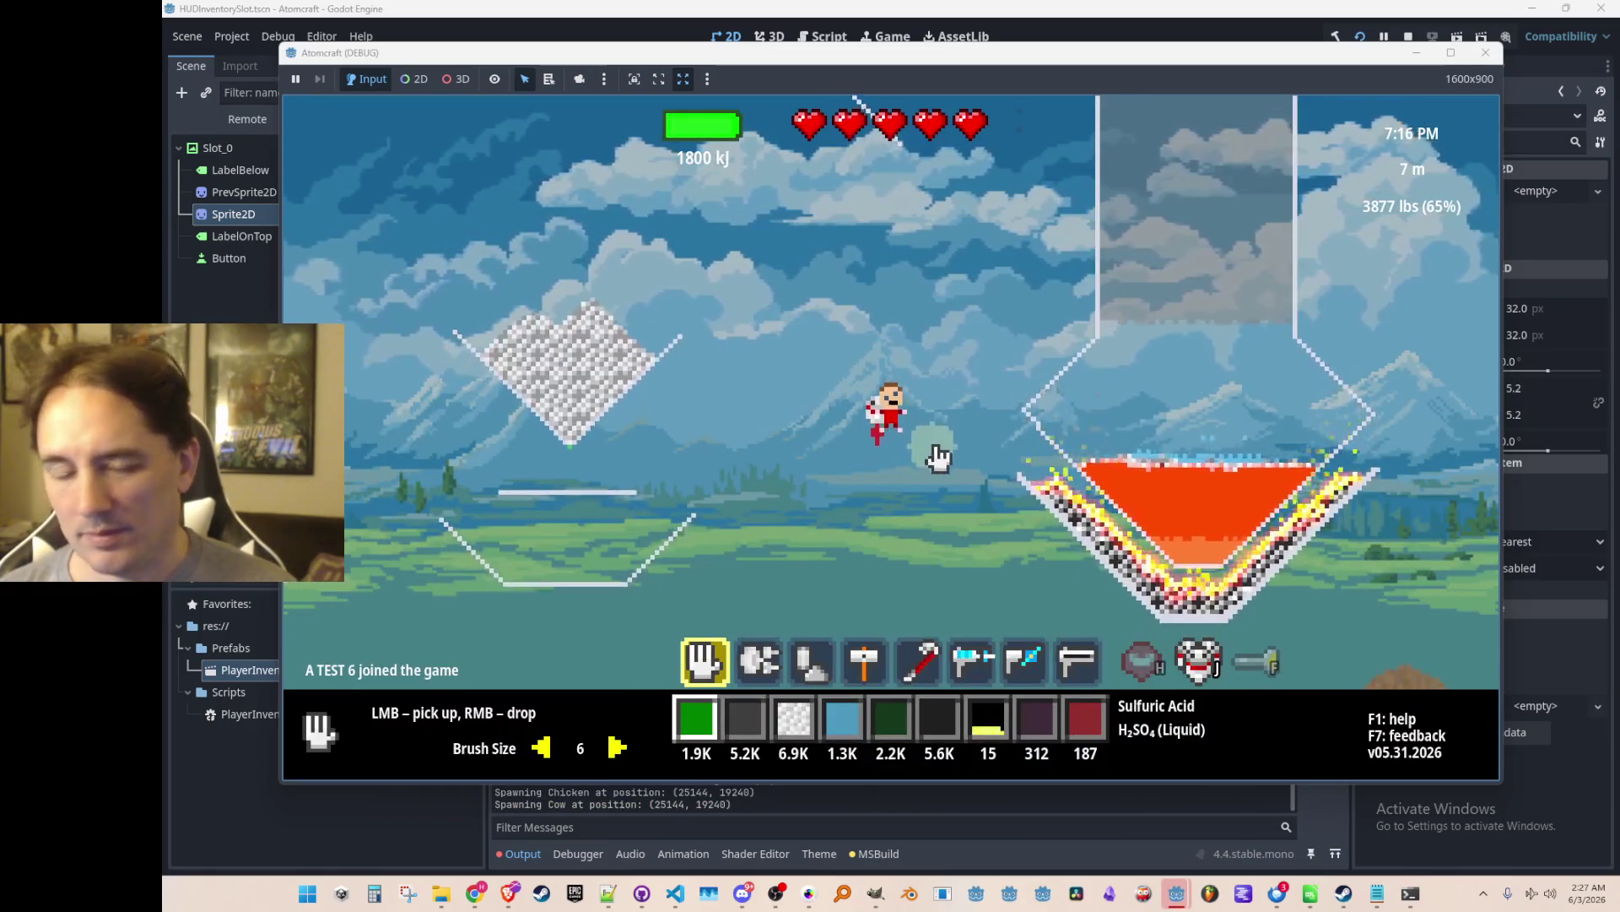
Fly the character up, toggle the crafting panel open and closed with Tab, then stop the game with F8.
{"action": "key", "text": "space"}
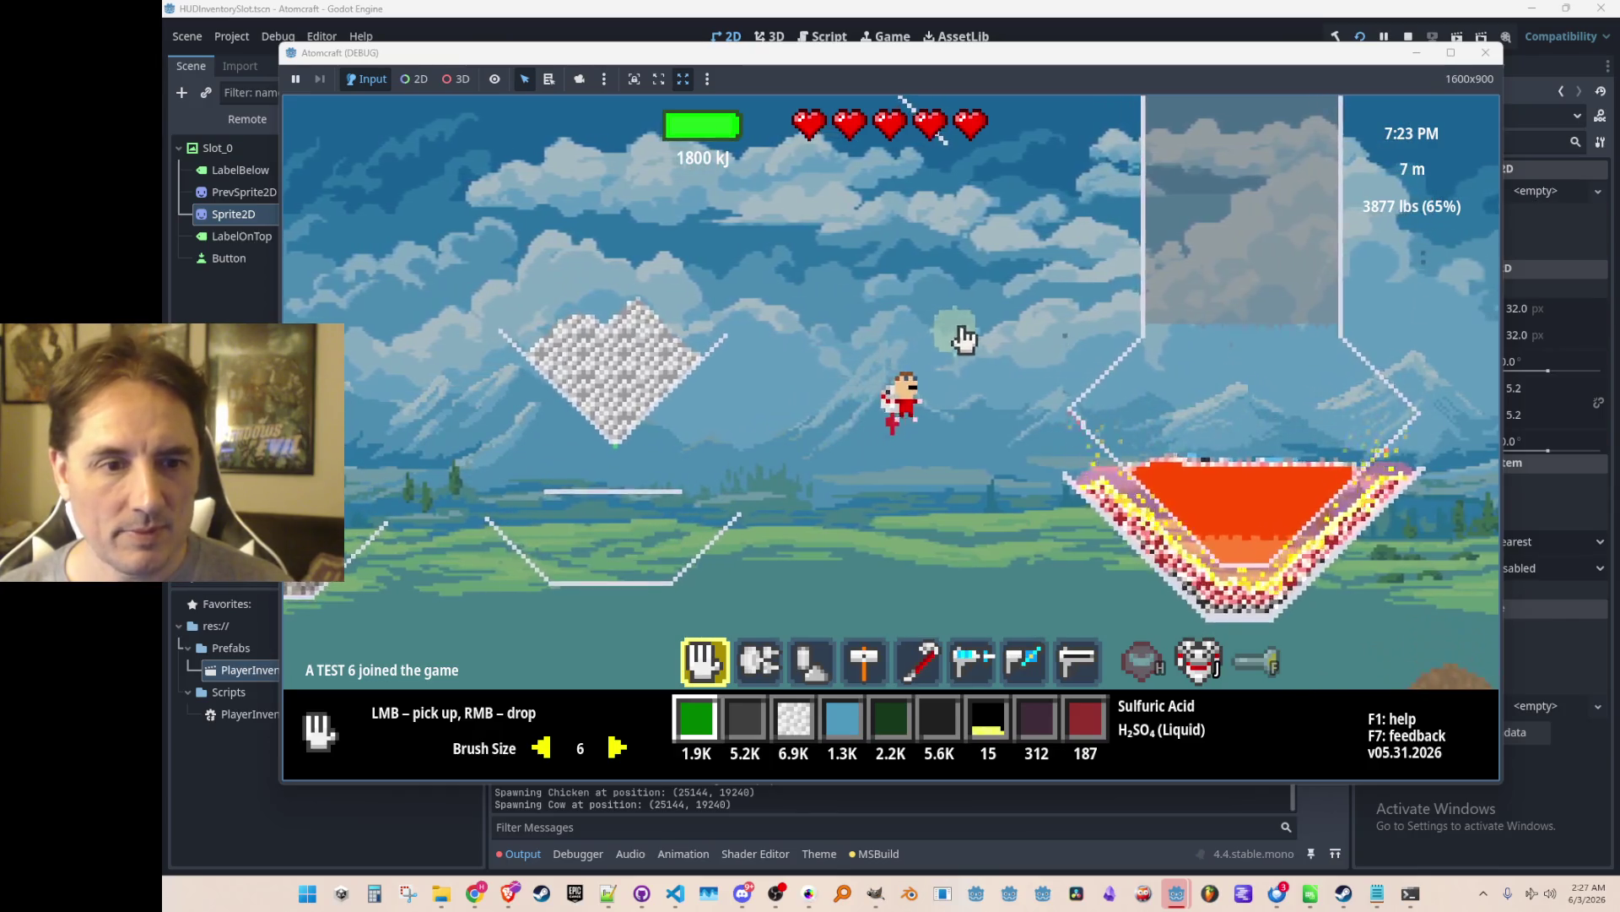
{"action": "key", "text": "Tab"}
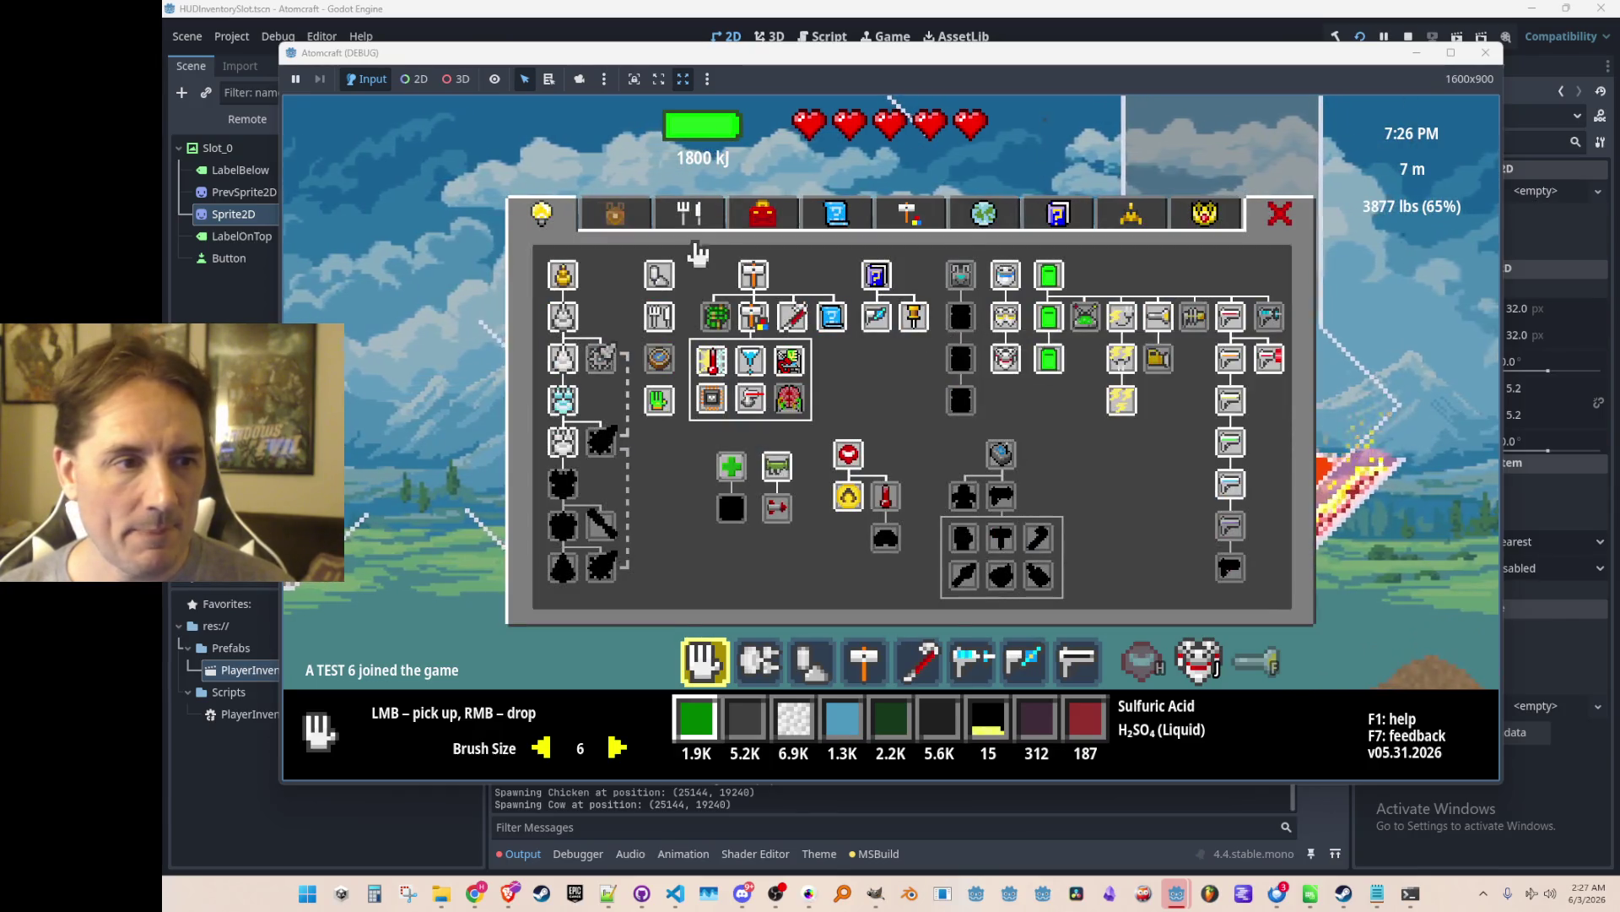
{"action": "key", "text": "Tab"}
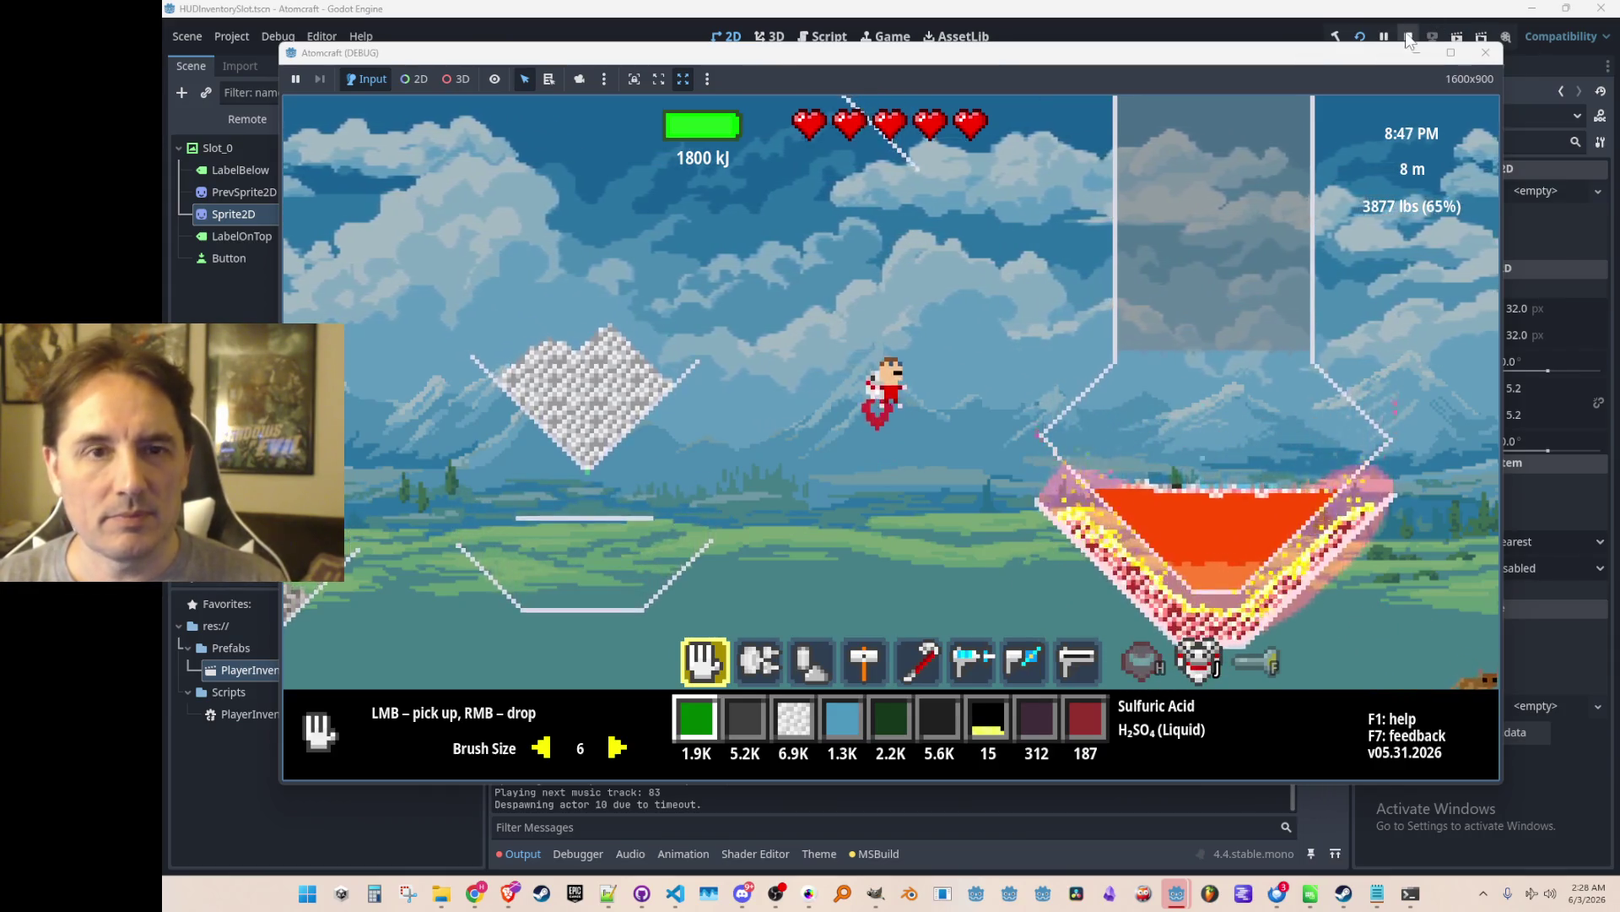
{"action": "key", "text": "F8"}
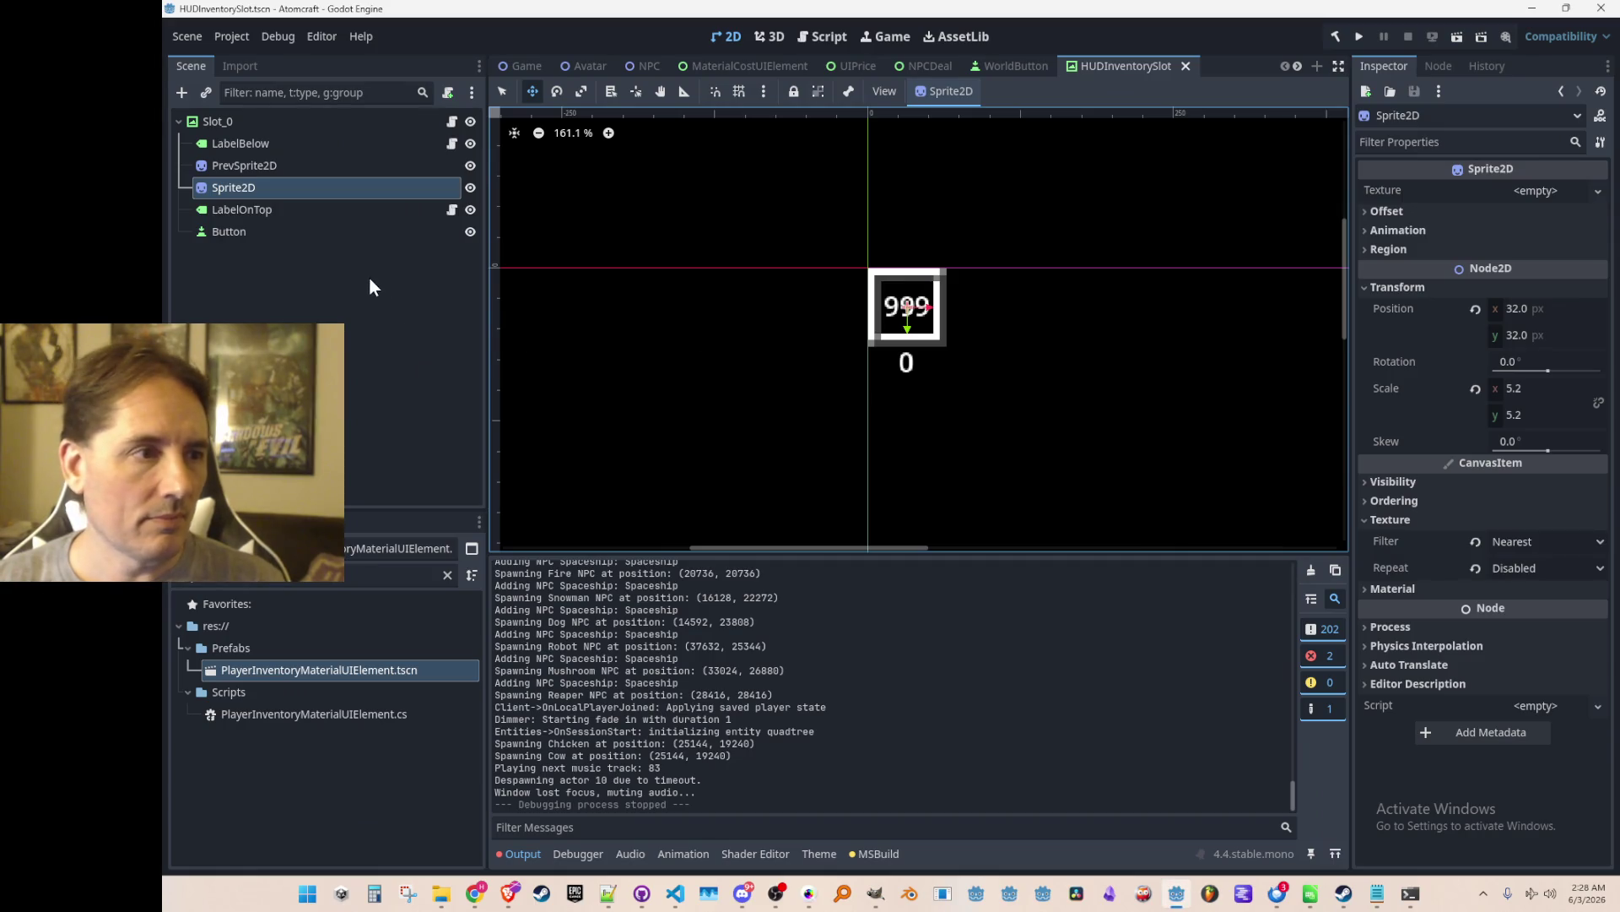
Filter the FileSystem dock by 'toggle' and open the ToggleableToolIcon.tscn scene.
{"action": "left_click", "coordinate": [368, 276]}
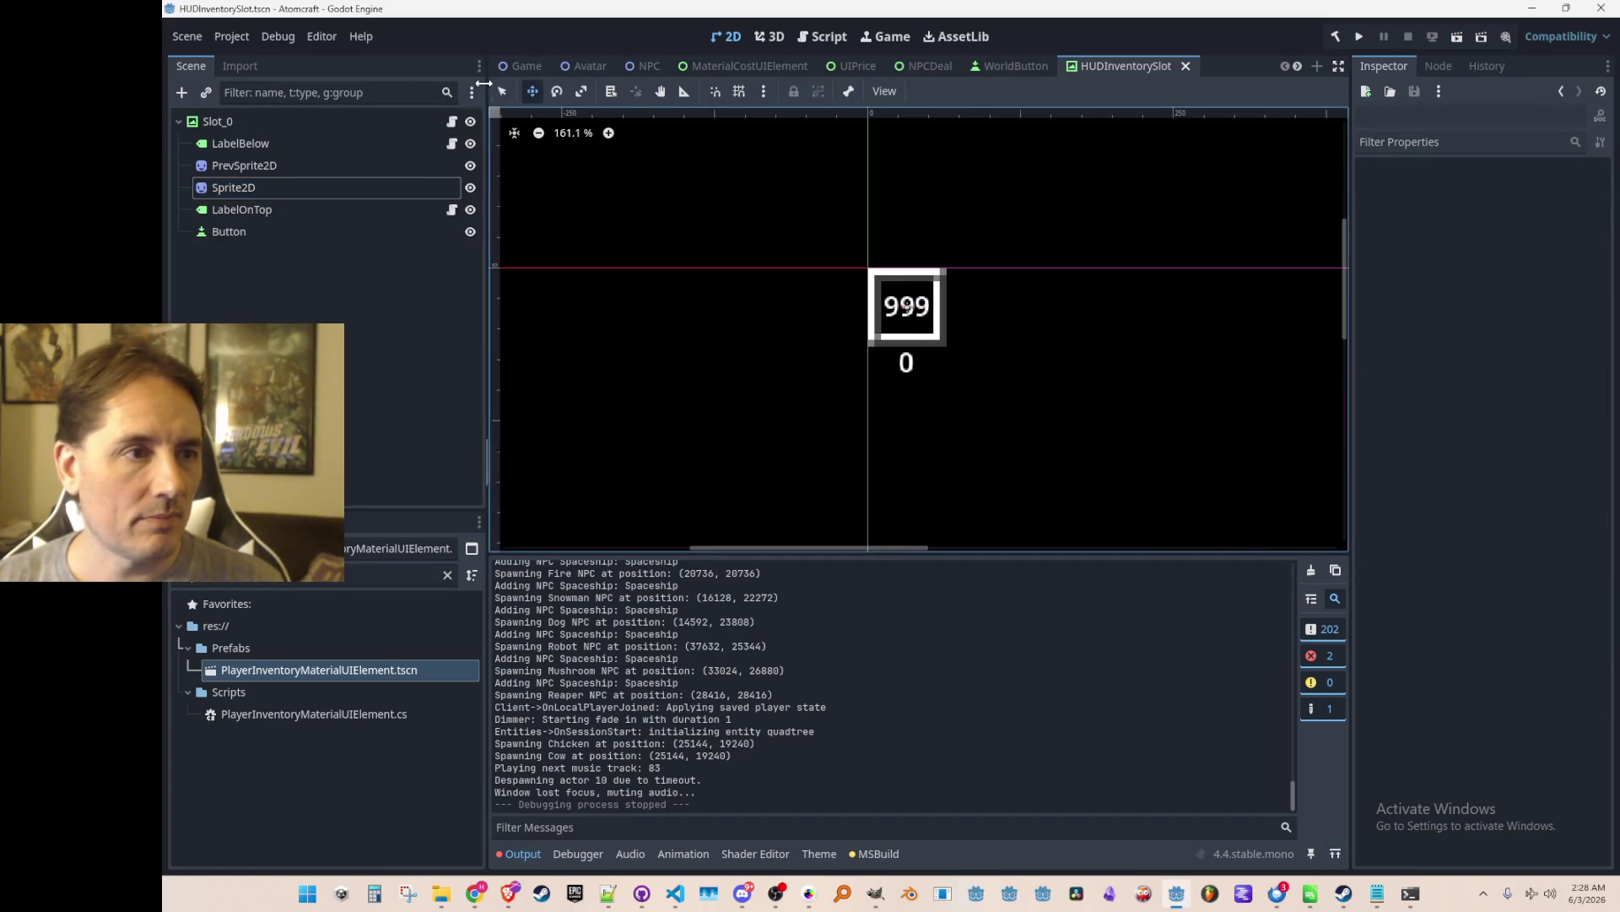
{"action": "left_click", "coordinate": [245, 578]}
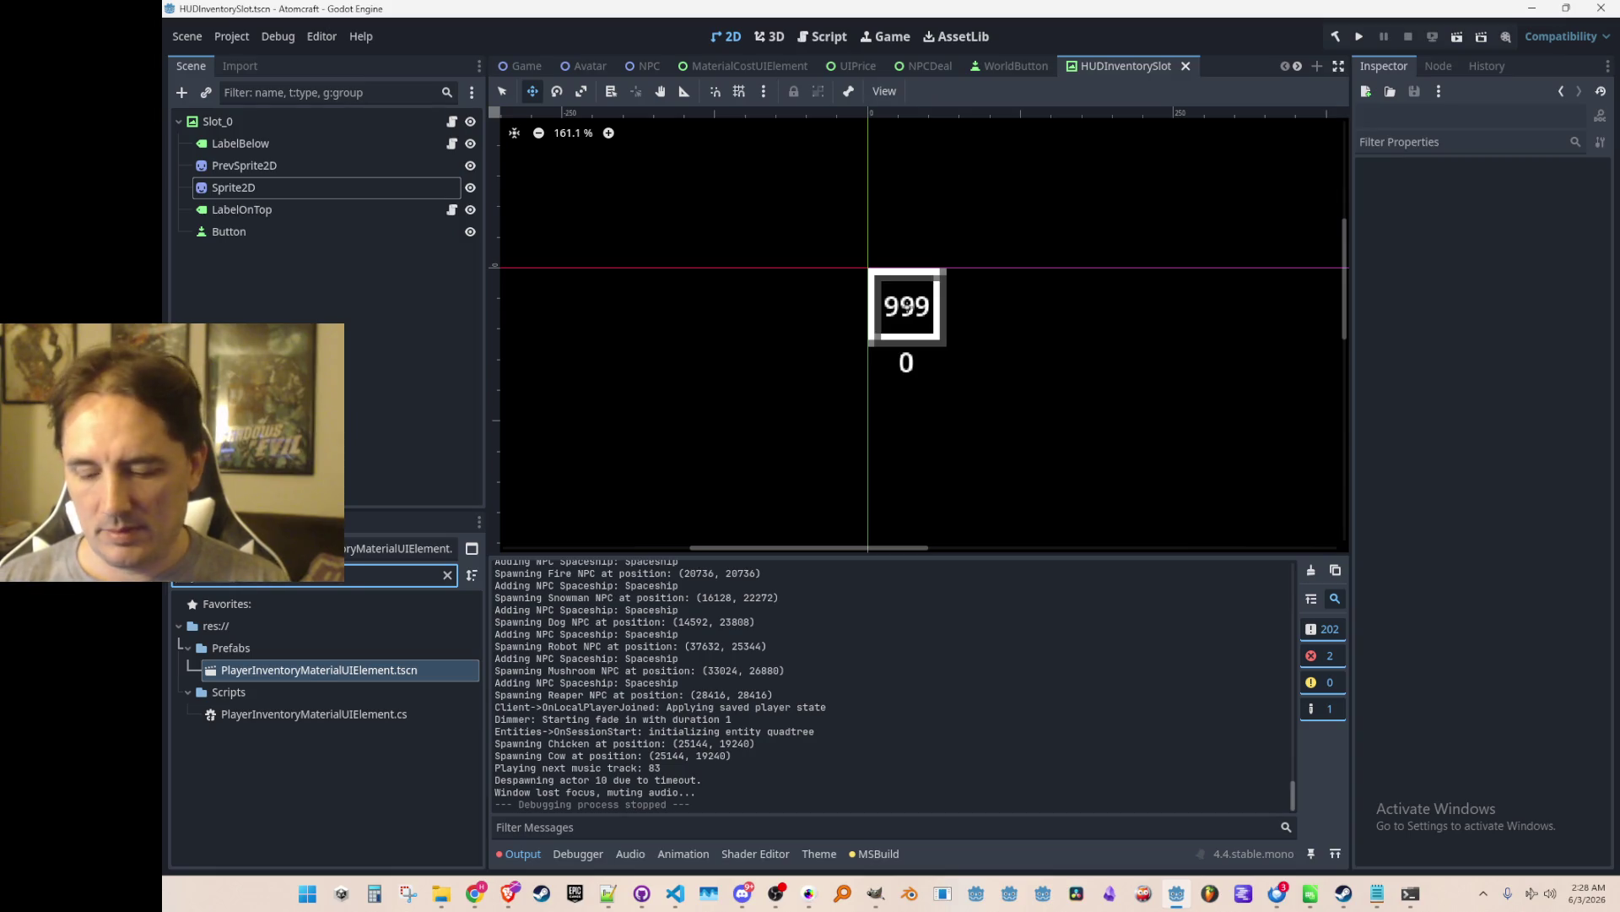
{"action": "key", "text": "ctrl+a"}
{"action": "type", "text": "toggle"}
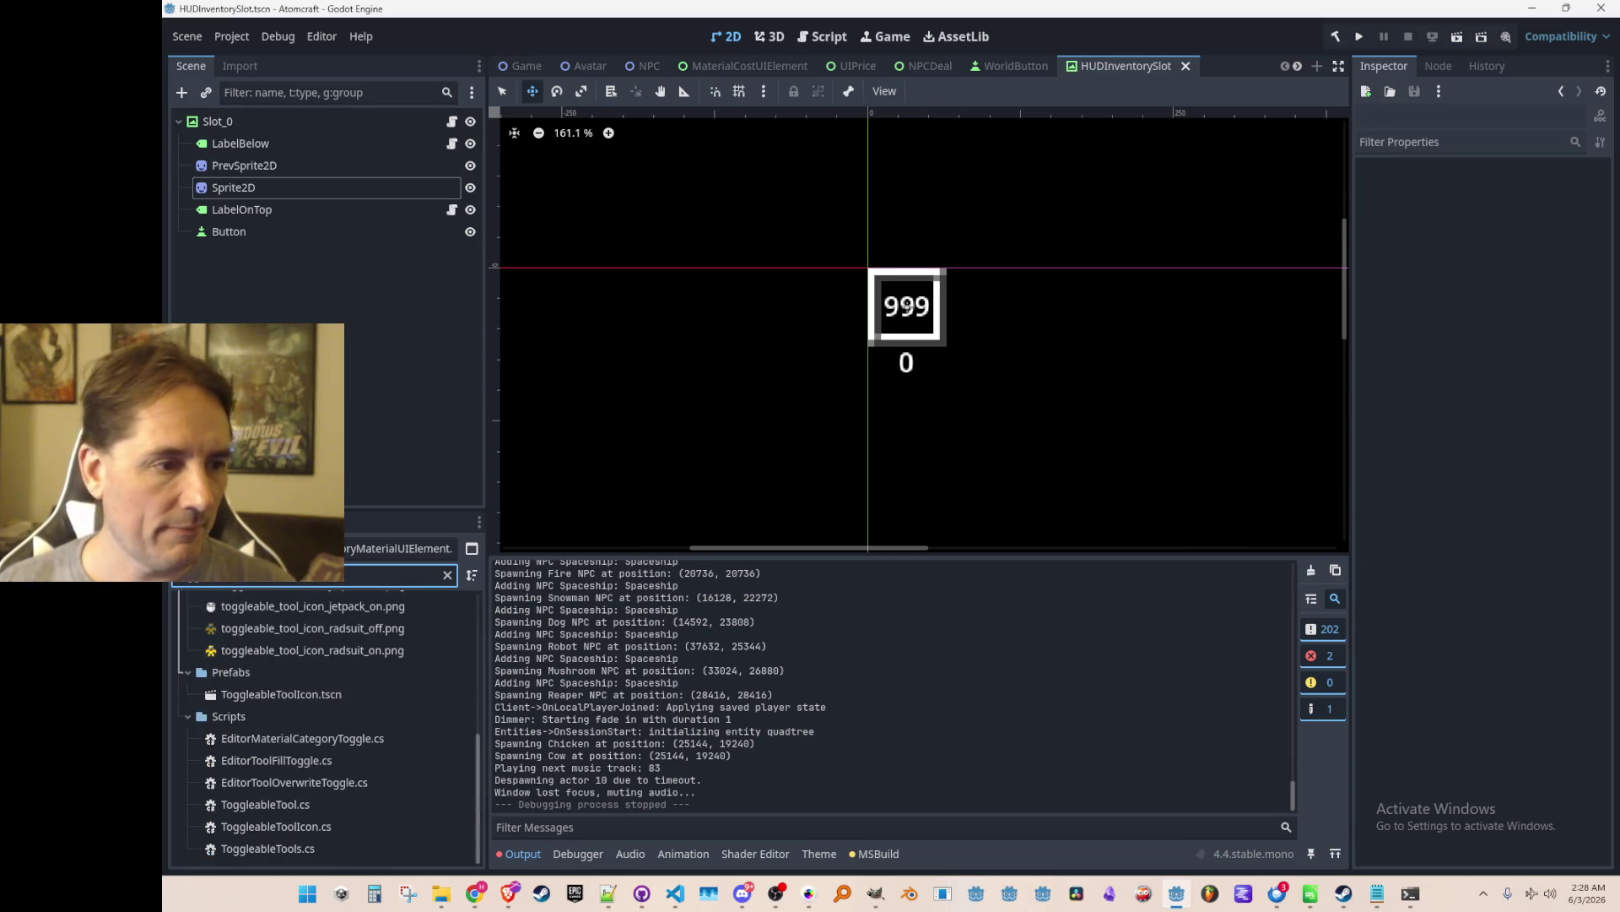
{"action": "double_click", "coordinate": [342, 694]}
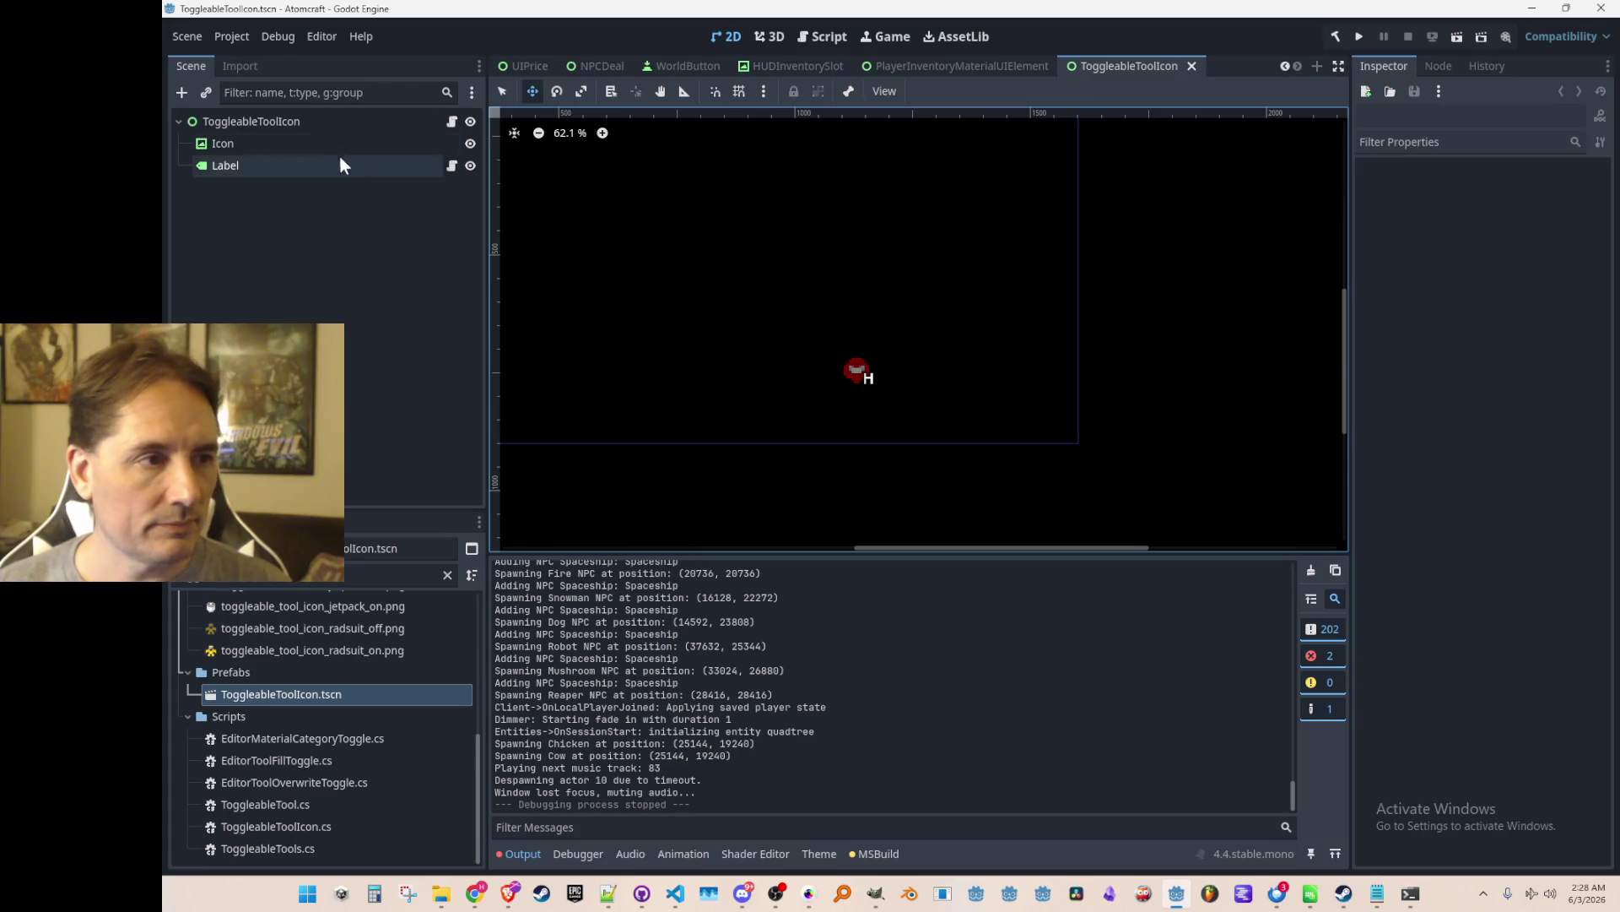
Look over the ToggleableToolIcon scene, then bring ToggleableToolIcon.cs to the front in VS Code.
{"action": "scroll", "coordinate": [691, 344], "scroll_direction": "down", "scroll_amount": 3}
{"action": "scroll", "coordinate": [699, 314], "scroll_direction": "up", "scroll_amount": 2}
{"action": "scroll", "coordinate": [776, 405], "scroll_direction": "up", "scroll_amount": 6}
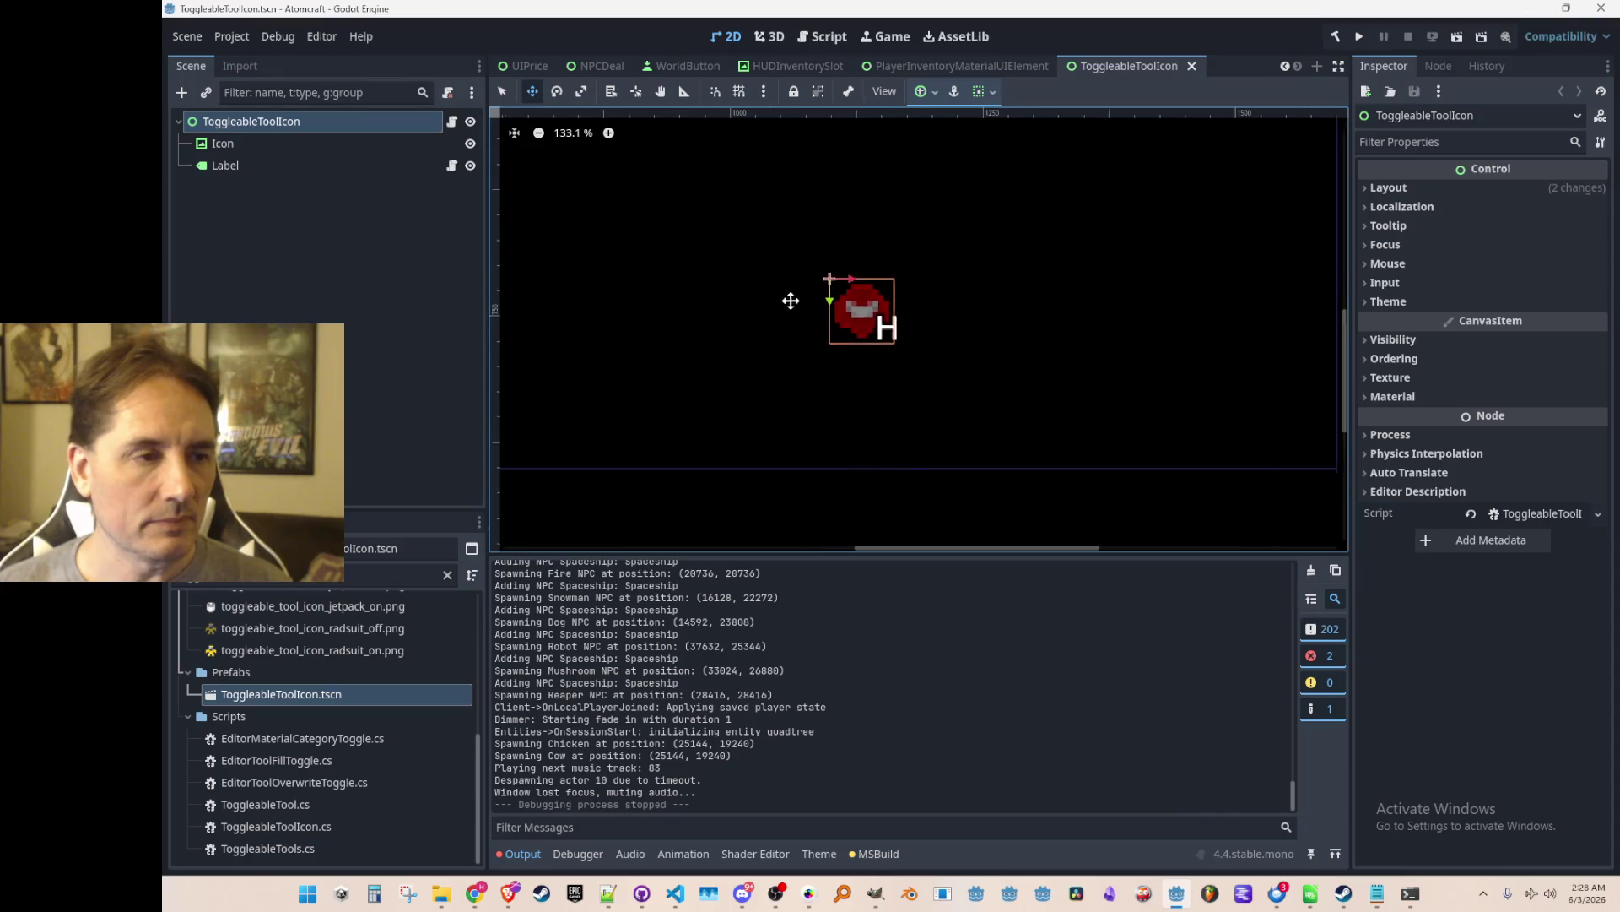
{"action": "scroll", "coordinate": [791, 300], "scroll_direction": "down", "scroll_amount": 2}
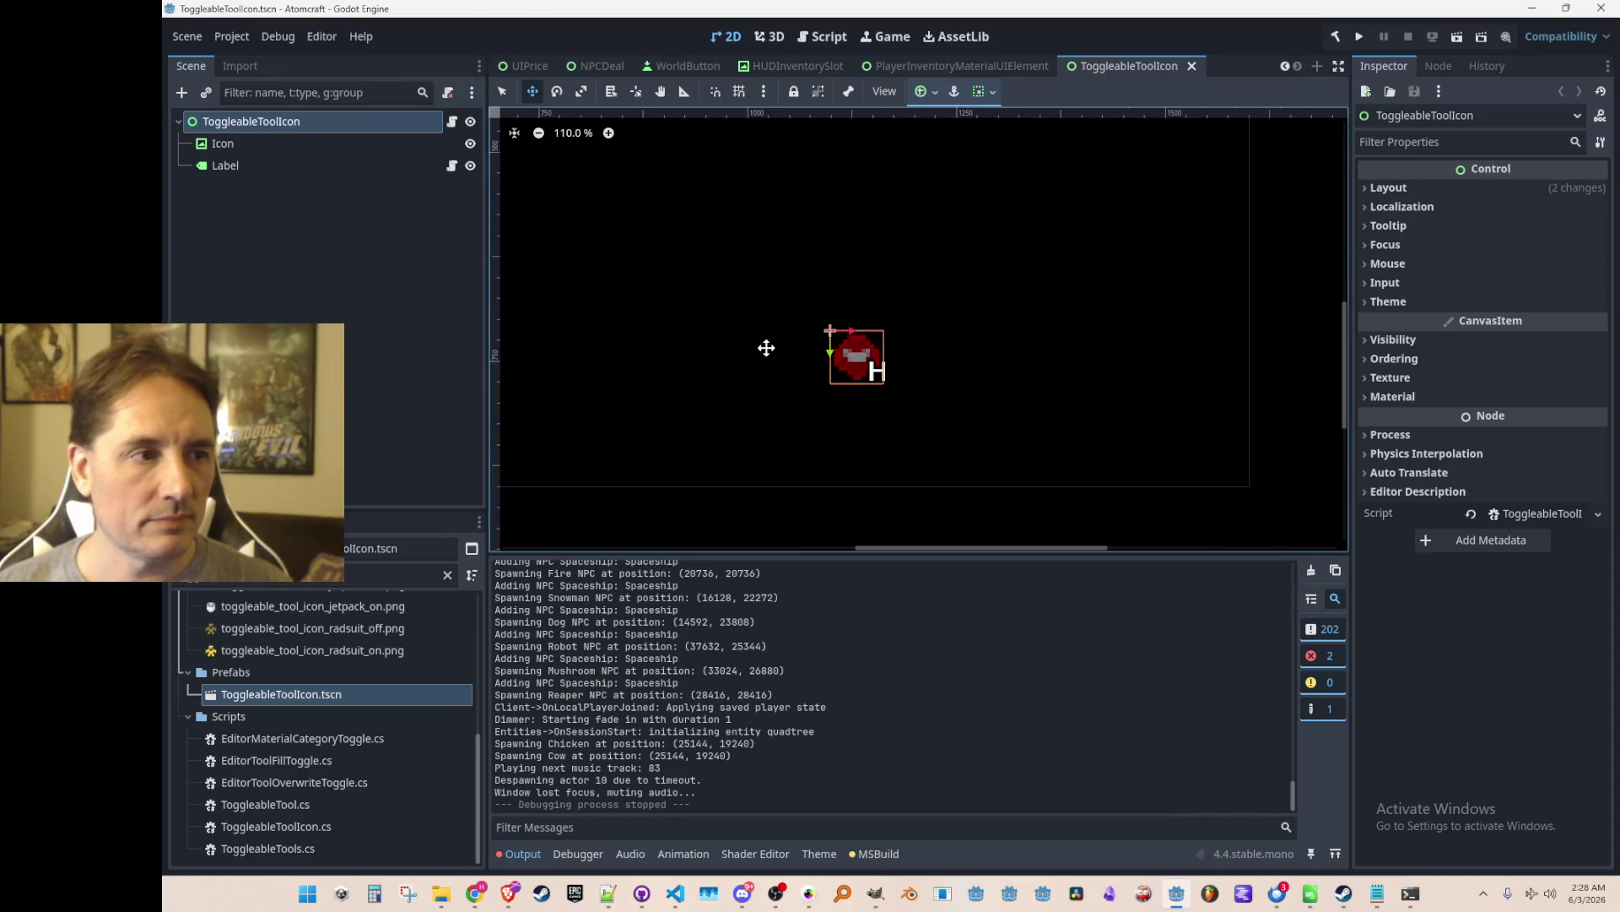
{"action": "scroll", "coordinate": [641, 303], "scroll_direction": "down", "scroll_amount": 1}
{"action": "scroll", "coordinate": [655, 303], "scroll_direction": "up", "scroll_amount": 2}
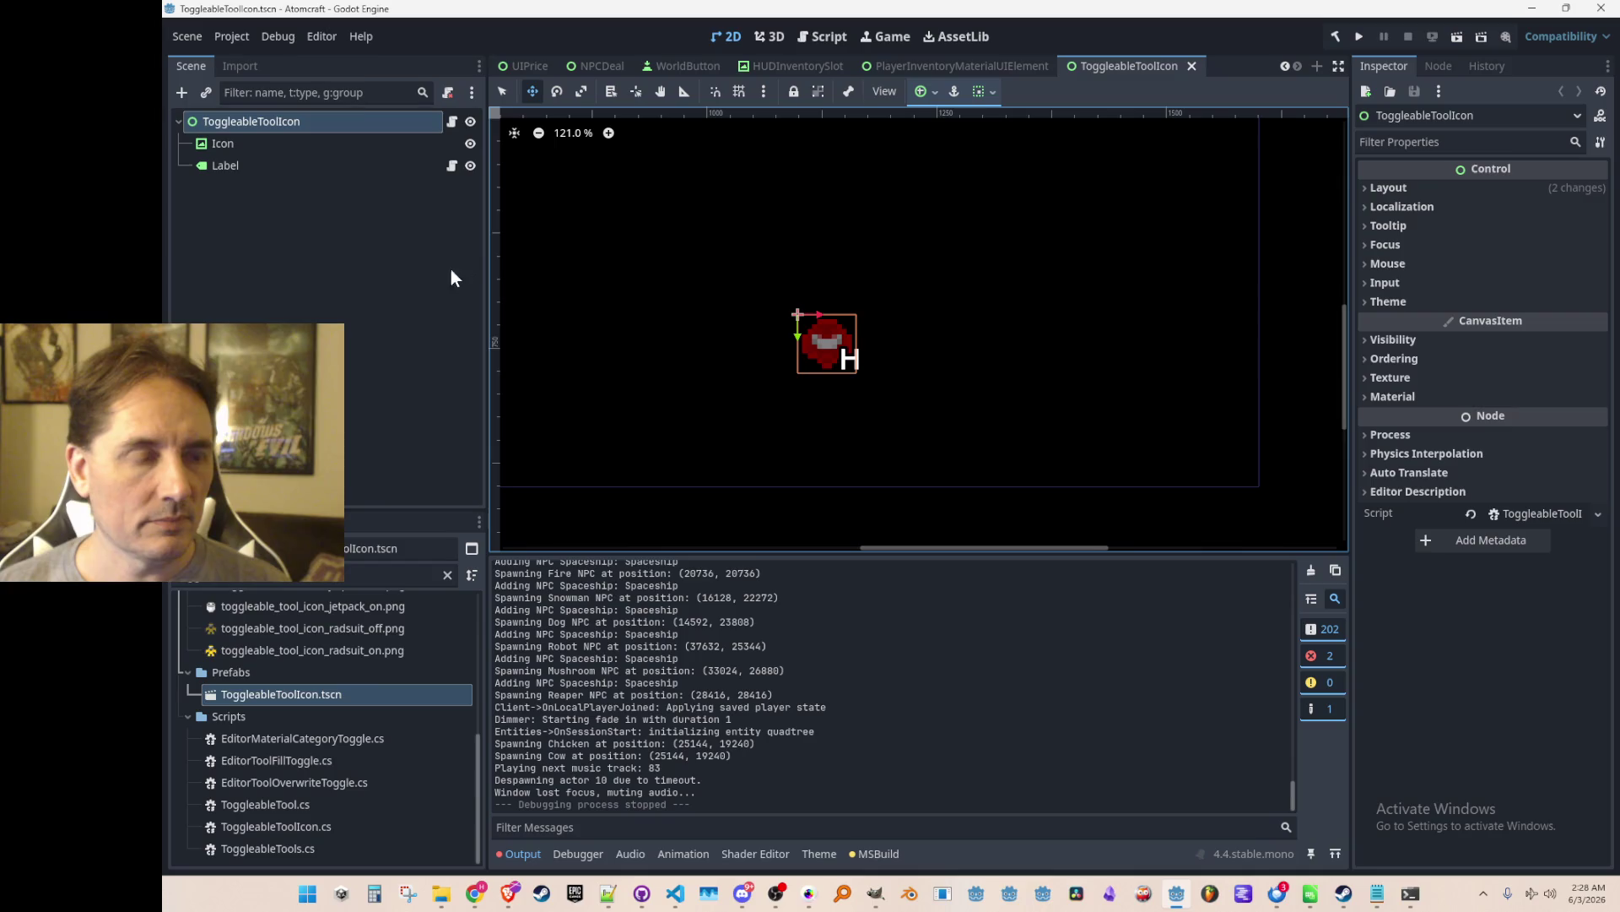
{"action": "scroll", "coordinate": [743, 346], "scroll_direction": "up", "scroll_amount": 2}
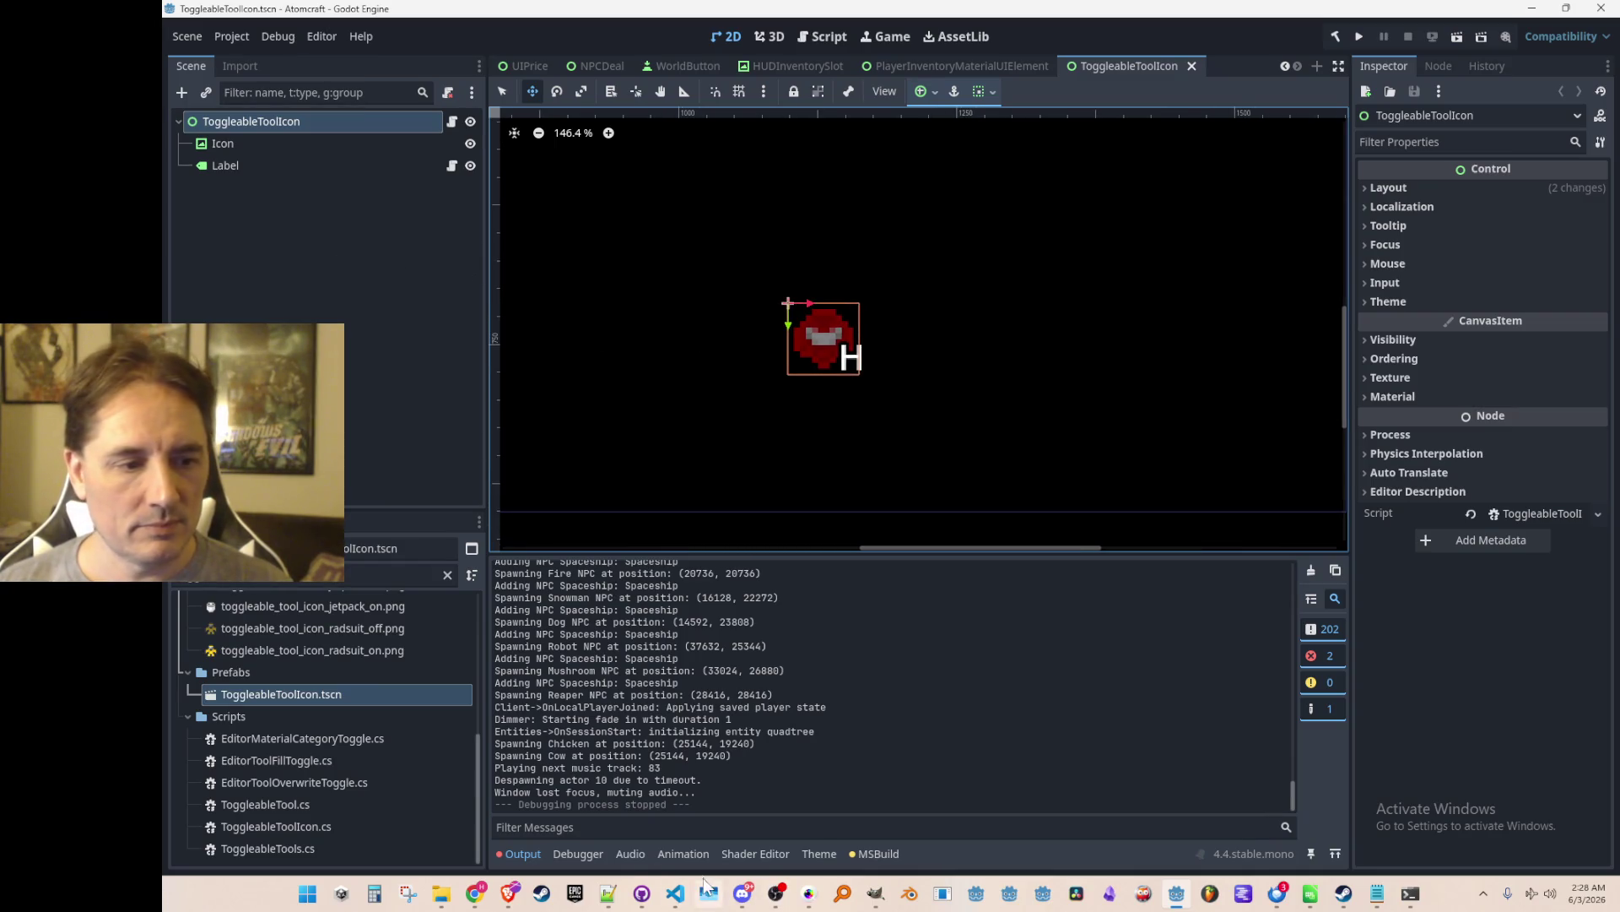
{"action": "left_click", "coordinate": [676, 895]}
{"action": "scroll", "coordinate": [1072, 439], "scroll_direction": "up", "scroll_amount": 6}
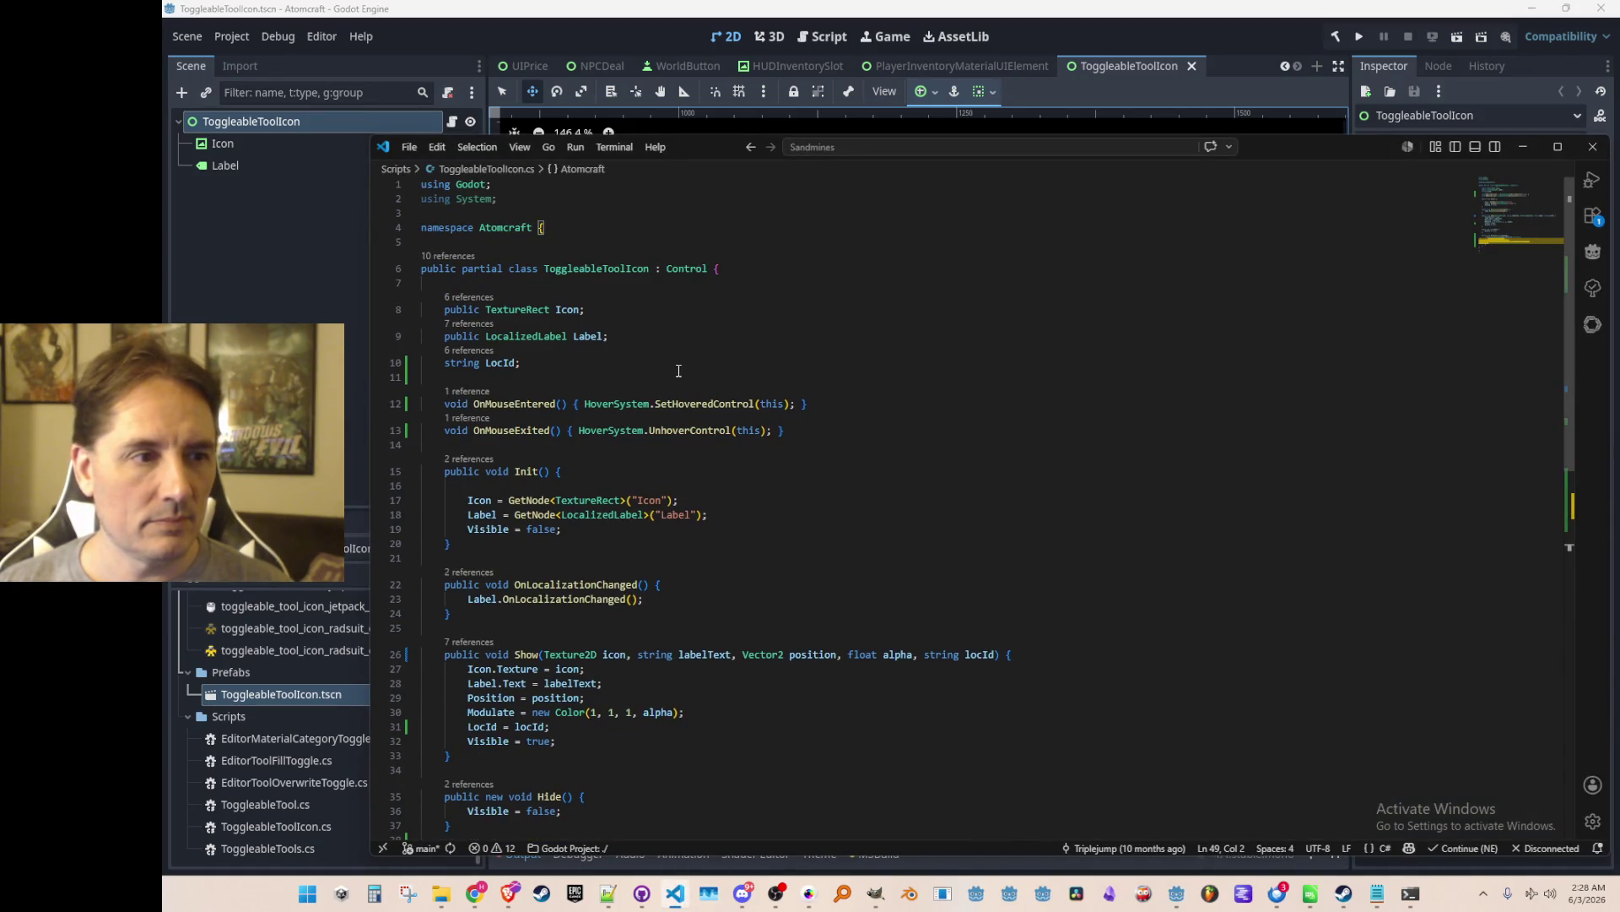
{"action": "left_click", "coordinate": [535, 403]}
{"action": "left_click", "coordinate": [938, 376]}
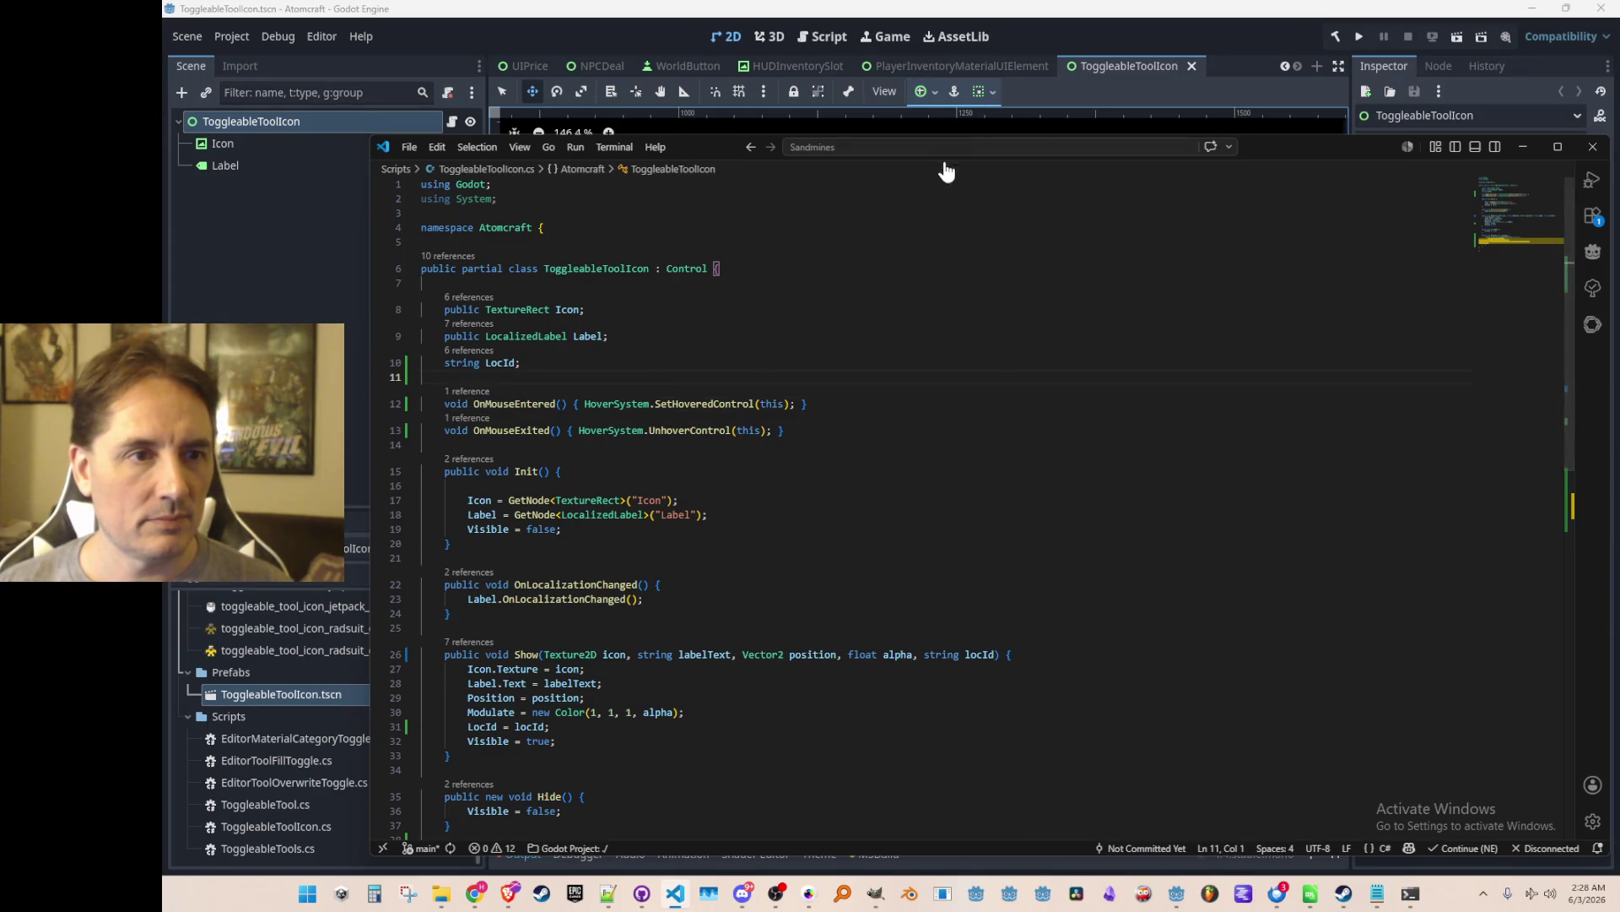
{"action": "scroll", "coordinate": [855, 547], "scroll_direction": "down", "scroll_amount": 1}
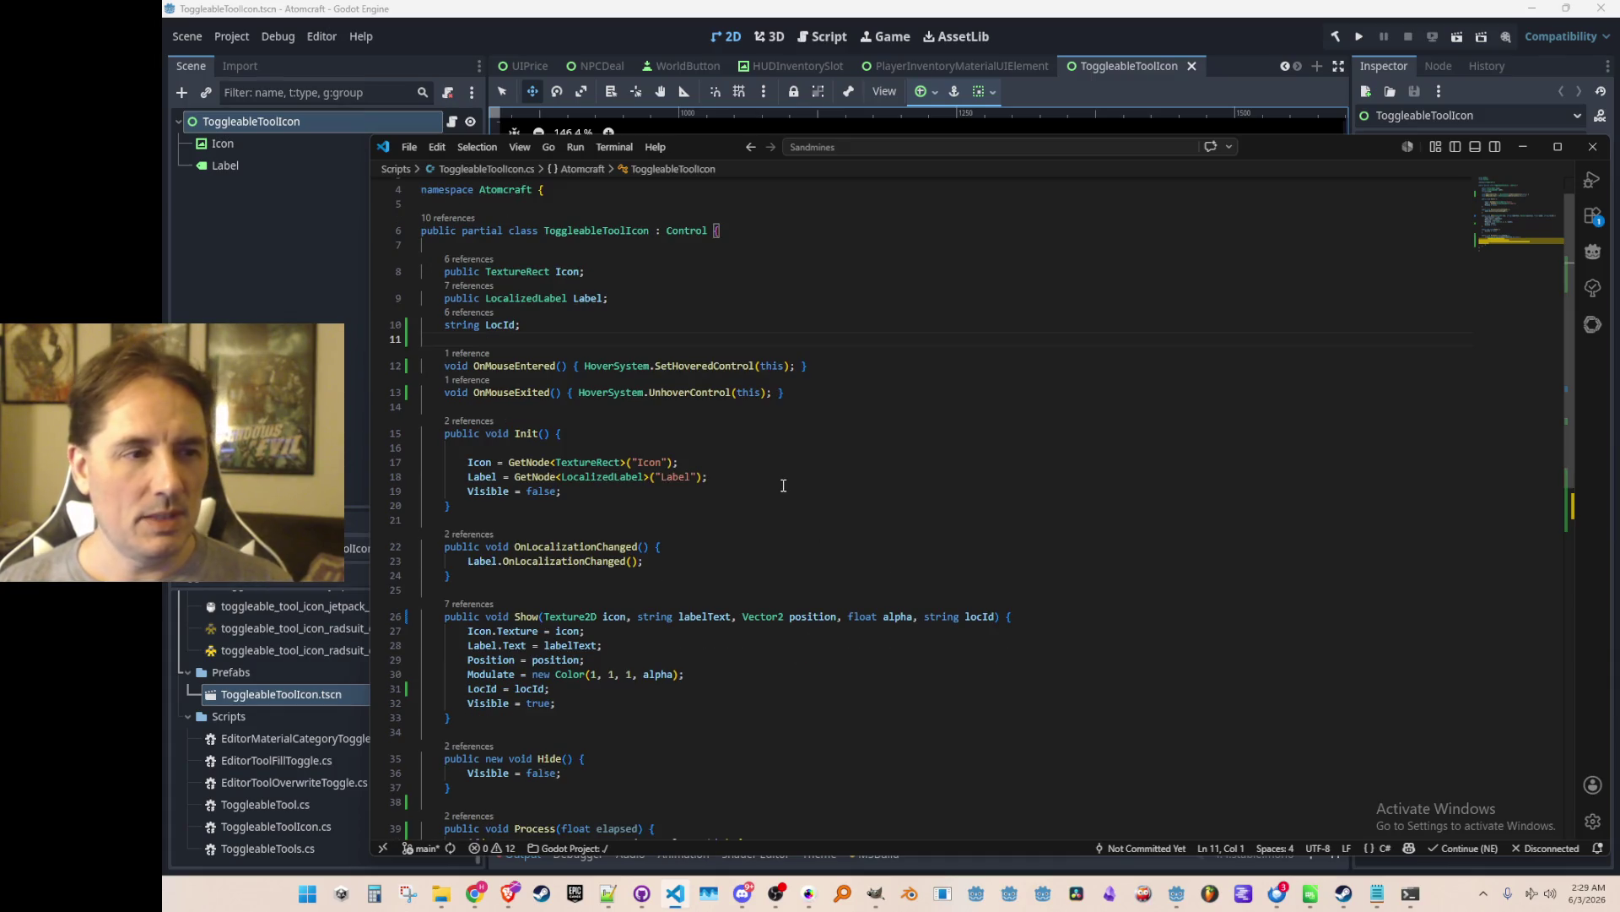
{"action": "left_click", "coordinate": [686, 368]}
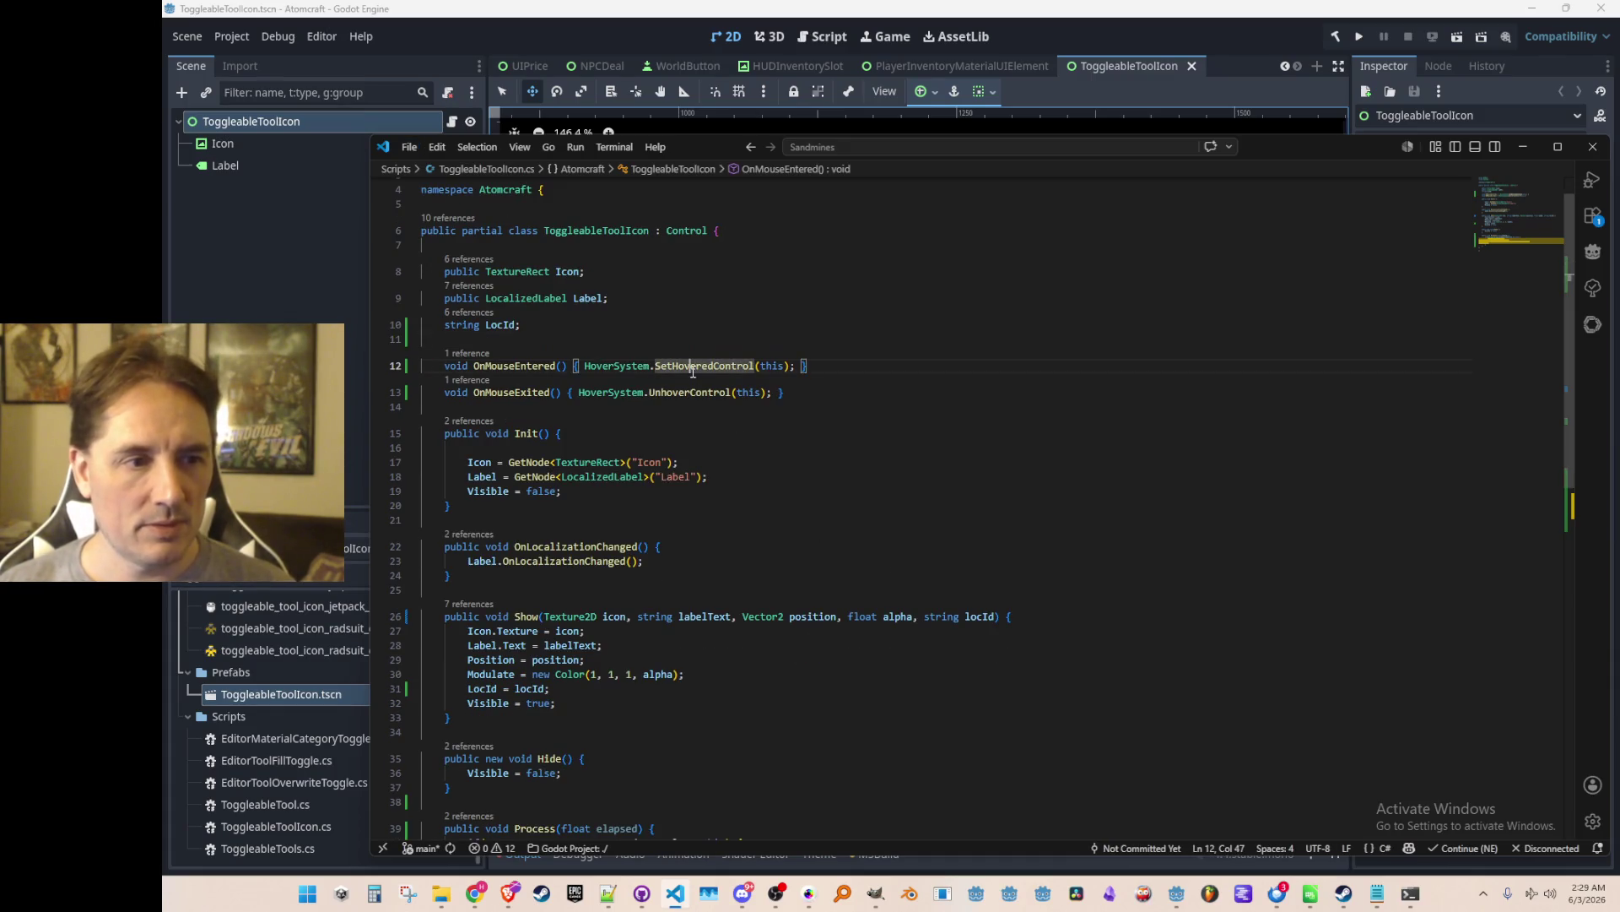
{"action": "key", "text": "F12"}
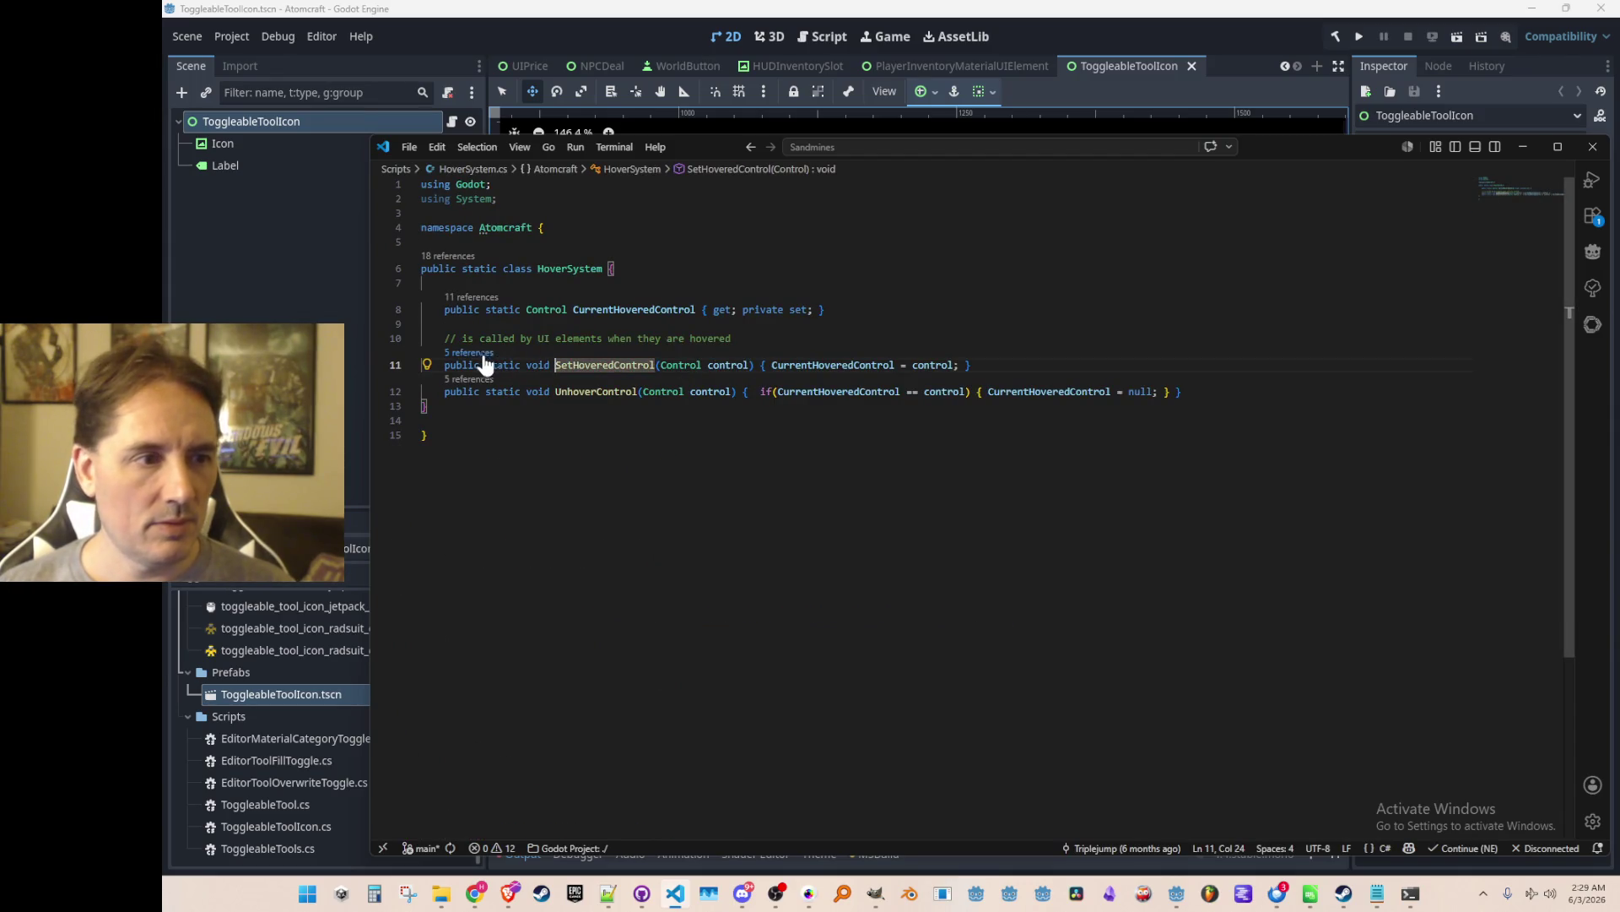
{"action": "key", "text": "shift+F12"}
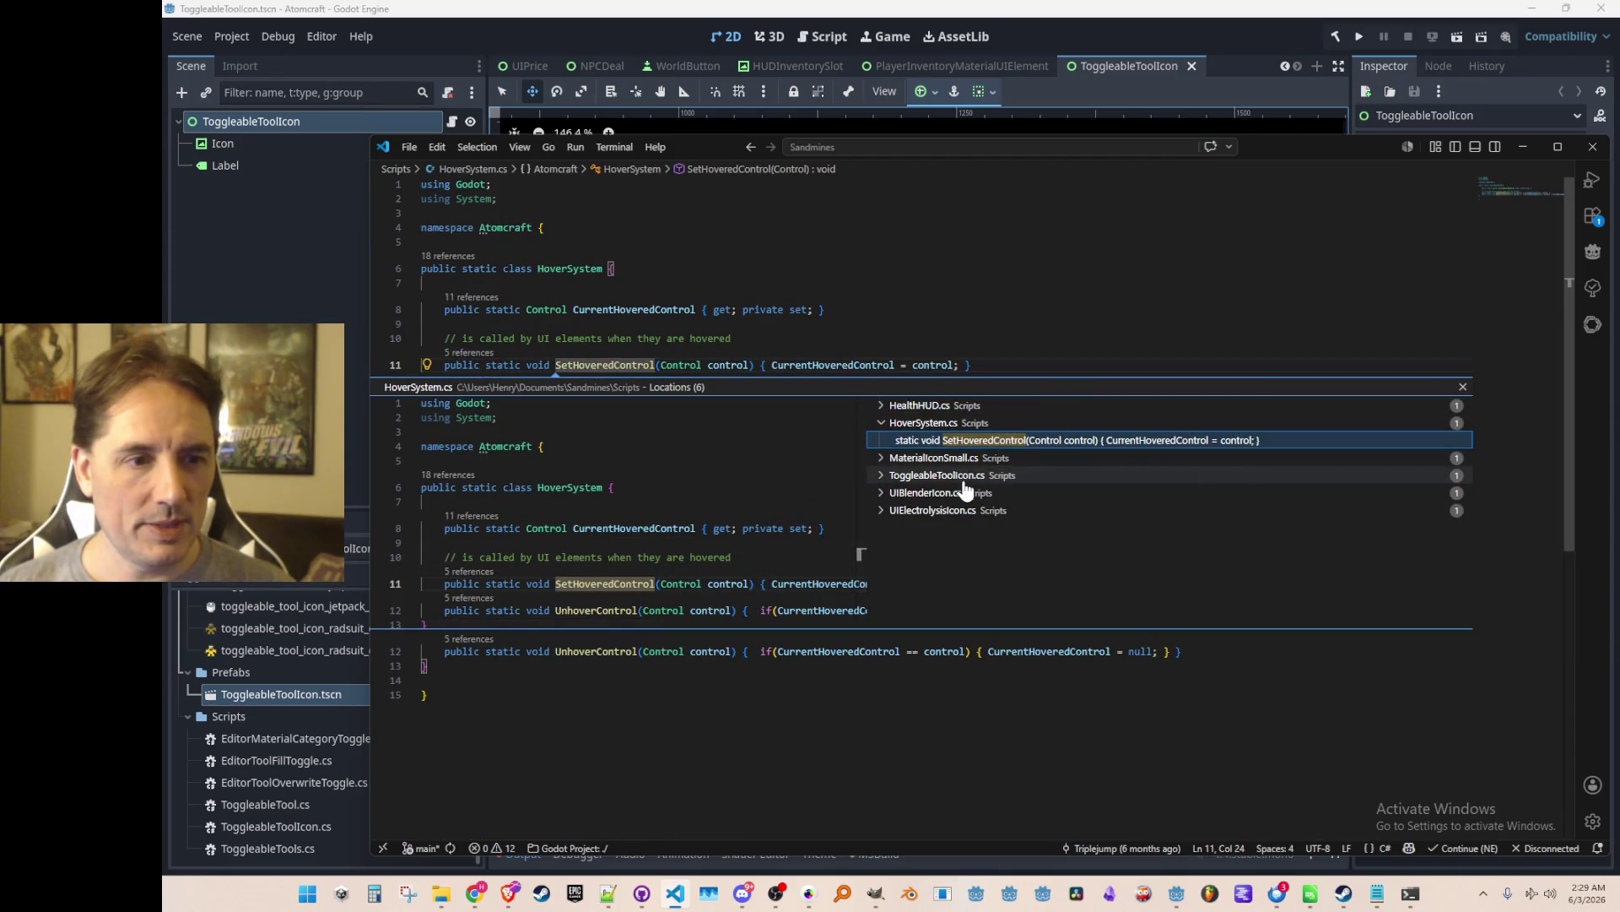
{"action": "left_click", "coordinate": [963, 406]}
{"action": "double_click", "coordinate": [971, 422]}
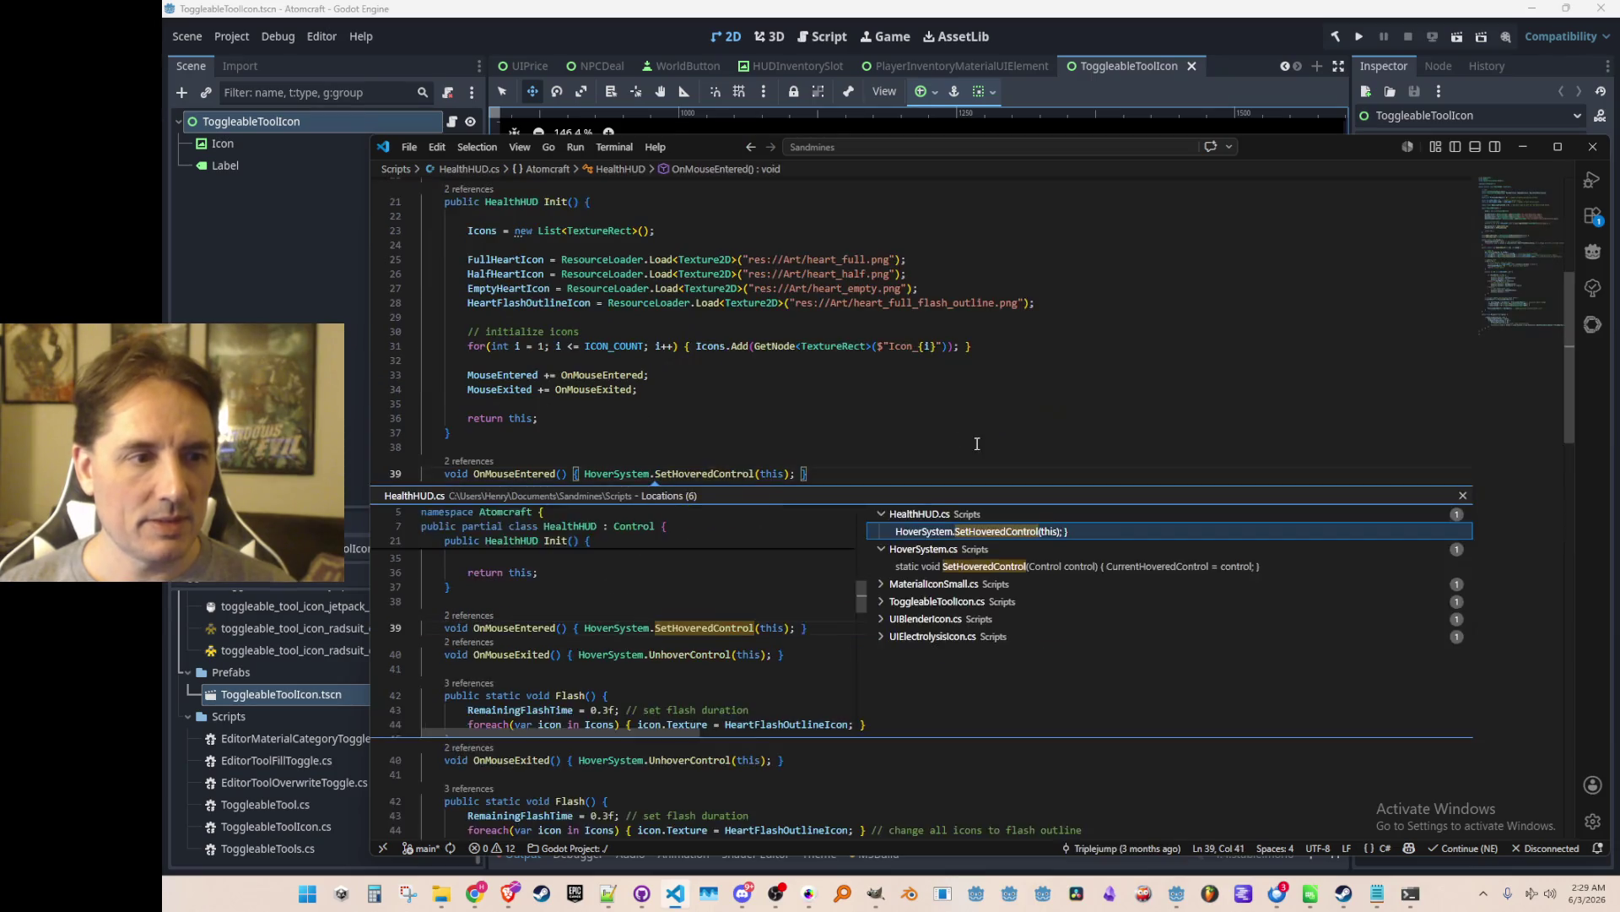
{"action": "key", "text": "ctrl+Left"}
{"action": "key", "text": "ctrl+Left"}
{"action": "key", "text": "ctrl+Left"}
{"action": "key", "text": "Up"}
{"action": "key", "text": "Up"}
{"action": "key", "text": "Up"}
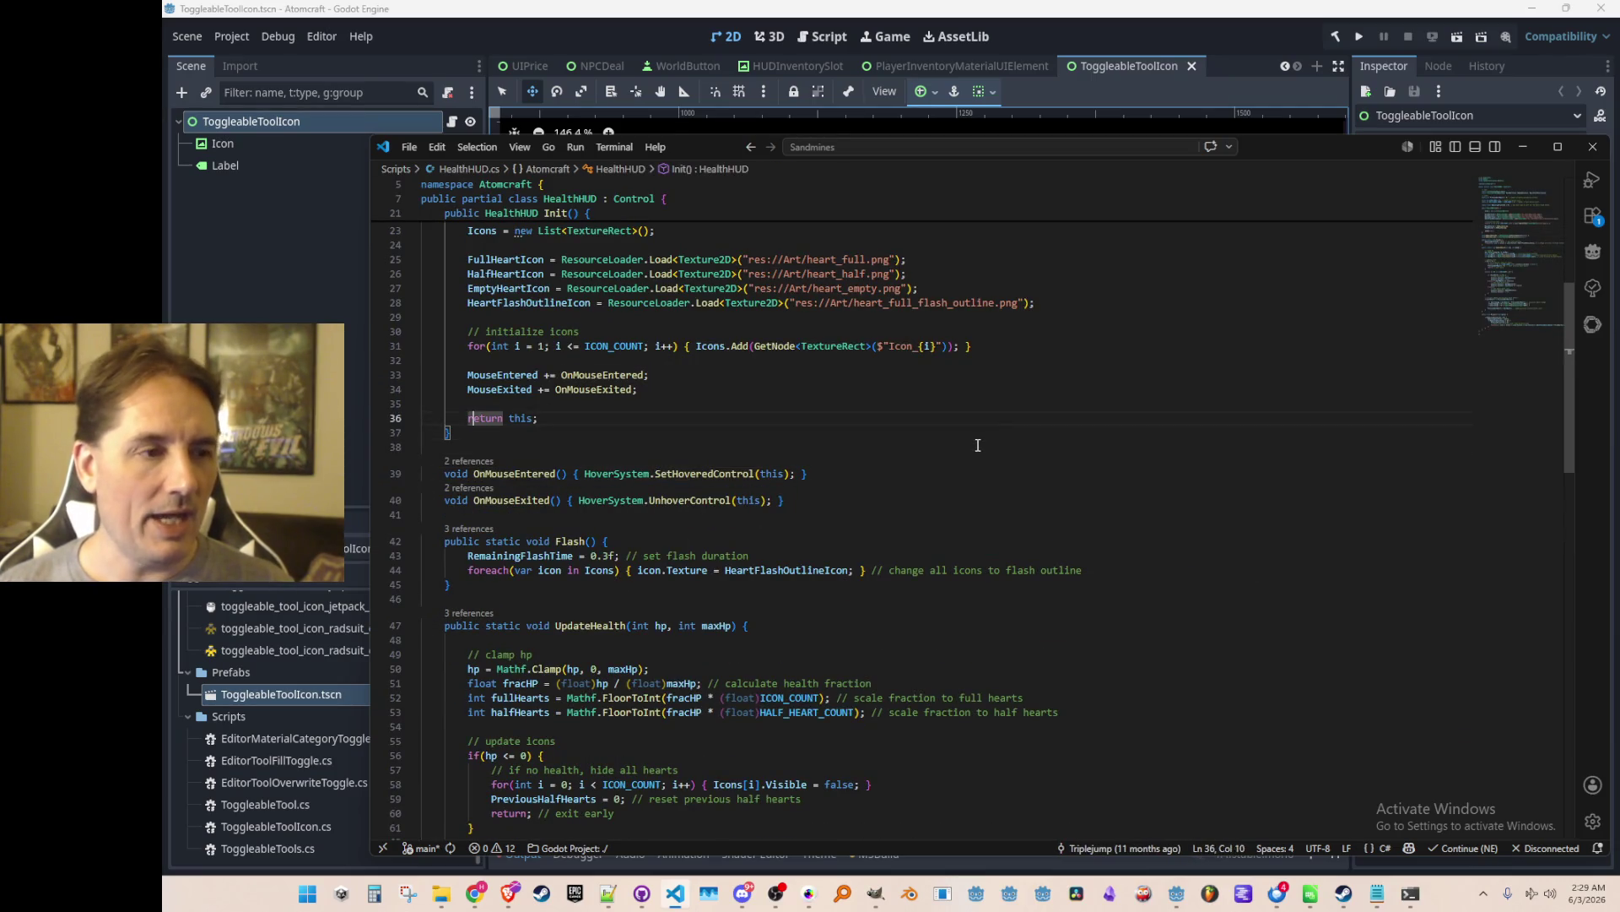
{"action": "key", "text": "shift+Down"}
{"action": "key", "text": "shift+Down"}
{"action": "key", "text": "alt+Left"}
{"action": "key", "text": "alt+Left"}
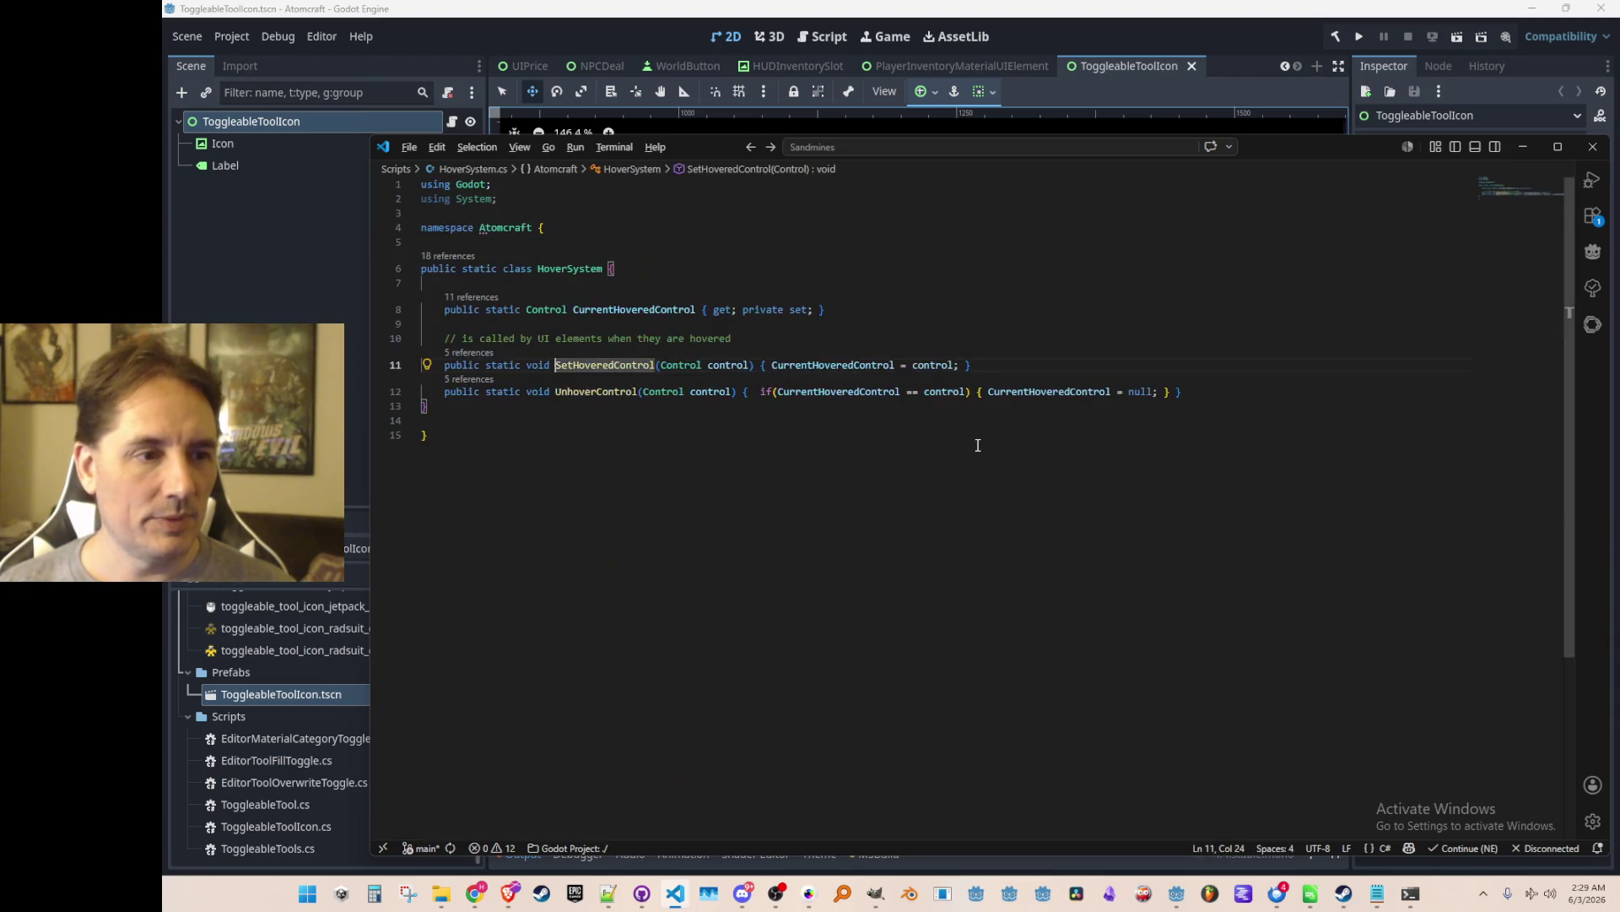
{"action": "key", "text": "Down"}
{"action": "key", "text": "Down"}
{"action": "key", "text": "Down"}
{"action": "key", "text": "End"}
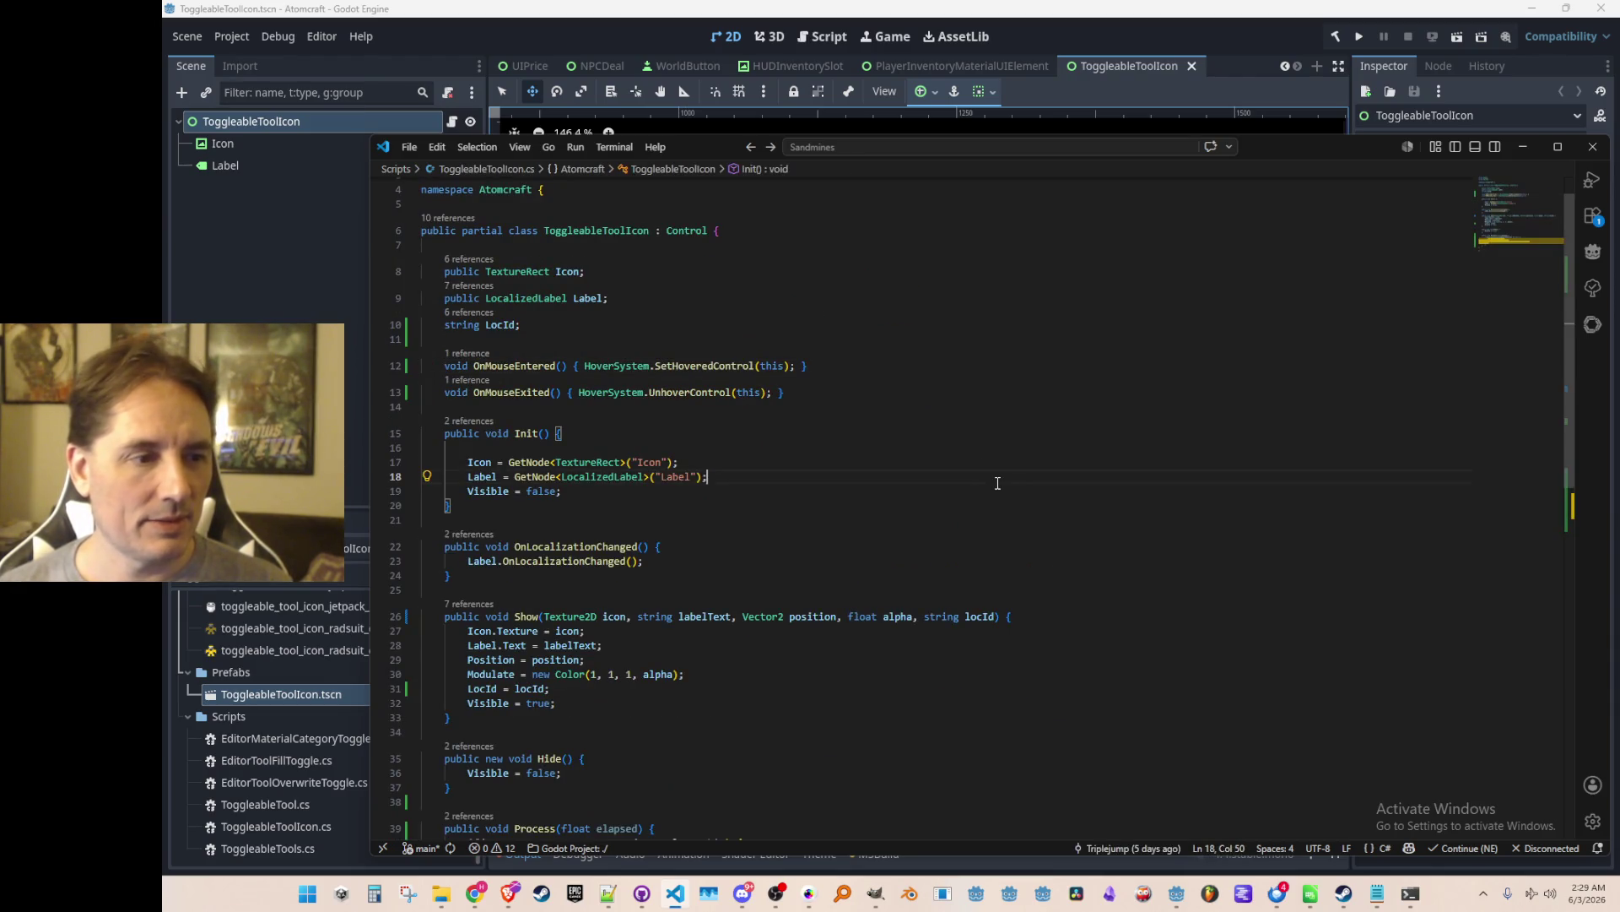
Paste MouseEntered += OnMouseEntered and MouseExited += OnMouseExited into Init() and remove the extra blank lines.
{"action": "key", "text": "Return"}
{"action": "key", "text": "Return"}
{"action": "type", "text": "MouseEntered += OnMouseEntered;         MouseExited += OnMouseExited;"}
{"action": "key", "text": "Delete"}
{"action": "key", "text": "Up"}
{"action": "key", "text": "Up"}
{"action": "key", "text": "Up"}
{"action": "key", "text": "Down"}
{"action": "key", "text": "Down"}
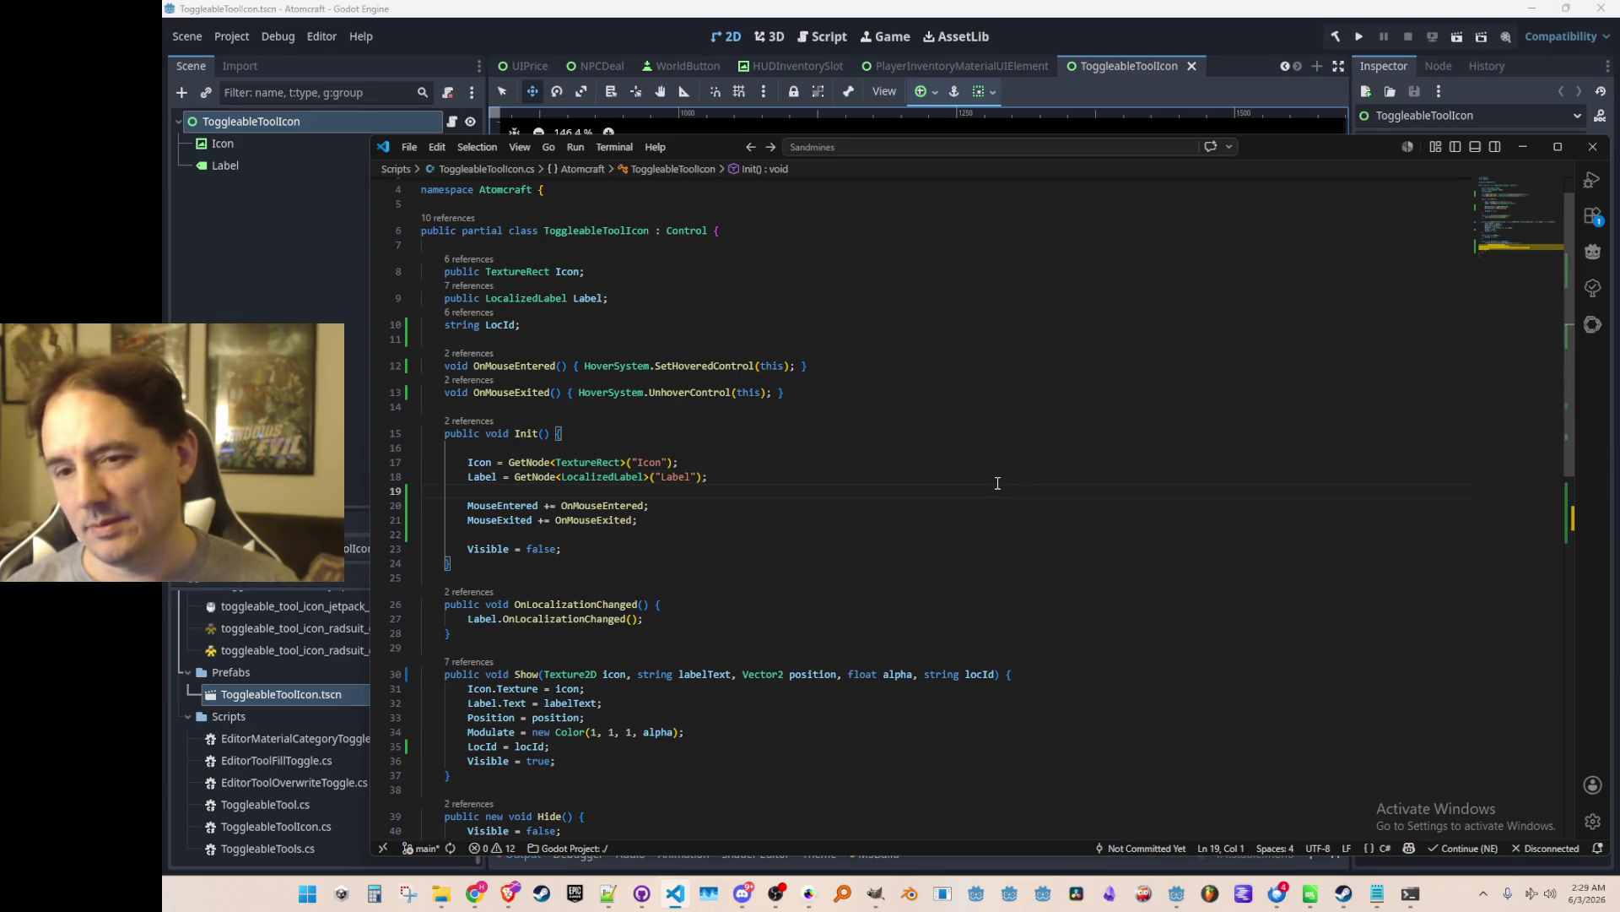
{"action": "scroll", "coordinate": [1039, 407], "scroll_direction": "down", "scroll_amount": 1}
{"action": "key", "text": "Up"}
{"action": "key", "text": "Up"}
{"action": "key", "text": "Up"}
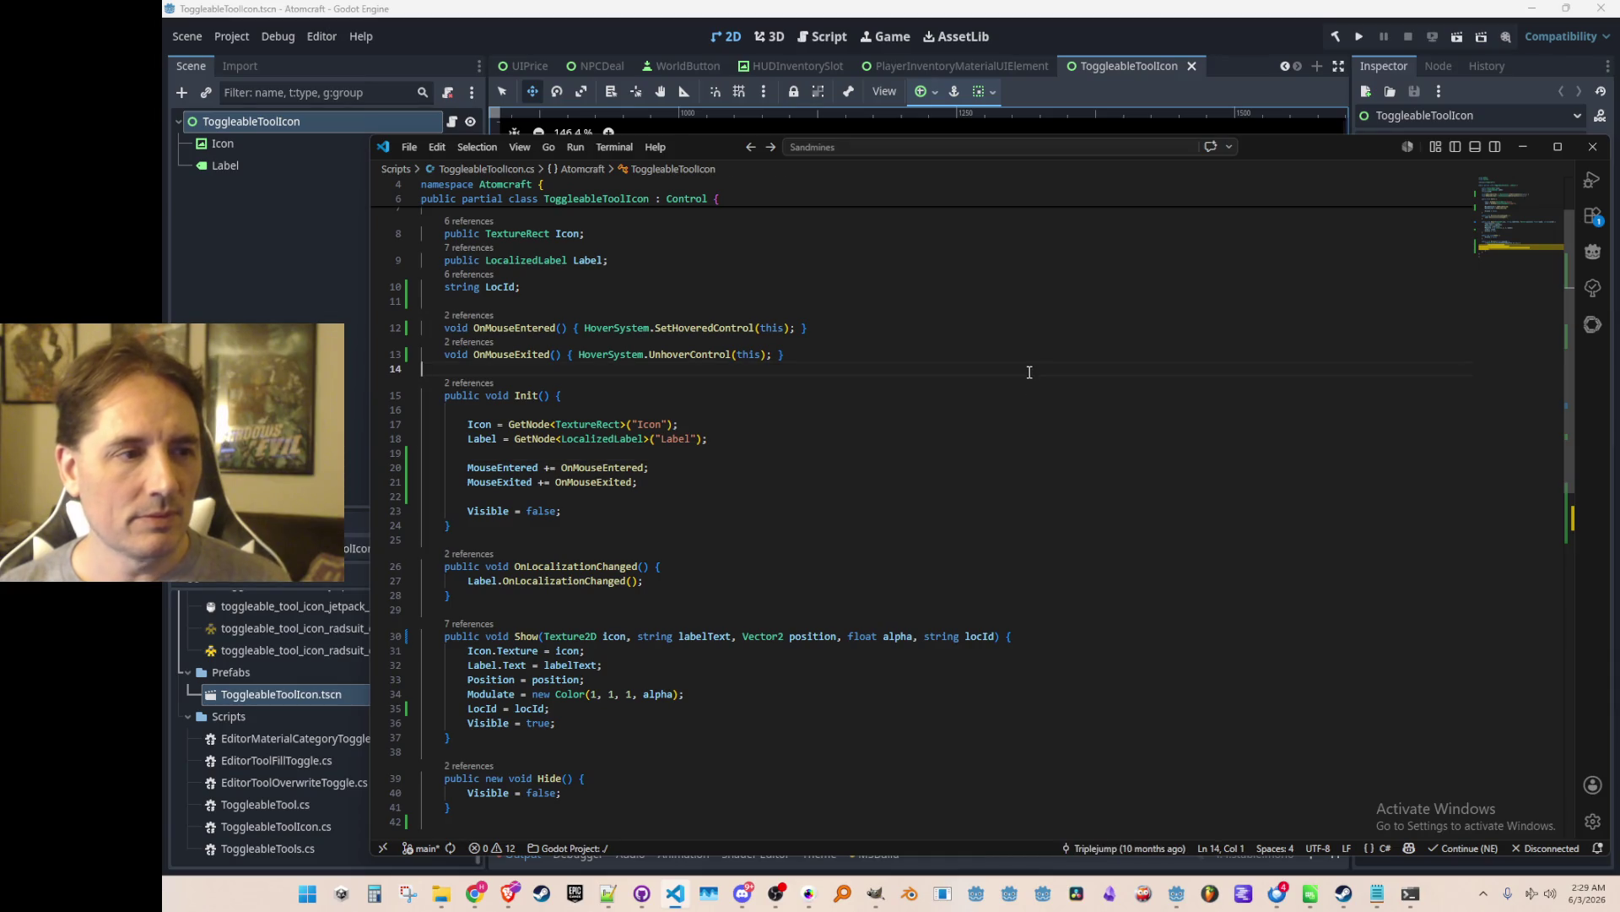
{"action": "key", "text": "Down"}
{"action": "key", "text": "Down"}
{"action": "key", "text": "Down"}
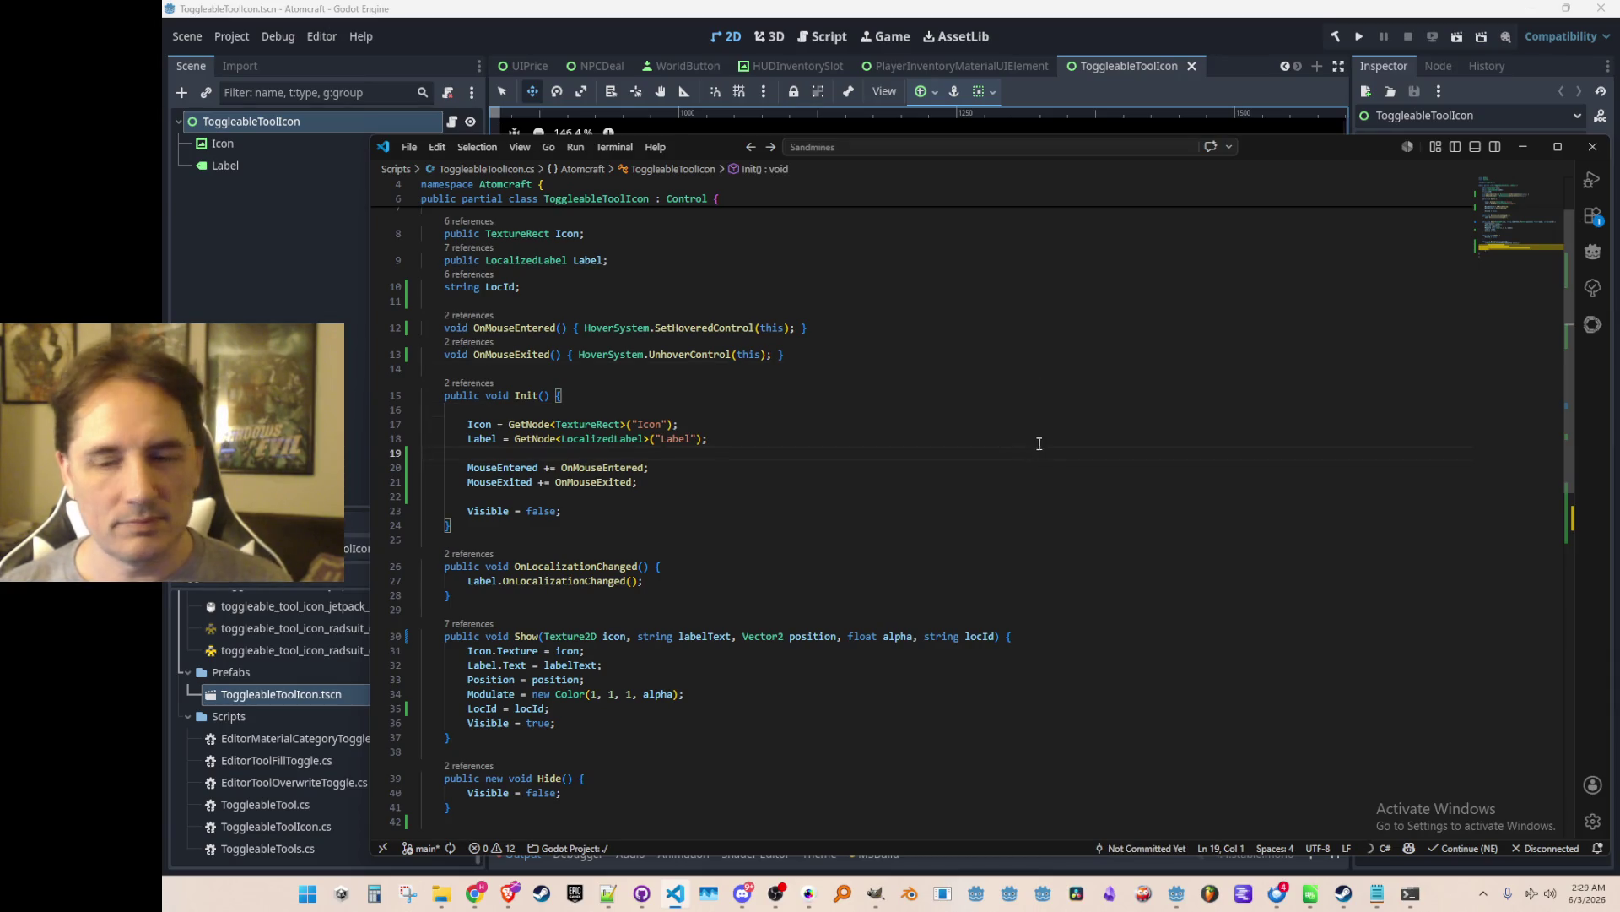
{"action": "scroll", "coordinate": [1040, 443], "scroll_direction": "down", "scroll_amount": 1}
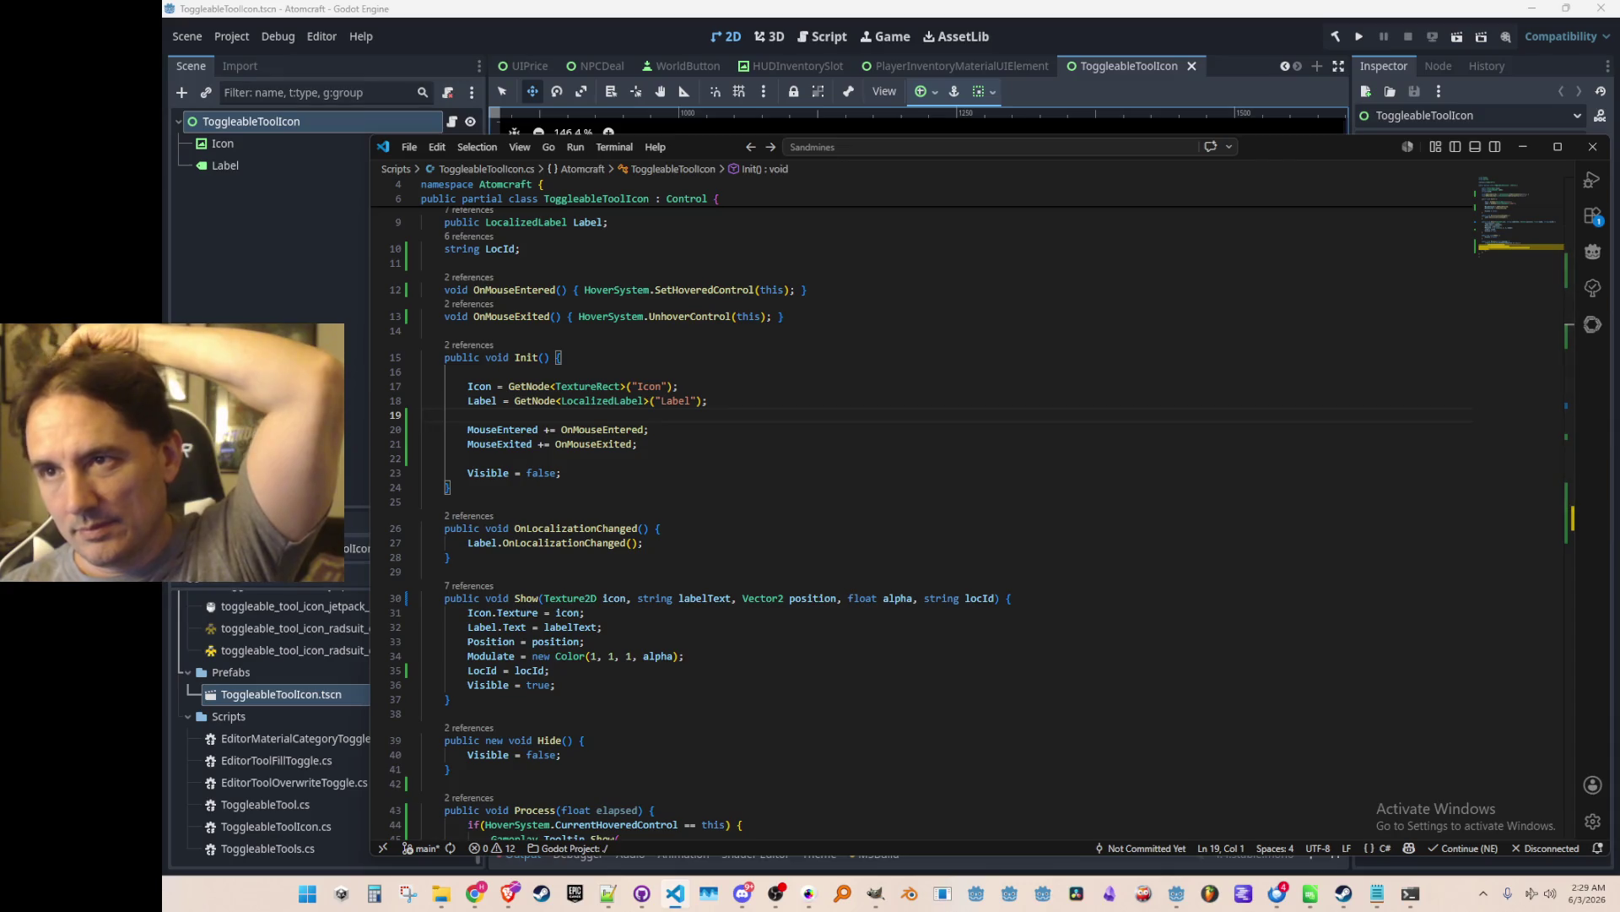
{"action": "key", "text": "alt+Tab"}
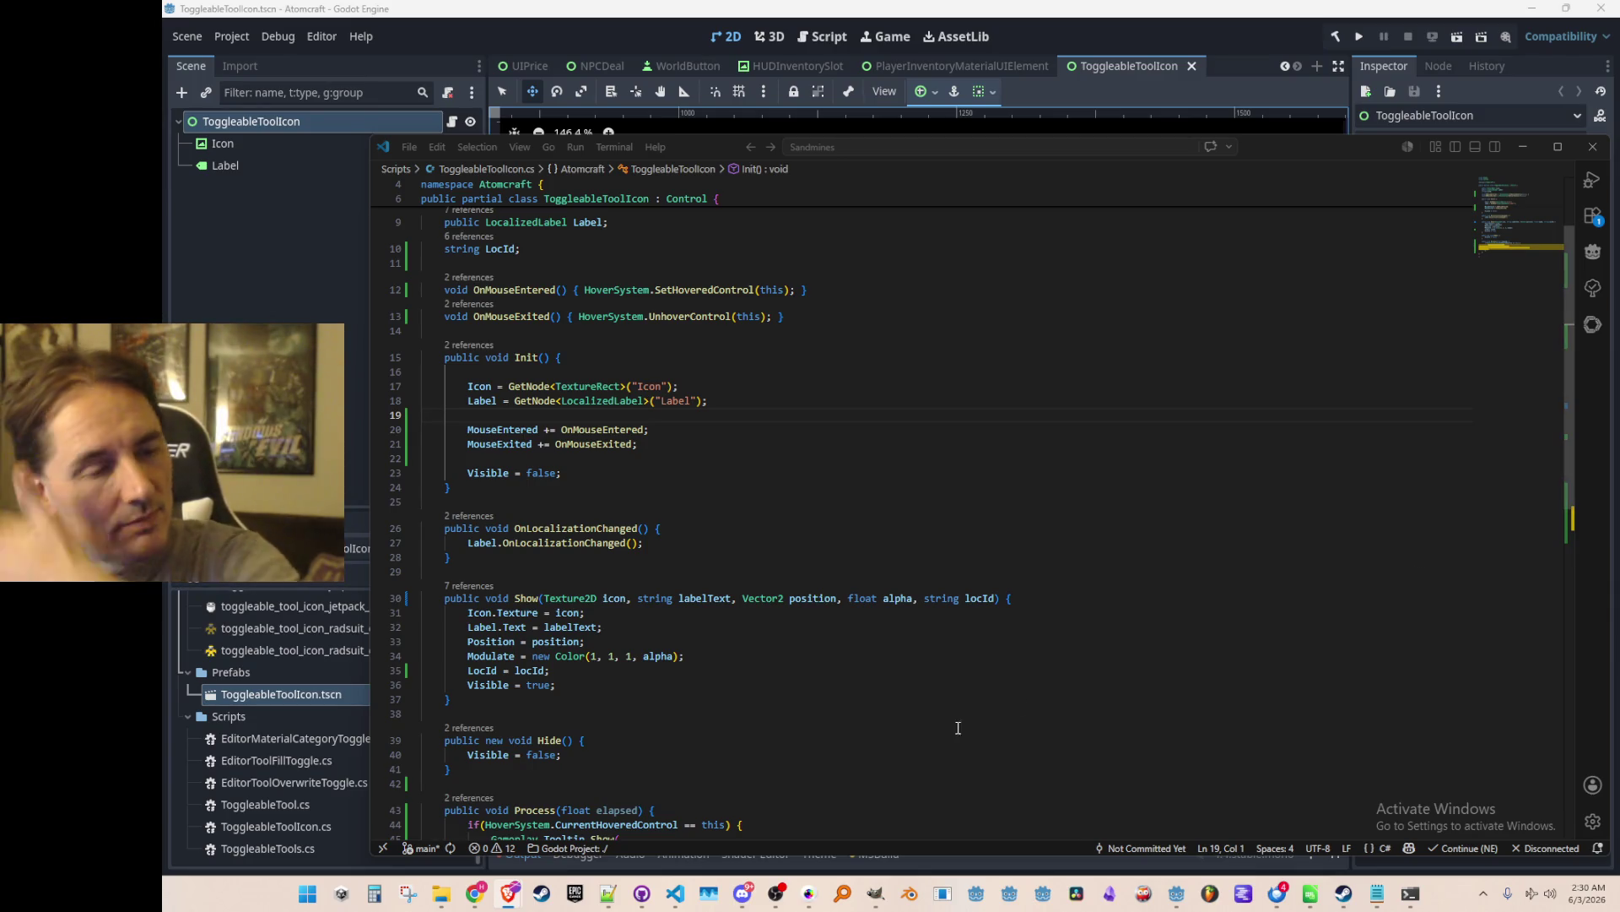
{"action": "key", "text": "alt+Tab"}
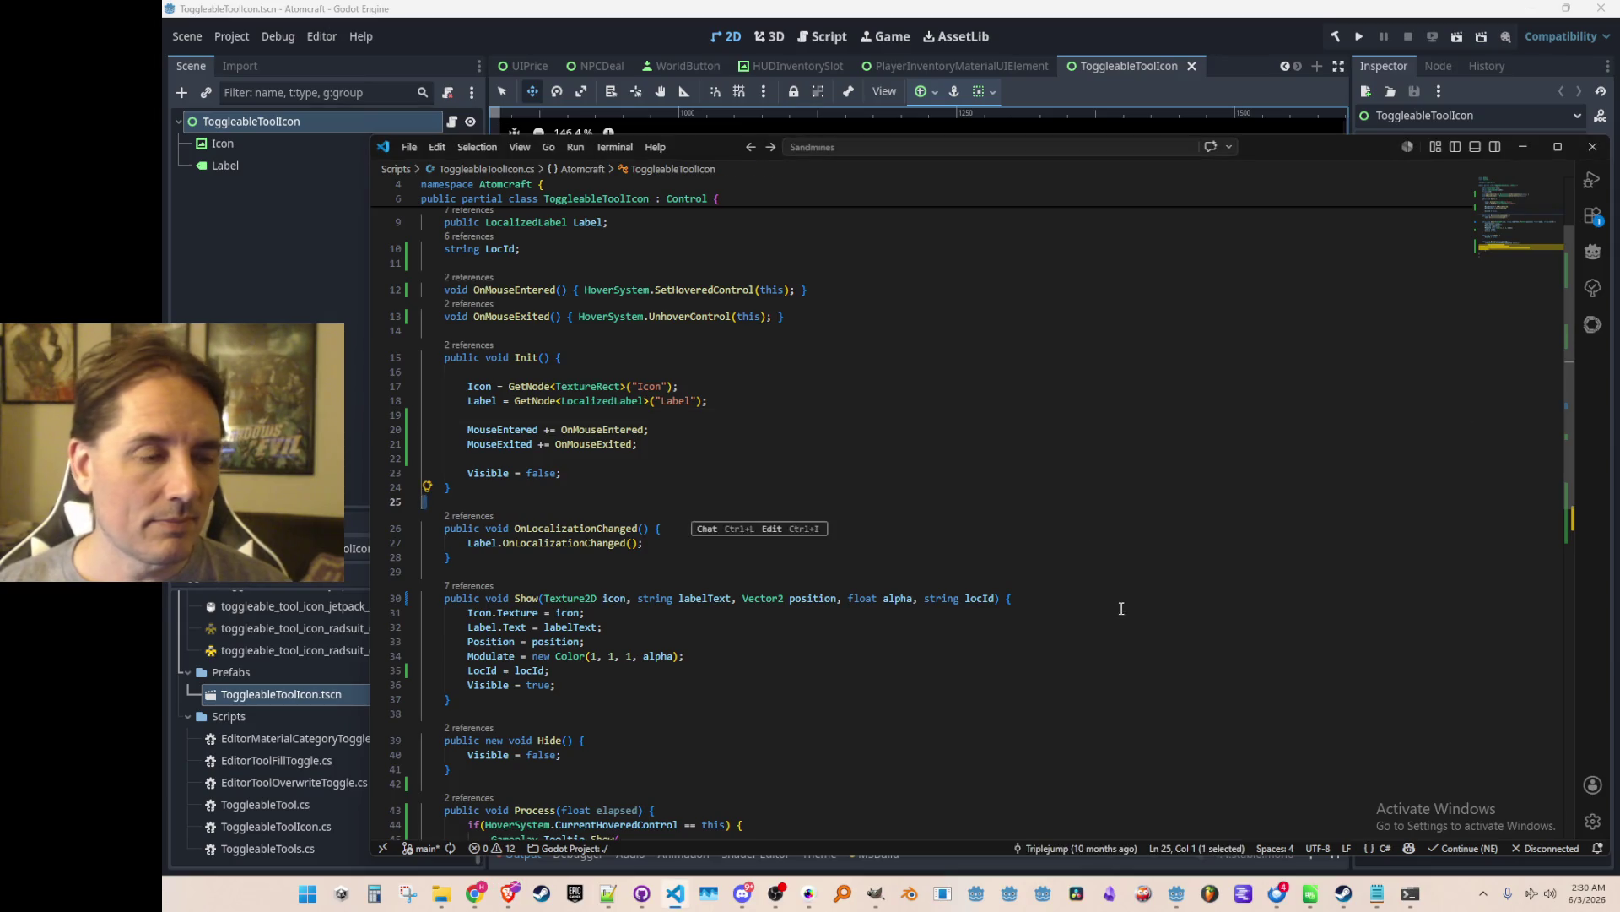
{"action": "key", "text": "Escape"}
{"action": "key", "text": "Down"}
{"action": "key", "text": "Up"}
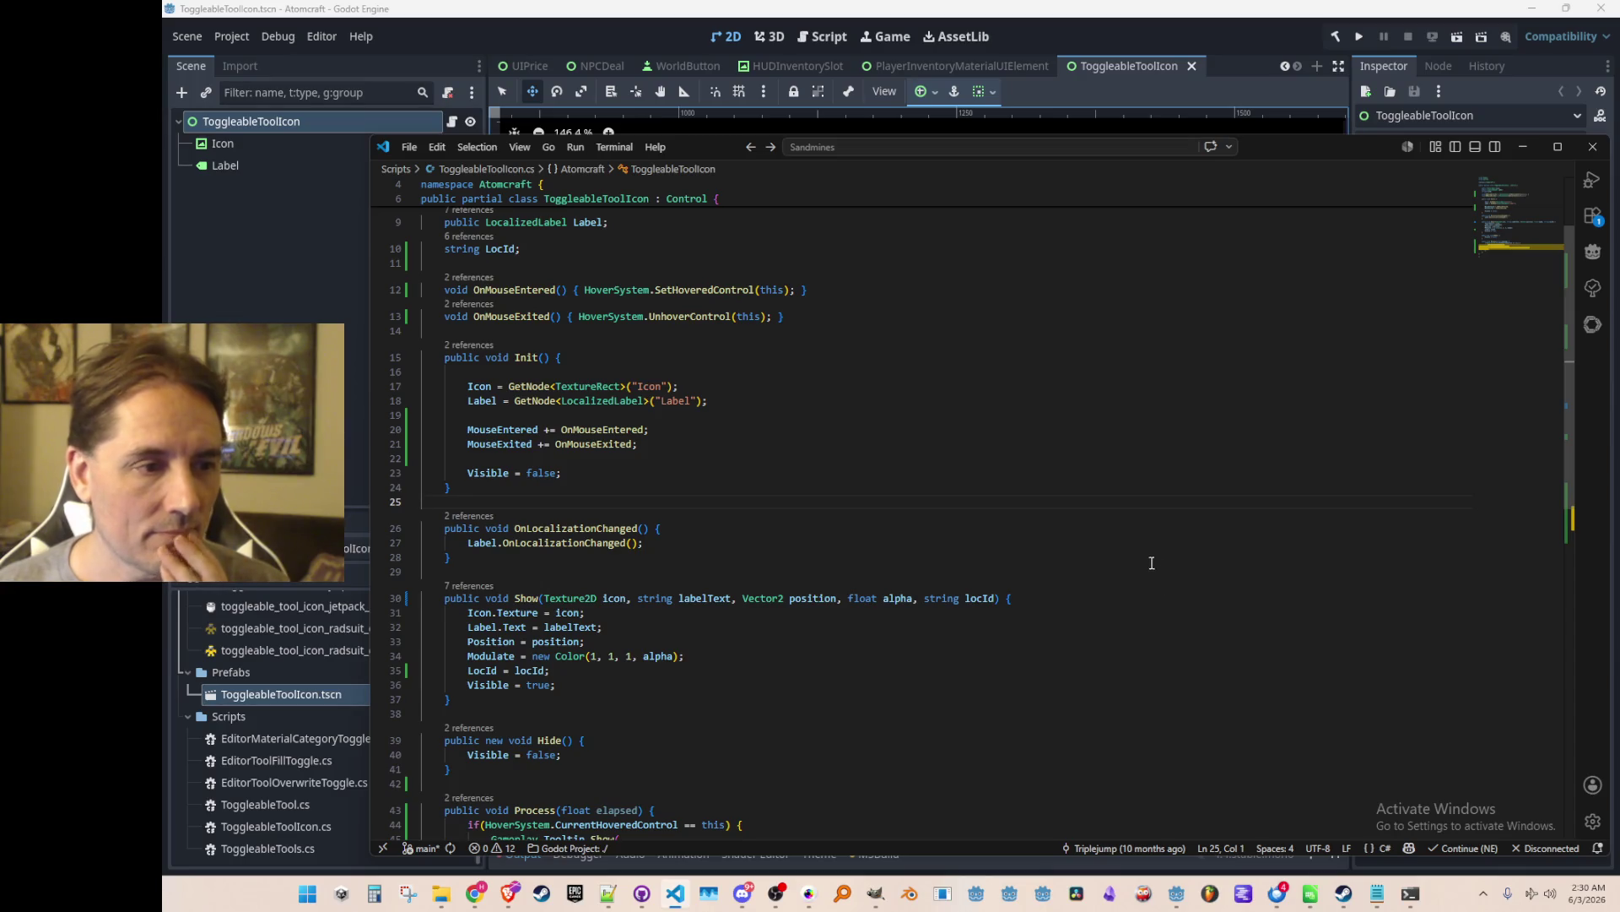
{"action": "scroll", "coordinate": [1167, 518], "scroll_direction": "down", "scroll_amount": 5}
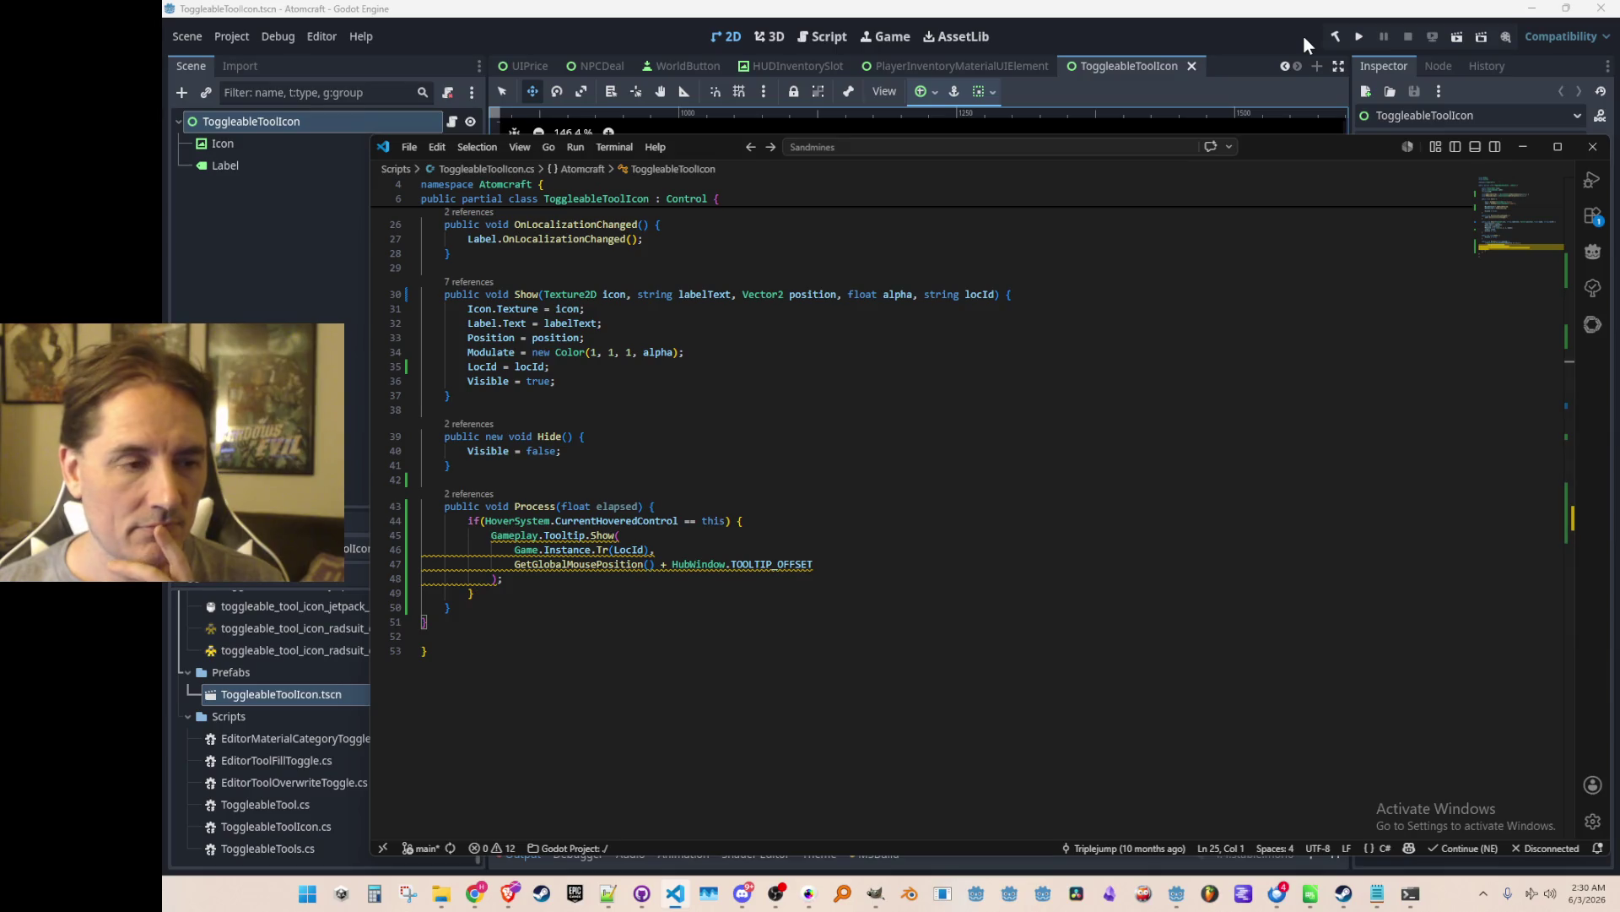
Add a Button child node under the ToggleableToolIcon root node.
{"action": "left_click", "coordinate": [565, 110]}
{"action": "left_click", "coordinate": [292, 221]}
{"action": "right_click", "coordinate": [255, 122]}
{"action": "left_click", "coordinate": [298, 157]}
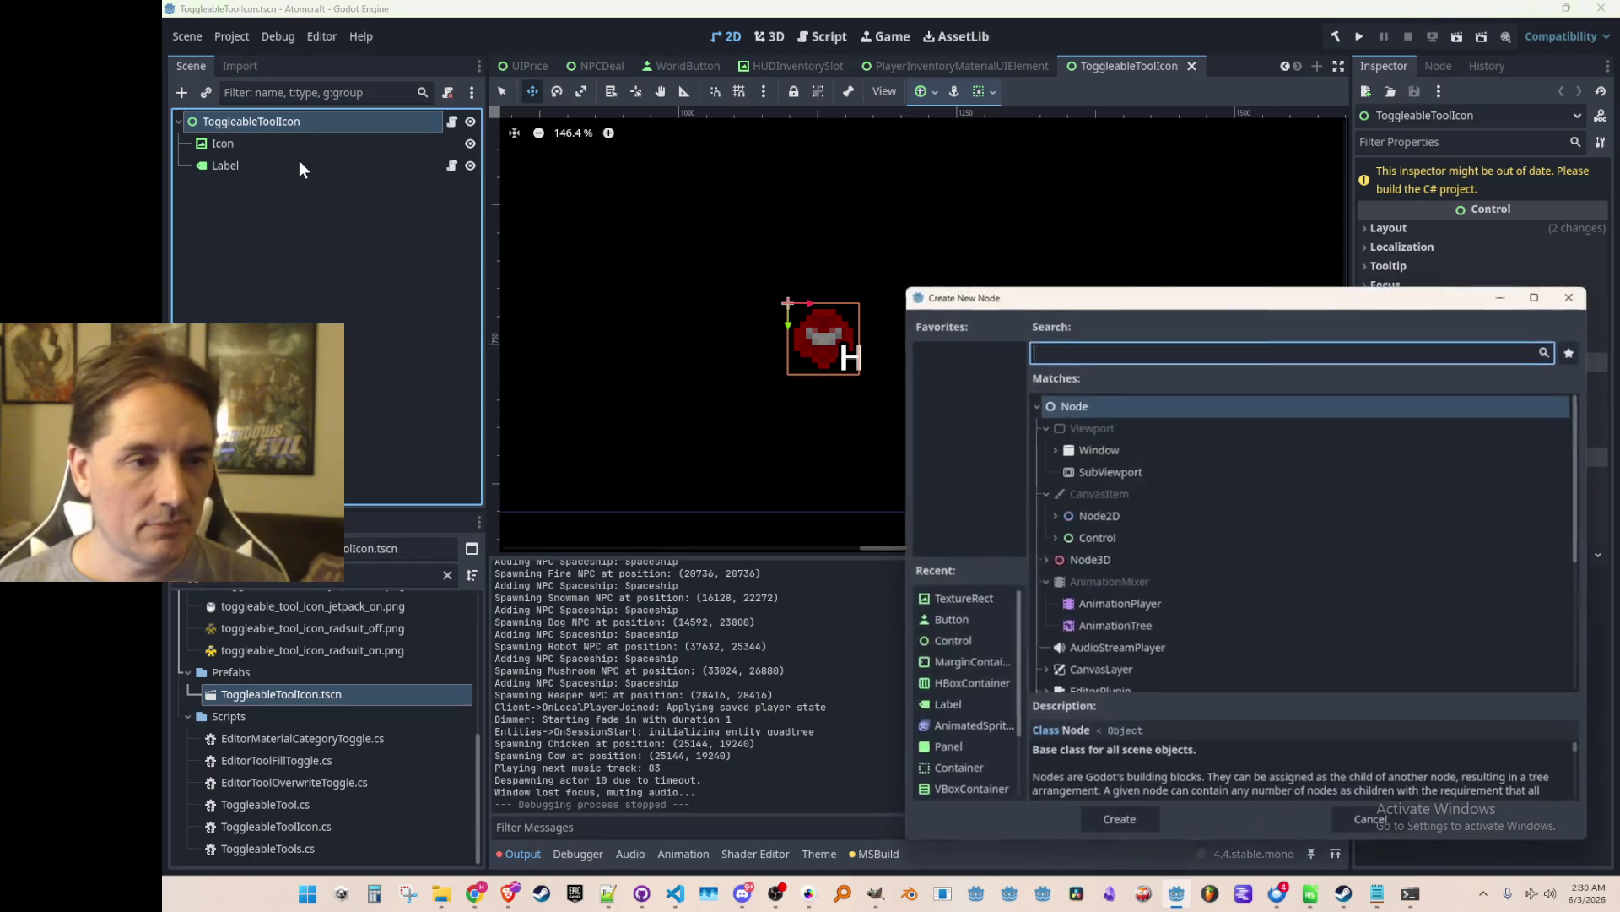
{"action": "type", "text": "button"}
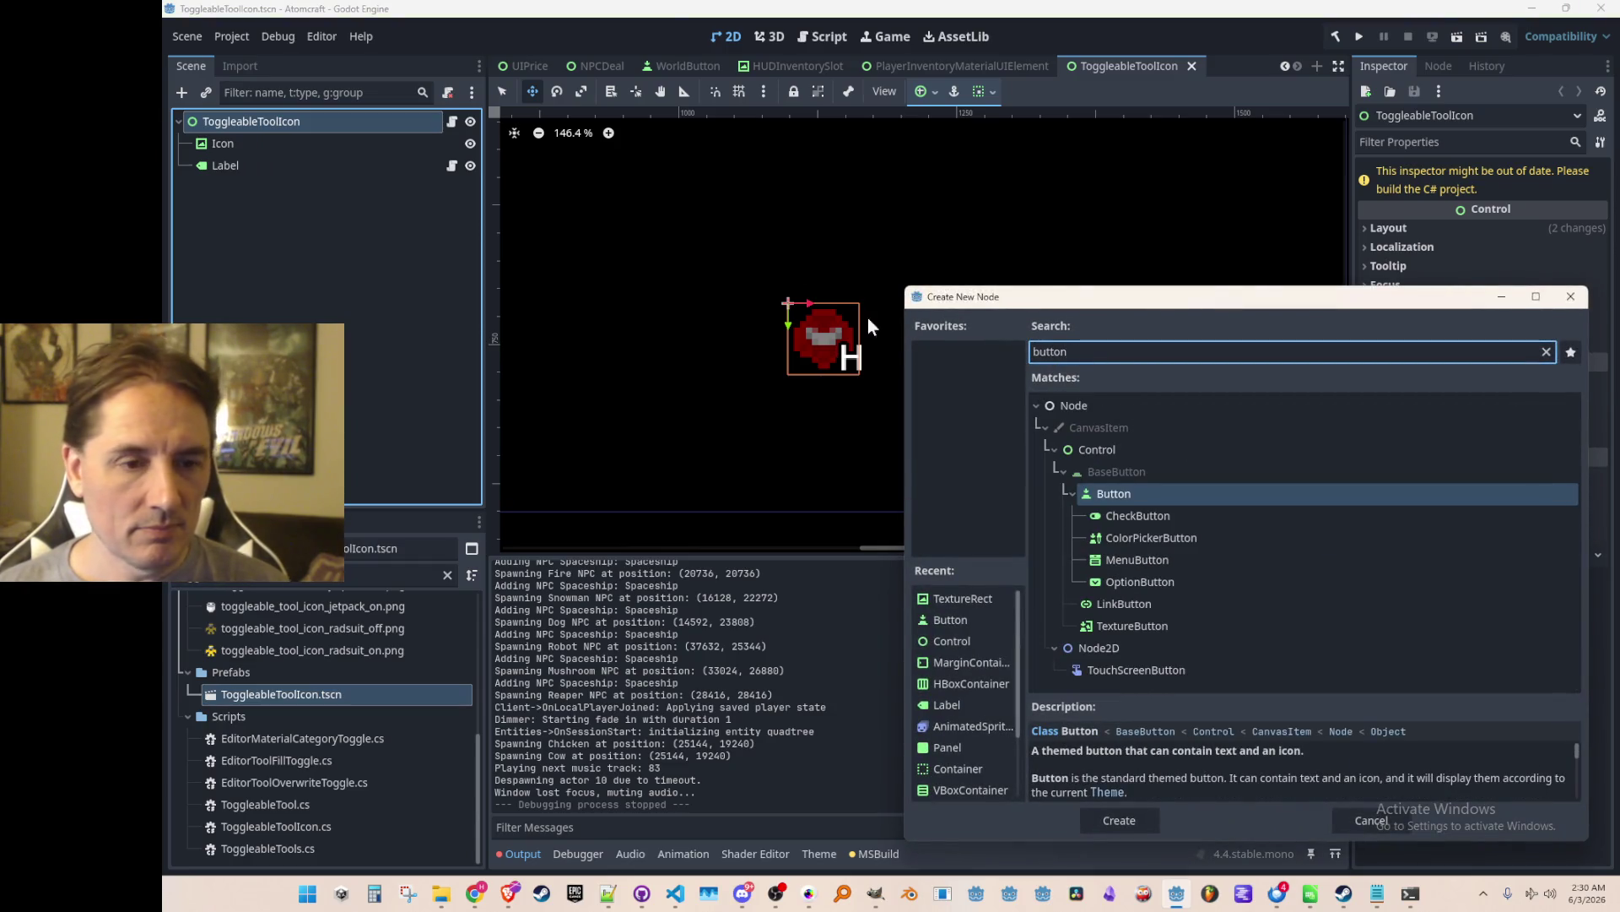
{"action": "double_click", "coordinate": [1090, 486]}
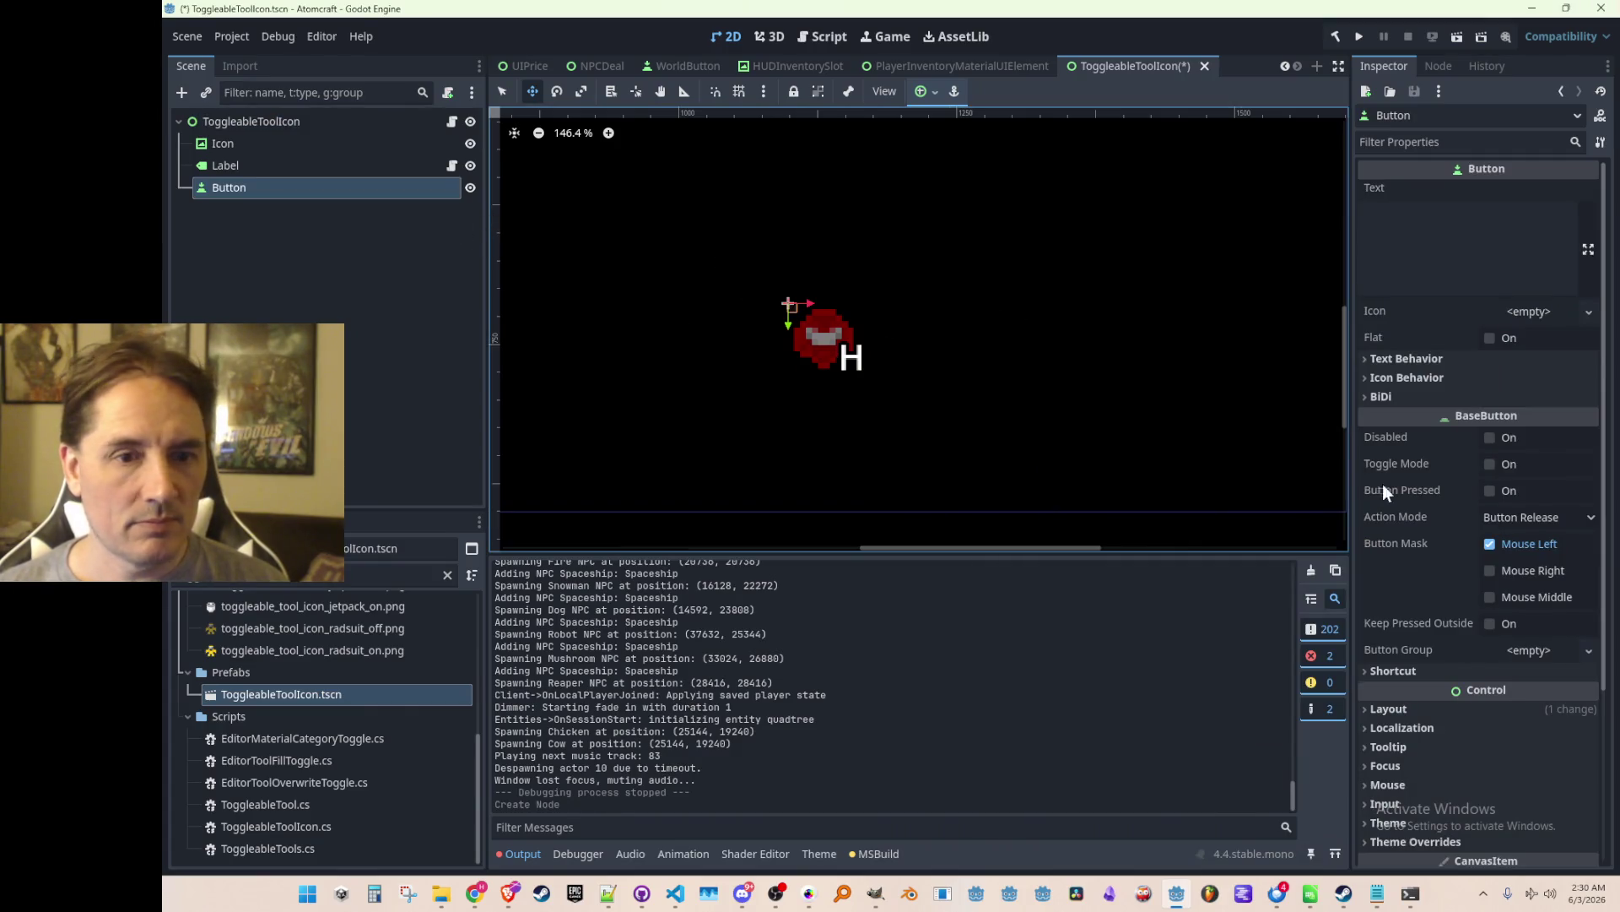
Turn on Flat for the new Button and expand its Layout settings.
{"action": "left_click", "coordinate": [1490, 338]}
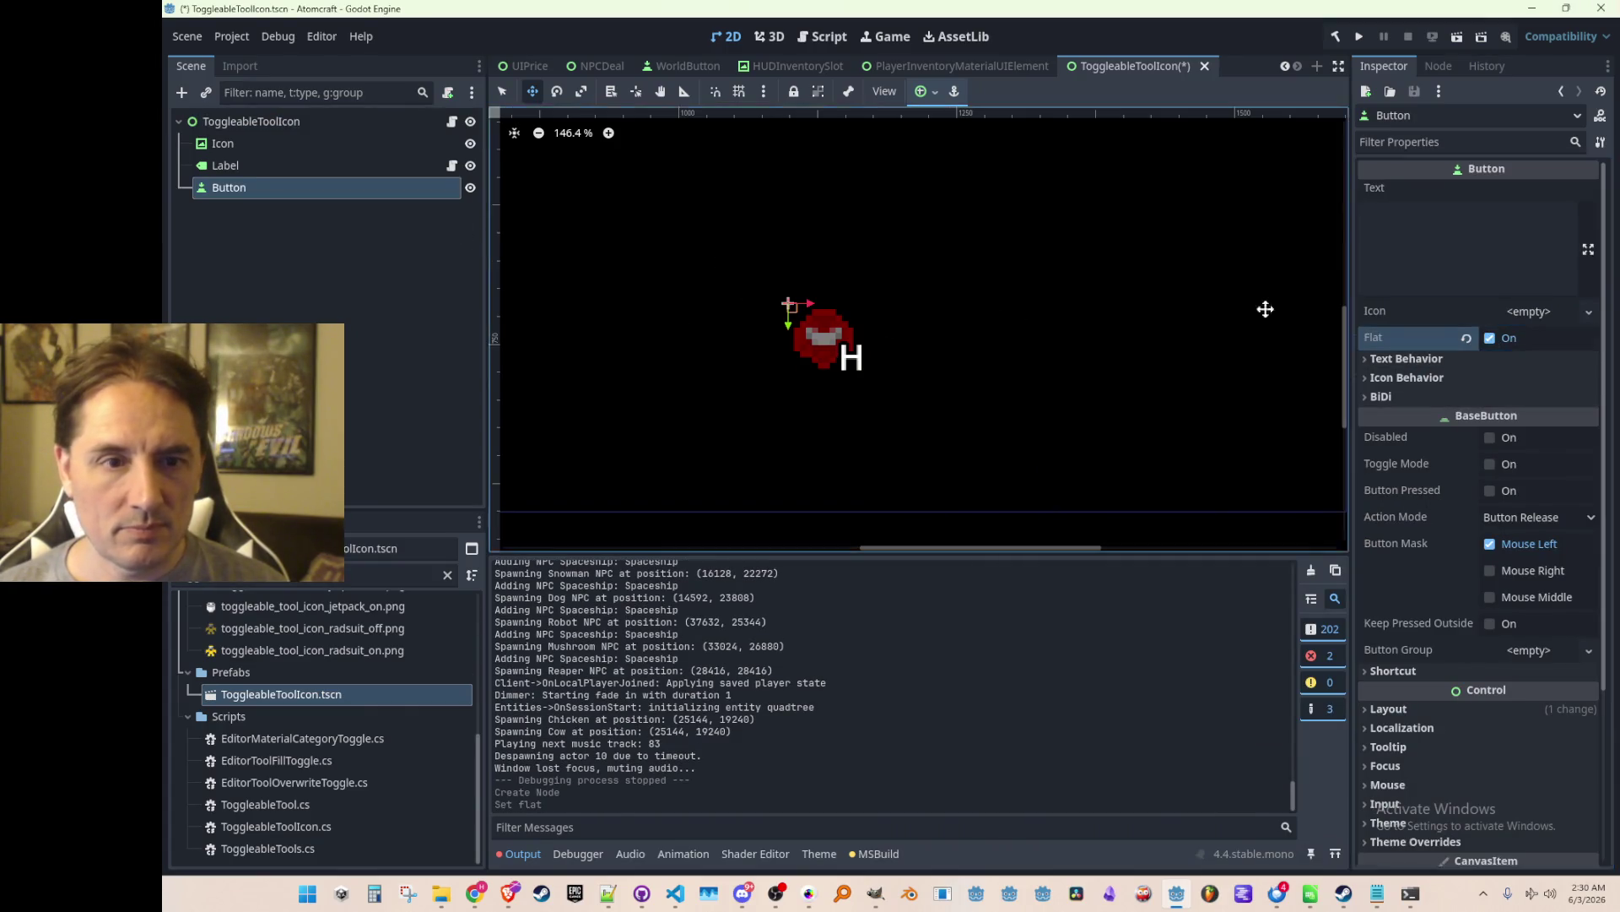
{"action": "scroll", "coordinate": [1438, 486], "scroll_direction": "down", "scroll_amount": 5}
{"action": "left_click", "coordinate": [1449, 482]}
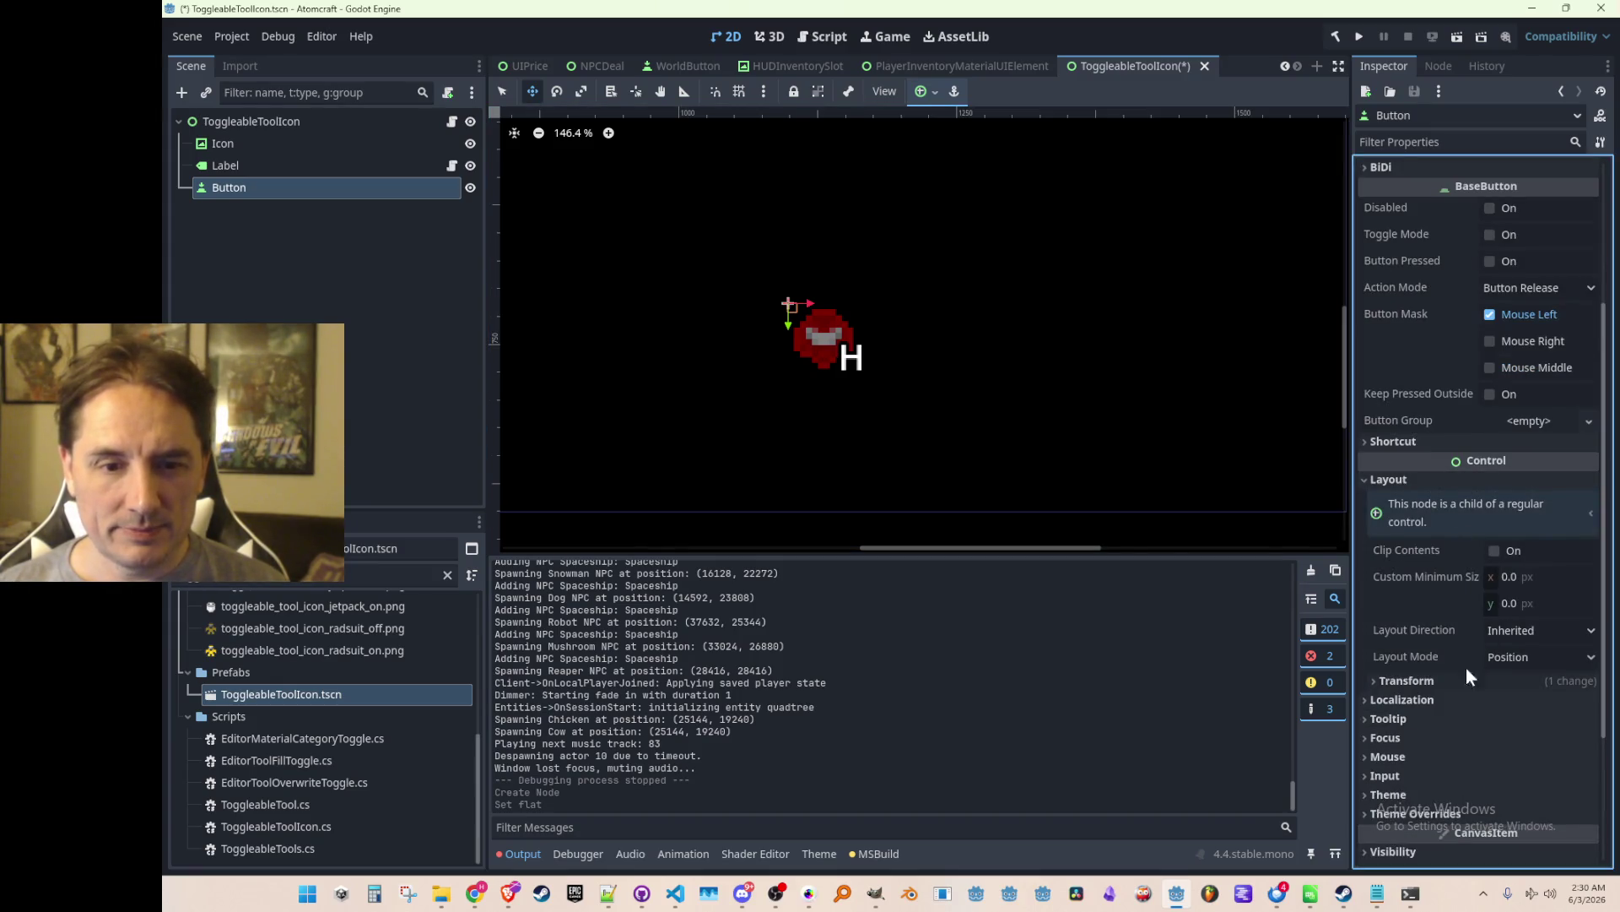